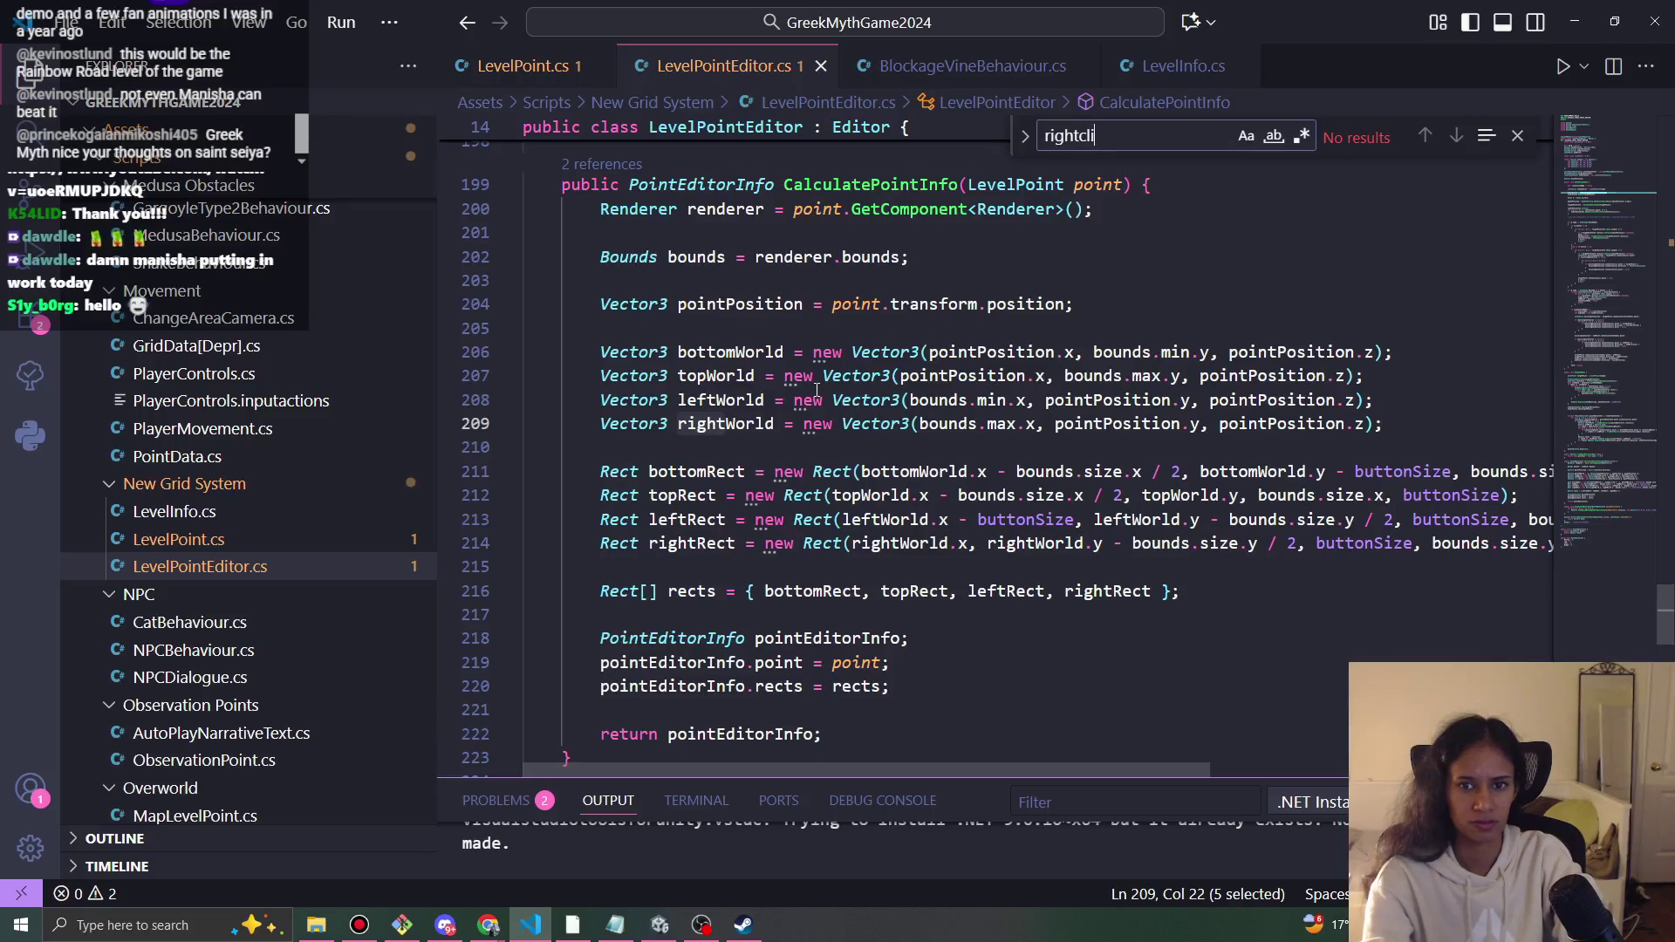
- Clear the Find box and go to the MouseUp check on line 101 of LevelPointEditor.cs
{"action": "key", "text": "ctrl+a"}
{"action": "type", "text": "cli"}
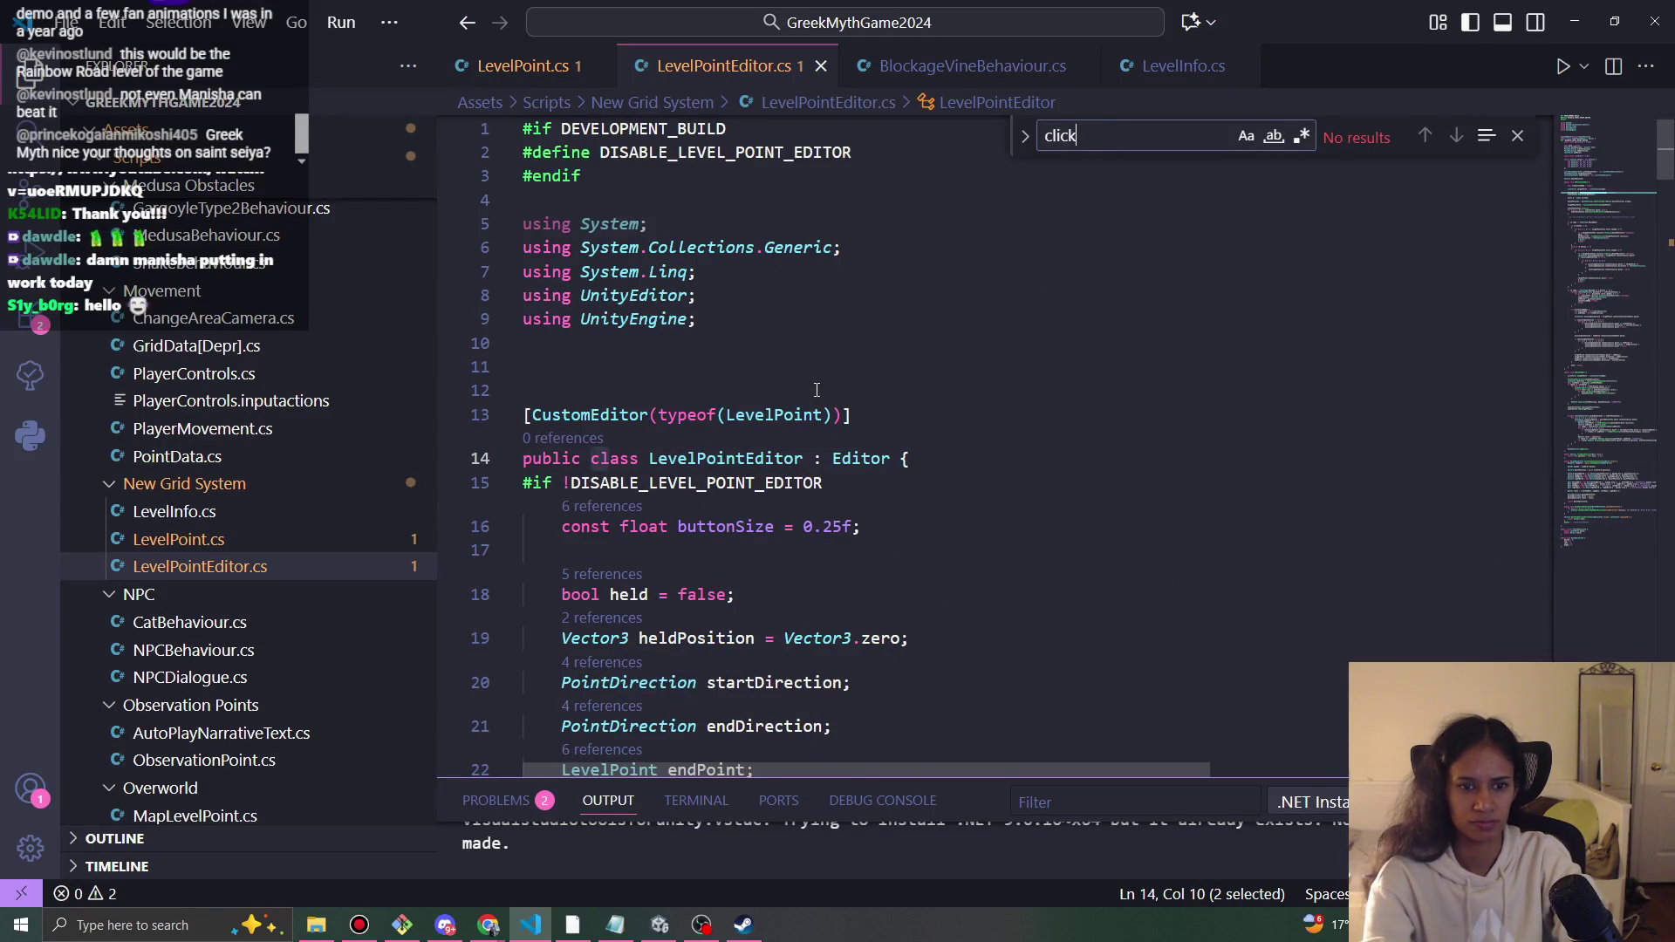
{"action": "key", "text": "BackSpace"}
{"action": "key", "text": "BackSpace"}
{"action": "key", "text": "BackSpace"}
{"action": "scroll", "coordinate": [683, 608], "scroll_direction": "down", "scroll_amount": 1}
{"action": "scroll", "coordinate": [683, 609], "scroll_direction": "down", "scroll_amount": 15}
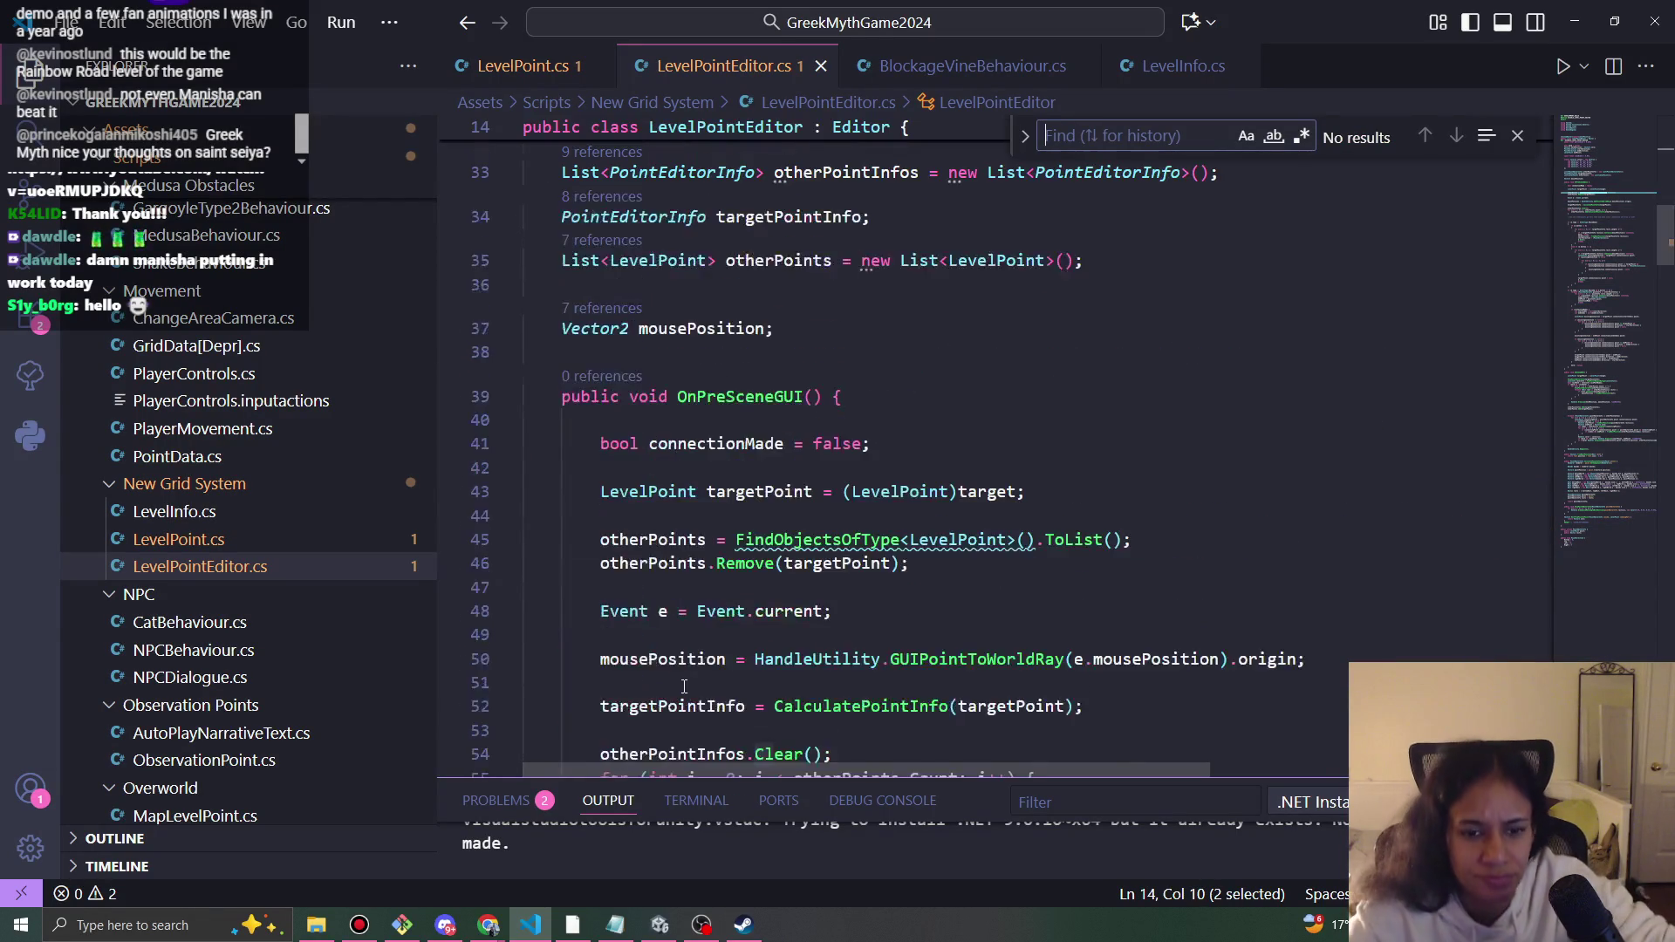
{"action": "scroll", "coordinate": [721, 663], "scroll_direction": "down", "scroll_amount": 1}
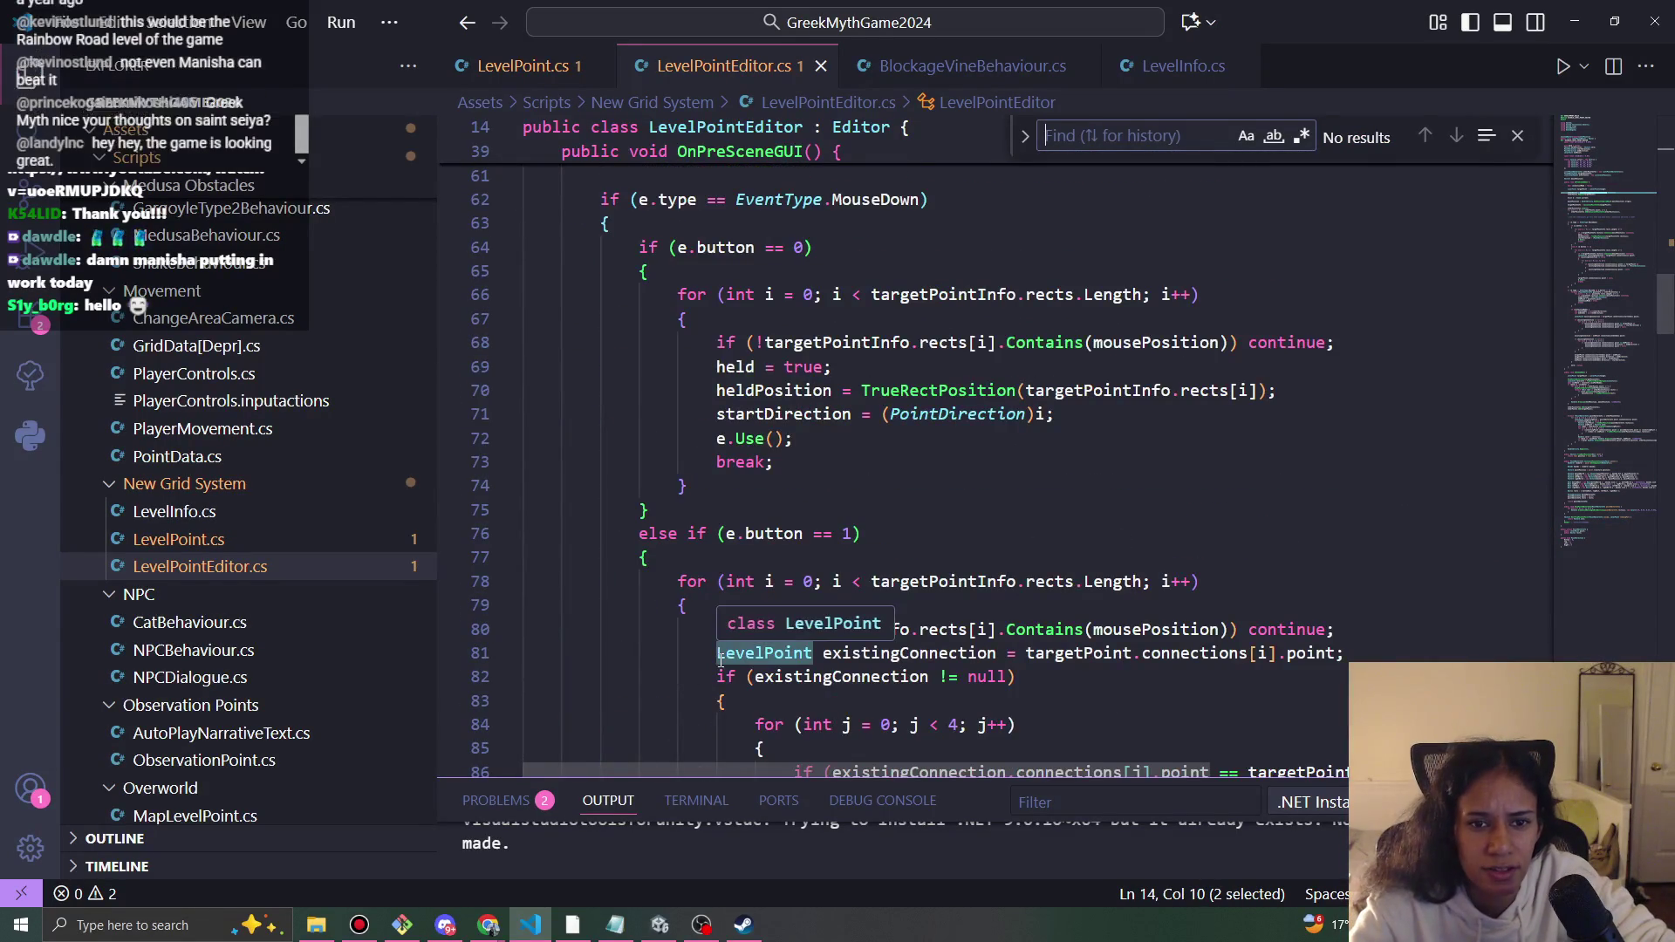
{"action": "scroll", "coordinate": [721, 663], "scroll_direction": "down", "scroll_amount": 8}
{"action": "scroll", "coordinate": [721, 663], "scroll_direction": "down", "scroll_amount": 4}
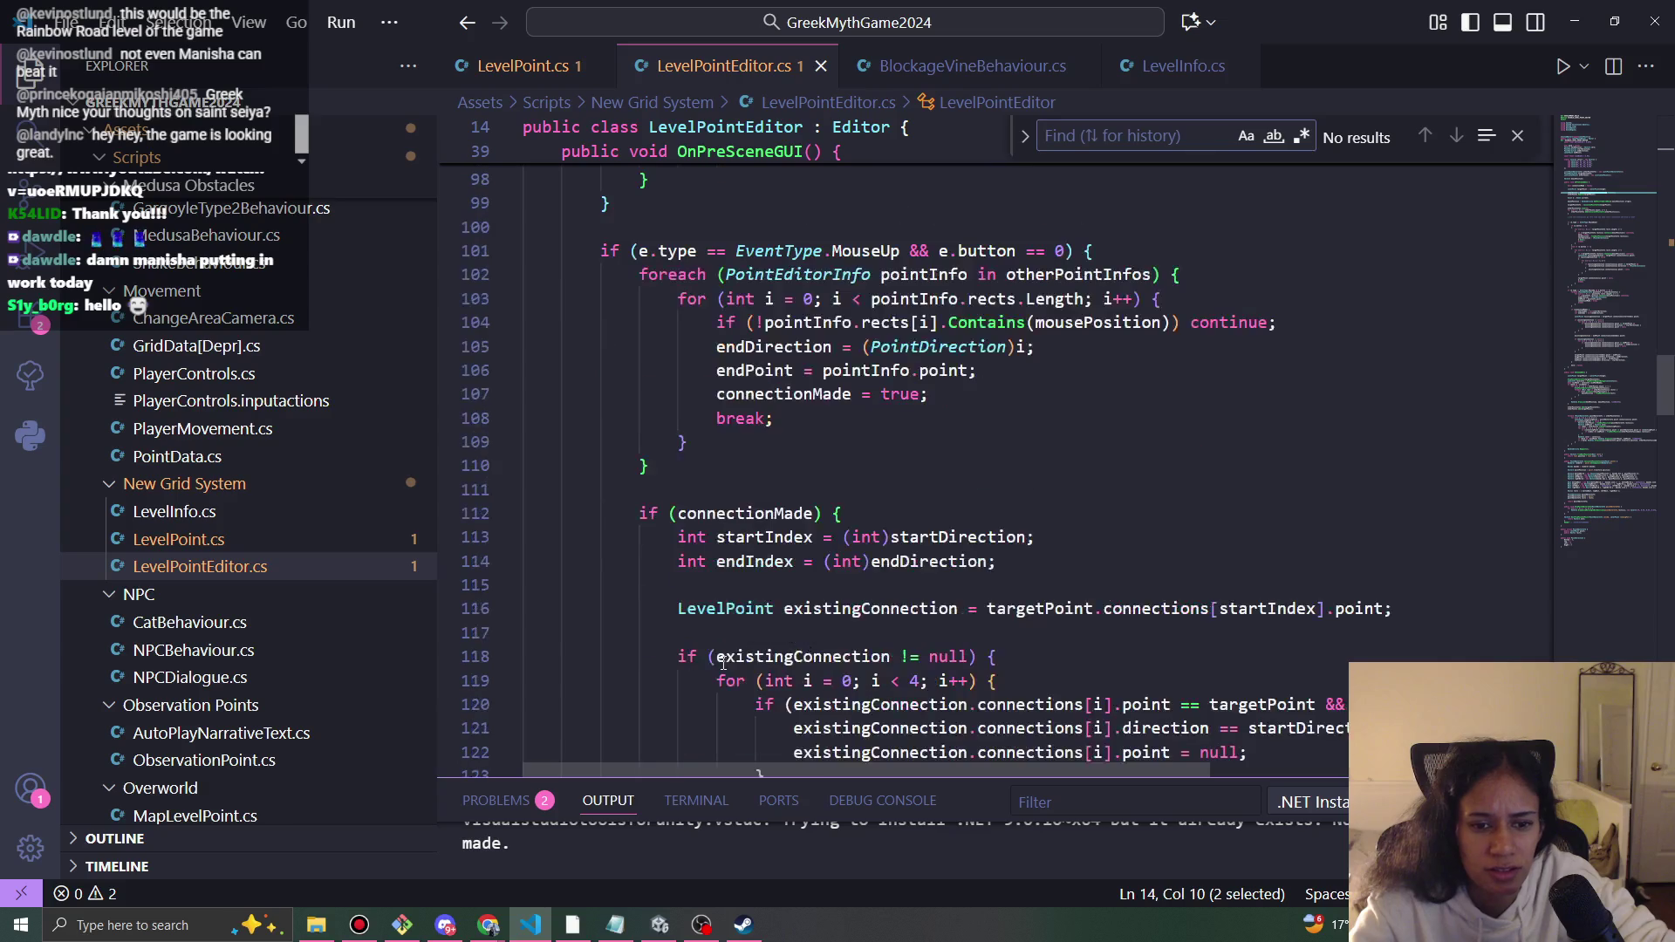
{"action": "left_click", "coordinate": [767, 251]}
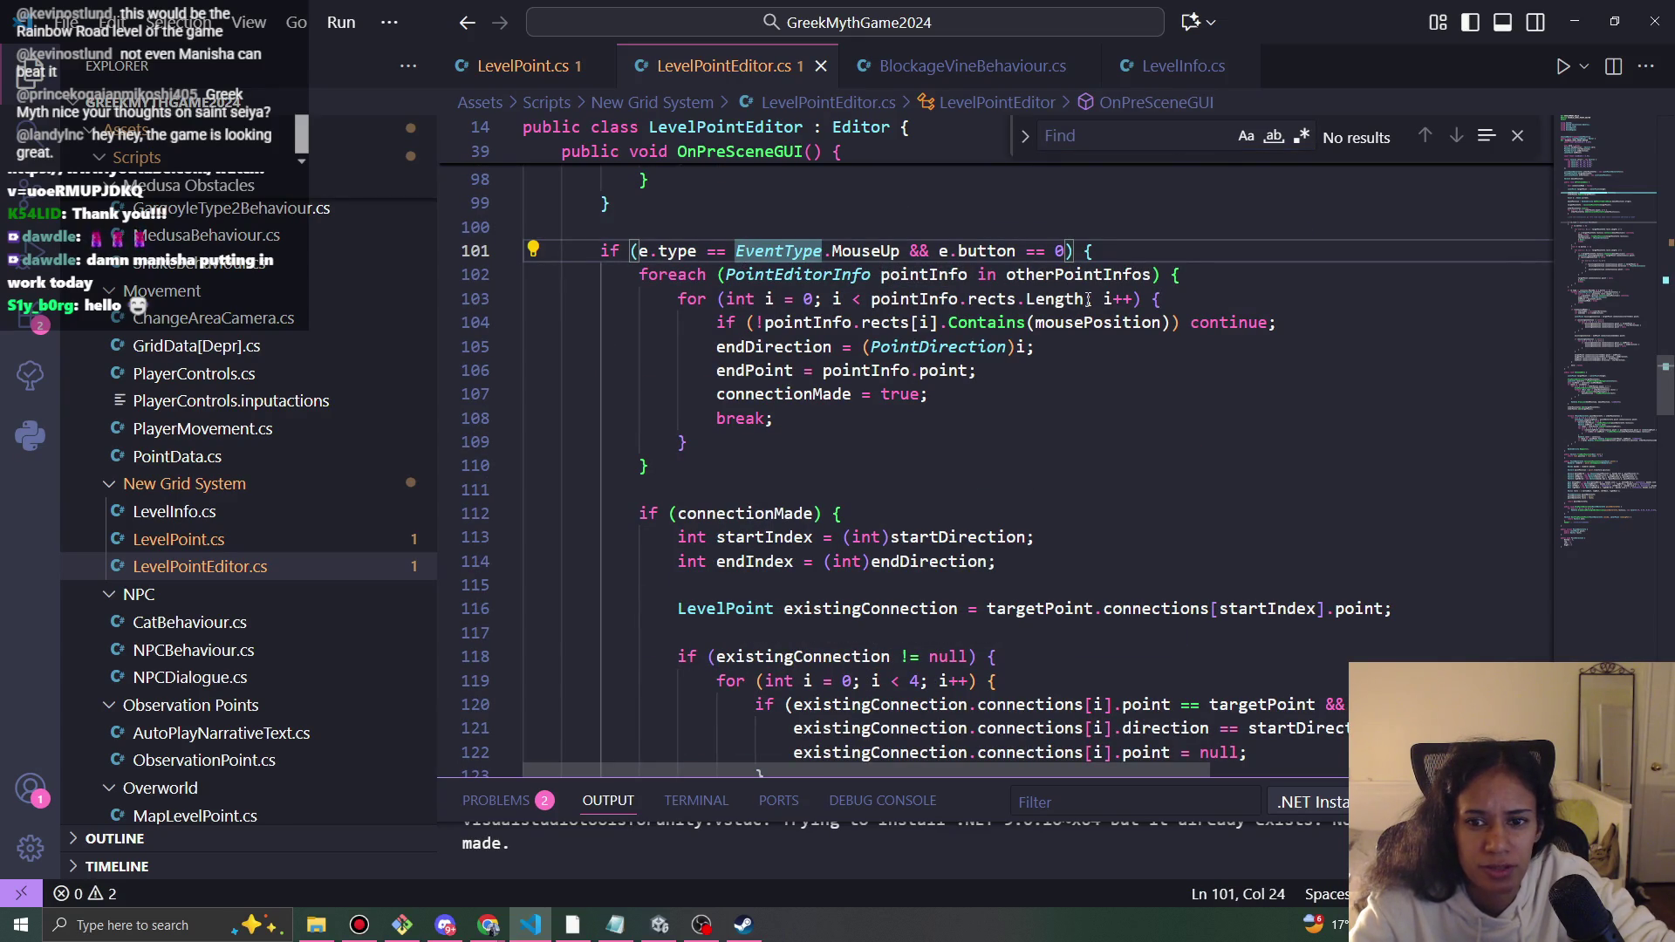
- Scroll through OnPreSceneGUI to review the code that clears links before connecting points
{"action": "scroll", "coordinate": [860, 381], "scroll_direction": "up", "scroll_amount": 2}
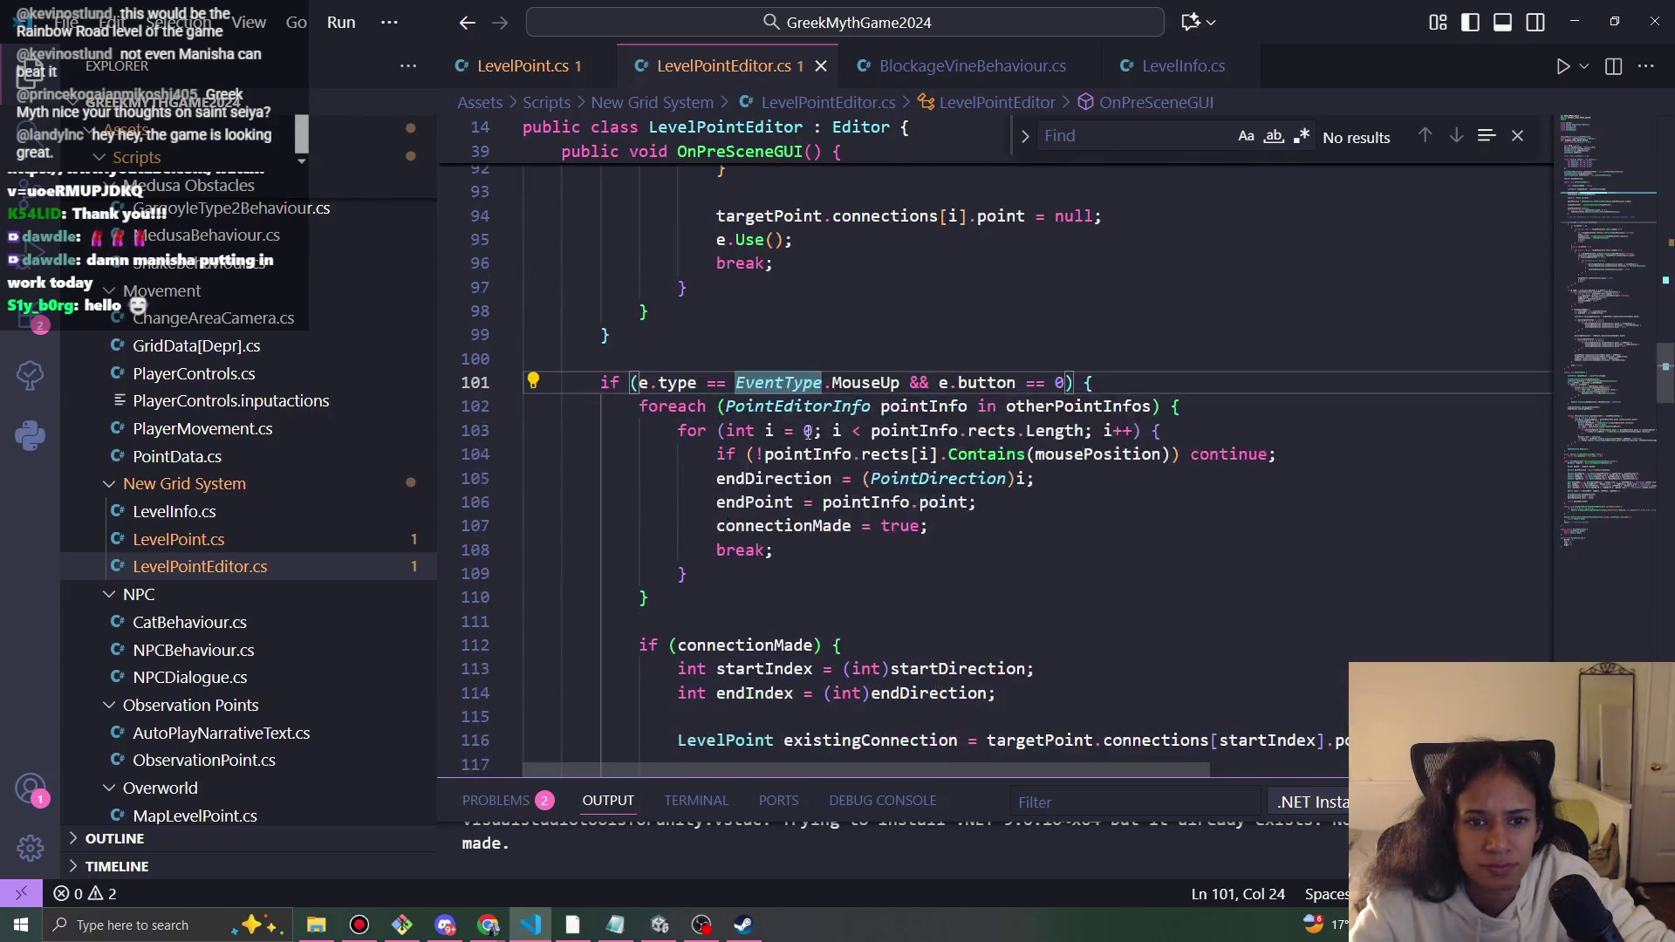
{"action": "scroll", "coordinate": [879, 485], "scroll_direction": "up", "scroll_amount": 15}
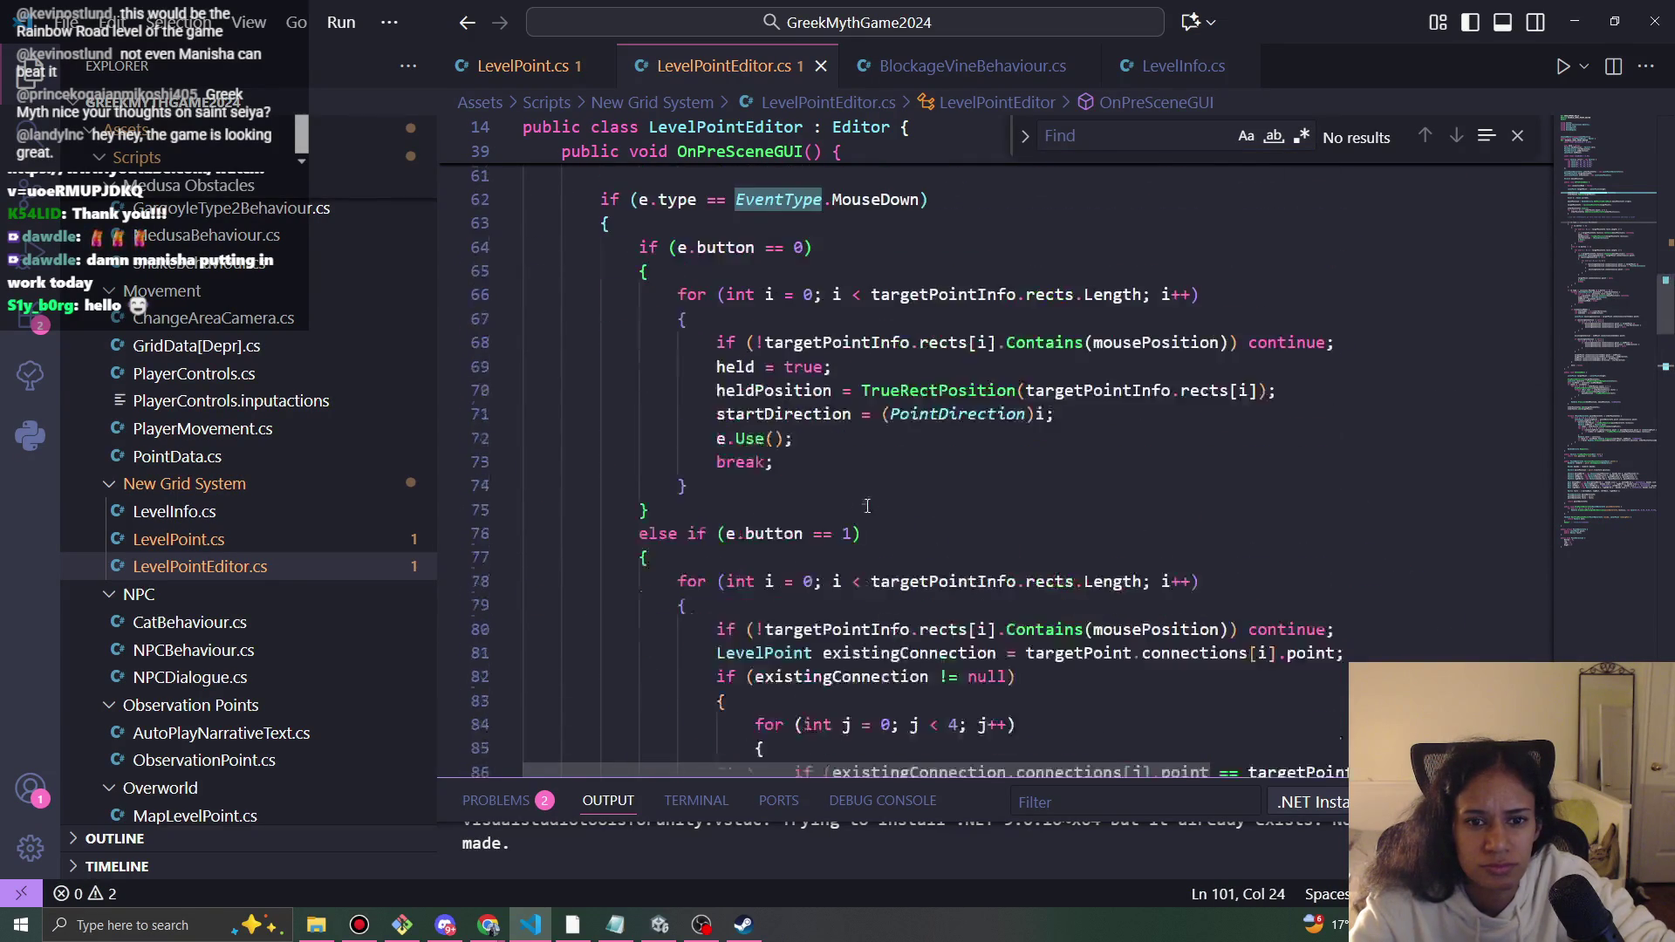
{"action": "scroll", "coordinate": [837, 558], "scroll_direction": "down", "scroll_amount": 3}
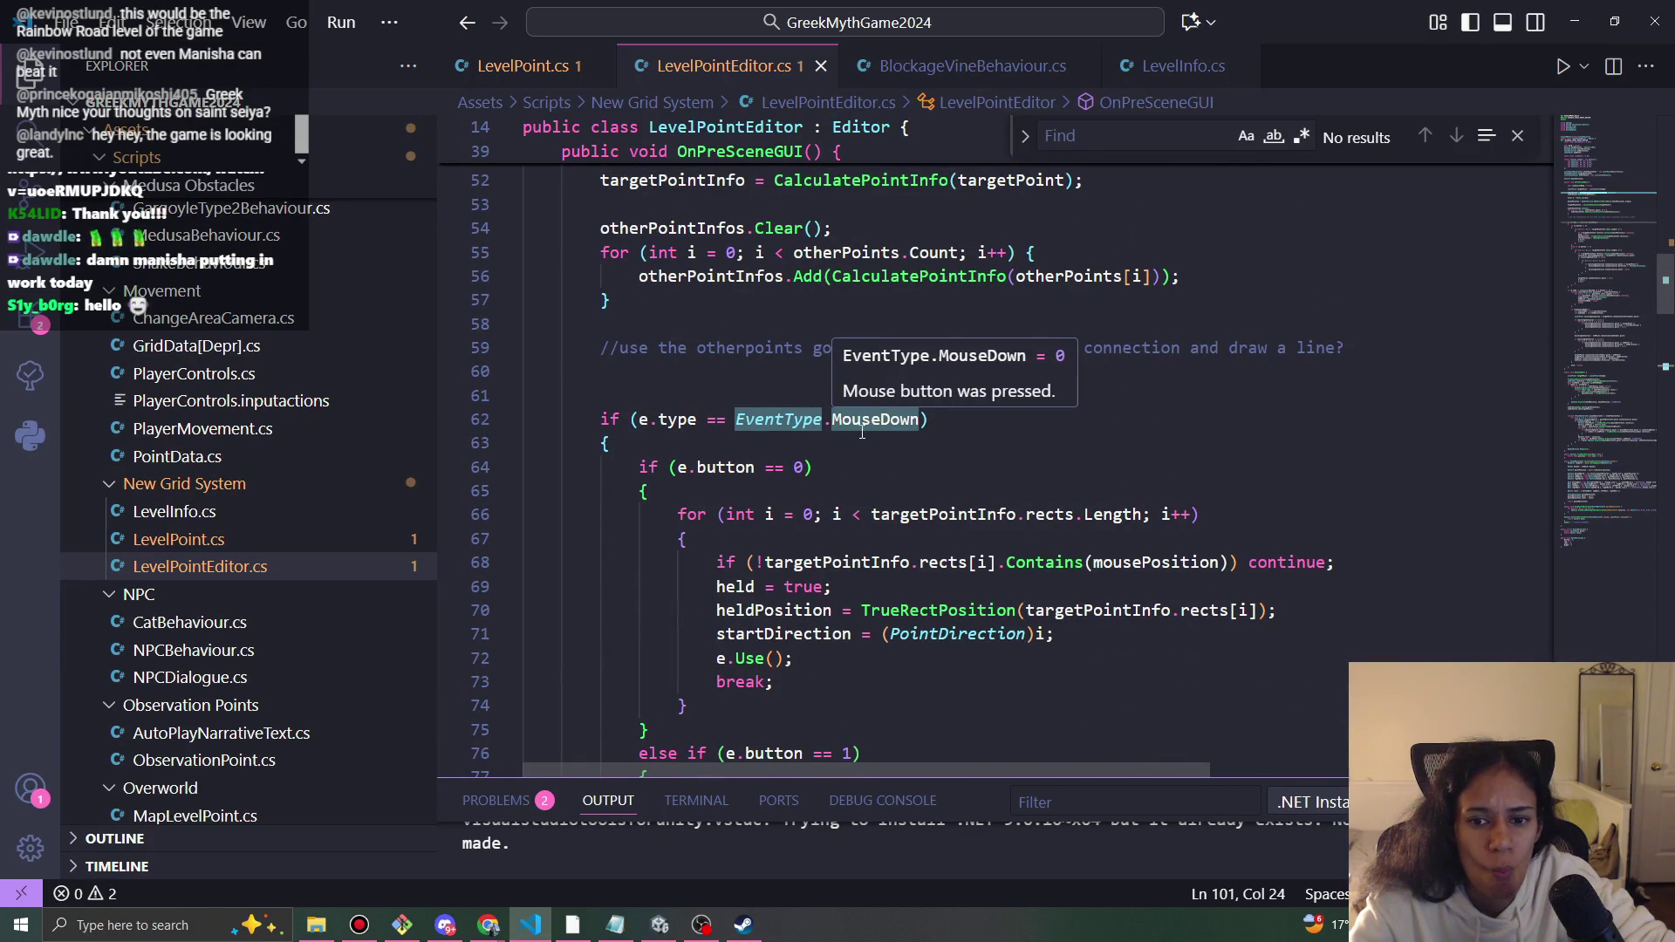
{"action": "scroll", "coordinate": [861, 438], "scroll_direction": "down", "scroll_amount": 13}
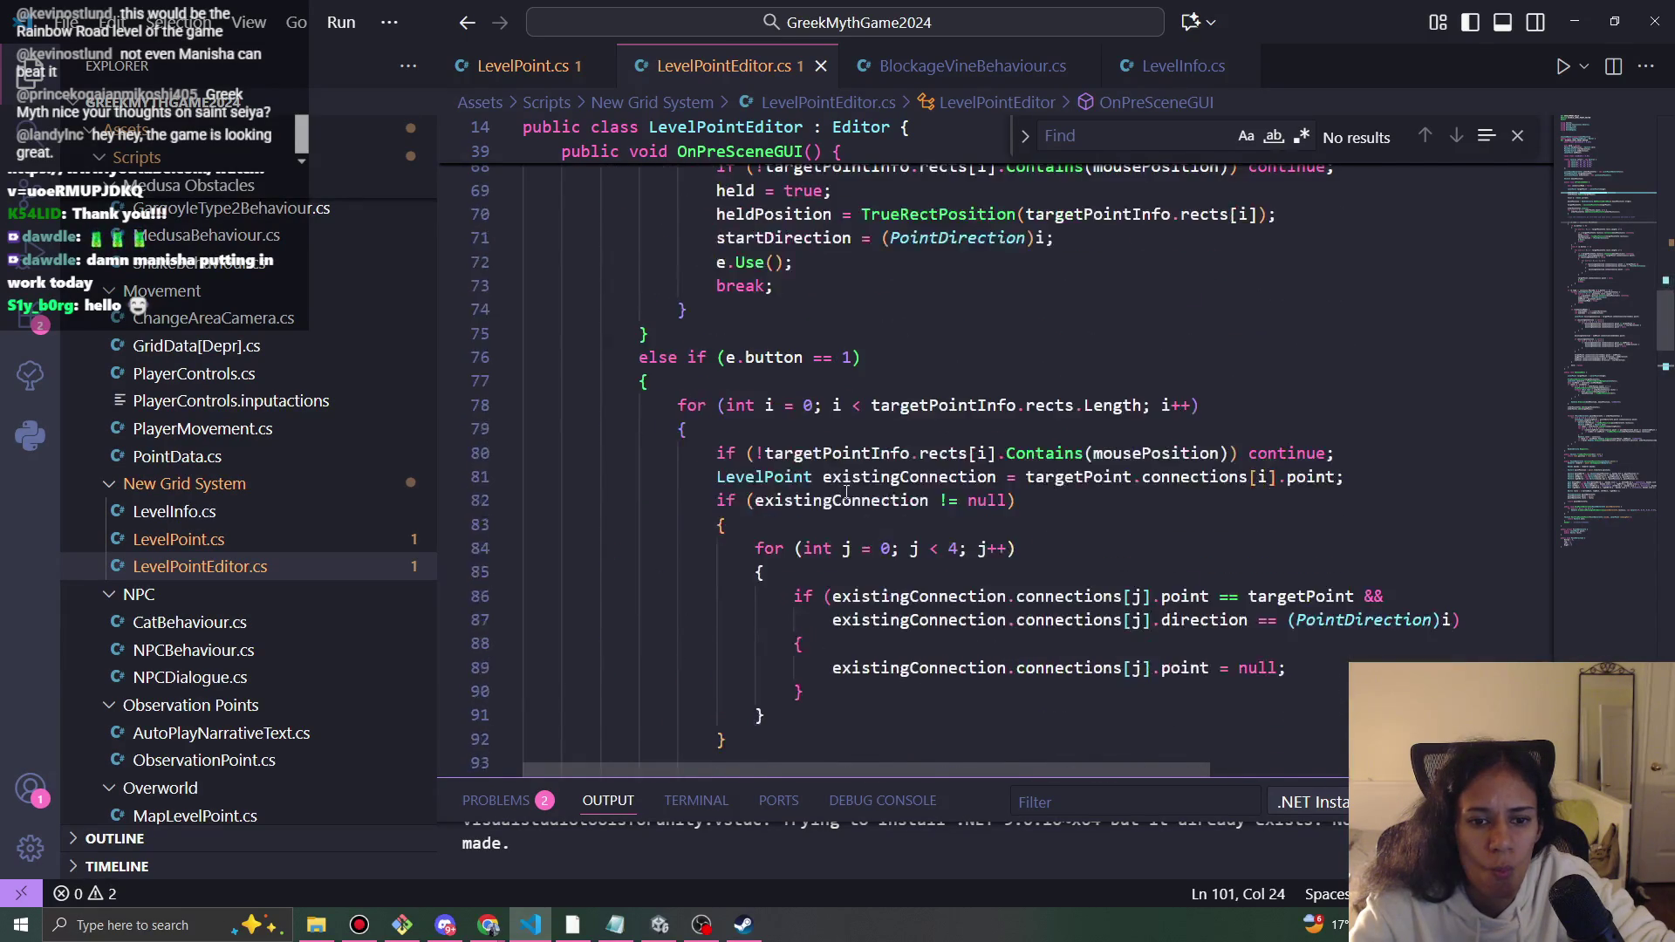
{"action": "scroll", "coordinate": [845, 498], "scroll_direction": "down", "scroll_amount": 3}
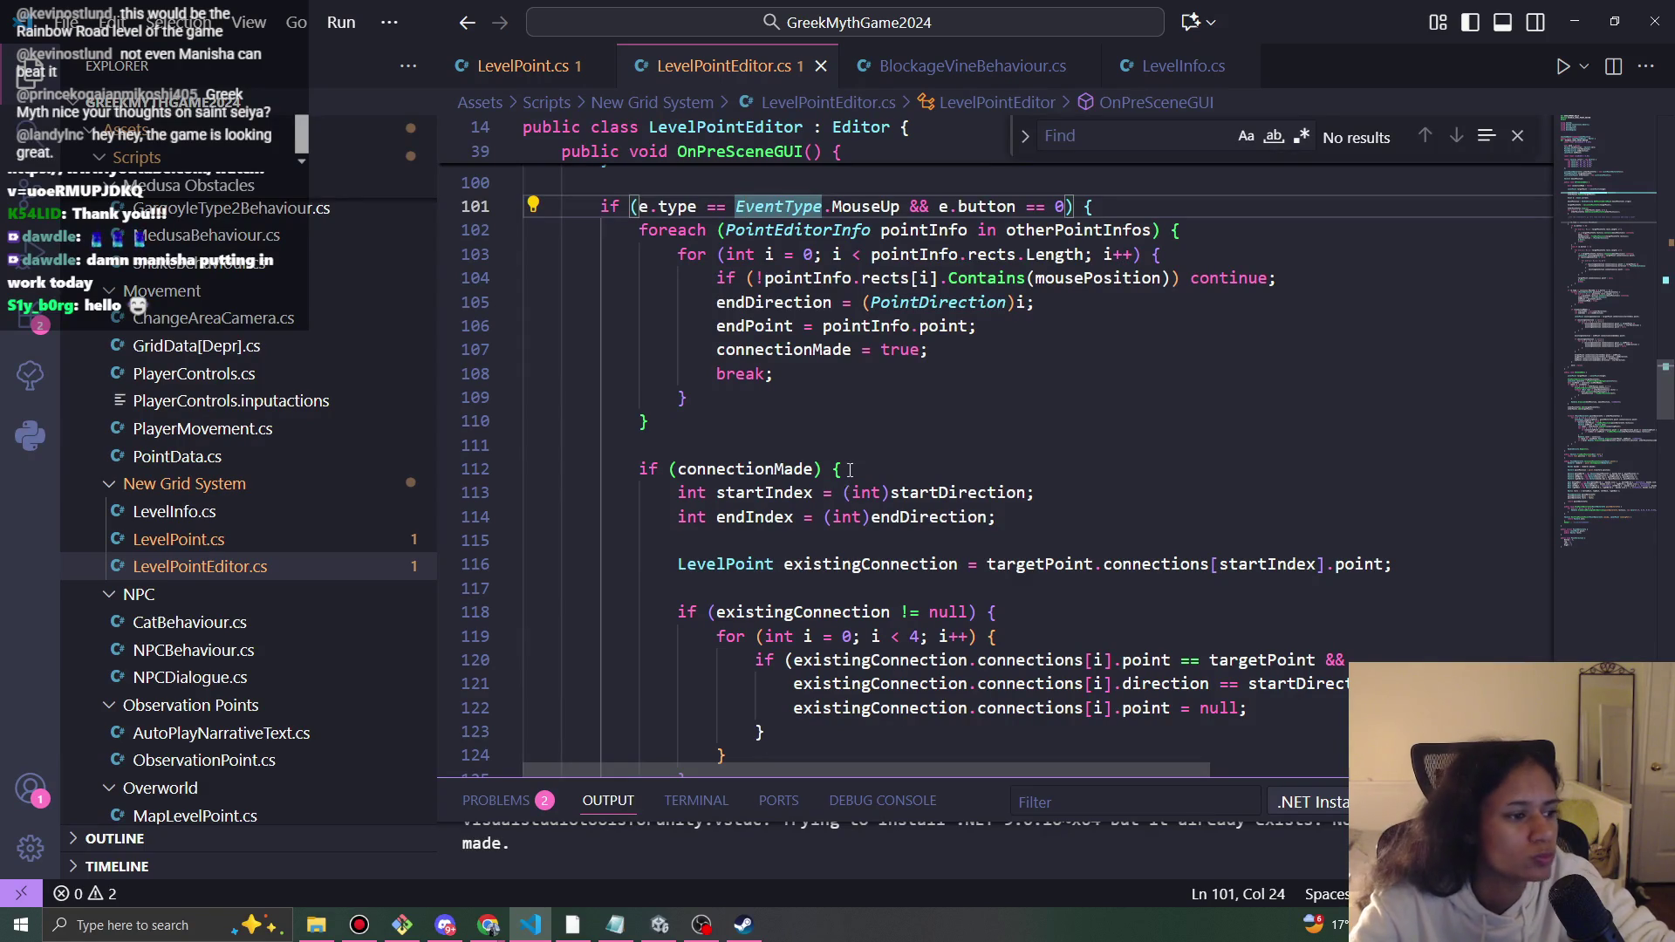
{"action": "scroll", "coordinate": [845, 474], "scroll_direction": "down", "scroll_amount": 2}
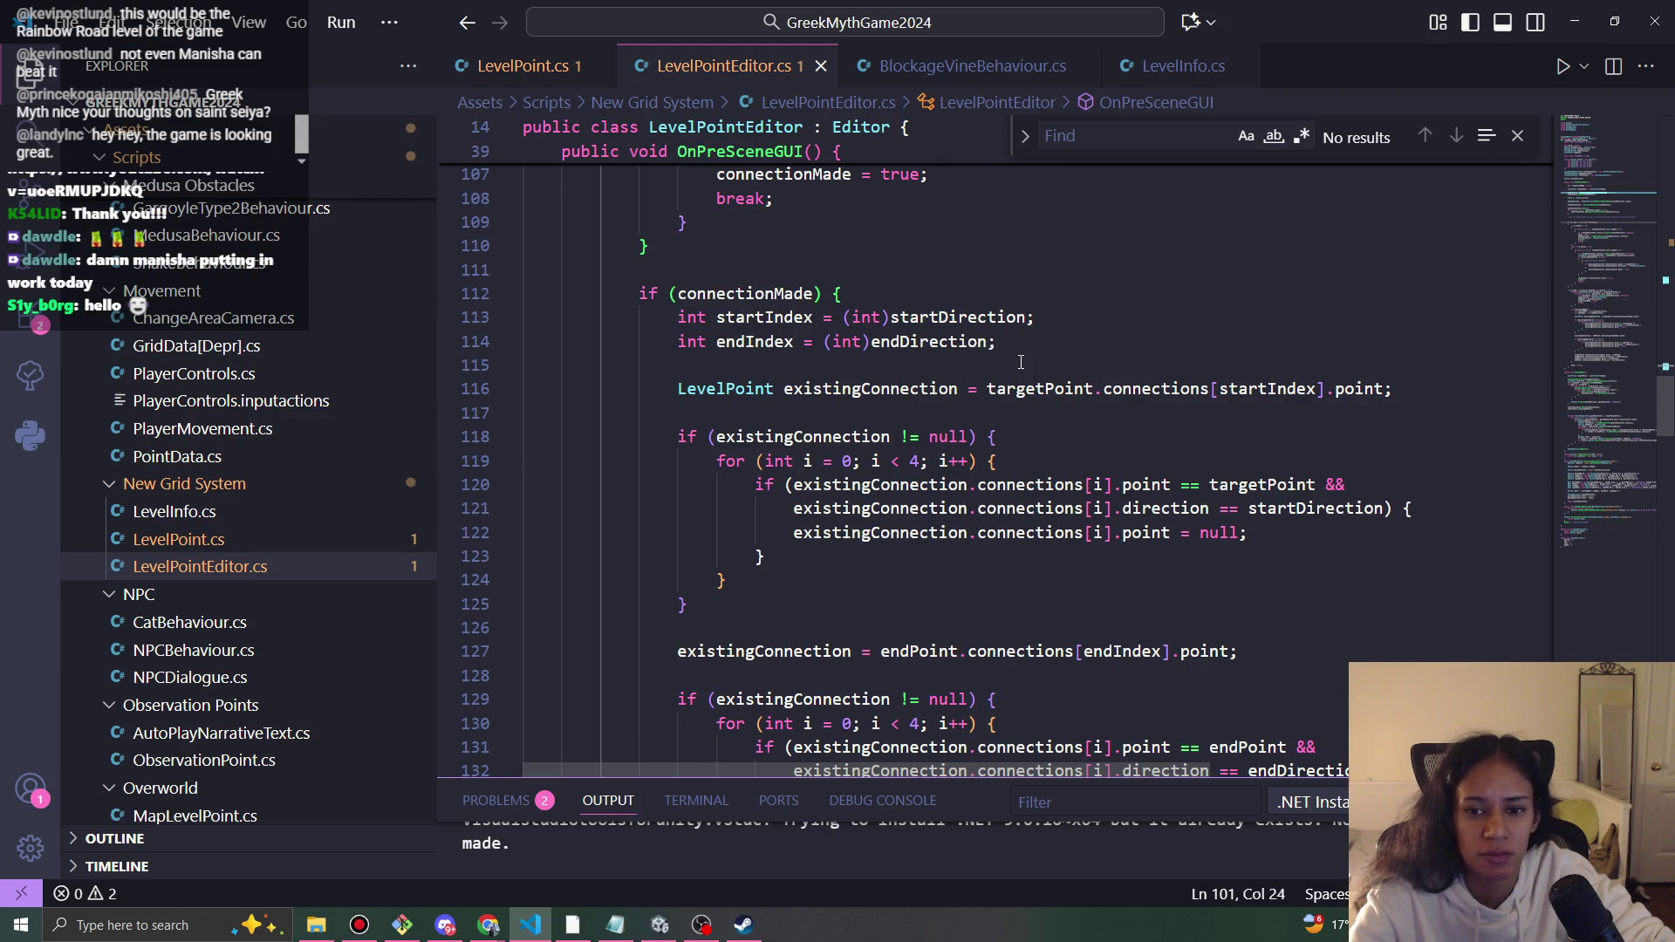
{"action": "scroll", "coordinate": [1020, 362], "scroll_direction": "down", "scroll_amount": 2}
{"action": "scroll", "coordinate": [1006, 518], "scroll_direction": "down", "scroll_amount": 4}
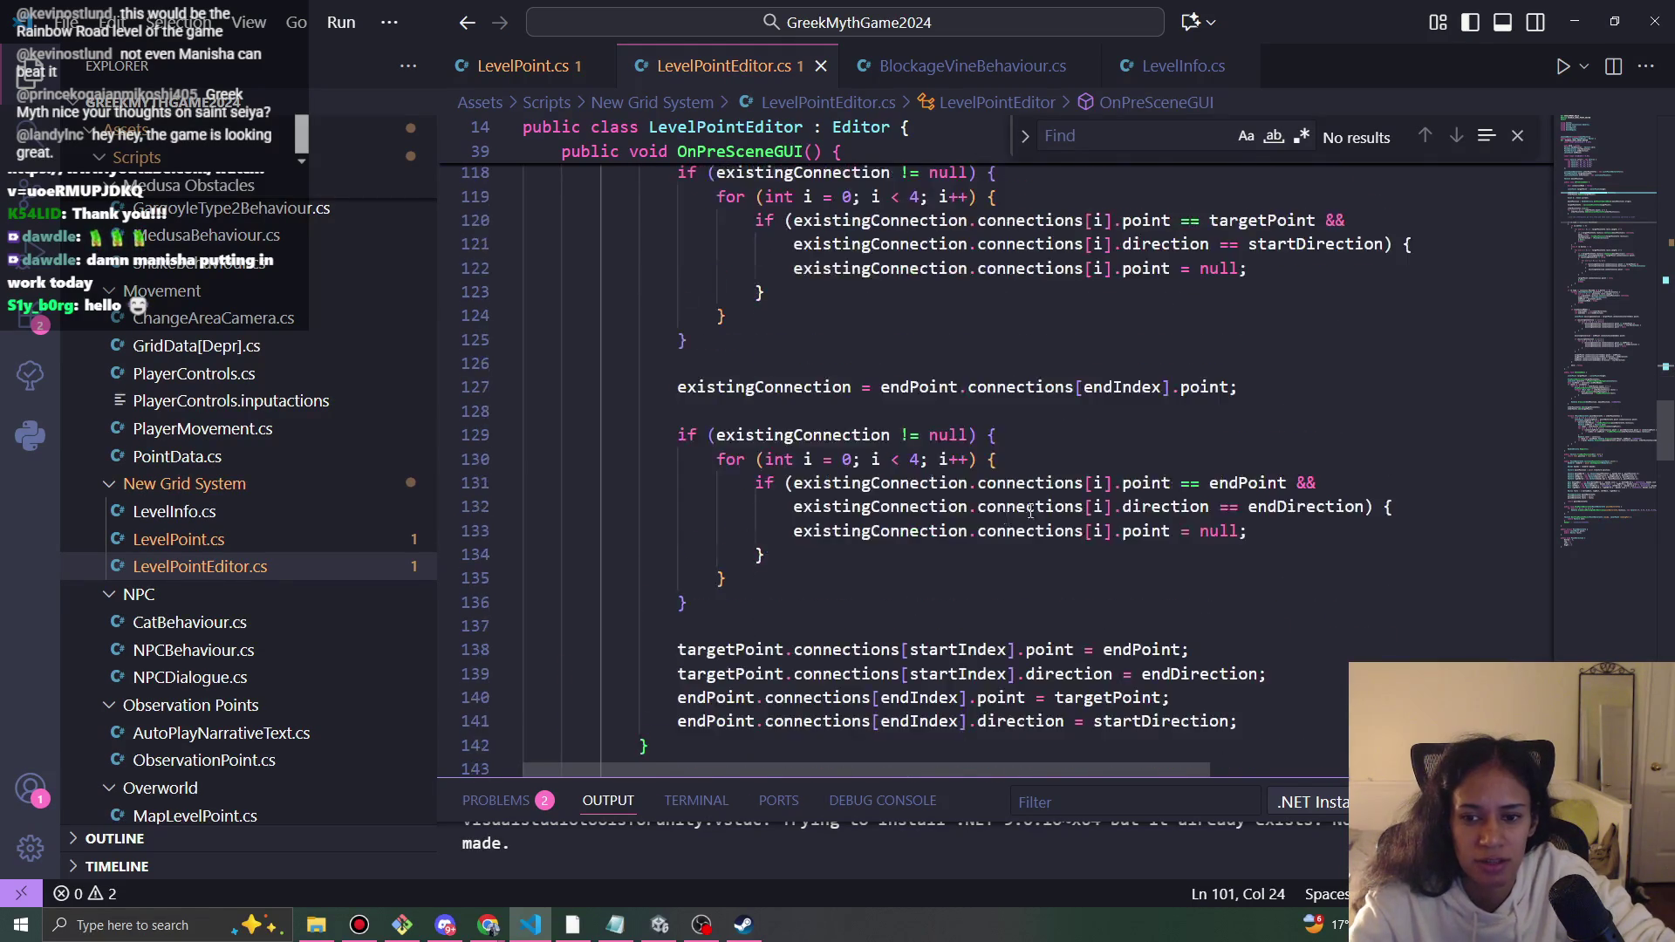
{"action": "scroll", "coordinate": [1038, 541], "scroll_direction": "up", "scroll_amount": 2}
{"action": "scroll", "coordinate": [1062, 573], "scroll_direction": "down", "scroll_amount": 2}
{"action": "scroll", "coordinate": [1062, 573], "scroll_direction": "up", "scroll_amount": 8}
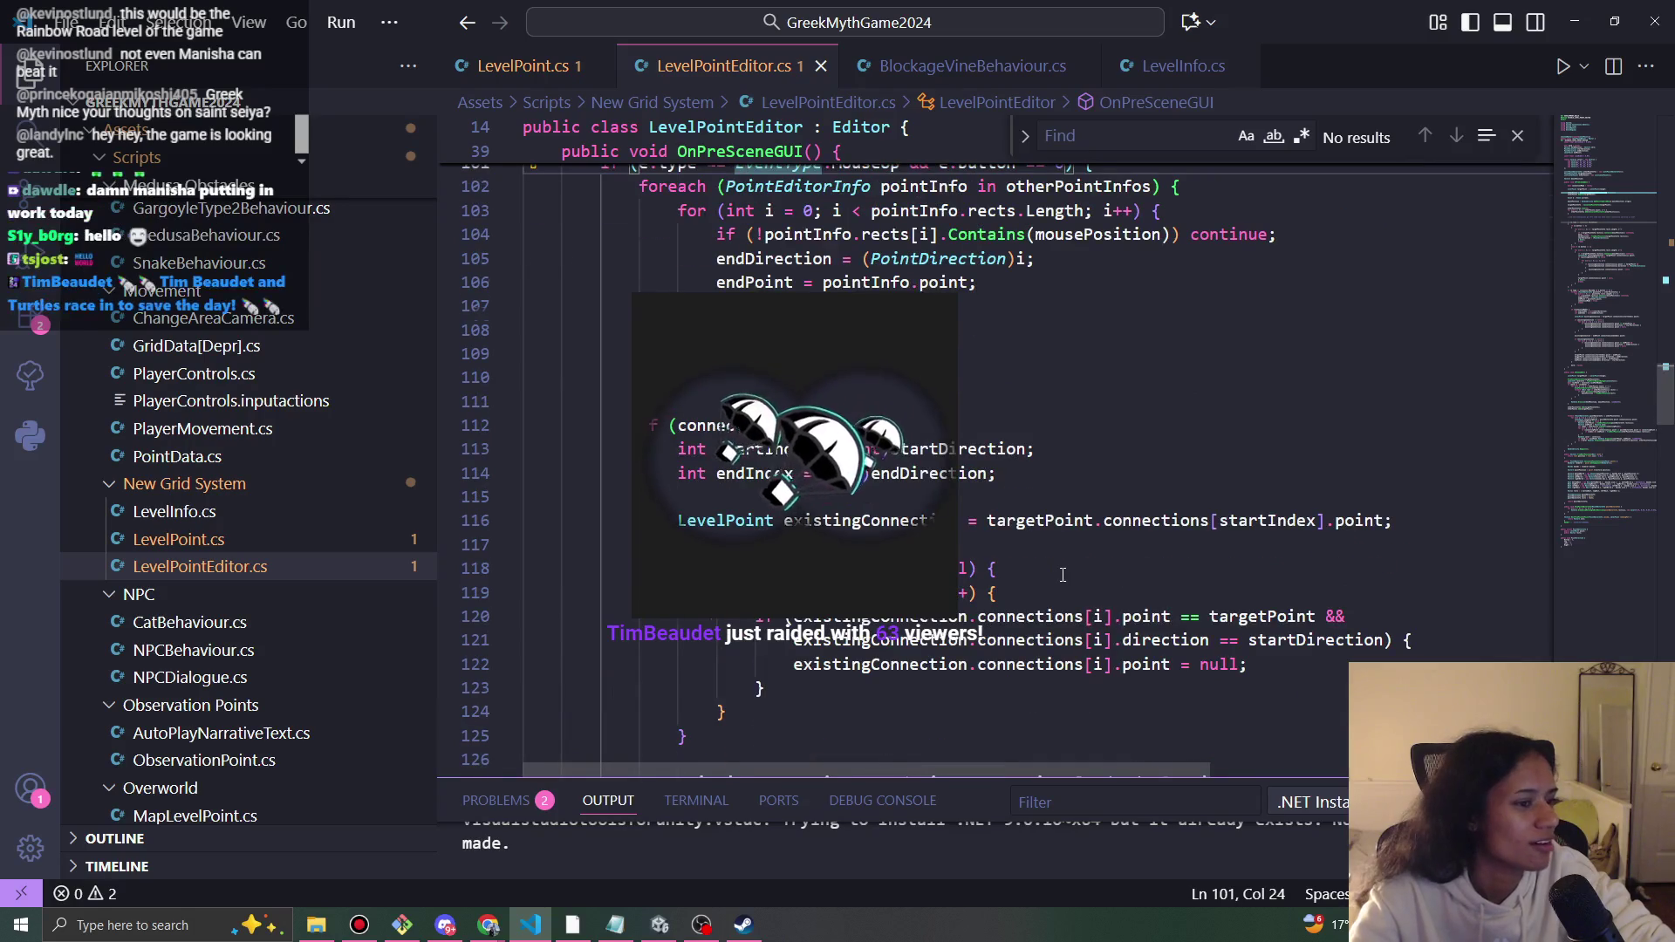
{"action": "scroll", "coordinate": [1055, 572], "scroll_direction": "up", "scroll_amount": 1}
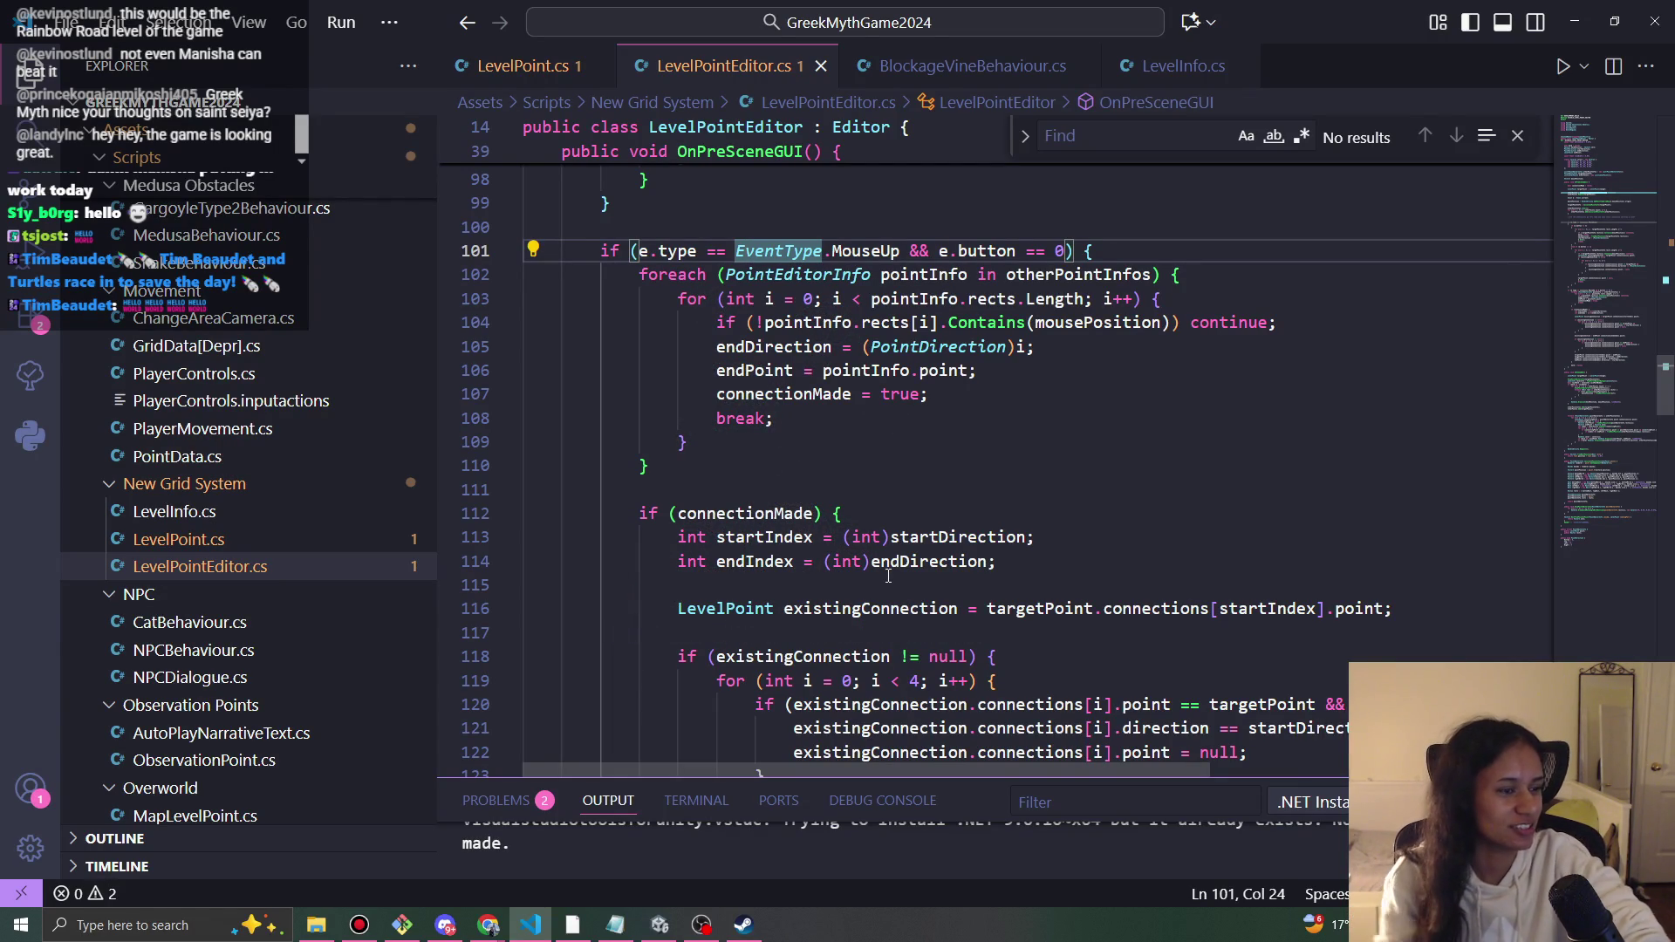
{"action": "key", "text": "alt+Tab"}
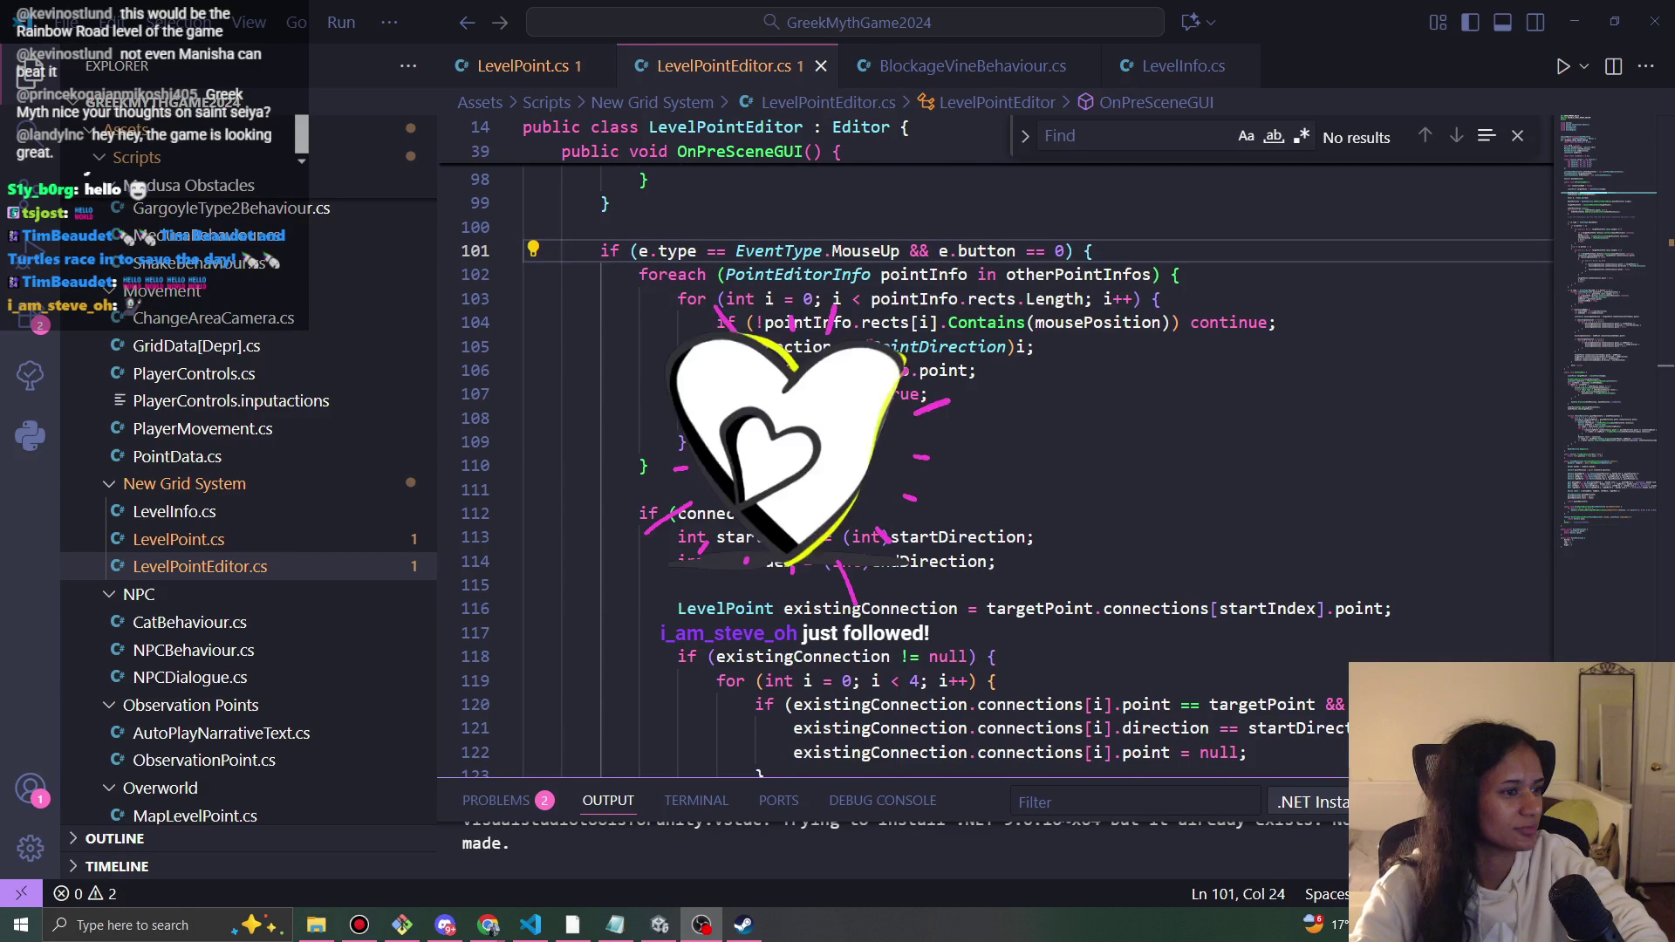
{"action": "scroll", "coordinate": [951, 416], "scroll_direction": "up", "scroll_amount": 1}
{"action": "left_click", "coordinate": [946, 436]}
{"action": "scroll", "coordinate": [949, 423], "scroll_direction": "down", "scroll_amount": 6}
{"action": "scroll", "coordinate": [949, 433], "scroll_direction": "down", "scroll_amount": 7}
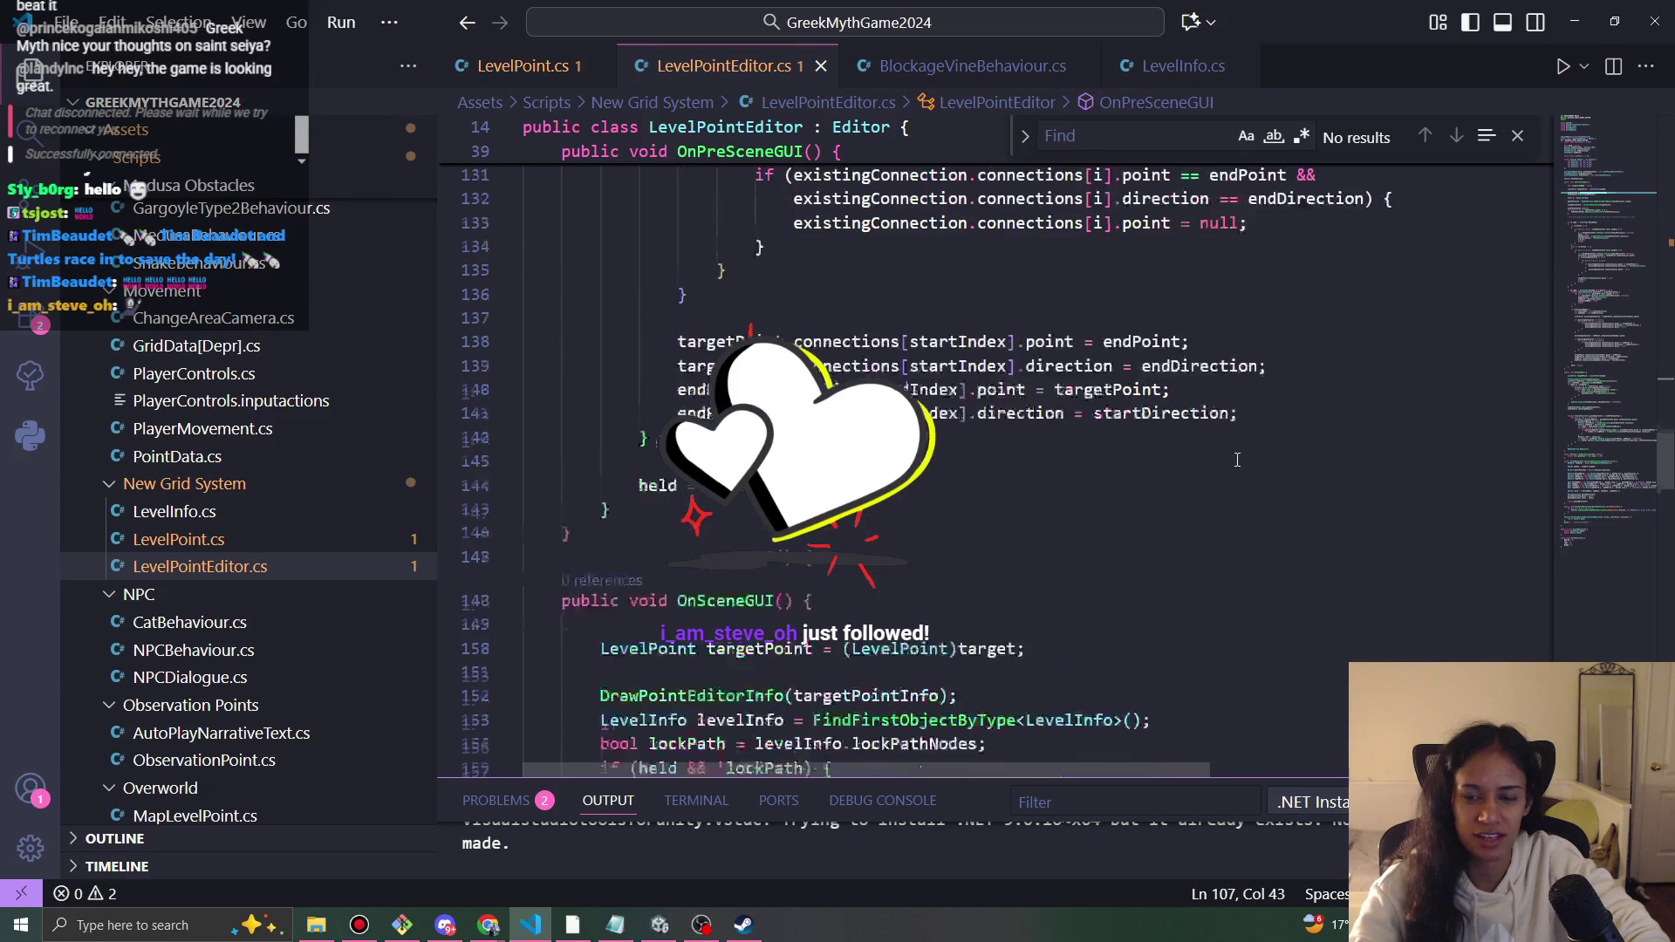
{"action": "scroll", "coordinate": [1023, 526], "scroll_direction": "up", "scroll_amount": 5}
{"action": "scroll", "coordinate": [1022, 526], "scroll_direction": "up", "scroll_amount": 10}
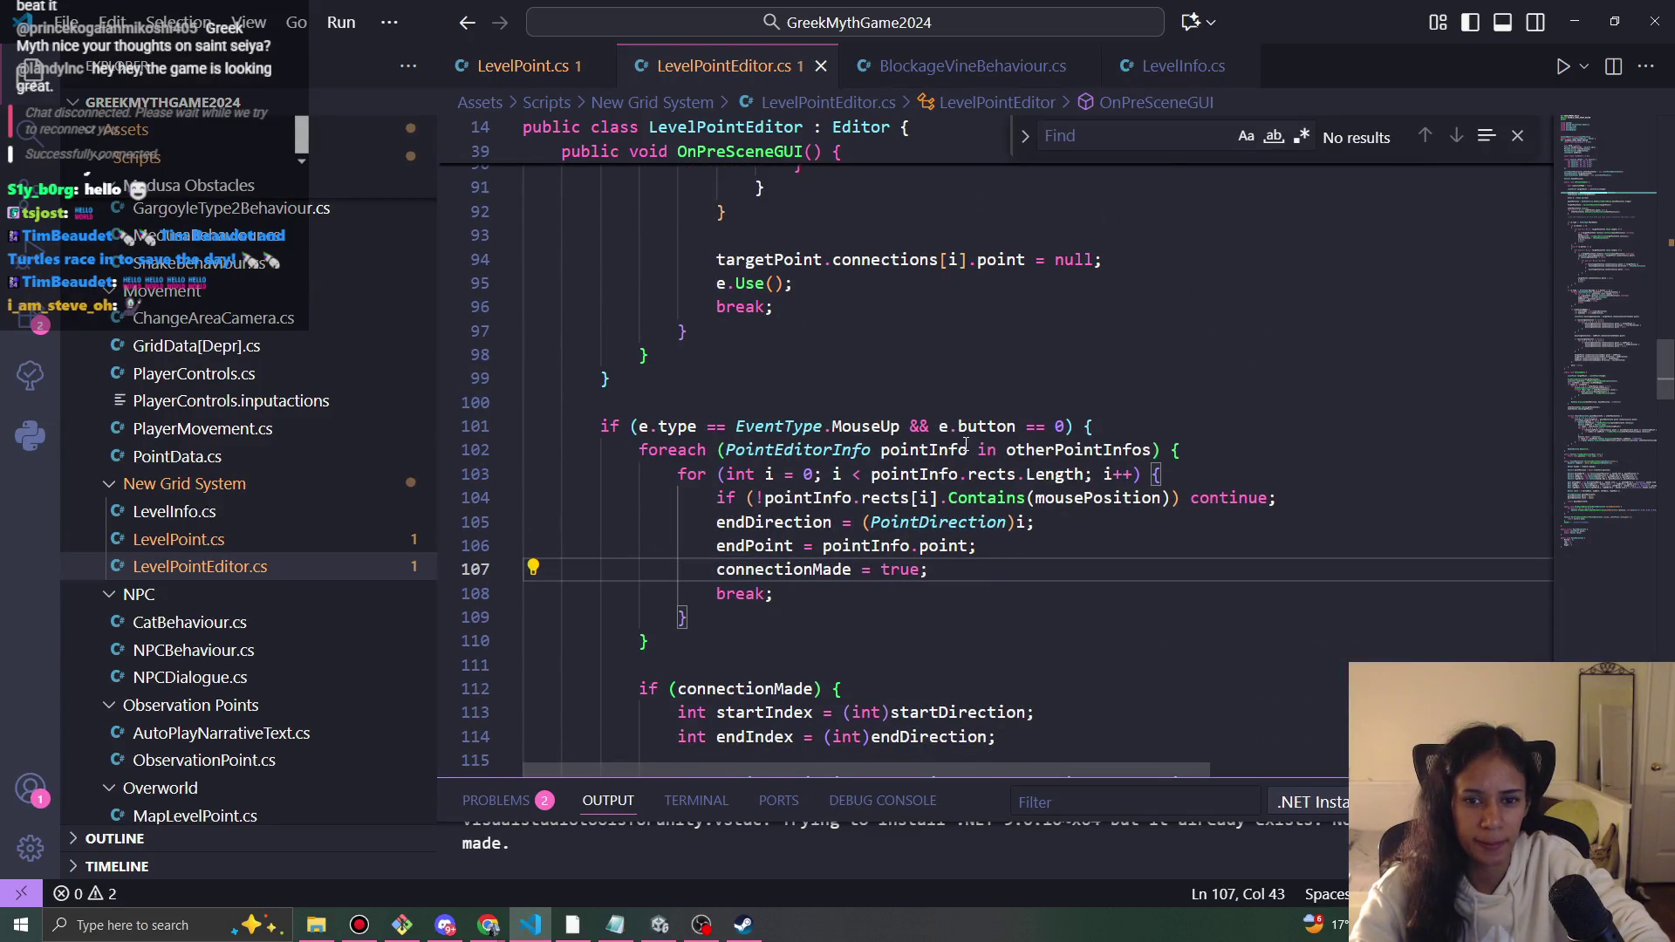
{"action": "left_click", "coordinate": [975, 426]}
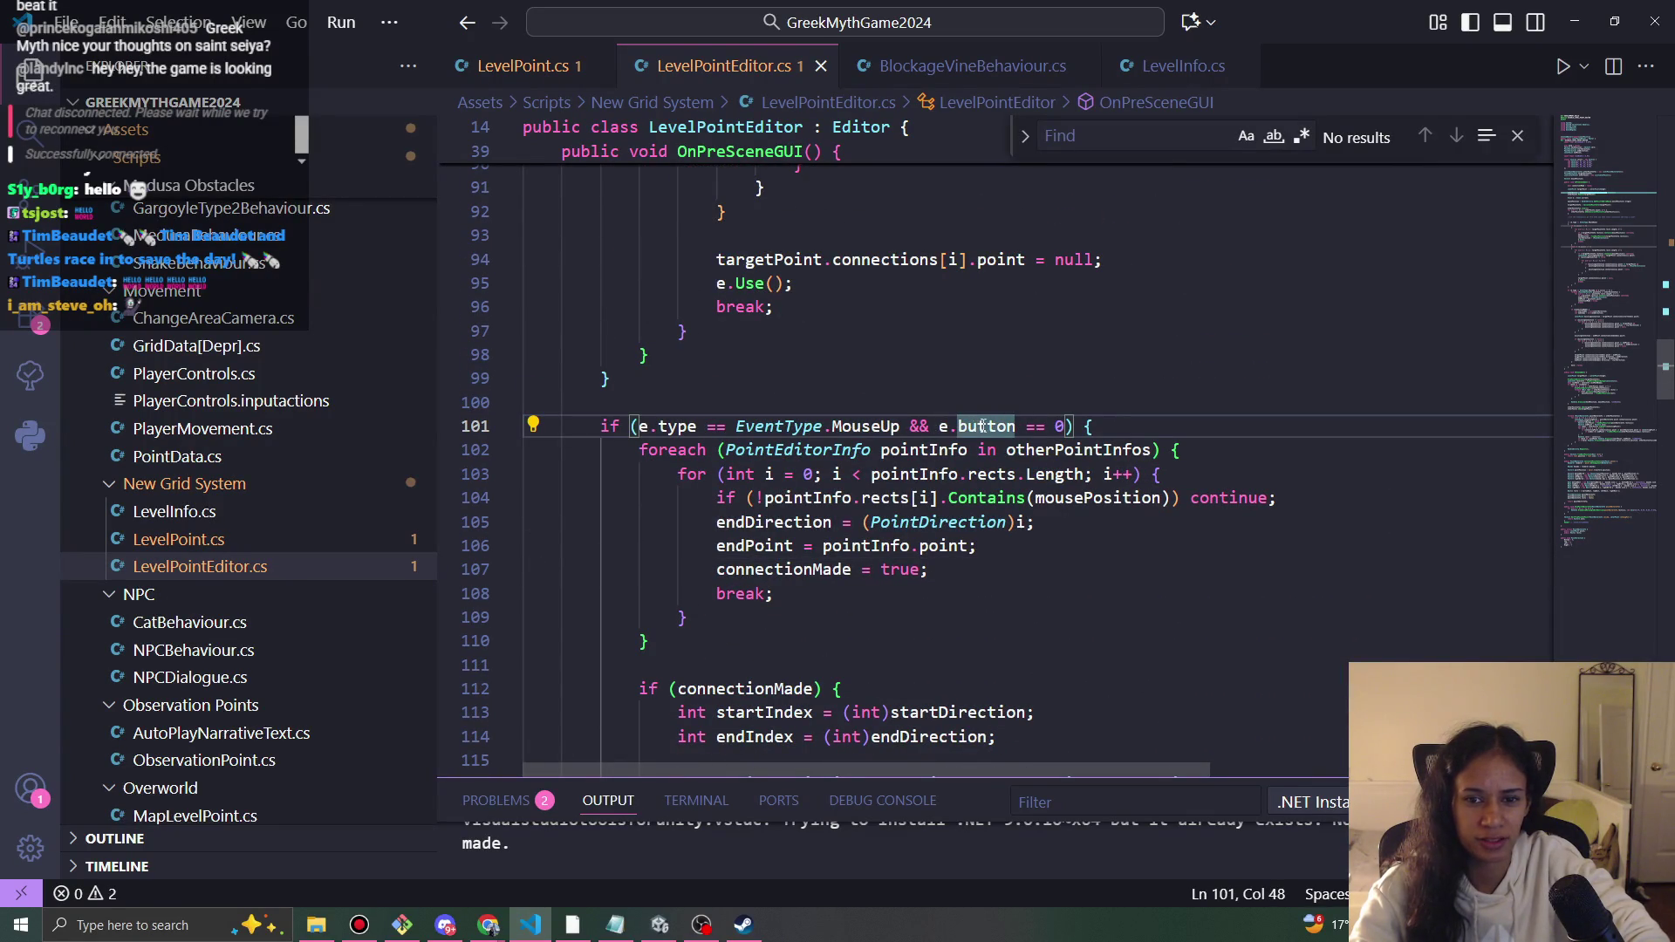
{"action": "key", "text": "Right"}
{"action": "key", "text": "Right"}
{"action": "key", "text": "Right"}
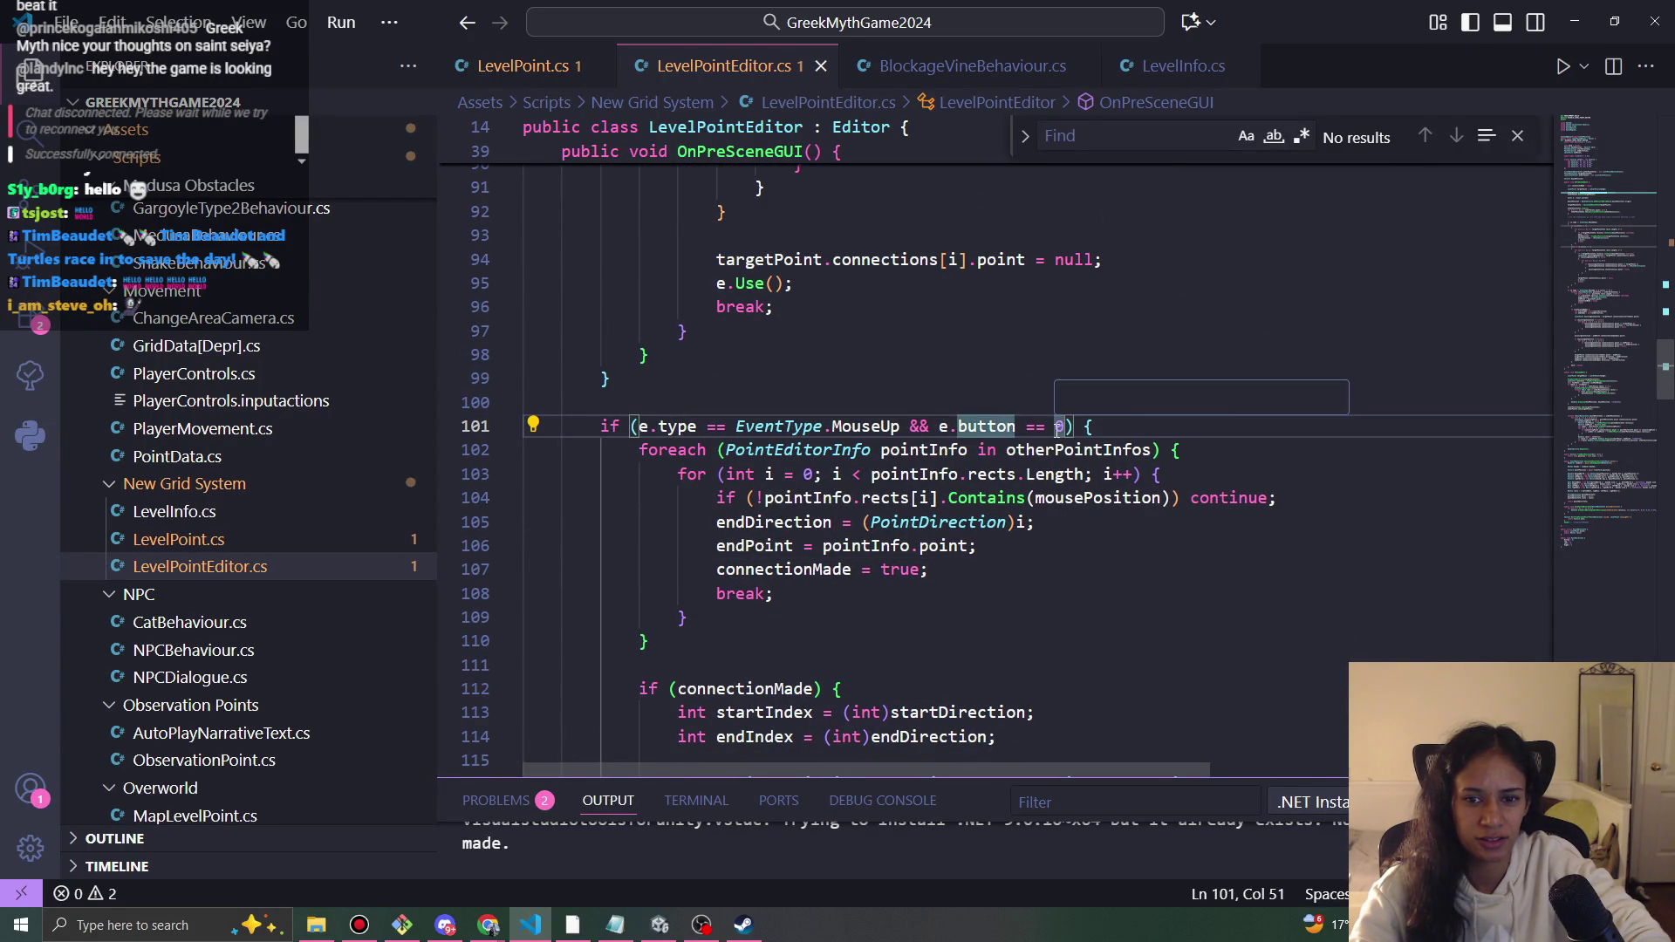
{"action": "left_click", "coordinate": [1063, 426]}
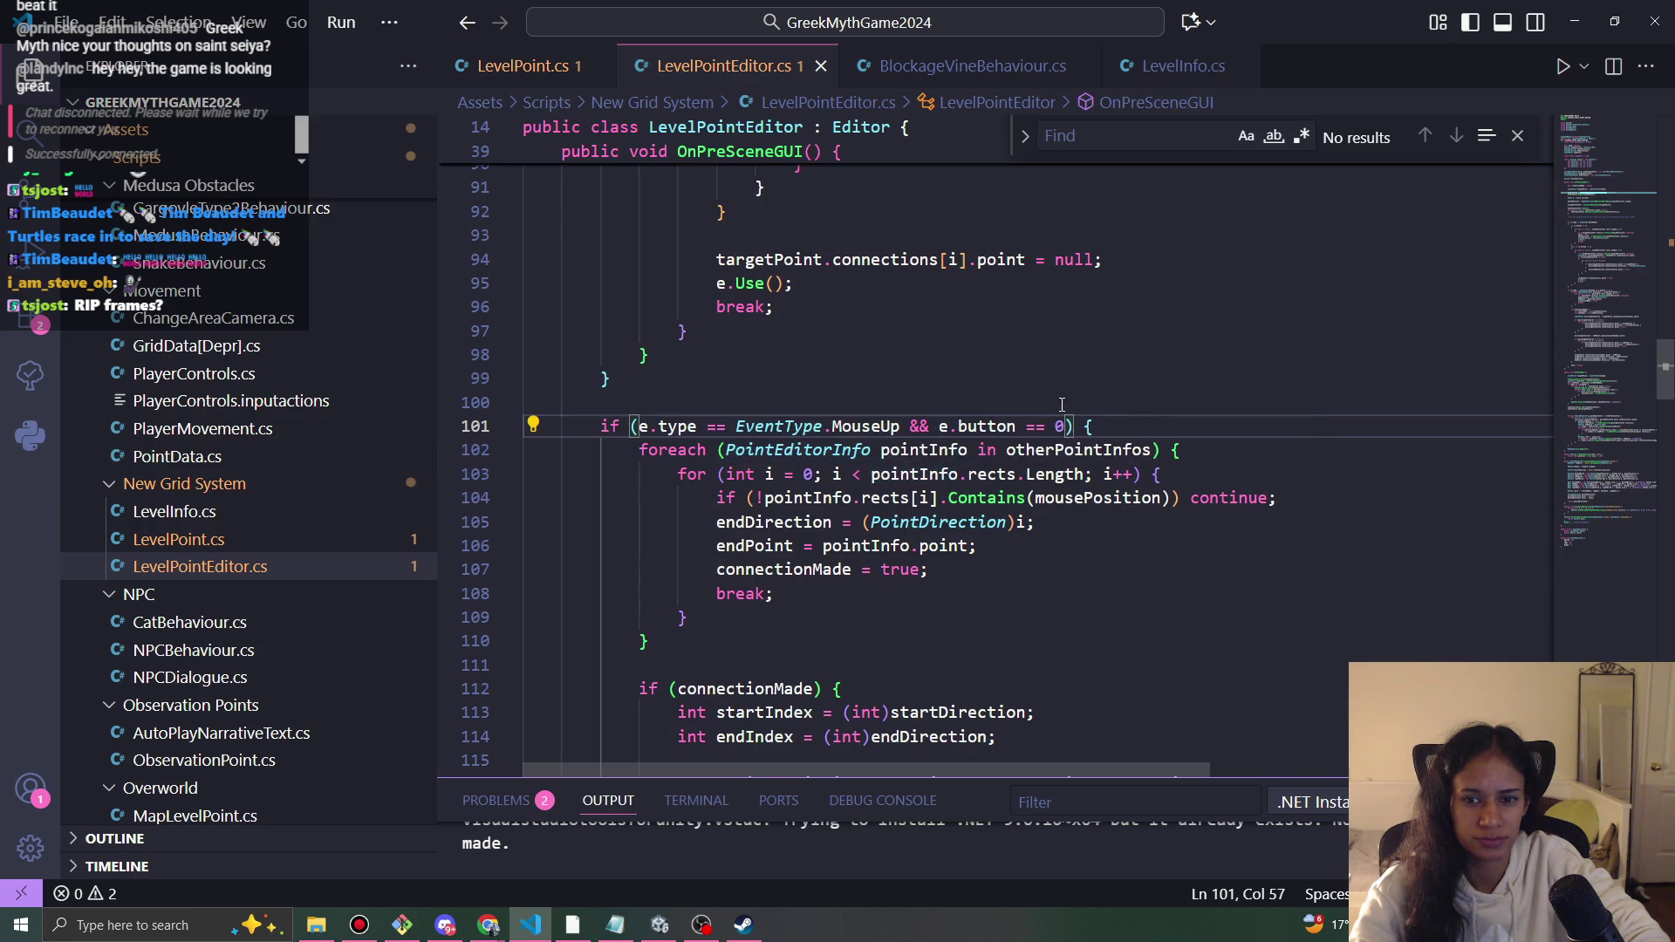
{"action": "type", "text": "&& !lockPath"}
{"action": "scroll", "coordinate": [1021, 455], "scroll_direction": "up", "scroll_amount": 1}
{"action": "scroll", "coordinate": [1021, 455], "scroll_direction": "up", "scroll_amount": 2}
{"action": "key", "text": "BackSpace"}
{"action": "key", "text": "BackSpace"}
{"action": "key", "text": "BackSpace"}
{"action": "scroll", "coordinate": [1111, 493], "scroll_direction": "up", "scroll_amount": 5}
{"action": "left_click", "coordinate": [1004, 509]}
{"action": "key", "text": "ctrl+s"}
{"action": "scroll", "coordinate": [1092, 514], "scroll_direction": "up", "scroll_amount": 4}
{"action": "scroll", "coordinate": [1125, 488], "scroll_direction": "down", "scroll_amount": 3}
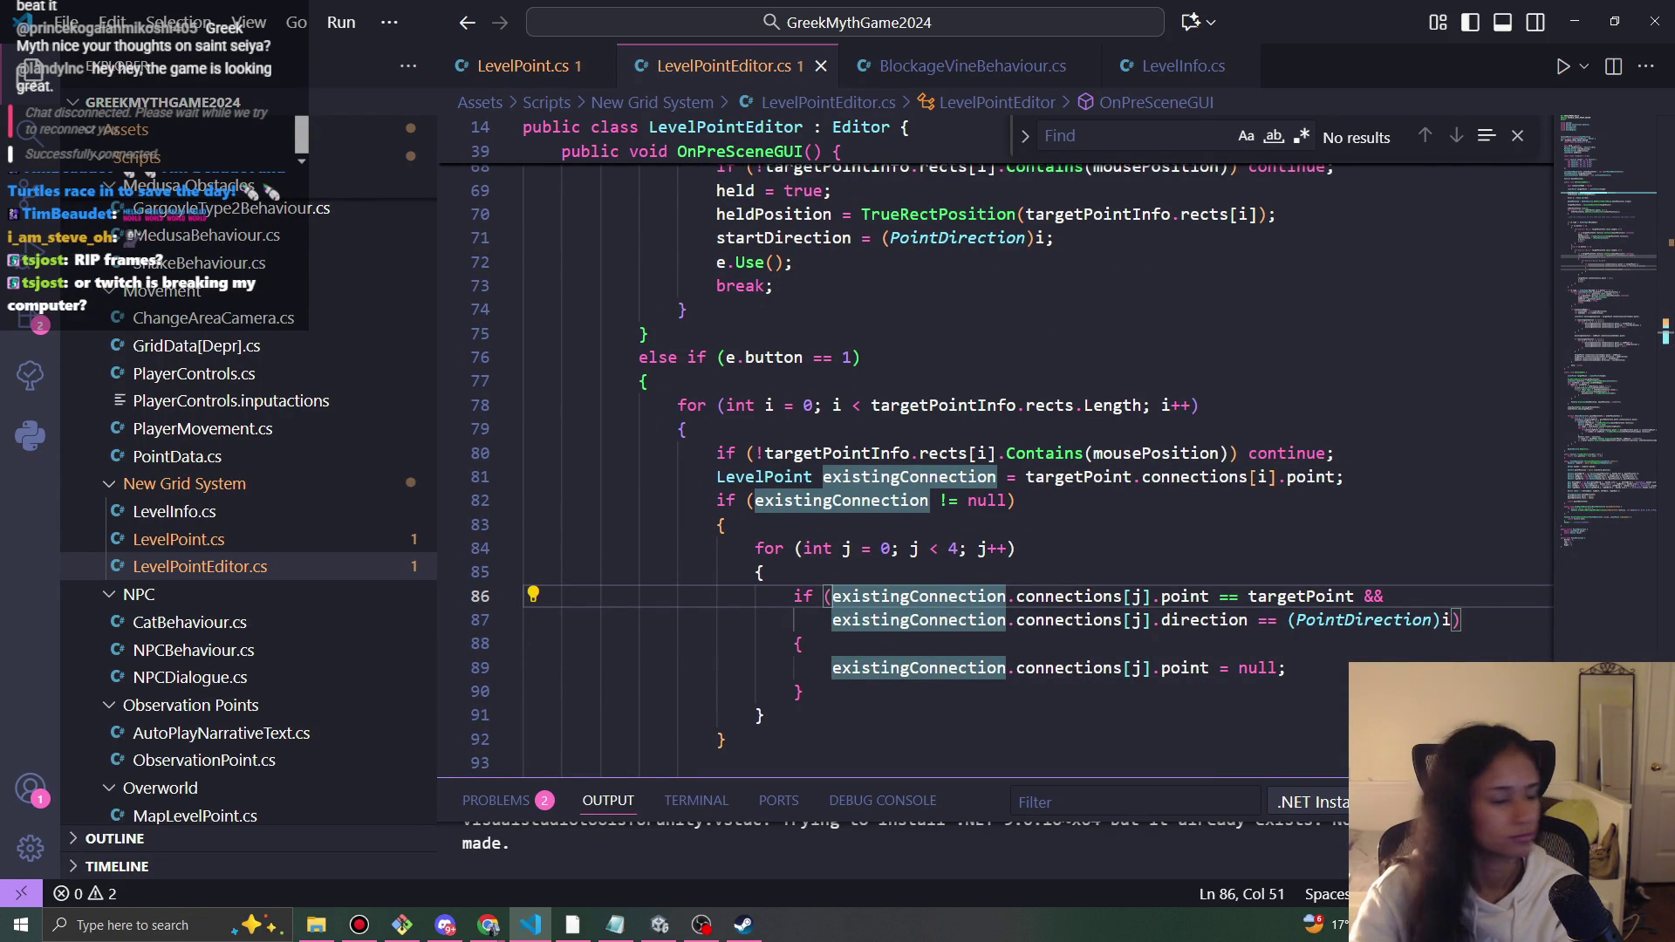
{"action": "key", "text": "alt+Tab"}
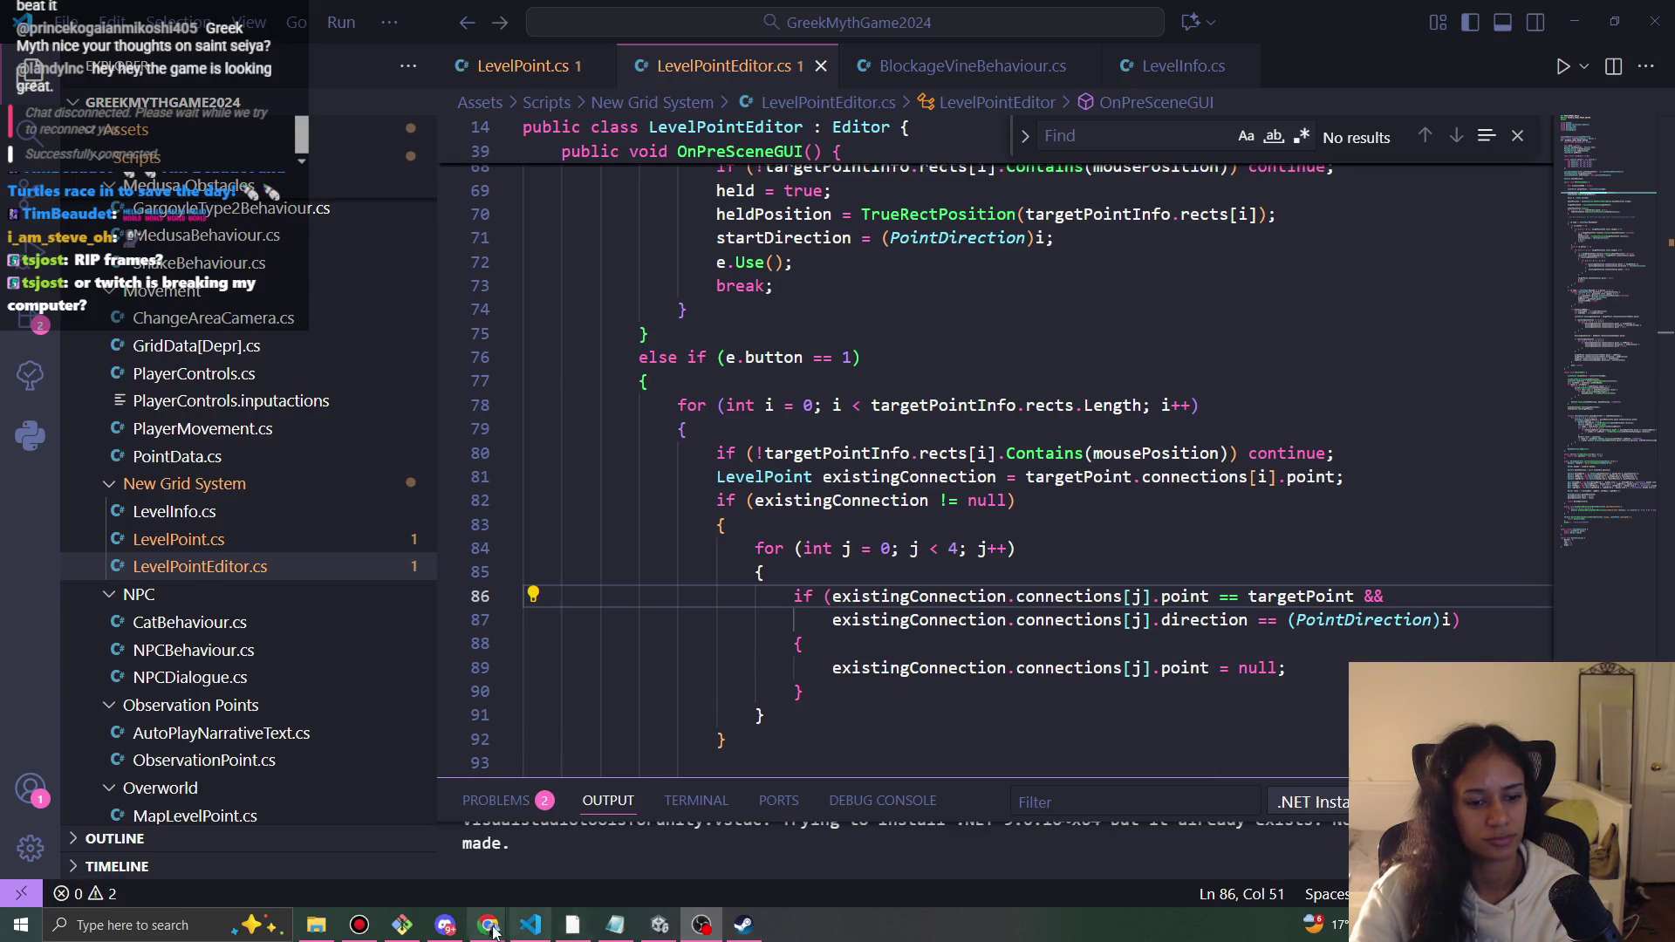
{"action": "mouse_move", "coordinate": [499, 935]}
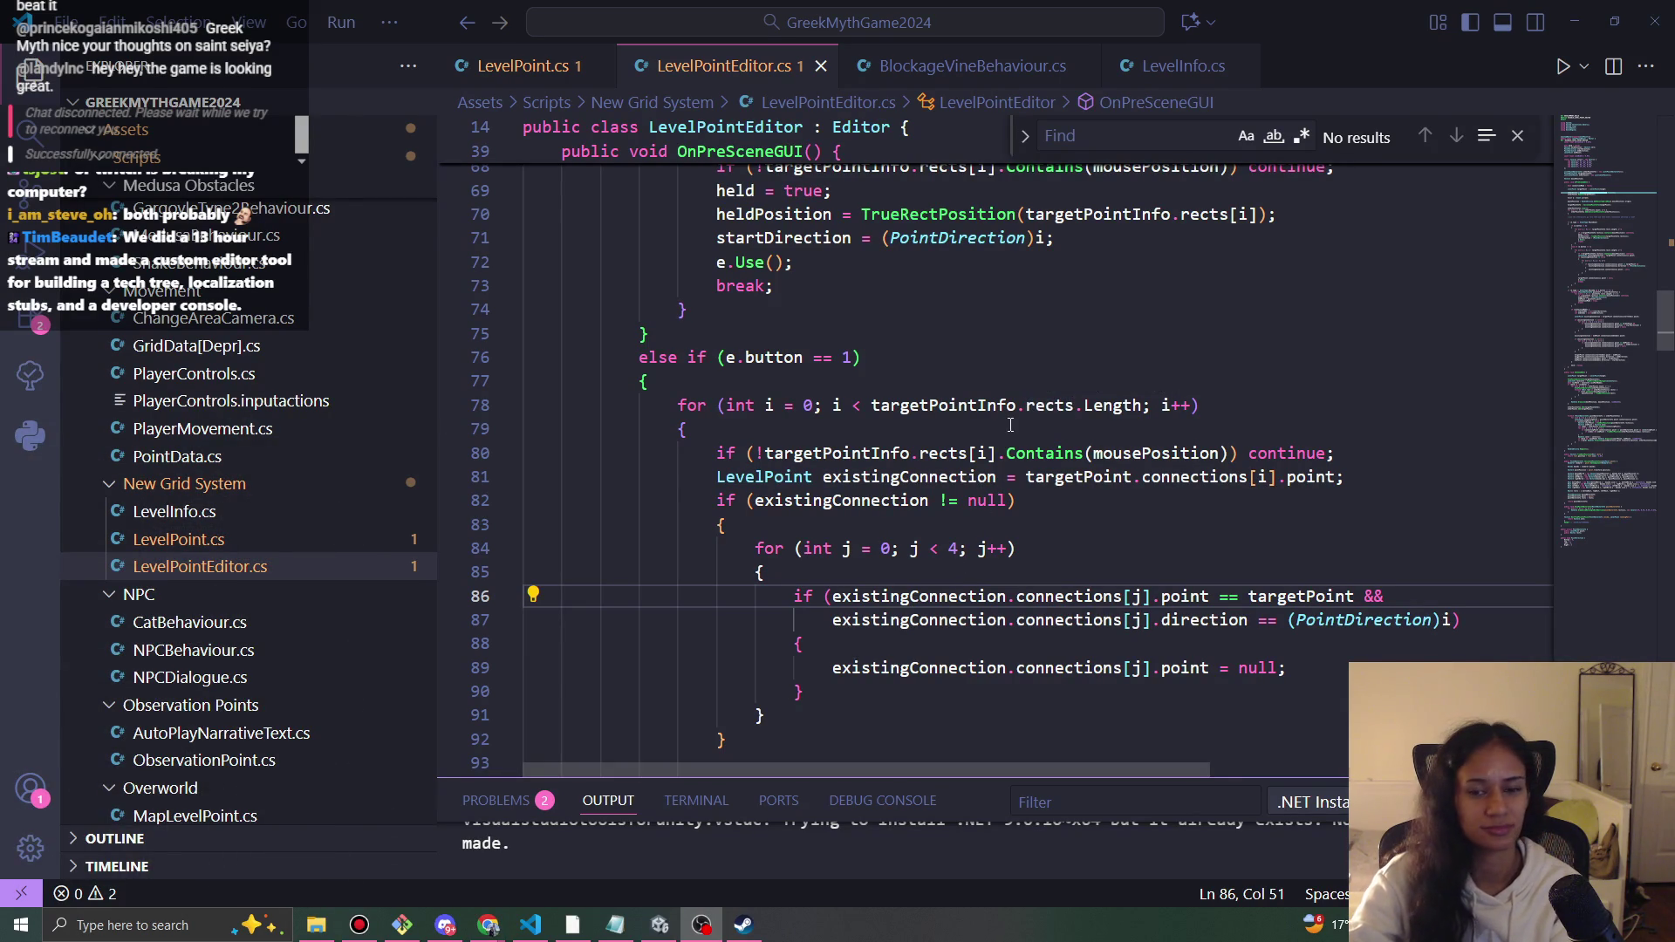
{"action": "left_click", "coordinate": [959, 572]}
{"action": "scroll", "coordinate": [944, 614], "scroll_direction": "up", "scroll_amount": 3}
{"action": "scroll", "coordinate": [944, 614], "scroll_direction": "up", "scroll_amount": 8}
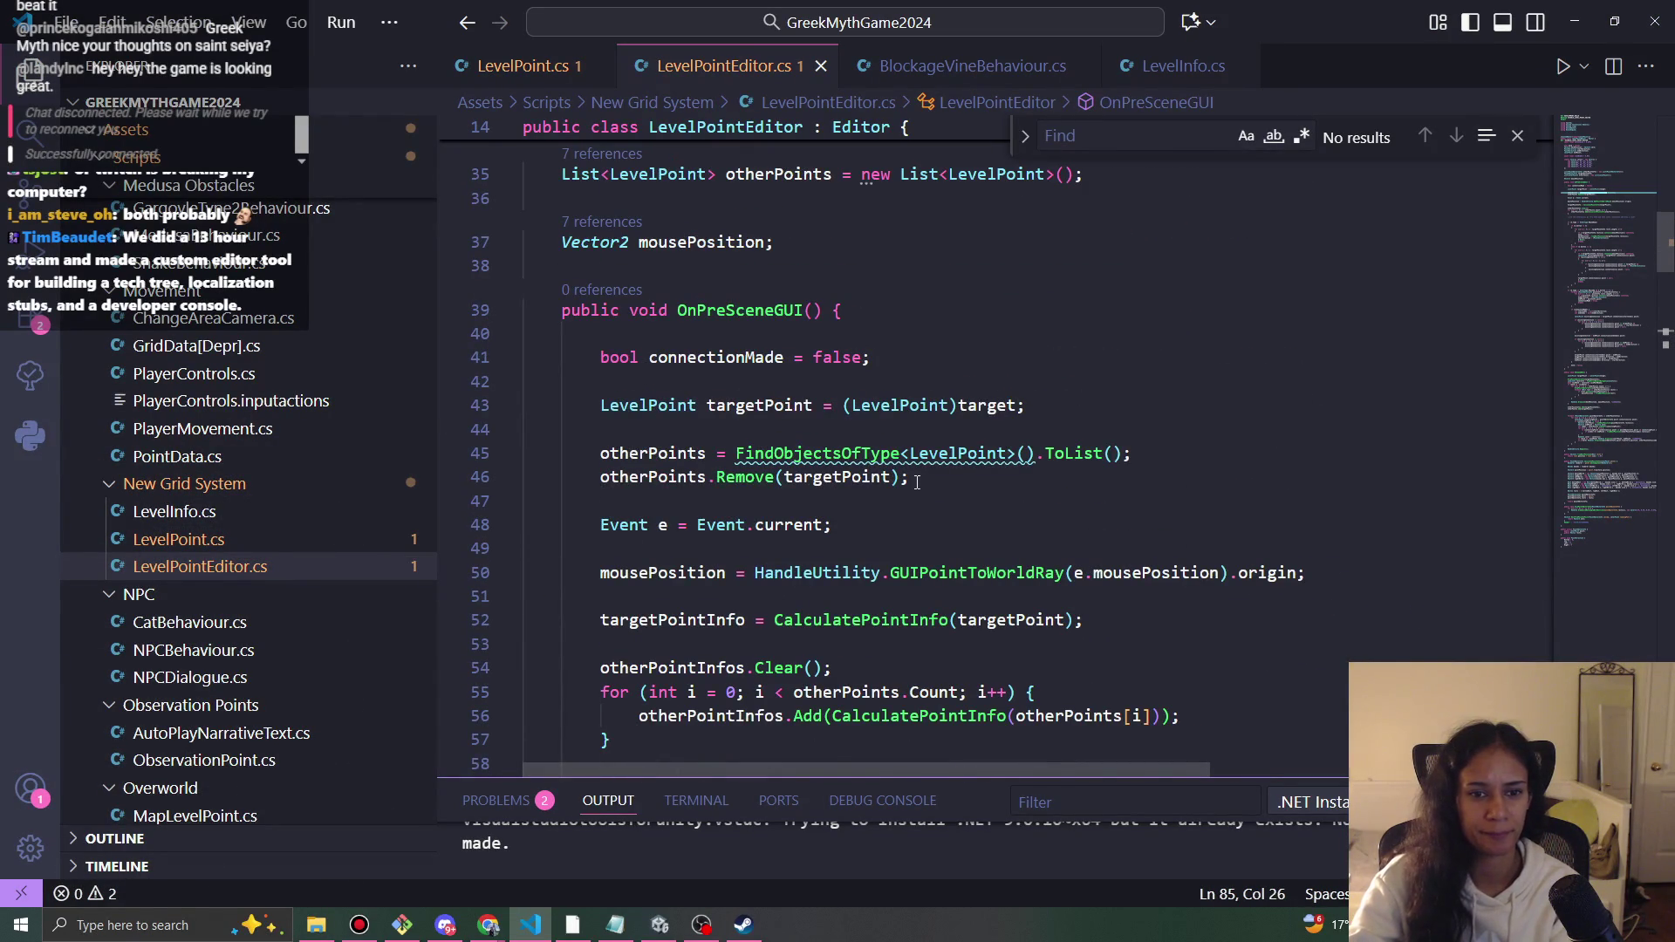
{"action": "scroll", "coordinate": [917, 482], "scroll_direction": "down", "scroll_amount": 3}
{"action": "scroll", "coordinate": [925, 488], "scroll_direction": "up", "scroll_amount": 2}
{"action": "scroll", "coordinate": [950, 568], "scroll_direction": "down", "scroll_amount": 9}
{"action": "scroll", "coordinate": [950, 568], "scroll_direction": "down", "scroll_amount": 20}
{"action": "scroll", "coordinate": [965, 572], "scroll_direction": "down", "scroll_amount": 5}
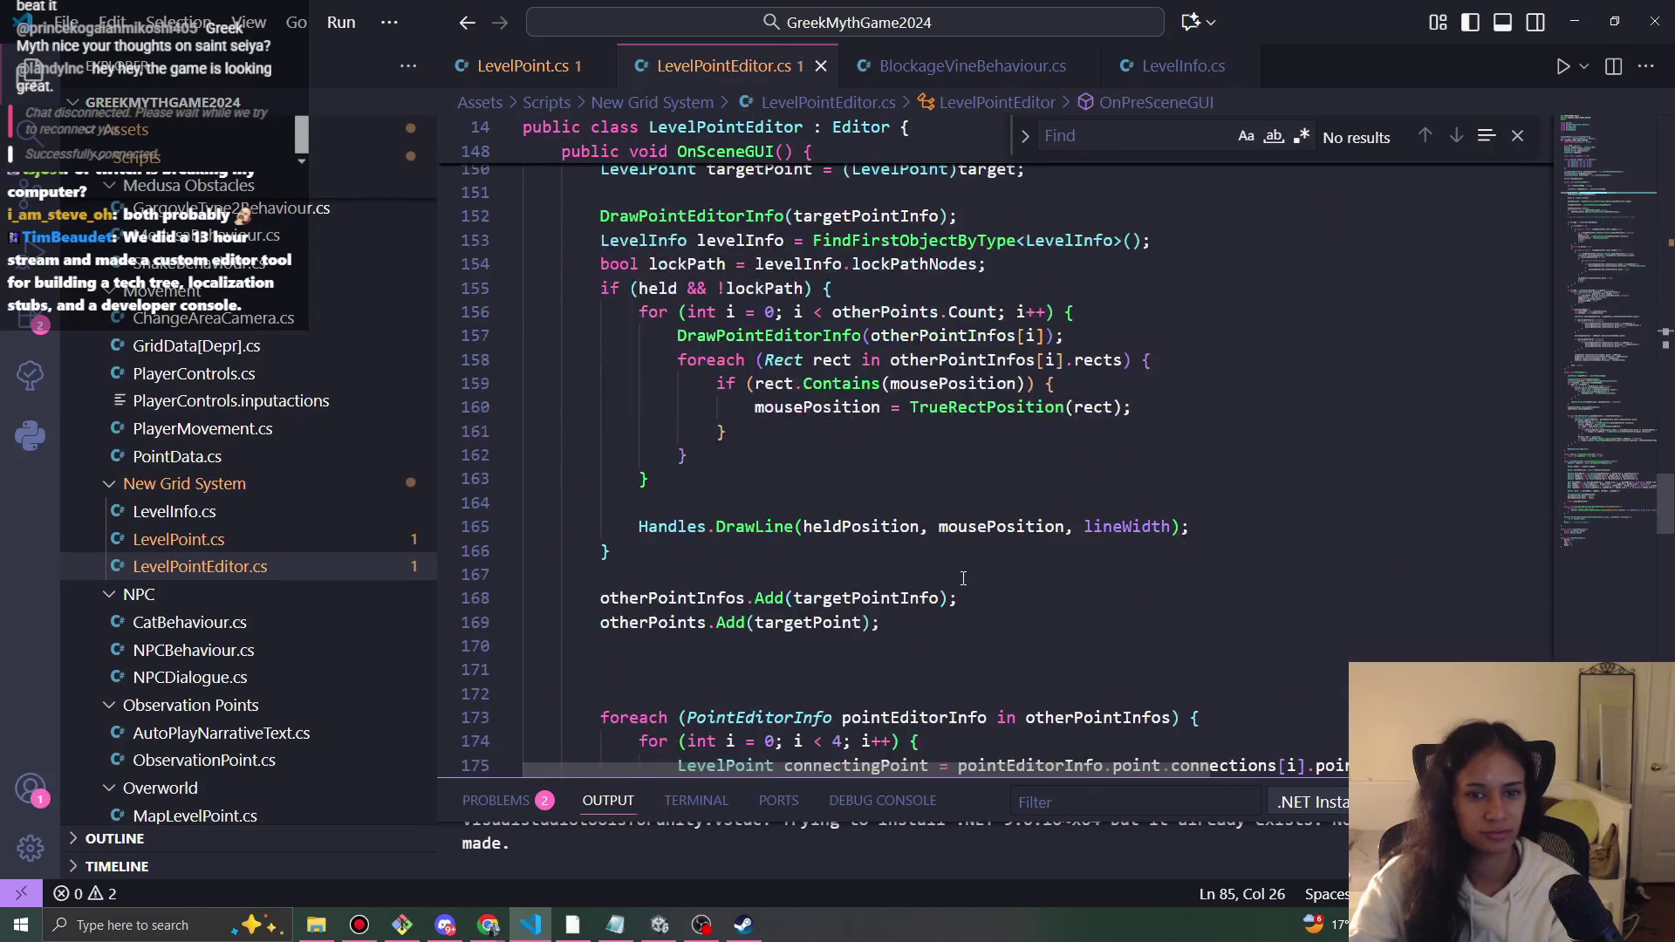
{"action": "scroll", "coordinate": [867, 475], "scroll_direction": "down", "scroll_amount": 4}
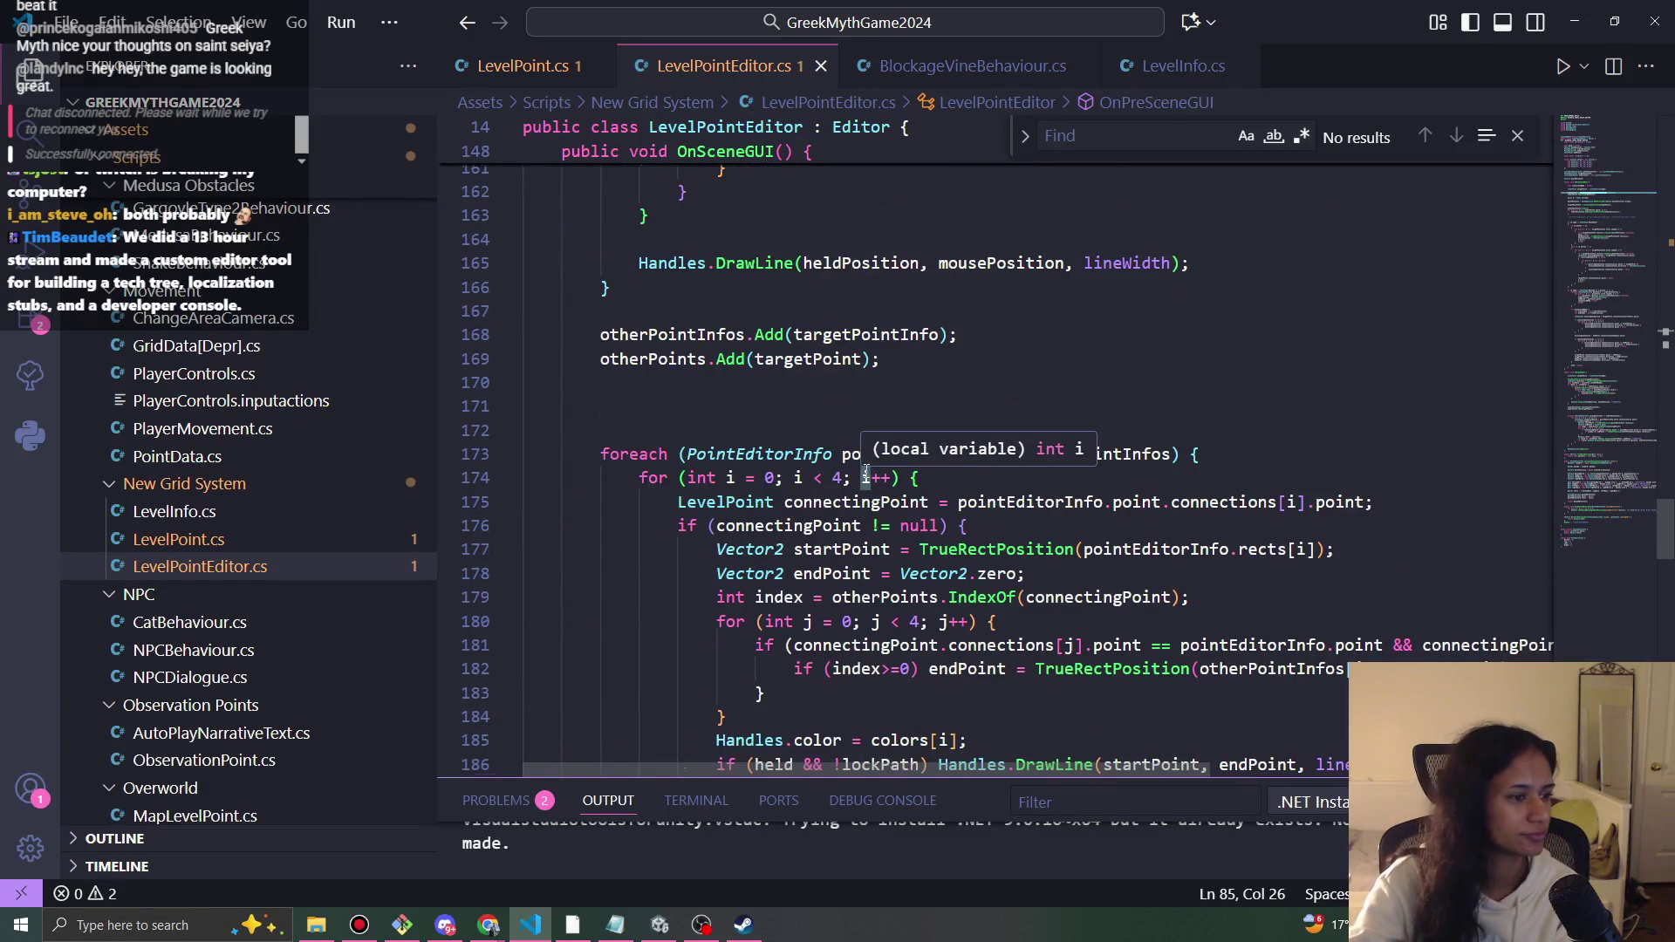
{"action": "scroll", "coordinate": [867, 474], "scroll_direction": "down", "scroll_amount": 3}
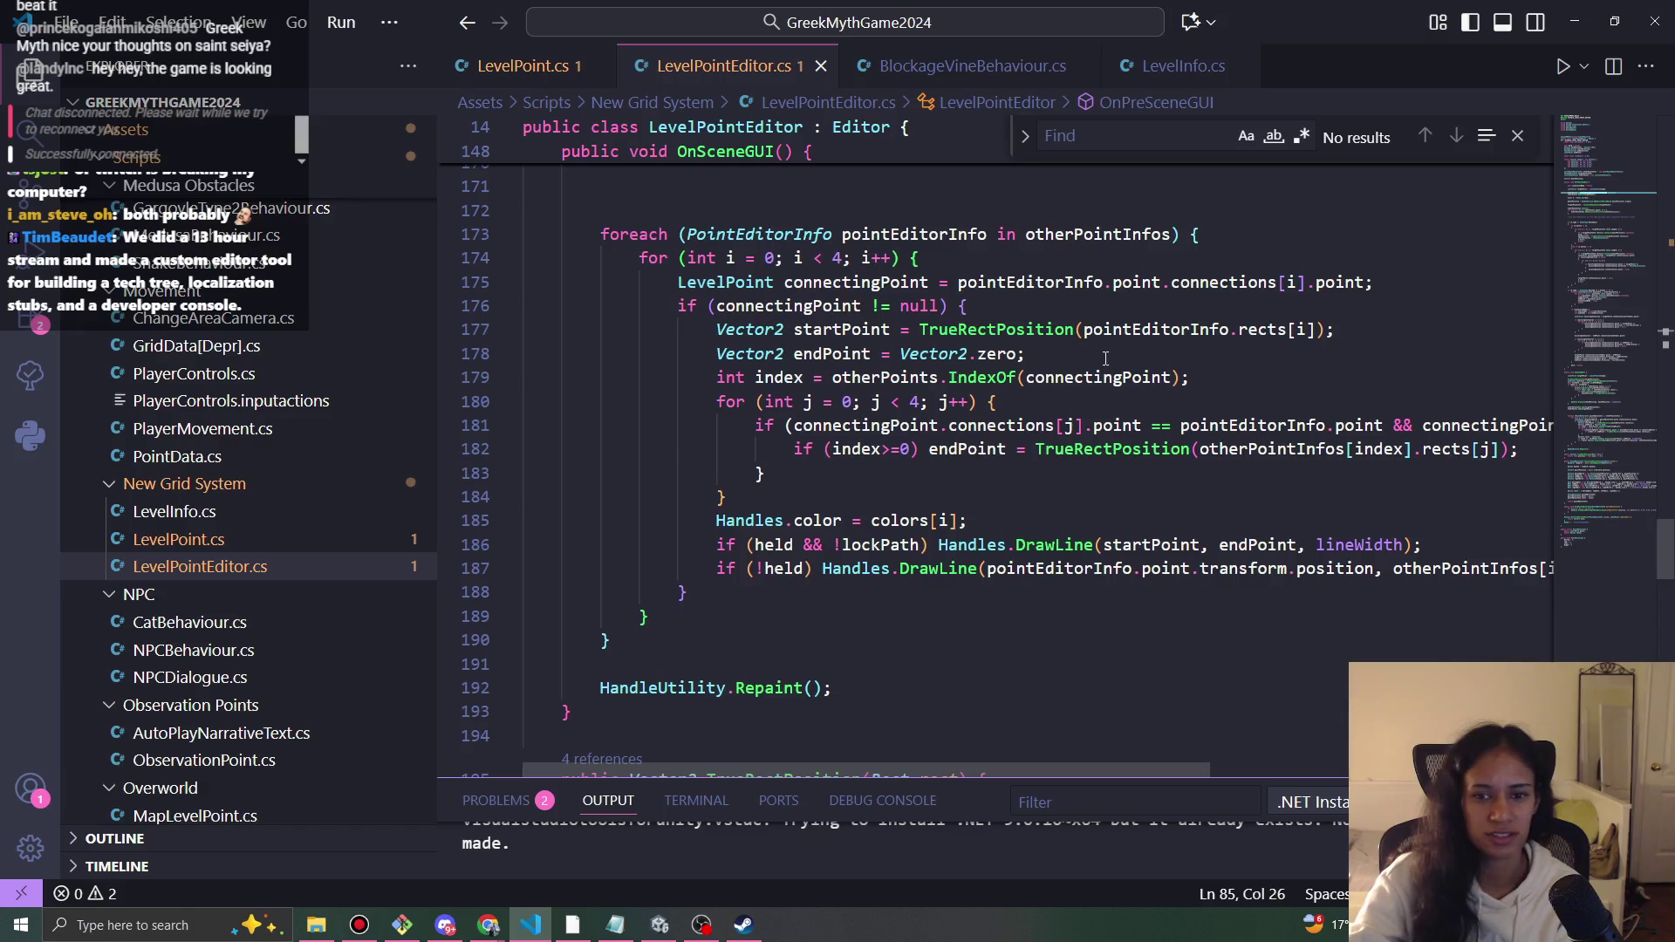
{"action": "left_click", "coordinate": [1050, 342]}
{"action": "scroll", "coordinate": [1048, 367], "scroll_direction": "up", "scroll_amount": 1}
{"action": "left_click", "coordinate": [1046, 397]}
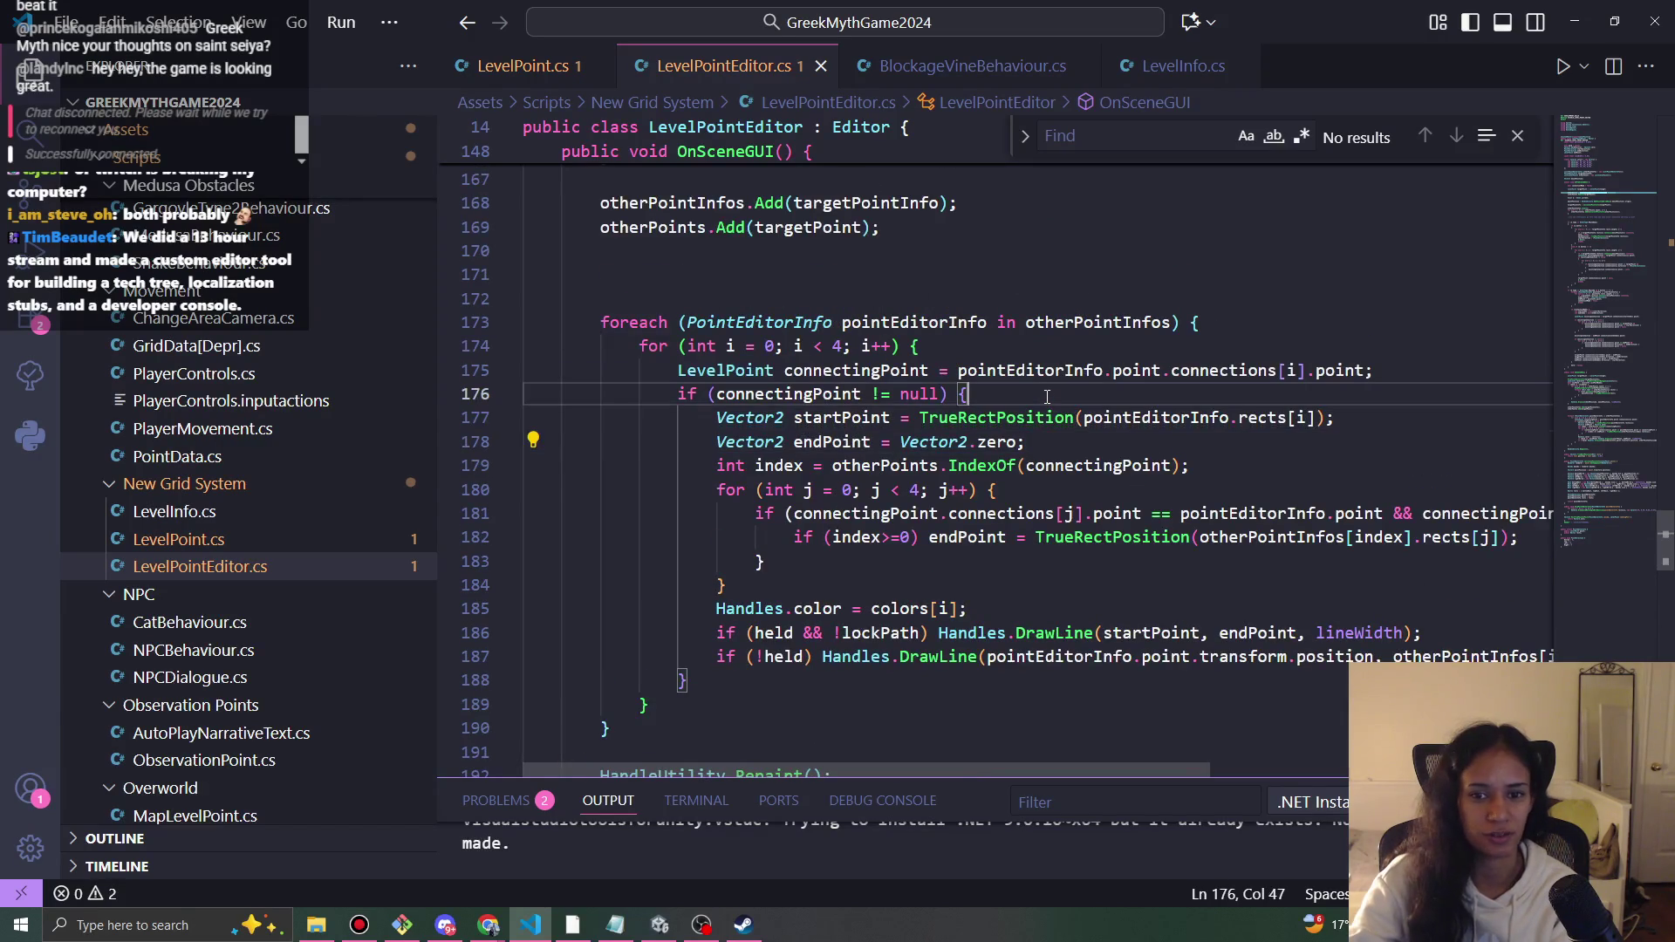
{"action": "scroll", "coordinate": [1047, 397], "scroll_direction": "down", "scroll_amount": 4}
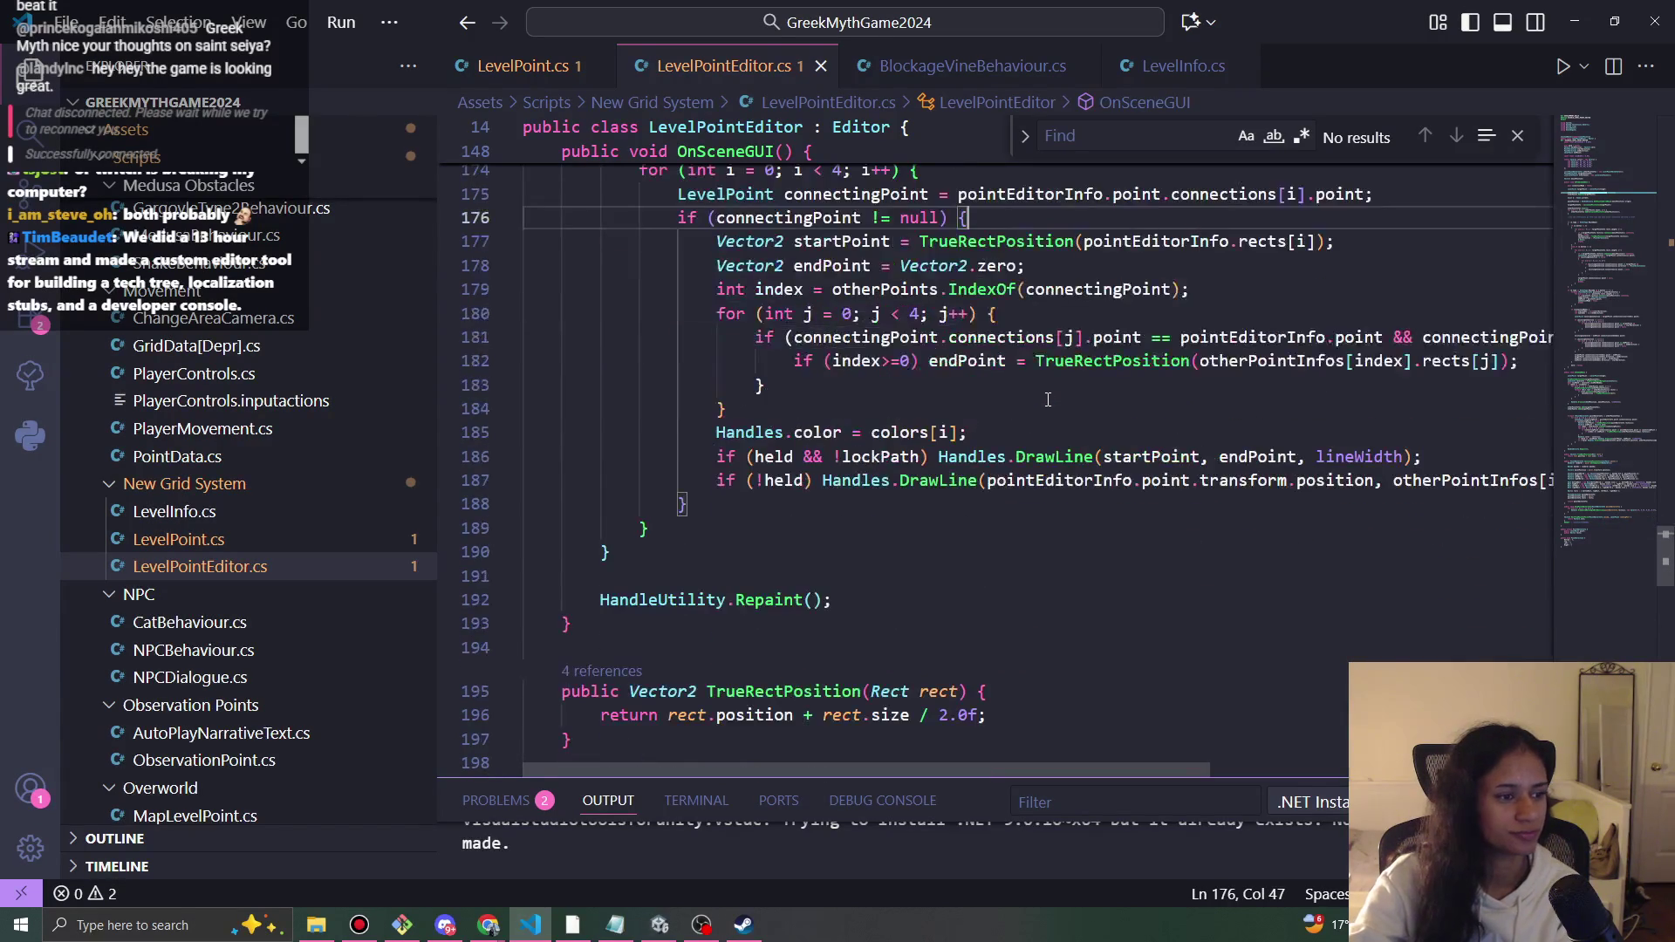
{"action": "scroll", "coordinate": [1048, 401], "scroll_direction": "down", "scroll_amount": 4}
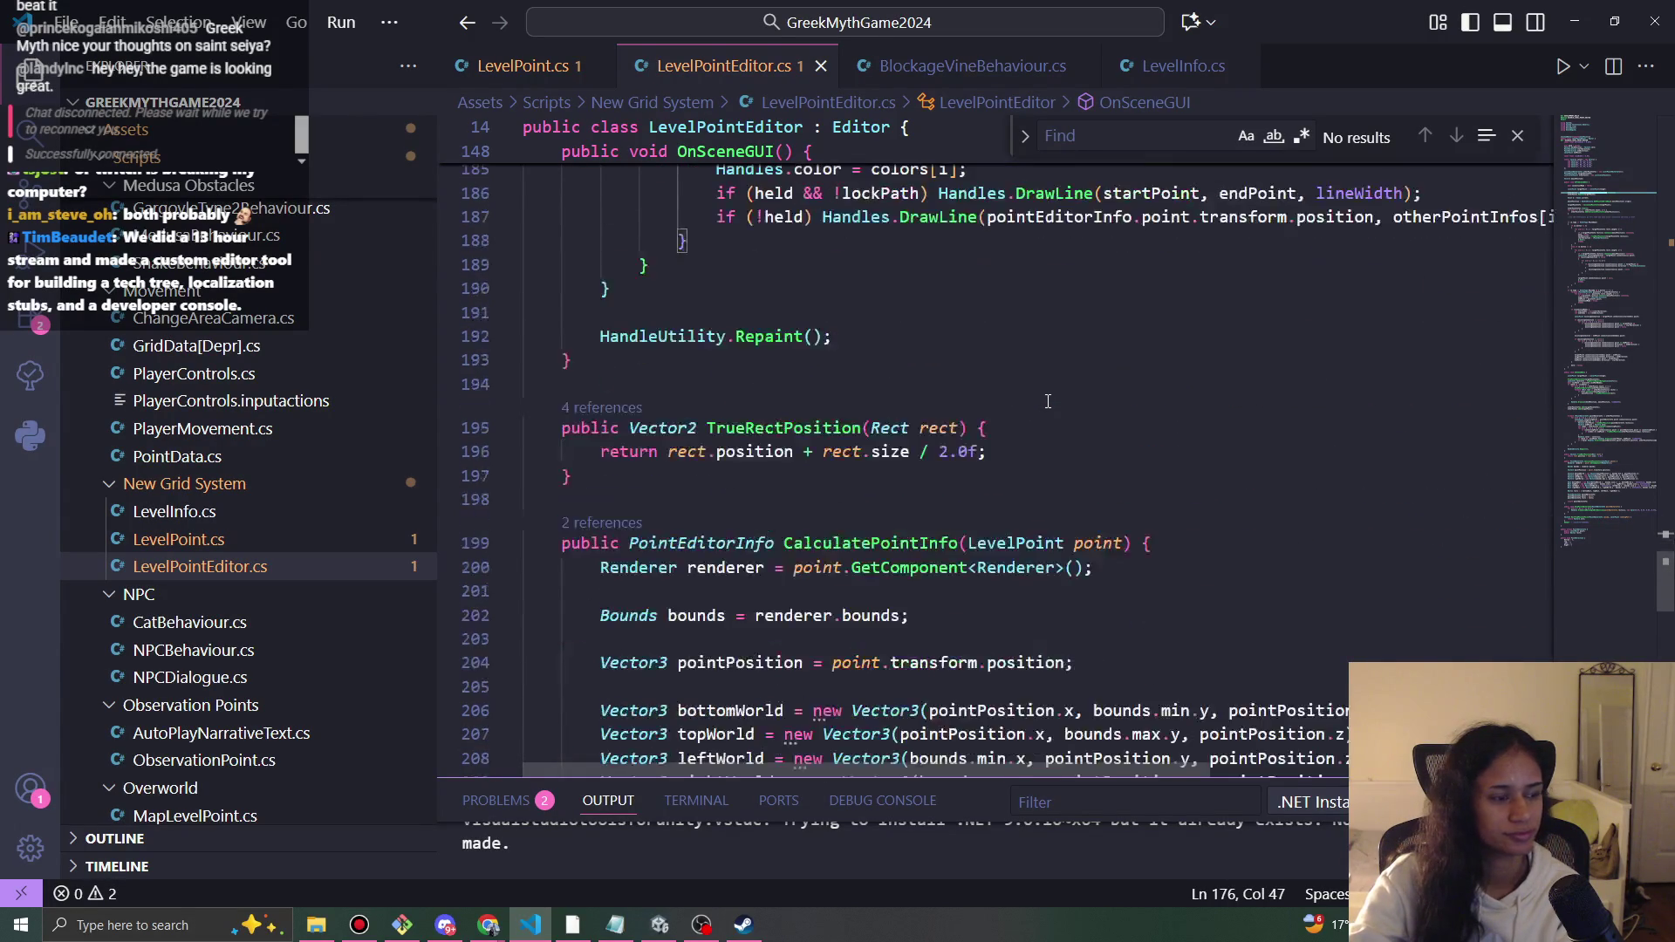
{"action": "scroll", "coordinate": [1043, 410], "scroll_direction": "up", "scroll_amount": 2}
{"action": "scroll", "coordinate": [1043, 412], "scroll_direction": "up", "scroll_amount": 2}
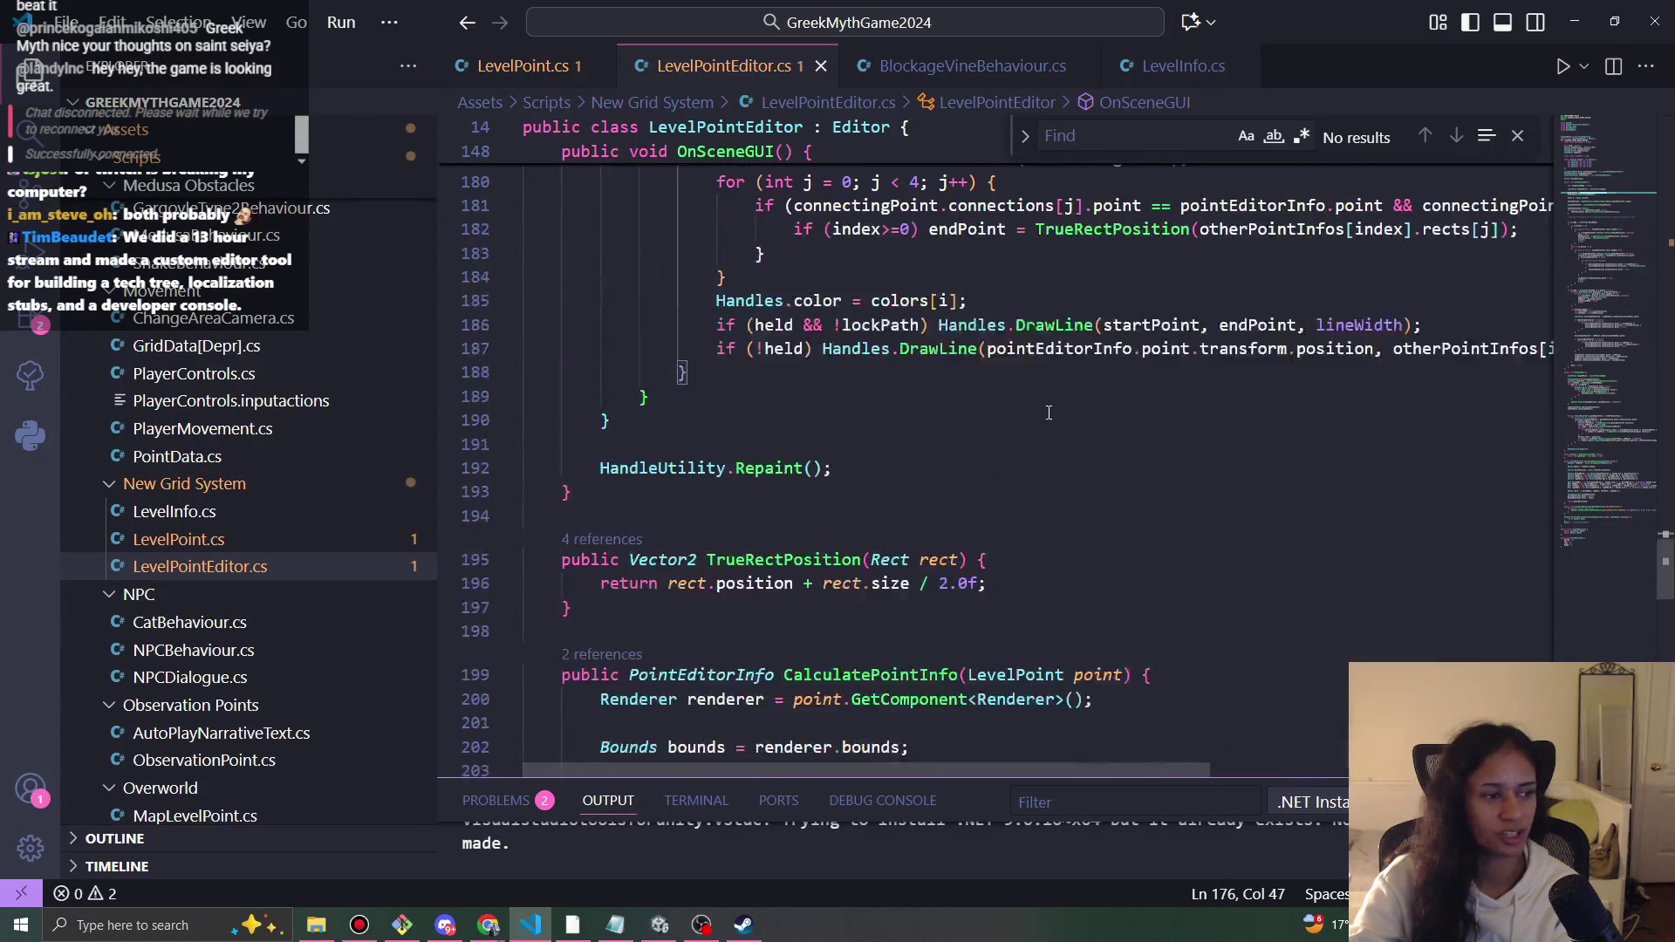
{"action": "scroll", "coordinate": [1047, 419], "scroll_direction": "up", "scroll_amount": 1}
{"action": "scroll", "coordinate": [1047, 436], "scroll_direction": "up", "scroll_amount": 1}
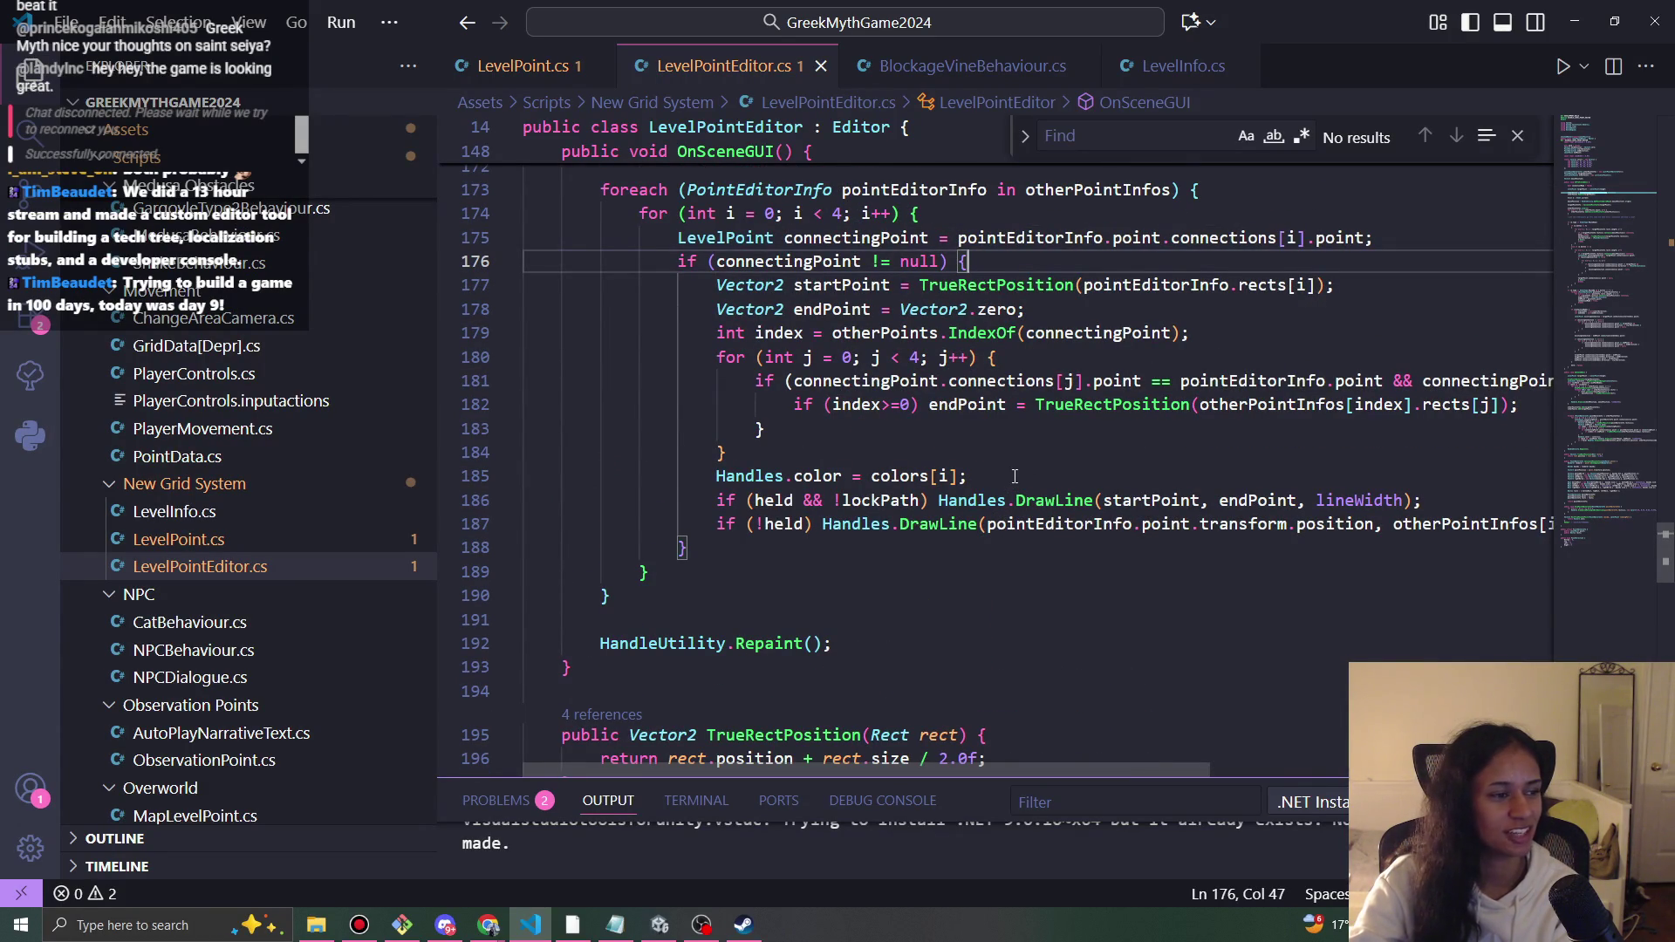
{"action": "left_click", "coordinate": [1011, 428]}
{"action": "key", "text": "Down"}
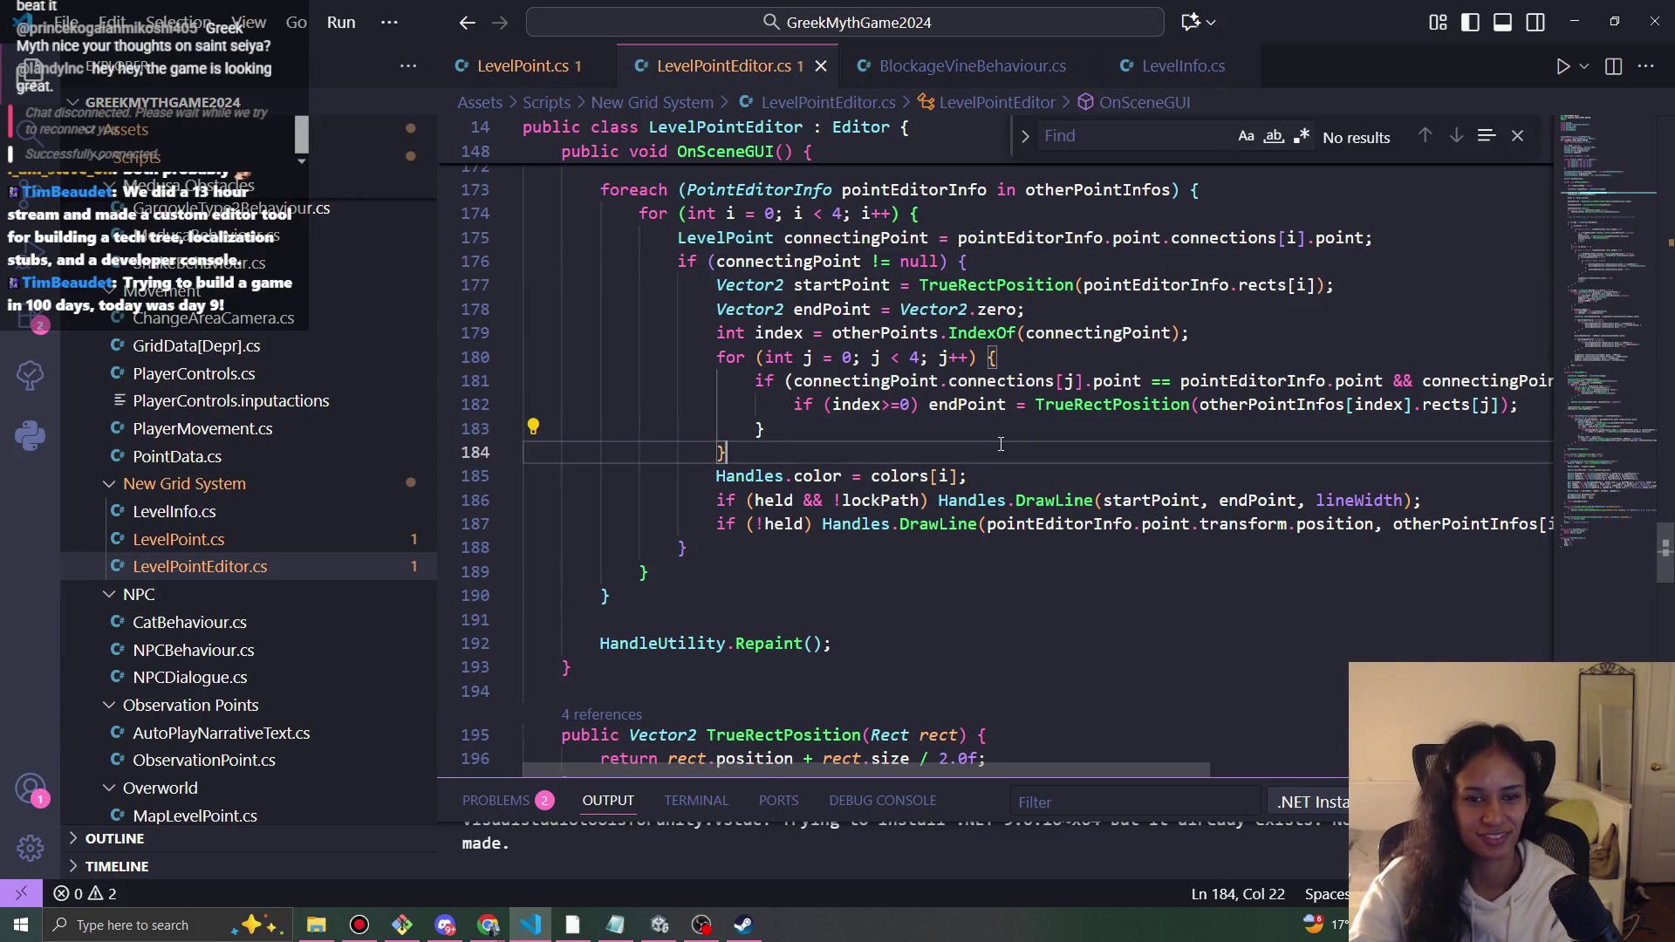
{"action": "scroll", "coordinate": [1003, 445], "scroll_direction": "down", "scroll_amount": 2}
{"action": "scroll", "coordinate": [992, 464], "scroll_direction": "up", "scroll_amount": 1}
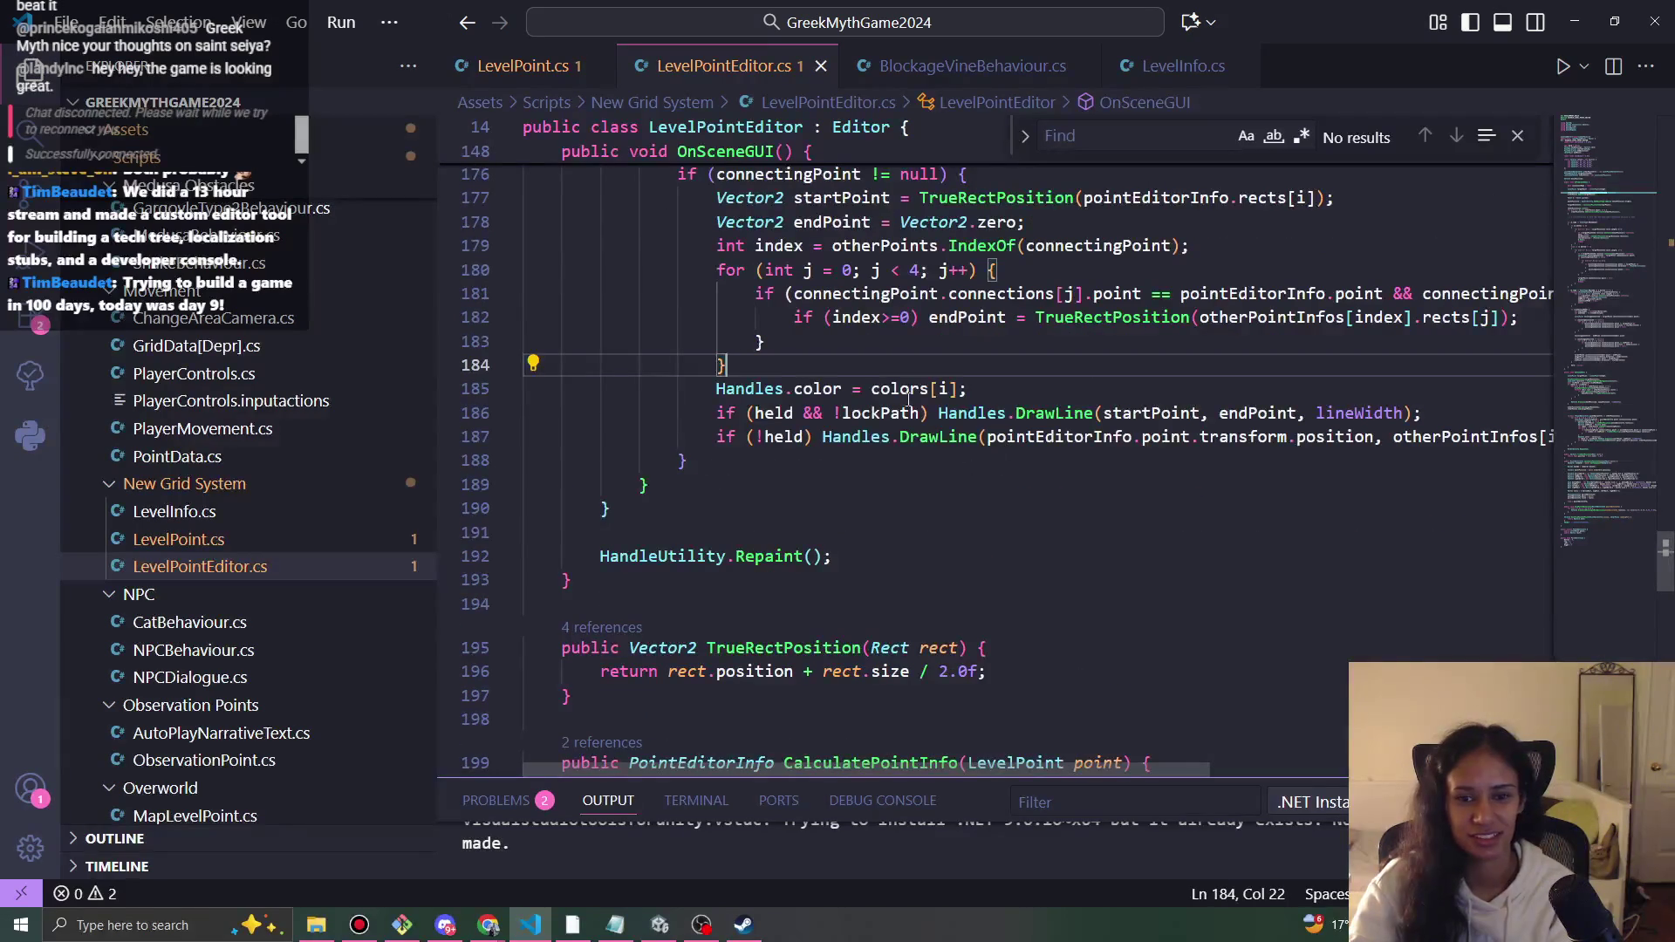
{"action": "mouse_move", "coordinate": [1106, 769]}
{"action": "left_mouse_down"}
{"action": "mouse_move", "coordinate": [1502, 773]}
{"action": "mouse_move", "coordinate": [736, 697]}
{"action": "left_mouse_up"}
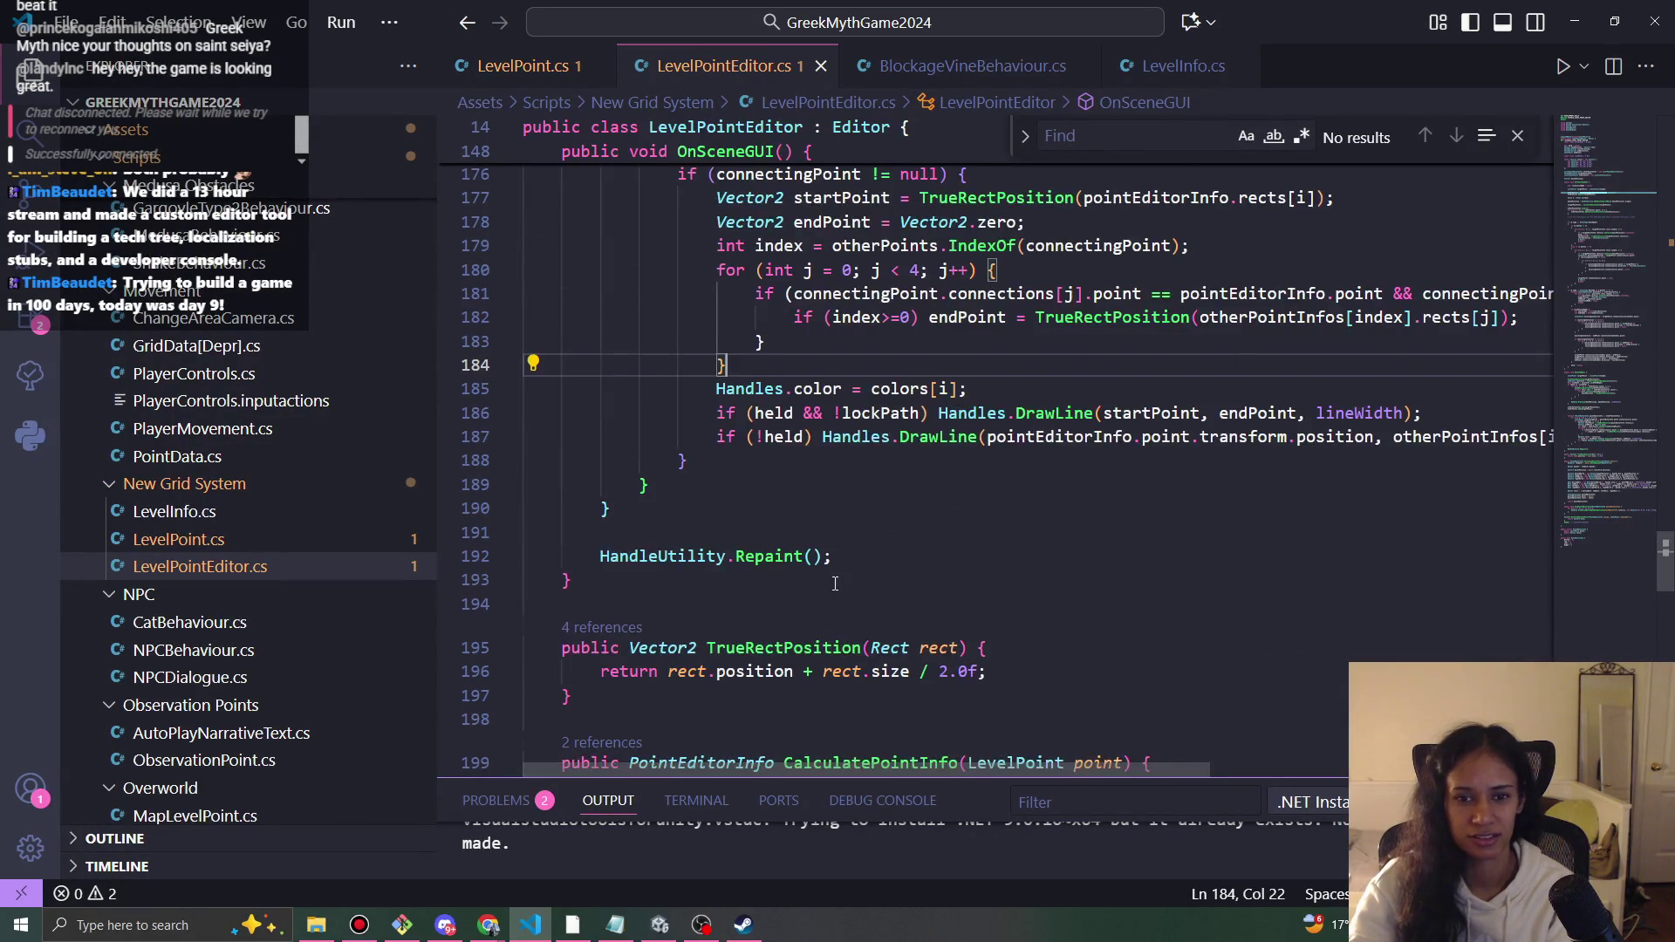
{"action": "scroll", "coordinate": [834, 584], "scroll_direction": "down", "scroll_amount": 6}
{"action": "scroll", "coordinate": [844, 590], "scroll_direction": "down", "scroll_amount": 3}
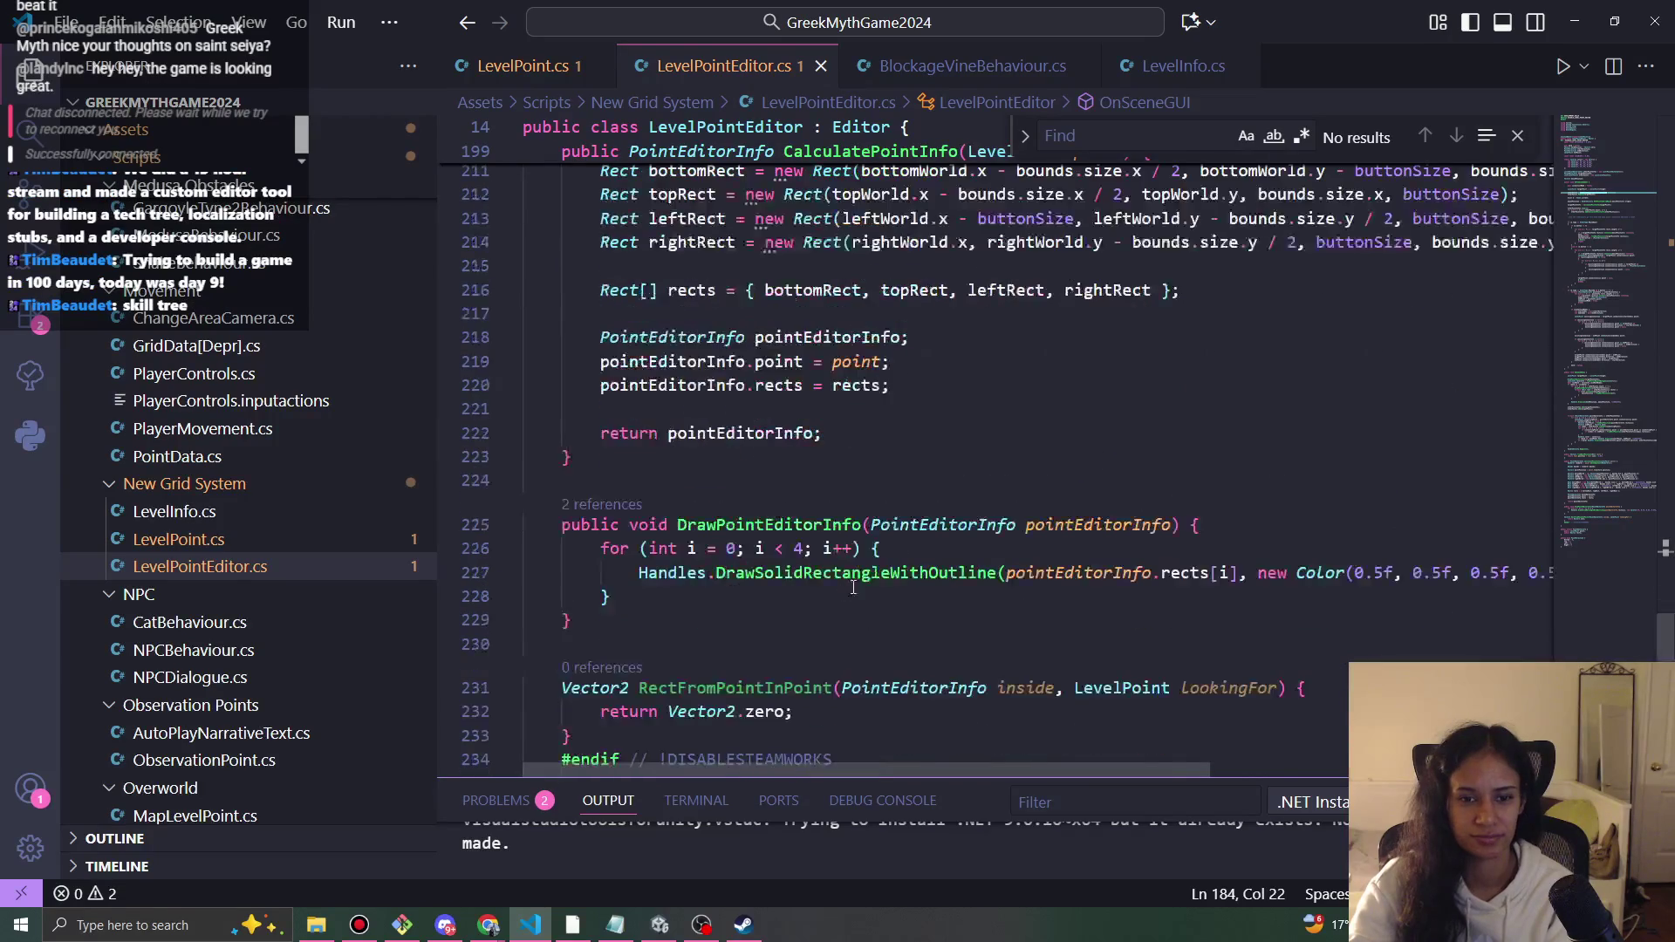
{"action": "scroll", "coordinate": [1120, 588], "scroll_direction": "down", "scroll_amount": 3}
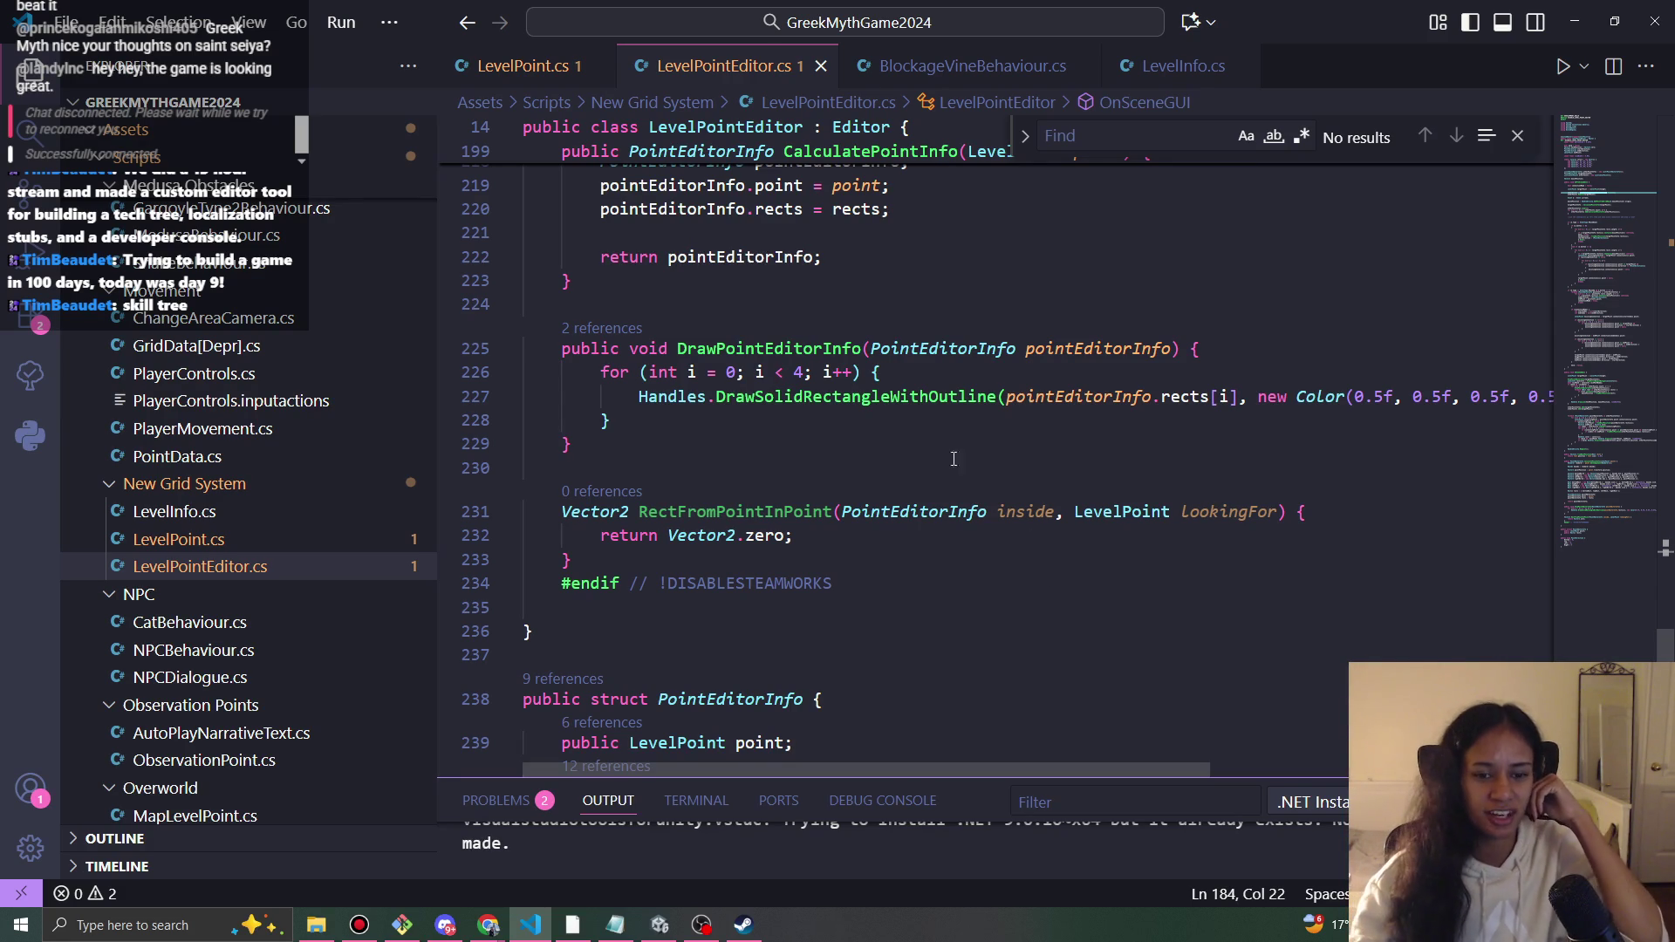
{"action": "scroll", "coordinate": [910, 562], "scroll_direction": "down", "scroll_amount": 5}
{"action": "scroll", "coordinate": [911, 558], "scroll_direction": "down", "scroll_amount": 2}
{"action": "scroll", "coordinate": [889, 576], "scroll_direction": "up", "scroll_amount": 5}
{"action": "scroll", "coordinate": [881, 583], "scroll_direction": "up", "scroll_amount": 4}
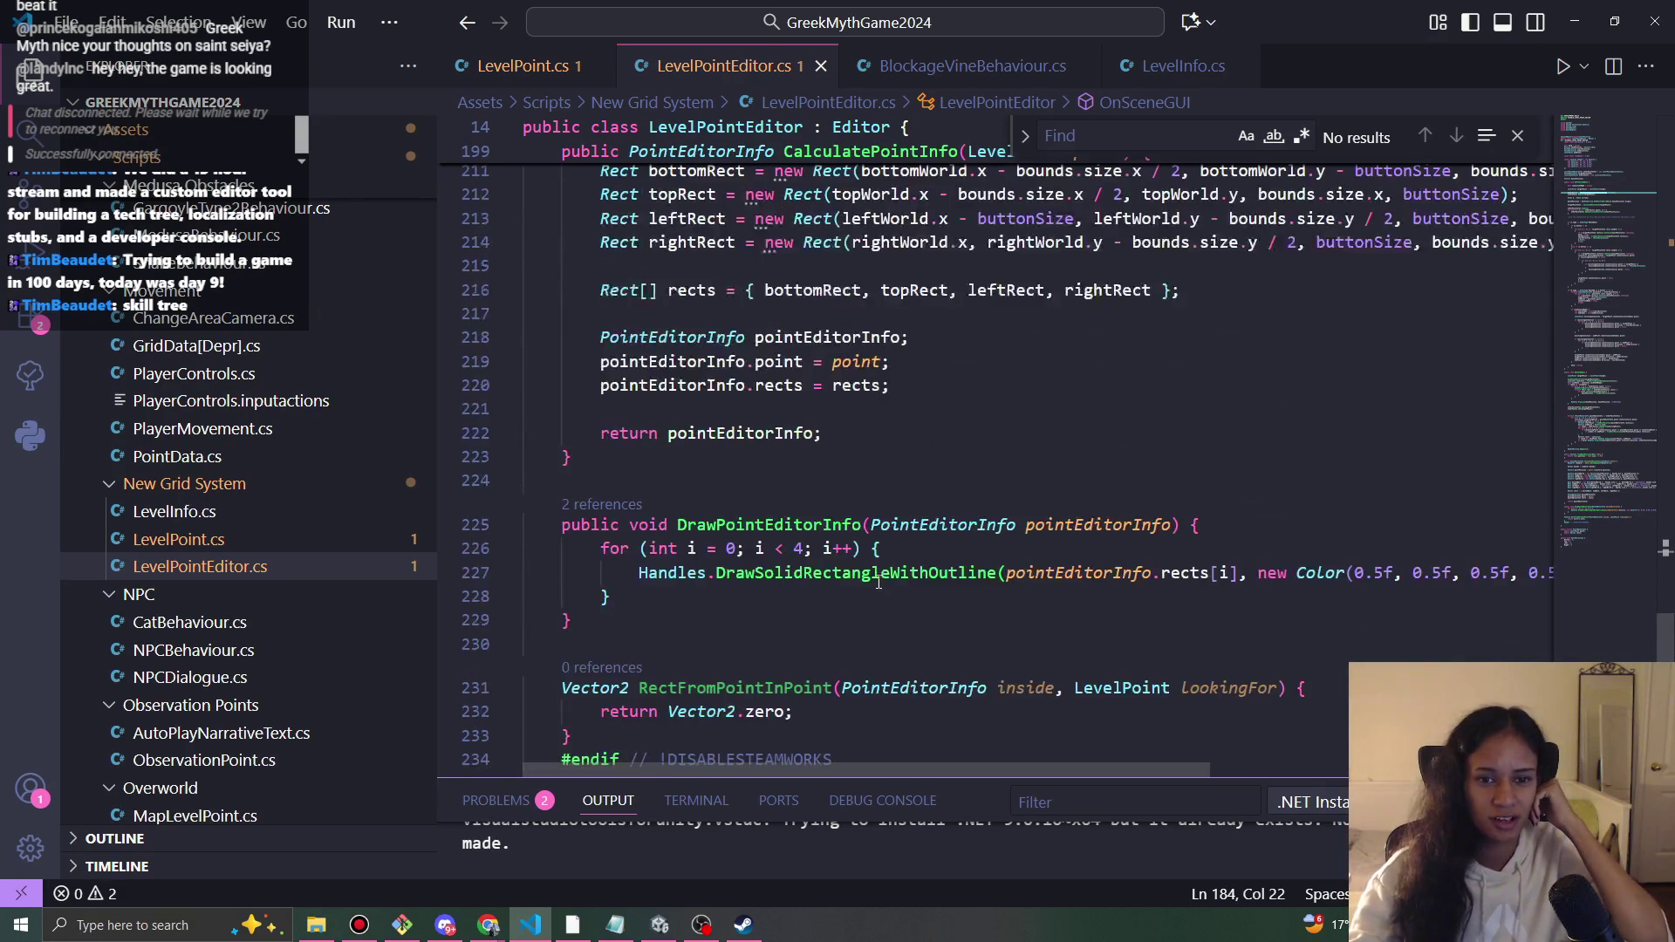
{"action": "scroll", "coordinate": [908, 668], "scroll_direction": "up", "scroll_amount": 2}
{"action": "scroll", "coordinate": [835, 350], "scroll_direction": "up", "scroll_amount": 8}
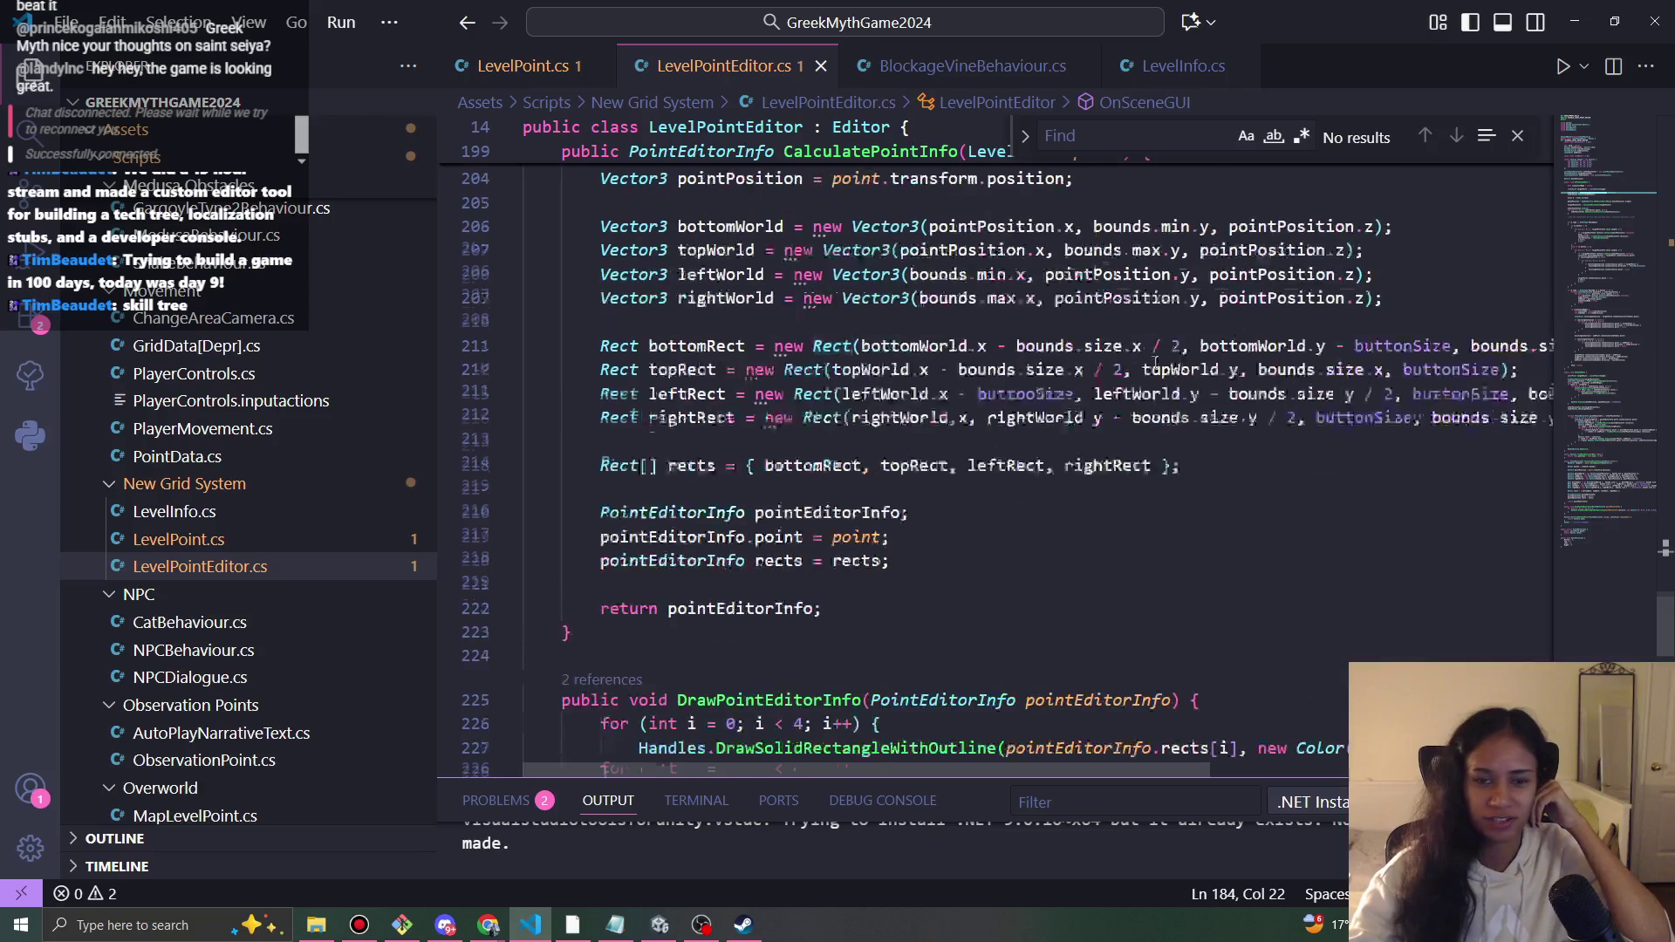
{"action": "scroll", "coordinate": [978, 592], "scroll_direction": "up", "scroll_amount": 4}
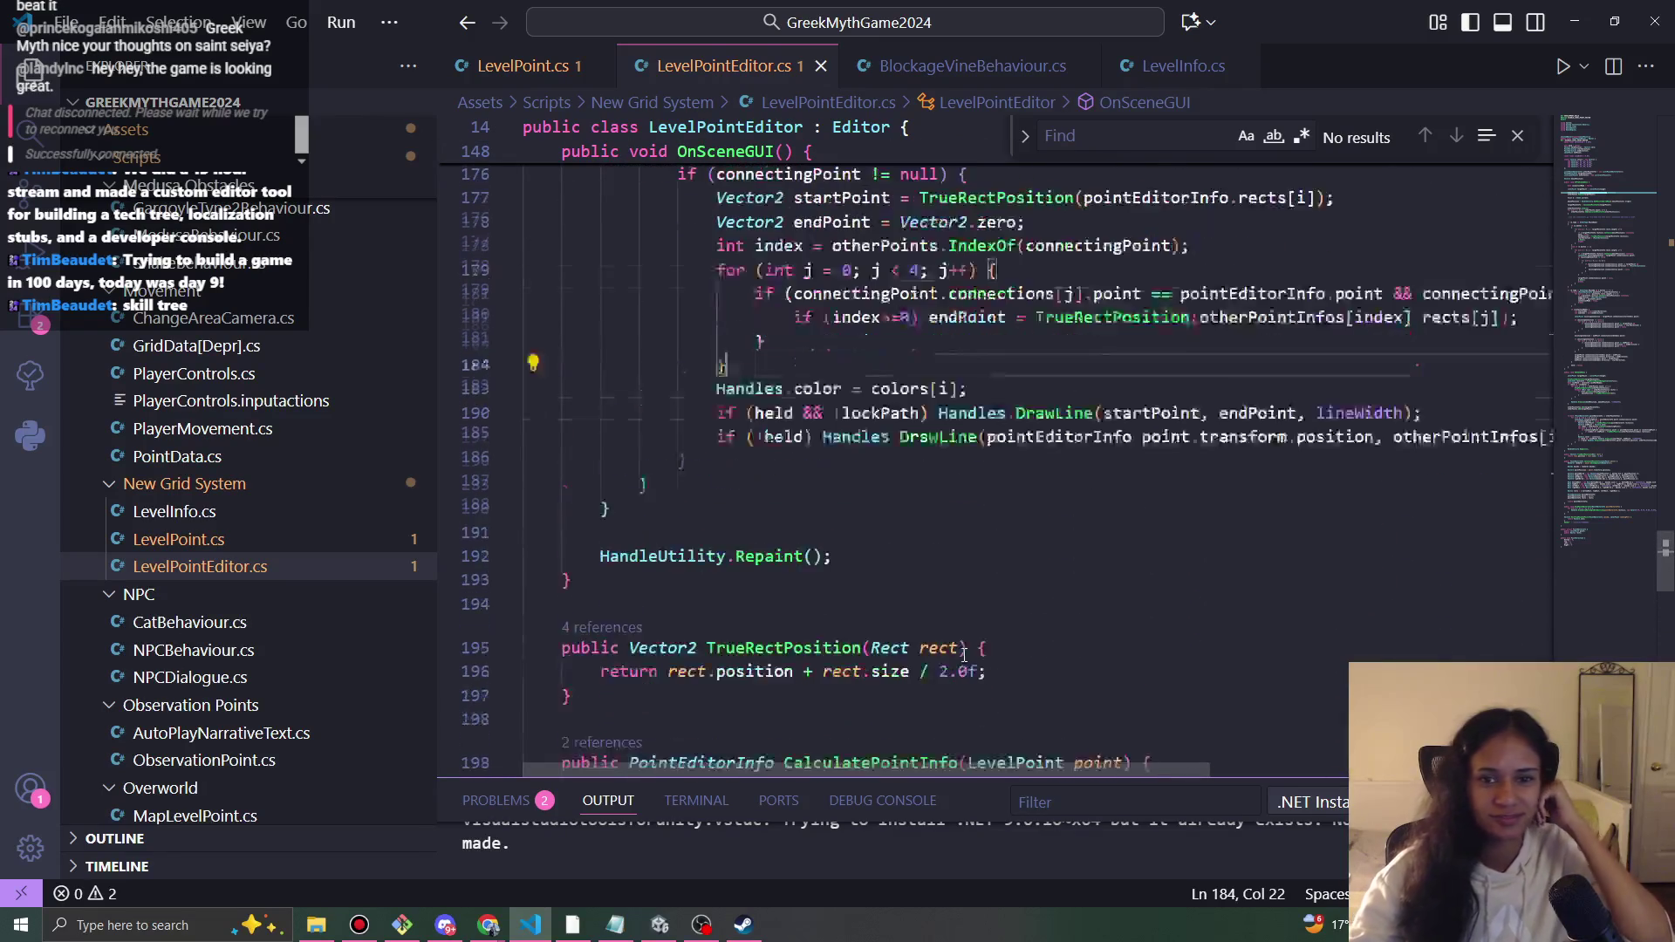
{"action": "left_click", "coordinate": [987, 480]}
{"action": "left_click", "coordinate": [824, 479]}
{"action": "scroll", "coordinate": [888, 506], "scroll_direction": "up", "scroll_amount": 6}
{"action": "scroll", "coordinate": [888, 506], "scroll_direction": "up", "scroll_amount": 2}
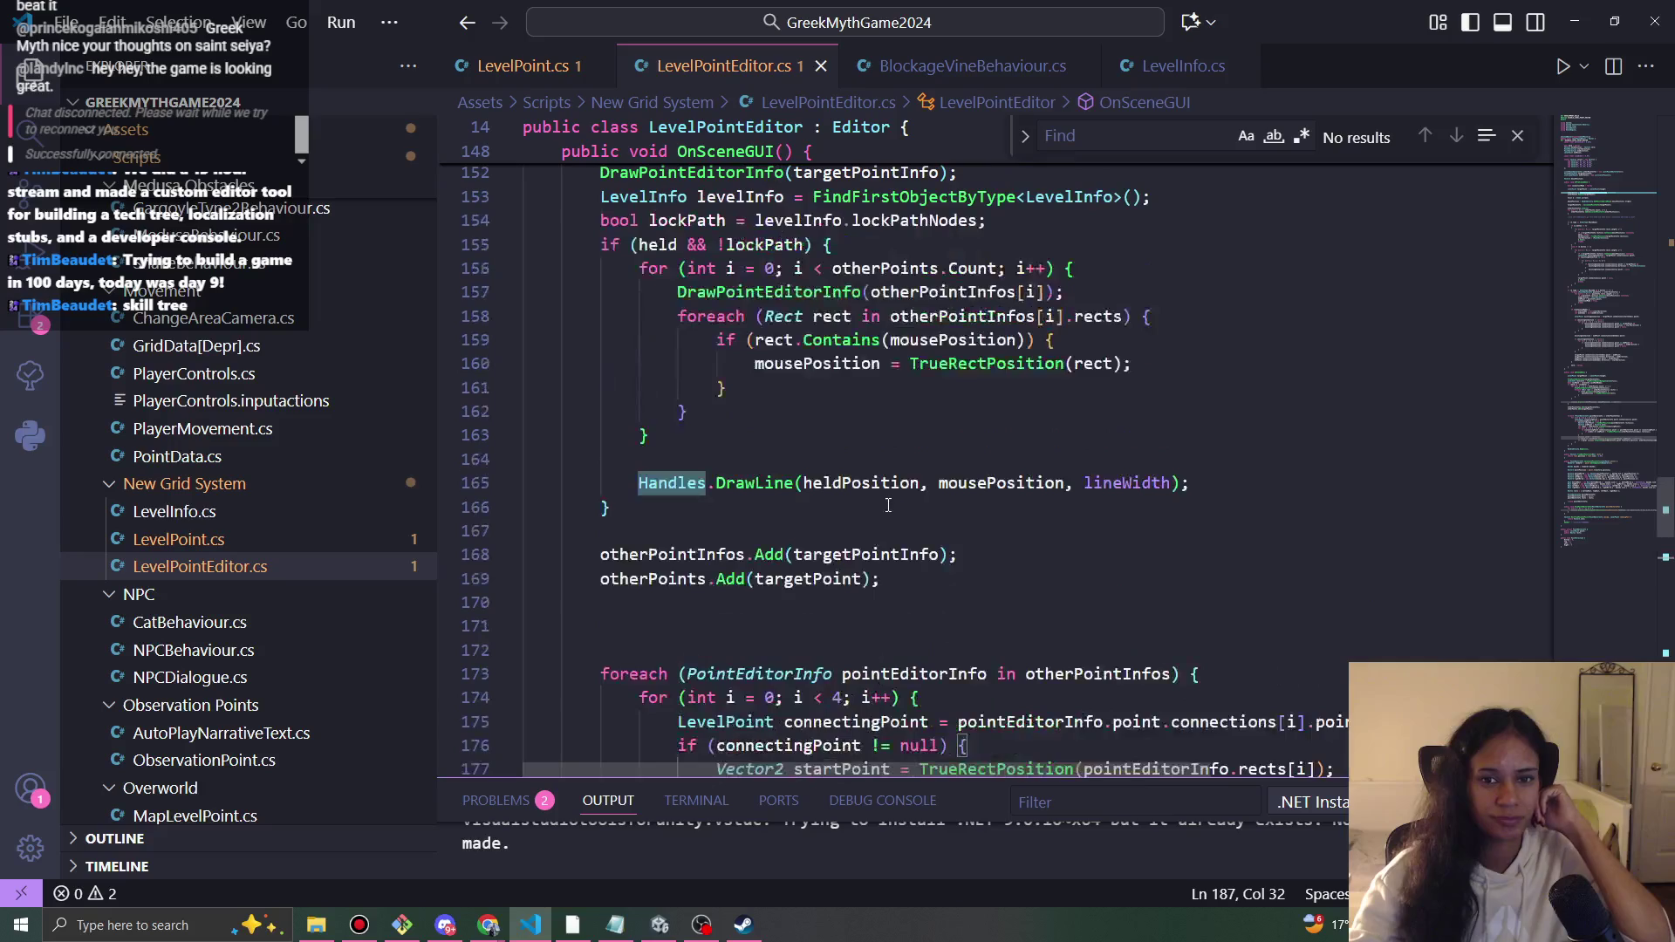
{"action": "scroll", "coordinate": [891, 499], "scroll_direction": "up", "scroll_amount": 4}
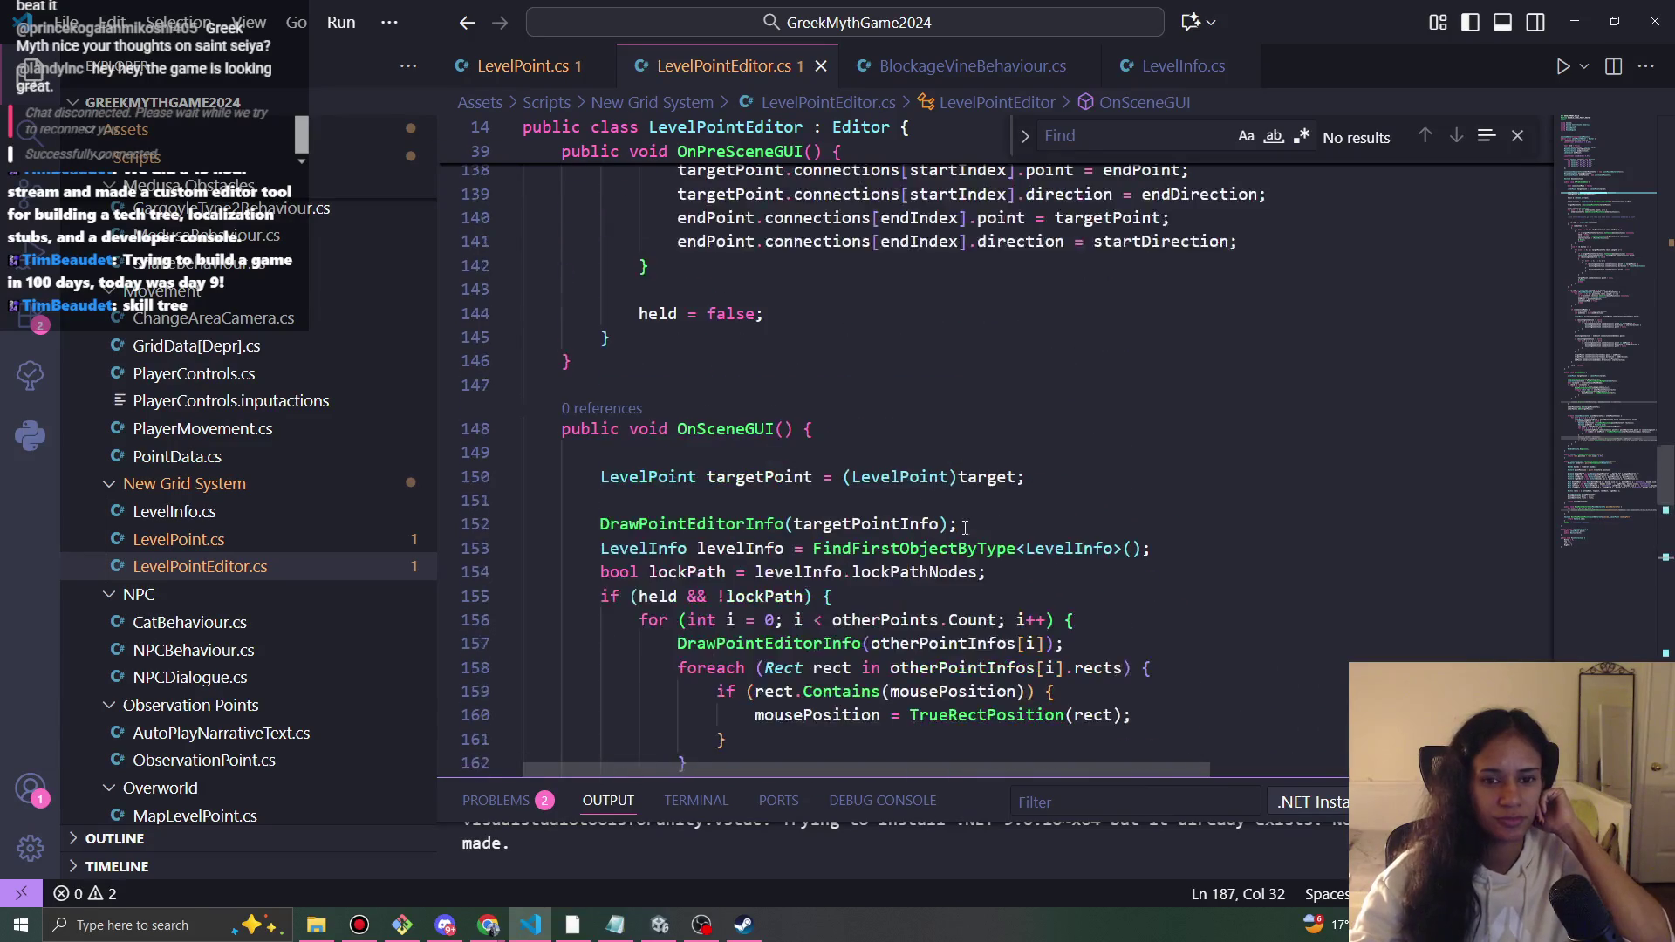
{"action": "scroll", "coordinate": [969, 541], "scroll_direction": "up", "scroll_amount": 2}
{"action": "scroll", "coordinate": [970, 549], "scroll_direction": "down", "scroll_amount": 4}
{"action": "scroll", "coordinate": [971, 563], "scroll_direction": "up", "scroll_amount": 6}
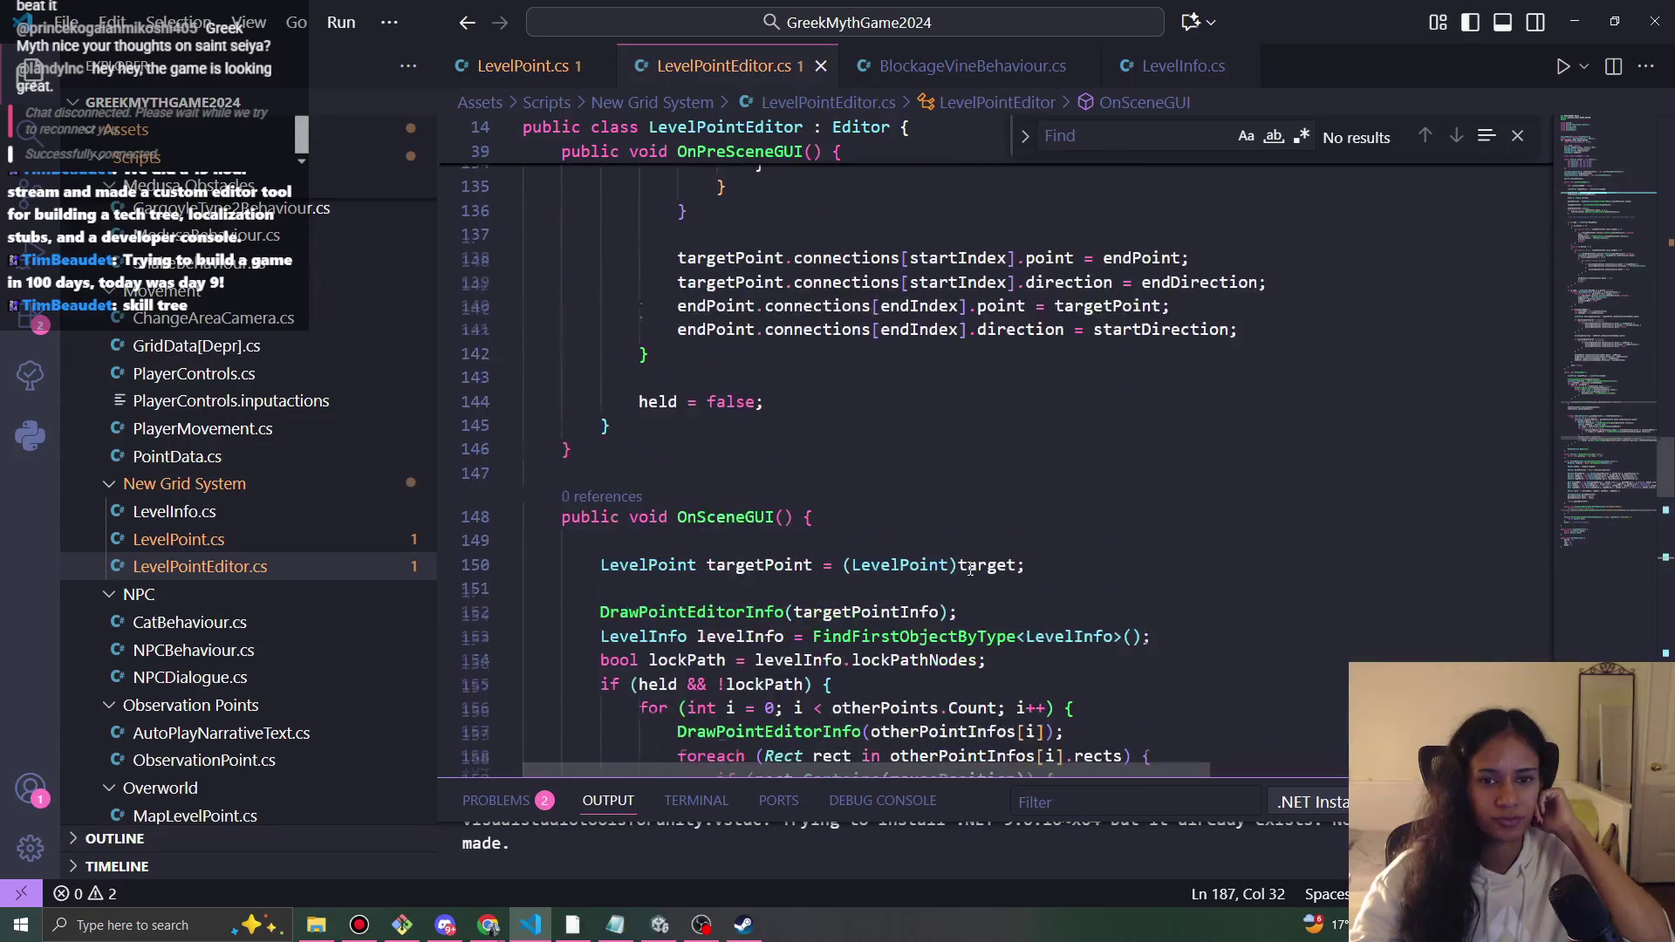
{"action": "scroll", "coordinate": [974, 577], "scroll_direction": "up", "scroll_amount": 4}
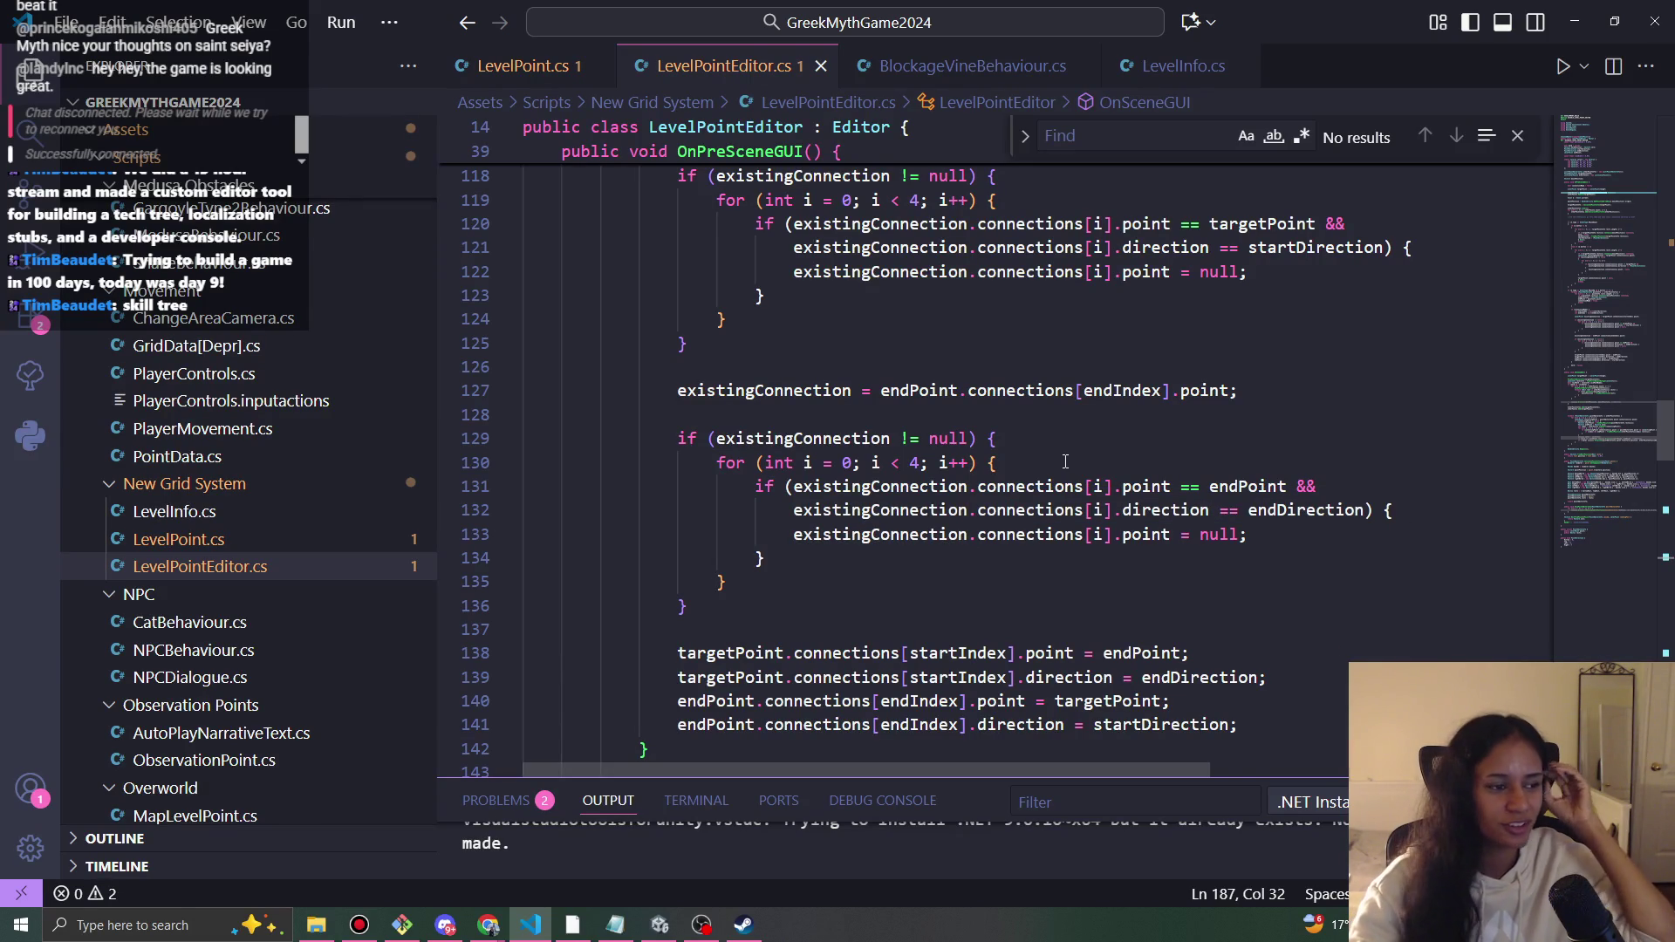
{"action": "scroll", "coordinate": [1065, 461], "scroll_direction": "up", "scroll_amount": 3}
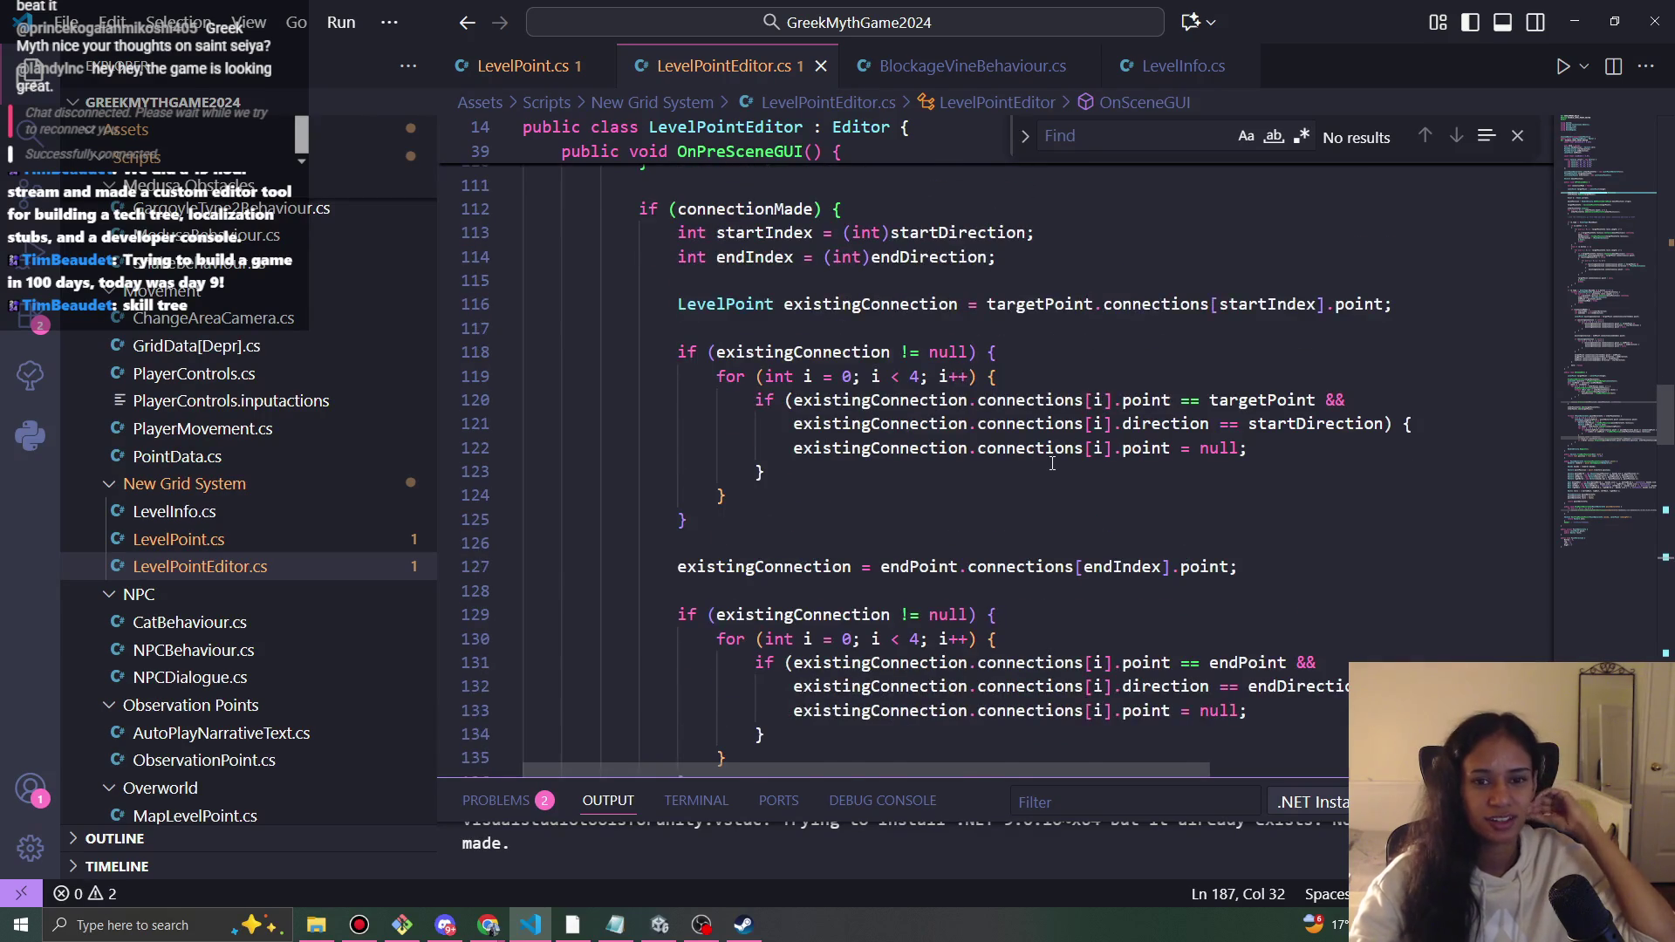
{"action": "scroll", "coordinate": [1052, 464], "scroll_direction": "up", "scroll_amount": 2}
{"action": "scroll", "coordinate": [1052, 464], "scroll_direction": "up", "scroll_amount": 5}
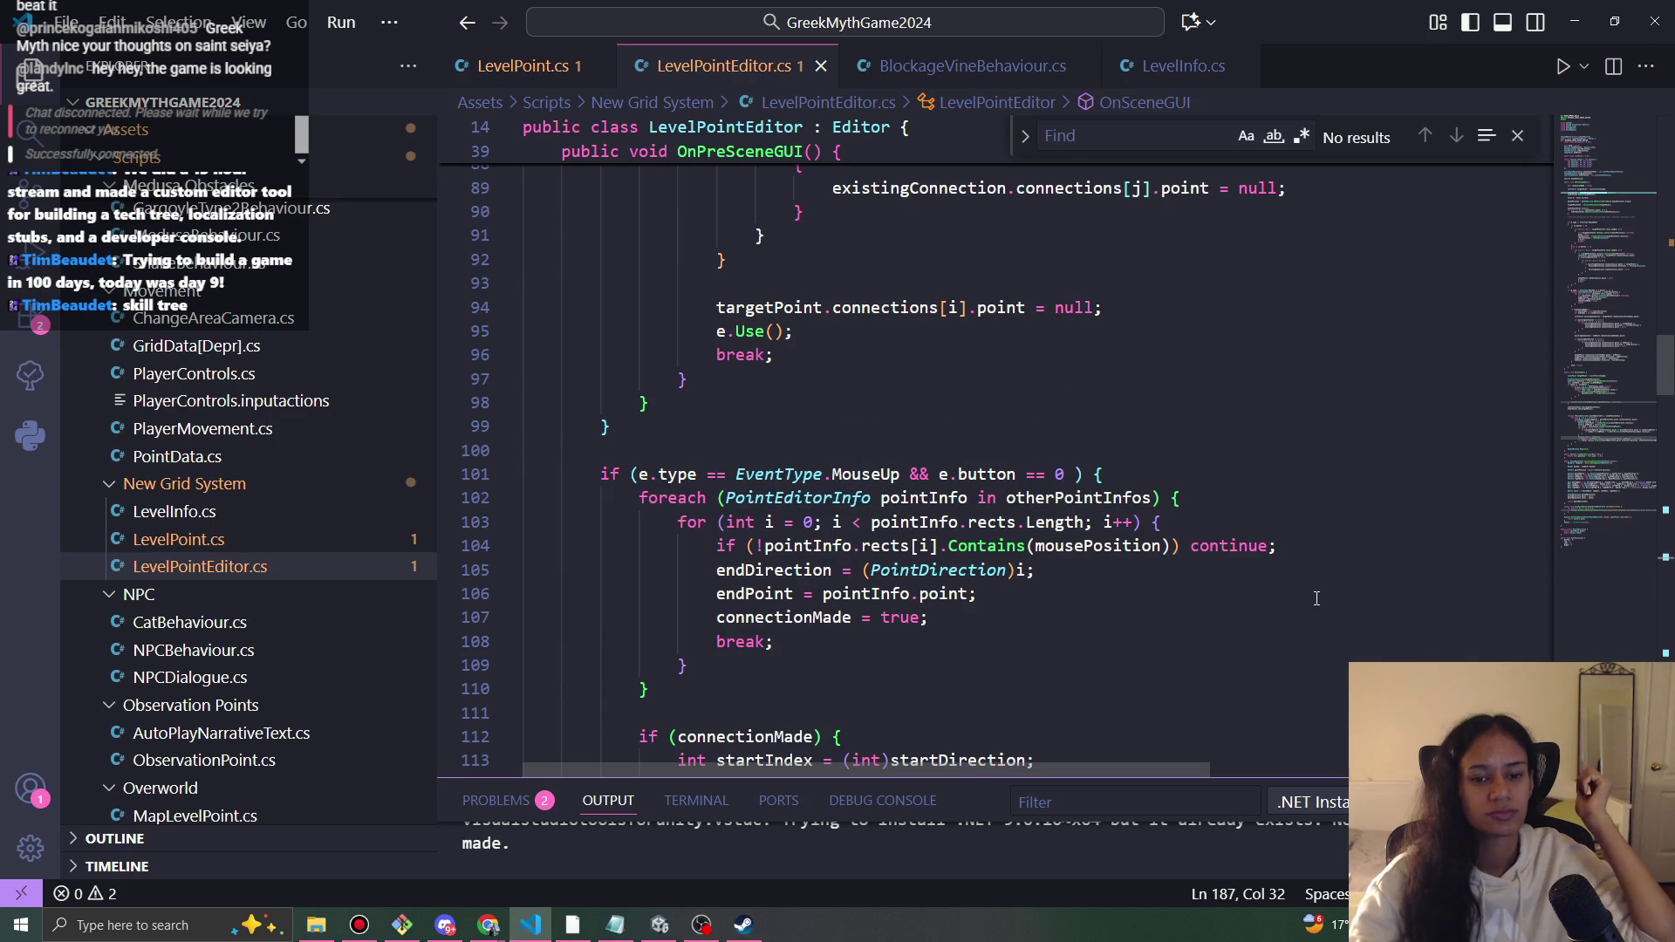
{"action": "scroll", "coordinate": [971, 604], "scroll_direction": "down", "scroll_amount": 6}
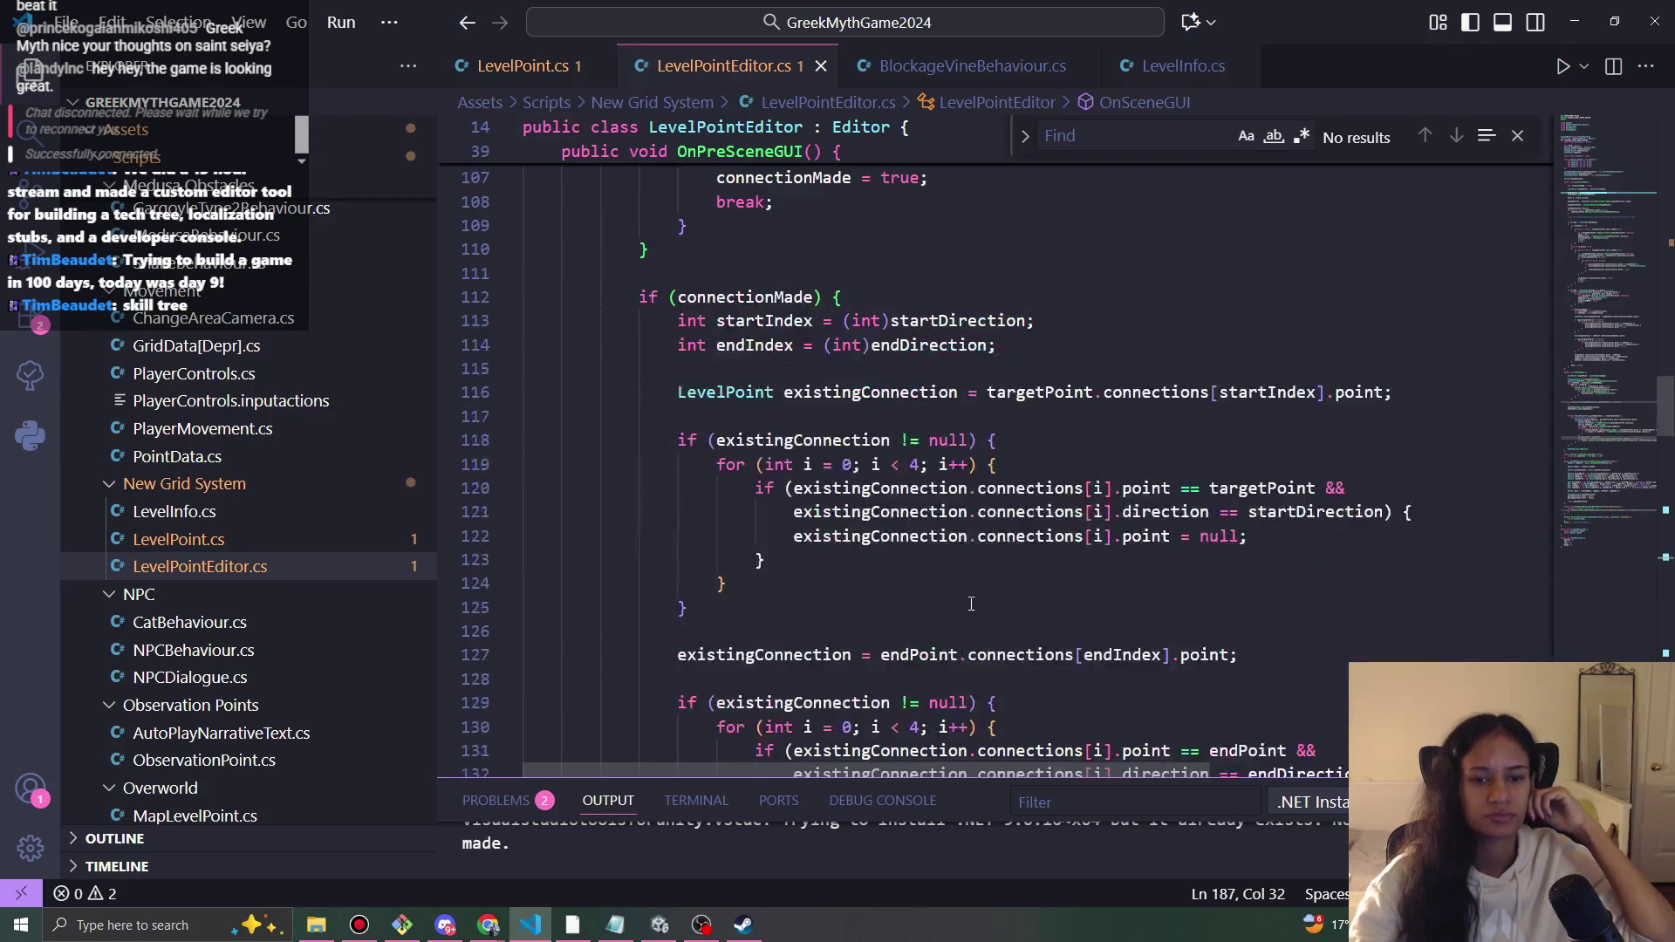
{"action": "scroll", "coordinate": [979, 574], "scroll_direction": "down", "scroll_amount": 11}
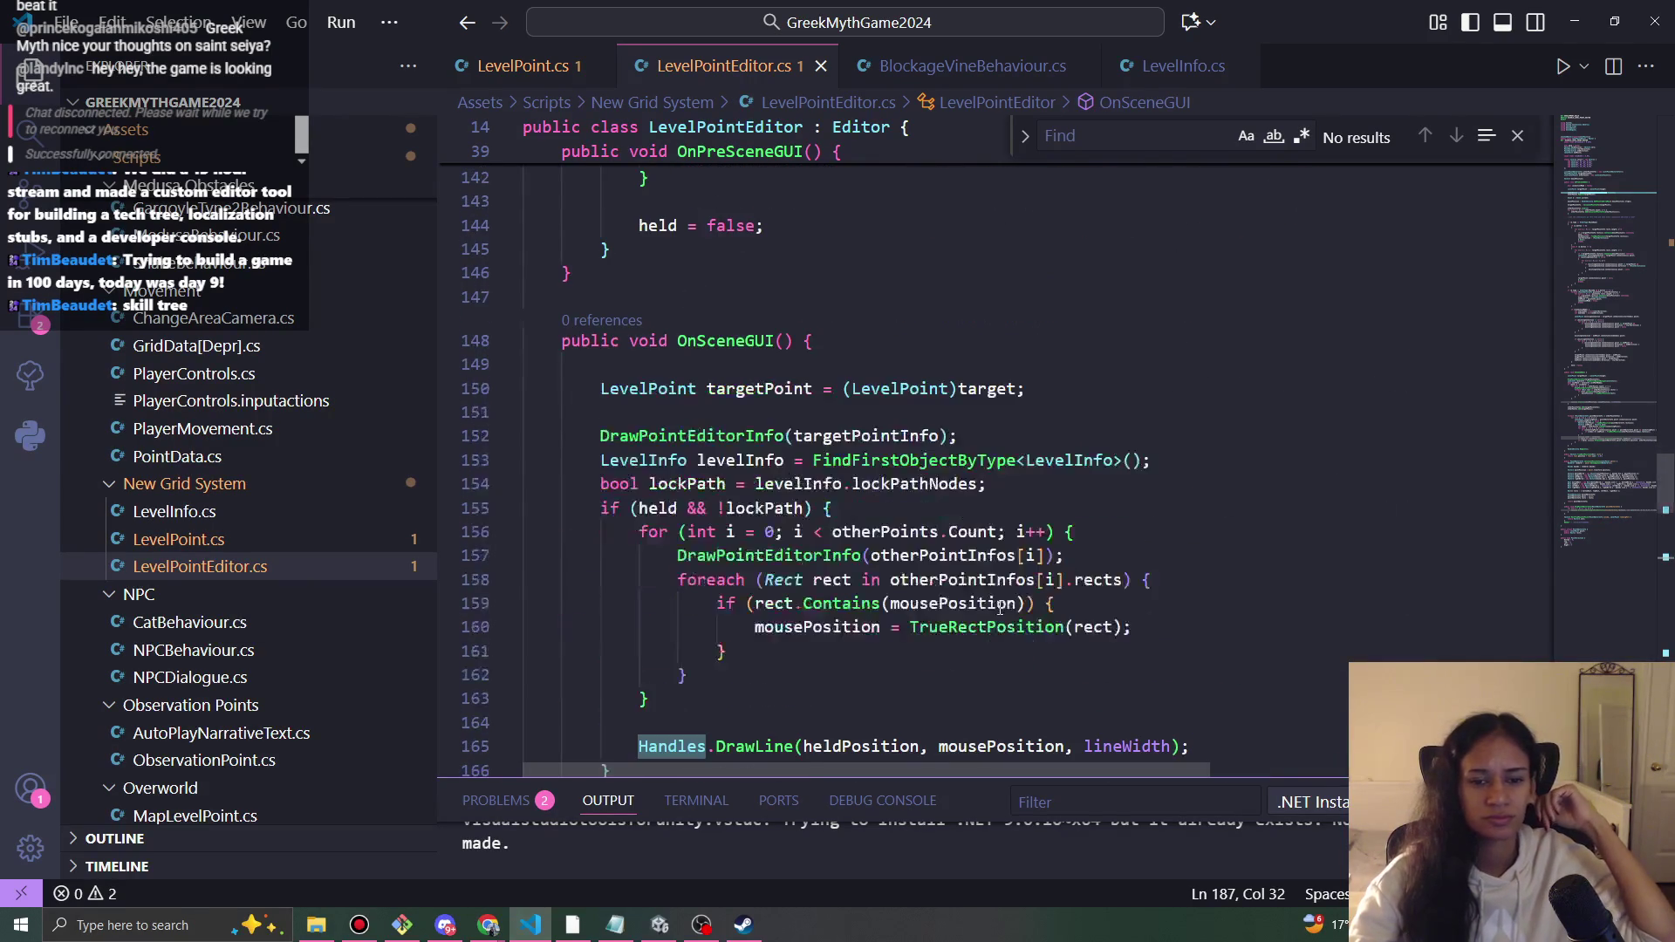
{"action": "scroll", "coordinate": [999, 608], "scroll_direction": "down", "scroll_amount": 4}
{"action": "scroll", "coordinate": [1000, 608], "scroll_direction": "down", "scroll_amount": 6}
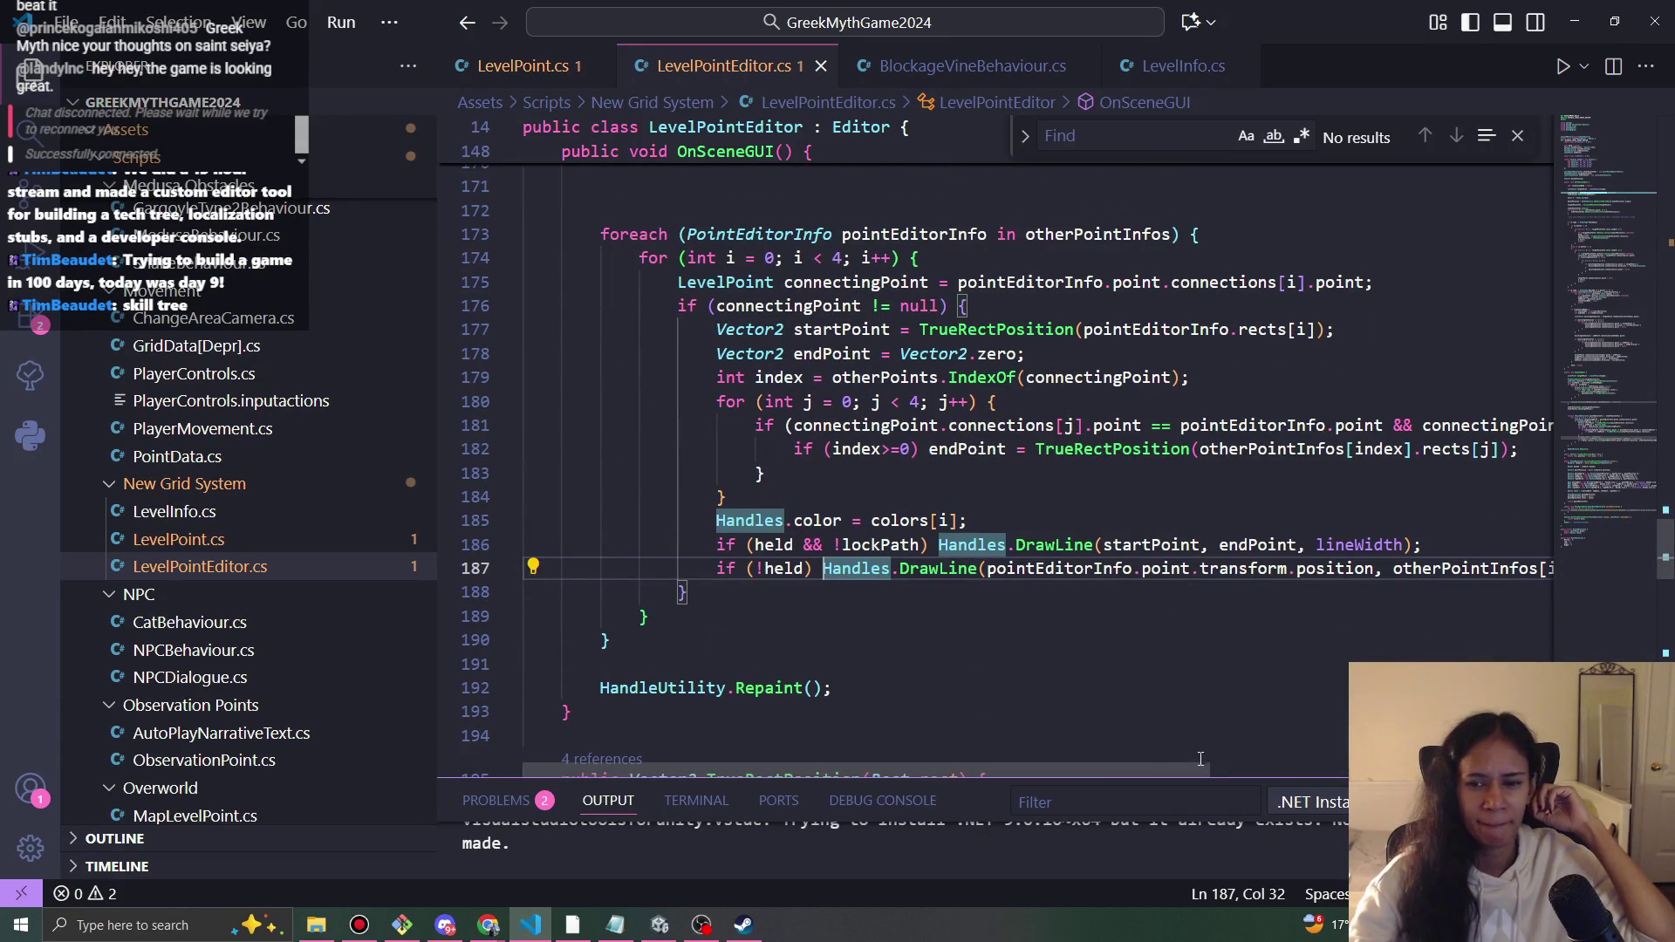
{"action": "scroll", "coordinate": [925, 493], "scroll_direction": "down", "scroll_amount": 8}
{"action": "scroll", "coordinate": [925, 494], "scroll_direction": "up", "scroll_amount": 6}
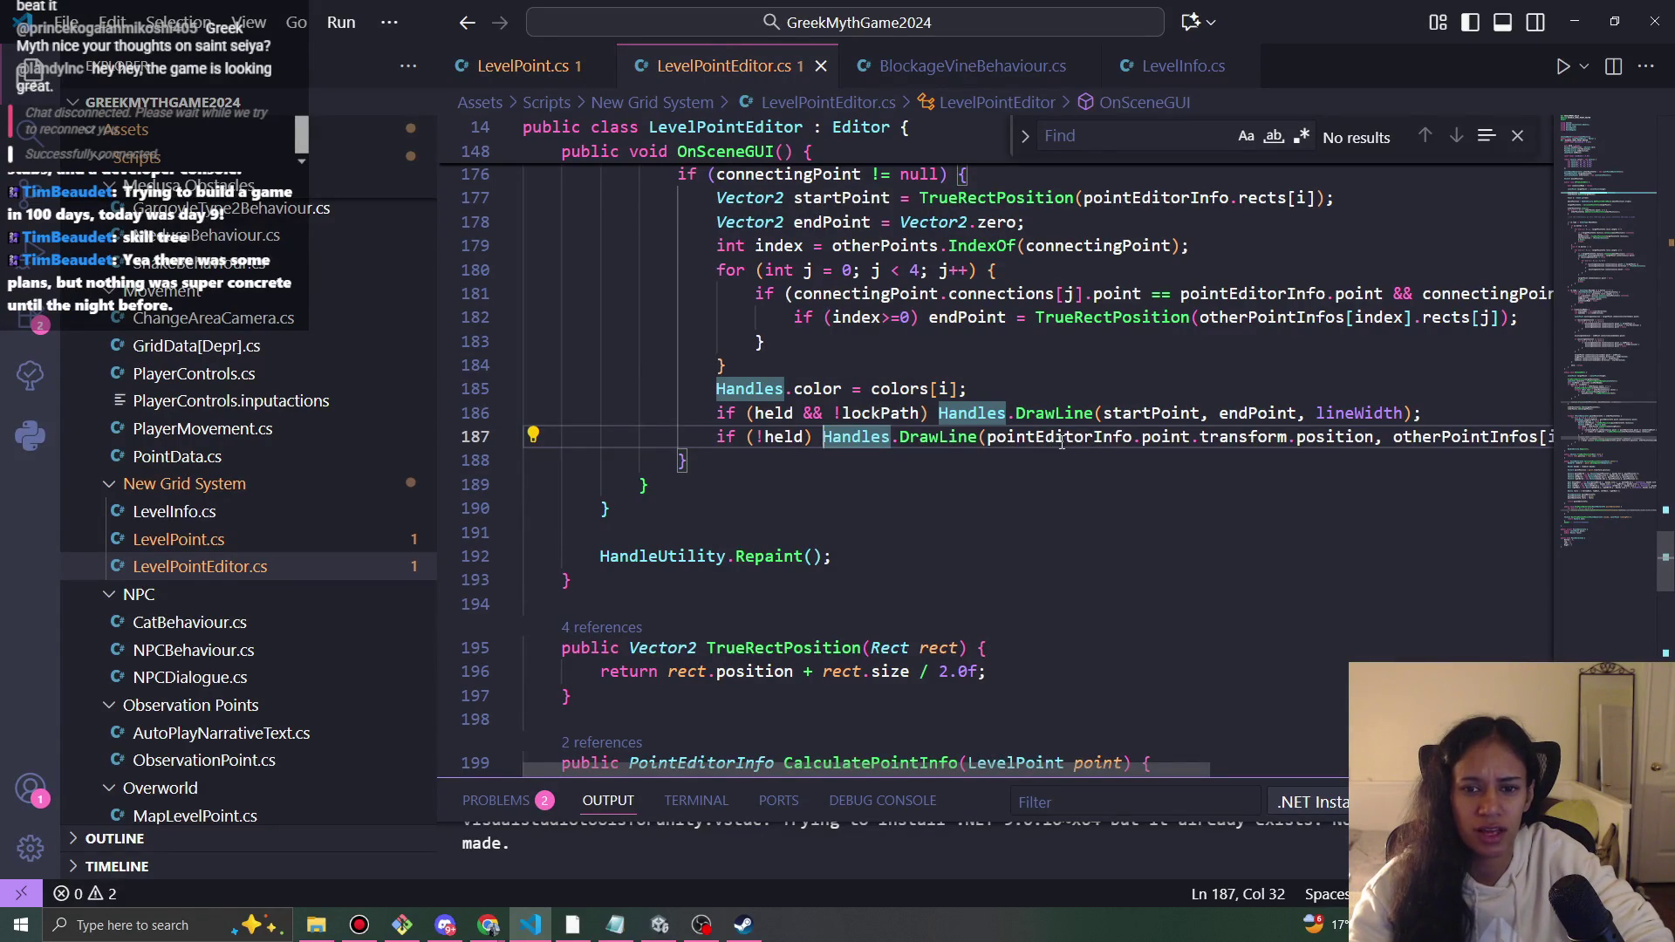
{"action": "scroll", "coordinate": [1065, 445], "scroll_direction": "up", "scroll_amount": 2}
{"action": "scroll", "coordinate": [1058, 536], "scroll_direction": "down", "scroll_amount": 7}
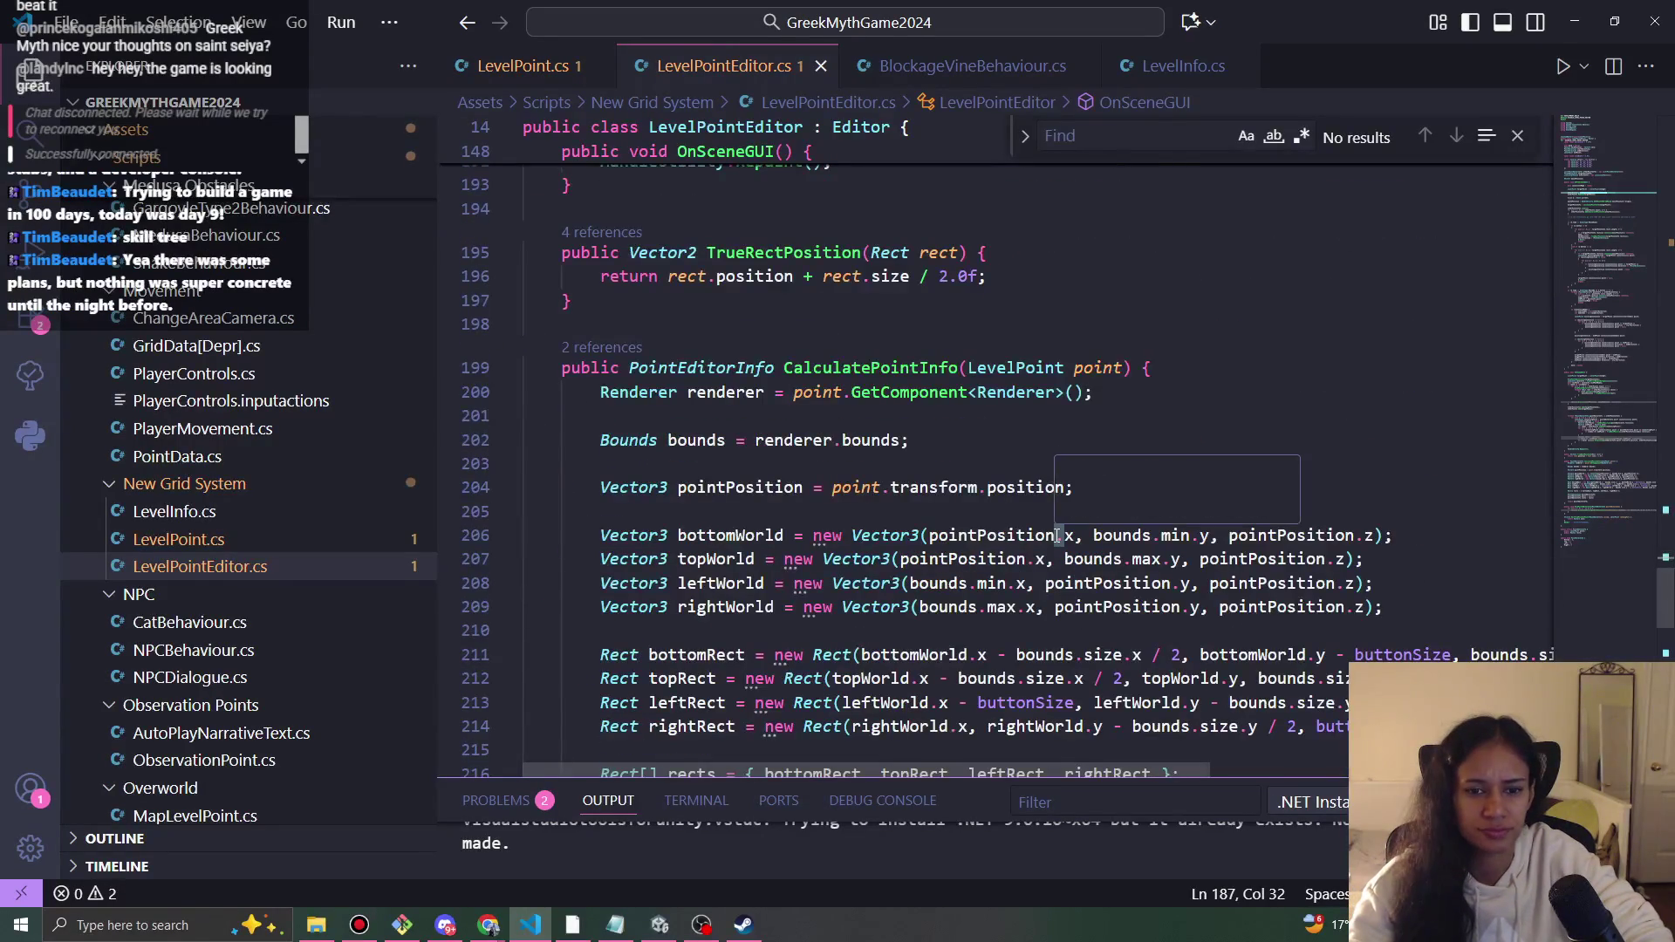
{"action": "scroll", "coordinate": [1058, 536], "scroll_direction": "down", "scroll_amount": 10}
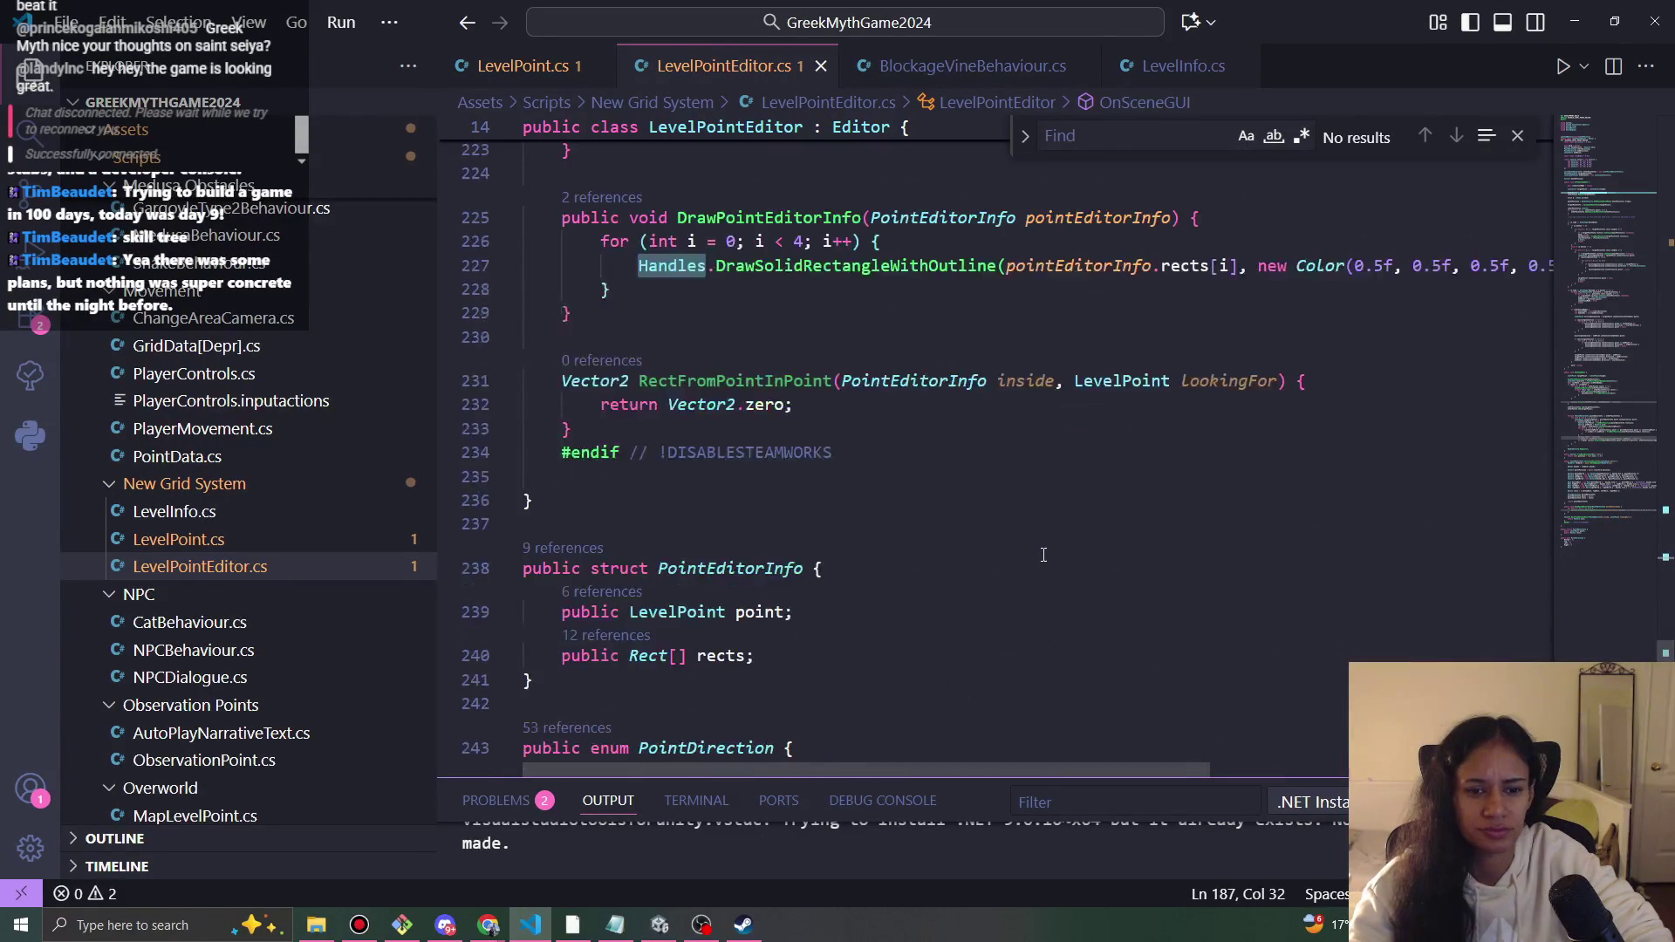
{"action": "scroll", "coordinate": [1039, 557], "scroll_direction": "down", "scroll_amount": 4}
{"action": "scroll", "coordinate": [1029, 575], "scroll_direction": "up", "scroll_amount": 12}
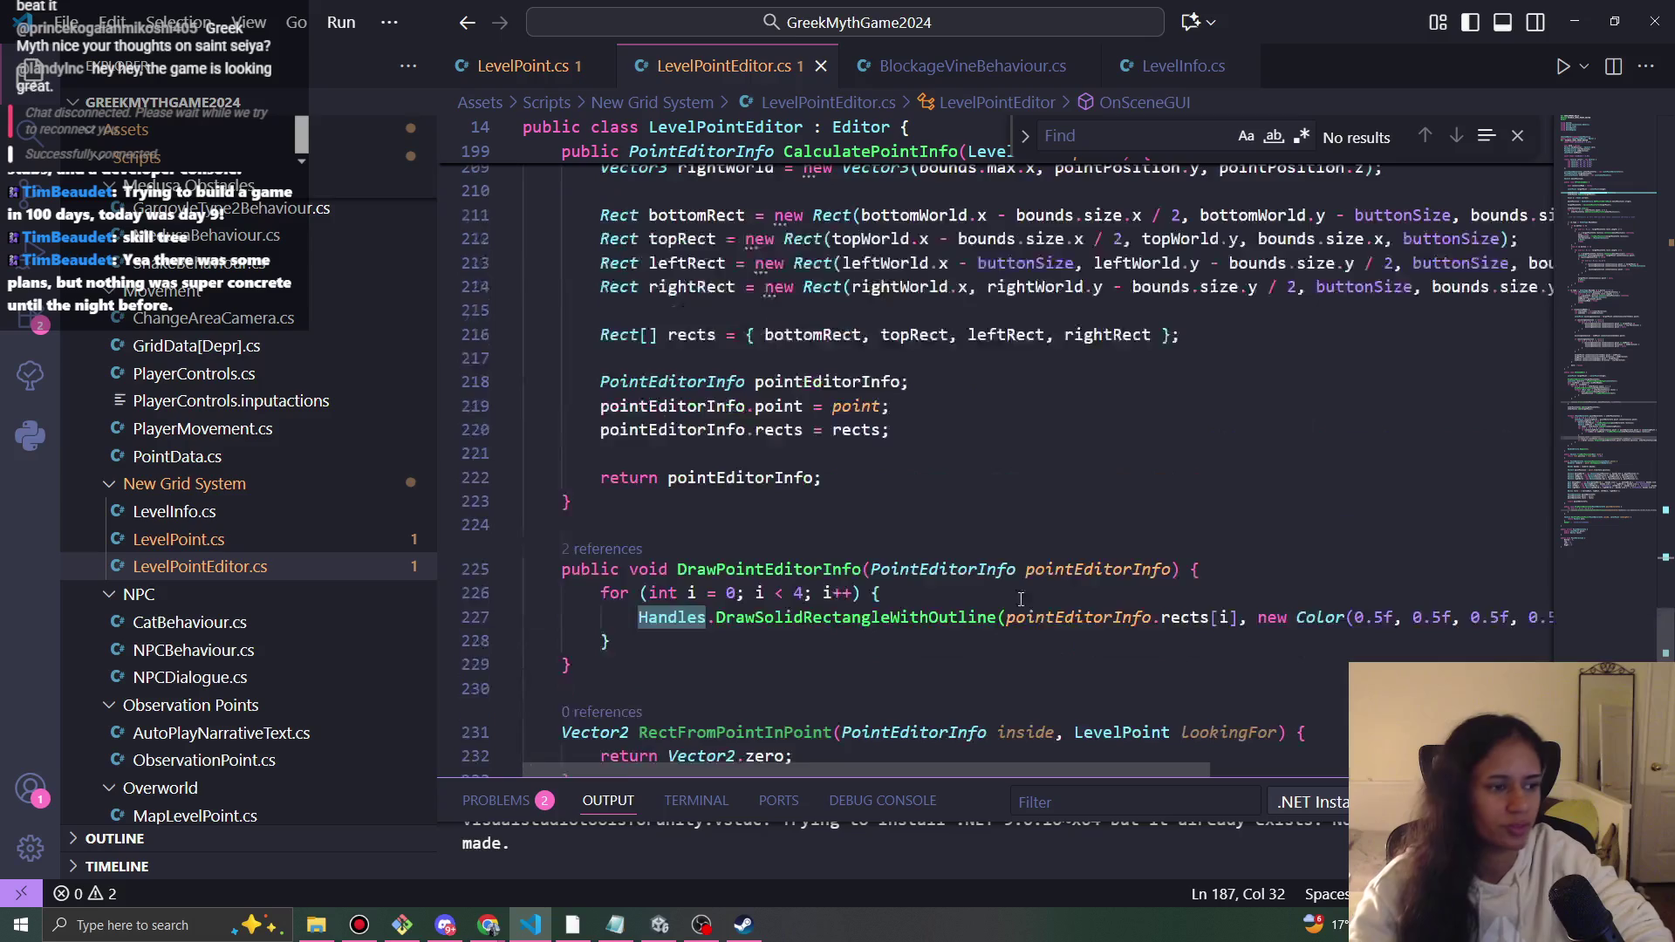
{"action": "scroll", "coordinate": [1012, 620], "scroll_direction": "up", "scroll_amount": 15}
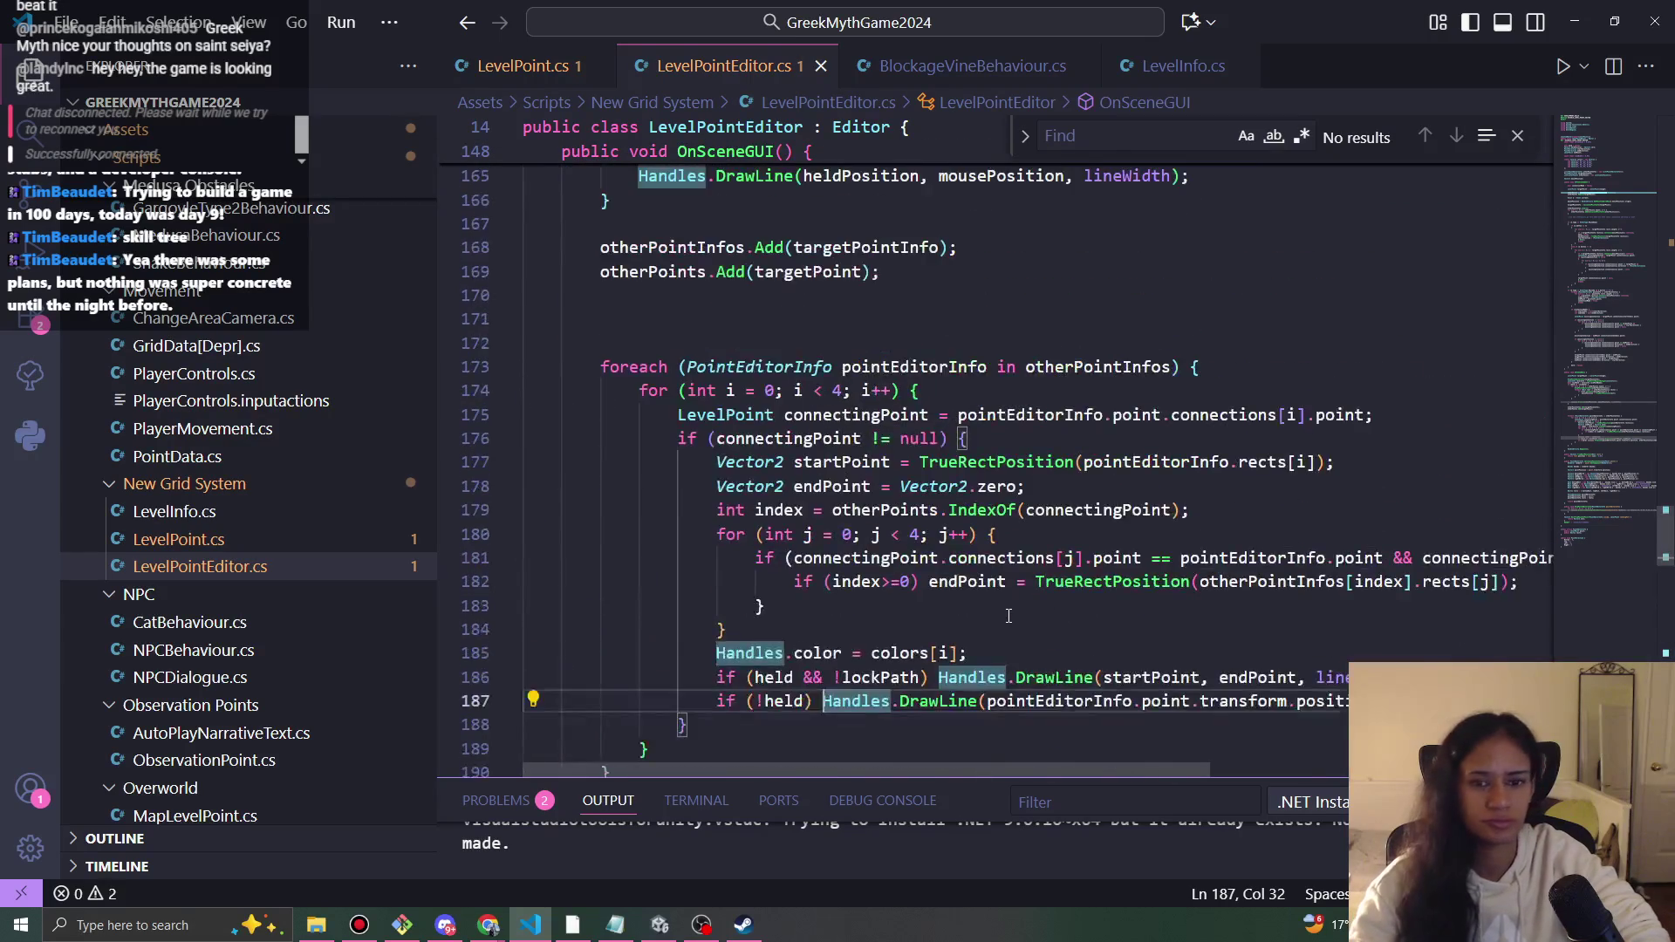
{"action": "scroll", "coordinate": [1007, 618], "scroll_direction": "up", "scroll_amount": 15}
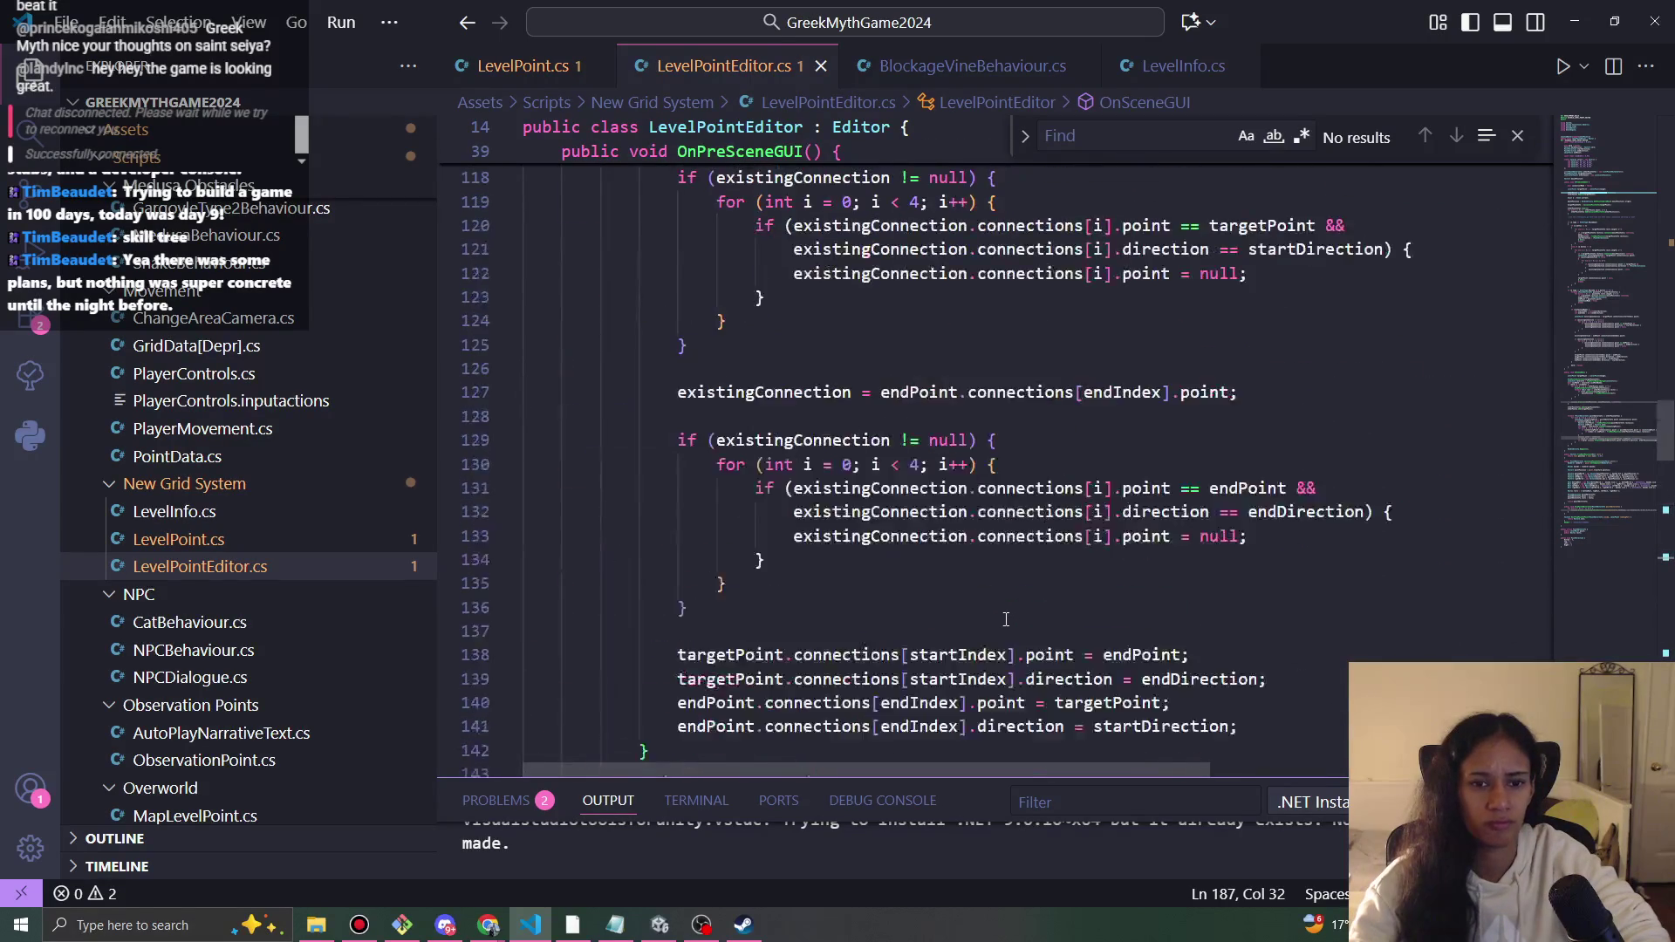
{"action": "scroll", "coordinate": [1002, 620], "scroll_direction": "up", "scroll_amount": 2}
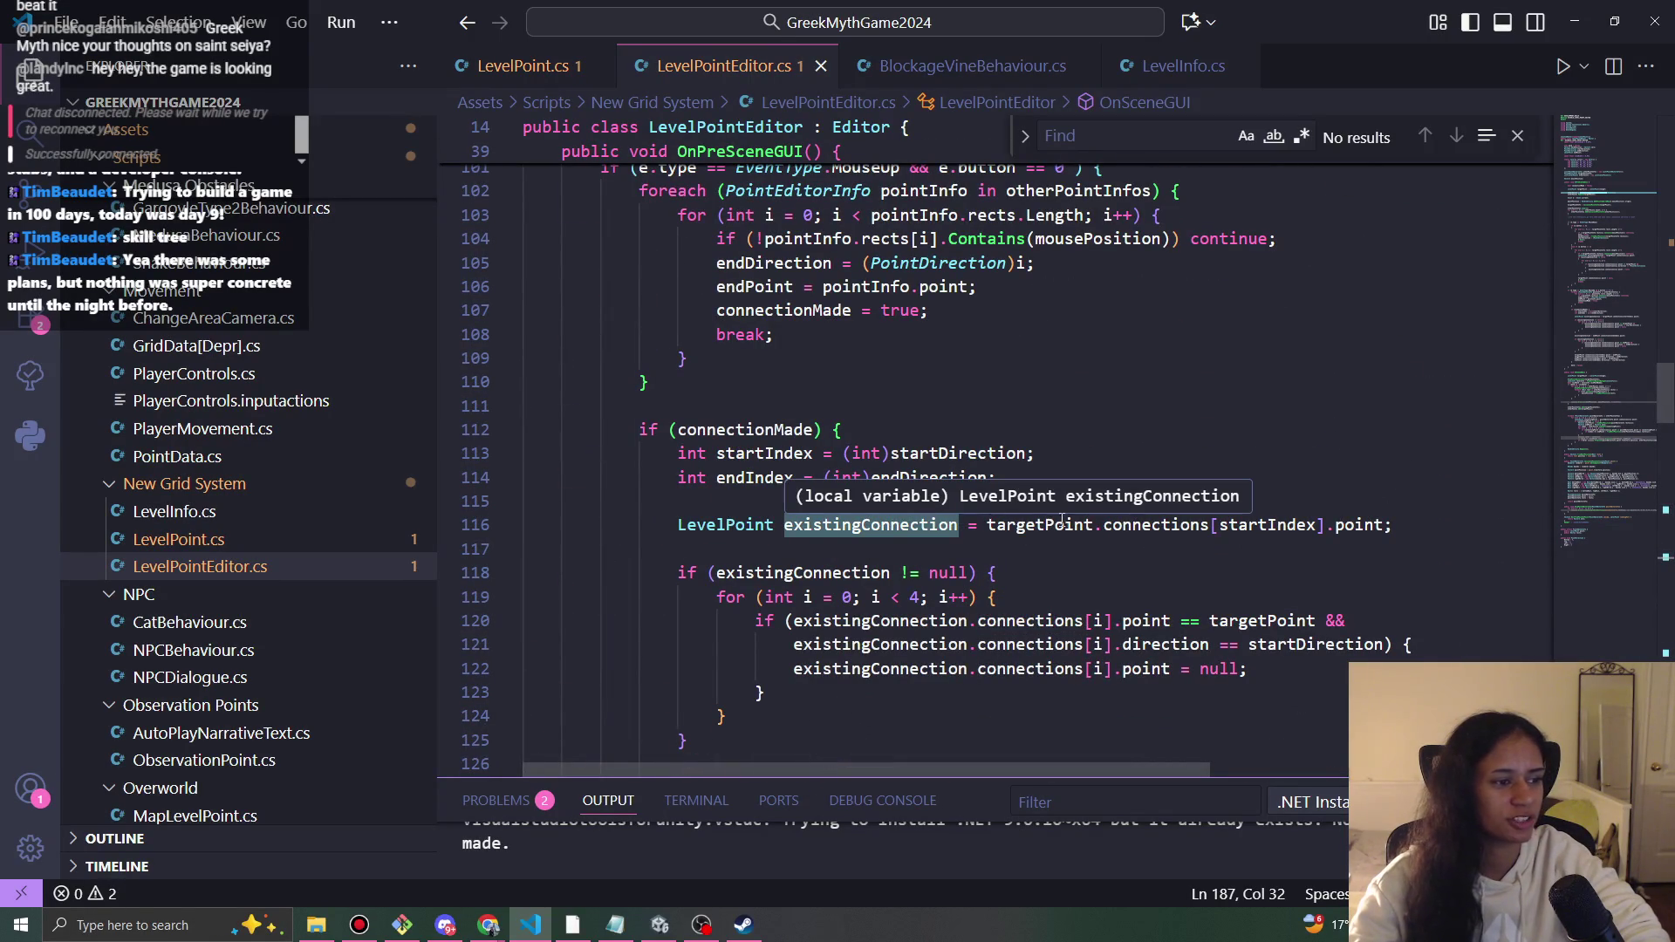
{"action": "left_click", "coordinate": [1025, 556]}
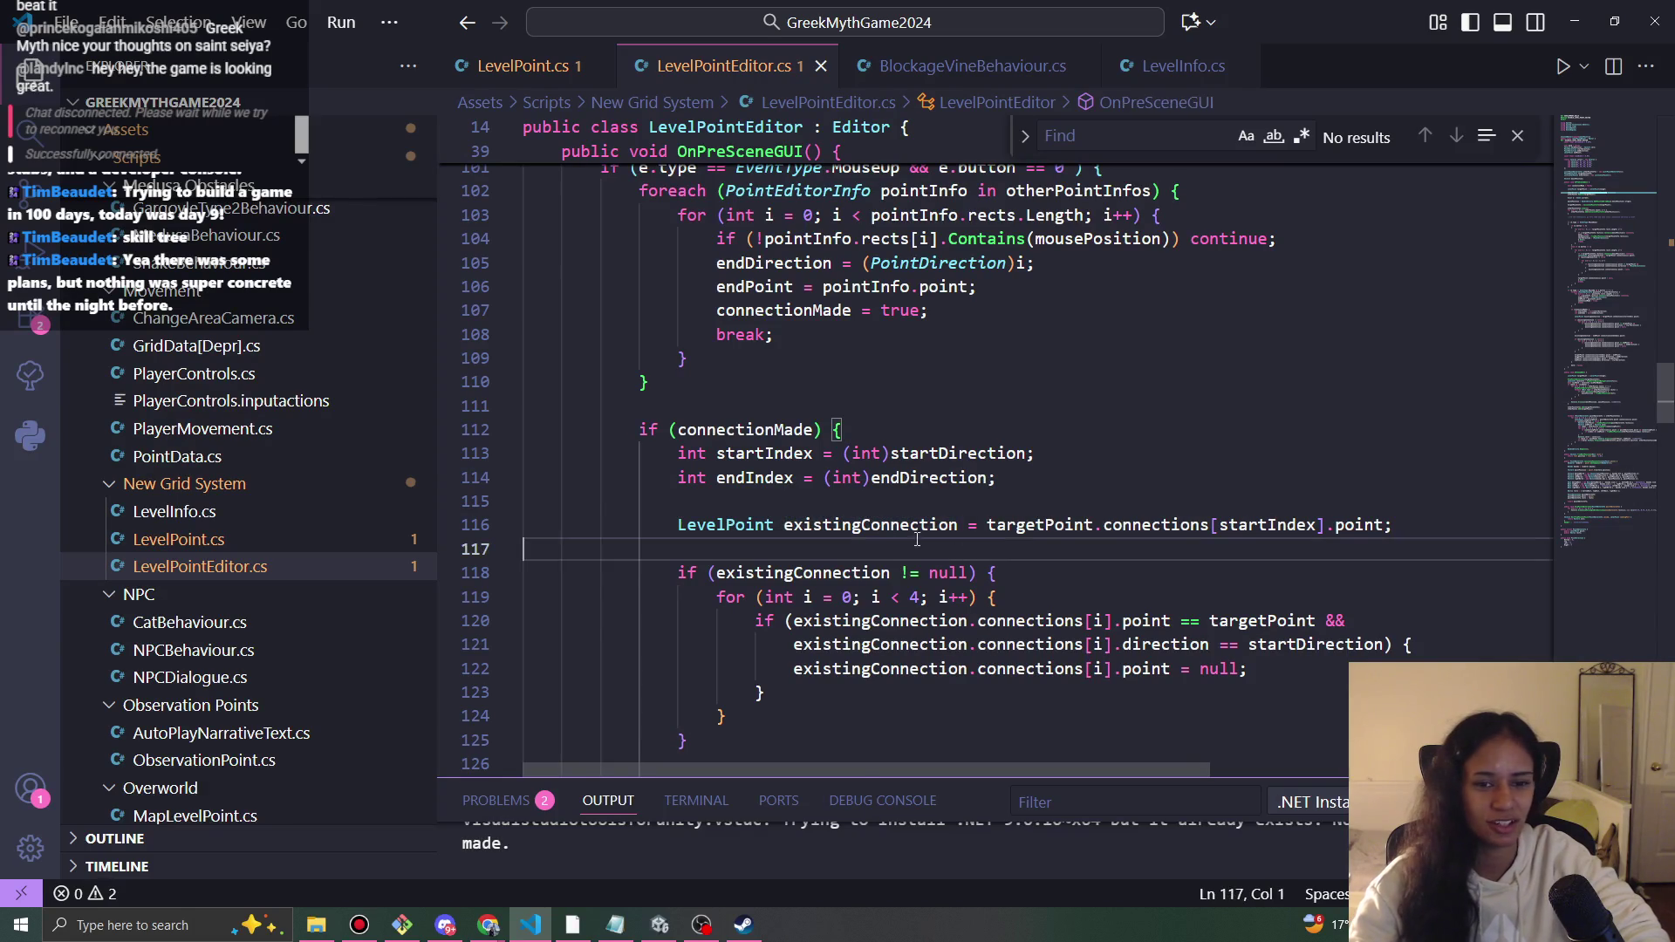
{"action": "left_click", "coordinate": [872, 524]}
{"action": "double_click", "coordinate": [777, 525]}
{"action": "left_click", "coordinate": [777, 501]}
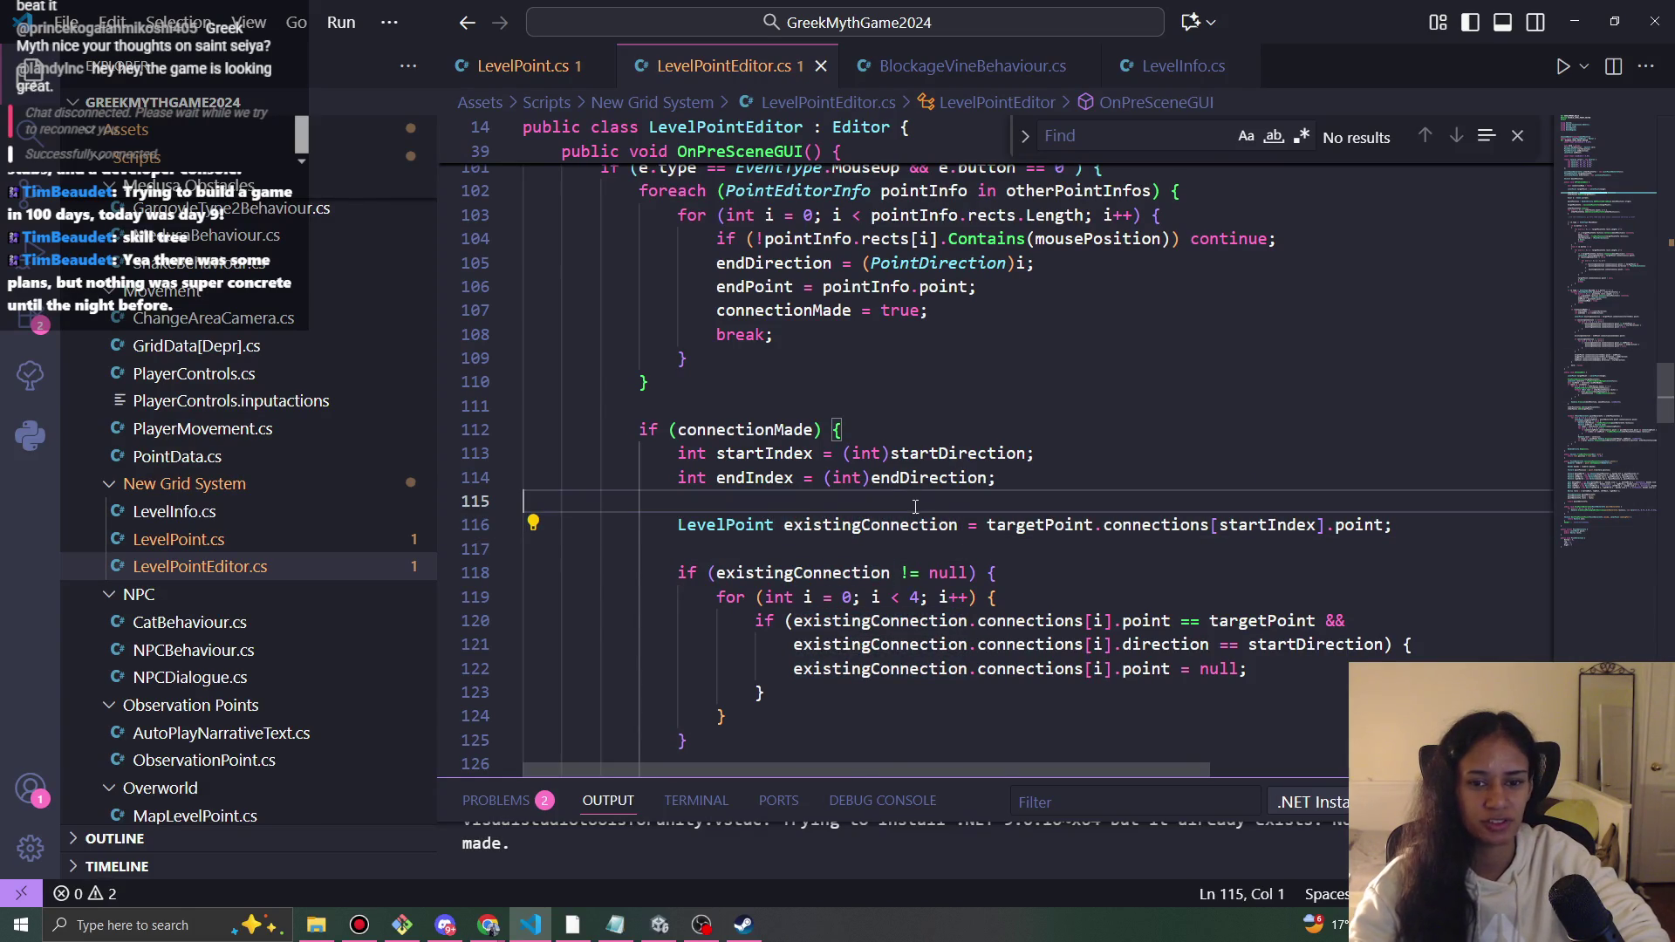
{"action": "scroll", "coordinate": [873, 541], "scroll_direction": "up", "scroll_amount": 4}
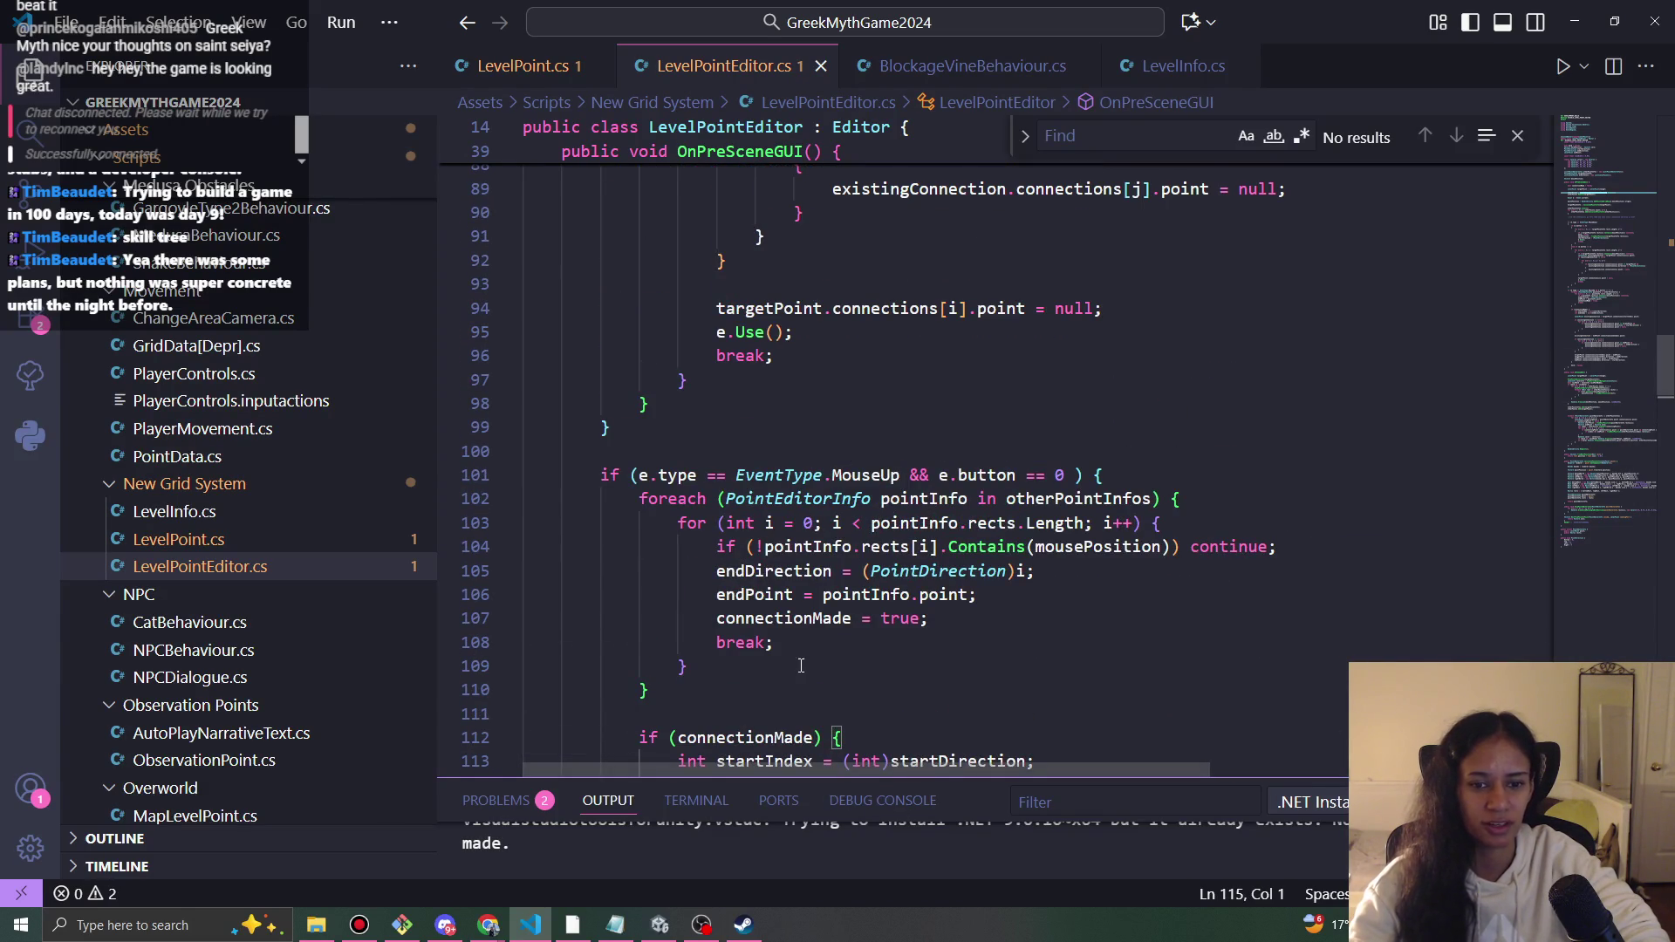
{"action": "scroll", "coordinate": [835, 713], "scroll_direction": "up", "scroll_amount": 8}
{"action": "scroll", "coordinate": [835, 712], "scroll_direction": "up", "scroll_amount": 10}
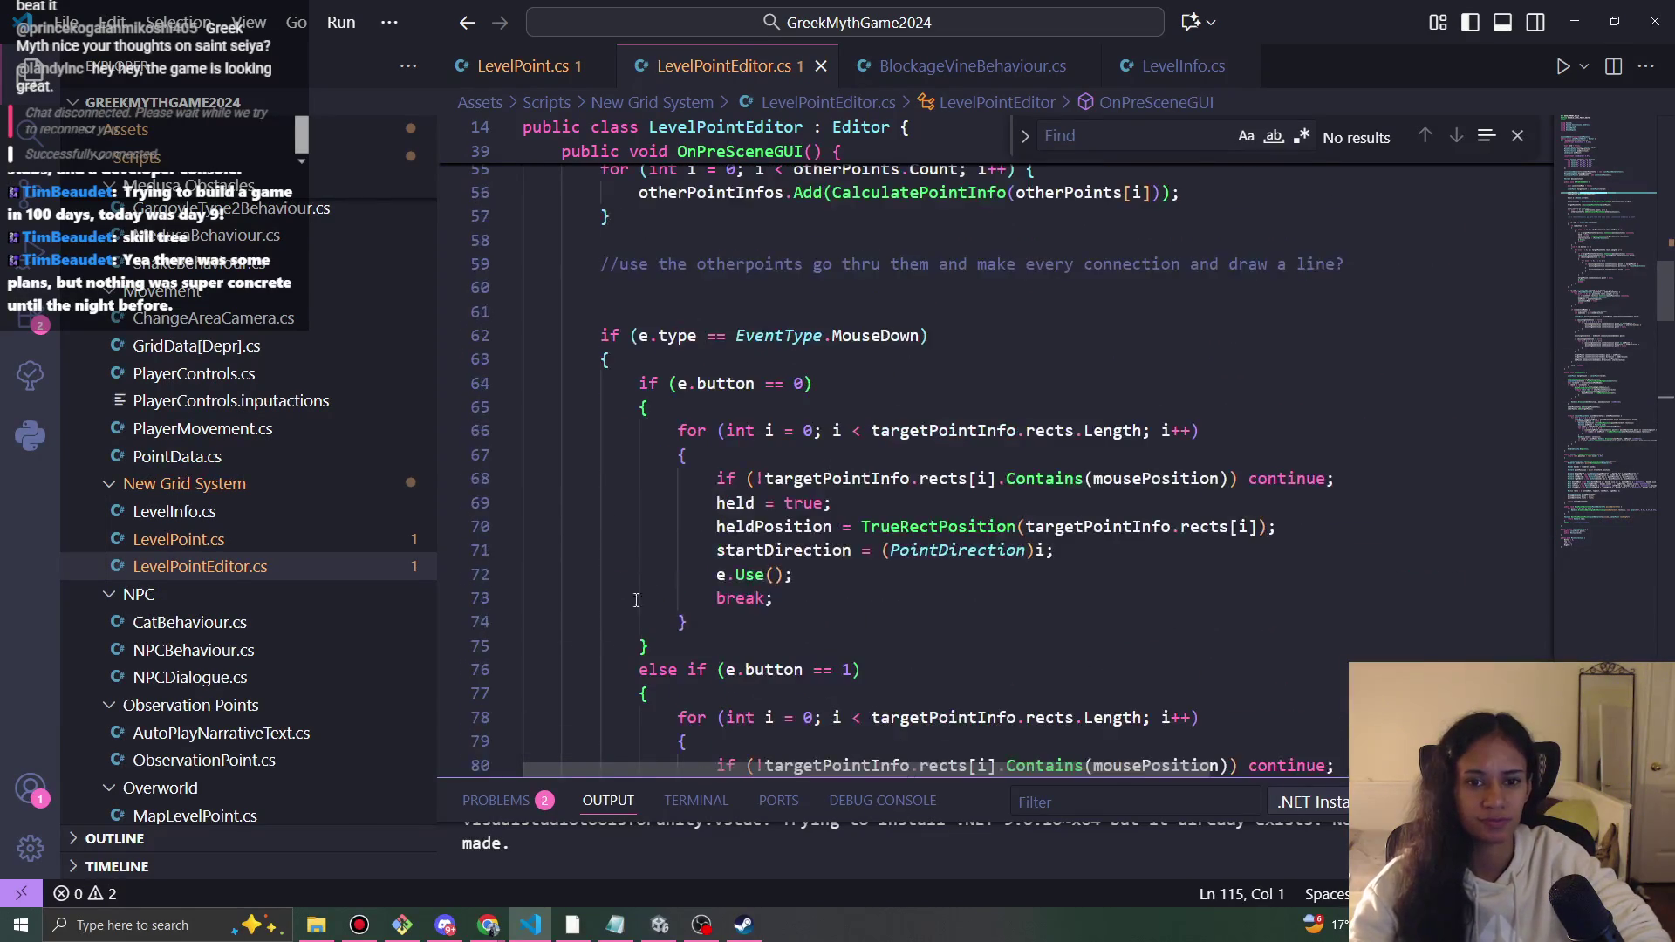
{"action": "scroll", "coordinate": [878, 582], "scroll_direction": "down", "scroll_amount": 3}
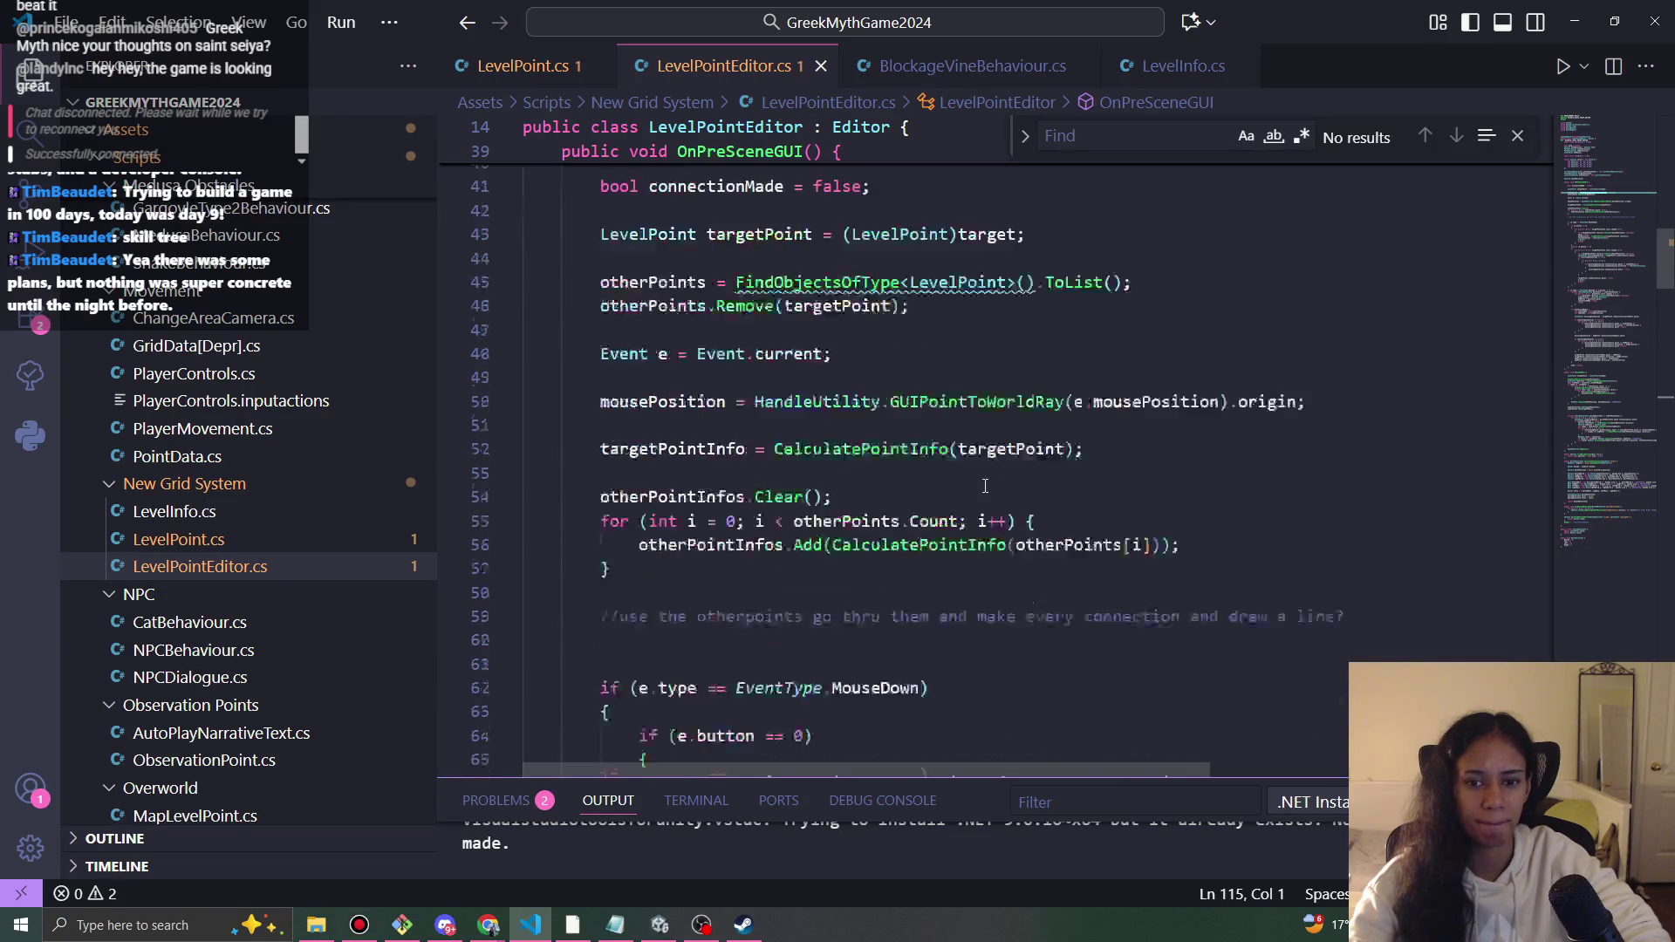
{"action": "scroll", "coordinate": [820, 515], "scroll_direction": "up", "scroll_amount": 4}
{"action": "scroll", "coordinate": [820, 514], "scroll_direction": "up", "scroll_amount": 5}
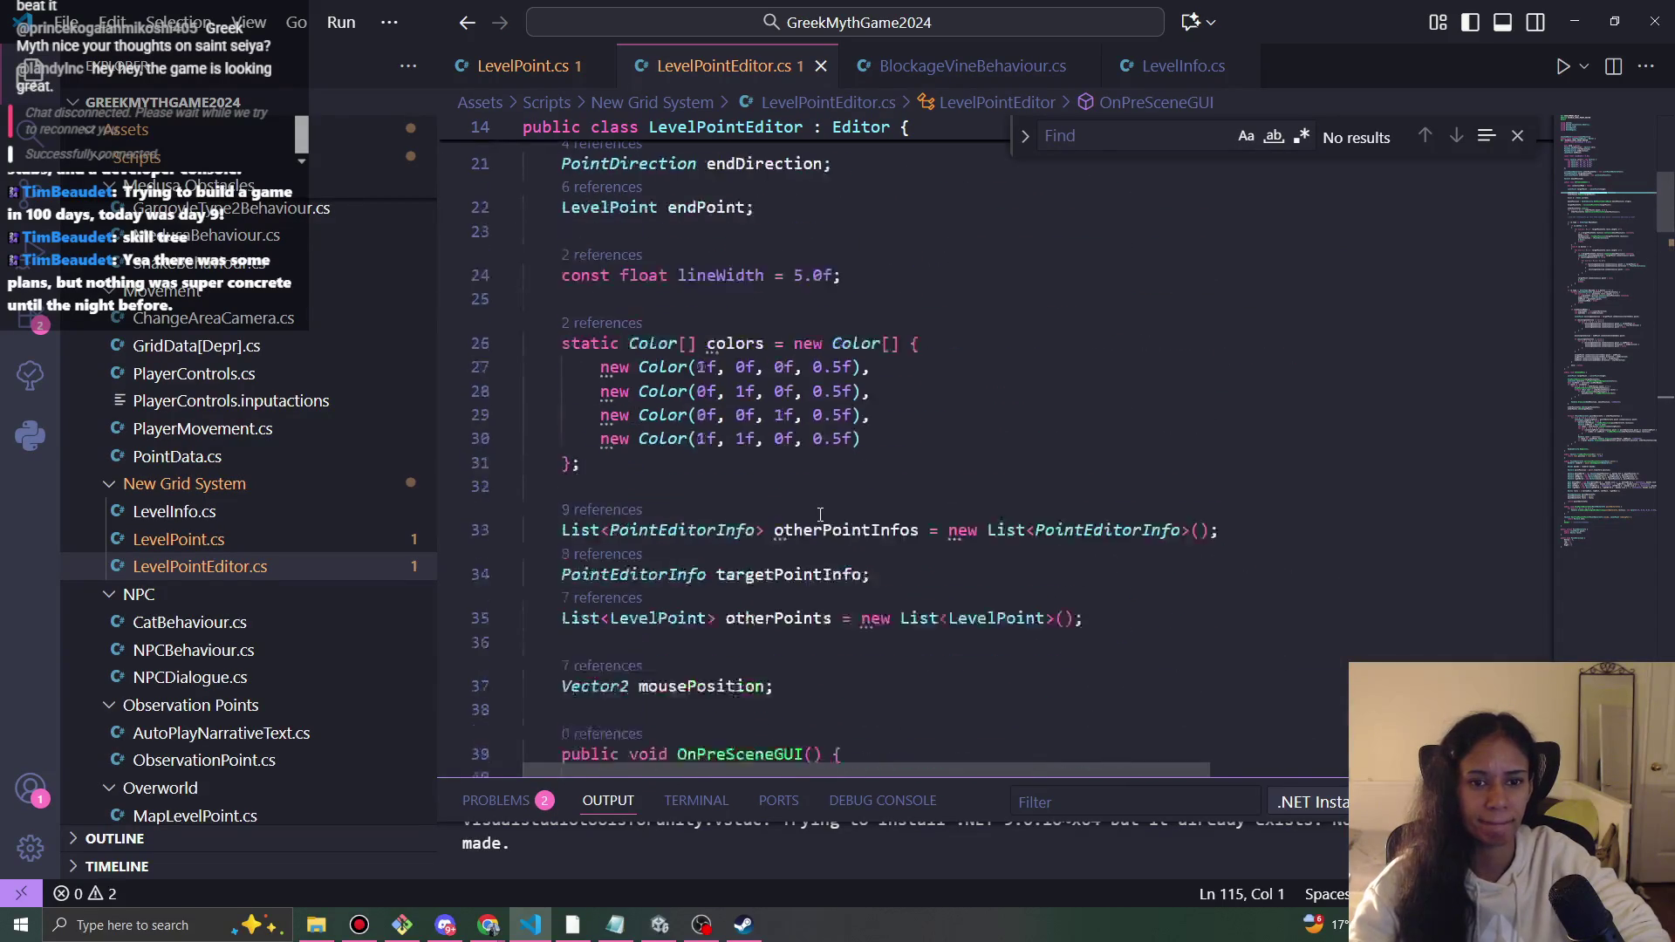
{"action": "scroll", "coordinate": [850, 510], "scroll_direction": "down", "scroll_amount": 3}
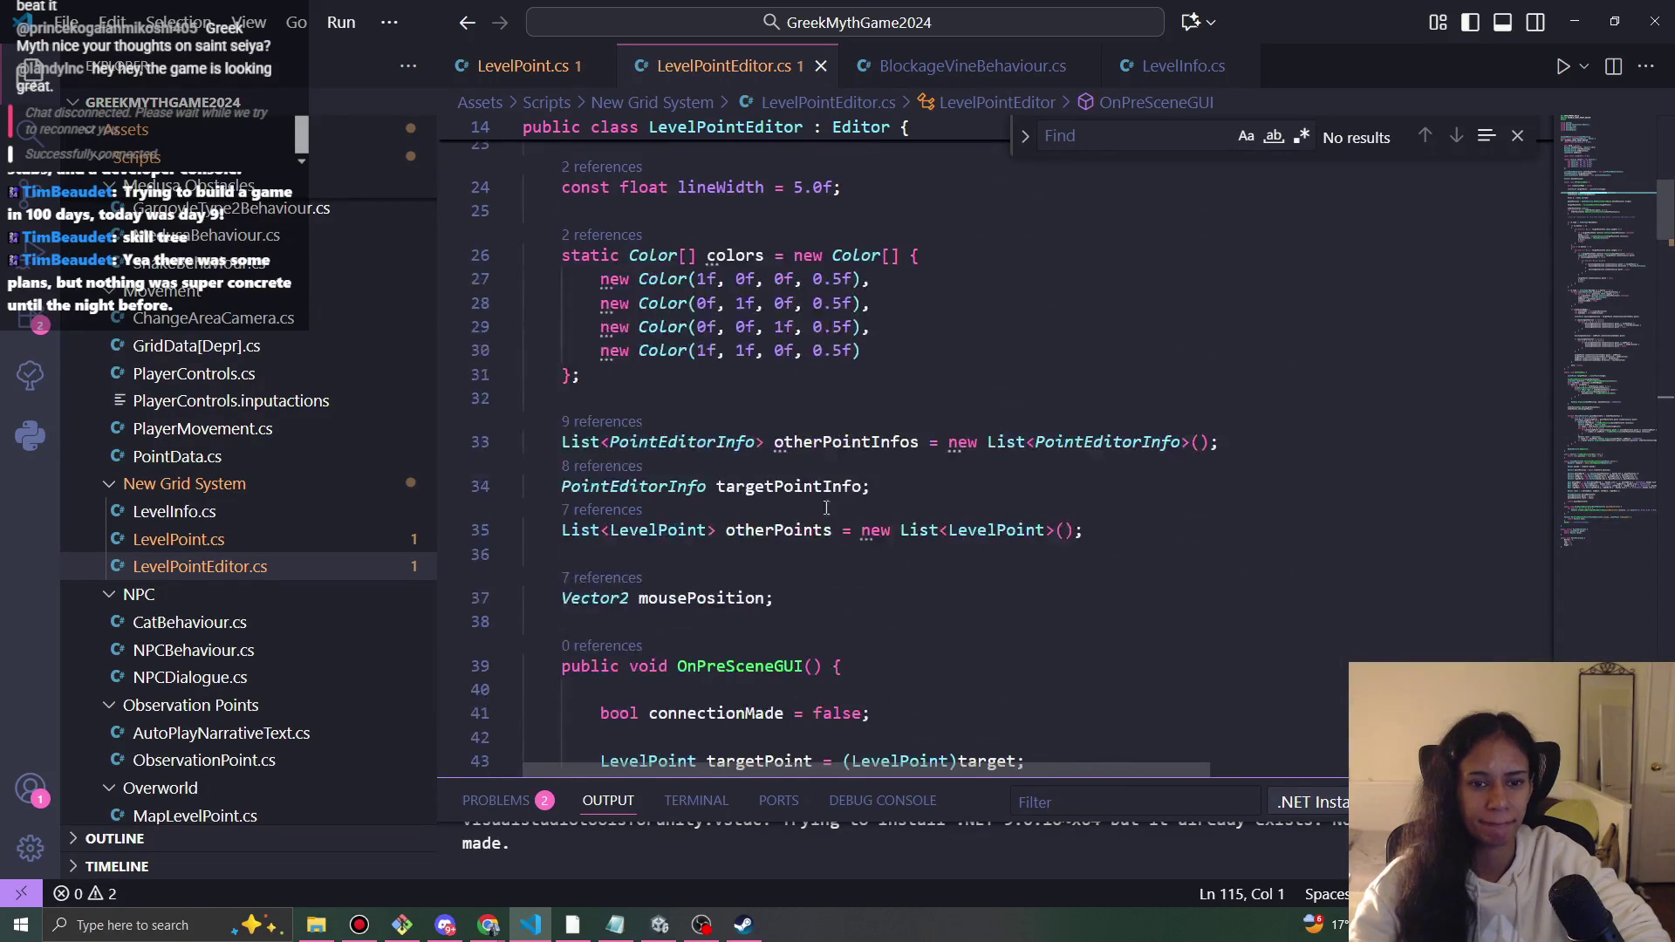
{"action": "left_click", "coordinate": [716, 393]}
{"action": "scroll", "coordinate": [692, 382], "scroll_direction": "down", "scroll_amount": 2}
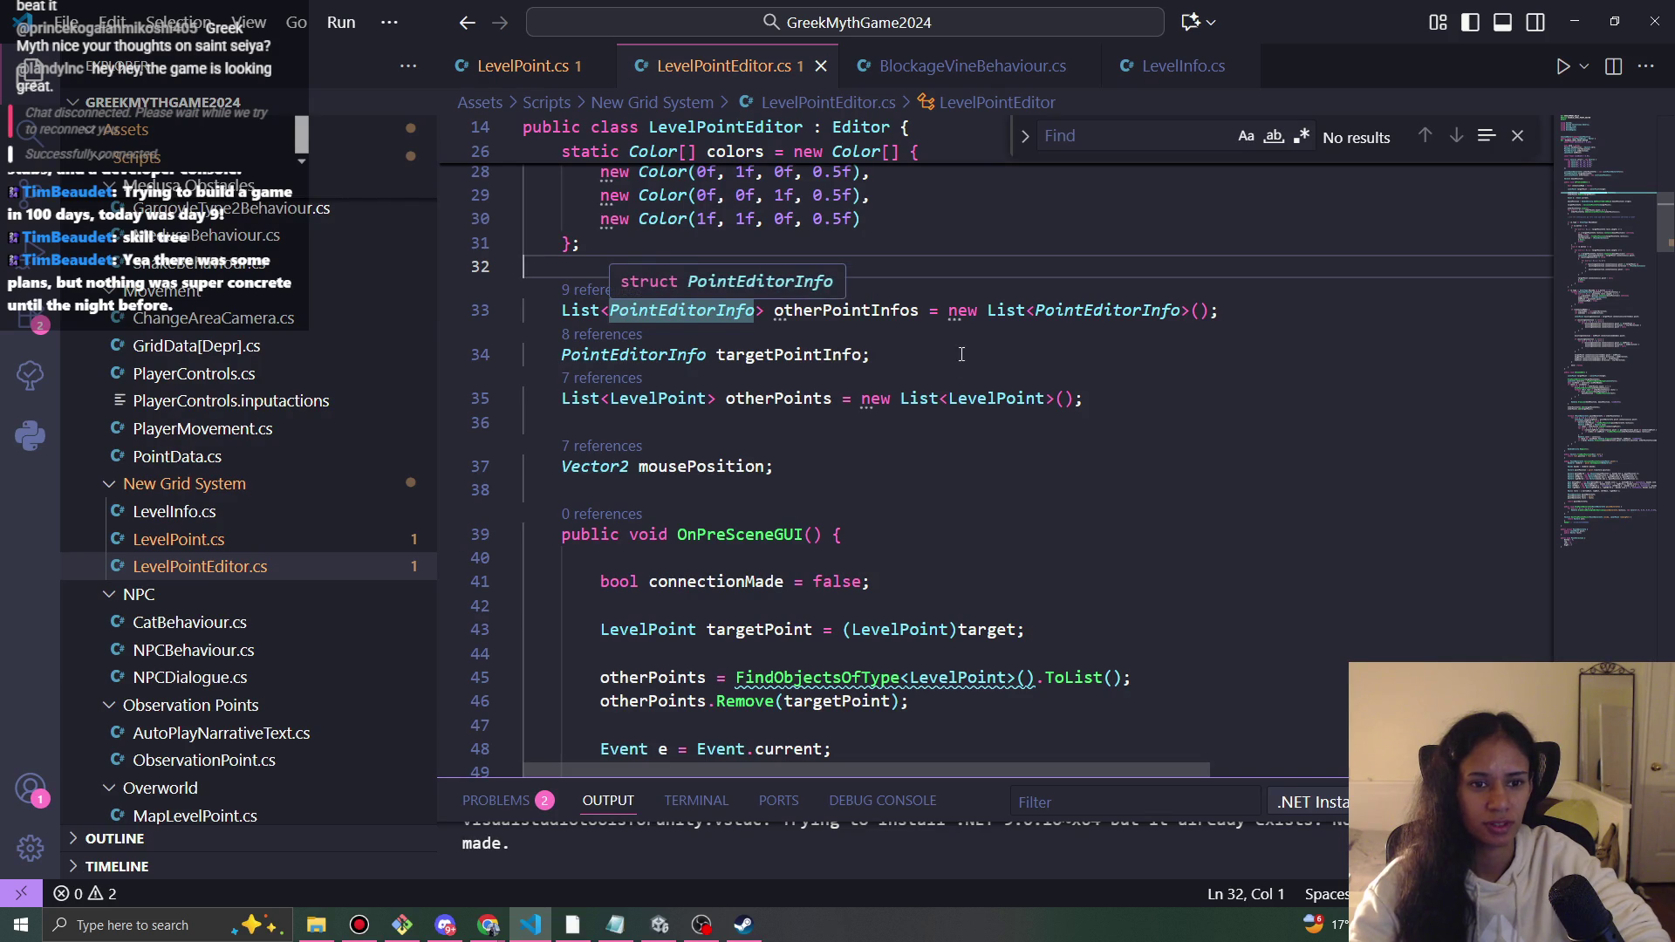
{"action": "key", "text": "Down"}
{"action": "key", "text": "Down"}
{"action": "key", "text": "shift+Left"}
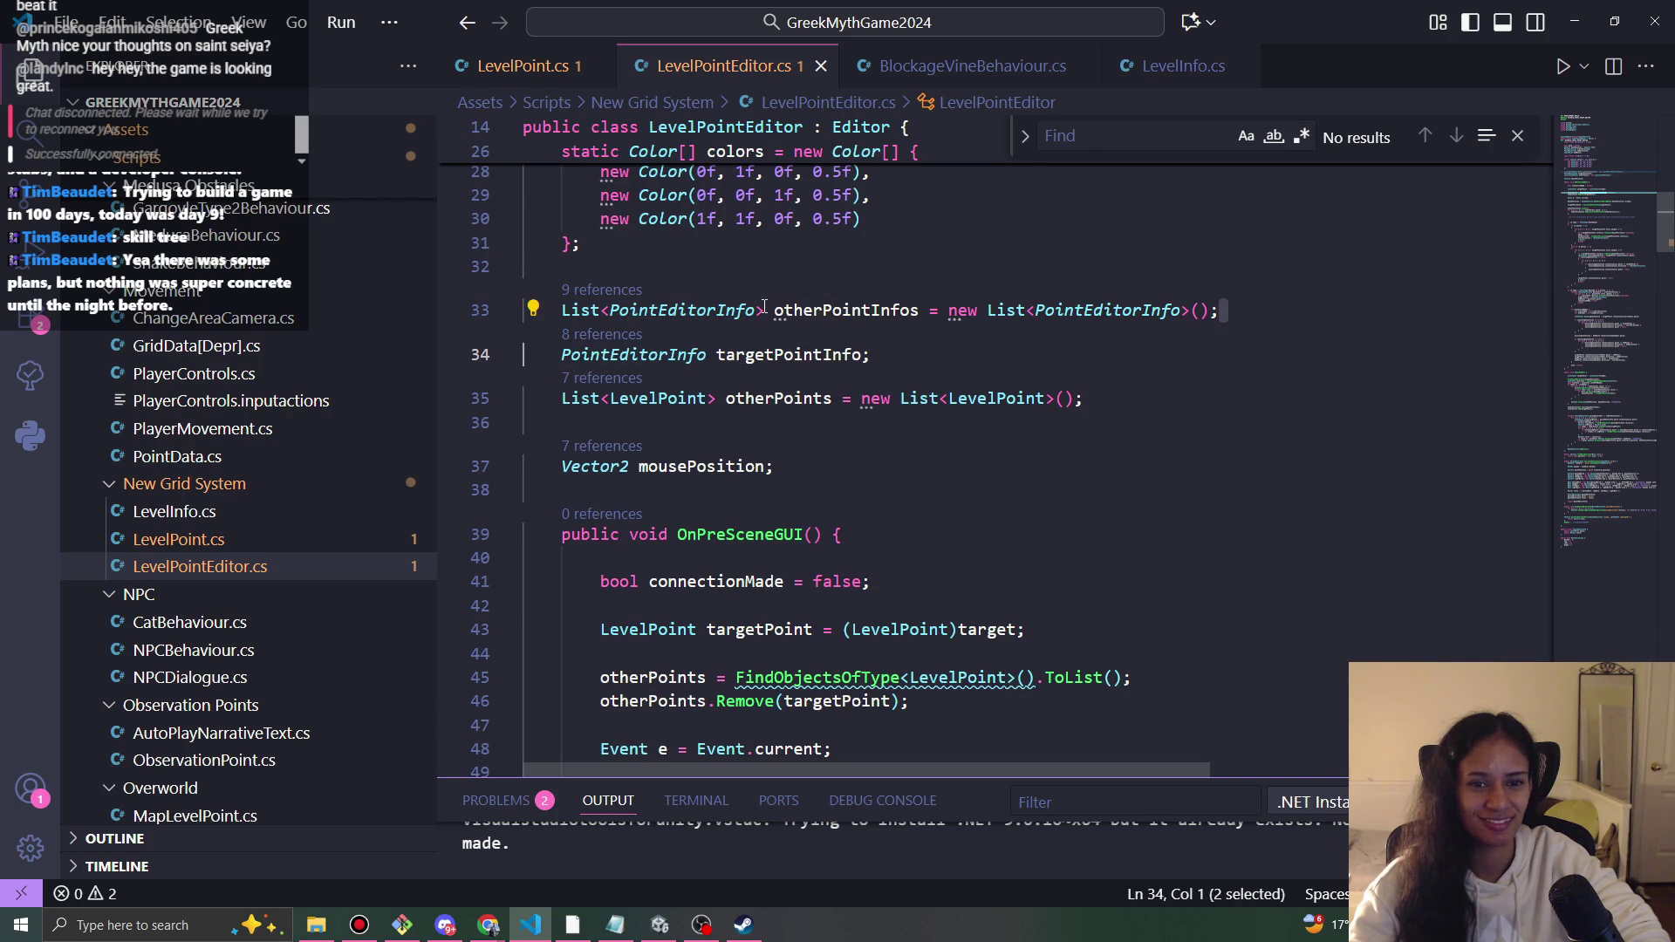
{"action": "left_click", "coordinate": [1242, 304]}
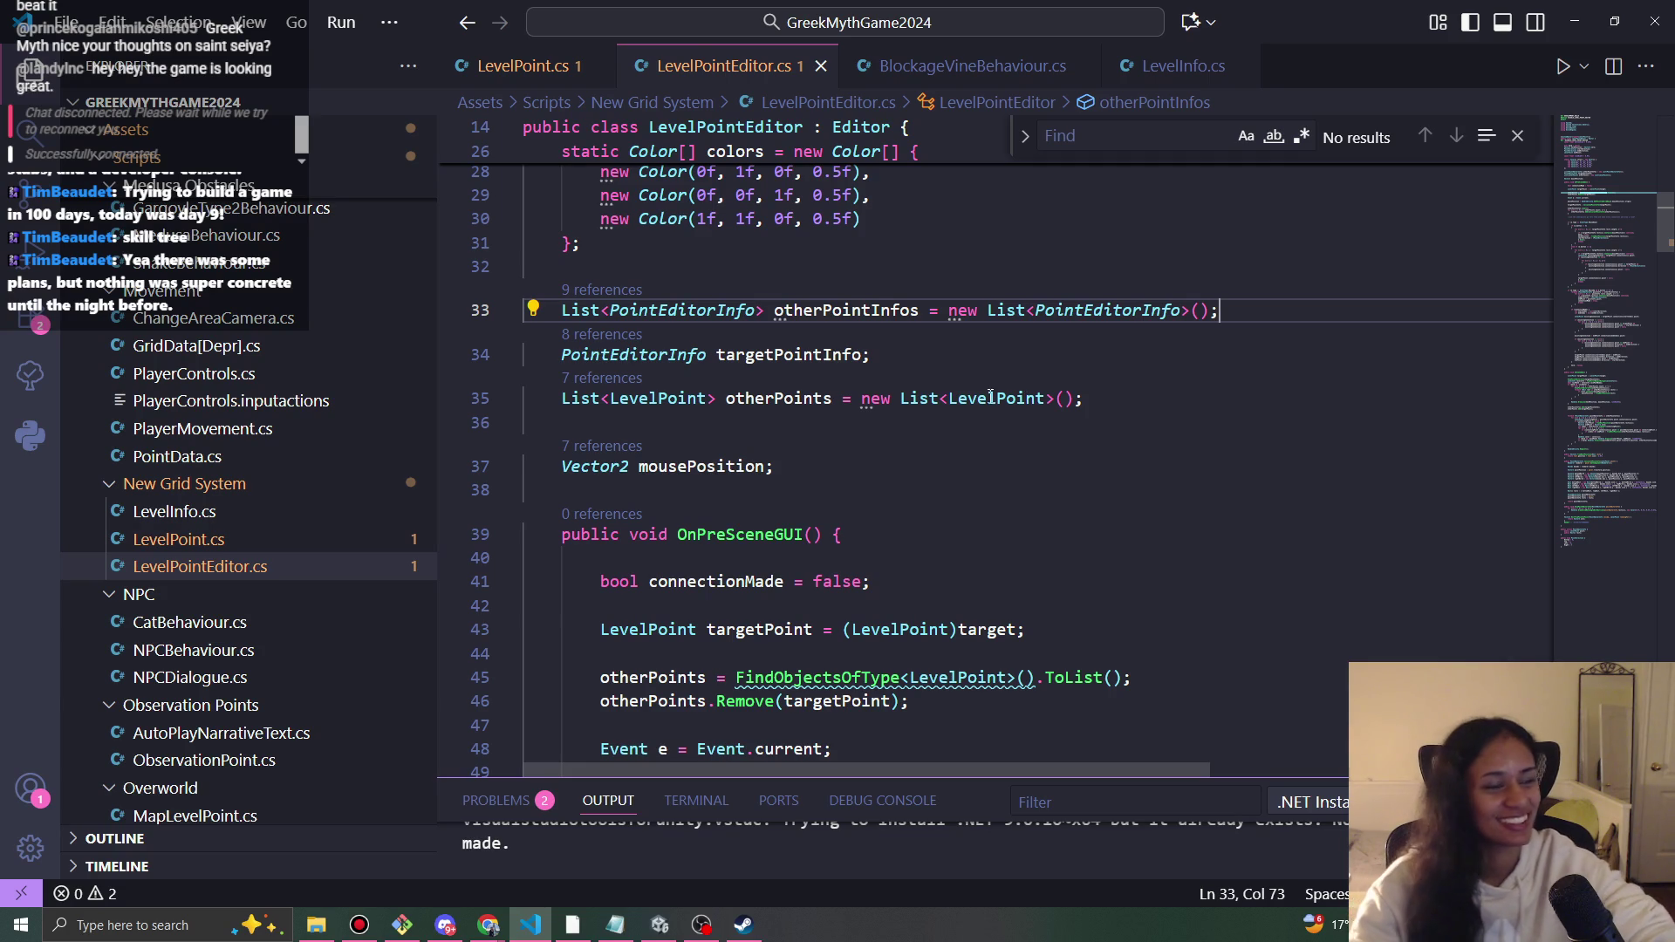
{"action": "key", "text": "Down"}
{"action": "key", "text": "Up"}
{"action": "key", "text": "Down"}
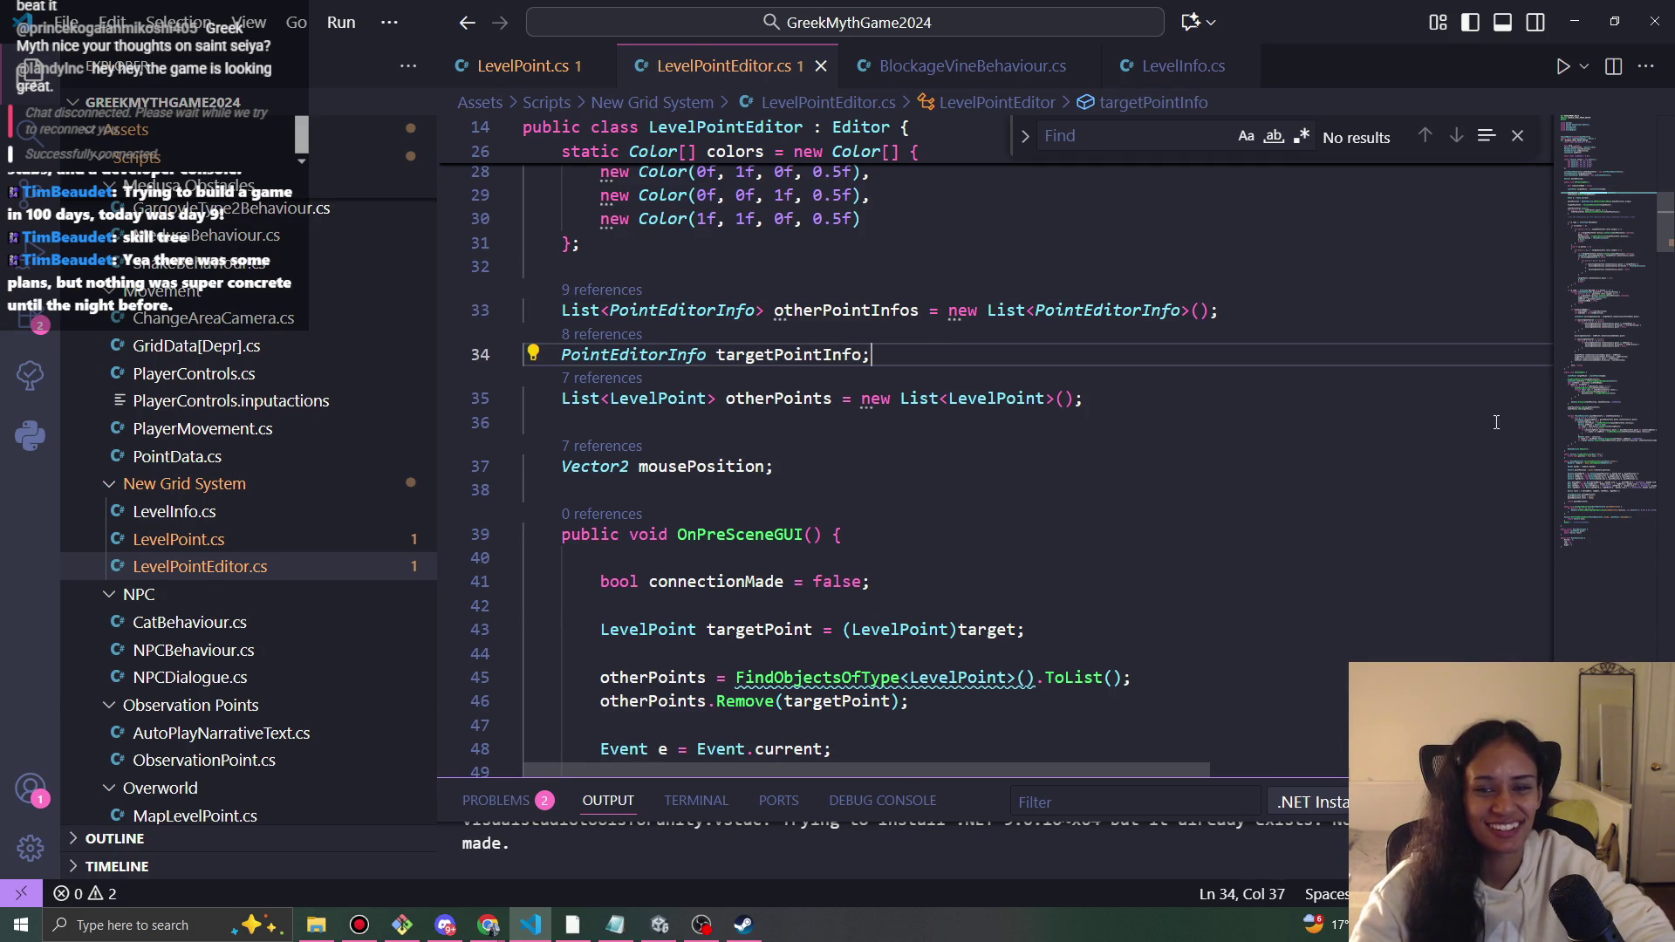
{"action": "key", "text": "Down"}
{"action": "scroll", "coordinate": [873, 349], "scroll_direction": "down", "scroll_amount": 2}
{"action": "left_click", "coordinate": [834, 334]}
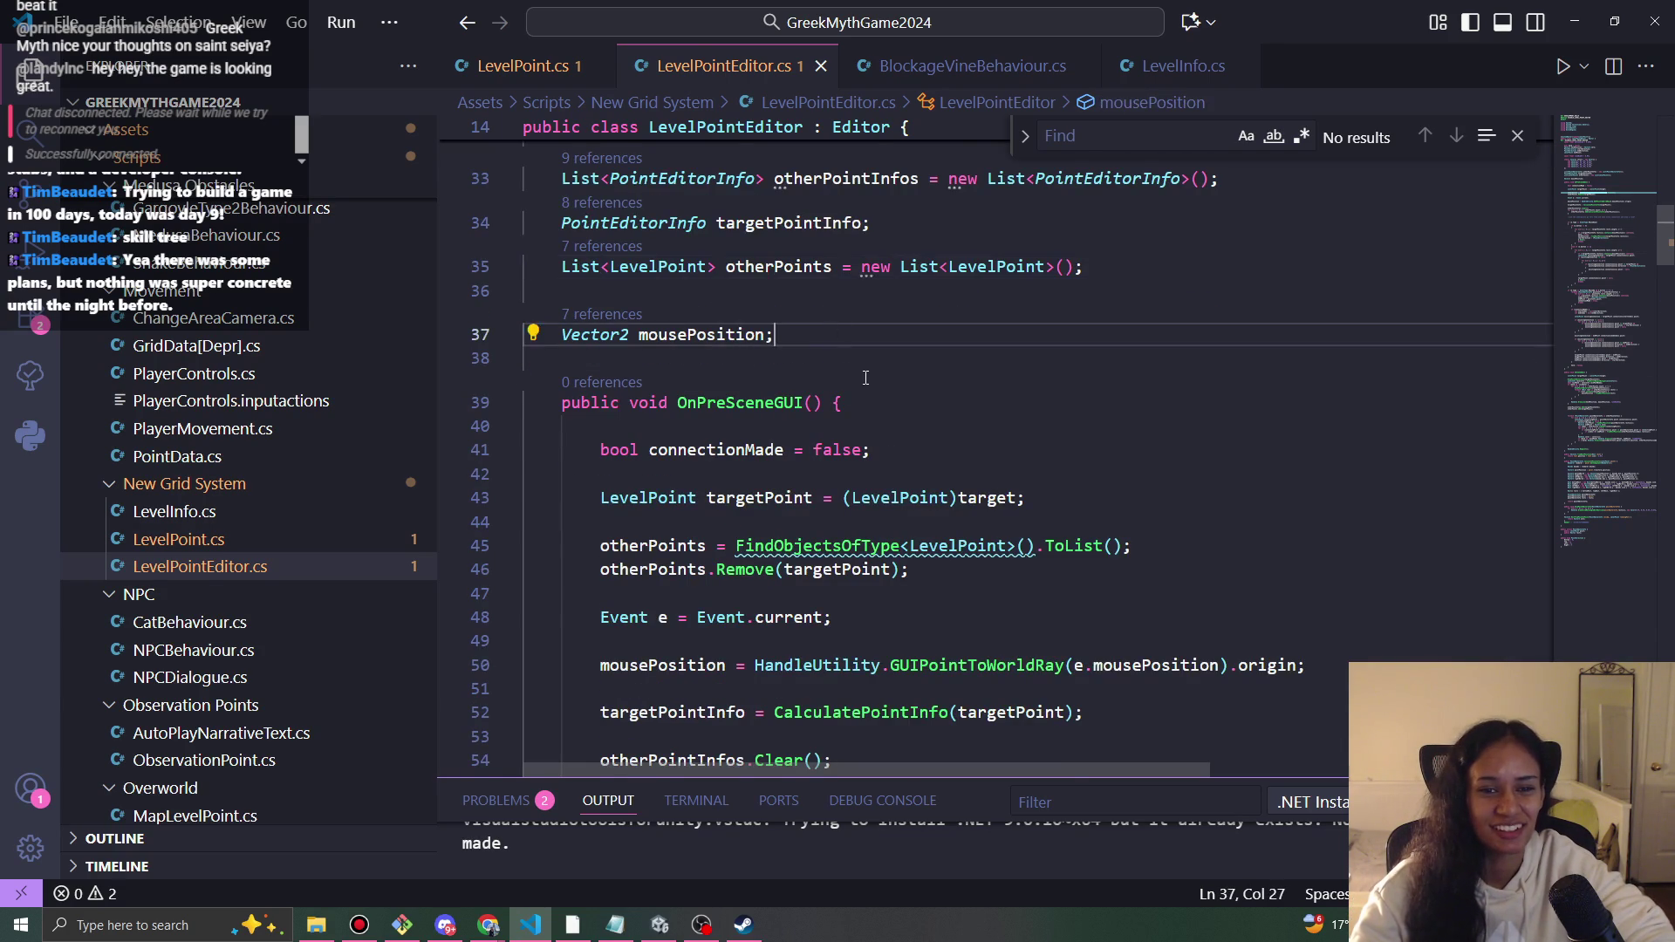
{"action": "scroll", "coordinate": [833, 334], "scroll_direction": "down", "scroll_amount": 1}
{"action": "left_click", "coordinate": [851, 315]}
{"action": "left_click", "coordinate": [871, 361]}
{"action": "left_click", "coordinate": [1053, 411]}
{"action": "scroll", "coordinate": [1054, 418], "scroll_direction": "down", "scroll_amount": 1}
{"action": "left_click", "coordinate": [927, 395]}
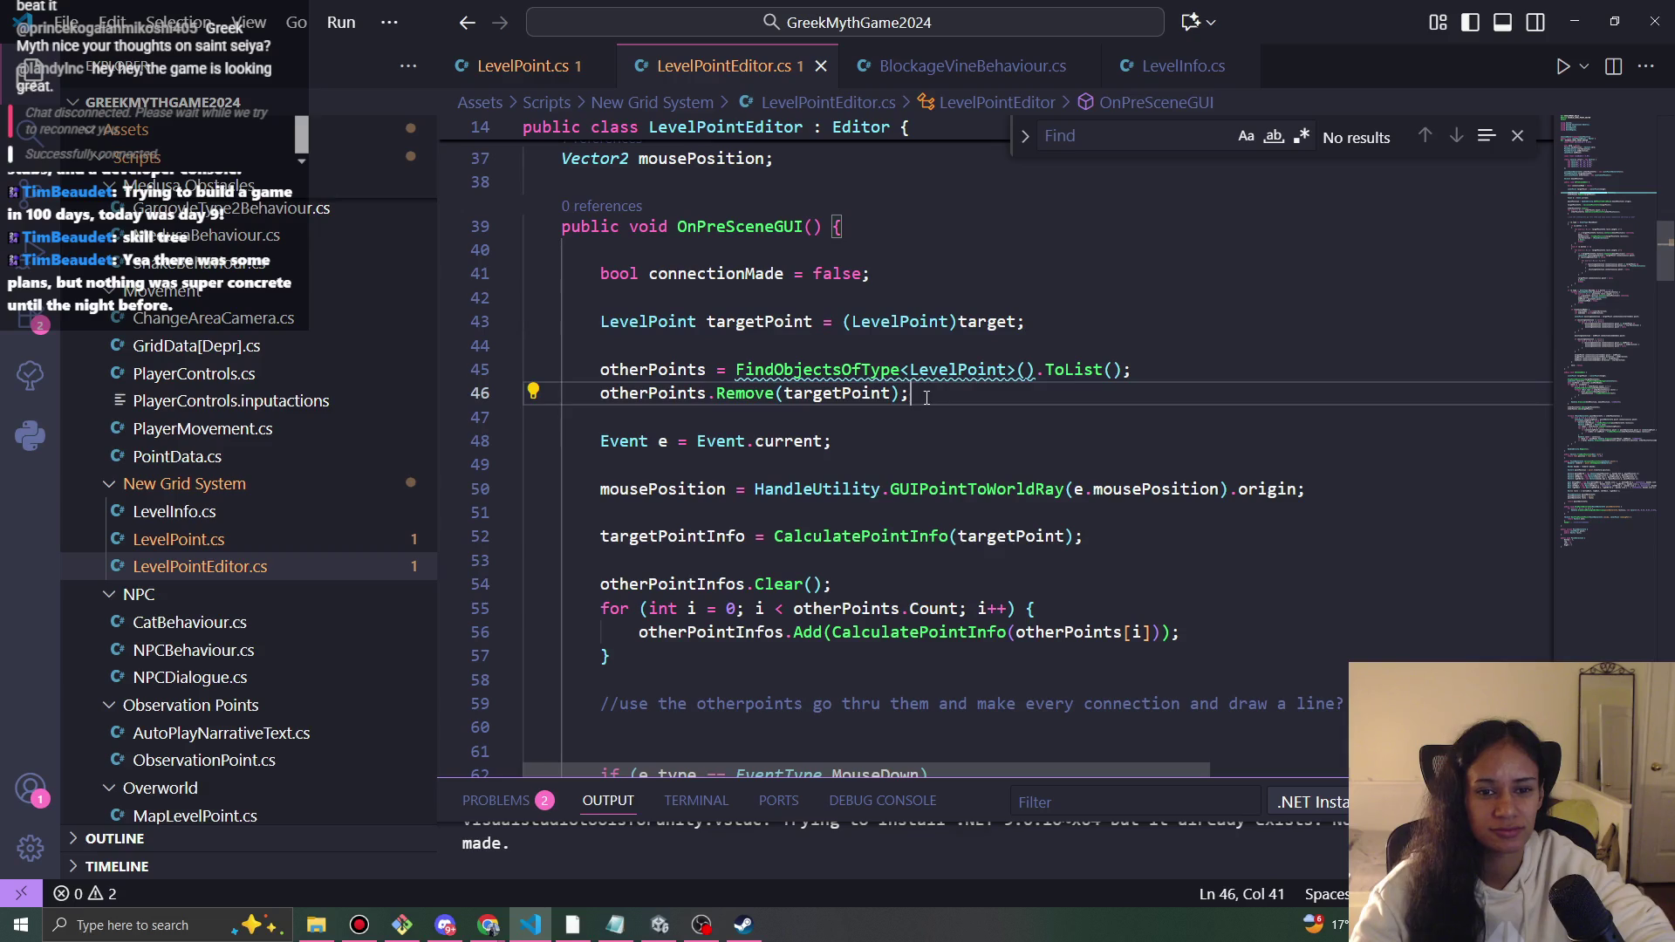
{"action": "scroll", "coordinate": [1012, 385], "scroll_direction": "down", "scroll_amount": 1}
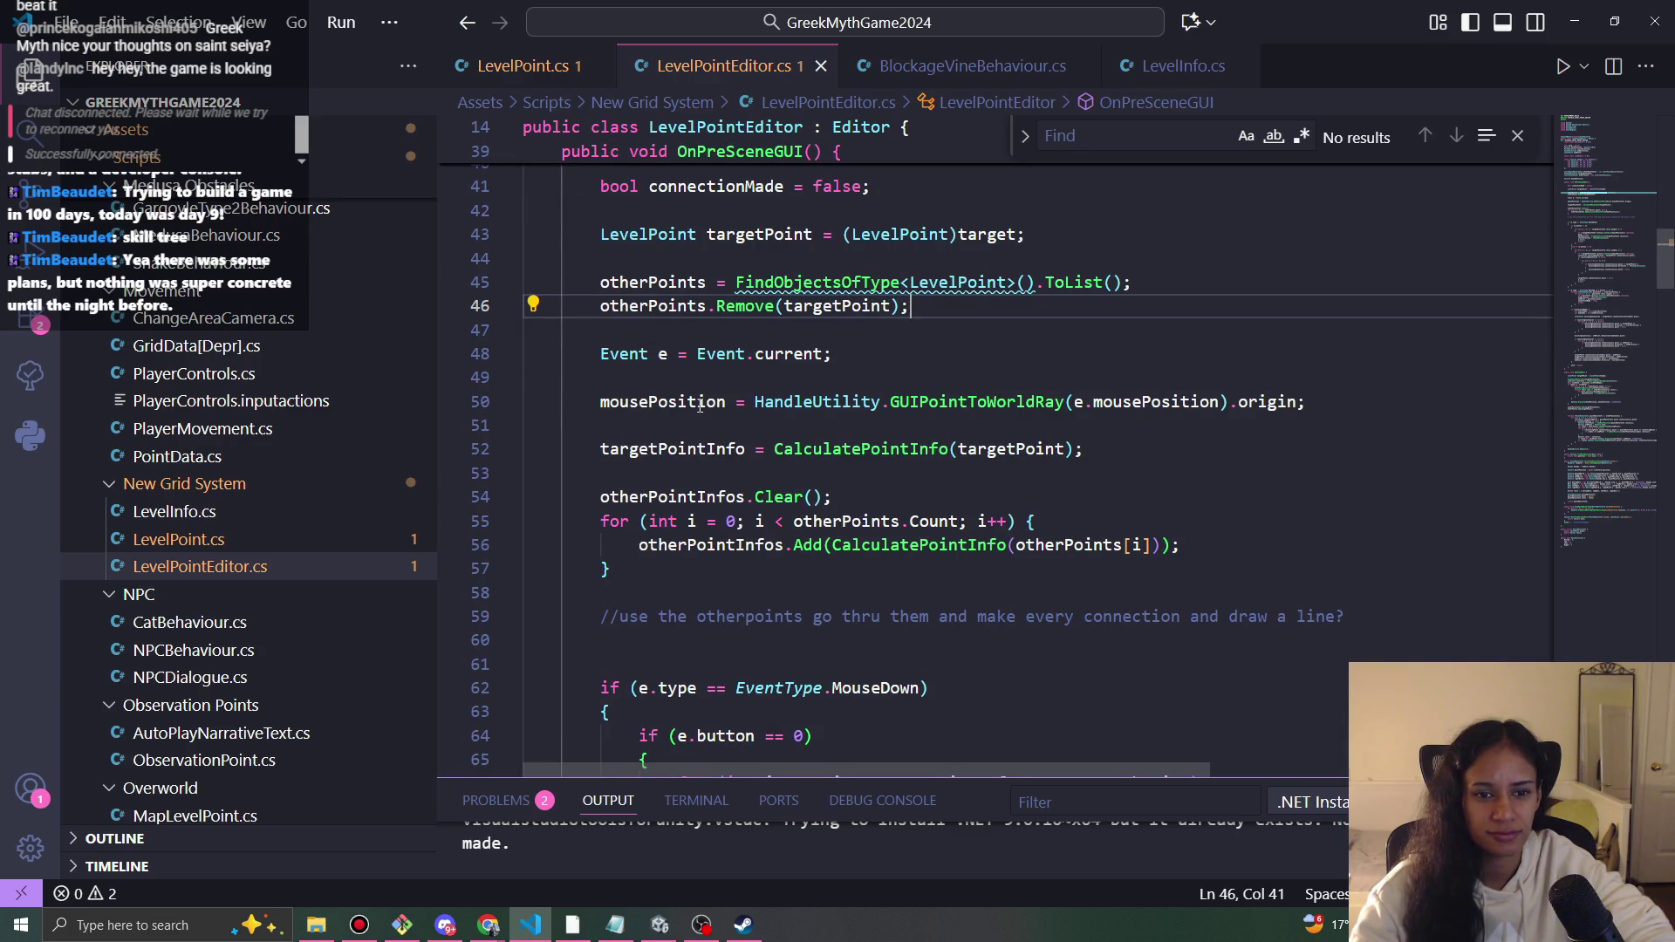
{"action": "scroll", "coordinate": [554, 411], "scroll_direction": "down", "scroll_amount": 1}
{"action": "double_click", "coordinate": [663, 358]}
{"action": "scroll", "coordinate": [768, 391], "scroll_direction": "down", "scroll_amount": 1}
{"action": "scroll", "coordinate": [768, 391], "scroll_direction": "down", "scroll_amount": 5}
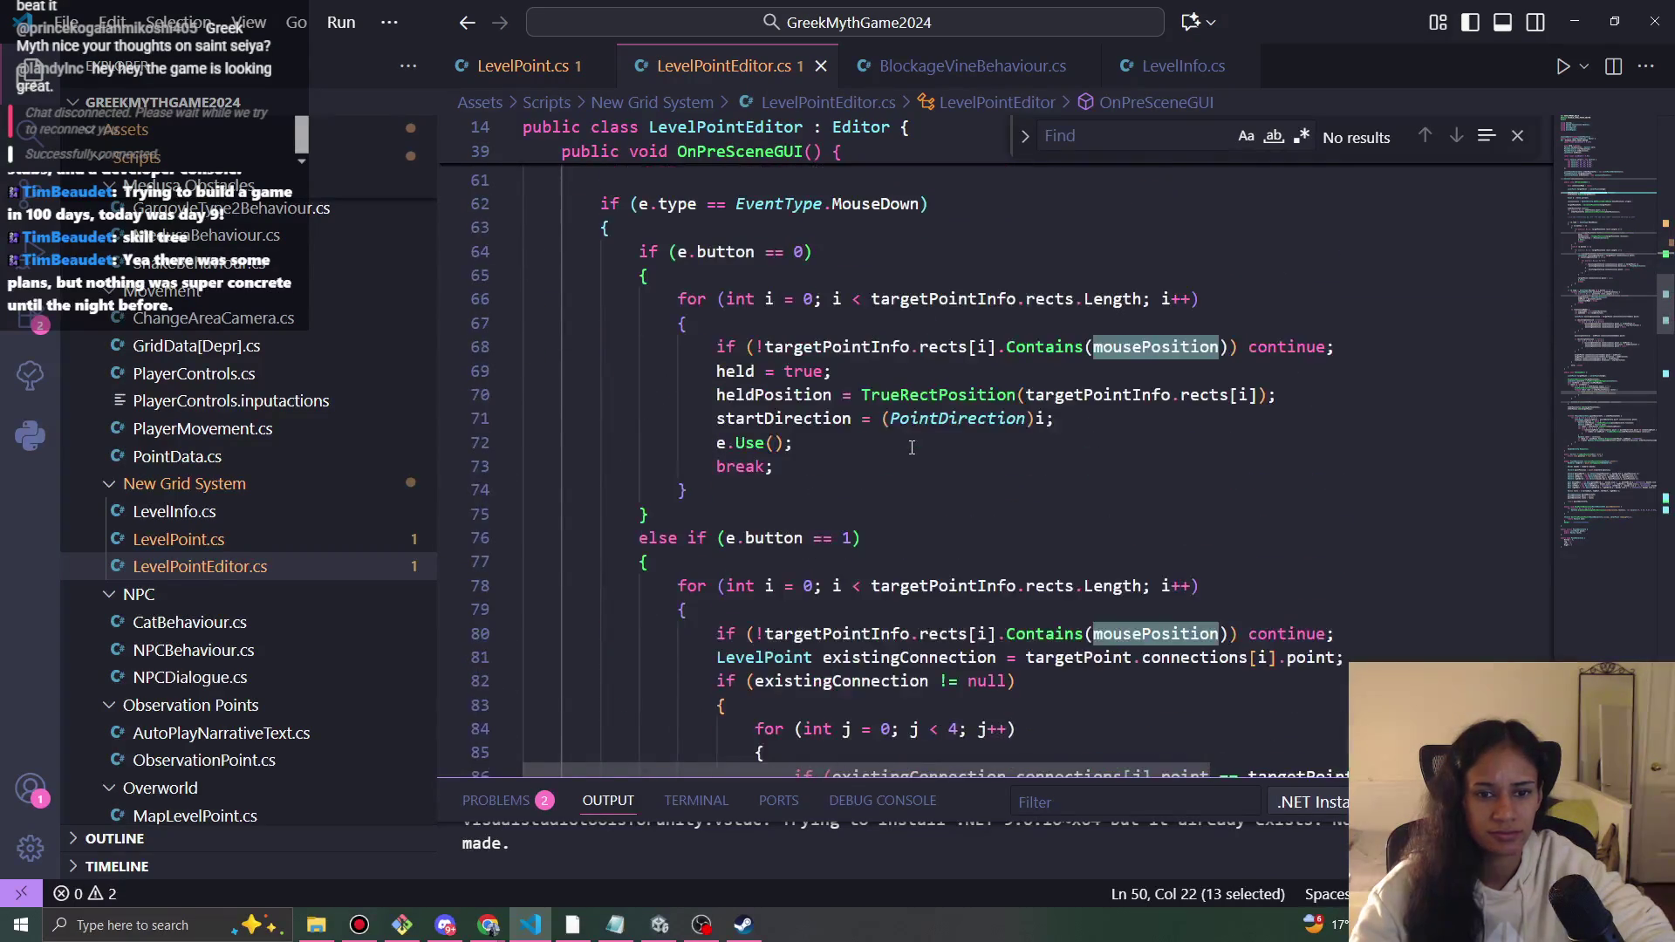
{"action": "scroll", "coordinate": [898, 448], "scroll_direction": "up", "scroll_amount": 1}
{"action": "scroll", "coordinate": [888, 454], "scroll_direction": "down", "scroll_amount": 1}
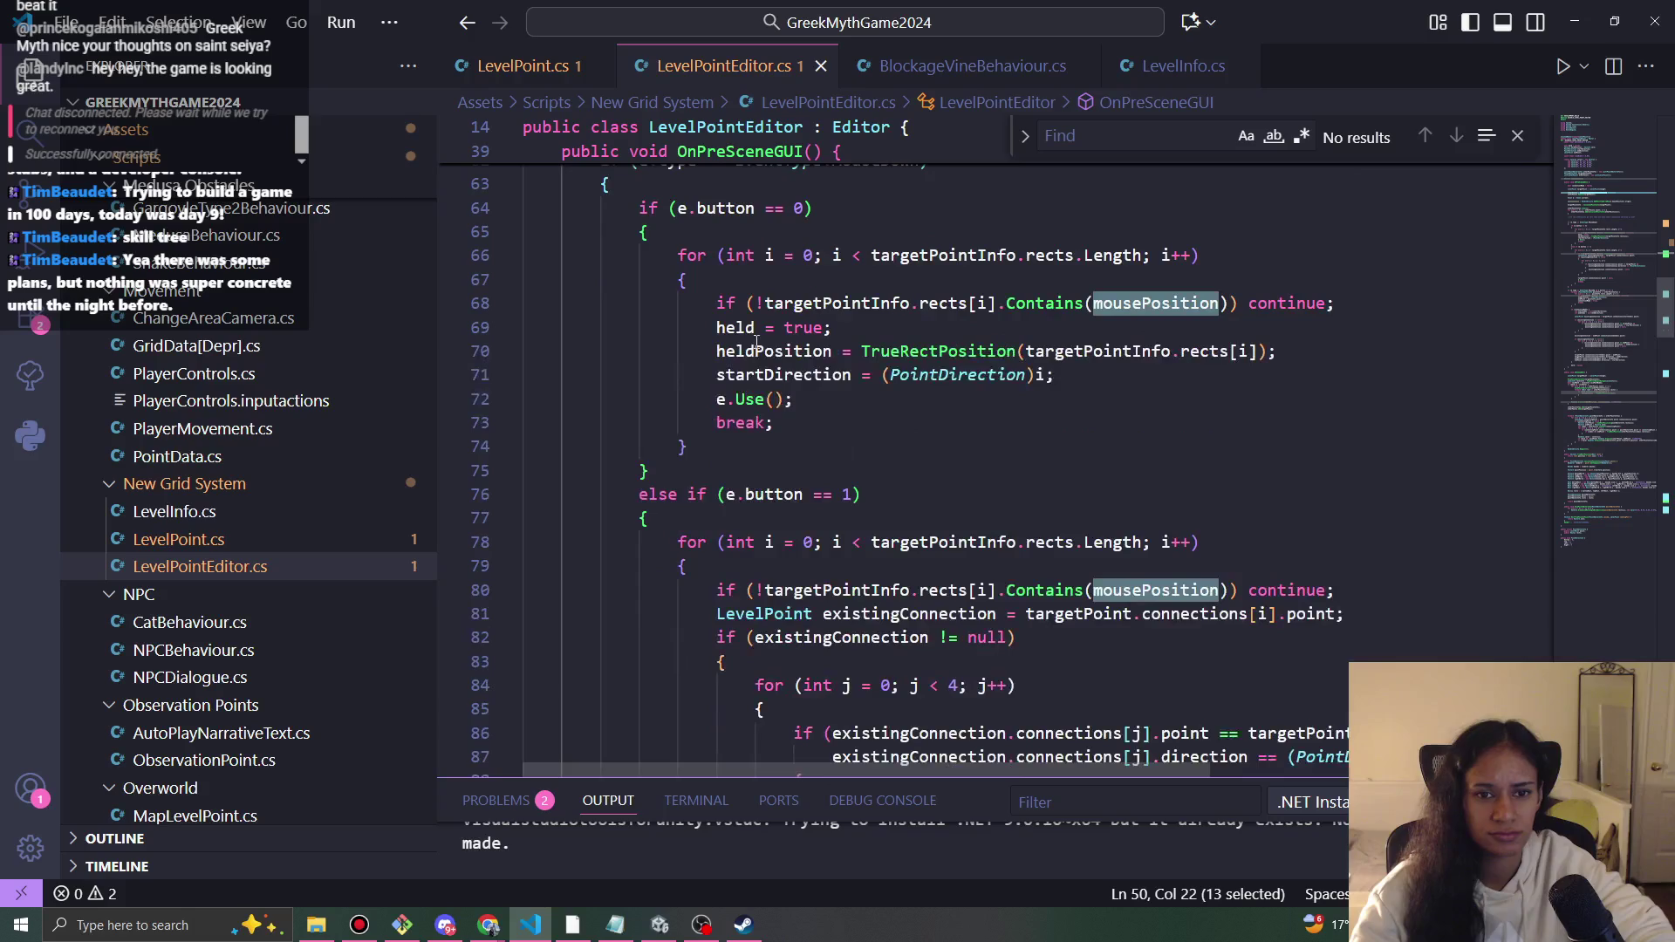
{"action": "scroll", "coordinate": [881, 419], "scroll_direction": "down", "scroll_amount": 4}
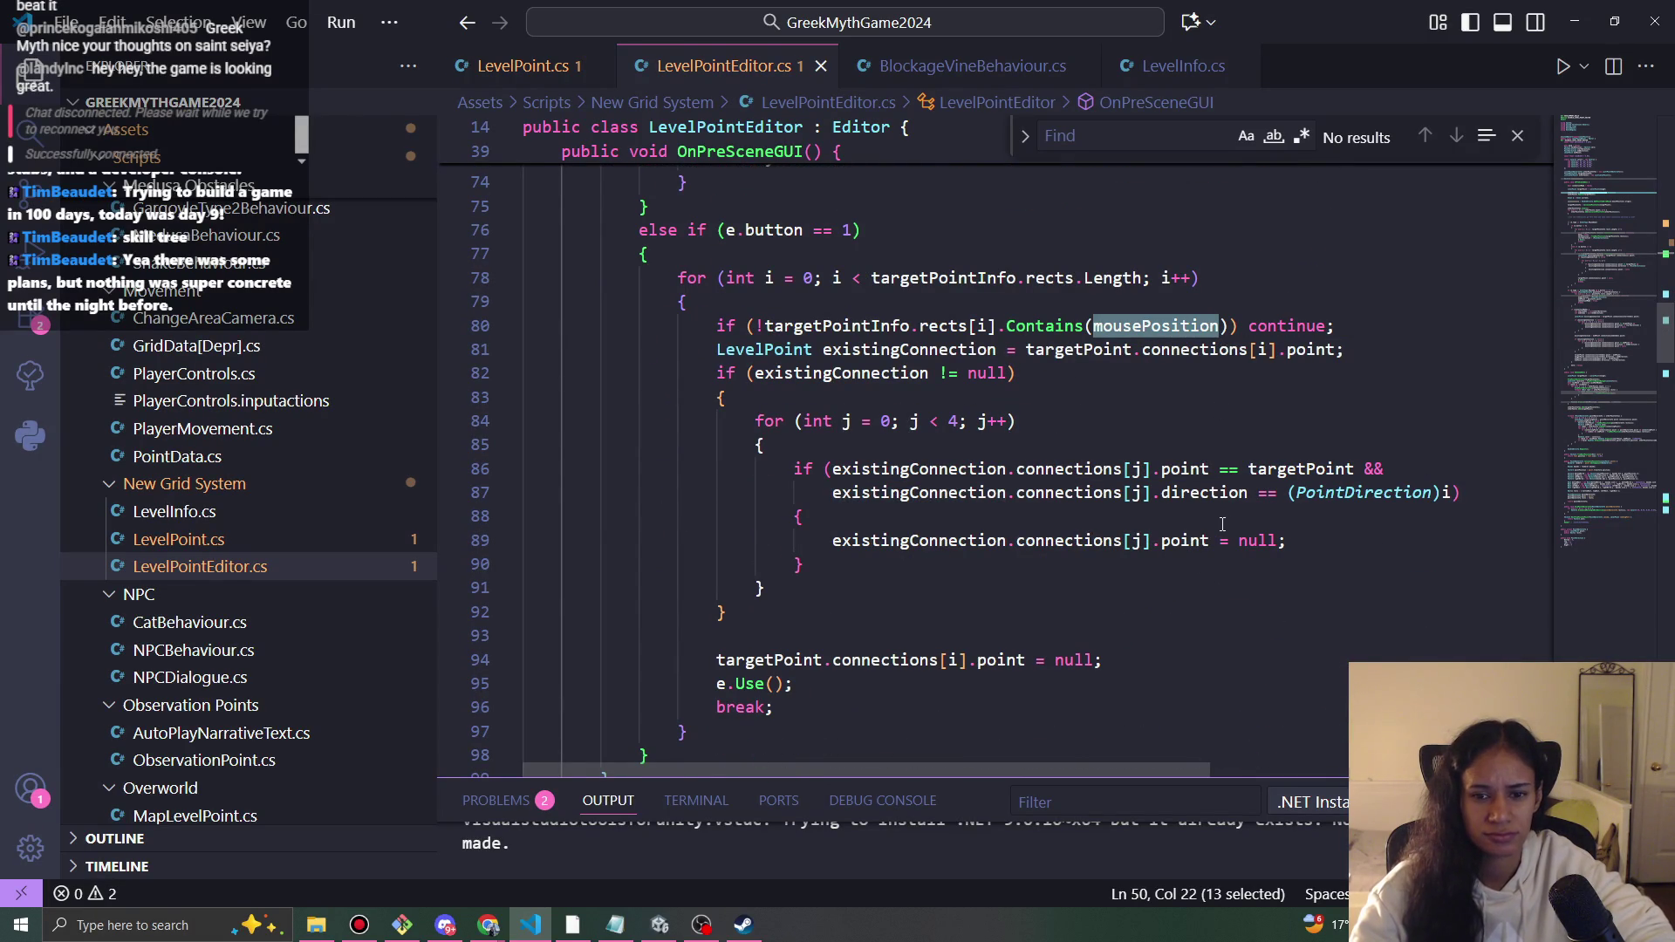
{"action": "left_click", "coordinate": [1199, 540]}
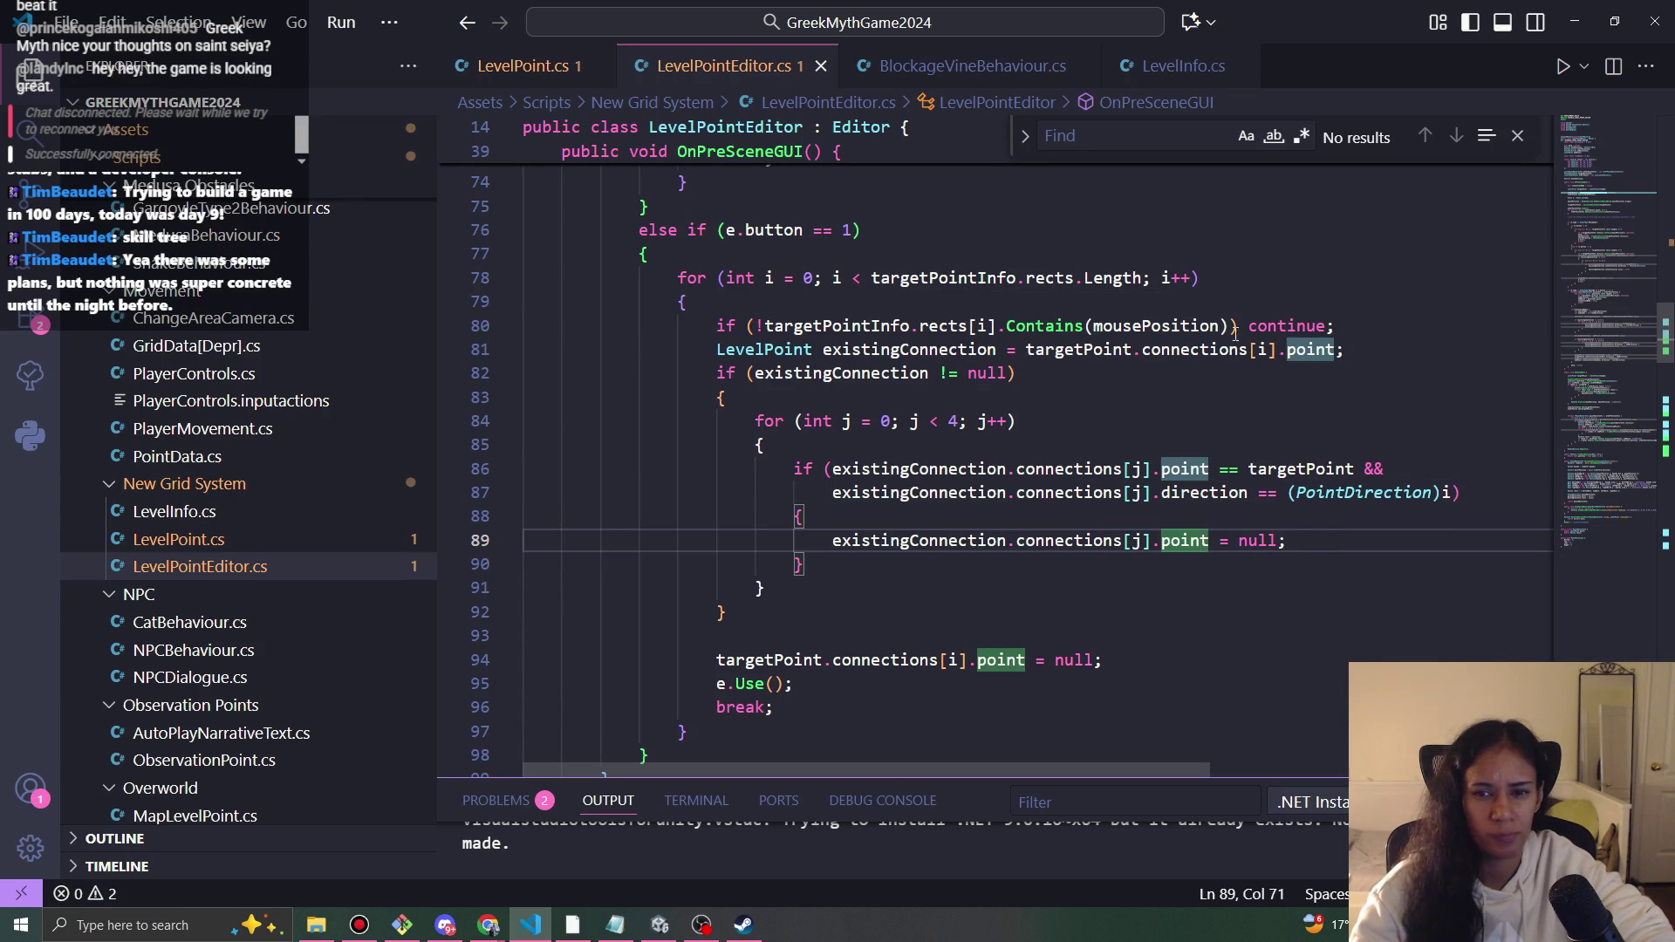
{"action": "scroll", "coordinate": [976, 478], "scroll_direction": "down", "scroll_amount": 3}
{"action": "scroll", "coordinate": [962, 482], "scroll_direction": "up", "scroll_amount": 3}
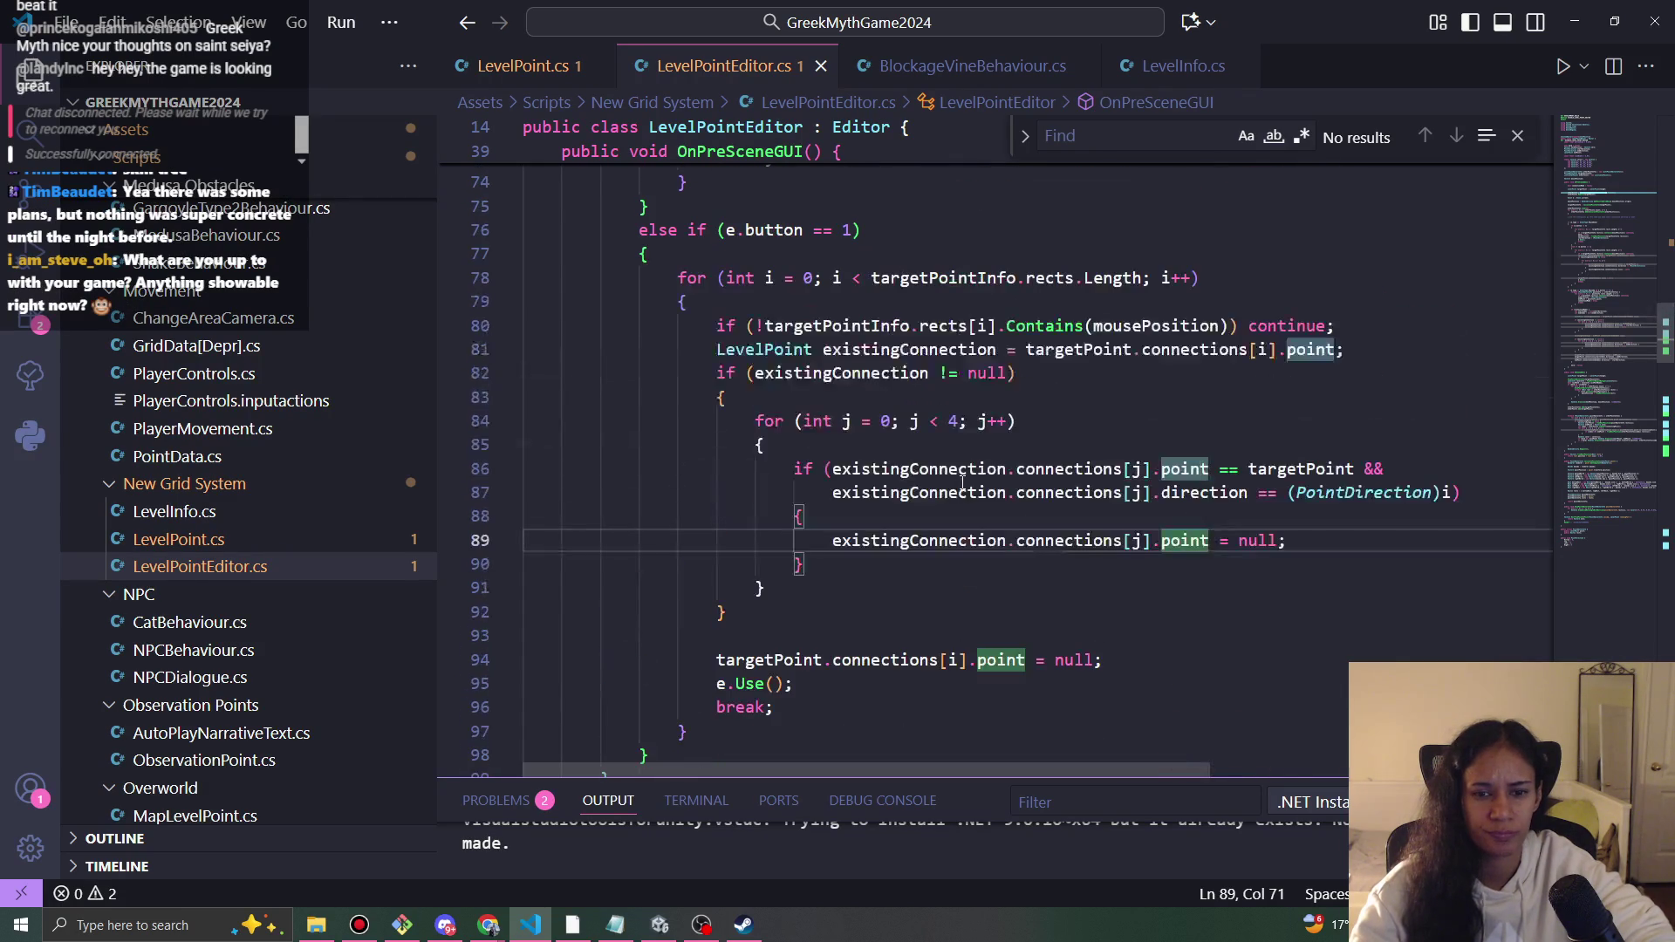
{"action": "scroll", "coordinate": [1008, 349], "scroll_direction": "up", "scroll_amount": 2}
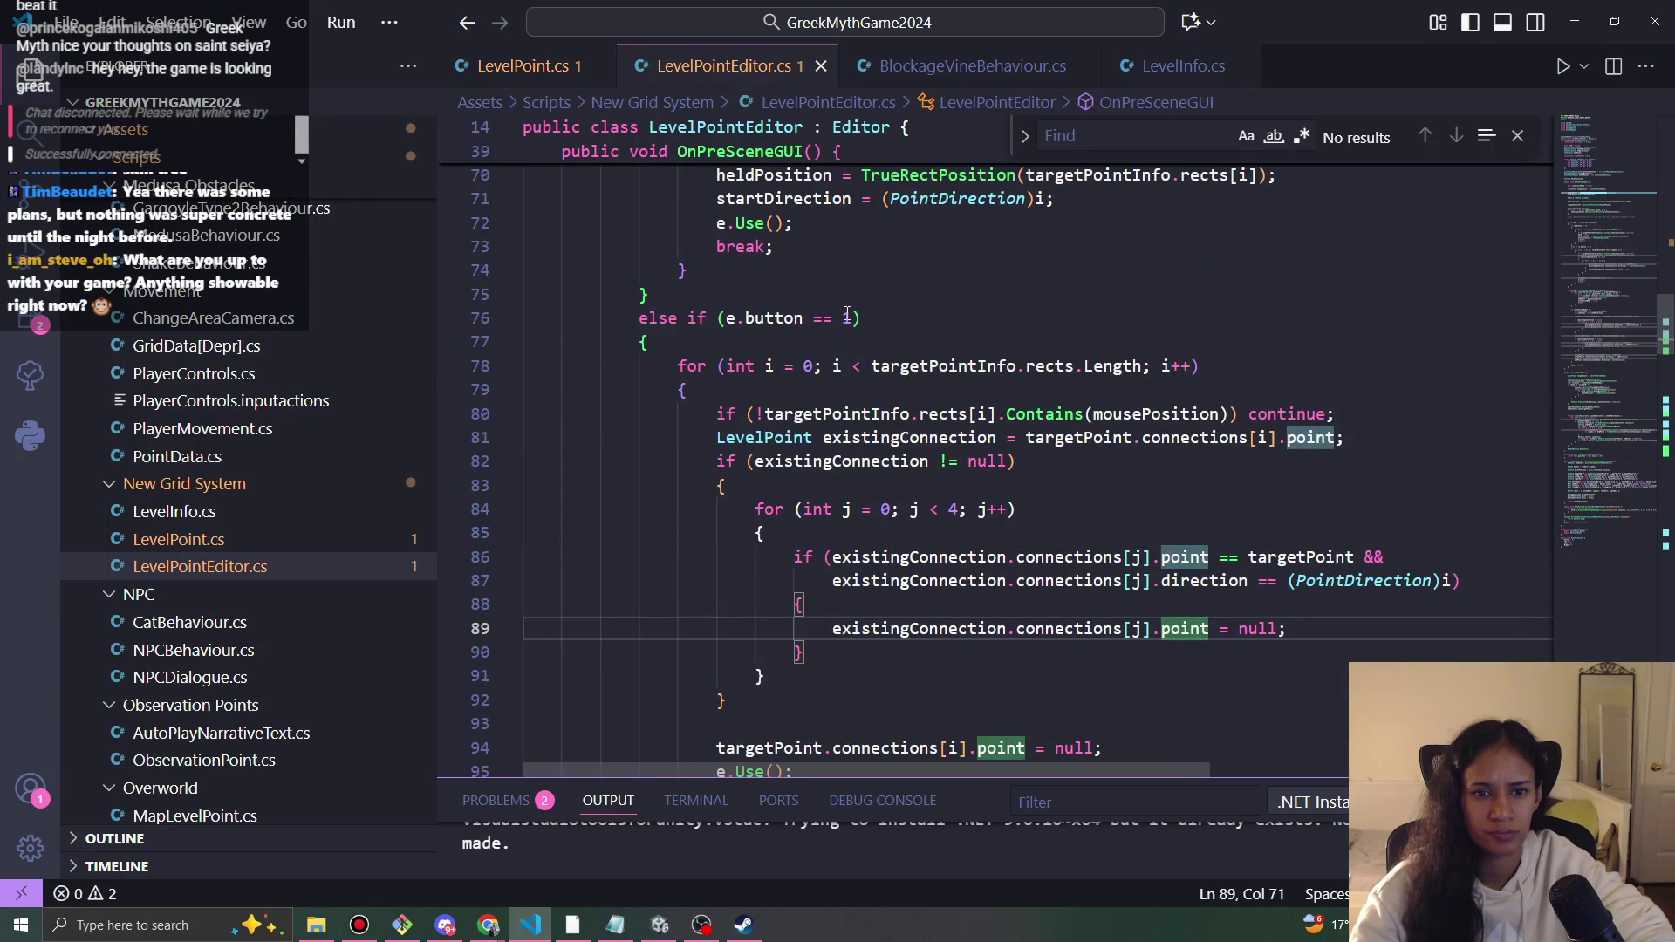
{"action": "mouse_move", "coordinate": [851, 317]}
{"action": "left_mouse_down"}
{"action": "mouse_move", "coordinate": [777, 295]}
{"action": "mouse_move", "coordinate": [744, 317]}
{"action": "left_mouse_up"}
{"action": "scroll", "coordinate": [933, 555], "scroll_direction": "down", "scroll_amount": 3}
{"action": "scroll", "coordinate": [934, 556], "scroll_direction": "down", "scroll_amount": 8}
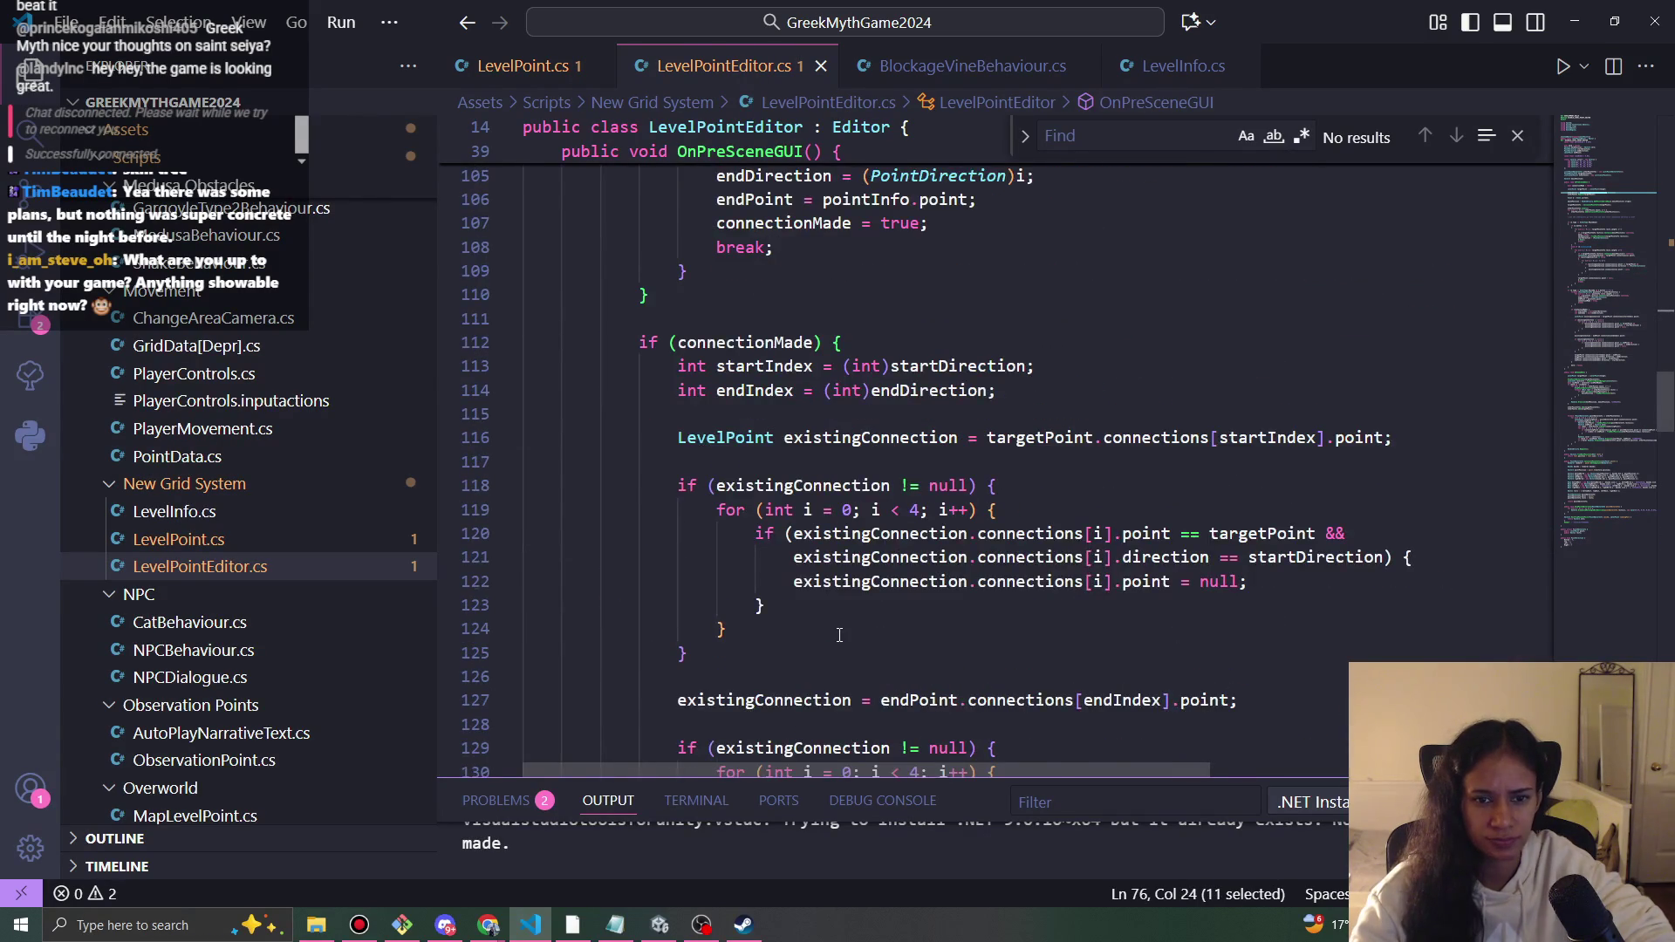
{"action": "scroll", "coordinate": [839, 634], "scroll_direction": "down", "scroll_amount": 4}
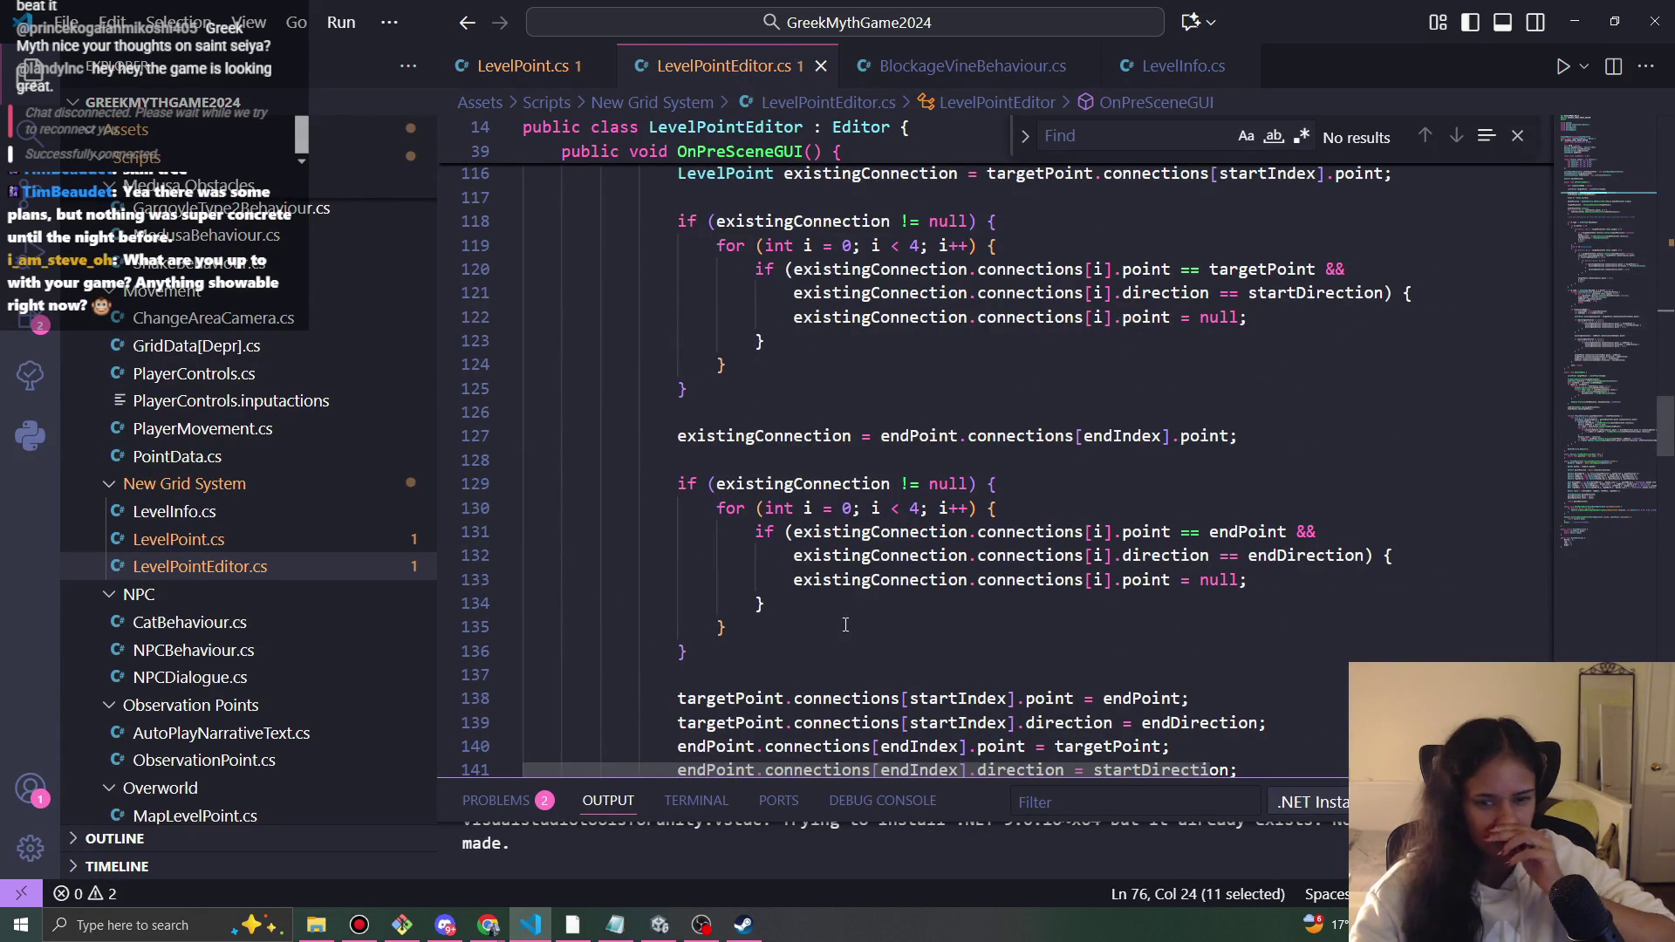
{"action": "scroll", "coordinate": [845, 625], "scroll_direction": "down", "scroll_amount": 9}
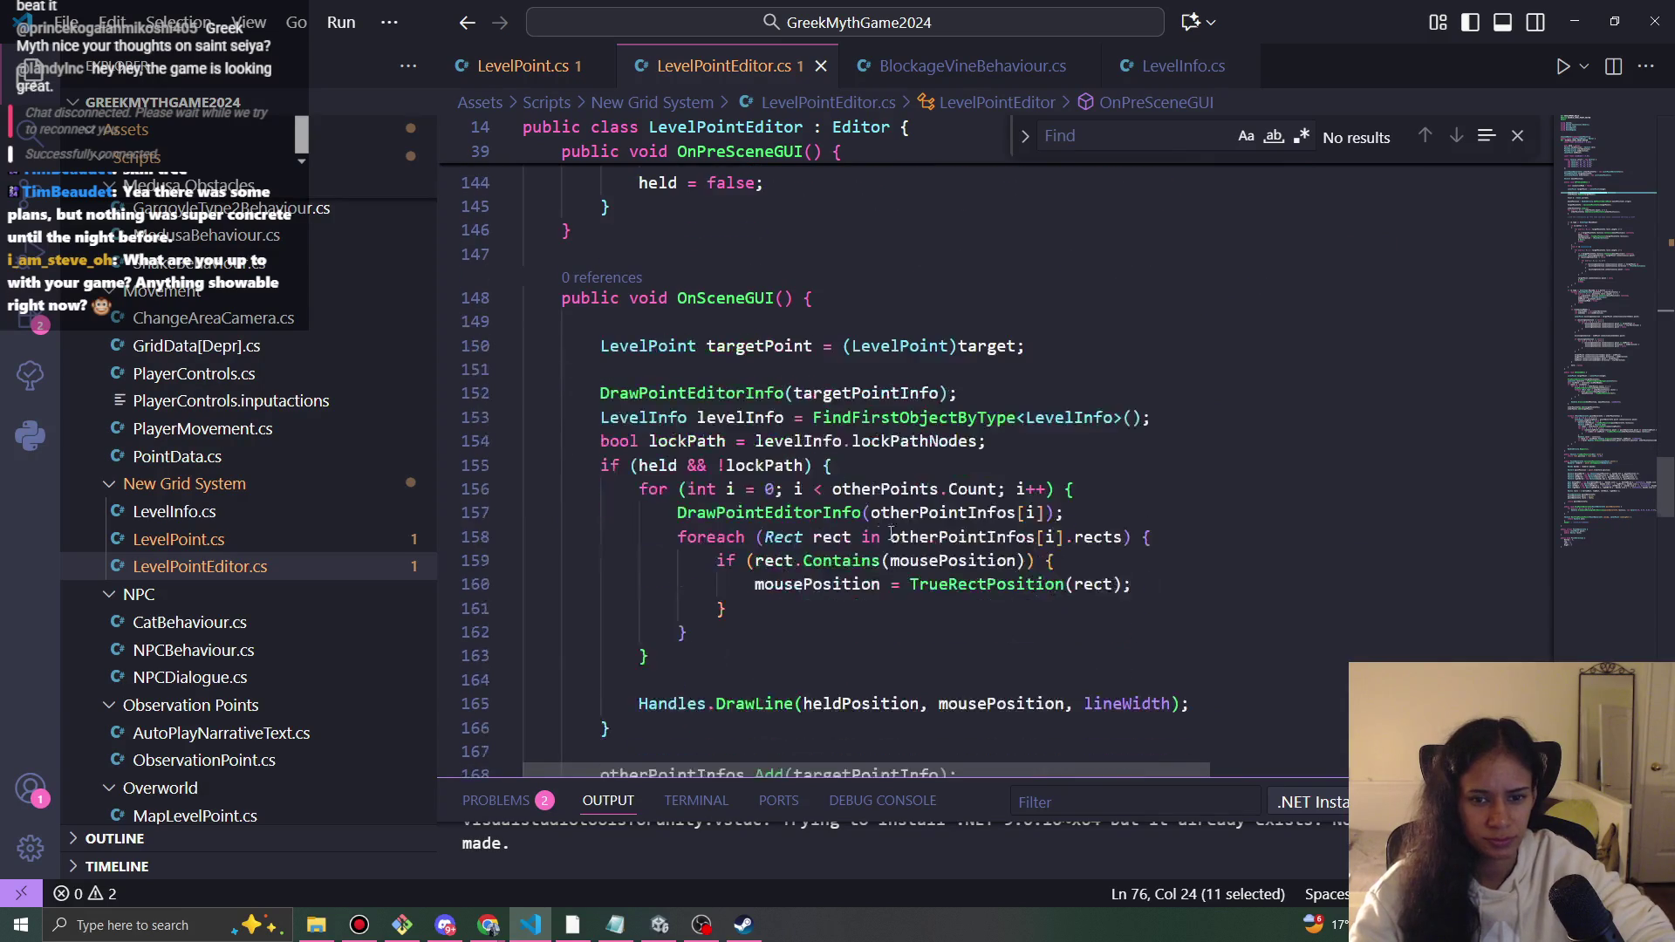
{"action": "left_click", "coordinate": [1034, 435]}
{"action": "double_click", "coordinate": [741, 417]}
{"action": "left_click_drag", "start_coordinate": [986, 440], "coordinate": [976, 441]}
{"action": "left_click", "coordinate": [600, 417], "text": "shift"}
{"action": "scroll", "coordinate": [965, 558], "scroll_direction": "up", "scroll_amount": 15}
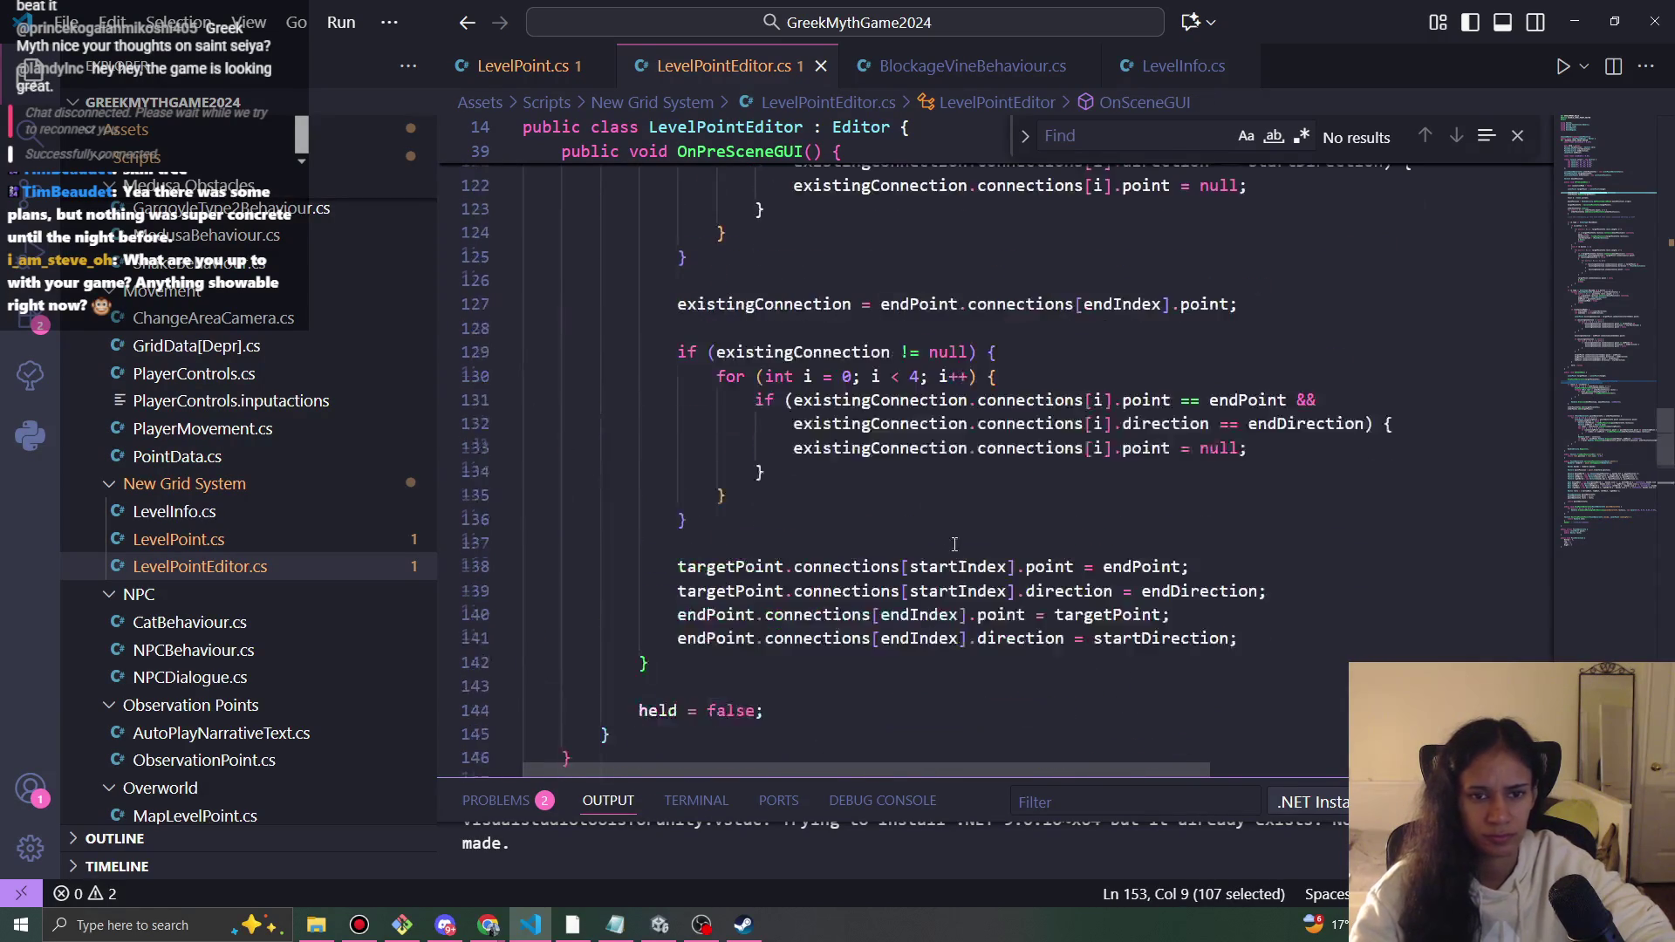
{"action": "scroll", "coordinate": [964, 558], "scroll_direction": "up", "scroll_amount": 6}
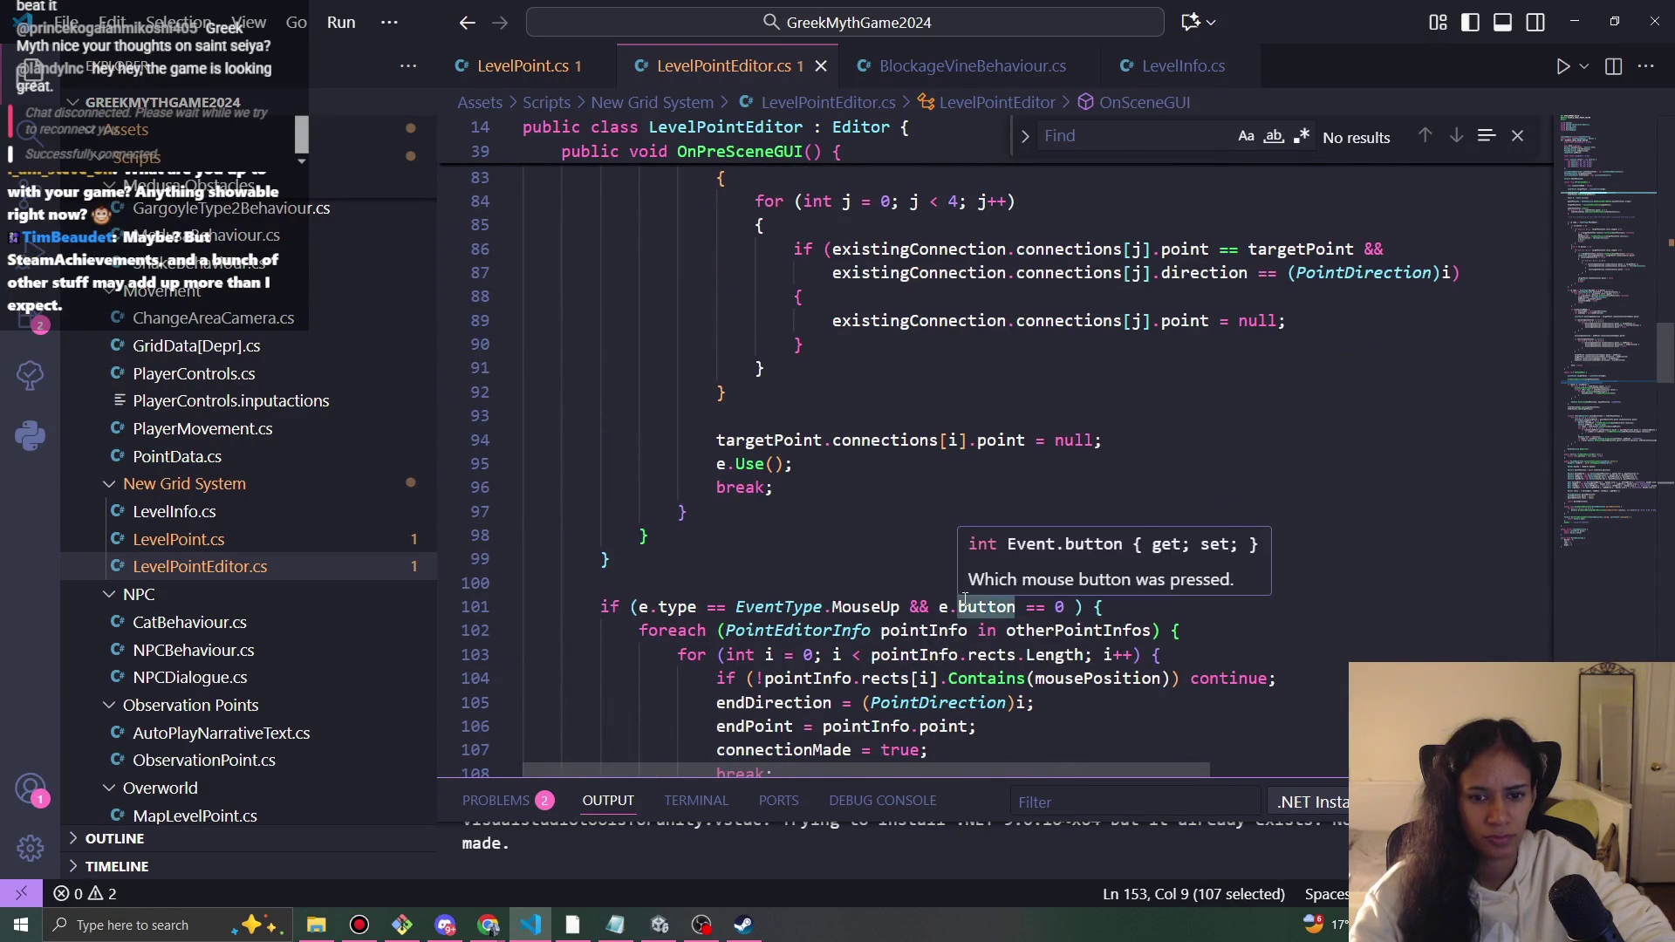
{"action": "scroll", "coordinate": [984, 645], "scroll_direction": "down", "scroll_amount": 2}
{"action": "scroll", "coordinate": [984, 646], "scroll_direction": "down", "scroll_amount": 4}
{"action": "scroll", "coordinate": [989, 642], "scroll_direction": "up", "scroll_amount": 11}
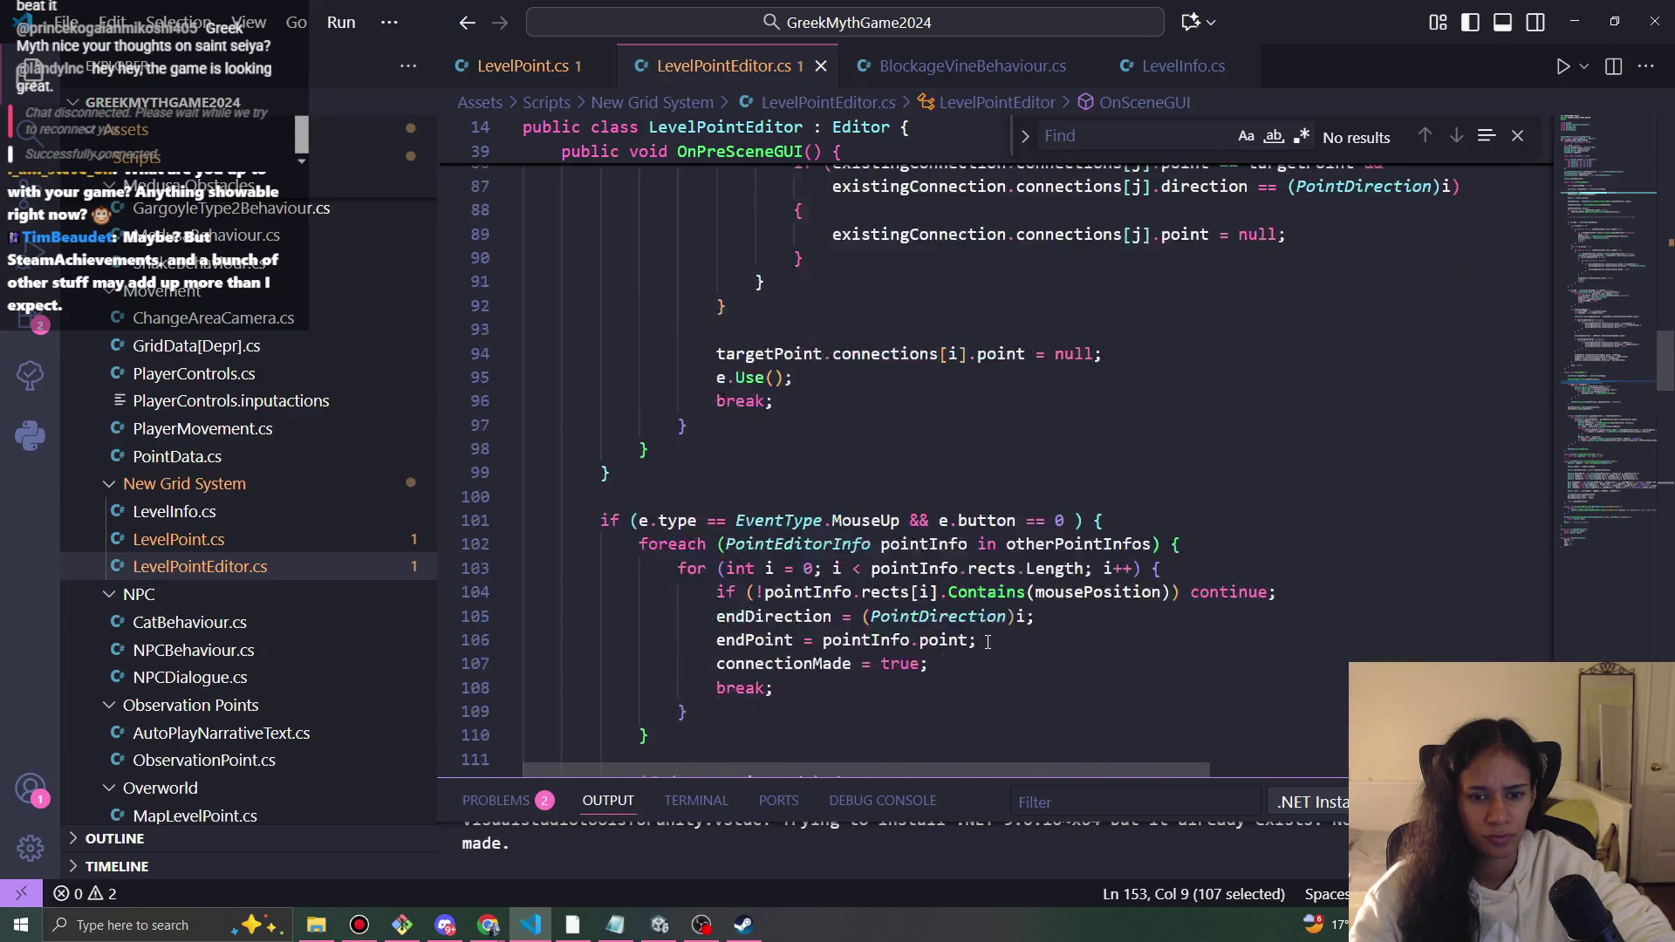
{"action": "scroll", "coordinate": [891, 612], "scroll_direction": "up", "scroll_amount": 2}
{"action": "left_click", "coordinate": [769, 543]}
{"action": "left_click", "coordinate": [862, 567]}
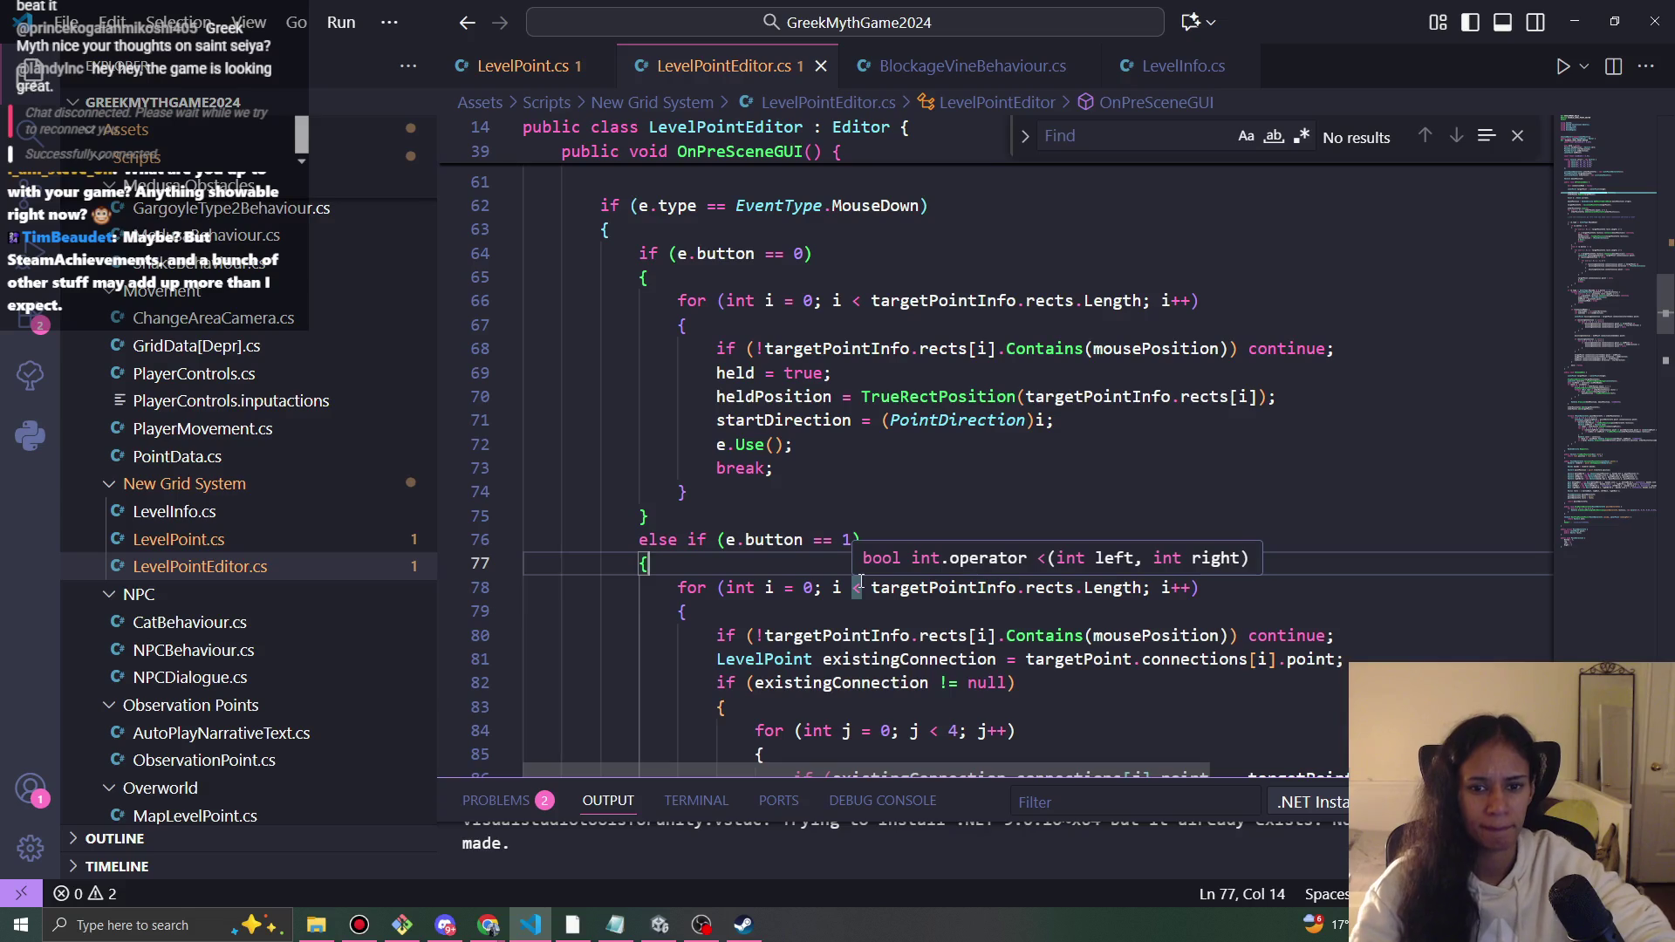
- Move the pasted levelInfo/lockPath lookup to just below otherPointInfos.Clear() on line 54, and save
{"action": "key", "text": "Return"}
{"action": "type", "text": "LevelInfo levelInfo = FindFirstObjectByType<LevelInfo>();         bool lockPath = levelInfo.lockPathNodes;"}
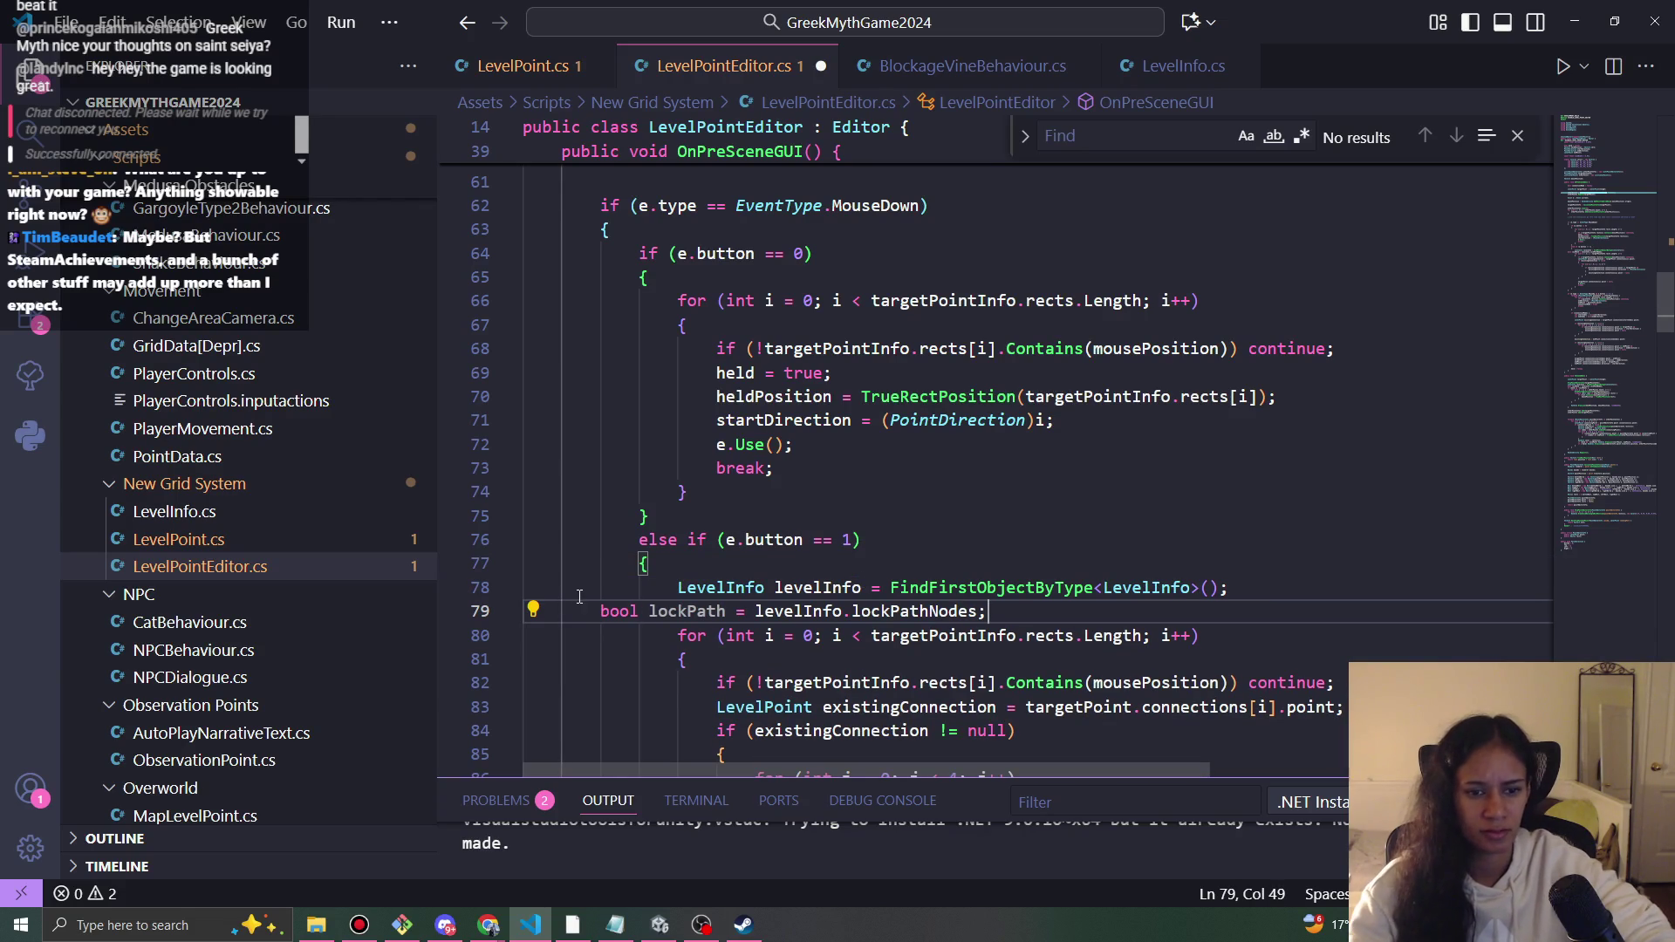
{"action": "key", "text": "Home"}
{"action": "key", "text": "Tab"}
{"action": "key", "text": "Tab"}
{"action": "left_click_drag", "start_coordinate": [1064, 612], "coordinate": [681, 589]}
{"action": "key", "text": "ctrl+x"}
{"action": "scroll", "coordinate": [743, 511], "scroll_direction": "up", "scroll_amount": 5}
{"action": "scroll", "coordinate": [830, 579], "scroll_direction": "down", "scroll_amount": 1}
{"action": "left_click", "coordinate": [1003, 454]}
{"action": "key", "text": "ctrl+v"}
{"action": "key", "text": "Return"}
{"action": "key", "text": "ctrl+s"}
- Change the right-click condition to e.button == 1 && !lockPath and save the script
{"action": "double_click", "coordinate": [688, 525]}
{"action": "scroll", "coordinate": [812, 489], "scroll_direction": "down", "scroll_amount": 5}
{"action": "scroll", "coordinate": [812, 490], "scroll_direction": "down", "scroll_amount": 4}
{"action": "left_click", "coordinate": [847, 415]}
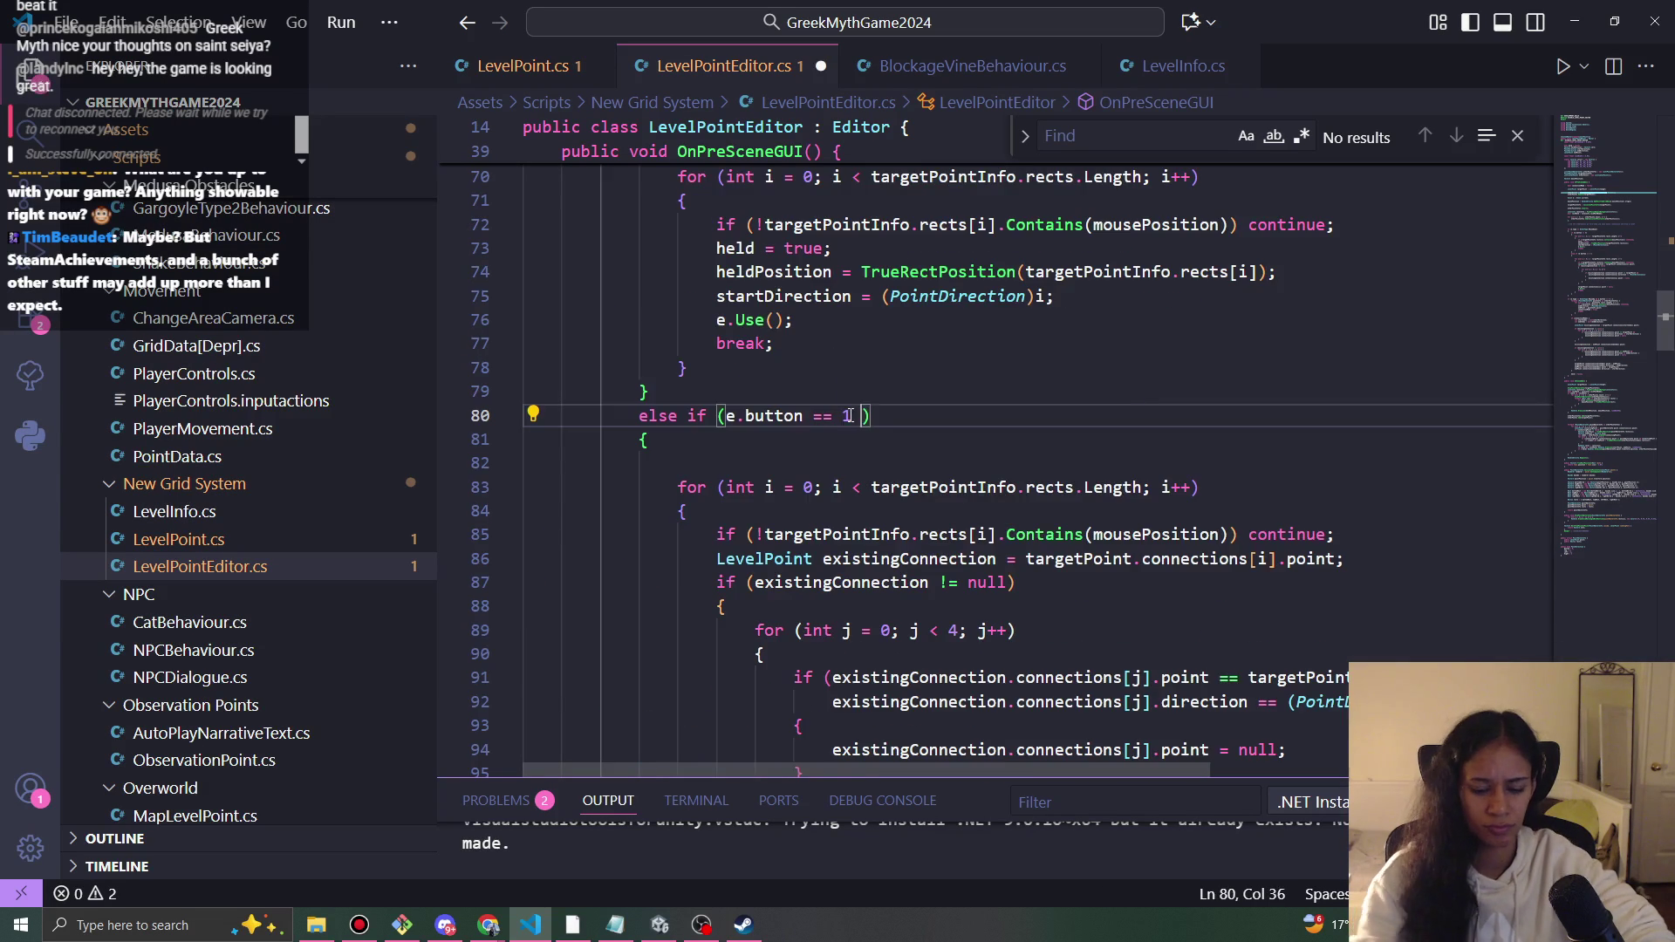
{"action": "type", "text": "&& lockPath"}
{"action": "left_click", "coordinate": [892, 416]}
{"action": "type", "text": "!"}
{"action": "key", "text": "ctrl+s"}
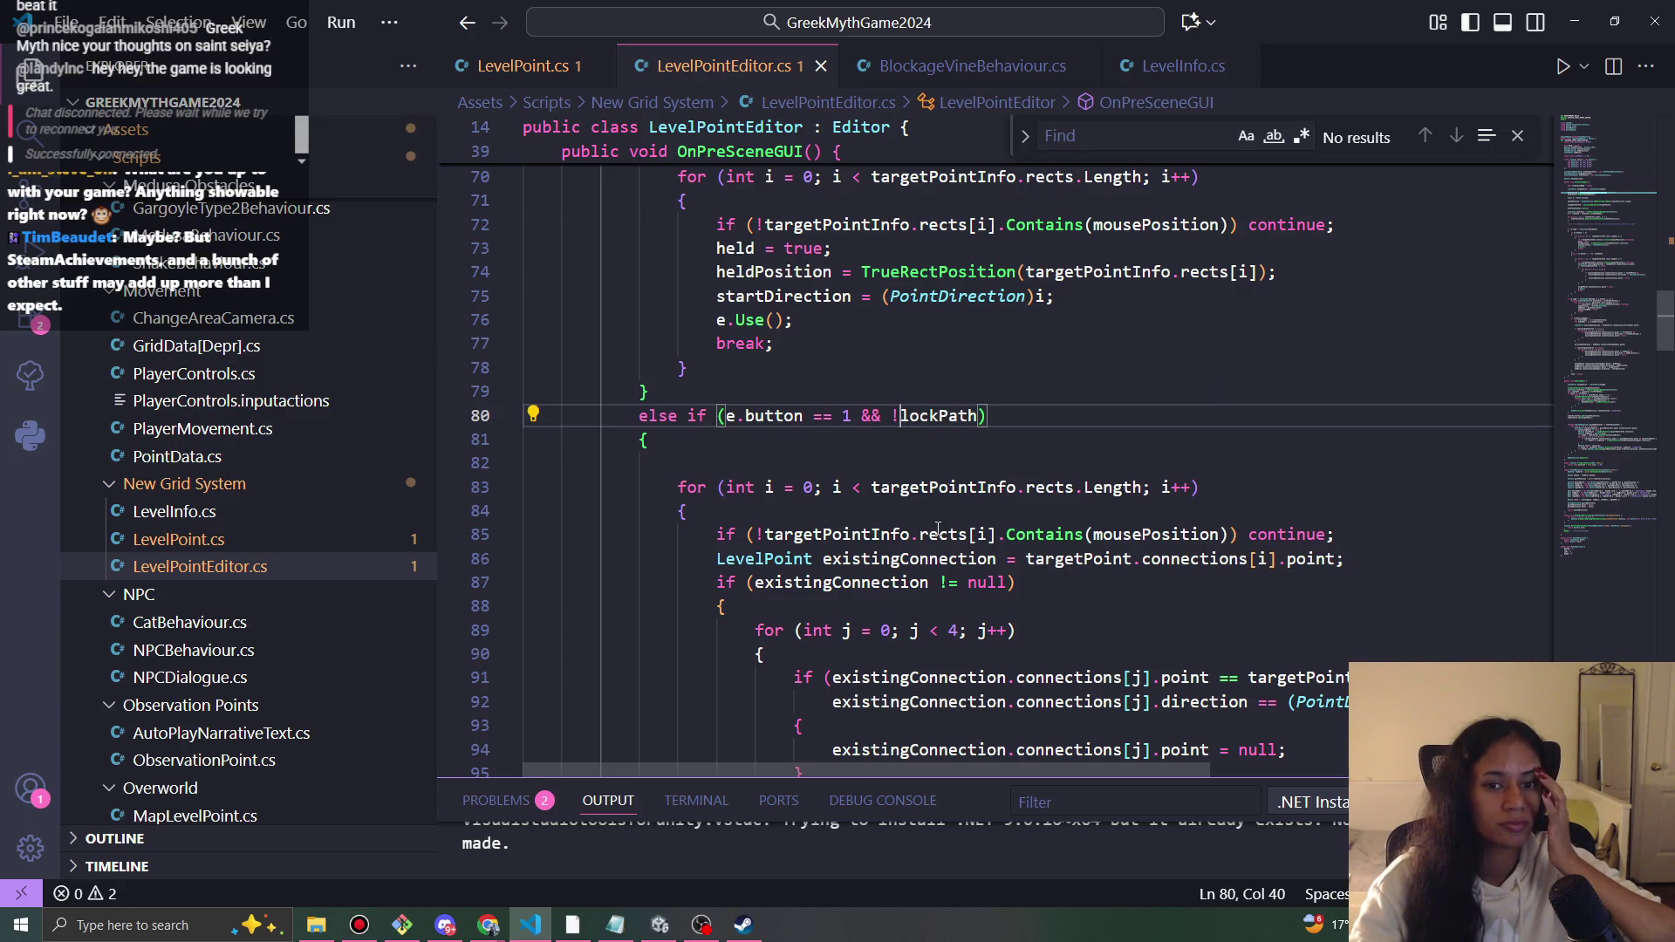
{"action": "left_click", "coordinate": [659, 925]}
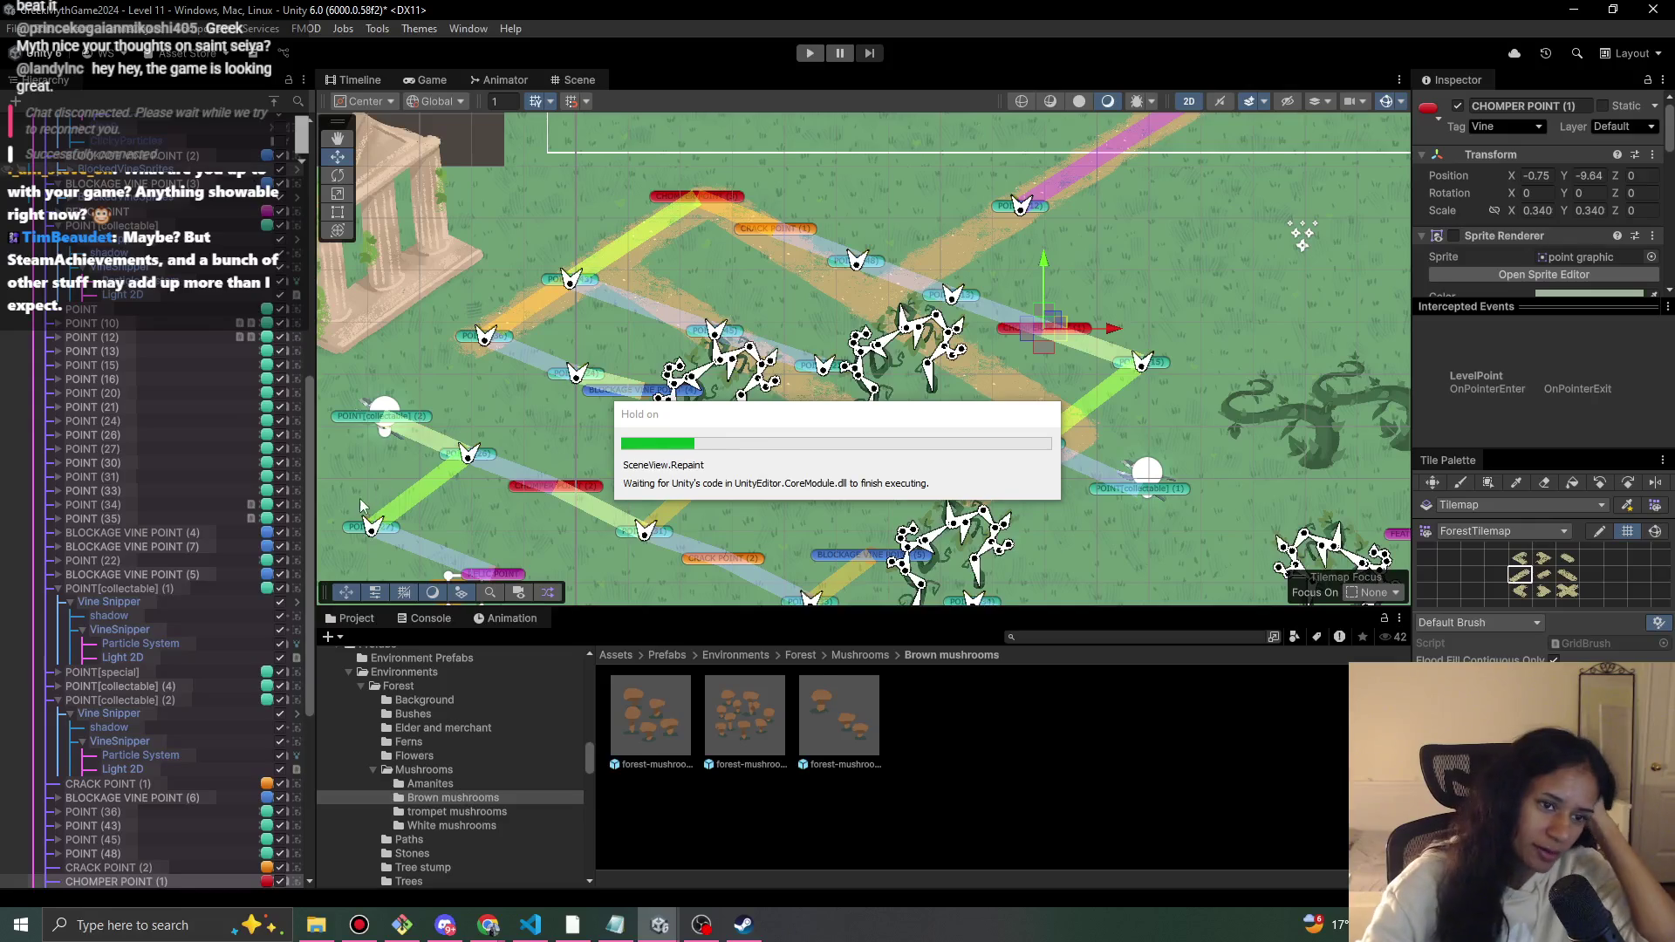
- Widen the Hierarchy and fold up the Path and Background groups so the list ends at Light 2D
{"action": "mouse_move", "coordinate": [311, 499]}
{"action": "left_mouse_down"}
{"action": "mouse_move", "coordinate": [332, 436]}
{"action": "mouse_move", "coordinate": [327, 309]}
{"action": "left_mouse_up"}
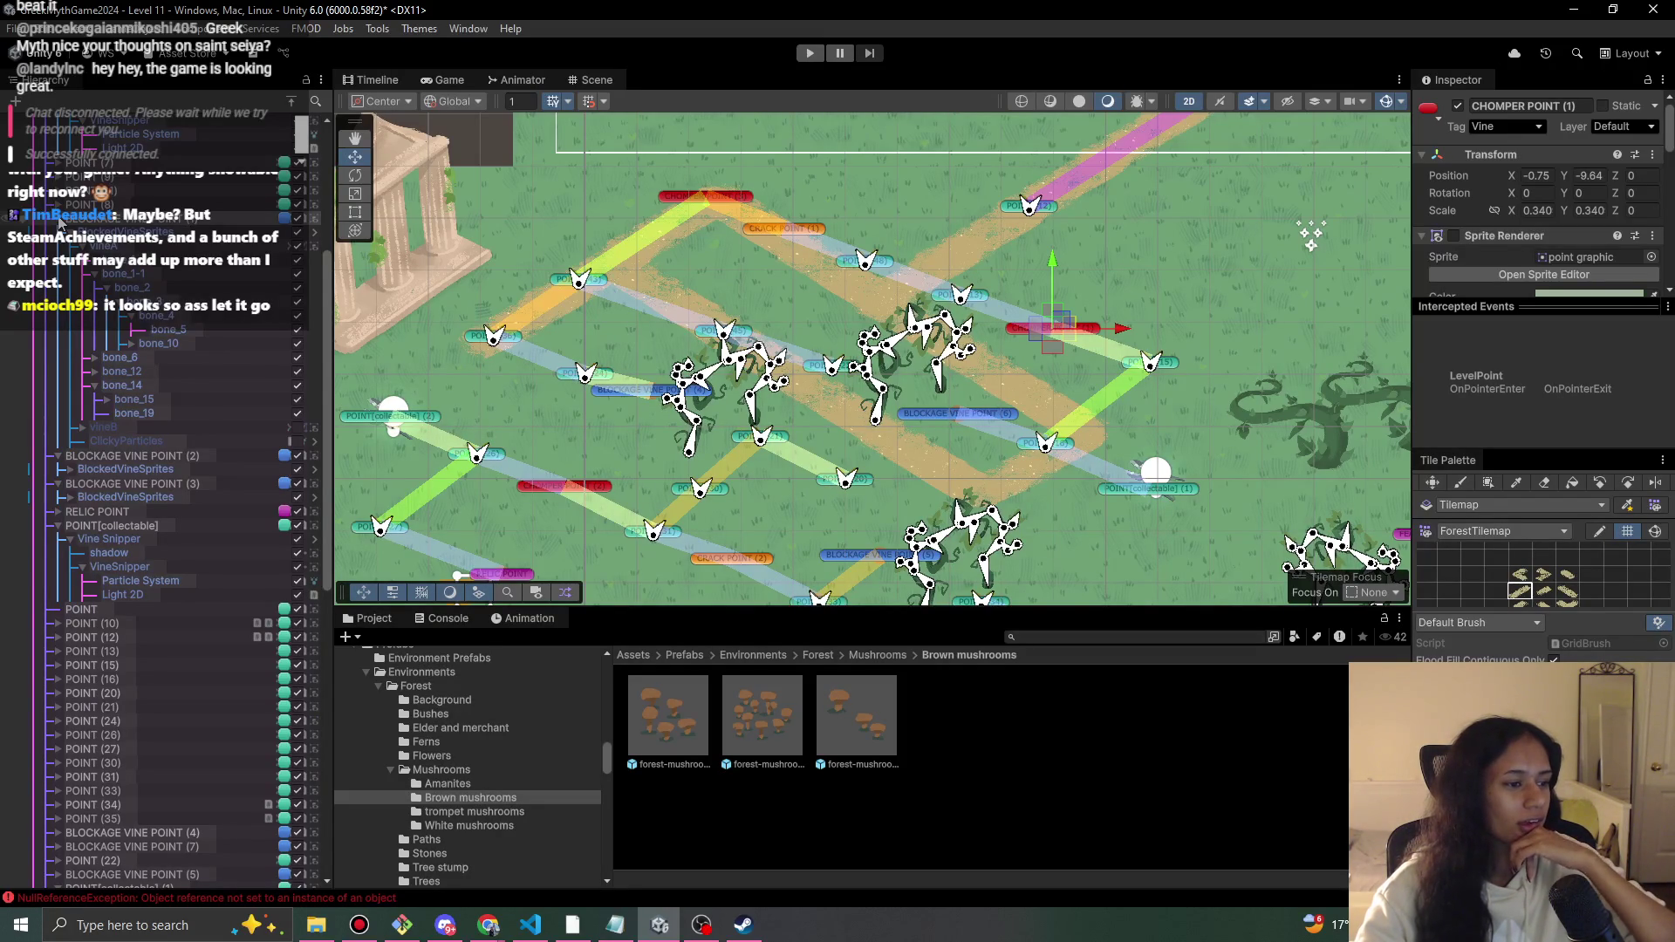
{"action": "scroll", "coordinate": [169, 505], "scroll_direction": "down", "scroll_amount": 5}
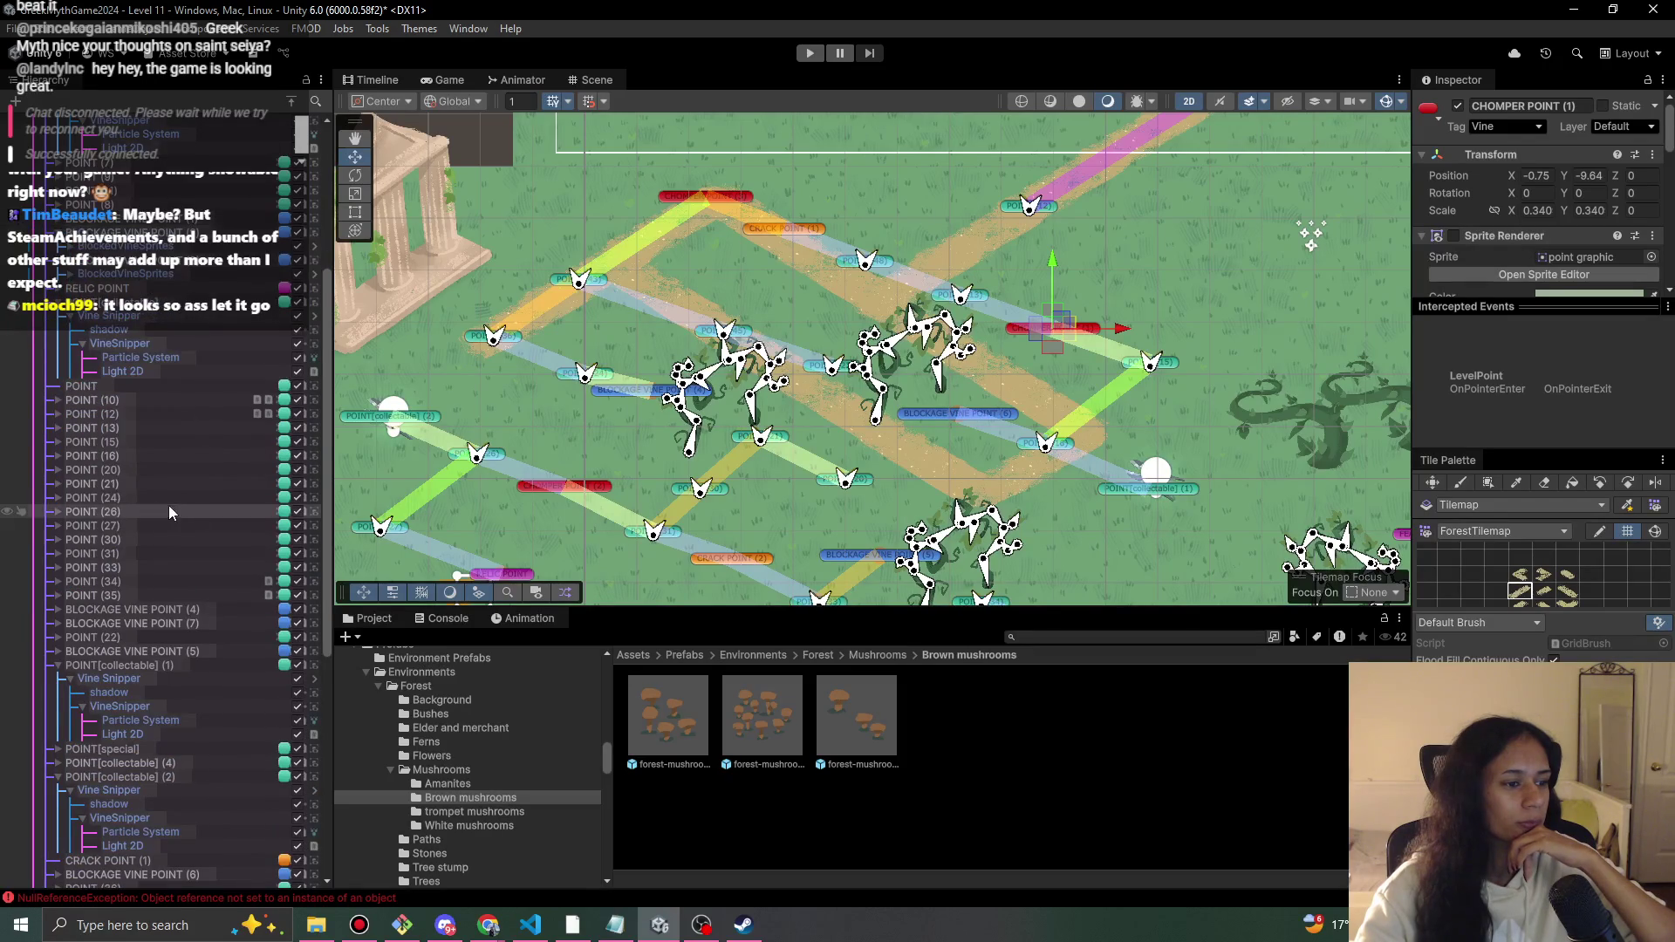
{"action": "scroll", "coordinate": [326, 449], "scroll_direction": "up", "scroll_amount": 6}
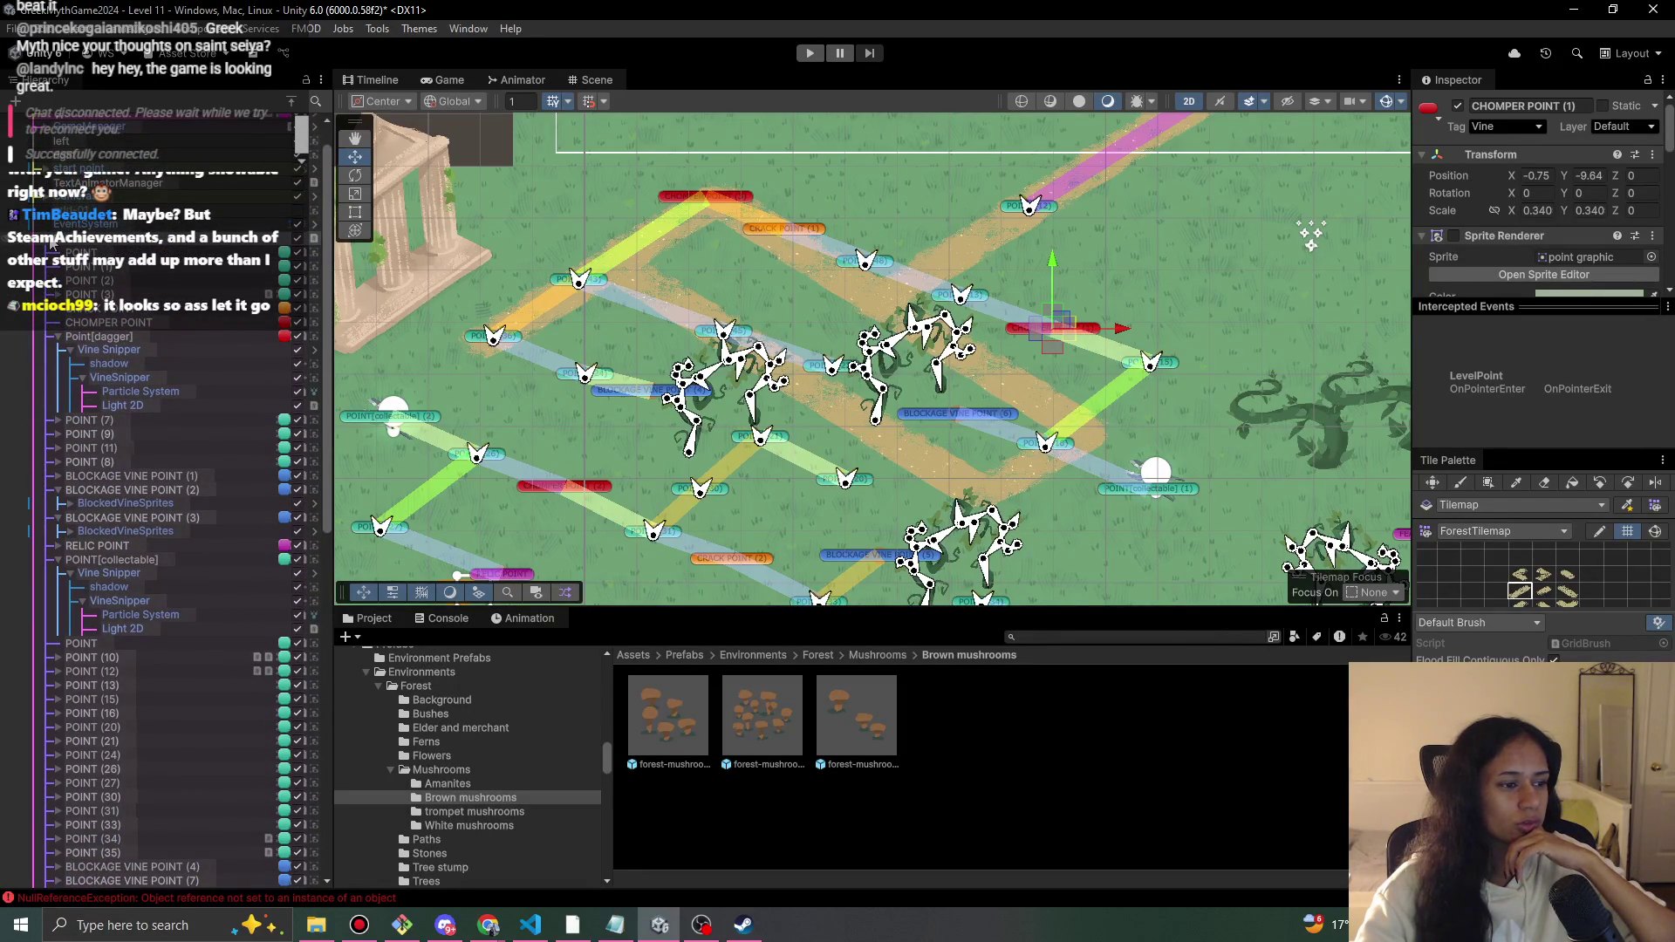
{"action": "scroll", "coordinate": [228, 428], "scroll_direction": "down", "scroll_amount": 15}
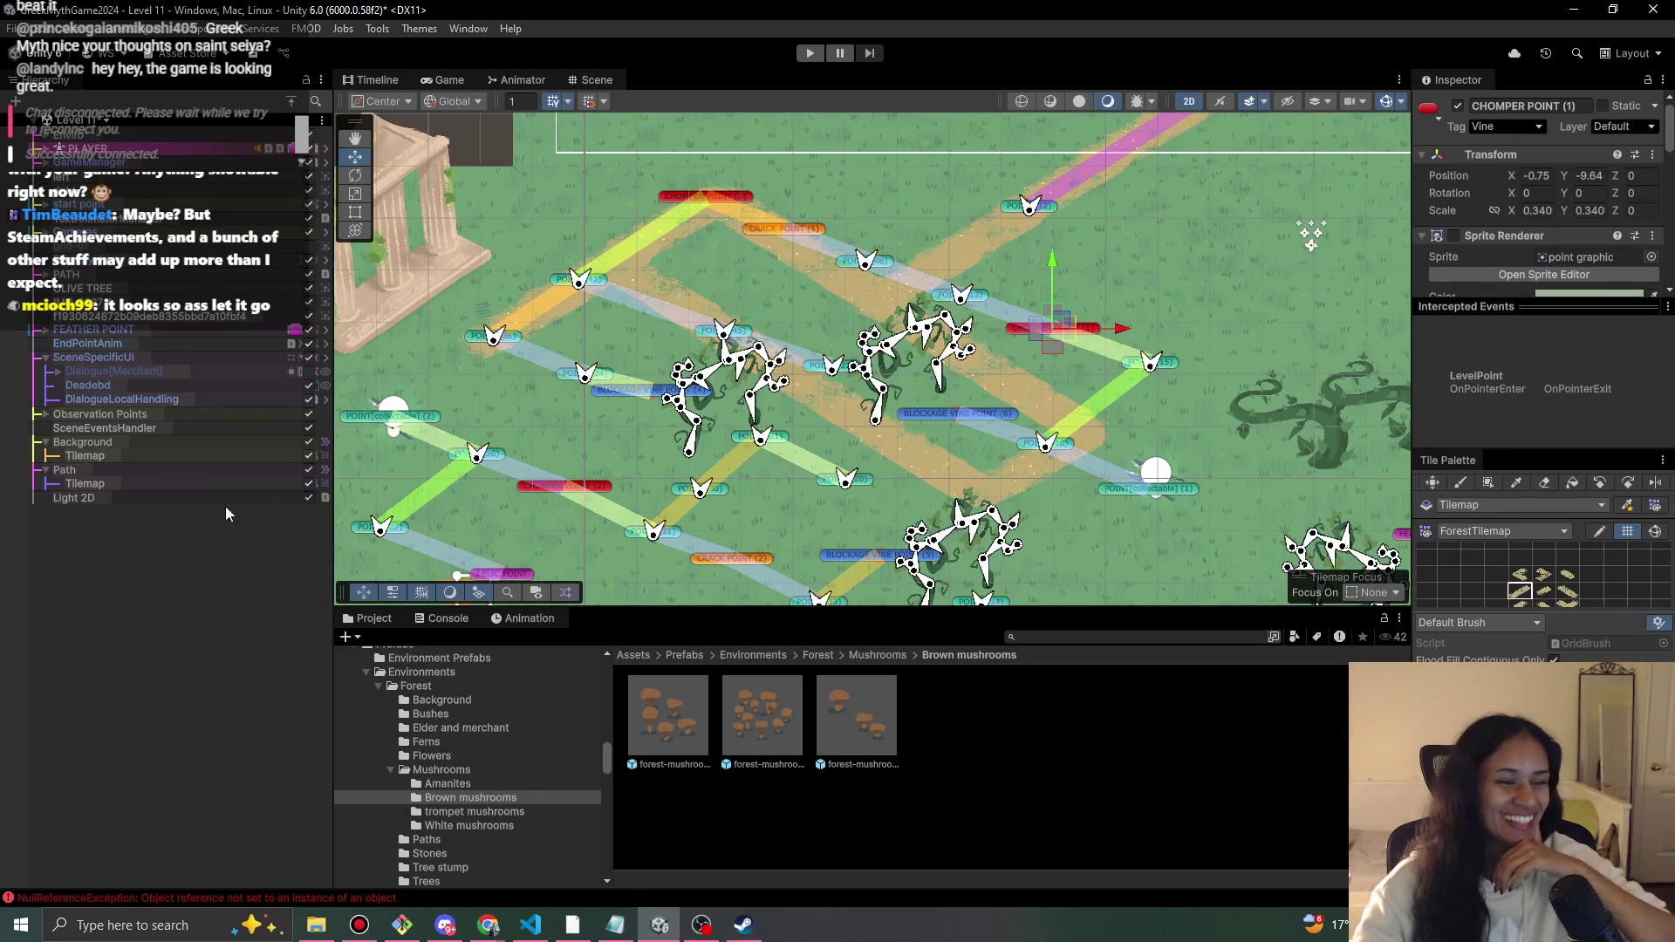
{"action": "left_click", "coordinate": [41, 470]}
{"action": "left_click", "coordinate": [42, 443]}
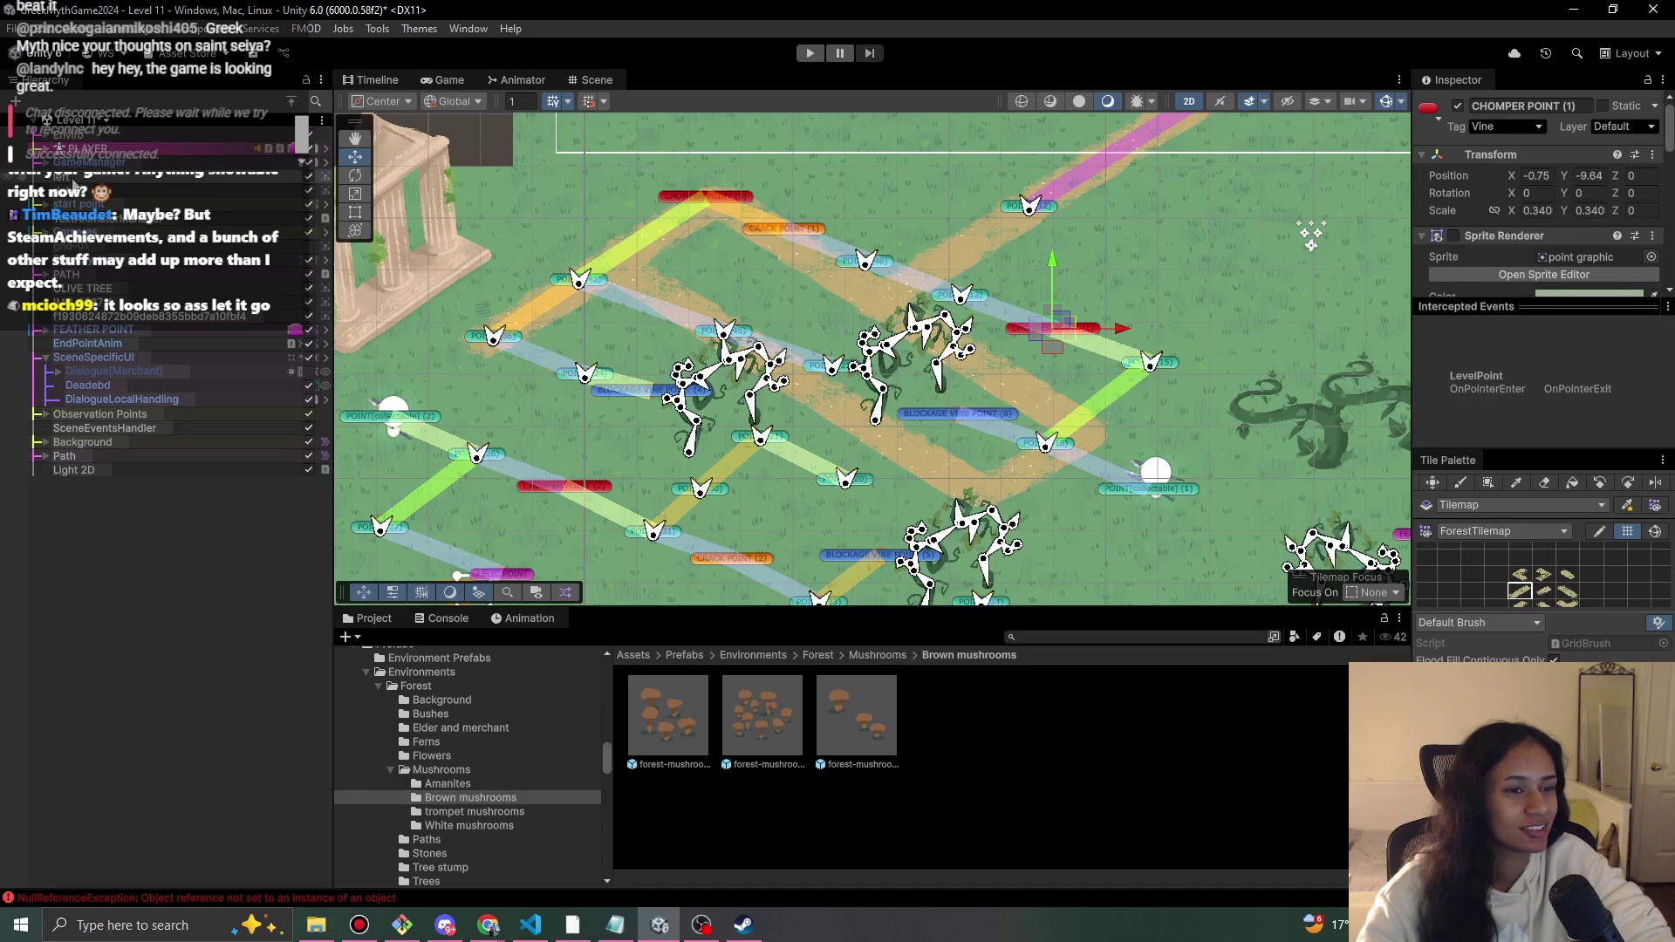
{"action": "left_click", "coordinate": [46, 274]}
{"action": "left_click", "coordinate": [45, 275]}
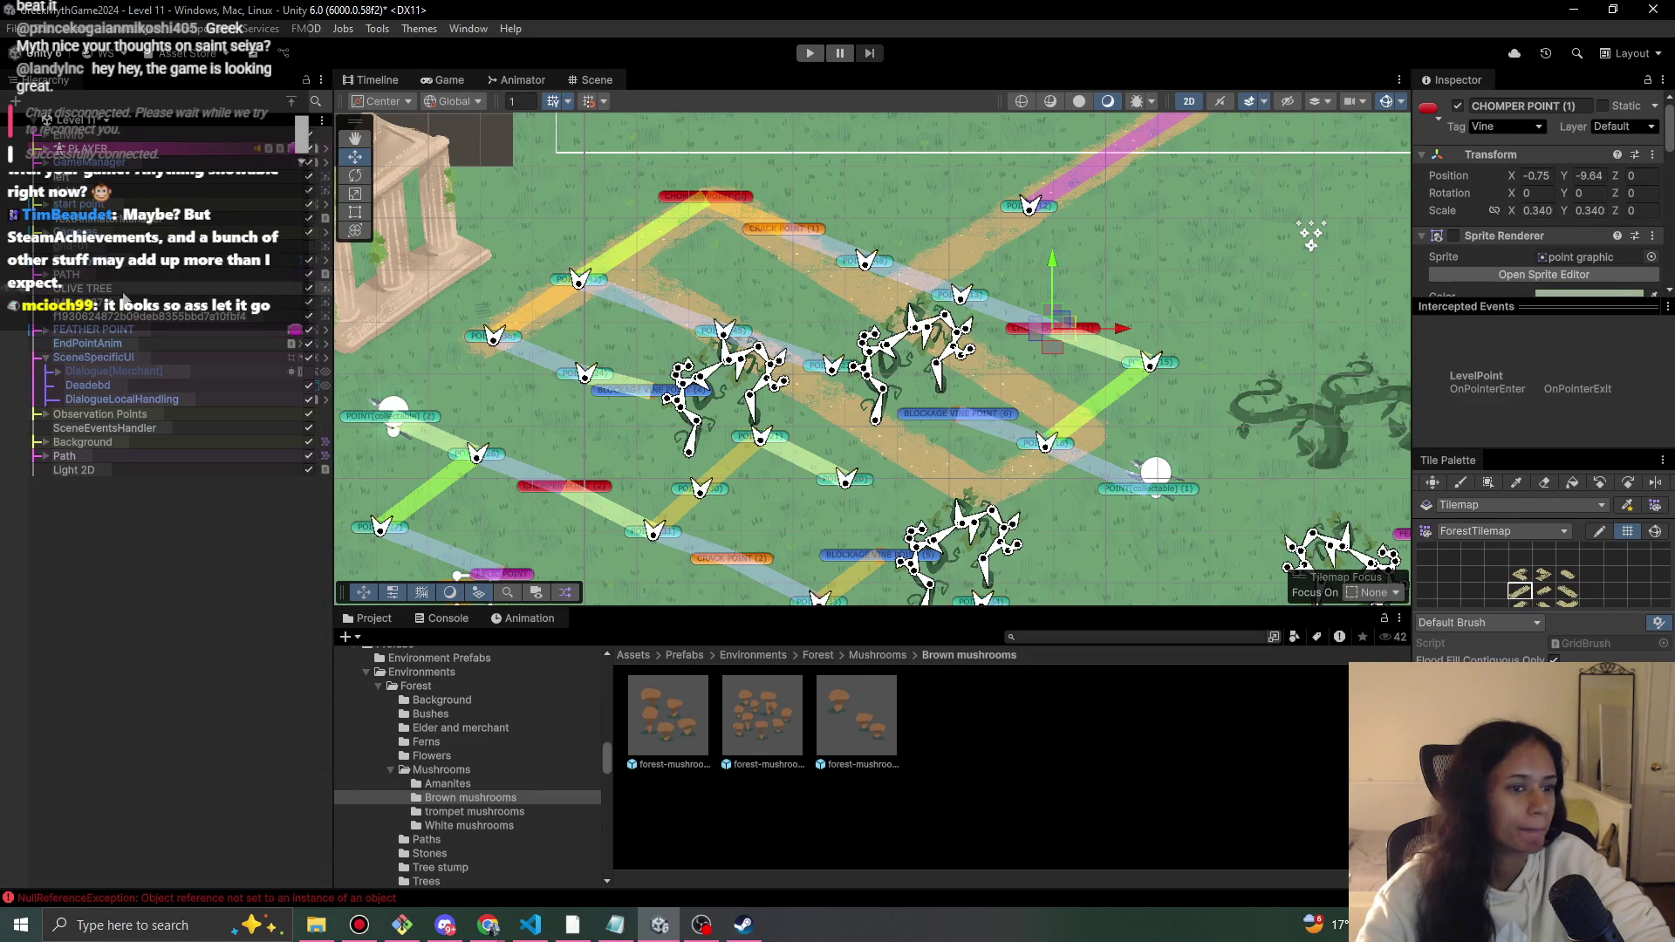
- Select PATH and turn off Lock Path Nodes in the Inspector
{"action": "left_click", "coordinate": [52, 357]}
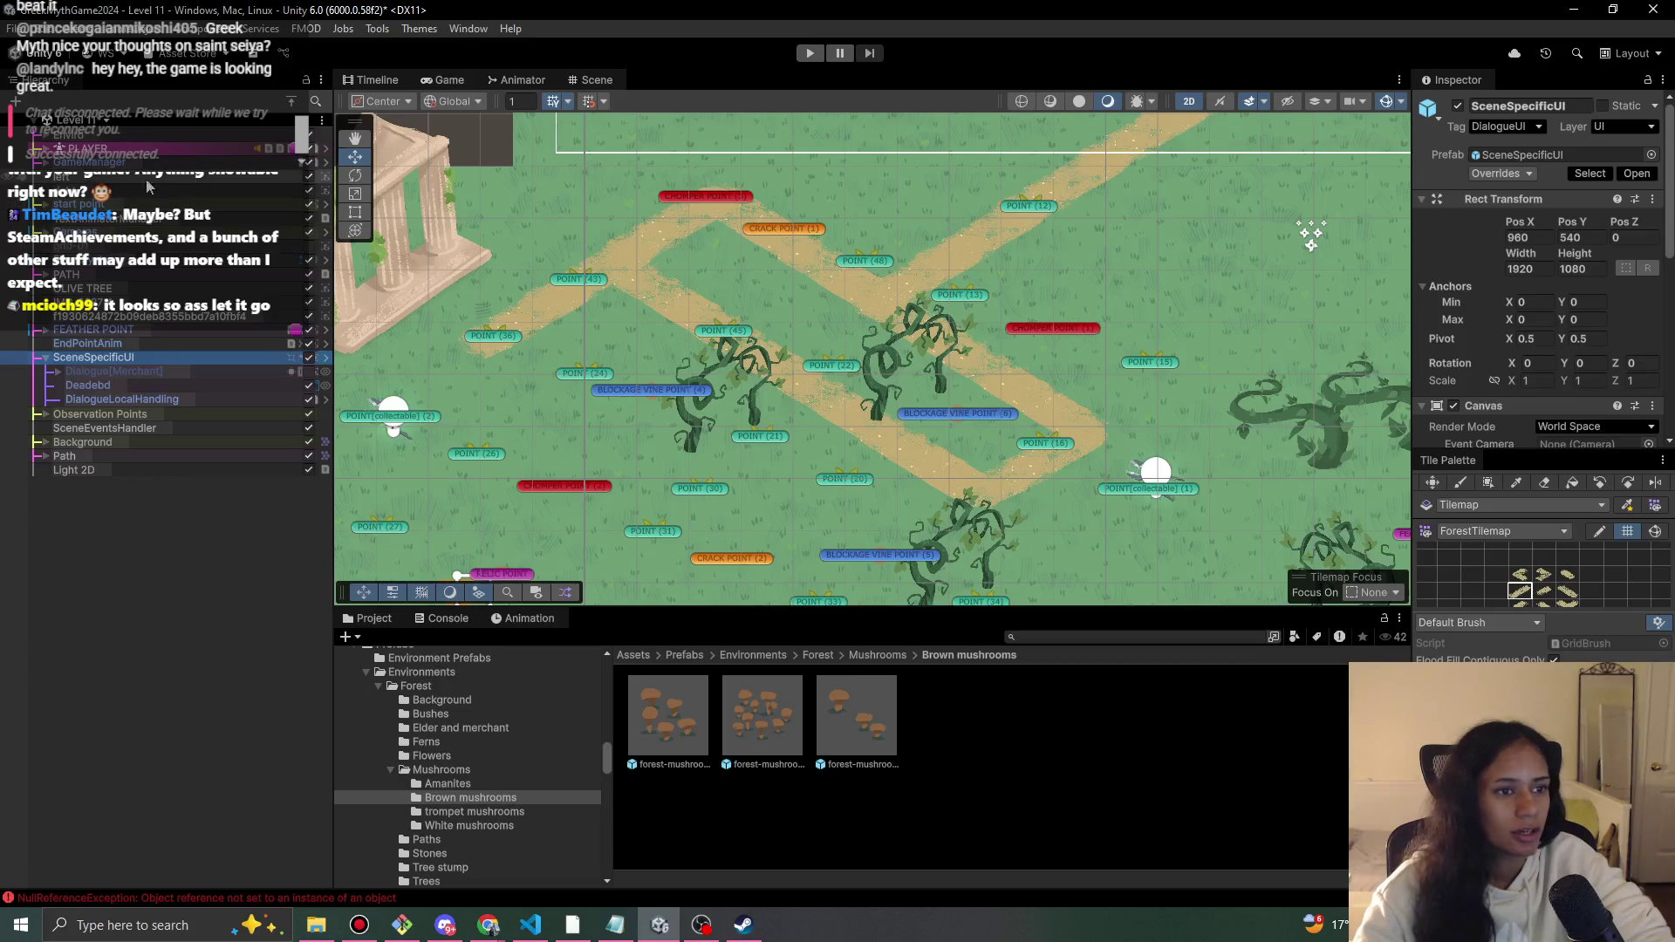
{"action": "left_click", "coordinate": [66, 274]}
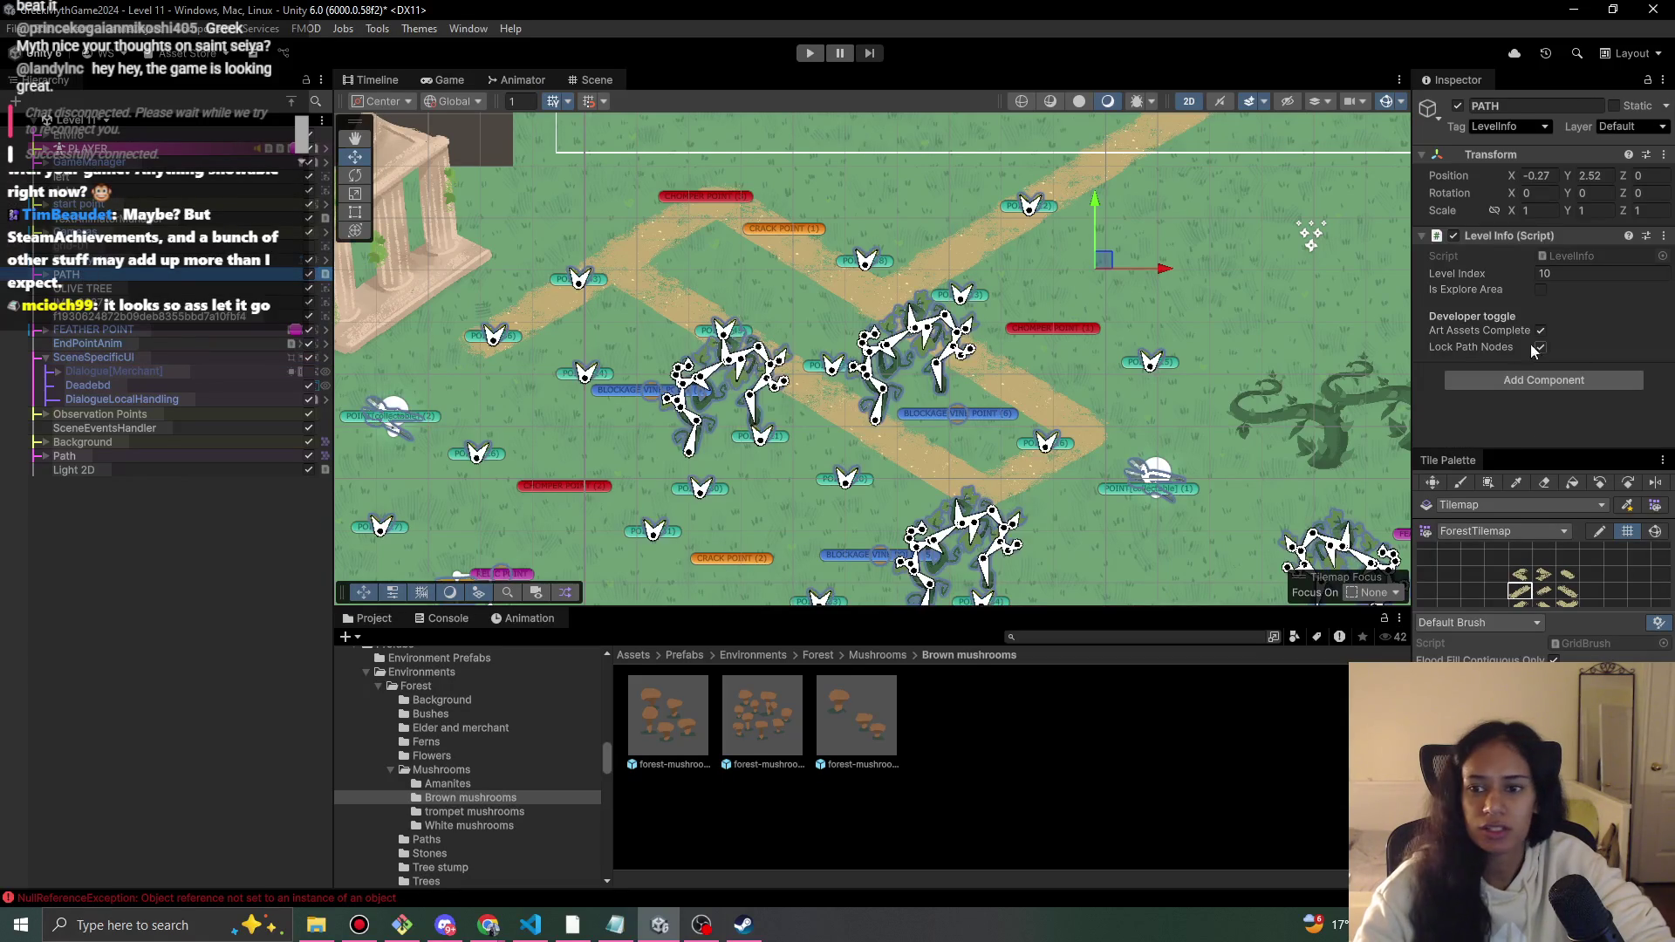
{"action": "left_click", "coordinate": [1541, 347]}
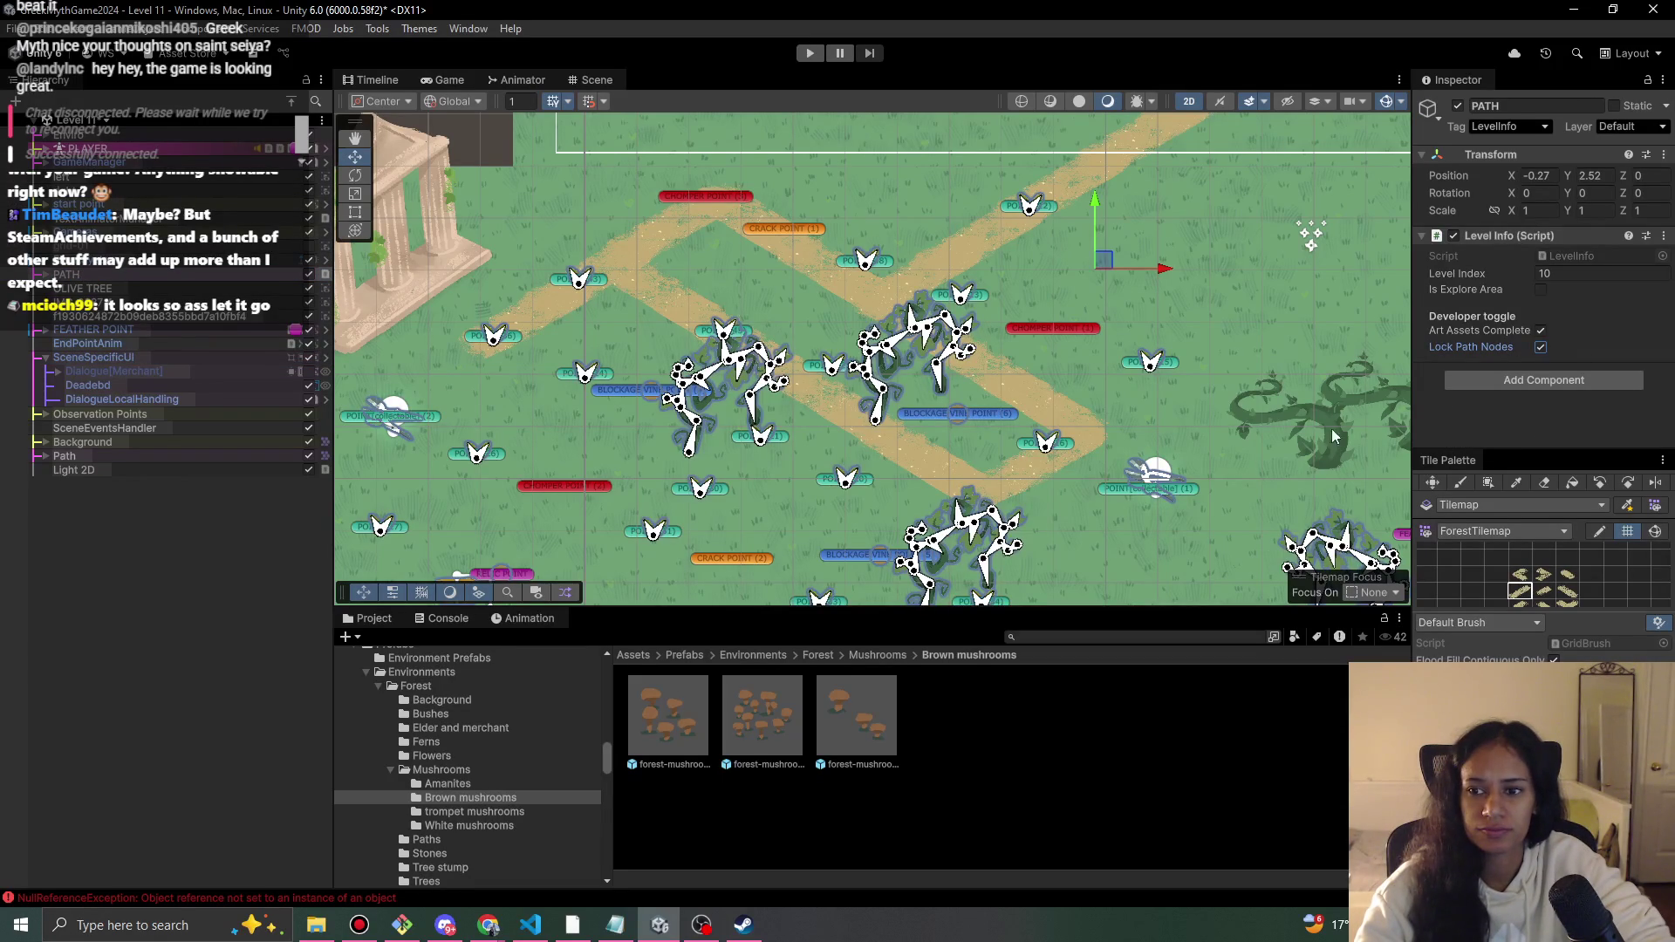
- Zoom in on CHOMPER POINT (1) and drag it down-left to X -1.816, Y -10.51
{"action": "left_click", "coordinate": [1057, 333]}
{"action": "scroll", "coordinate": [1065, 329], "scroll_direction": "up", "scroll_amount": 3}
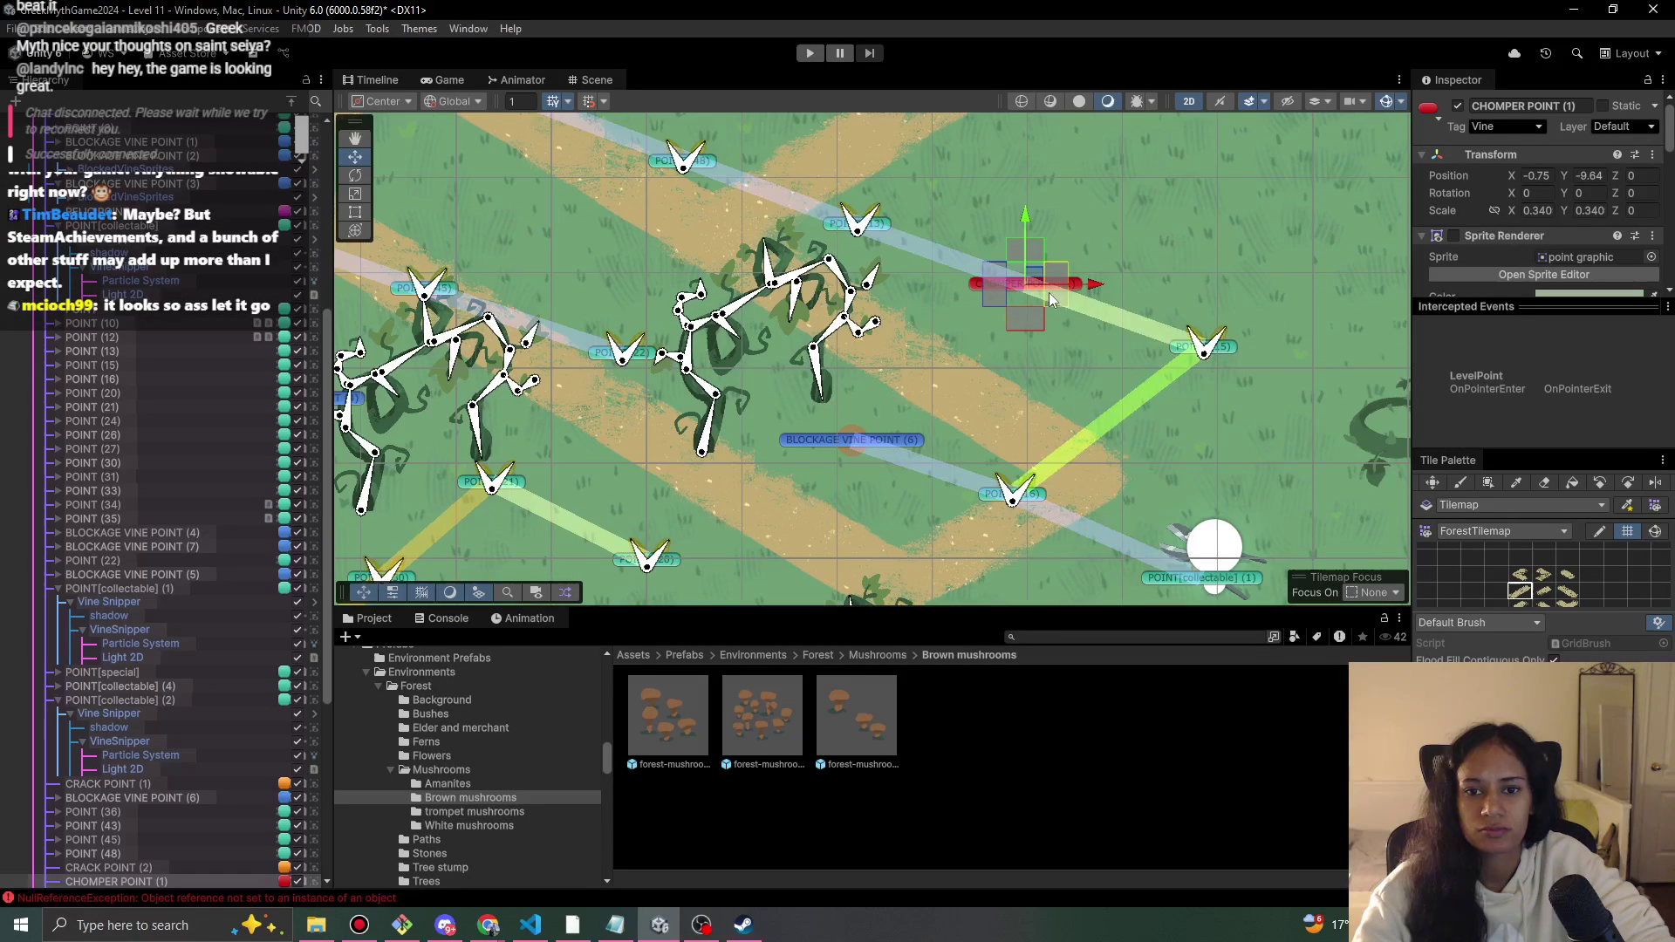
{"action": "right_click", "coordinate": [1039, 301]}
{"action": "right_click", "coordinate": [978, 282]}
{"action": "key", "text": "Escape"}
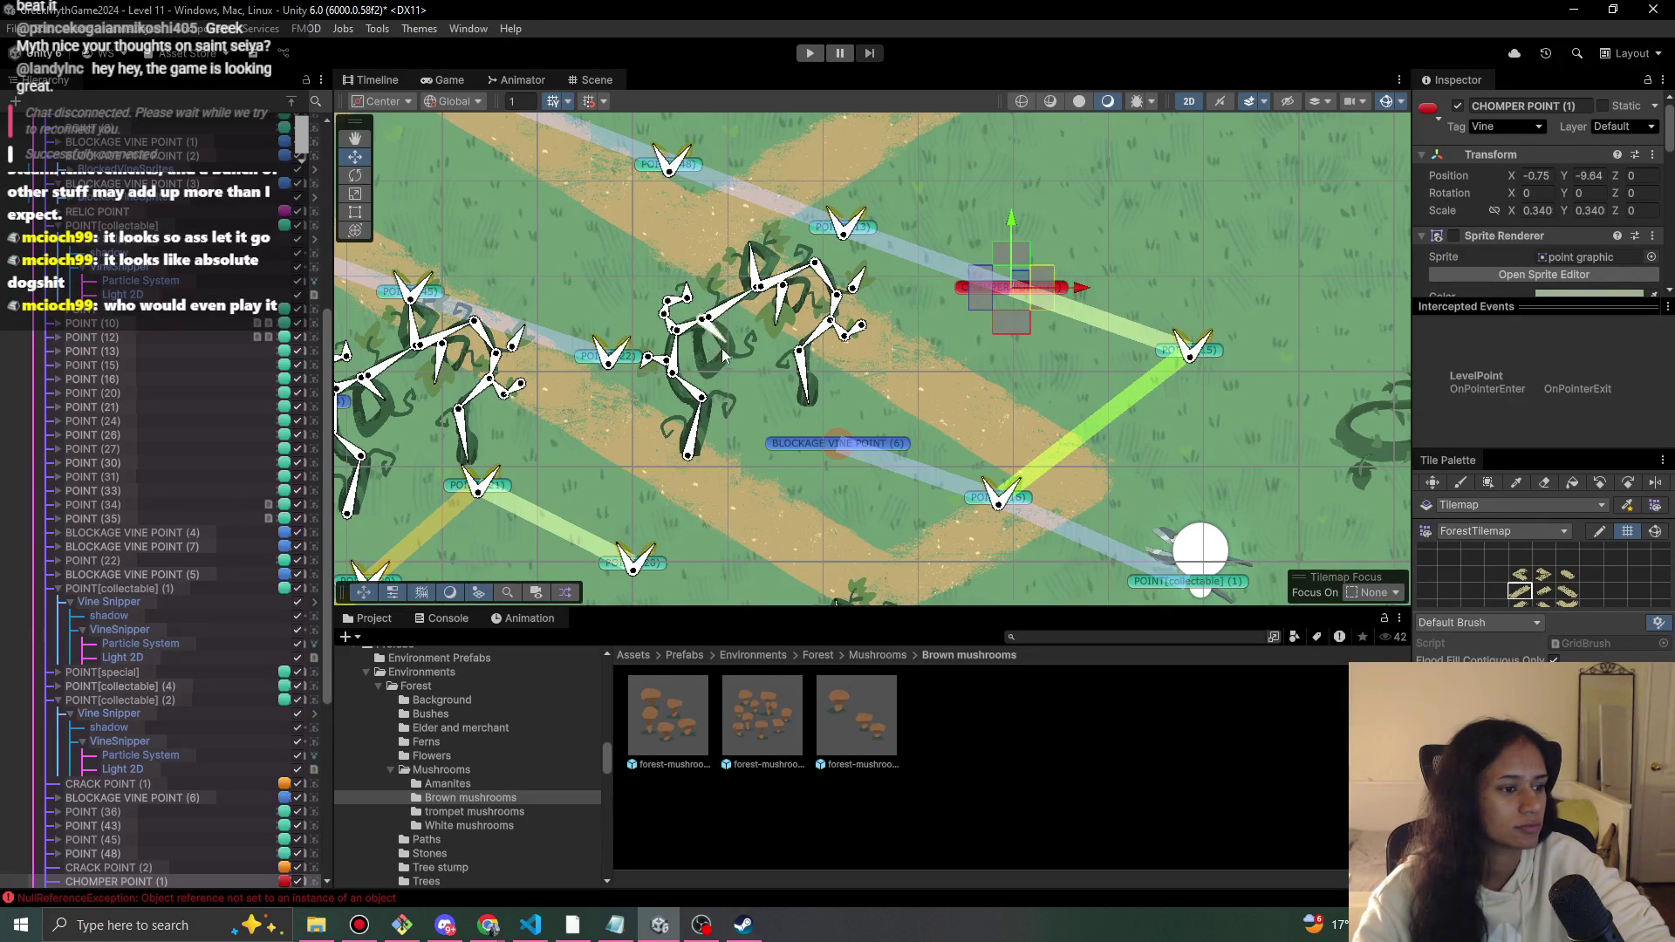
{"action": "scroll", "coordinate": [722, 350], "scroll_direction": "down", "scroll_amount": 1}
{"action": "scroll", "coordinate": [663, 371], "scroll_direction": "up", "scroll_amount": 2}
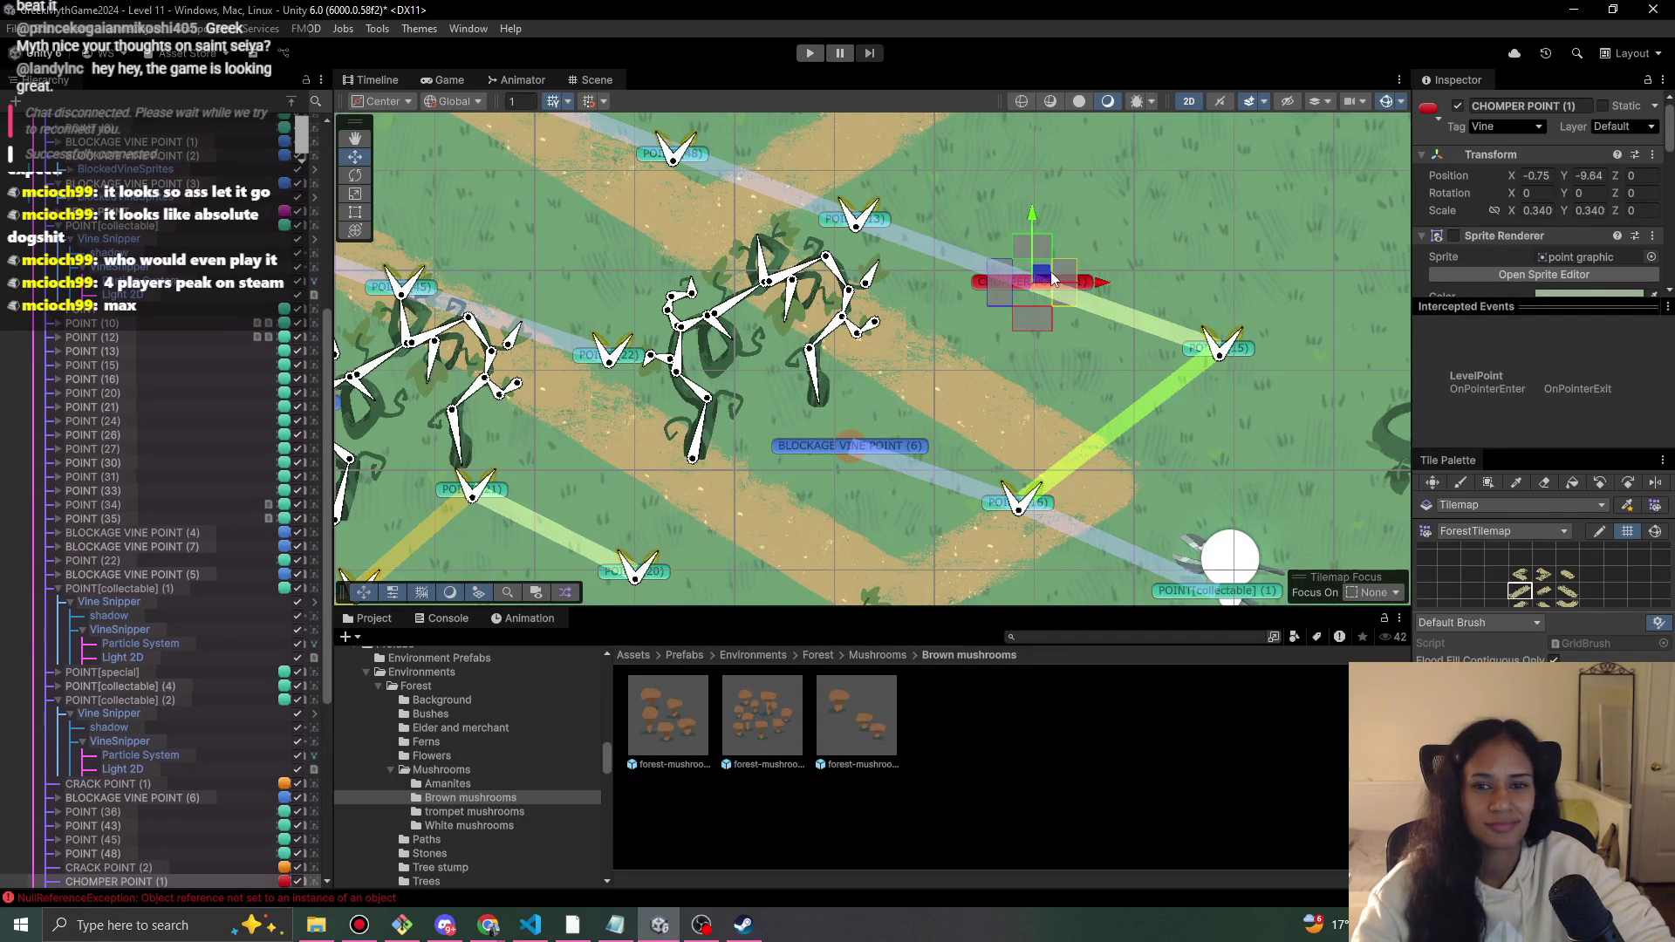
{"action": "mouse_move", "coordinate": [1034, 282]}
{"action": "left_mouse_down"}
{"action": "mouse_move", "coordinate": [971, 369]}
{"action": "mouse_move", "coordinate": [932, 377]}
{"action": "left_mouse_up"}
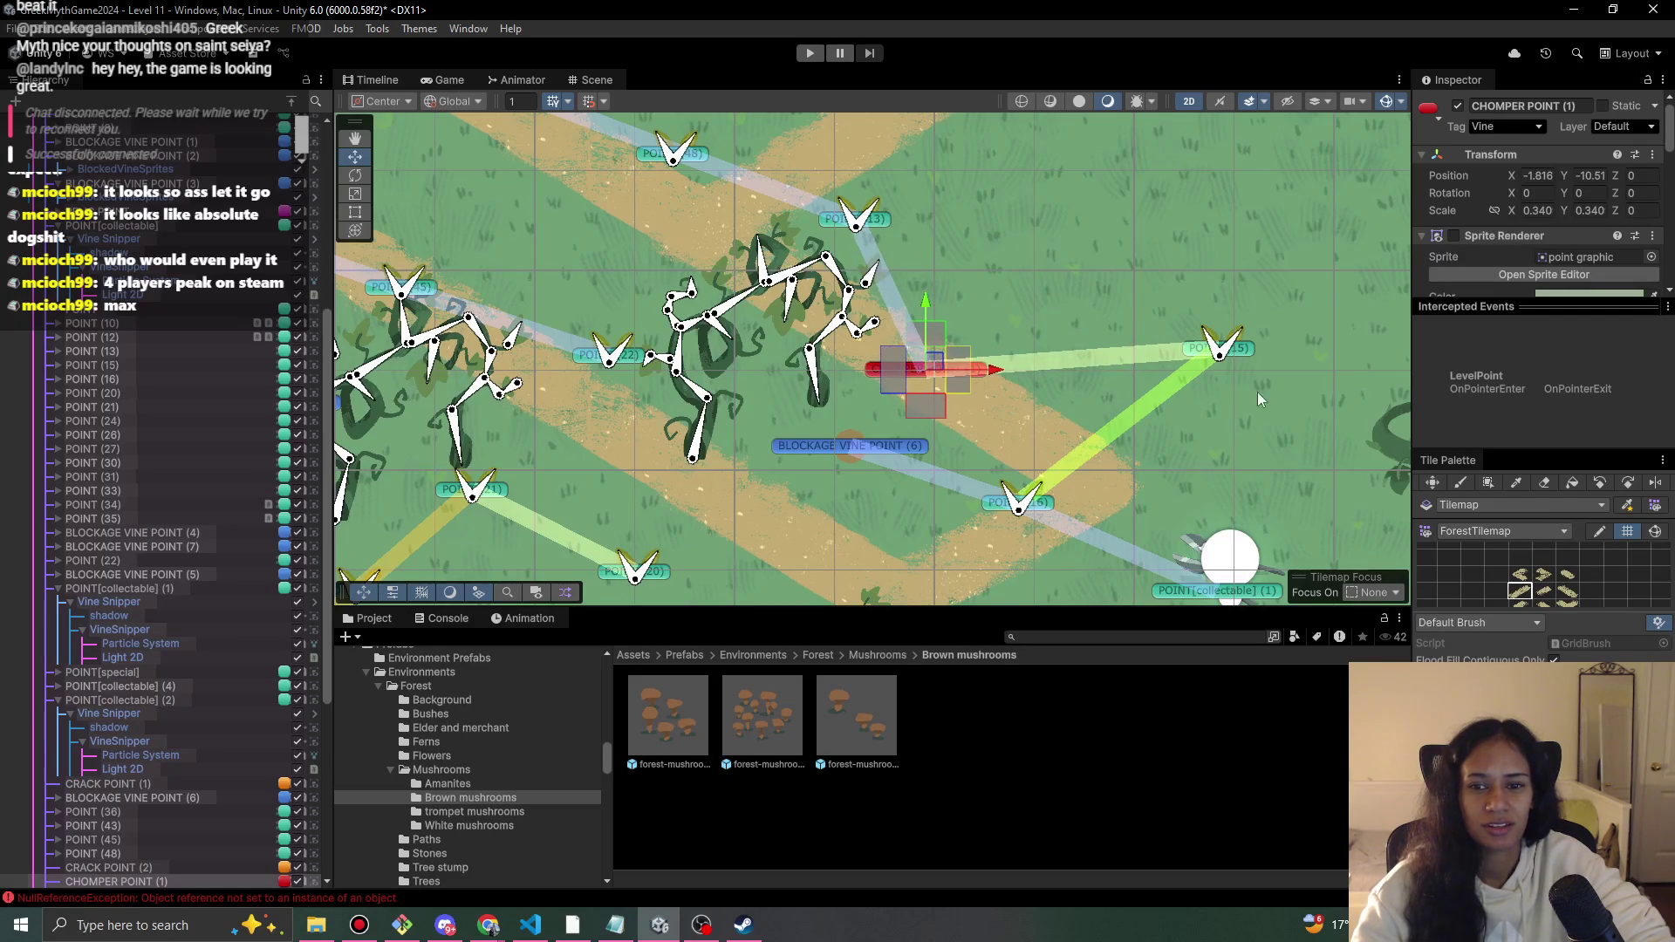
- Drag POINT (15), POINT (13) and POINT (48) along the paths, POINT (48) ending at X -2.411, Y -8.132
{"action": "left_click", "coordinate": [1247, 349]}
{"action": "left_click", "coordinate": [1215, 347]}
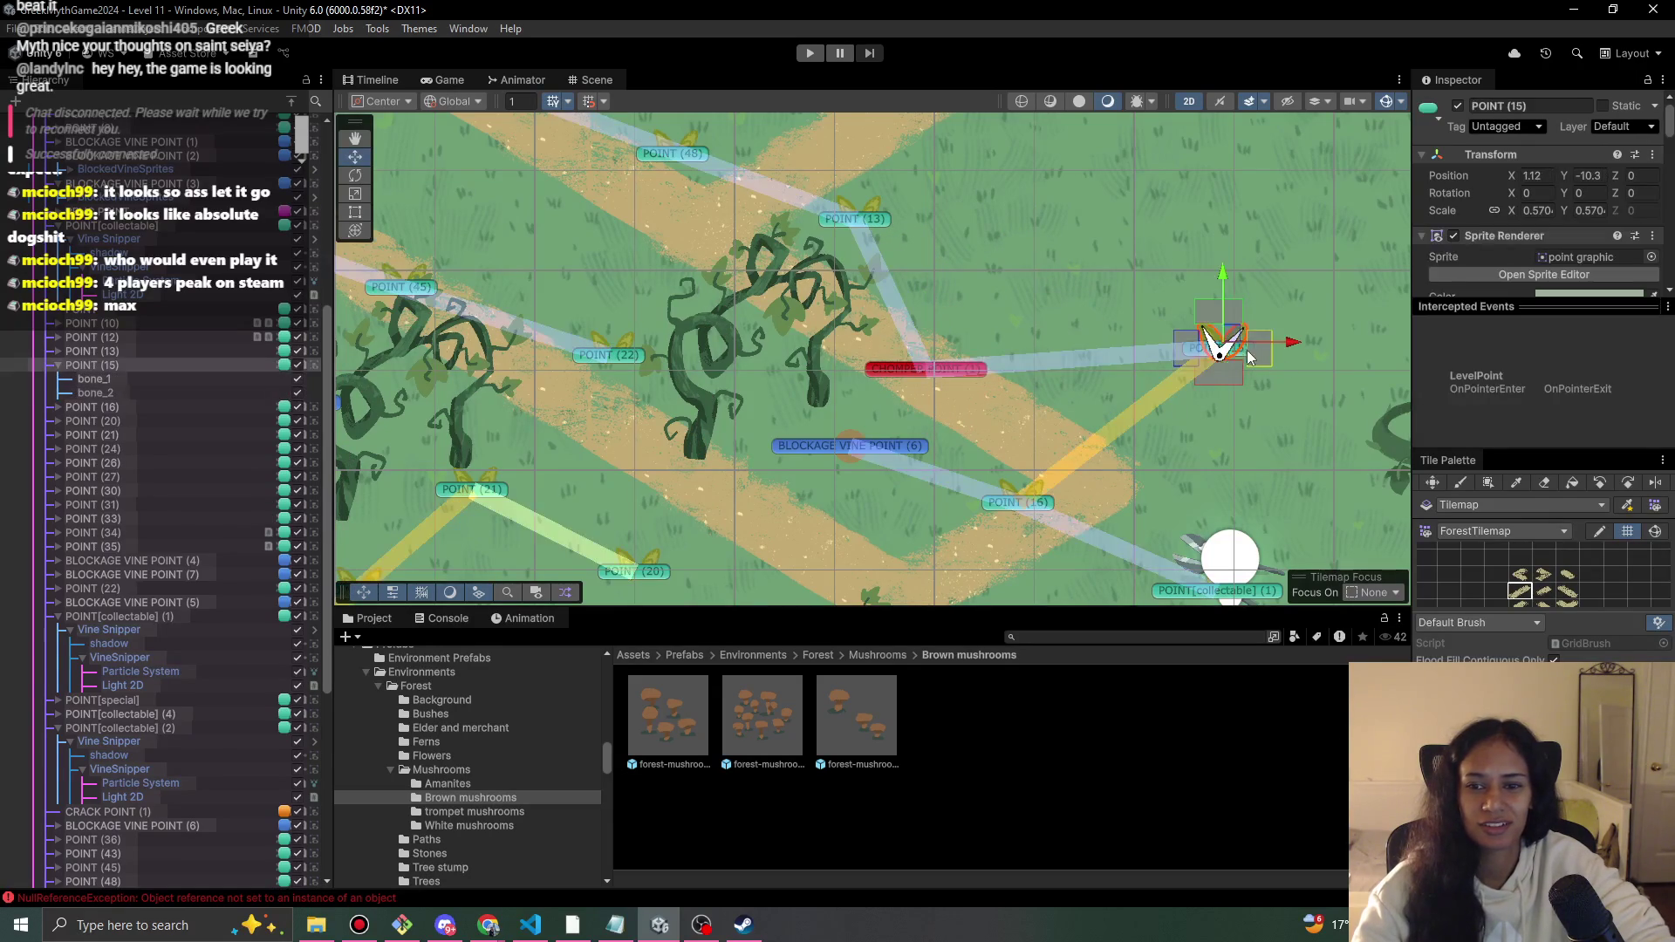
{"action": "key", "text": "w"}
{"action": "mouse_move", "coordinate": [1222, 345]}
{"action": "left_mouse_down"}
{"action": "mouse_move", "coordinate": [1102, 487]}
{"action": "mouse_move", "coordinate": [1084, 479]}
{"action": "left_mouse_up"}
{"action": "left_click_drag", "start_coordinate": [860, 216], "coordinate": [1031, 312]}
{"action": "left_click", "coordinate": [1031, 312]}
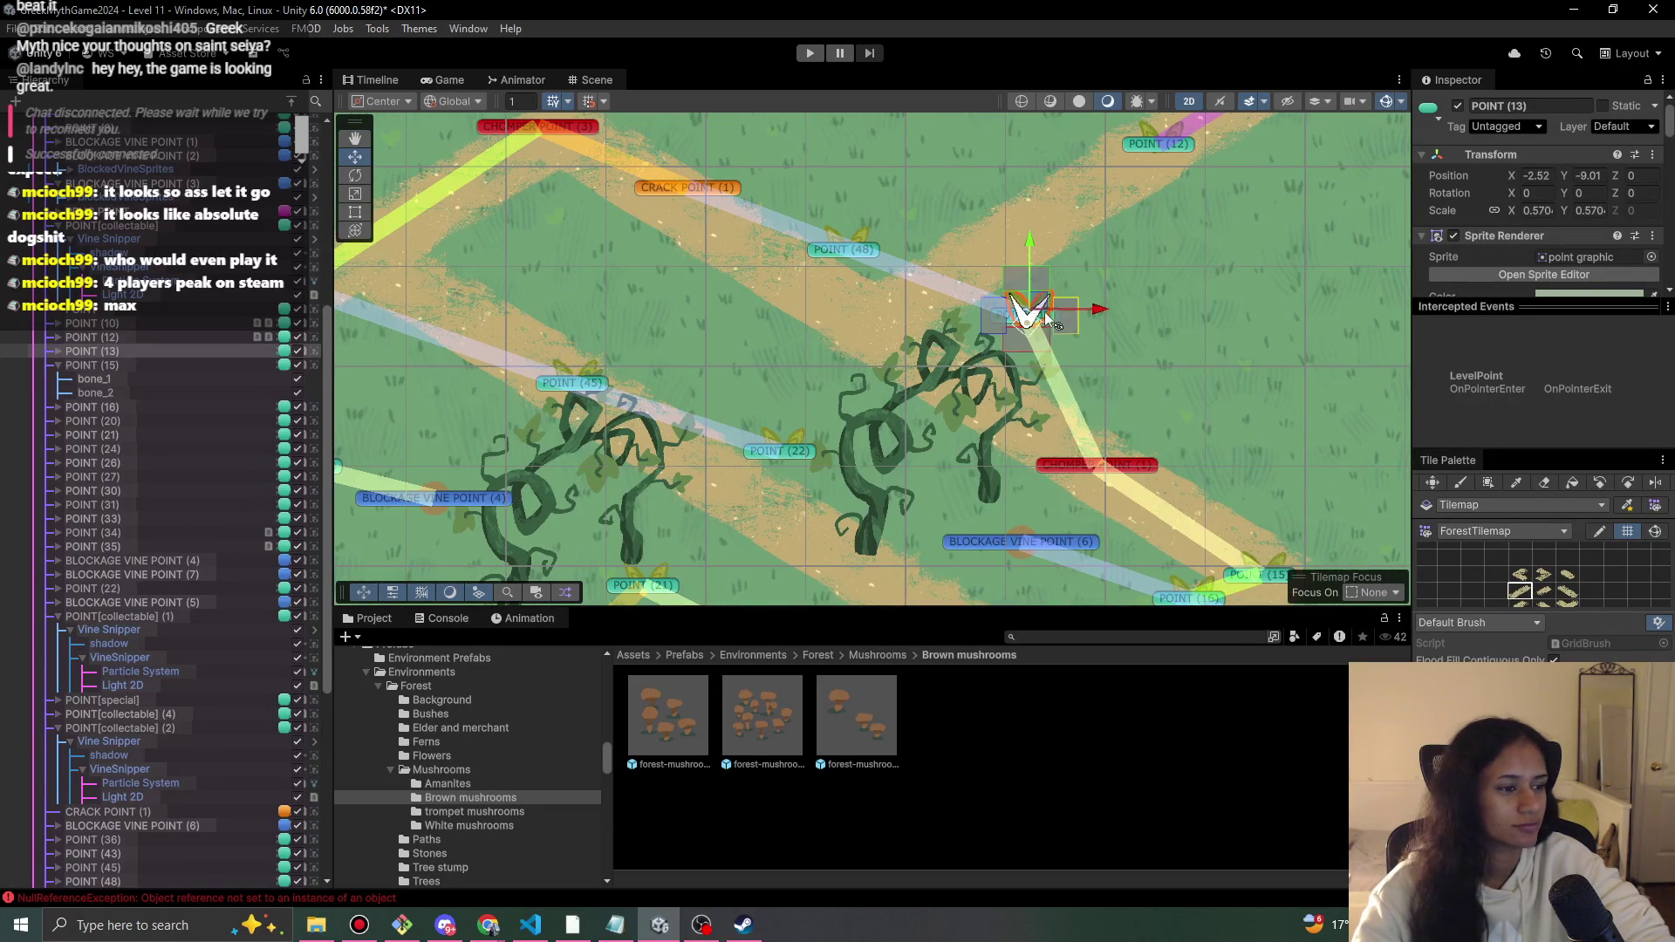
{"action": "left_click_drag", "start_coordinate": [1035, 310], "coordinate": [890, 305]}
{"action": "mouse_move", "coordinate": [783, 279]}
{"action": "left_mouse_down"}
{"action": "mouse_move", "coordinate": [976, 382]}
{"action": "mouse_move", "coordinate": [1044, 333]}
{"action": "mouse_move", "coordinate": [1180, 325]}
{"action": "left_mouse_up"}
{"action": "left_click", "coordinate": [984, 354]}
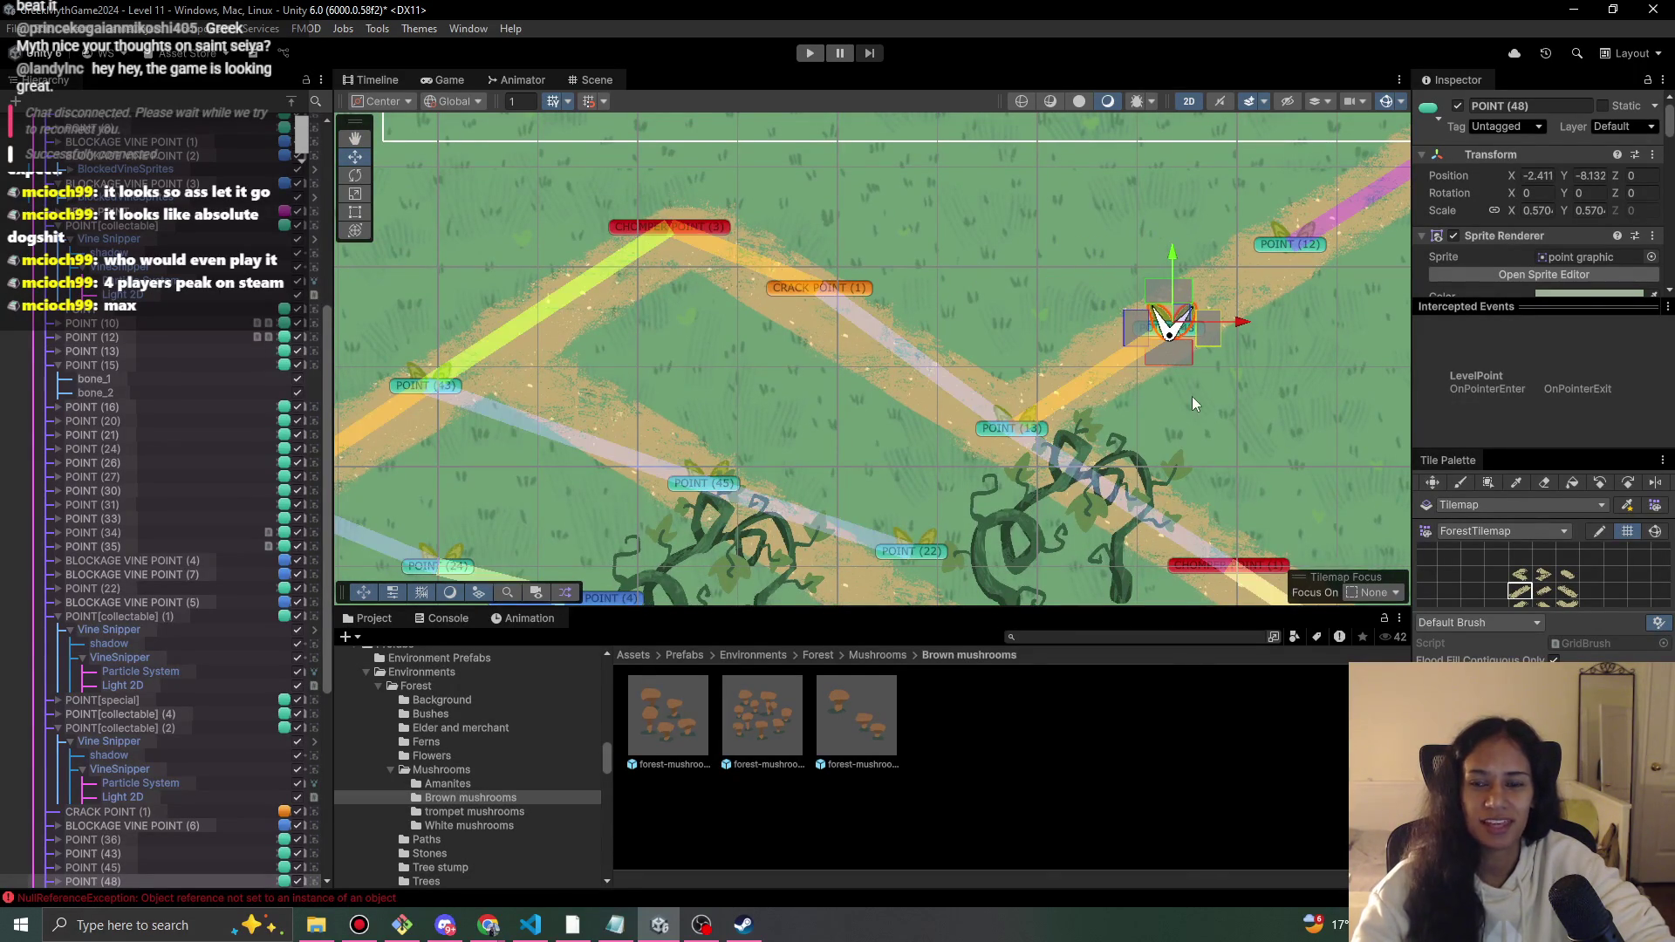
{"action": "scroll", "coordinate": [258, 393], "scroll_direction": "up", "scroll_amount": 10}
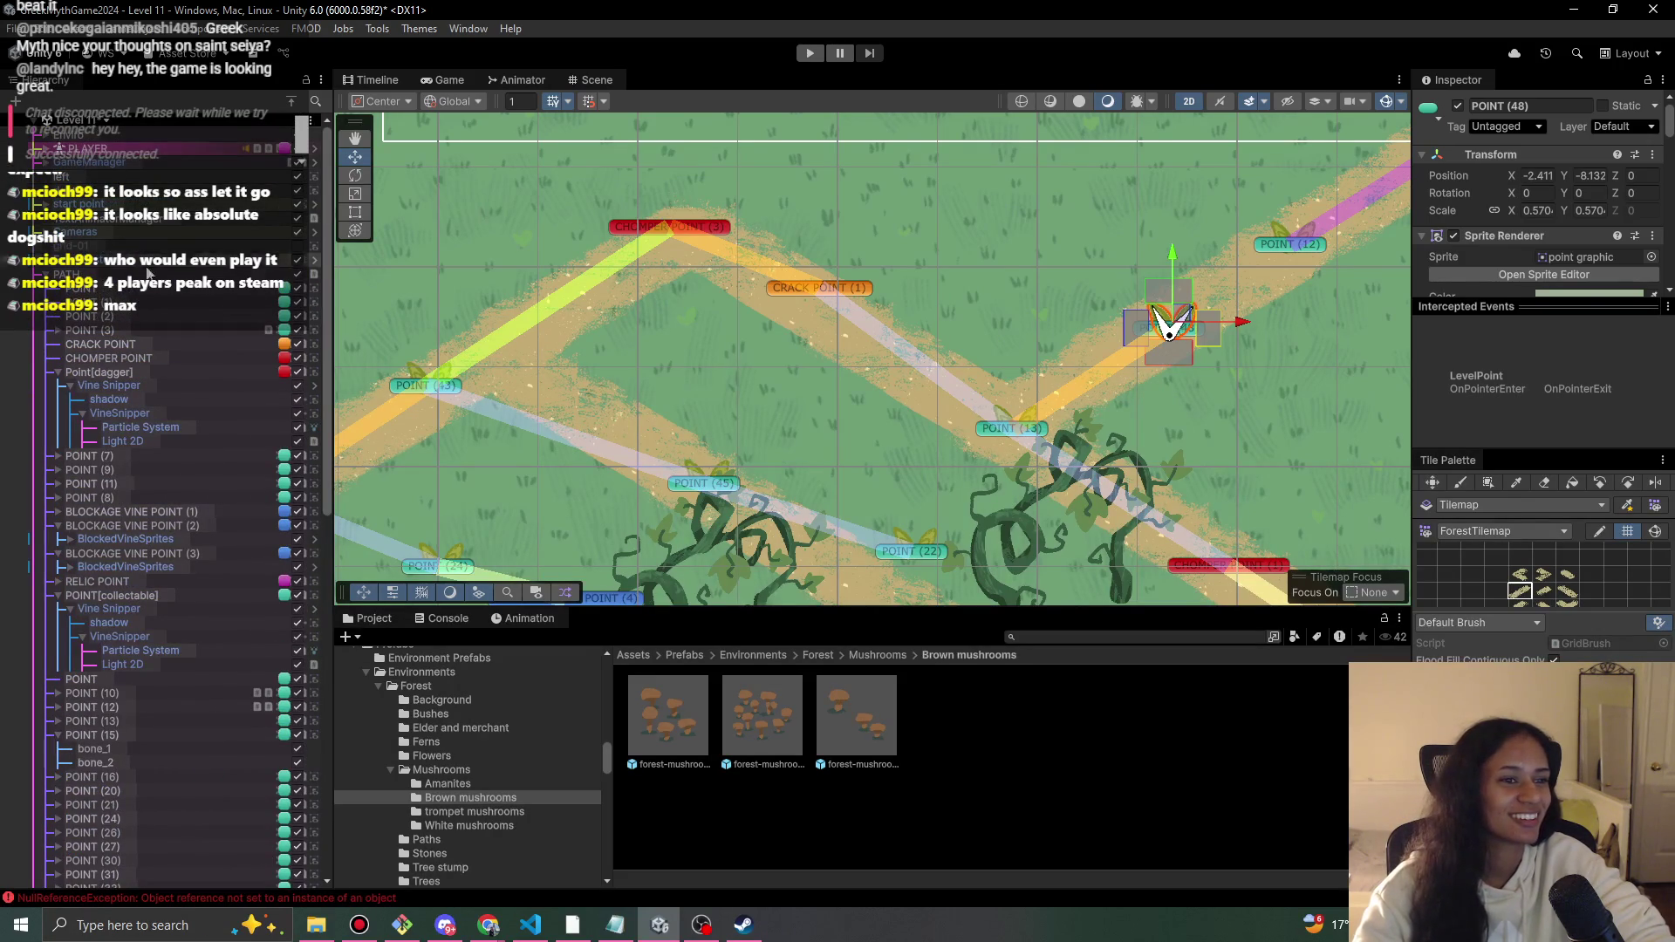
- Check the Inspector settings of the repositioned POINT (13) and POINT (48)
{"action": "left_click", "coordinate": [88, 274]}
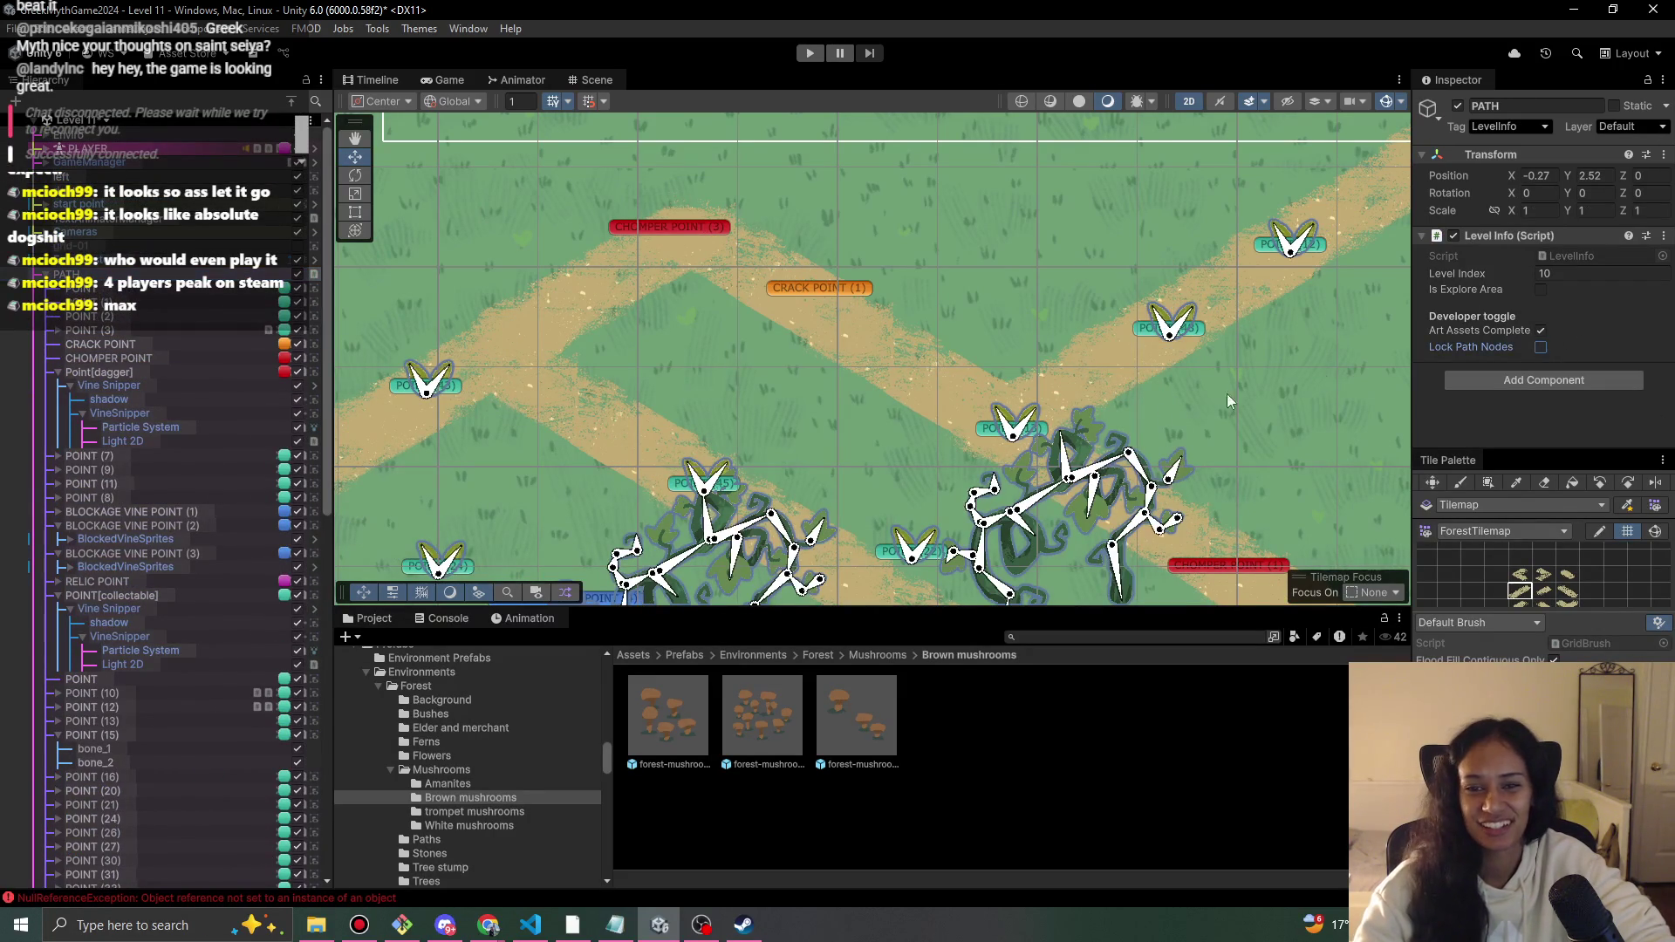
{"action": "left_click", "coordinate": [995, 436]}
{"action": "left_click", "coordinate": [985, 436]}
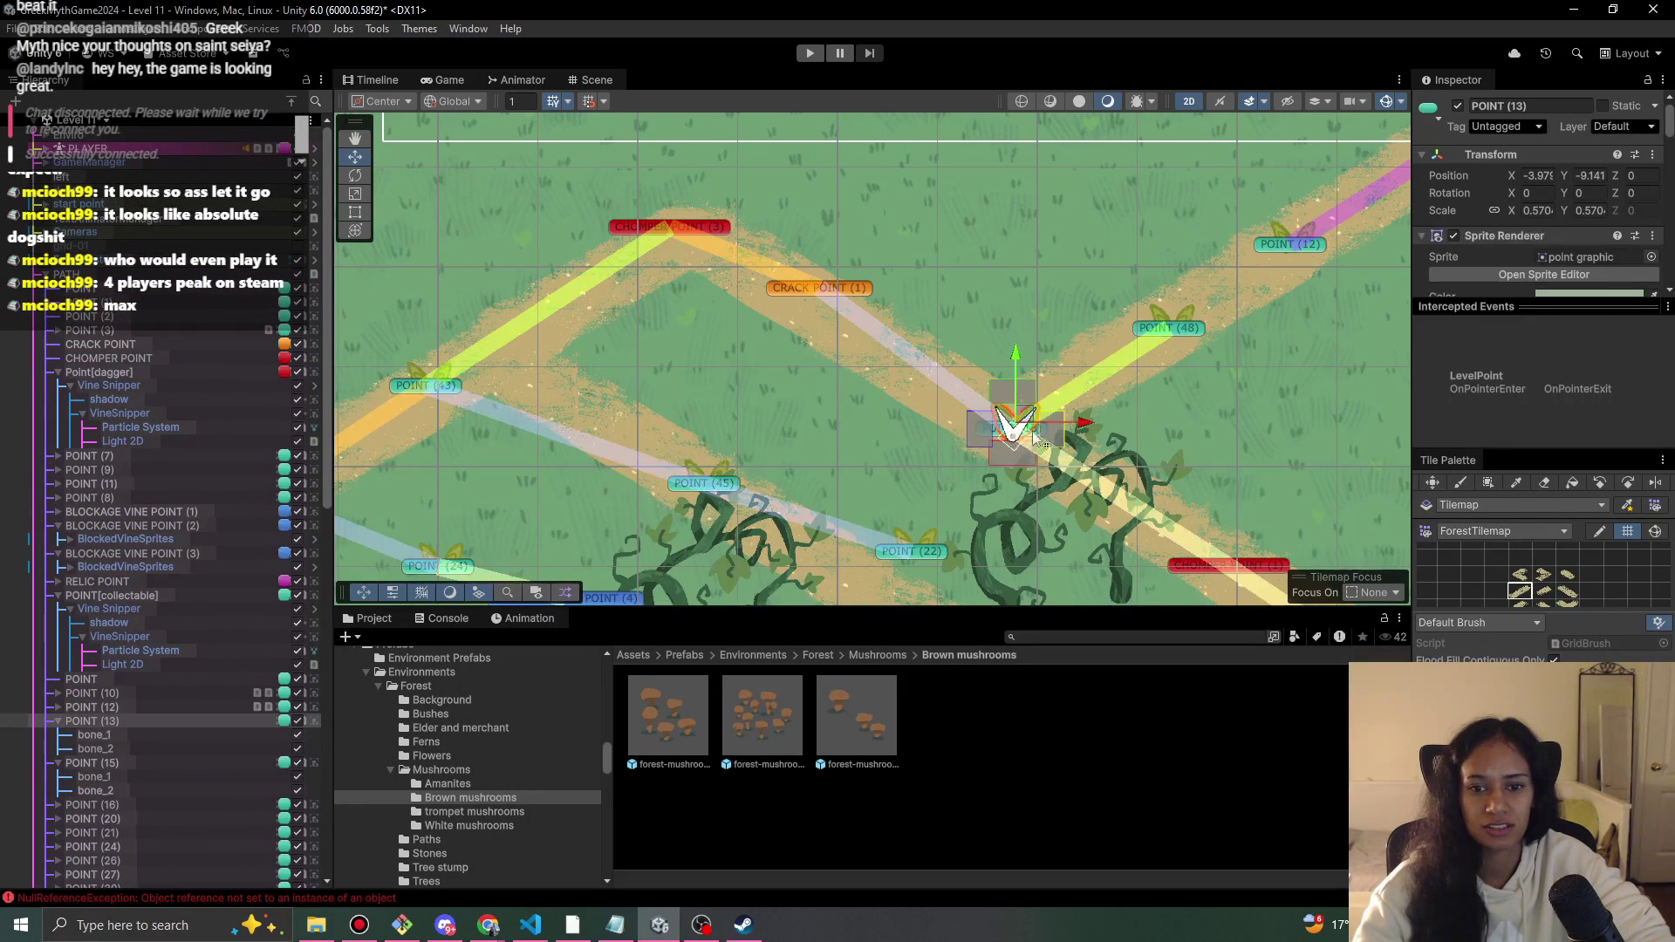
{"action": "key", "text": "w"}
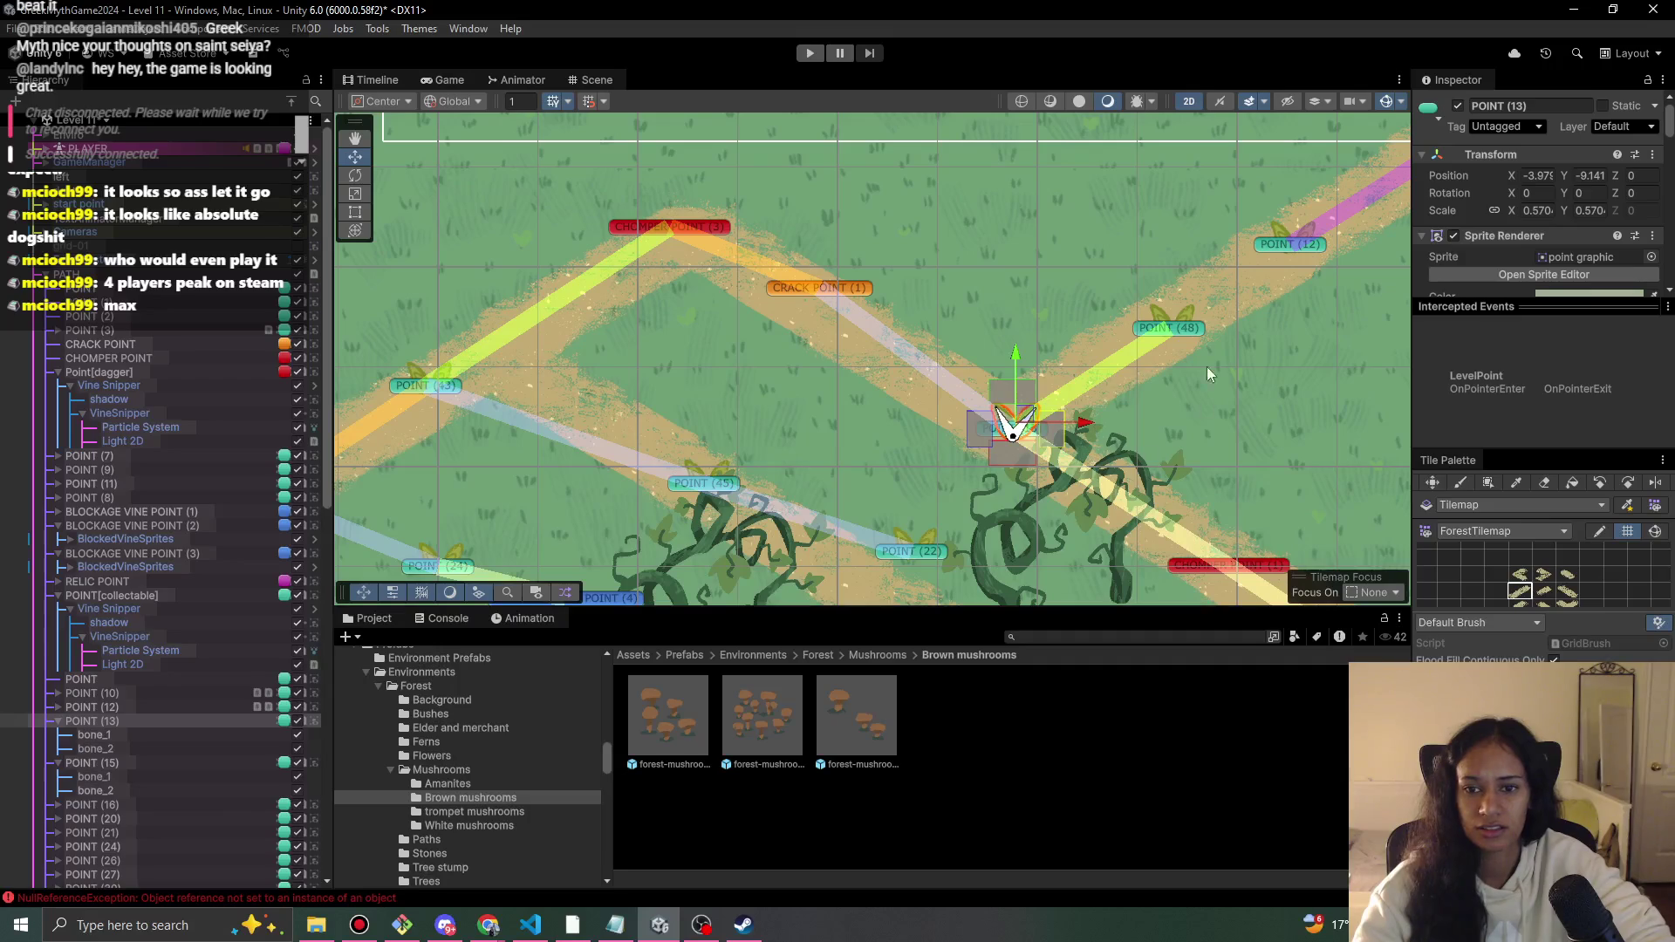
{"action": "left_click", "coordinate": [1167, 329]}
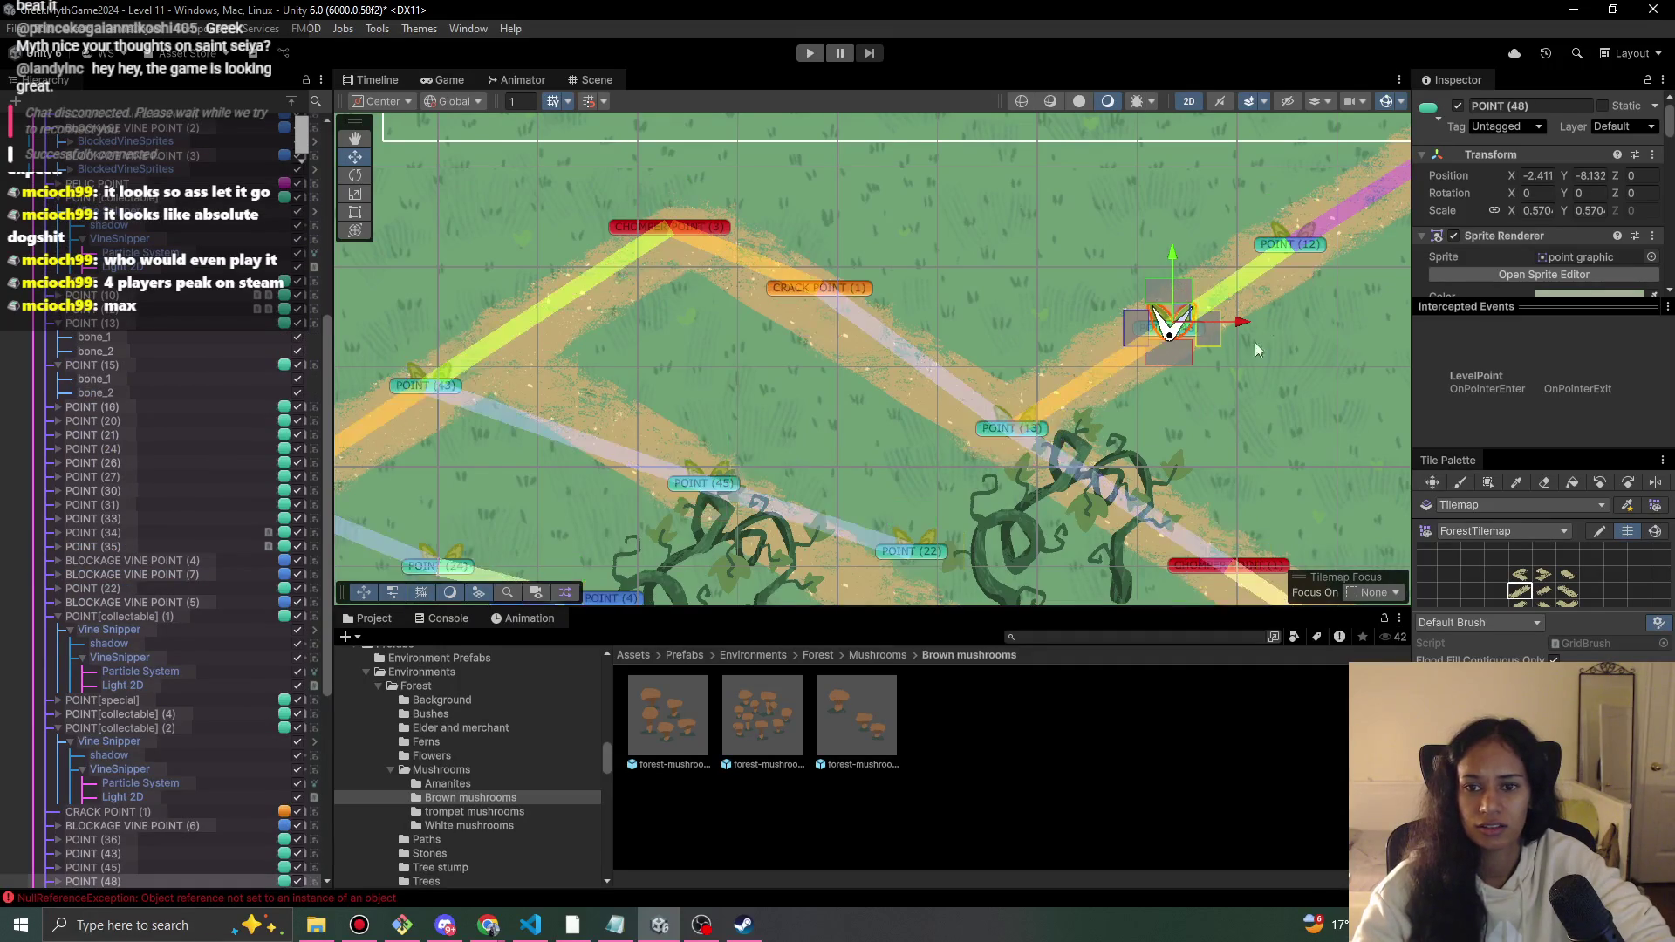
{"action": "left_click_drag", "start_coordinate": [1211, 399], "coordinate": [1080, 364]}
{"action": "scroll", "coordinate": [1493, 274], "scroll_direction": "down", "scroll_amount": 5}
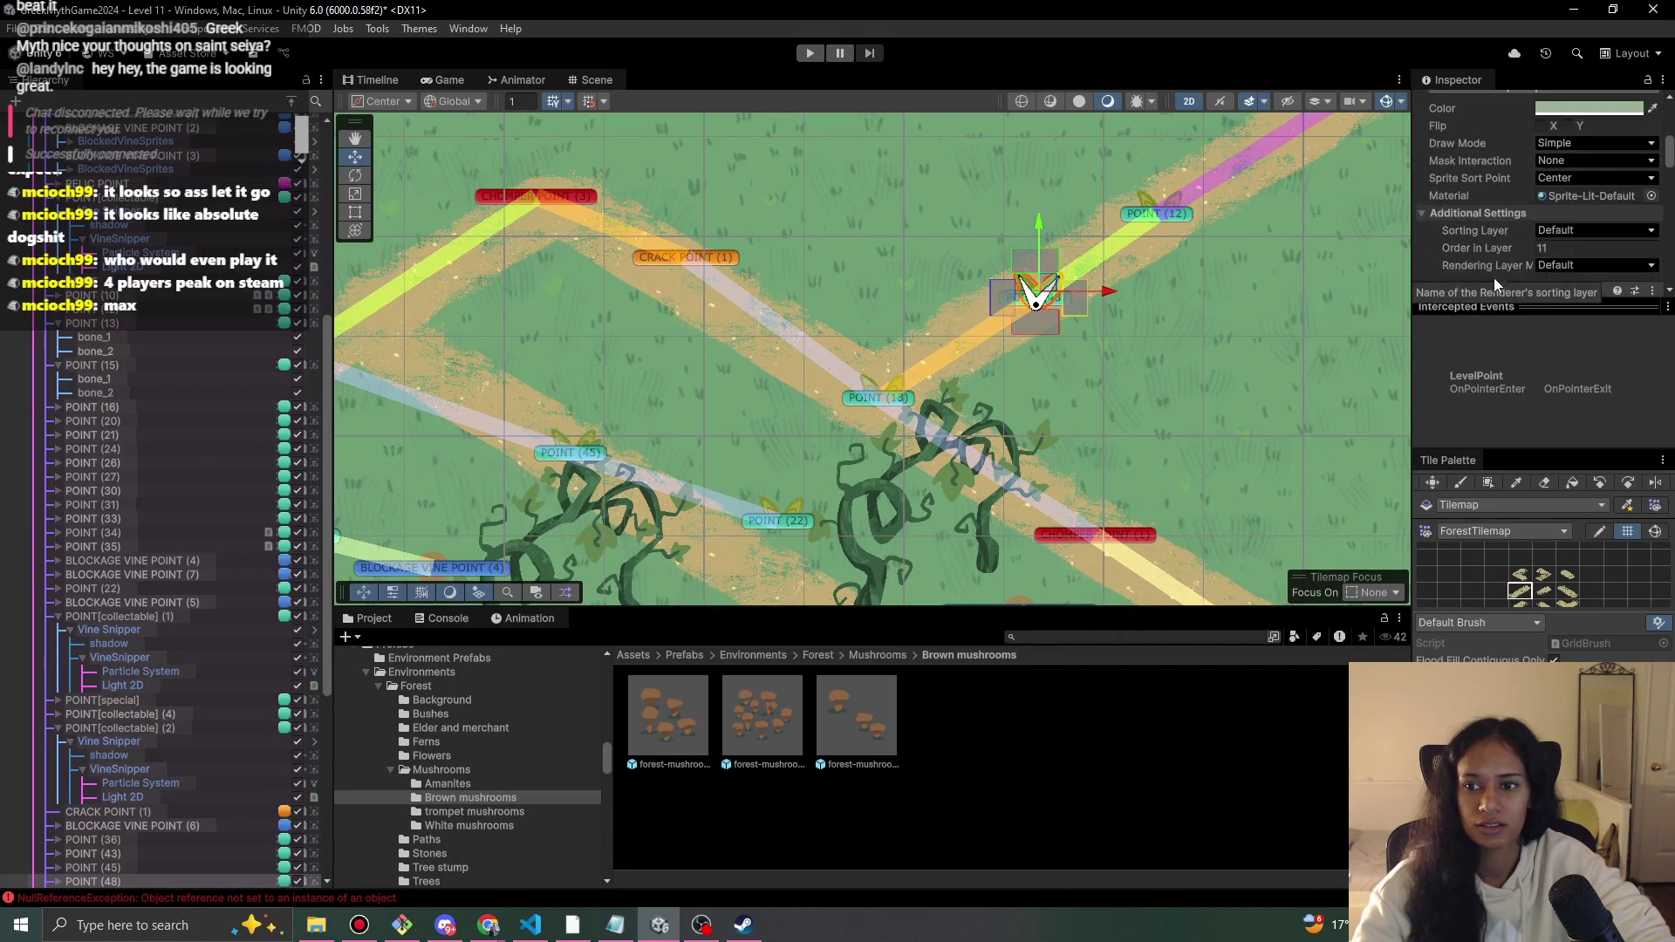
{"action": "scroll", "coordinate": [211, 330], "scroll_direction": "up", "scroll_amount": 5}
{"action": "scroll", "coordinate": [211, 330], "scroll_direction": "up", "scroll_amount": 10}
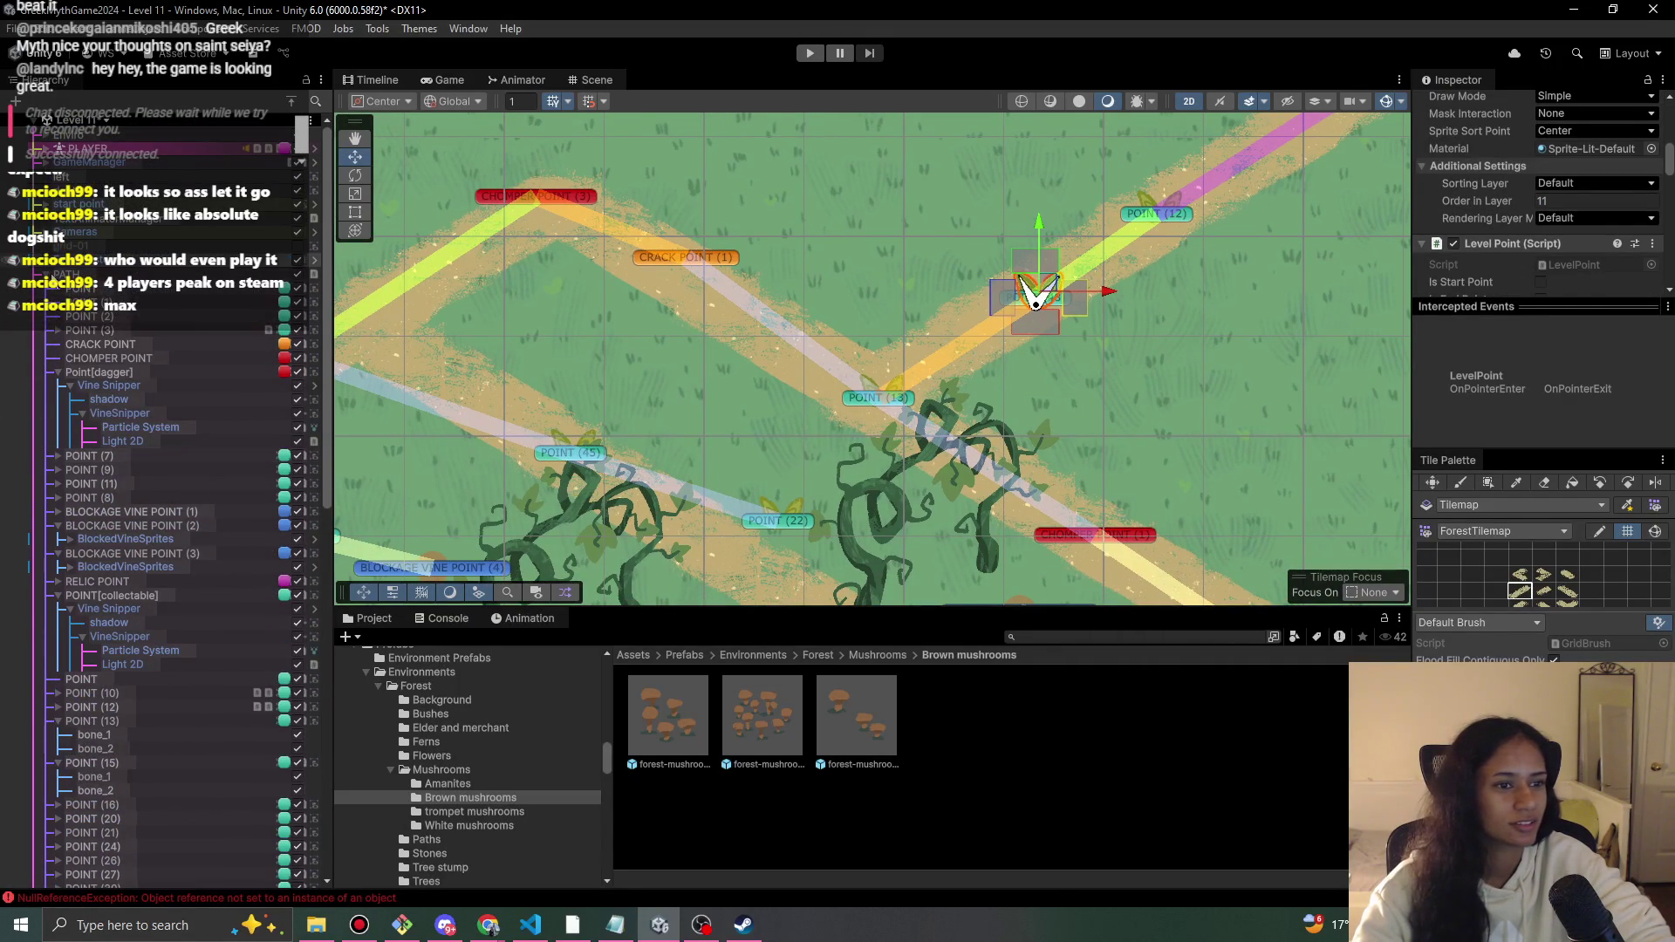
- Collapse the Path group and turn Lock Path Nodes back on for PATH
{"action": "left_click", "coordinate": [37, 456]}
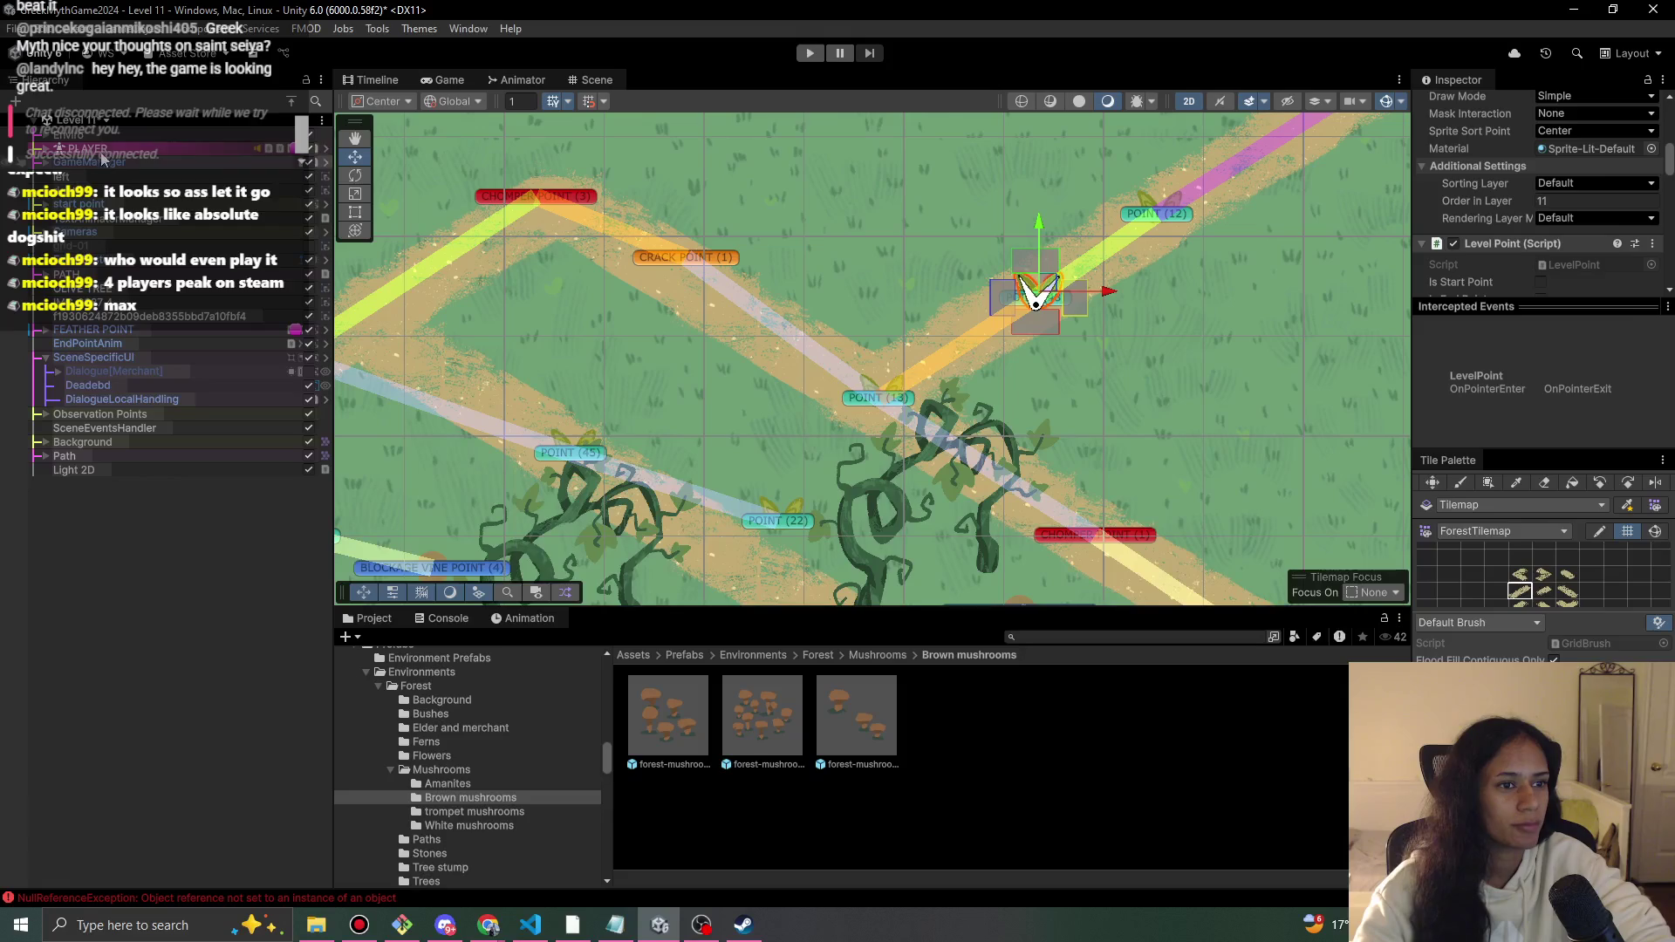
{"action": "left_click", "coordinate": [70, 274]}
{"action": "left_click", "coordinate": [1540, 347]}
{"action": "scroll", "coordinate": [789, 393], "scroll_direction": "down", "scroll_amount": 3}
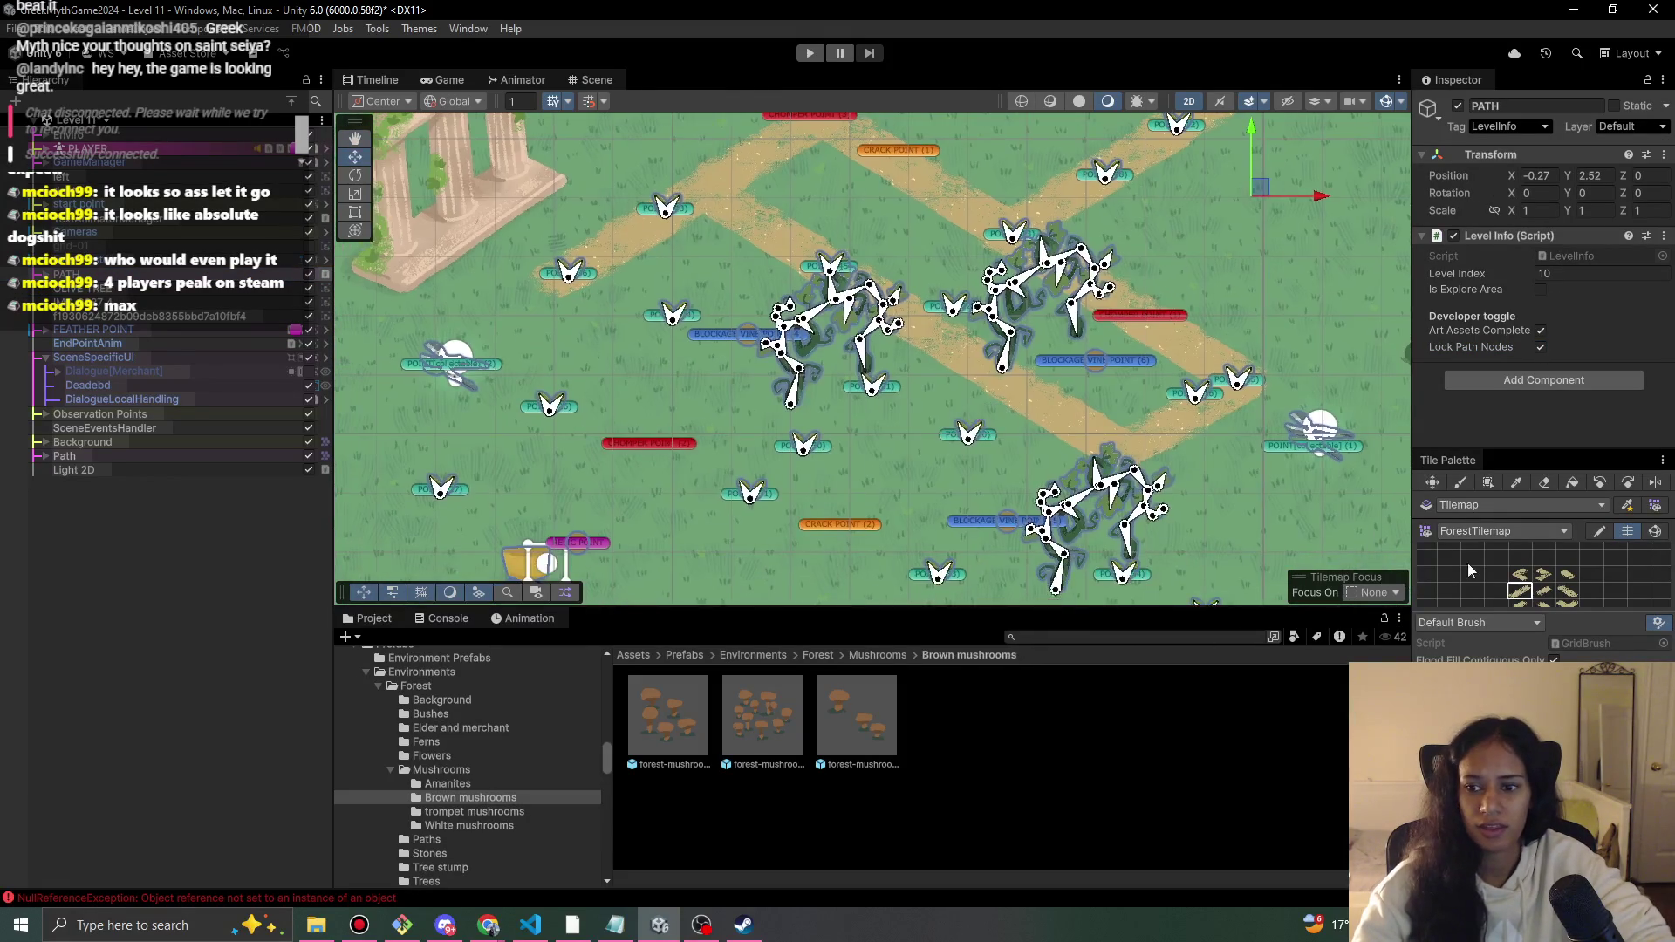
- Pick a sand path tile and paint a test strip, then undo it
{"action": "left_click", "coordinate": [1520, 592]}
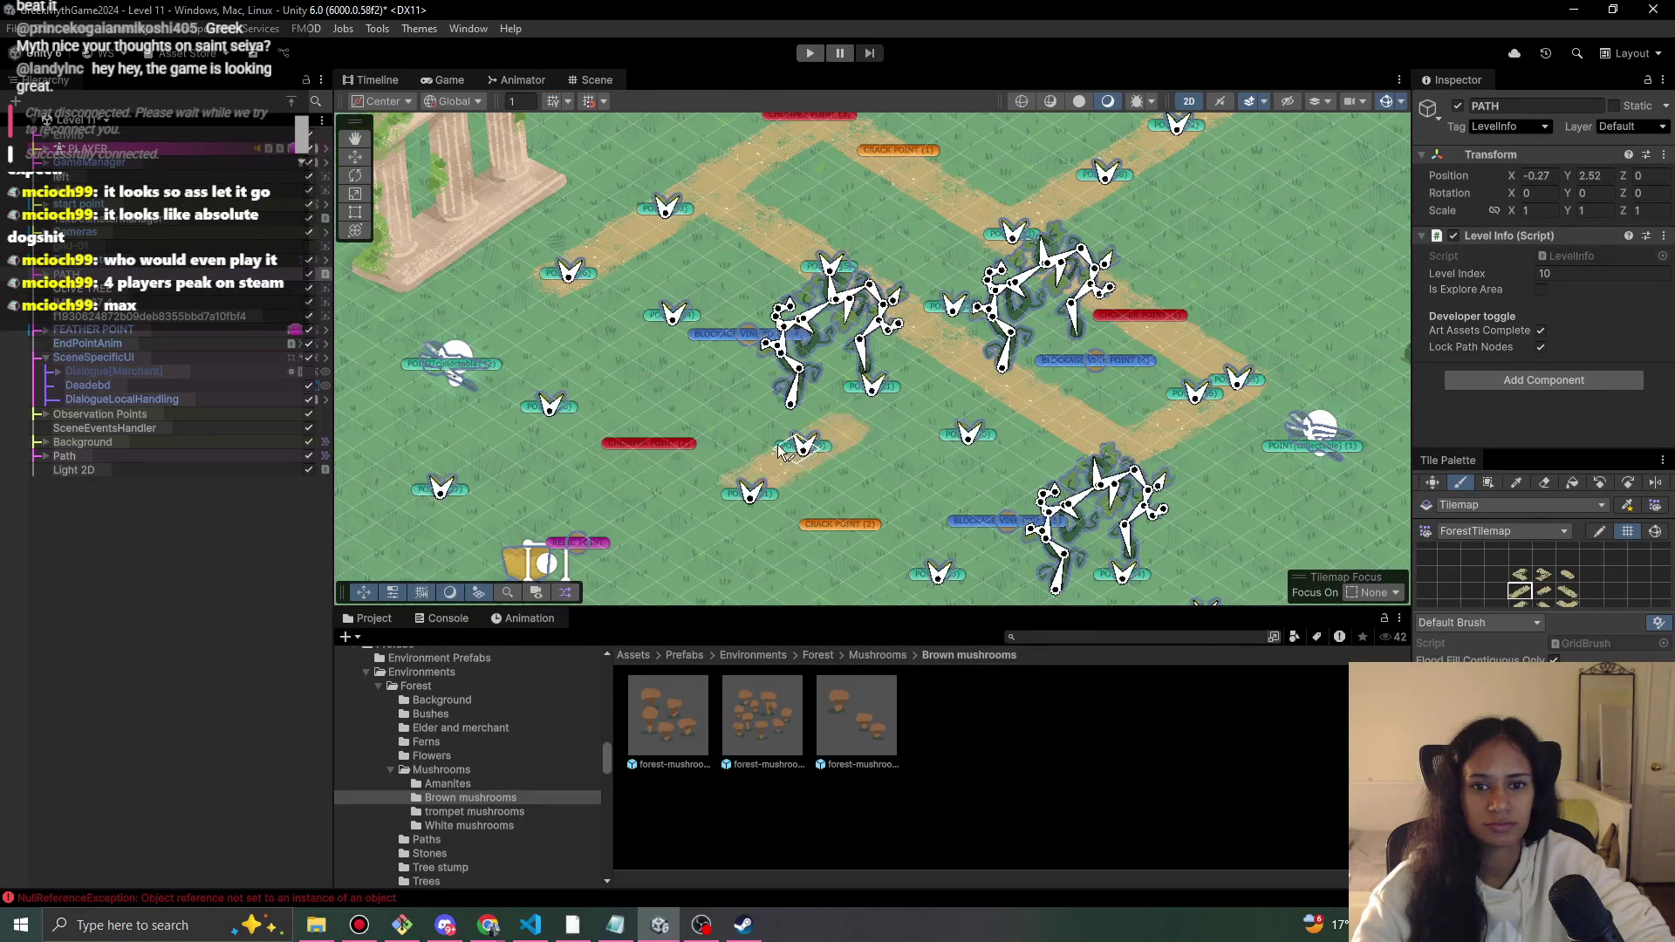
{"action": "scroll", "coordinate": [766, 412], "scroll_direction": "up", "scroll_amount": 1}
{"action": "left_click_drag", "start_coordinate": [765, 419], "coordinate": [644, 406]}
{"action": "key", "text": "ctrl+z"}
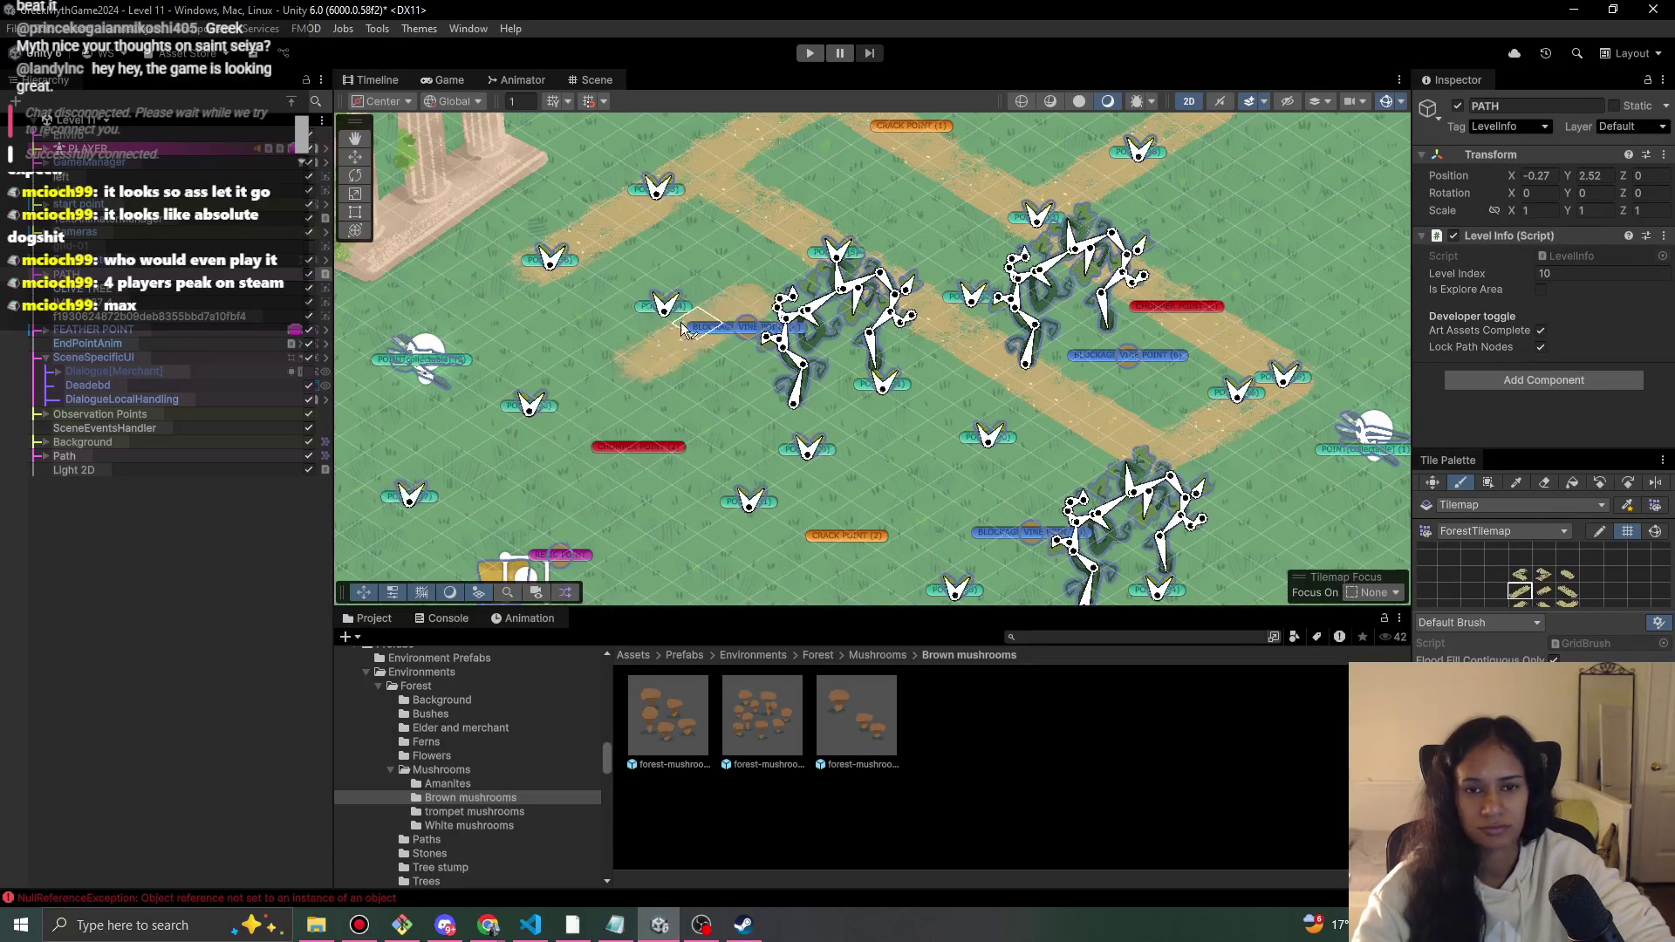
{"action": "scroll", "coordinate": [610, 366], "scroll_direction": "down", "scroll_amount": 2}
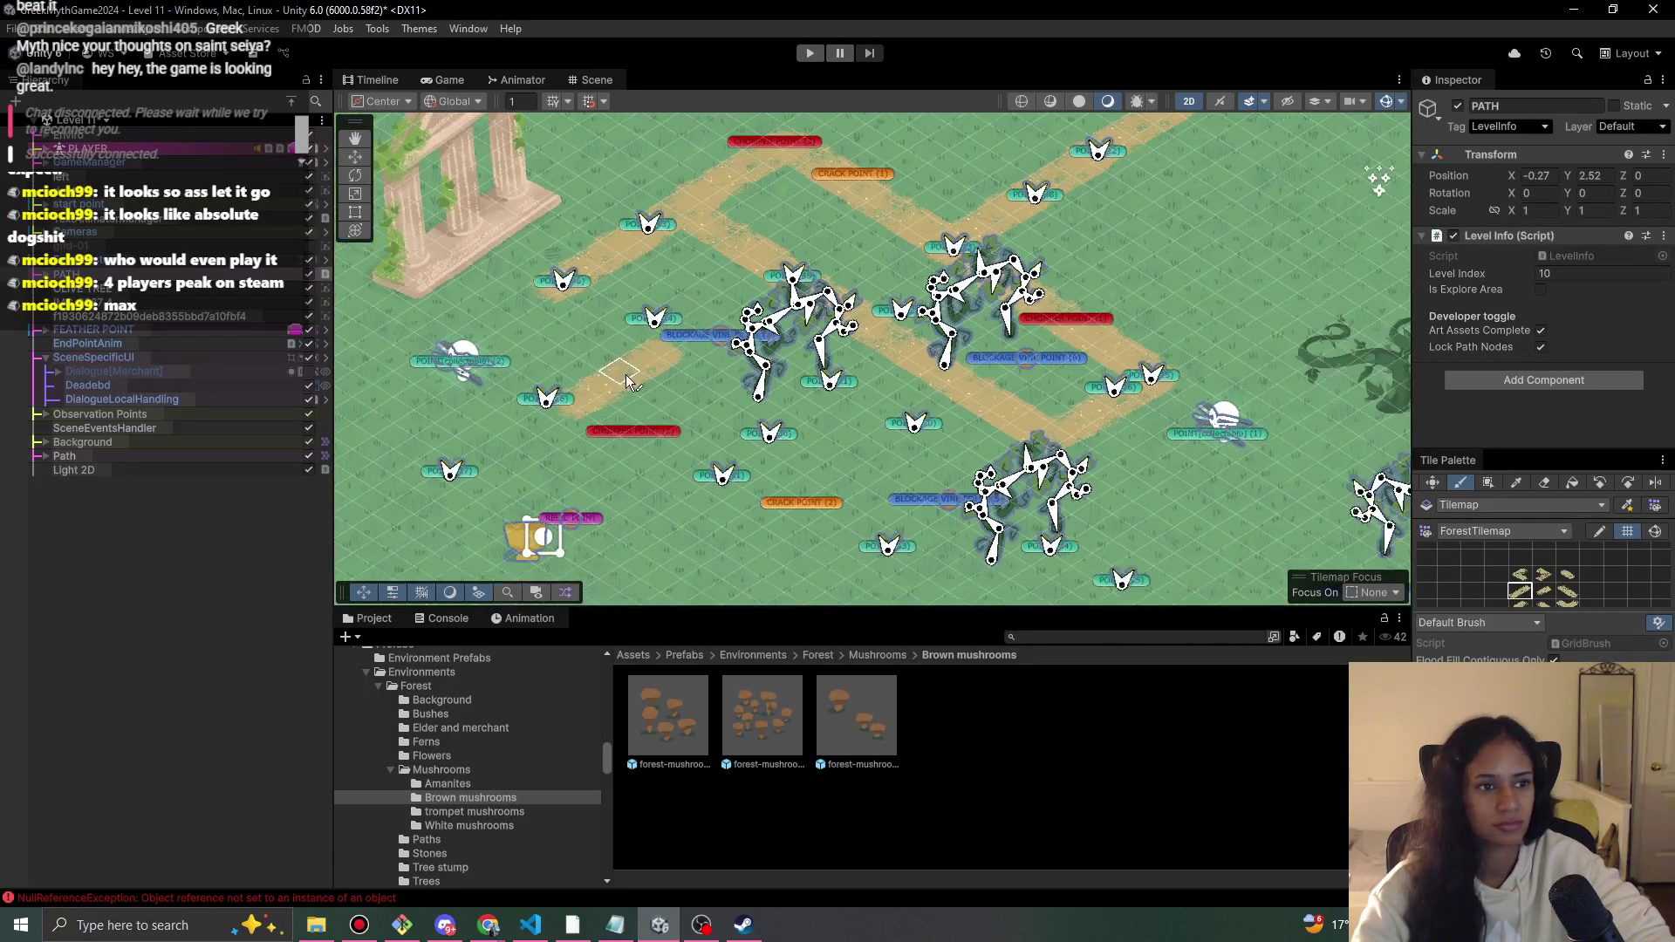
- Select POINT (26) with the Move tool, pan right, and choose another path tile in the Tile Palette
{"action": "left_click", "coordinate": [357, 157]}
{"action": "left_click", "coordinate": [531, 402]}
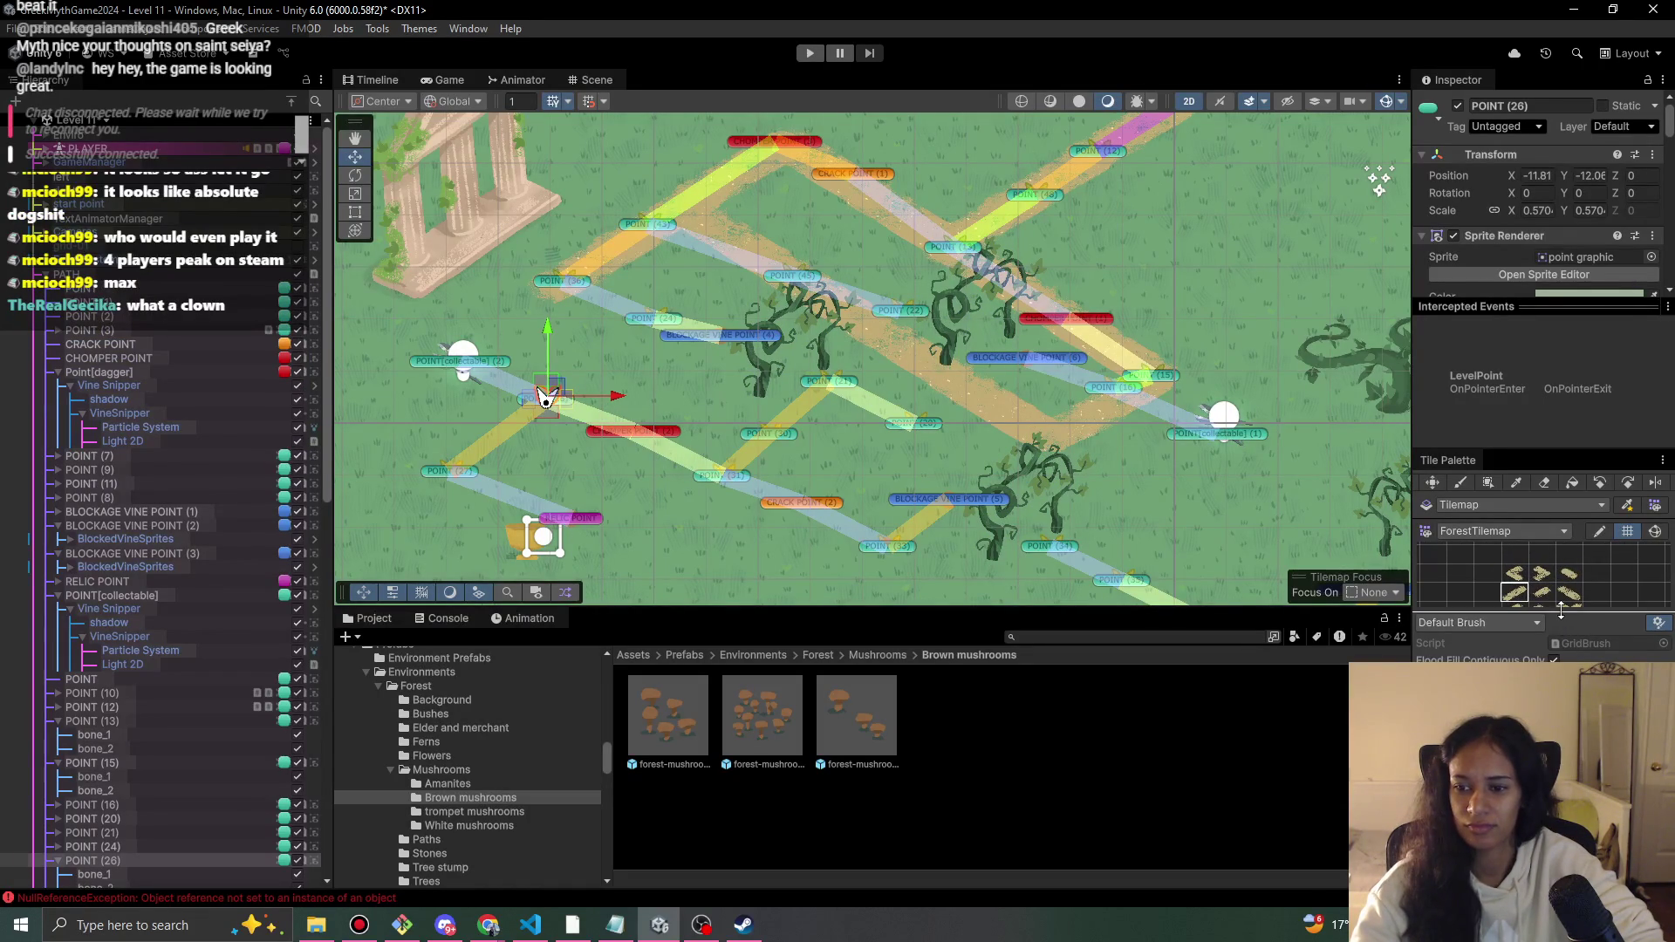
{"action": "scroll", "coordinate": [1556, 588], "scroll_direction": "up", "scroll_amount": 5}
{"action": "scroll", "coordinate": [1544, 602], "scroll_direction": "down", "scroll_amount": 5}
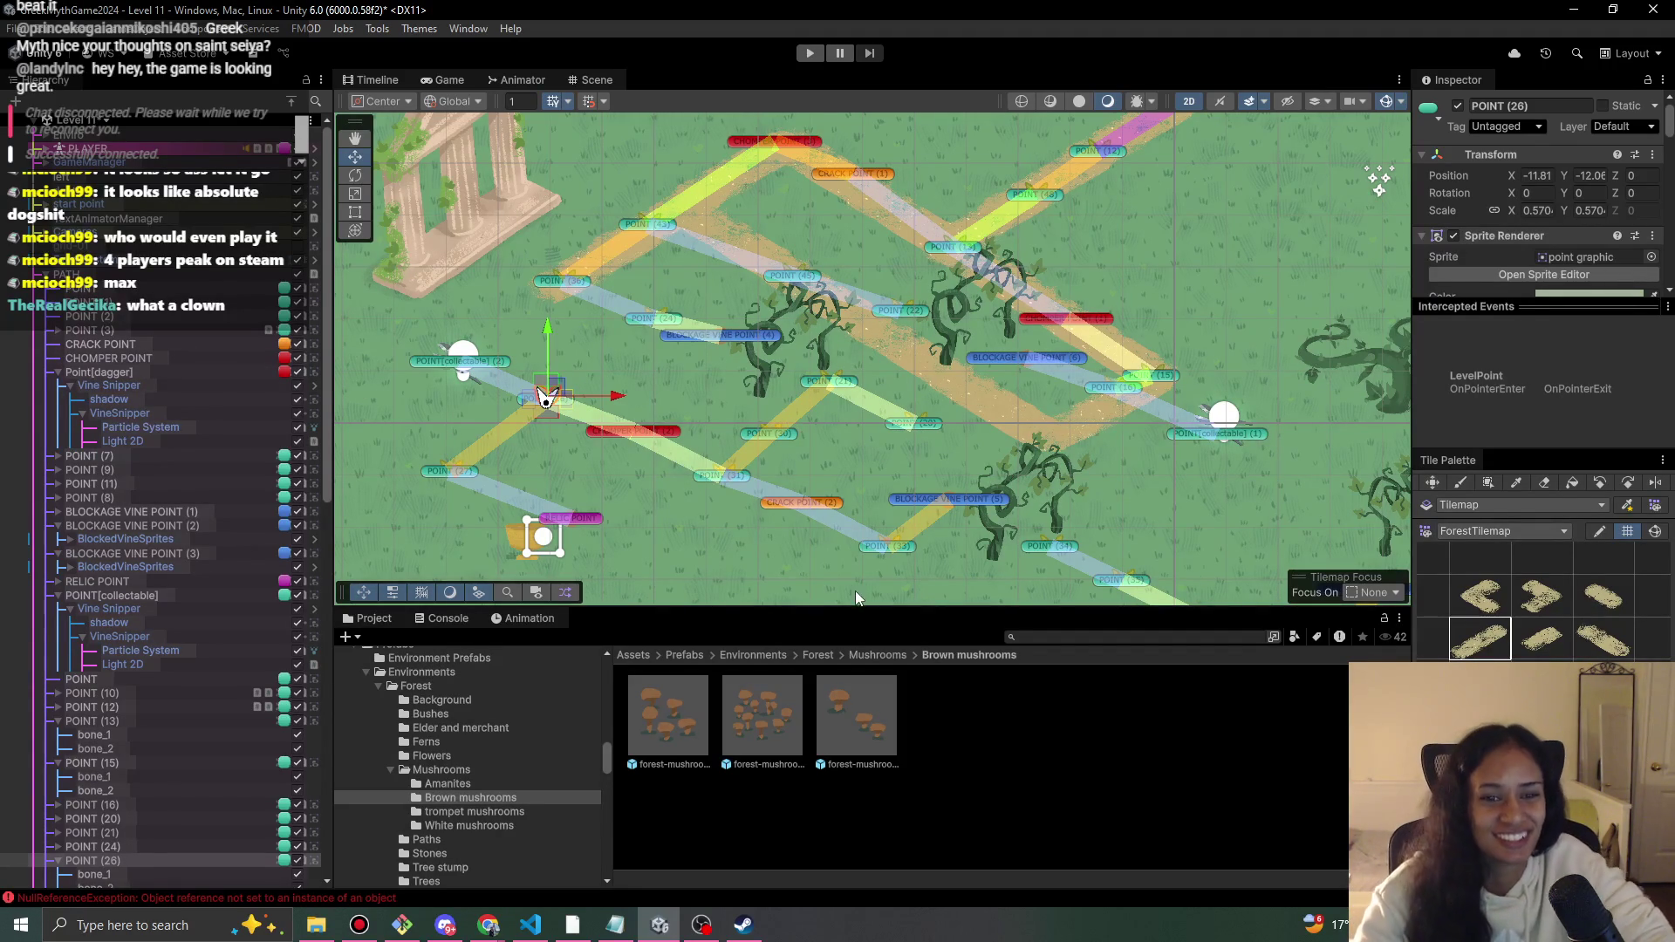
{"action": "left_click_drag", "start_coordinate": [483, 417], "coordinate": [536, 433]}
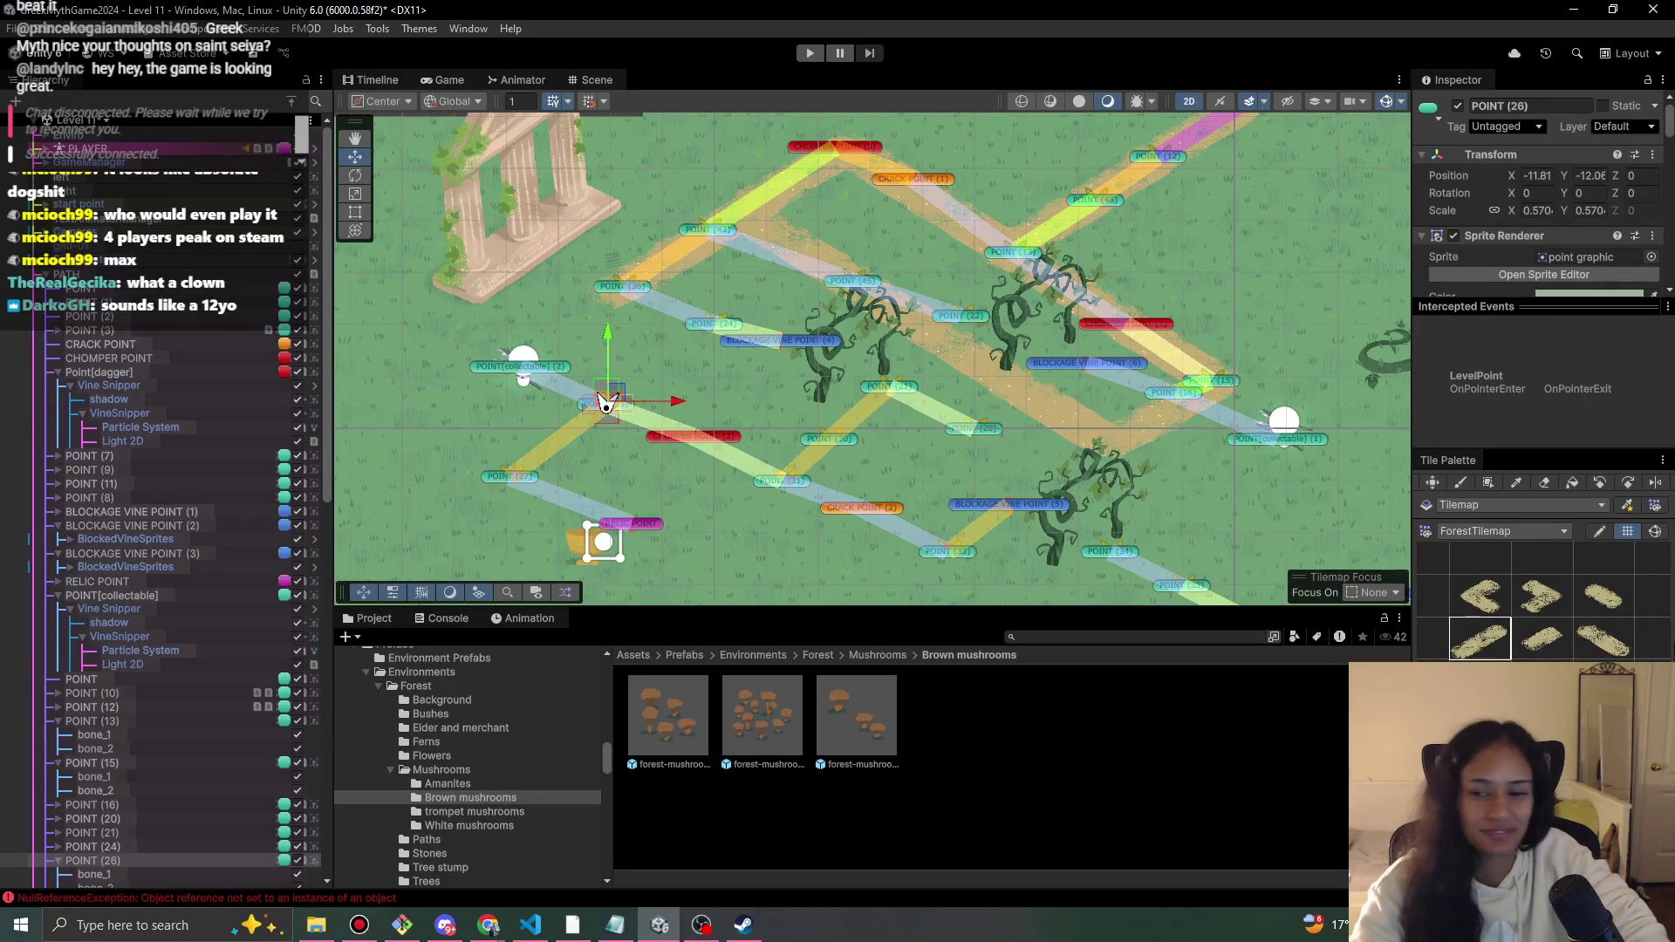
{"action": "left_click", "coordinate": [1480, 597]}
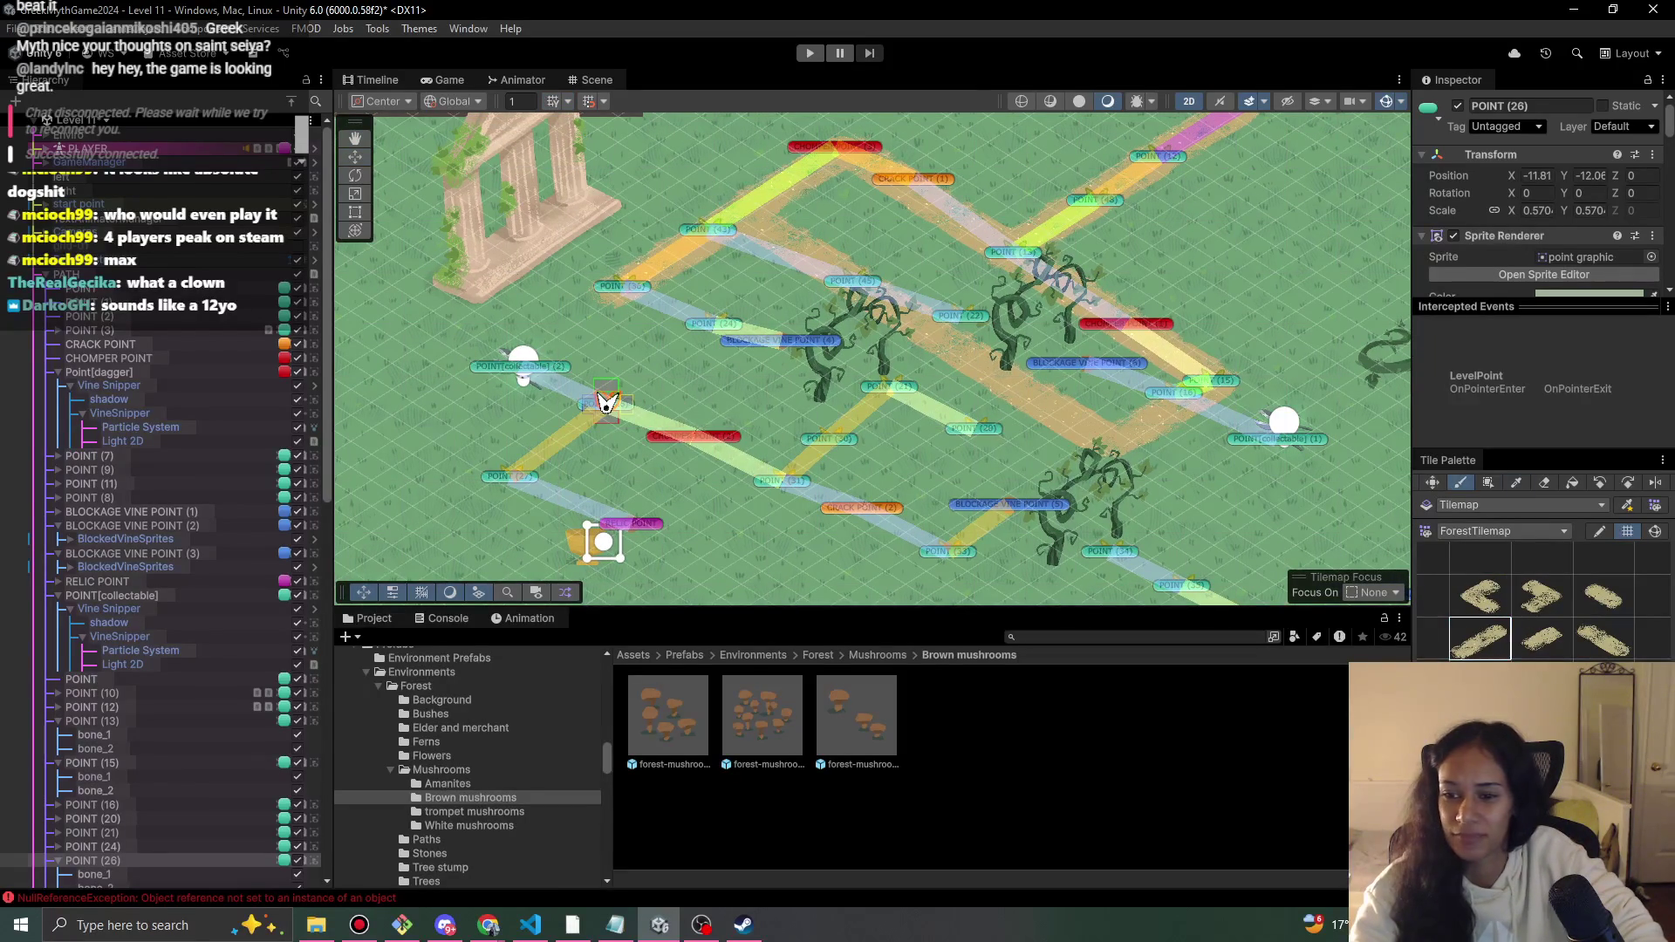
{"action": "left_click", "coordinate": [1604, 639]}
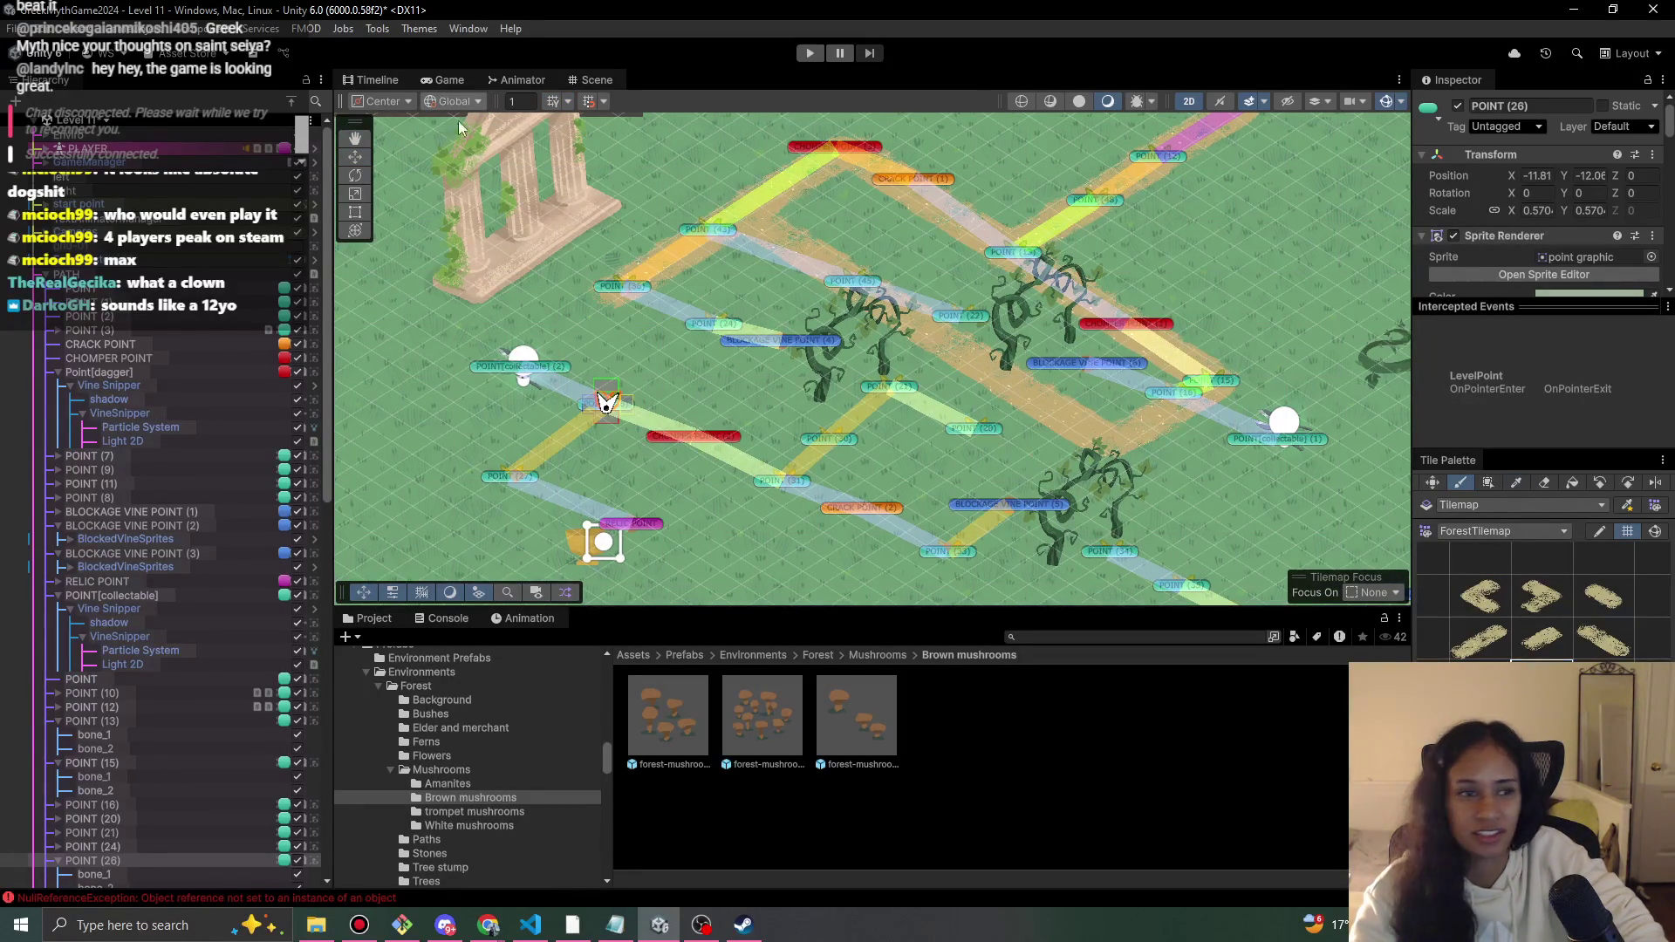
- Switch to the MainMenu scene, saving the Level 11 changes
{"action": "left_click", "coordinate": [75, 120]}
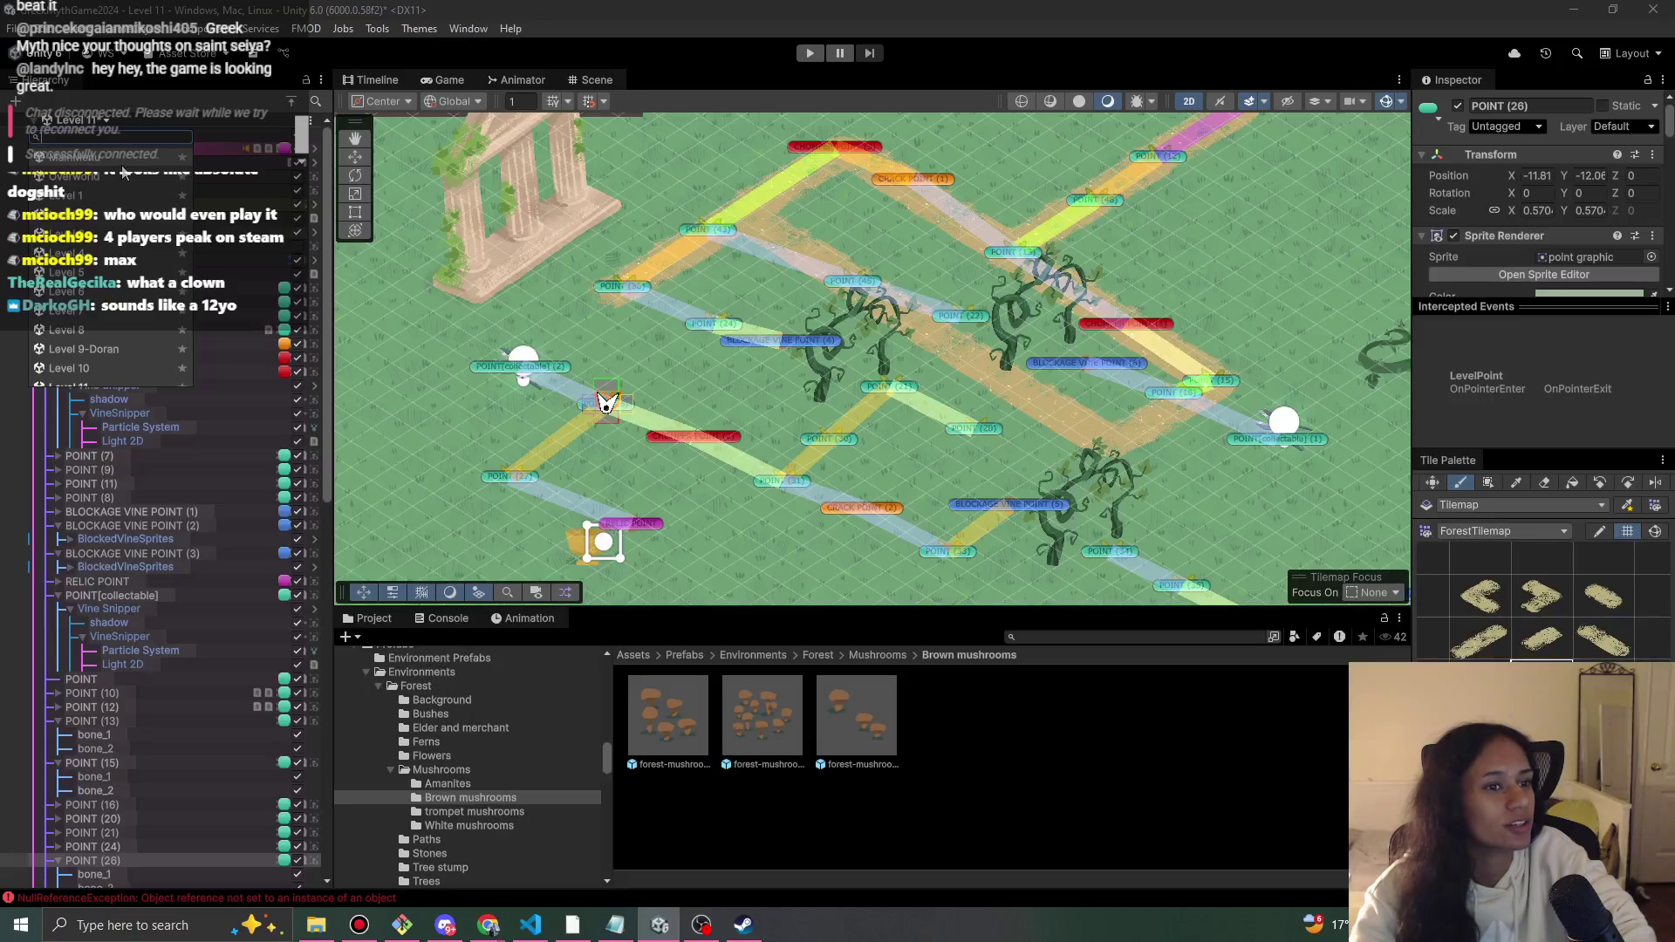
{"action": "left_click", "coordinate": [125, 167]}
{"action": "left_click", "coordinate": [815, 499]}
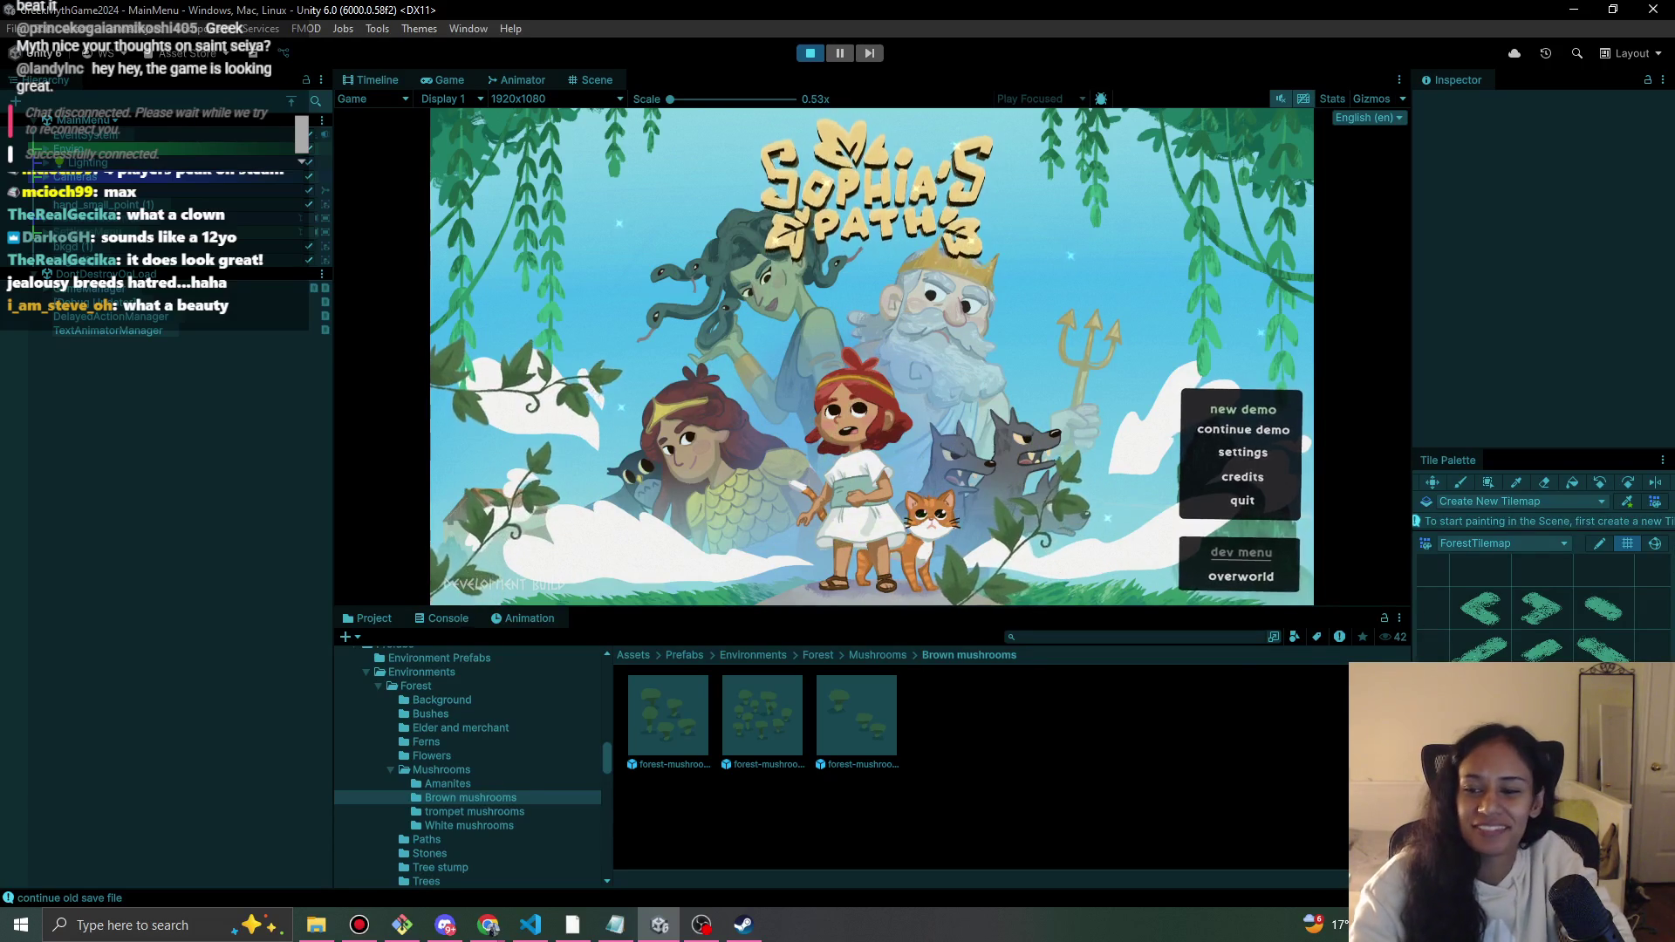
- Stop the MainMenu playtest
{"action": "left_click", "coordinate": [812, 55]}
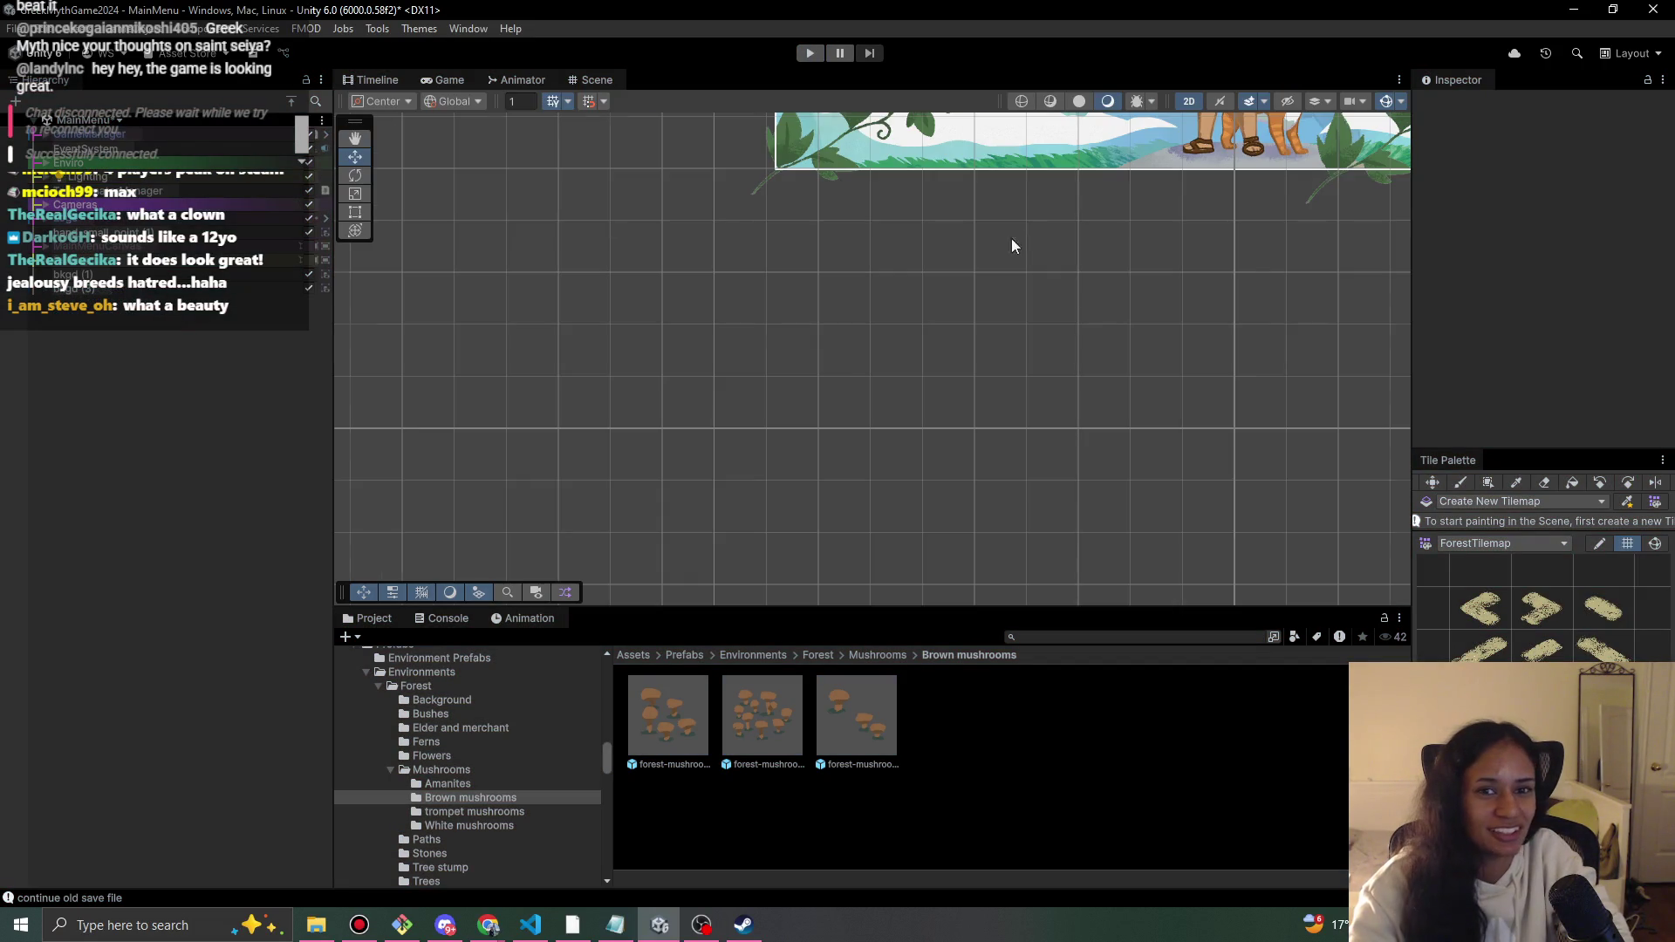
{"action": "scroll", "coordinate": [1024, 232], "scroll_direction": "down", "scroll_amount": 5}
{"action": "scroll", "coordinate": [925, 347], "scroll_direction": "up", "scroll_amount": 3}
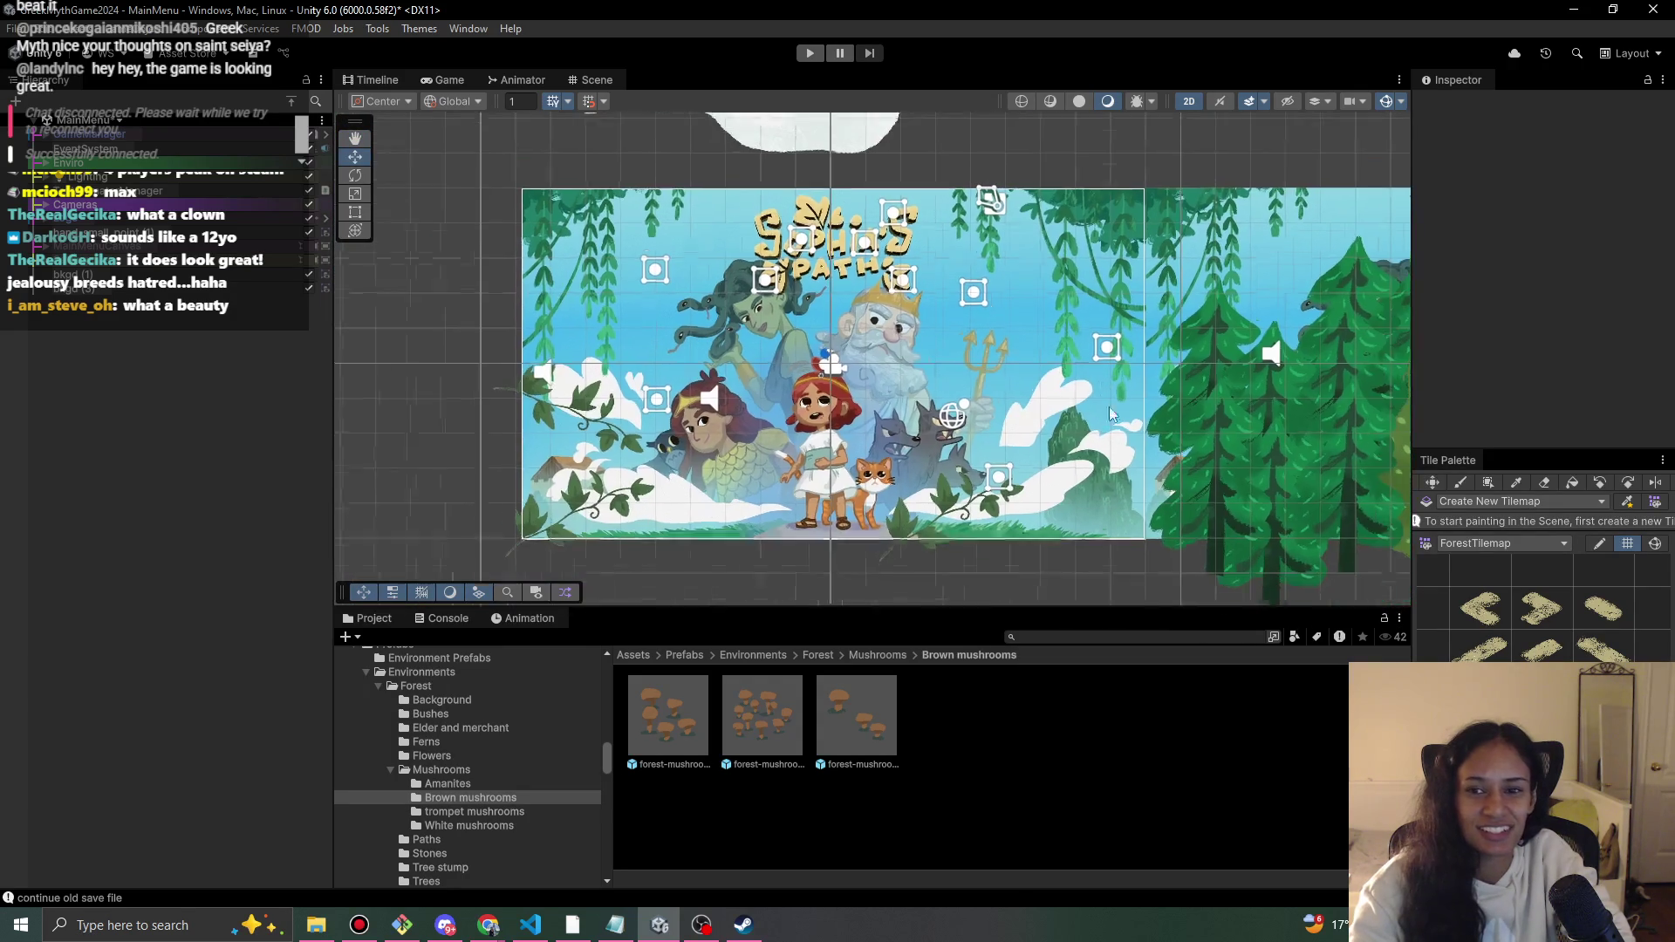
{"action": "scroll", "coordinate": [1102, 382], "scroll_direction": "up", "scroll_amount": 2}
{"action": "scroll", "coordinate": [835, 396], "scroll_direction": "down", "scroll_amount": 2}
- Switch to the Level 6 scene, saving the MainMenu changes
{"action": "left_click", "coordinate": [88, 118]}
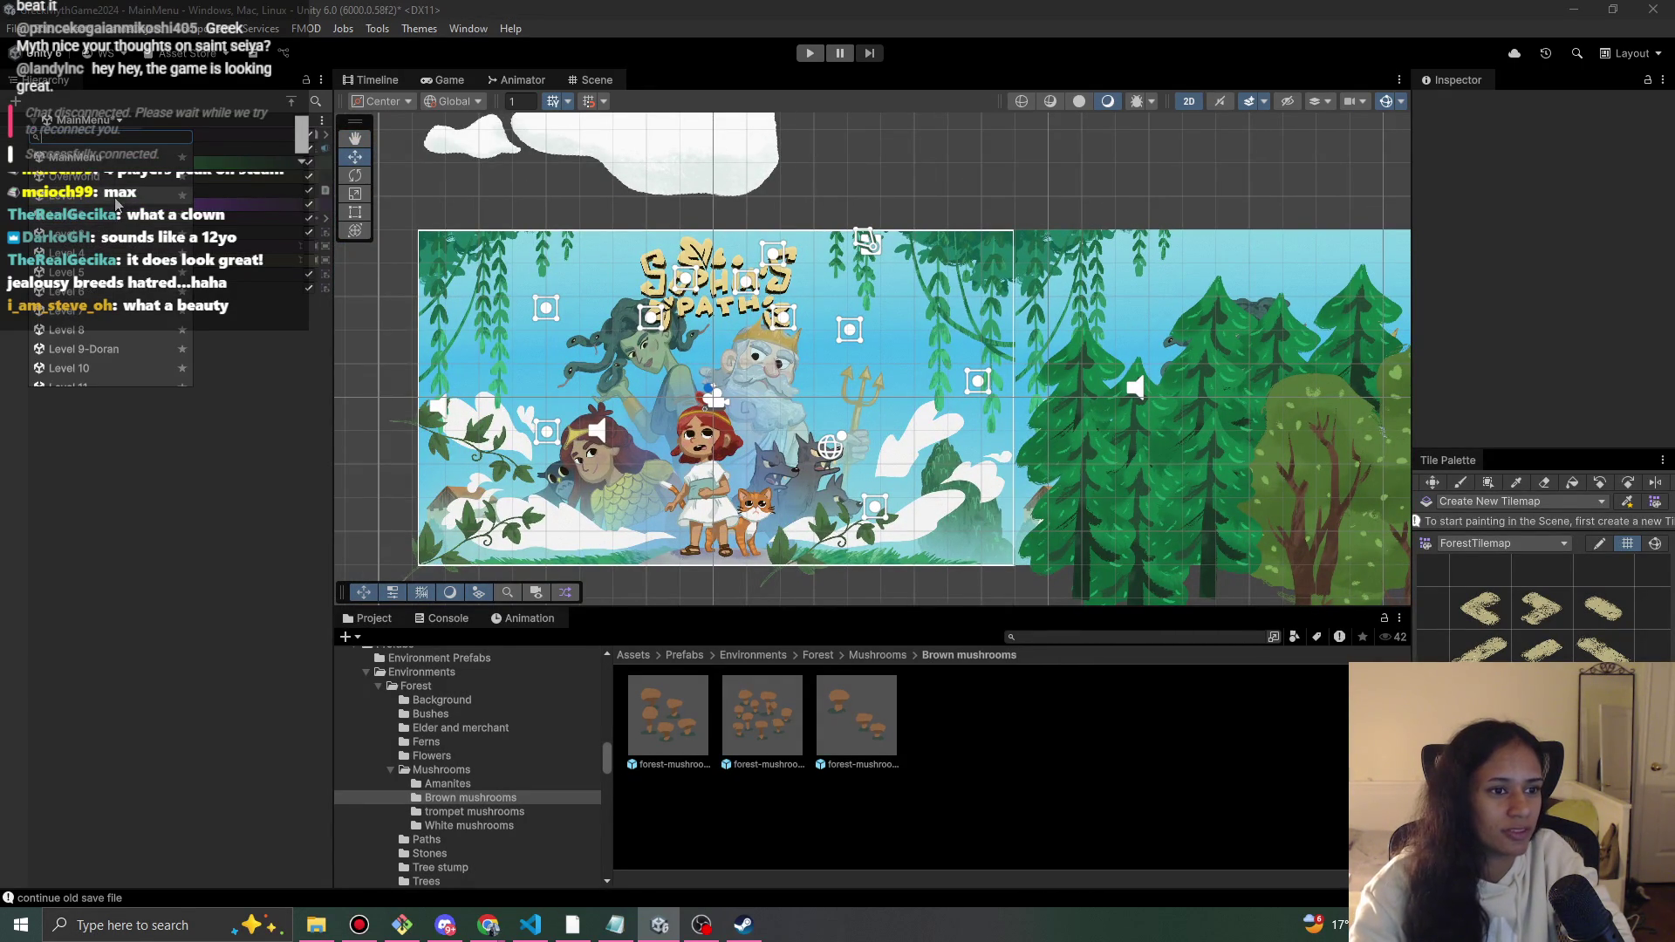
{"action": "left_click", "coordinate": [98, 293]}
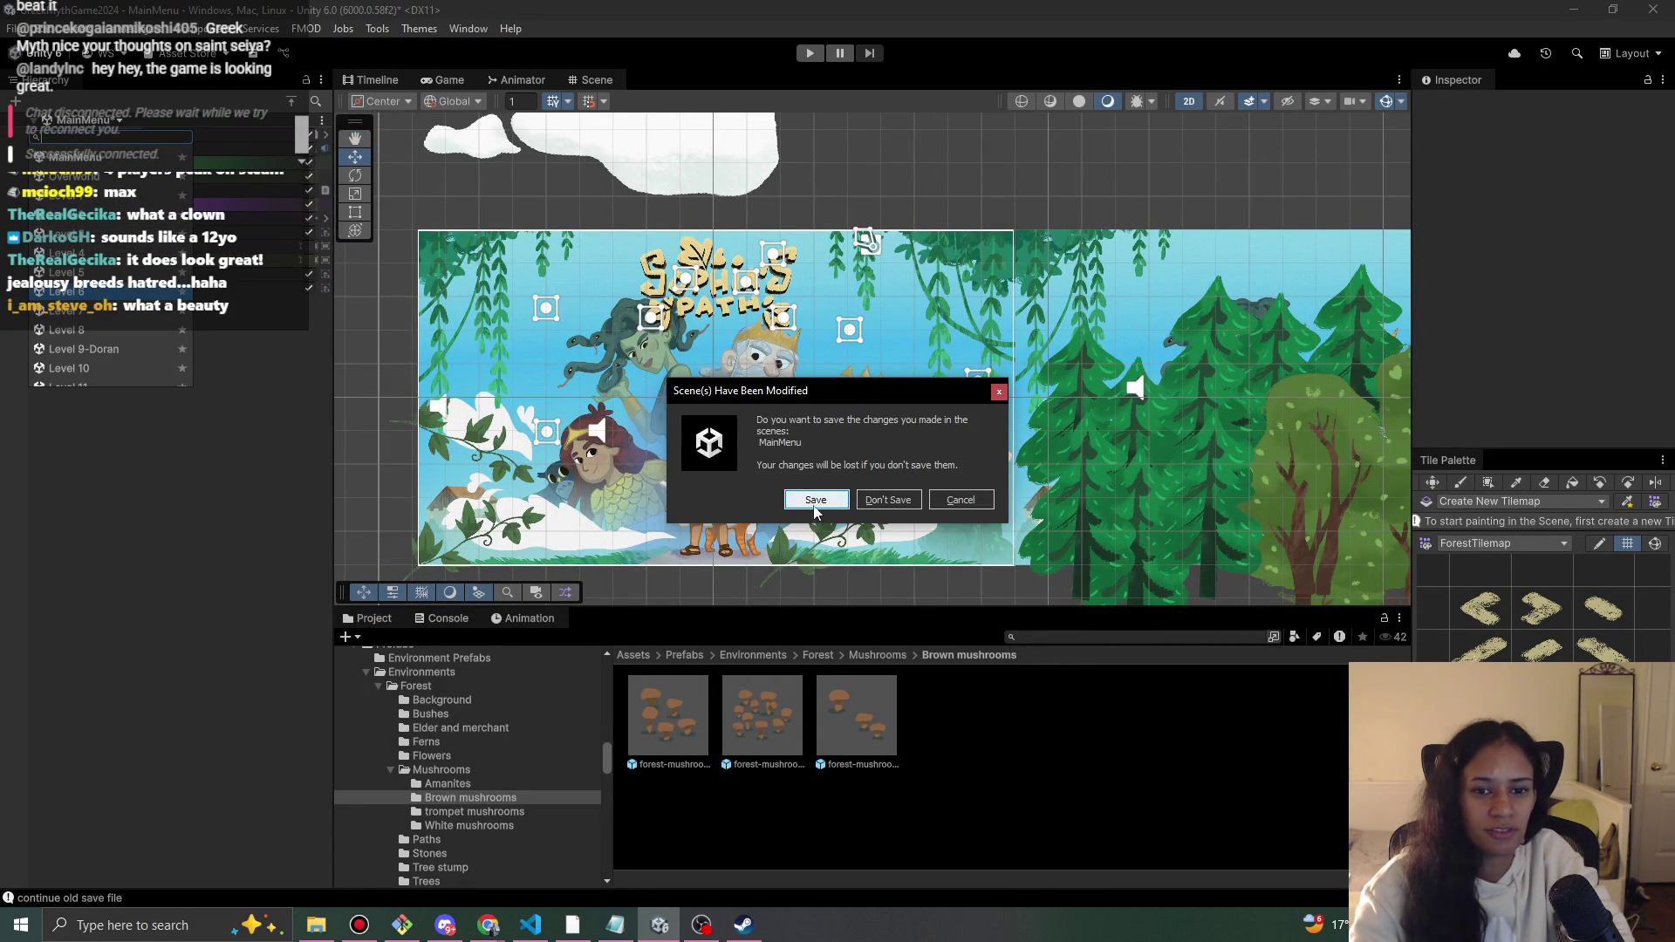
{"action": "left_click", "coordinate": [814, 506]}
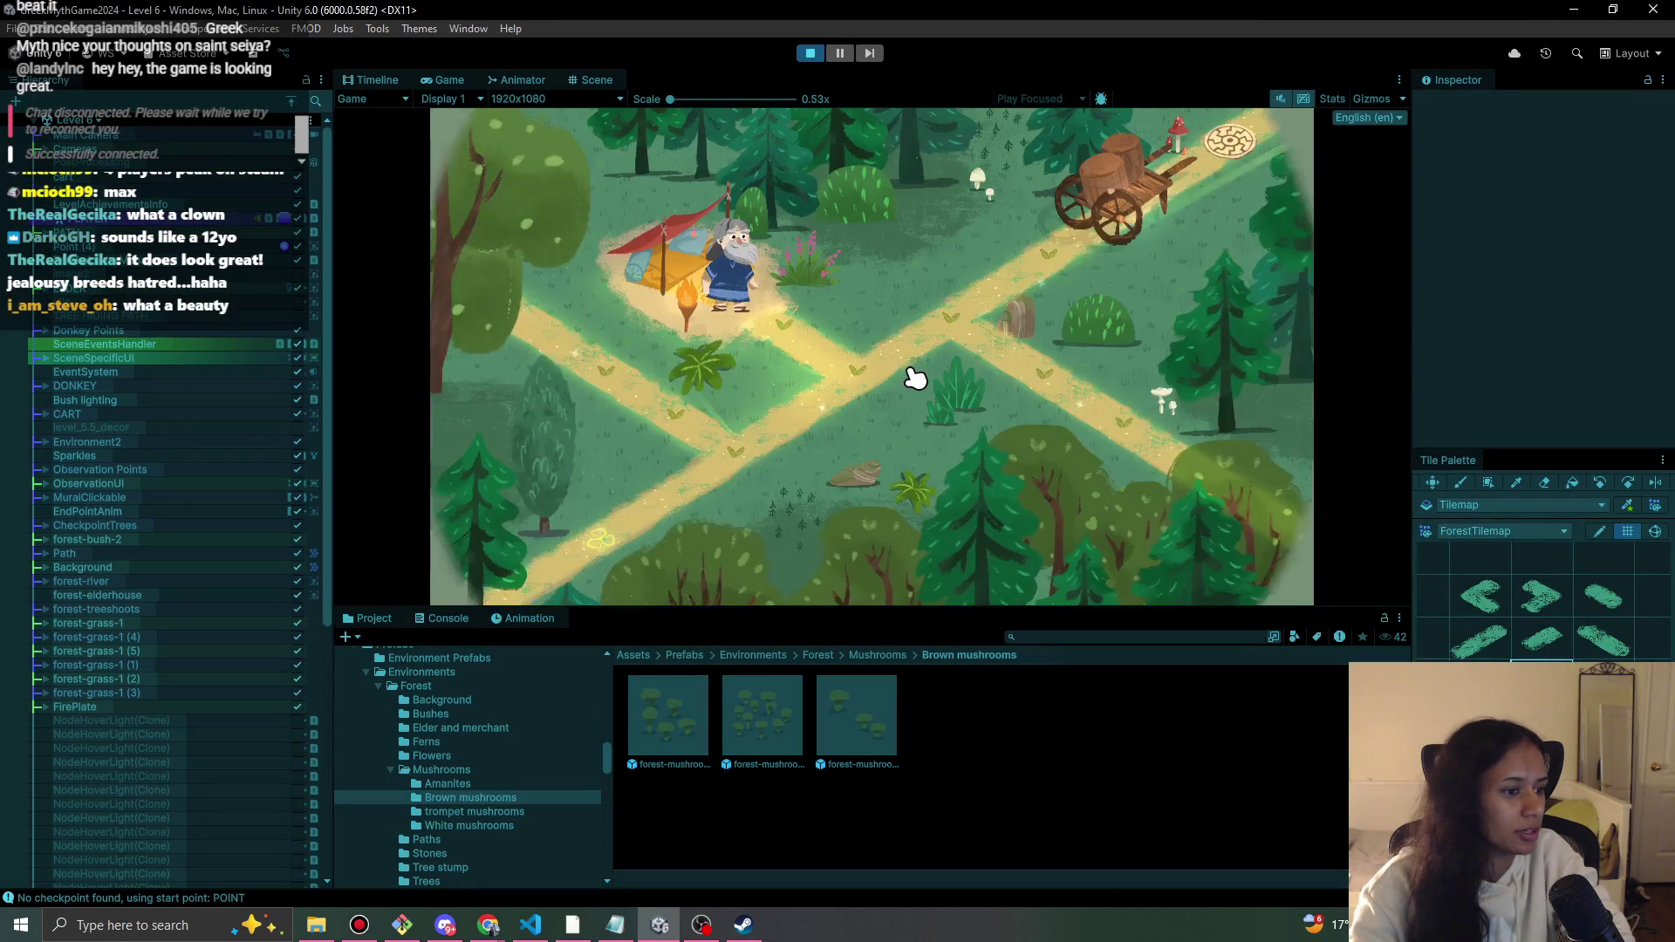
- Walk the girl up to the Elder and click through his broken-cart dialogue
{"action": "left_click", "coordinate": [717, 465]}
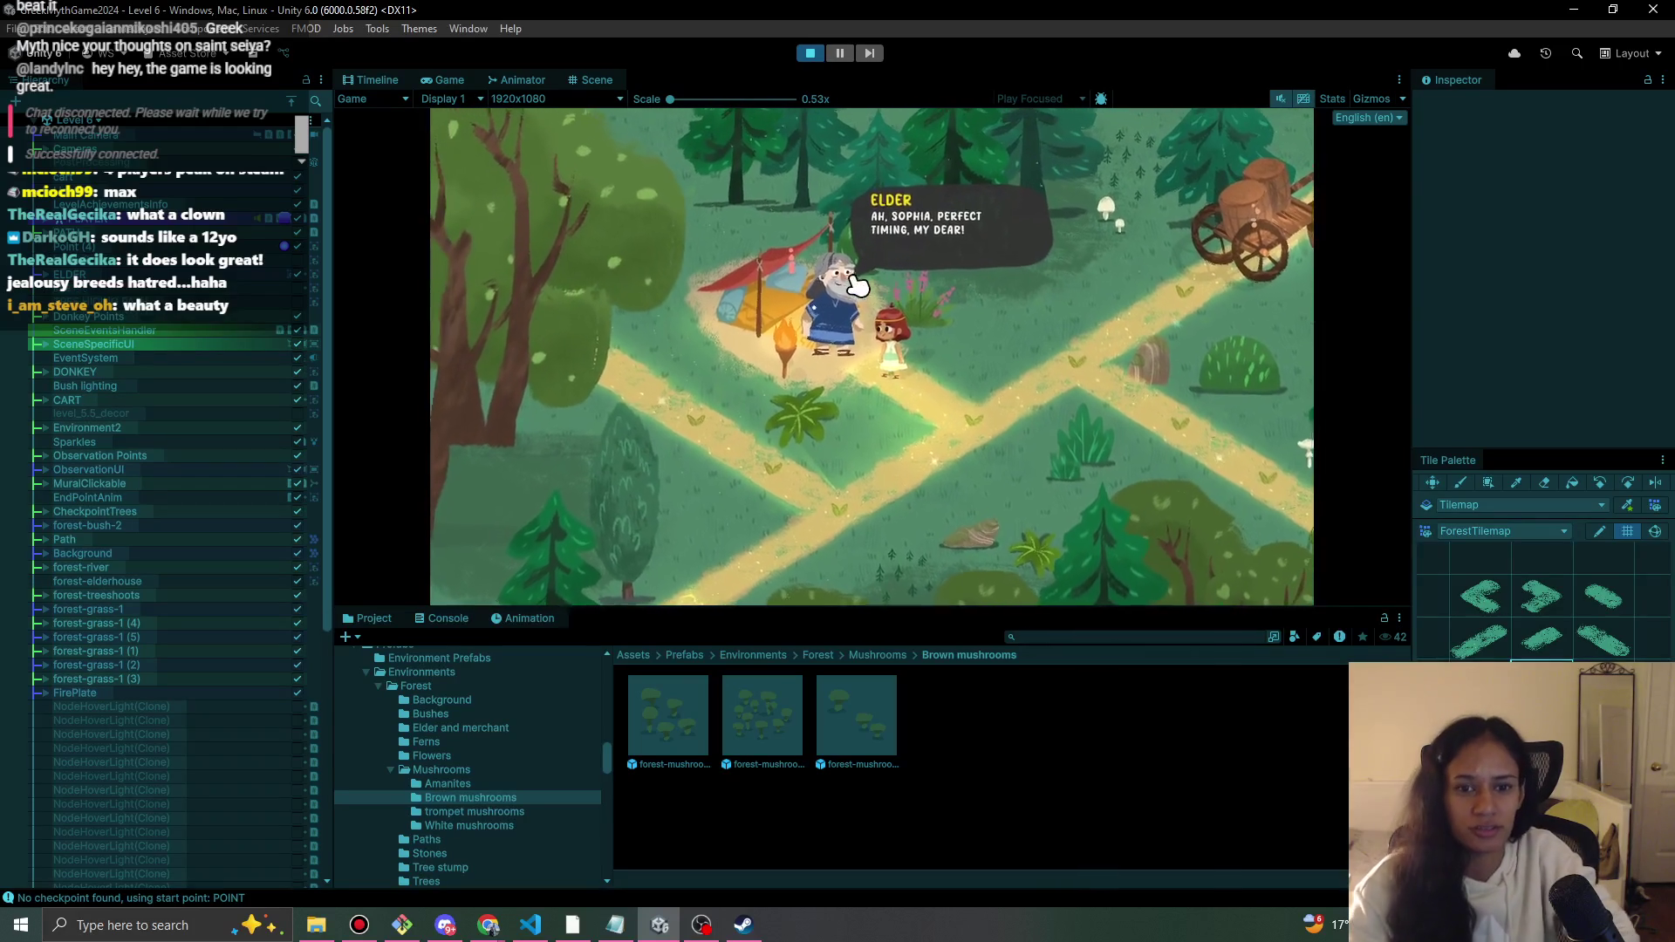
{"action": "left_click", "coordinate": [879, 362]}
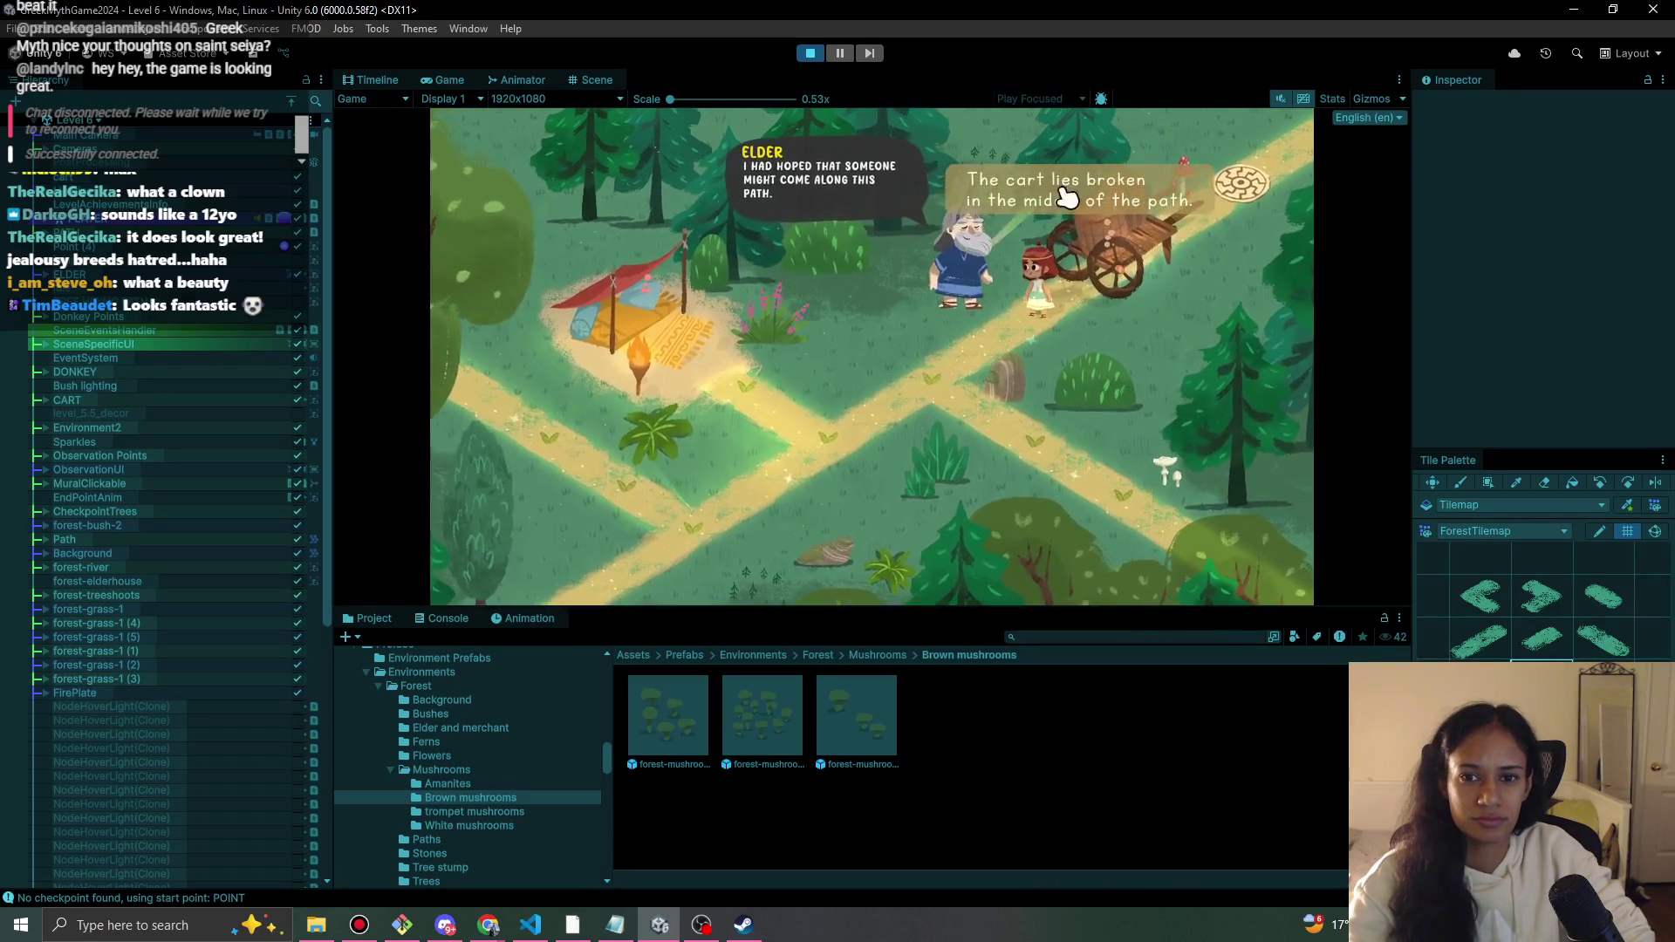
{"action": "left_click", "coordinate": [1066, 199]}
{"action": "left_click", "coordinate": [984, 288]}
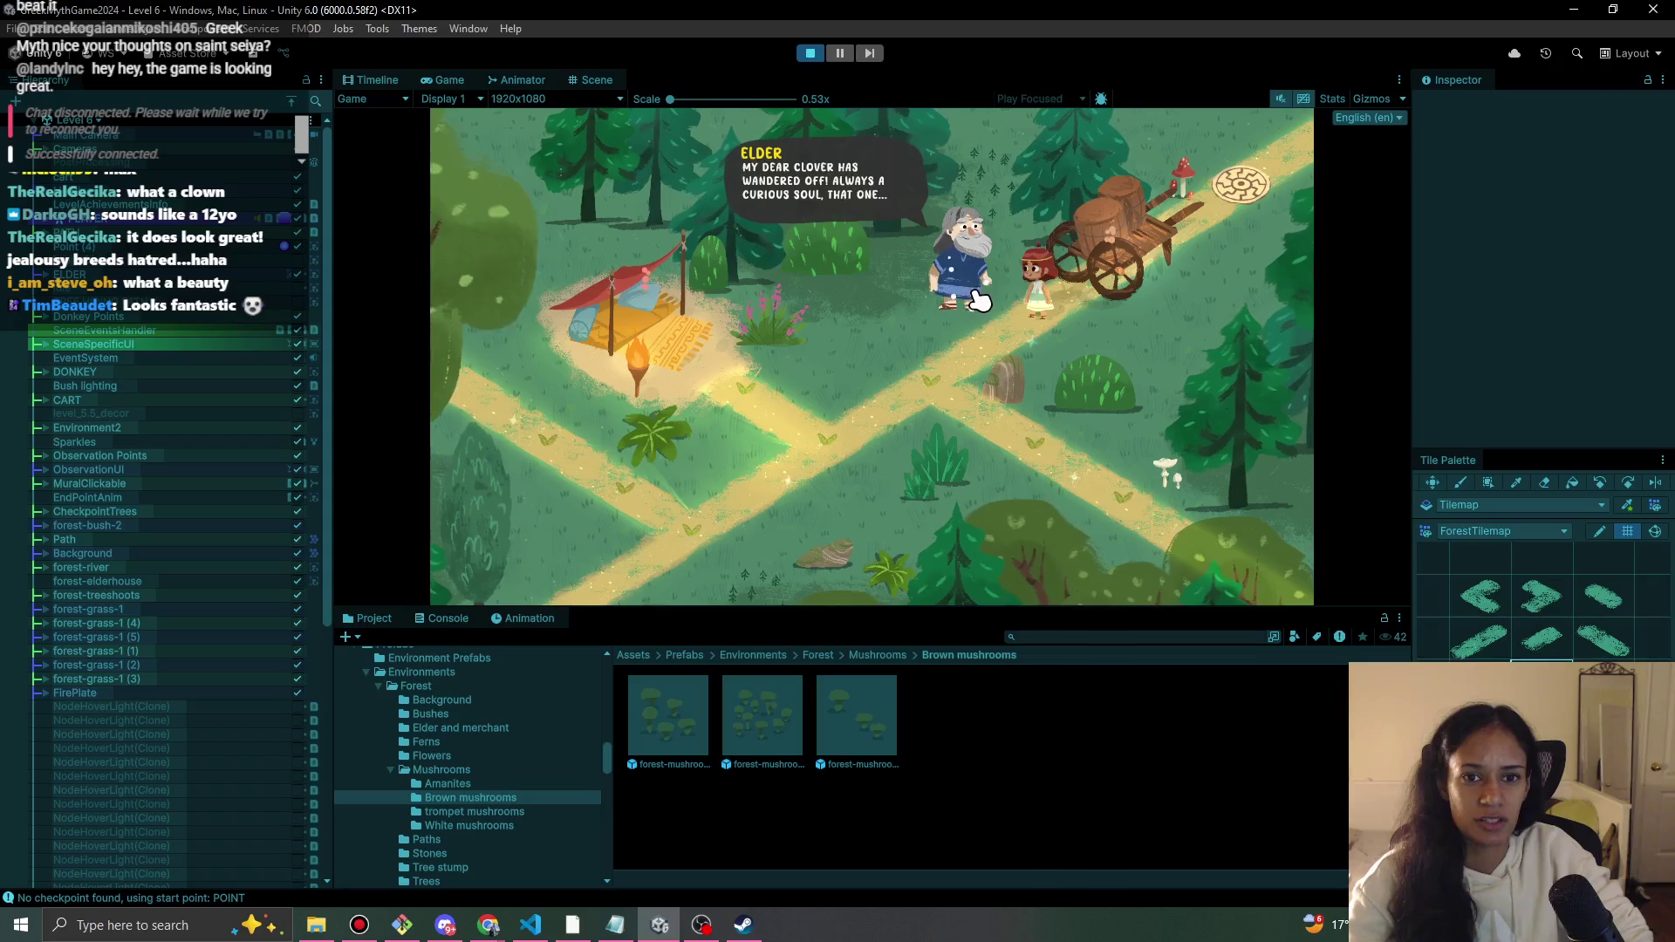
{"action": "left_click", "coordinate": [974, 294]}
{"action": "left_click", "coordinate": [974, 294]}
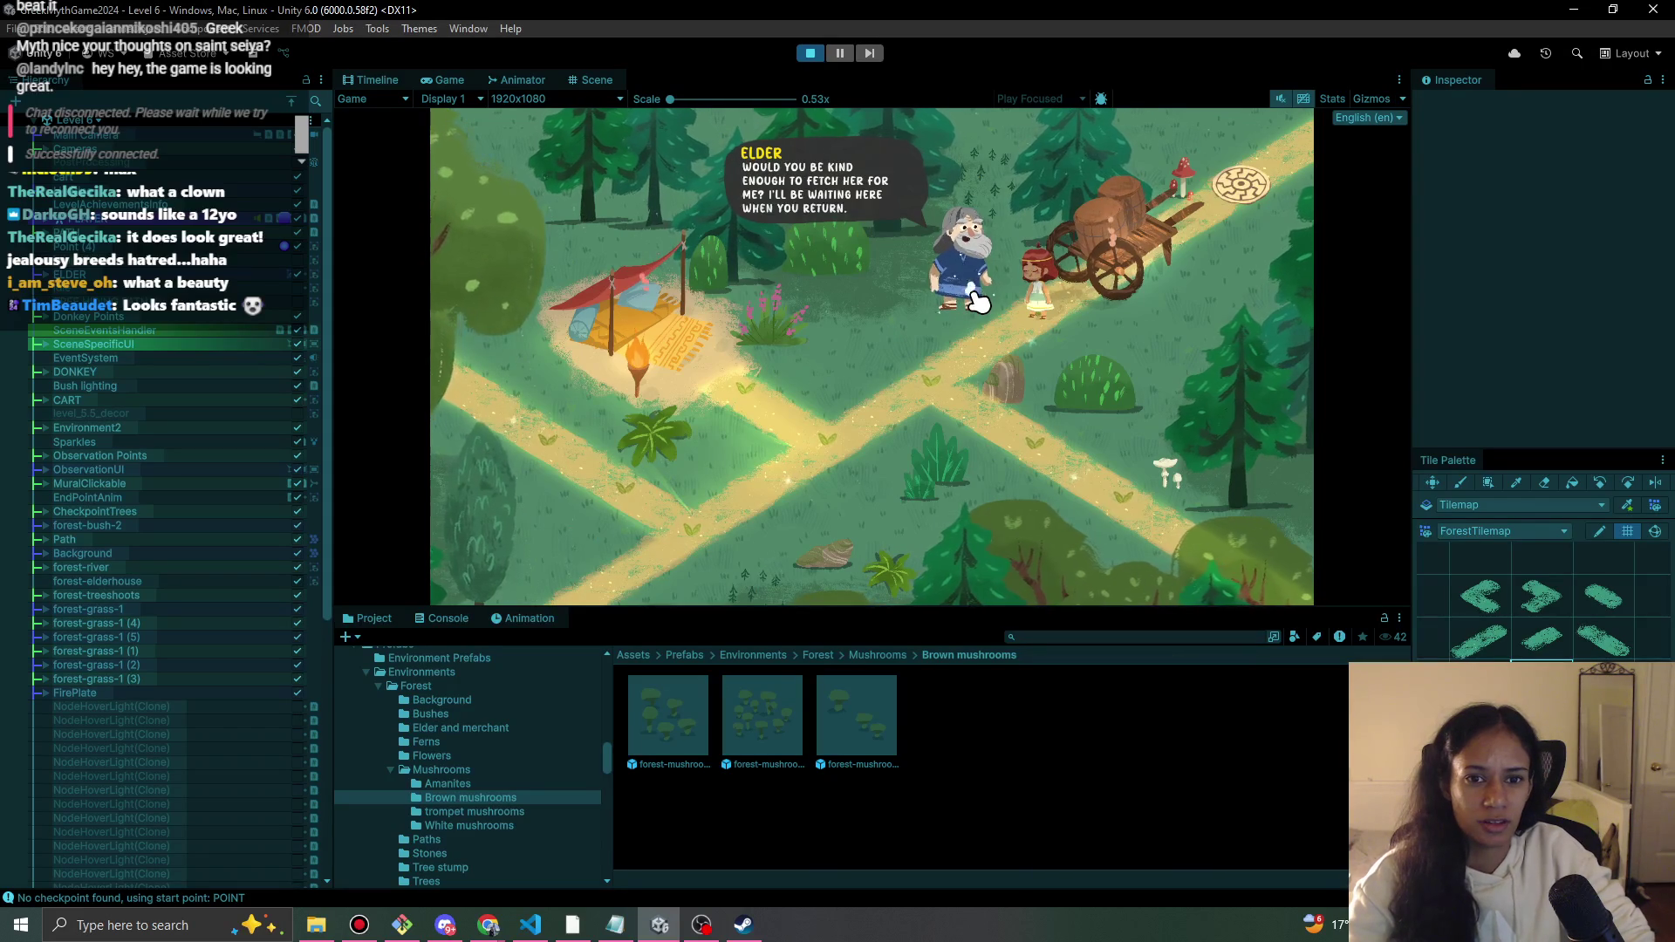
{"action": "left_click", "coordinate": [964, 280]}
{"action": "left_click", "coordinate": [945, 385]}
- Walk the girl down-left and then up-left along the path toward the flower maze
{"action": "left_click", "coordinate": [846, 428]}
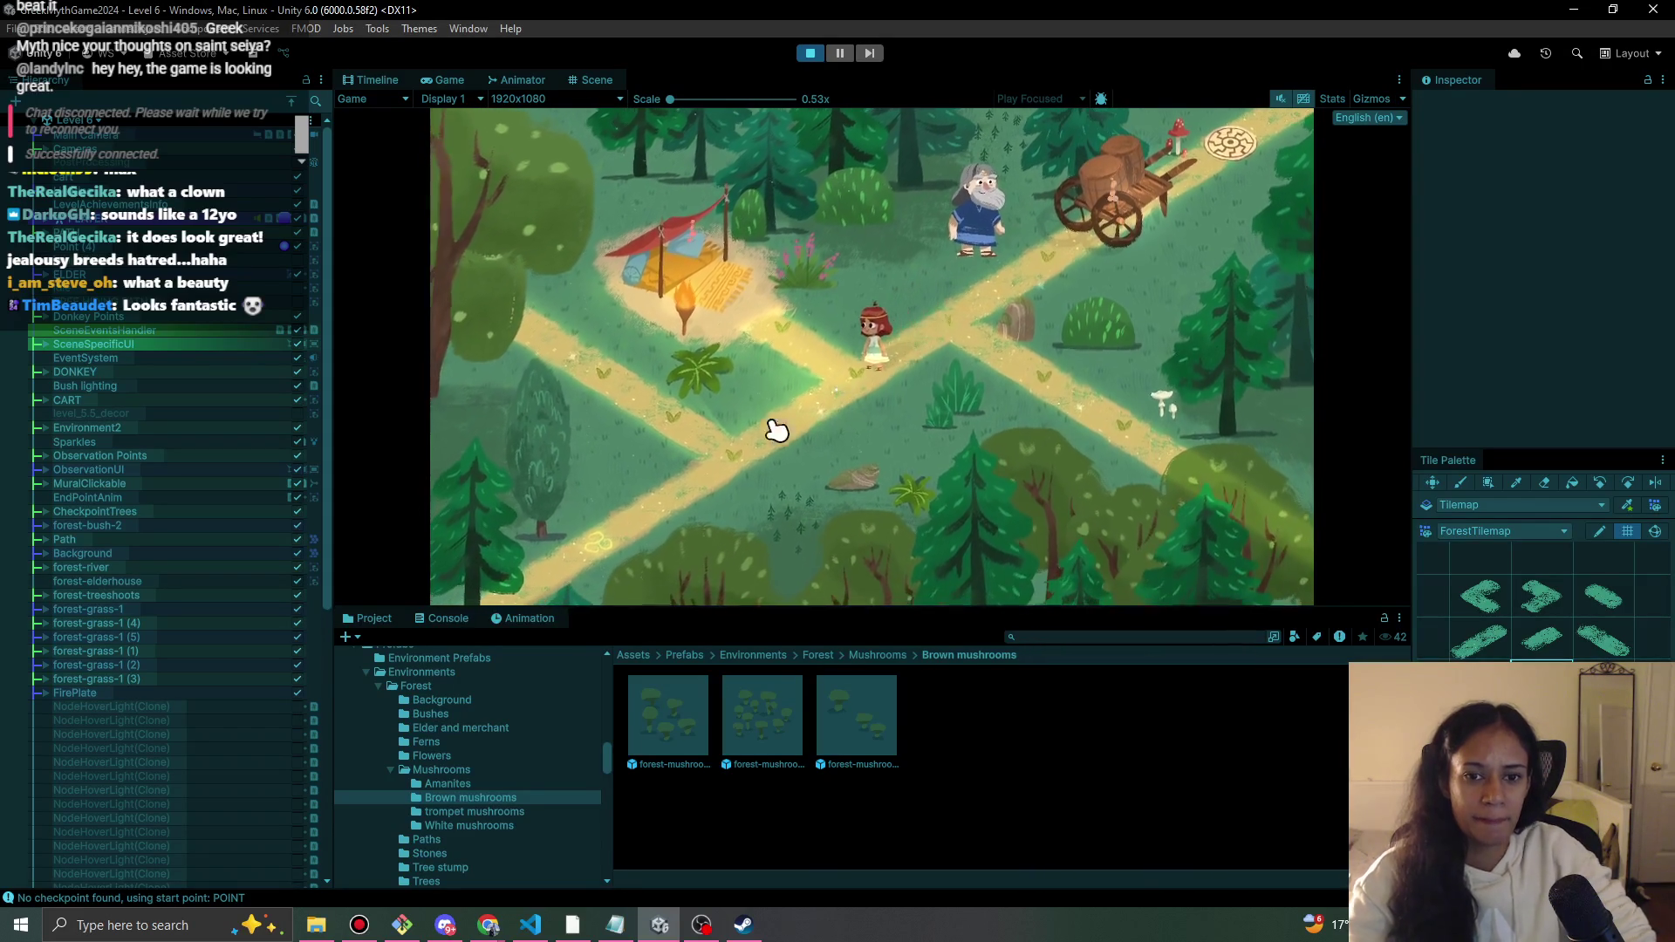
{"action": "left_click", "coordinate": [680, 421]}
{"action": "left_click", "coordinate": [533, 304]}
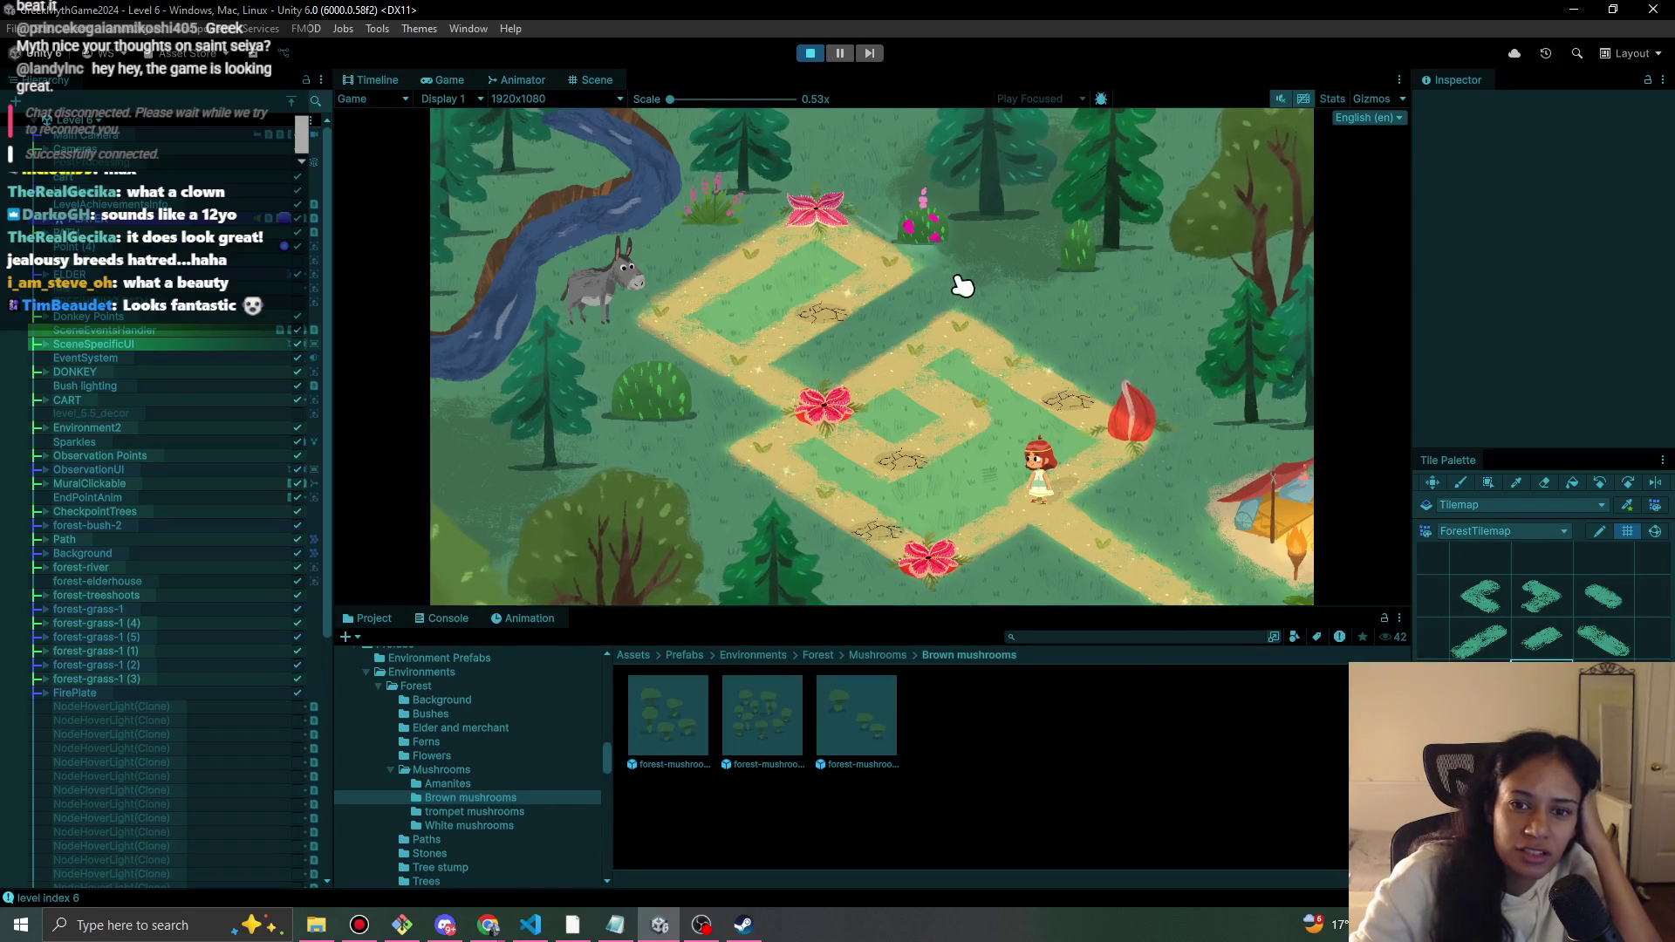
- Navigate the girl through the flower maze, opening the red bulbs, to reach the donkey
{"action": "left_click", "coordinate": [1091, 546]}
{"action": "left_click", "coordinate": [1050, 506]}
{"action": "left_click", "coordinate": [946, 569]}
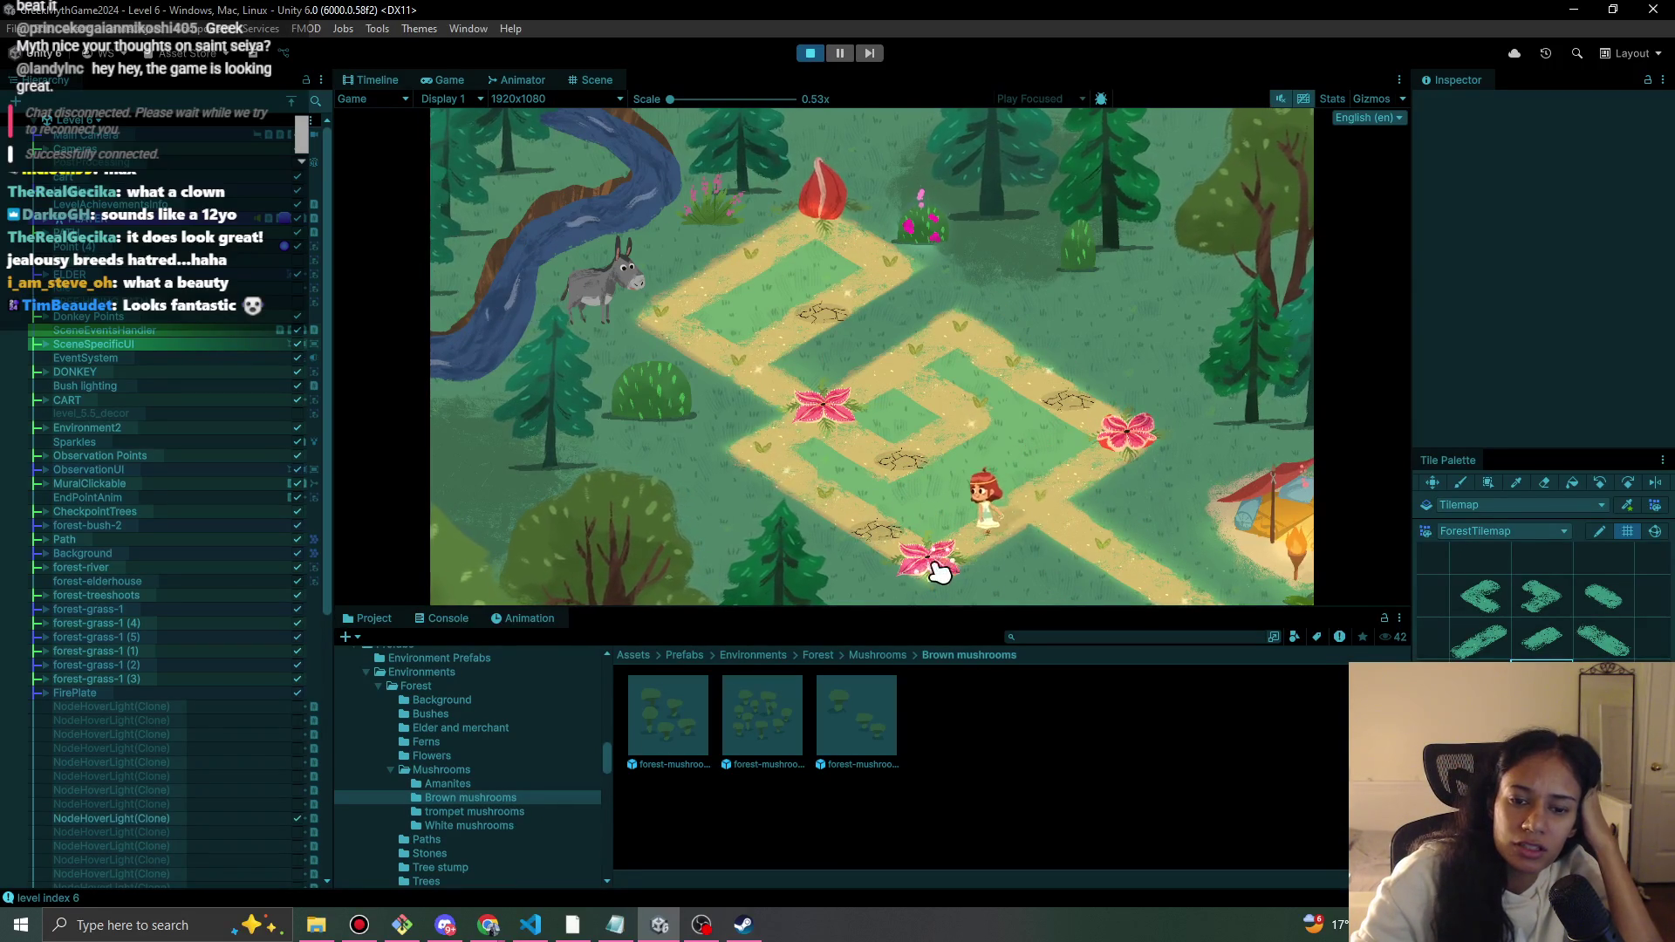
{"action": "left_click", "coordinate": [814, 480]}
{"action": "left_click", "coordinate": [772, 445]}
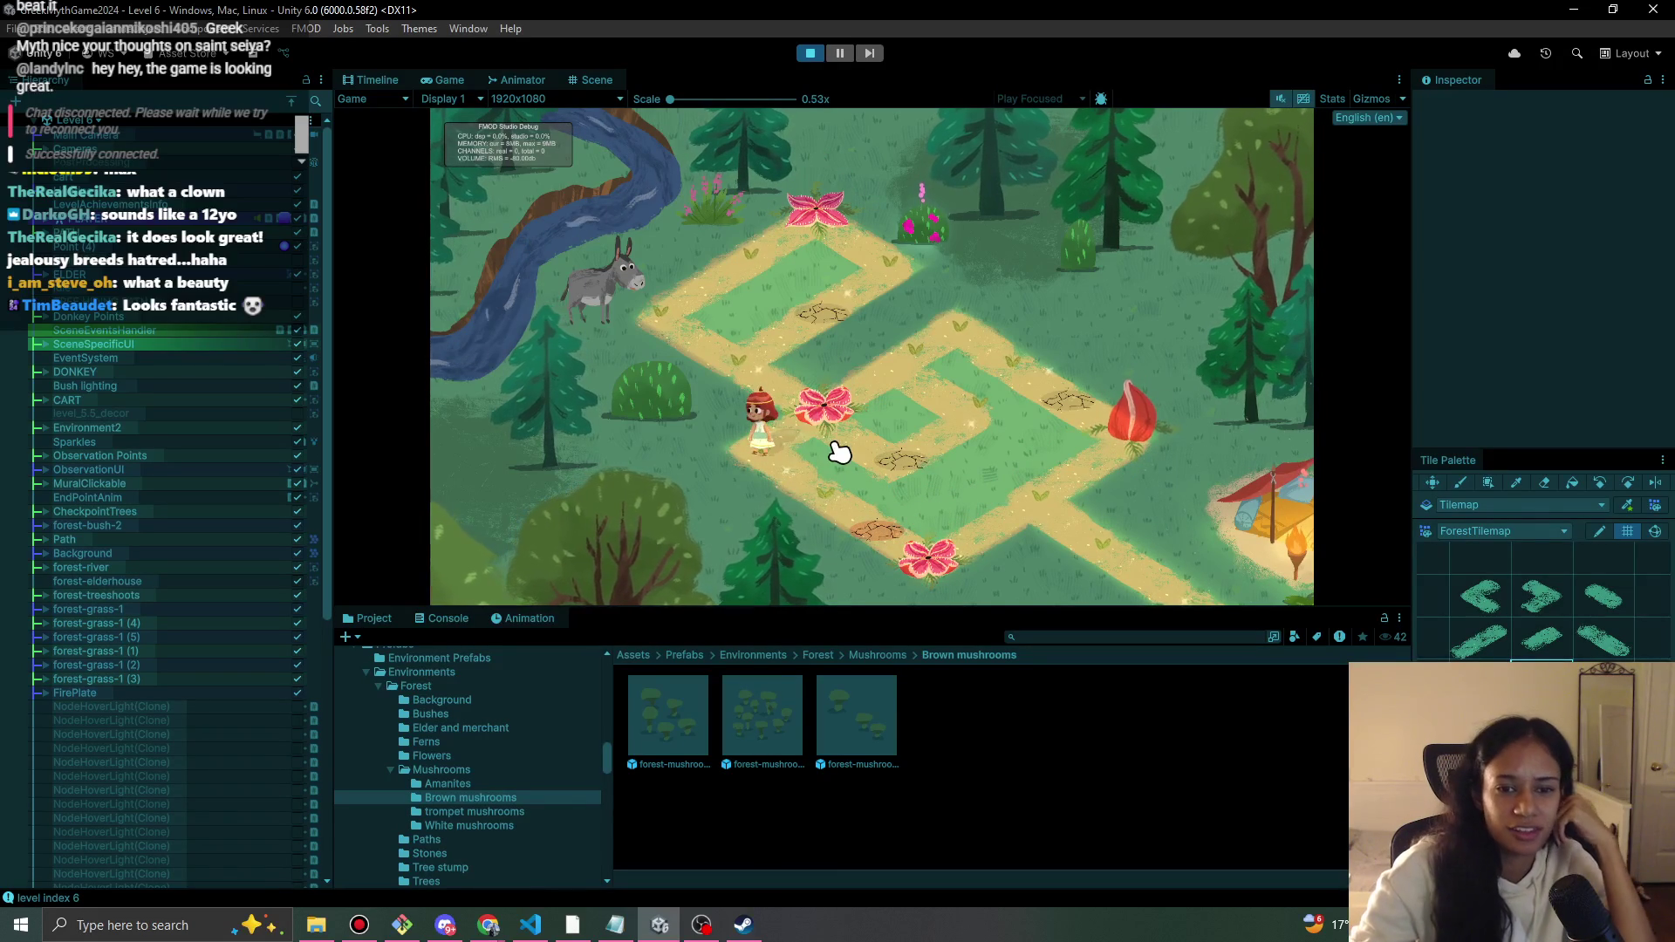
{"action": "left_click", "coordinate": [843, 513]}
{"action": "left_click", "coordinate": [752, 354]}
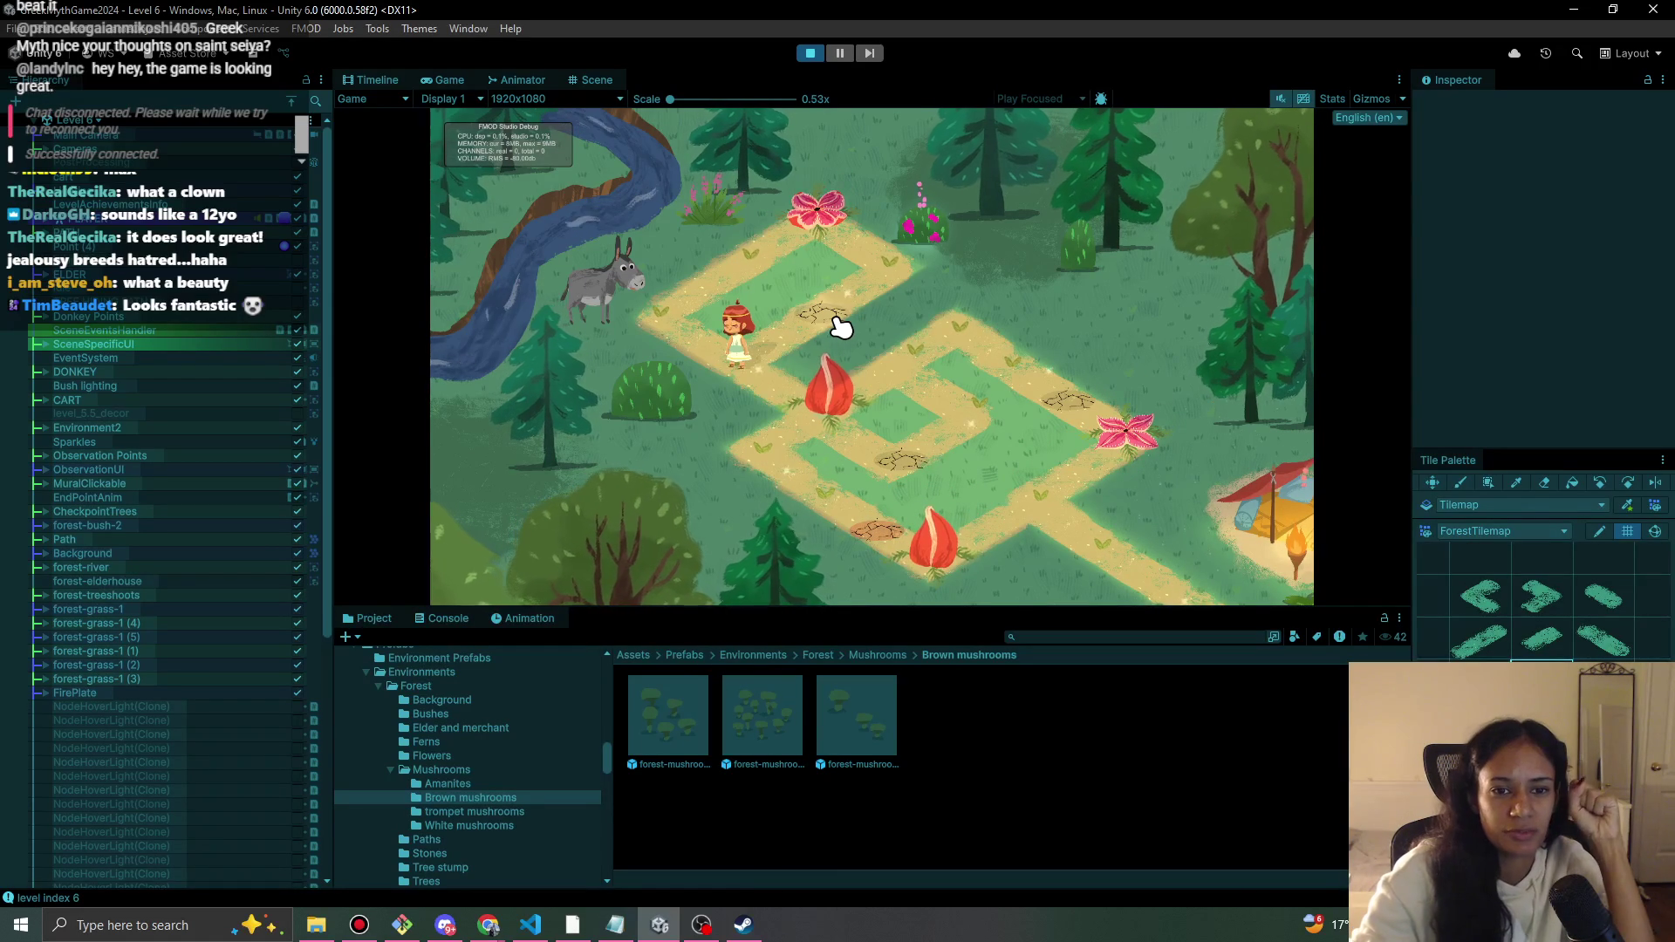
{"action": "left_click", "coordinate": [668, 326]}
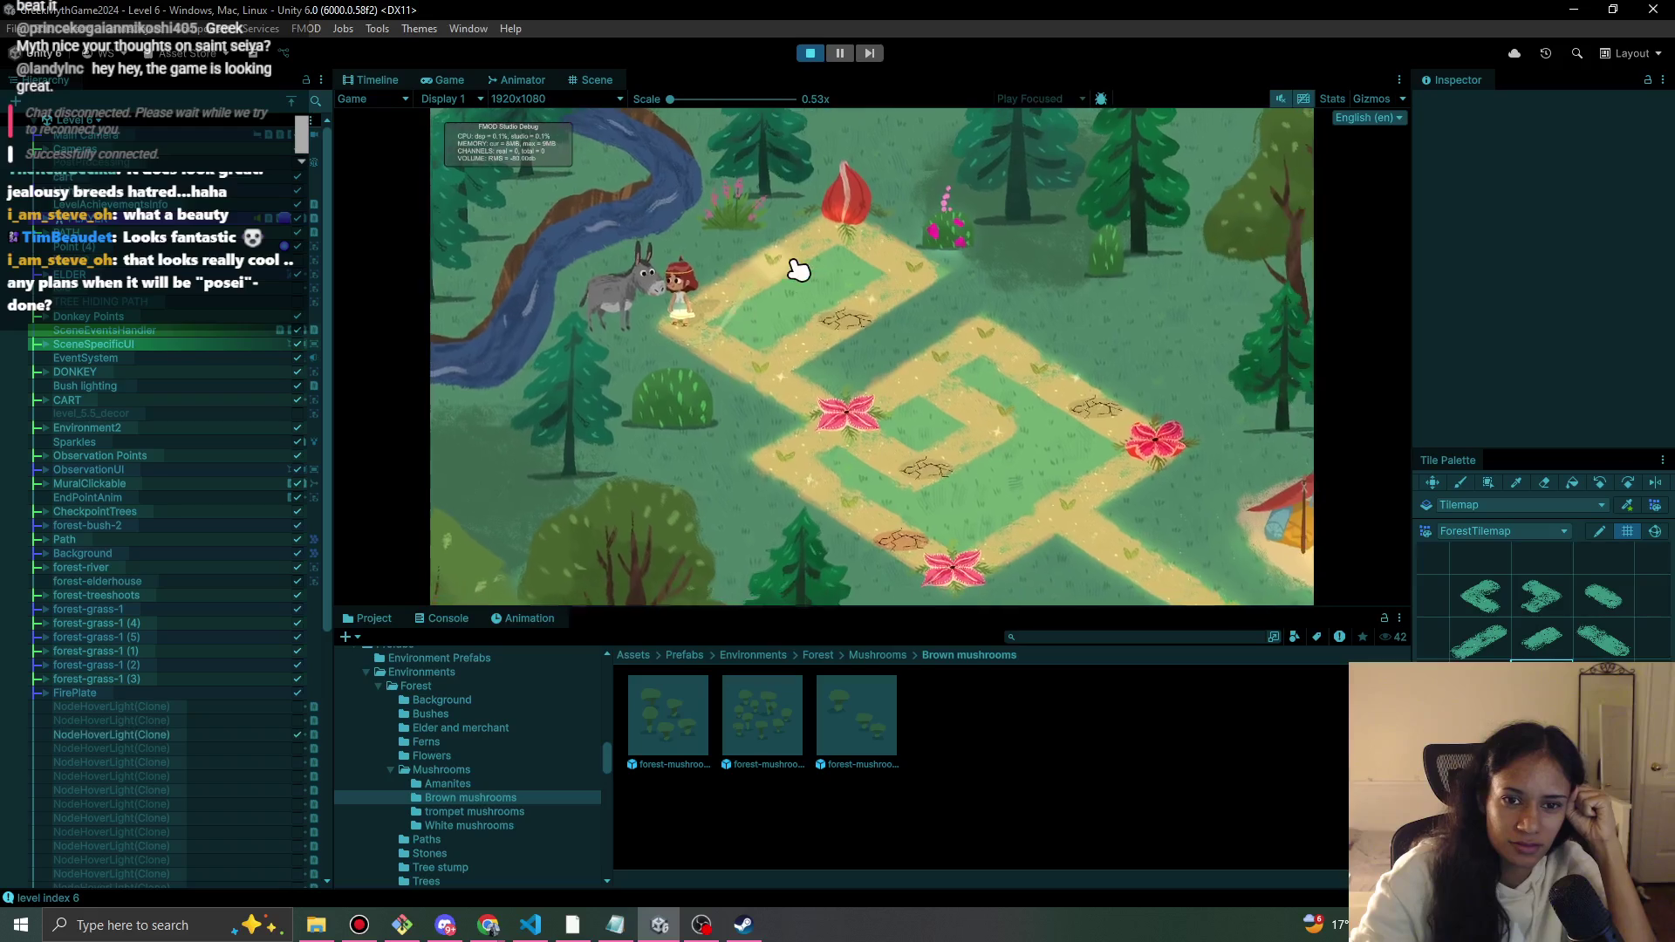
{"action": "left_click", "coordinate": [762, 265]}
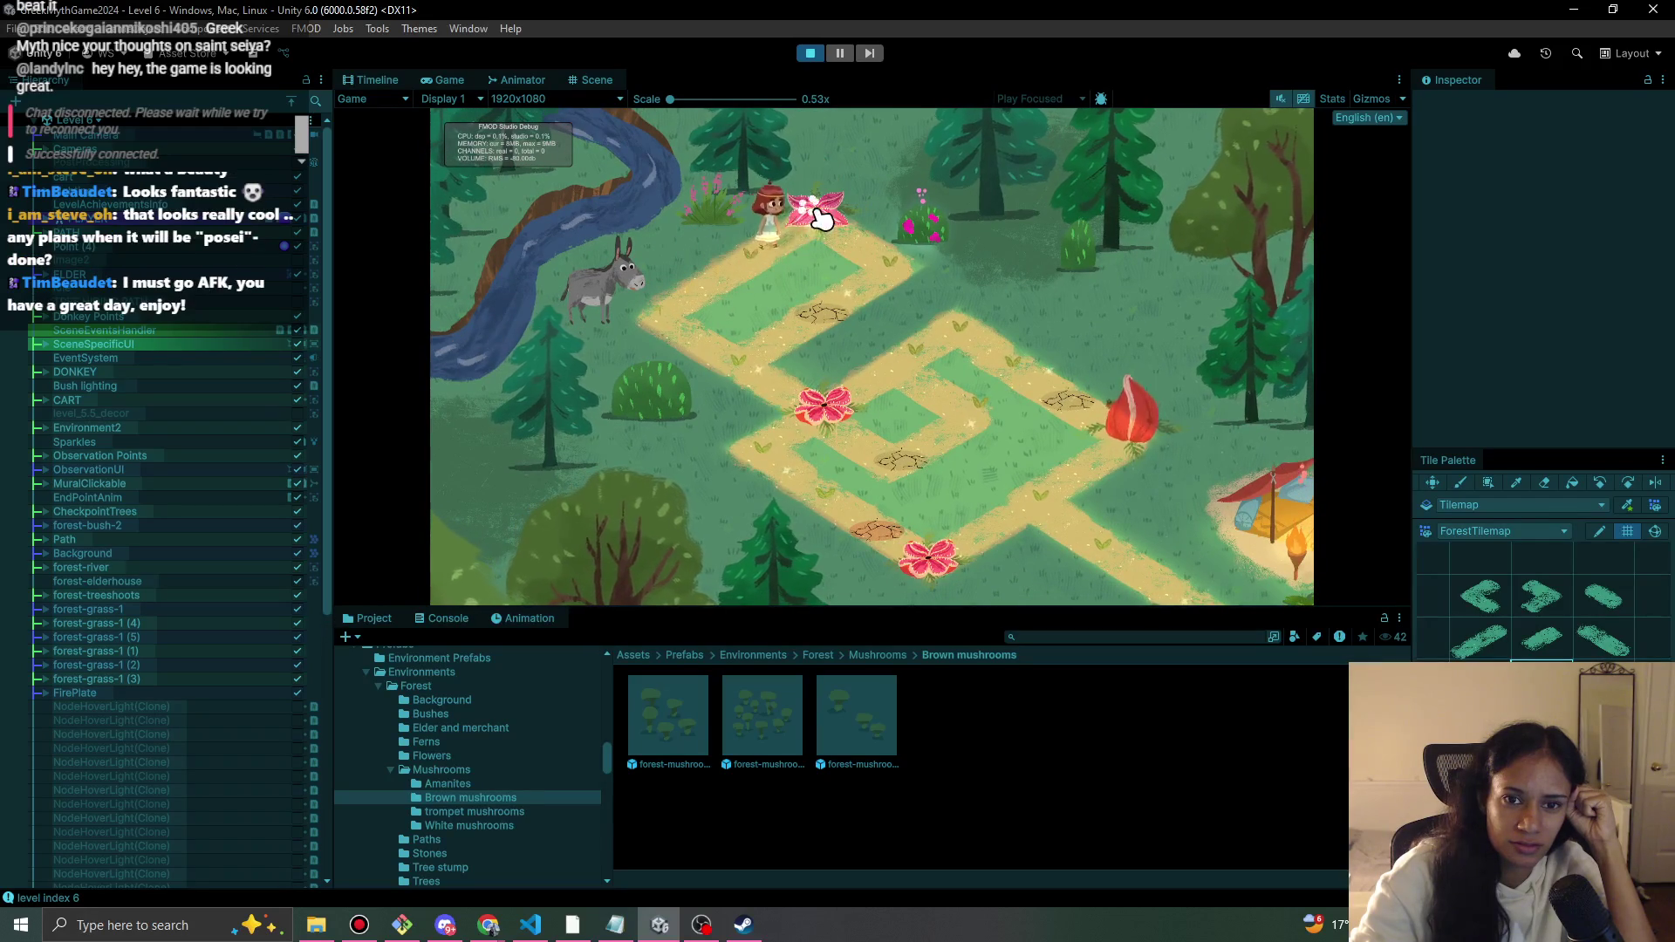
{"action": "left_click", "coordinate": [902, 268]}
{"action": "left_click", "coordinate": [797, 363]}
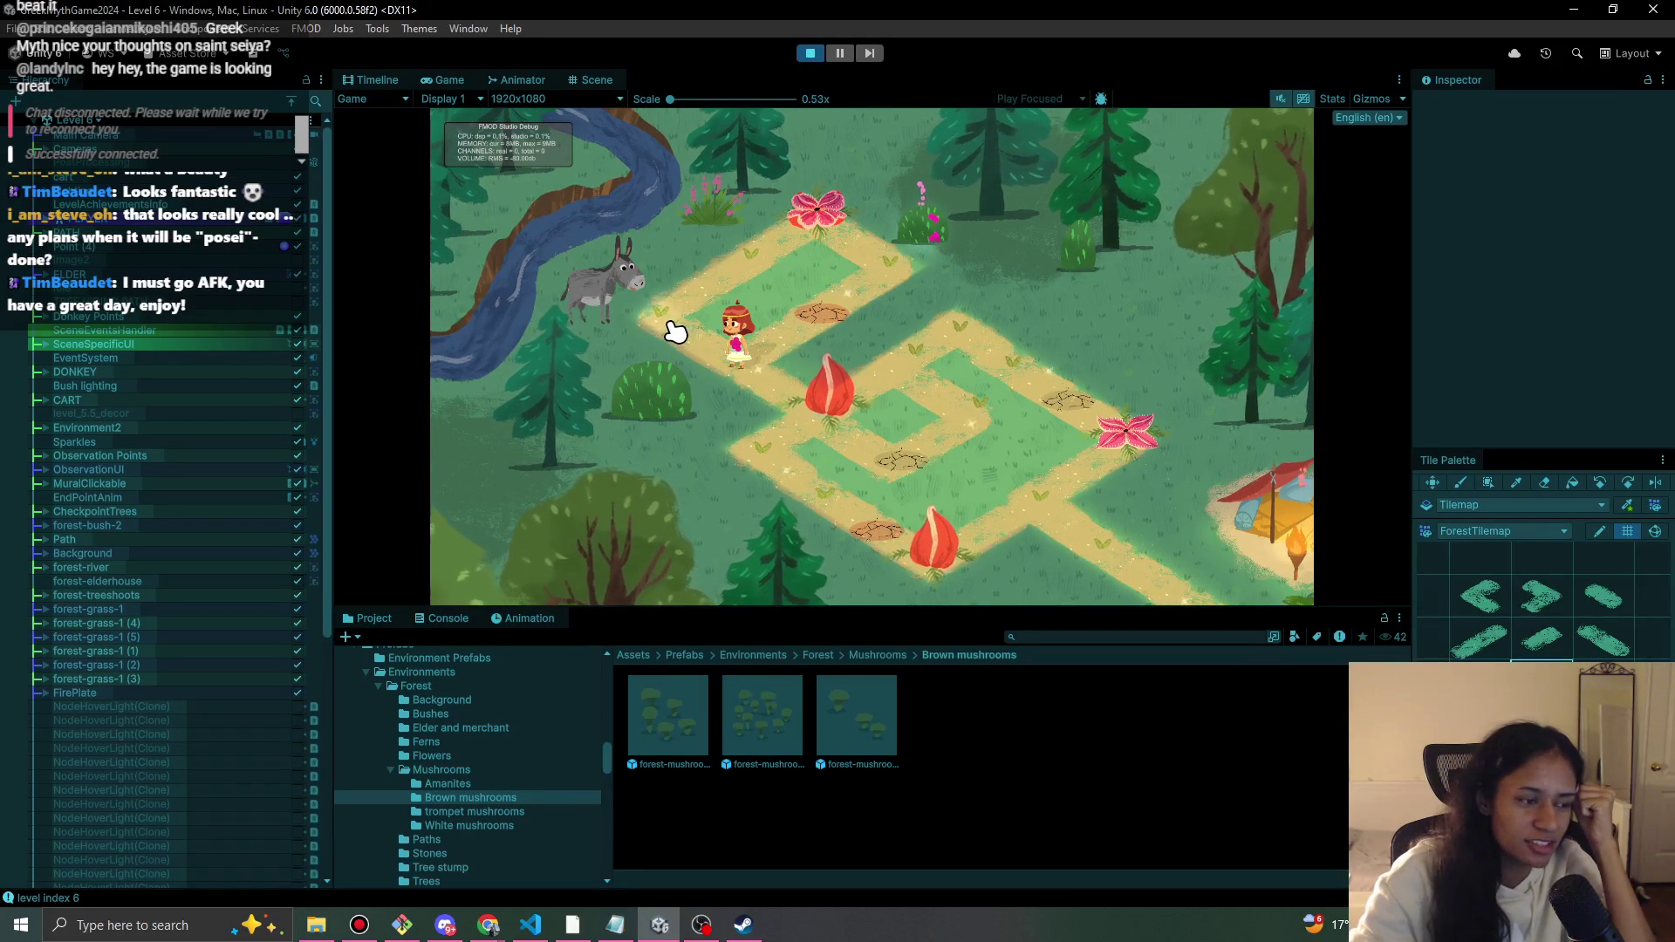
{"action": "left_click", "coordinate": [624, 303]}
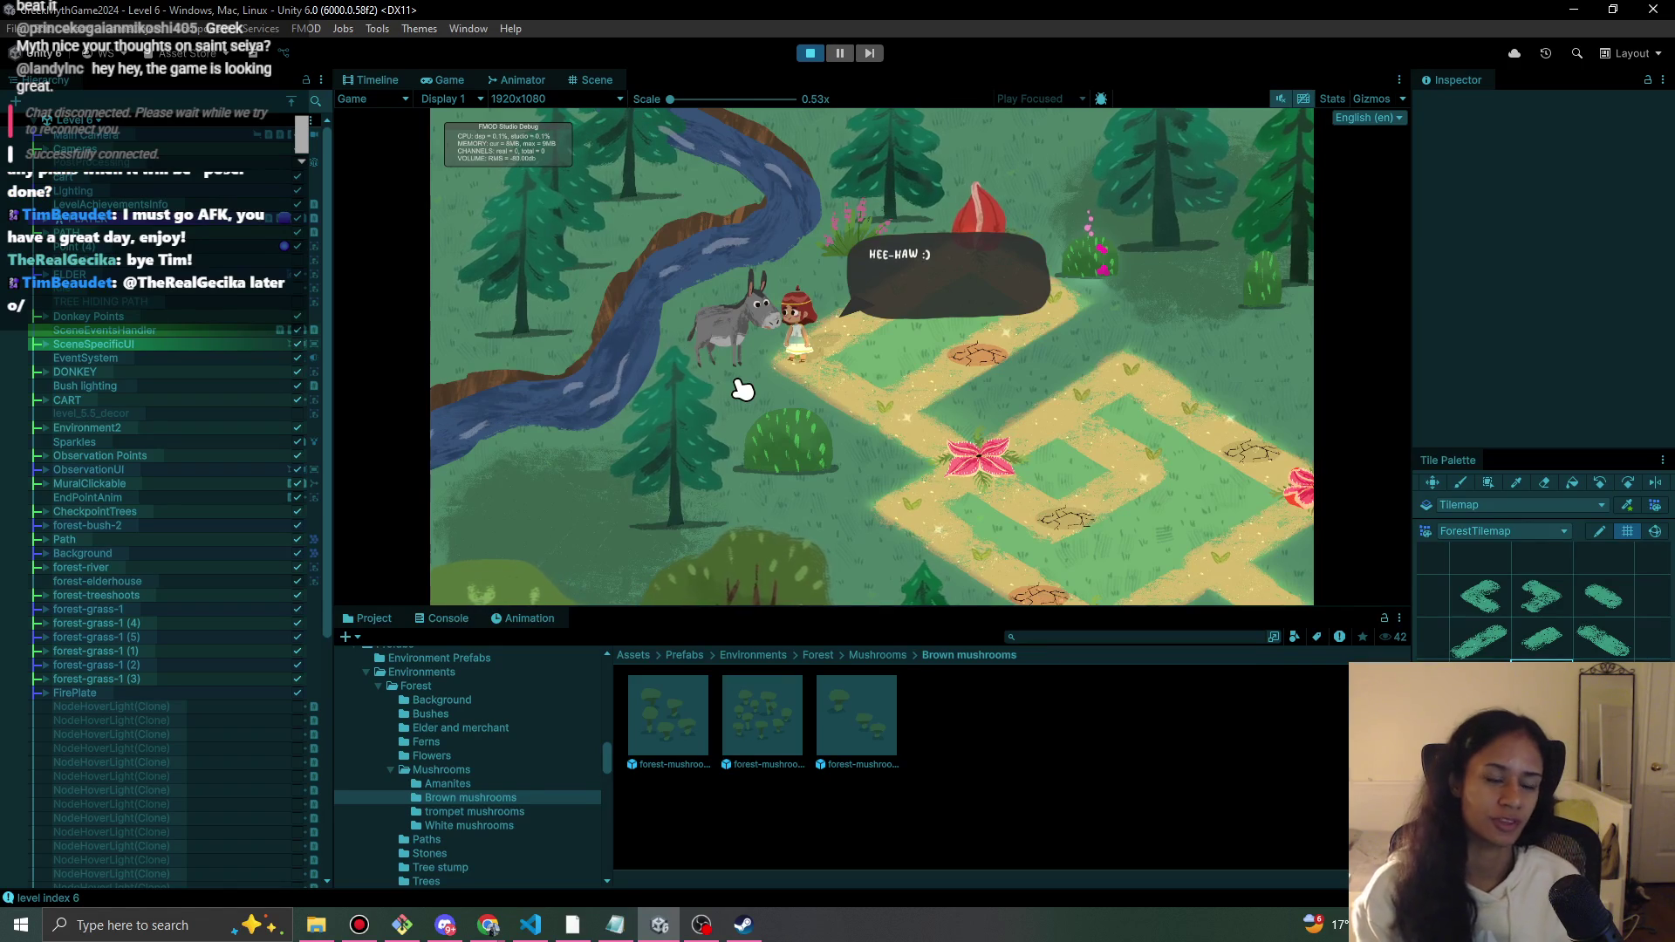
- Lead the donkey back to the Elder's tent, finish his thank-you dialogue, and stop the playtest
{"action": "left_click", "coordinate": [852, 422]}
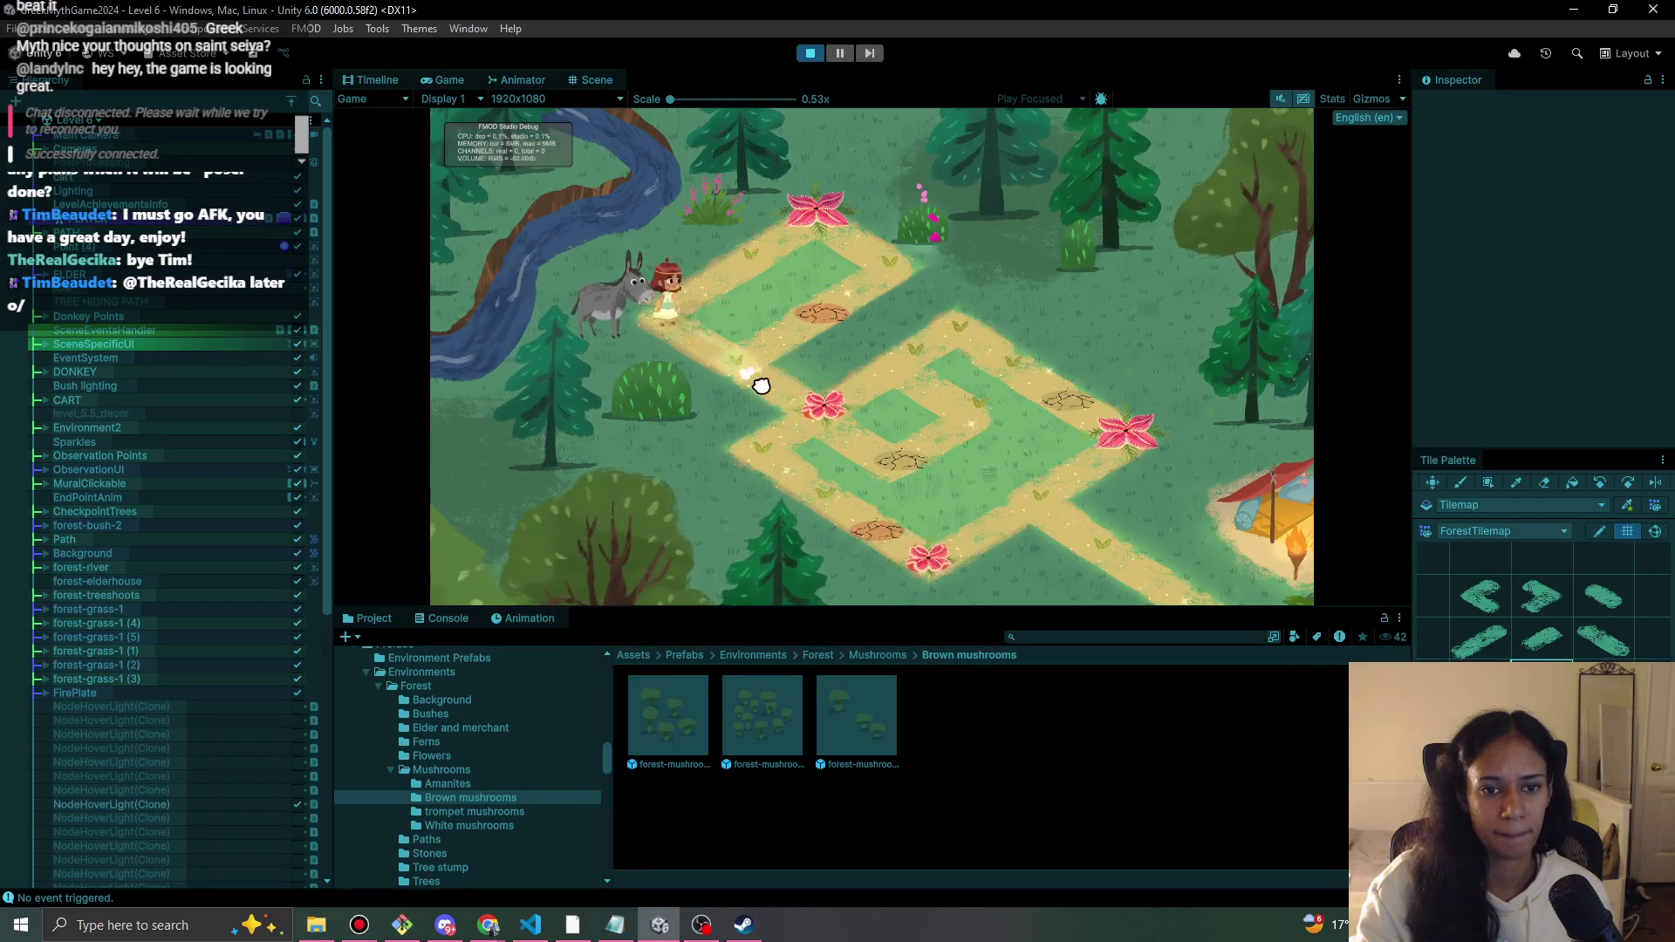
{"action": "mouse_move", "coordinate": [759, 384]}
{"action": "left_mouse_down"}
{"action": "mouse_move", "coordinate": [830, 419]}
{"action": "mouse_move", "coordinate": [889, 367]}
{"action": "mouse_move", "coordinate": [993, 324]}
{"action": "mouse_move", "coordinate": [1070, 415]}
{"action": "mouse_move", "coordinate": [1132, 443]}
{"action": "mouse_move", "coordinate": [1058, 497]}
{"action": "mouse_move", "coordinate": [1138, 558]}
{"action": "left_mouse_up"}
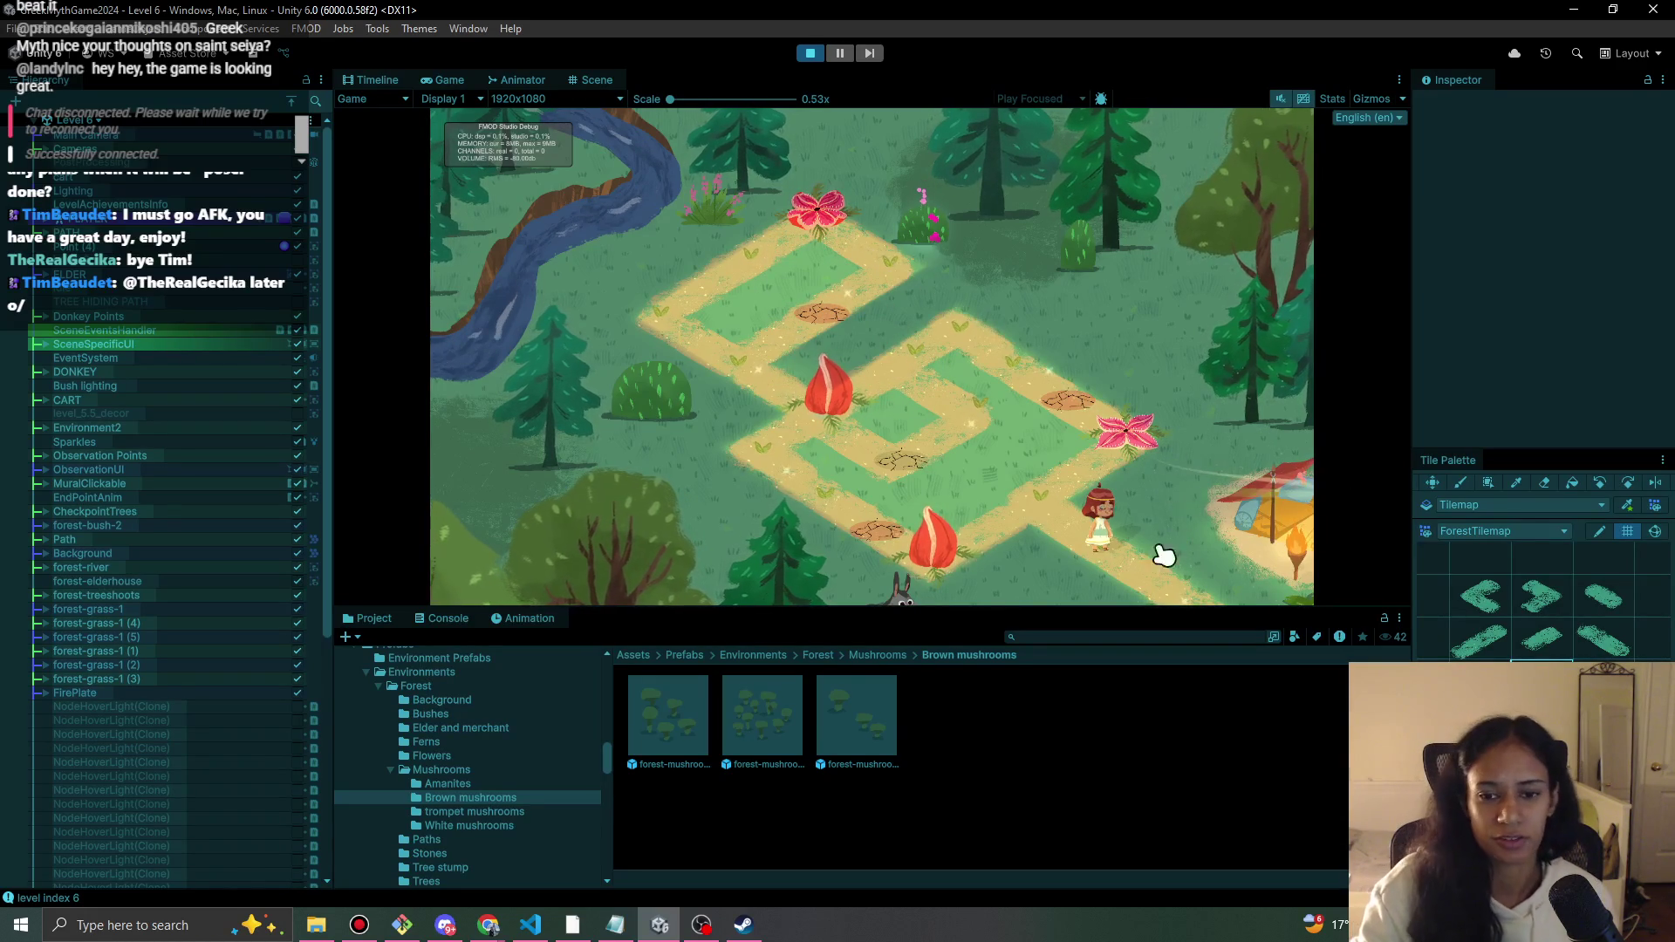
{"action": "left_click", "coordinate": [1160, 587]}
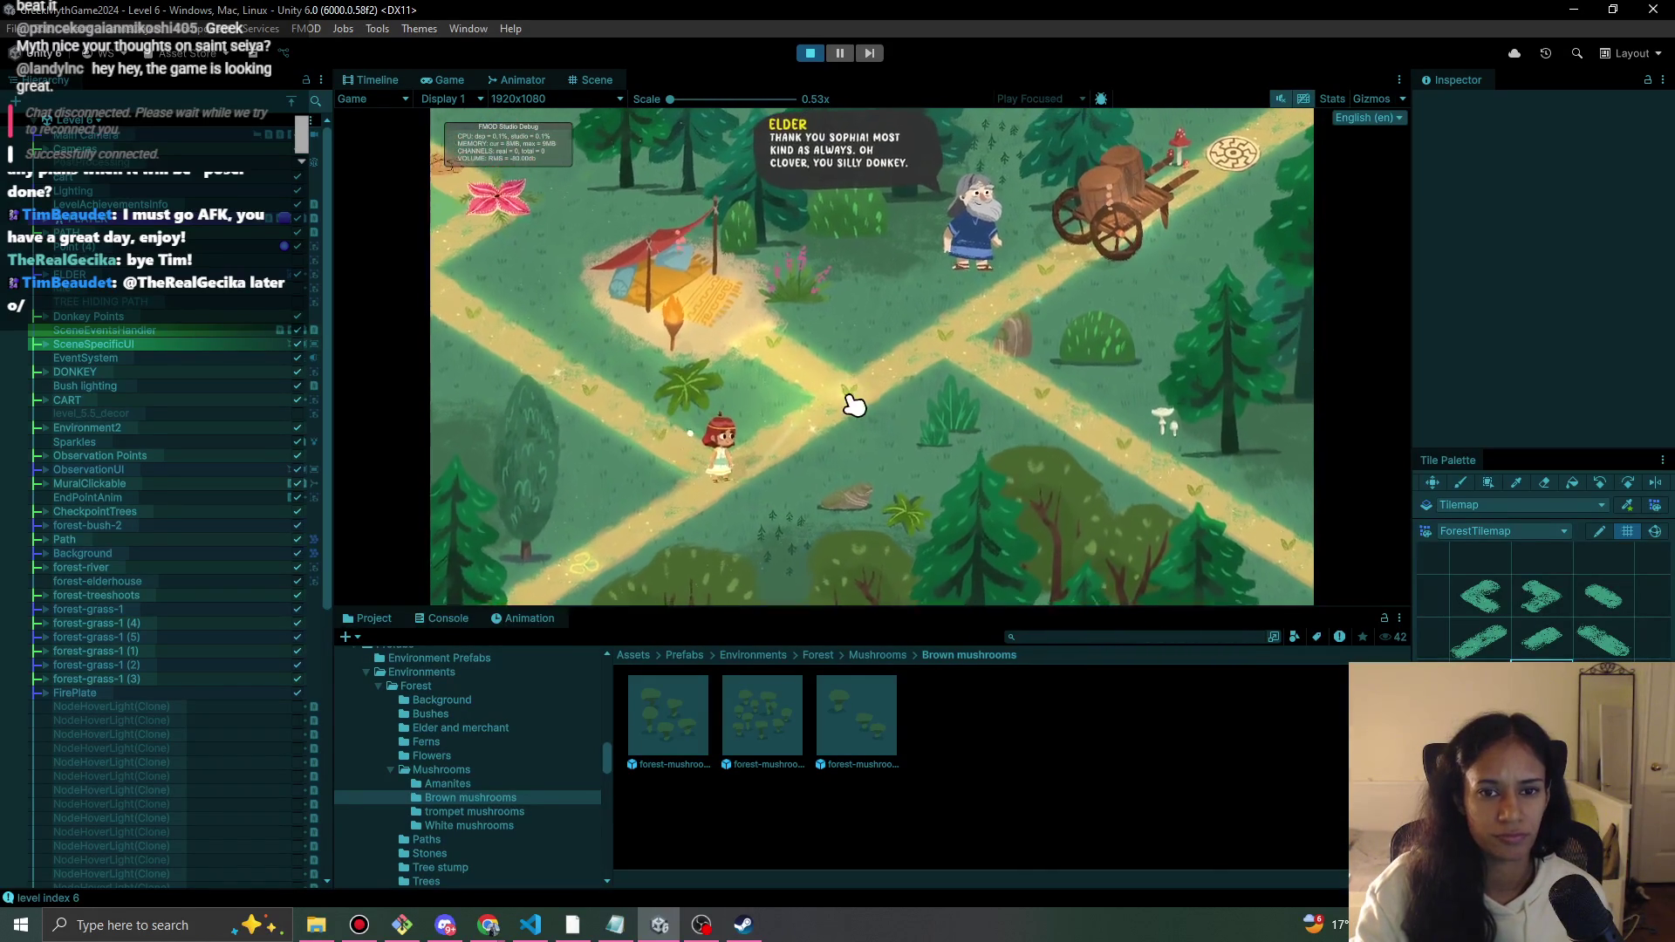
{"action": "left_click", "coordinate": [851, 440]}
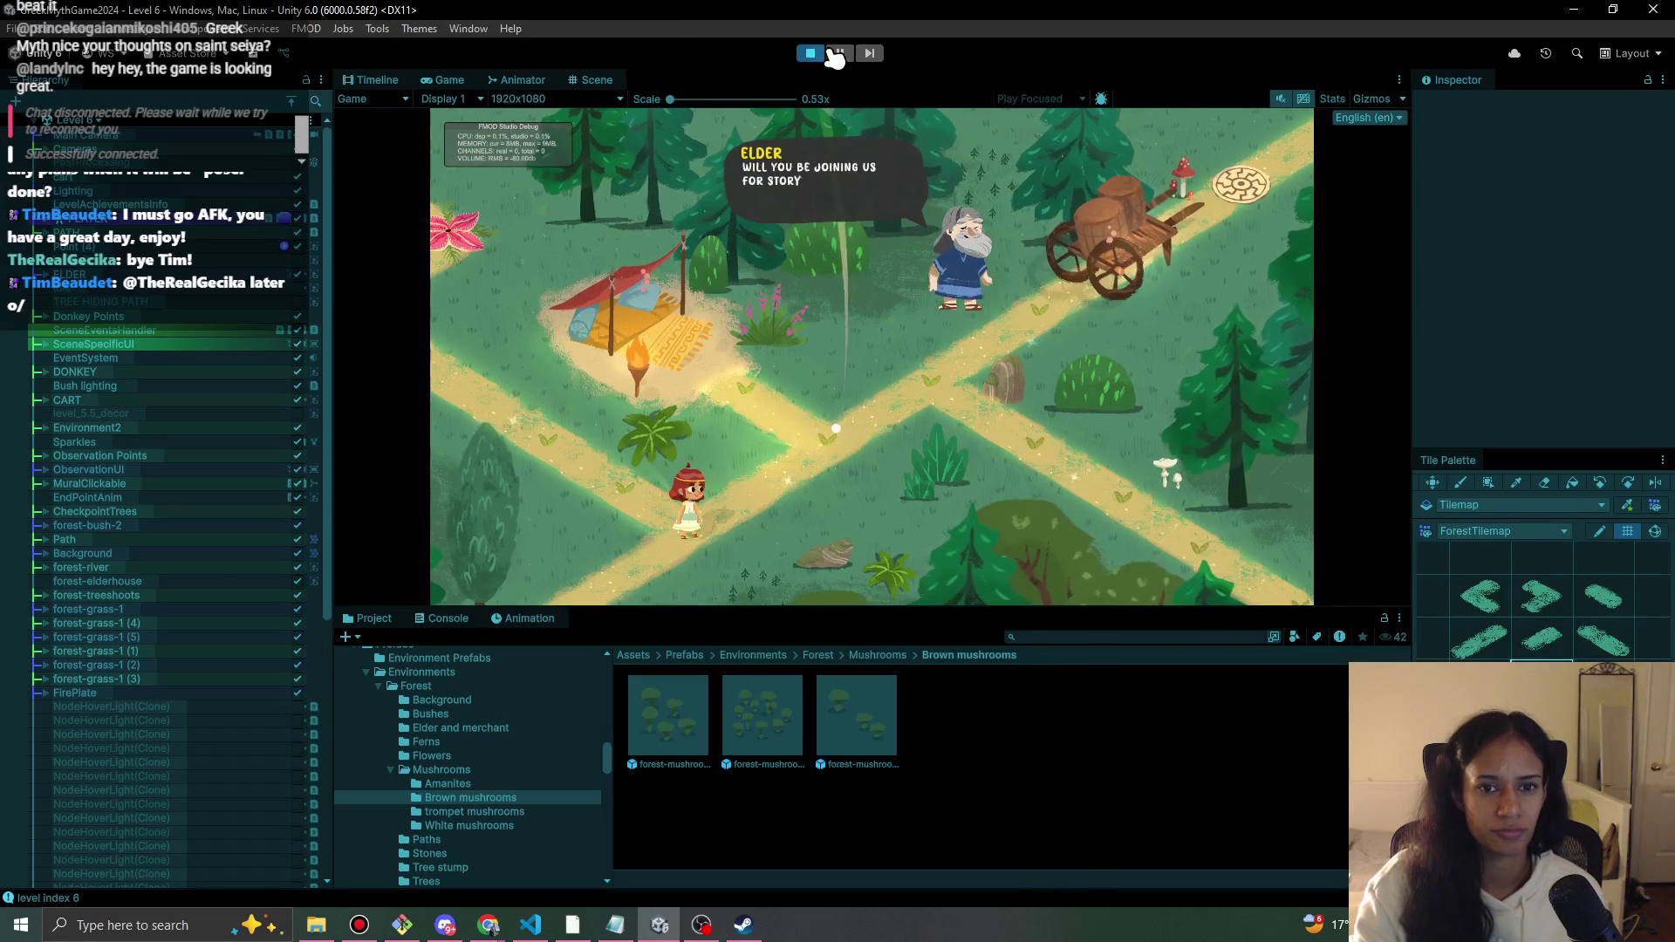
{"action": "key", "text": "ctrl+p"}
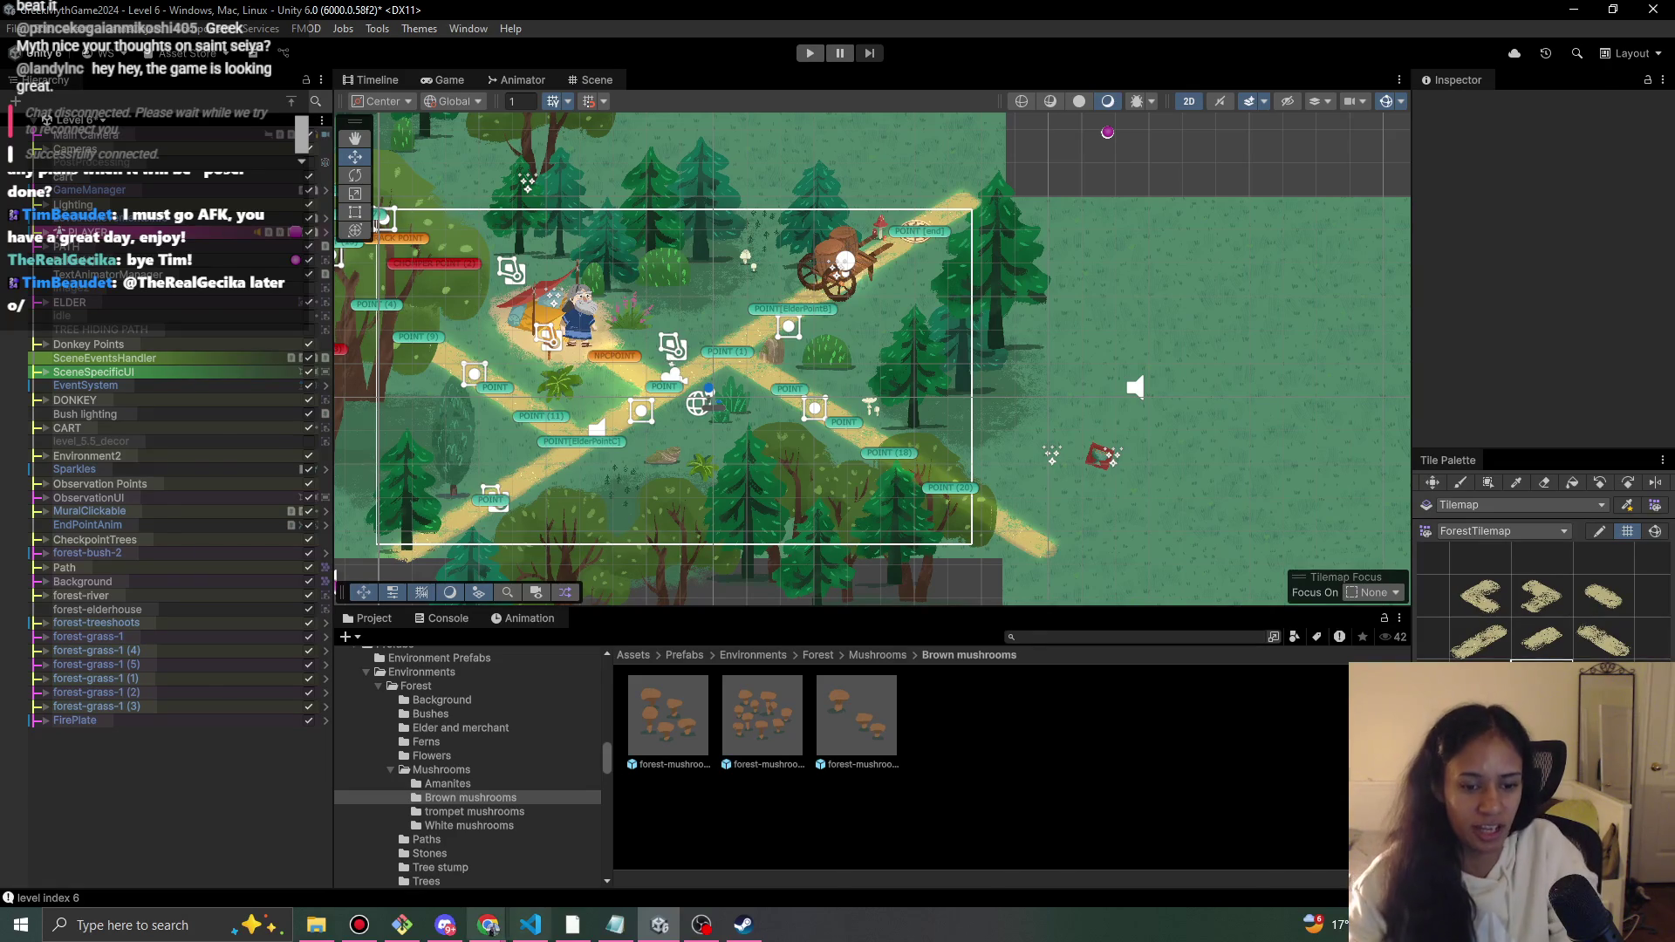
- Add the task 'FMOD script layer, for calls to FMOD' in Pomofocus
{"action": "left_click", "coordinate": [530, 925]}
{"action": "left_click", "coordinate": [531, 925]}
{"action": "mouse_move", "coordinate": [488, 924]}
{"action": "left_click", "coordinate": [537, 839]}
{"action": "left_click", "coordinate": [785, 872]}
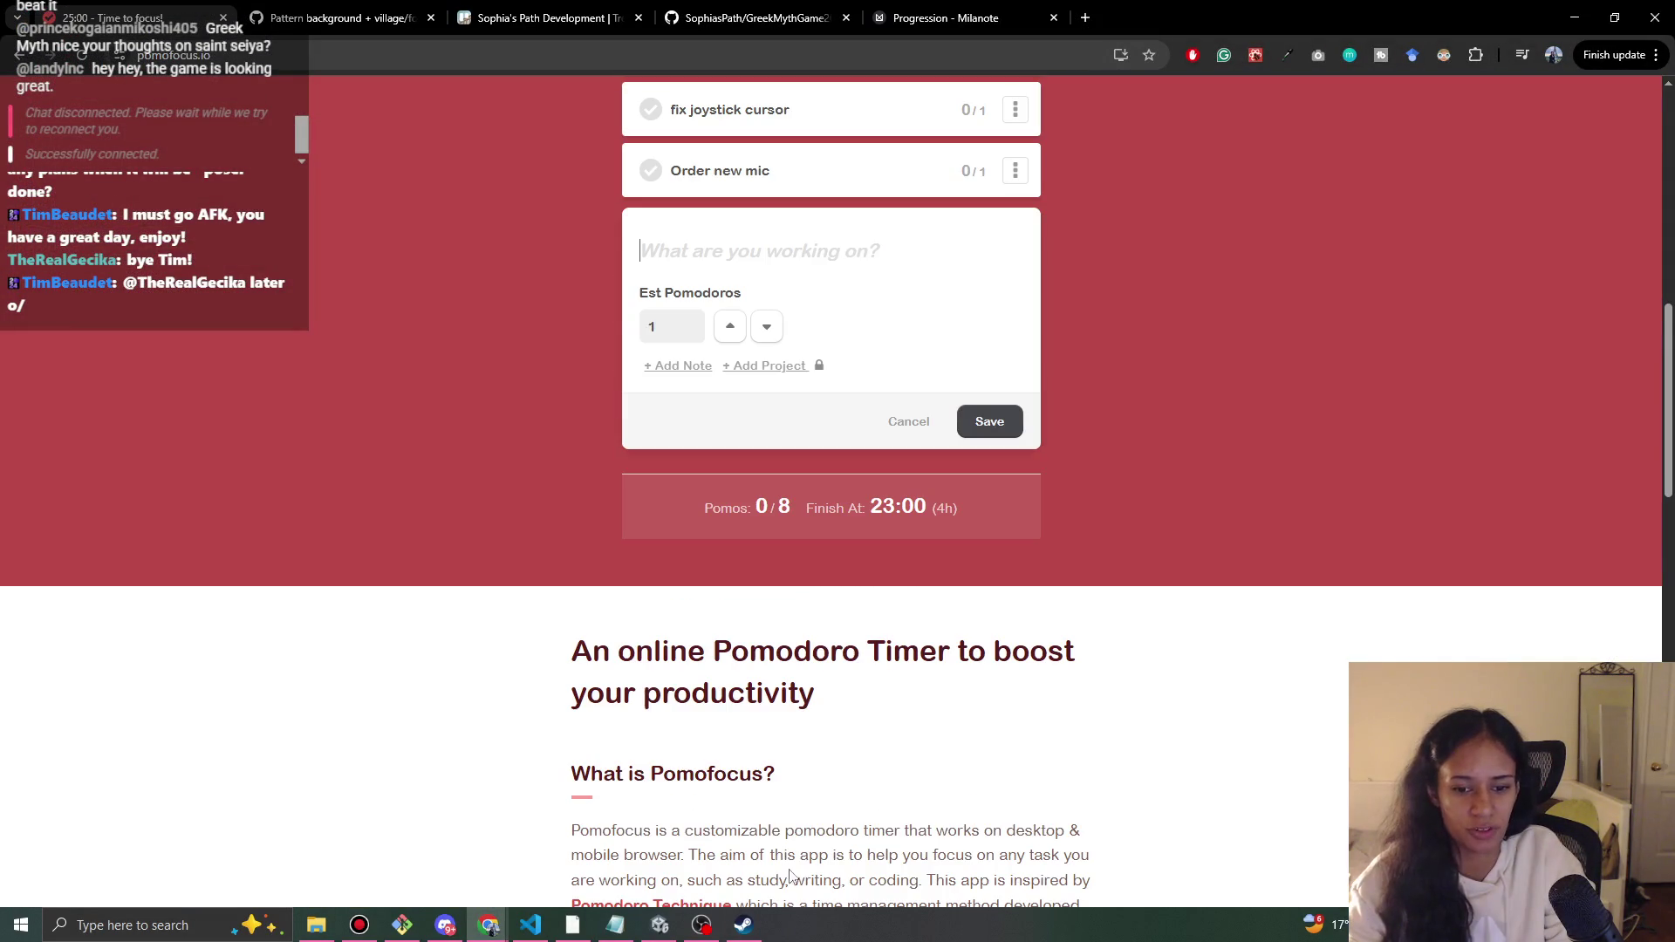
{"action": "type", "text": "F"}
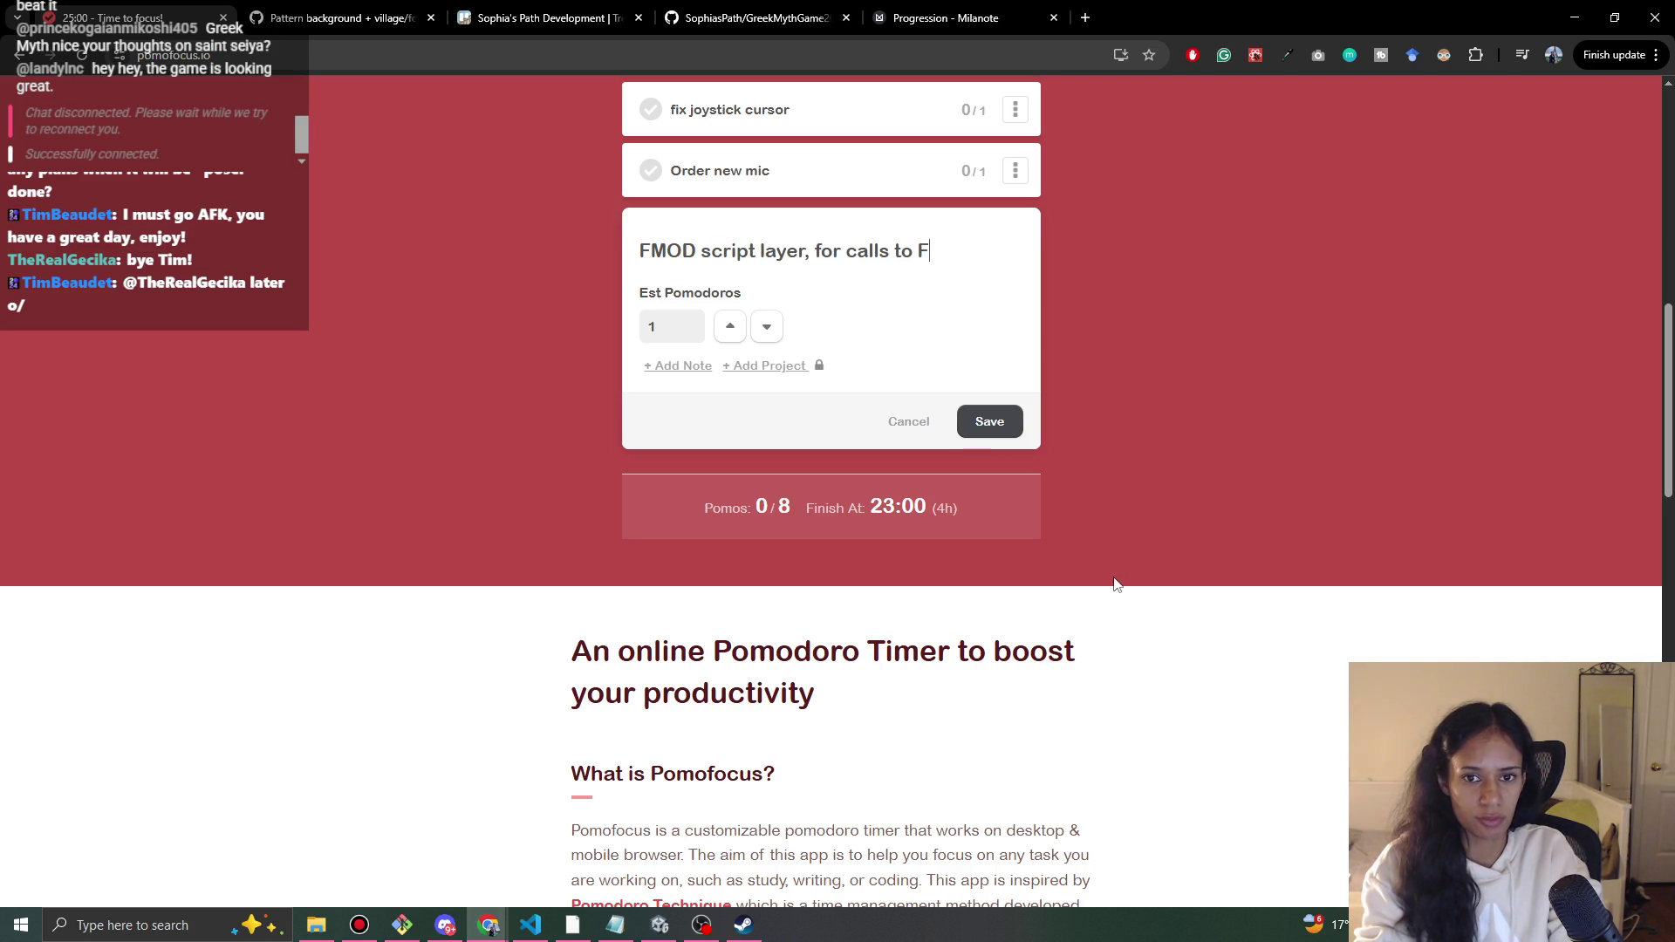
{"action": "key", "text": "Return"}
- Drag the FMOD task up to third place in the list, then minimize Chrome
{"action": "scroll", "coordinate": [1028, 542], "scroll_direction": "up", "scroll_amount": 5}
{"action": "left_click_drag", "start_coordinate": [871, 672], "coordinate": [877, 262]}
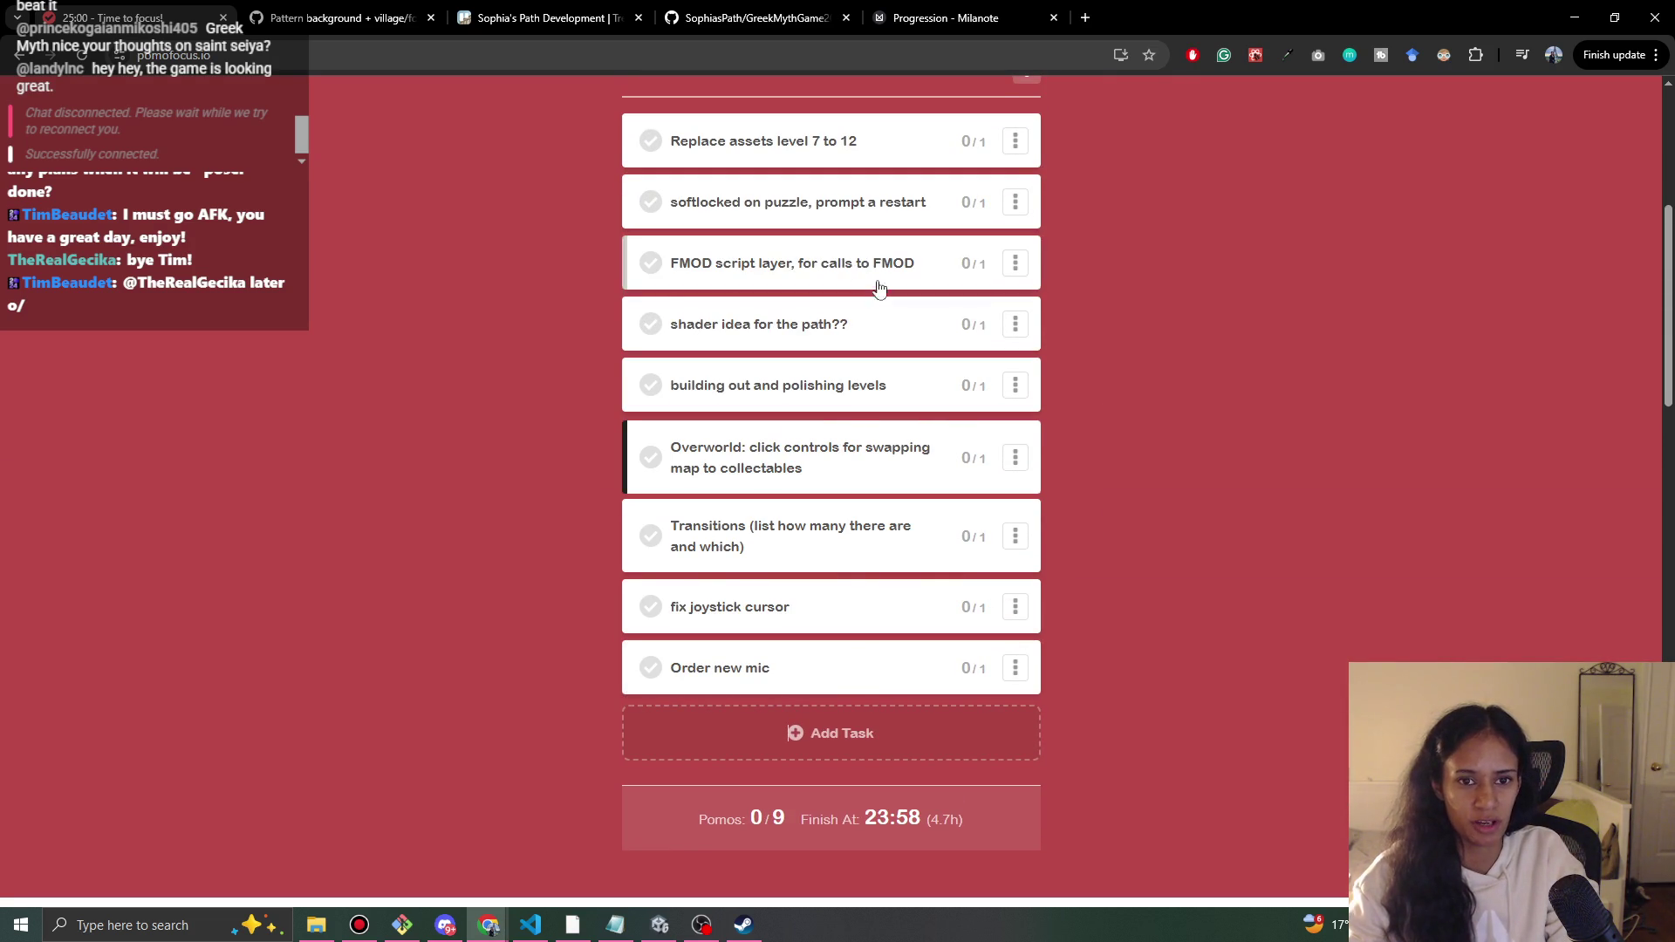
{"action": "scroll", "coordinate": [1212, 418], "scroll_direction": "up", "scroll_amount": 2}
{"action": "left_click", "coordinate": [1570, 15]}
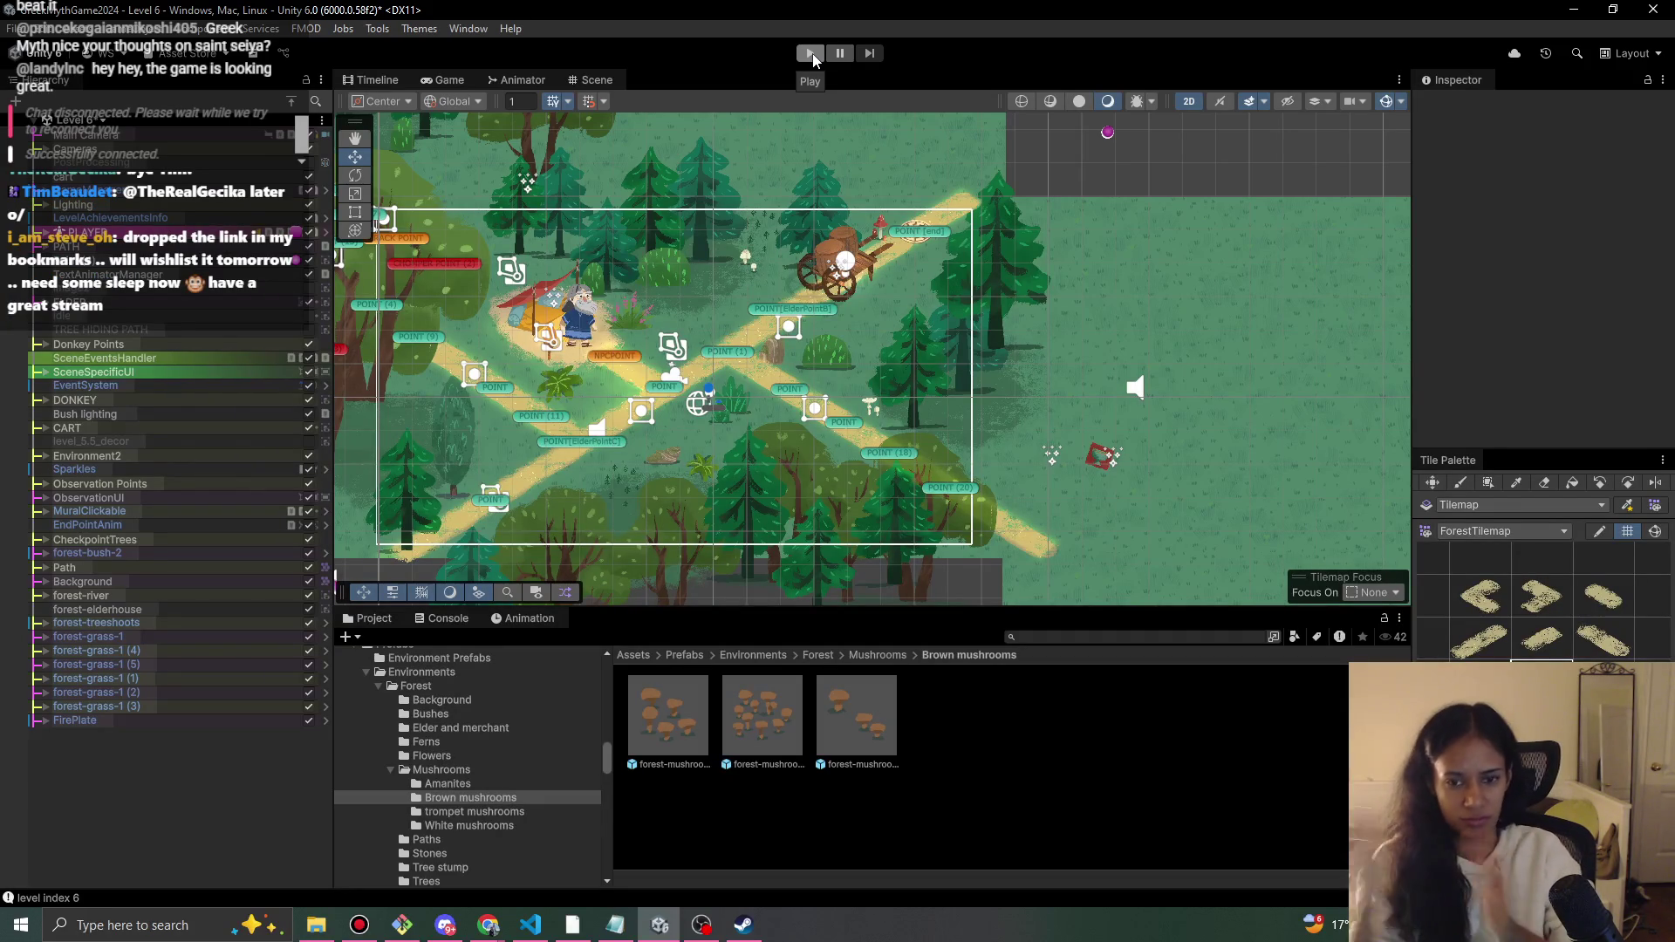
{"action": "left_click", "coordinate": [812, 54]}
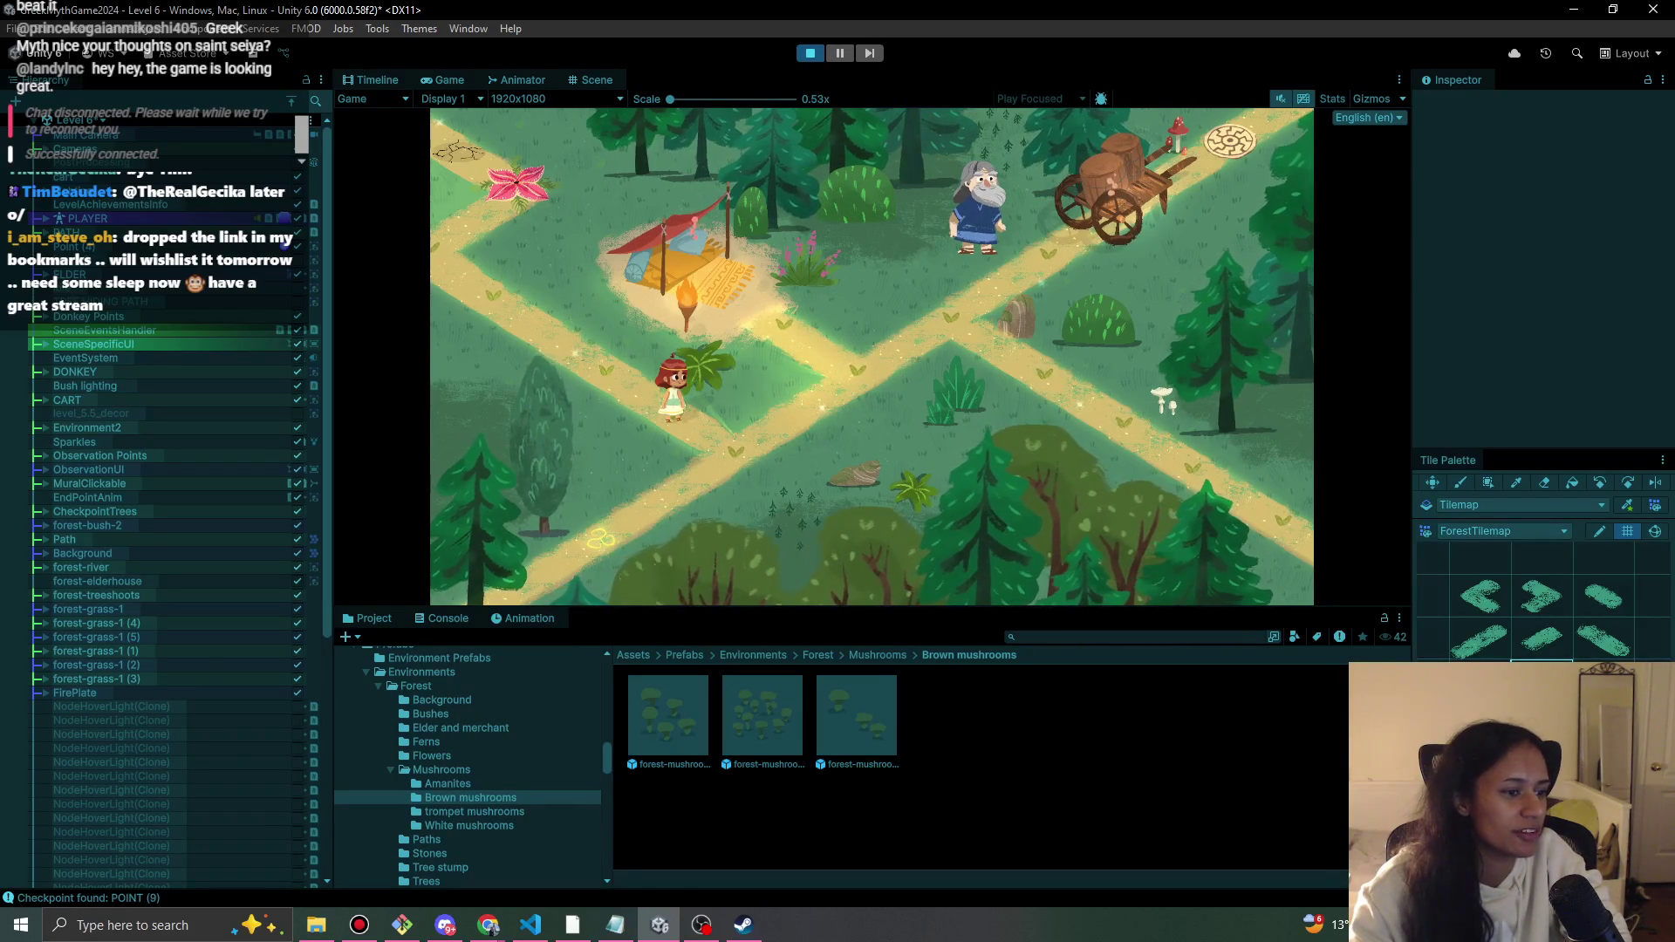
{"action": "key", "text": "ctrl+p"}
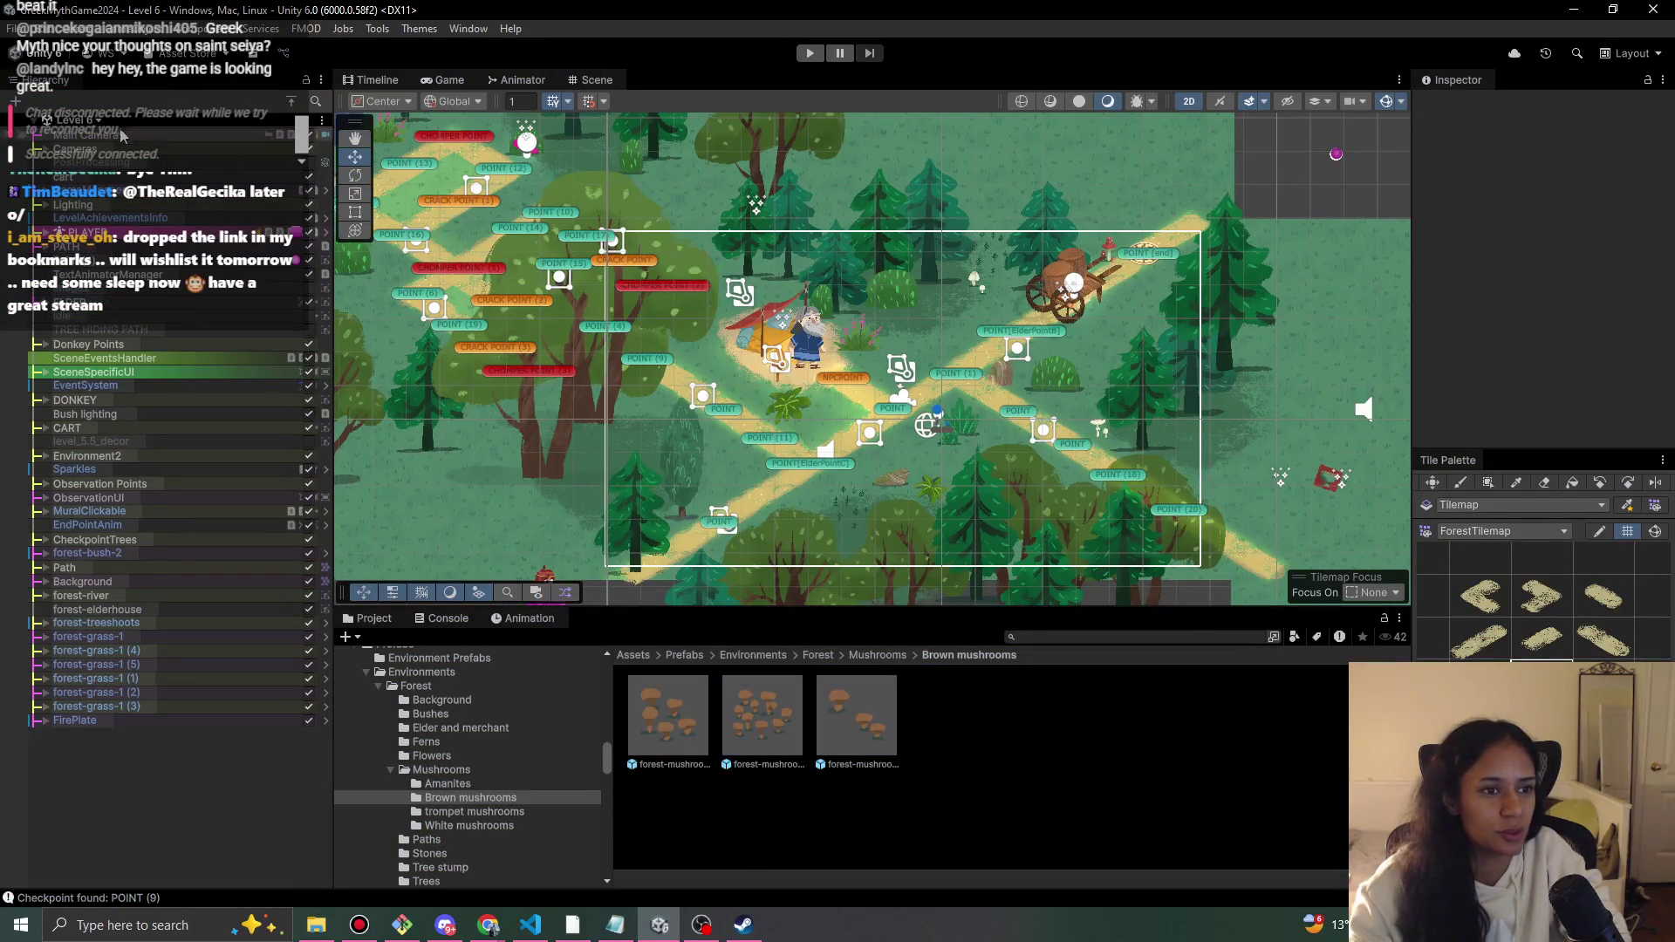
- Switch the Unity scene to Level 11
{"action": "left_click", "coordinate": [100, 123]}
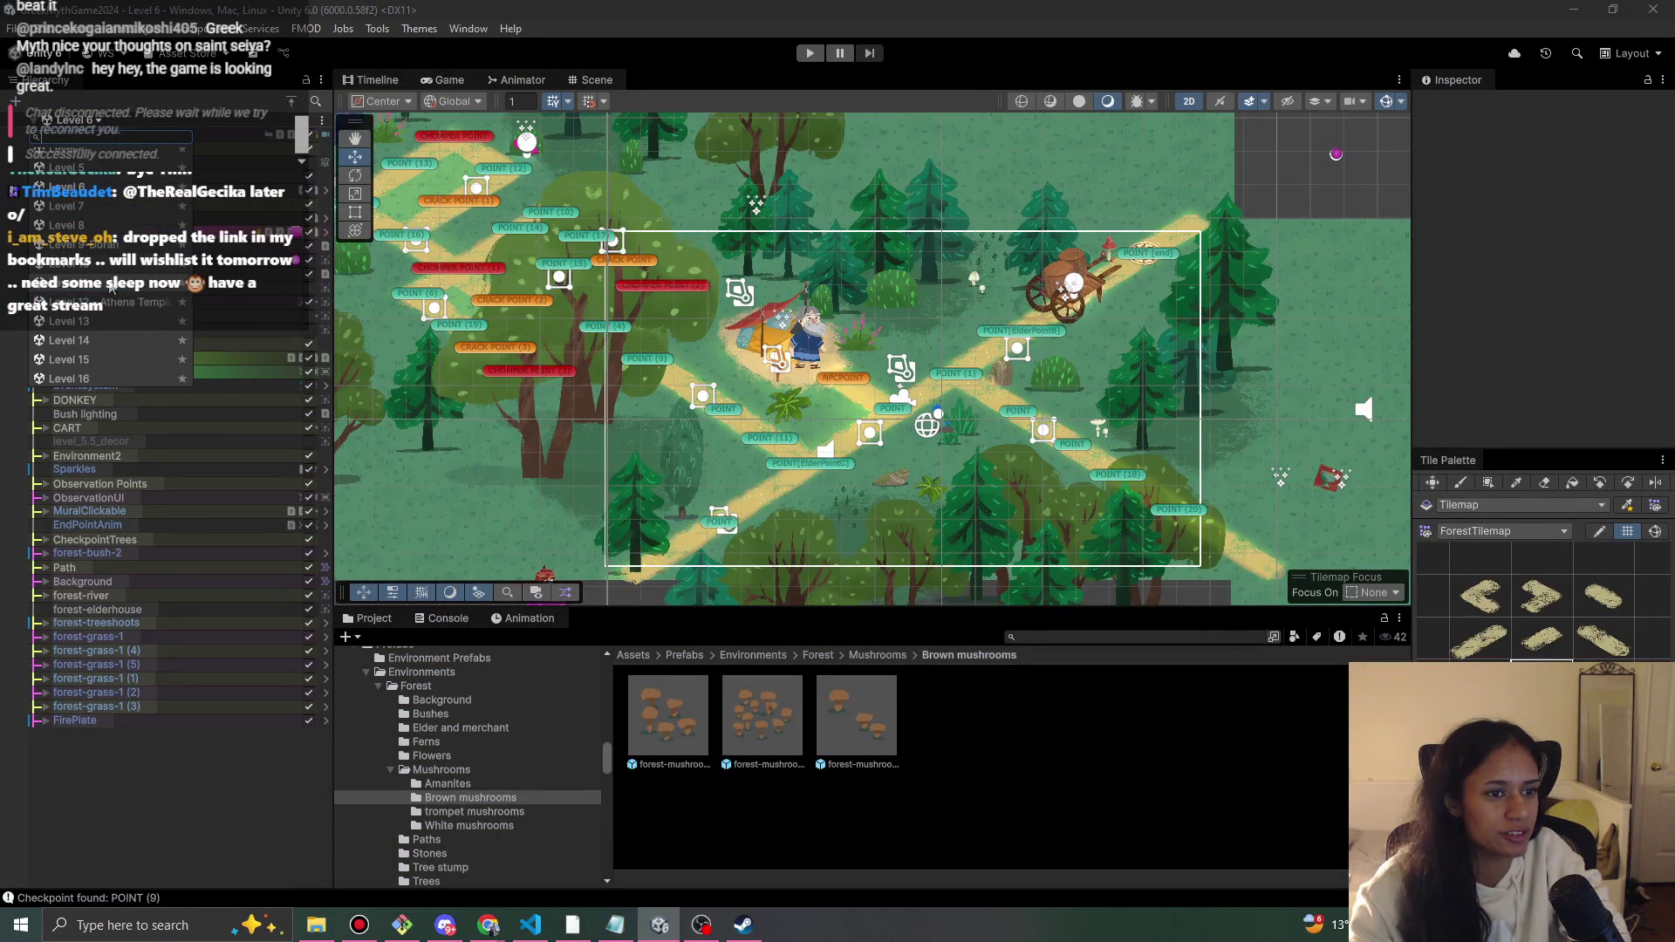
{"action": "left_click", "coordinate": [70, 282]}
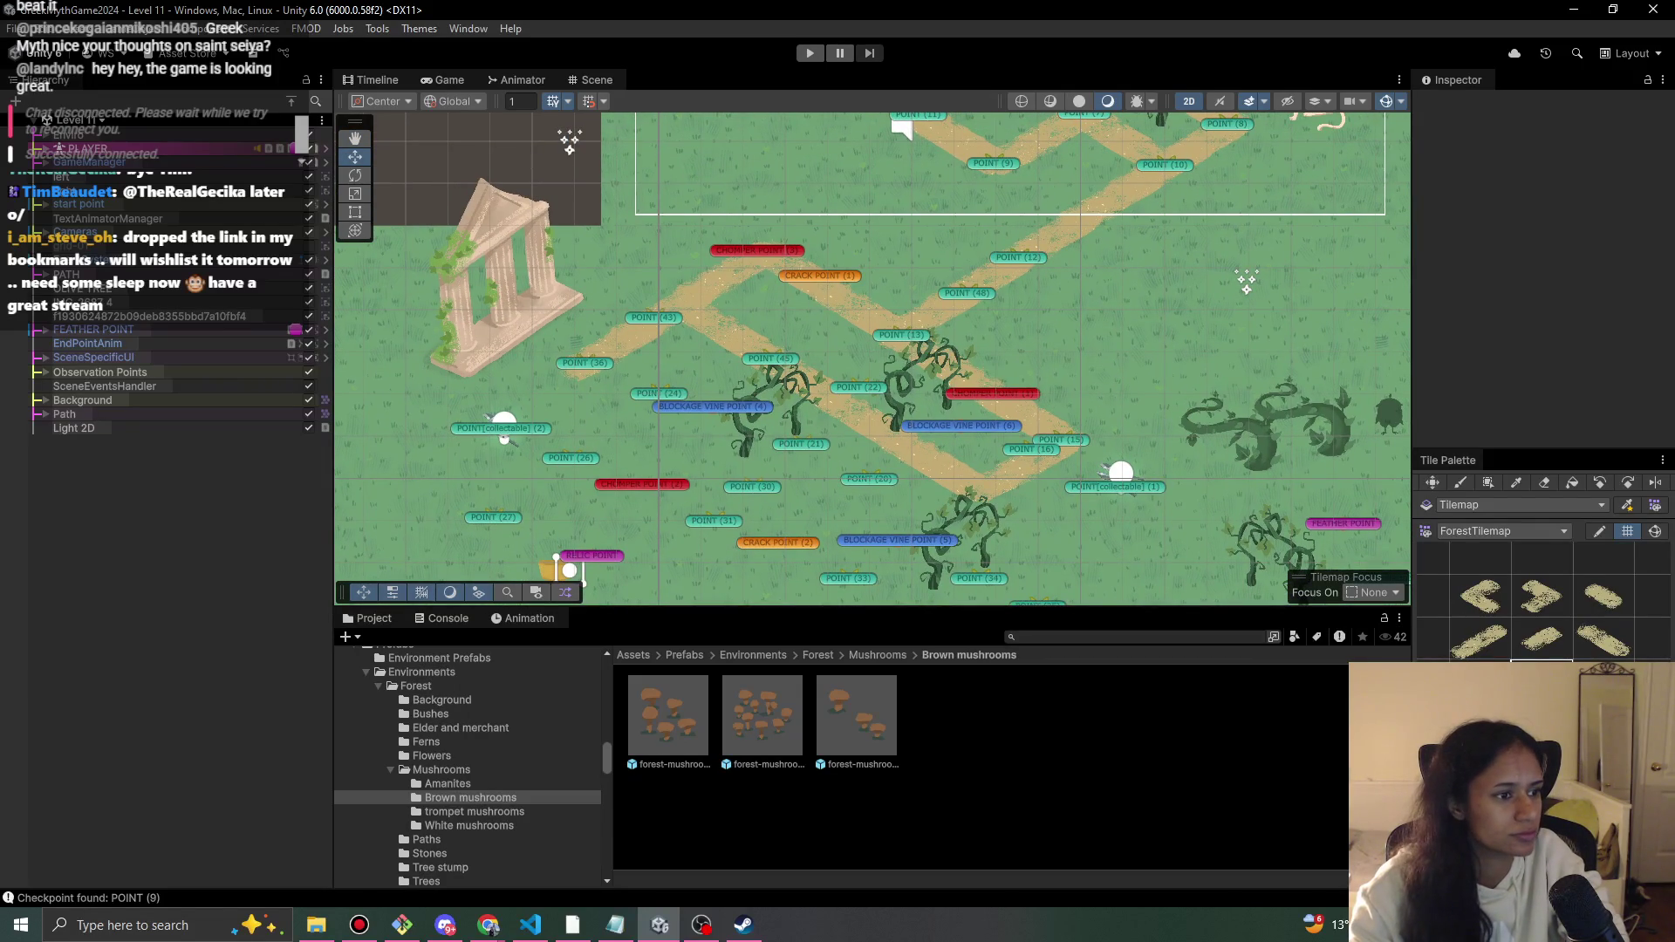
{"action": "scroll", "coordinate": [553, 476], "scroll_direction": "up", "scroll_amount": 3}
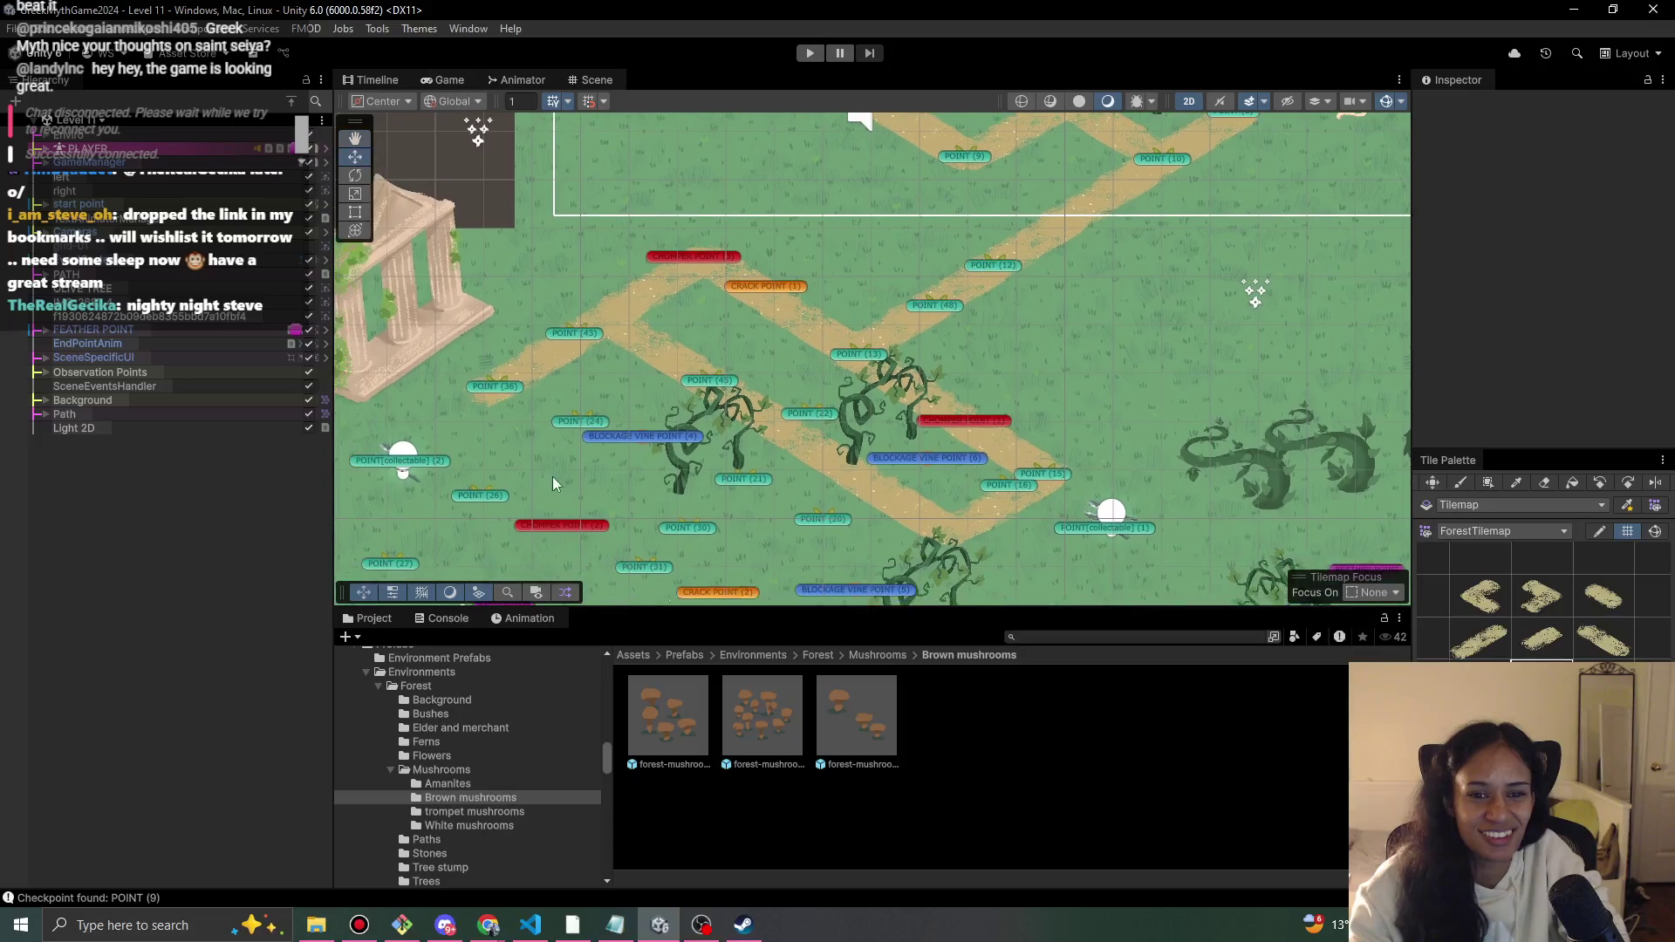
{"action": "scroll", "coordinate": [679, 495], "scroll_direction": "up", "scroll_amount": 1}
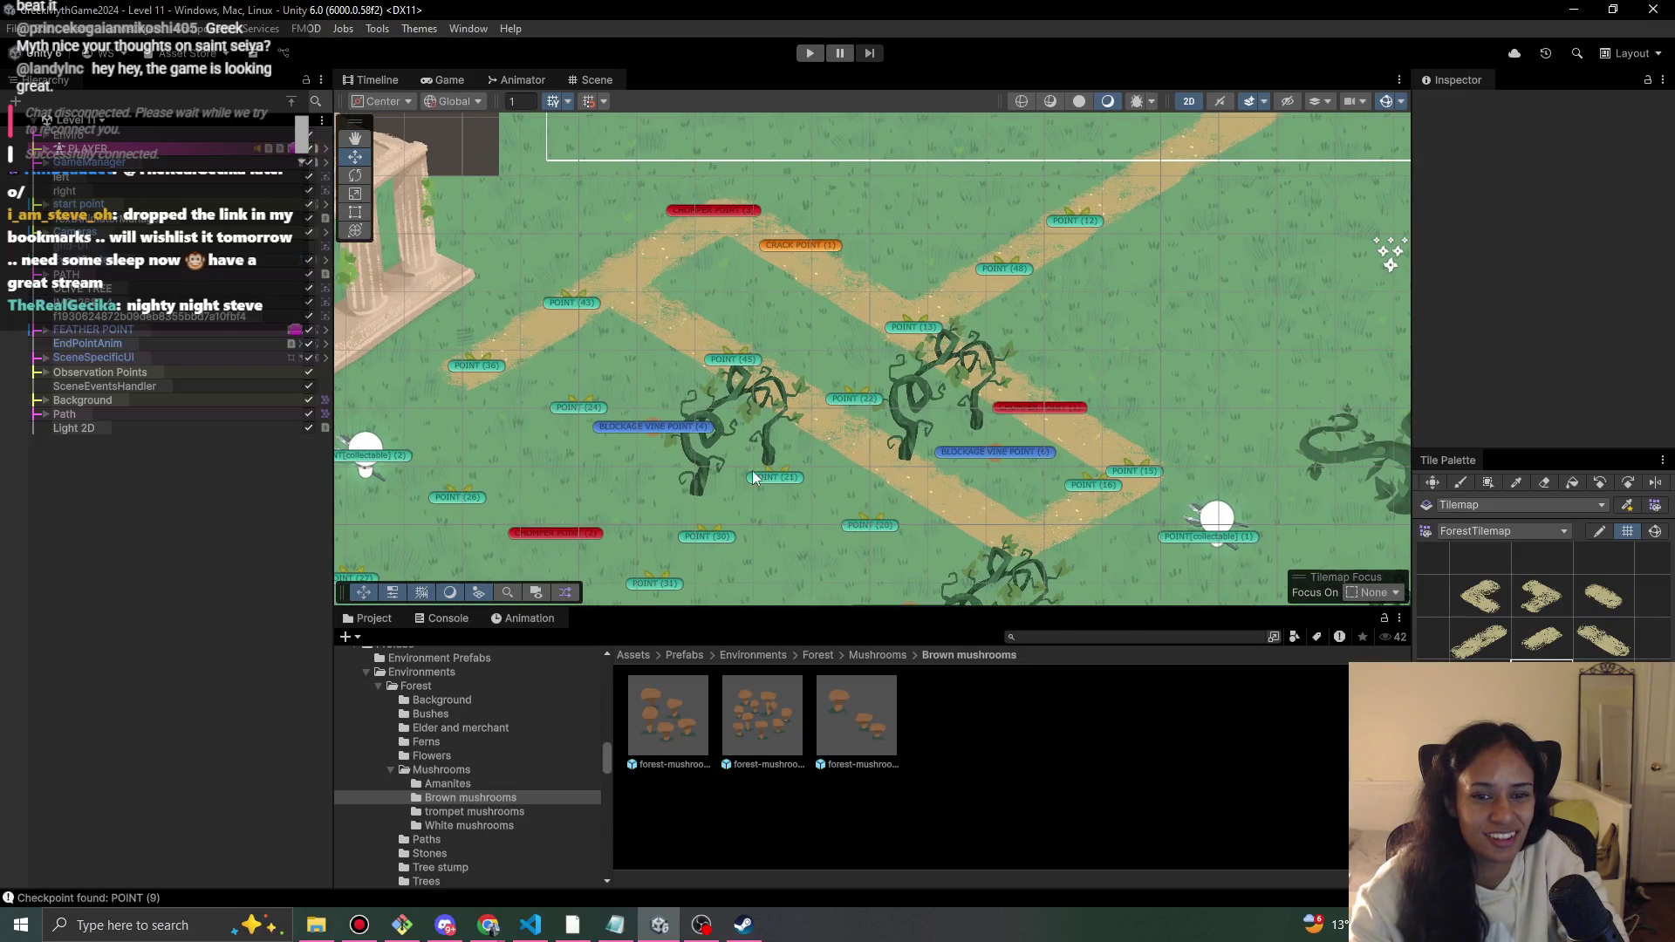
- Move the BlockedVineSprites group and BLOCKAGE VINE POINT (8) down-left onto the vines
{"action": "left_click", "coordinate": [974, 391]}
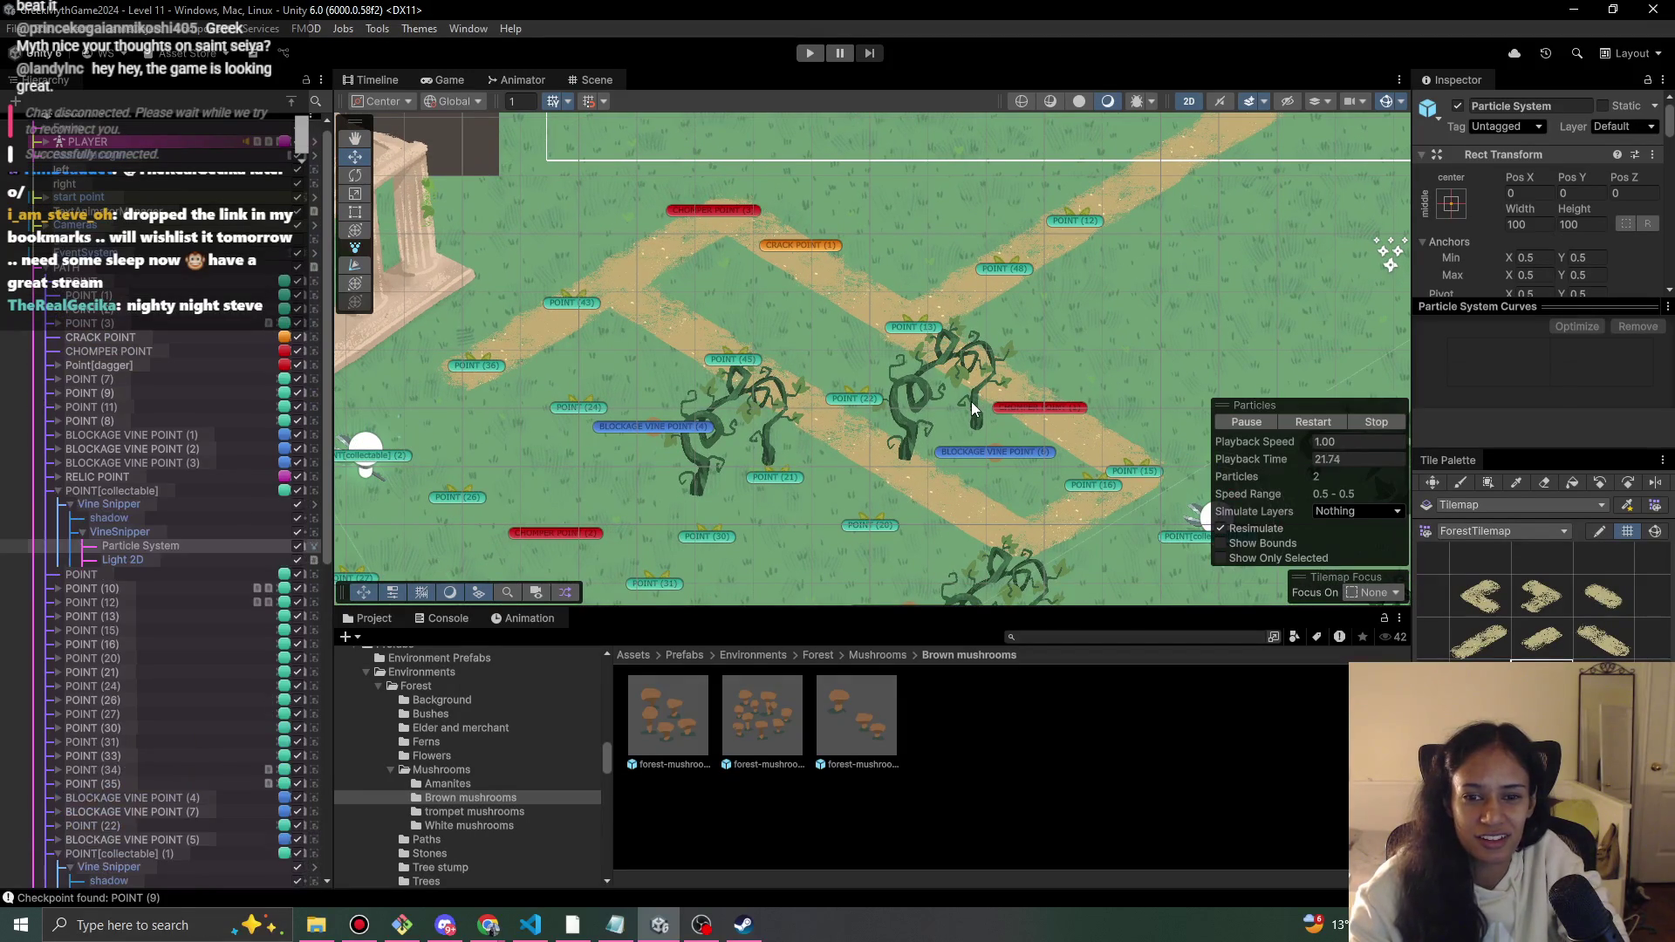
{"action": "left_click", "coordinate": [977, 403]}
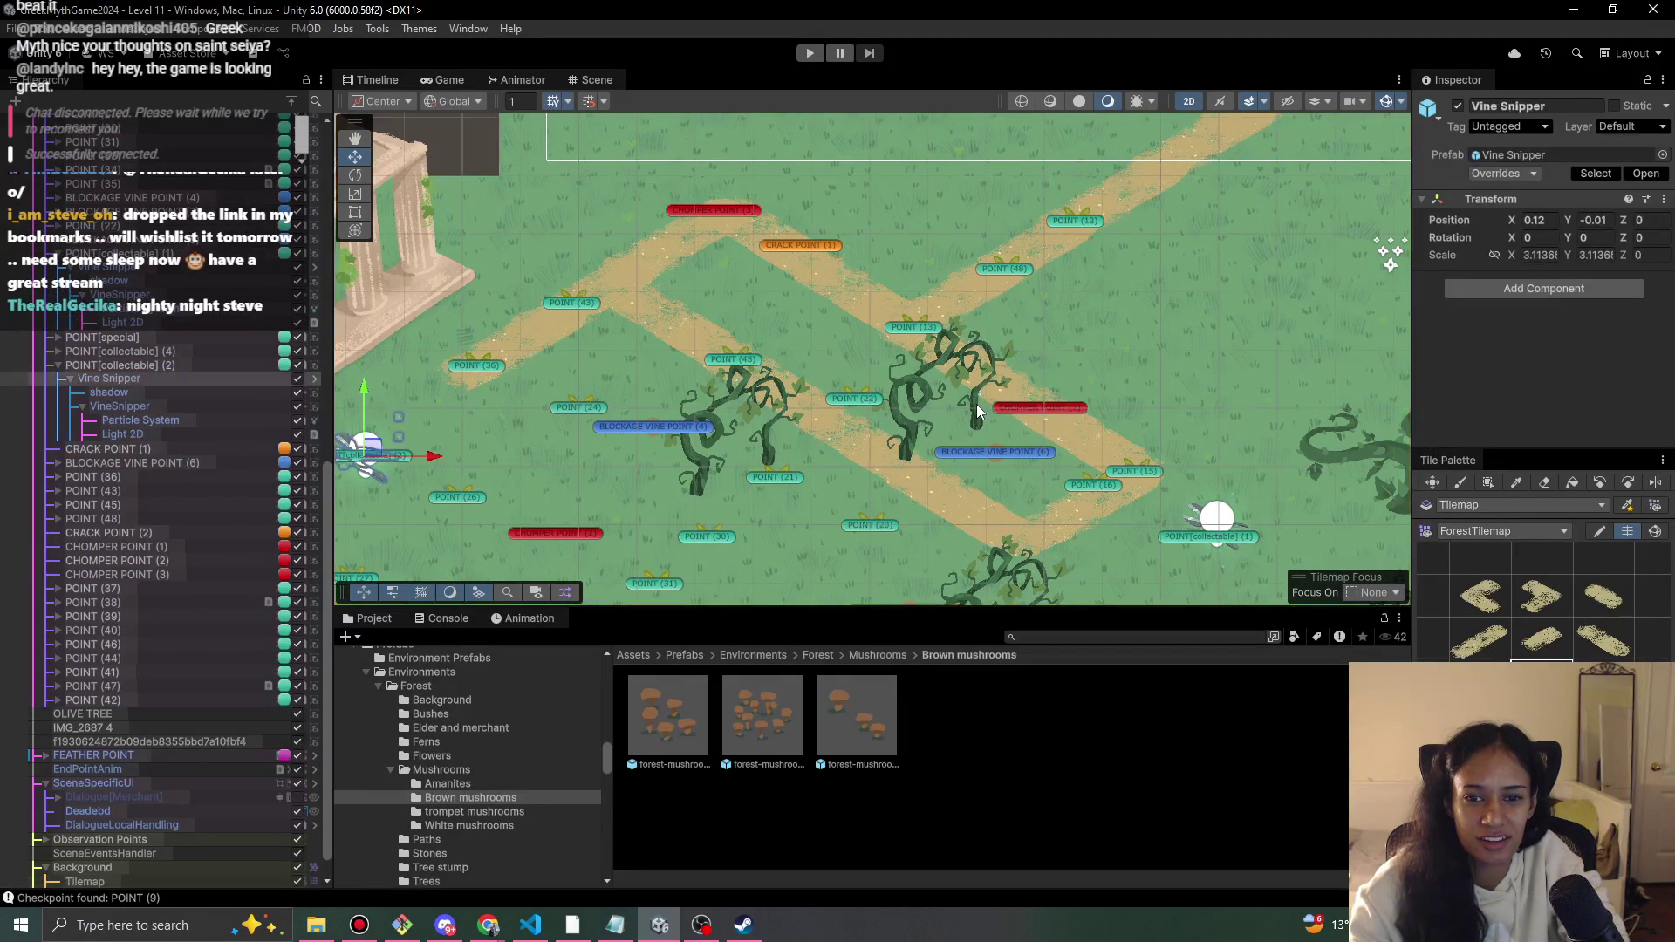
{"action": "left_click", "coordinate": [976, 405]}
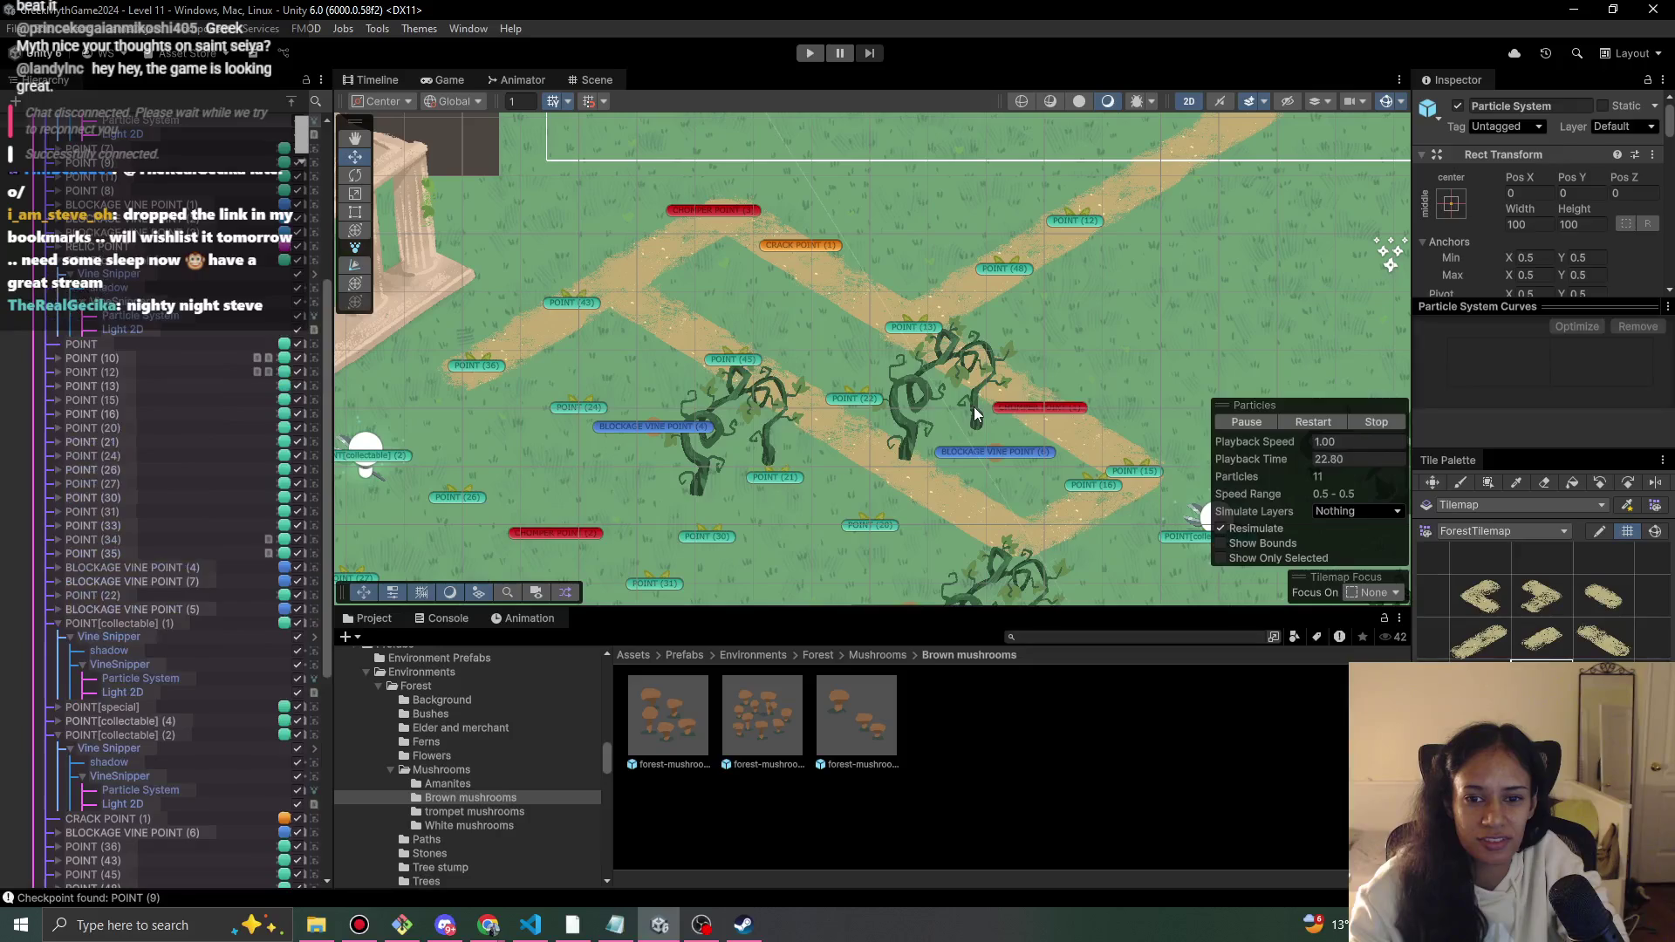
{"action": "left_click", "coordinate": [976, 410]}
{"action": "left_click", "coordinate": [977, 410]}
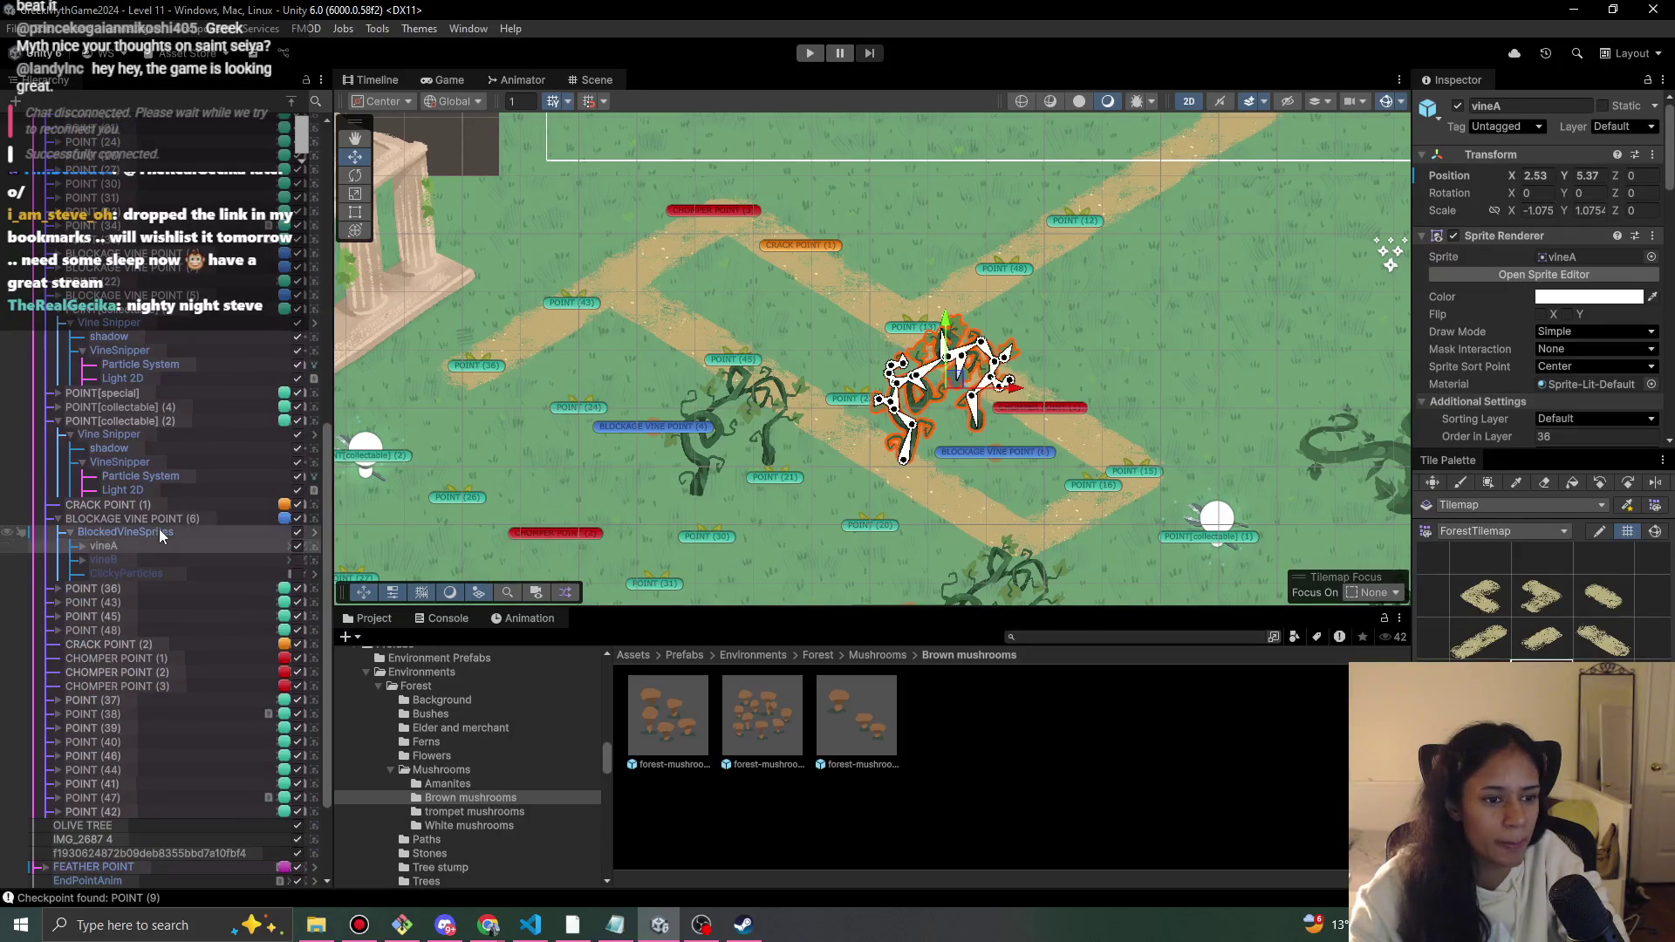
{"action": "left_click", "coordinate": [159, 531]}
{"action": "left_click_drag", "start_coordinate": [958, 385], "coordinate": [932, 416]}
{"action": "left_click", "coordinate": [990, 458]}
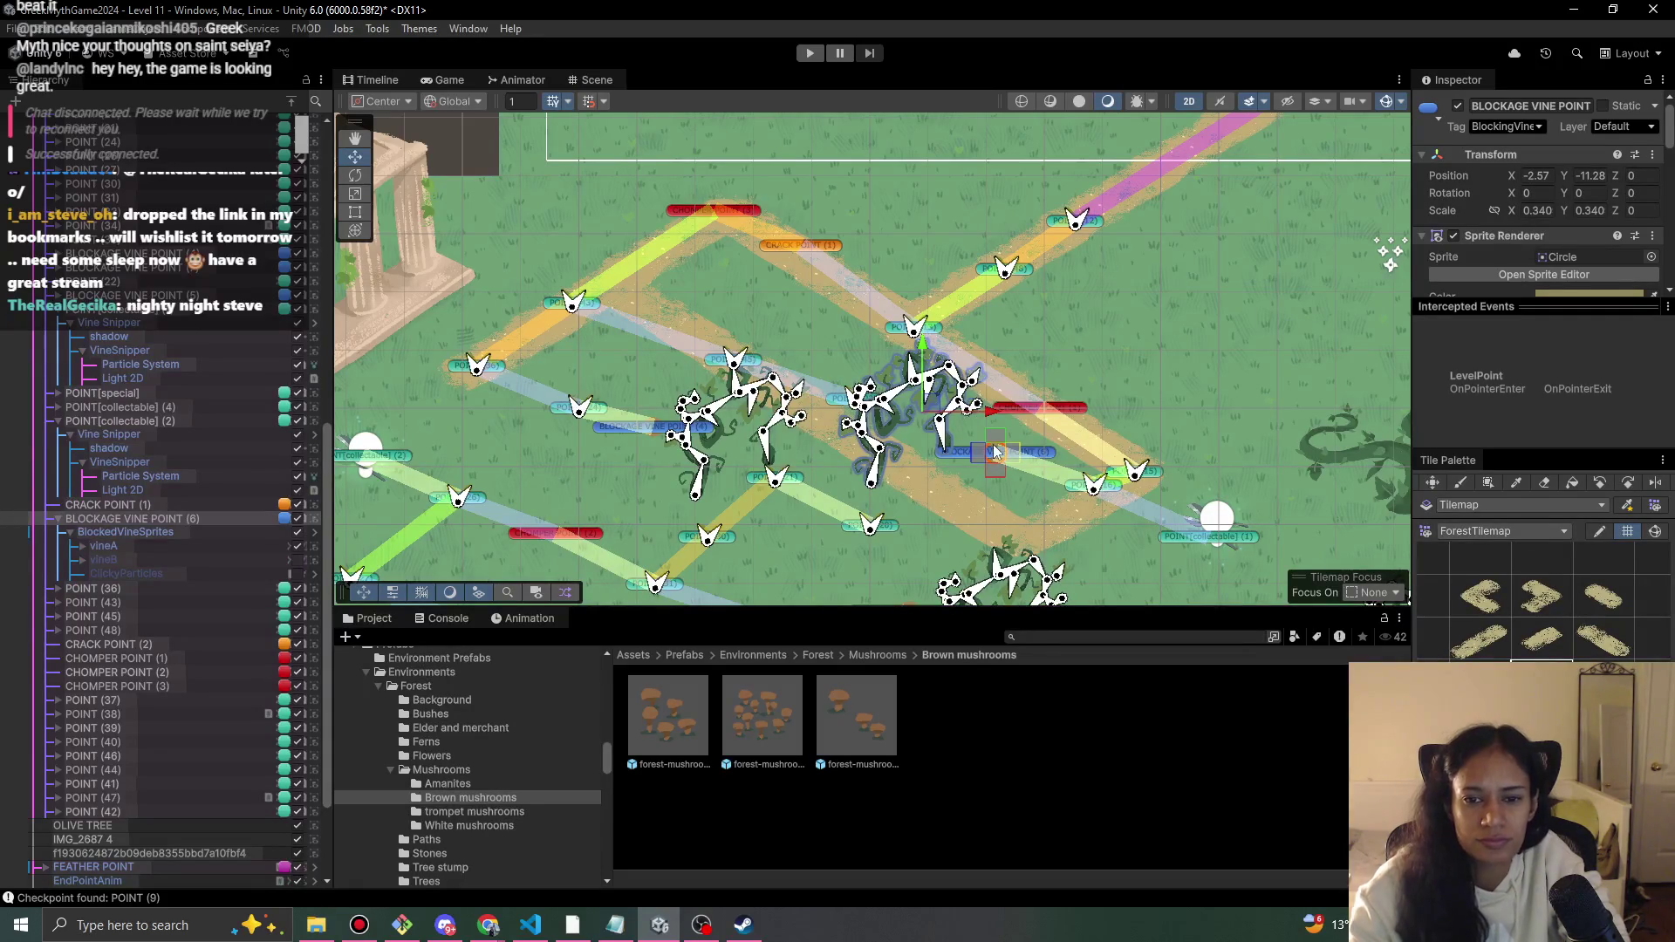
{"action": "left_click_drag", "start_coordinate": [966, 434], "coordinate": [939, 477]}
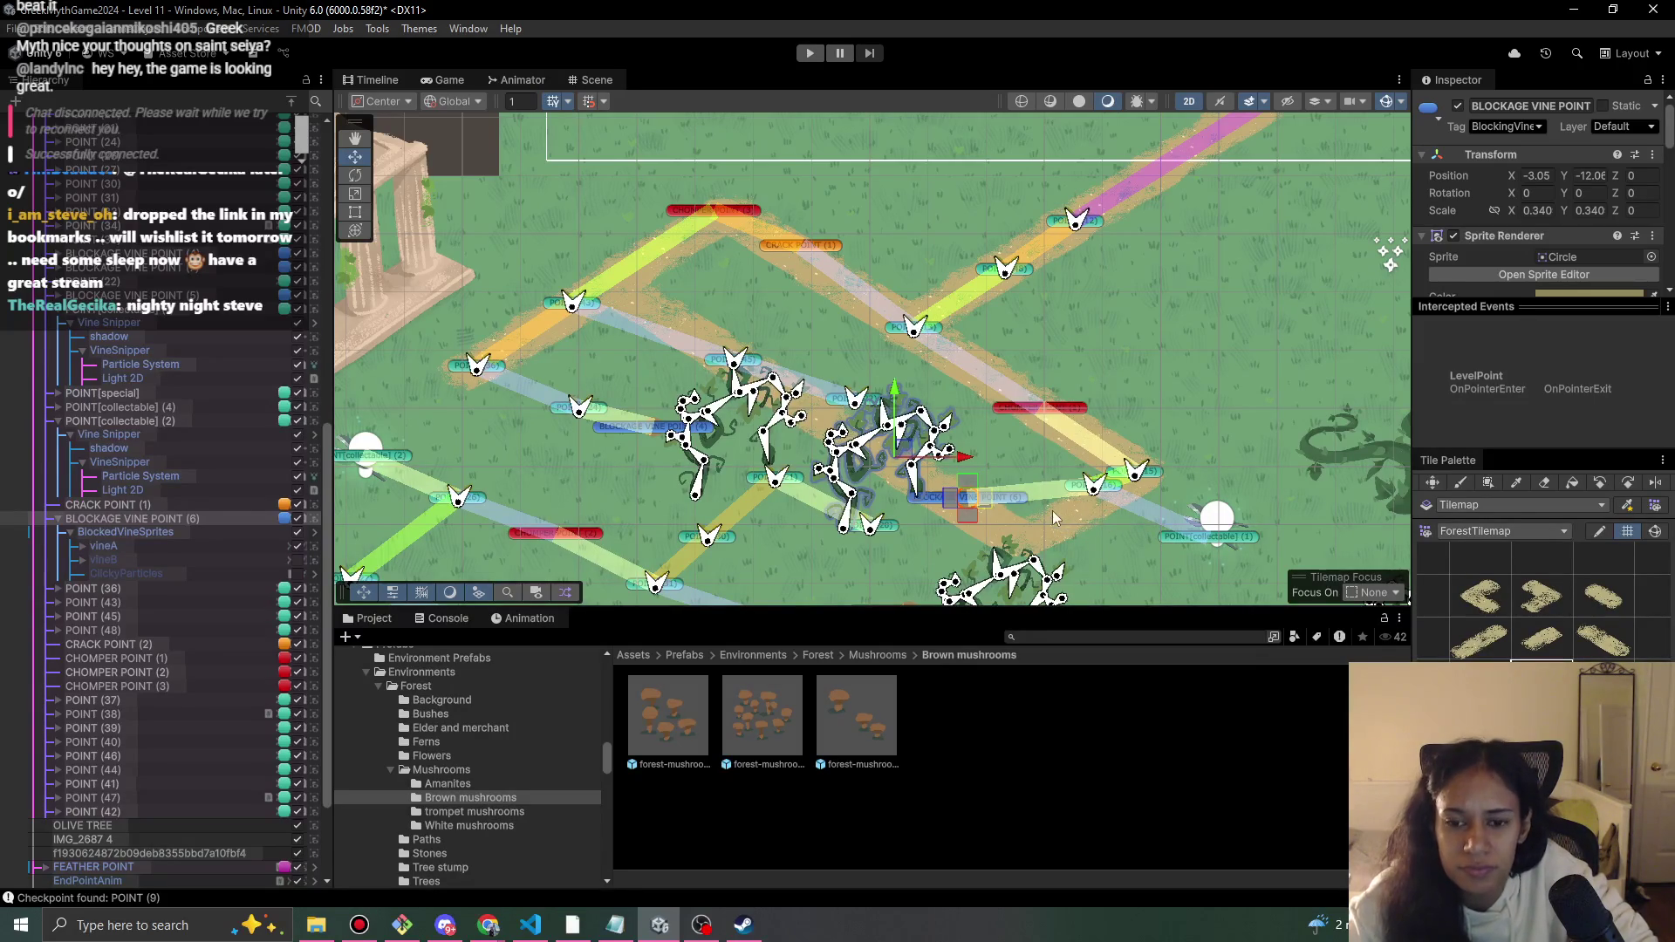
- Bring up the Milanote Progression board in Chrome and shift its view slightly
{"action": "left_click", "coordinate": [530, 924]}
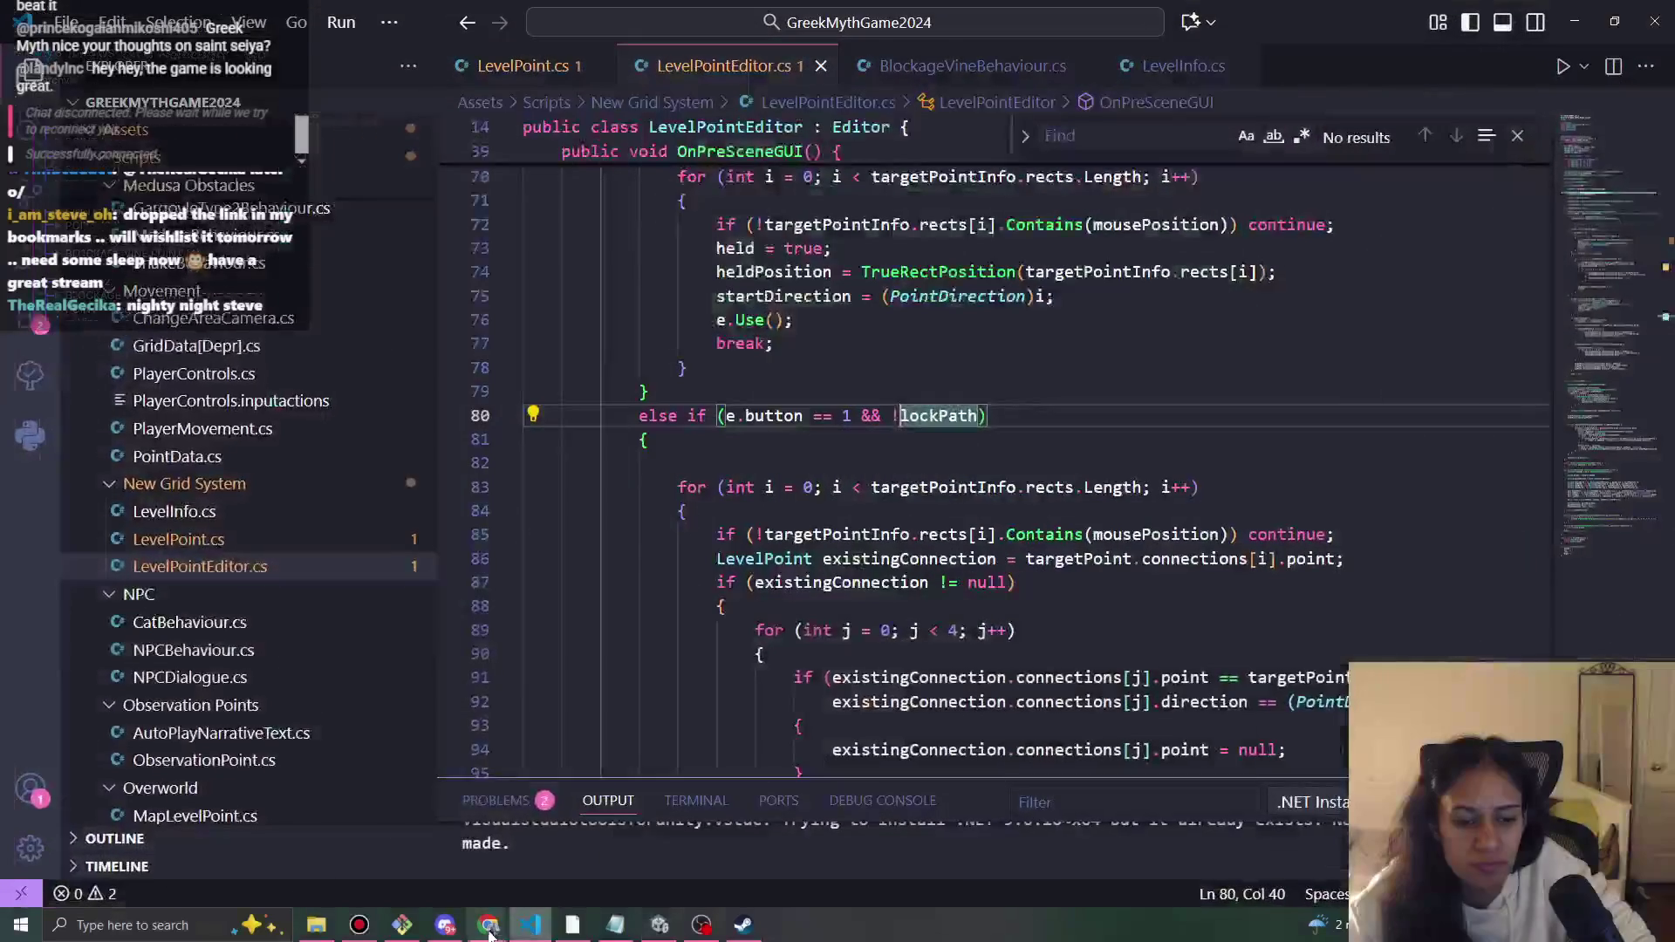
{"action": "left_click", "coordinate": [578, 850]}
{"action": "left_click", "coordinate": [946, 18]}
{"action": "mouse_move", "coordinate": [1161, 462]}
{"action": "left_mouse_down"}
{"action": "mouse_move", "coordinate": [1127, 492]}
{"action": "mouse_move", "coordinate": [1166, 472]}
{"action": "left_mouse_up"}
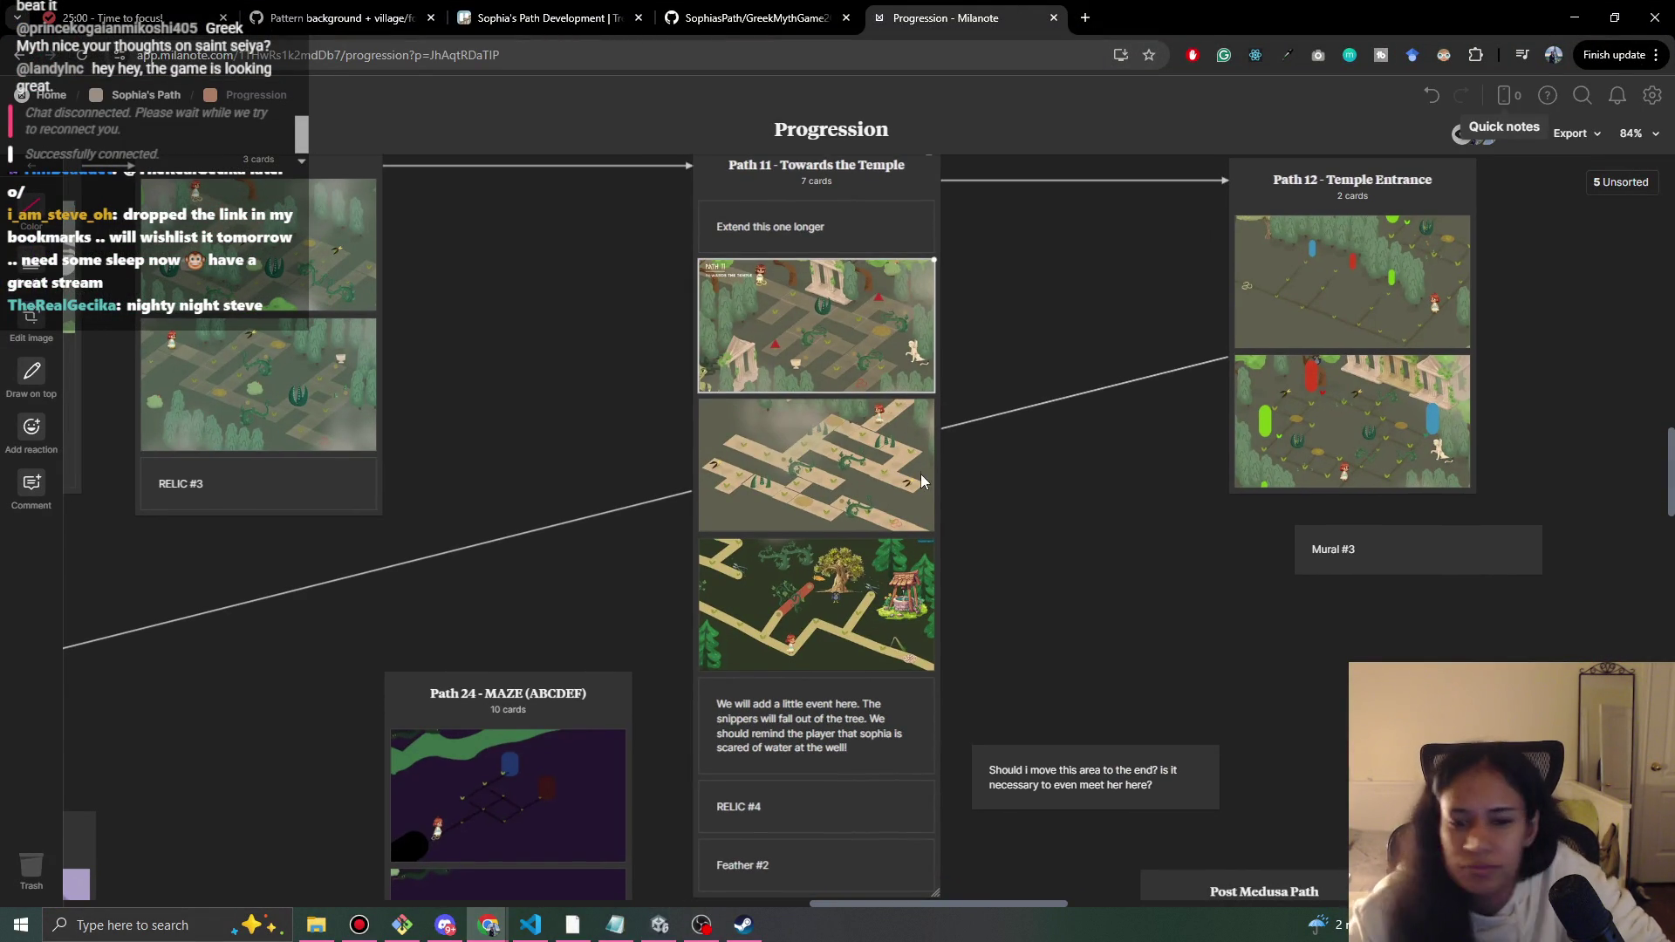
- Pick a path tile, target the Path Tilemap, and paint tiles extending the path down-right
{"action": "key", "text": "alt+Tab"}
{"action": "key", "text": "alt+Tab"}
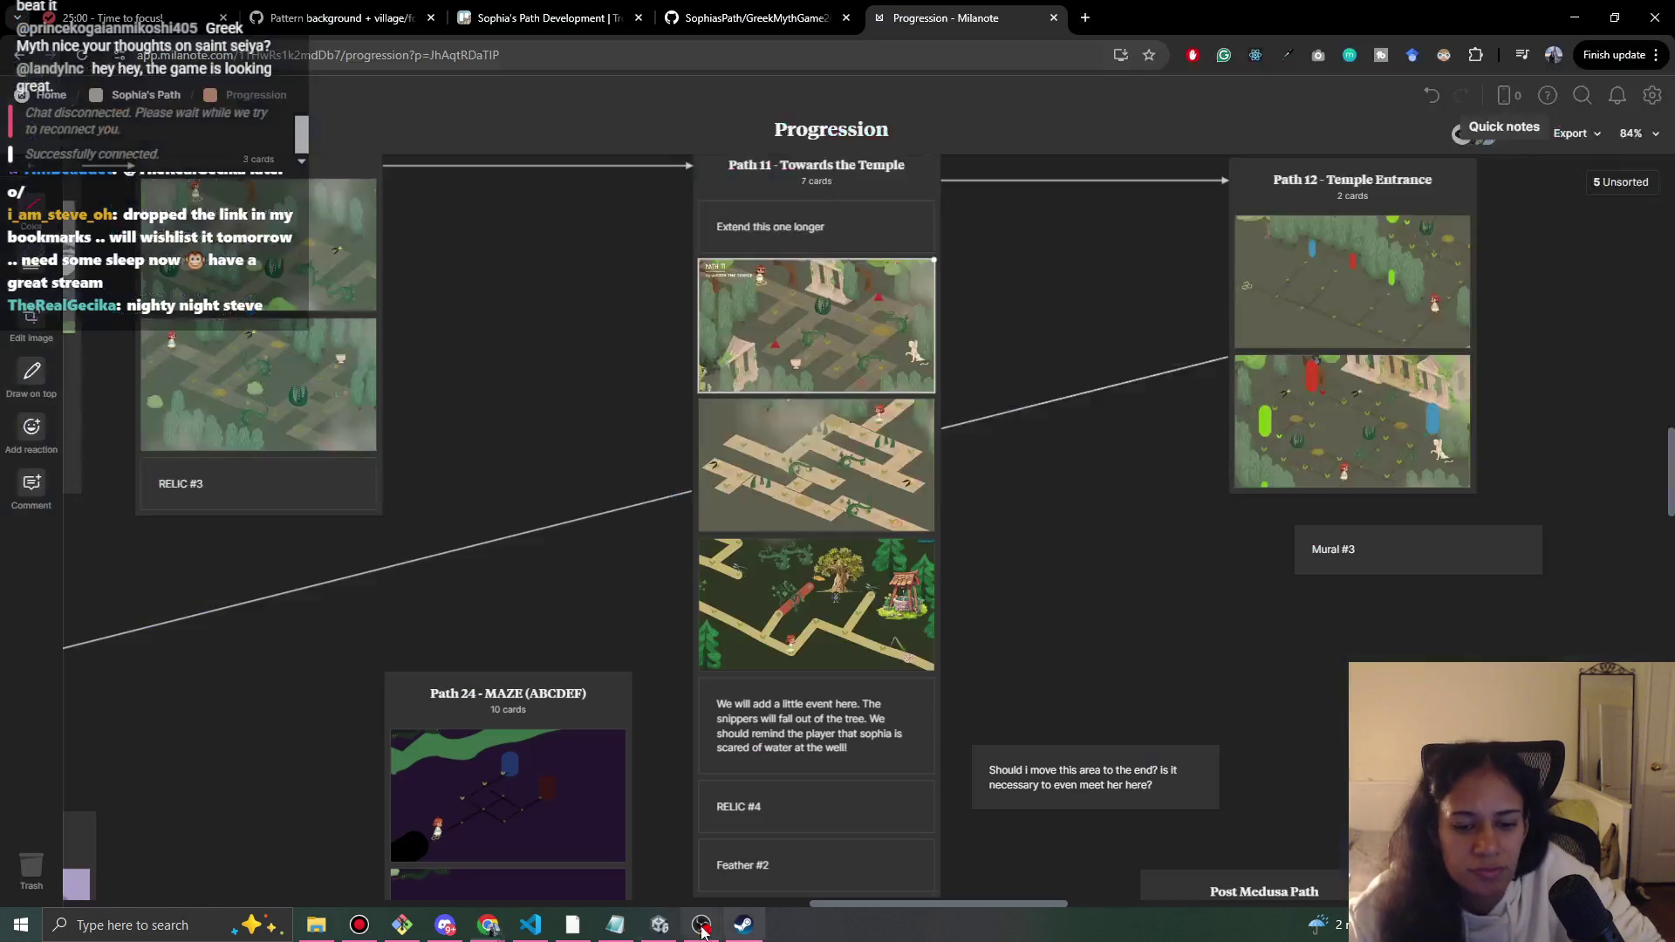
{"action": "left_click", "coordinate": [659, 924]}
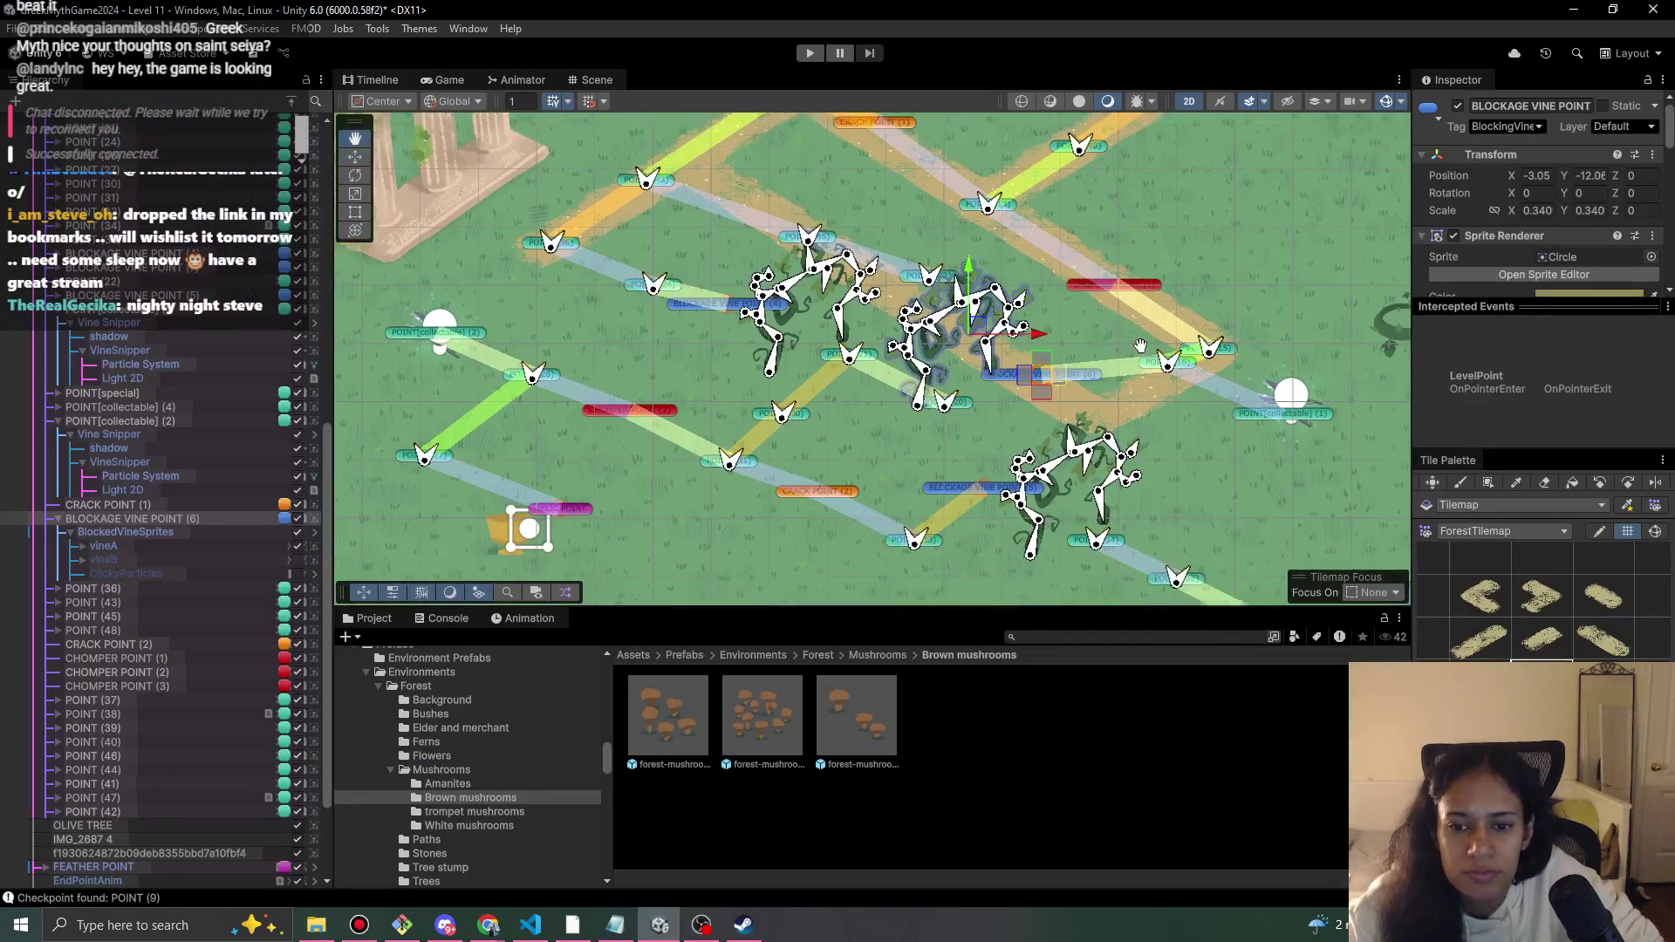
{"action": "left_click", "coordinate": [1603, 639]}
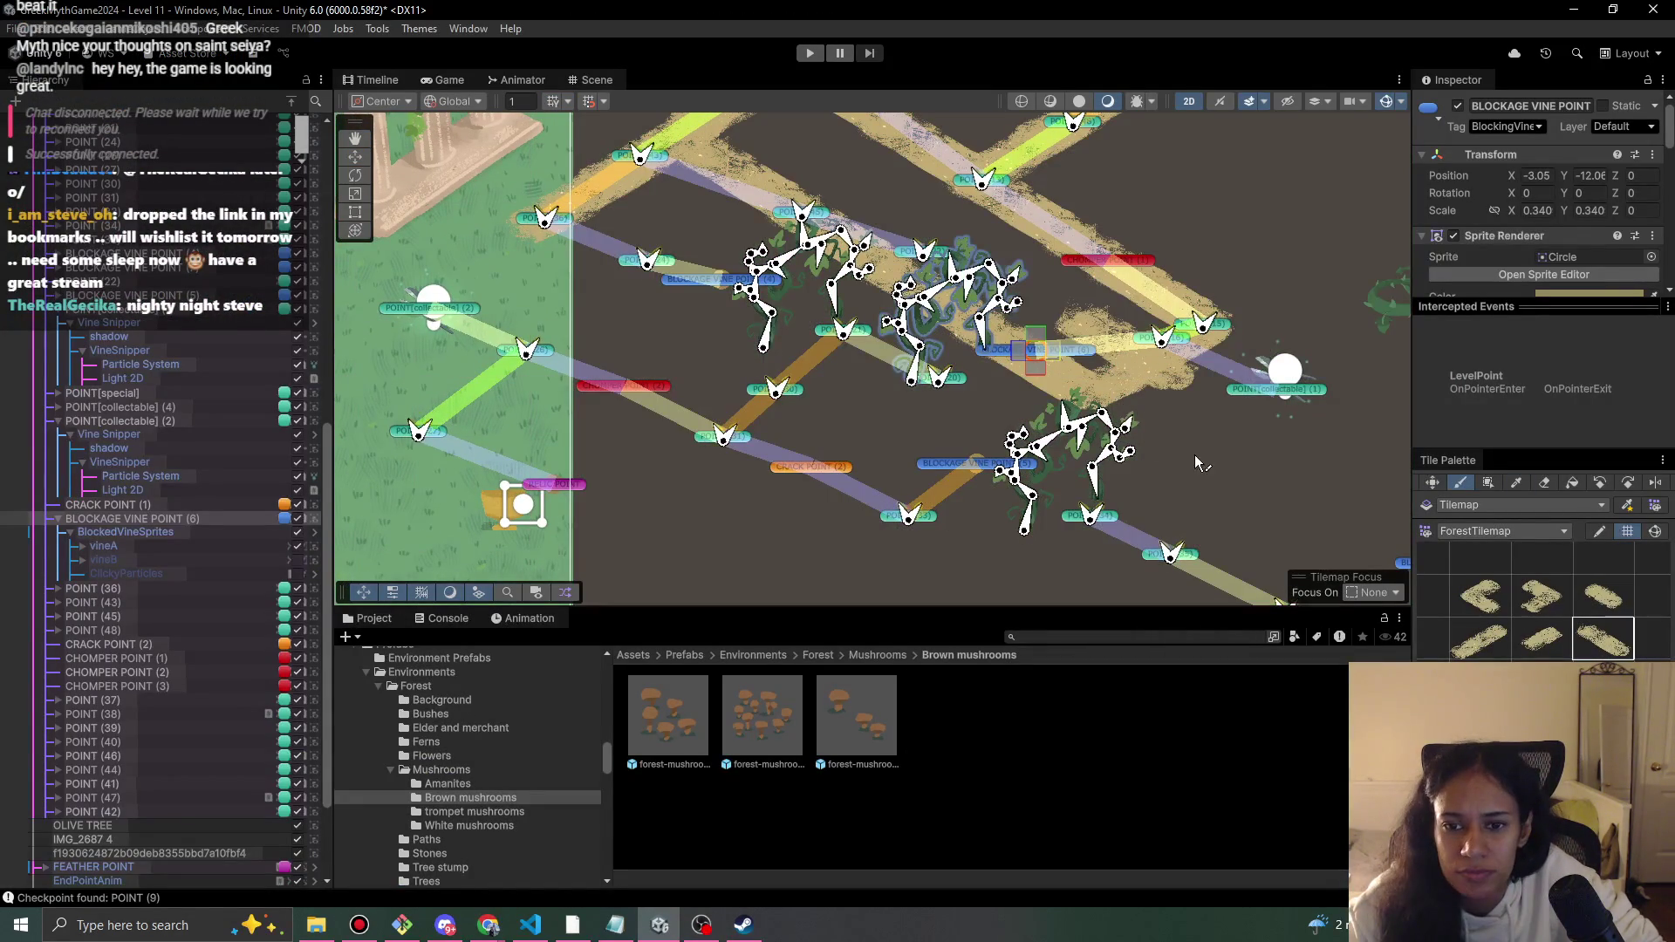
{"action": "scroll", "coordinate": [153, 704], "scroll_direction": "down", "scroll_amount": 3}
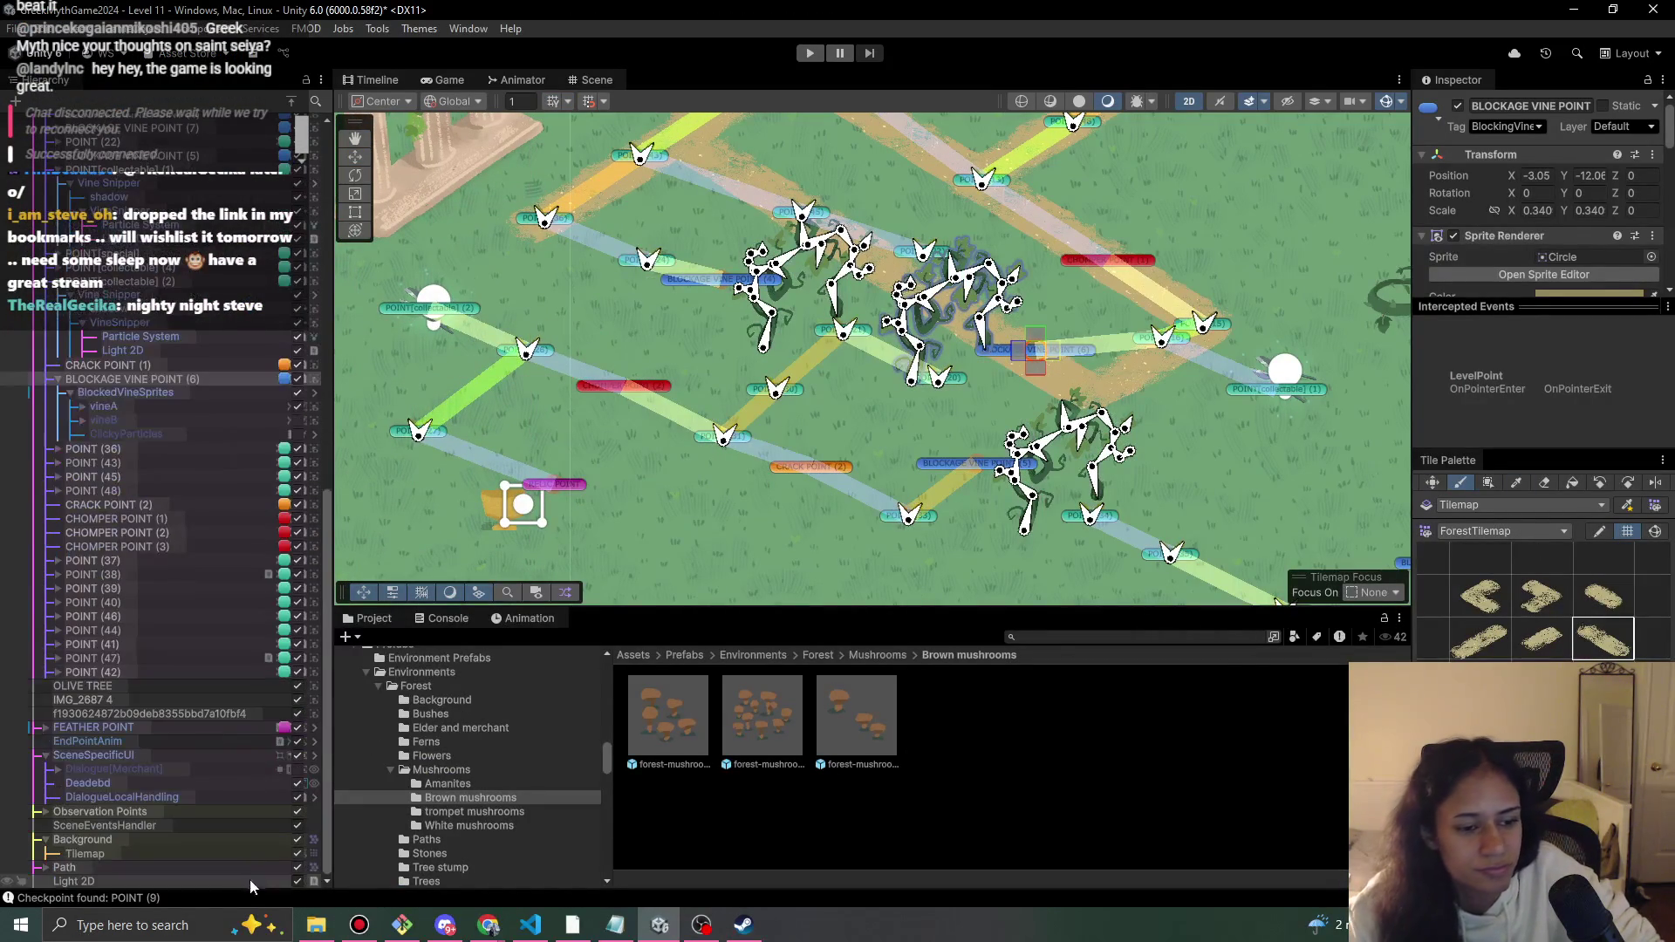
{"action": "left_click", "coordinate": [73, 868]}
{"action": "left_click", "coordinate": [45, 867]}
{"action": "left_click", "coordinate": [85, 881]}
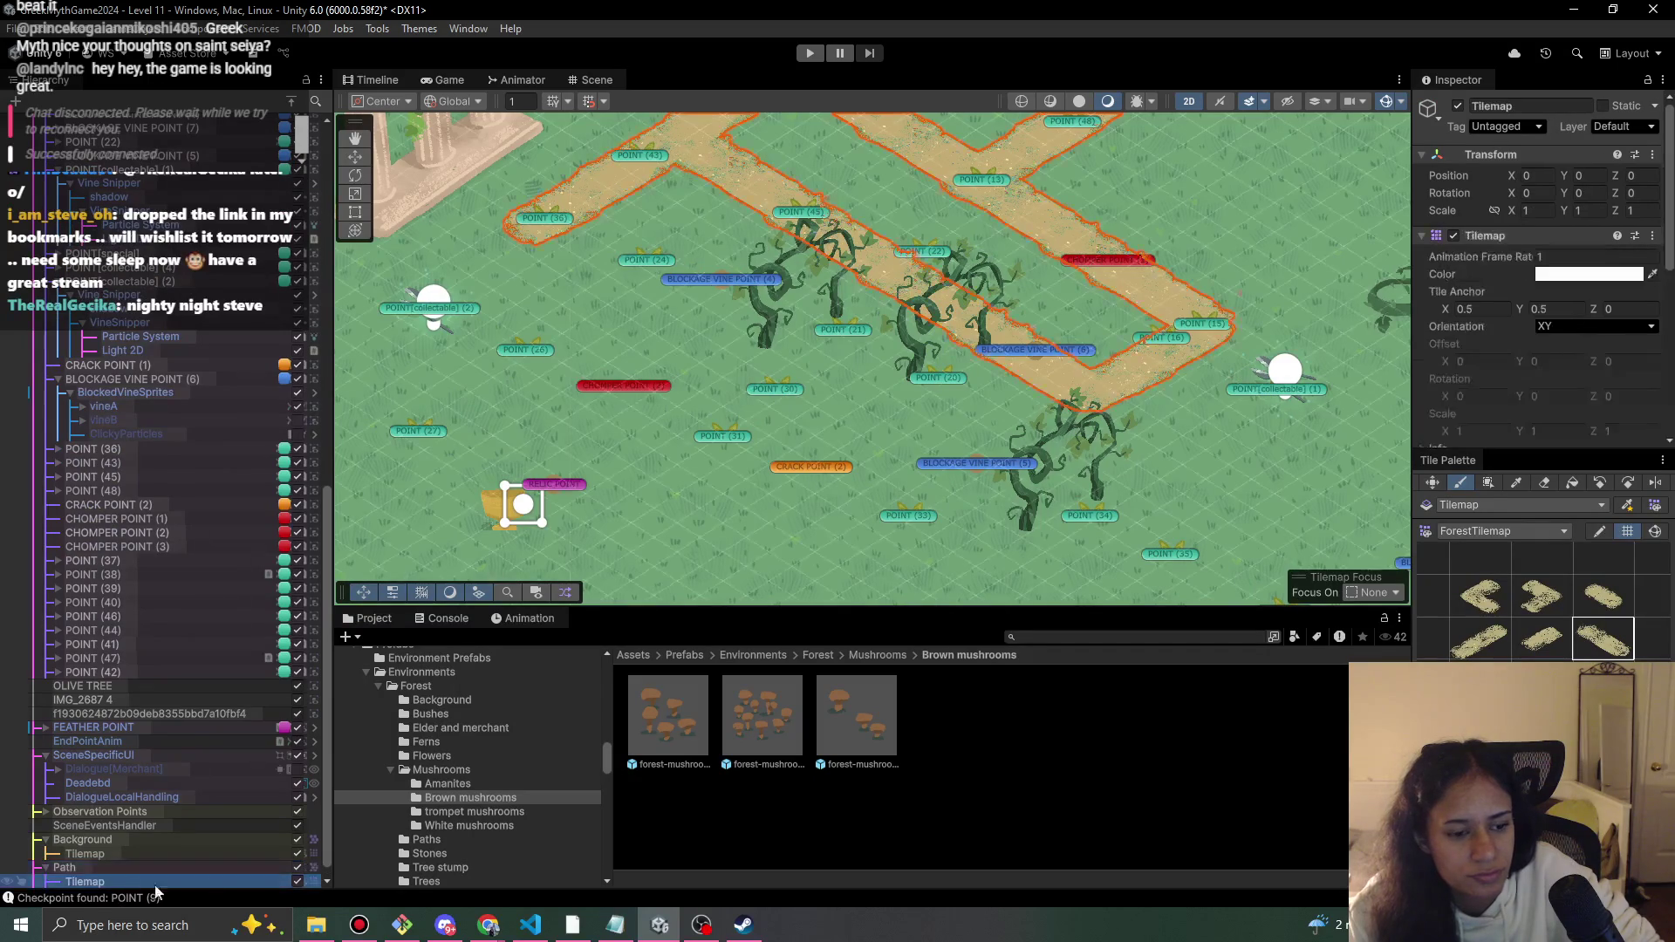
{"action": "left_click_drag", "start_coordinate": [1123, 419], "coordinate": [1149, 442]}
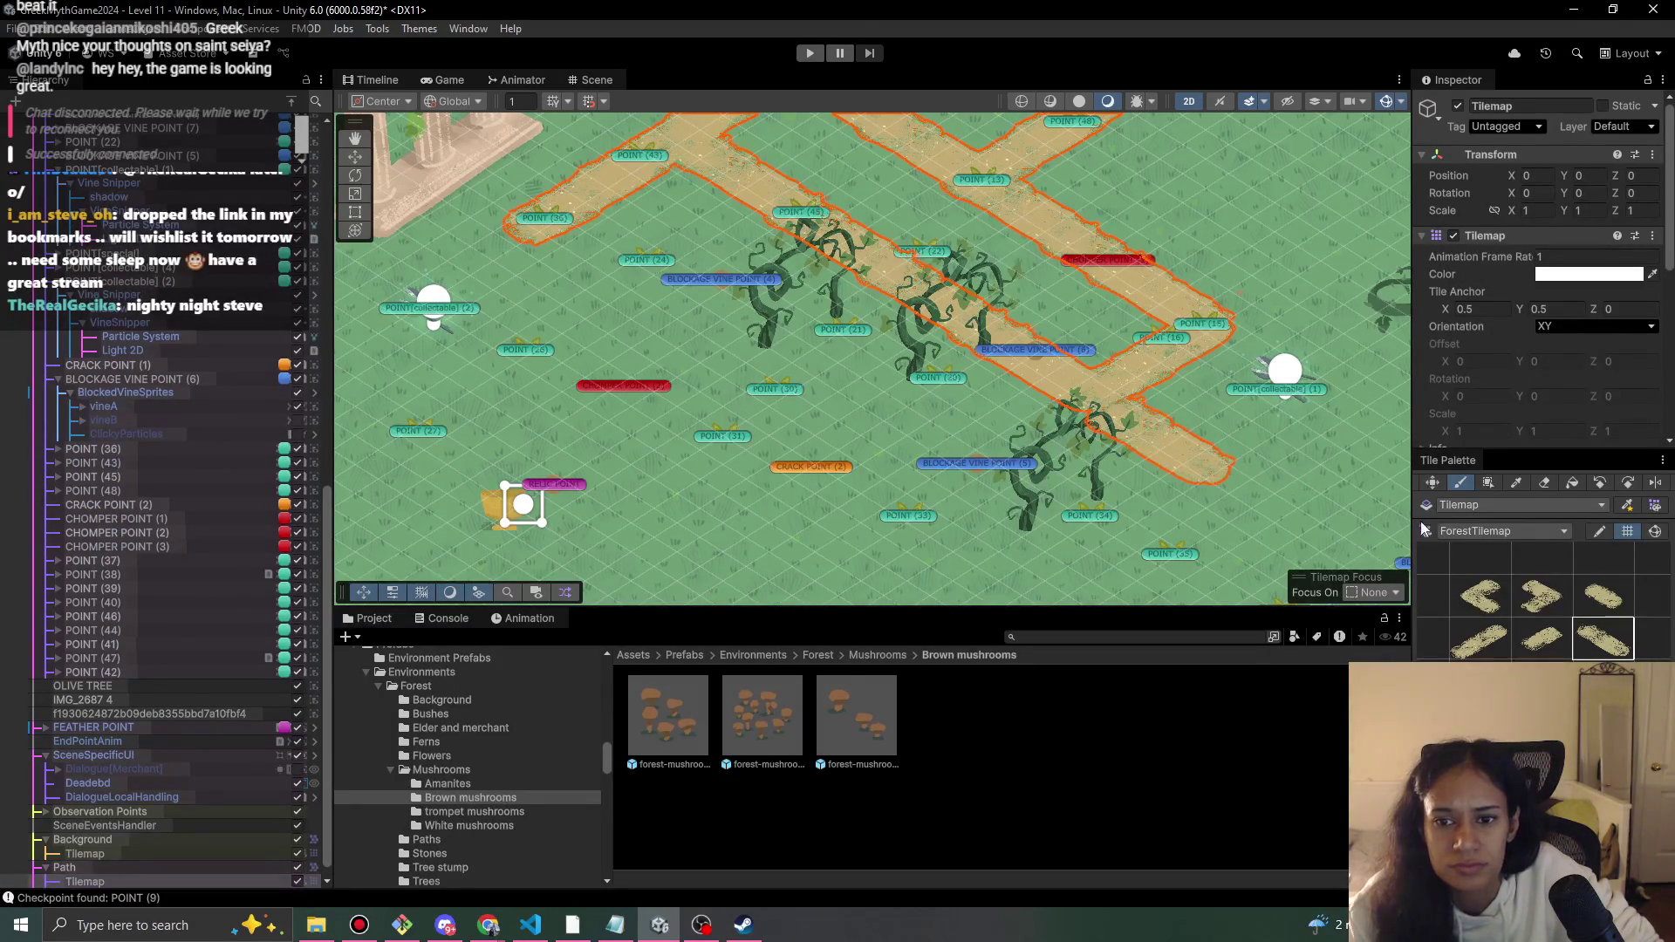
- Paint a diagonal path strip toward CRACK POINT (2) and a tile beside the temple
{"action": "key", "text": "alt+Tab"}
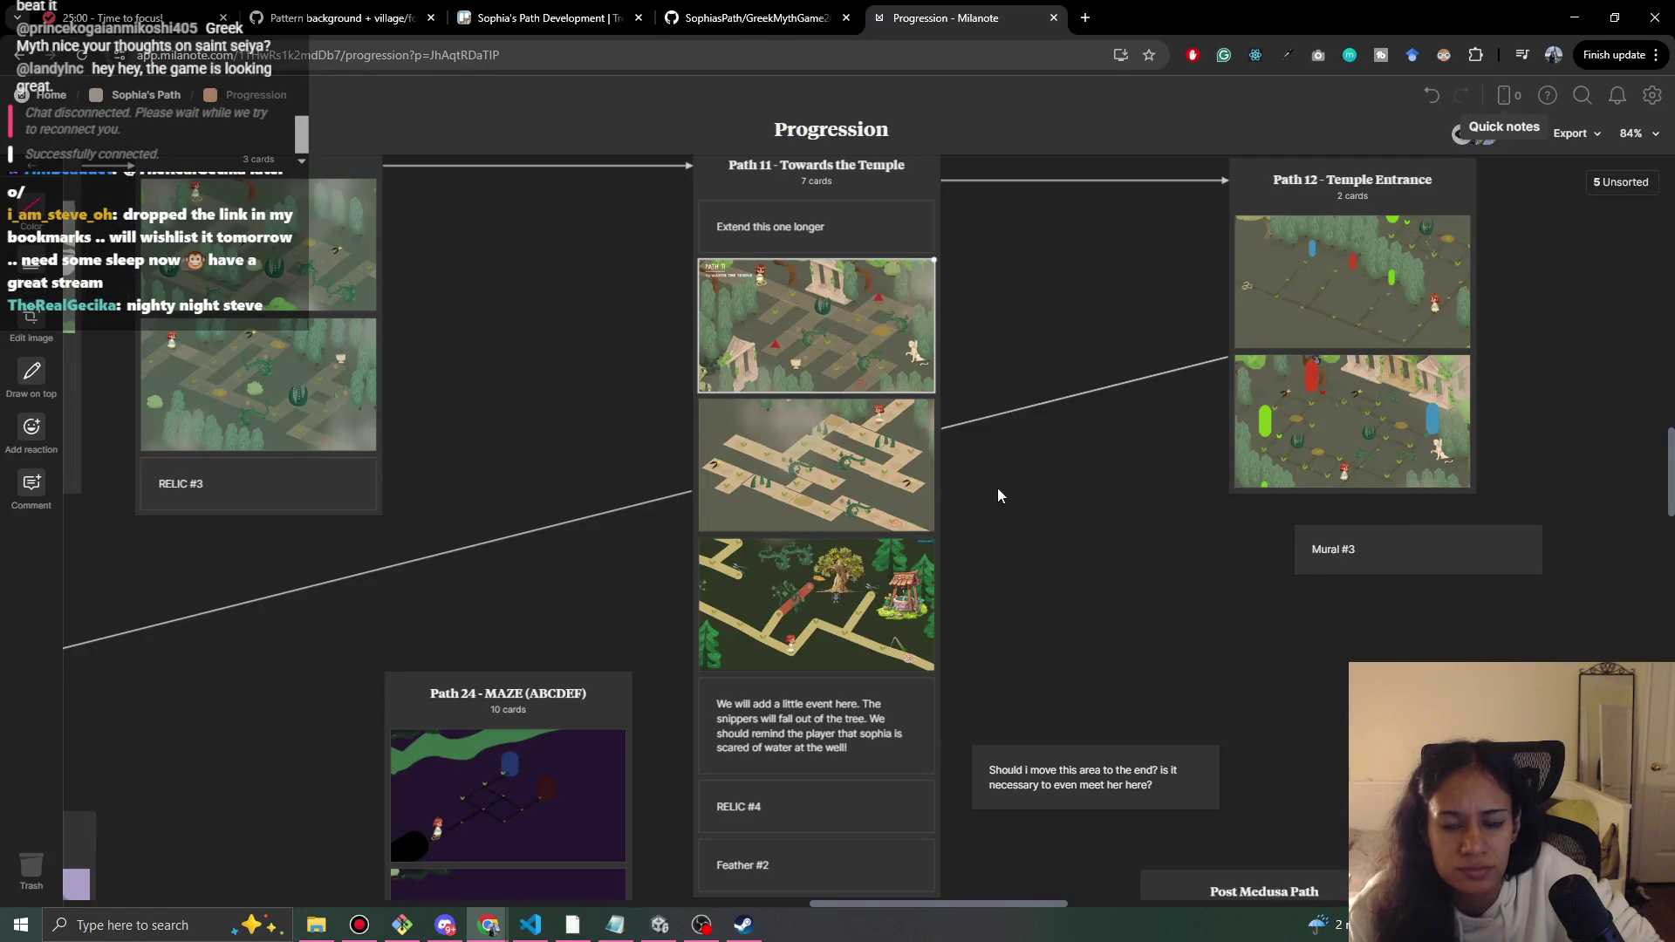
{"action": "key", "text": "alt+Tab"}
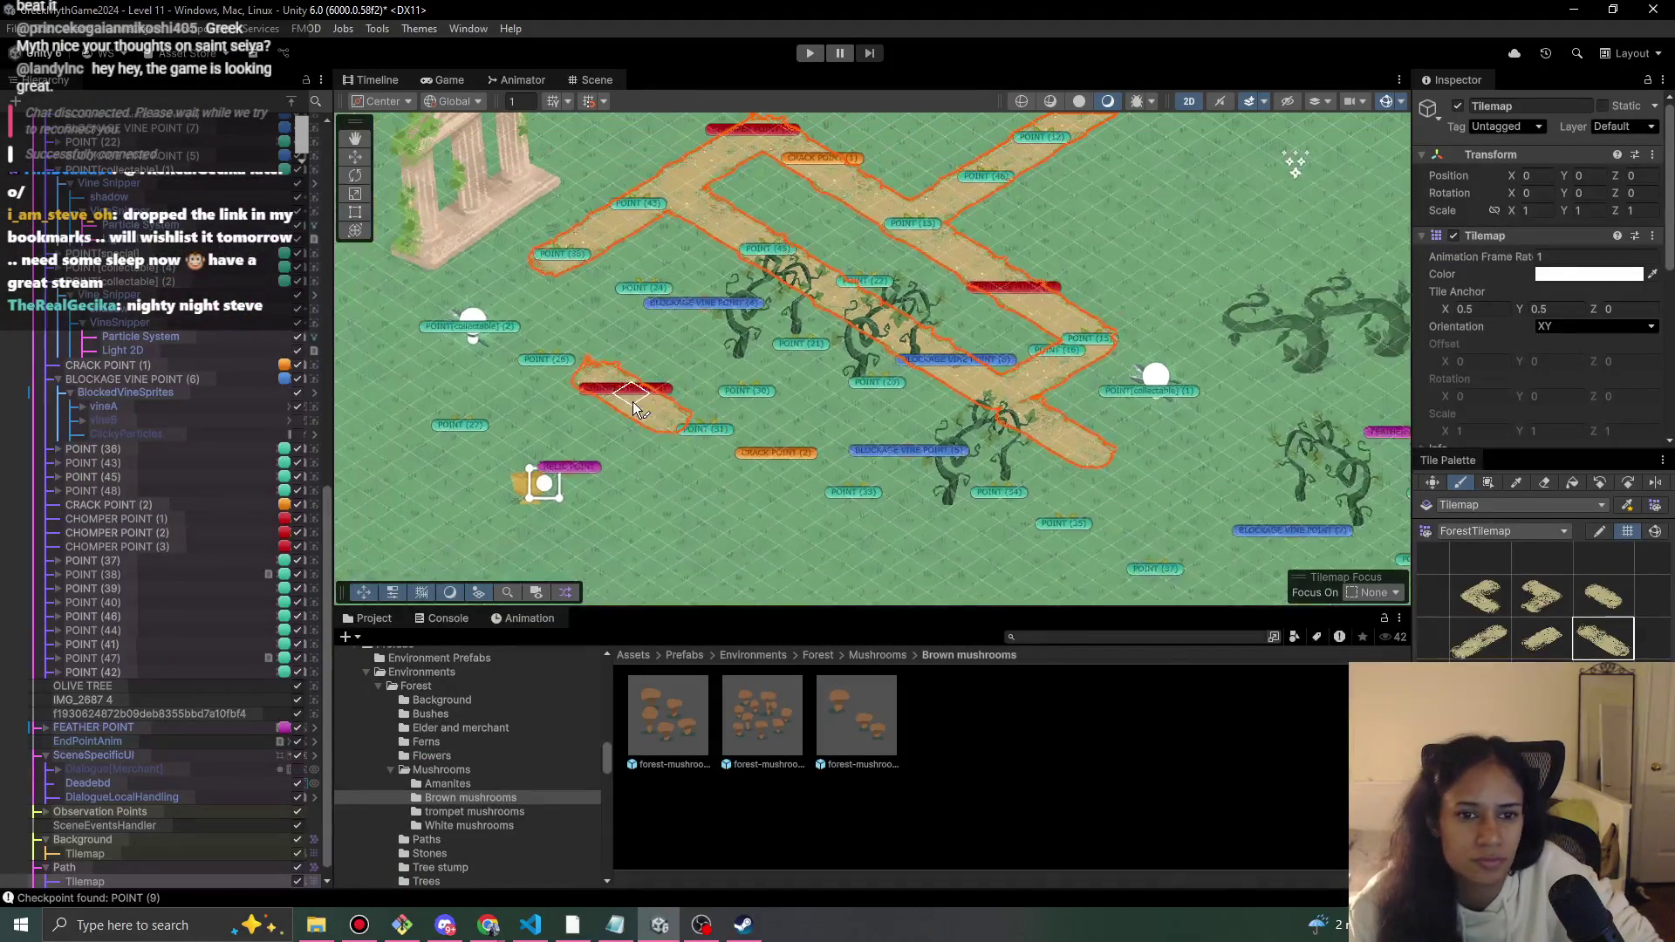
{"action": "key", "text": "alt+Tab"}
{"action": "left_click", "coordinate": [654, 400]}
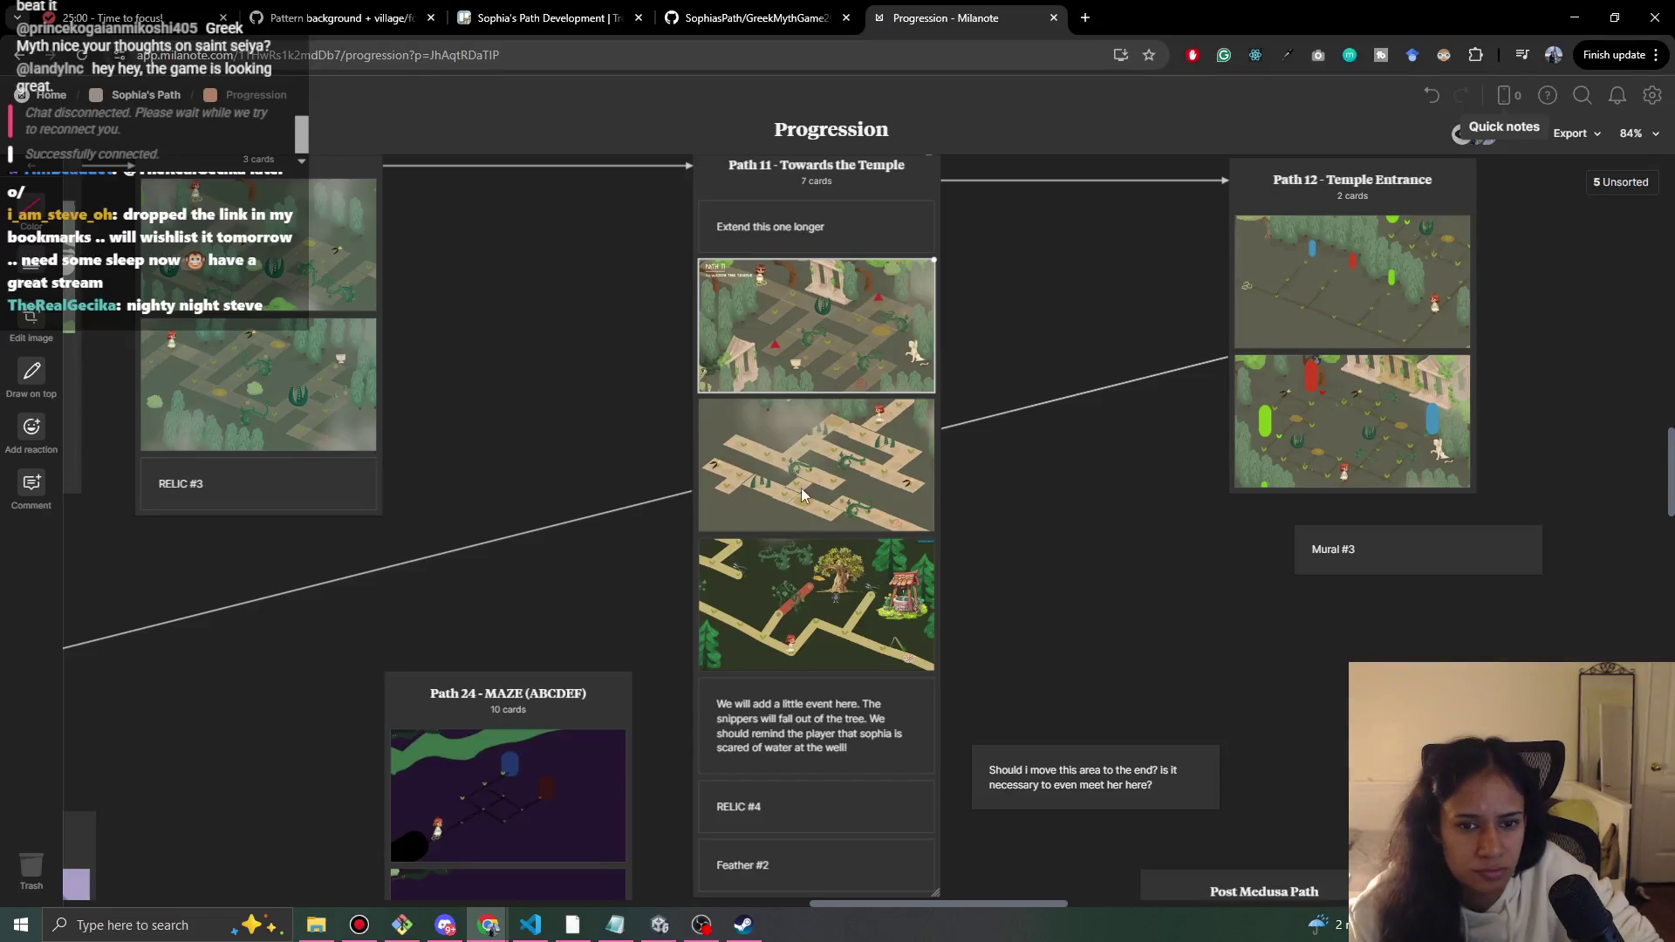
{"action": "key", "text": "alt+Tab"}
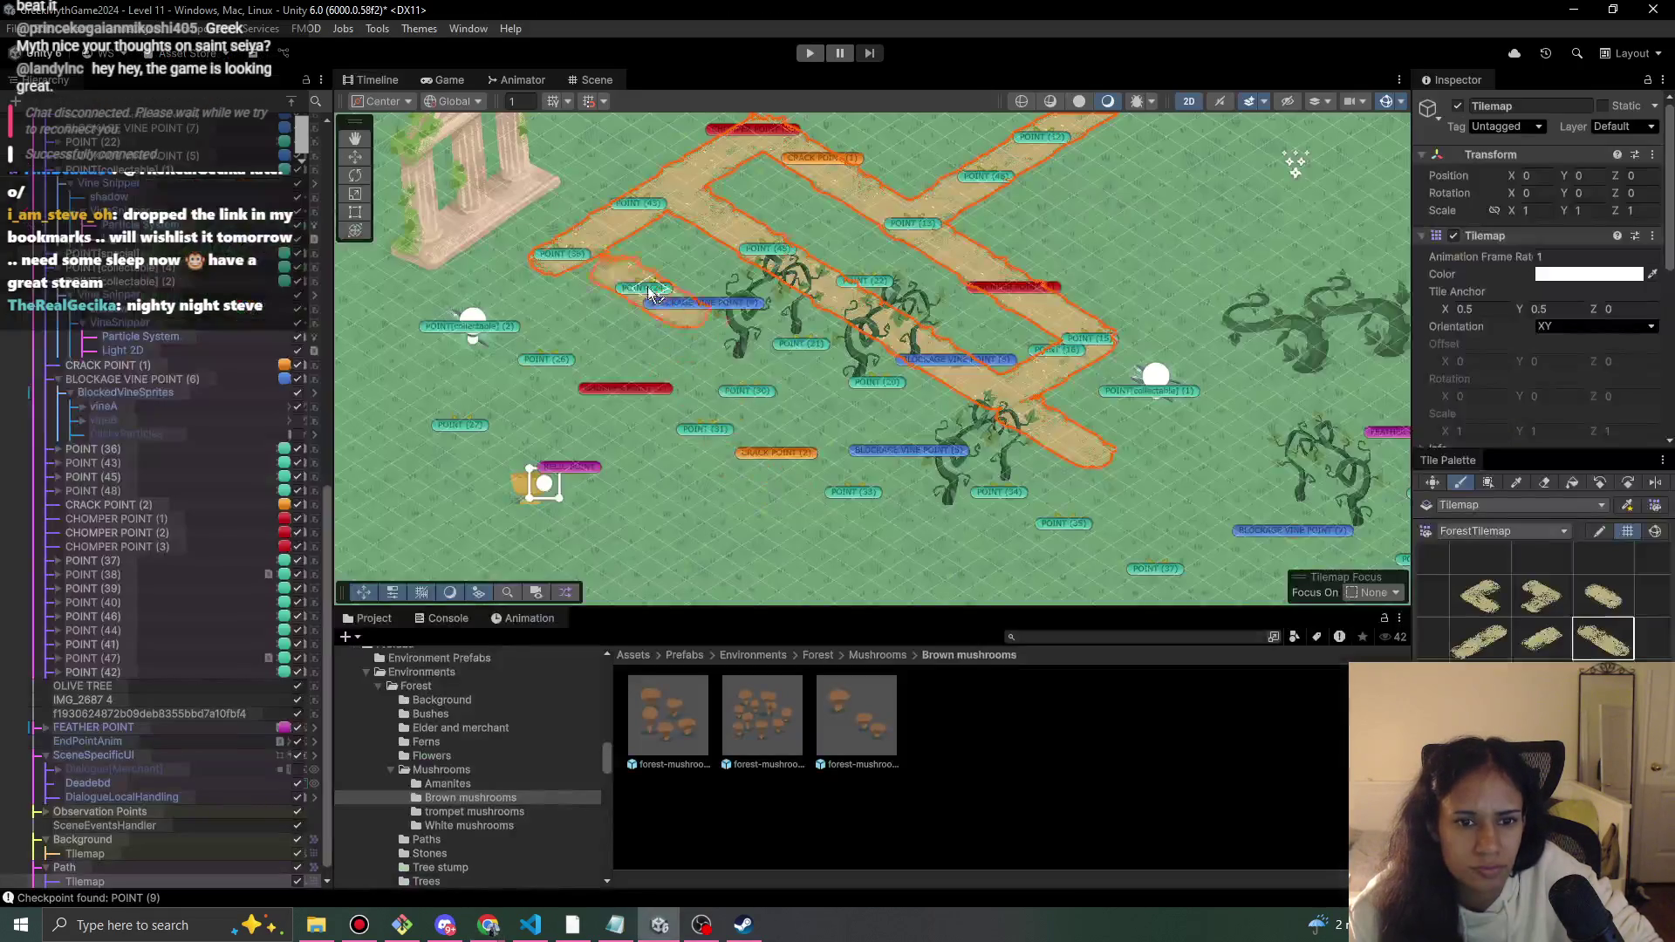
{"action": "key", "text": "alt+Tab"}
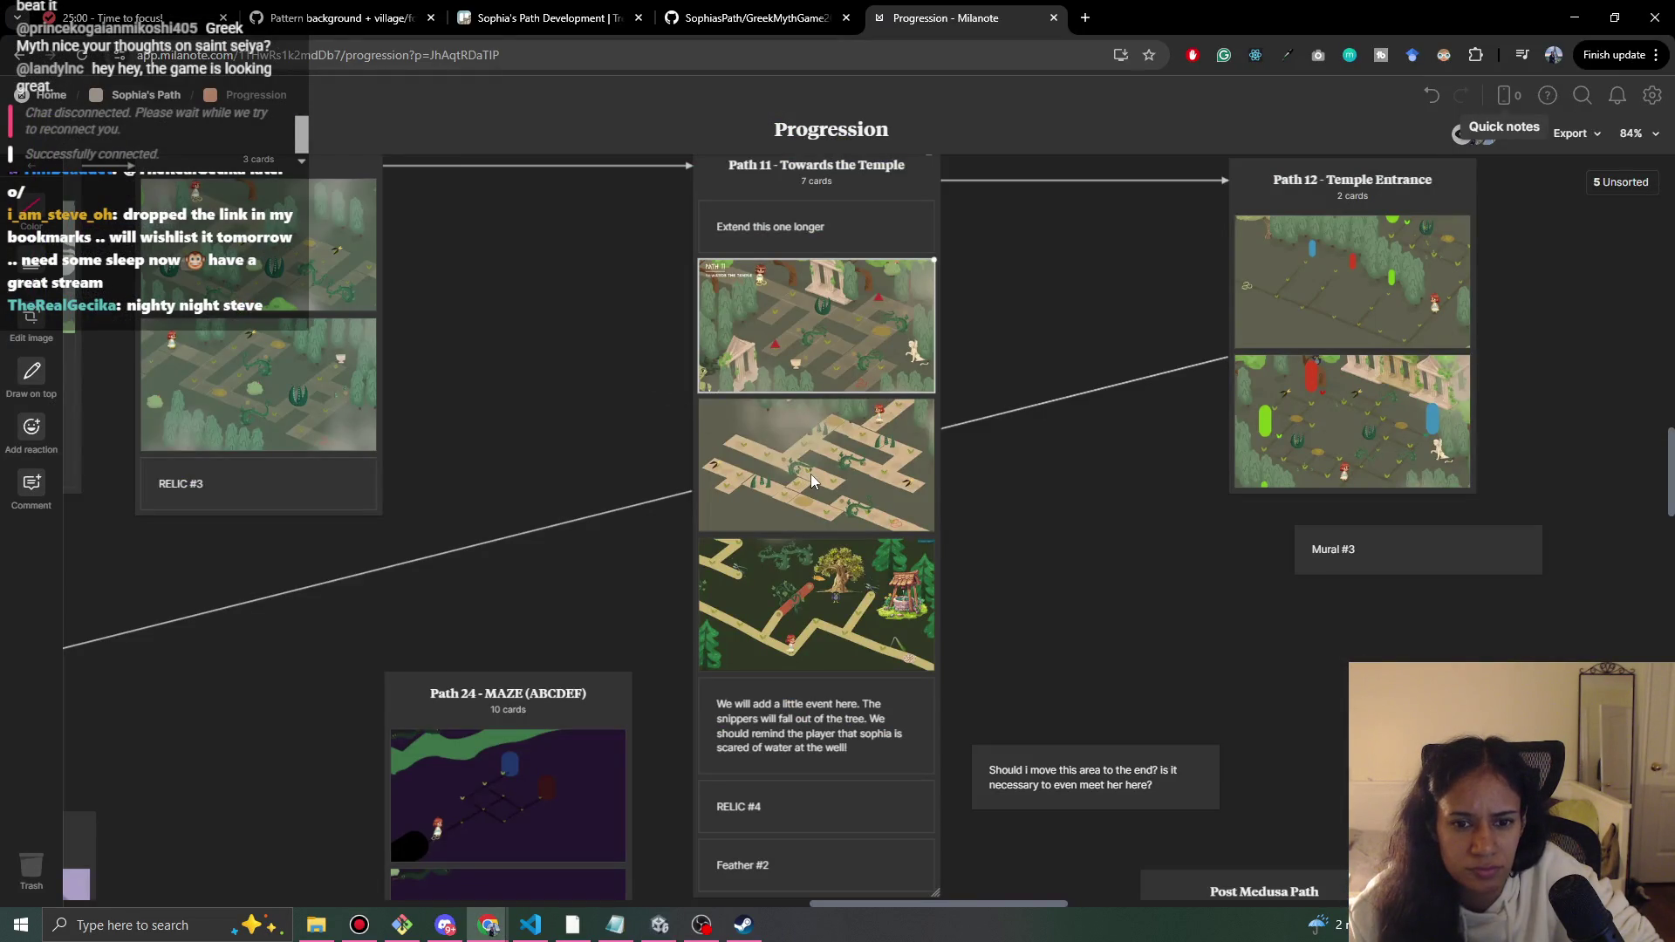
{"action": "key", "text": "alt+Tab"}
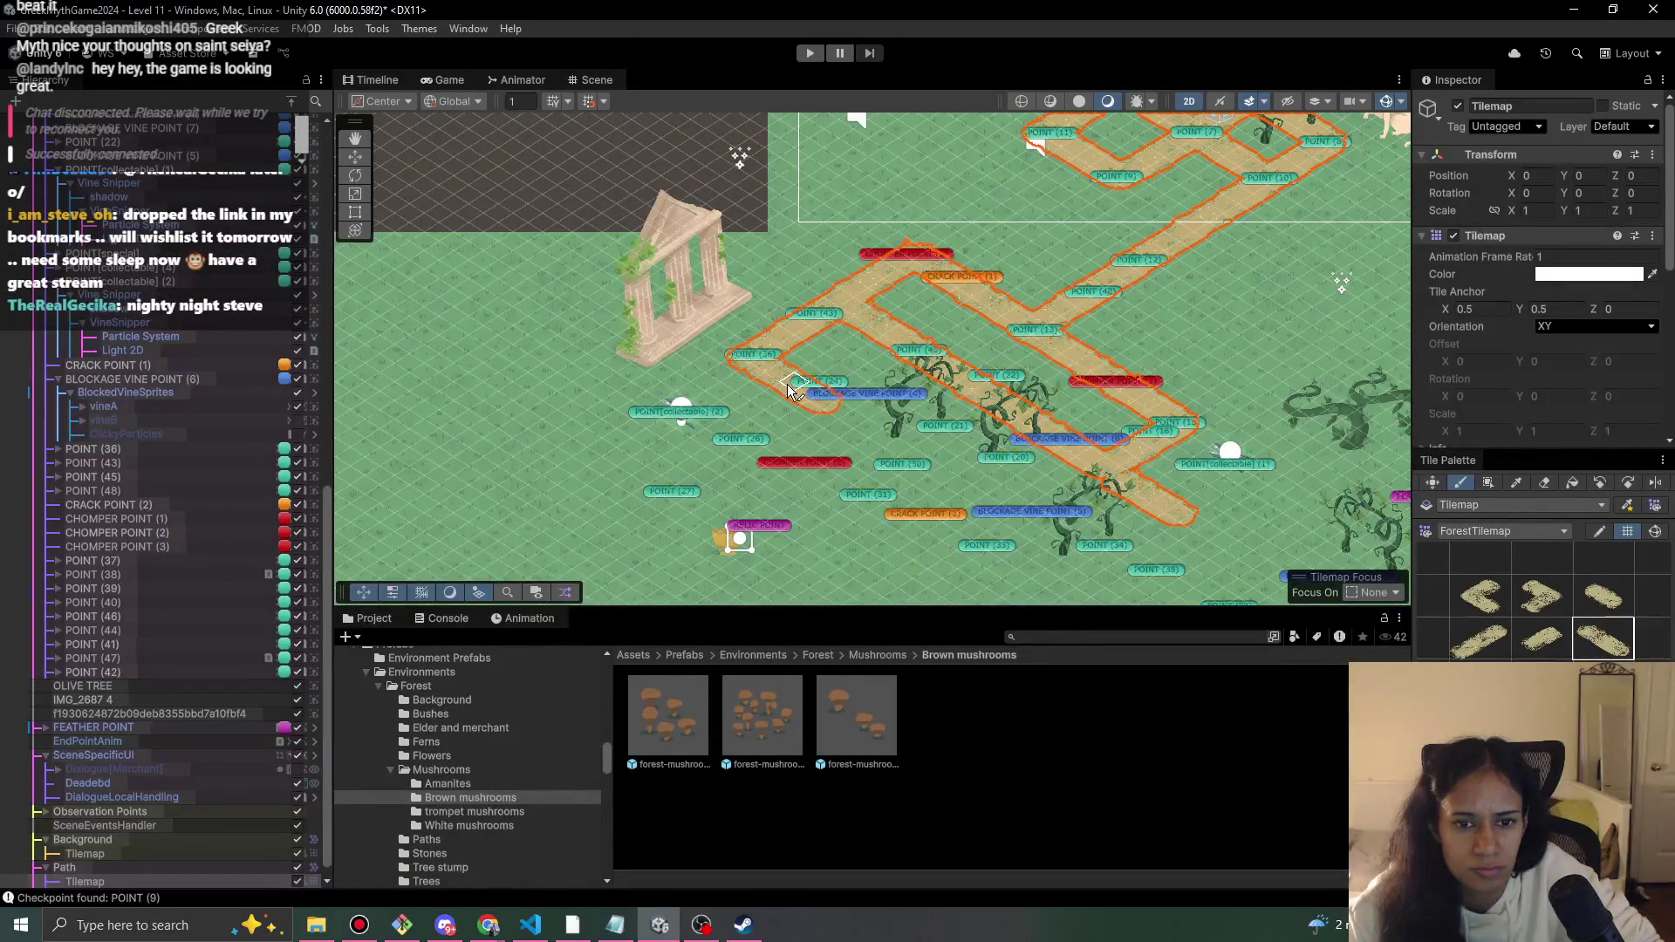
{"action": "mouse_move", "coordinate": [789, 386]}
{"action": "left_mouse_down"}
{"action": "mouse_move", "coordinate": [1117, 583]}
{"action": "mouse_move", "coordinate": [1070, 567]}
{"action": "left_mouse_up"}
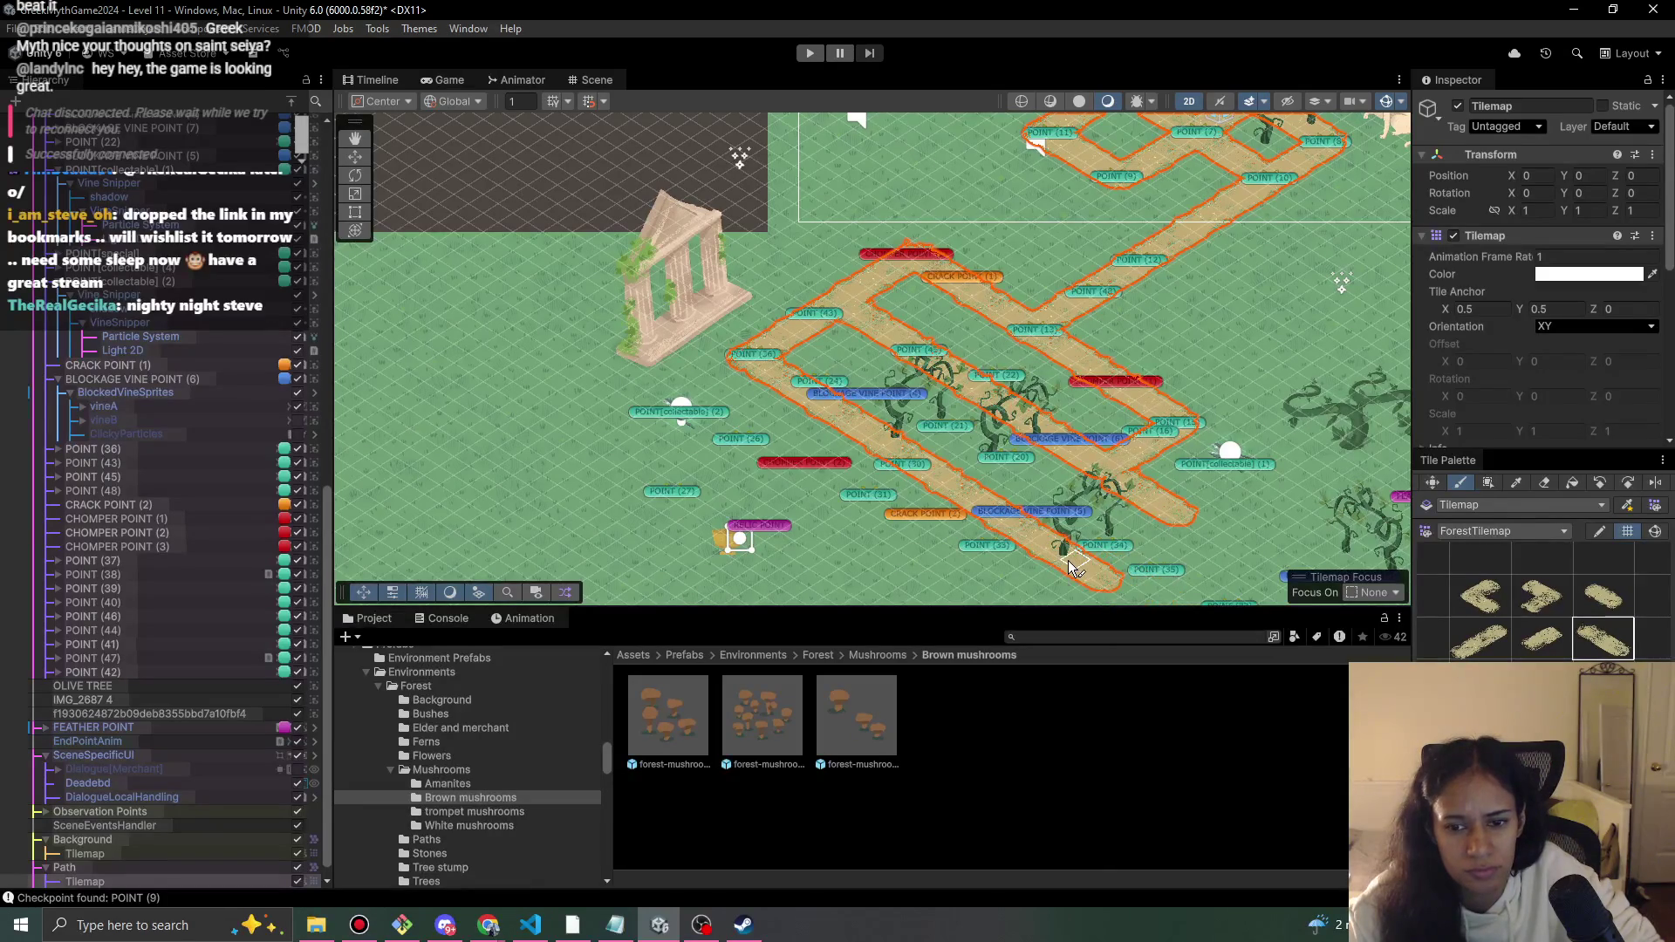
{"action": "left_click", "coordinate": [689, 321]}
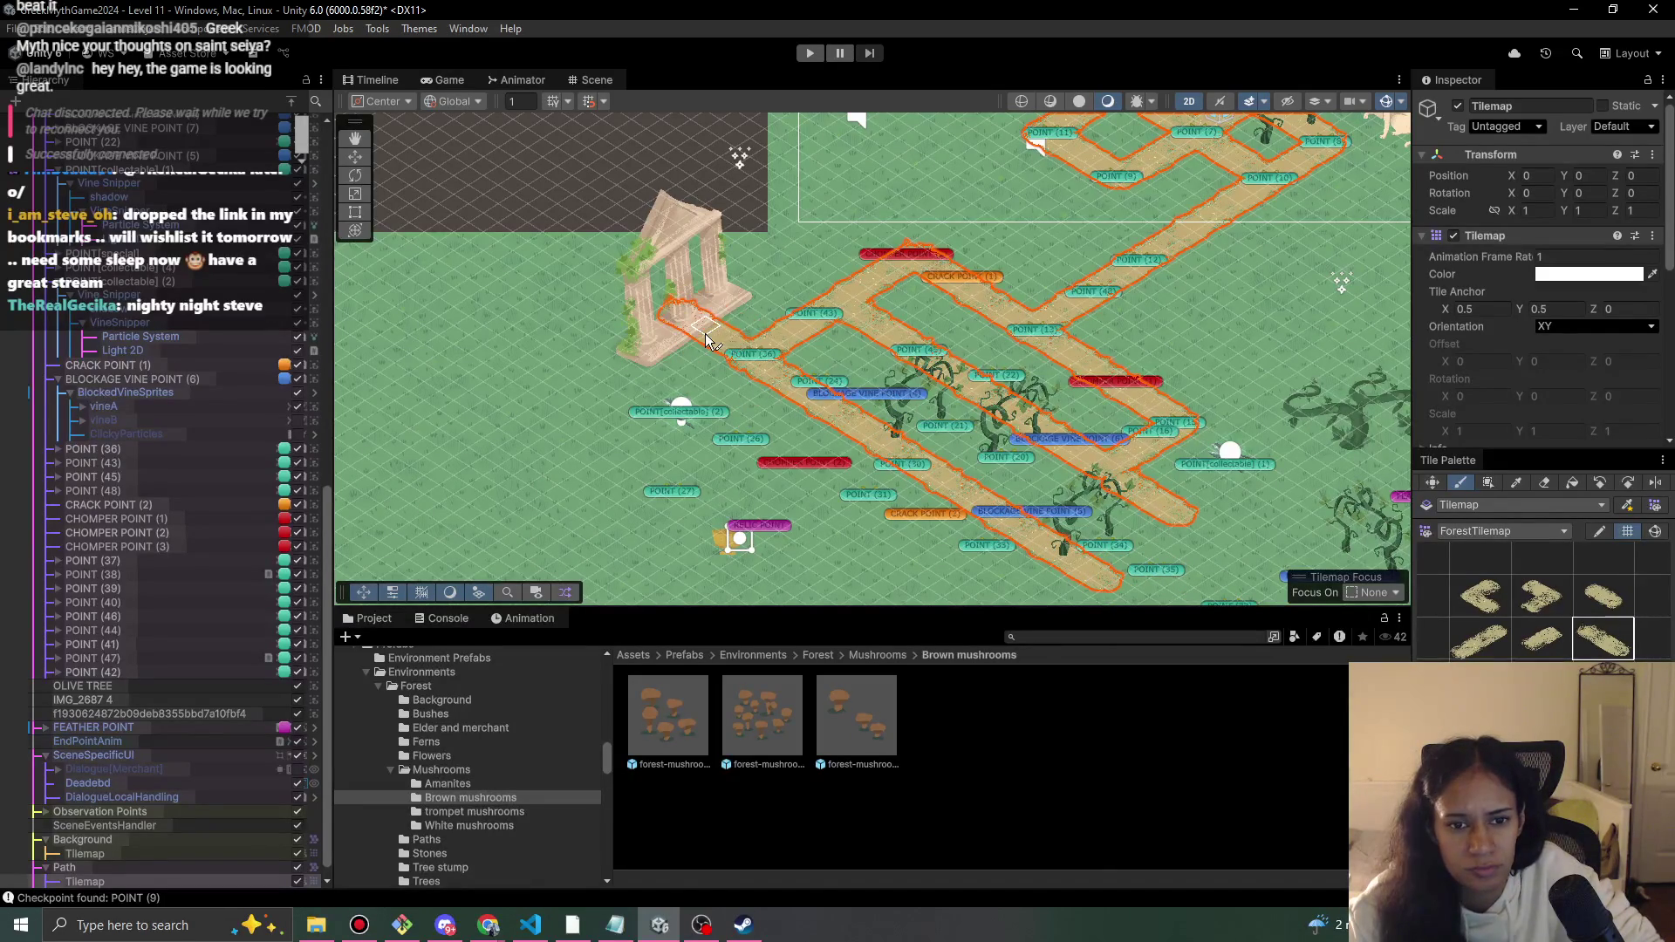
- Paint straight path tiles beside the red marker, extending the path to the left
{"action": "left_click", "coordinate": [1544, 484]}
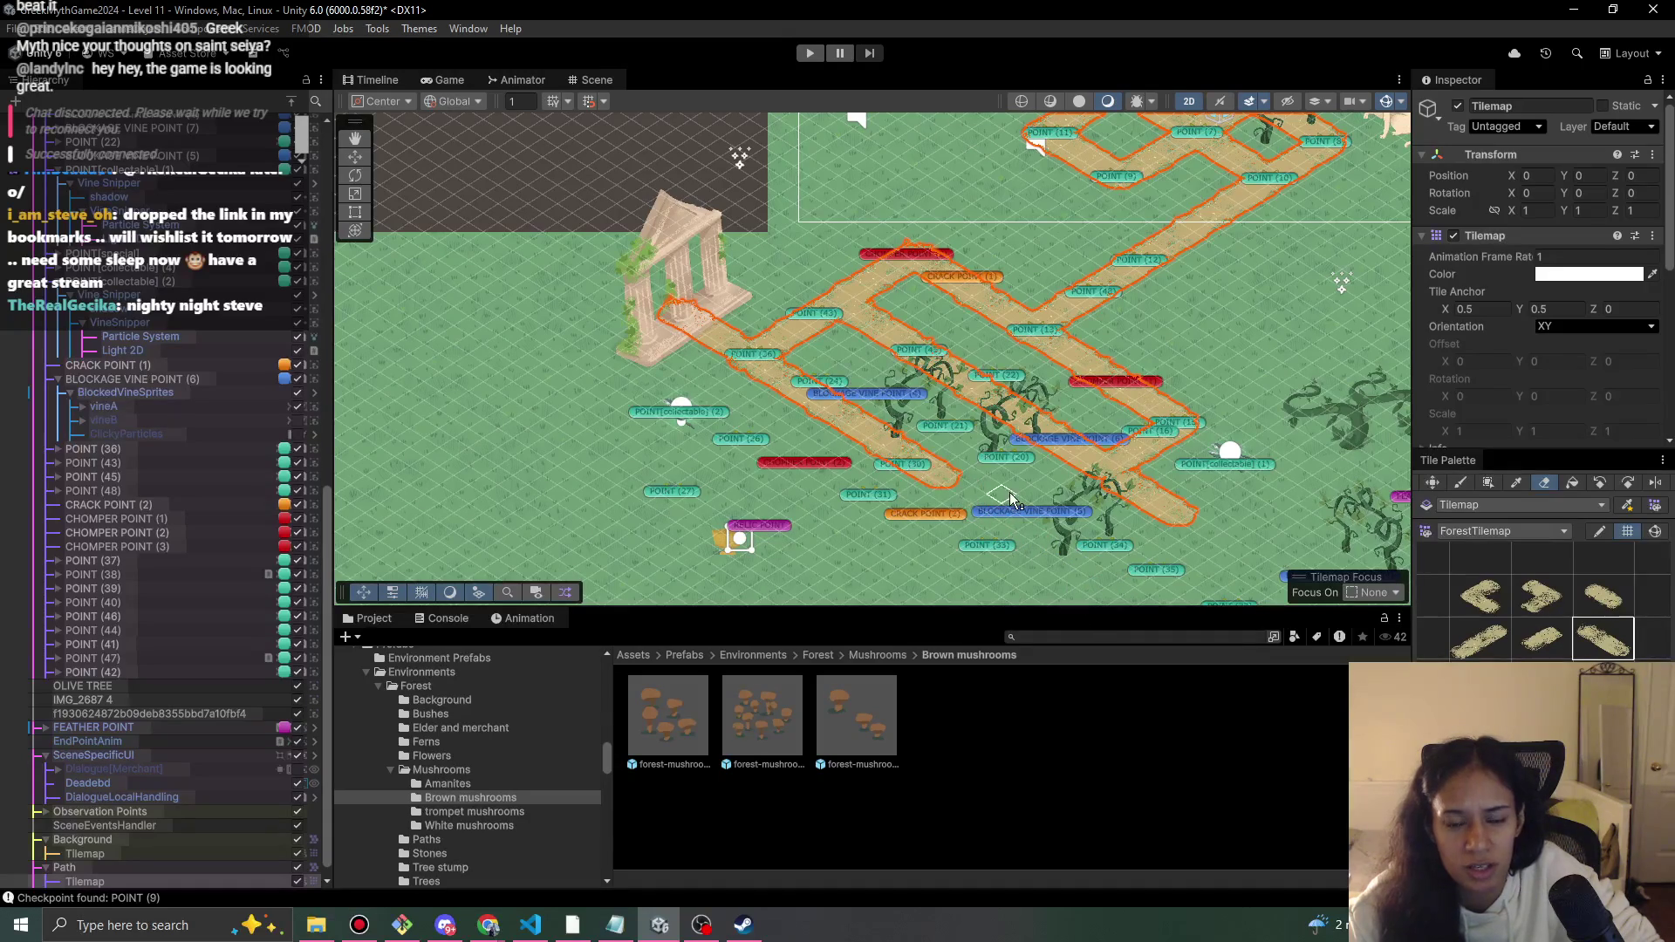
{"action": "key", "text": "alt+Tab"}
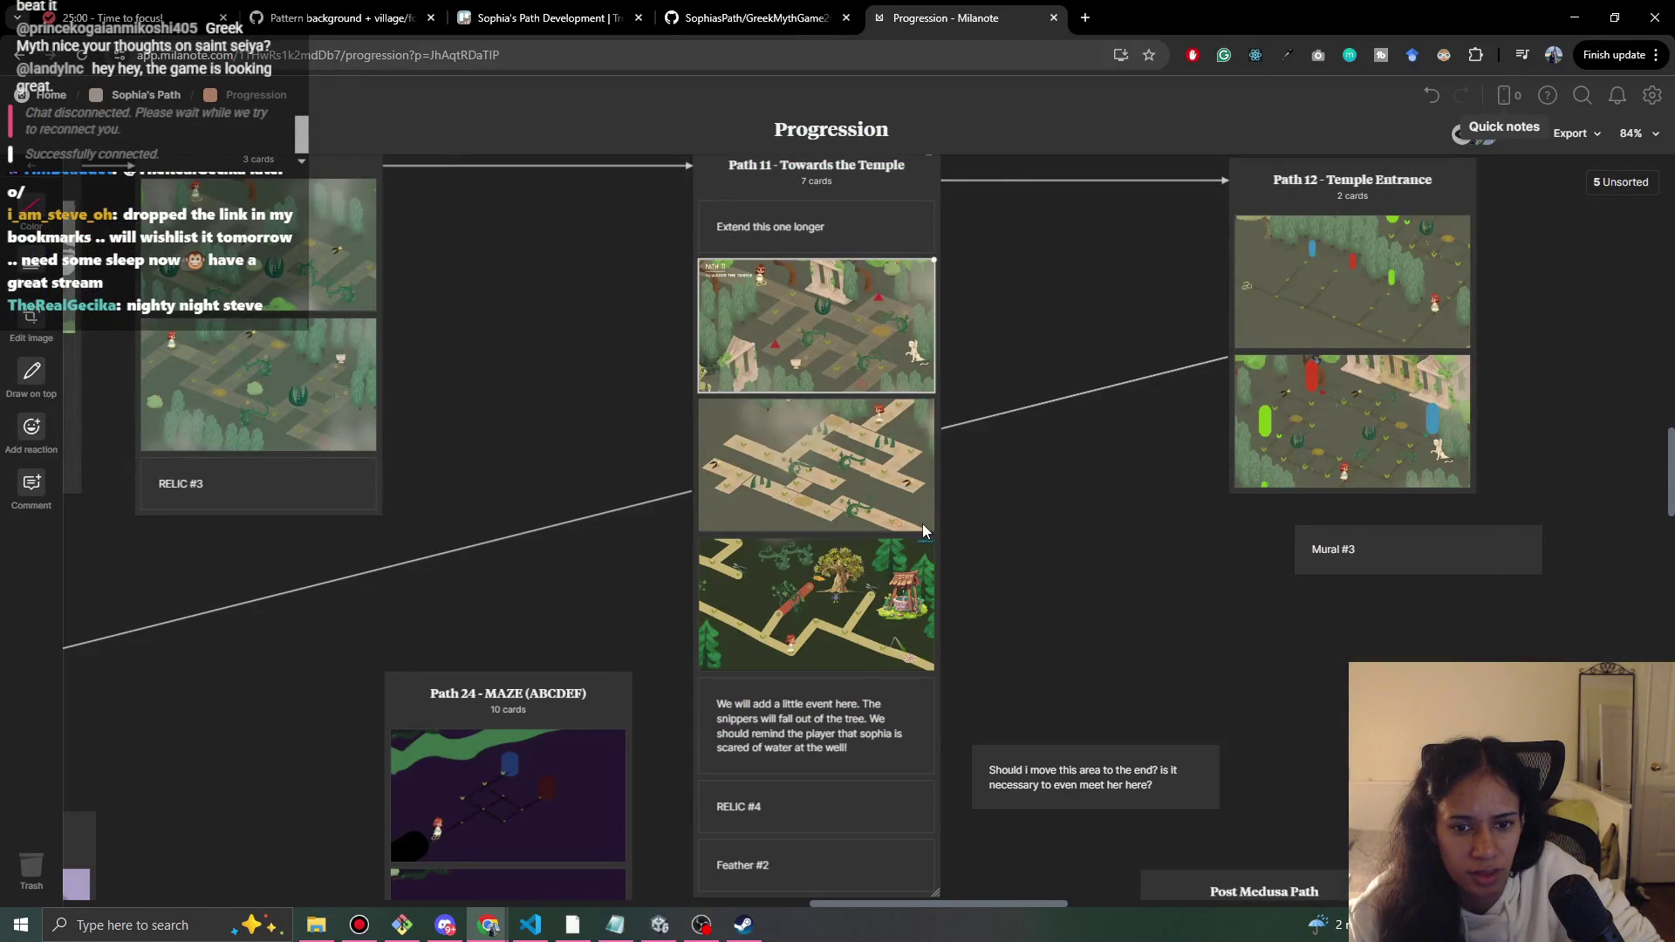
{"action": "key", "text": "alt+Tab"}
{"action": "left_click", "coordinate": [1545, 642]}
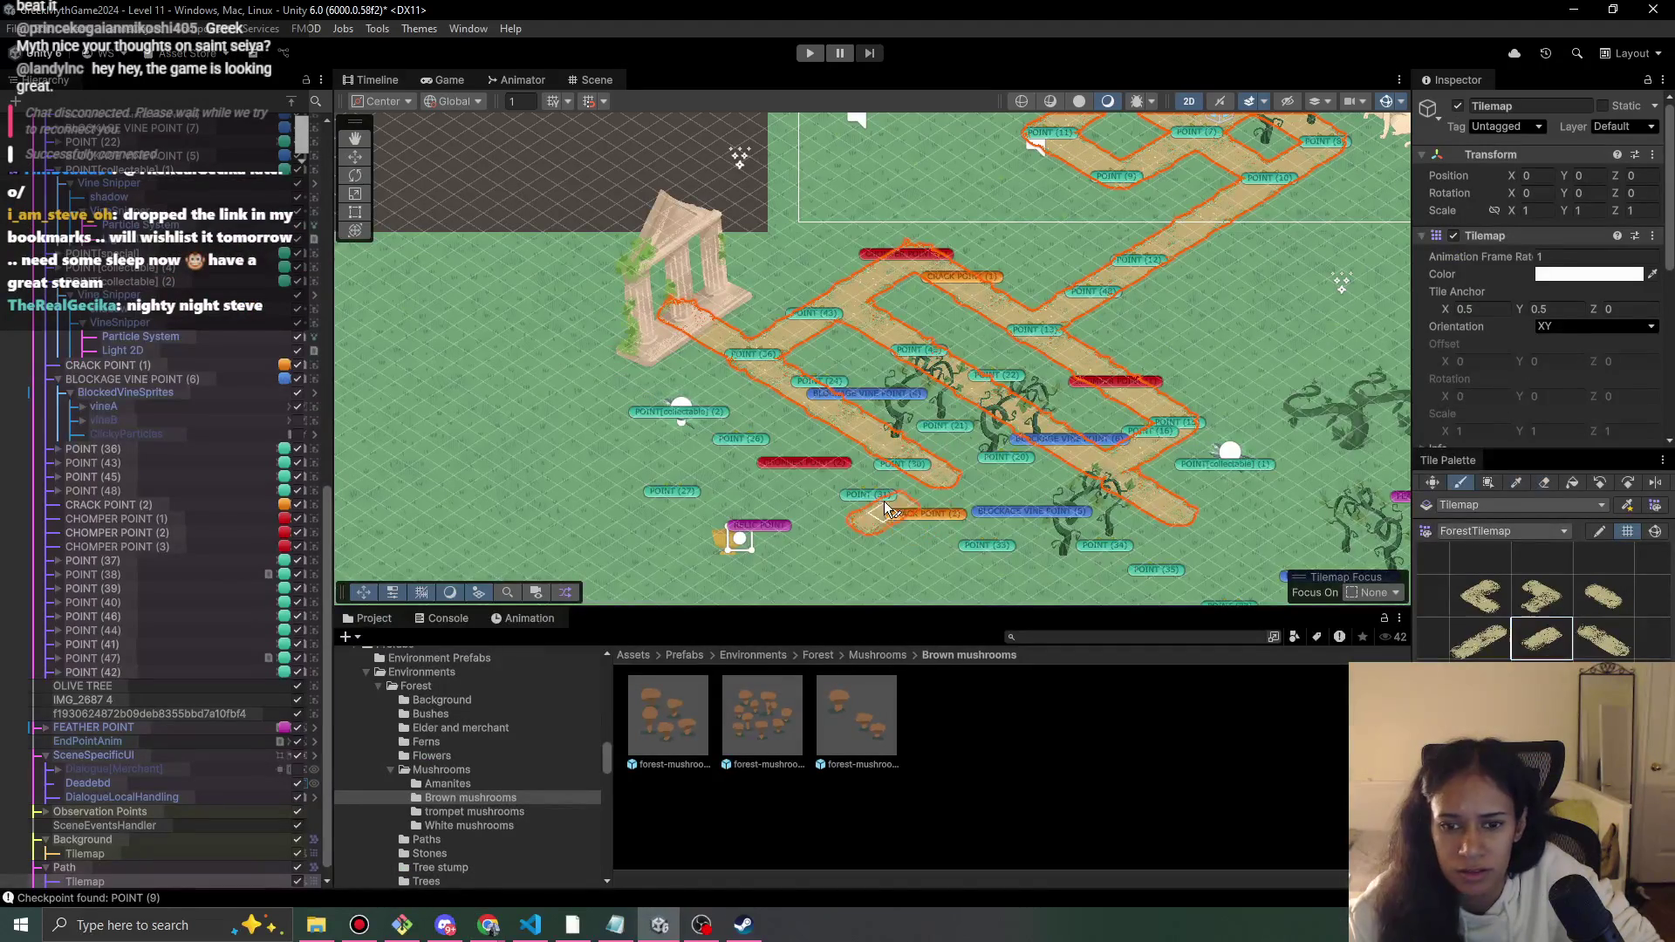
{"action": "left_click", "coordinate": [1480, 640]}
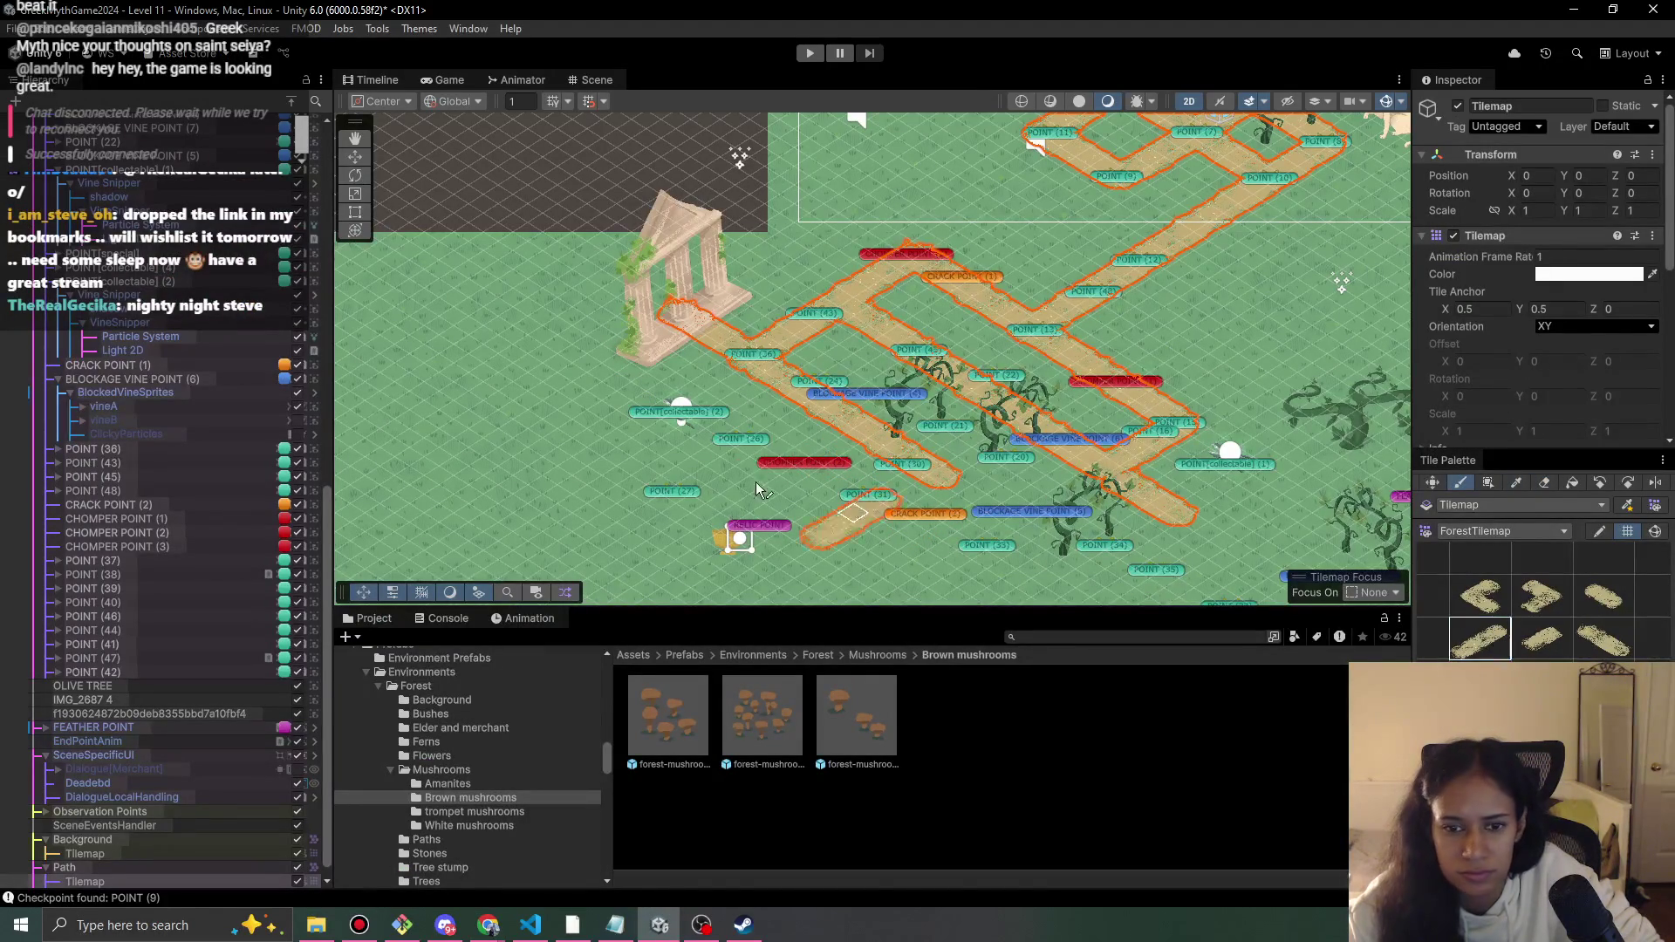
{"action": "left_click", "coordinate": [798, 458]}
{"action": "left_click", "coordinate": [835, 460]}
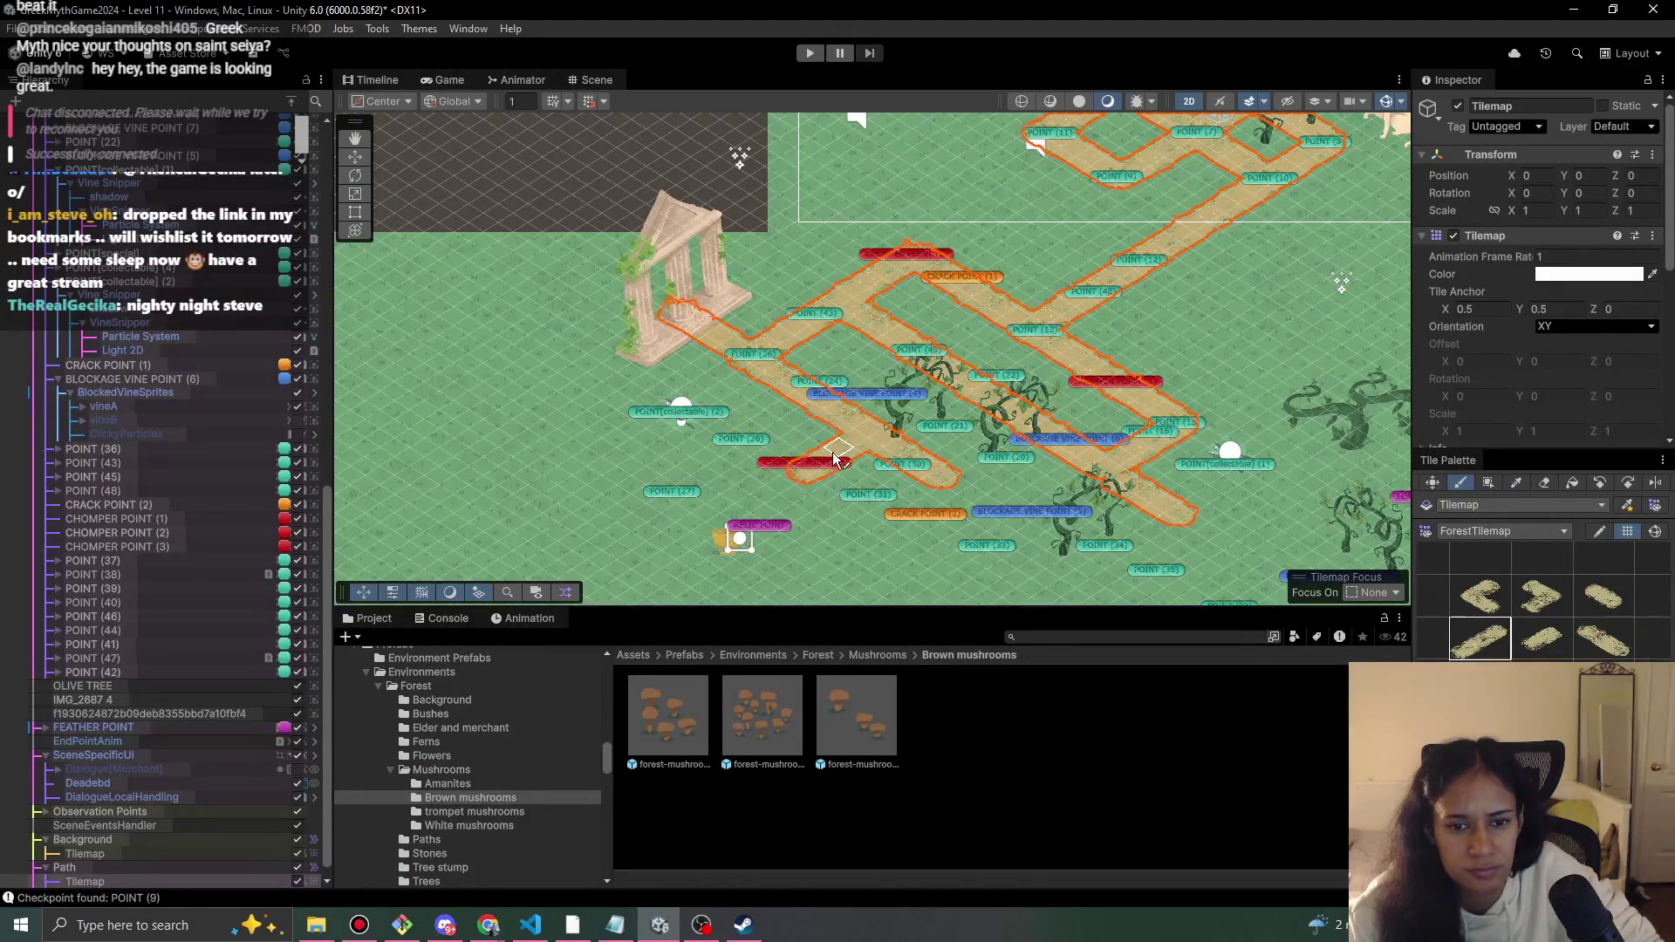
{"action": "key", "text": "alt+Tab"}
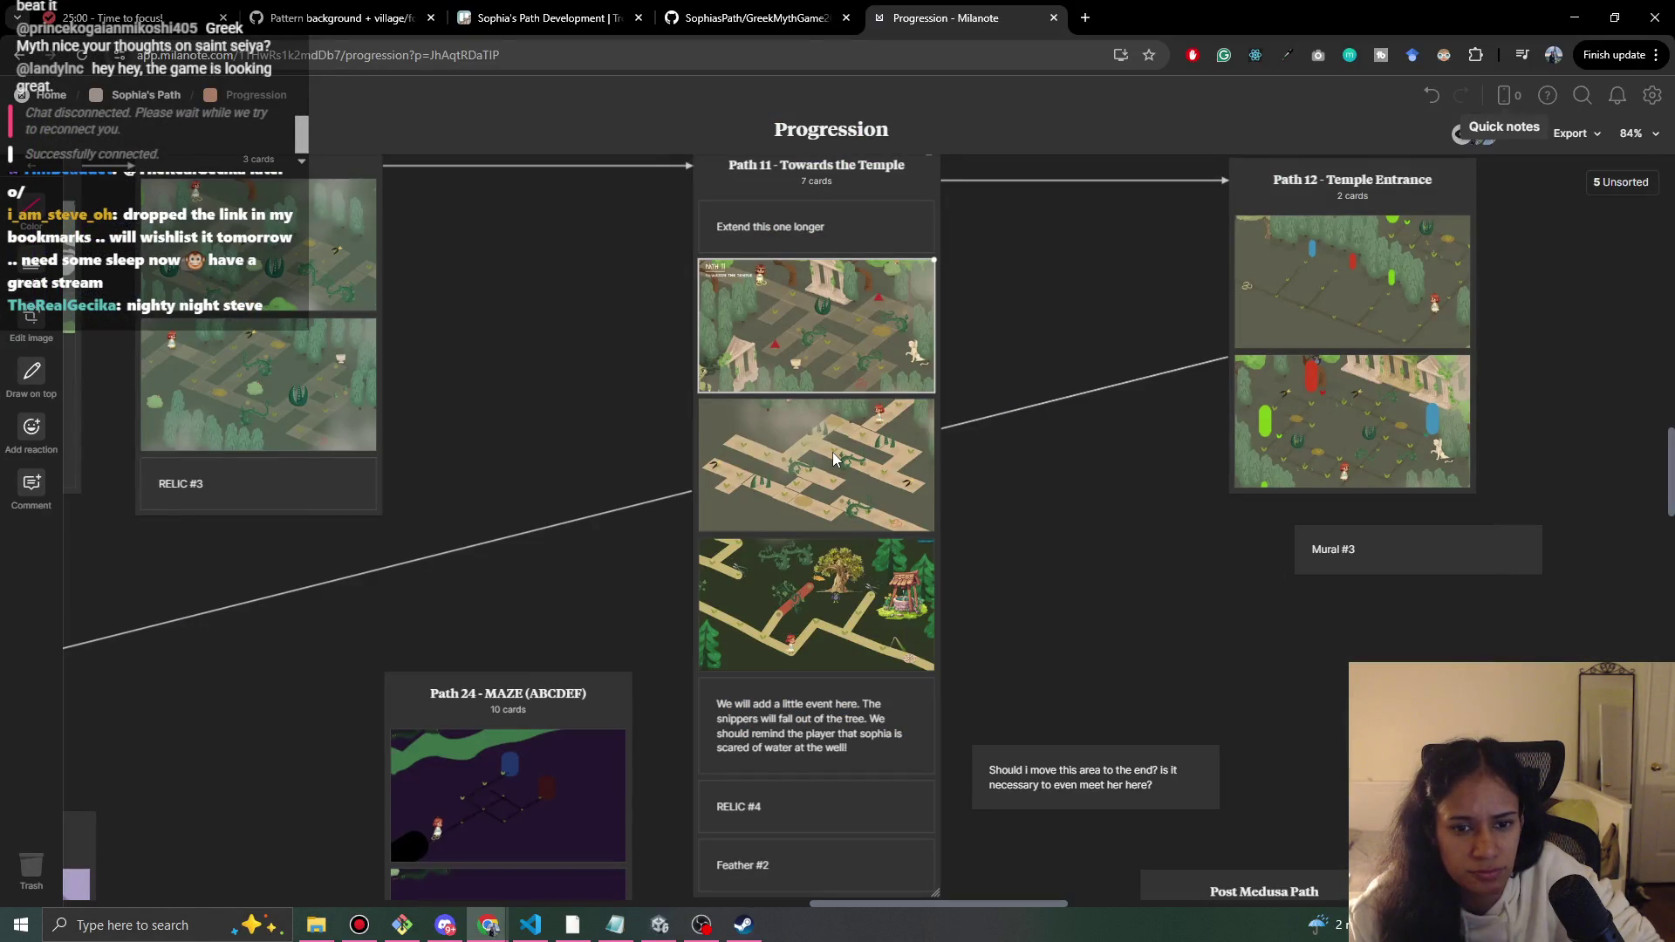
{"action": "key", "text": "alt+Tab"}
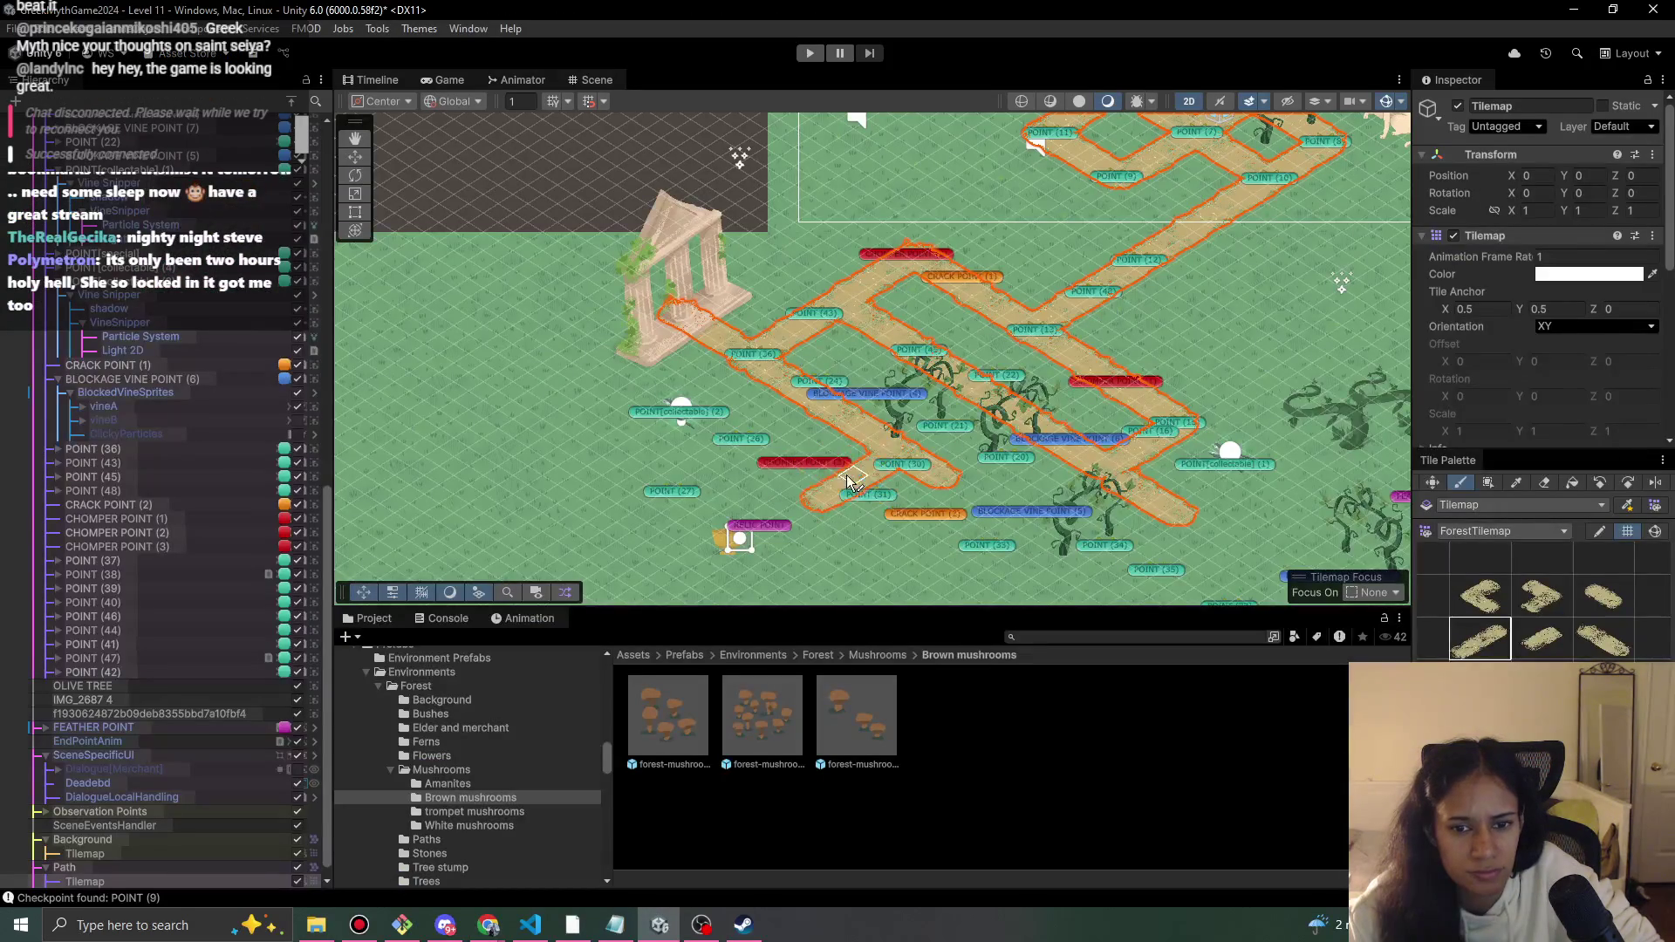
{"action": "left_click", "coordinate": [827, 463]}
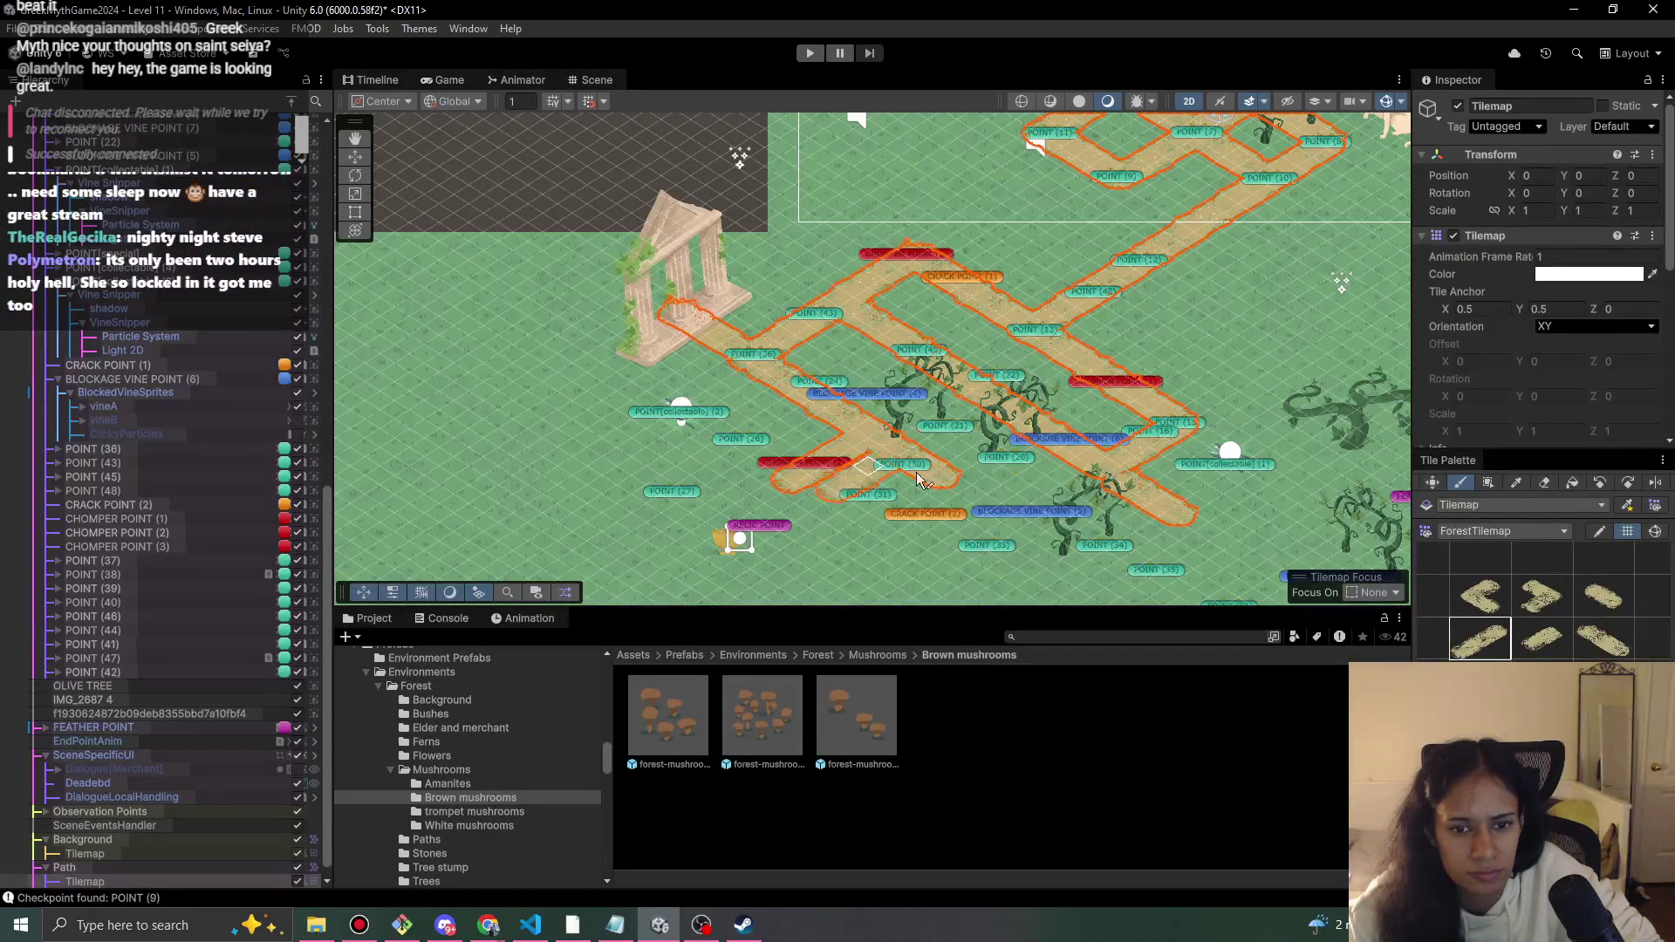
- Add a new diagonal path piece, a long run of tiles, and an up-right turn
{"action": "key", "text": "alt+Tab"}
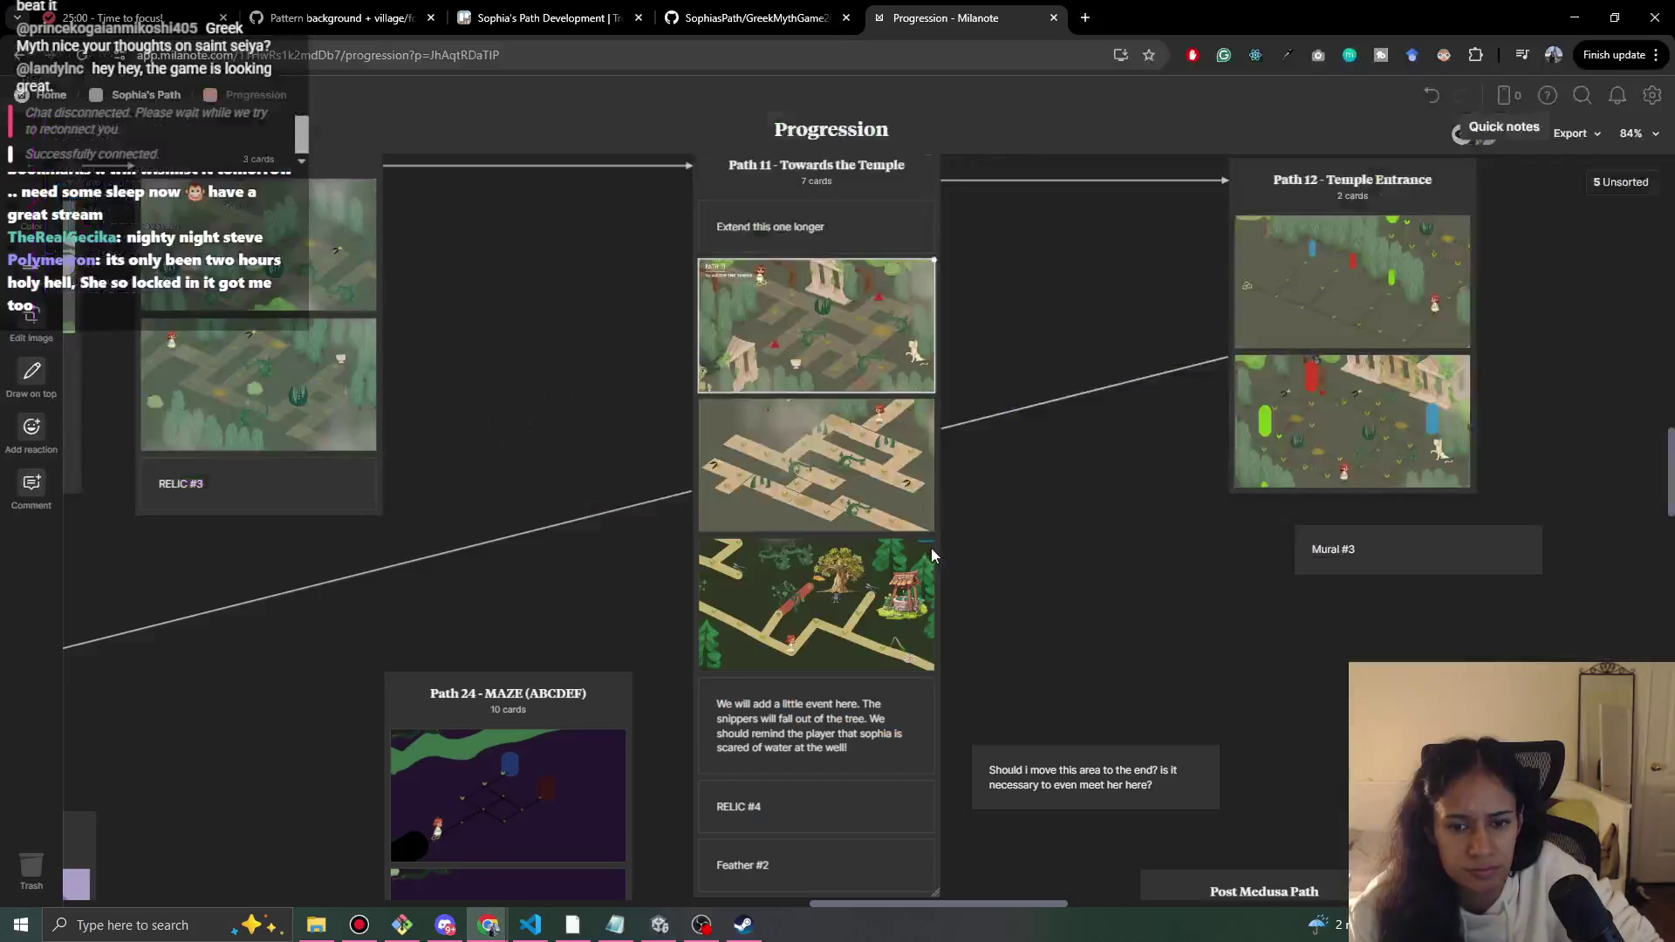
{"action": "key", "text": "alt+Tab"}
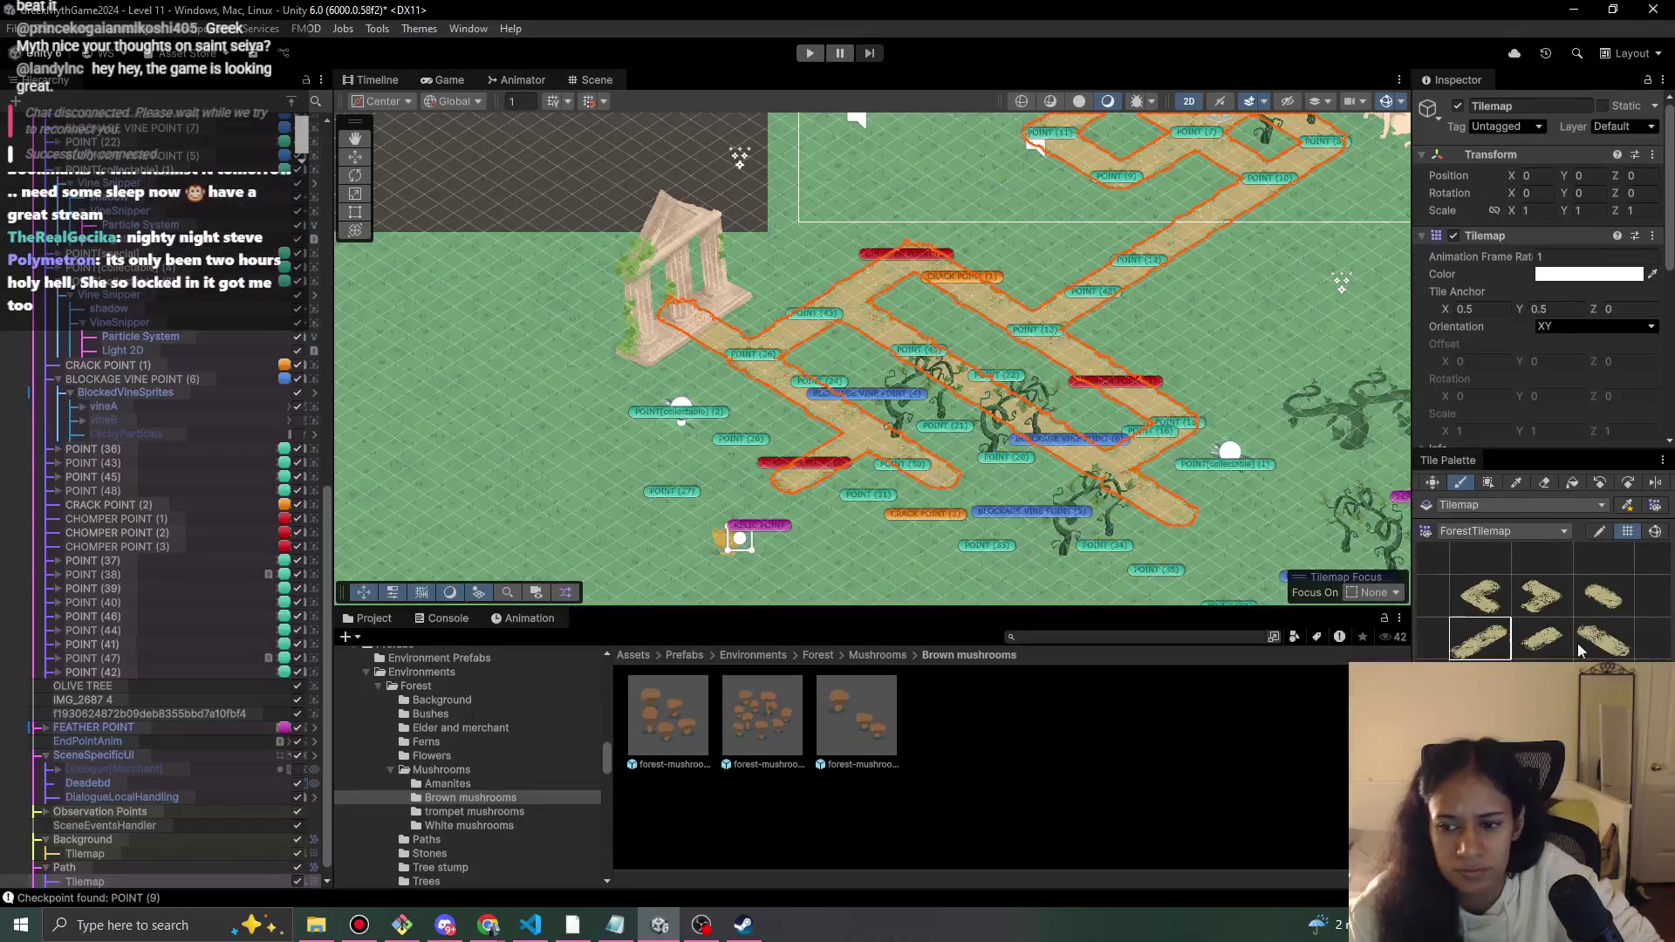
{"action": "left_click", "coordinate": [1603, 643]}
{"action": "left_click", "coordinate": [672, 480]}
{"action": "left_click", "coordinate": [656, 469]}
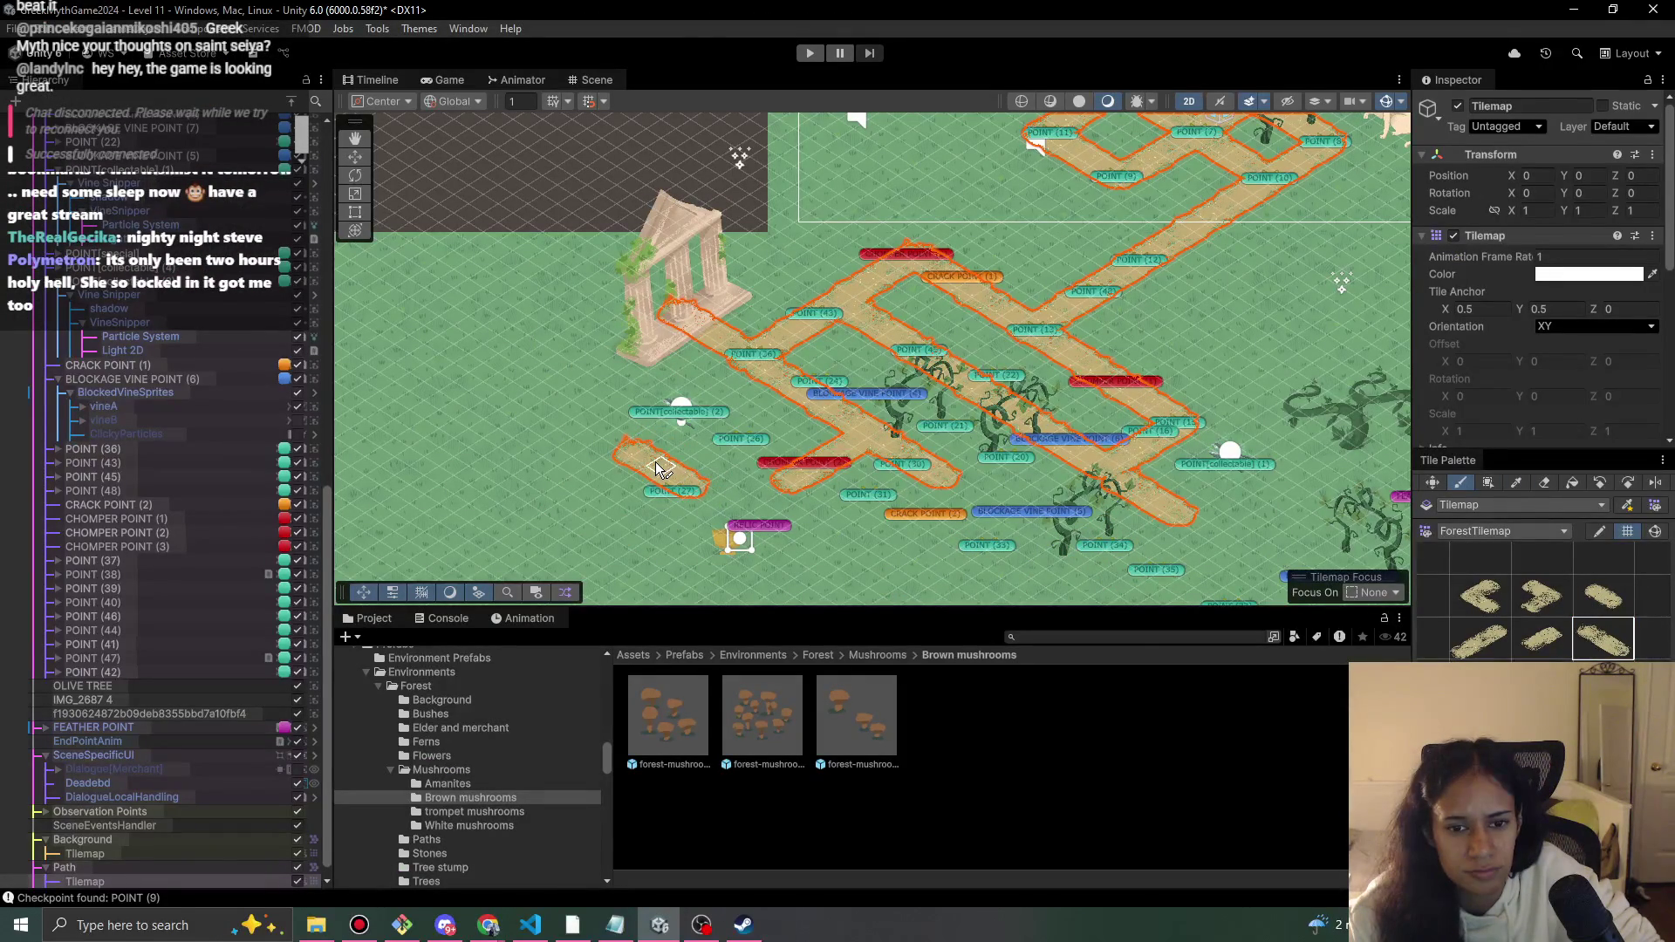
{"action": "key", "text": "alt+Tab"}
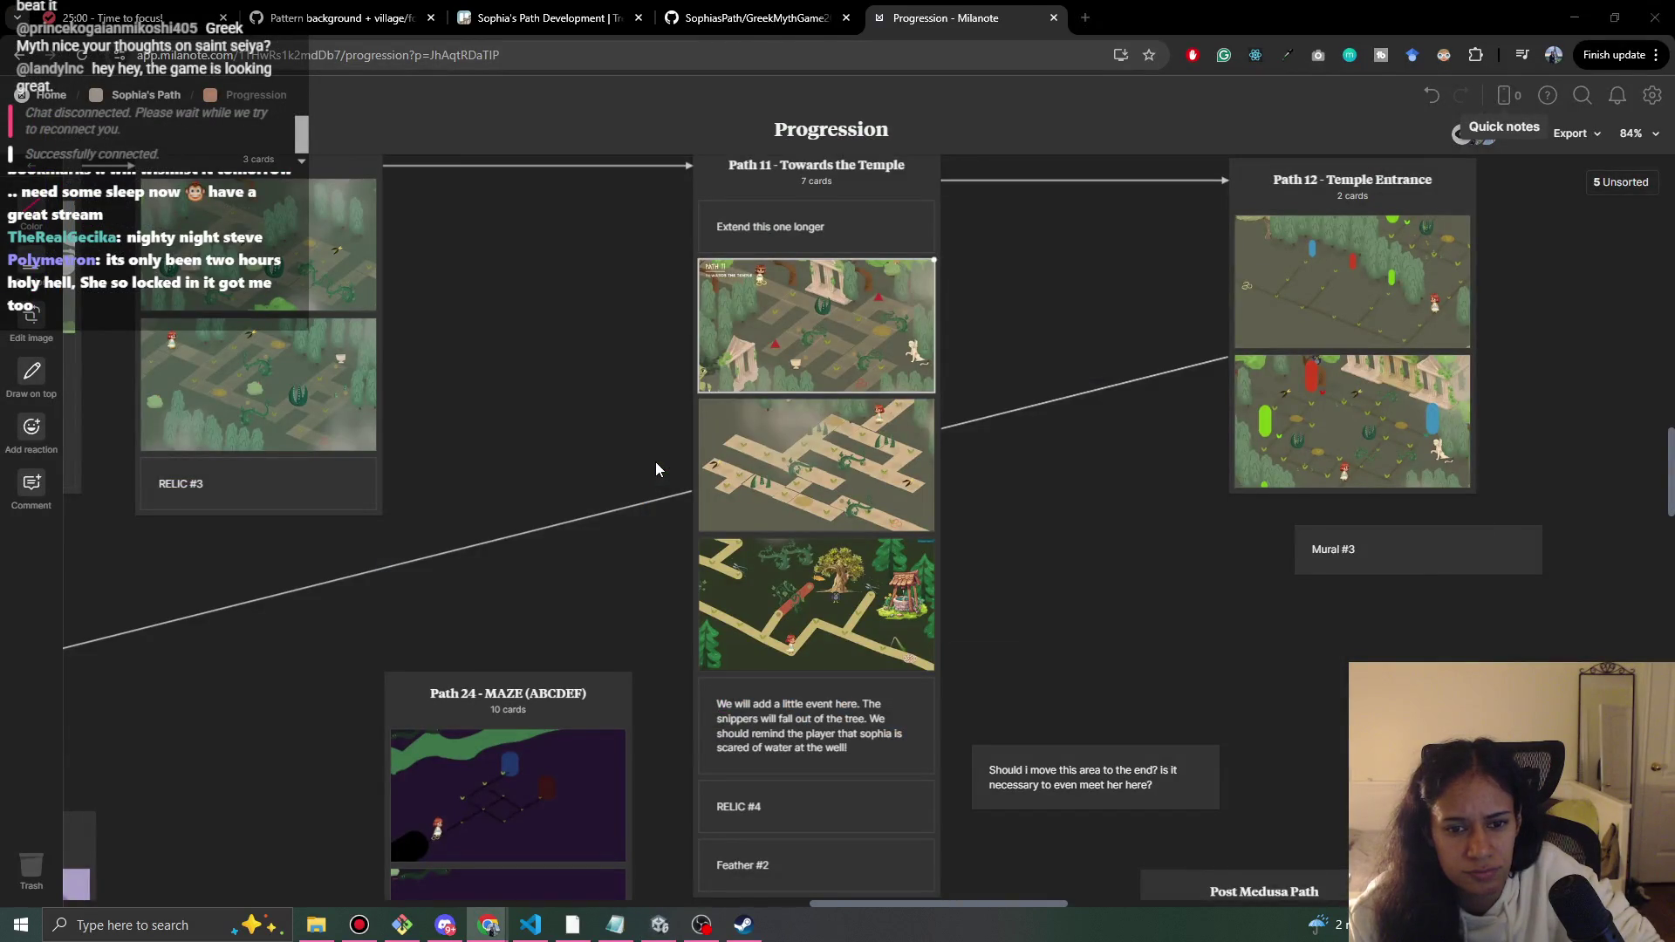
{"action": "key", "text": "alt+Tab"}
{"action": "mouse_move", "coordinate": [691, 448]}
{"action": "left_mouse_down"}
{"action": "mouse_move", "coordinate": [663, 432]}
{"action": "mouse_move", "coordinate": [838, 541]}
{"action": "mouse_move", "coordinate": [794, 519]}
{"action": "mouse_move", "coordinate": [899, 550]}
{"action": "mouse_move", "coordinate": [850, 556]}
{"action": "mouse_move", "coordinate": [924, 563]}
{"action": "mouse_move", "coordinate": [881, 573]}
{"action": "mouse_move", "coordinate": [871, 458]}
{"action": "left_mouse_up"}
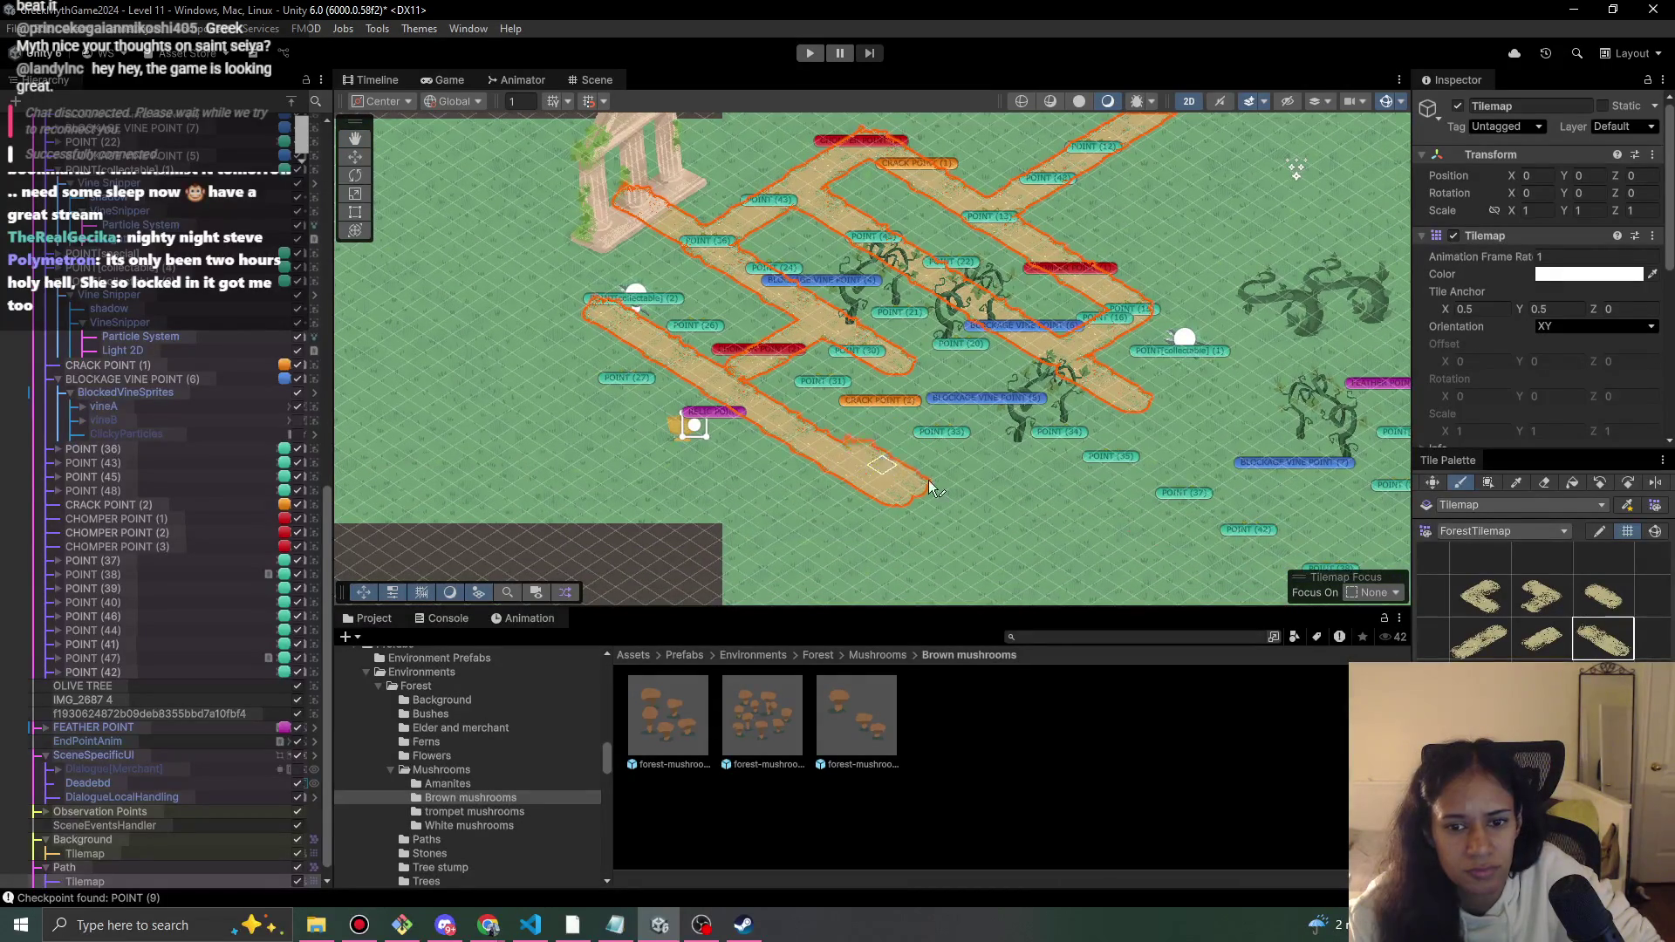
{"action": "left_click", "coordinate": [1480, 638]}
{"action": "left_click", "coordinate": [924, 469]}
{"action": "left_click", "coordinate": [943, 474]}
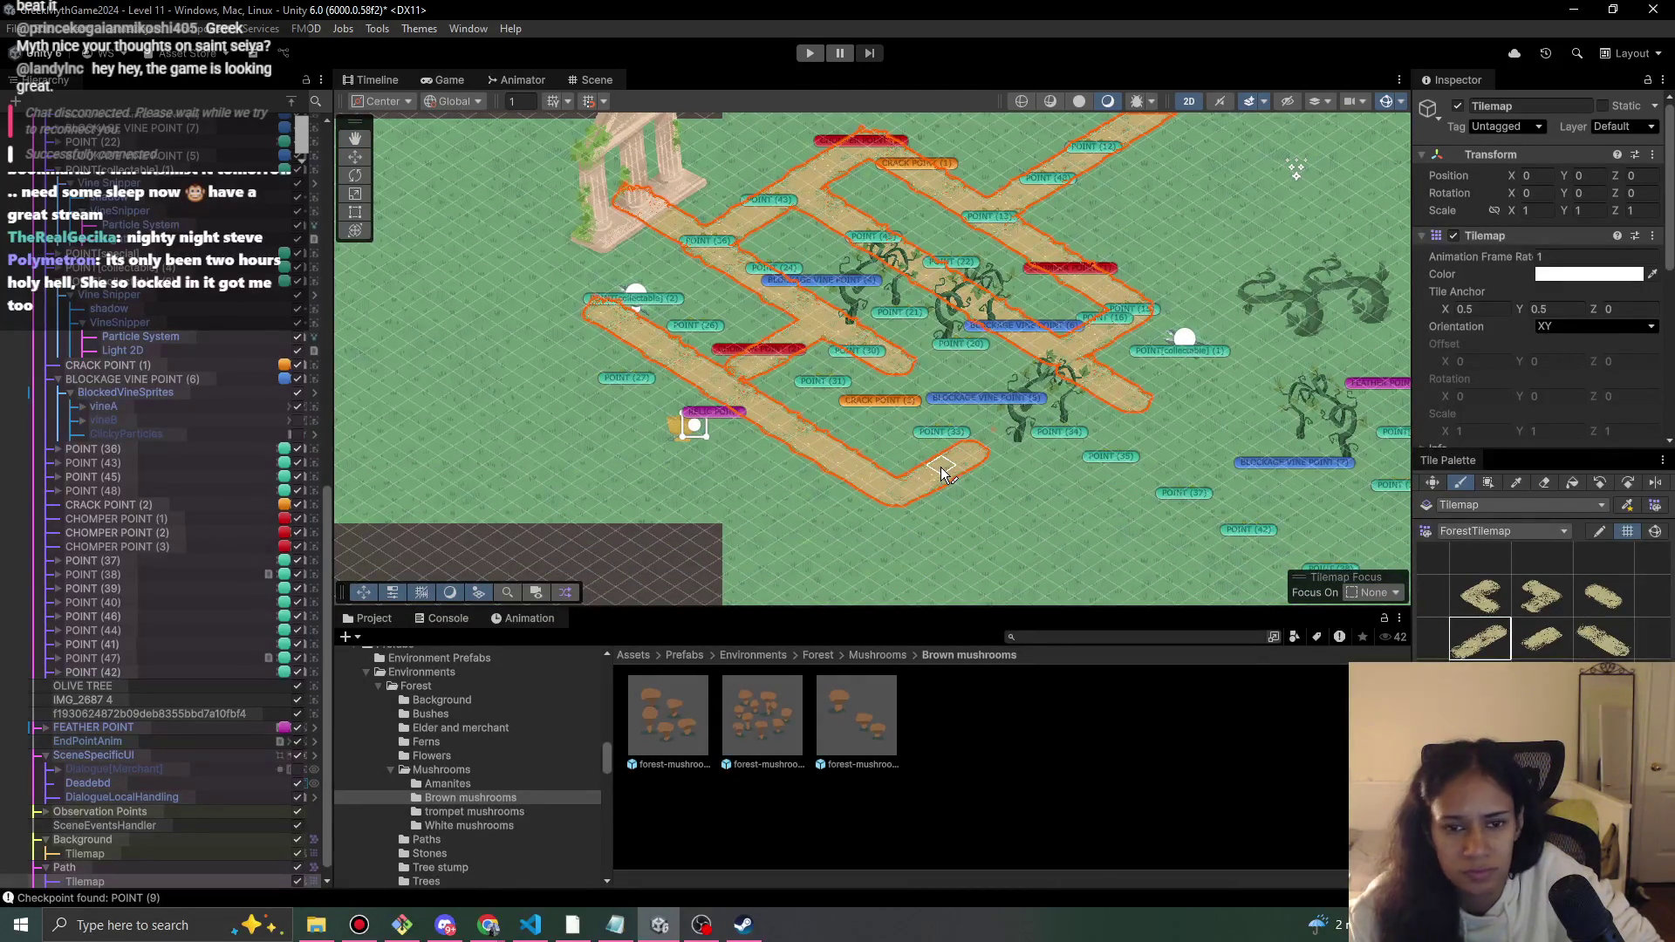
{"action": "key", "text": "alt+Tab"}
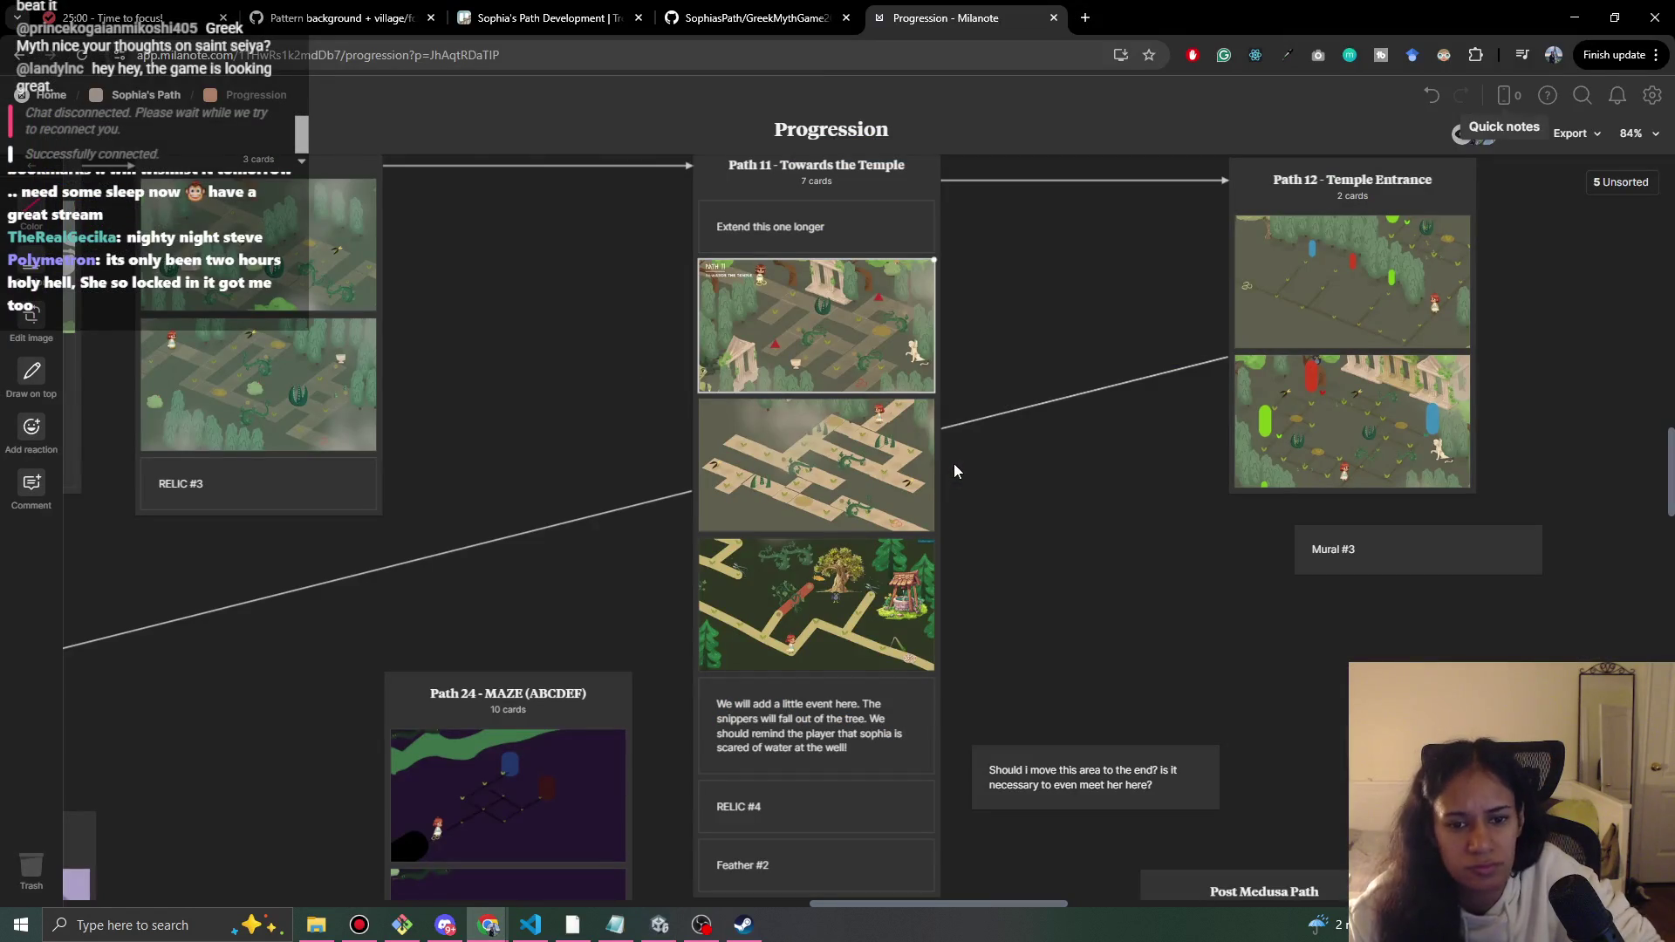
{"action": "key", "text": "alt+Tab"}
- Extend the path from POINT (33) toward POINT (34) and out past POINTS (35) and (37)
{"action": "key", "text": "alt+Tab"}
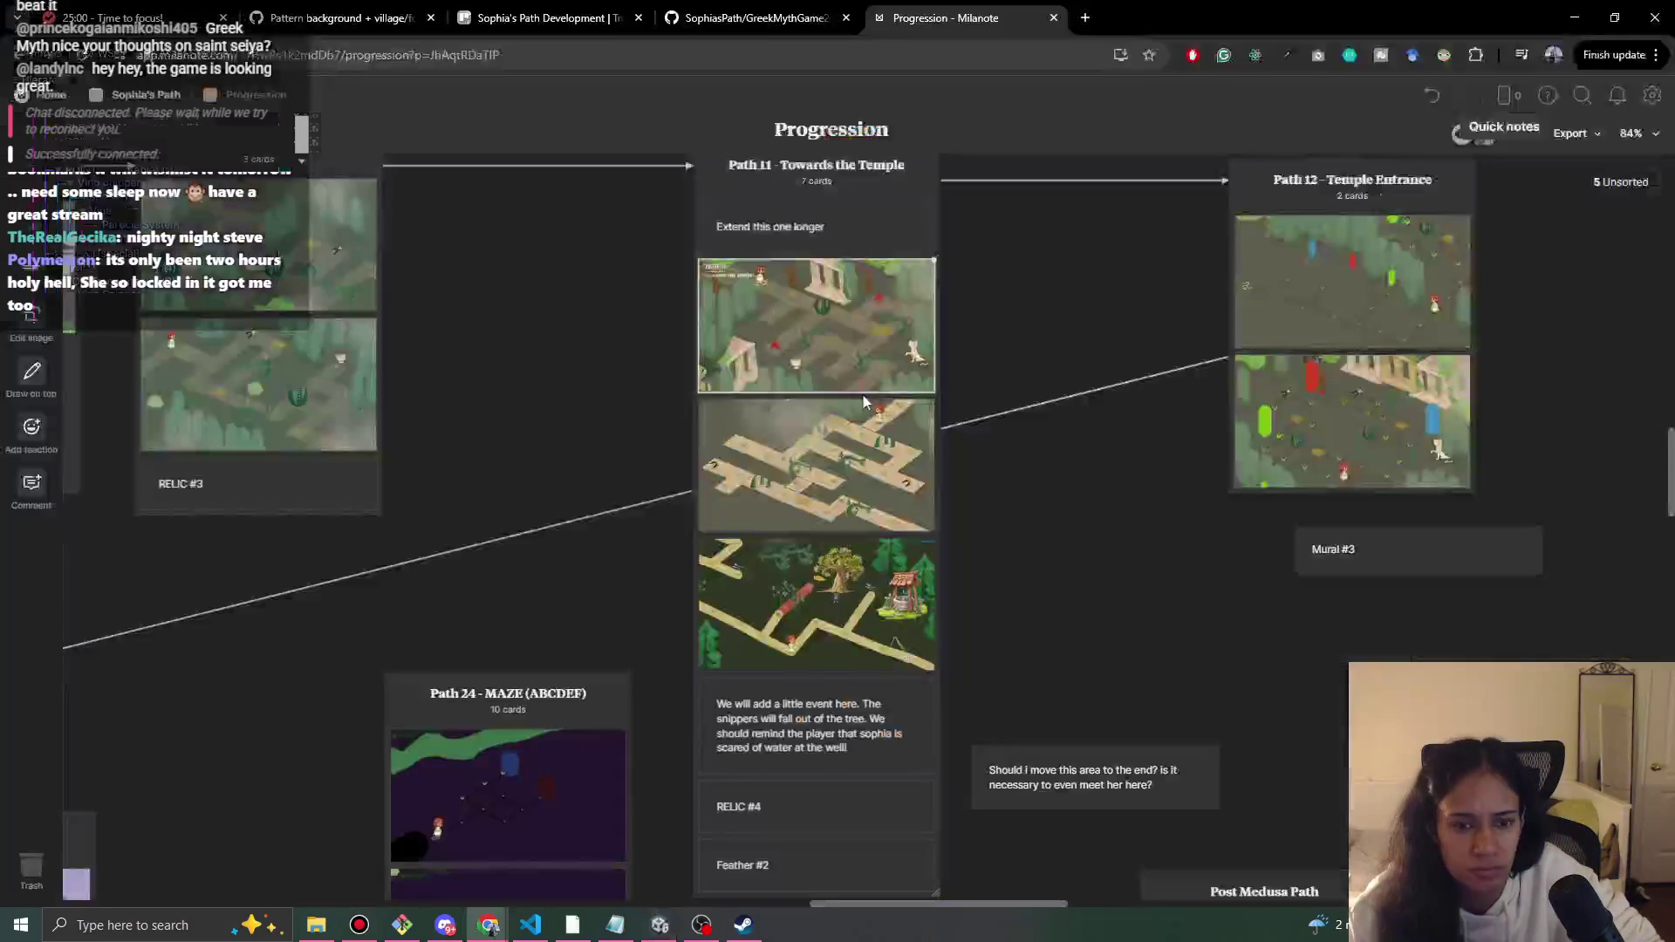
{"action": "key", "text": "alt+Tab"}
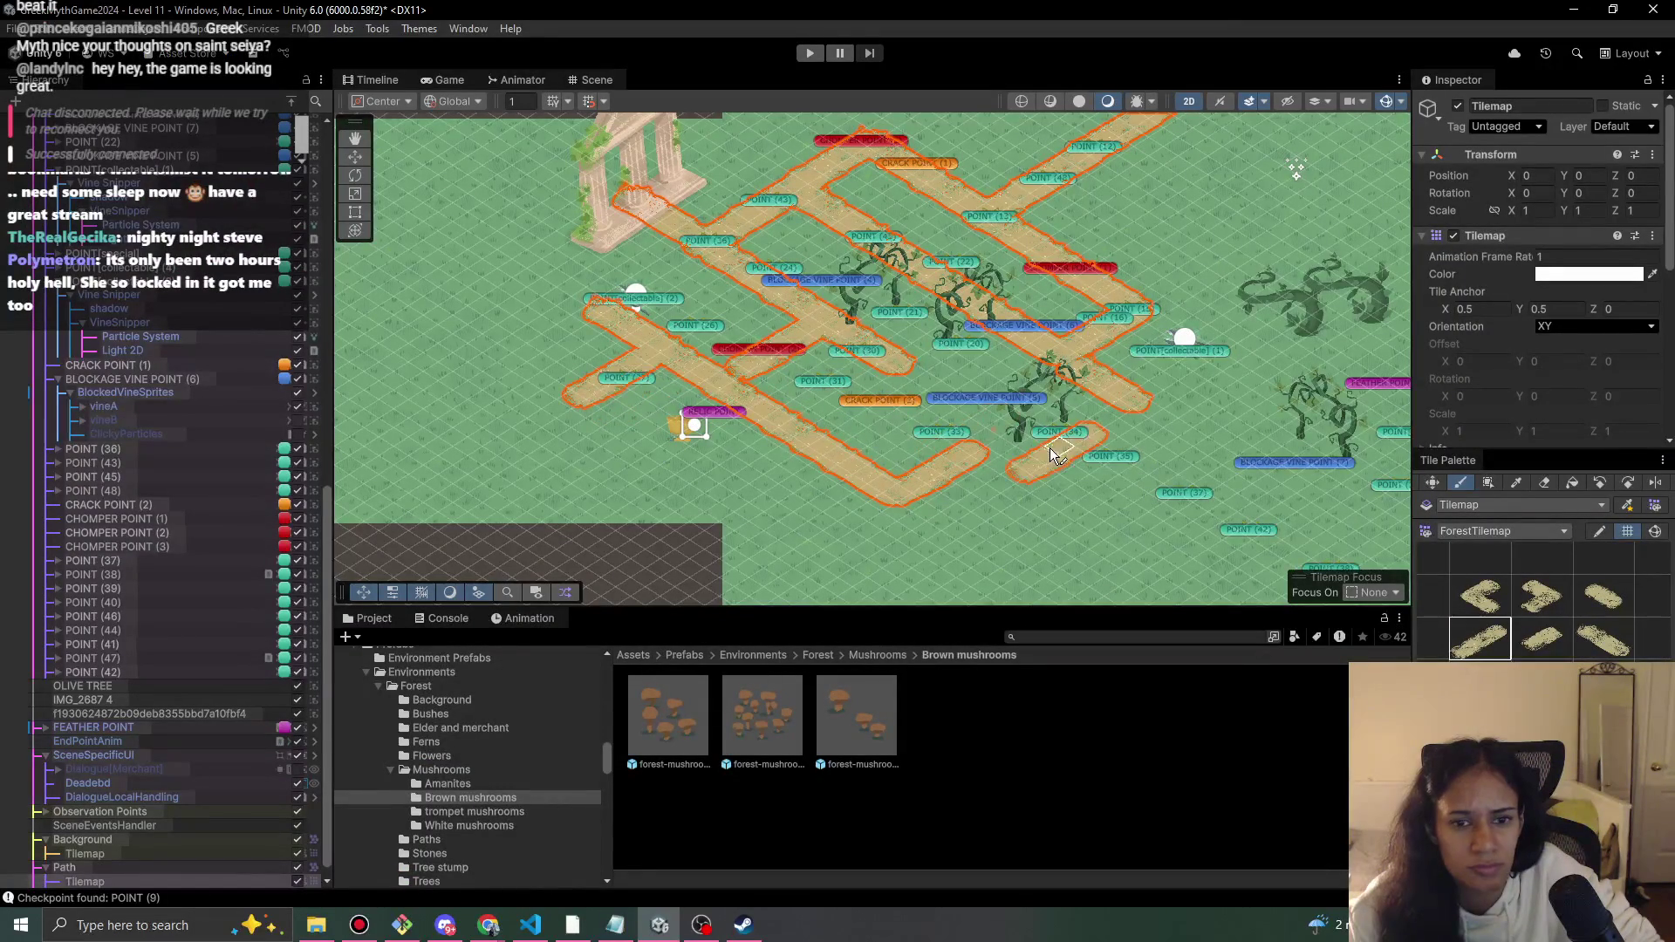
{"action": "left_click_drag", "start_coordinate": [1031, 413], "coordinate": [1001, 443]}
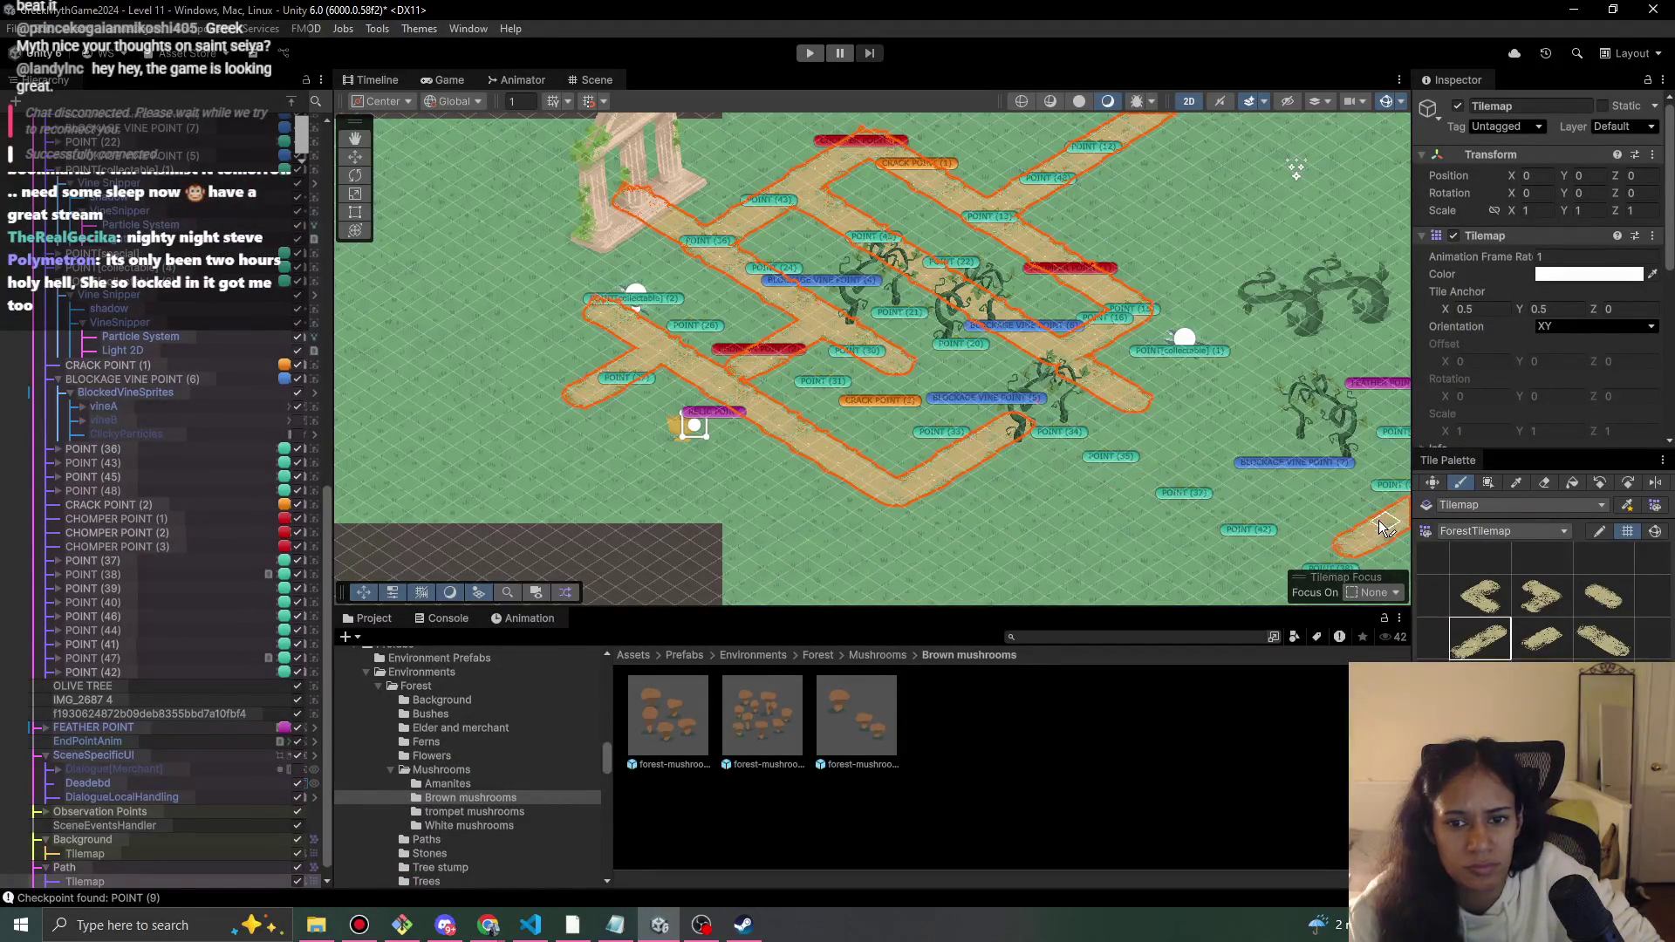
{"action": "key", "text": "alt+Tab"}
{"action": "key", "text": "alt+Tab"}
{"action": "left_click", "coordinate": [1060, 491]}
{"action": "key", "text": "alt+Tab"}
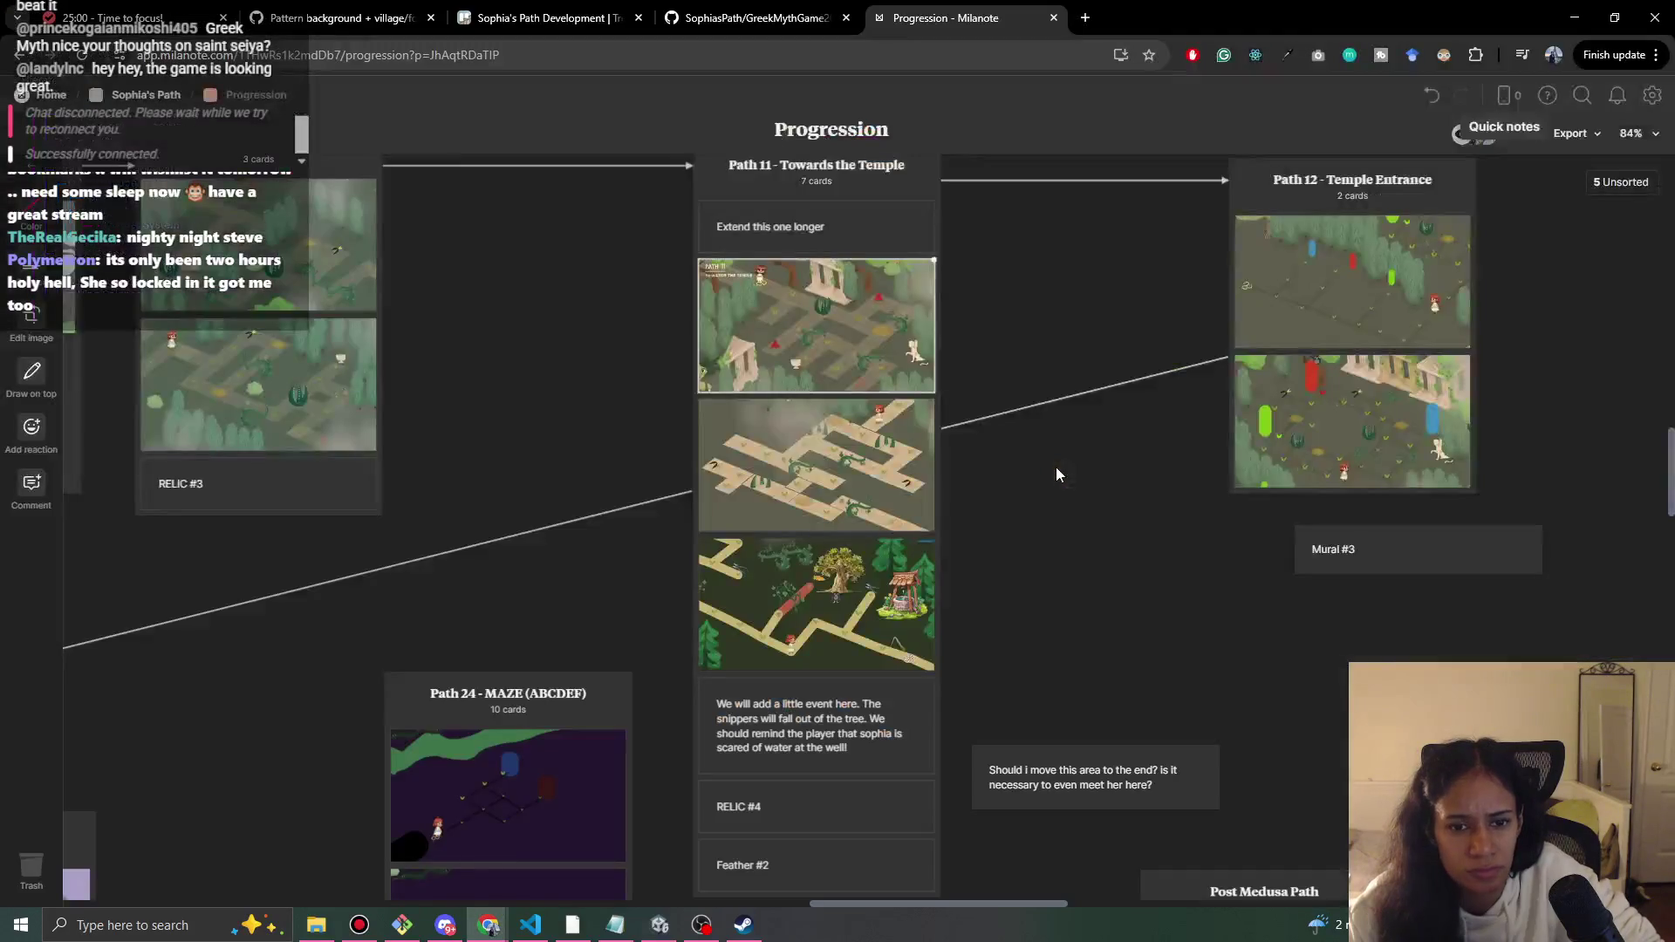
{"action": "key", "text": "alt+Tab"}
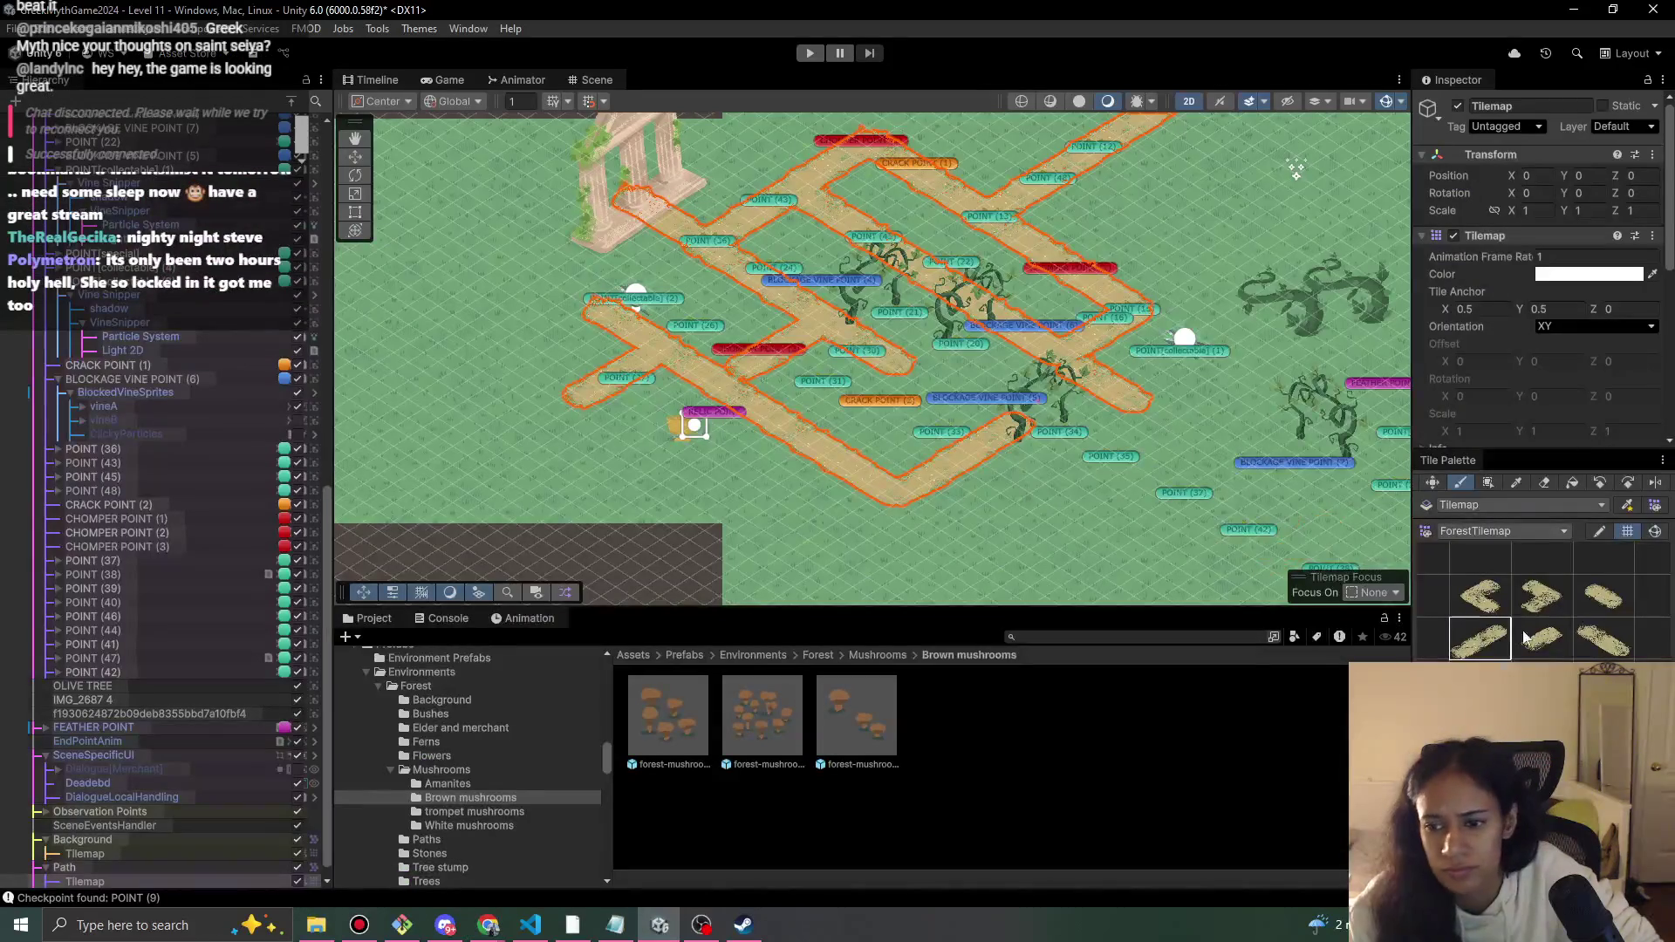
{"action": "left_click", "coordinate": [1604, 641]}
{"action": "left_click", "coordinate": [1126, 490]}
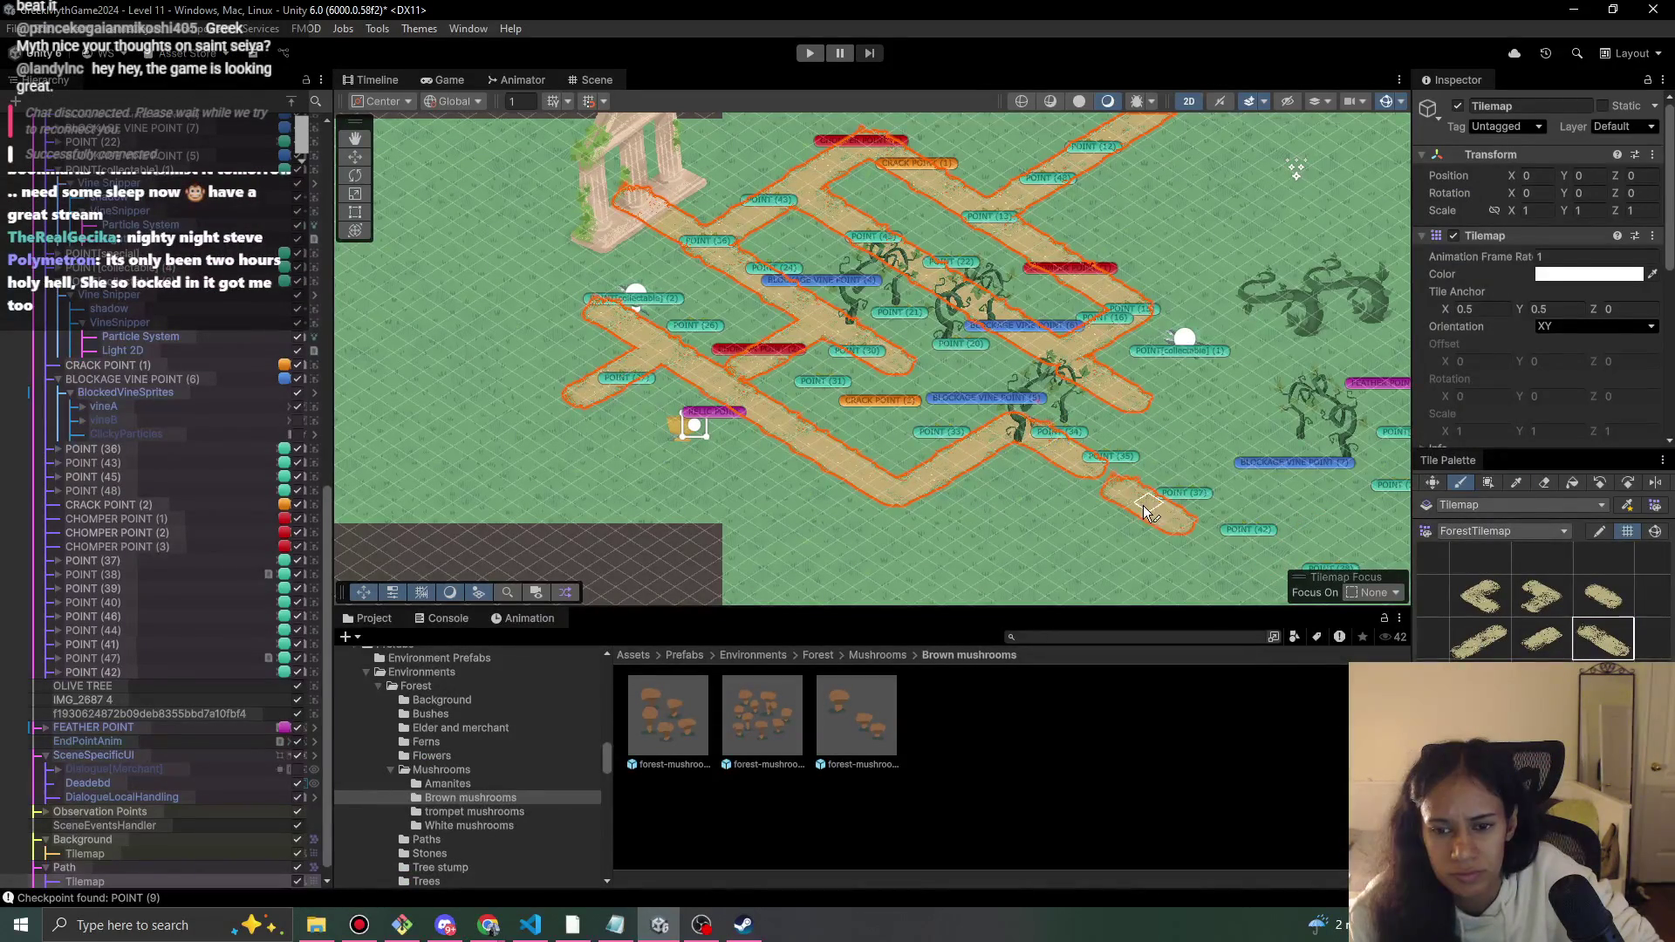
{"action": "left_click", "coordinate": [1177, 523]}
{"action": "scroll", "coordinate": [1182, 524], "scroll_direction": "down", "scroll_amount": 2}
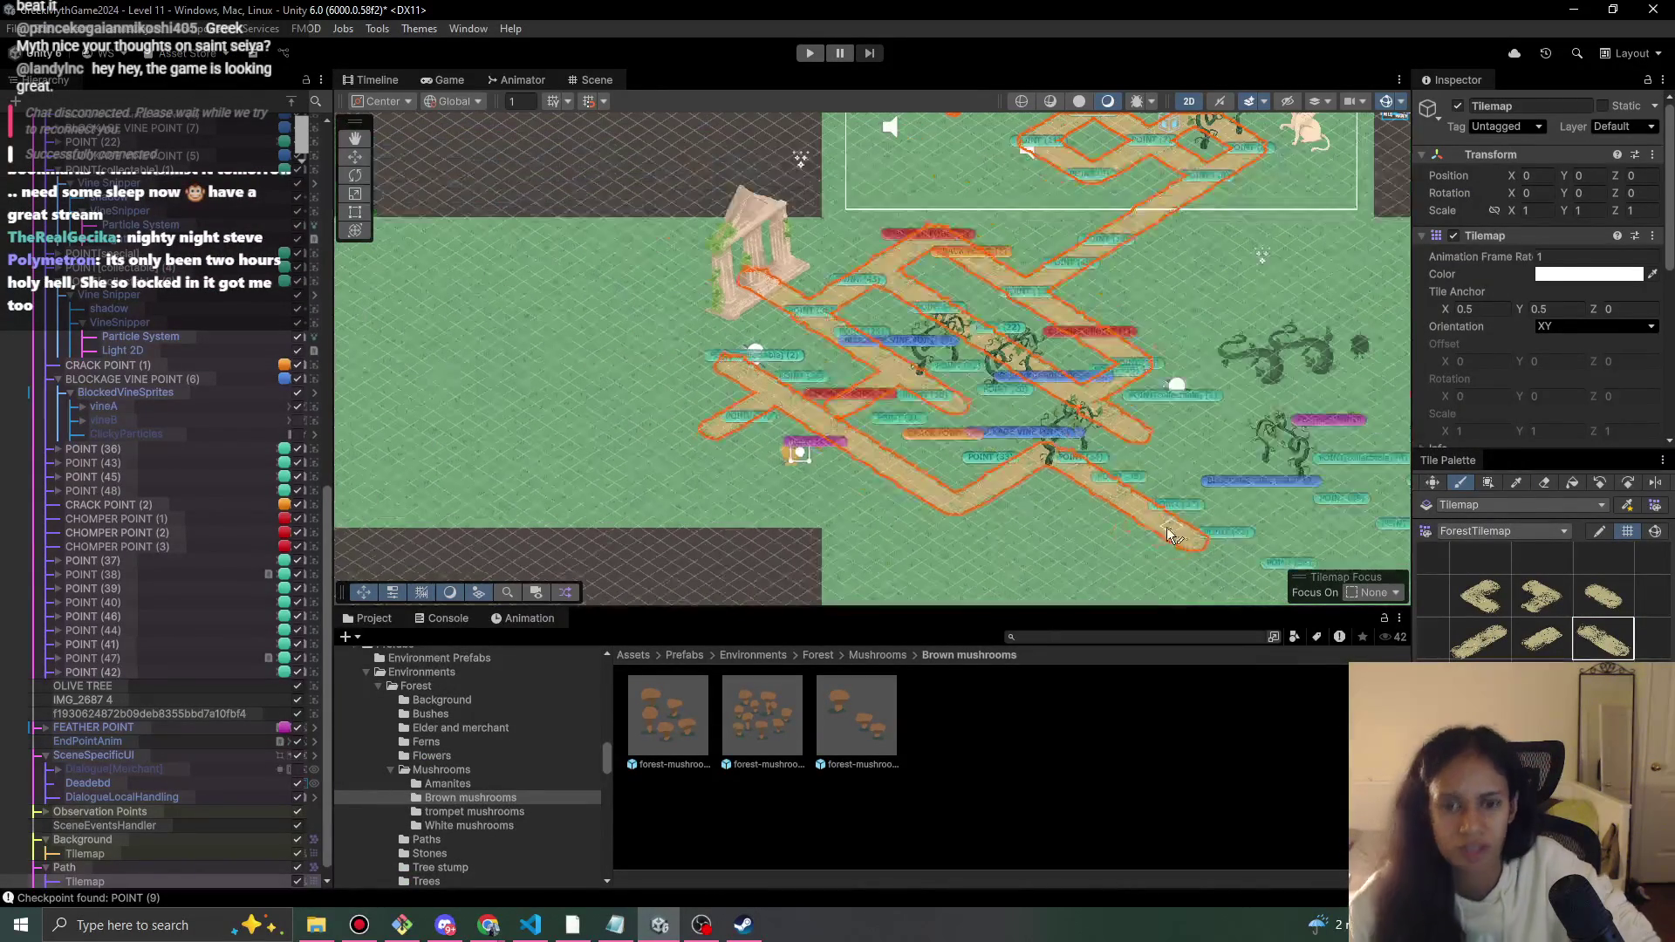
- Select Grid 1 Camera among the level's cameras and preview its framing in Game view
{"action": "scroll", "coordinate": [1190, 510], "scroll_direction": "down", "scroll_amount": 2}
{"action": "scroll", "coordinate": [165, 497], "scroll_direction": "up", "scroll_amount": 15}
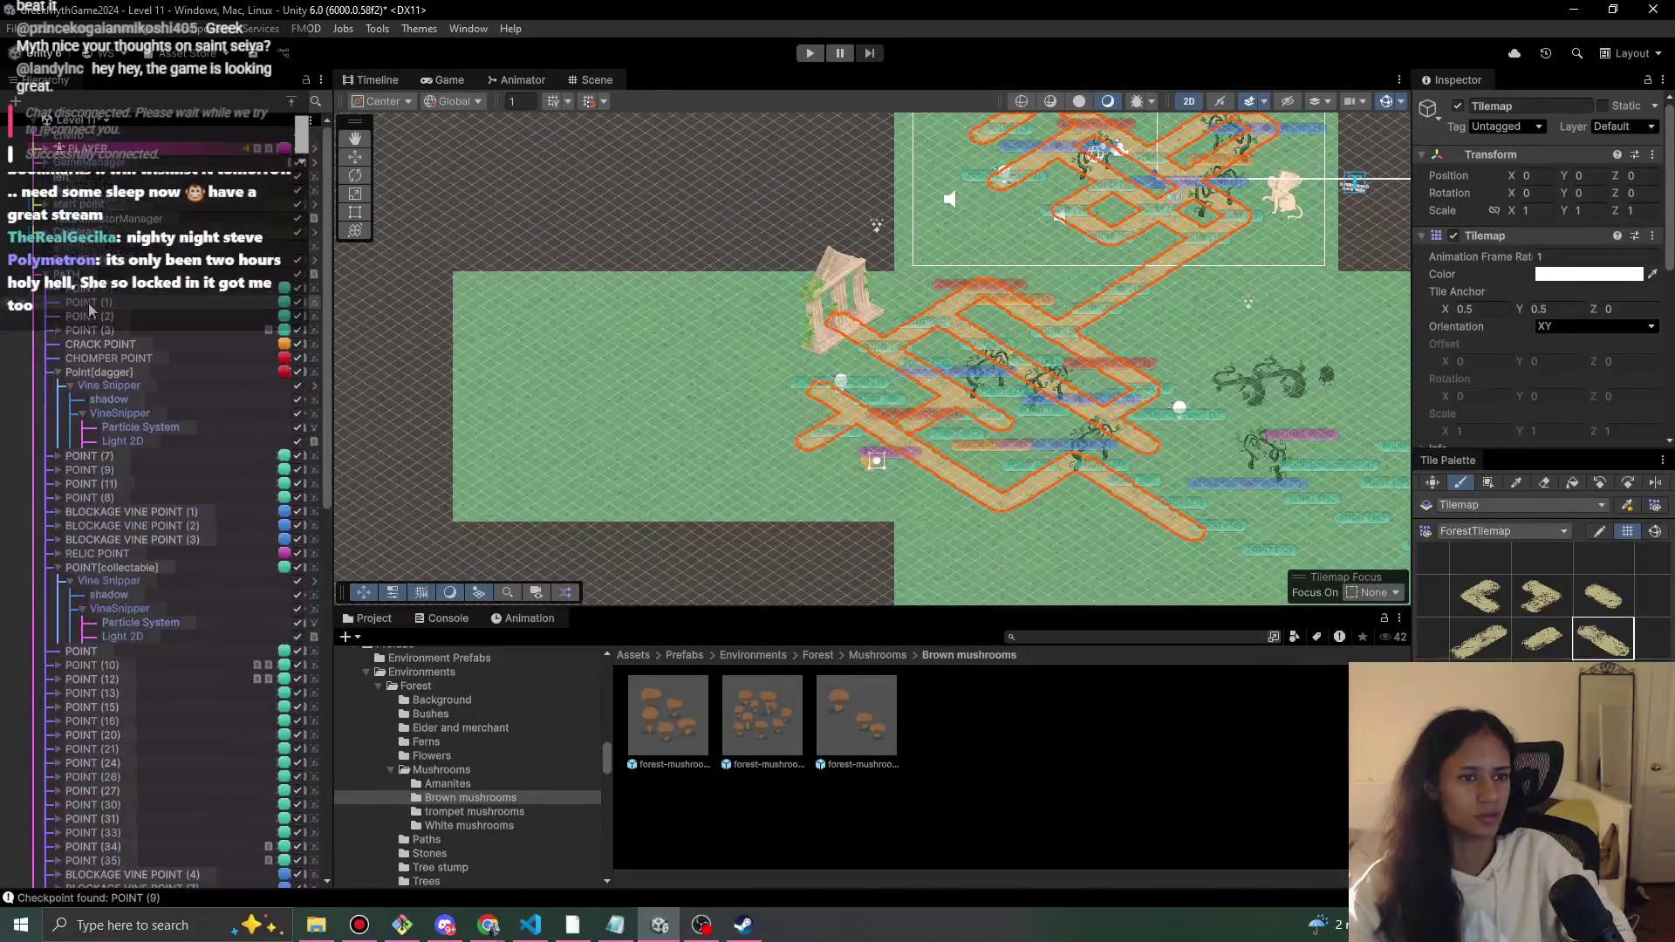
{"action": "scroll", "coordinate": [68, 266], "scroll_direction": "up", "scroll_amount": 1}
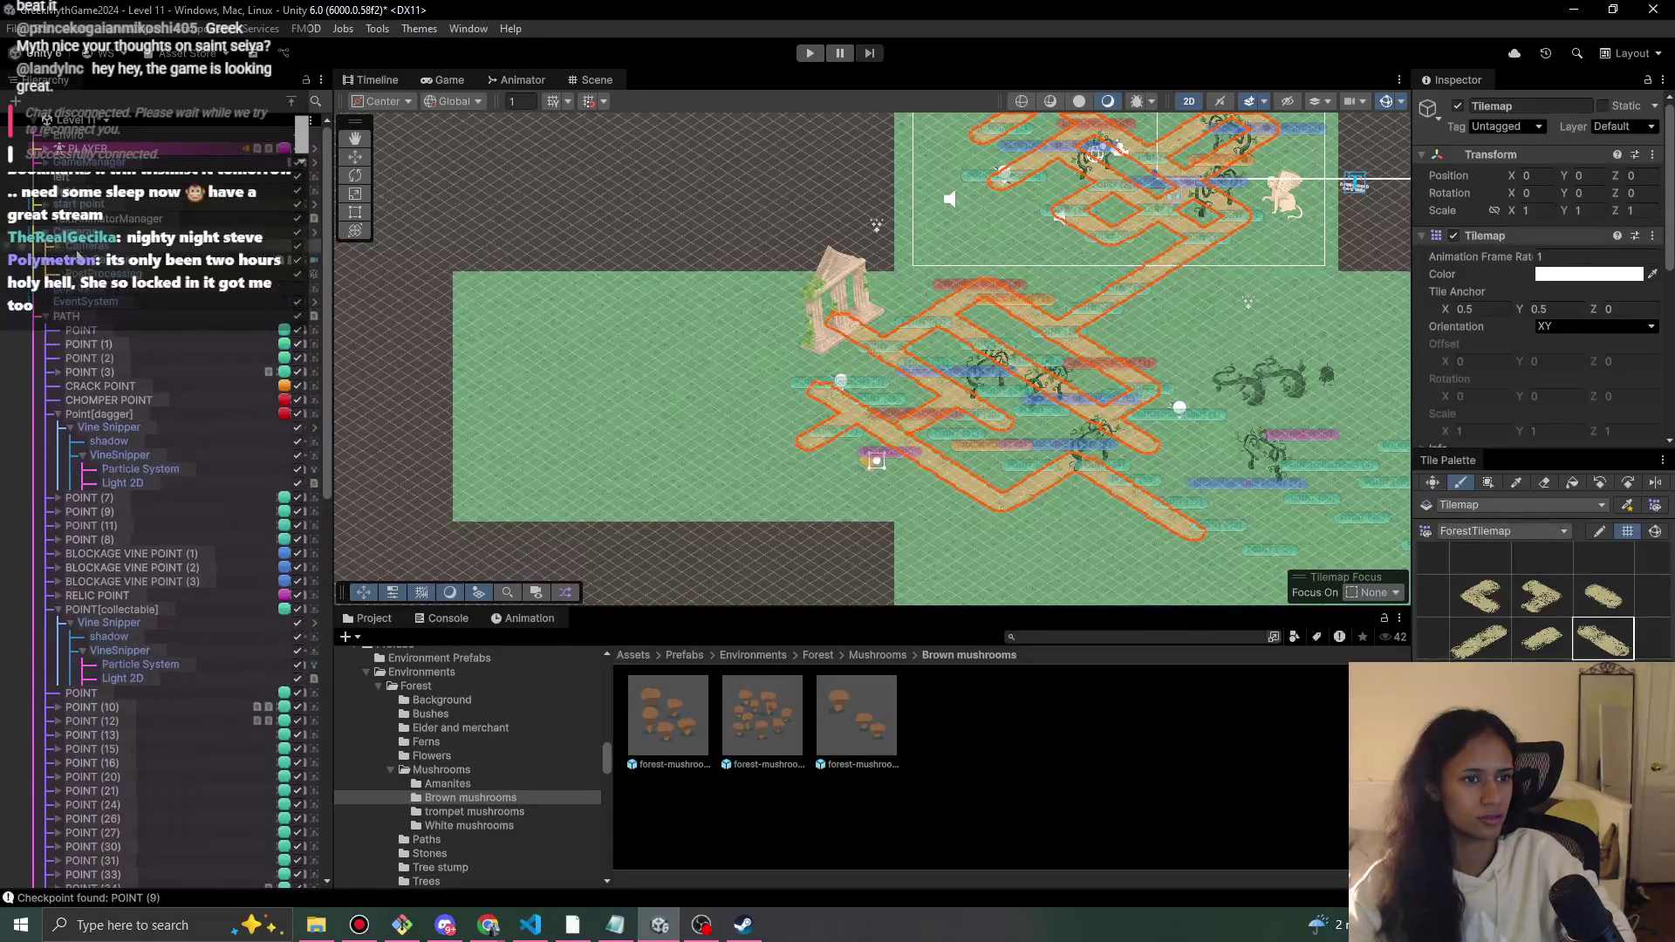
{"action": "left_click", "coordinate": [57, 259]}
{"action": "left_click", "coordinate": [101, 274]}
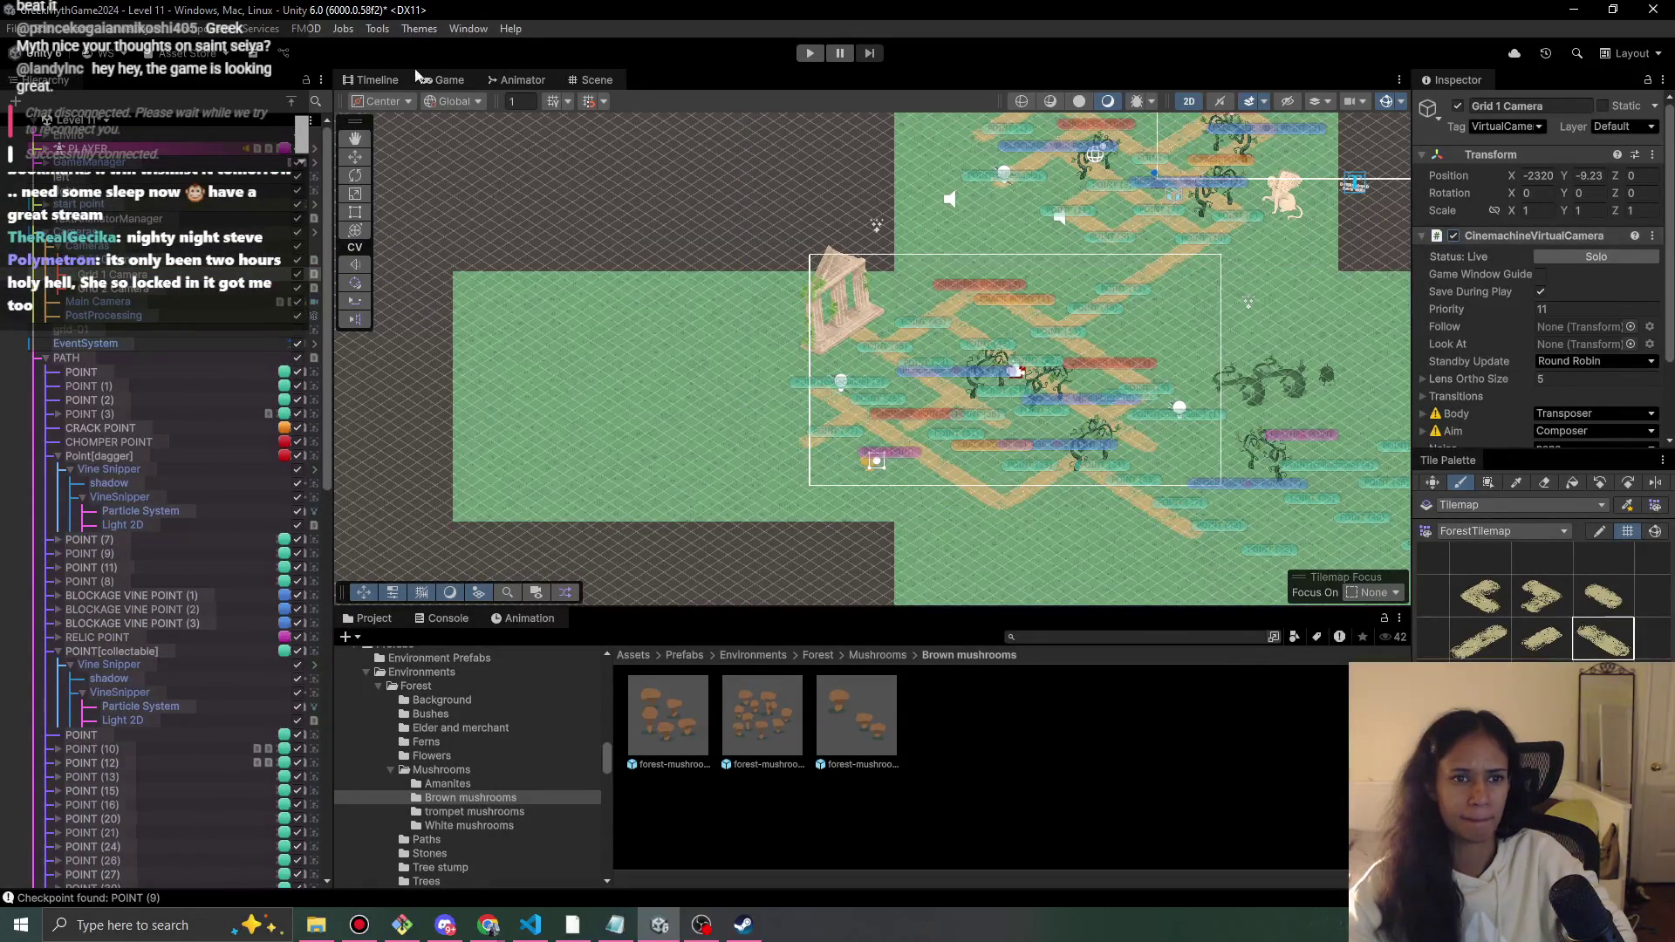
{"action": "left_click", "coordinate": [449, 81]}
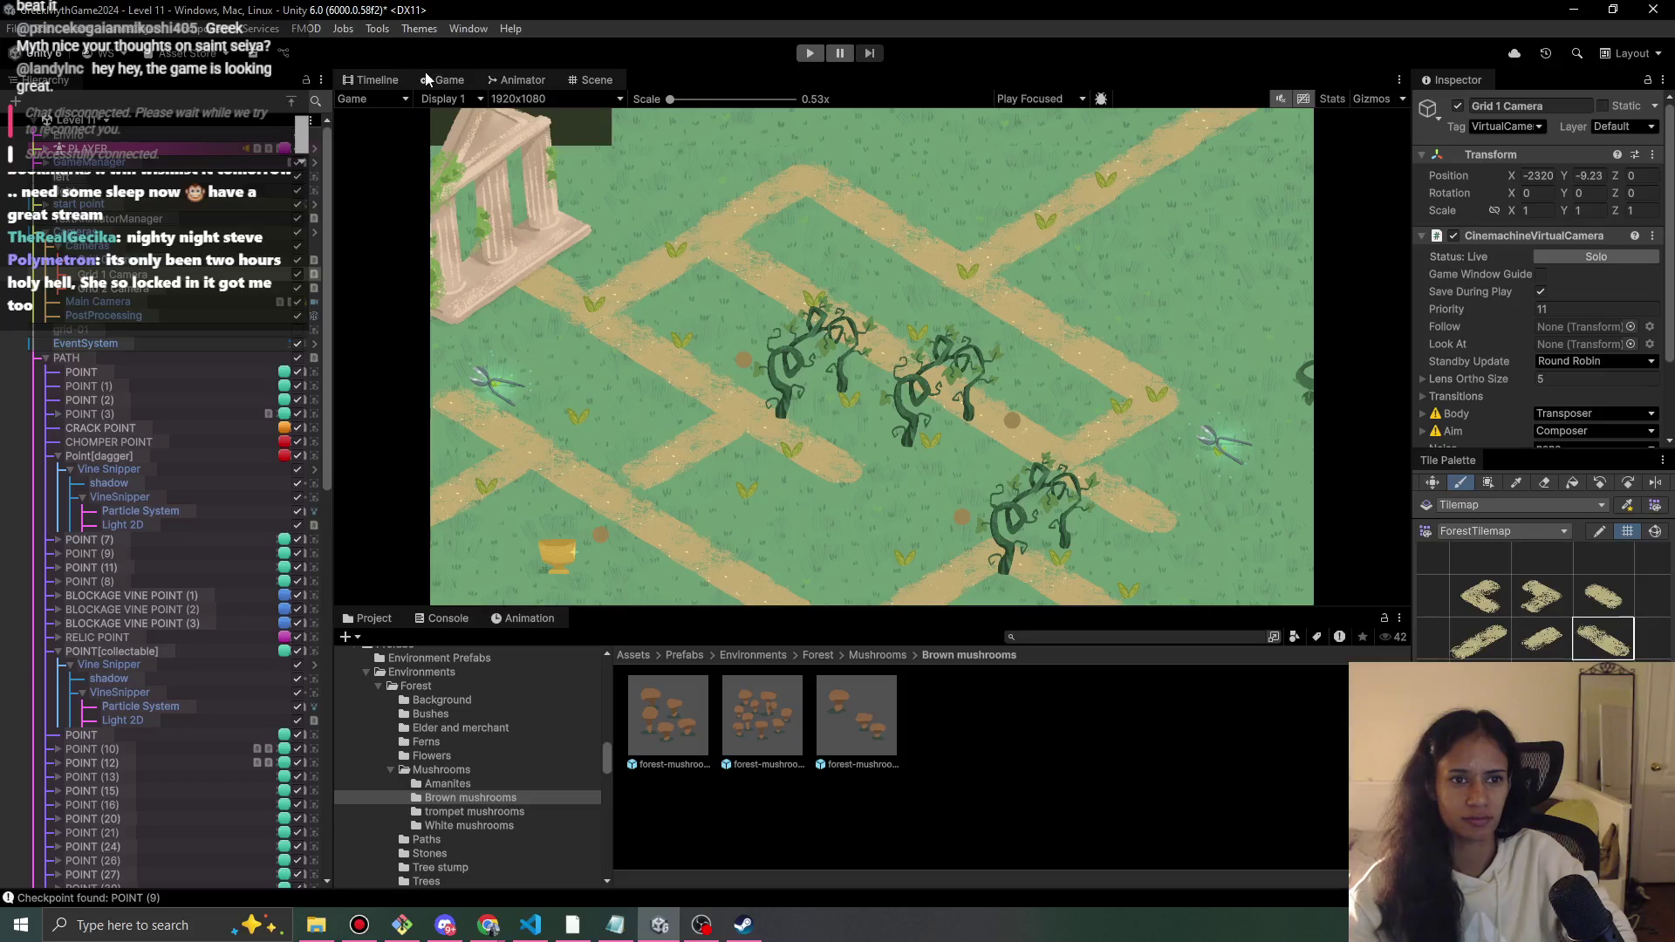
- Drag Grid 1 Camera slightly down-left, recheck the Game view, and frame it in Scene
{"action": "left_click", "coordinate": [593, 81]}
{"action": "scroll", "coordinate": [1016, 328], "scroll_direction": "down", "scroll_amount": 1}
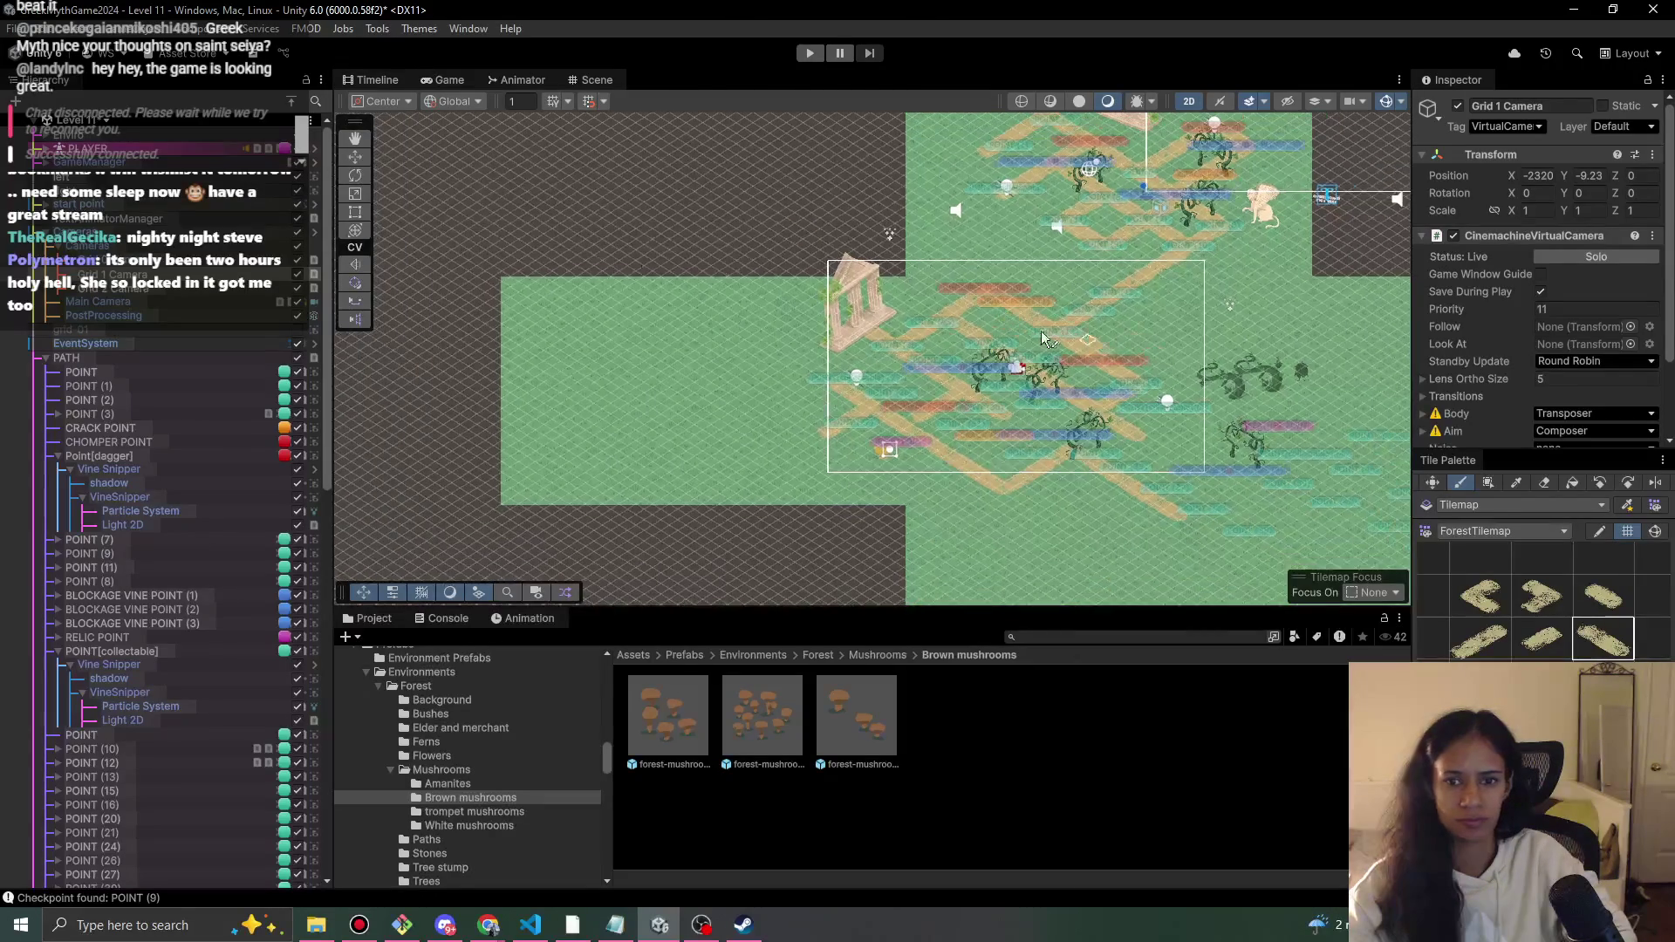
{"action": "left_click", "coordinate": [355, 157]}
{"action": "left_click_drag", "start_coordinate": [1023, 361], "coordinate": [1002, 386]}
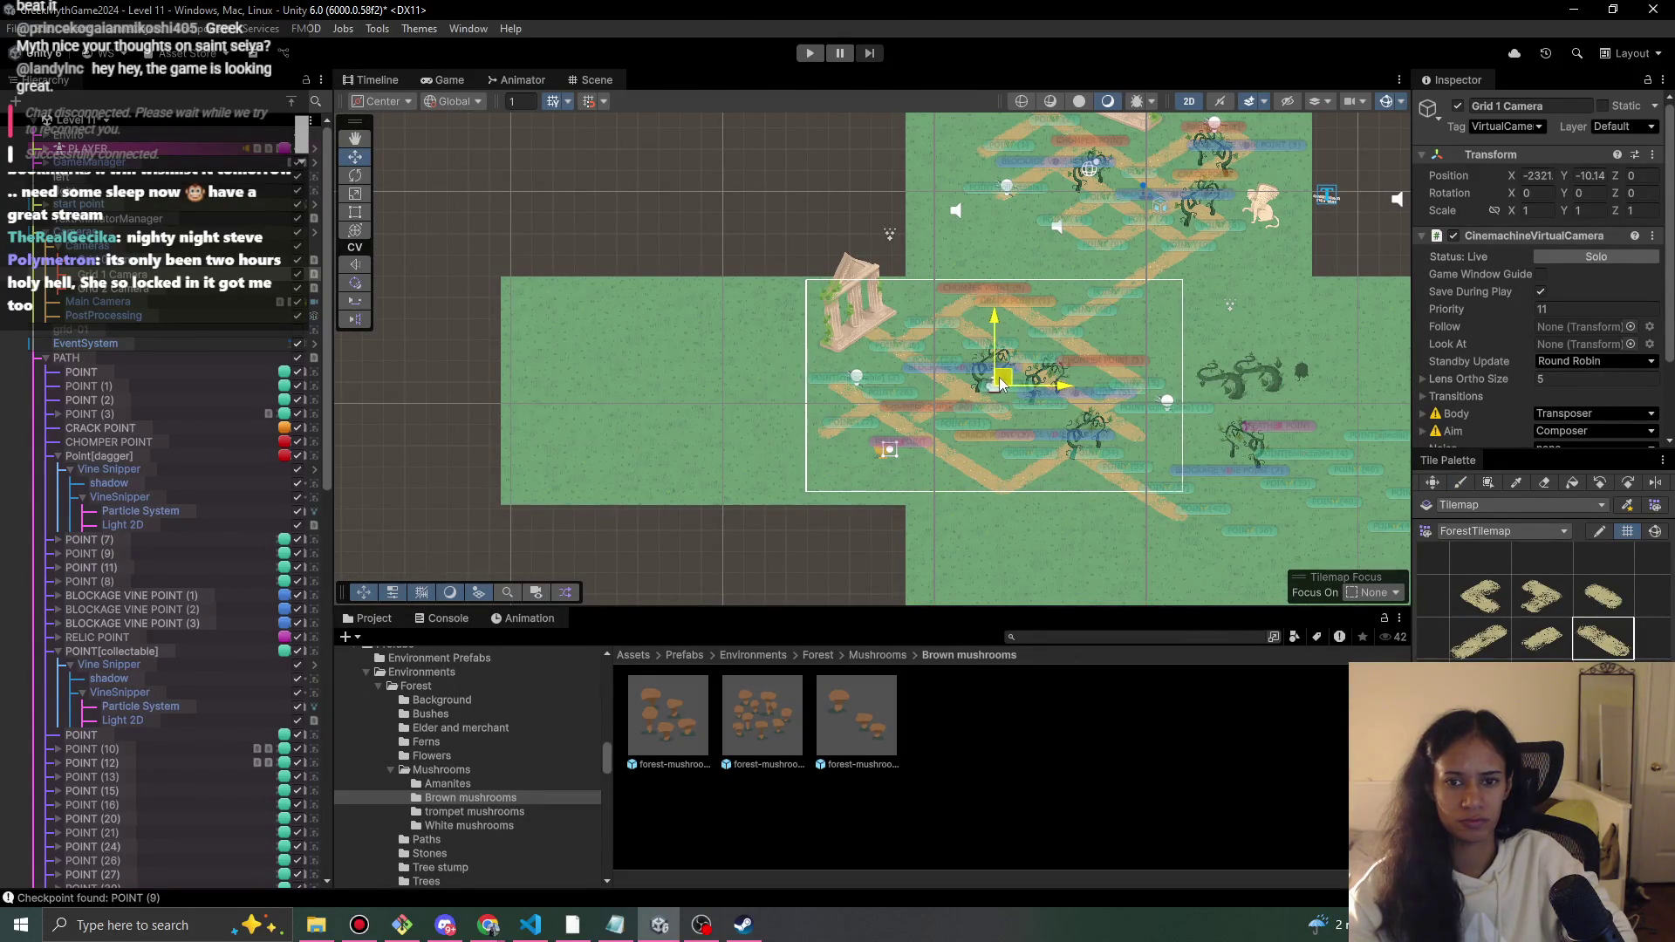
{"action": "left_click", "coordinate": [445, 80]}
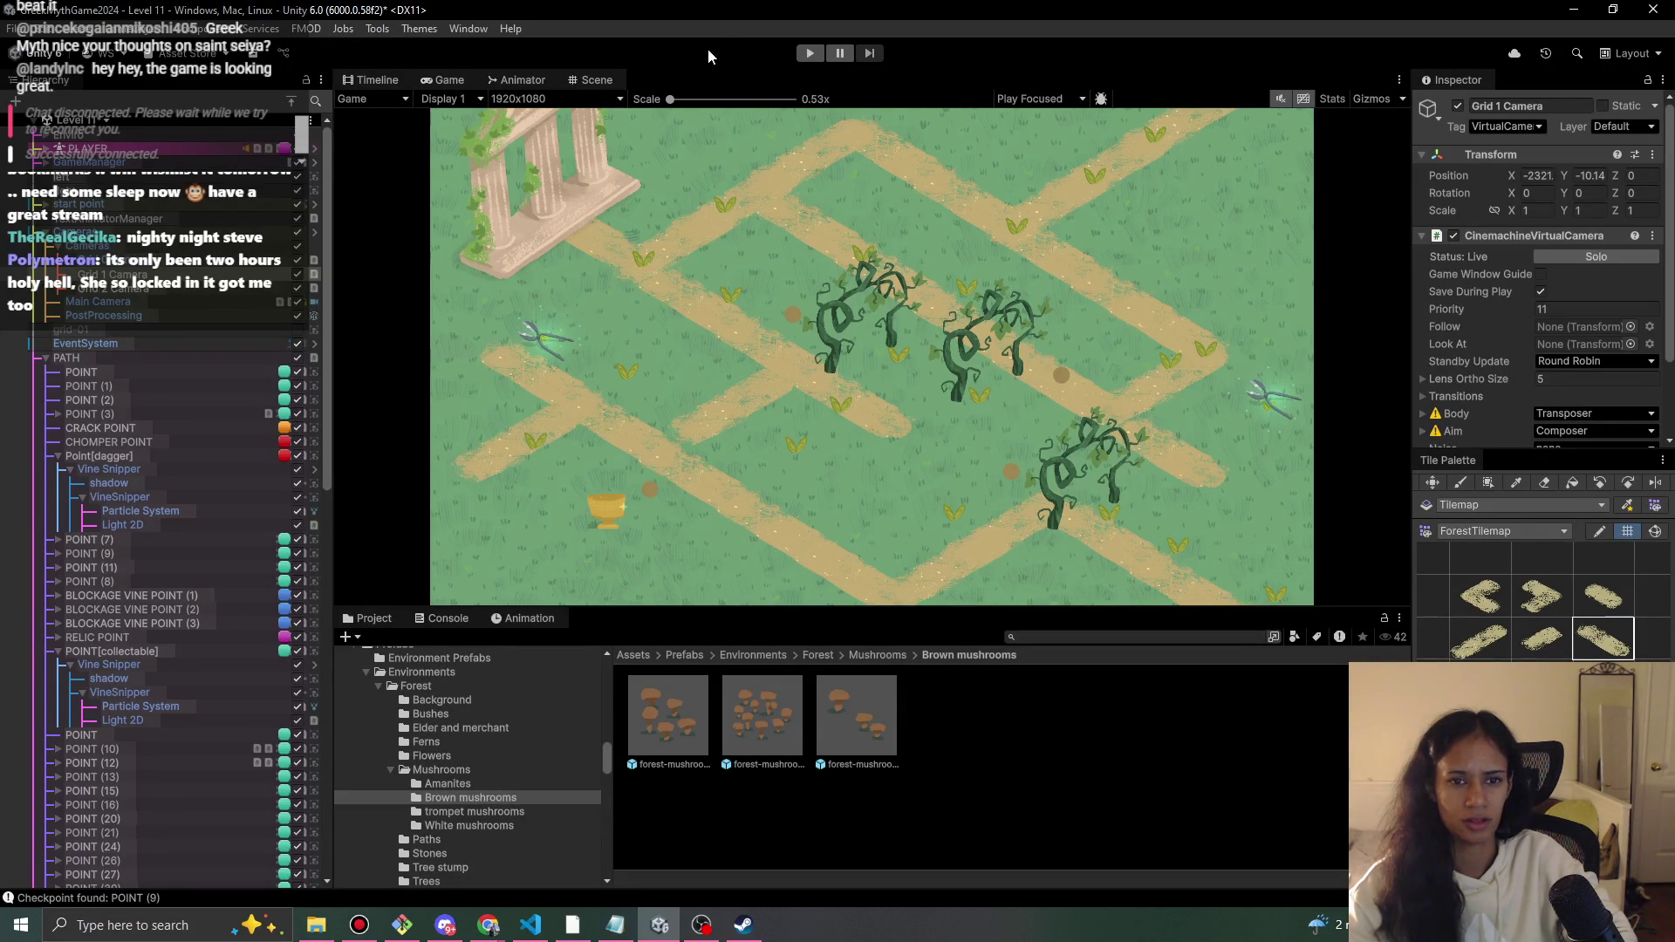
{"action": "left_click", "coordinate": [594, 79]}
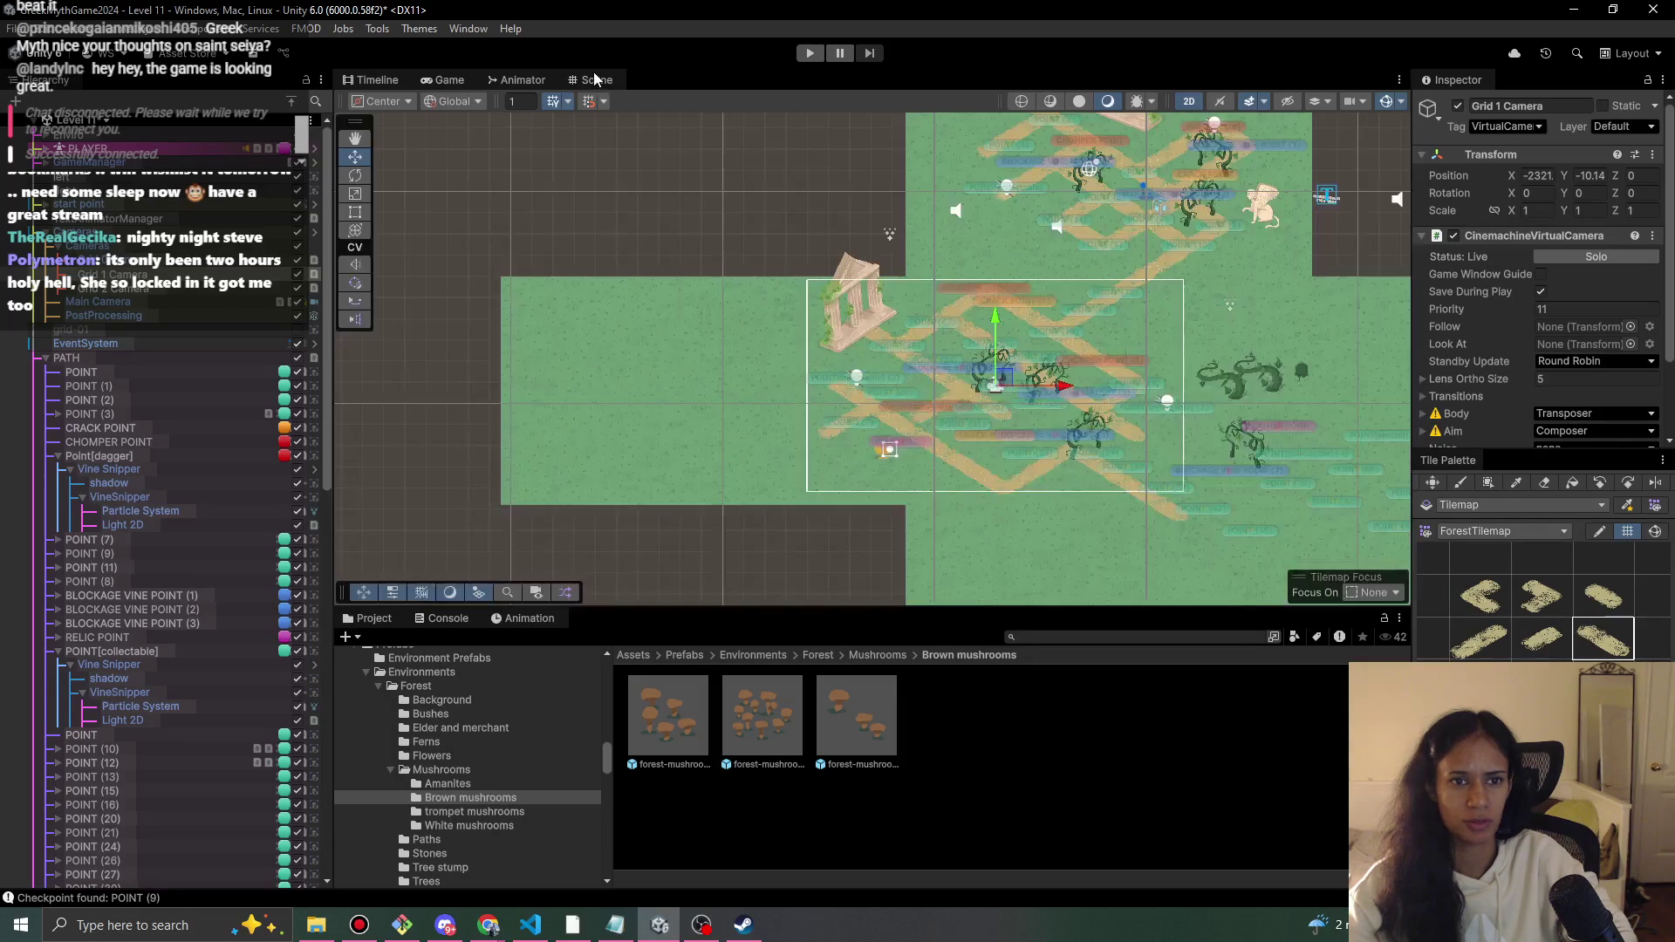
{"action": "key", "text": "f"}
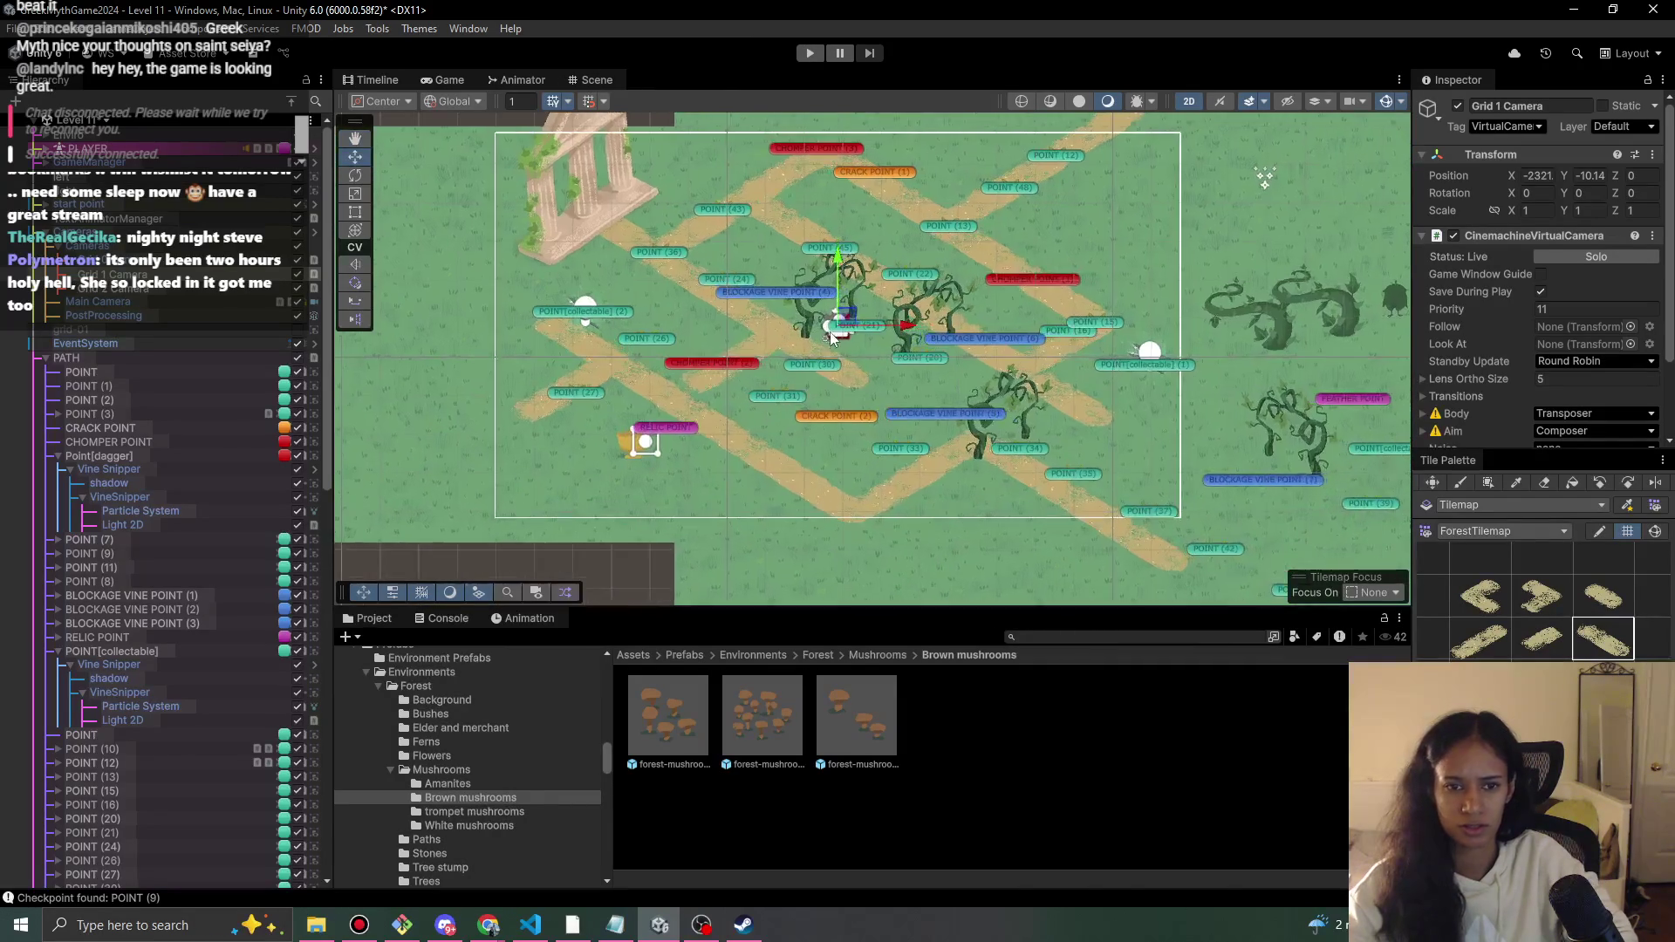
- Erase the lower-left path tiles near POINT (27)
{"action": "left_click", "coordinate": [1431, 483]}
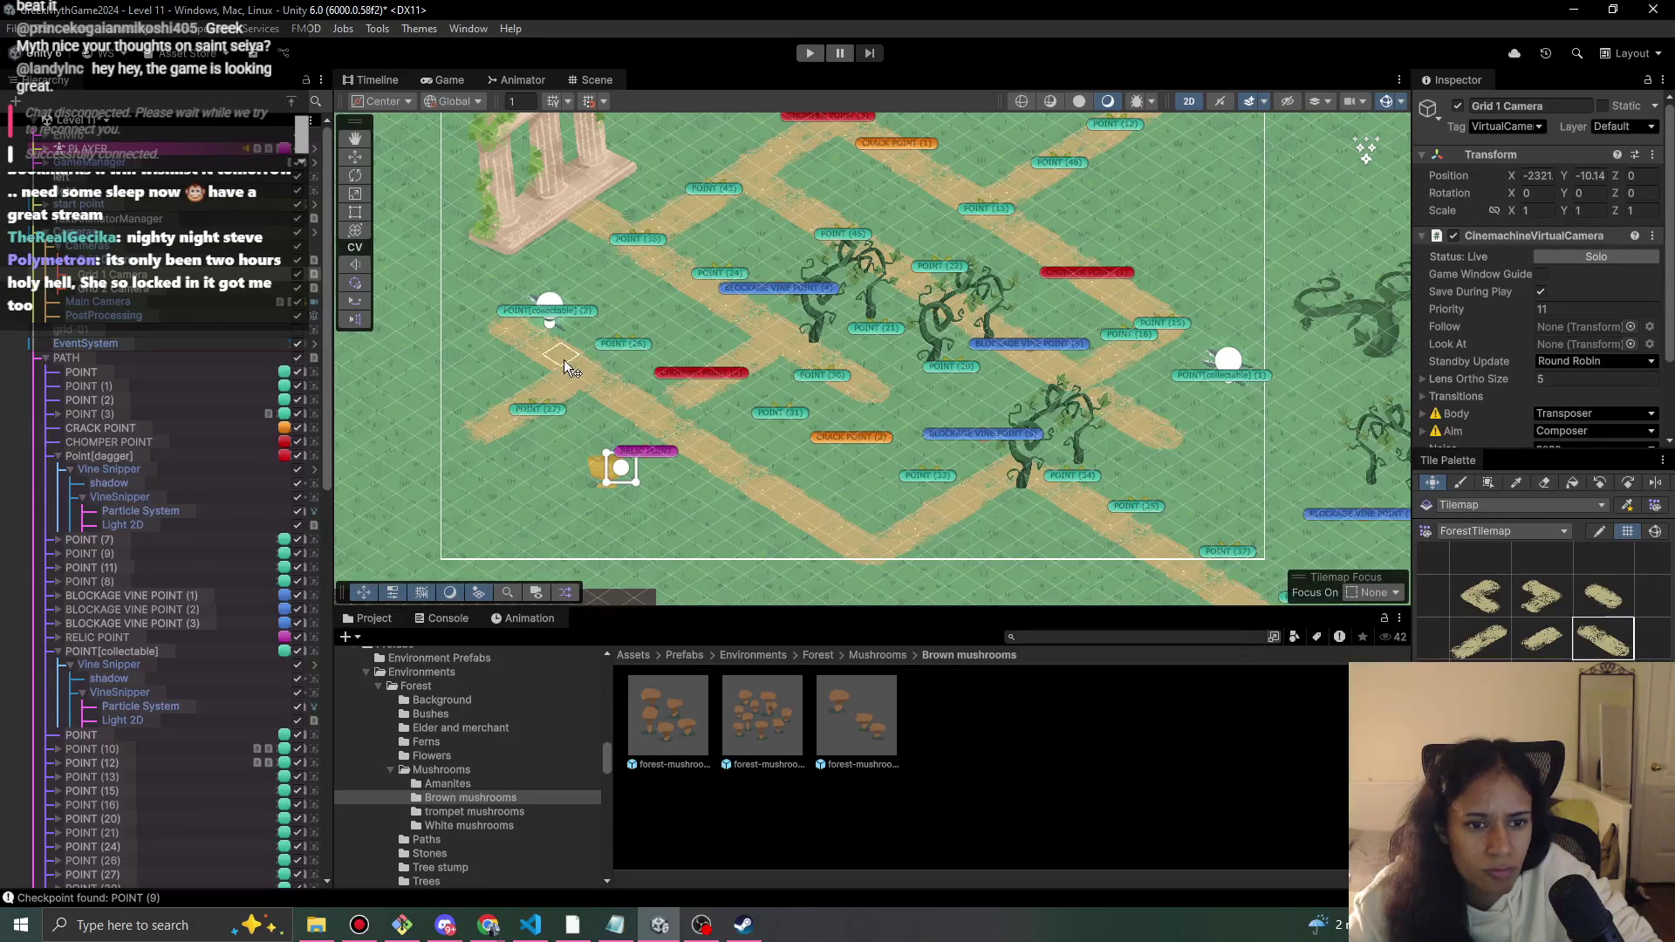
{"action": "key", "text": "d"}
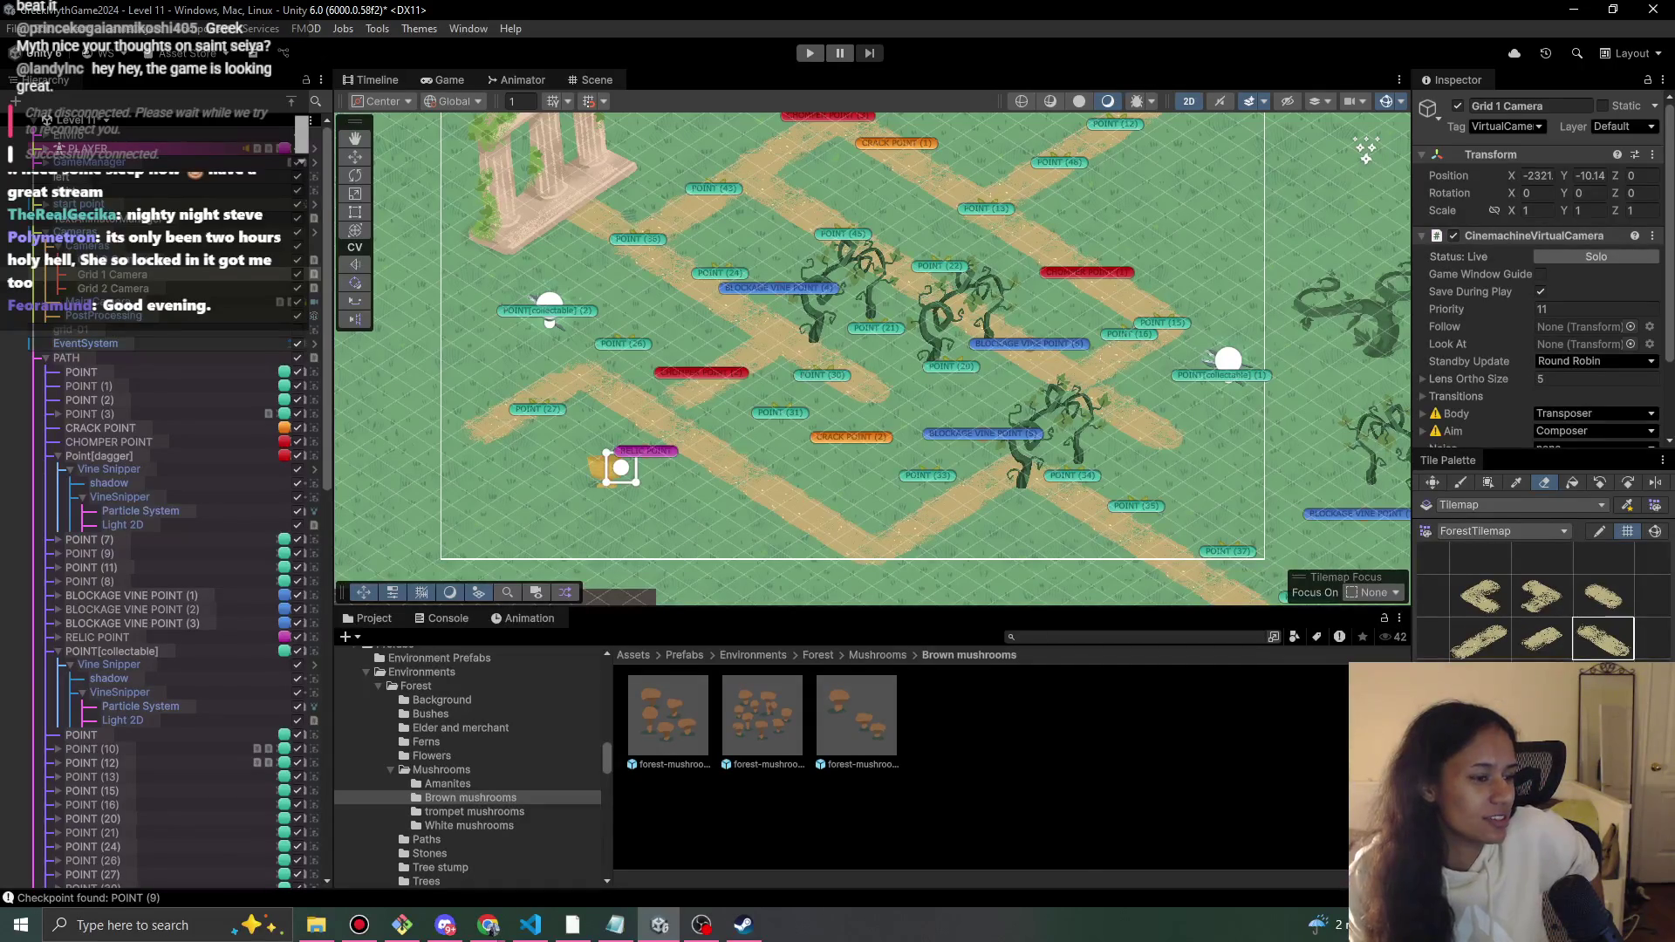
{"action": "key", "text": "alt+Tab"}
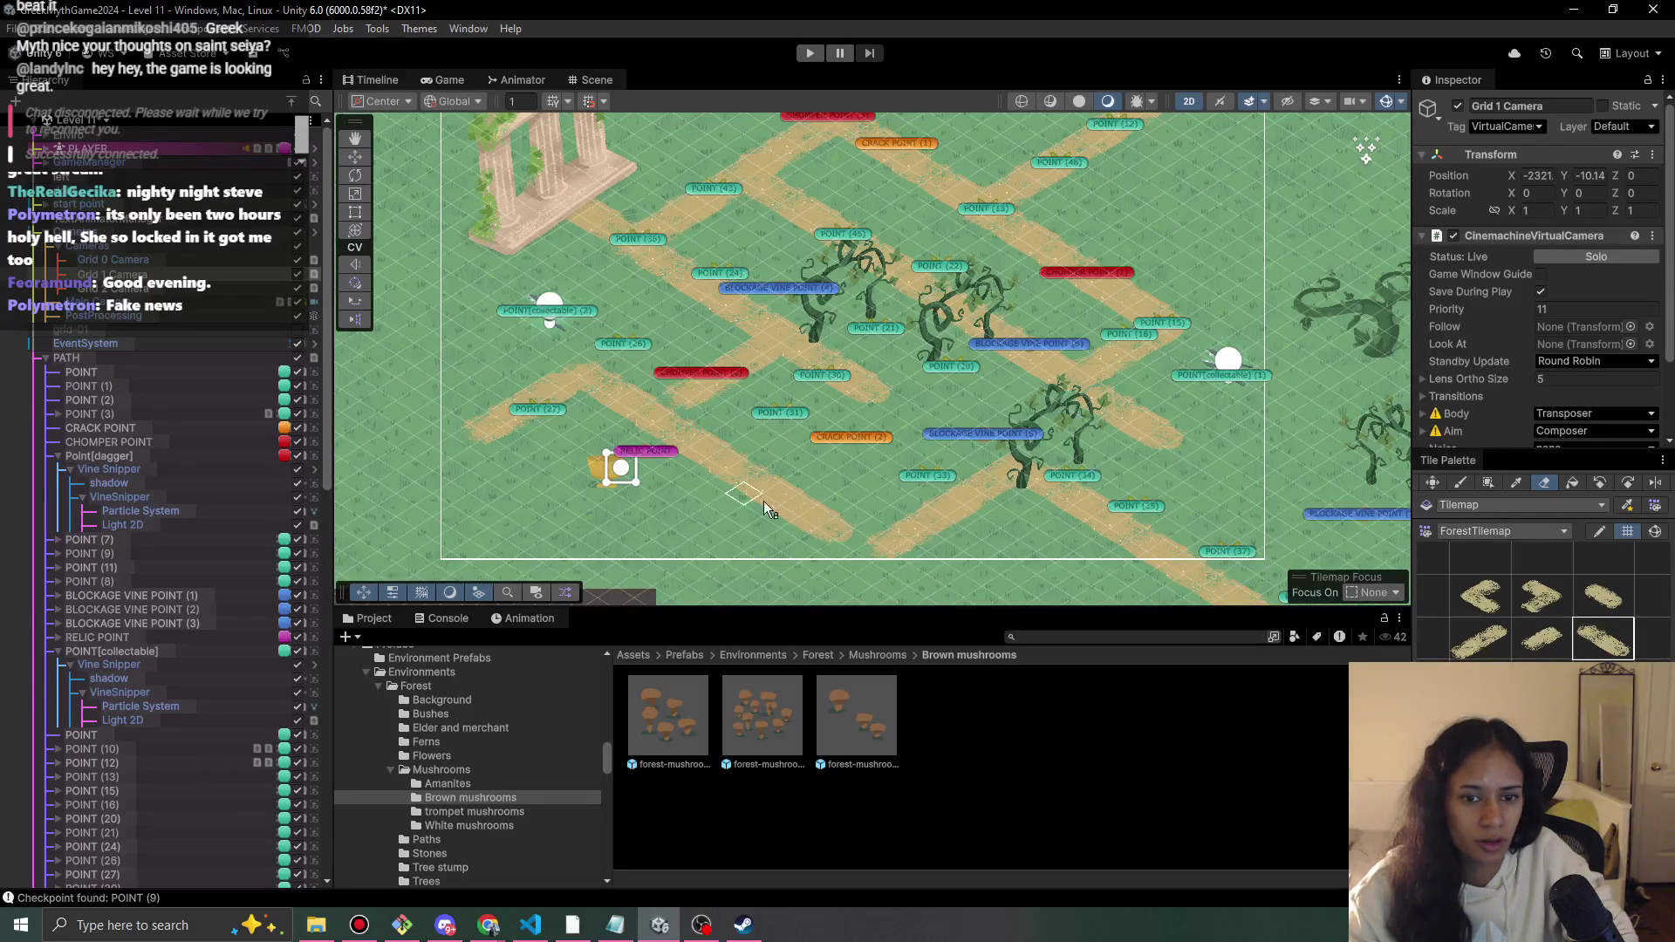
{"action": "mouse_move", "coordinate": [748, 478]}
{"action": "left_mouse_down"}
{"action": "mouse_move", "coordinate": [576, 388]}
{"action": "mouse_move", "coordinate": [432, 412]}
{"action": "mouse_move", "coordinate": [683, 462]}
{"action": "left_mouse_up"}
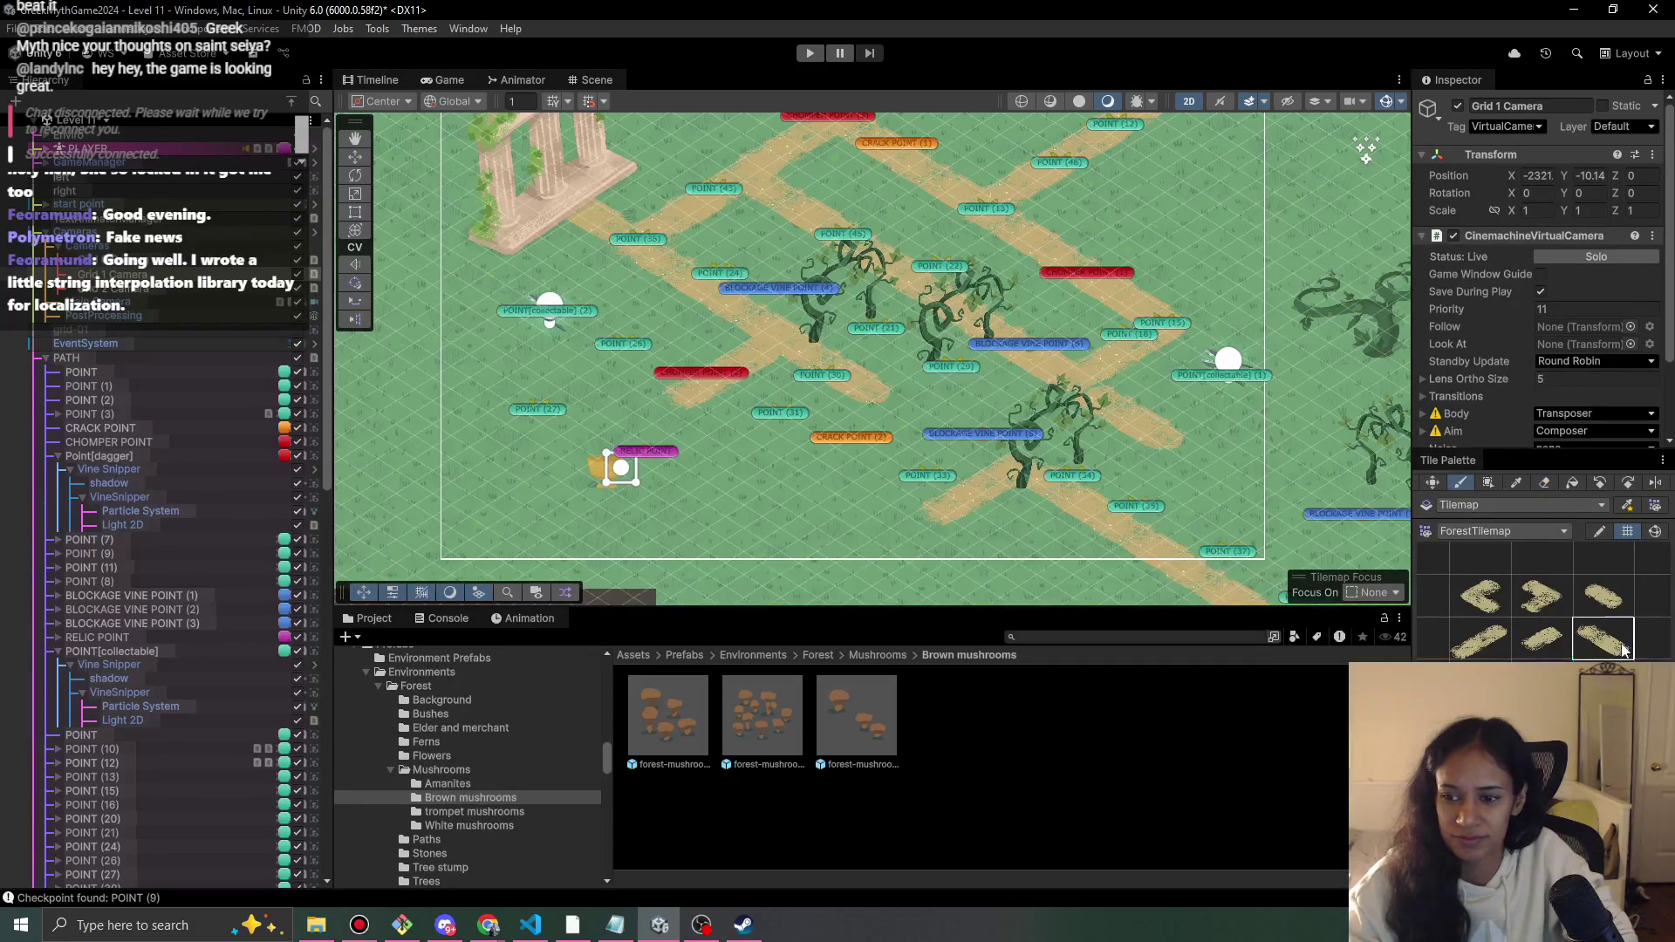
- Paint the dirt path down-right toward Crack Point (2) and pick the bottom-row path tile
{"action": "left_click", "coordinate": [1459, 482]}
{"action": "mouse_move", "coordinate": [731, 415]}
{"action": "left_mouse_down"}
{"action": "mouse_move", "coordinate": [790, 467]}
{"action": "mouse_move", "coordinate": [799, 457]}
{"action": "left_mouse_up"}
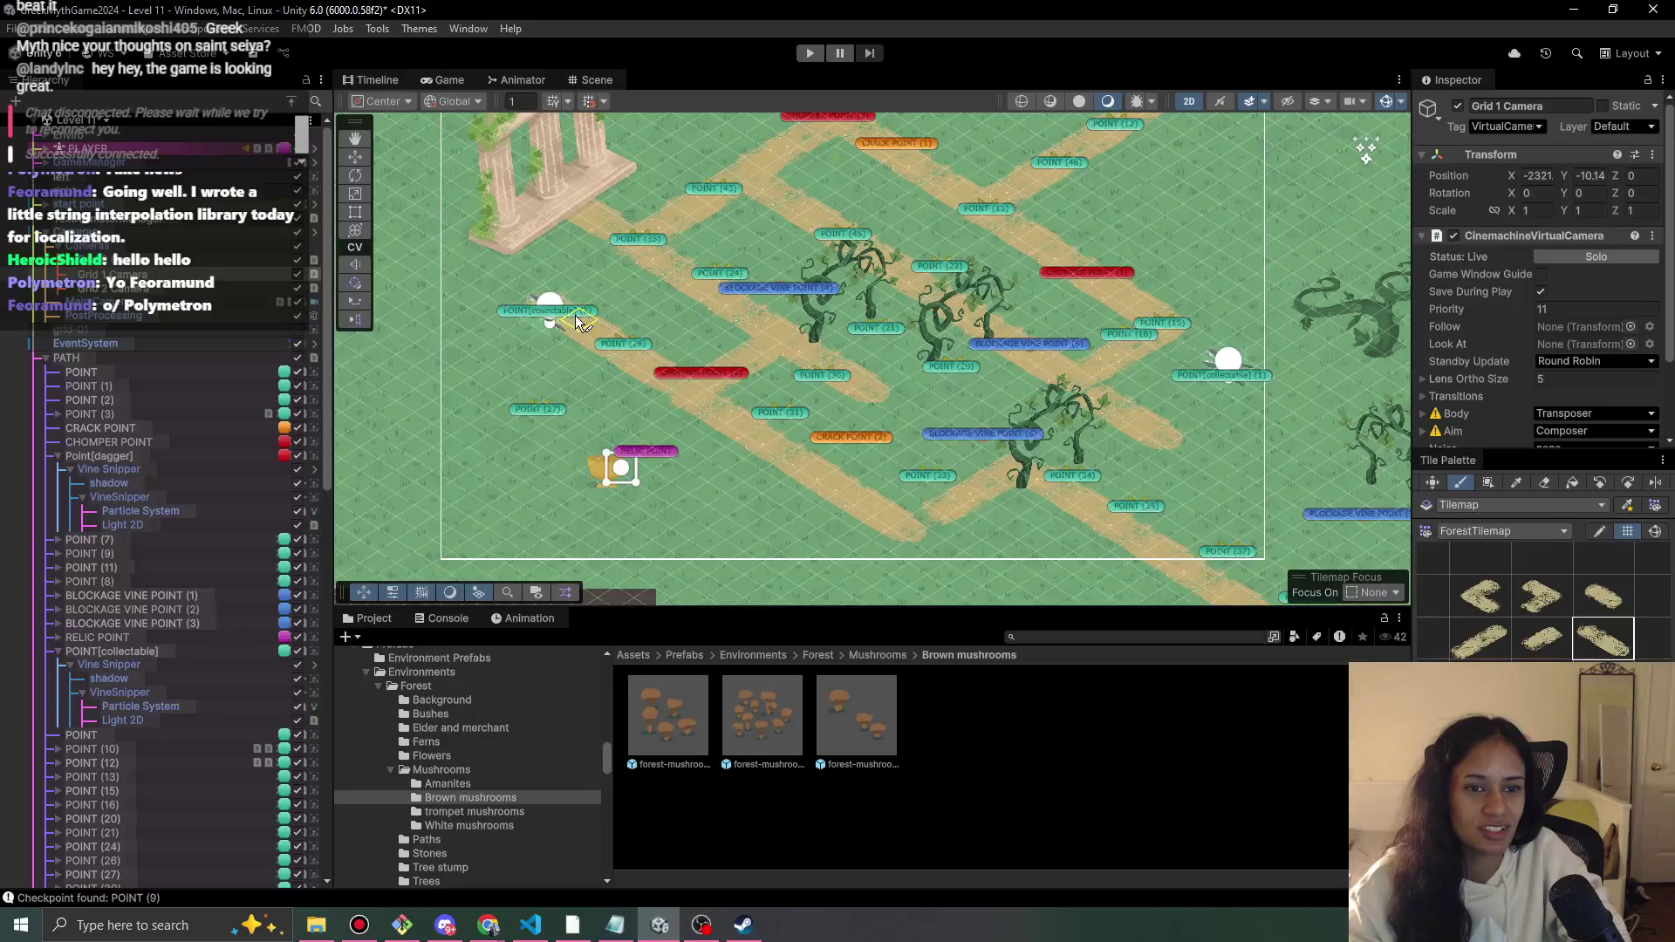
{"action": "left_click", "coordinate": [1465, 646]}
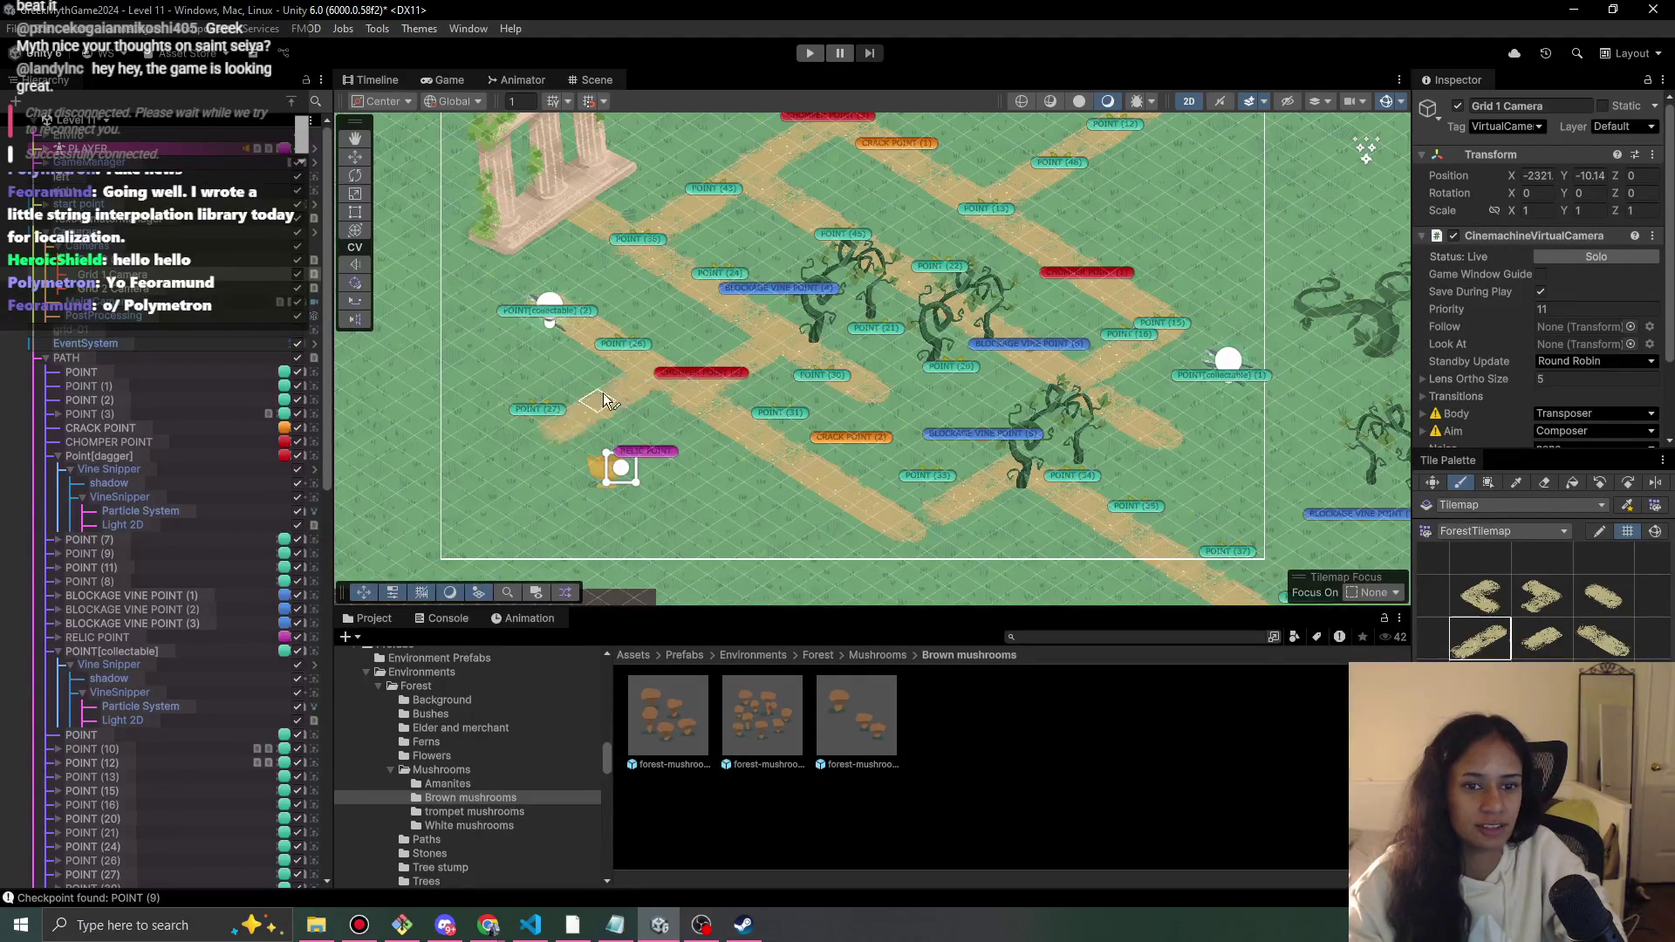
- Check the path layout against the Milanote Progression board, then return to Unity
{"action": "key", "text": "alt+Tab"}
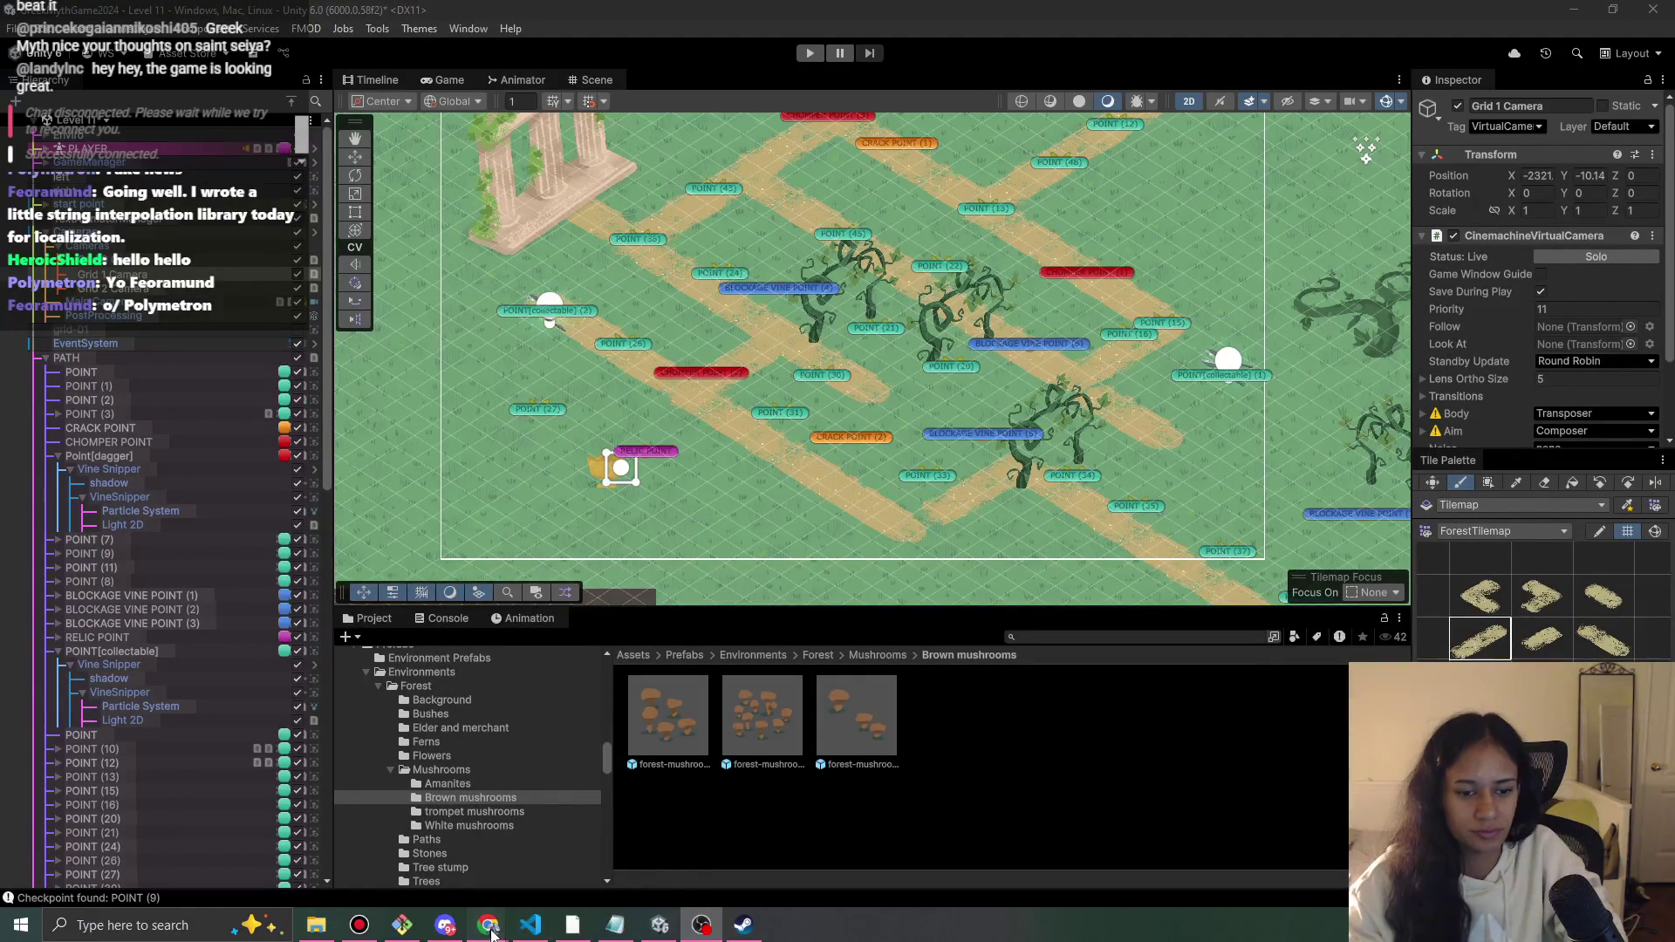
{"action": "mouse_move", "coordinate": [488, 924]}
{"action": "left_click", "coordinate": [559, 867]}
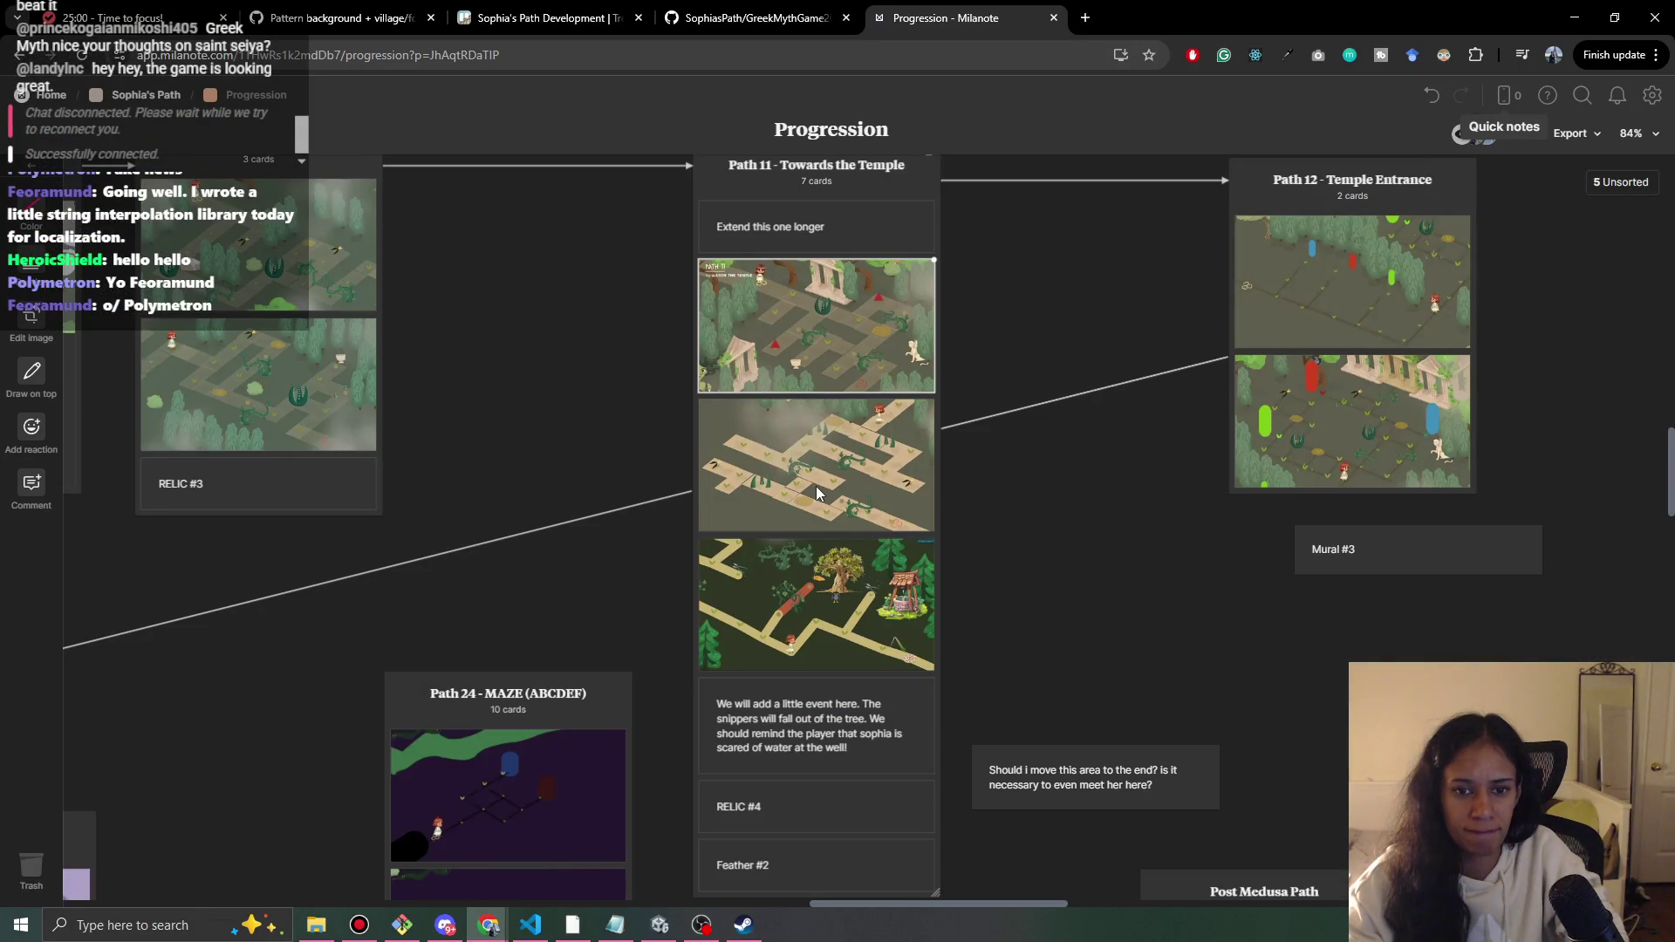
{"action": "left_click", "coordinate": [1010, 489]}
{"action": "scroll", "coordinate": [719, 563], "scroll_direction": "up", "scroll_amount": 1}
{"action": "scroll", "coordinate": [711, 567], "scroll_direction": "down", "scroll_amount": 2}
{"action": "scroll", "coordinate": [710, 567], "scroll_direction": "up", "scroll_amount": 2}
{"action": "scroll", "coordinate": [757, 567], "scroll_direction": "down", "scroll_amount": 1}
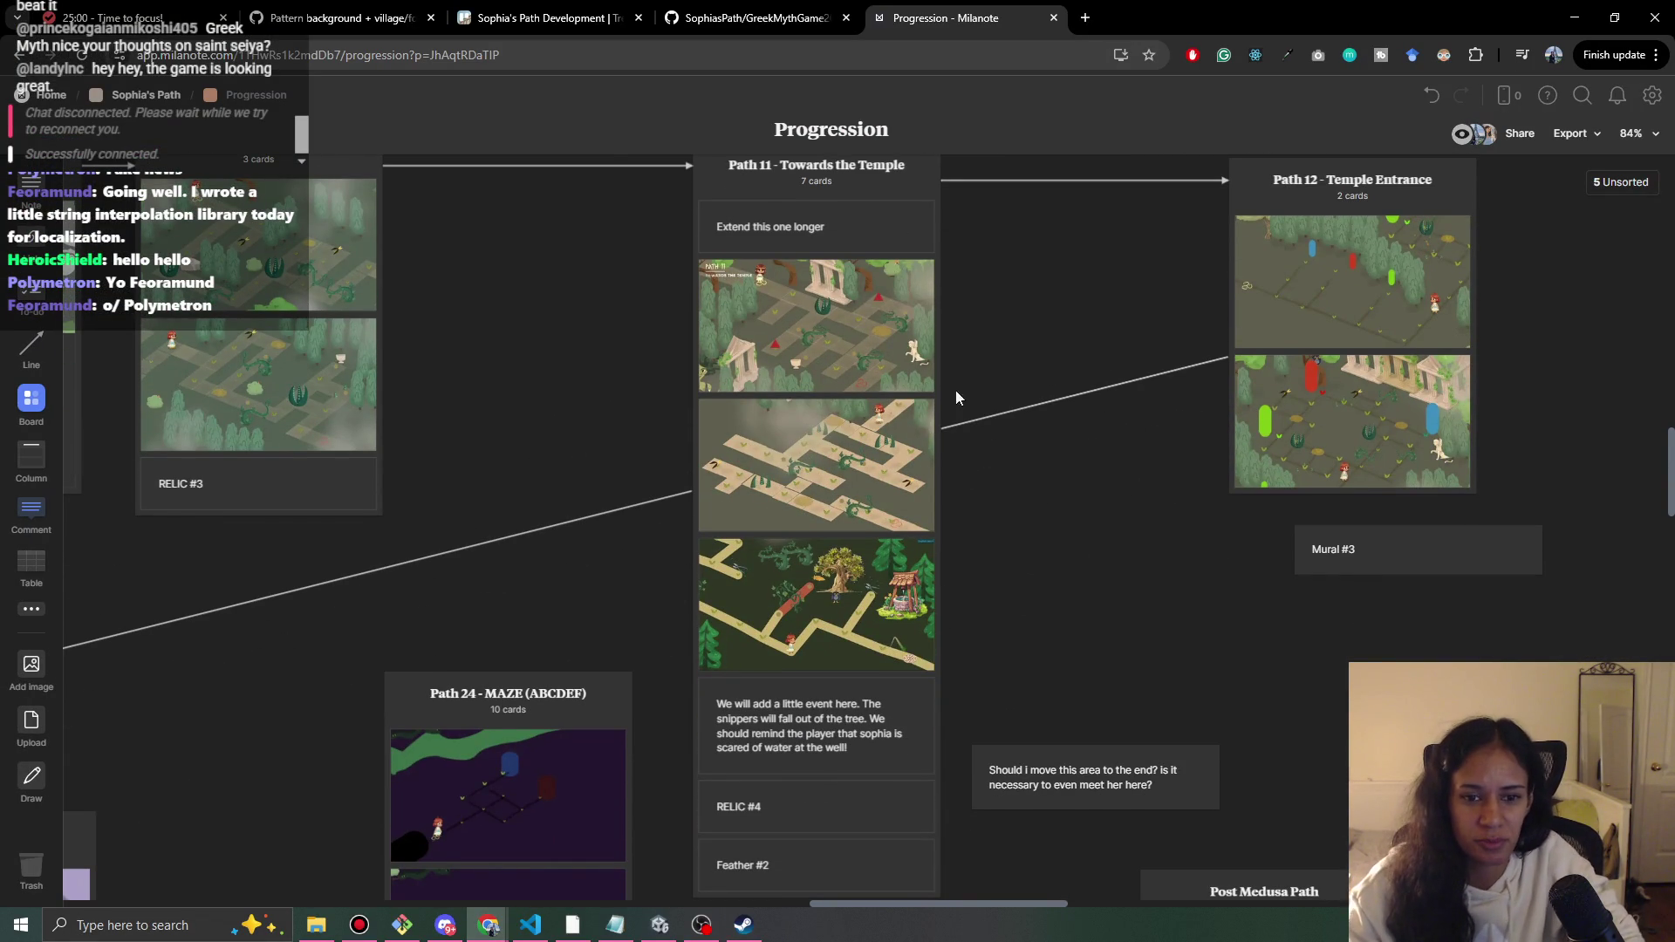
{"action": "left_click", "coordinate": [1573, 8]}
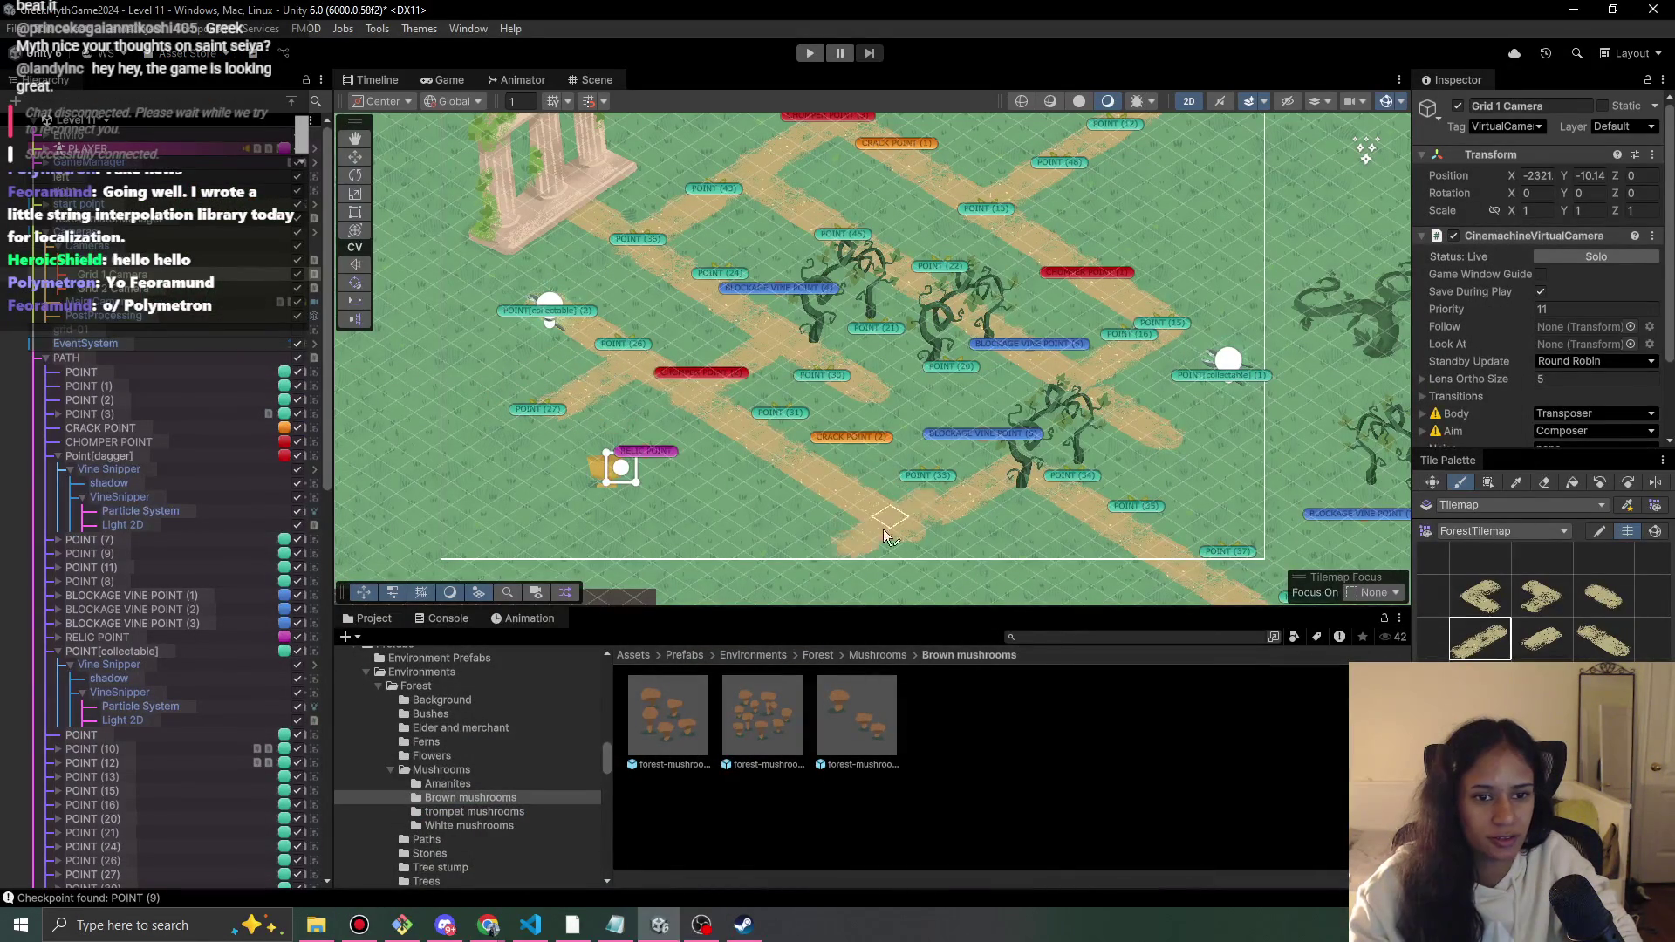
- Pan the scene to the lower-left path and pick the lower-middle path tile
{"action": "left_click_drag", "start_coordinate": [803, 470], "coordinate": [746, 499]}
{"action": "scroll", "coordinate": [746, 500], "scroll_direction": "down", "scroll_amount": 1}
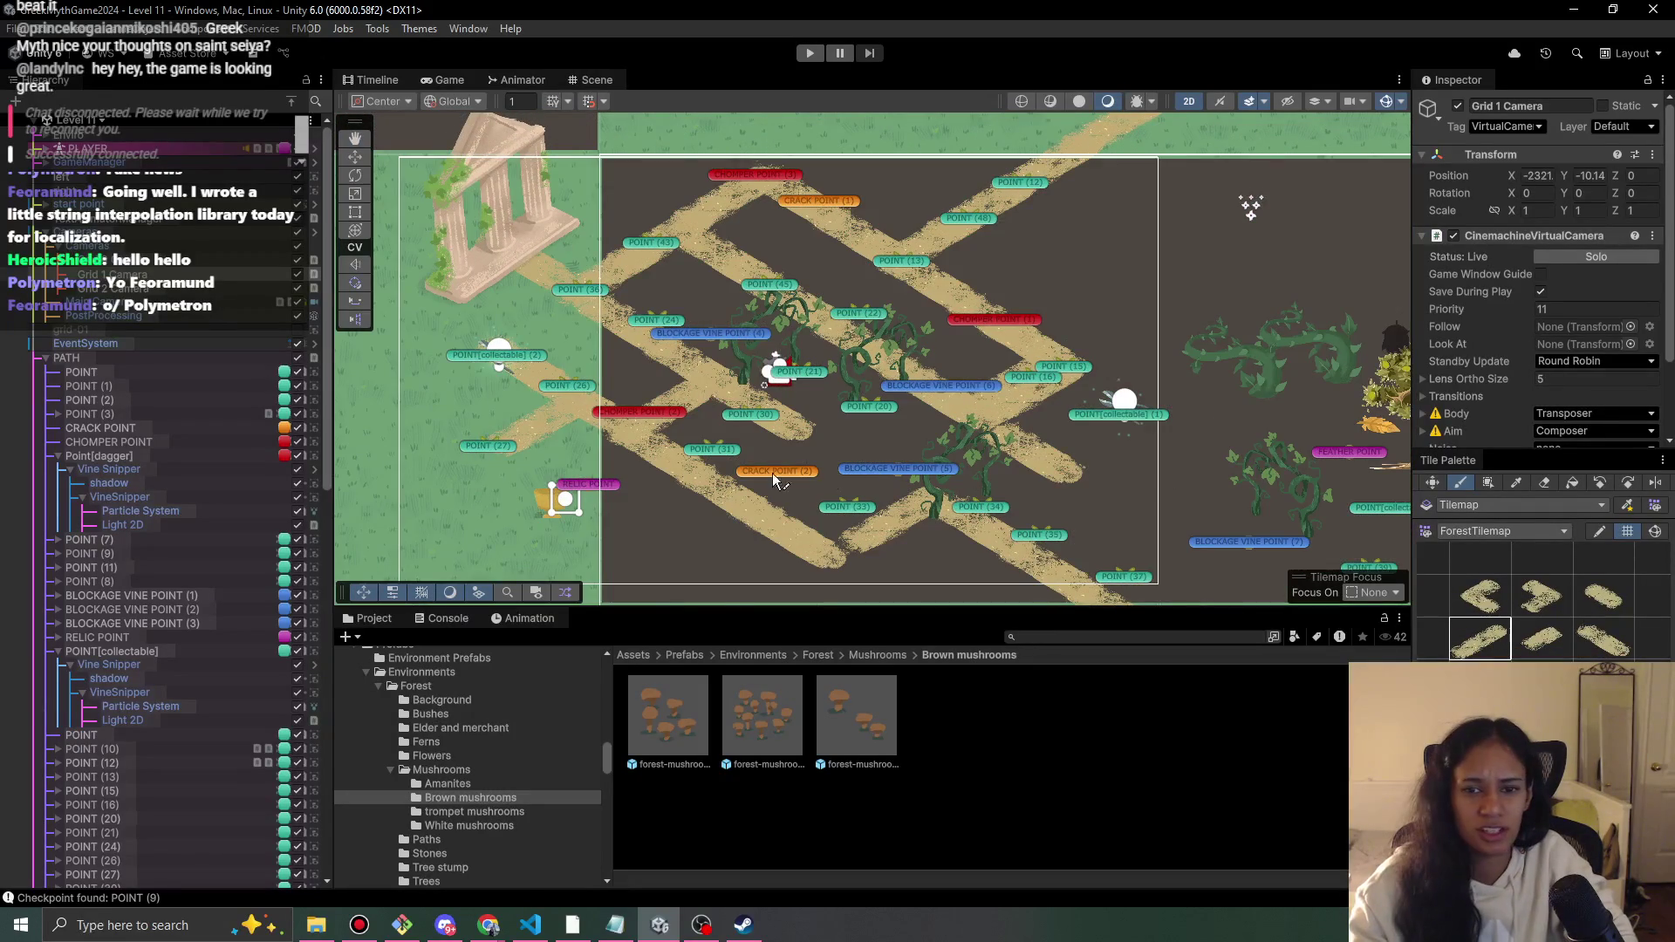
{"action": "left_click", "coordinate": [1526, 637]}
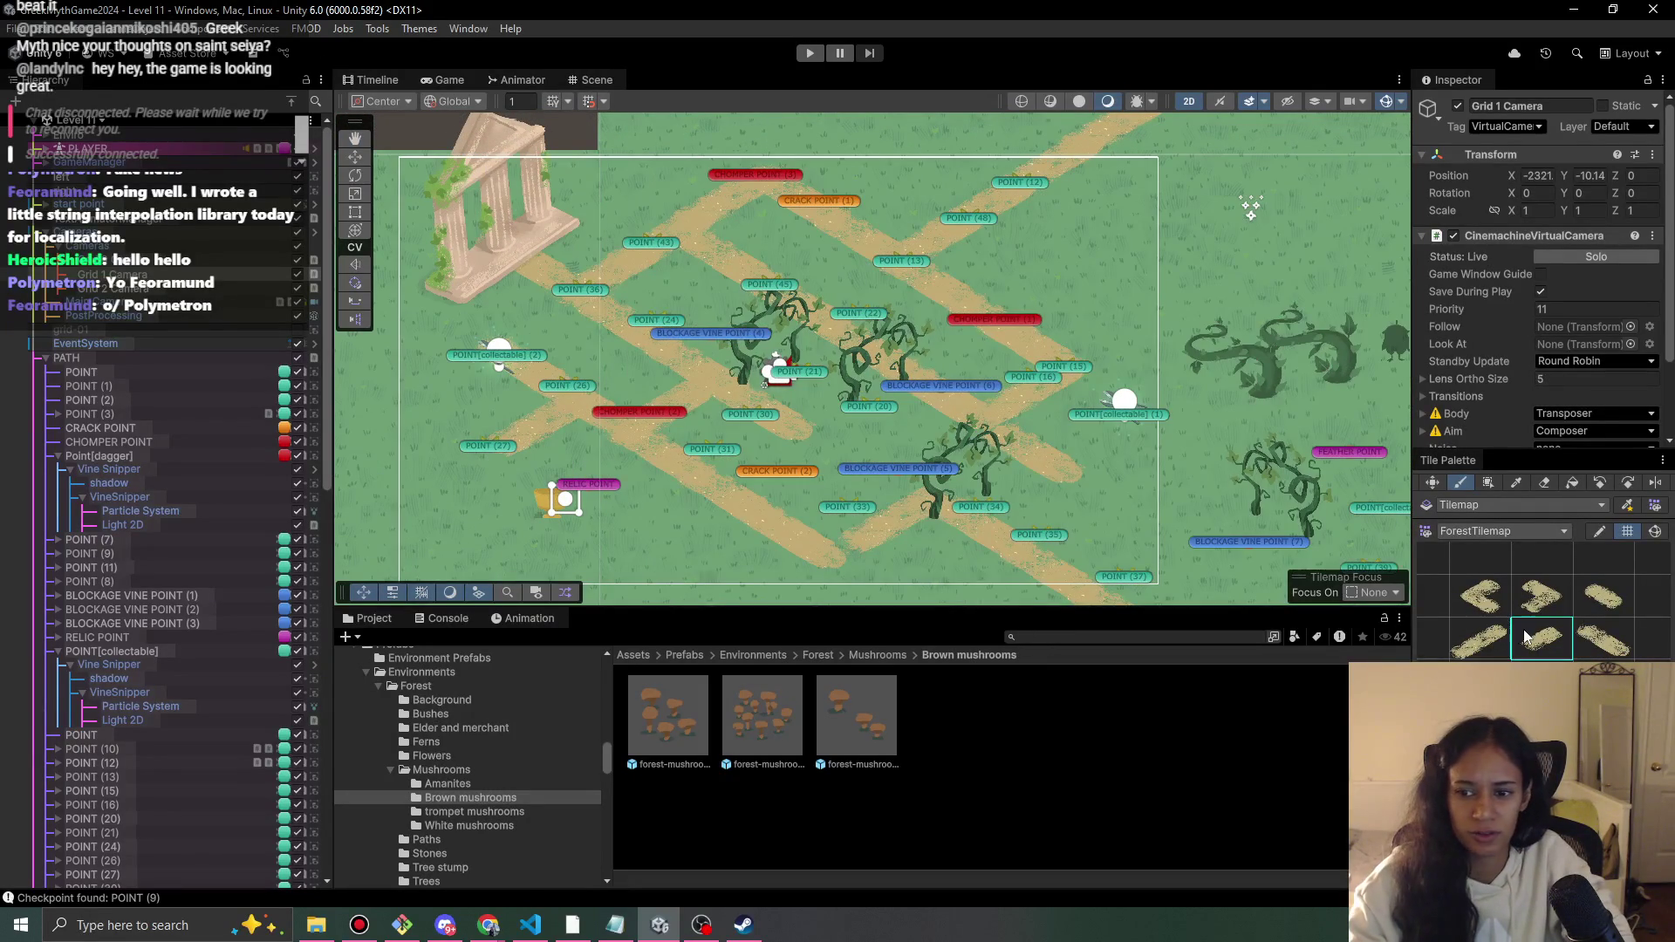
- Collapse POINT[collectable], select Path > Tilemap, and compare with the Milanote board
{"action": "left_click", "coordinate": [58, 651]}
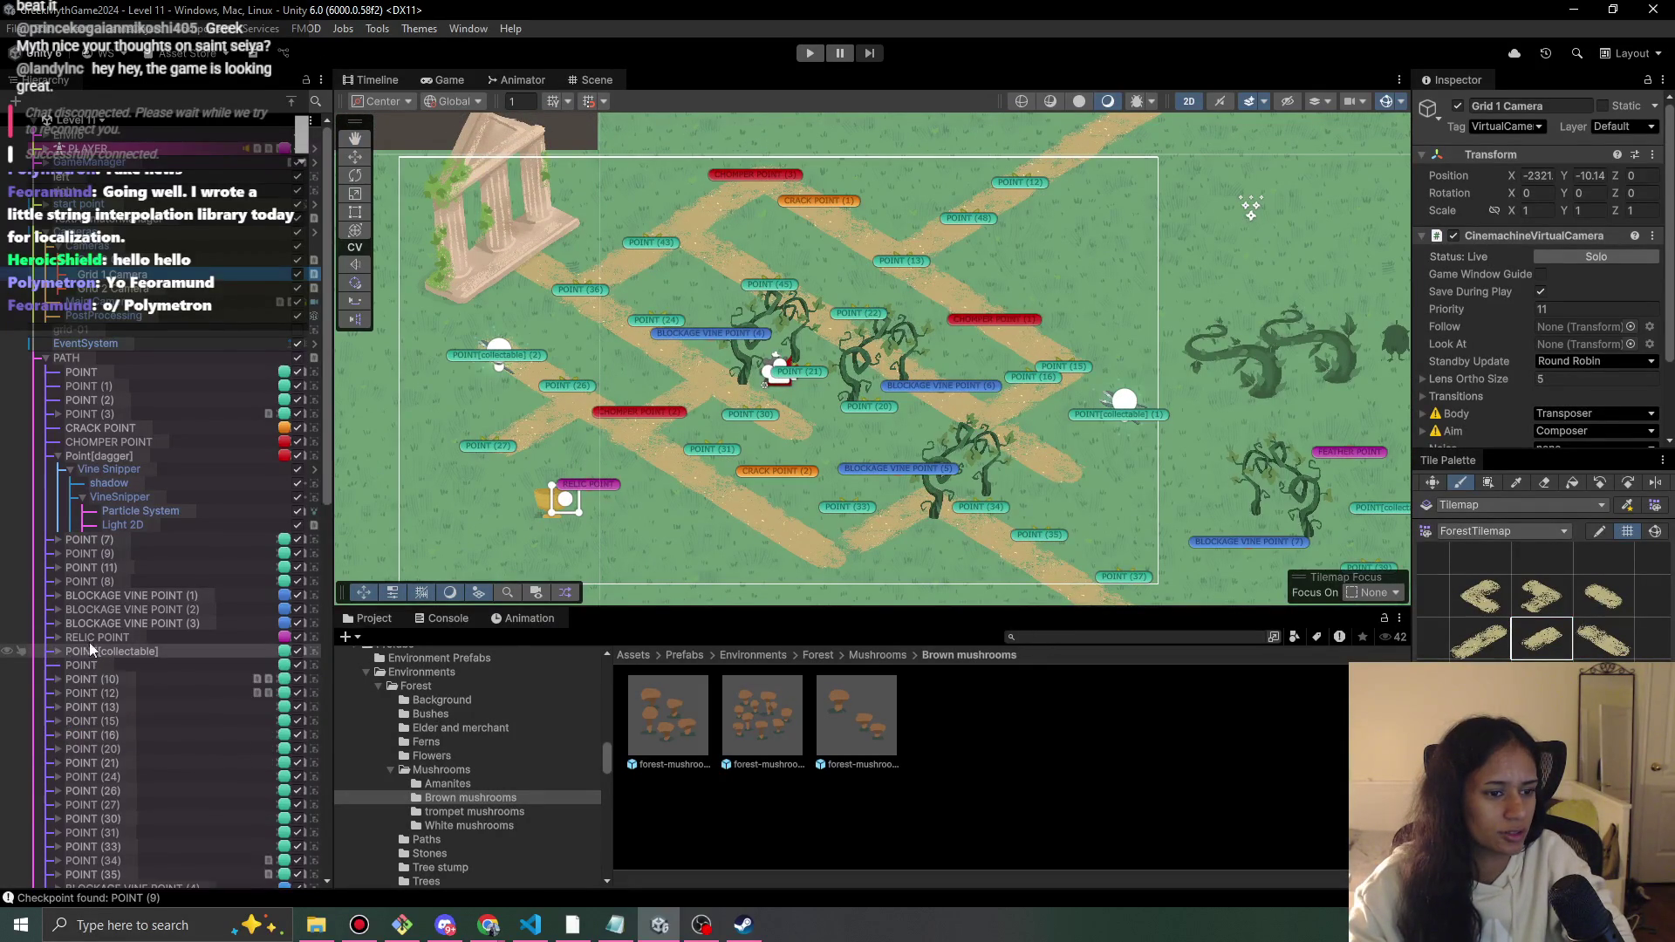
{"action": "scroll", "coordinate": [143, 625], "scroll_direction": "down", "scroll_amount": 15}
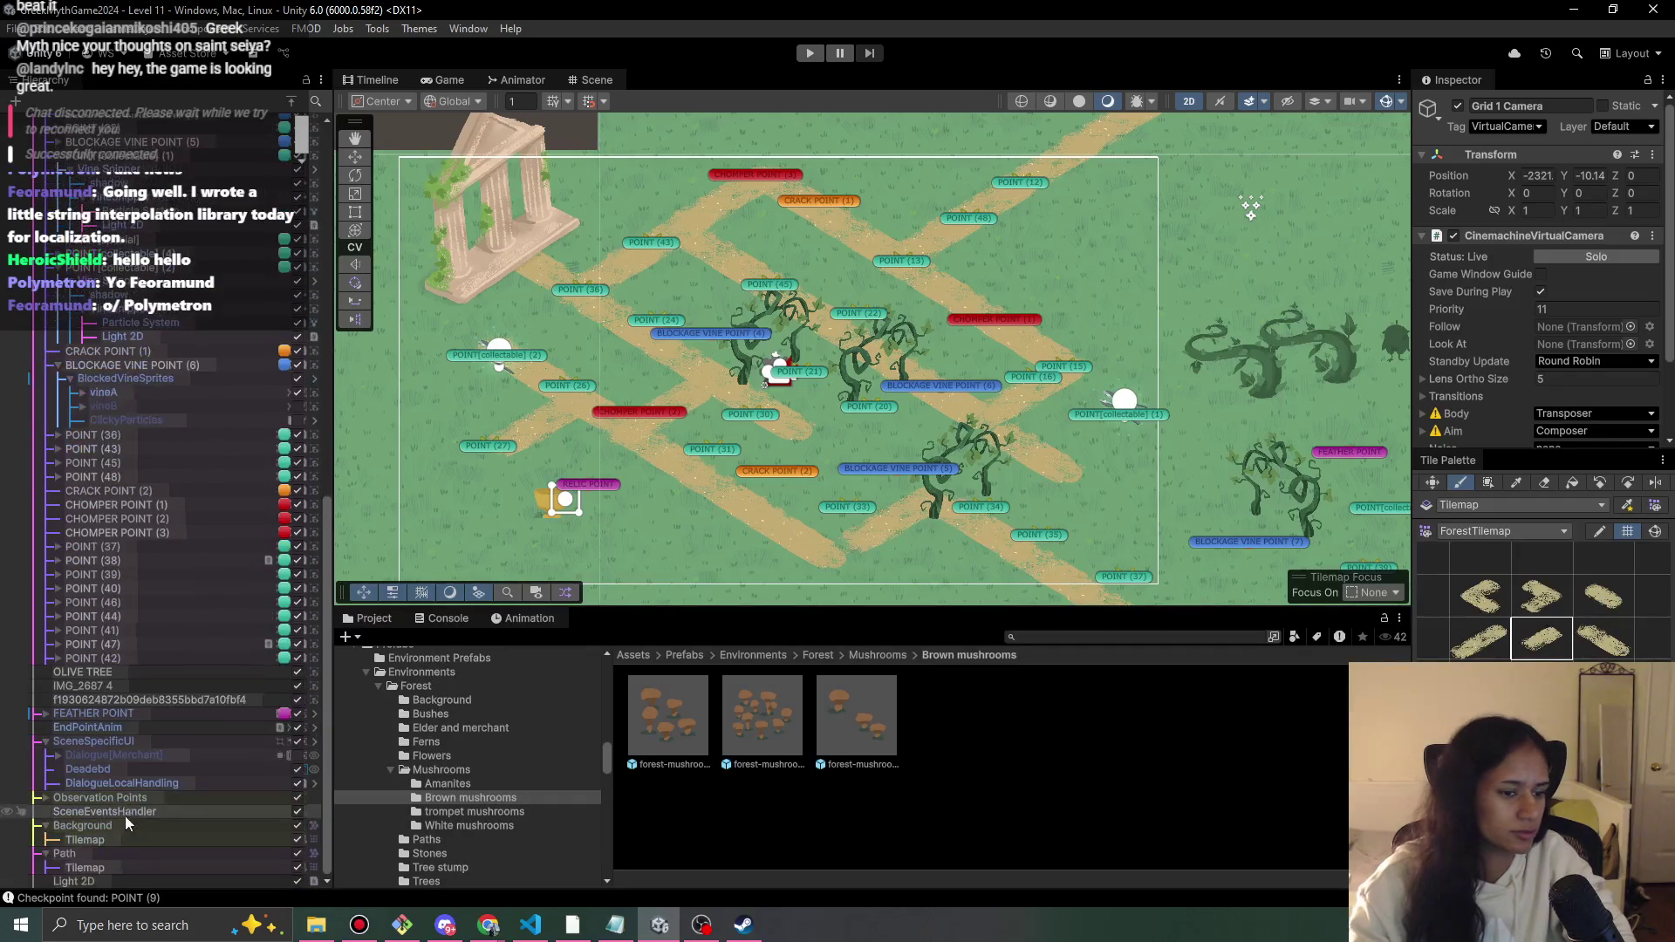
{"action": "left_click", "coordinate": [123, 864]}
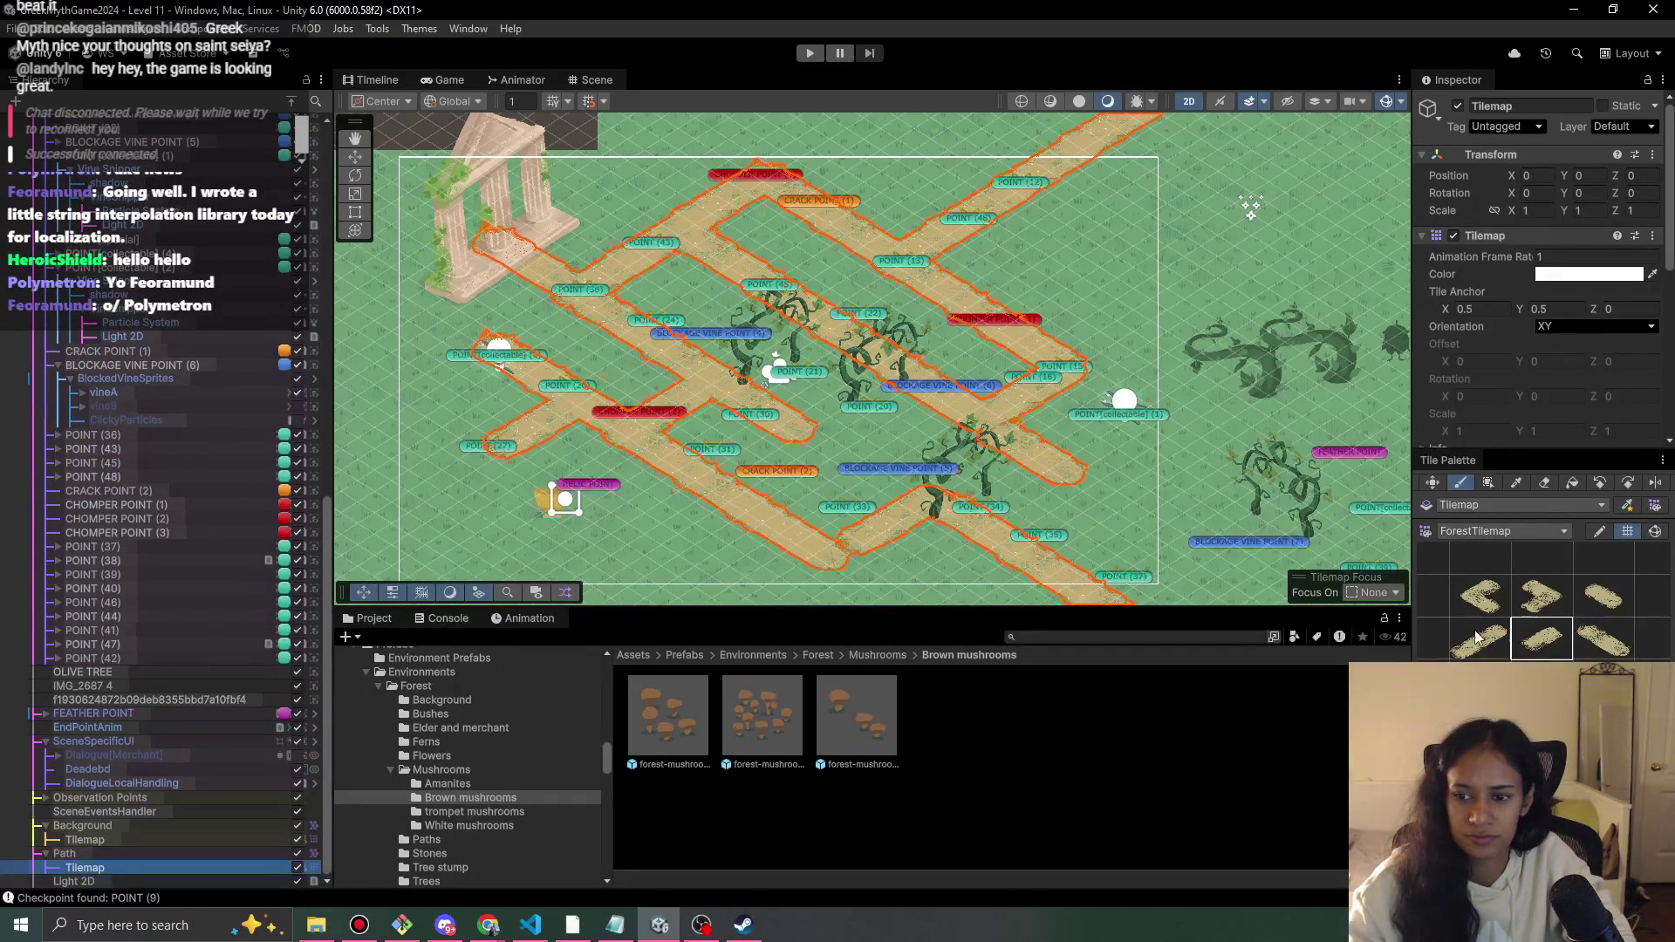
{"action": "scroll", "coordinate": [1130, 454], "scroll_direction": "down", "scroll_amount": 1}
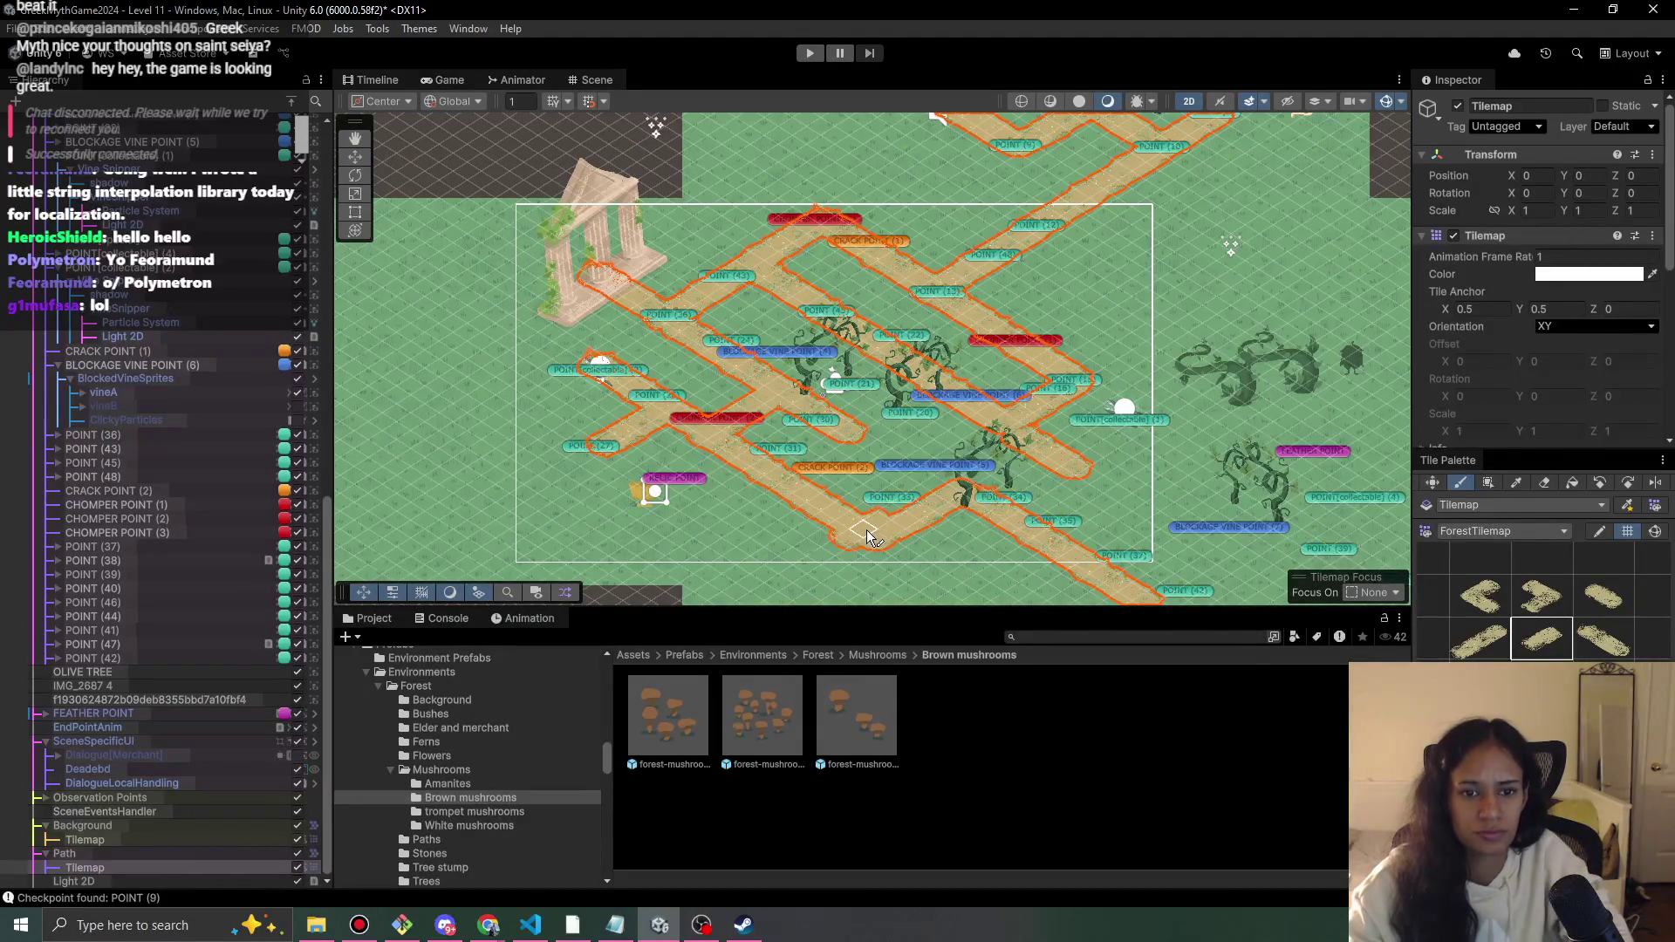
{"action": "key", "text": "alt+Tab"}
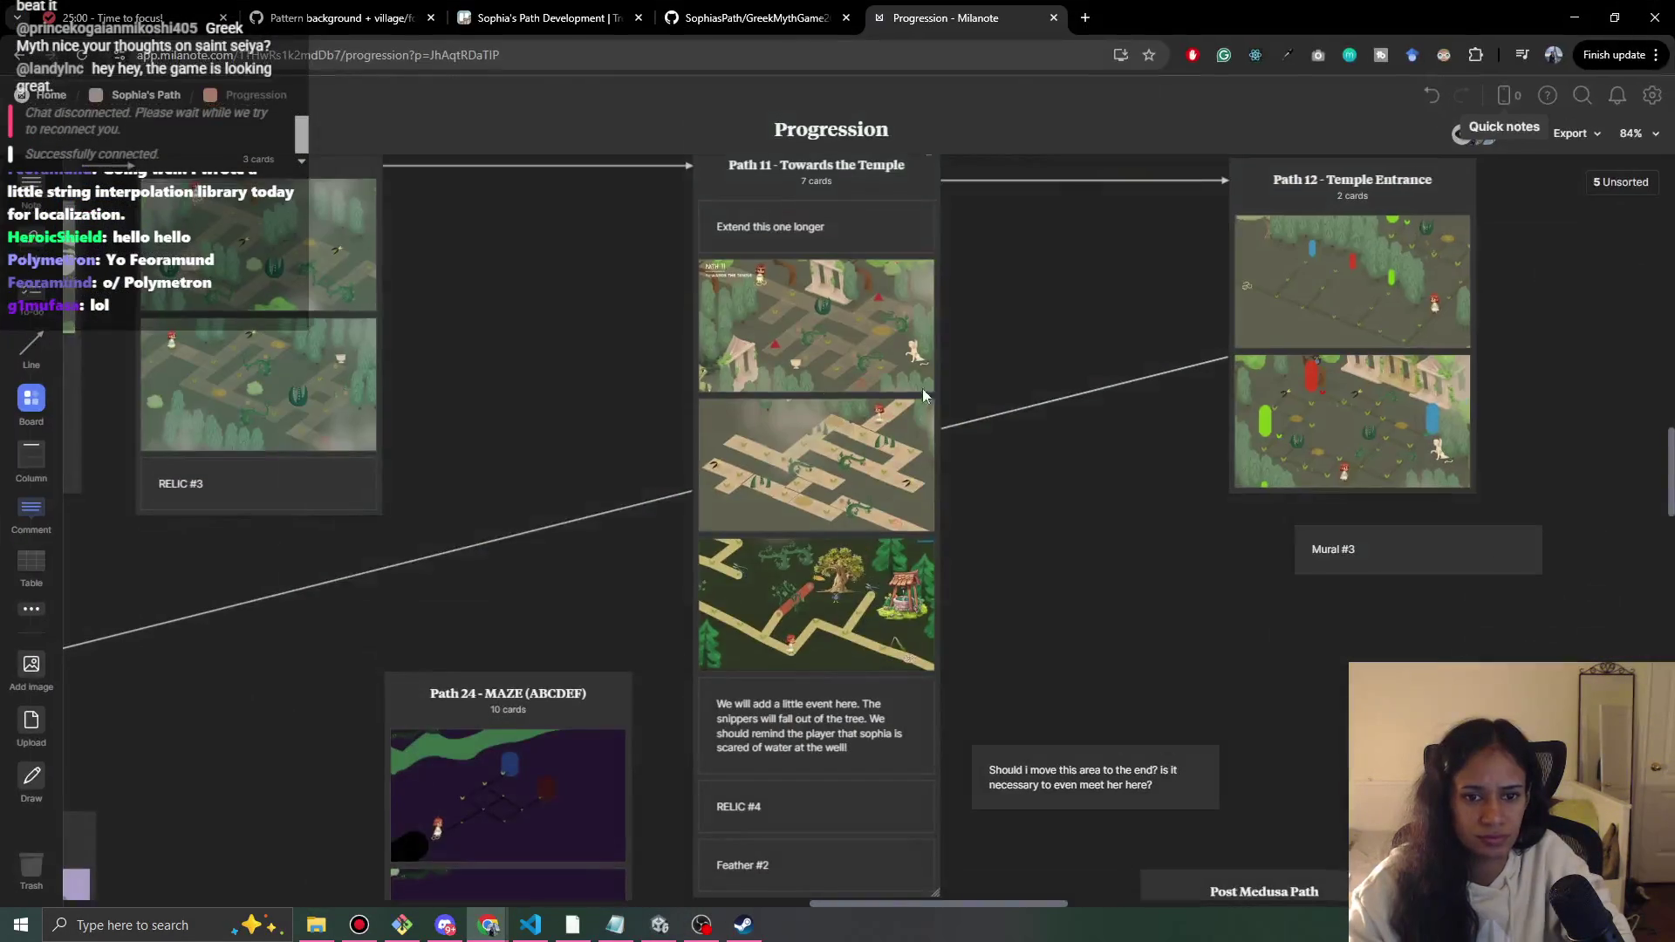
{"action": "key", "text": "alt+Tab"}
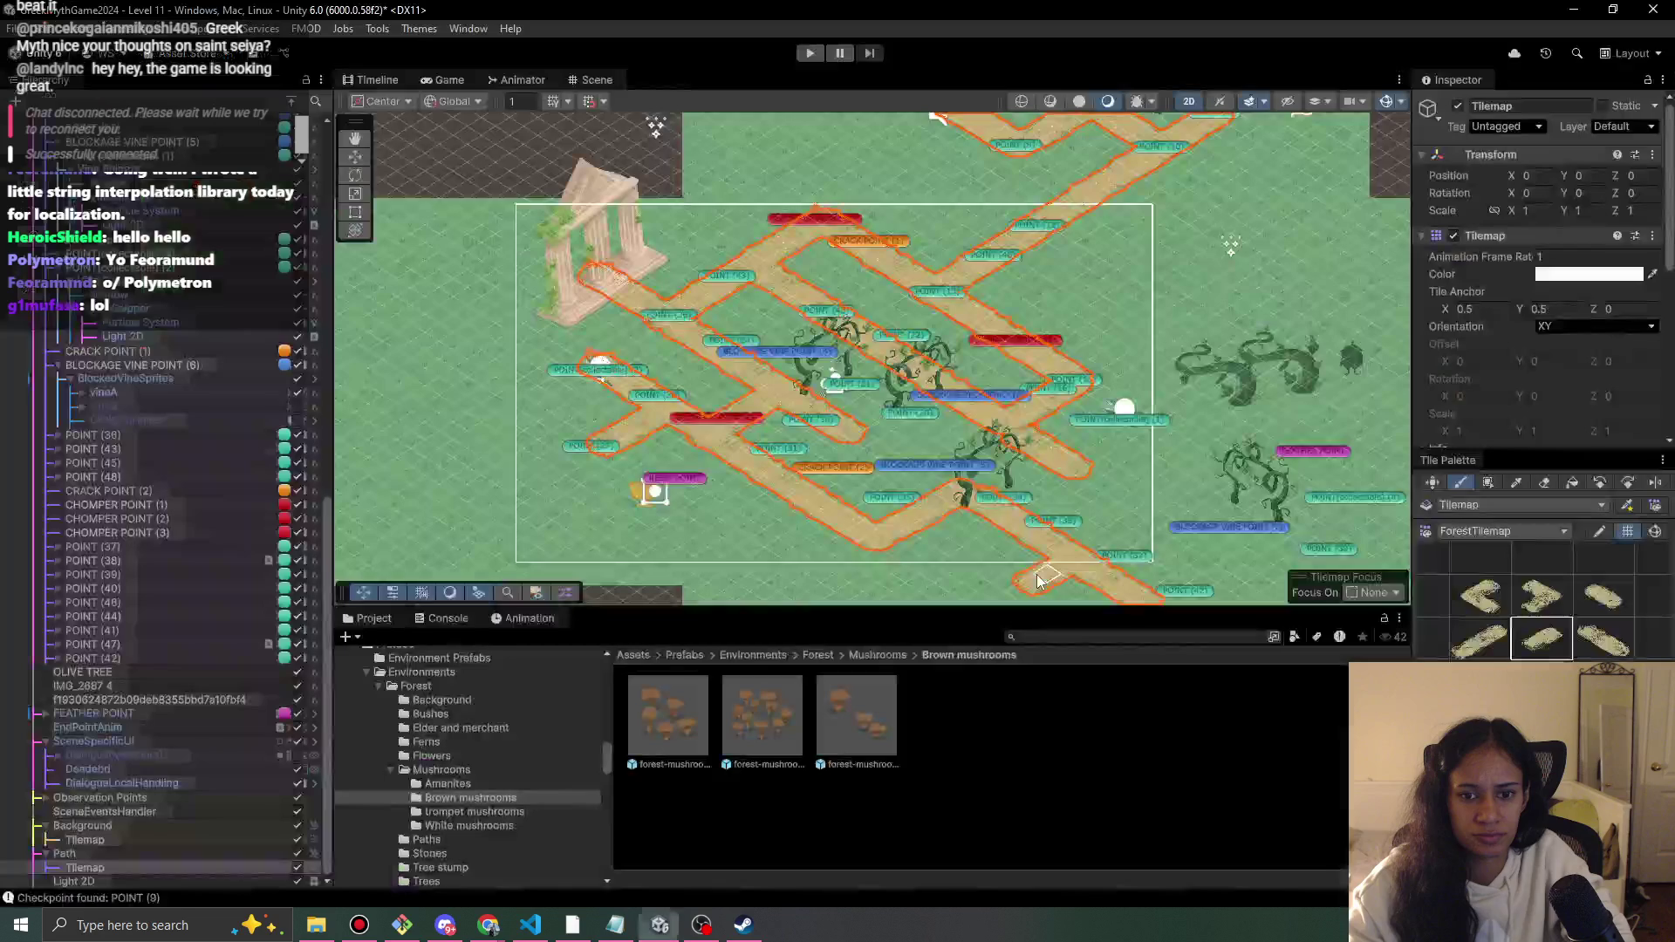
{"action": "key", "text": "alt+Tab"}
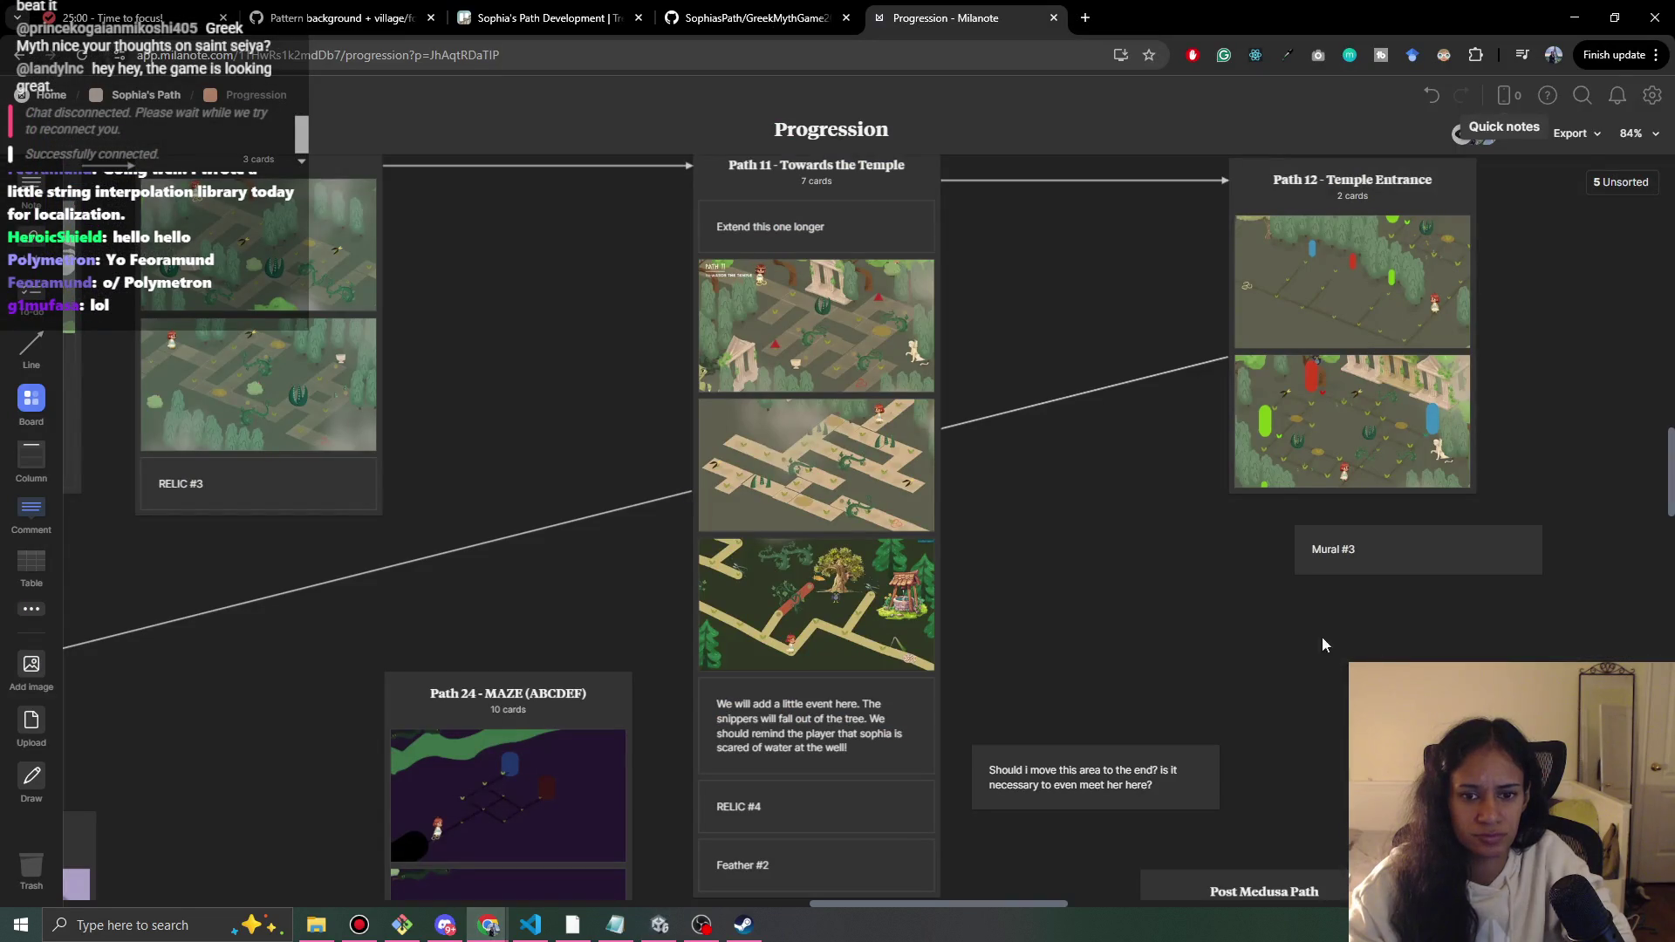
{"action": "left_click", "coordinate": [1567, 9]}
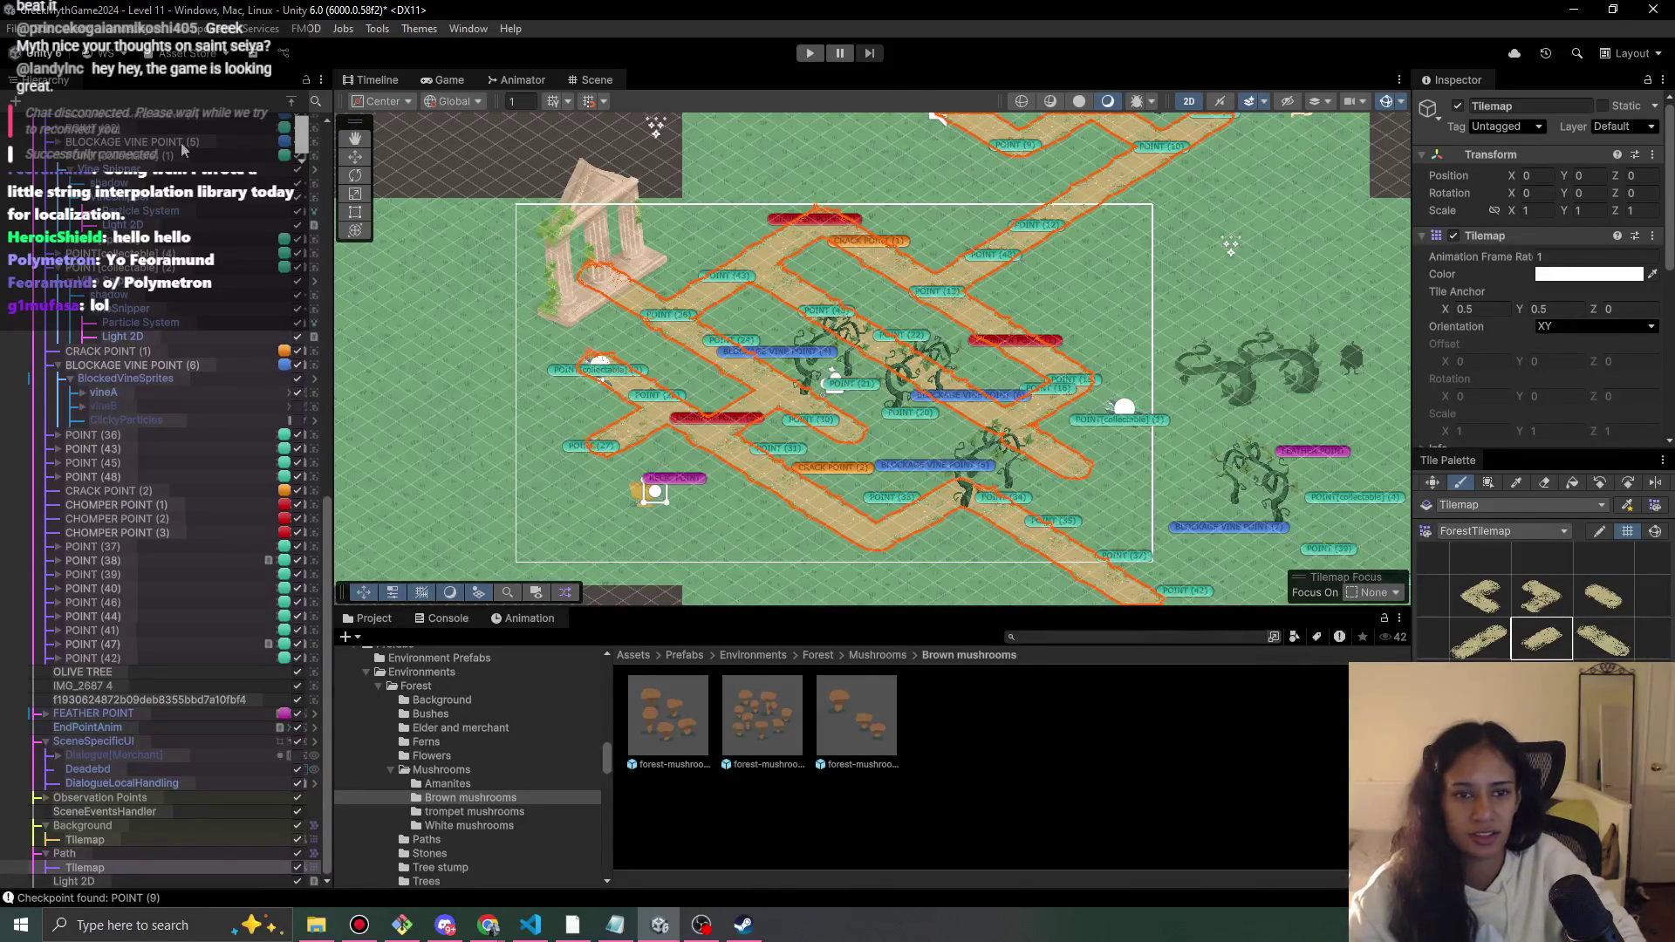
- Inspect the Vine Snipper and POINT (16), then nudge BLOCKAGE VINE POINT (6) to X -3.18, Y -12.18
{"action": "left_click", "coordinate": [986, 469]}
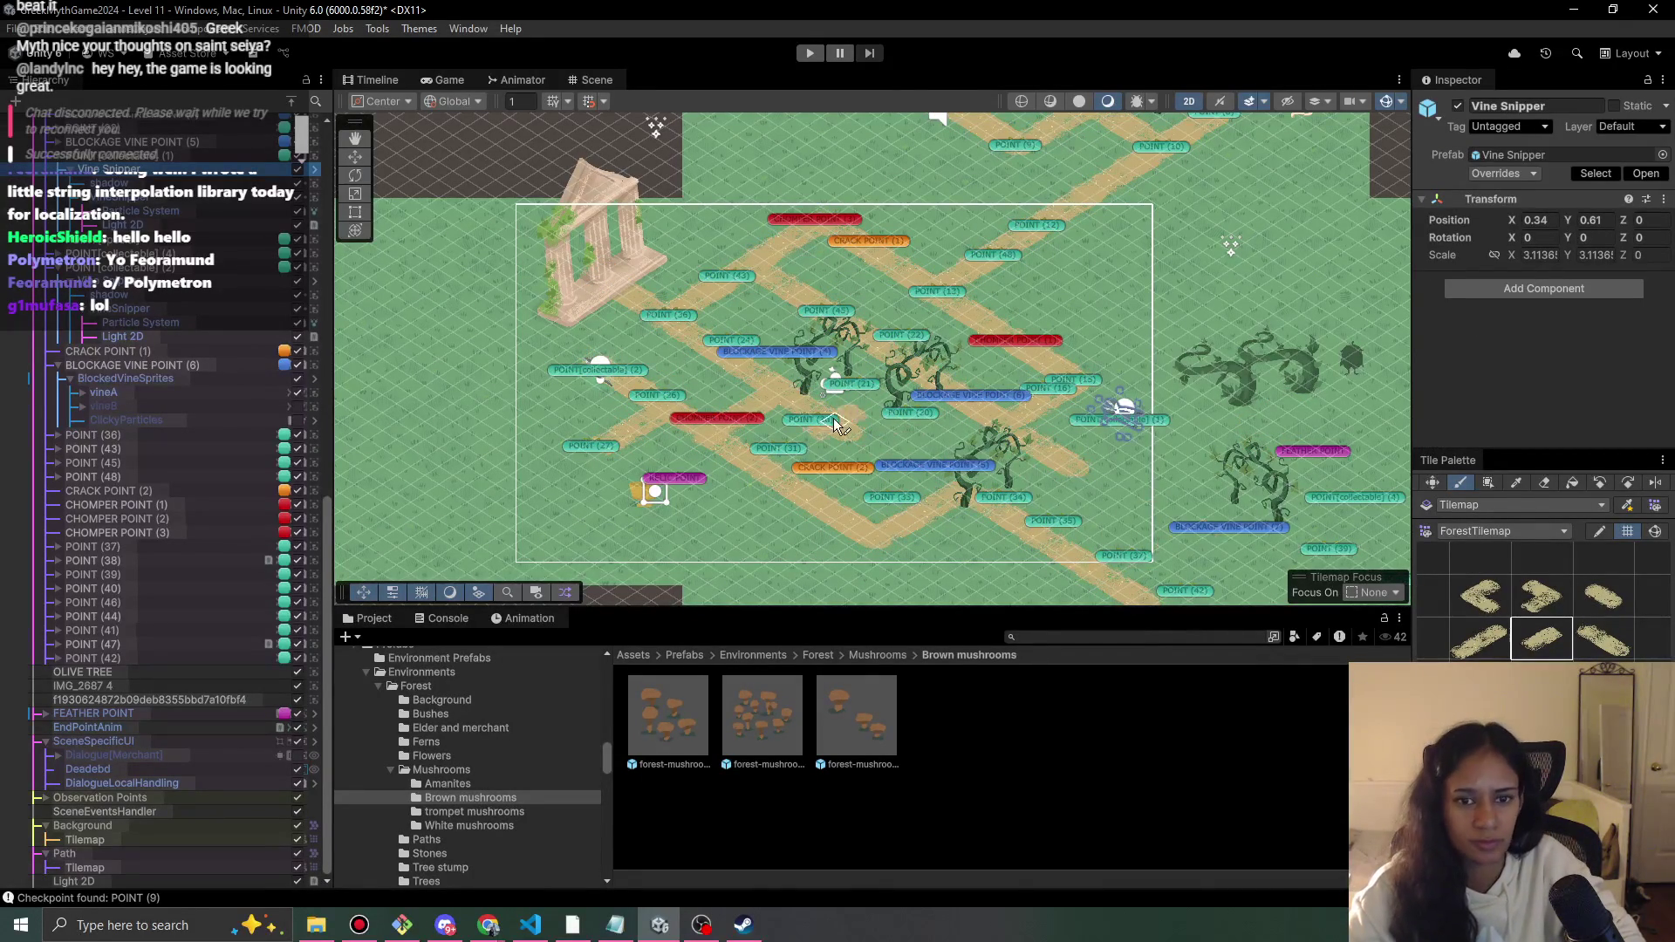
{"action": "left_click", "coordinate": [1458, 483]}
{"action": "scroll", "coordinate": [920, 478], "scroll_direction": "up", "scroll_amount": 3}
{"action": "left_click", "coordinate": [918, 464]}
{"action": "scroll", "coordinate": [892, 487], "scroll_direction": "up", "scroll_amount": 2}
{"action": "left_click", "coordinate": [992, 462]}
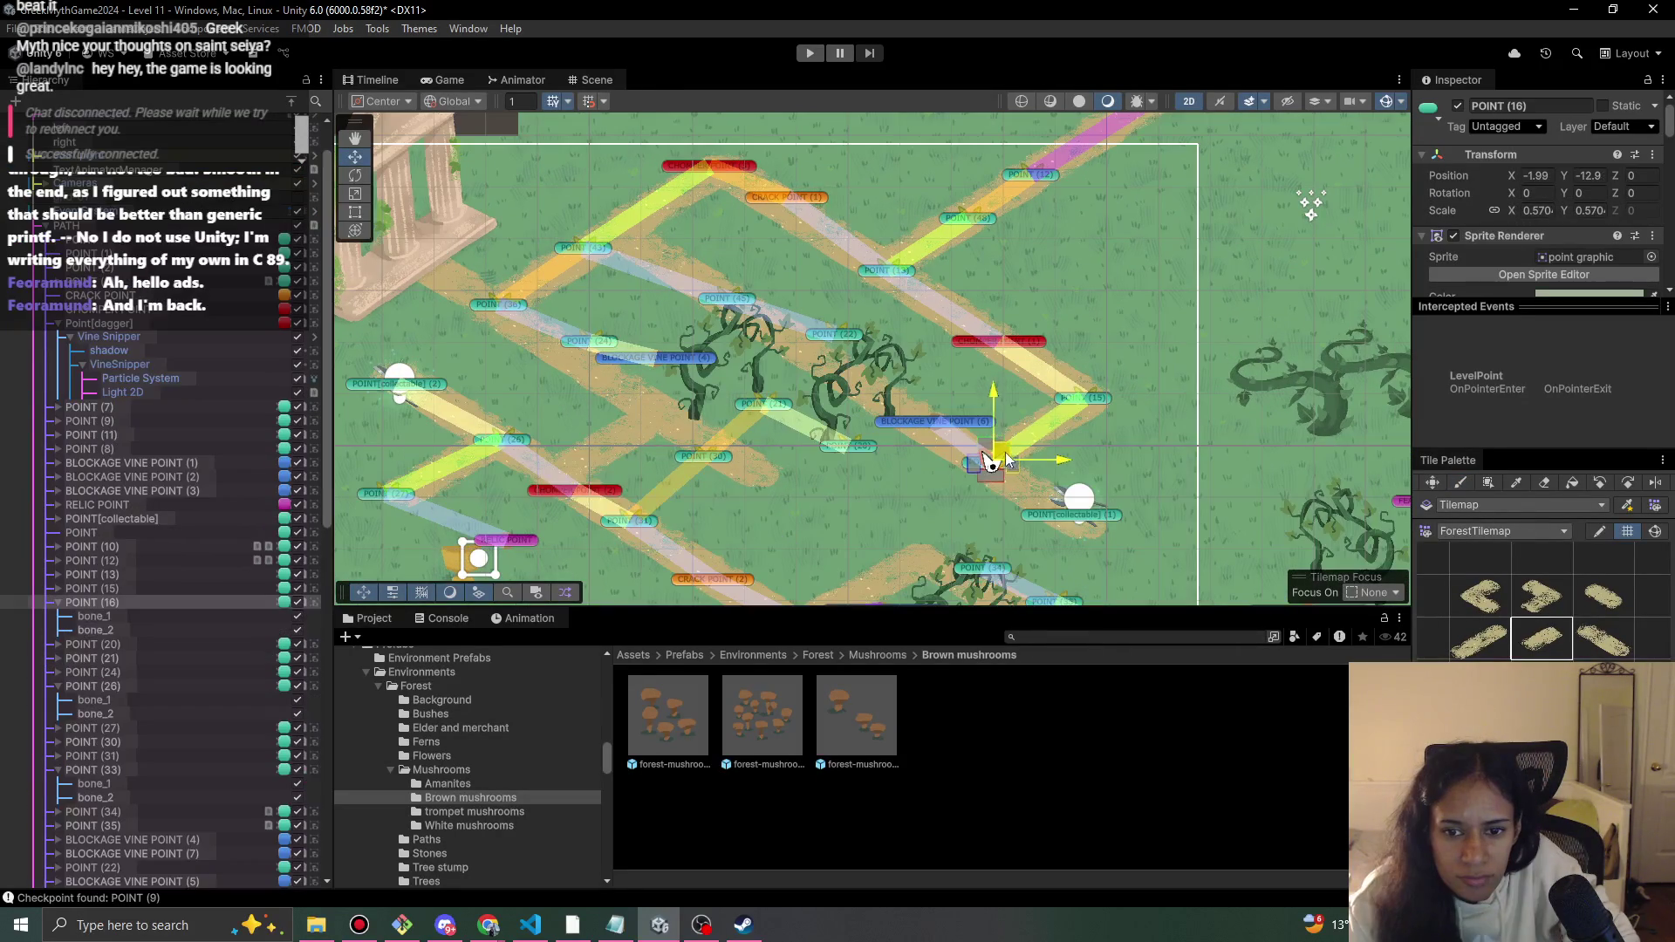
{"action": "left_click", "coordinate": [940, 420]}
{"action": "left_click_drag", "start_coordinate": [943, 414], "coordinate": [937, 419]}
{"action": "scroll", "coordinate": [119, 784], "scroll_direction": "down", "scroll_amount": 5}
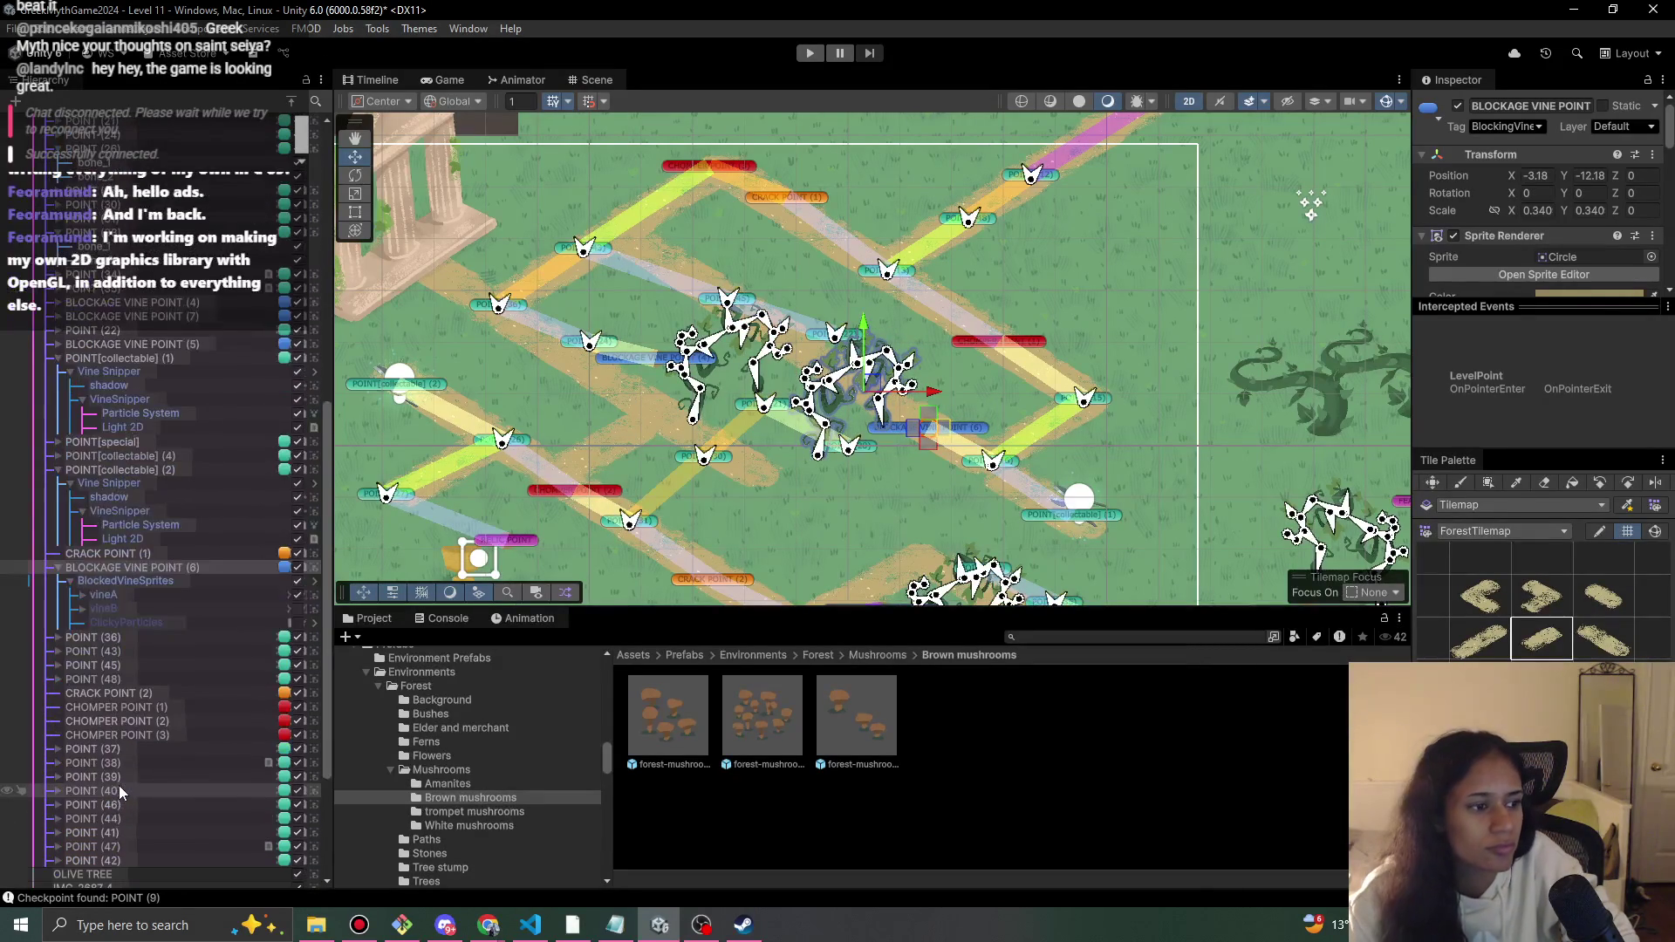
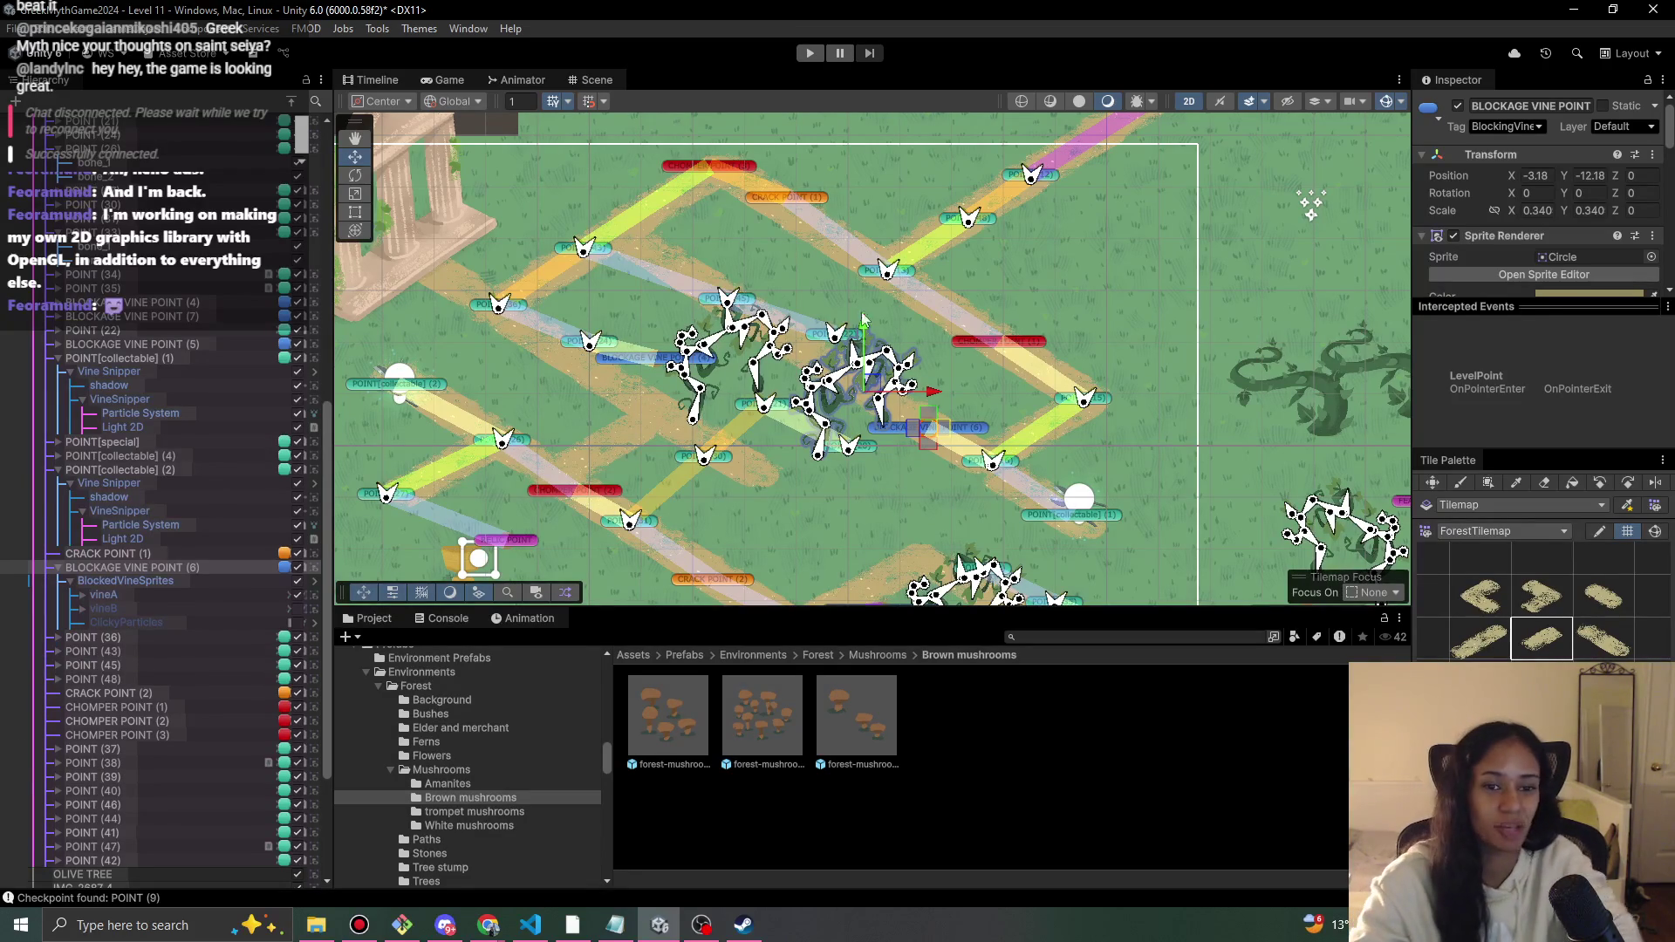
- Move Blockage Vine Point (6) and its blocked vine sprites onto the path junction near X -3.25, Y -12.09
{"action": "mouse_move", "coordinate": [877, 397]}
{"action": "left_mouse_down"}
{"action": "mouse_move", "coordinate": [883, 377]}
{"action": "mouse_move", "coordinate": [911, 377]}
{"action": "left_mouse_up"}
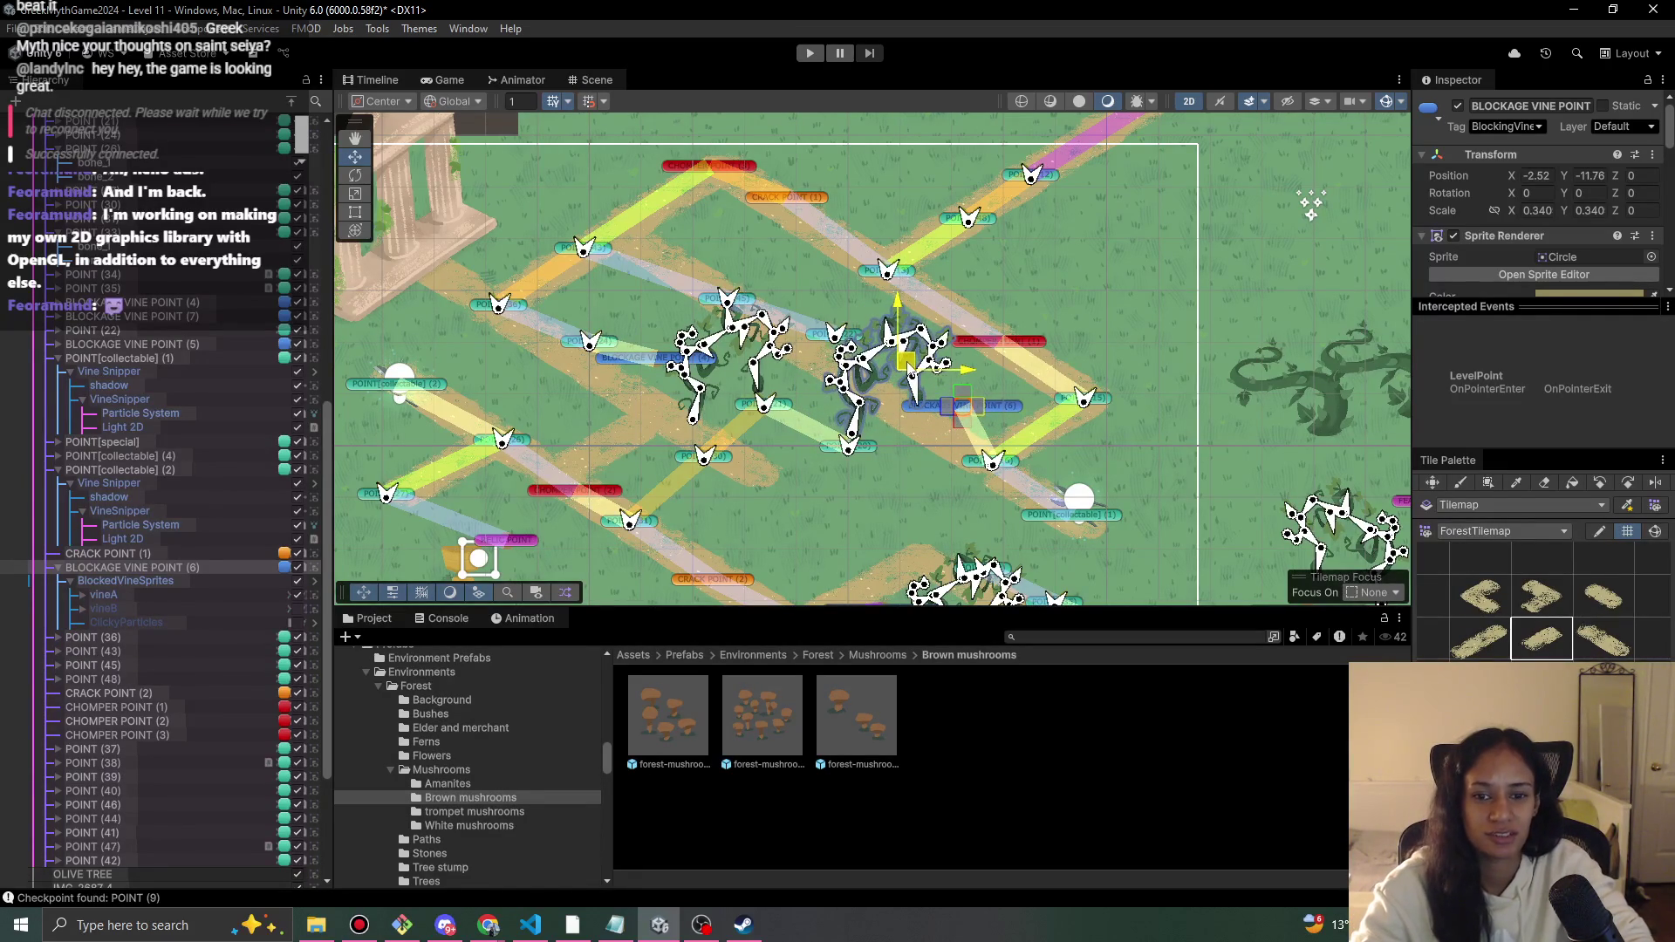
{"action": "left_click", "coordinate": [118, 581]}
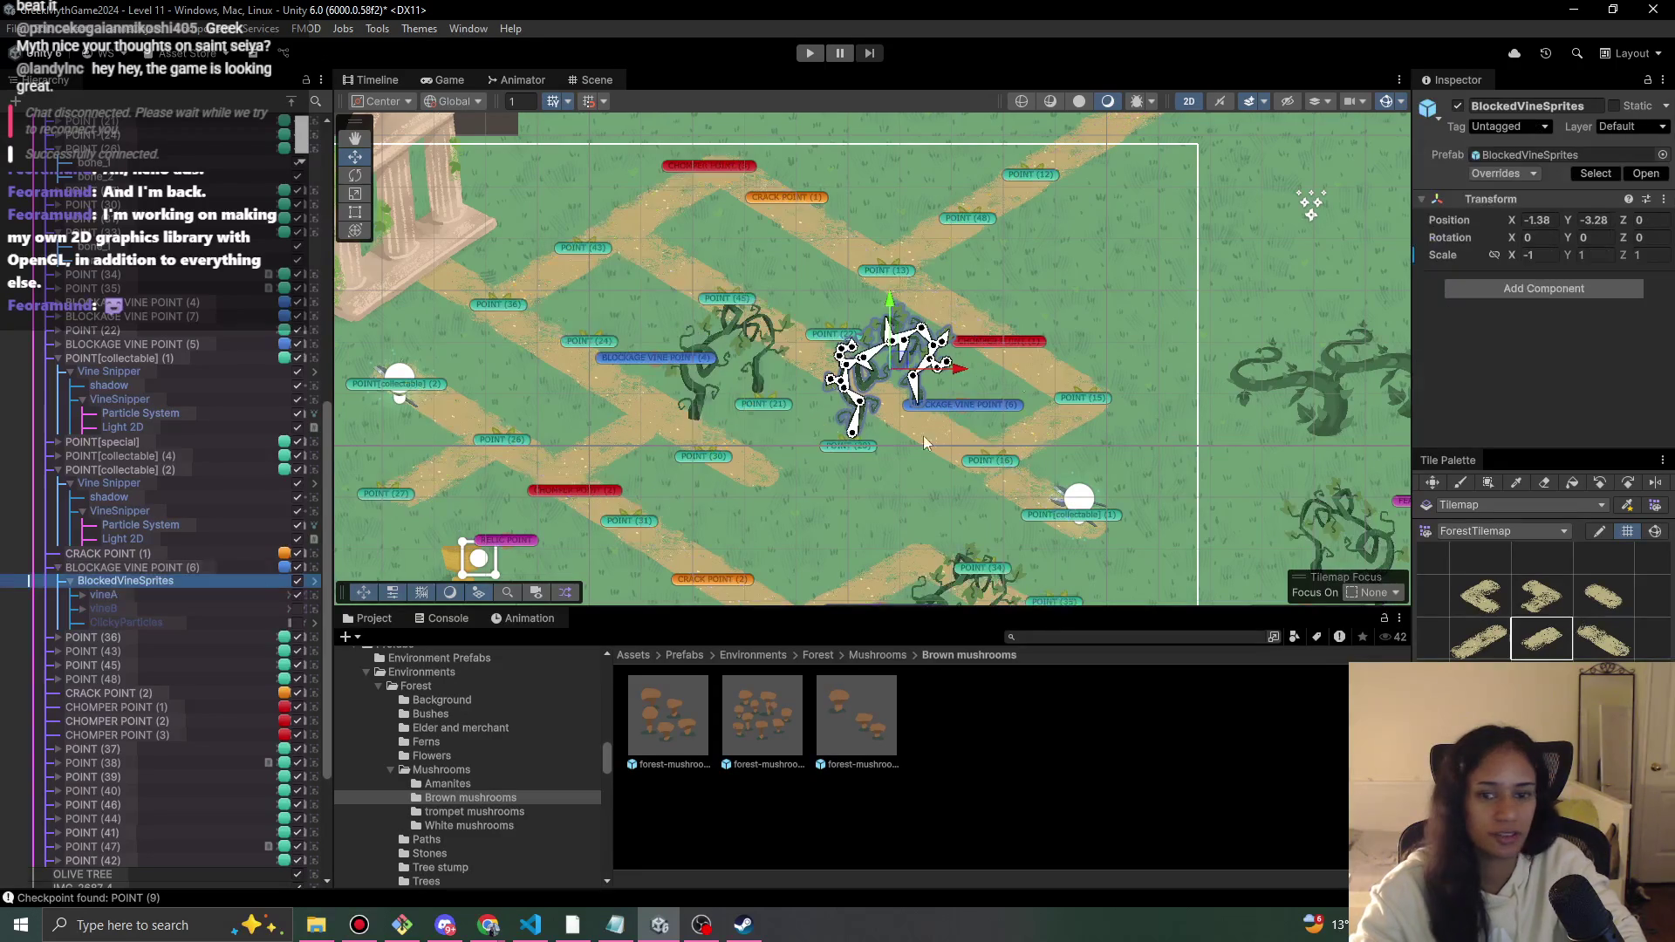
{"action": "left_click_drag", "start_coordinate": [905, 364], "coordinate": [937, 349]}
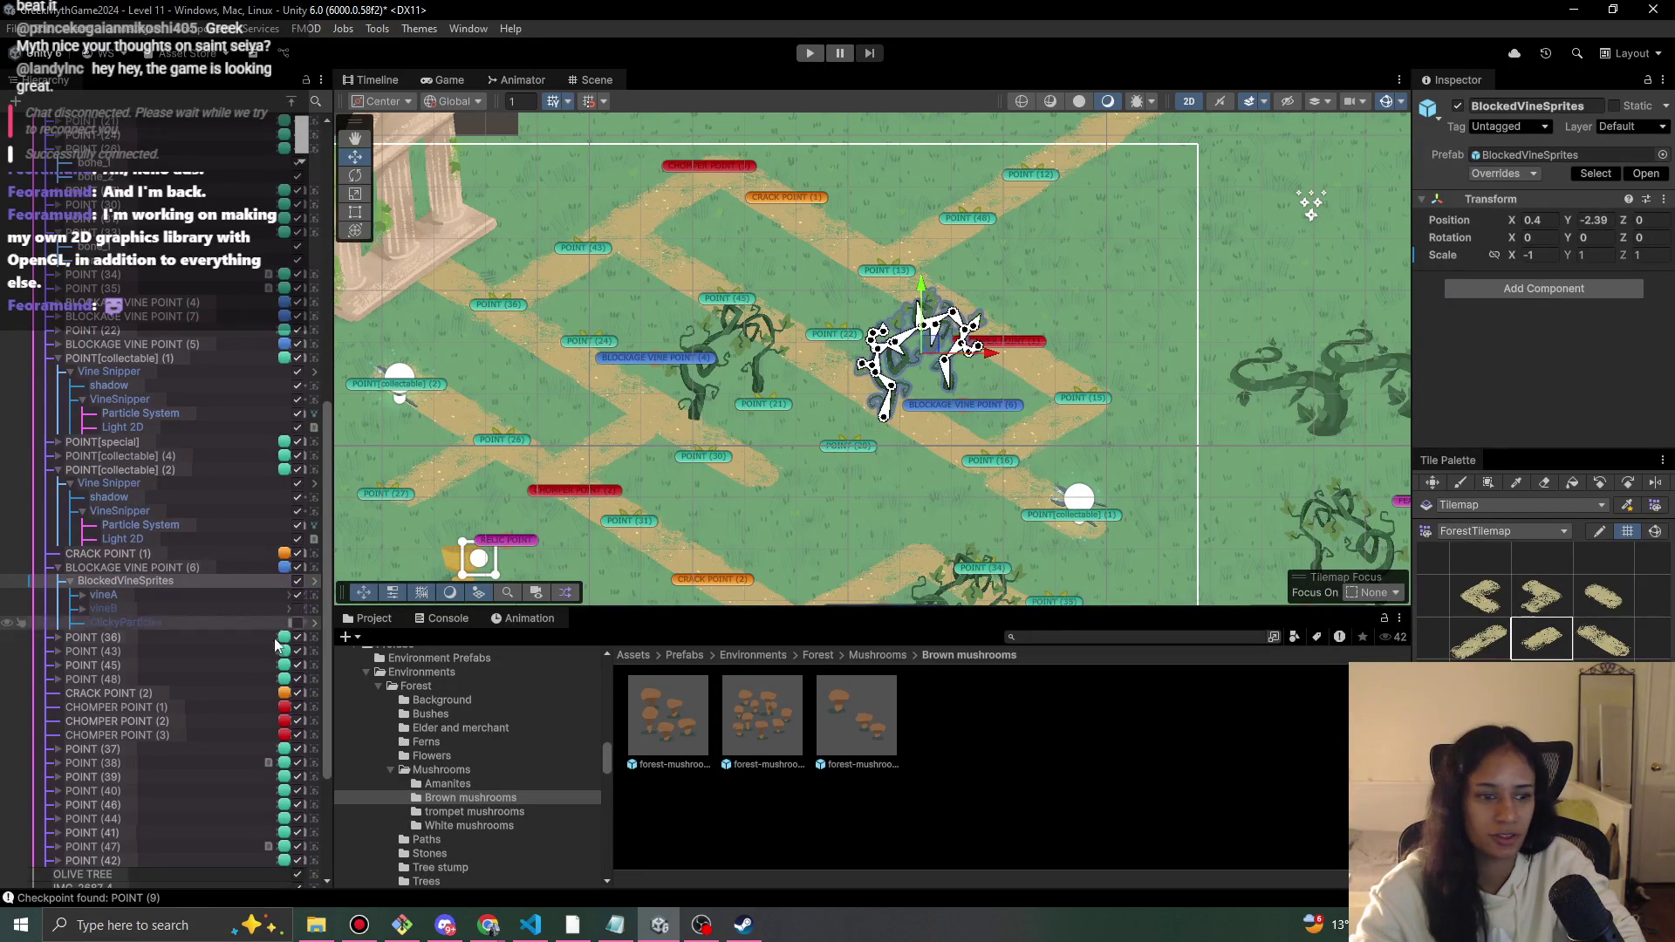
{"action": "left_click", "coordinate": [161, 567]}
{"action": "left_click_drag", "start_coordinate": [945, 304], "coordinate": [898, 367]}
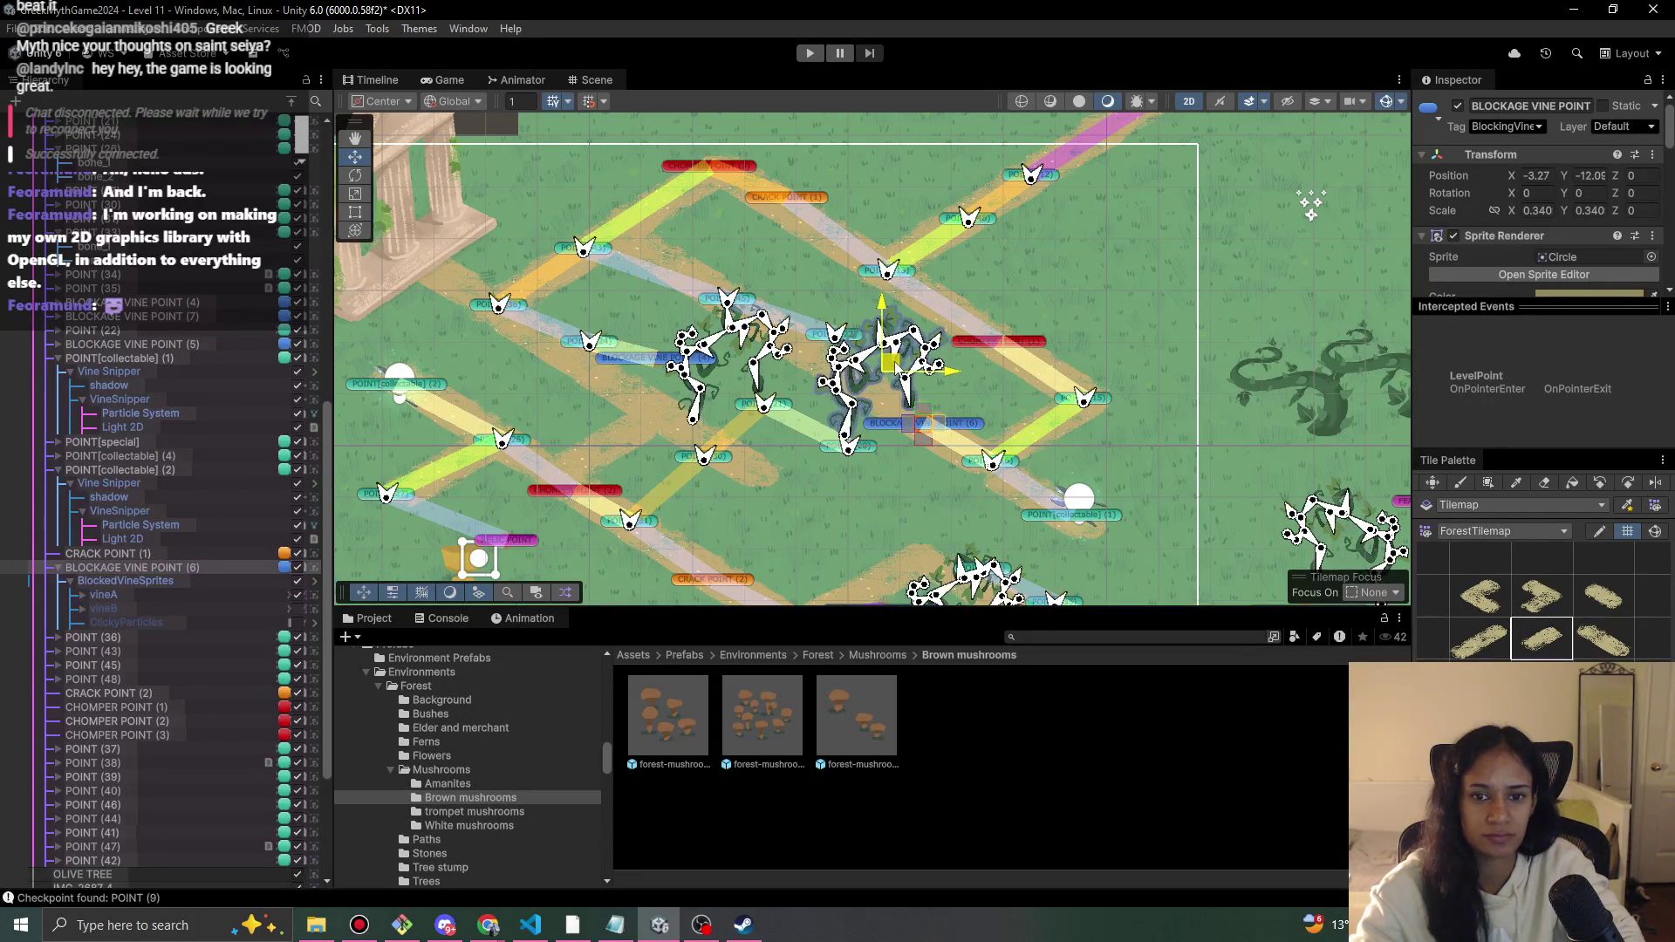
- Nudge POINT (22) slightly down, then select PATH to view its level info
{"action": "left_click", "coordinate": [813, 341]}
{"action": "left_click_drag", "start_coordinate": [833, 340], "coordinate": [835, 350]}
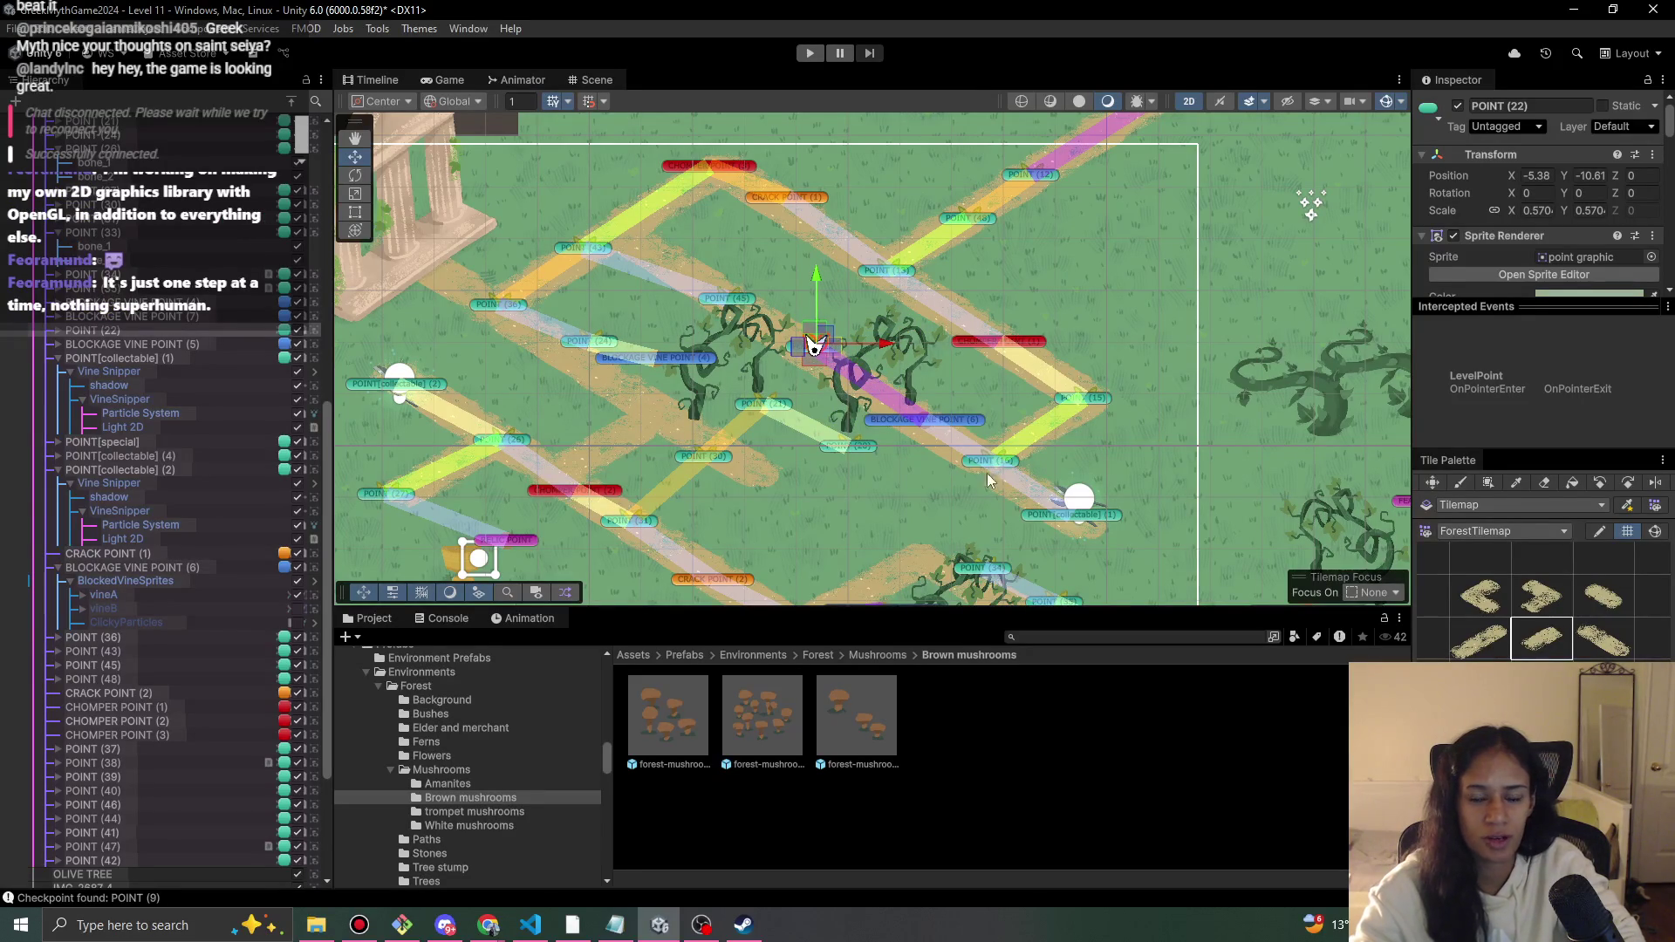
{"action": "scroll", "coordinate": [175, 433], "scroll_direction": "up", "scroll_amount": 4}
{"action": "scroll", "coordinate": [177, 434], "scroll_direction": "up", "scroll_amount": 10}
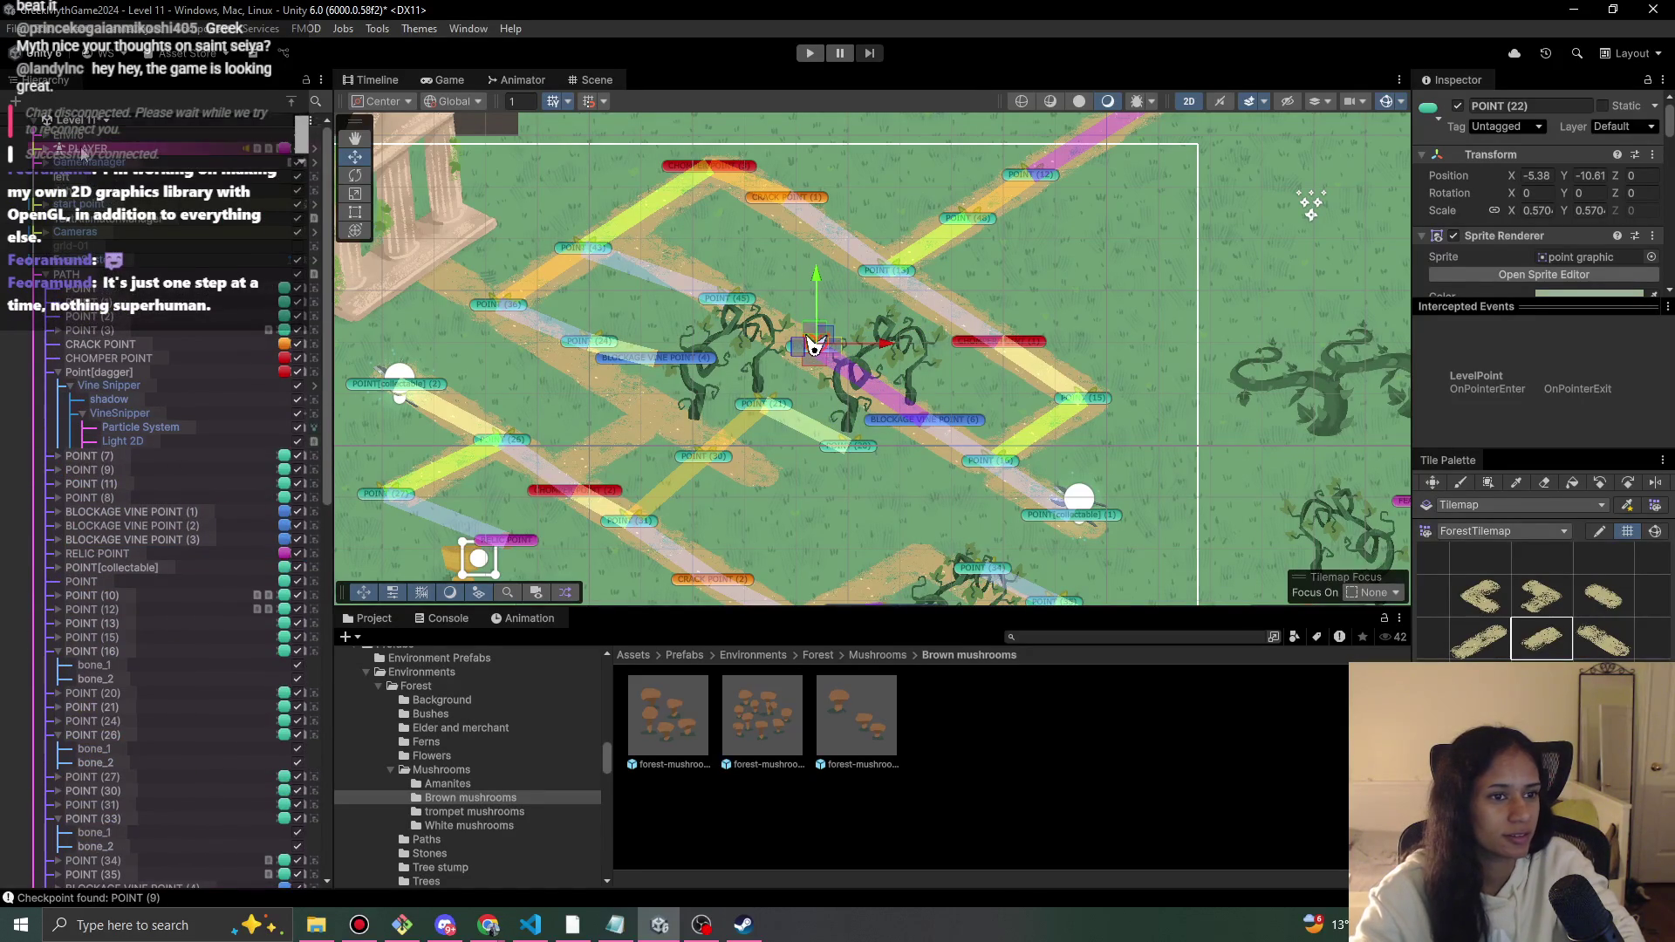
{"action": "left_click", "coordinate": [103, 274]}
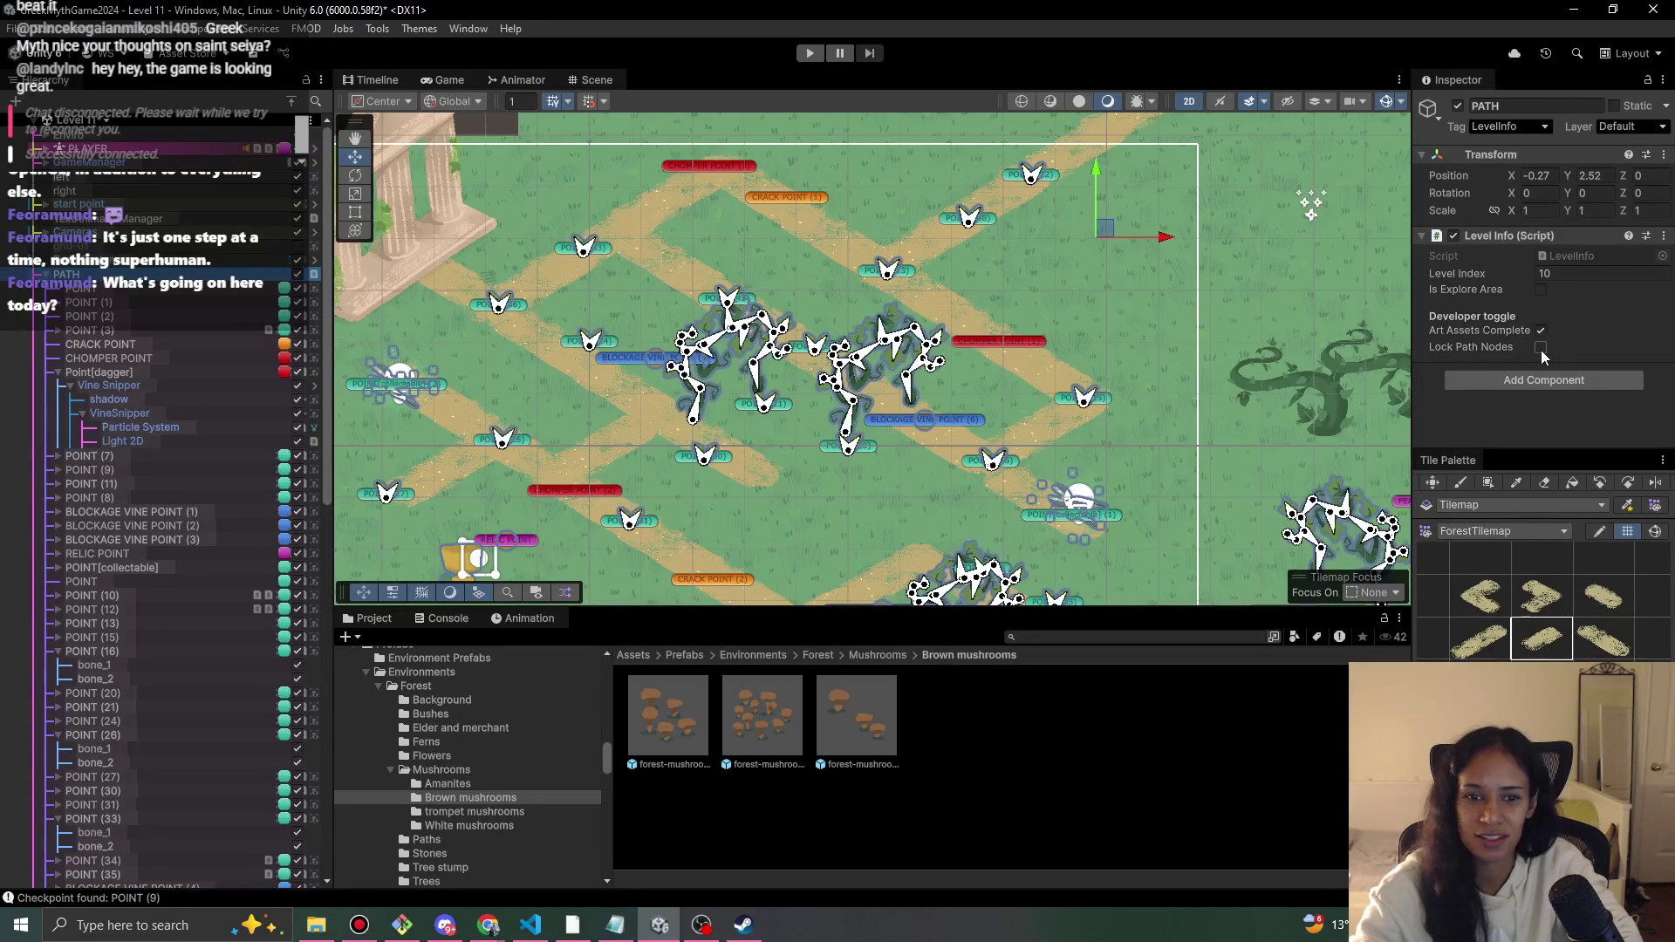
- Enable Lock Path Nodes in the PATH object's Level Info and frame the whole path
{"action": "scroll", "coordinate": [934, 440], "scroll_direction": "up", "scroll_amount": 3}
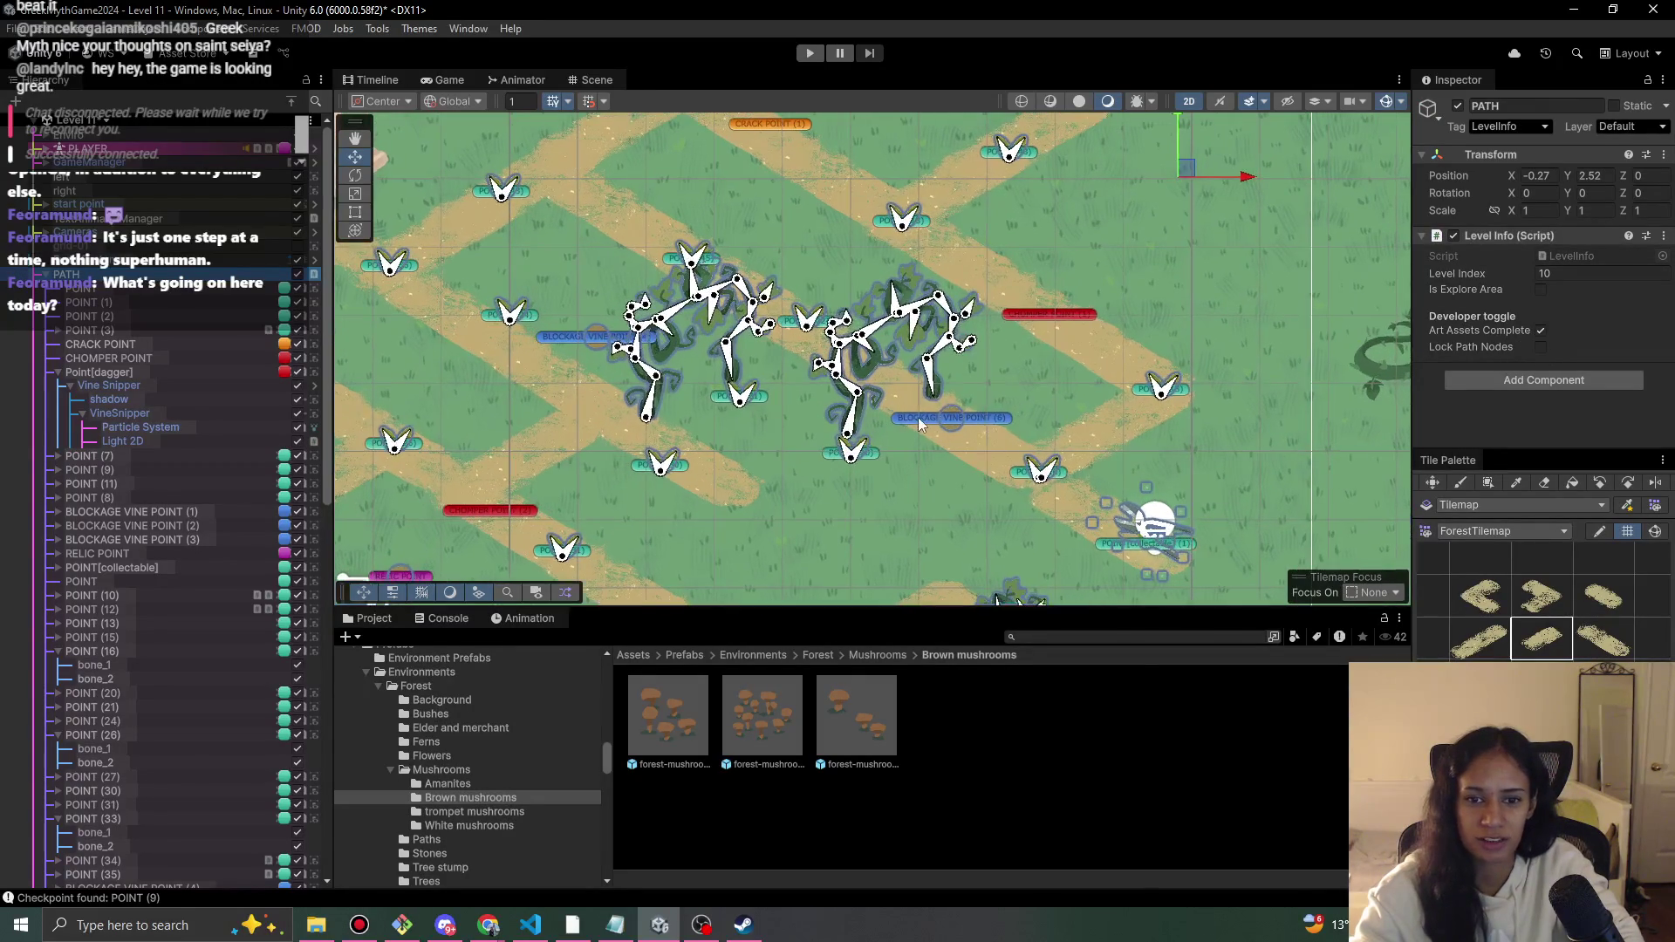
{"action": "left_click", "coordinate": [917, 425]}
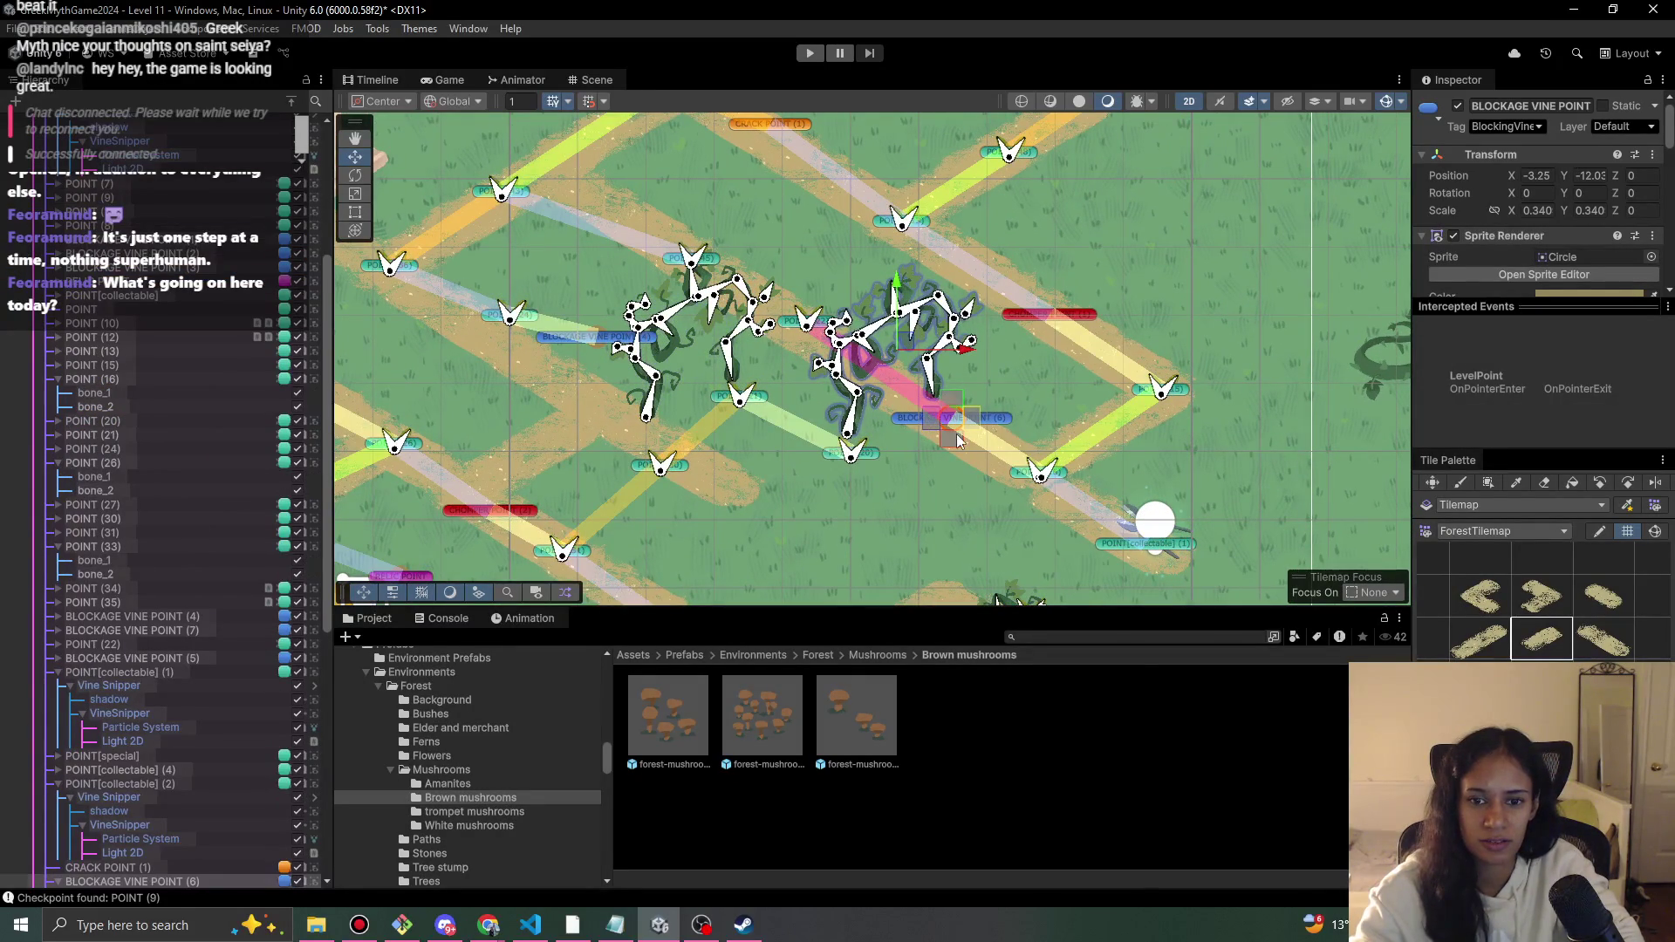
{"action": "scroll", "coordinate": [123, 295], "scroll_direction": "up", "scroll_amount": 10}
{"action": "left_click", "coordinate": [113, 274]}
{"action": "left_click", "coordinate": [1540, 347]}
{"action": "scroll", "coordinate": [888, 411], "scroll_direction": "up", "scroll_amount": 1}
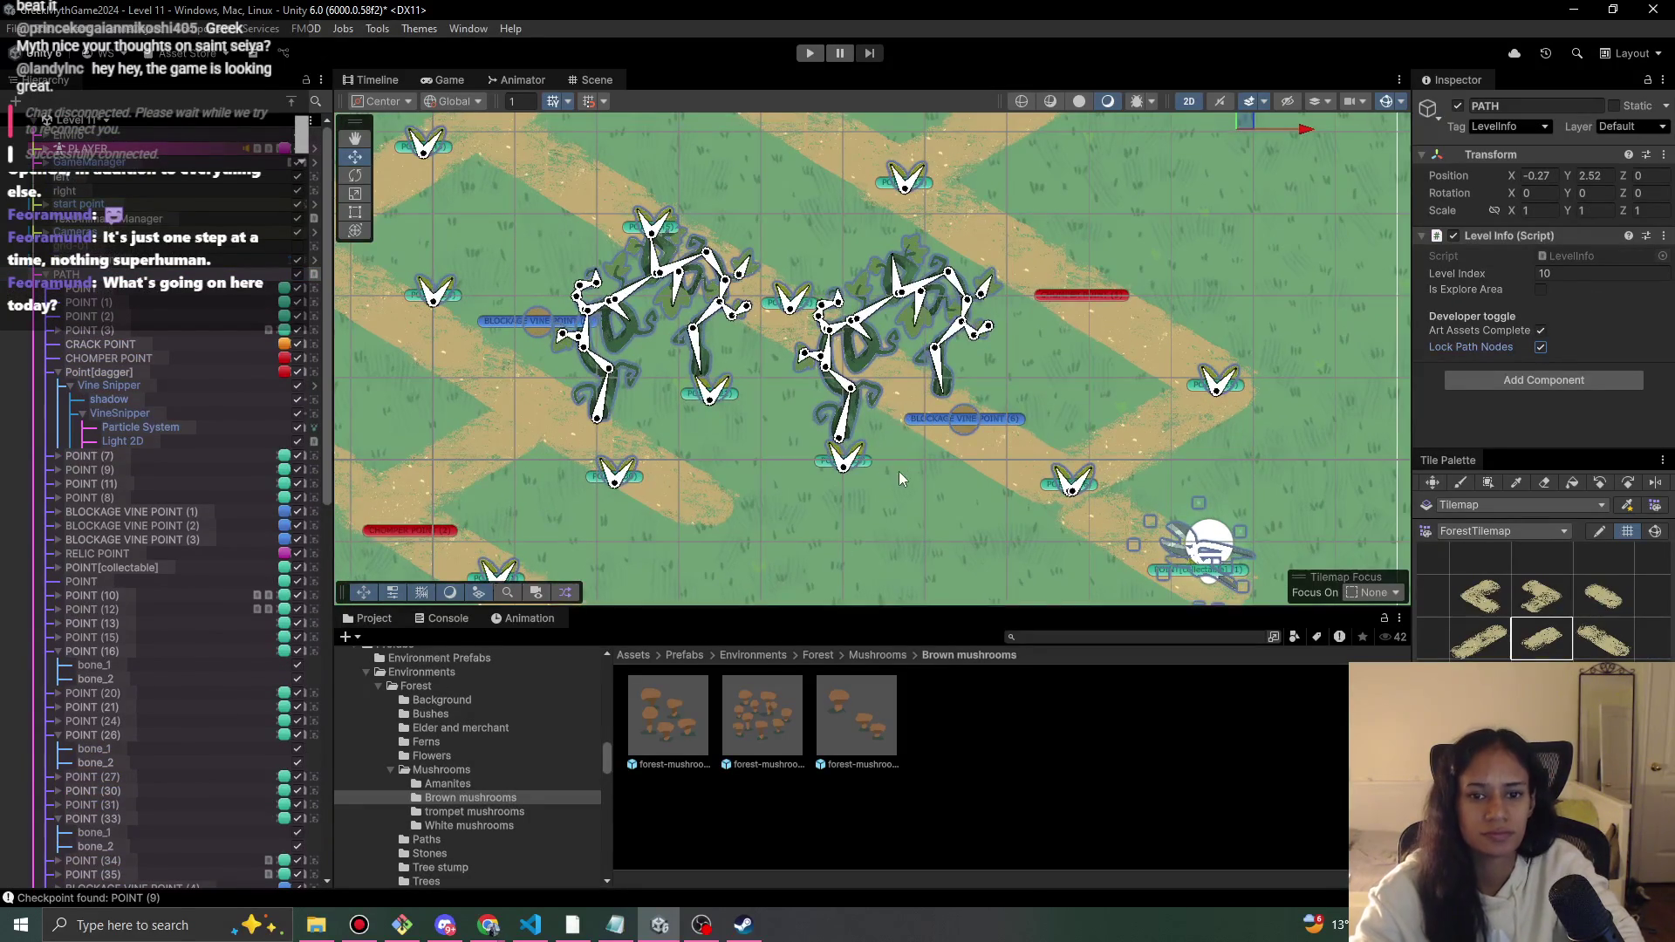
{"action": "key", "text": "f"}
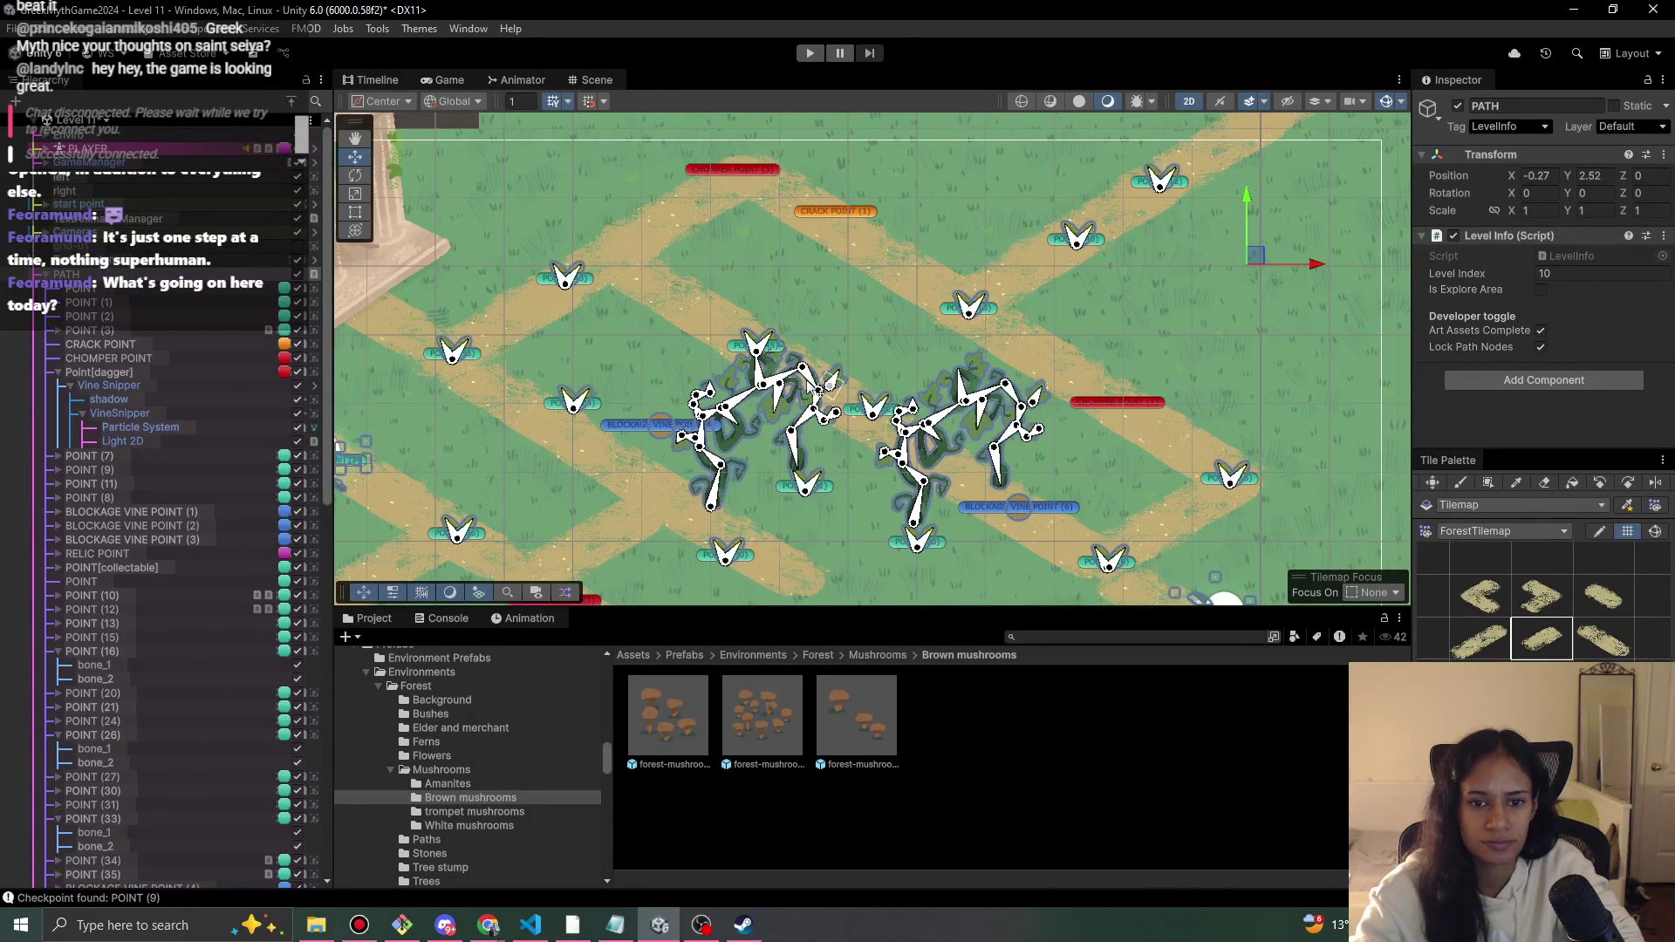
- Move POINT (24) and Blockage Vine Point (4) down-left, the vine point to about X -9.54, Y -11.31
{"action": "left_click", "coordinate": [587, 279]}
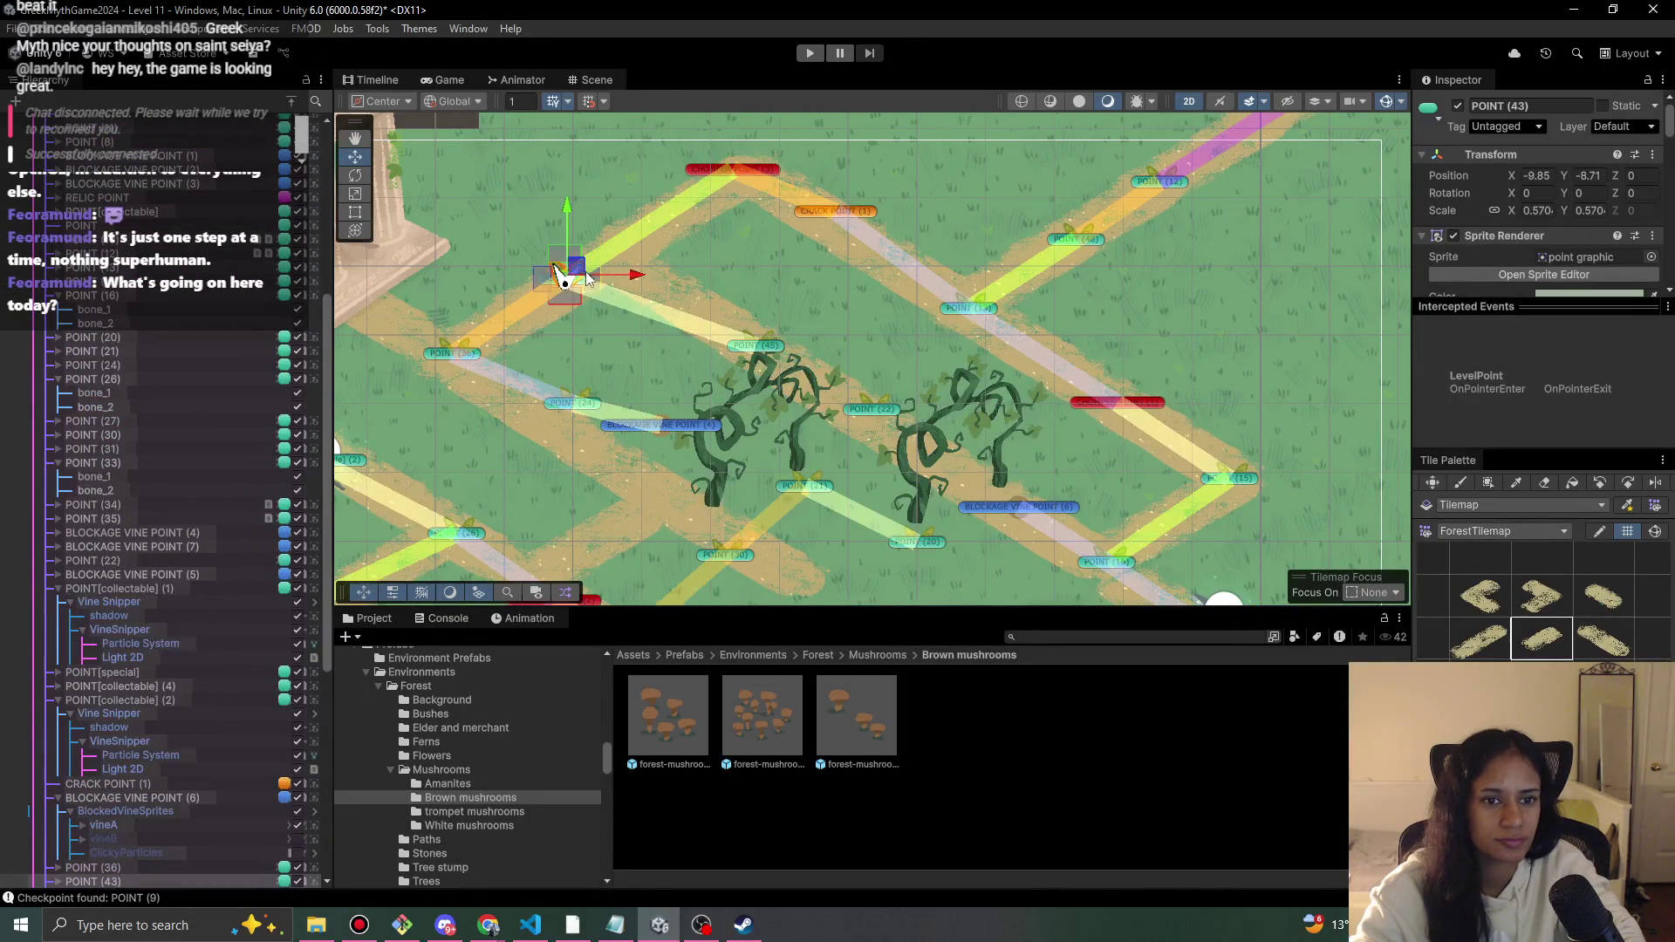
{"action": "left_click", "coordinate": [593, 404]}
{"action": "mouse_move", "coordinate": [592, 404]}
{"action": "left_mouse_down"}
{"action": "mouse_move", "coordinate": [536, 417]}
{"action": "mouse_move", "coordinate": [571, 429]}
{"action": "left_mouse_up"}
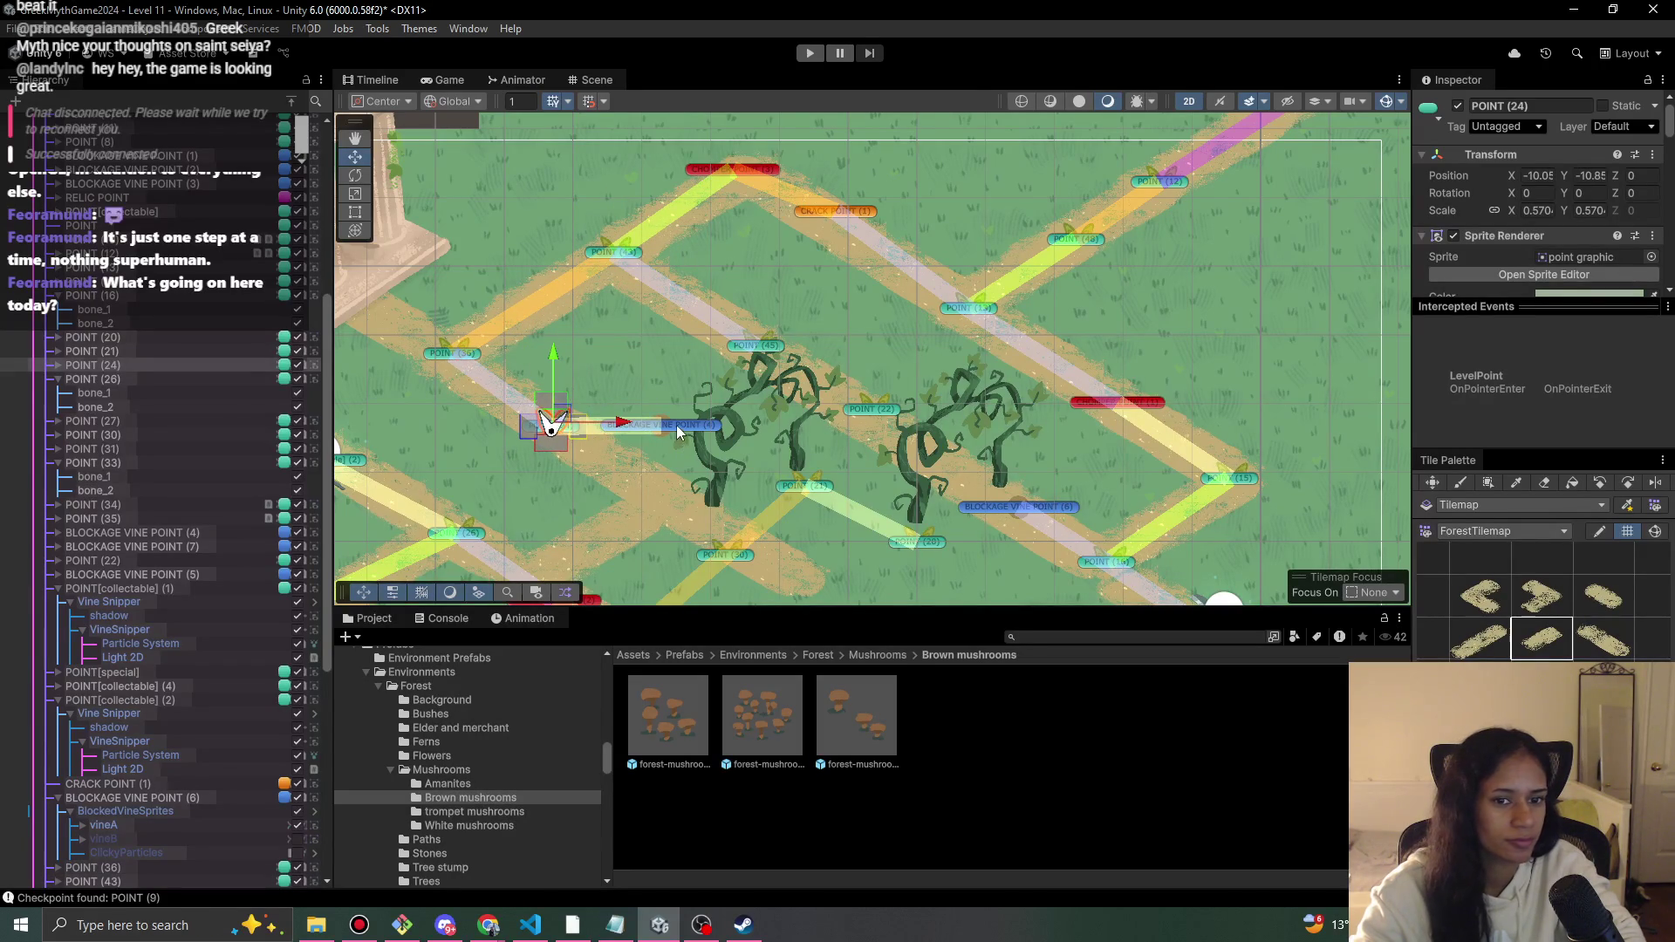
{"action": "left_click", "coordinate": [677, 426]}
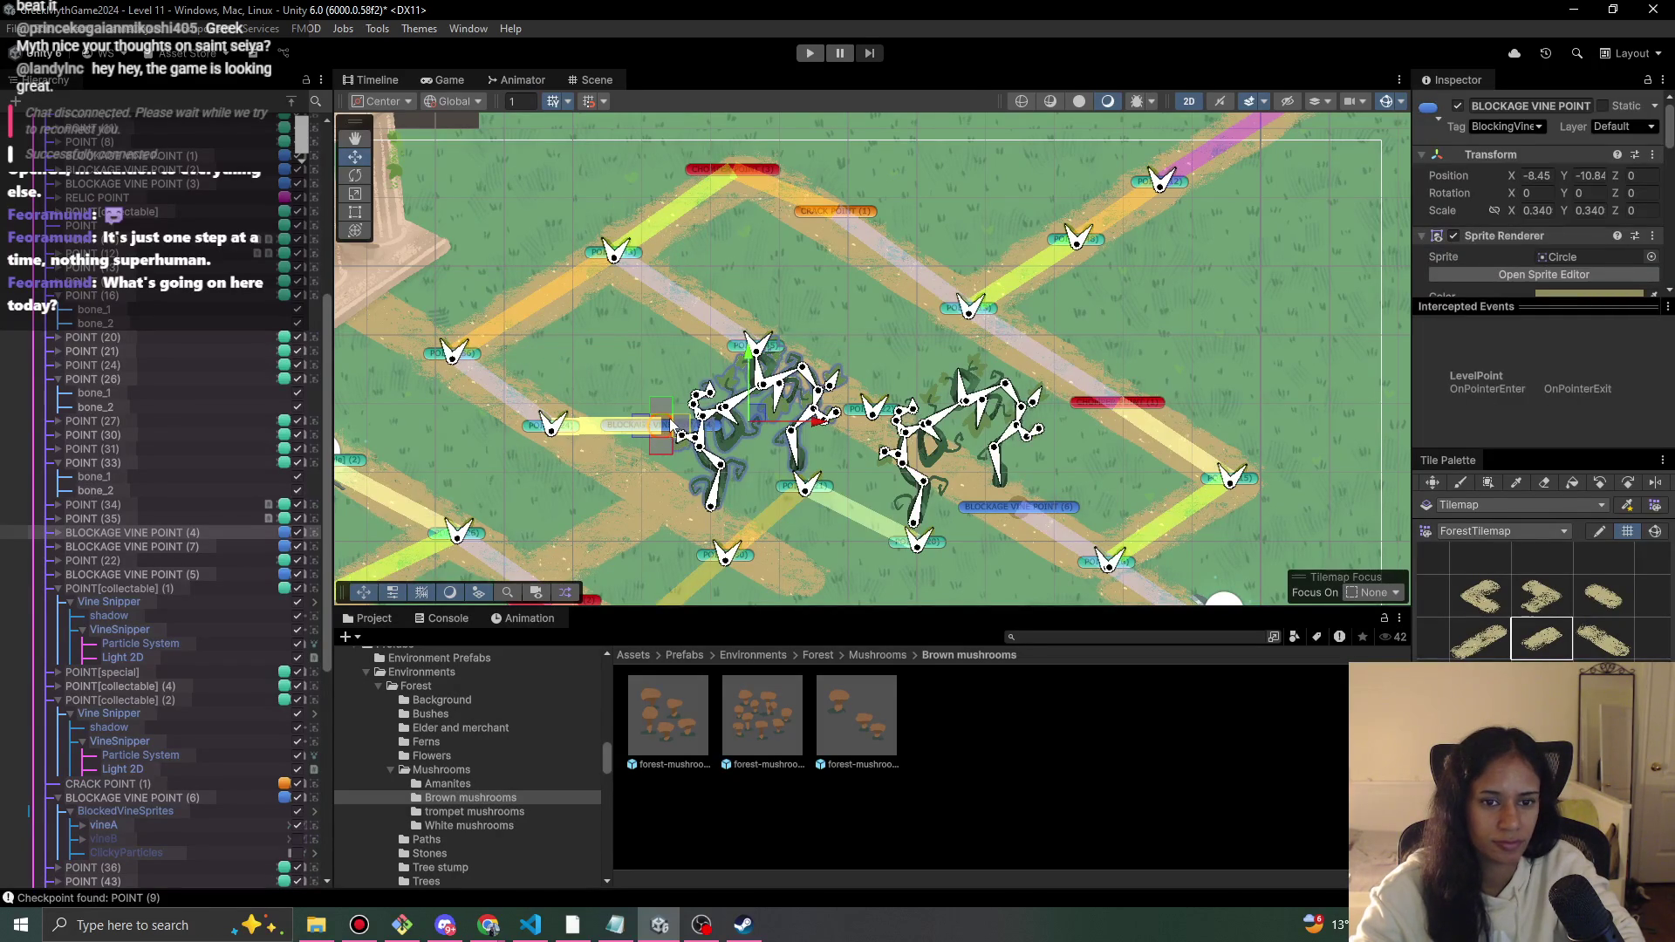
{"action": "mouse_move", "coordinate": [764, 417]}
{"action": "left_mouse_down"}
{"action": "mouse_move", "coordinate": [670, 439]}
{"action": "mouse_move", "coordinate": [681, 451]}
{"action": "left_mouse_up"}
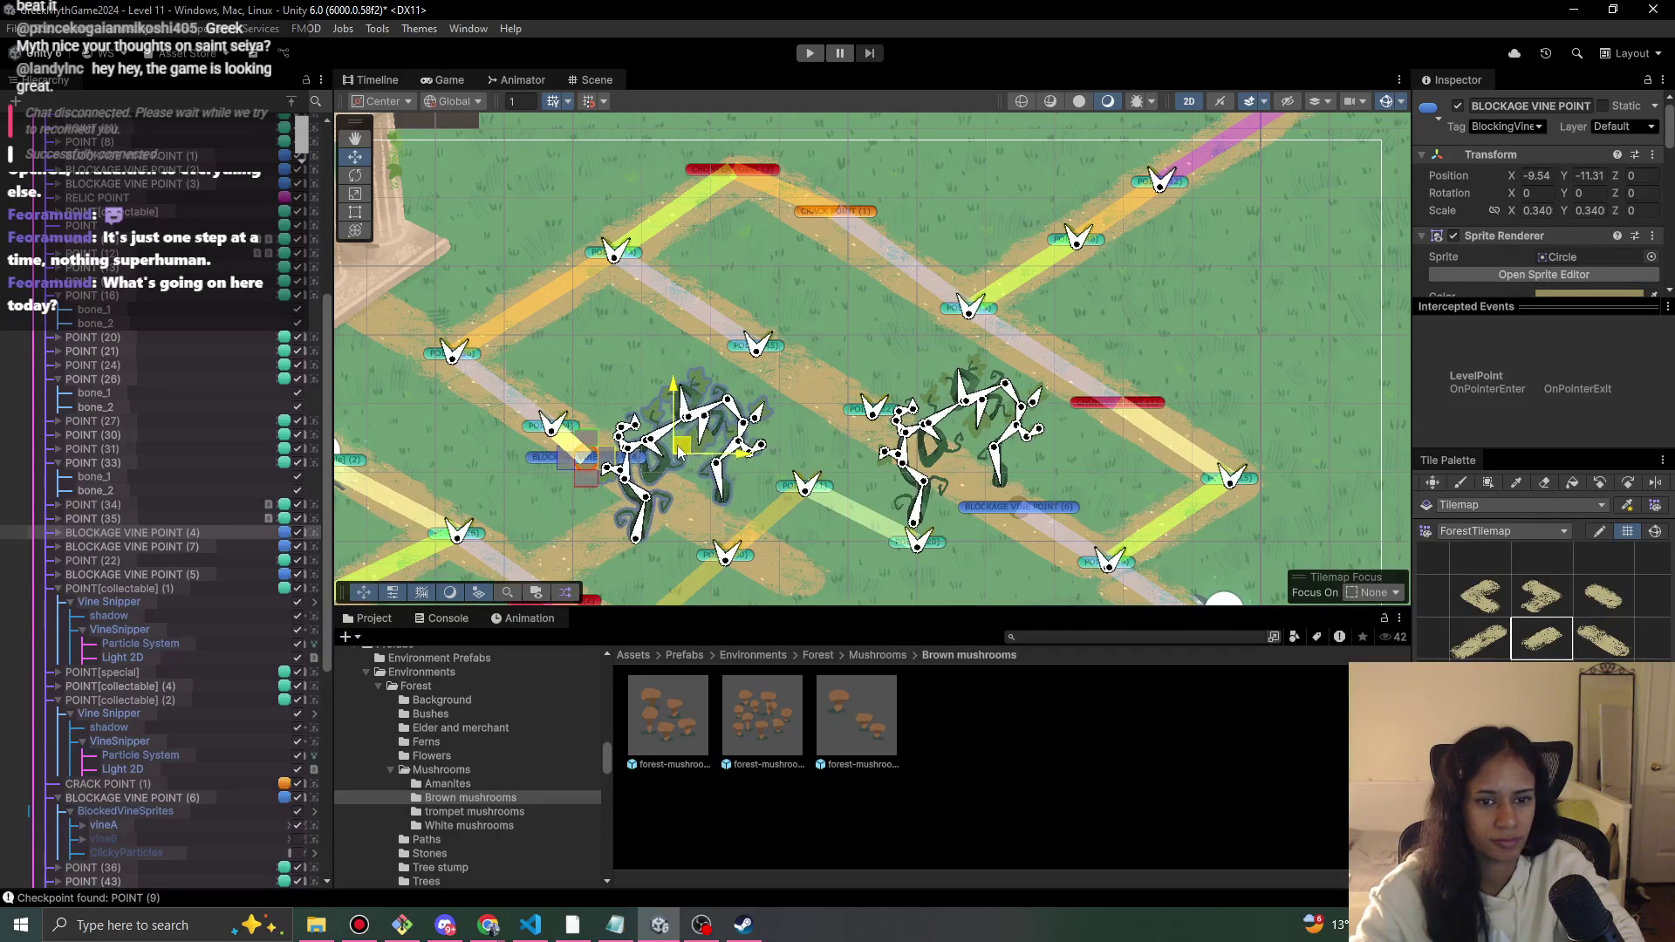
{"action": "key", "text": "f"}
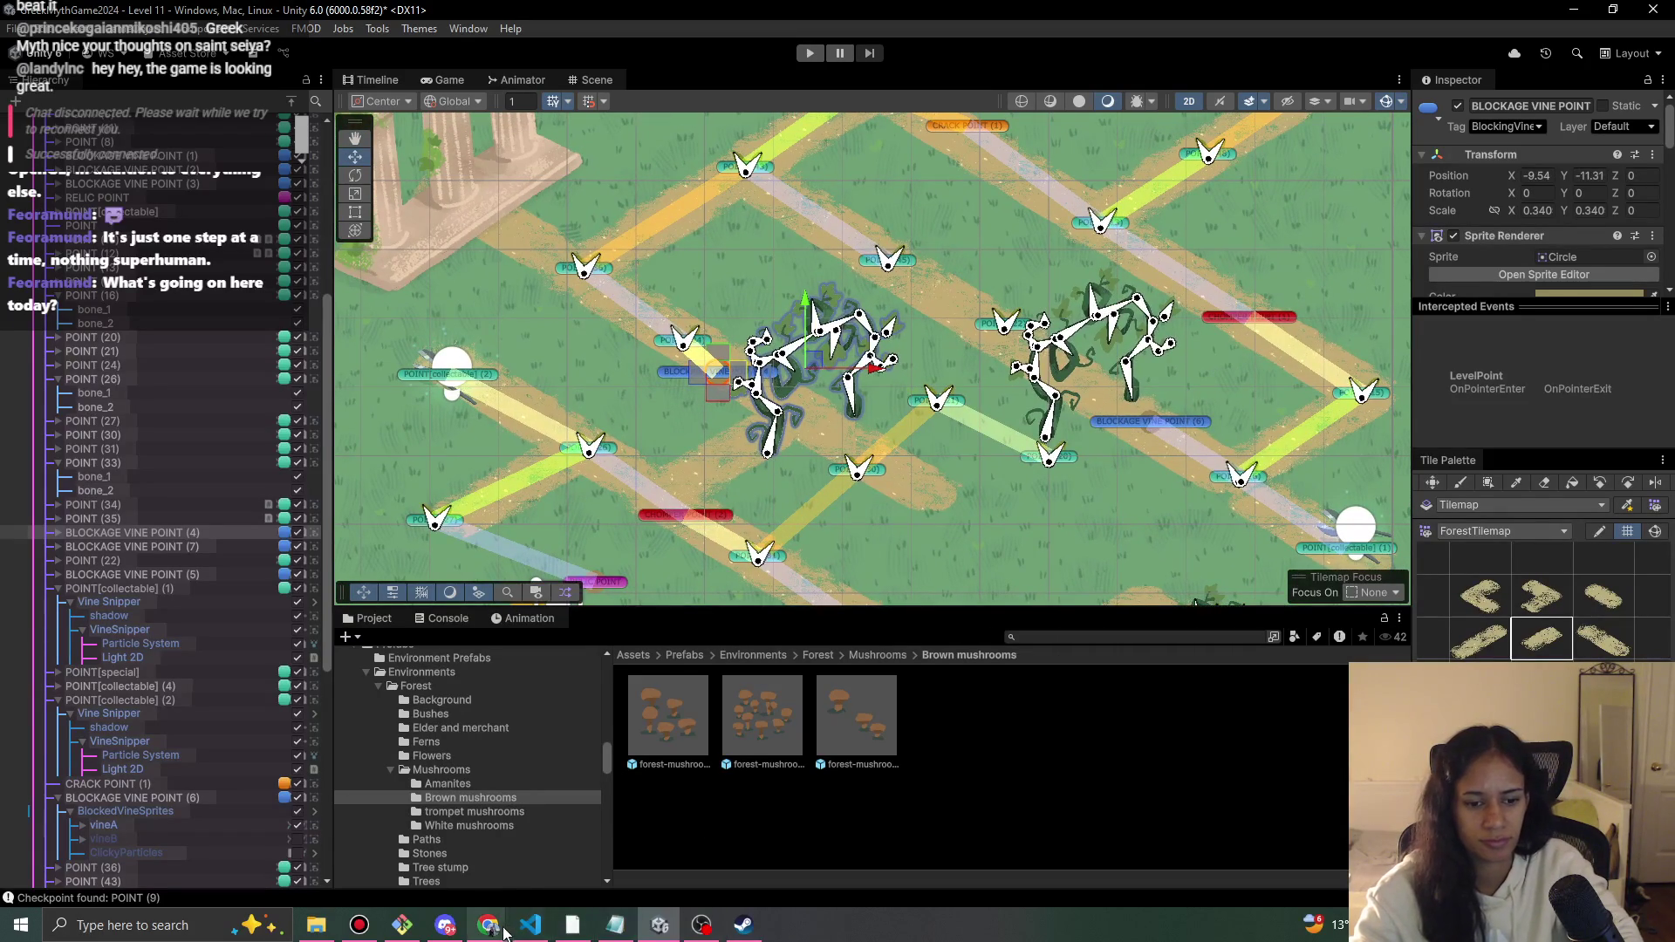
- Check the Milanote progression board and return to Unity
{"action": "mouse_move", "coordinate": [505, 932]}
{"action": "left_click", "coordinate": [576, 829]}
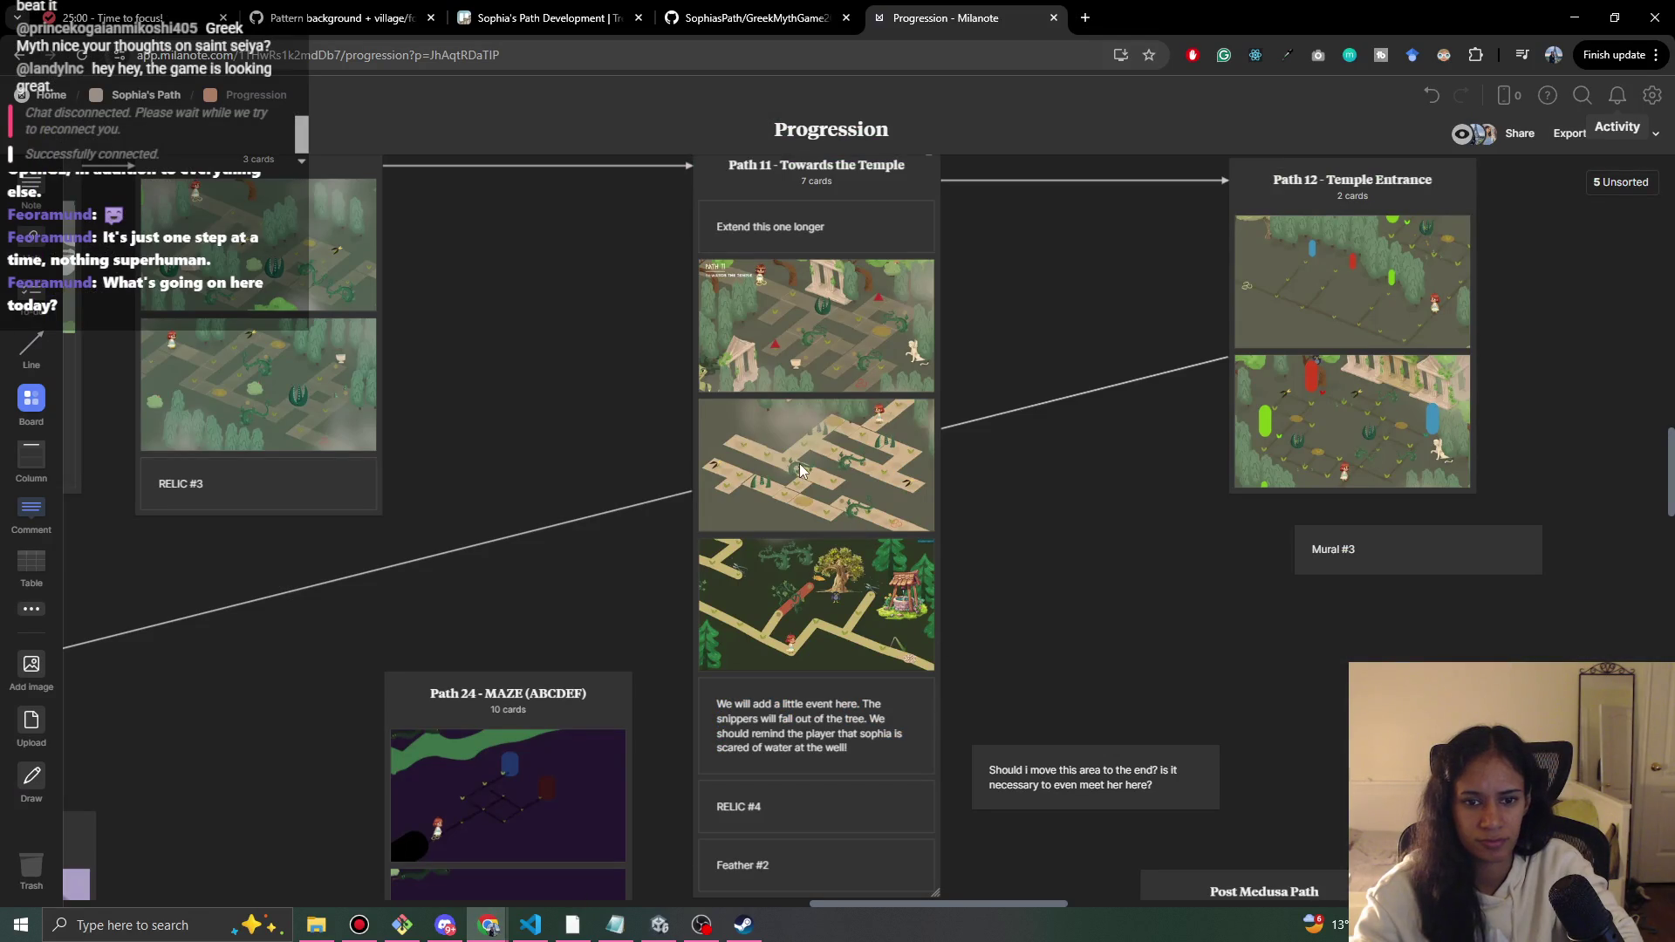
{"action": "left_click", "coordinate": [1575, 17]}
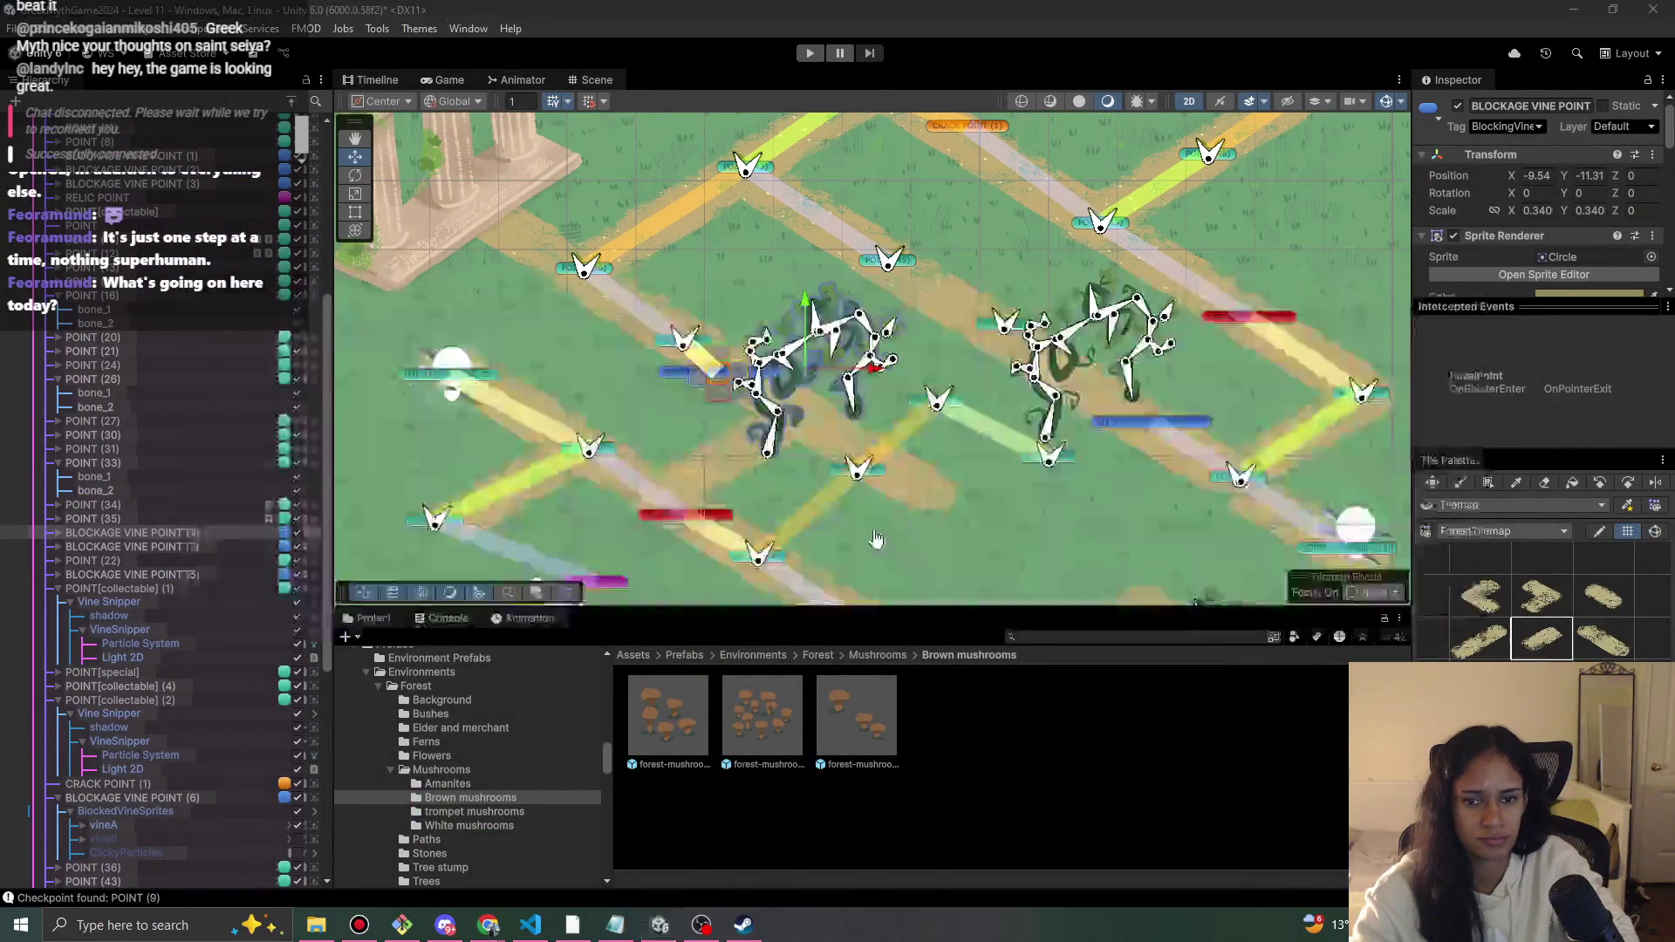
- Back in the level, select the Vine Snipper collectible next to the vine point
{"action": "key", "text": "alt+Tab"}
{"action": "key", "text": "alt+Tab"}
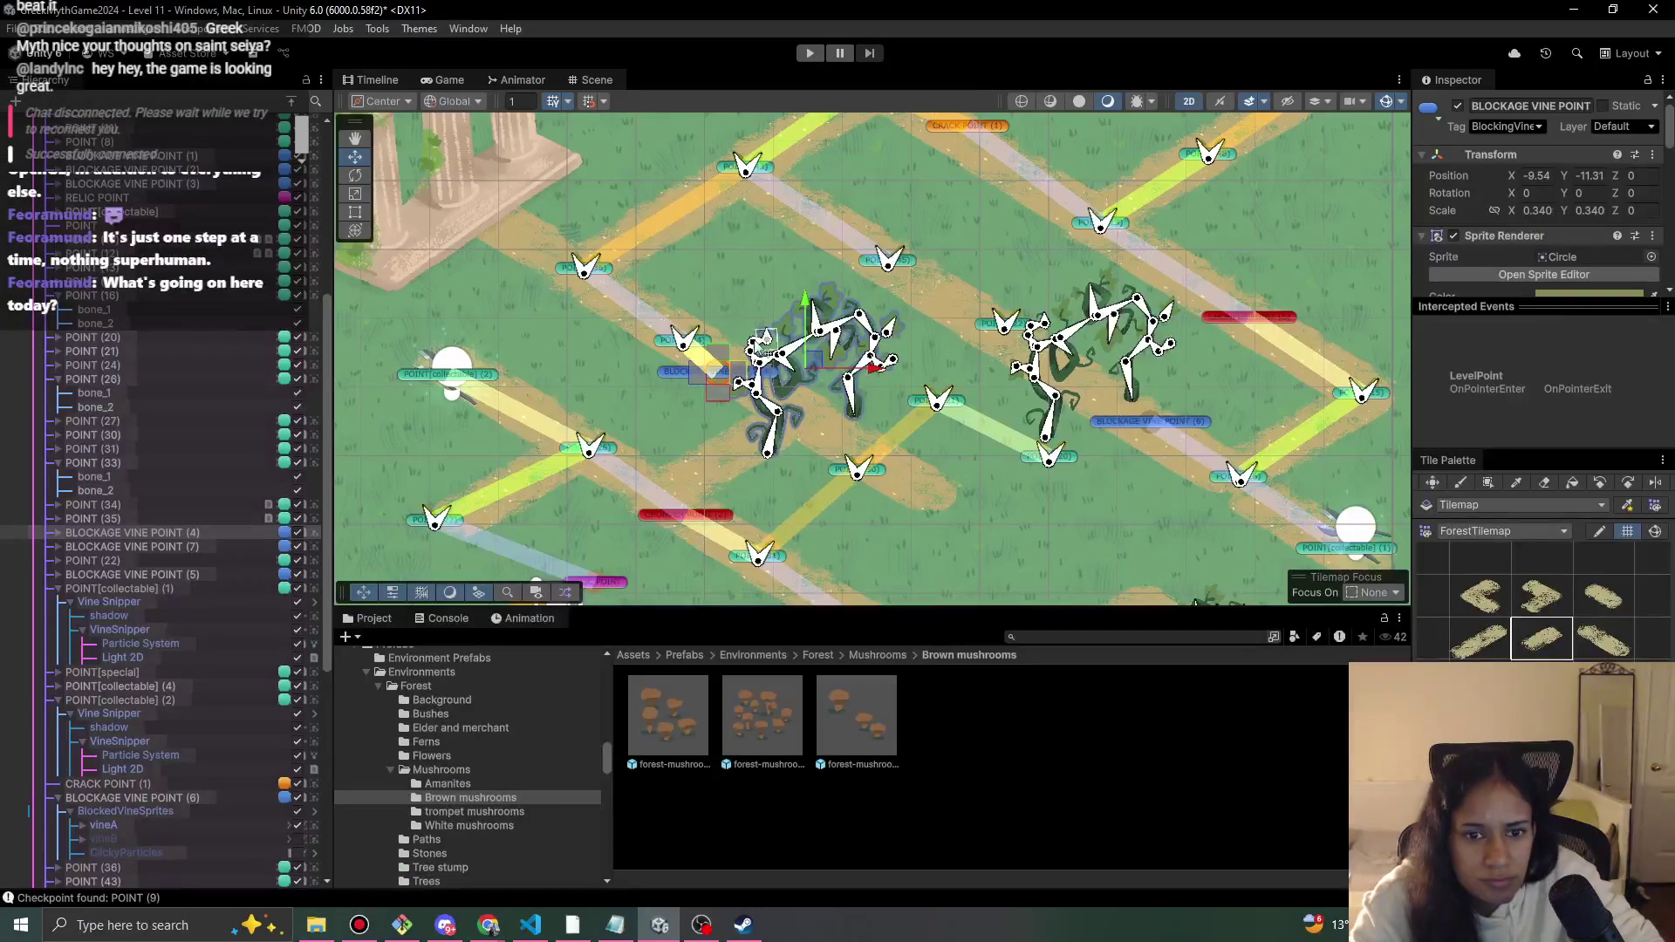
{"action": "right_click", "coordinate": [702, 370]}
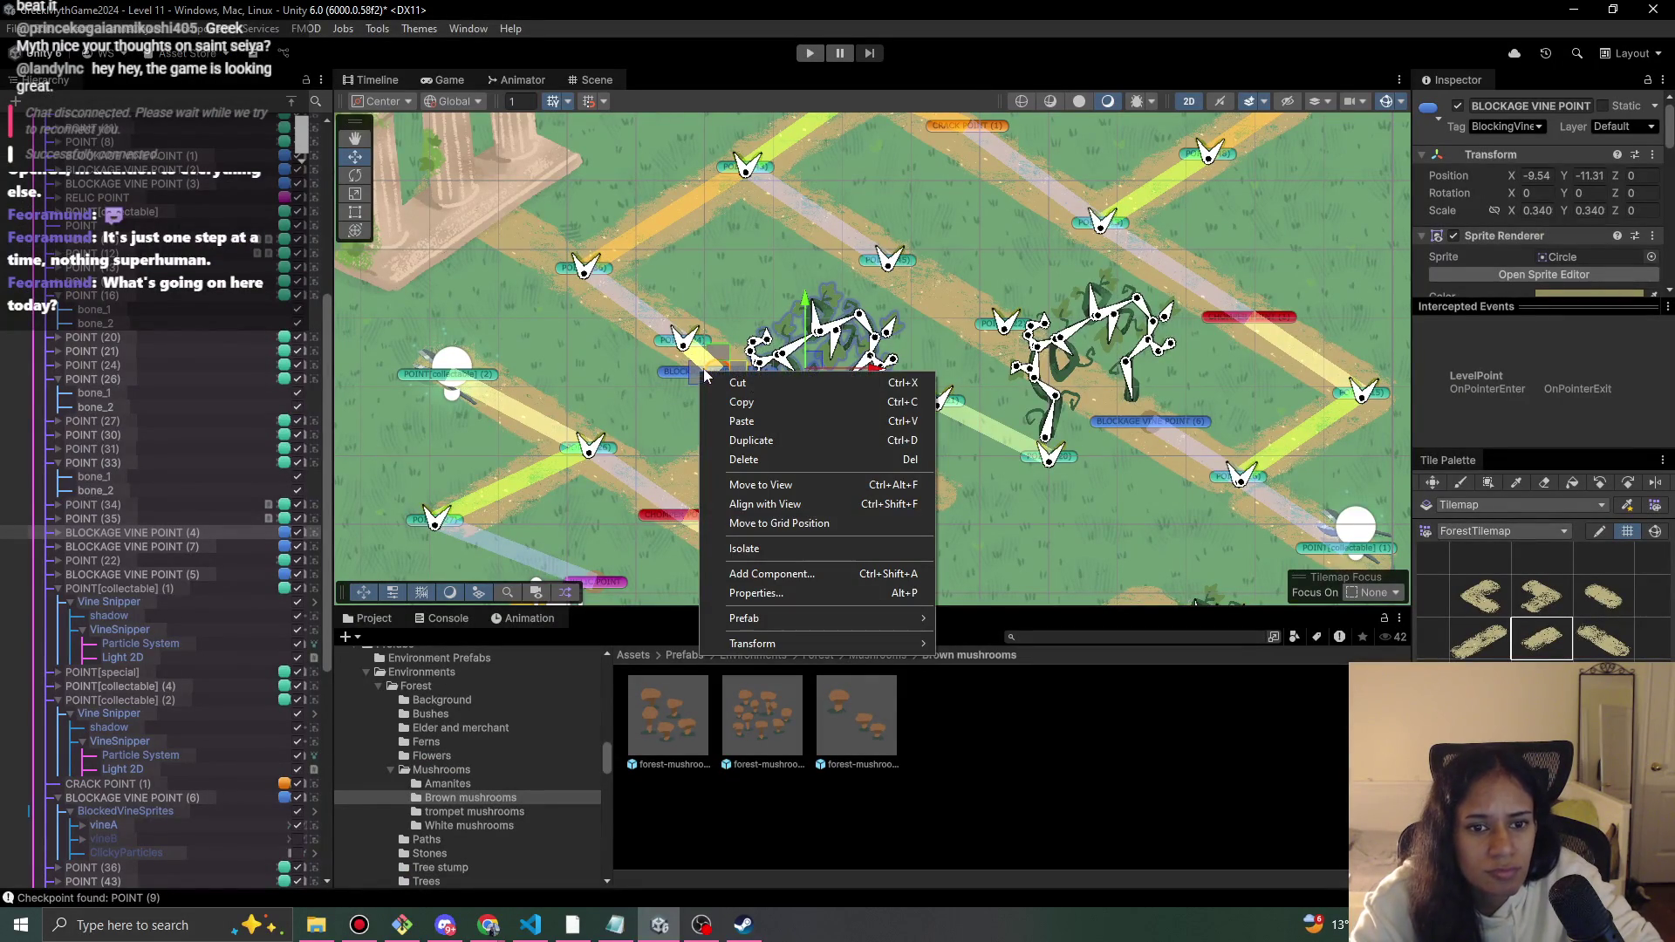
{"action": "left_click", "coordinate": [635, 405]}
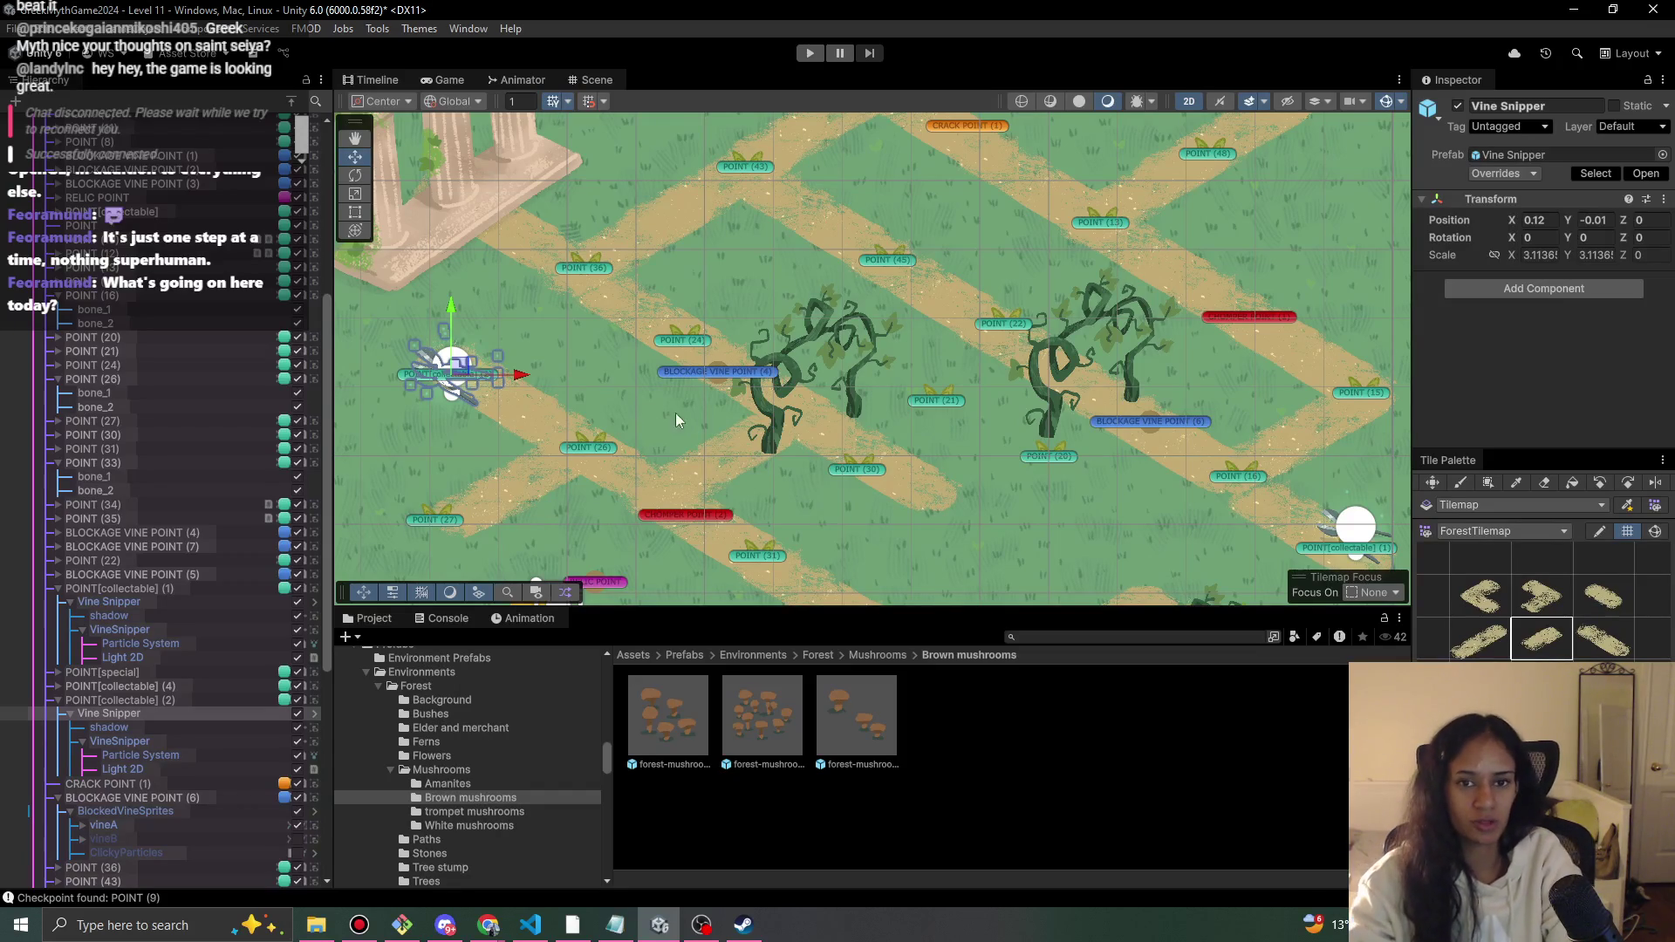
- Delete POINT (24) and move Blockage Vine Point (4) into its spot, about X -10.31, Y -10.82
{"action": "left_click", "coordinate": [688, 342]}
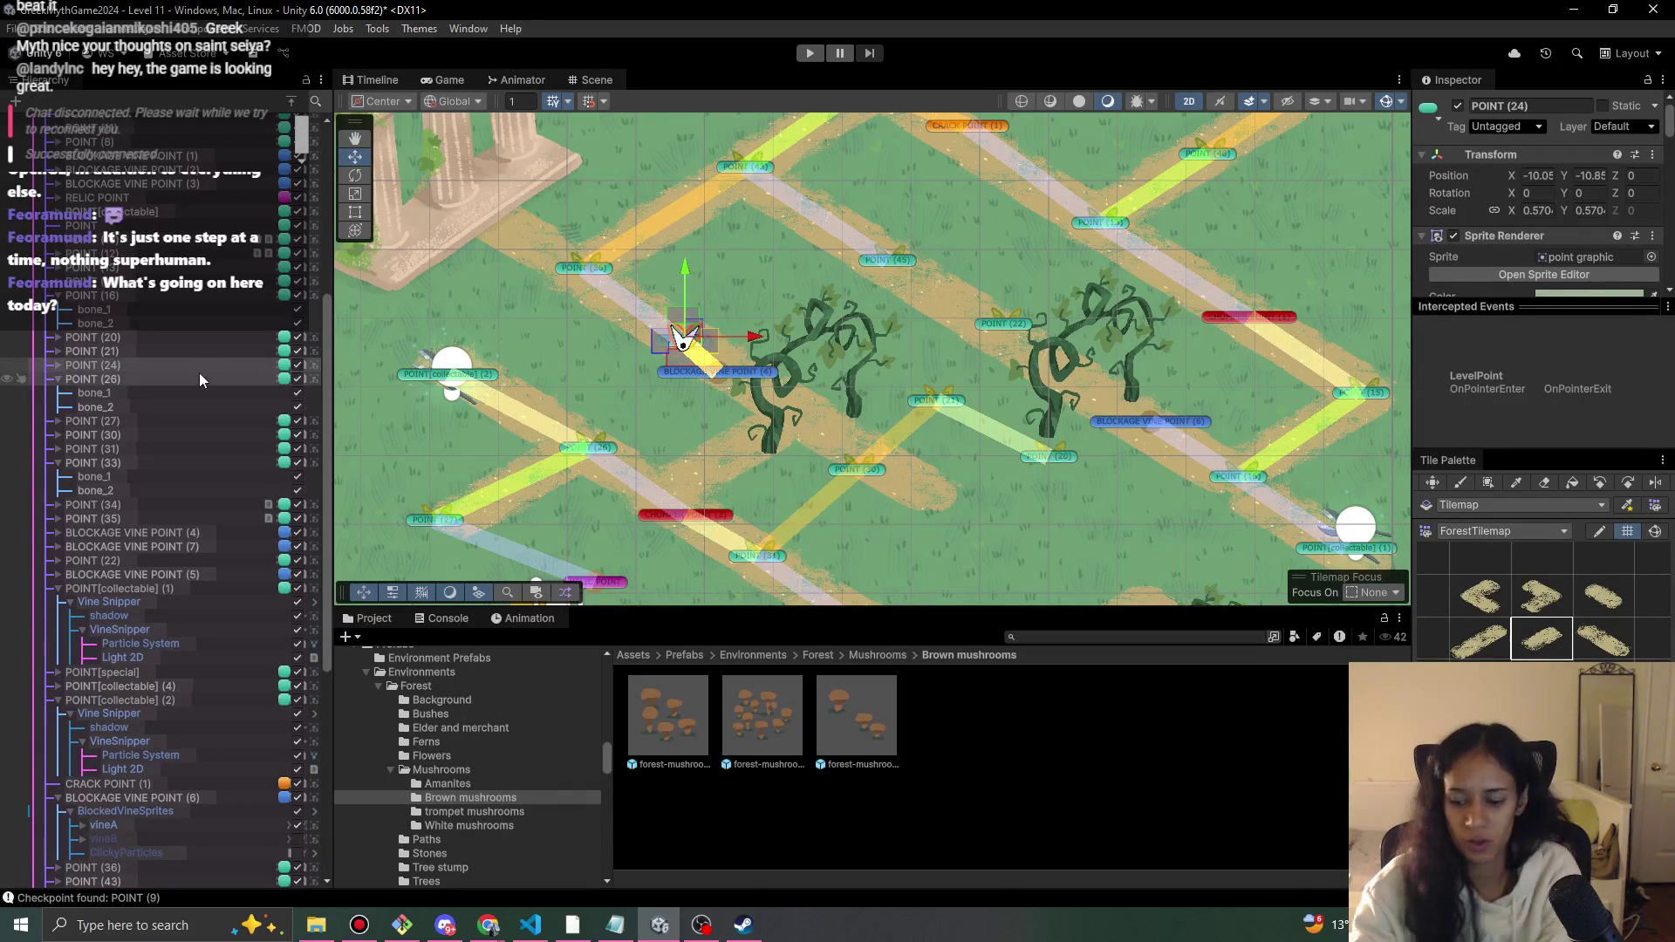
{"action": "key", "text": "Delete"}
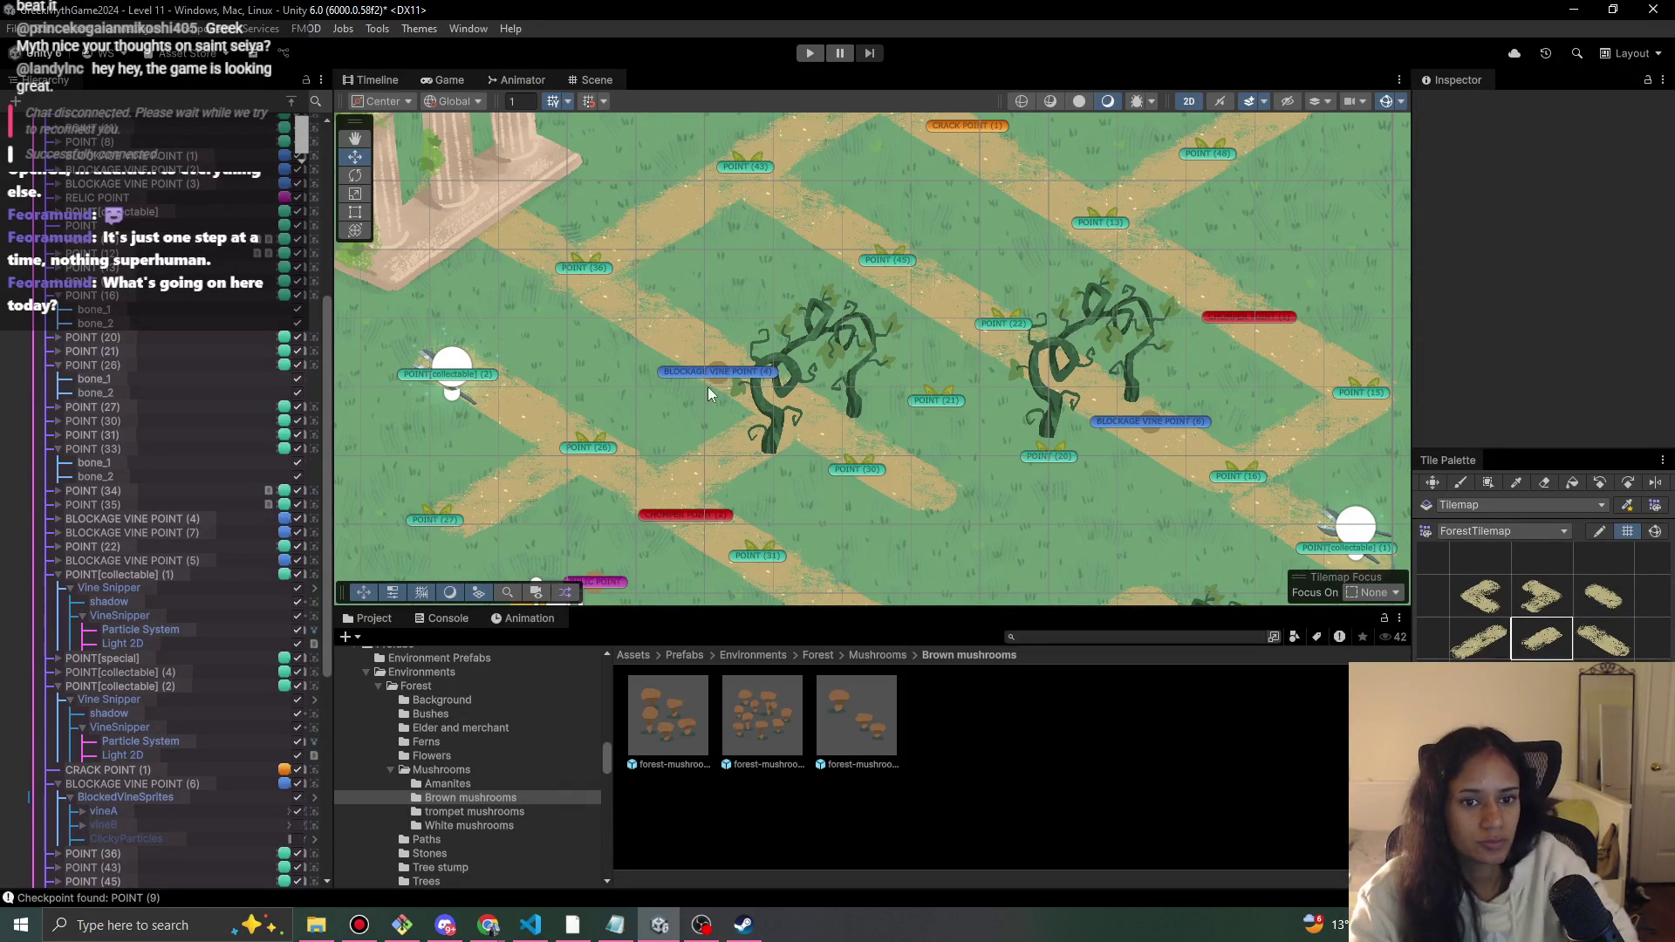
{"action": "left_click", "coordinate": [709, 374]}
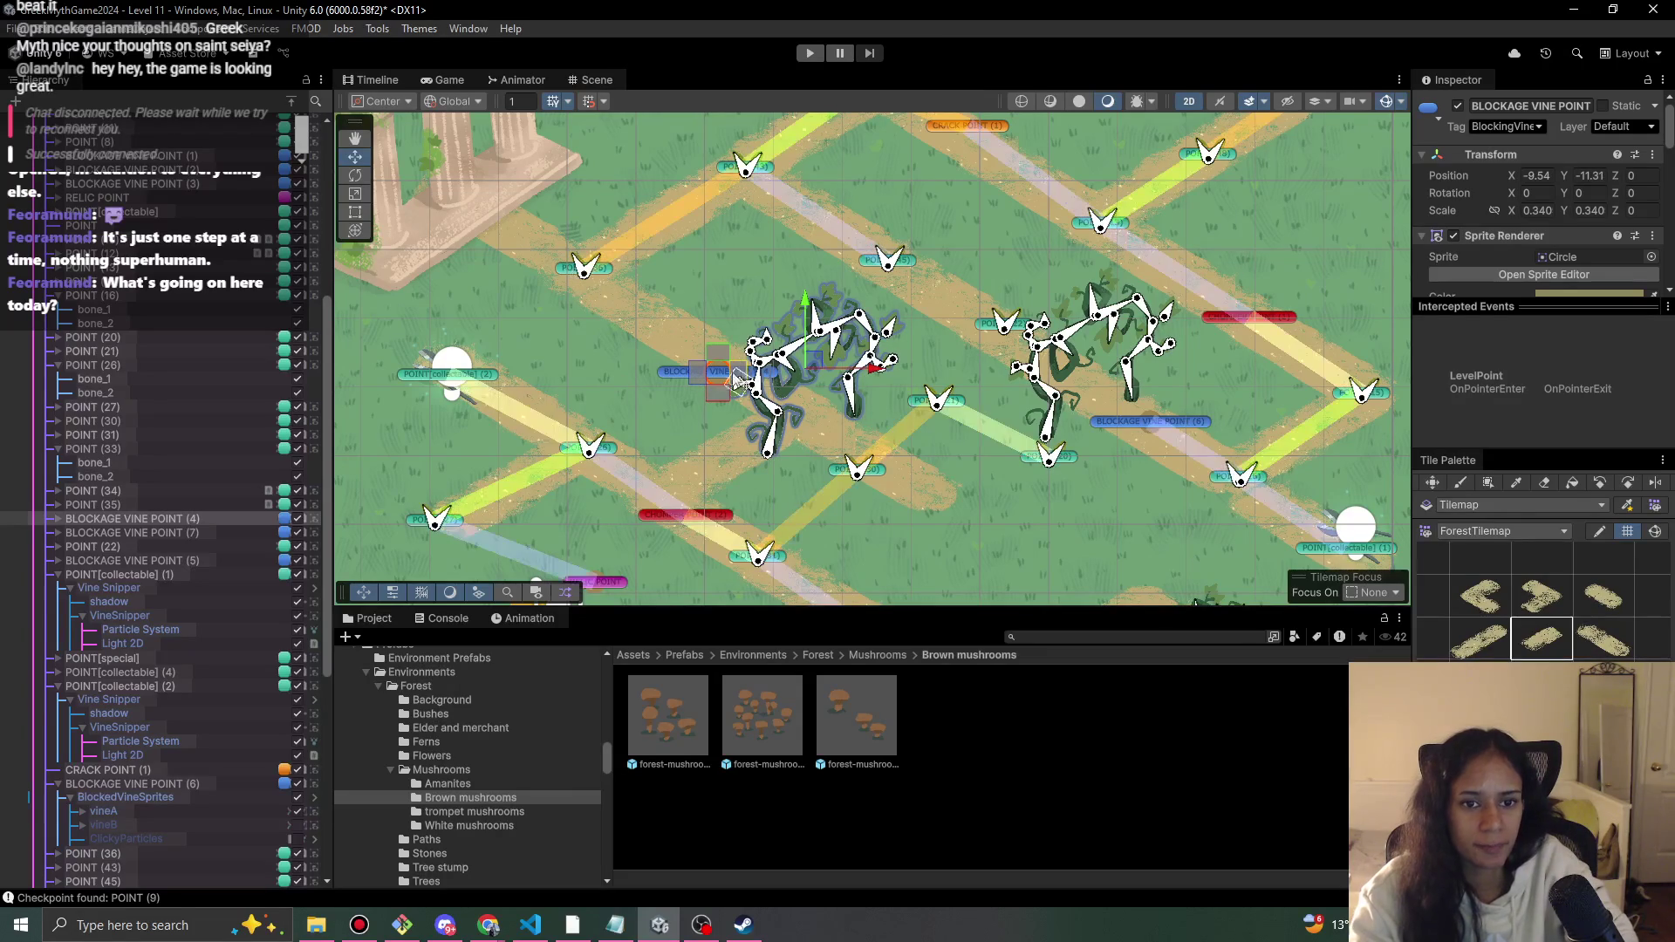
{"action": "left_click_drag", "start_coordinate": [798, 364], "coordinate": [763, 335]}
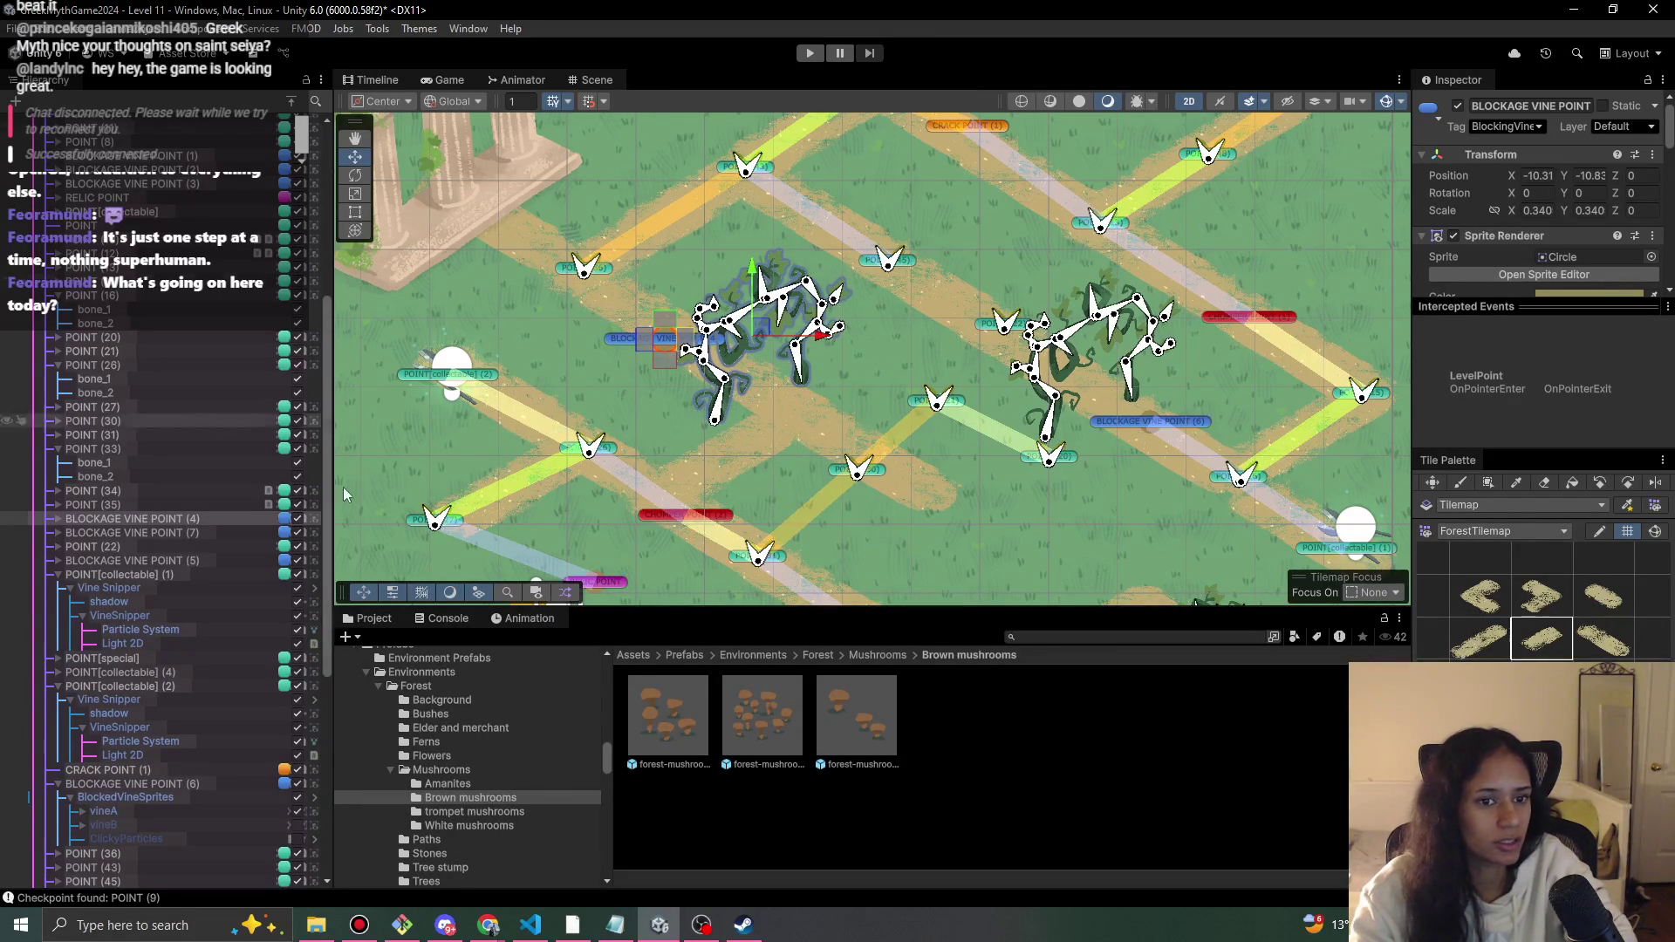
{"action": "scroll", "coordinate": [642, 406], "scroll_direction": "down", "scroll_amount": 1}
{"action": "scroll", "coordinate": [657, 454], "scroll_direction": "down", "scroll_amount": 1}
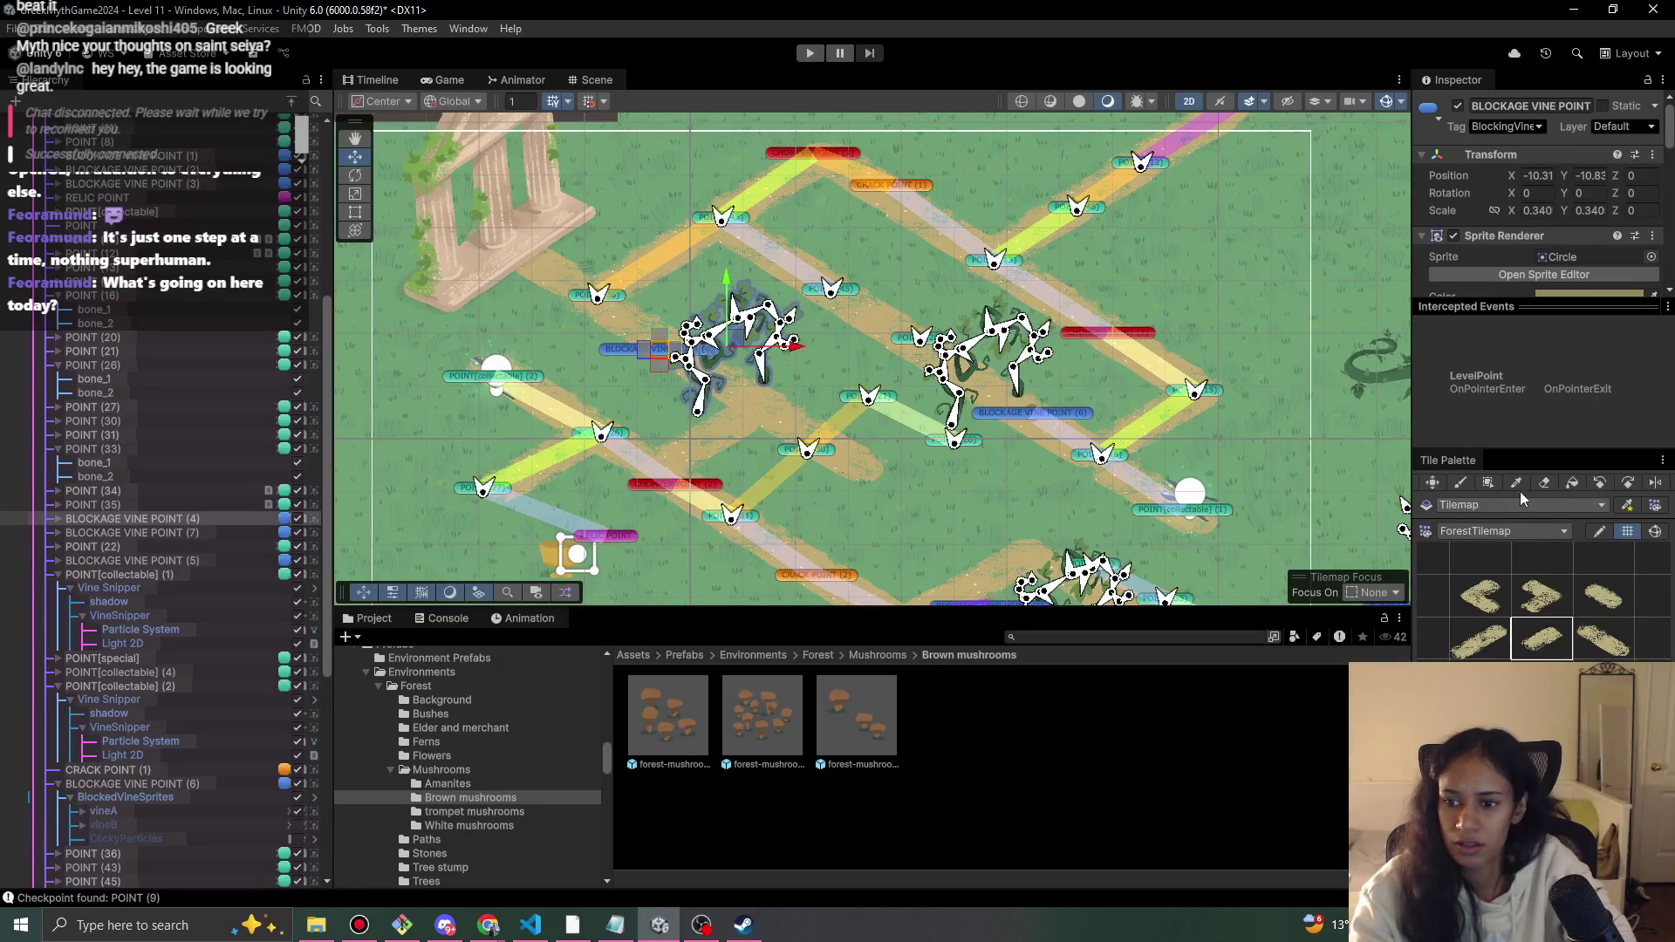
{"action": "left_click", "coordinate": [1544, 483]}
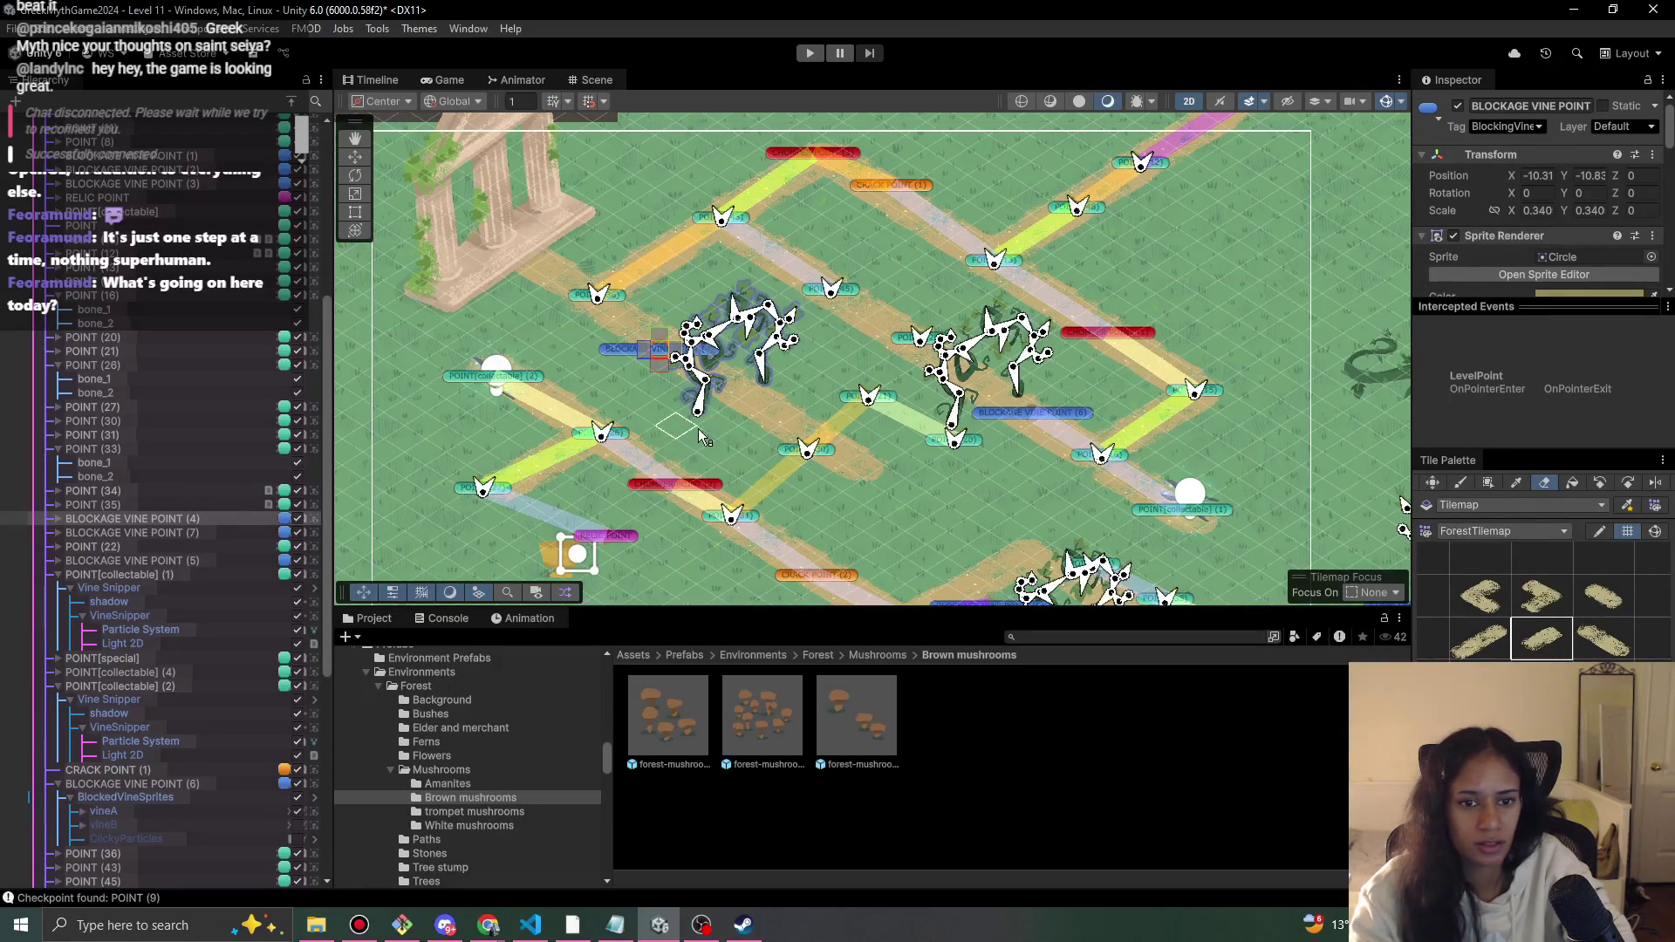
{"action": "scroll", "coordinate": [212, 194], "scroll_direction": "up", "scroll_amount": 8}
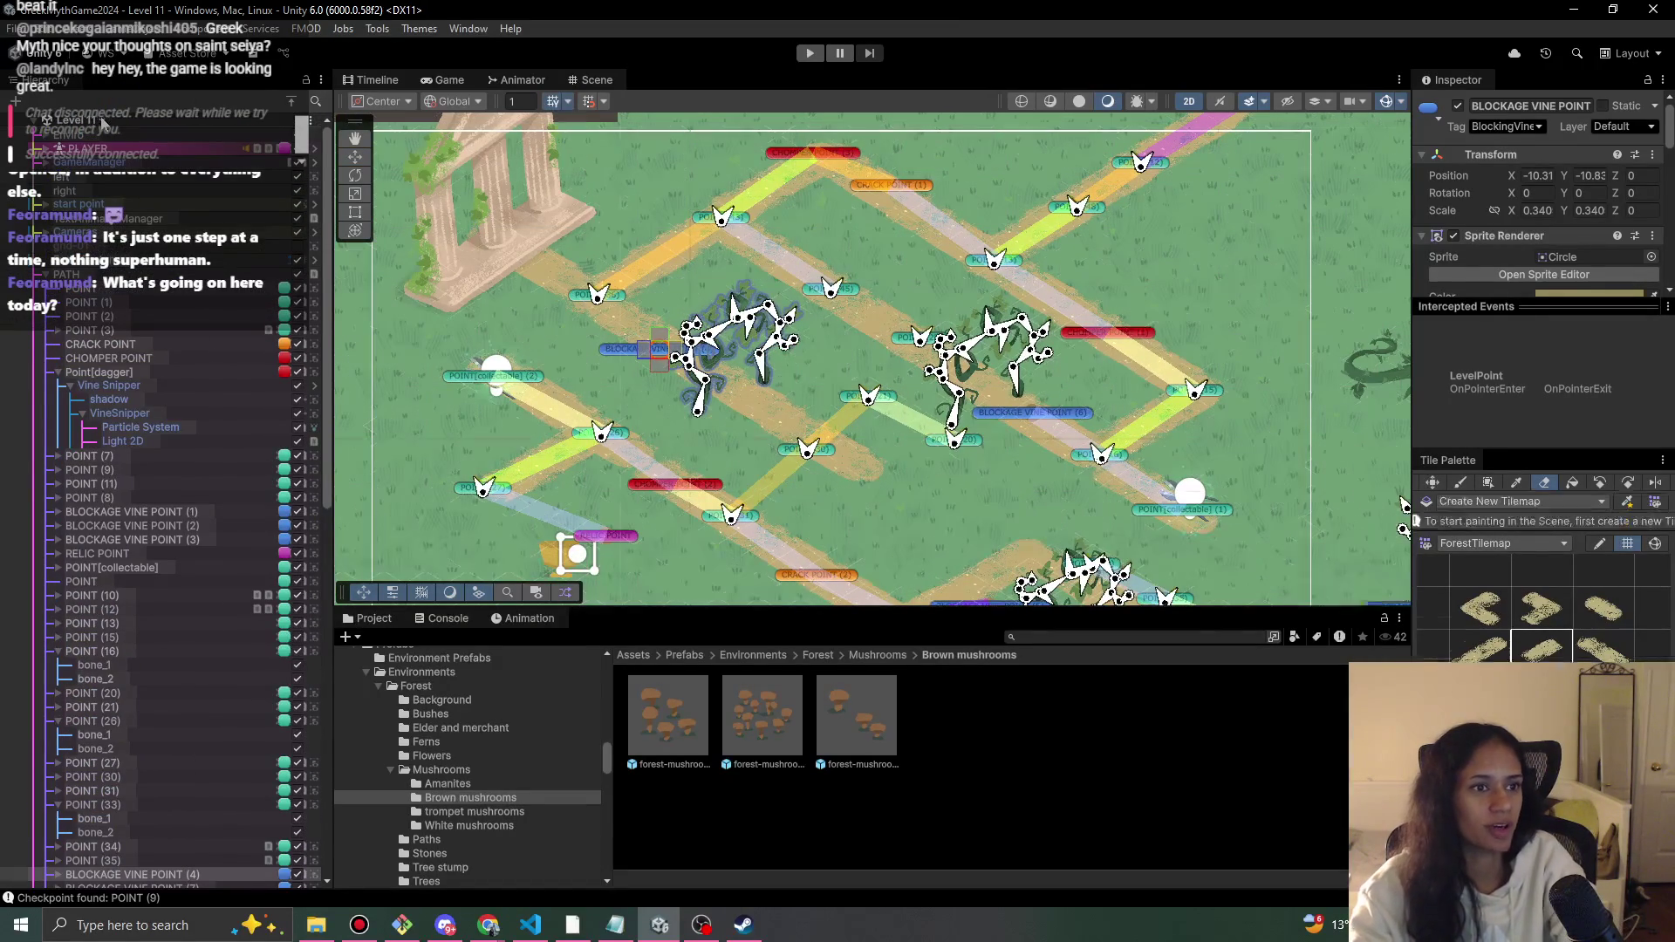
- Play-test the current level by walking the character down the path to the campsite
{"action": "left_click", "coordinate": [87, 119]}
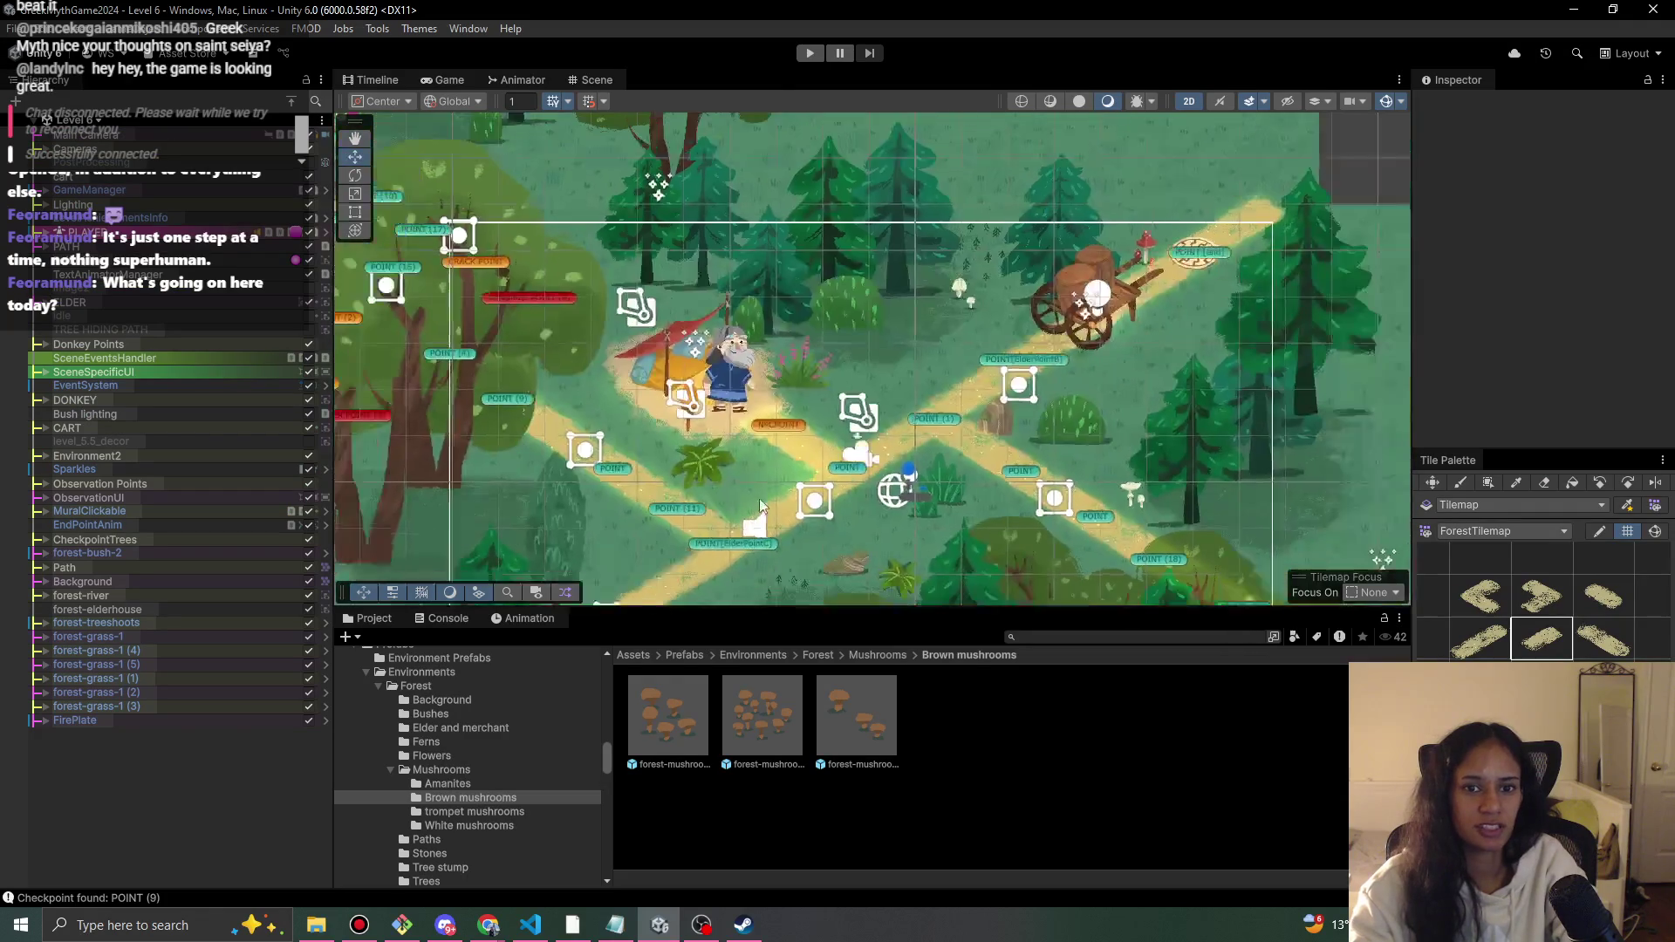
{"action": "left_click", "coordinate": [809, 53]}
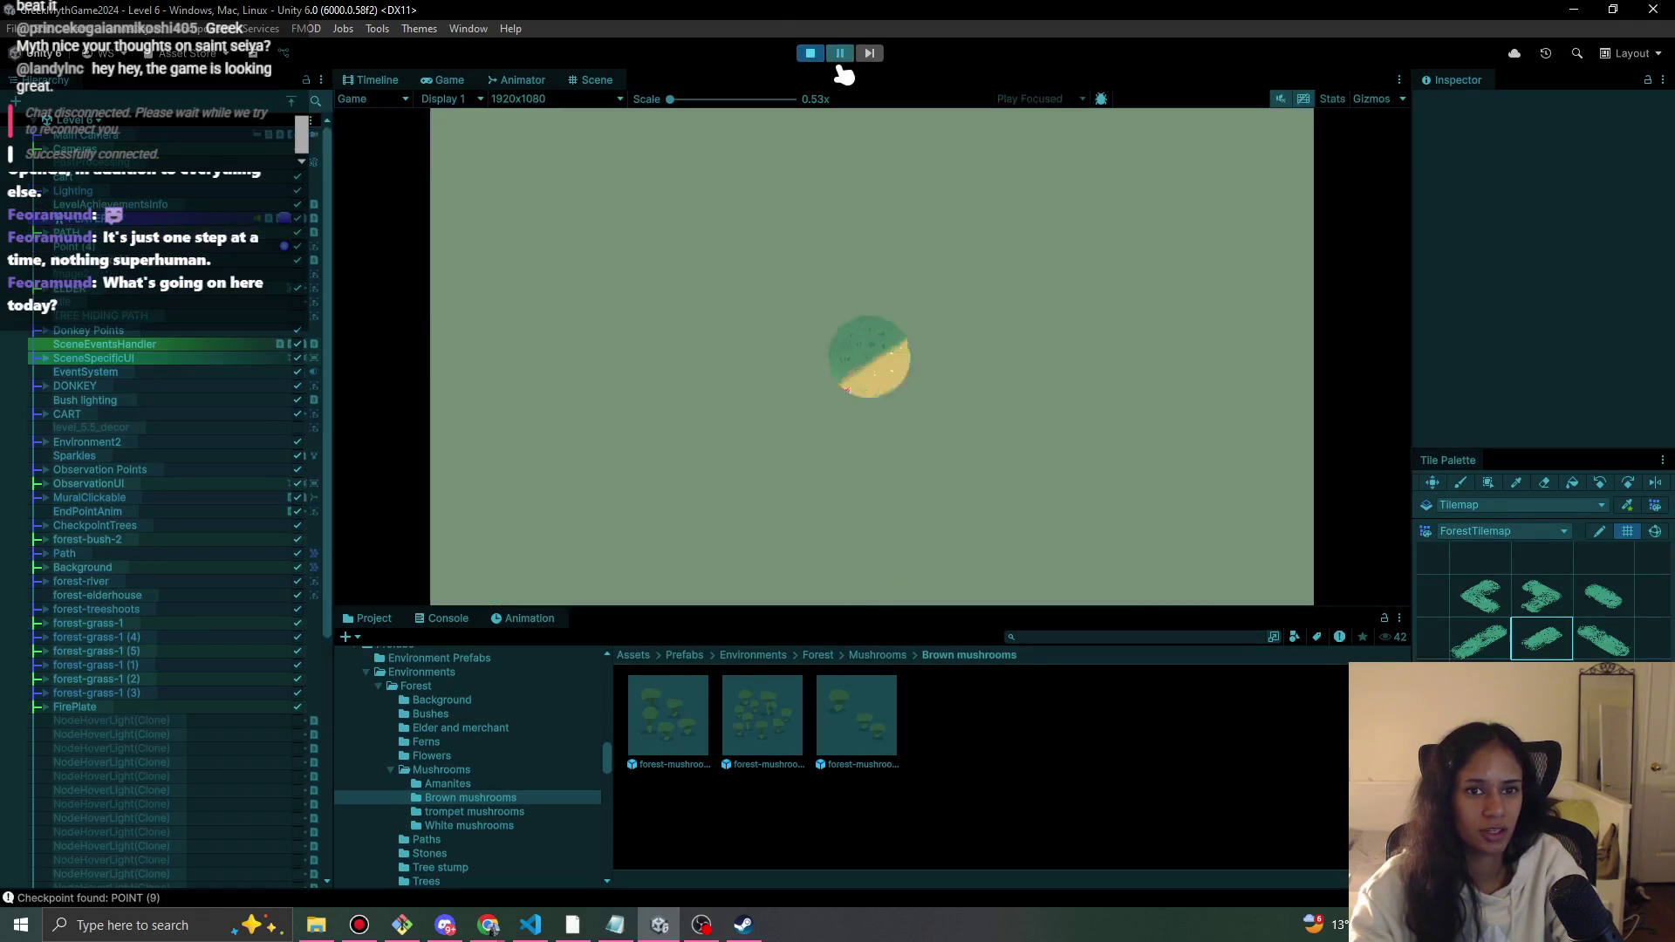
{"action": "left_click", "coordinate": [1189, 598]}
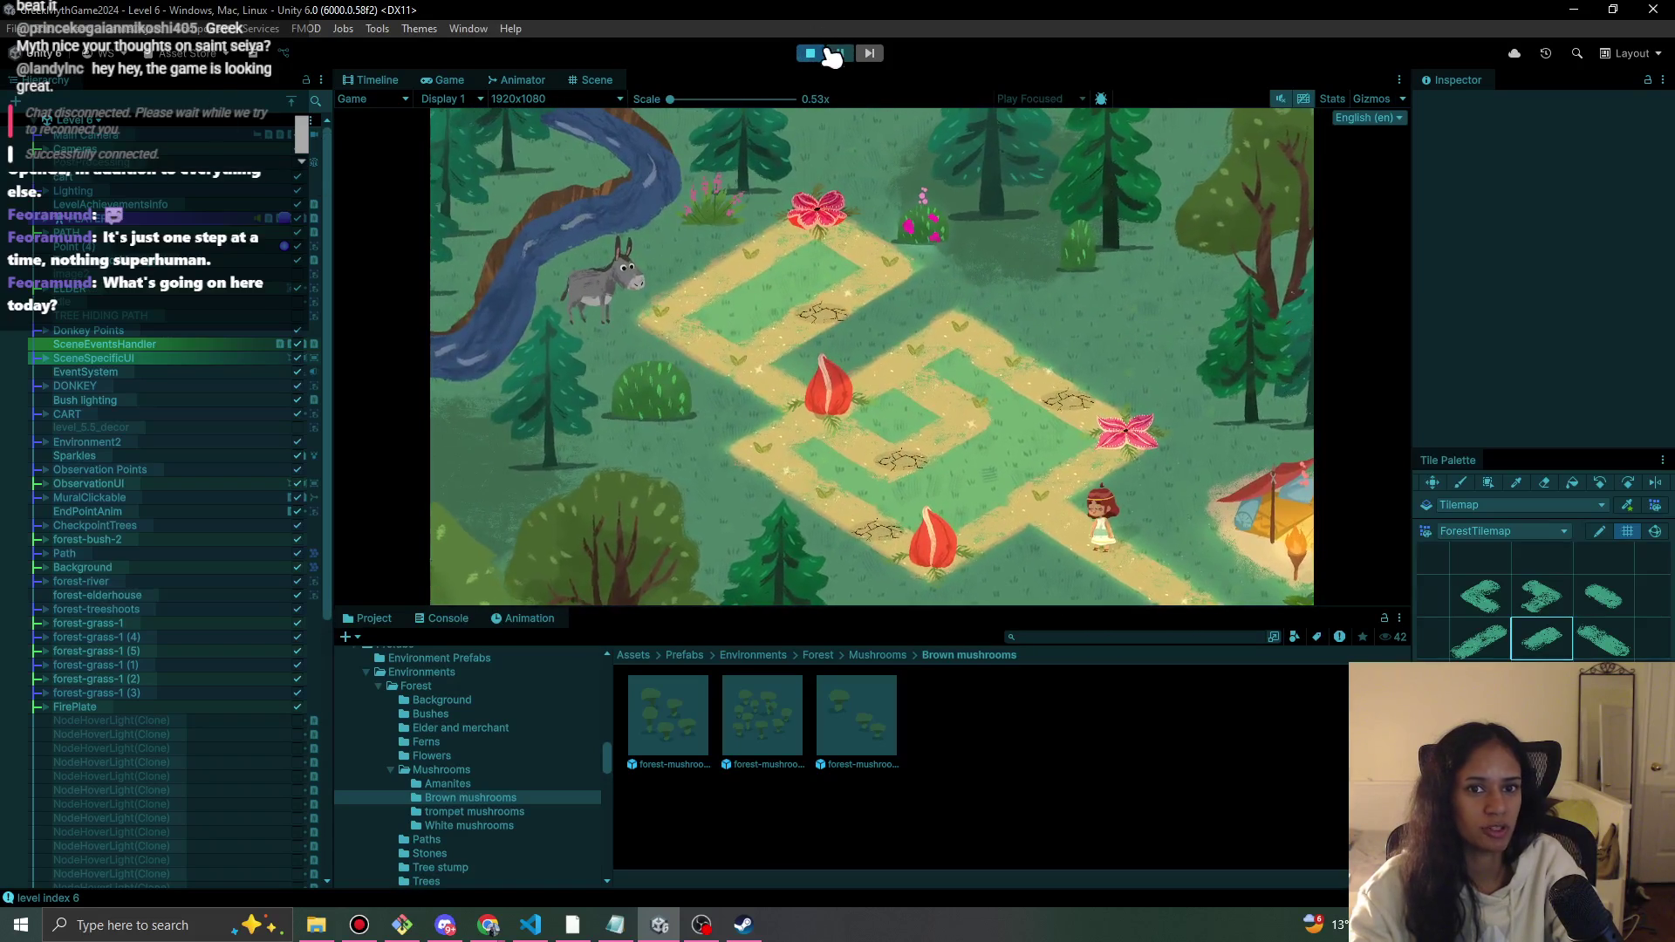
{"action": "left_click", "coordinate": [820, 54]}
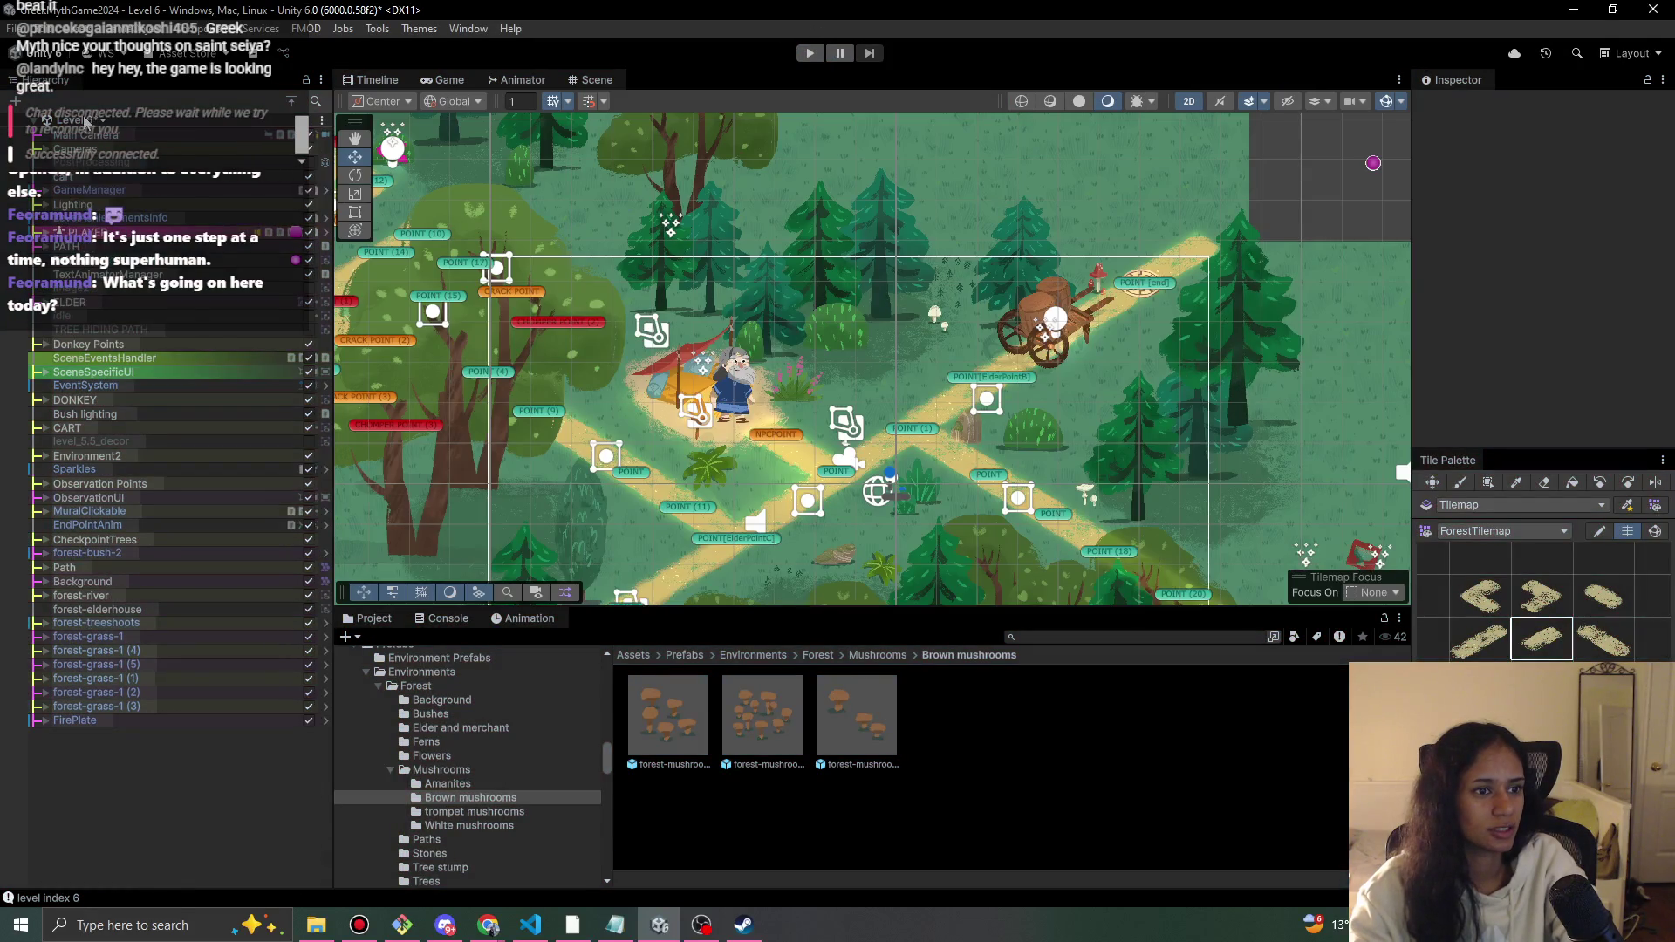
- Save Level 6, switch to Level 7, and run a short play-test of it
{"action": "left_click", "coordinate": [87, 122]}
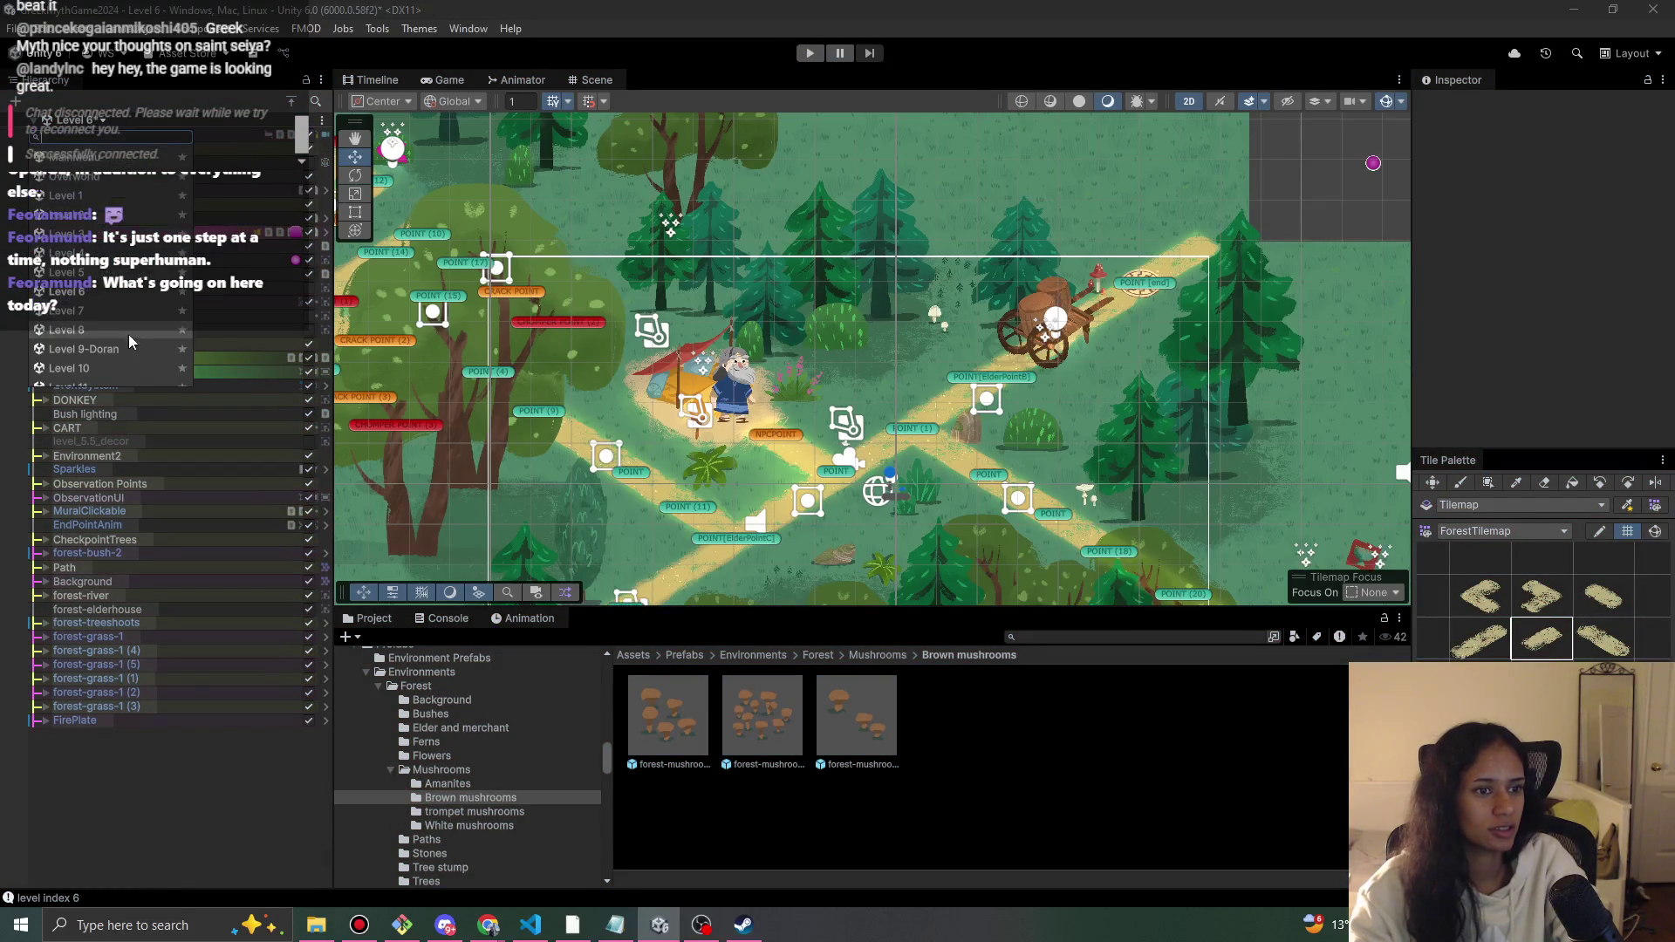
{"action": "left_click", "coordinate": [70, 311]}
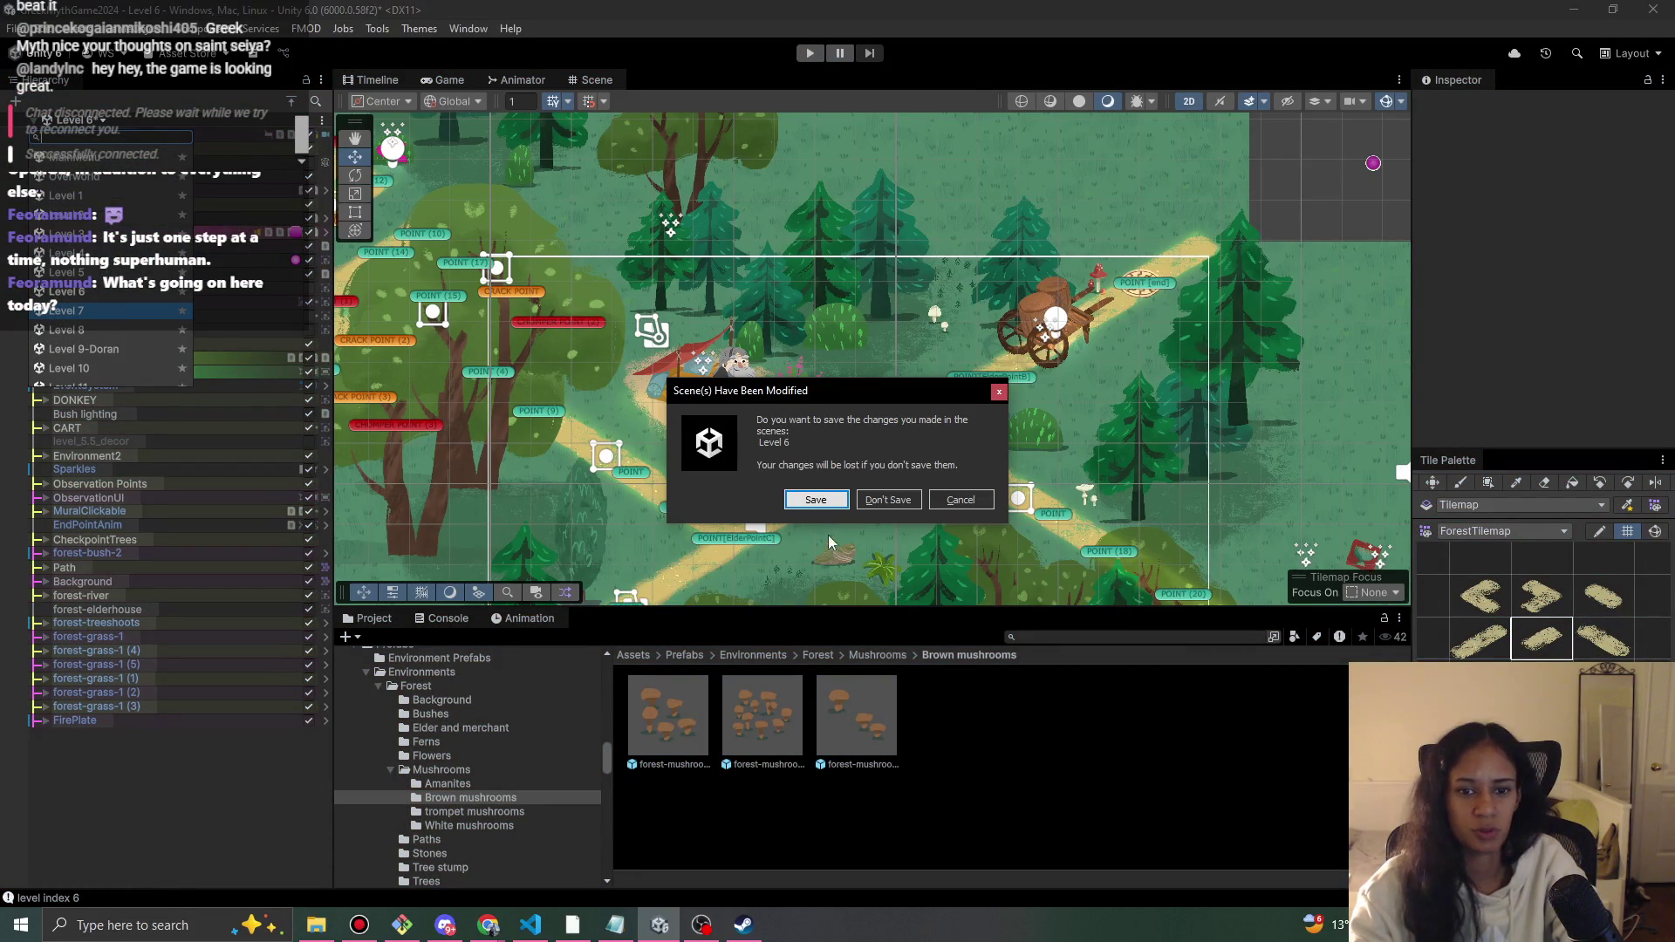
{"action": "left_click", "coordinate": [815, 499]}
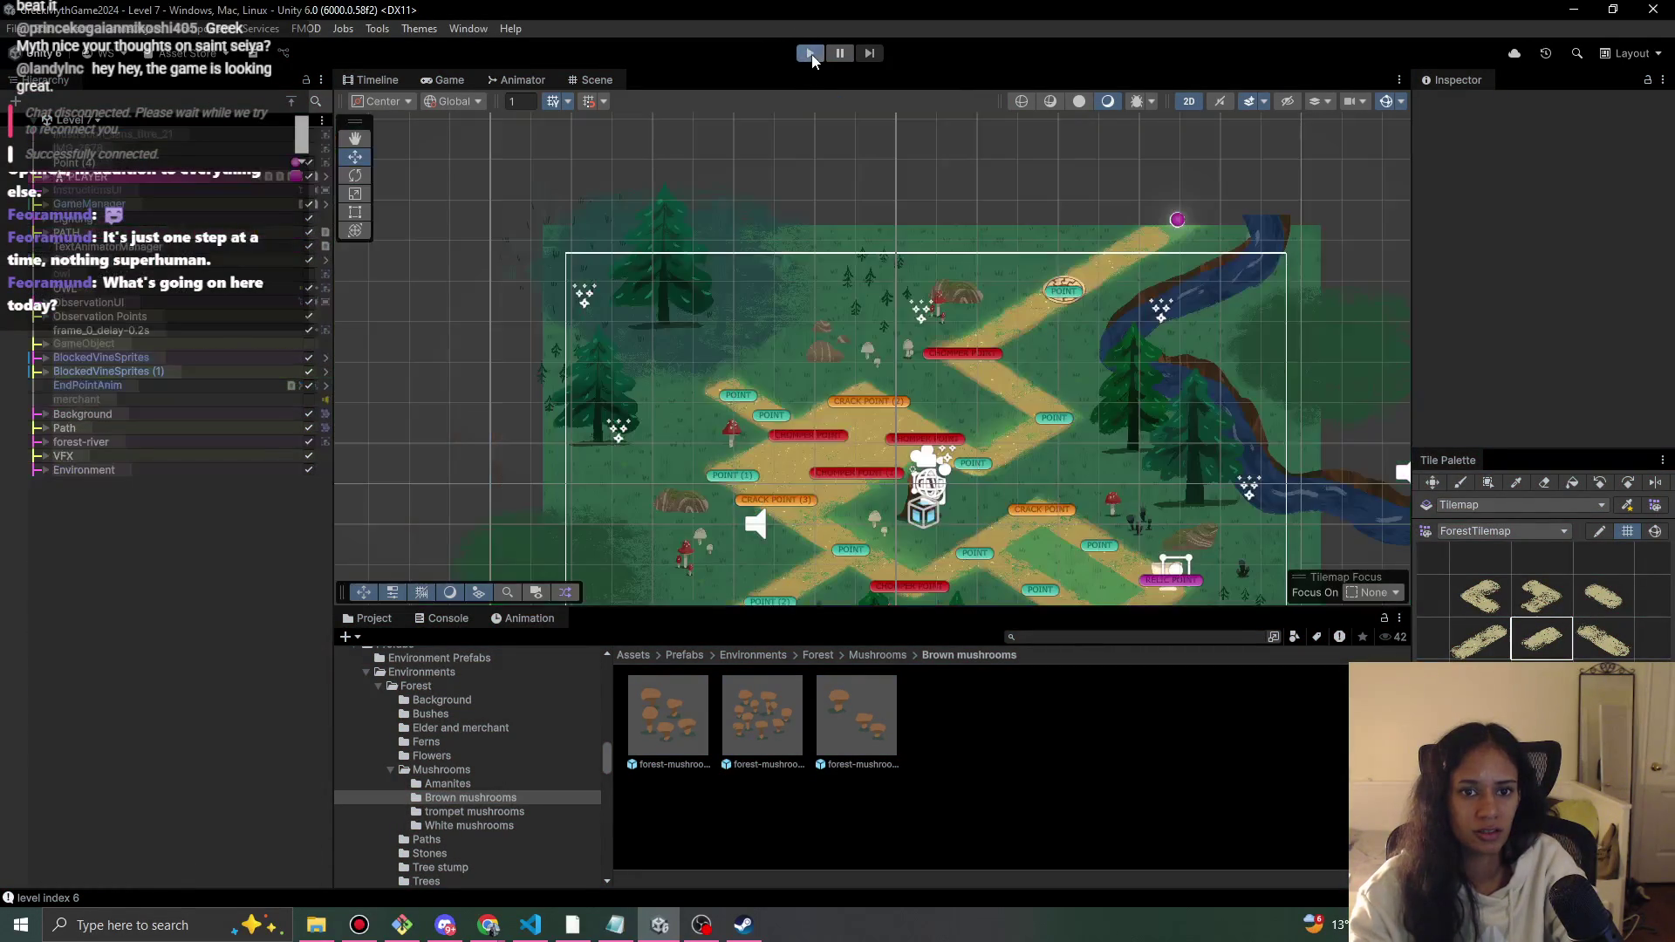
{"action": "left_click", "coordinate": [811, 54]}
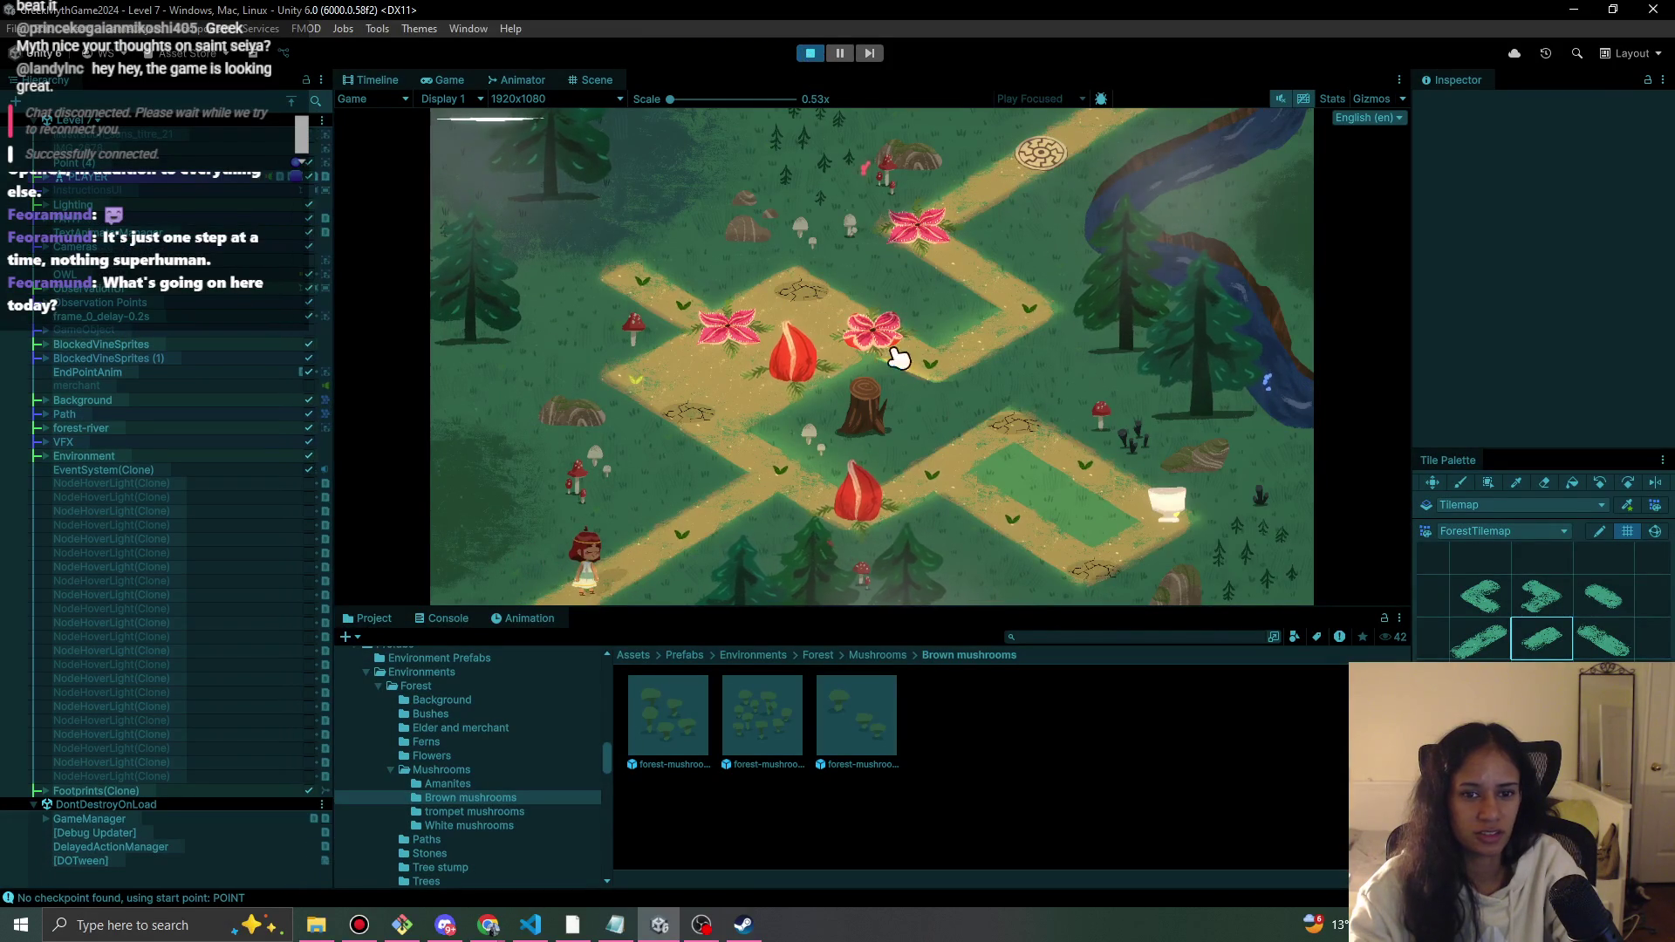
{"action": "left_click", "coordinate": [820, 54]}
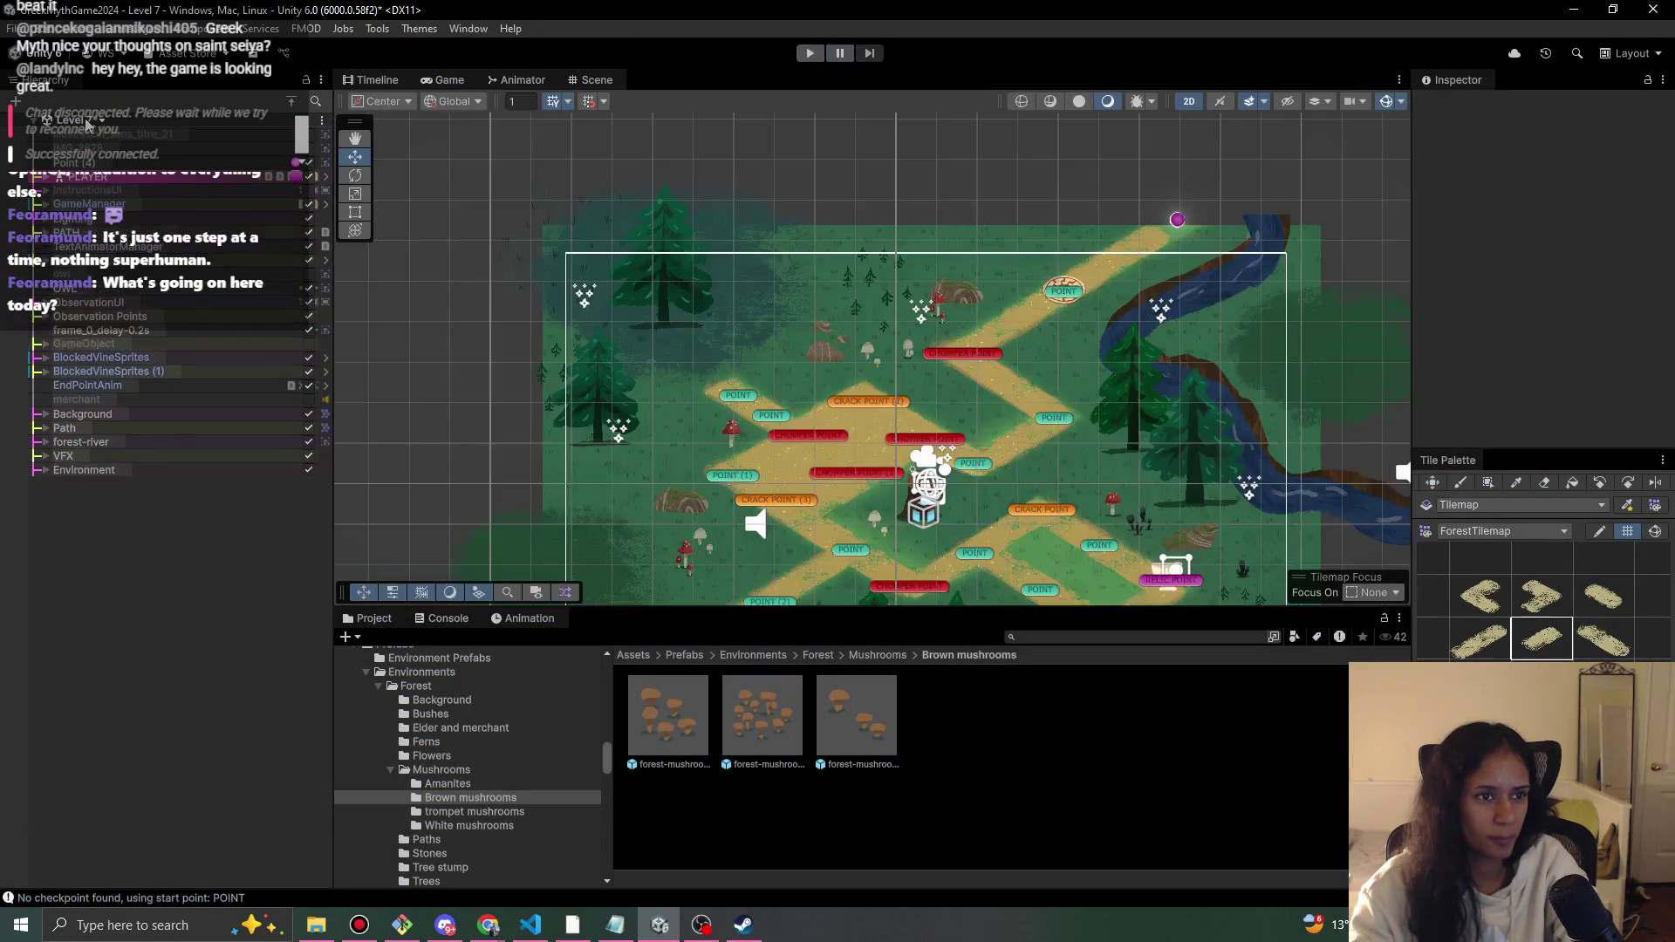
- Open the Level 11 scene, saving Level 7 on the way
{"action": "left_click", "coordinate": [77, 121]}
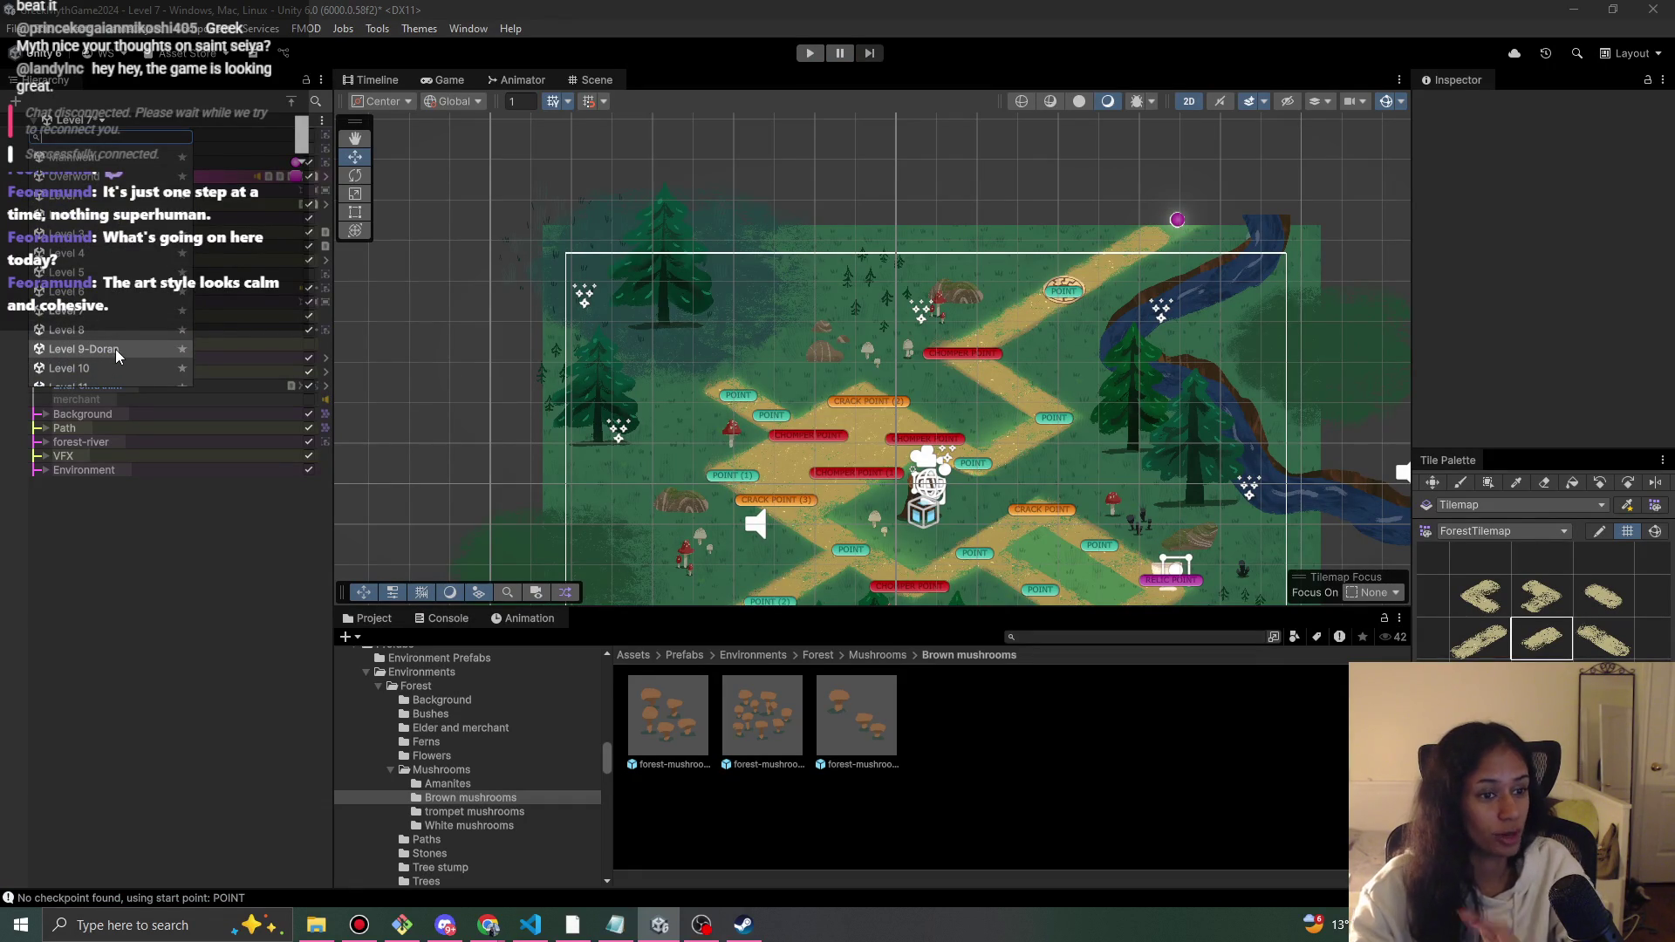
{"action": "scroll", "coordinate": [113, 354], "scroll_direction": "down", "scroll_amount": 3}
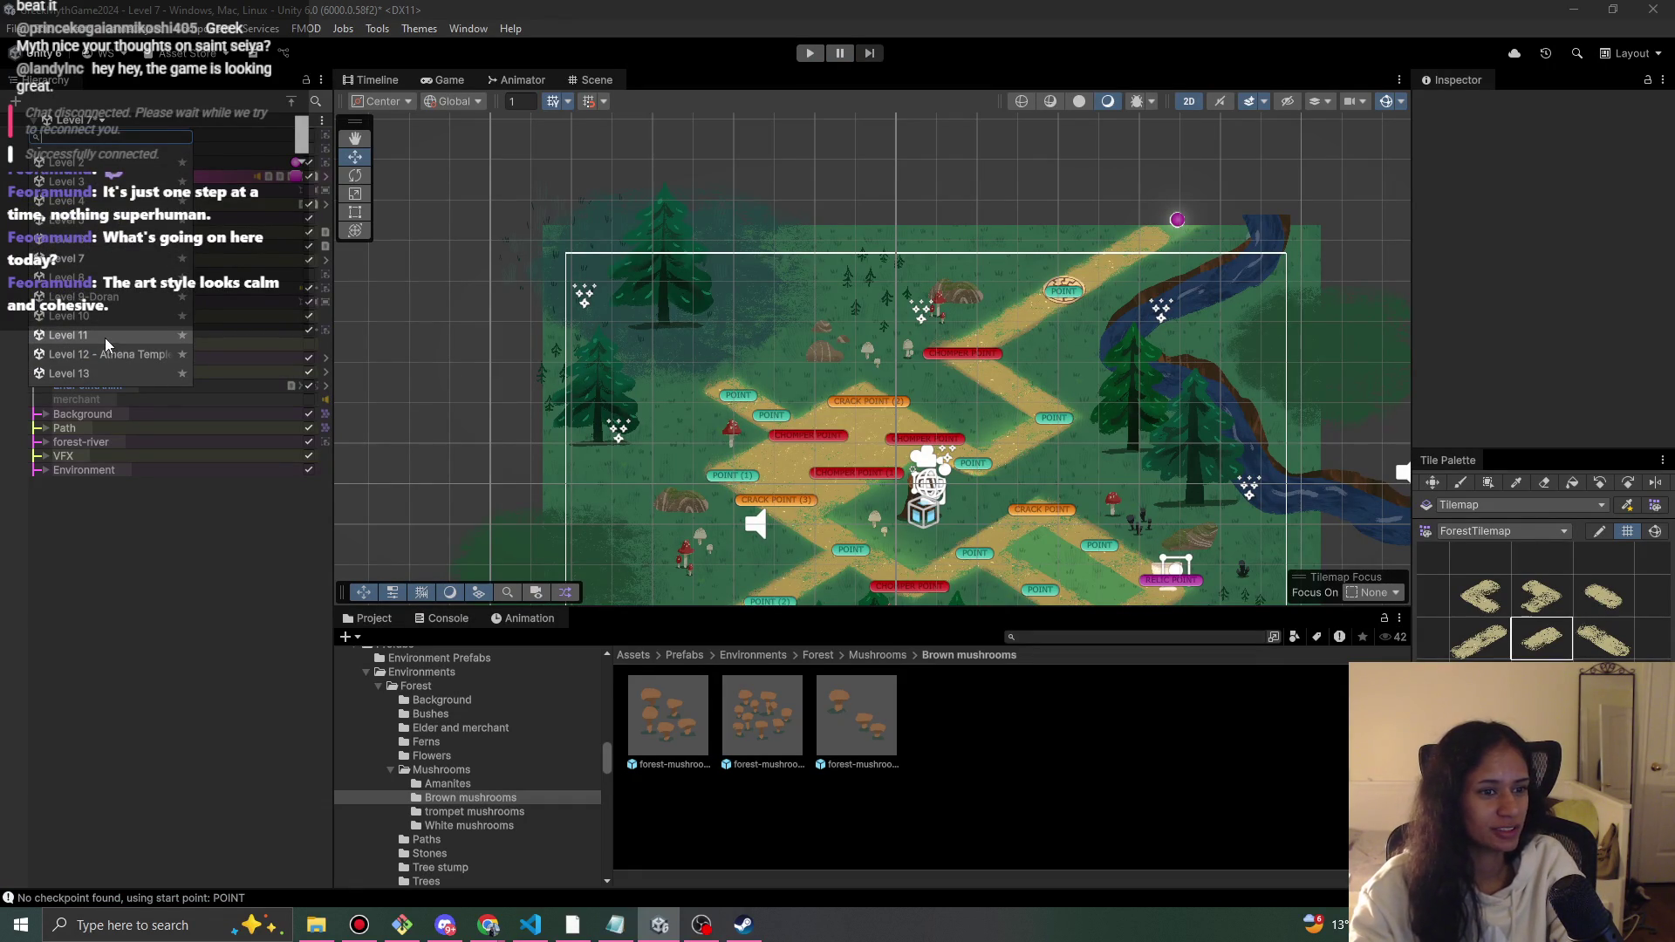
{"action": "left_click", "coordinate": [105, 336]}
{"action": "left_click", "coordinate": [811, 504]}
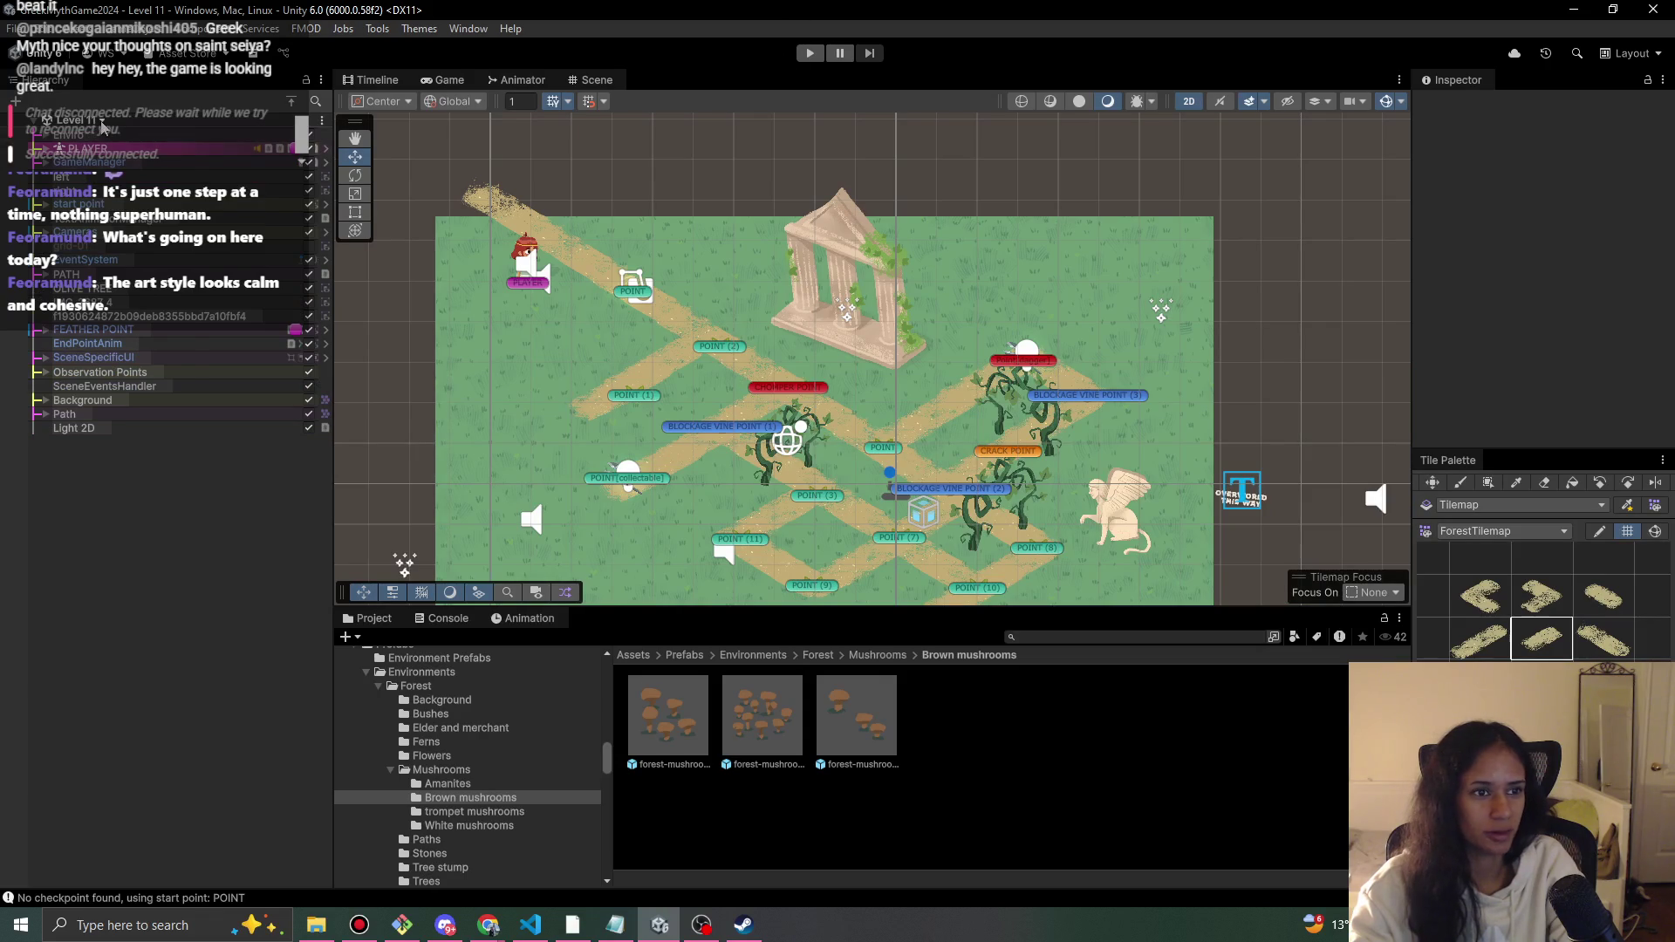
- Load Level 12 - Athena Temple and run a brief play-test of it
{"action": "left_click", "coordinate": [74, 120]}
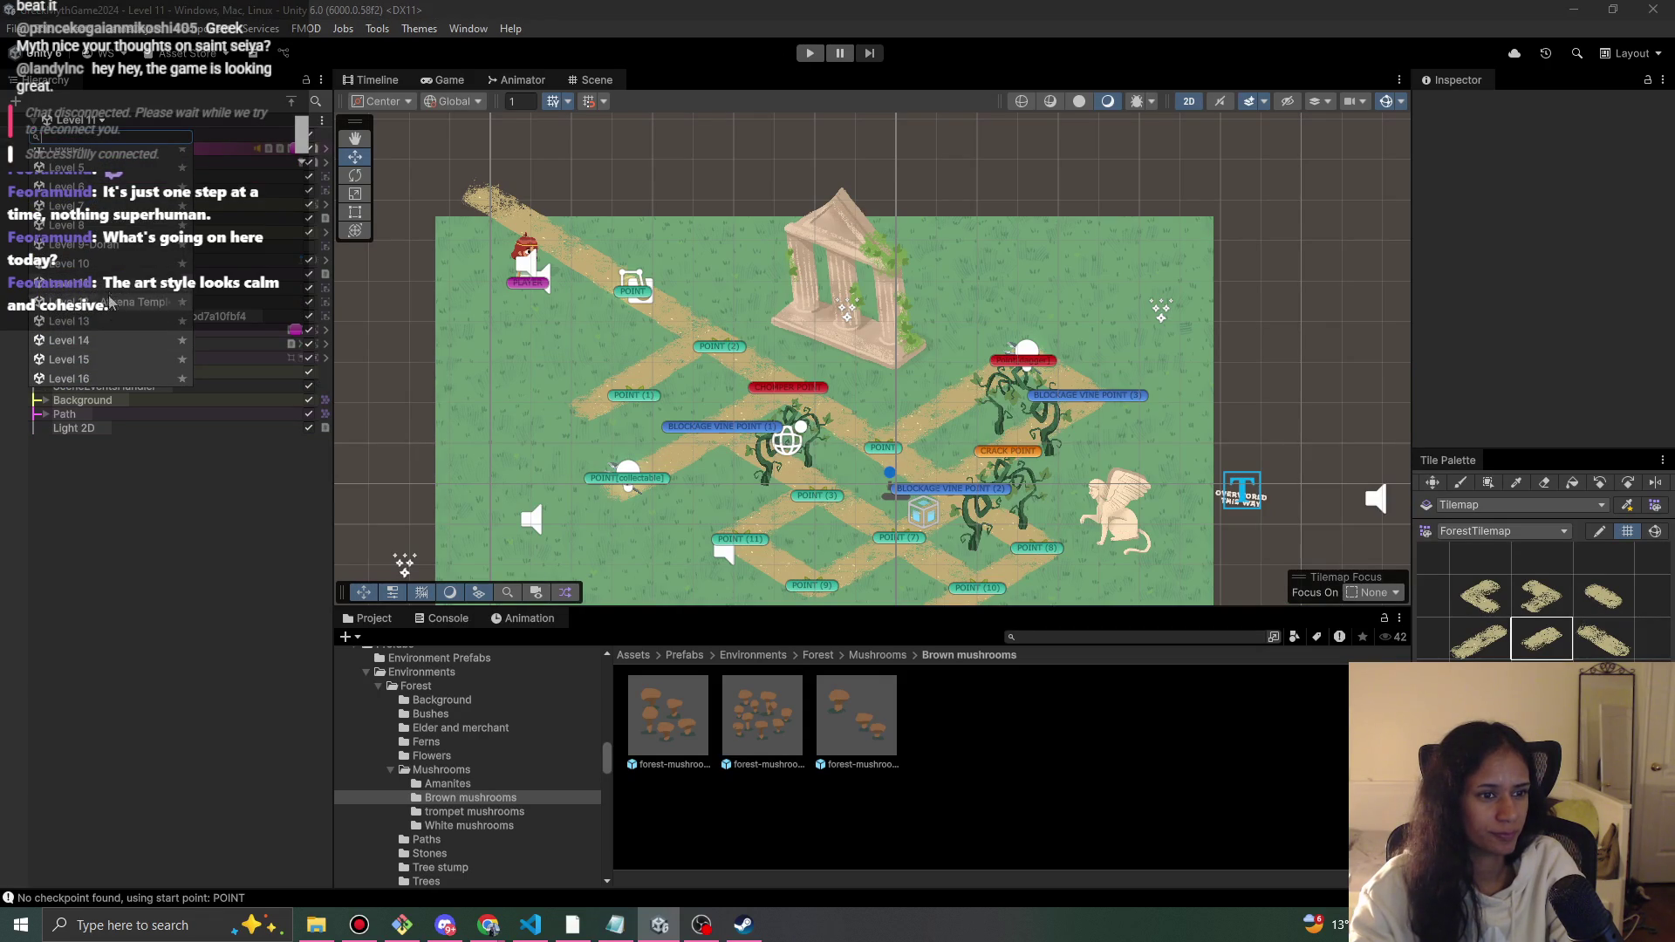
{"action": "left_click", "coordinate": [108, 305]}
{"action": "left_click", "coordinate": [815, 56]}
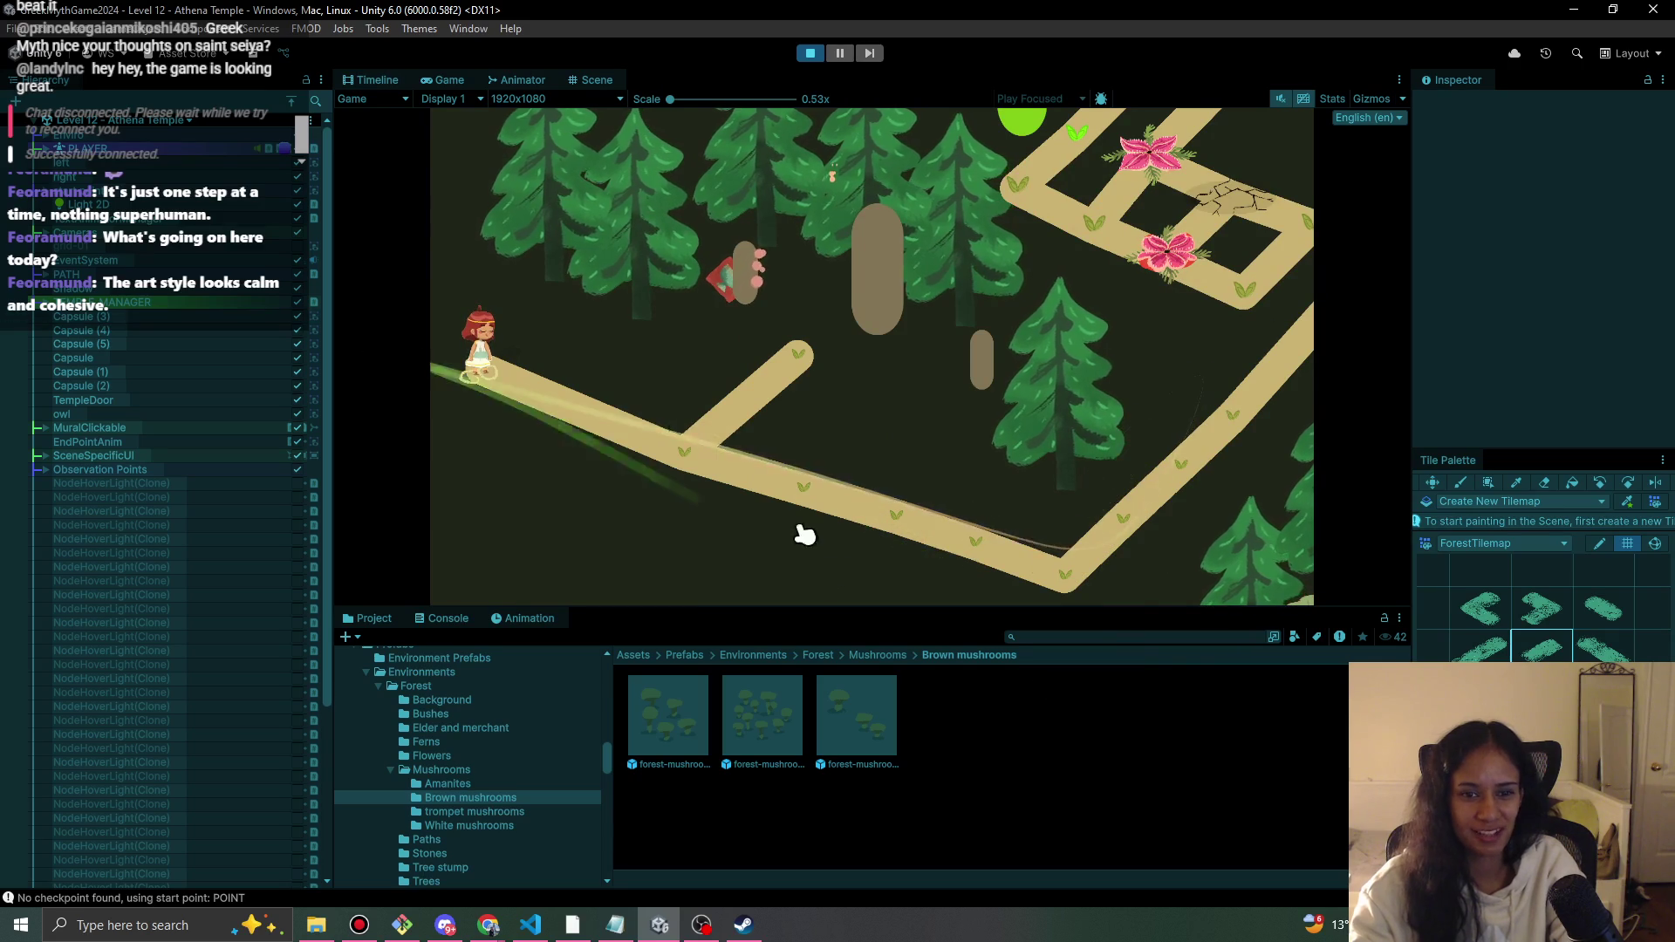
{"action": "left_click", "coordinate": [809, 53]}
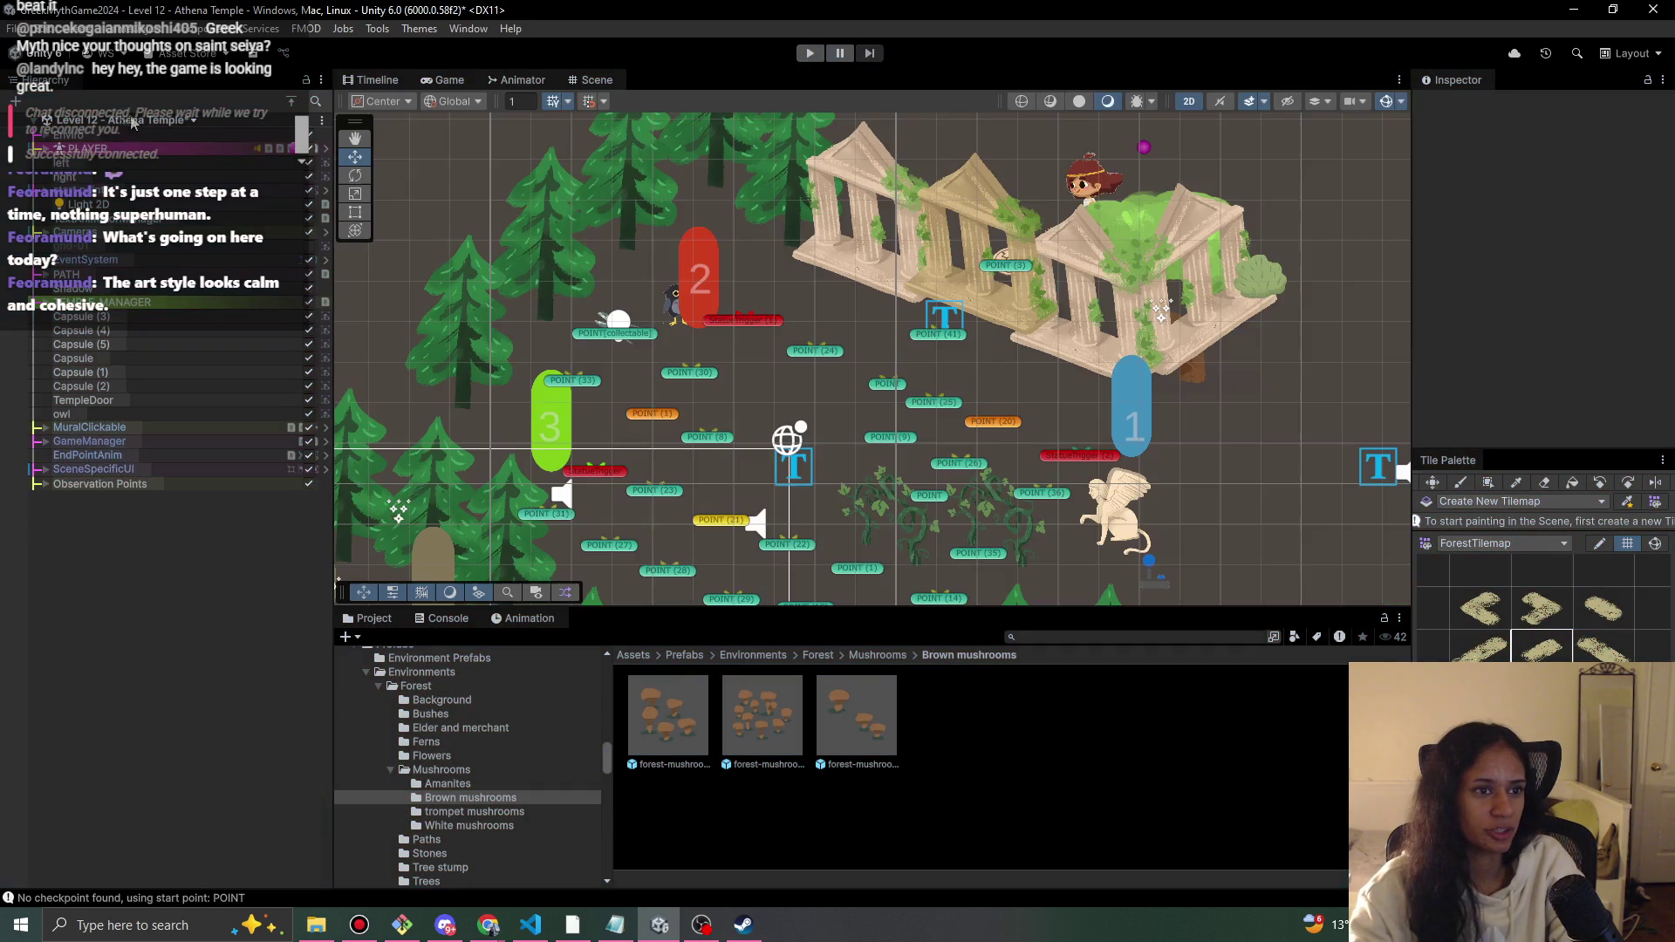
{"action": "left_click", "coordinate": [133, 123]}
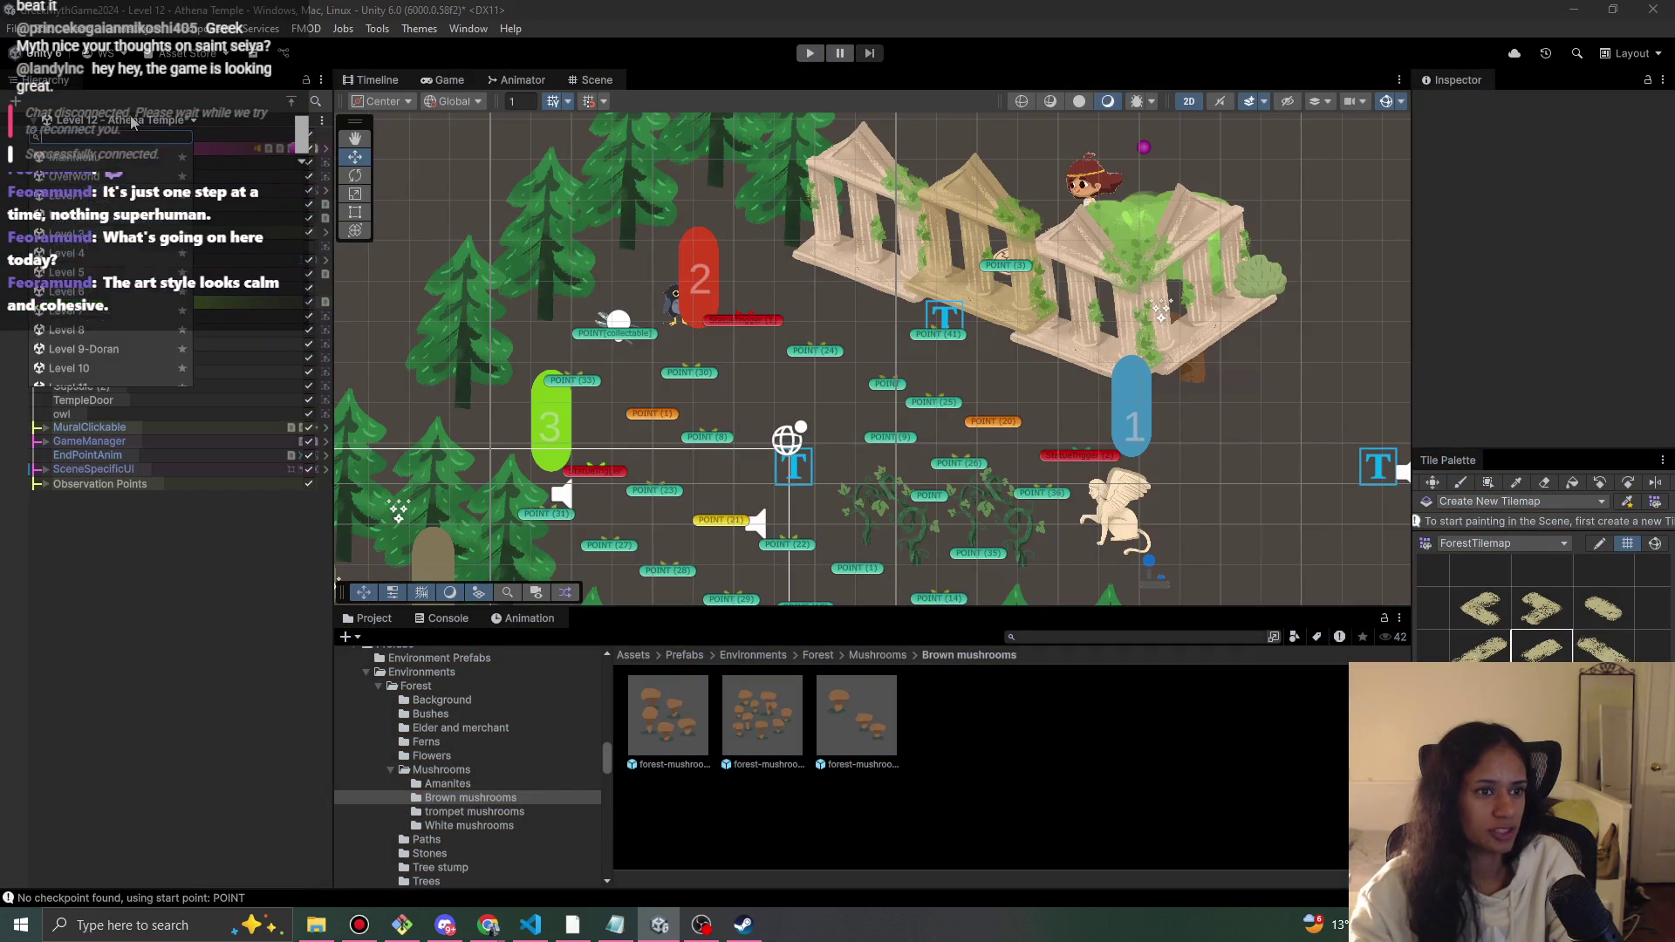
- Save the Athena Temple changes and reopen Level 11
{"action": "scroll", "coordinate": [112, 364], "scroll_direction": "down", "scroll_amount": 3}
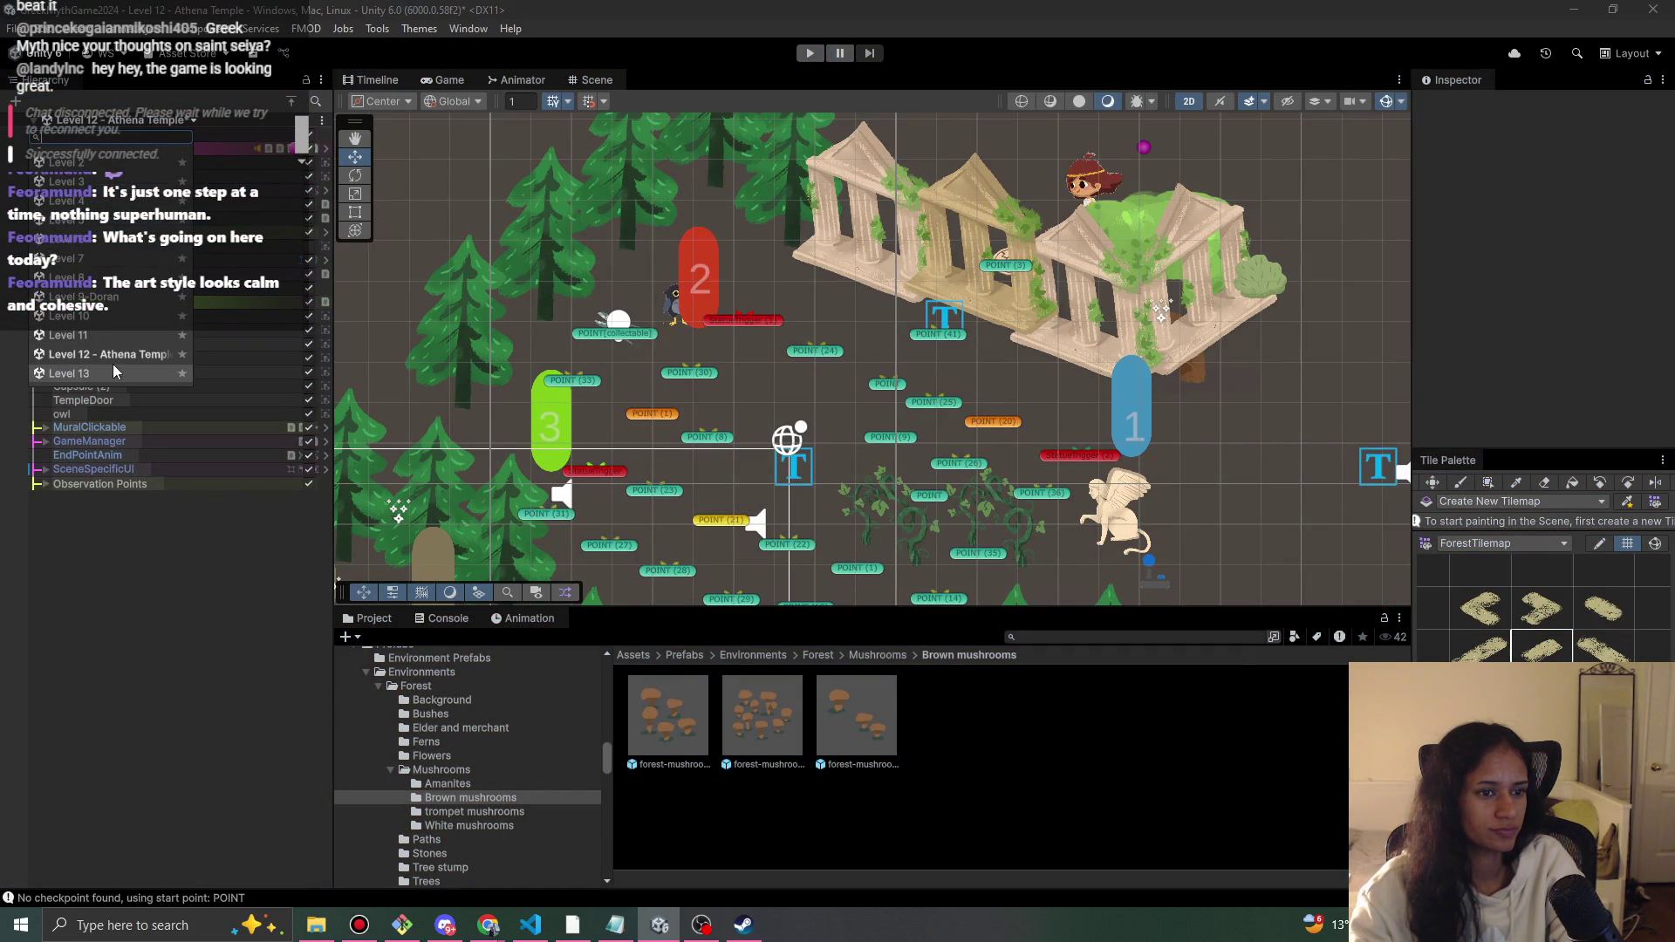
{"action": "left_click", "coordinate": [122, 337]}
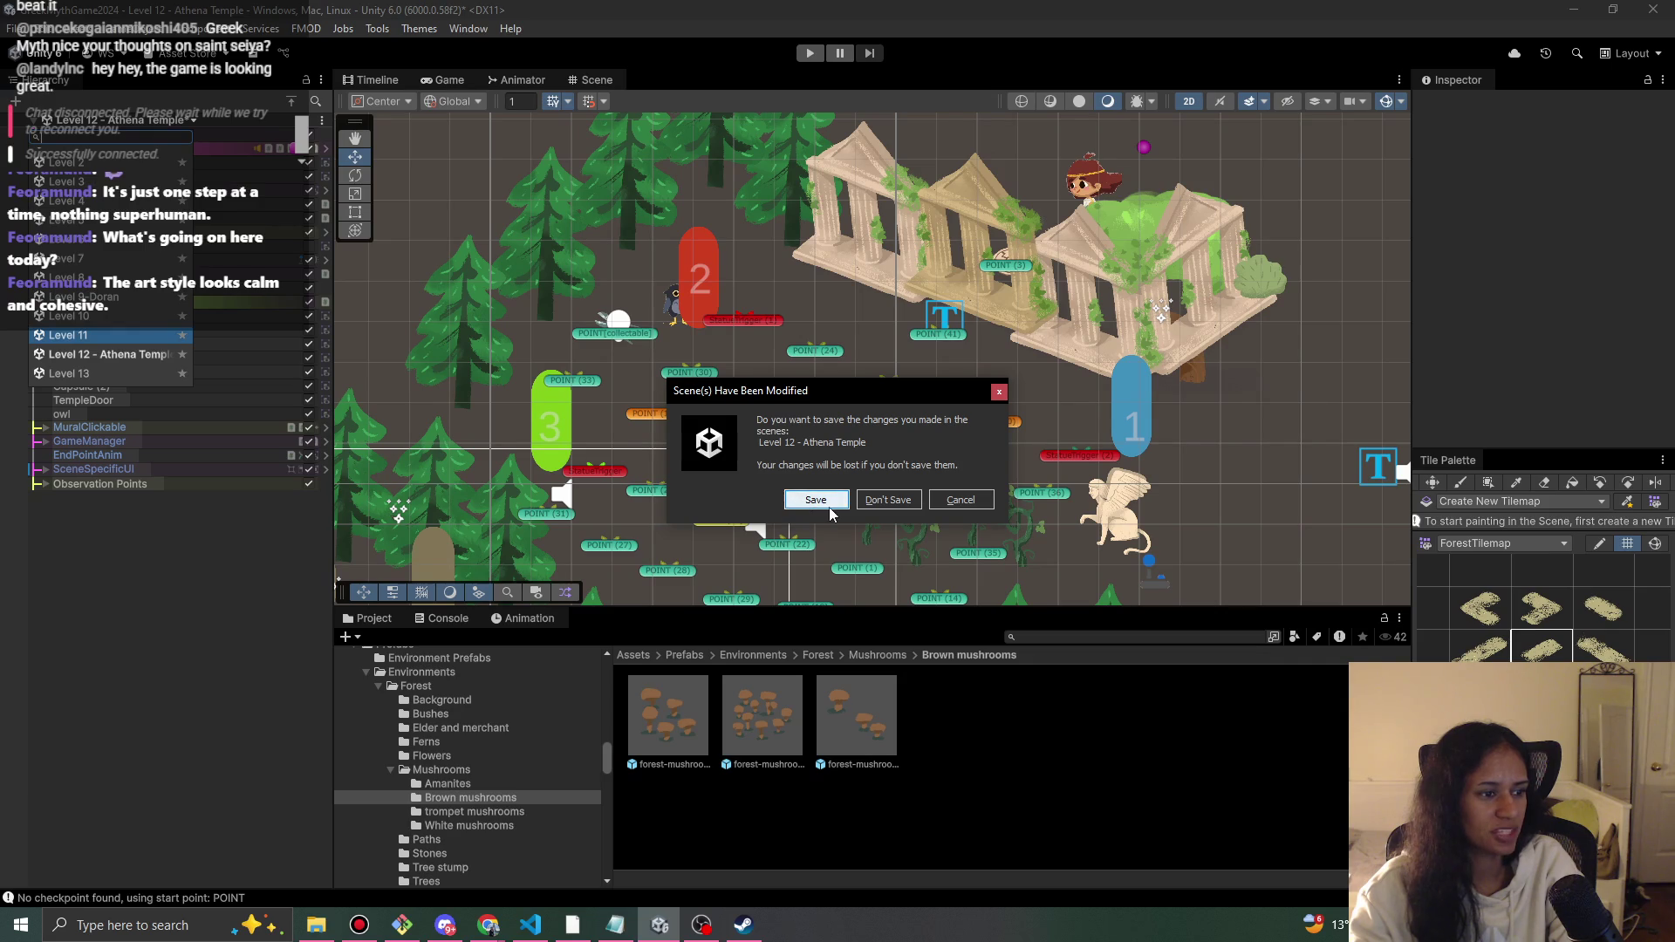
{"action": "left_click", "coordinate": [816, 498]}
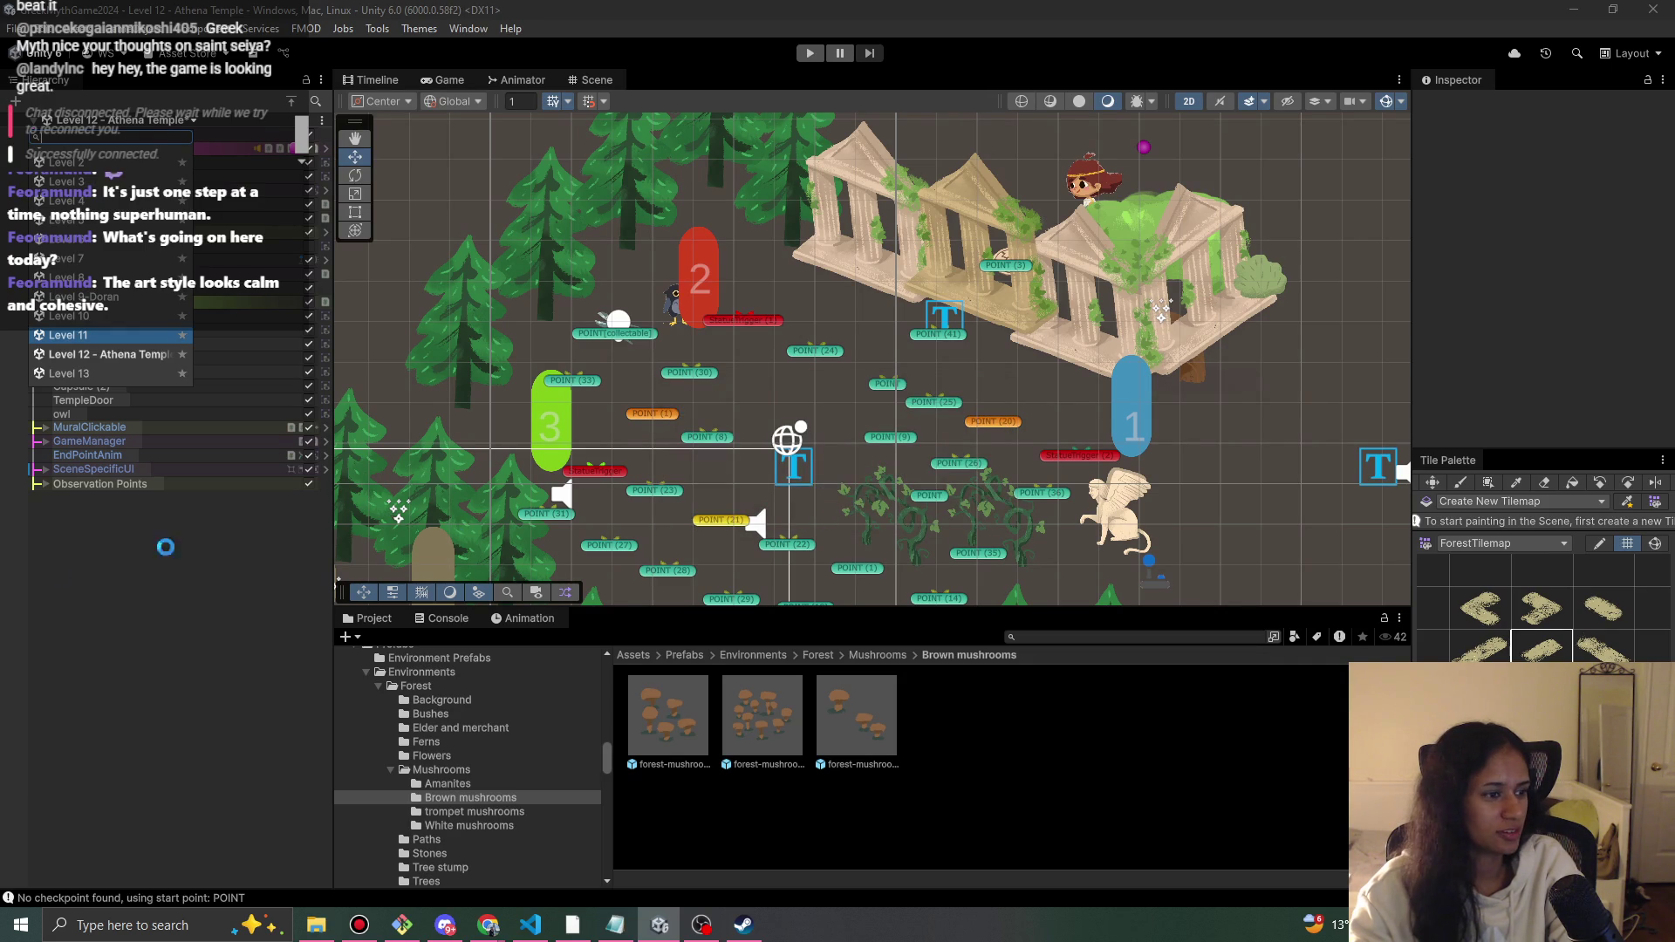
- Pan and zoom the Scene view onto the maze's vine blockage points
{"action": "scroll", "coordinate": [662, 505], "scroll_direction": "down", "scroll_amount": 3}
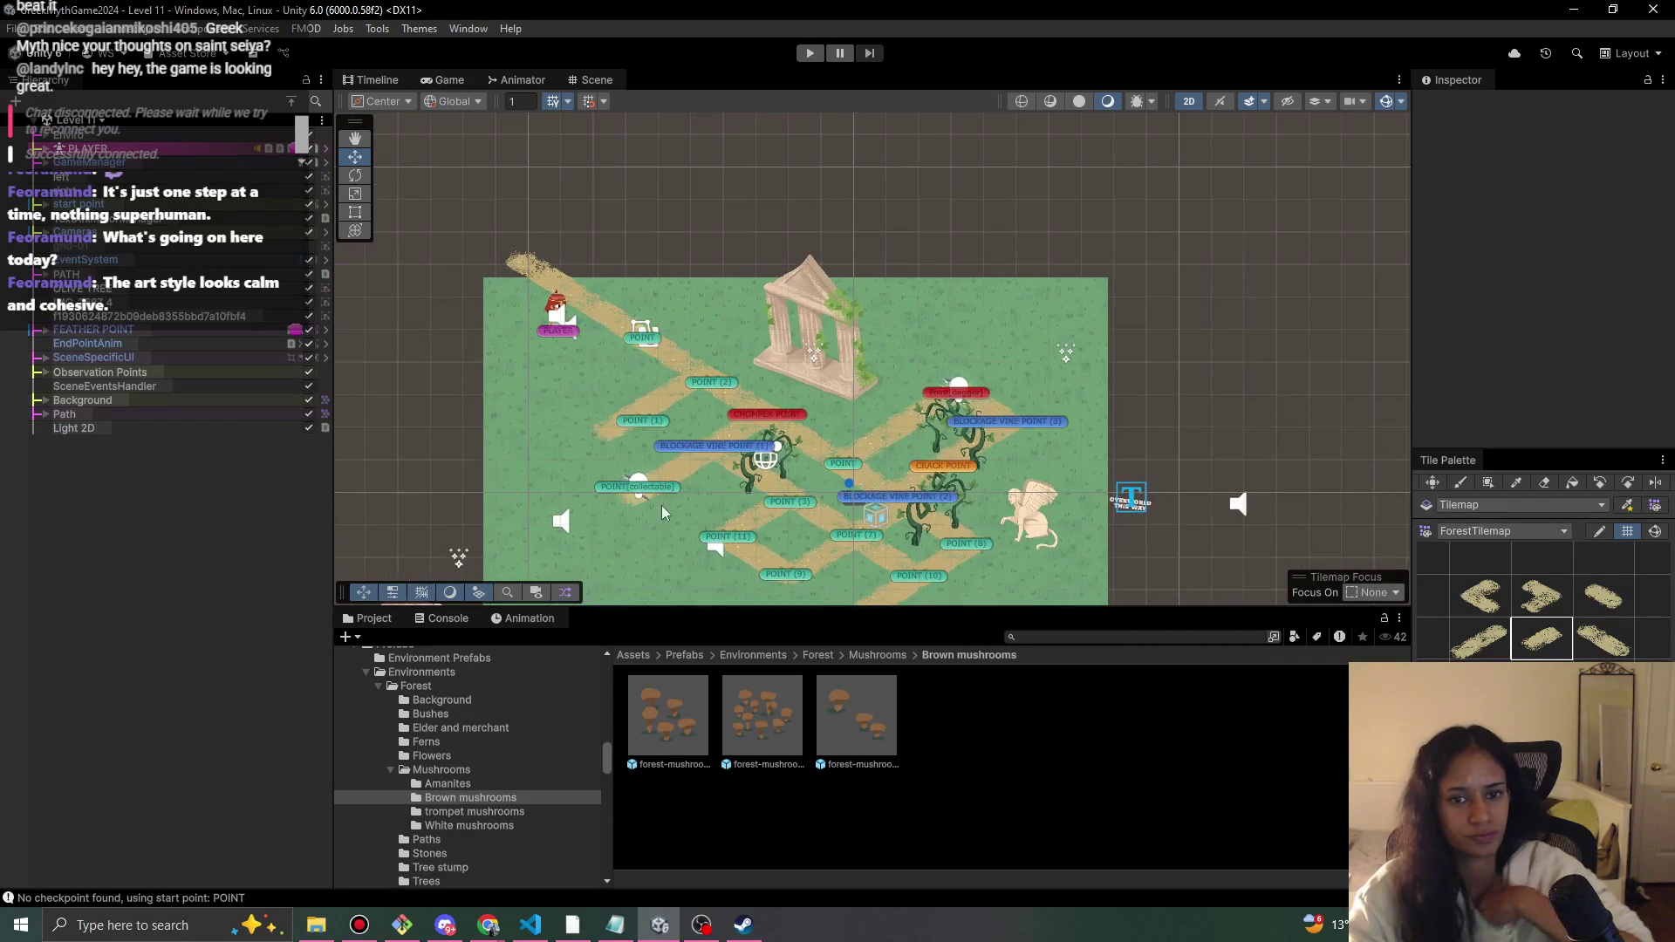
{"action": "mouse_move", "coordinate": [713, 479]}
{"action": "left_mouse_down"}
{"action": "mouse_move", "coordinate": [754, 337]}
{"action": "mouse_move", "coordinate": [918, 183]}
{"action": "left_mouse_up"}
{"action": "left_click_drag", "start_coordinate": [928, 342], "coordinate": [879, 193]}
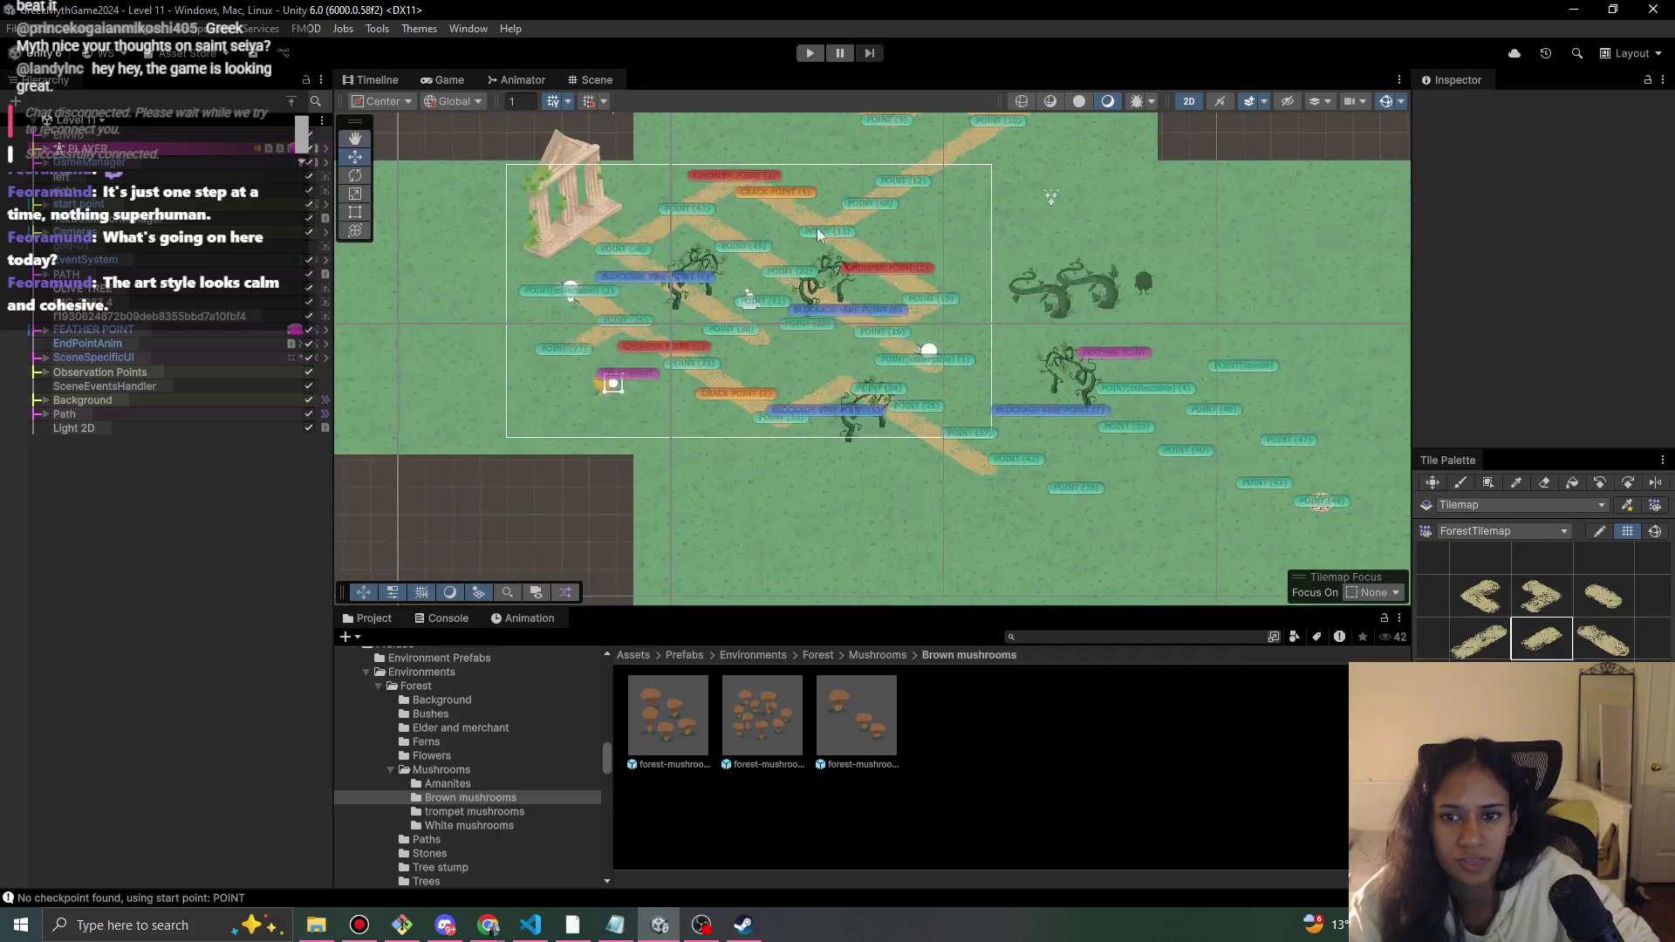
{"action": "left_click_drag", "start_coordinate": [1087, 311], "coordinate": [1018, 206]}
{"action": "left_click_drag", "start_coordinate": [1221, 337], "coordinate": [1184, 433]}
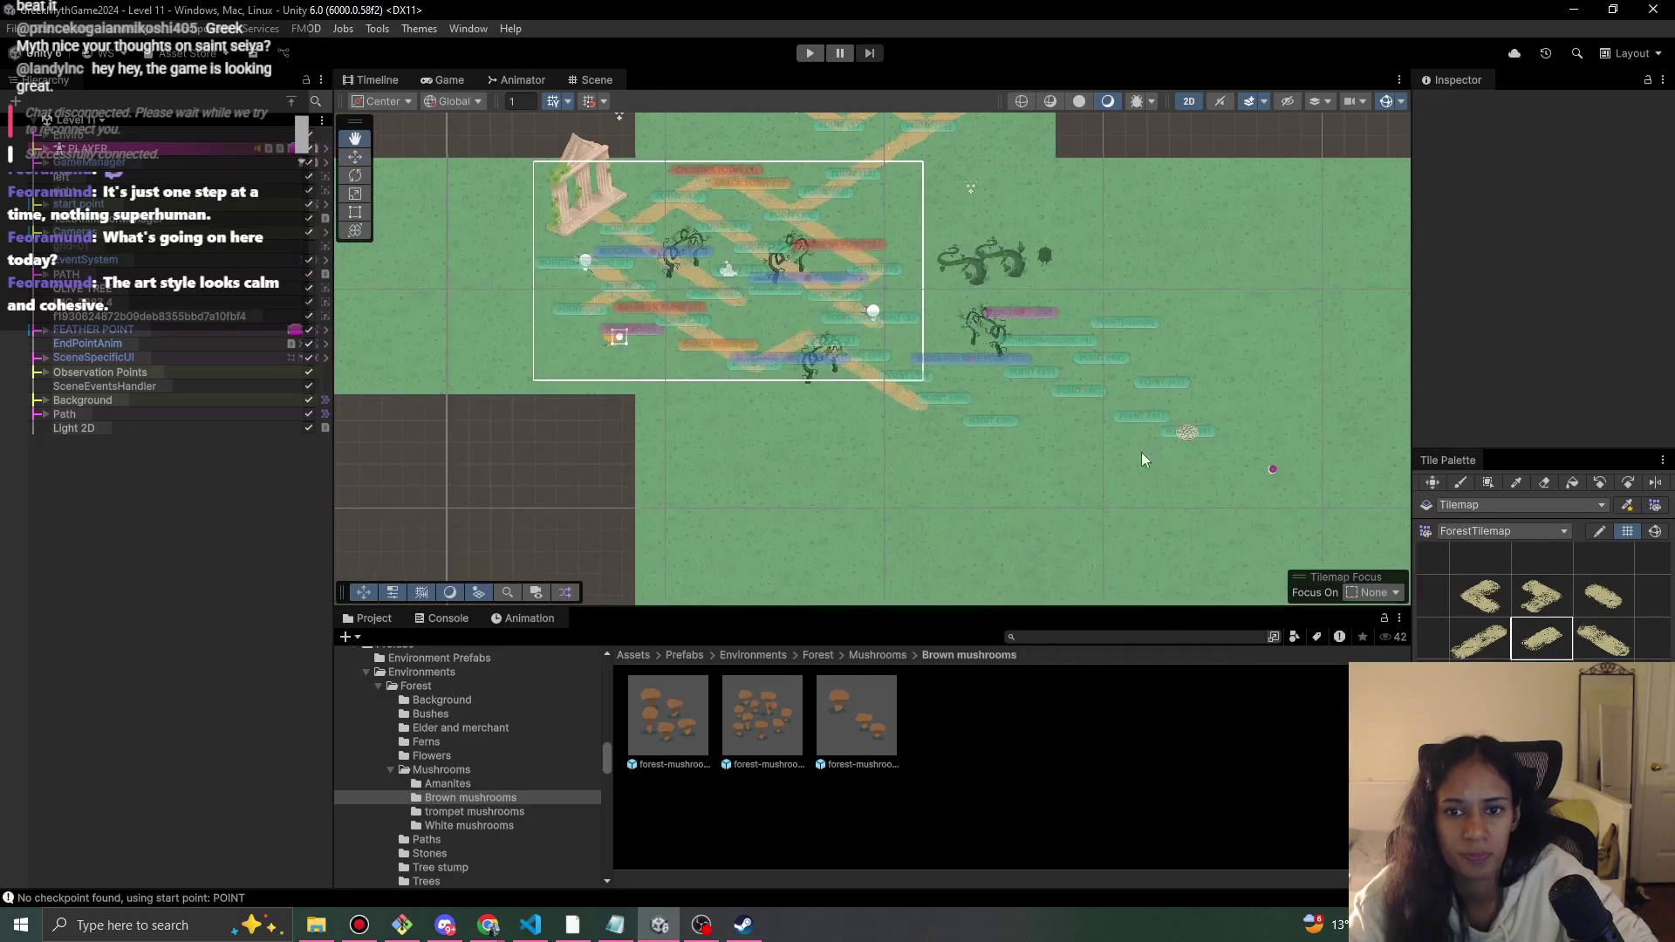
{"action": "left_click_drag", "start_coordinate": [675, 291], "coordinate": [733, 331]}
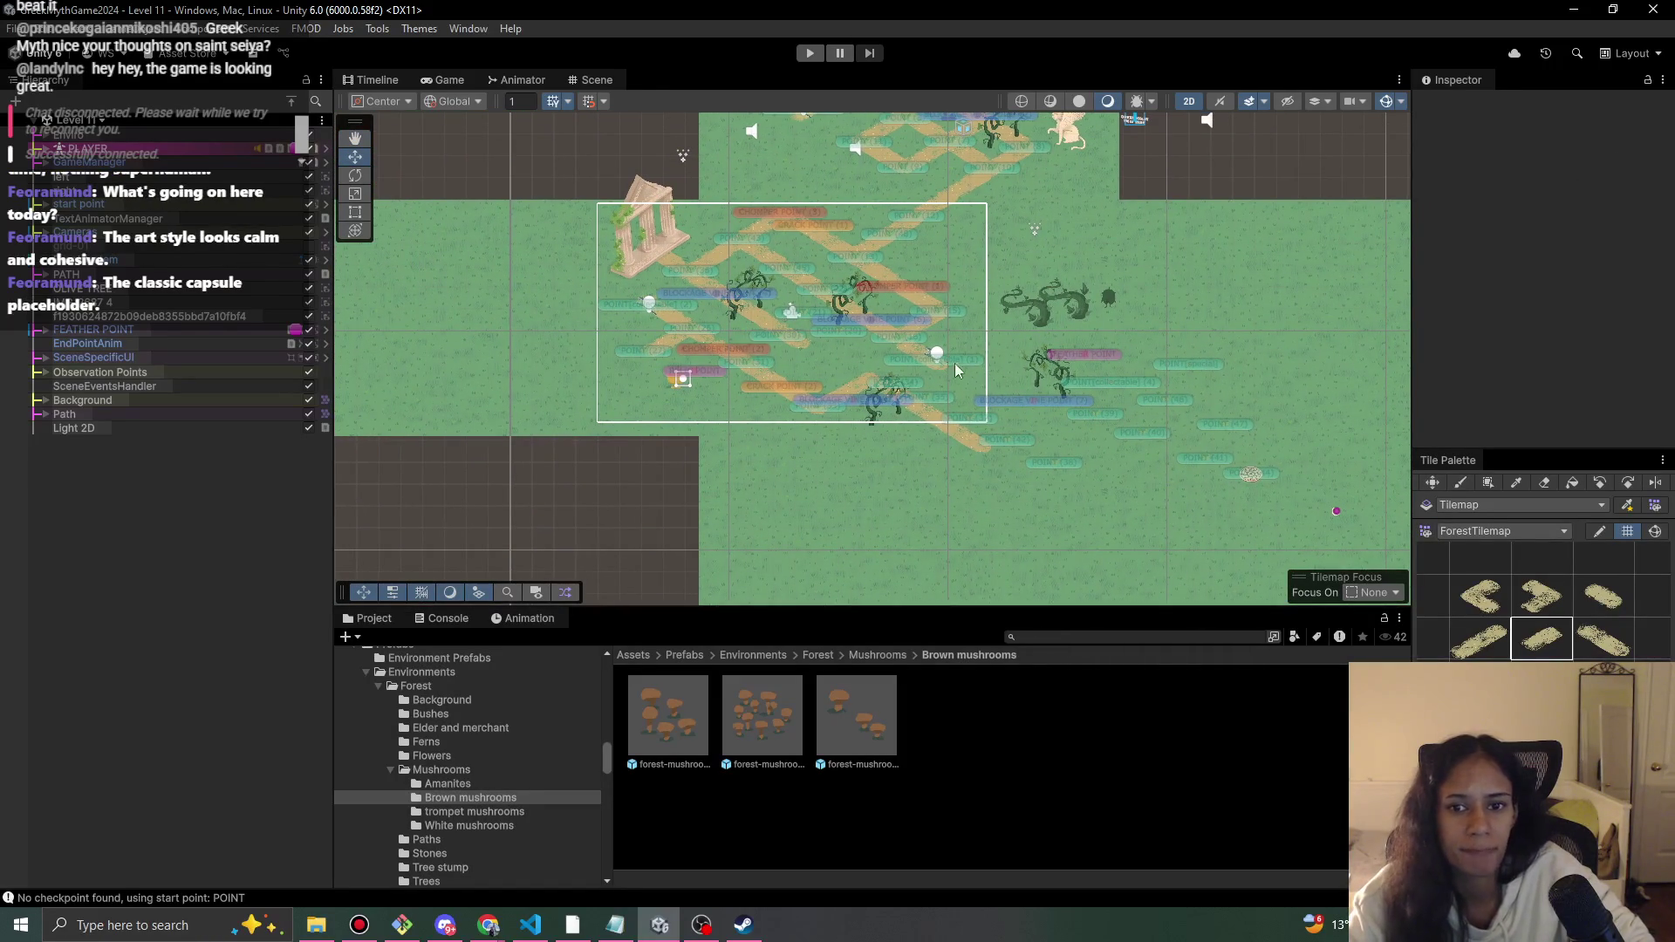
{"action": "scroll", "coordinate": [729, 360], "scroll_direction": "up", "scroll_amount": 3}
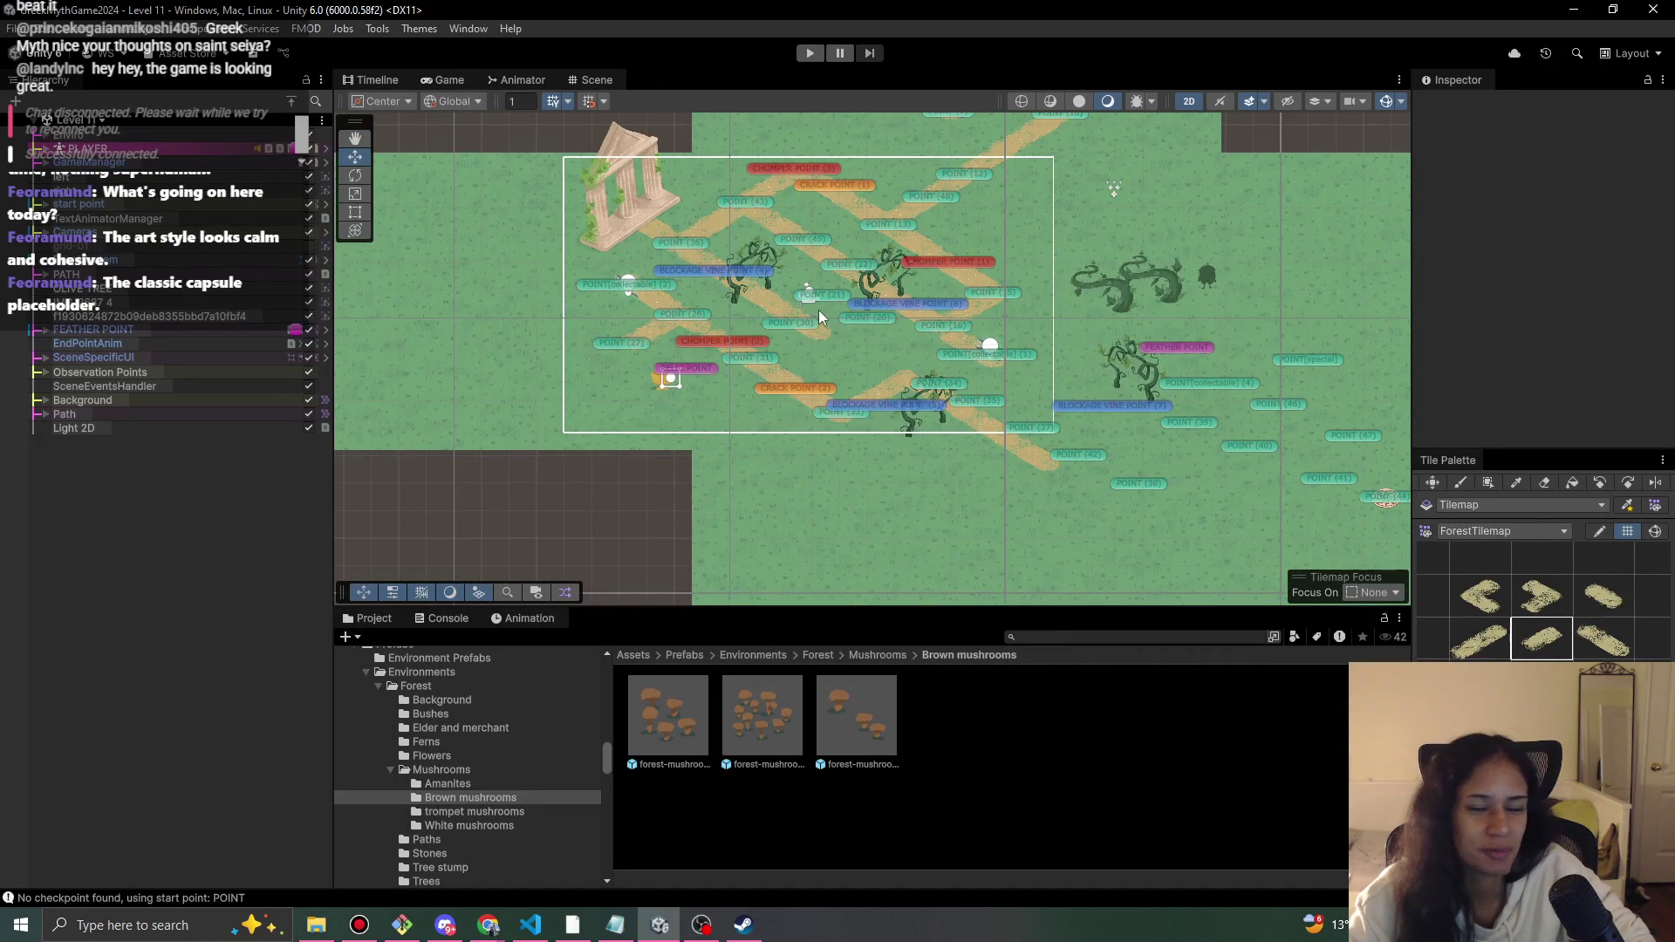
{"action": "scroll", "coordinate": [824, 229], "scroll_direction": "up", "scroll_amount": 4}
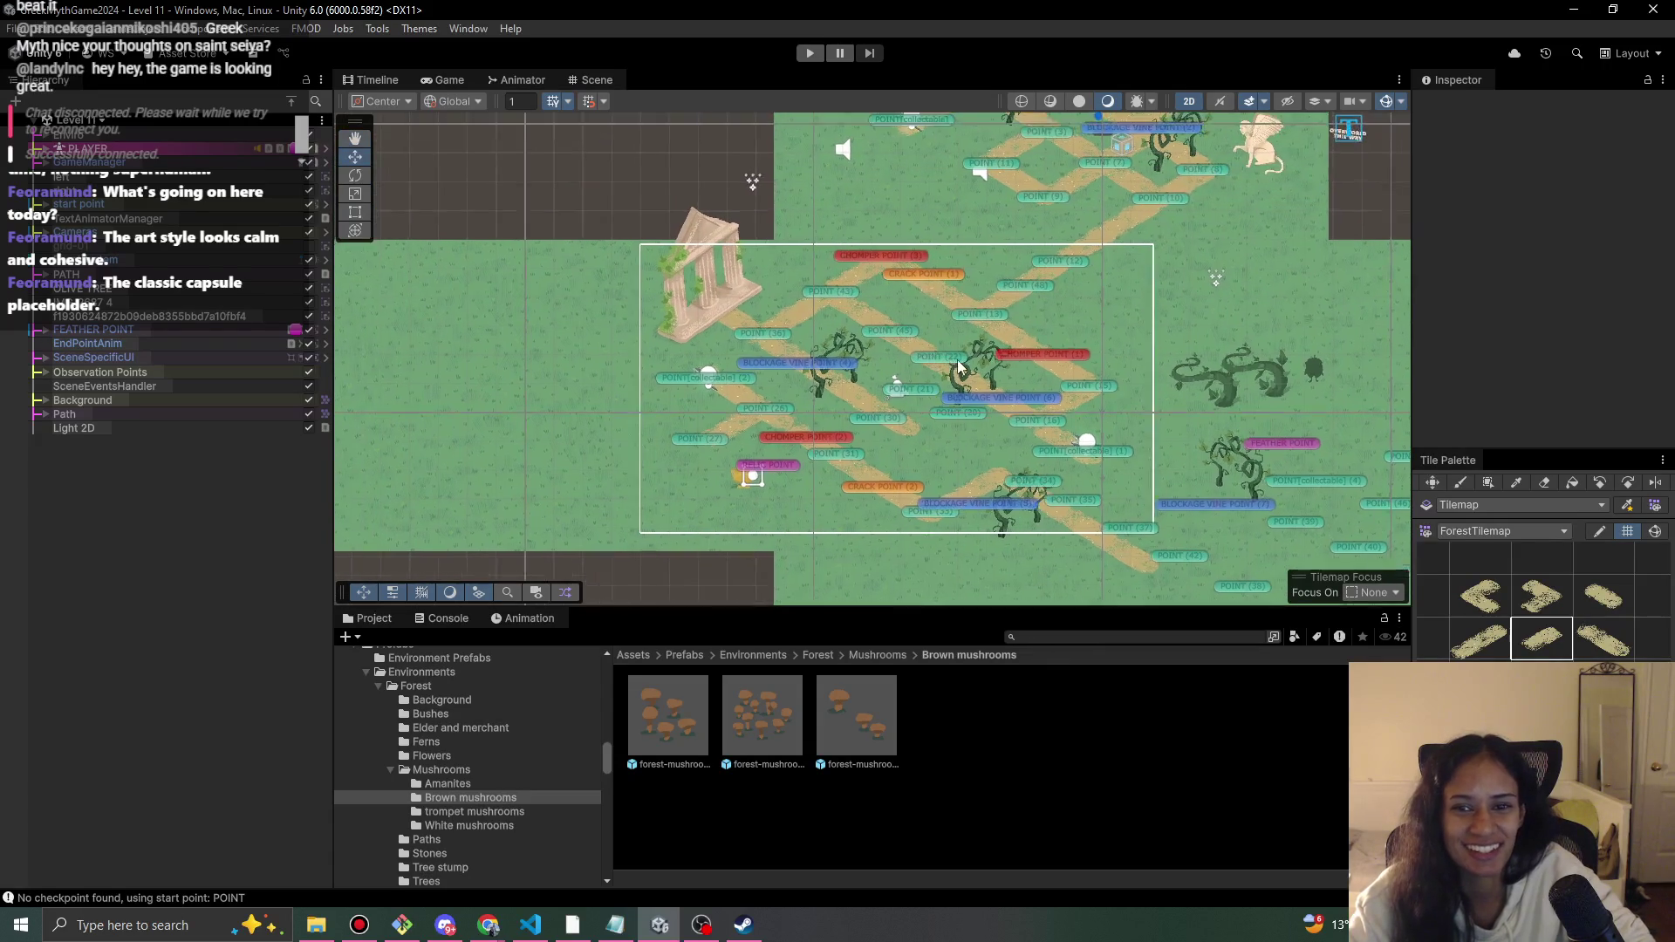
{"action": "scroll", "coordinate": [946, 410], "scroll_direction": "up", "scroll_amount": 5}
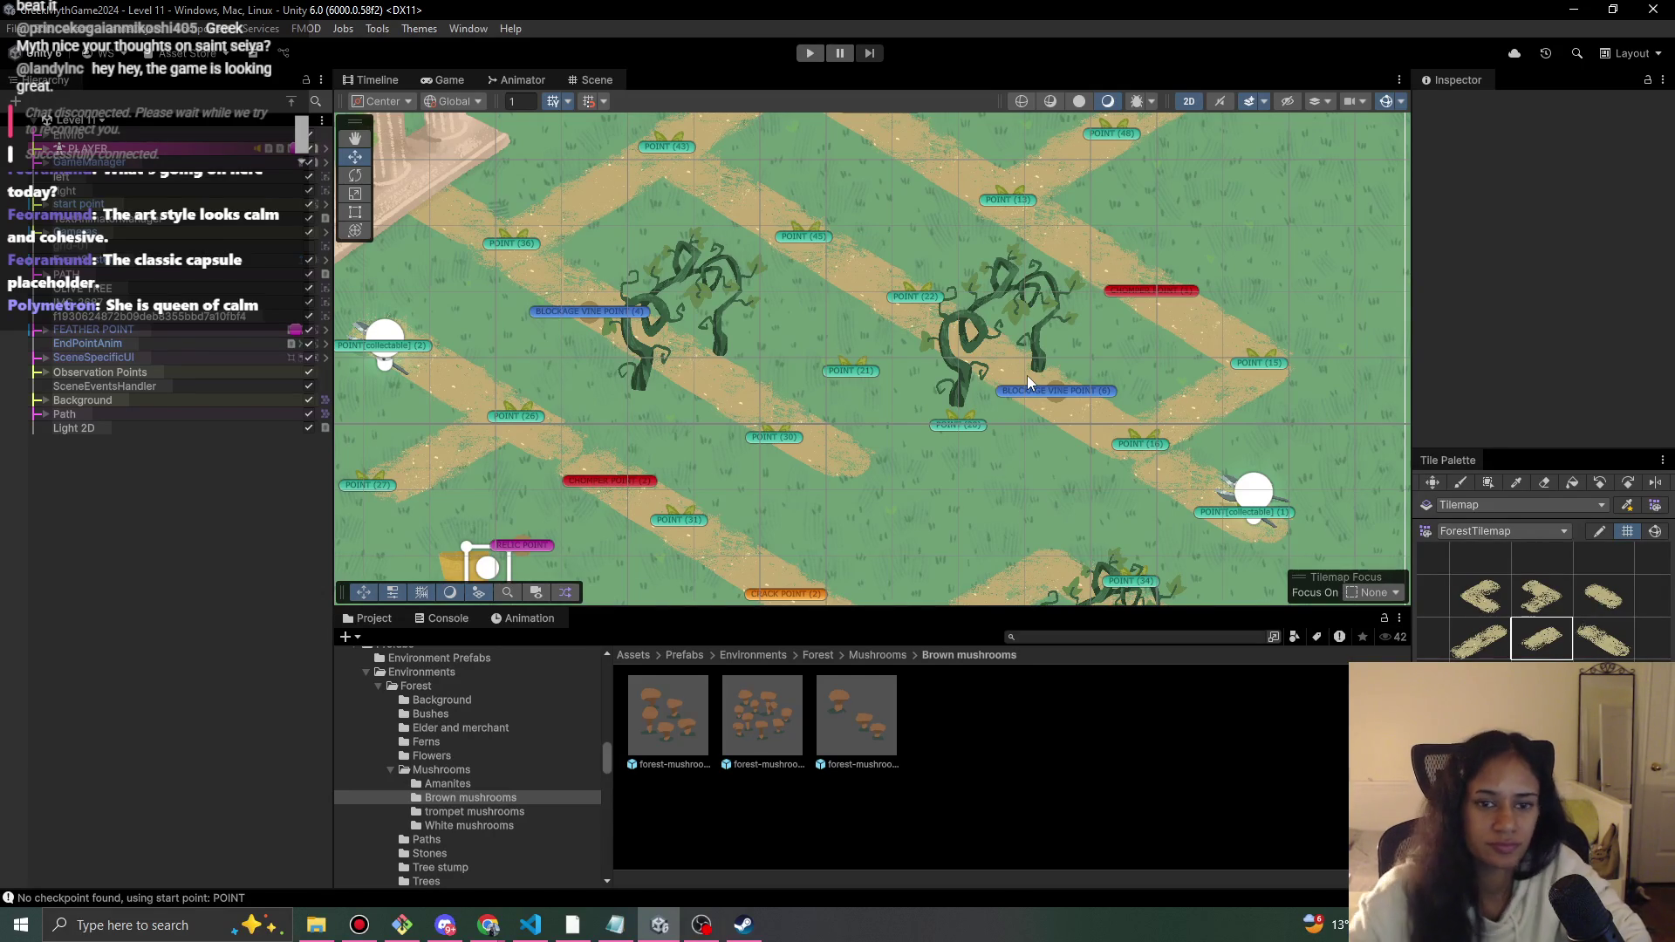
- Turn off Lock Path Nodes on PATH so the path points can be moved
{"action": "left_click", "coordinate": [840, 370]}
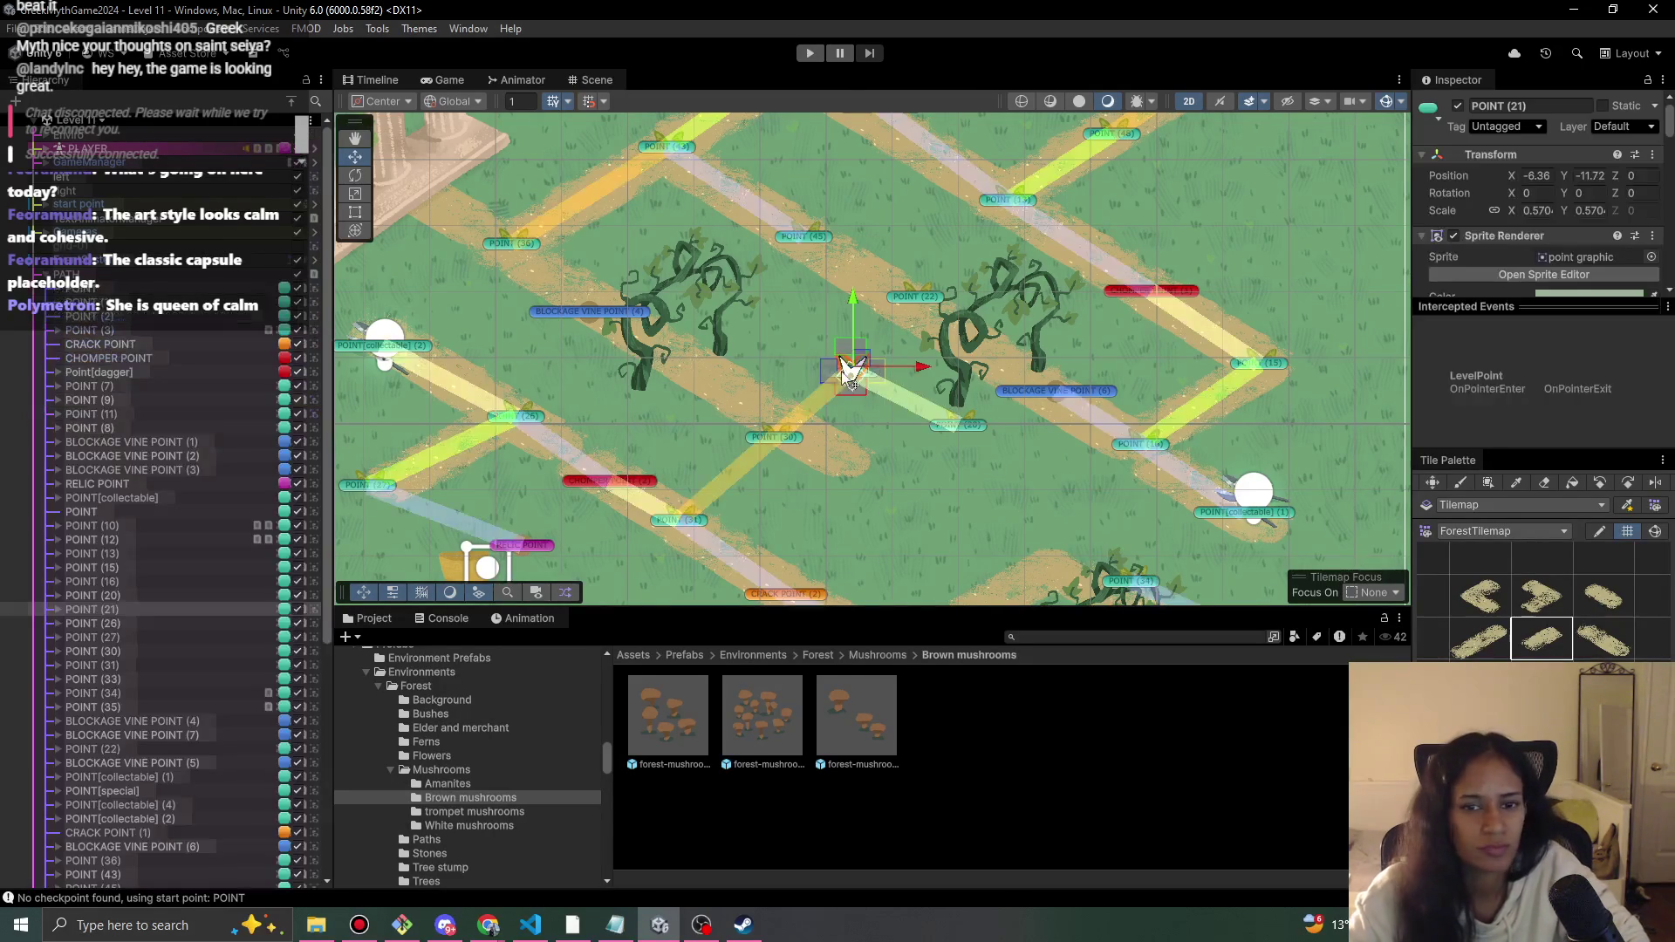
{"action": "left_click_drag", "start_coordinate": [851, 384], "coordinate": [856, 379]}
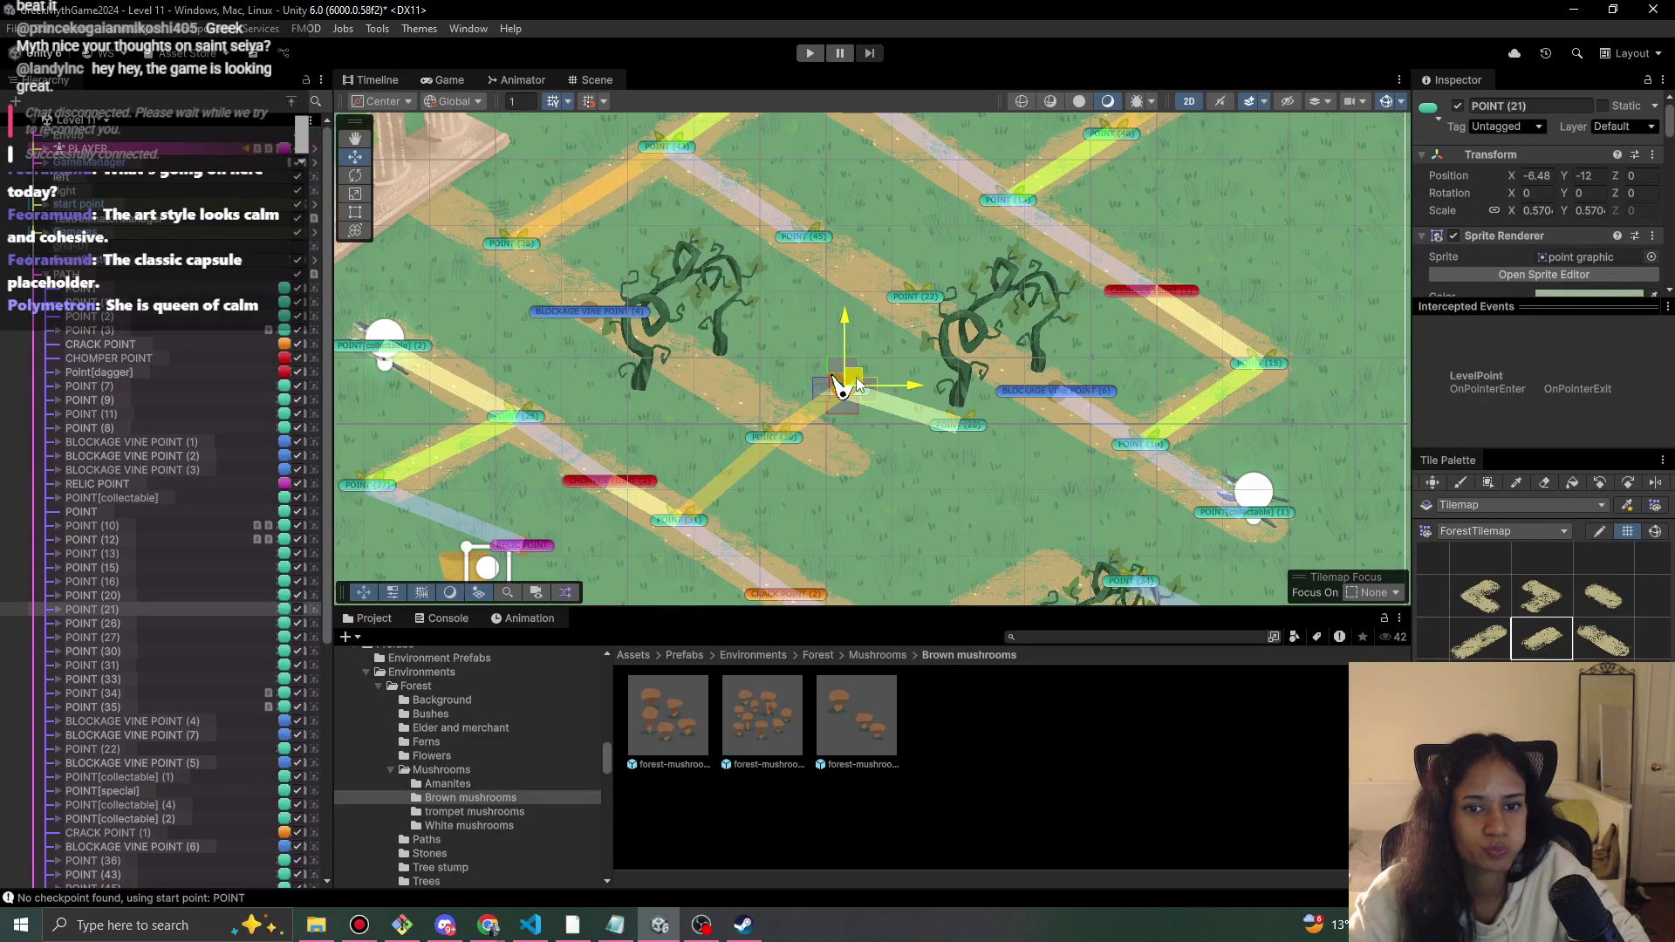
{"action": "right_click", "coordinate": [835, 390]}
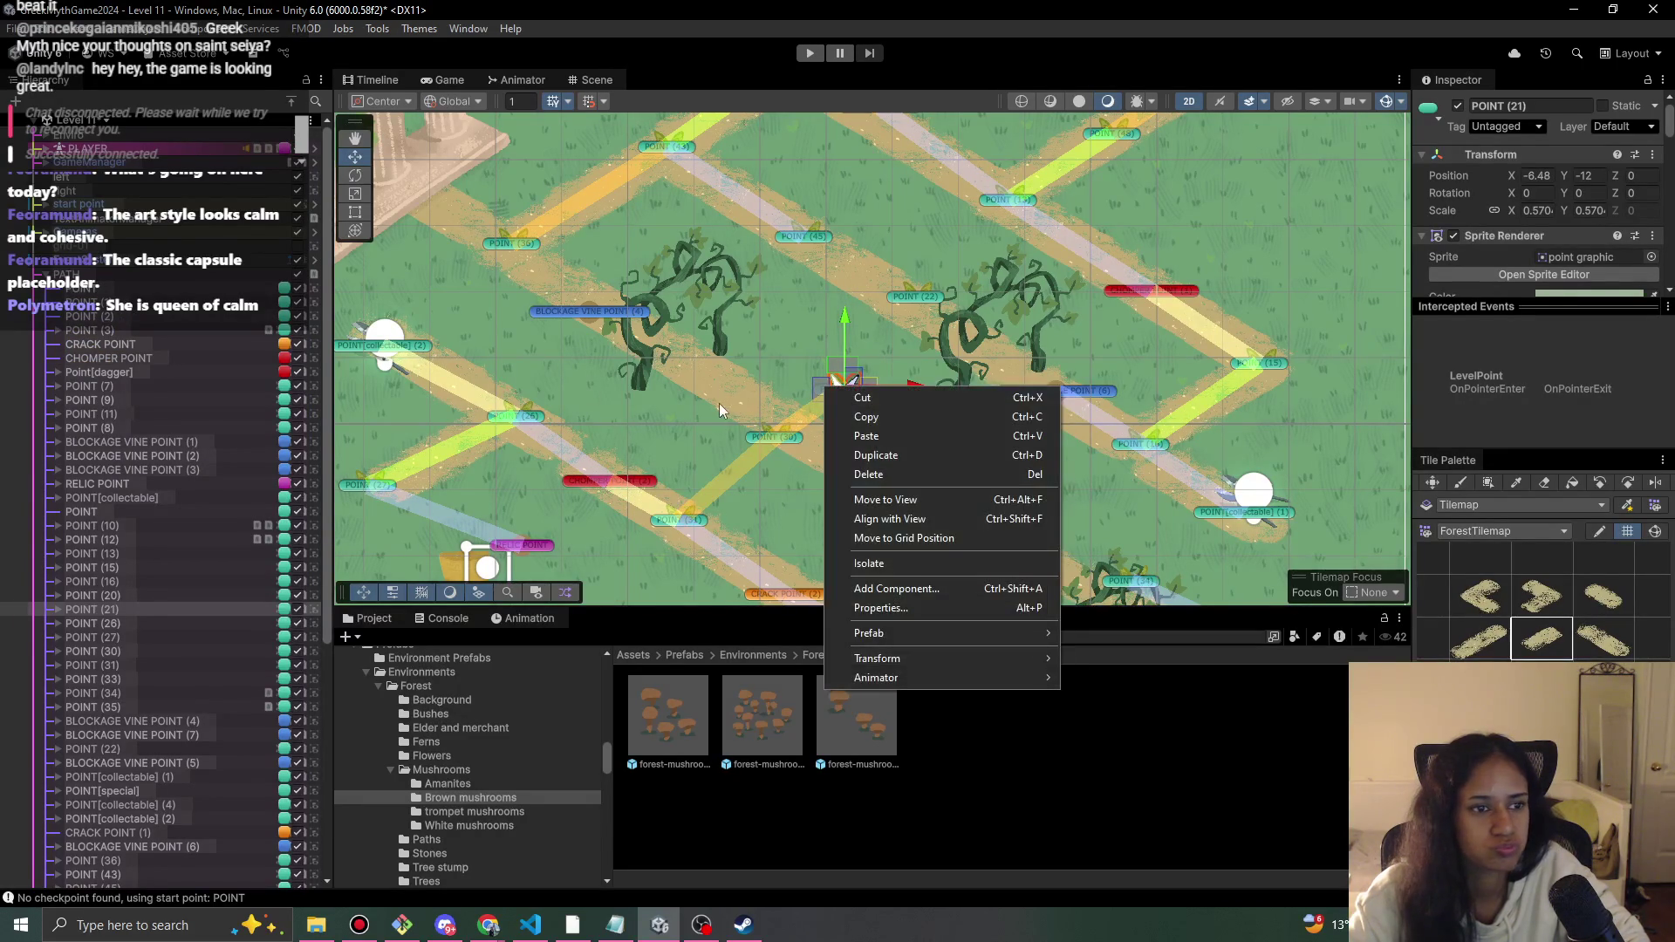
{"action": "left_click", "coordinate": [105, 274]}
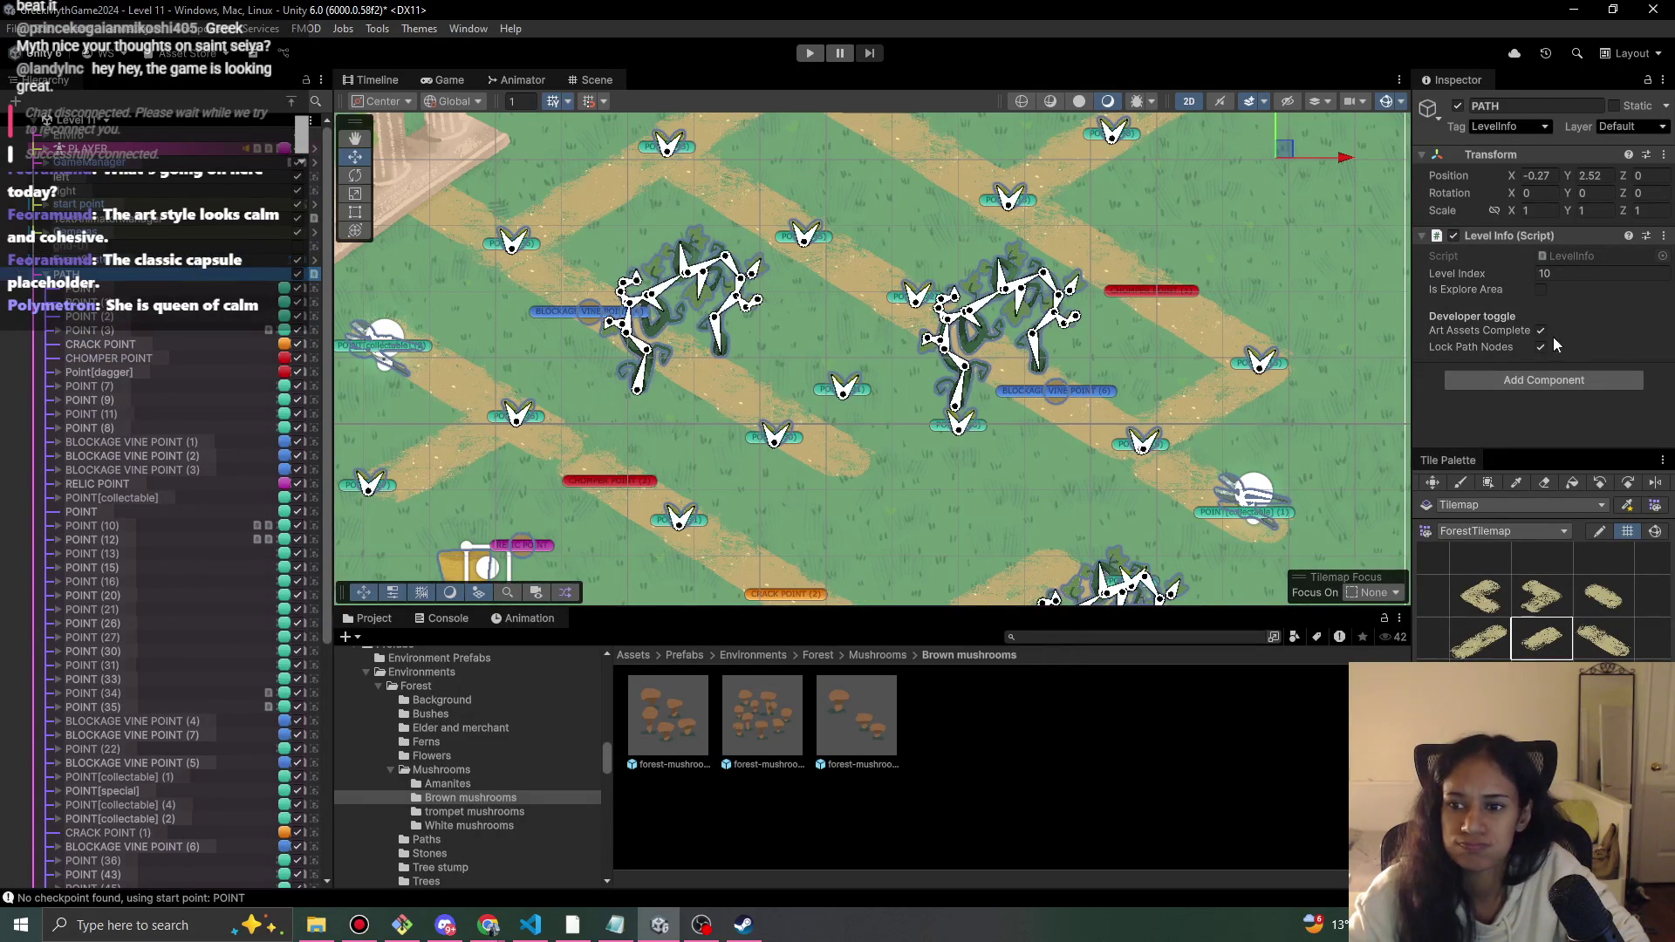
{"action": "left_click", "coordinate": [1539, 348]}
- Move POINT (21) to X -8, Y -12.13 and POINT (20) to X -5.81, Y -13.56
{"action": "left_click", "coordinate": [868, 389]}
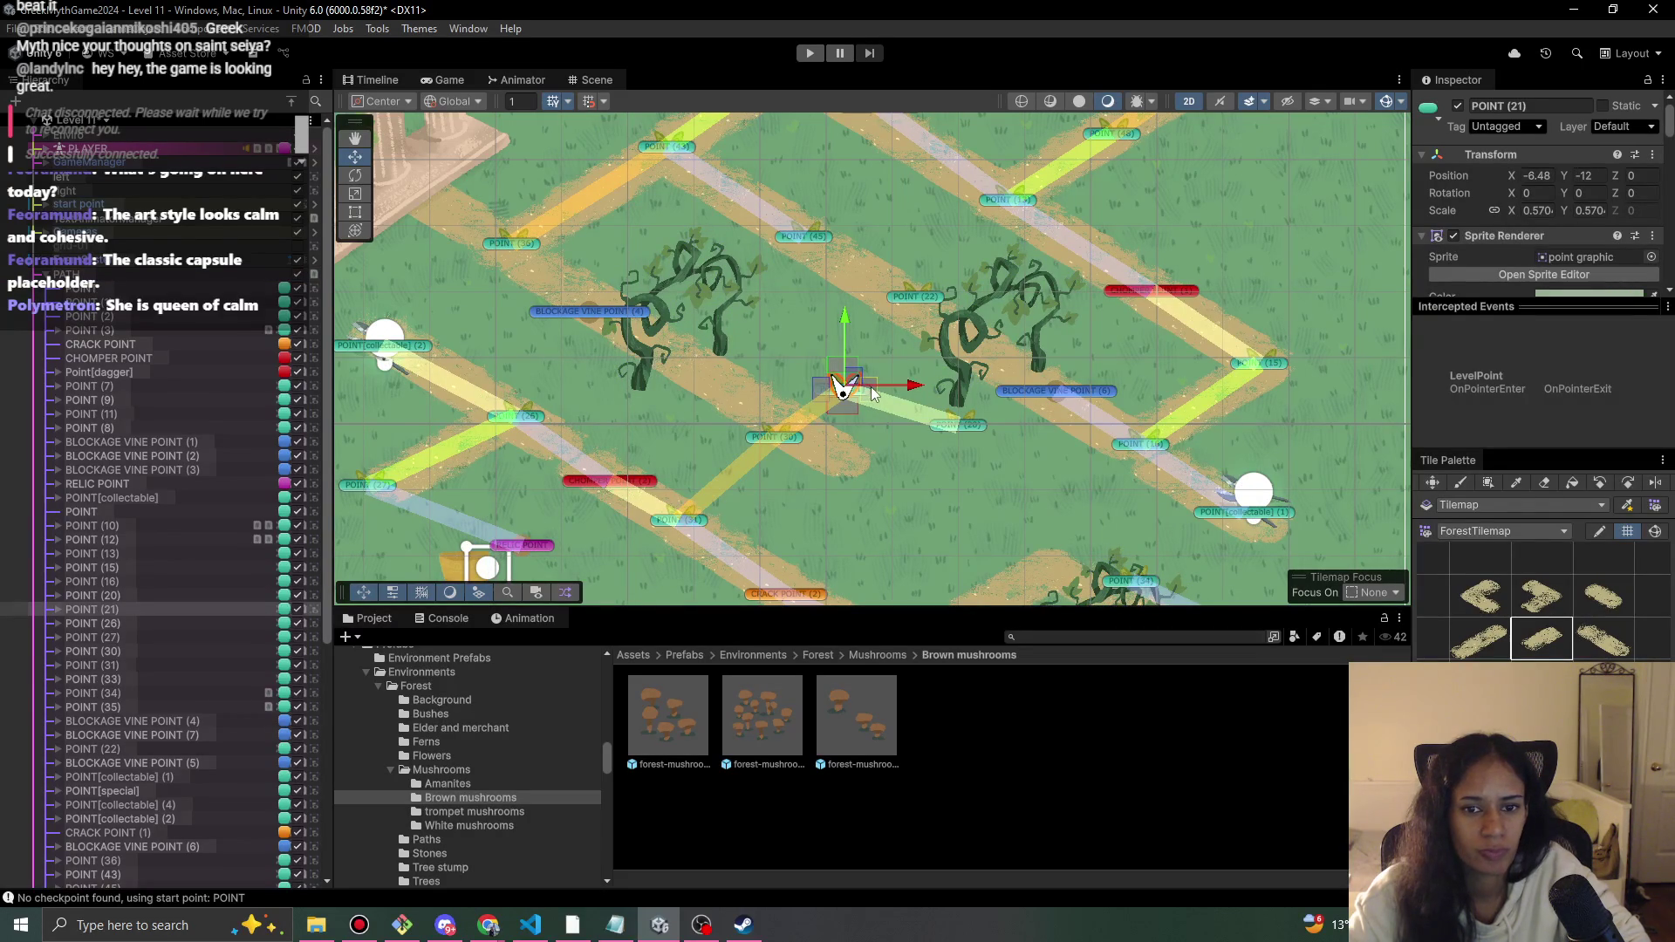
{"action": "left_click", "coordinate": [778, 438]}
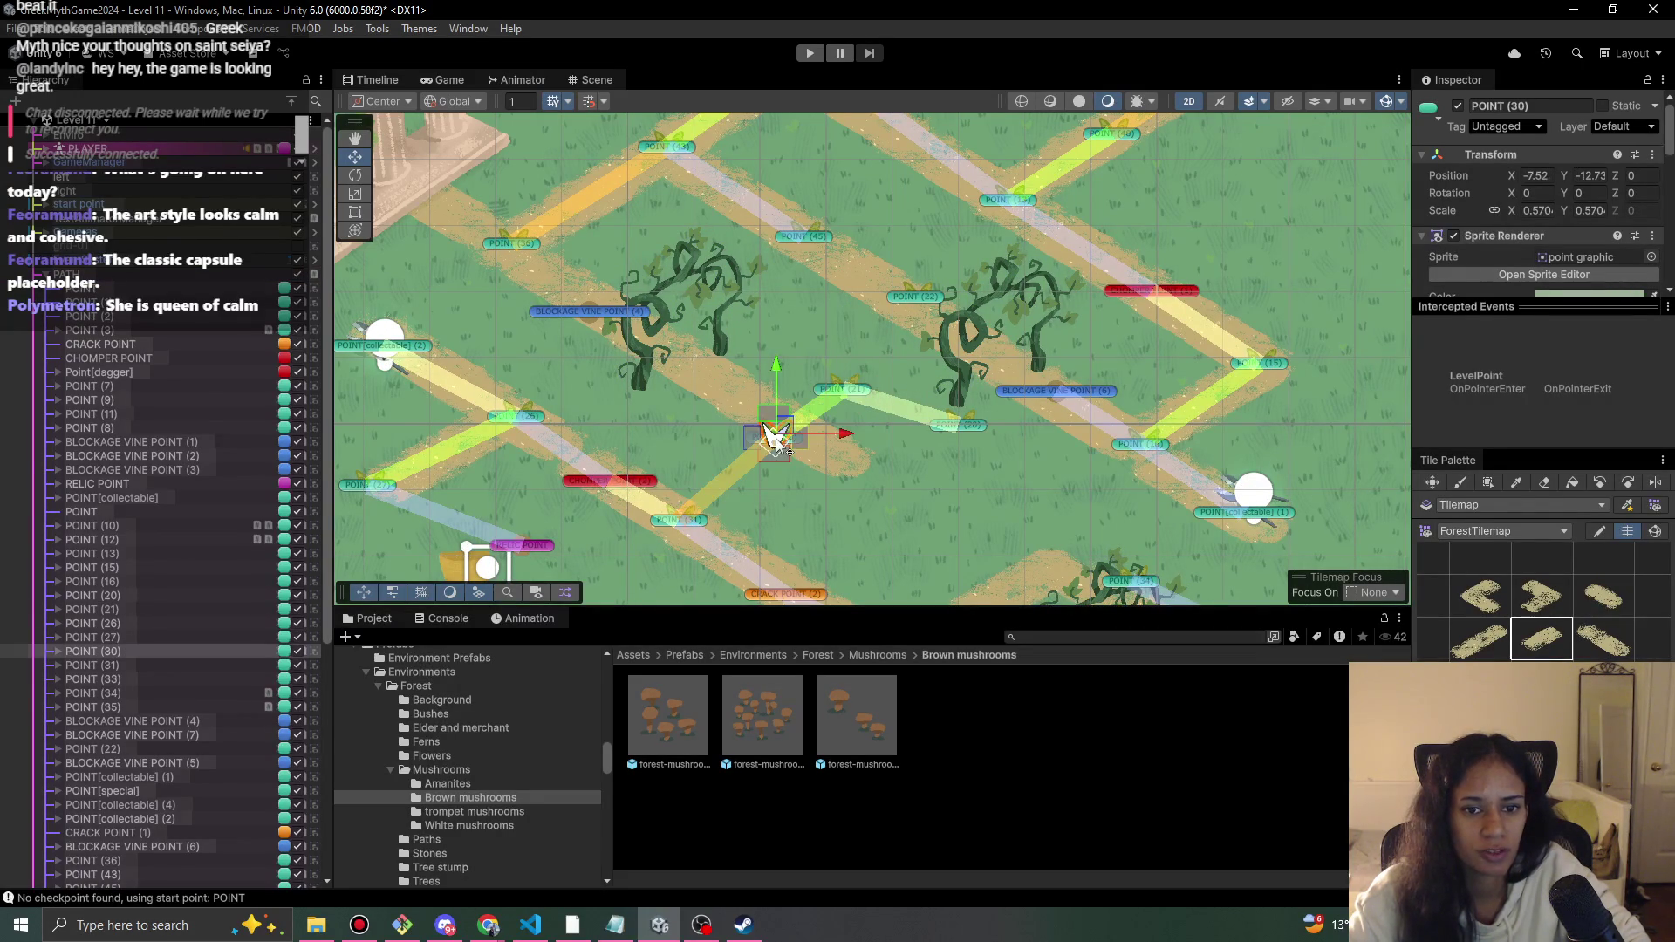
{"action": "left_click", "coordinate": [840, 384]}
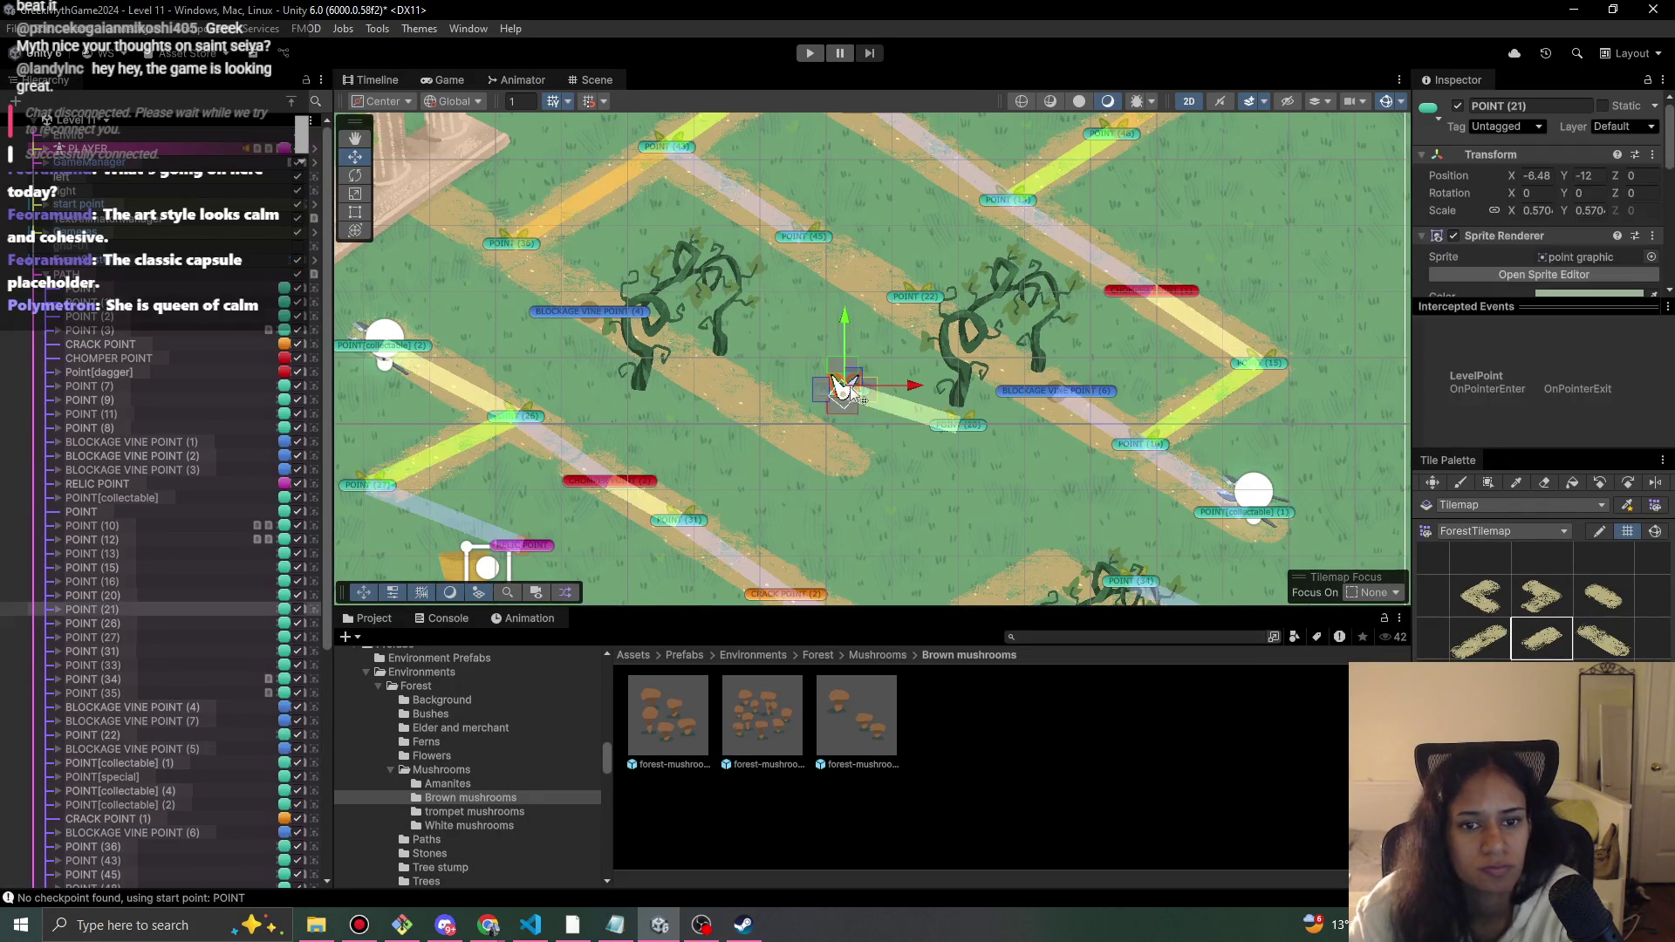
{"action": "mouse_move", "coordinate": [864, 397]}
{"action": "left_mouse_down"}
{"action": "mouse_move", "coordinate": [824, 384]}
{"action": "mouse_move", "coordinate": [790, 408]}
{"action": "mouse_move", "coordinate": [804, 425]}
{"action": "mouse_move", "coordinate": [754, 397]}
{"action": "left_mouse_up"}
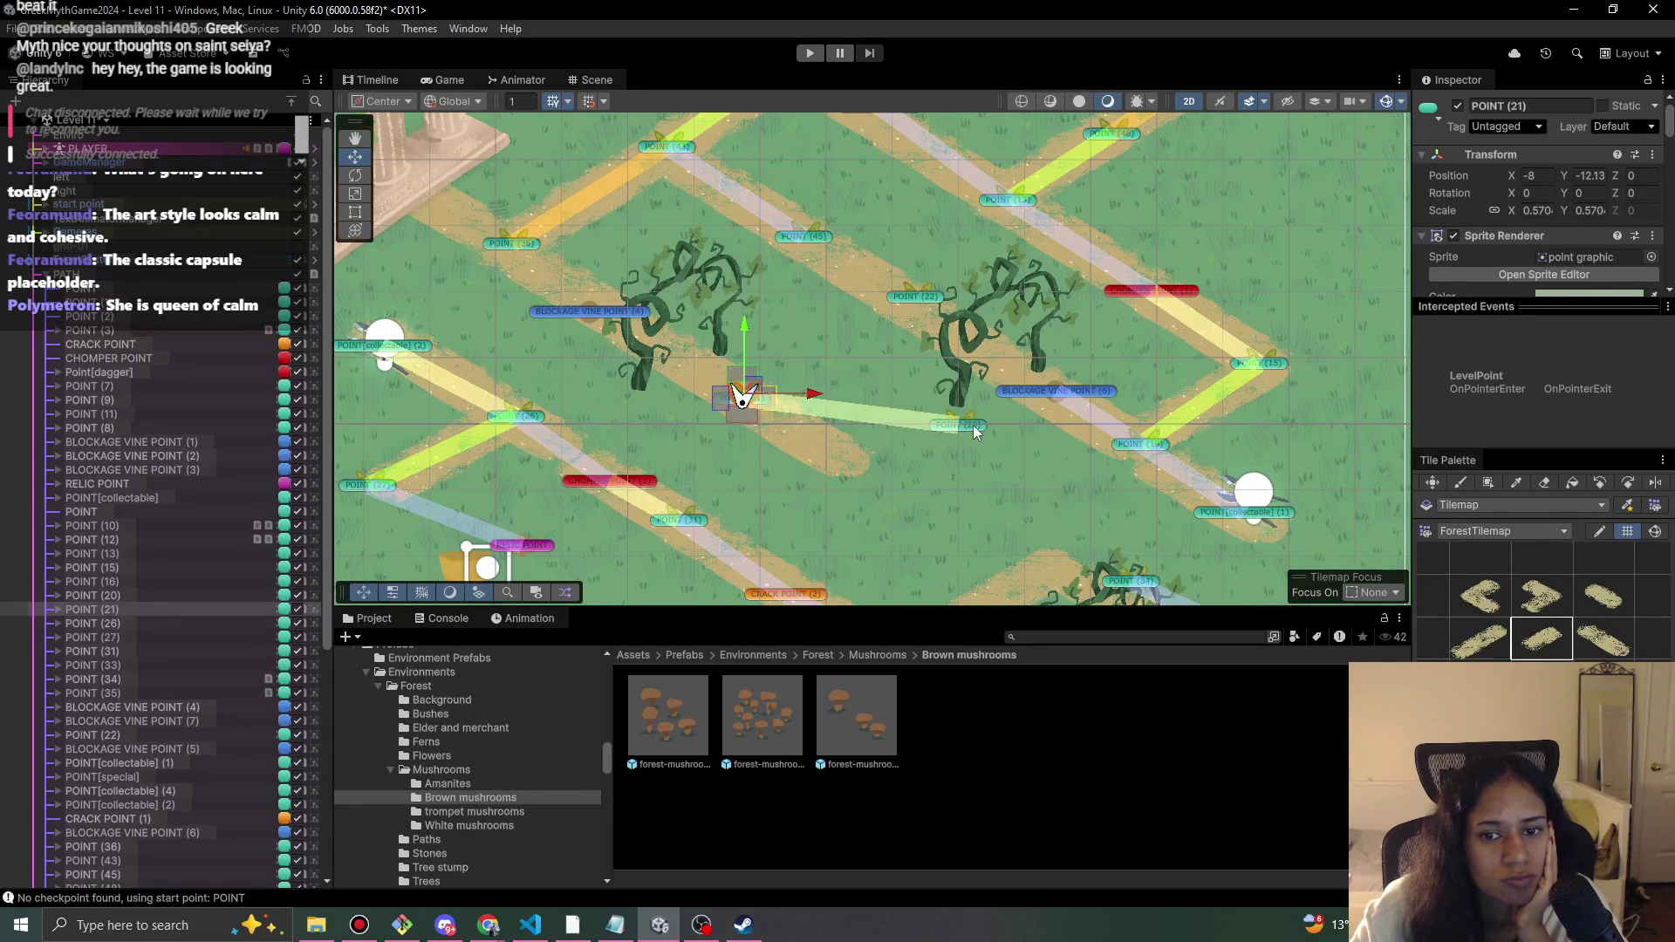
{"action": "left_click", "coordinate": [980, 435]}
{"action": "left_click_drag", "start_coordinate": [979, 435], "coordinate": [899, 492]}
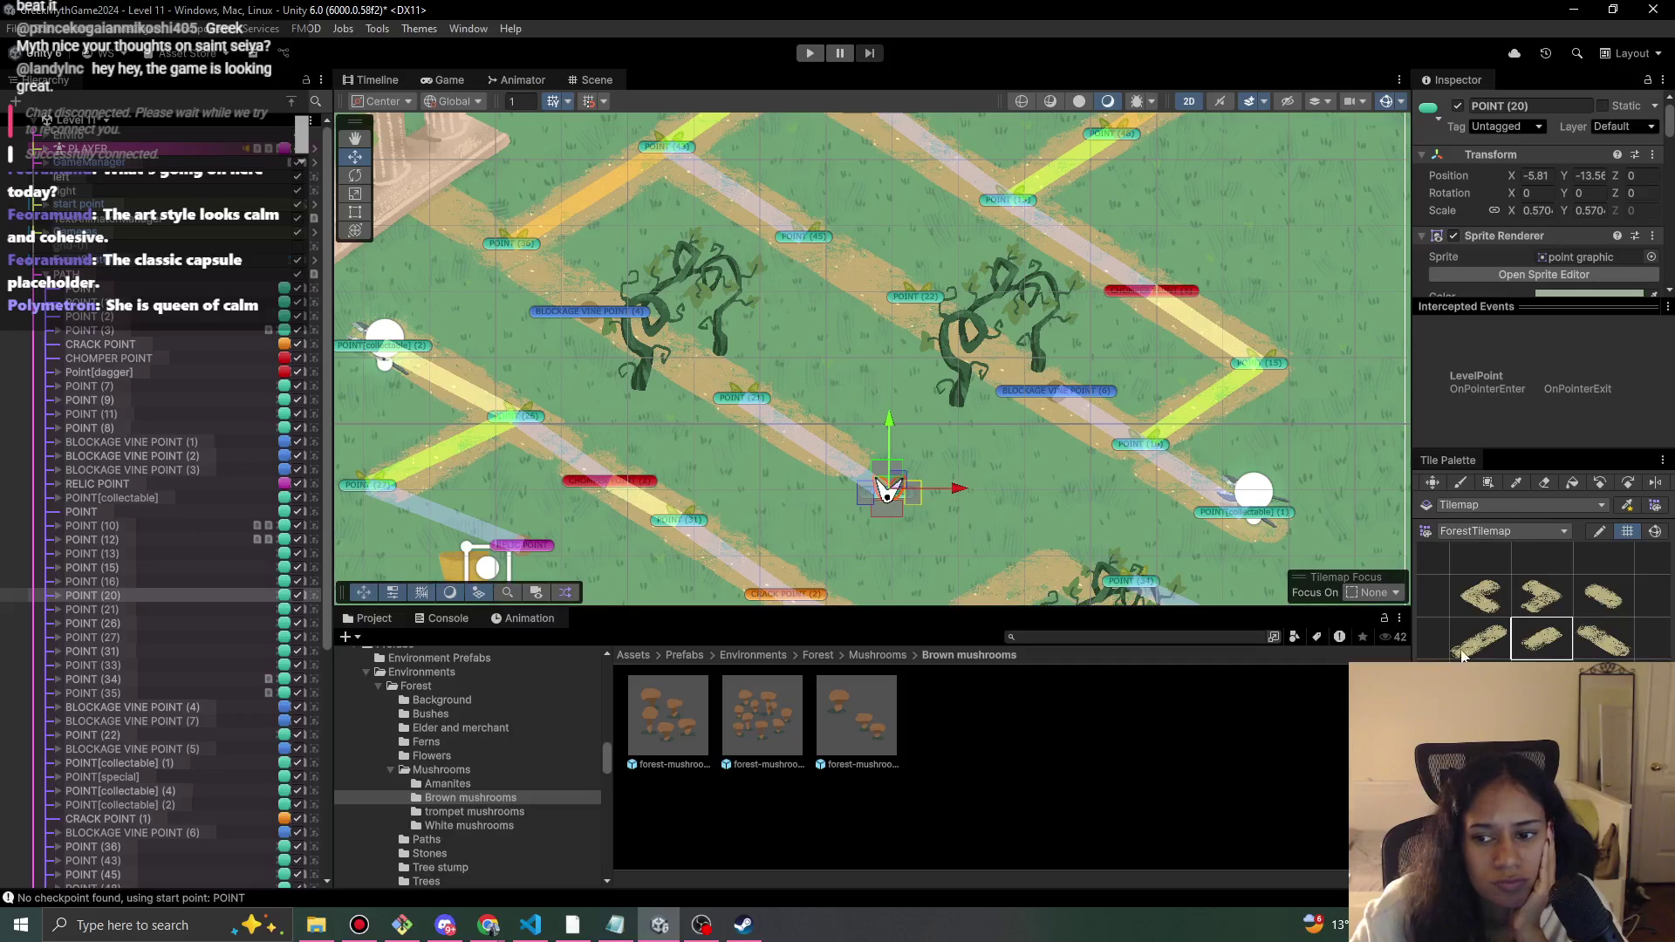
{"action": "left_click", "coordinate": [1584, 649]}
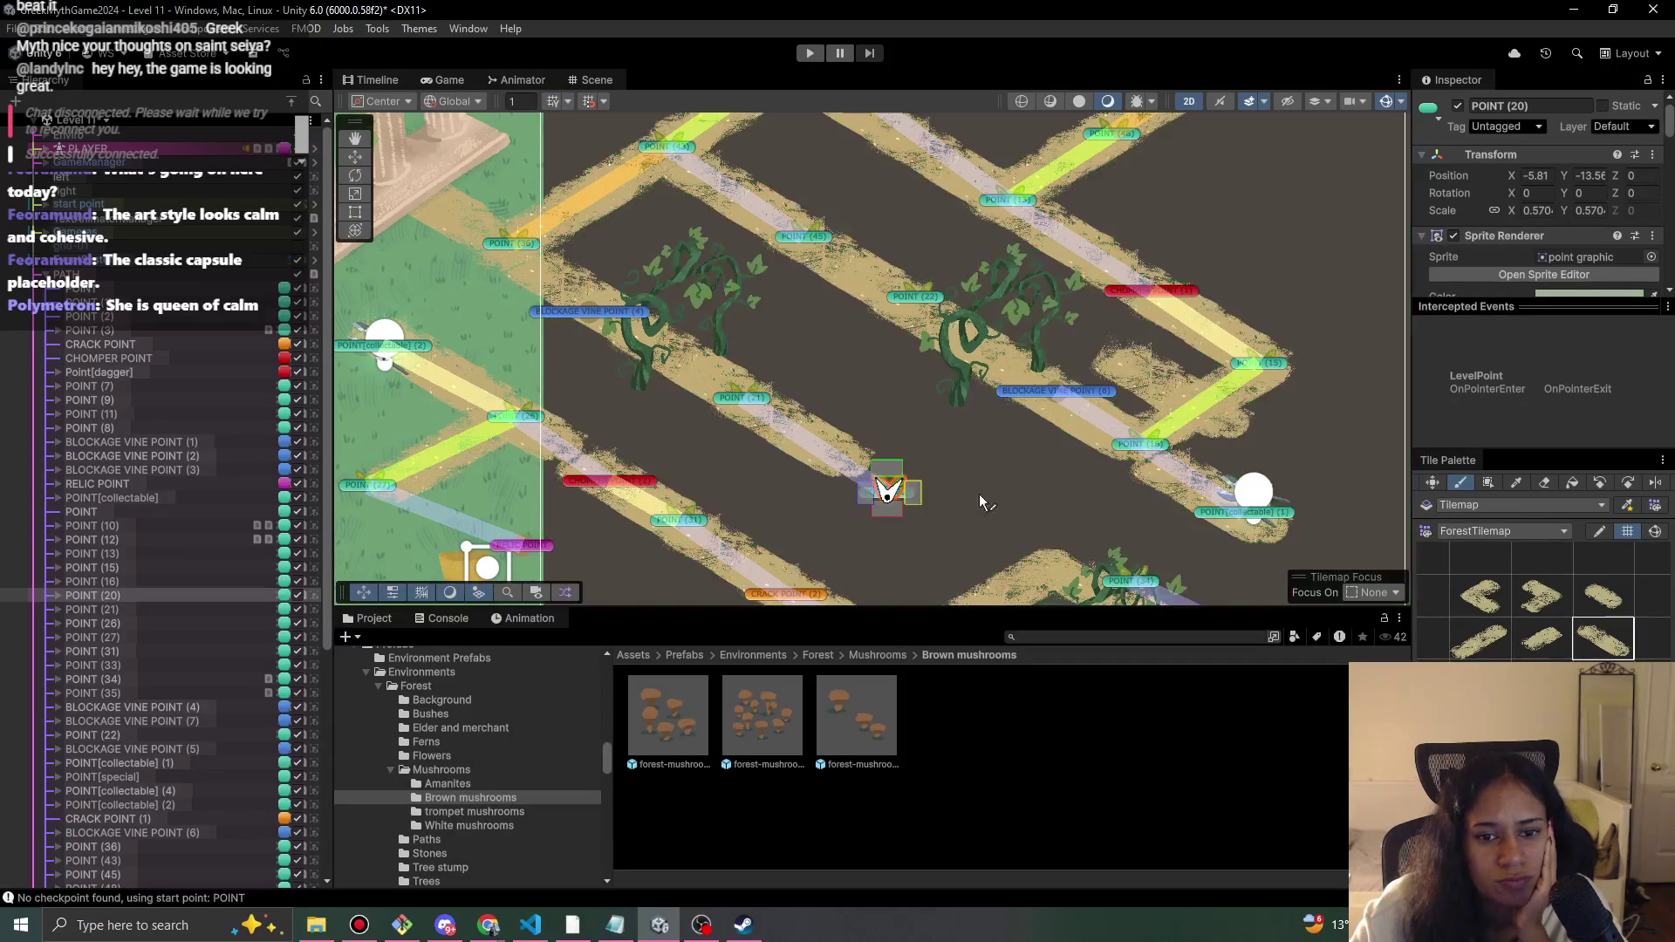
- Select the Path Tilemap and choose a path tile from the Tile Palette
{"action": "scroll", "coordinate": [179, 716], "scroll_direction": "down", "scroll_amount": 6}
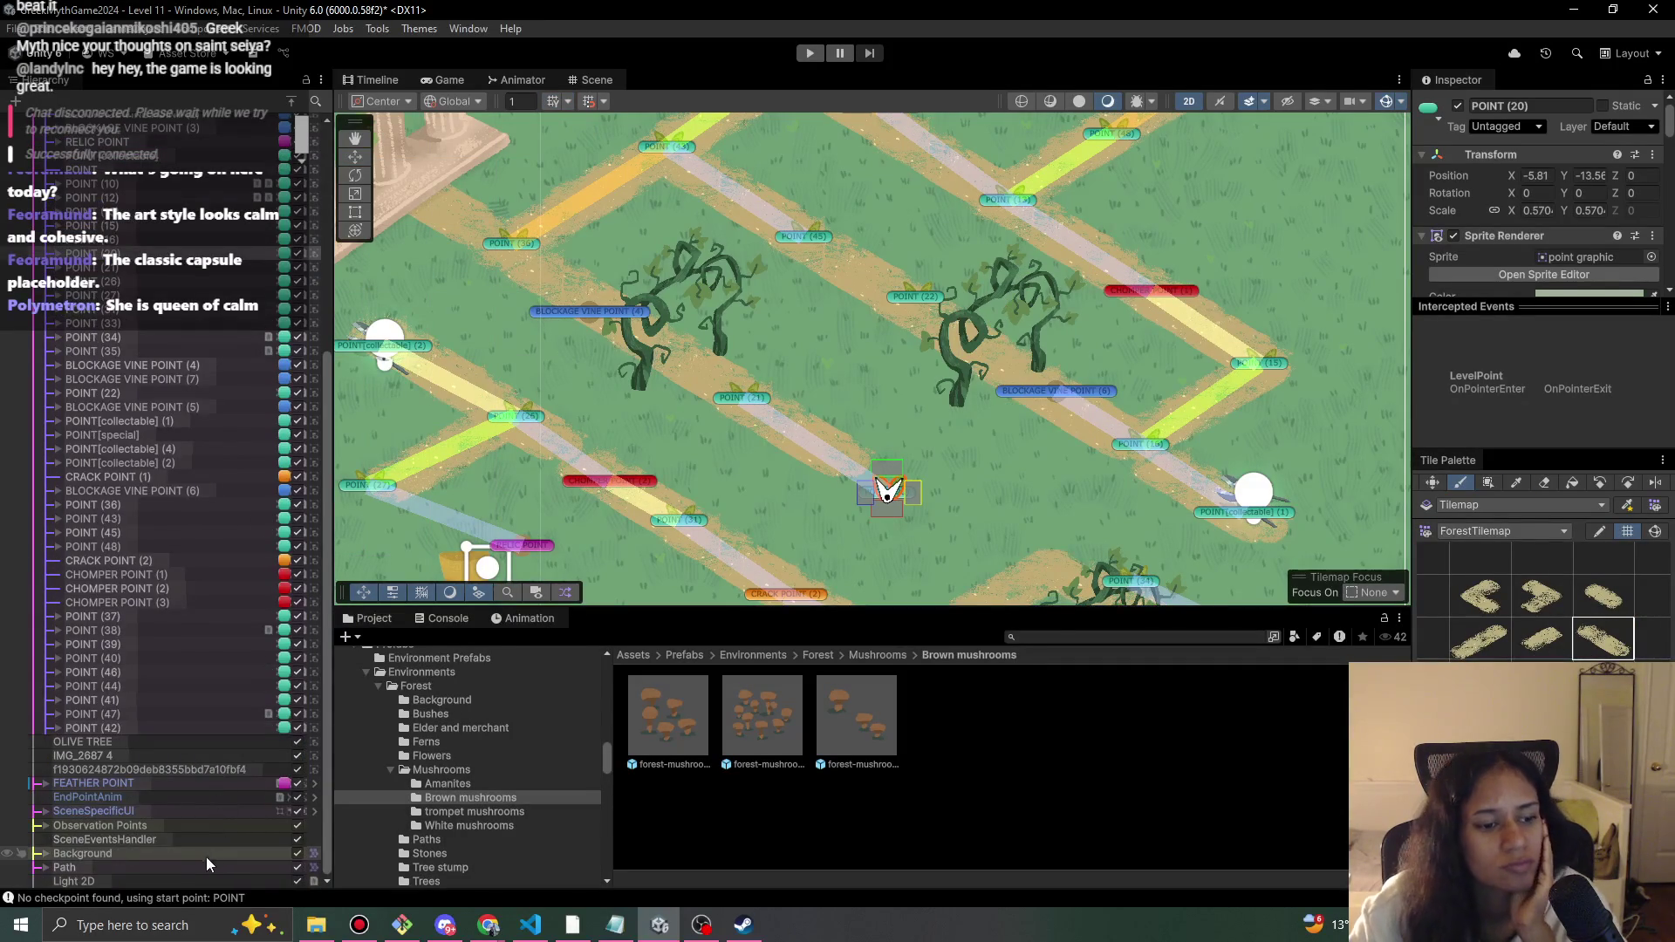
{"action": "left_click", "coordinate": [154, 869]}
{"action": "left_click", "coordinate": [45, 867]}
{"action": "left_click", "coordinate": [129, 865]}
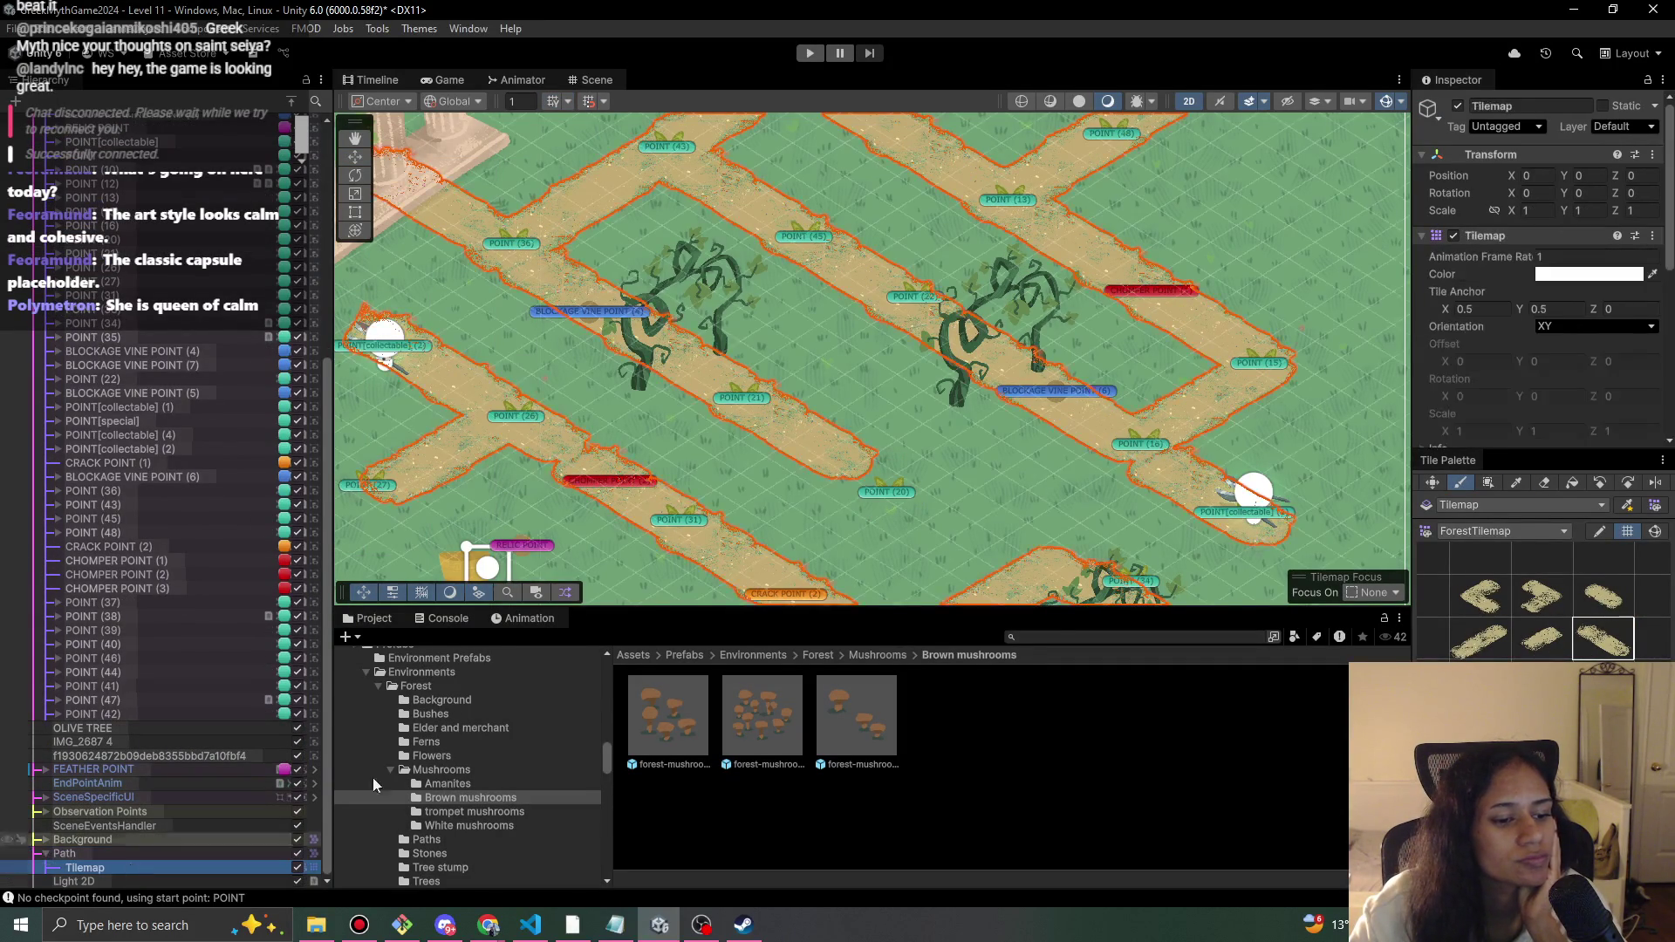
{"action": "left_click", "coordinate": [861, 463]}
{"action": "left_click", "coordinate": [1480, 639]}
- Repaint the tiles at the central crossing with connector and corner path tiles
{"action": "left_click", "coordinate": [745, 493]}
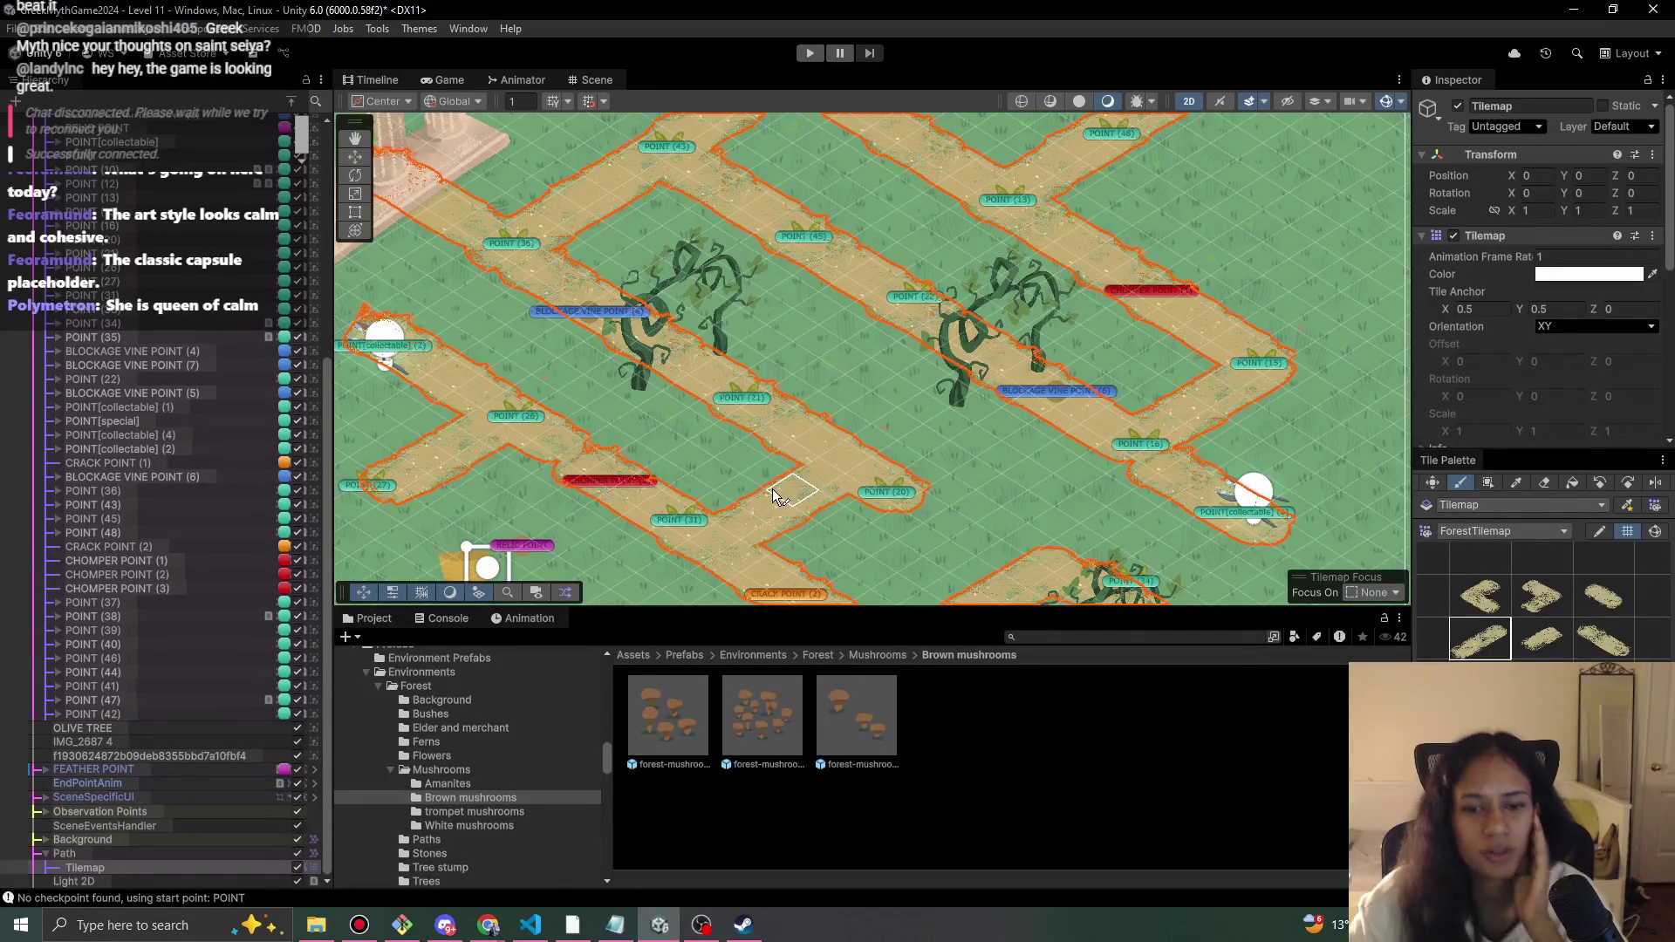
{"action": "left_click", "coordinate": [756, 493]}
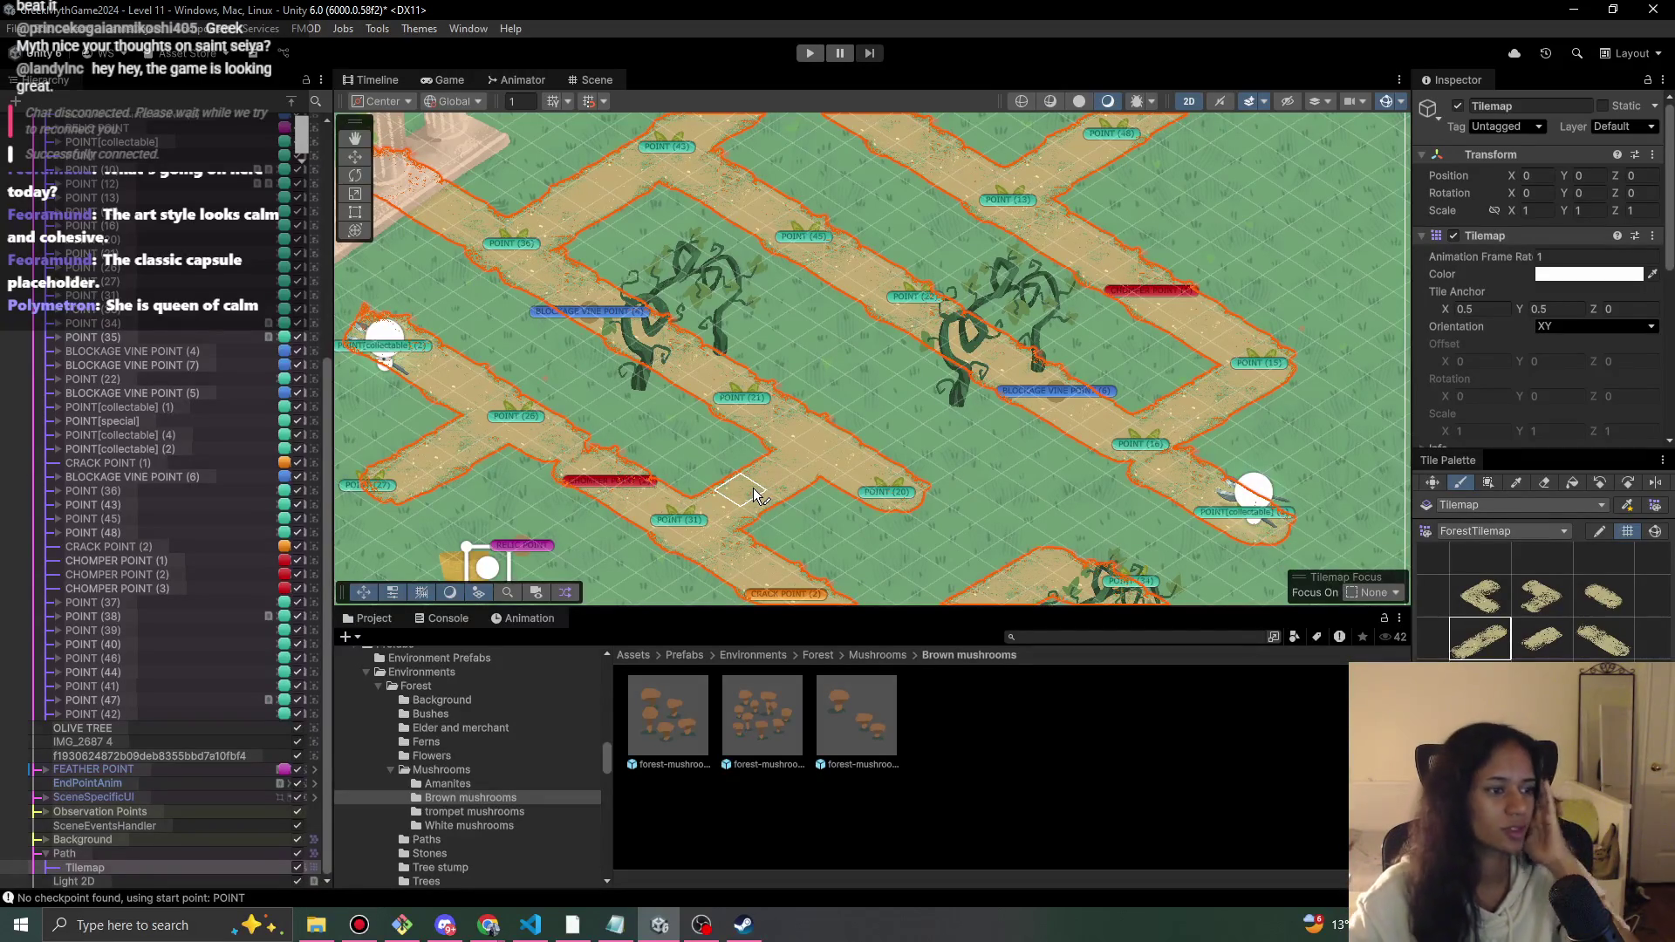
{"action": "left_click", "coordinate": [730, 493]}
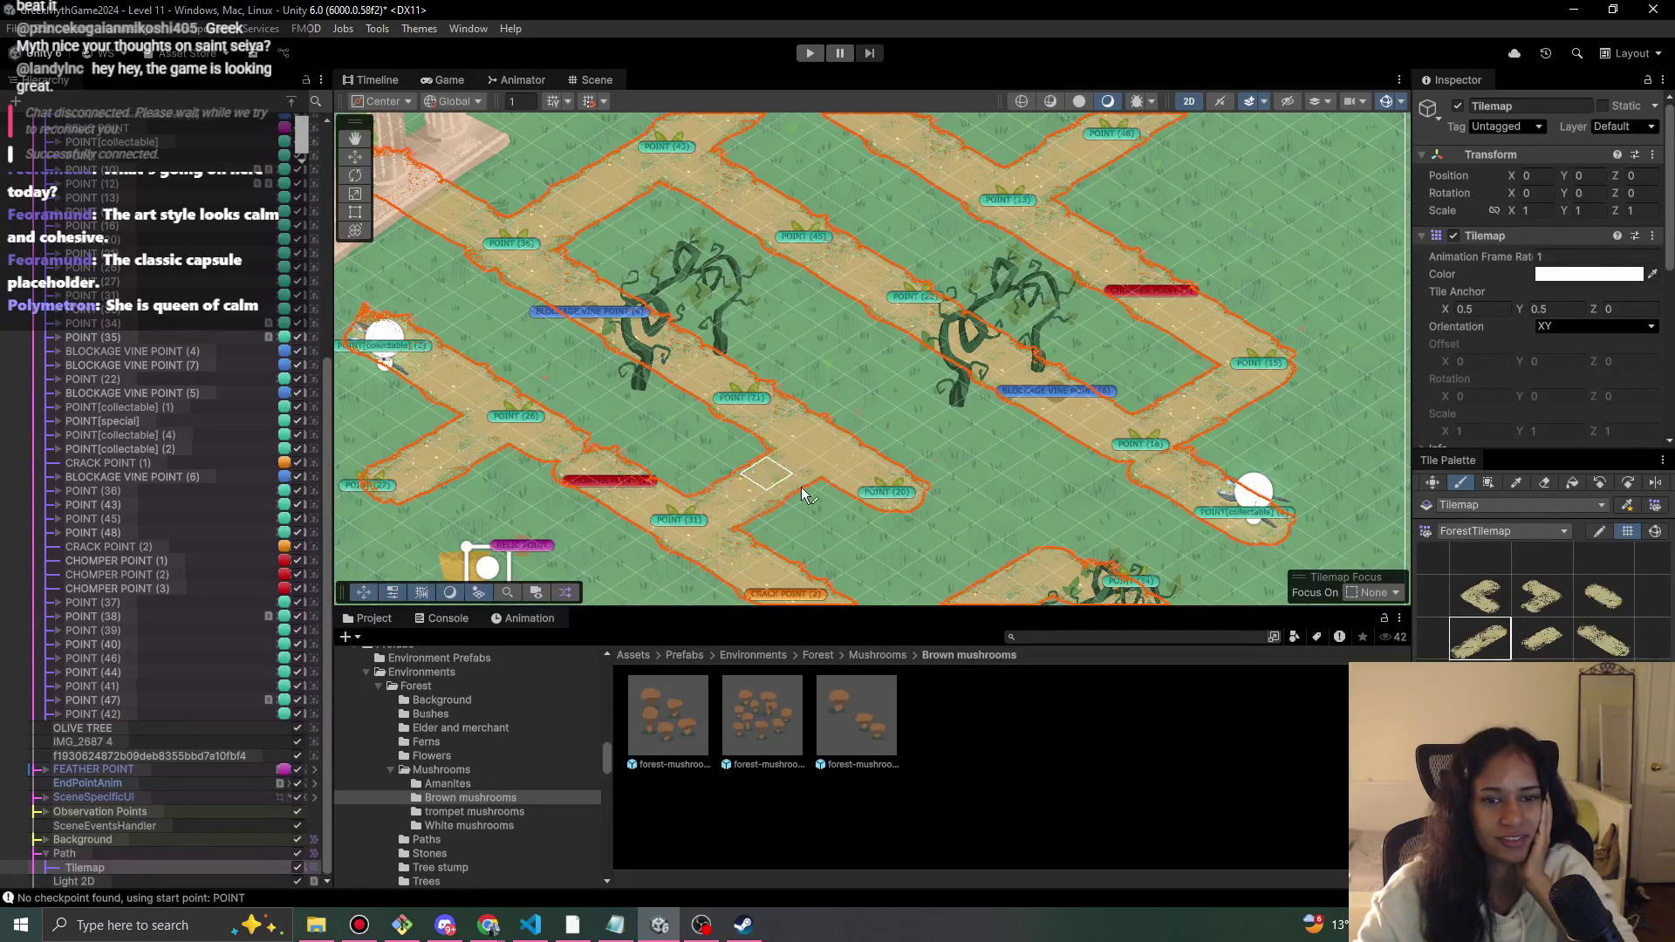
{"action": "left_click", "coordinate": [737, 478]}
{"action": "left_click", "coordinate": [741, 488]}
{"action": "left_click", "coordinate": [731, 485]}
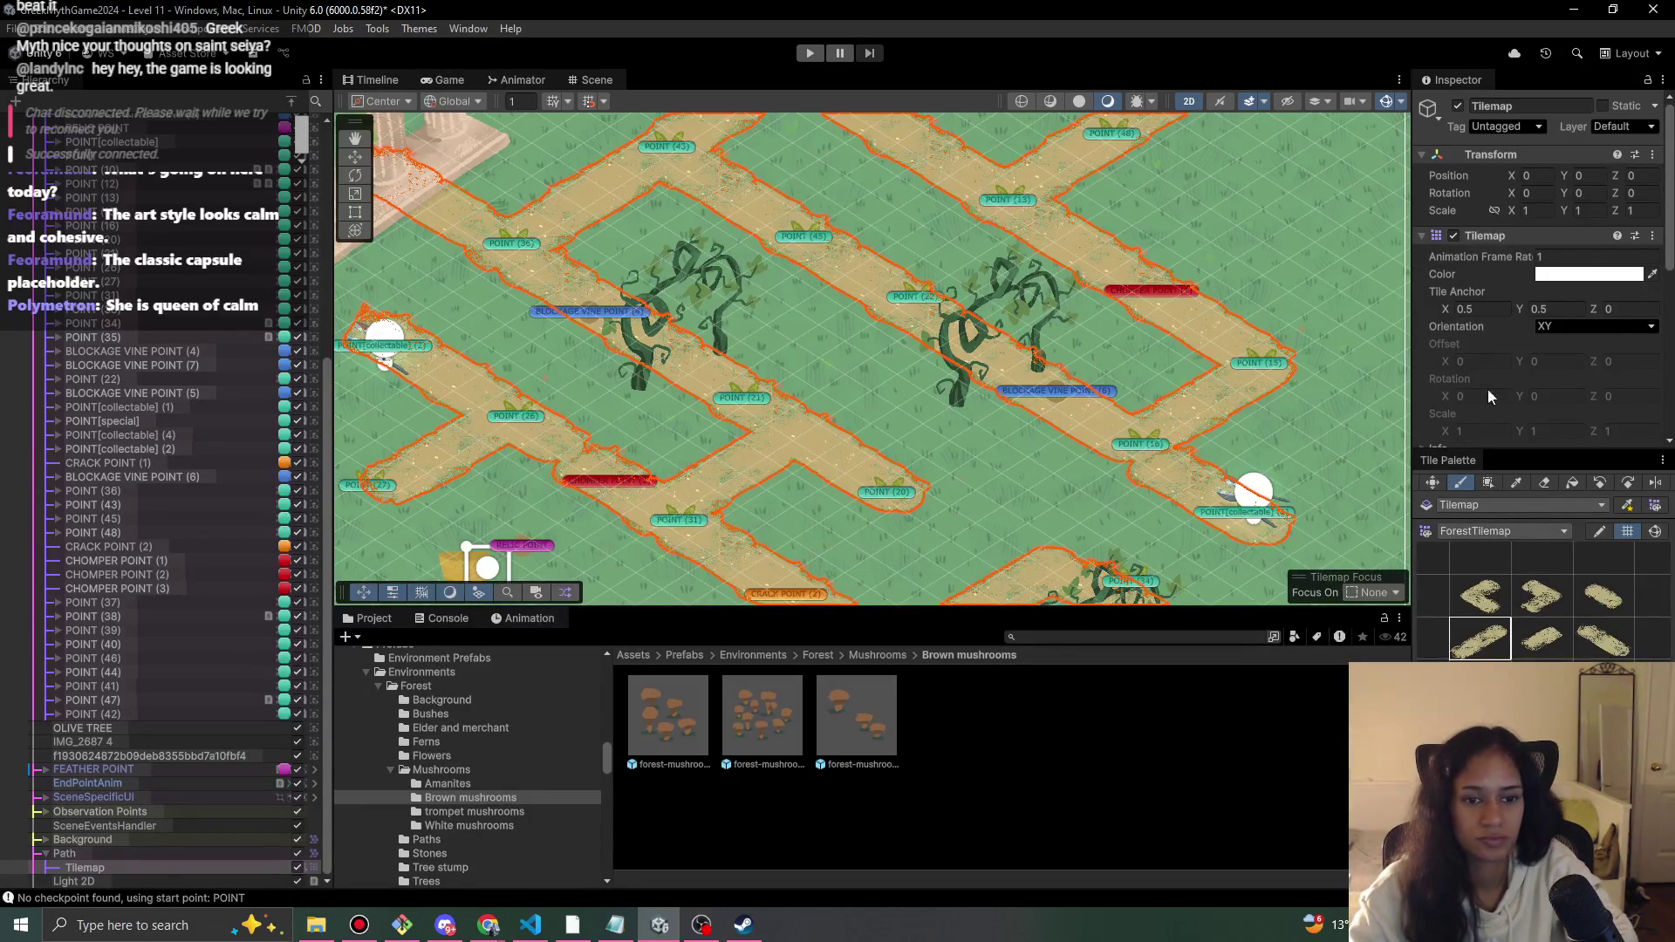
{"action": "left_click", "coordinate": [1602, 630]}
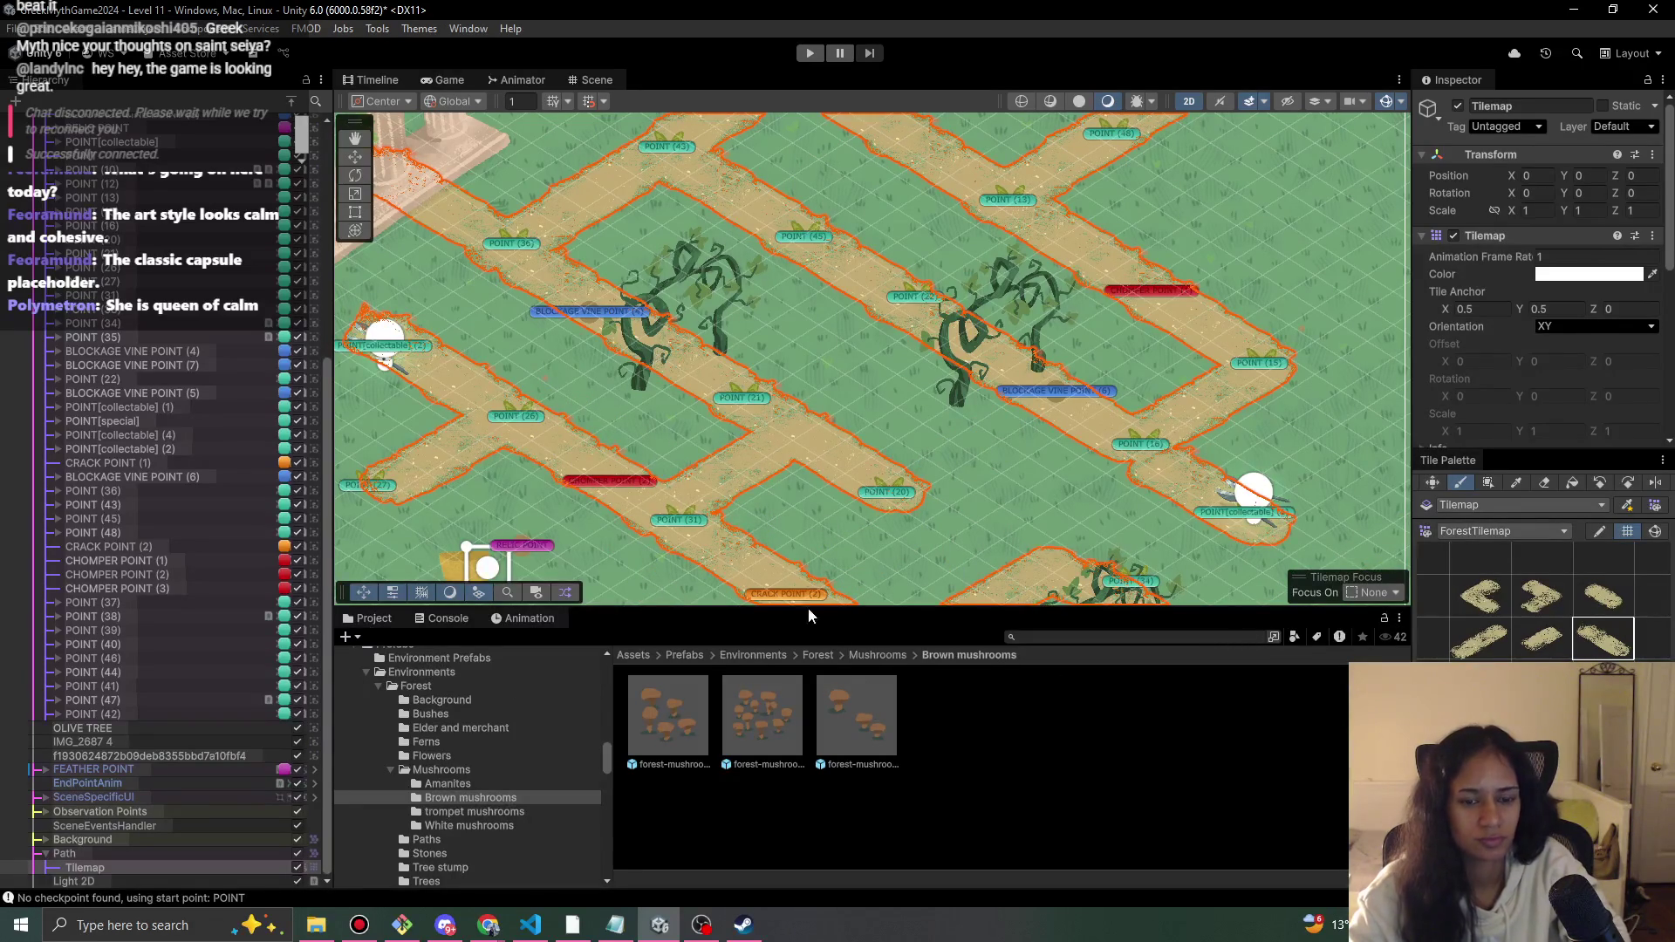
{"action": "left_click", "coordinate": [1564, 599]}
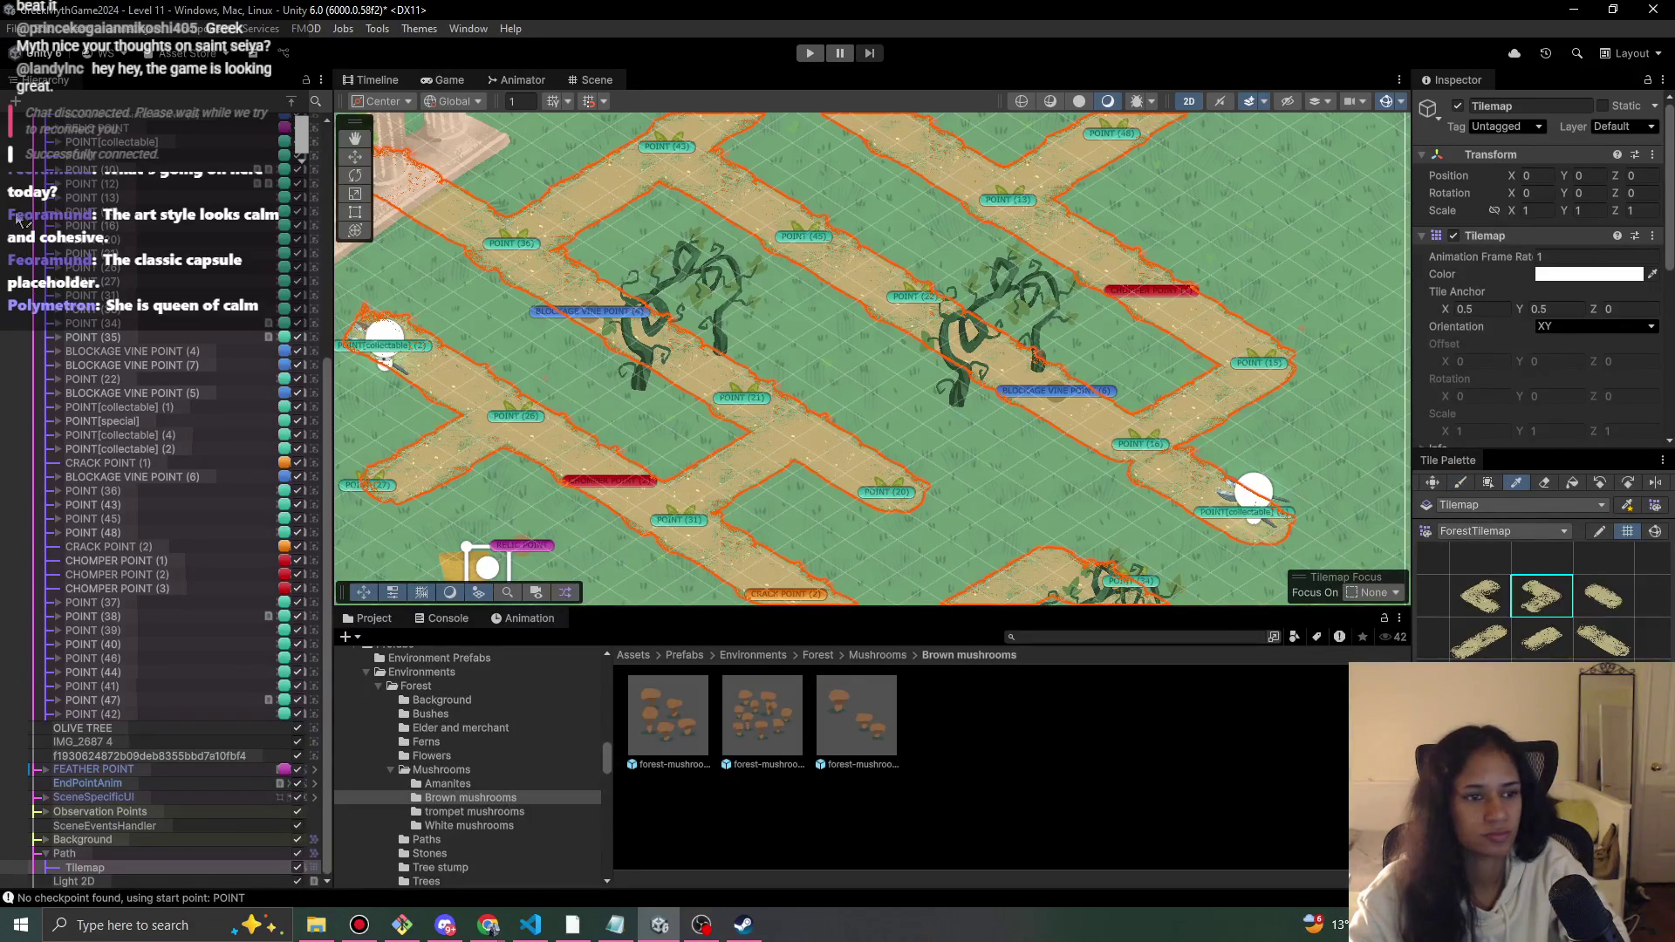
{"action": "left_click", "coordinate": [136, 403]}
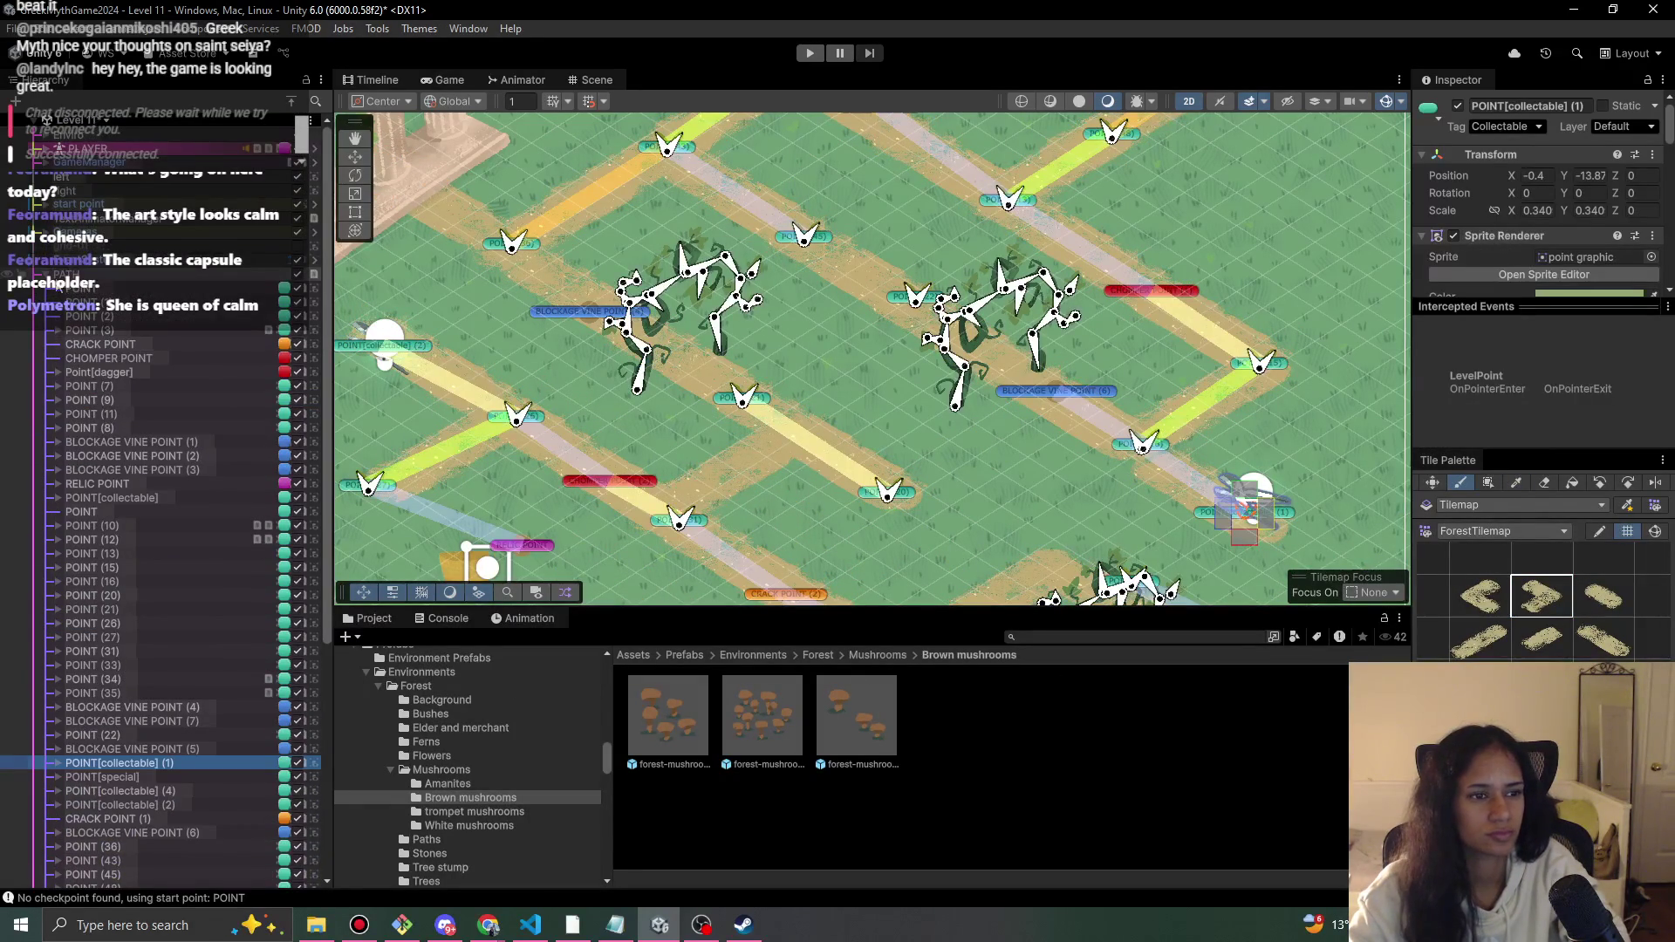
- Switch from tile painting to the Move tool and nudge RELIC POINT slightly down
{"action": "scroll", "coordinate": [226, 494], "scroll_direction": "down", "scroll_amount": 15}
{"action": "left_click", "coordinate": [126, 566]}
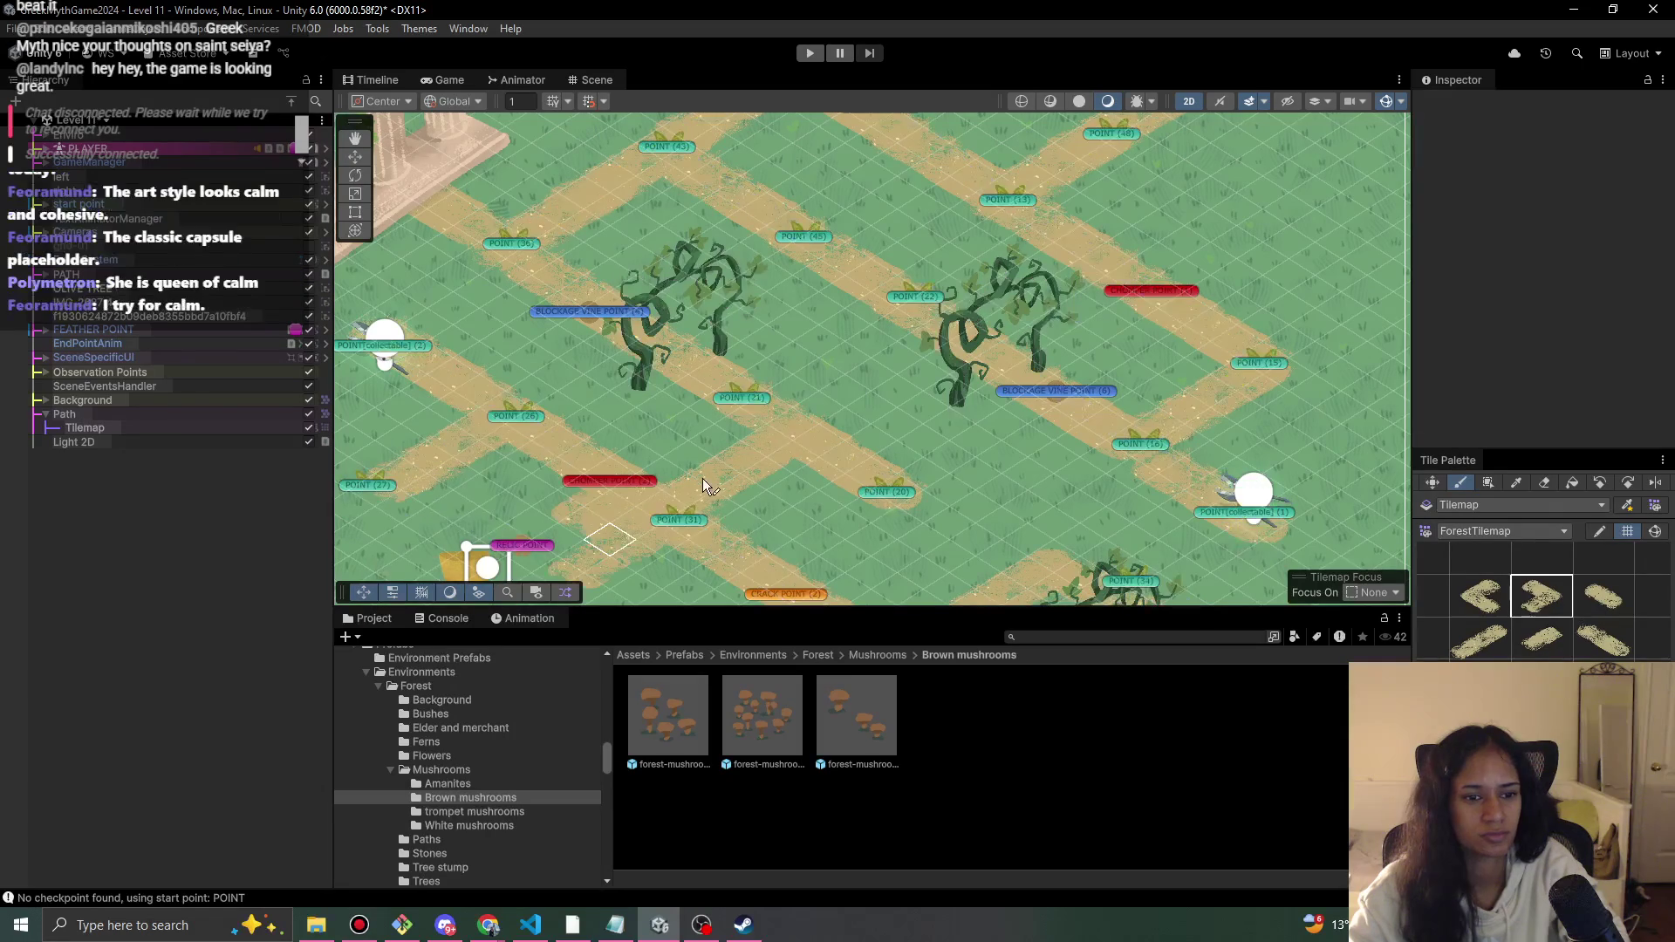
{"action": "mouse_move", "coordinate": [869, 347]}
{"action": "left_mouse_down"}
{"action": "mouse_move", "coordinate": [1189, 280]}
{"action": "mouse_move", "coordinate": [1211, 199]}
{"action": "mouse_move", "coordinate": [1055, 233]}
{"action": "left_mouse_up"}
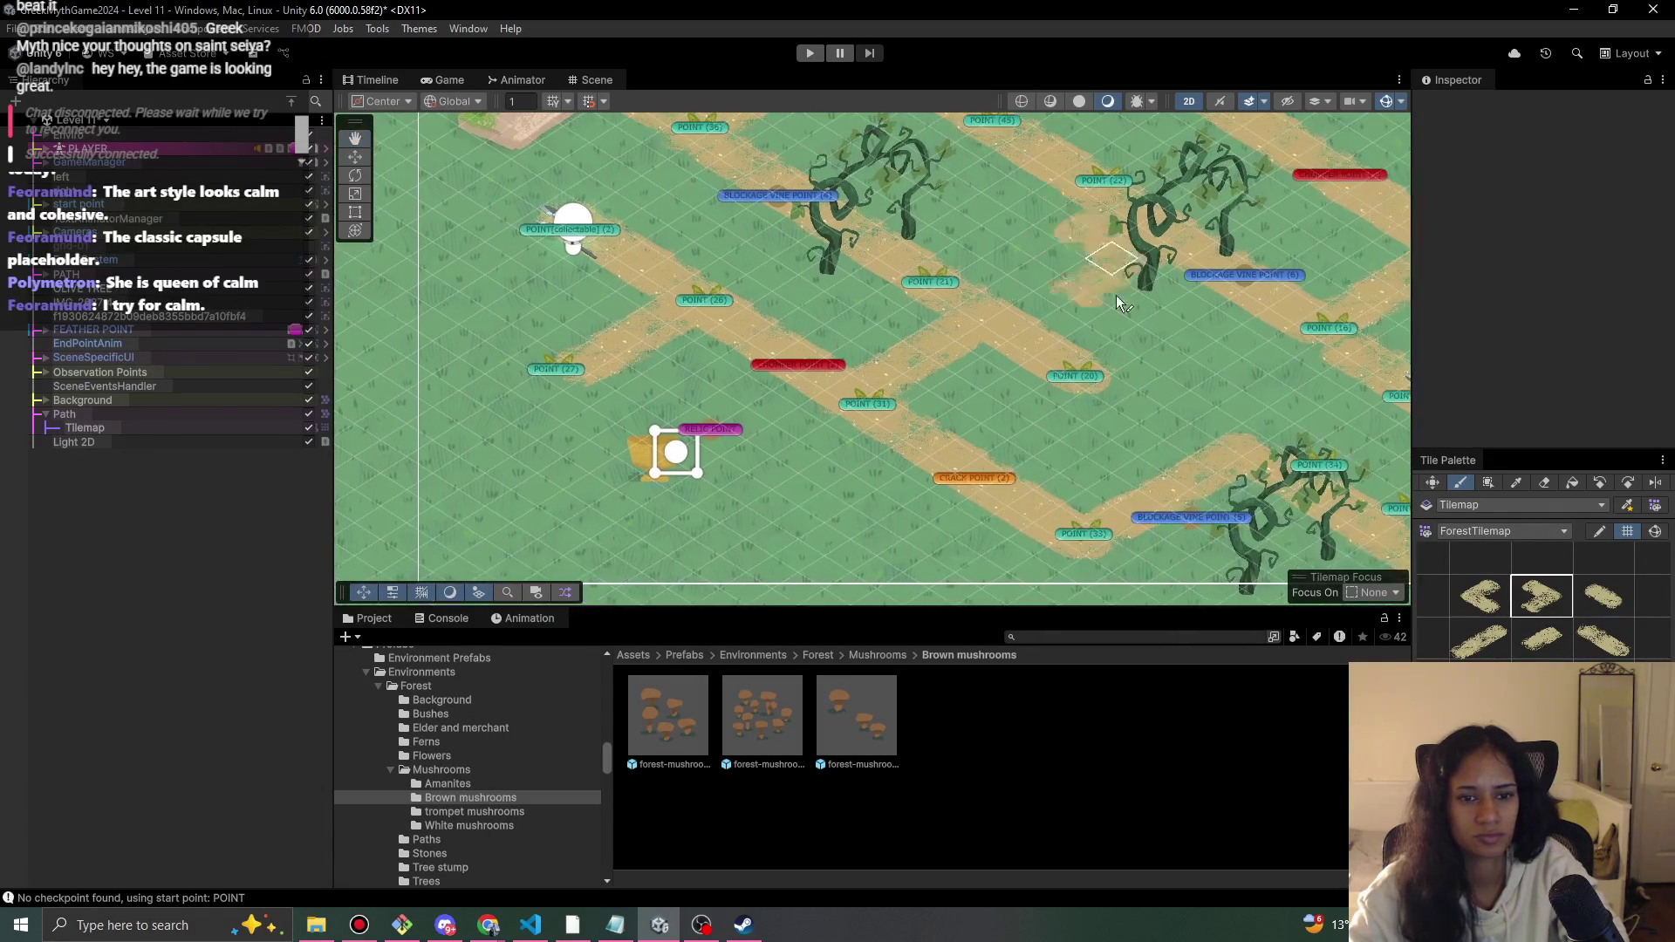
{"action": "left_click", "coordinate": [1610, 644]}
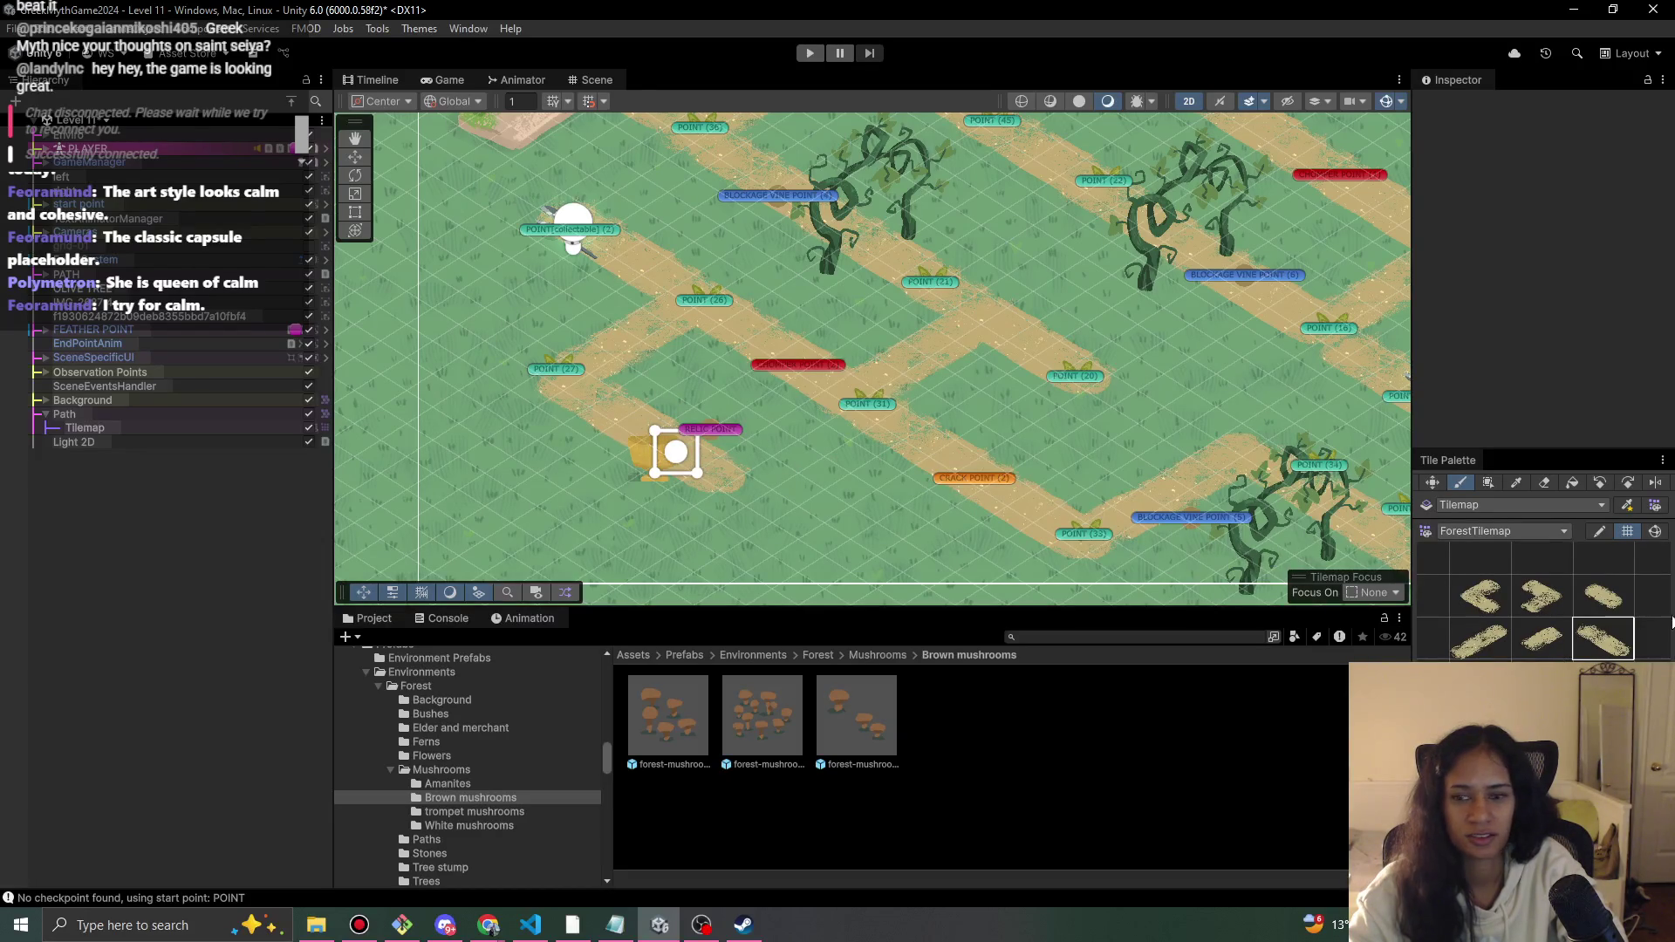
{"action": "left_click", "coordinate": [1433, 483]}
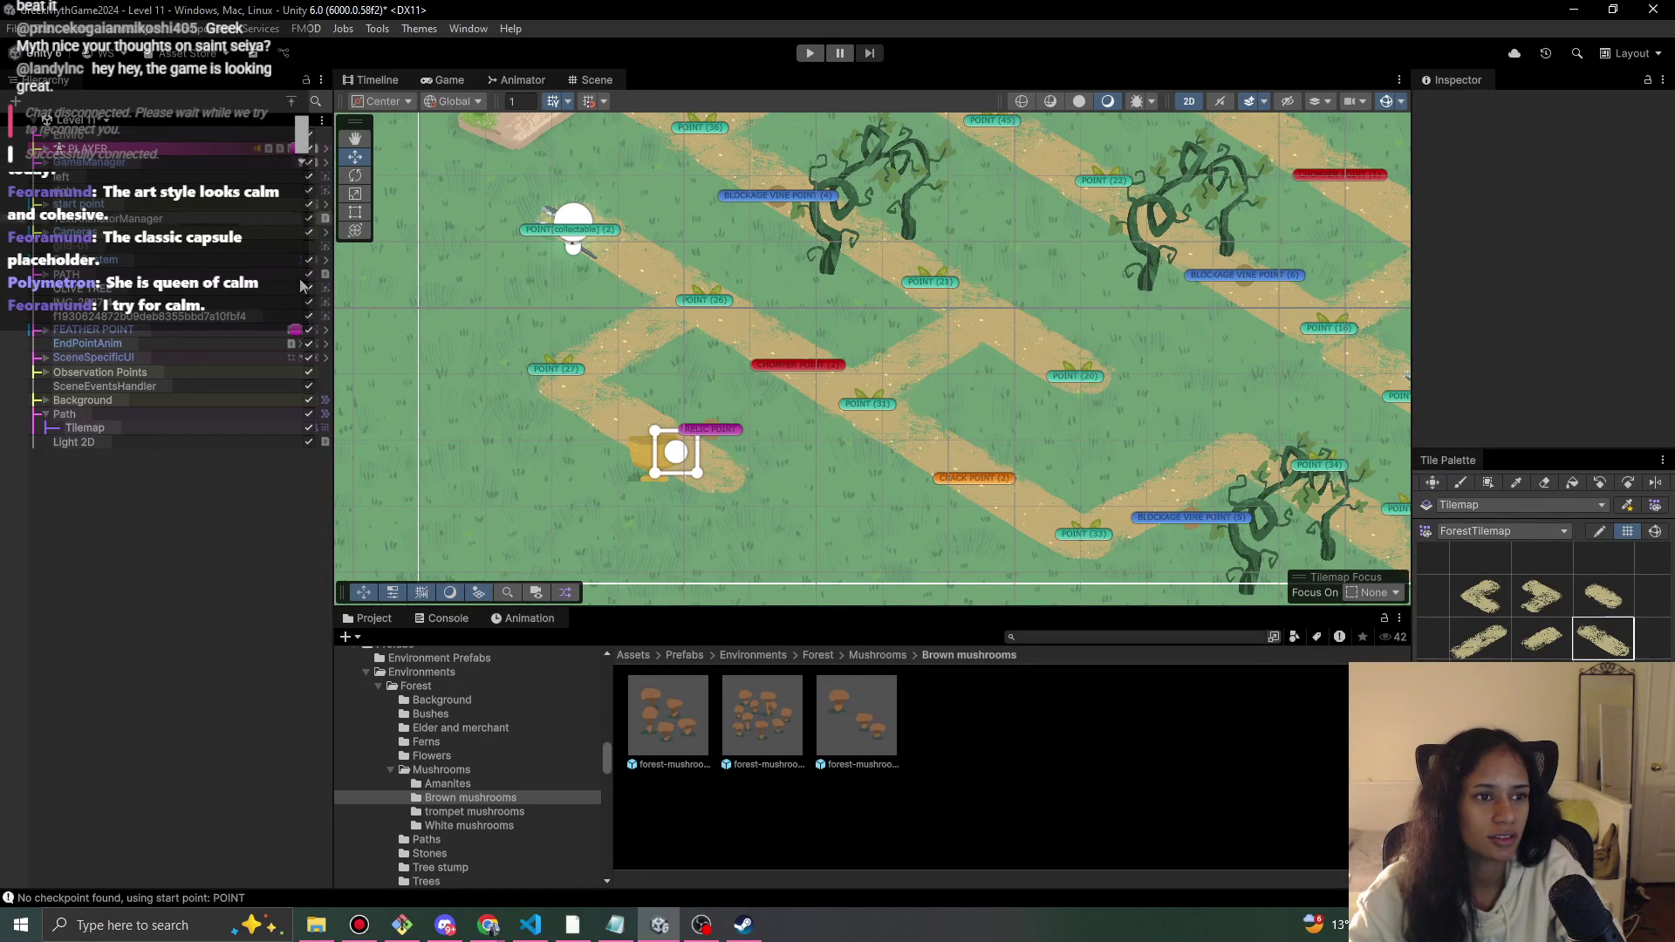
{"action": "left_click", "coordinate": [634, 465]}
{"action": "left_click", "coordinate": [714, 425]}
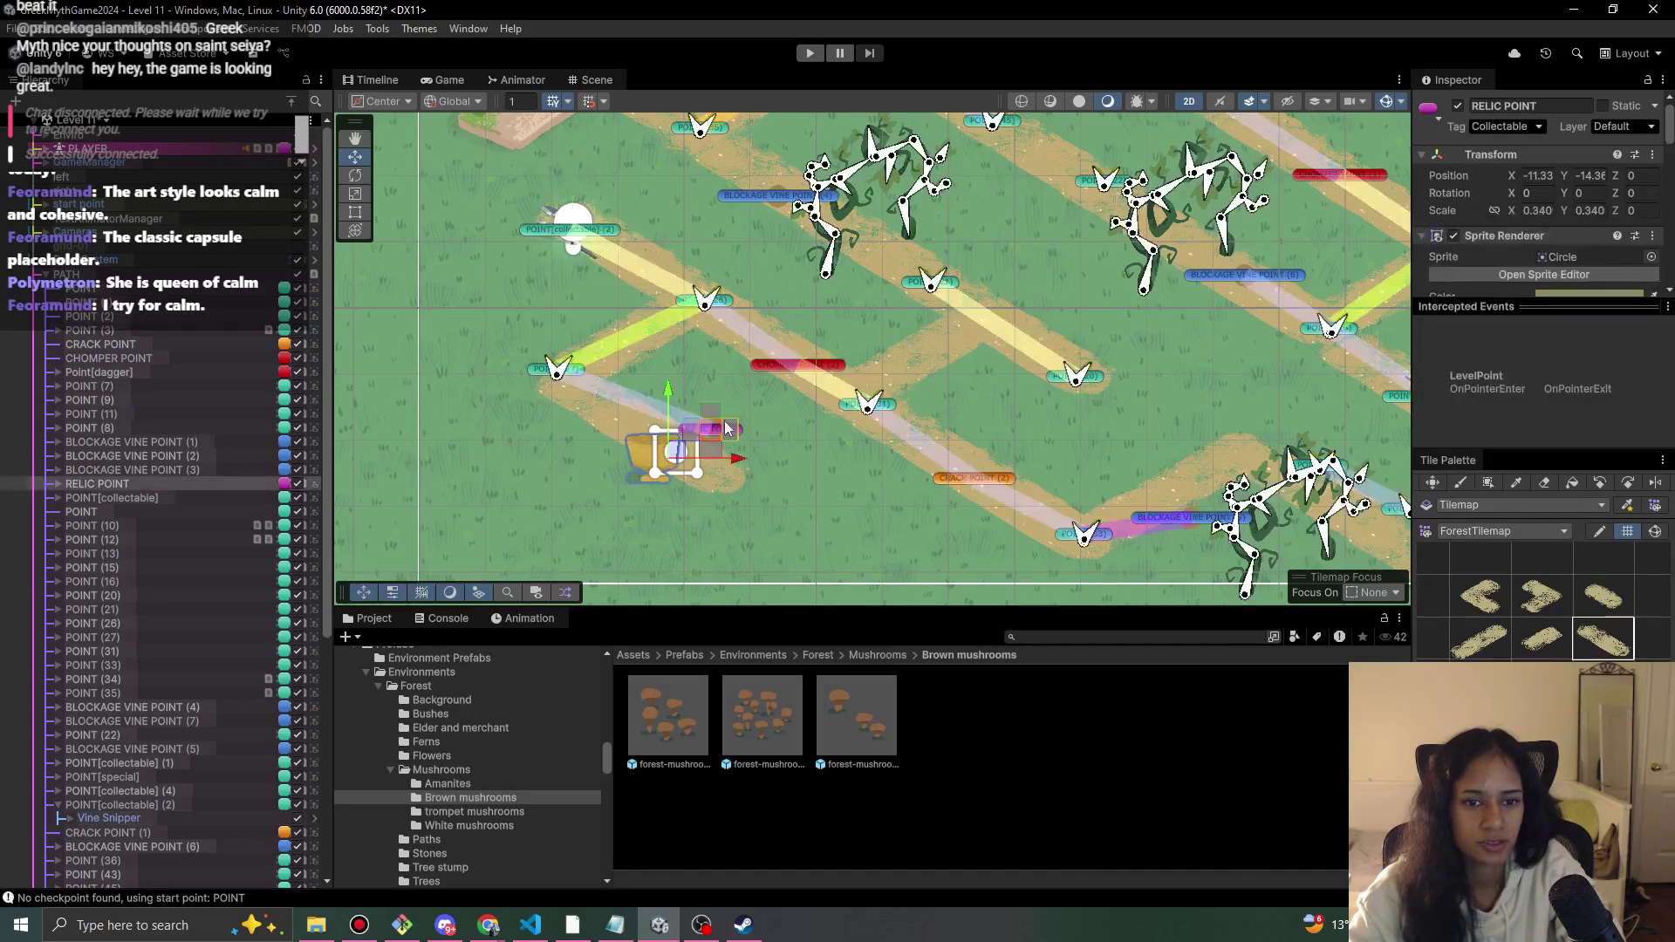
{"action": "left_click_drag", "start_coordinate": [711, 447], "coordinate": [670, 491]}
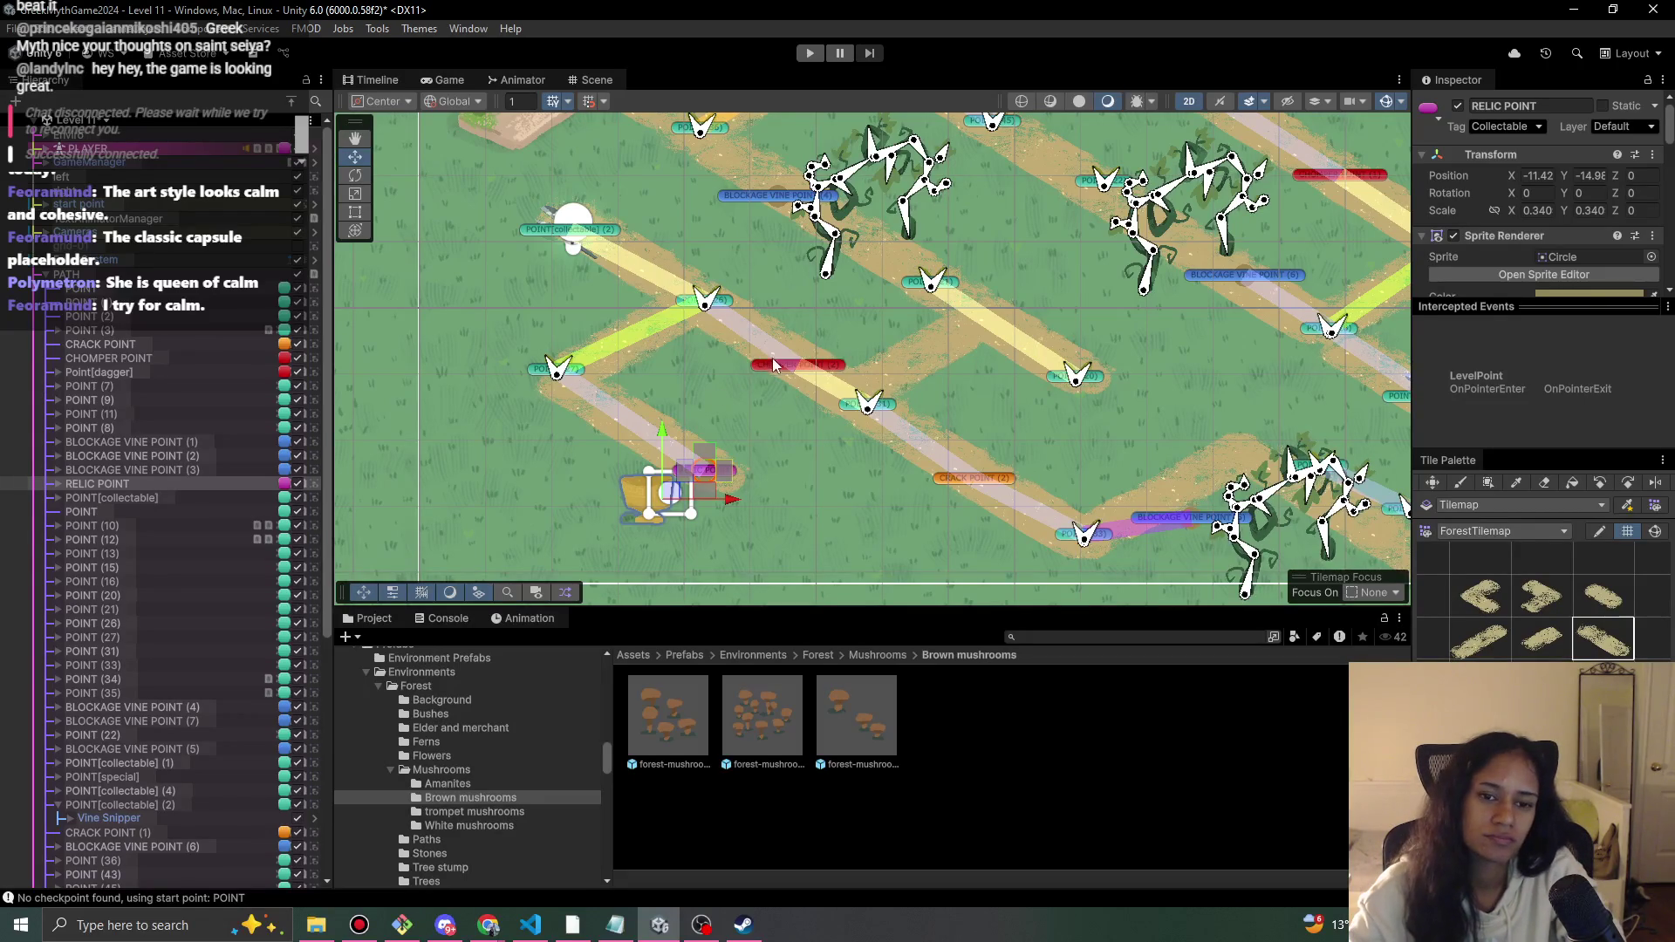
- Delete POINT (31) from the level
{"action": "scroll", "coordinate": [899, 500], "scroll_direction": "up", "scroll_amount": 1}
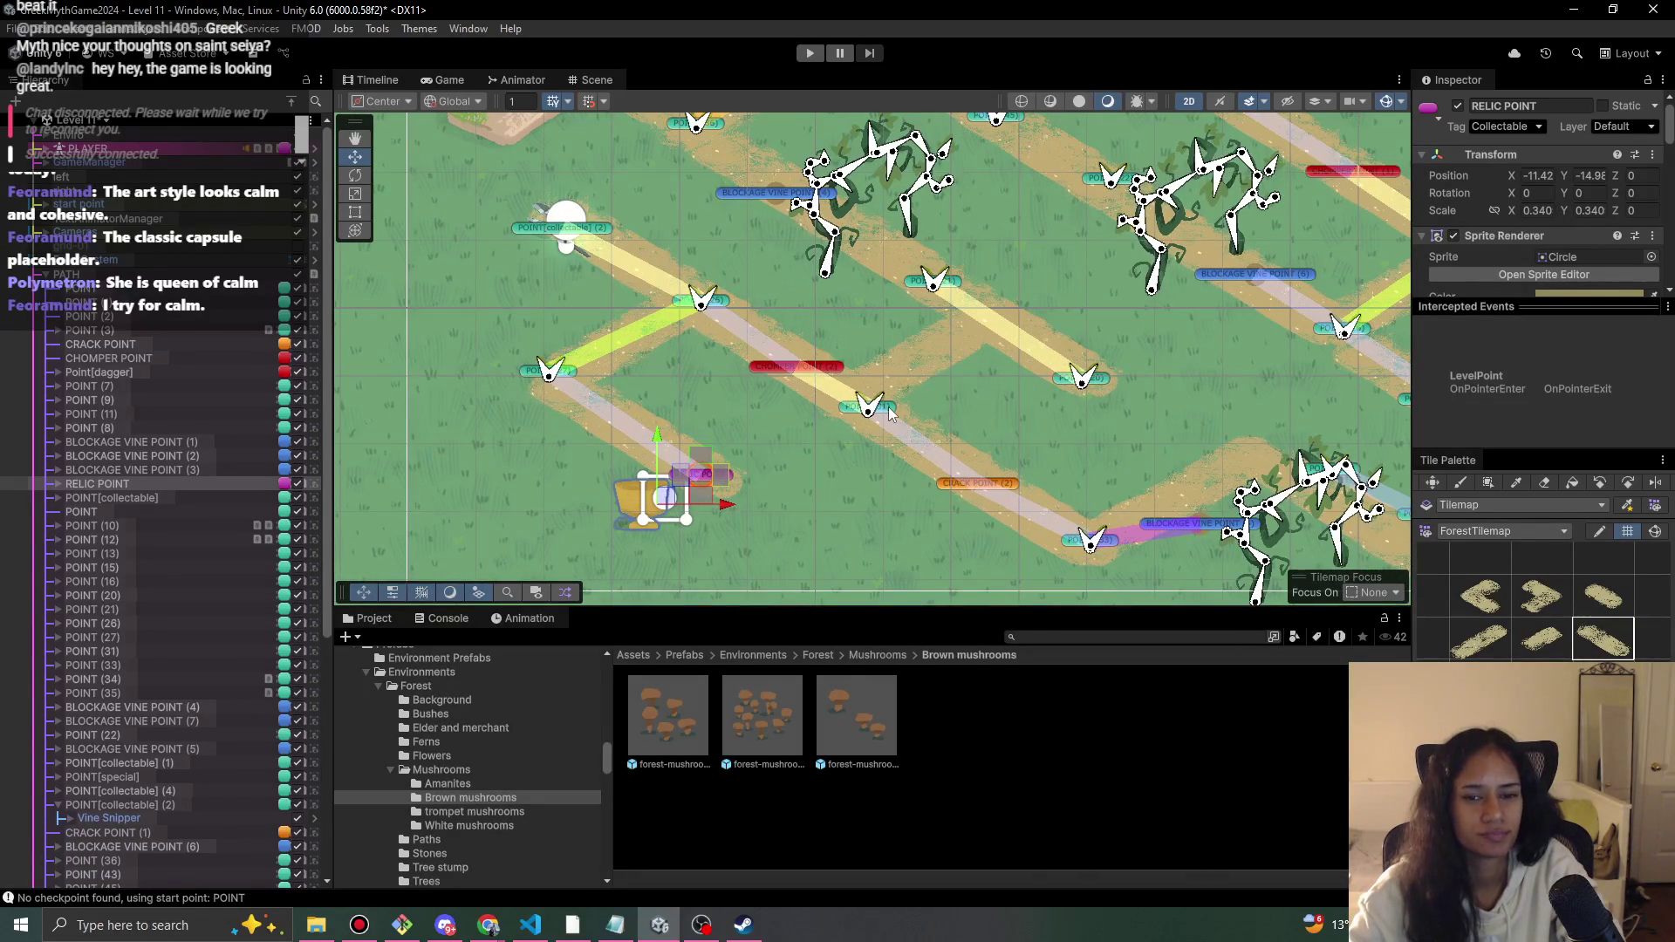
{"action": "left_click", "coordinate": [888, 406]}
{"action": "key", "text": "Delete"}
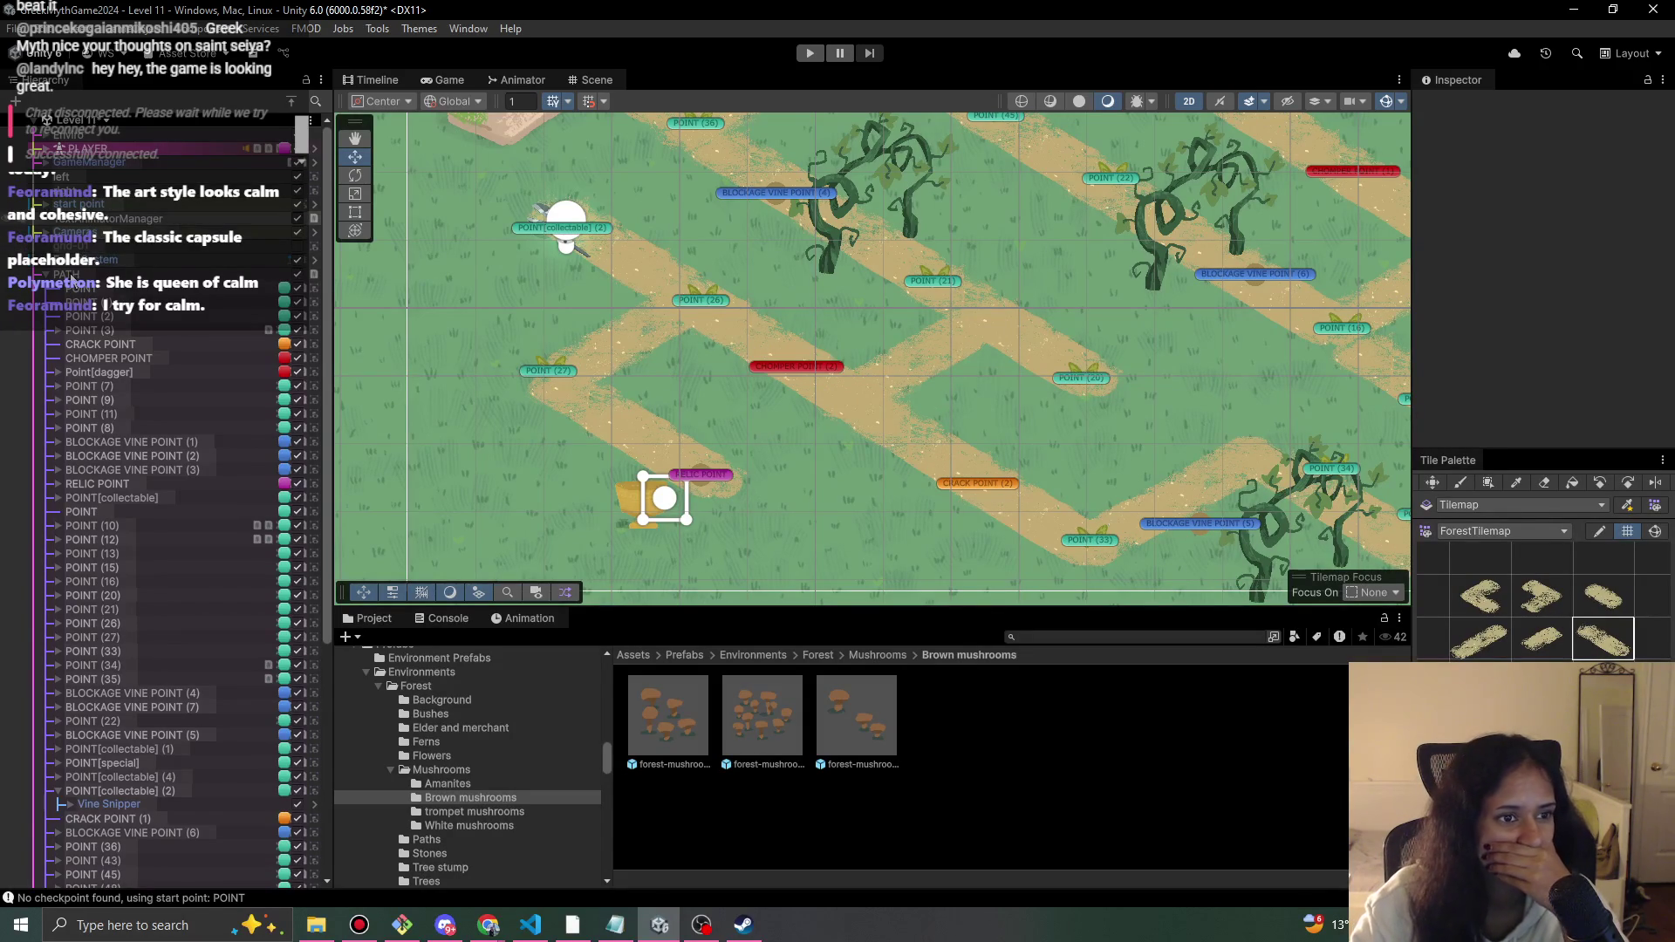
- Move CHOMPER POINT (2) to X -8.14, Y -13.88 and POINT (21) to X -7.29, Y -12.61
{"action": "left_click", "coordinate": [72, 274]}
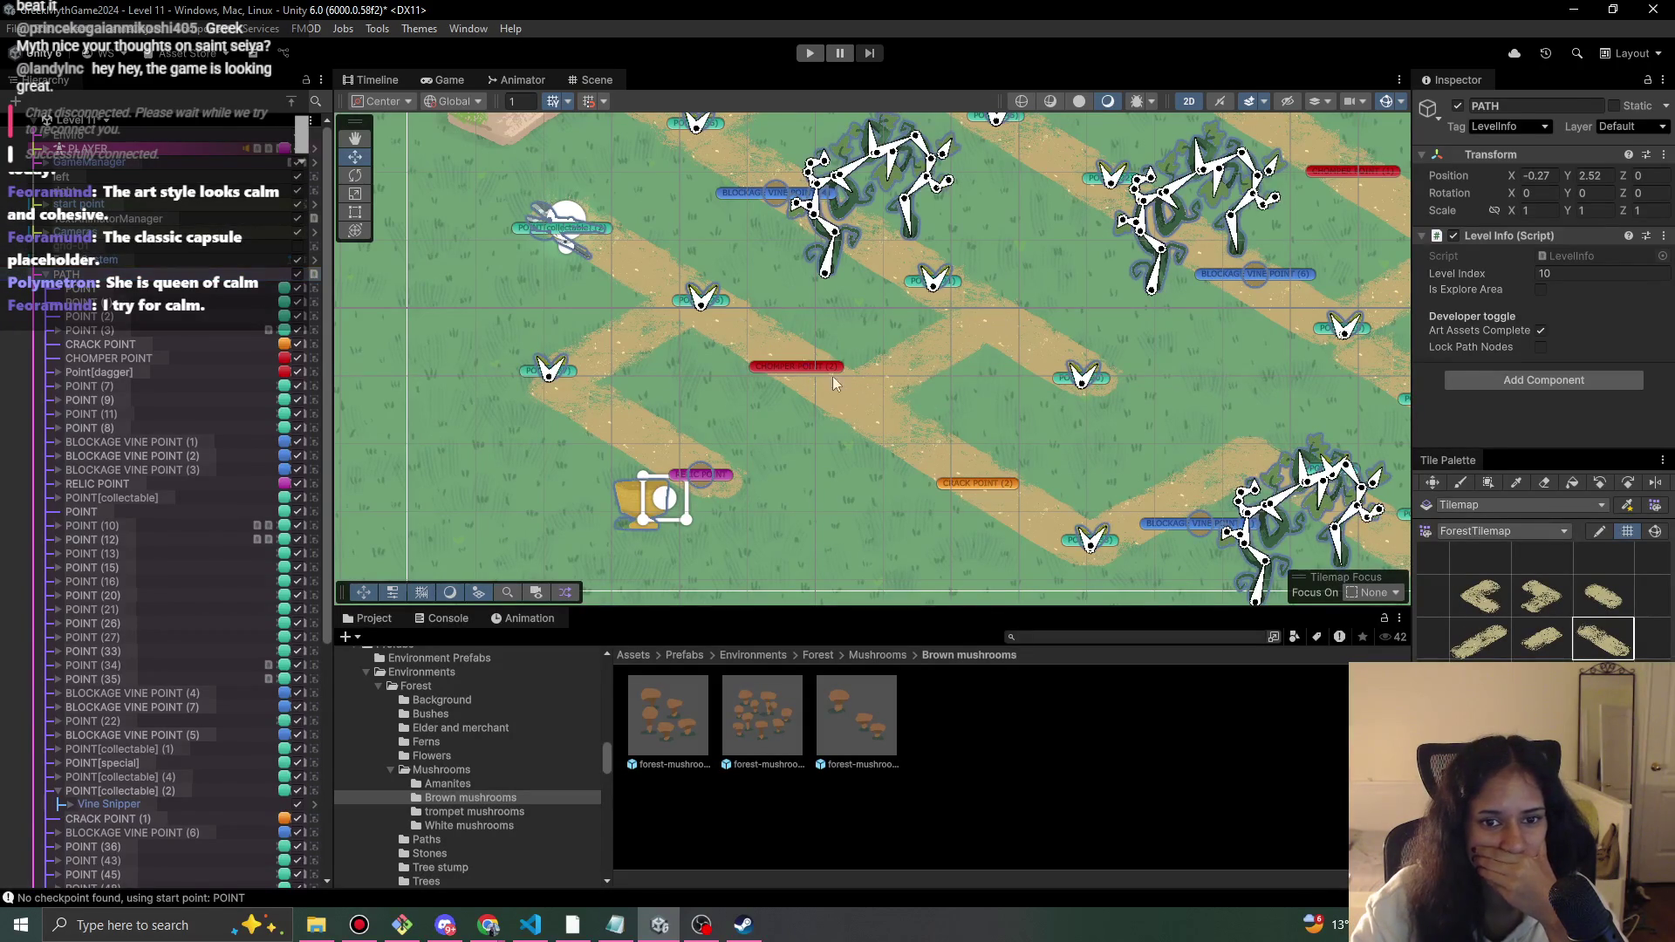
{"action": "left_click", "coordinate": [806, 368]}
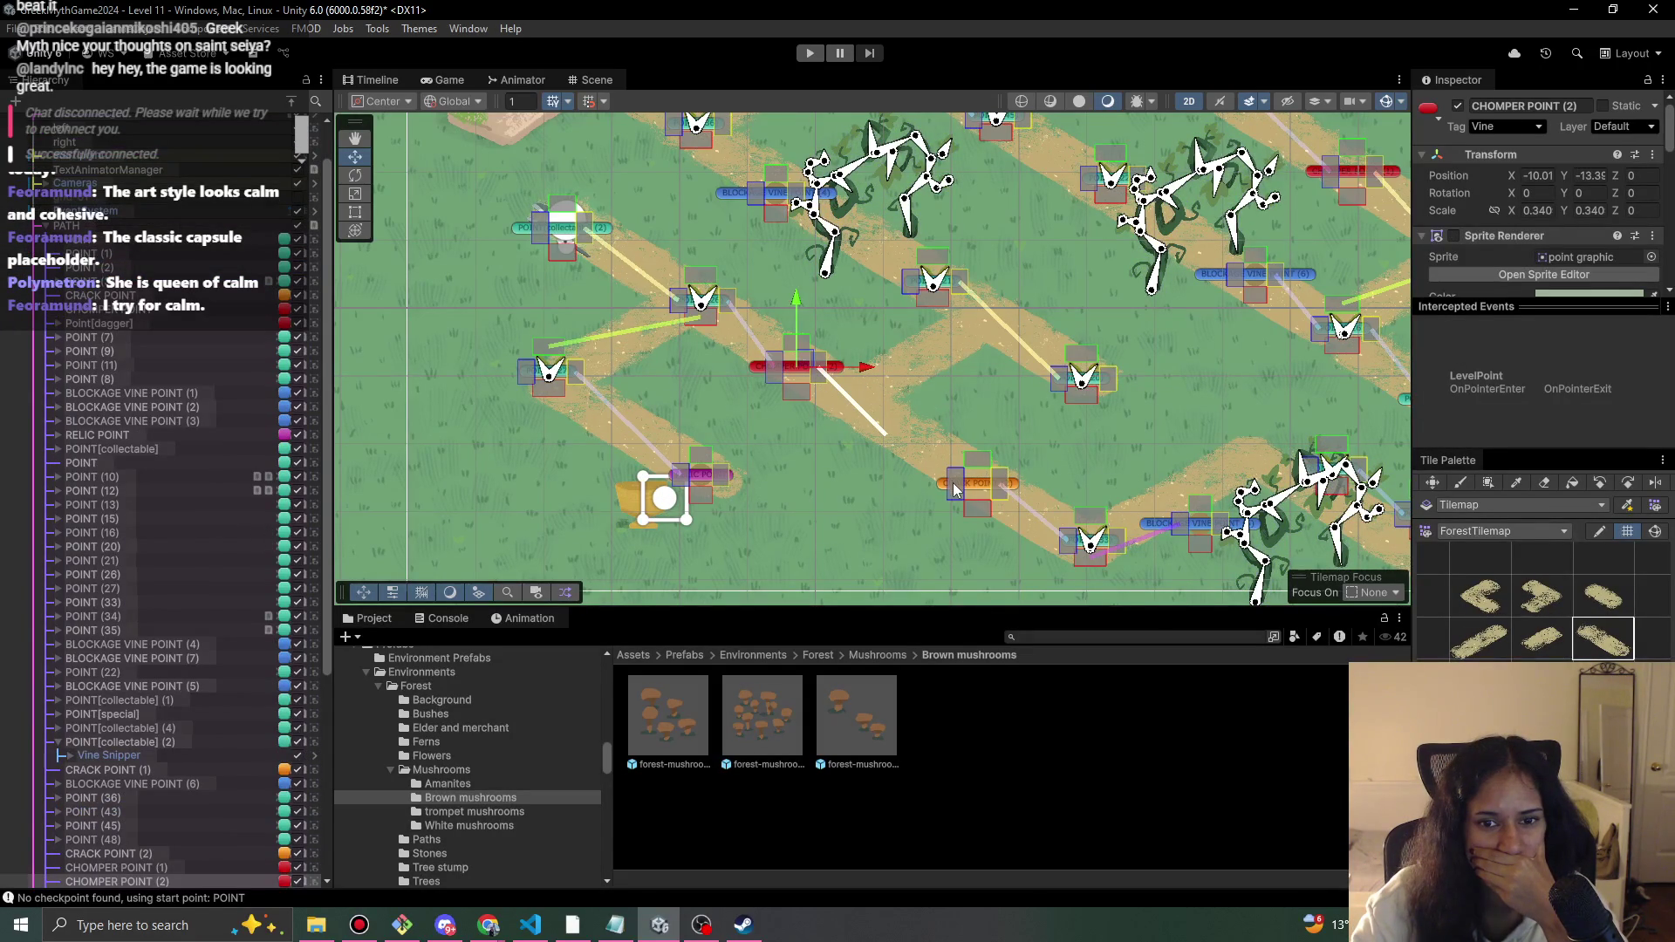
{"action": "left_click_drag", "start_coordinate": [806, 360], "coordinate": [862, 379]}
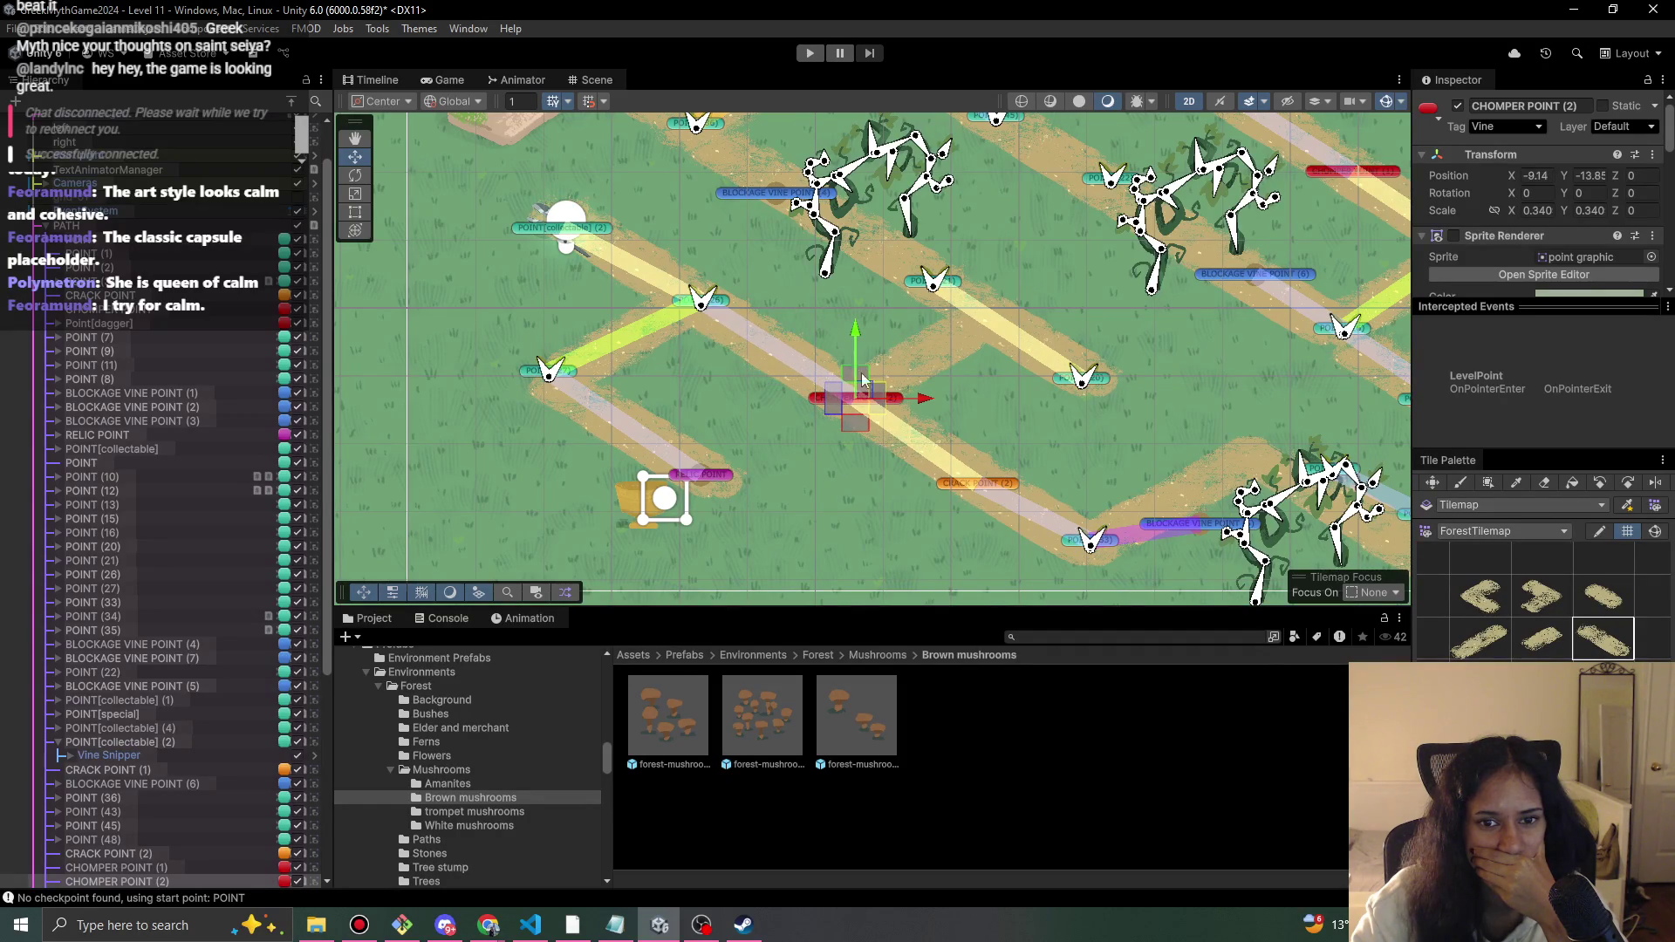
{"action": "left_click", "coordinate": [916, 284]}
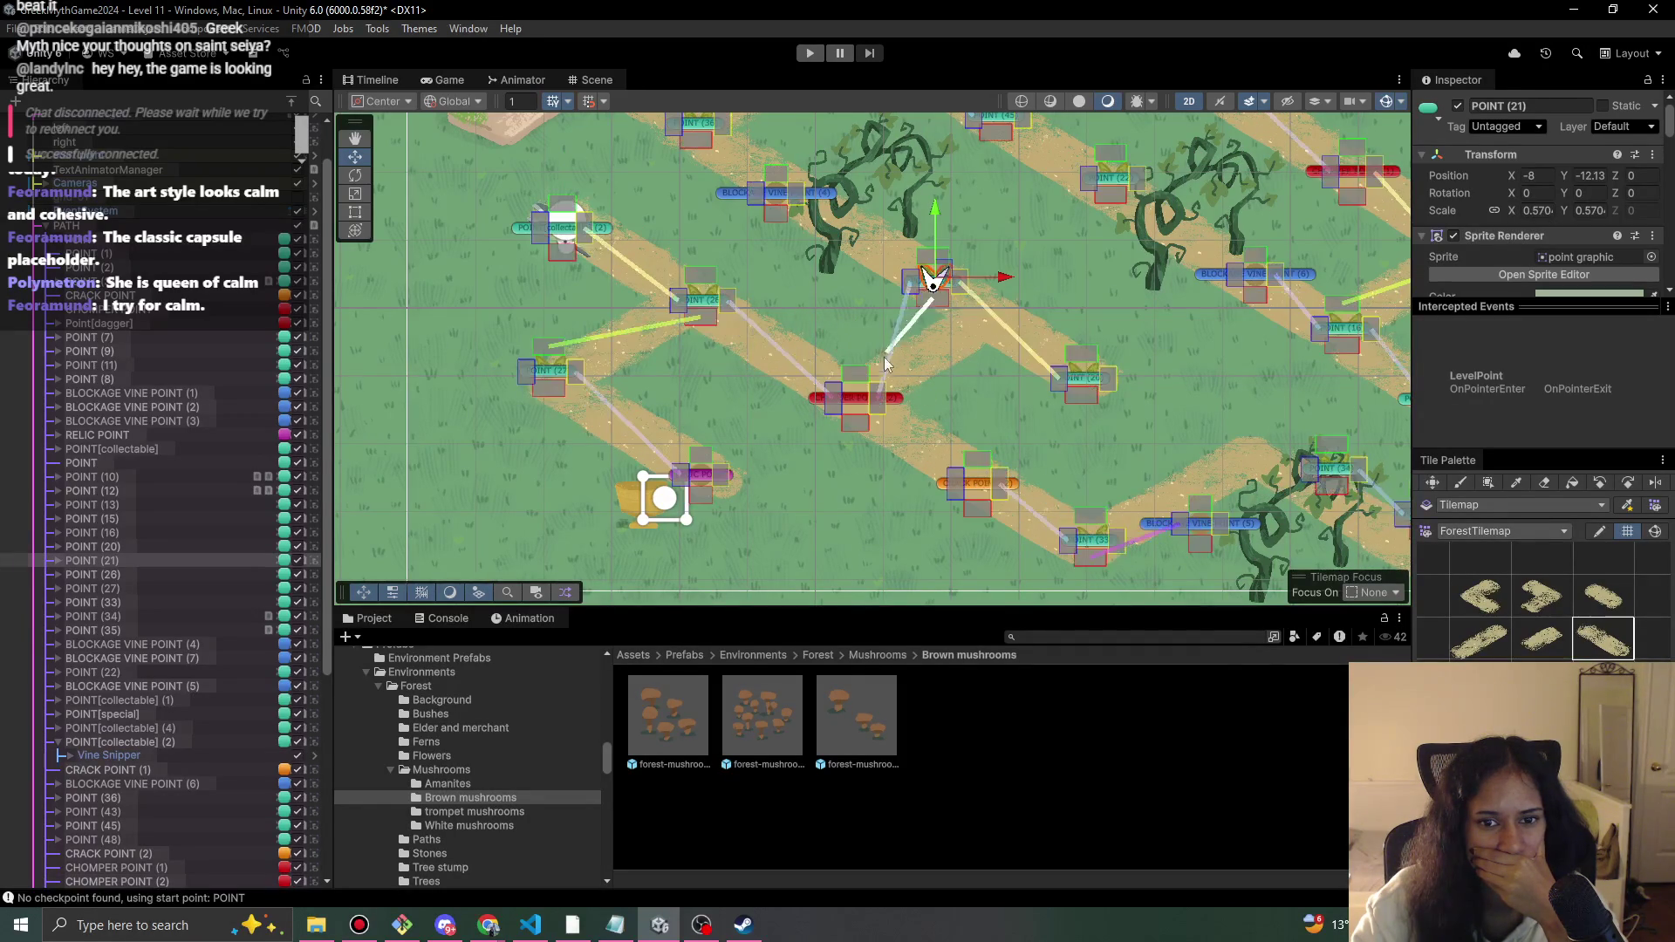
{"action": "left_click_drag", "start_coordinate": [948, 301], "coordinate": [971, 301]}
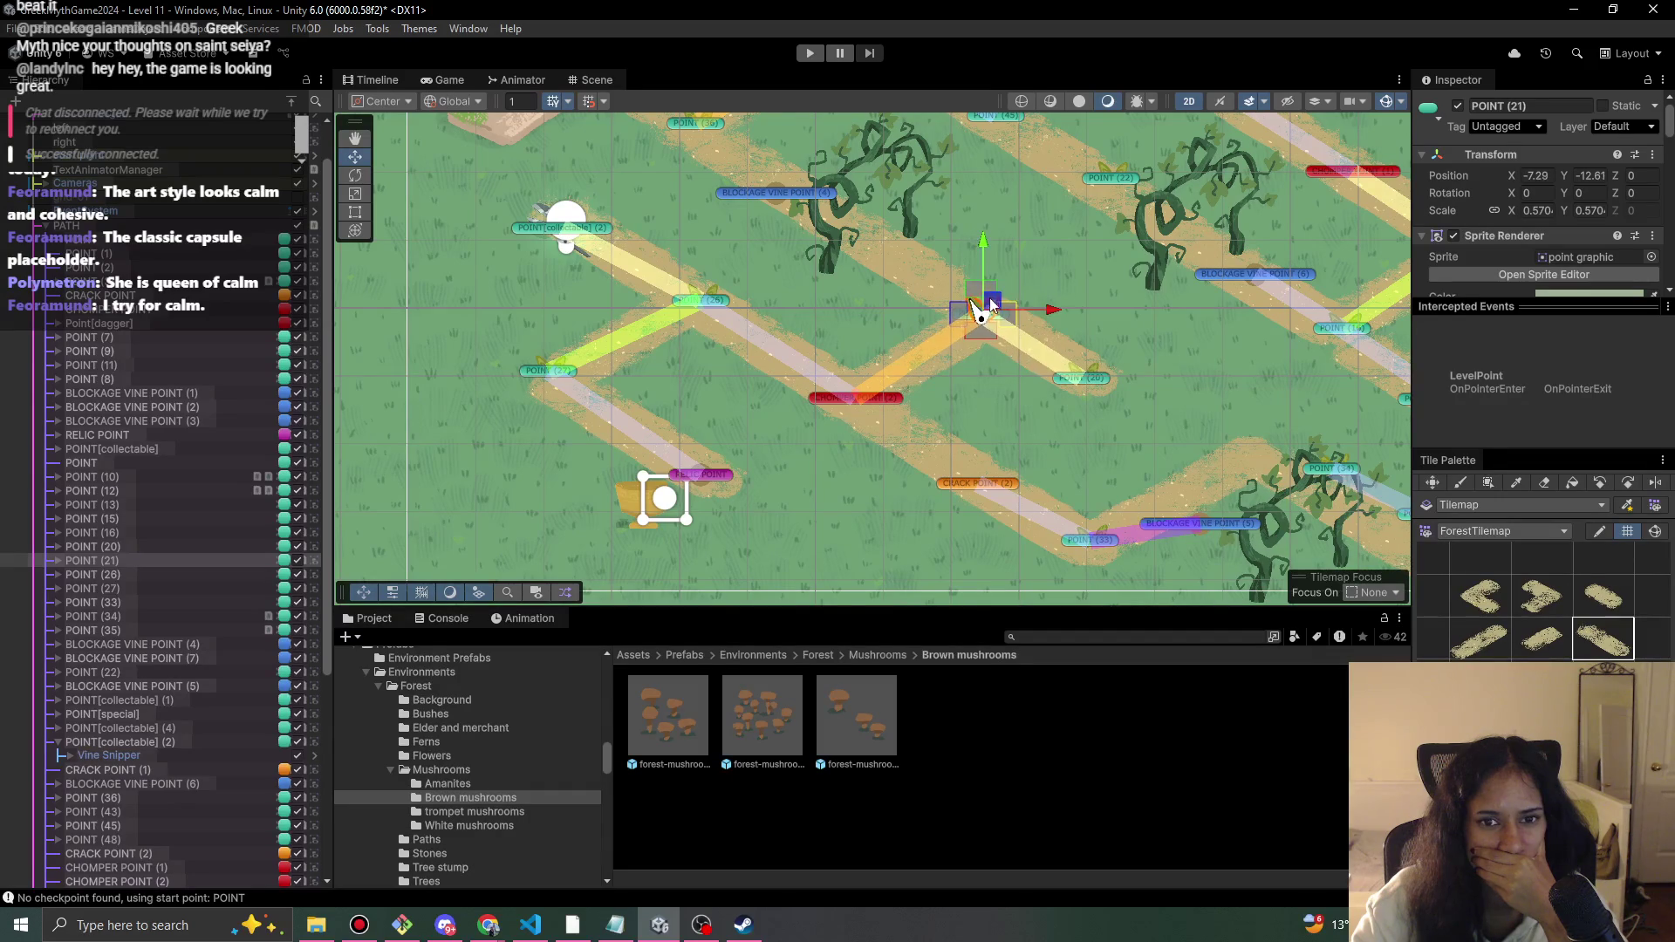
{"action": "left_click", "coordinate": [774, 195]}
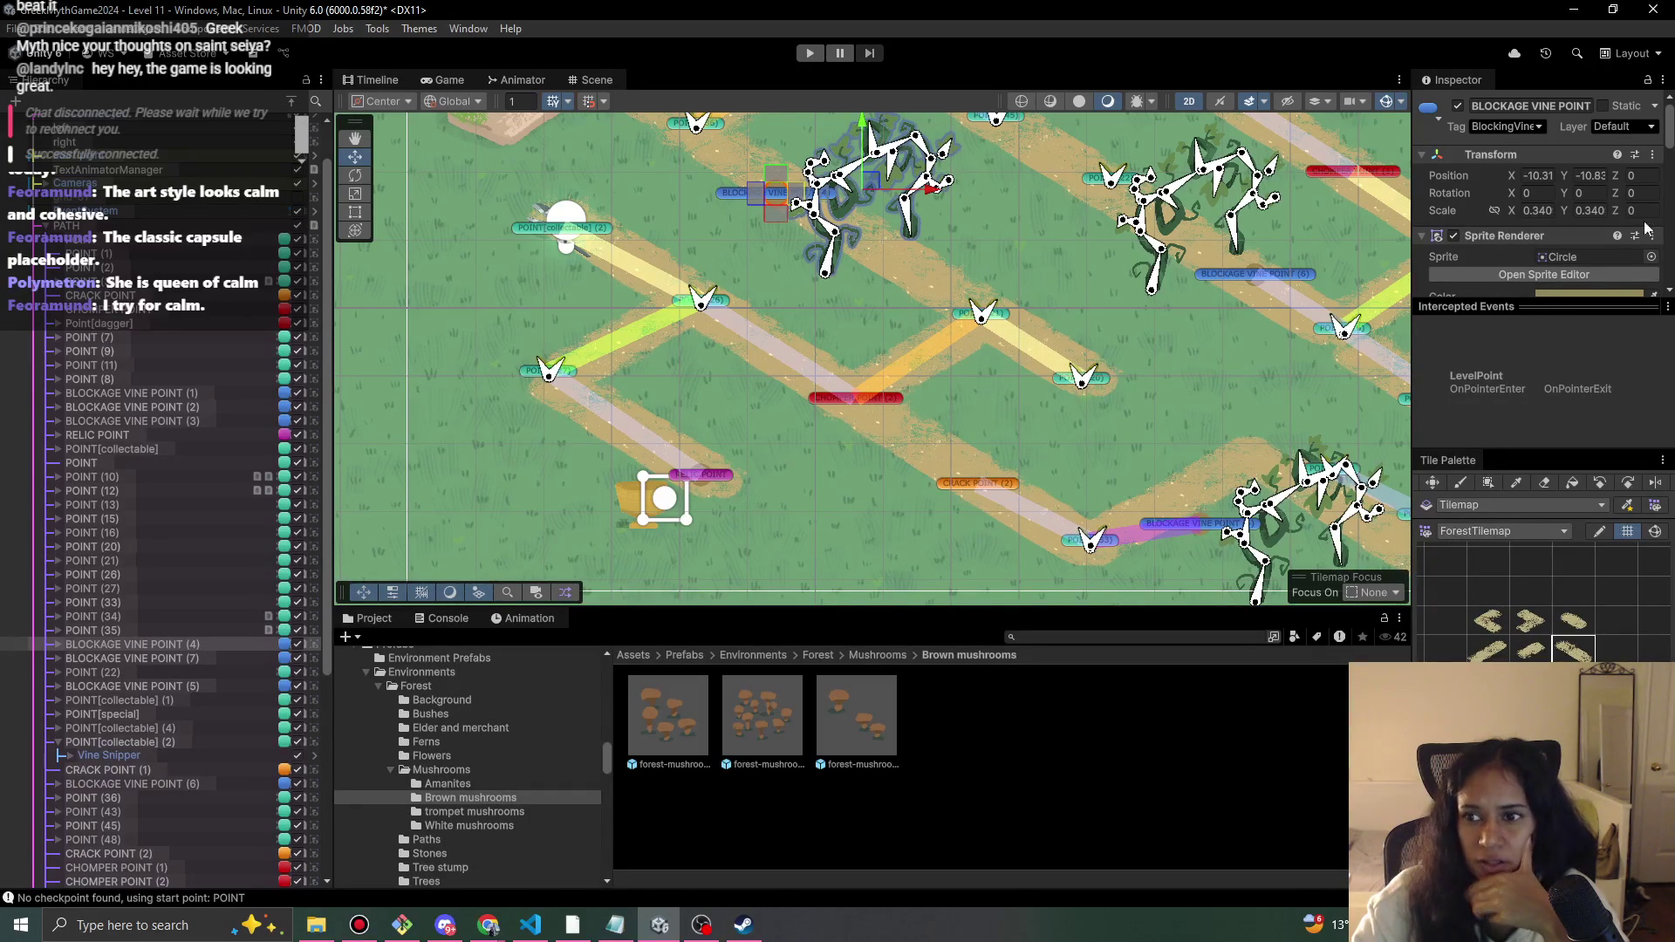
- Check CHOMPER POINT (2)'s vine settings and POINT (26), then reselect BLOCKAGE VINE POINT (4)
{"action": "scroll", "coordinate": [1645, 248], "scroll_direction": "down", "scroll_amount": 10}
{"action": "scroll", "coordinate": [1640, 251], "scroll_direction": "up", "scroll_amount": 2}
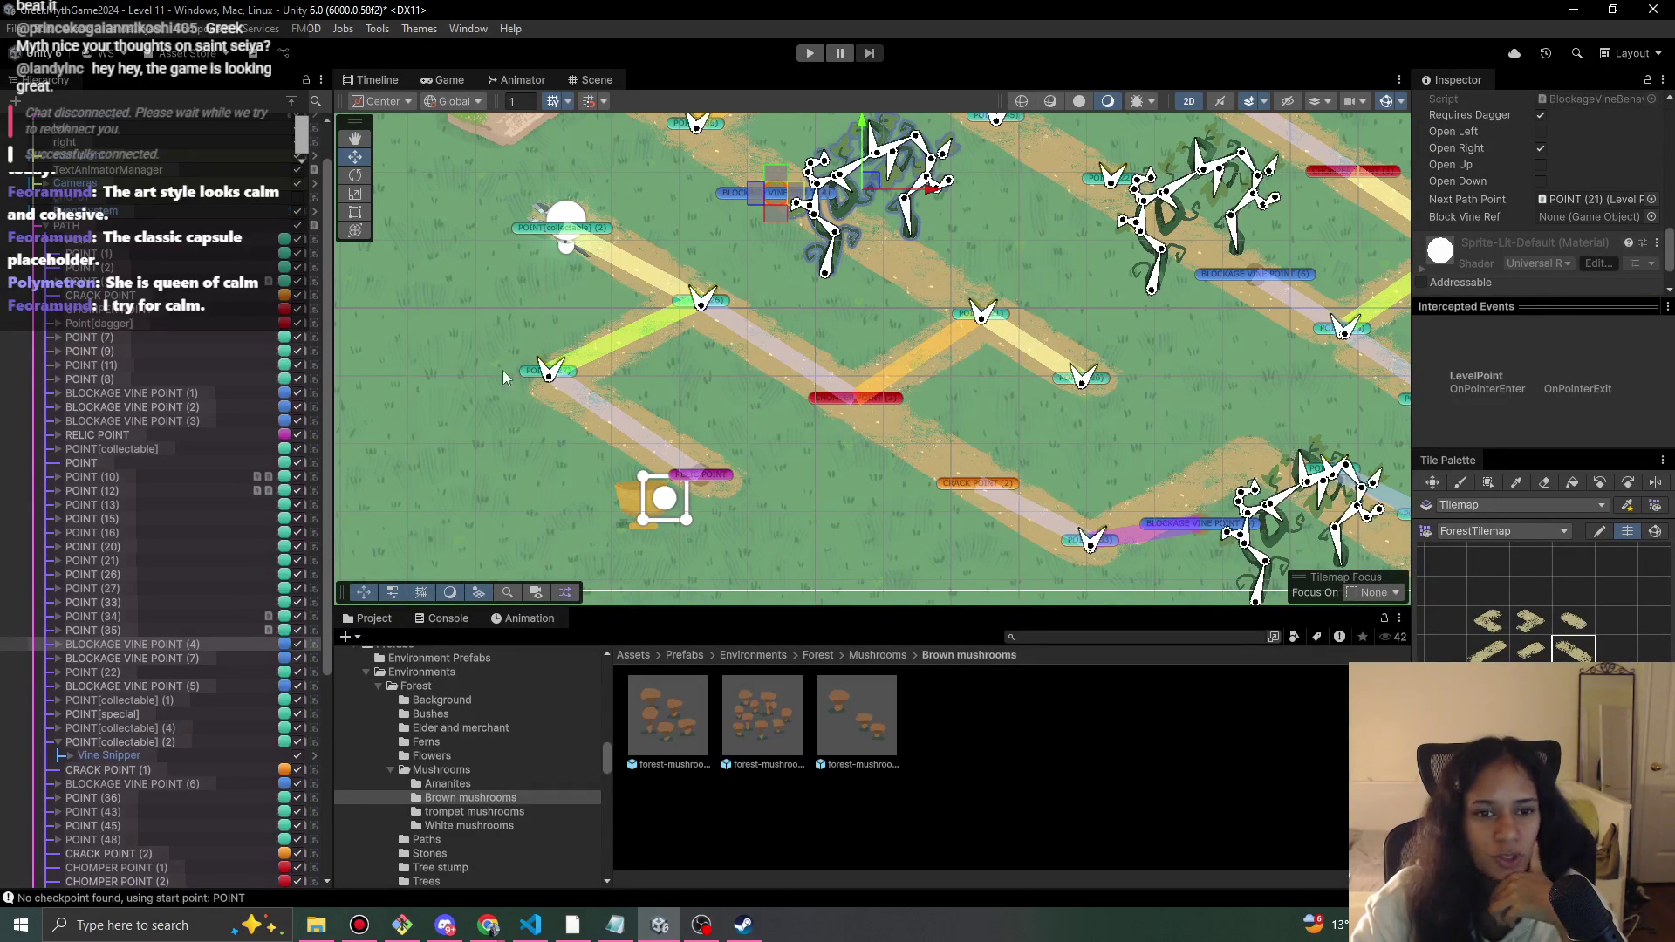
{"action": "left_click", "coordinate": [839, 400]}
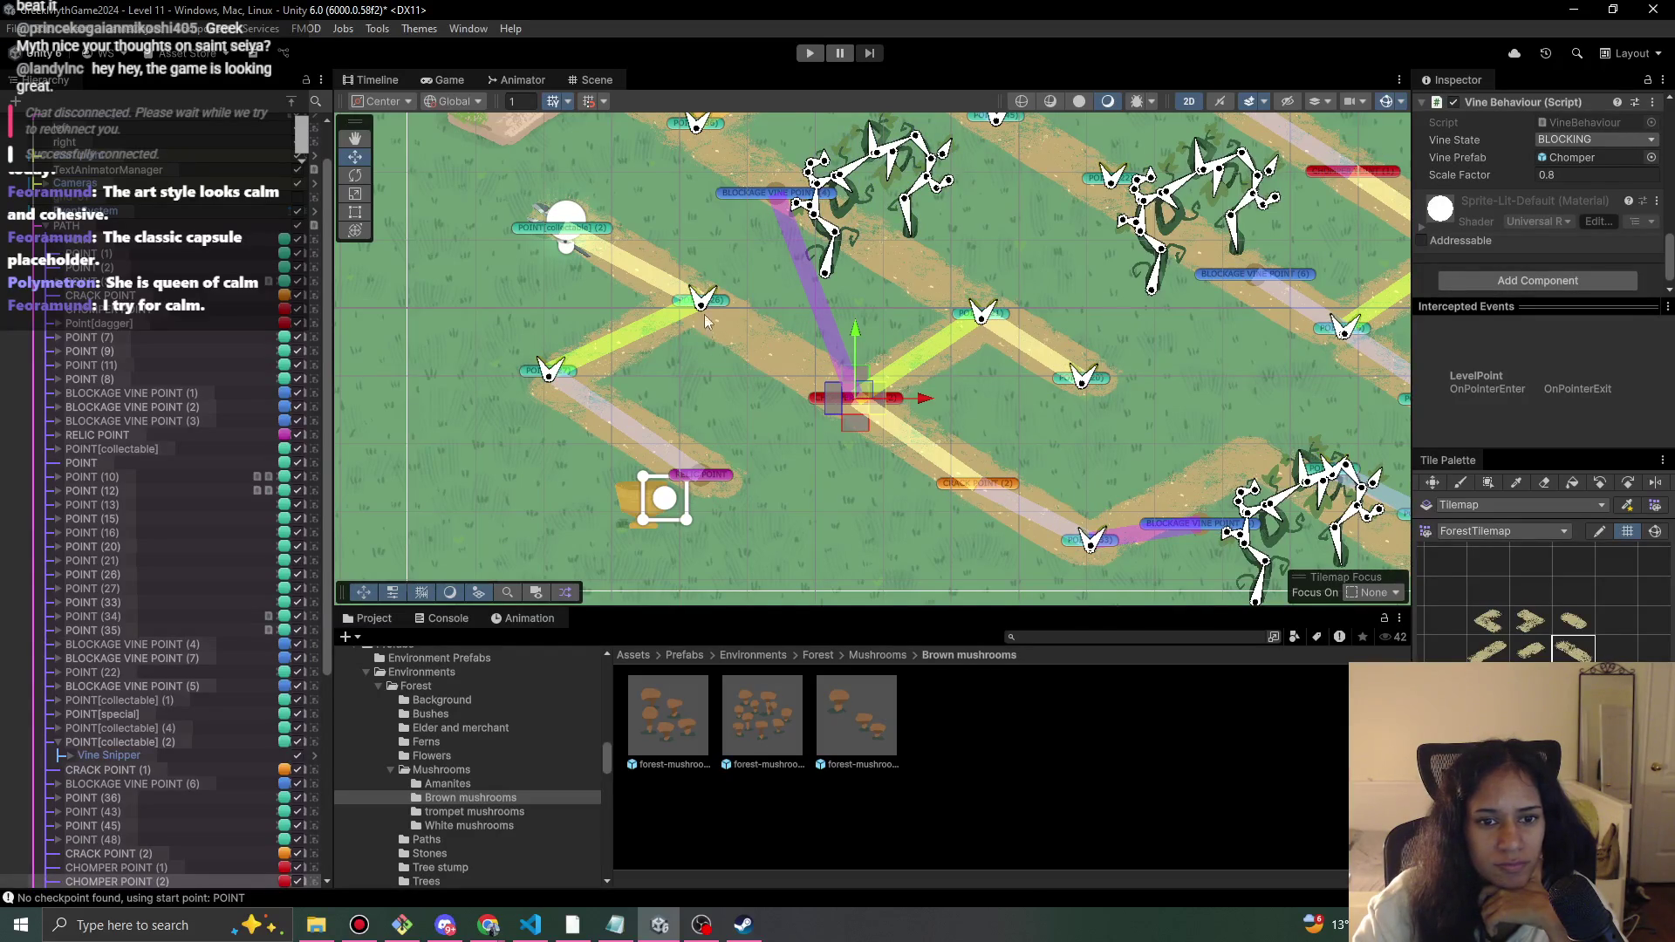
{"action": "left_click", "coordinate": [767, 195]}
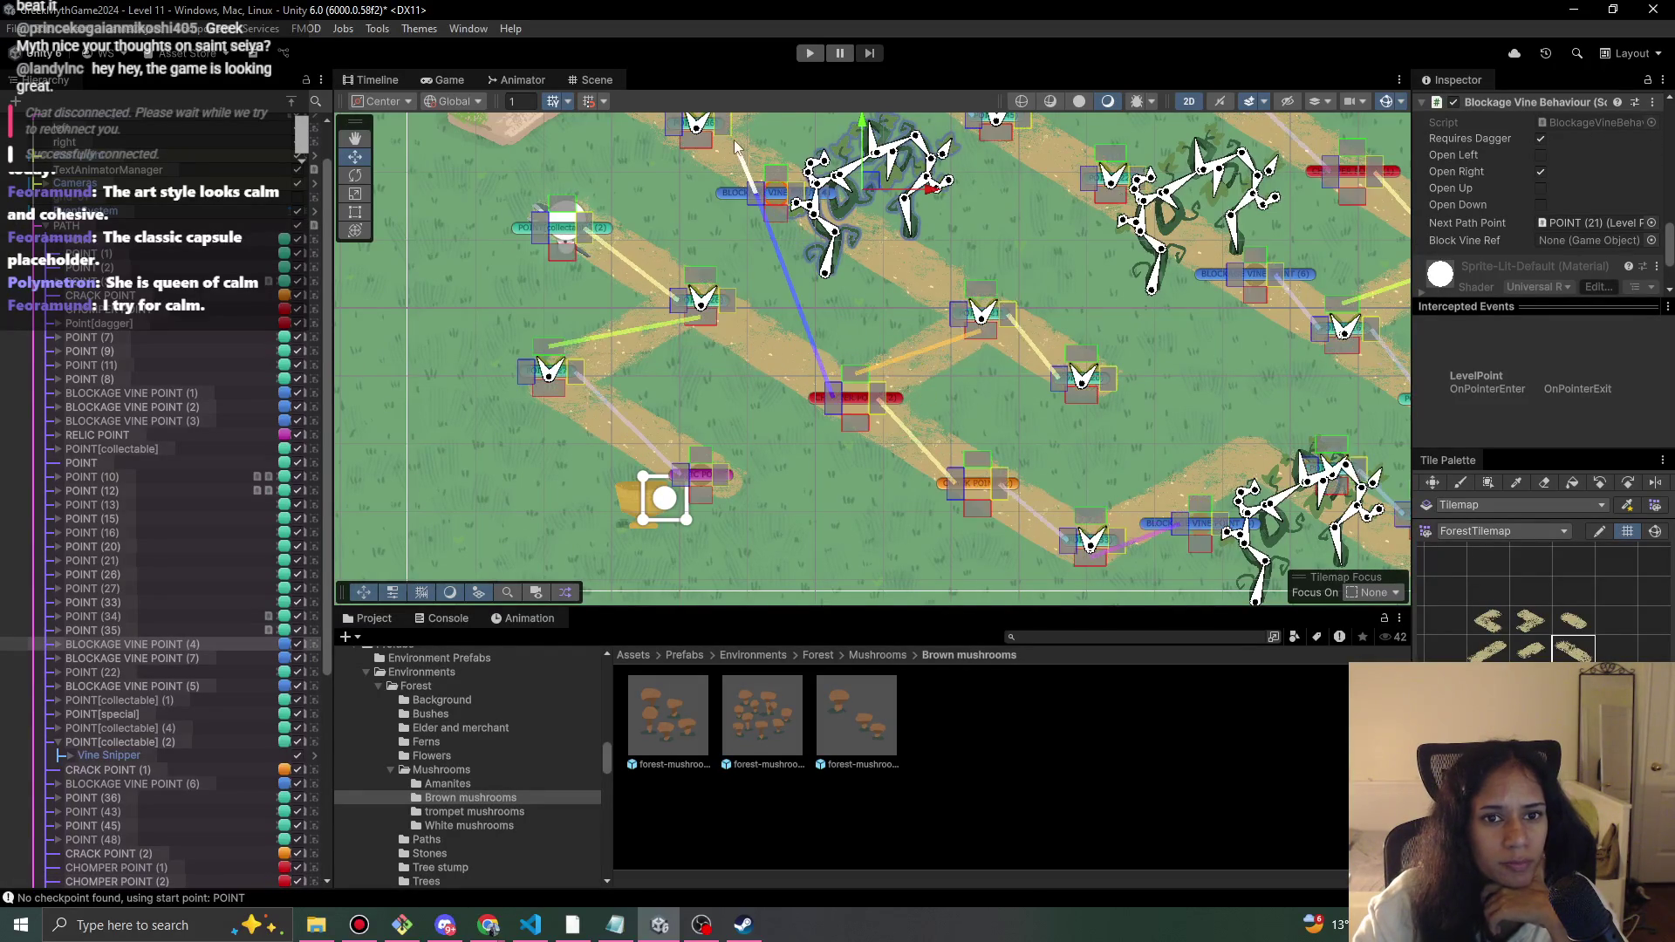
{"action": "left_click", "coordinate": [723, 298]}
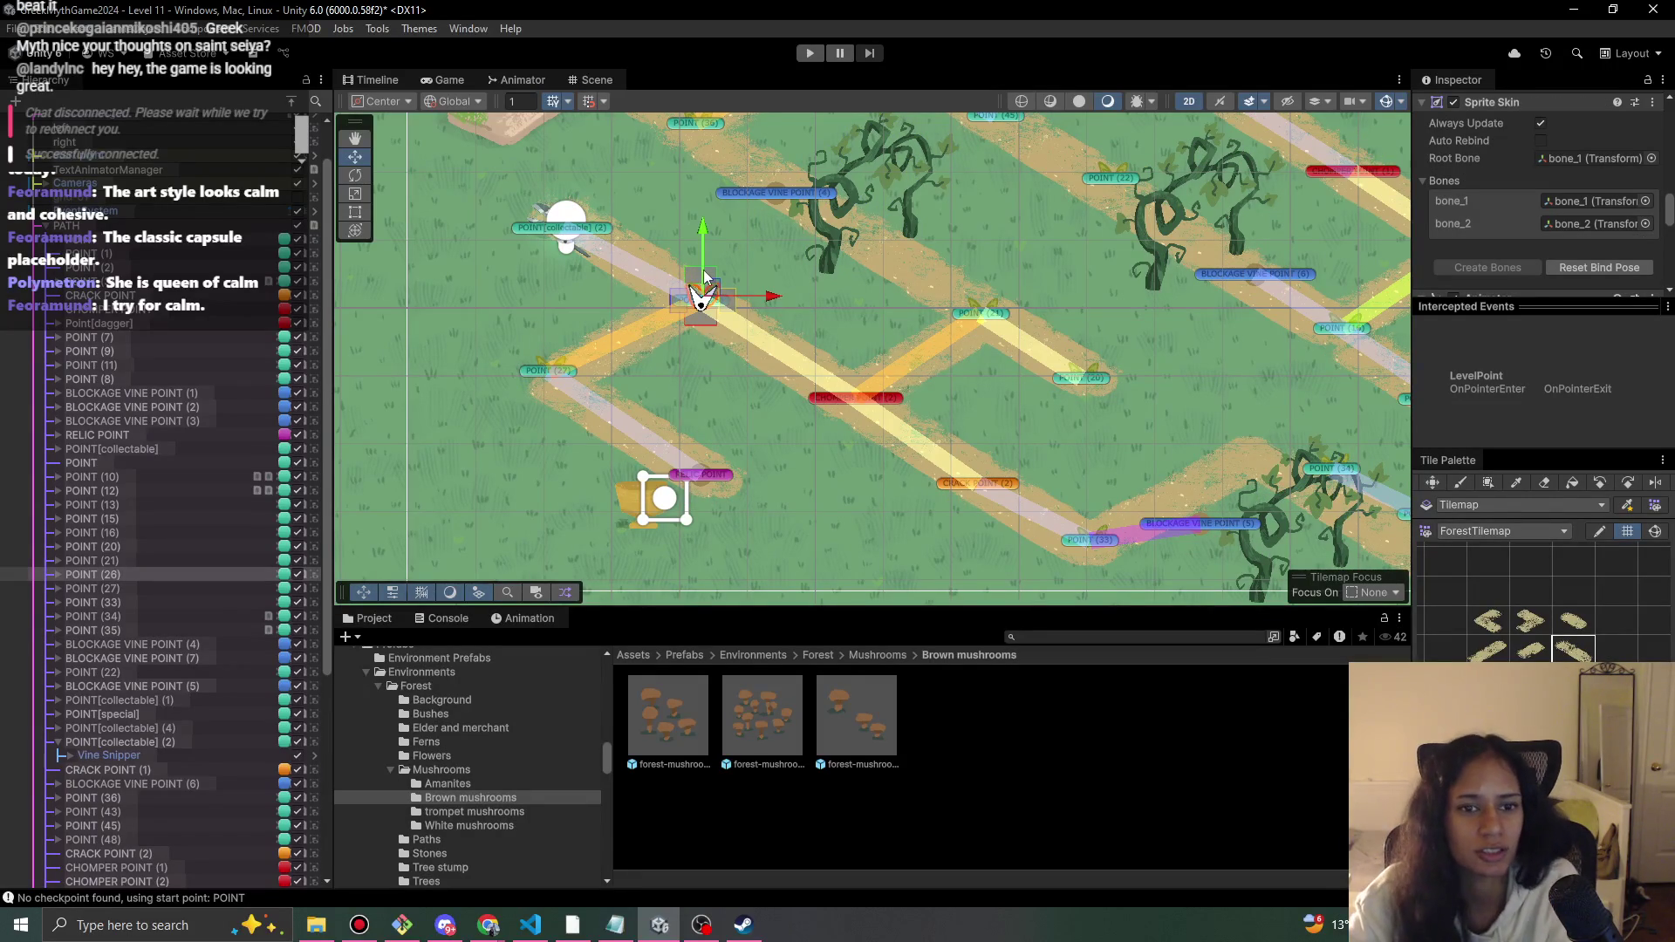
{"action": "left_click", "coordinate": [774, 199]}
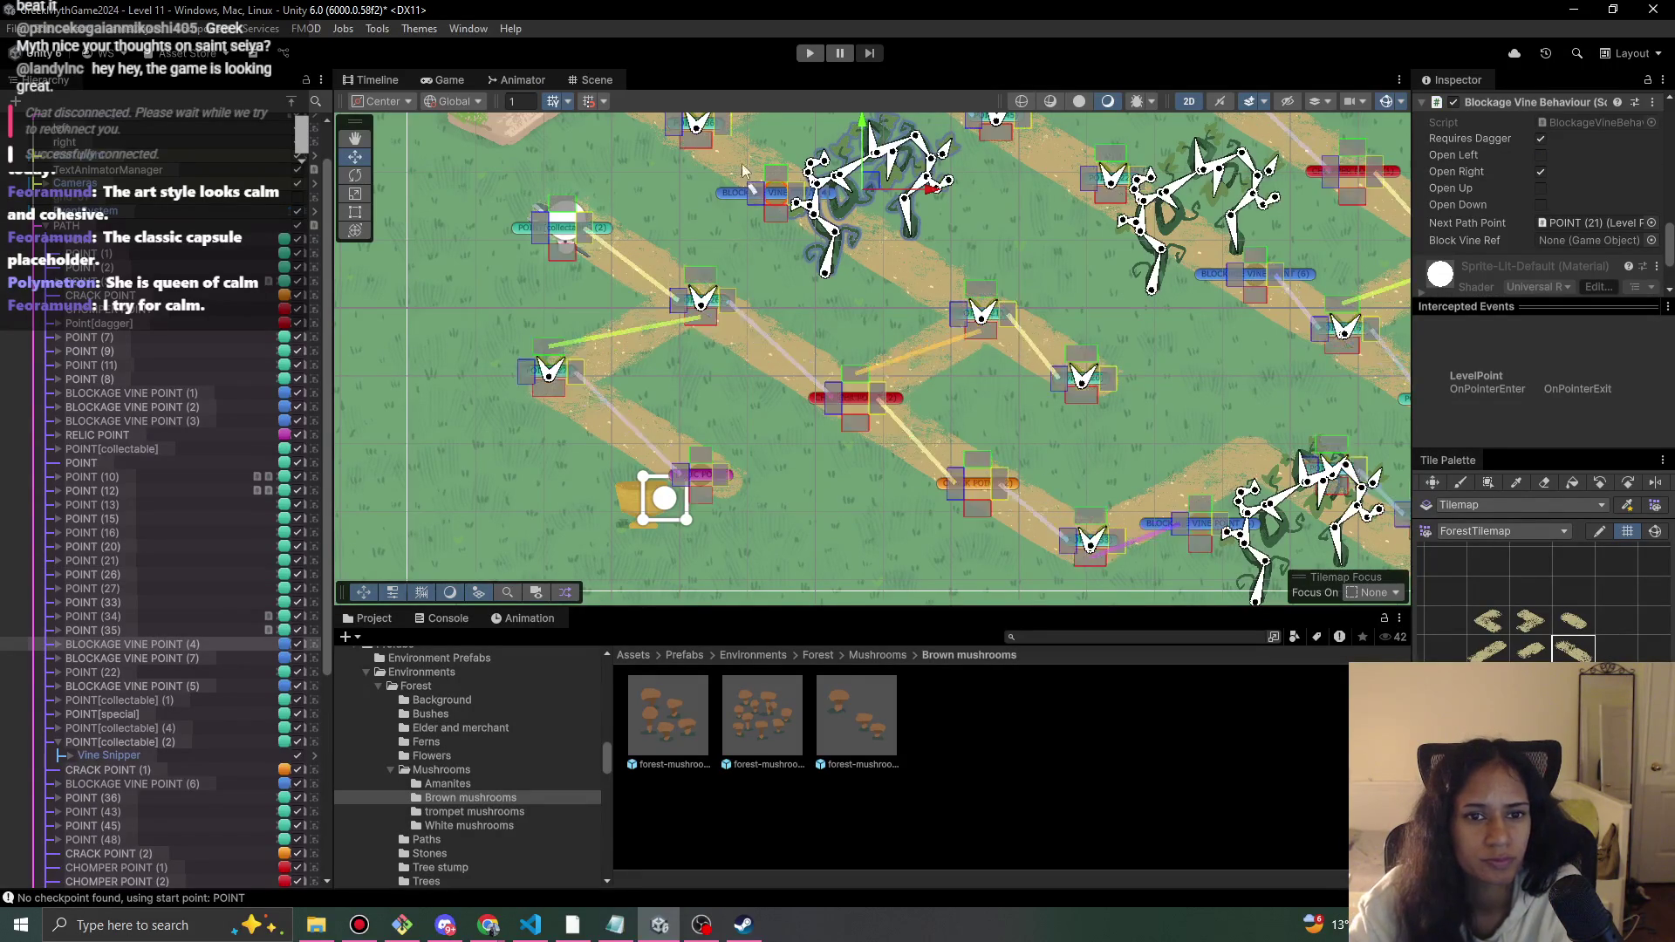
- Move BLOCKAGE VINE POINT (4) right onto the path with the Move tool
{"action": "left_click_drag", "start_coordinate": [744, 343], "coordinate": [719, 400]}
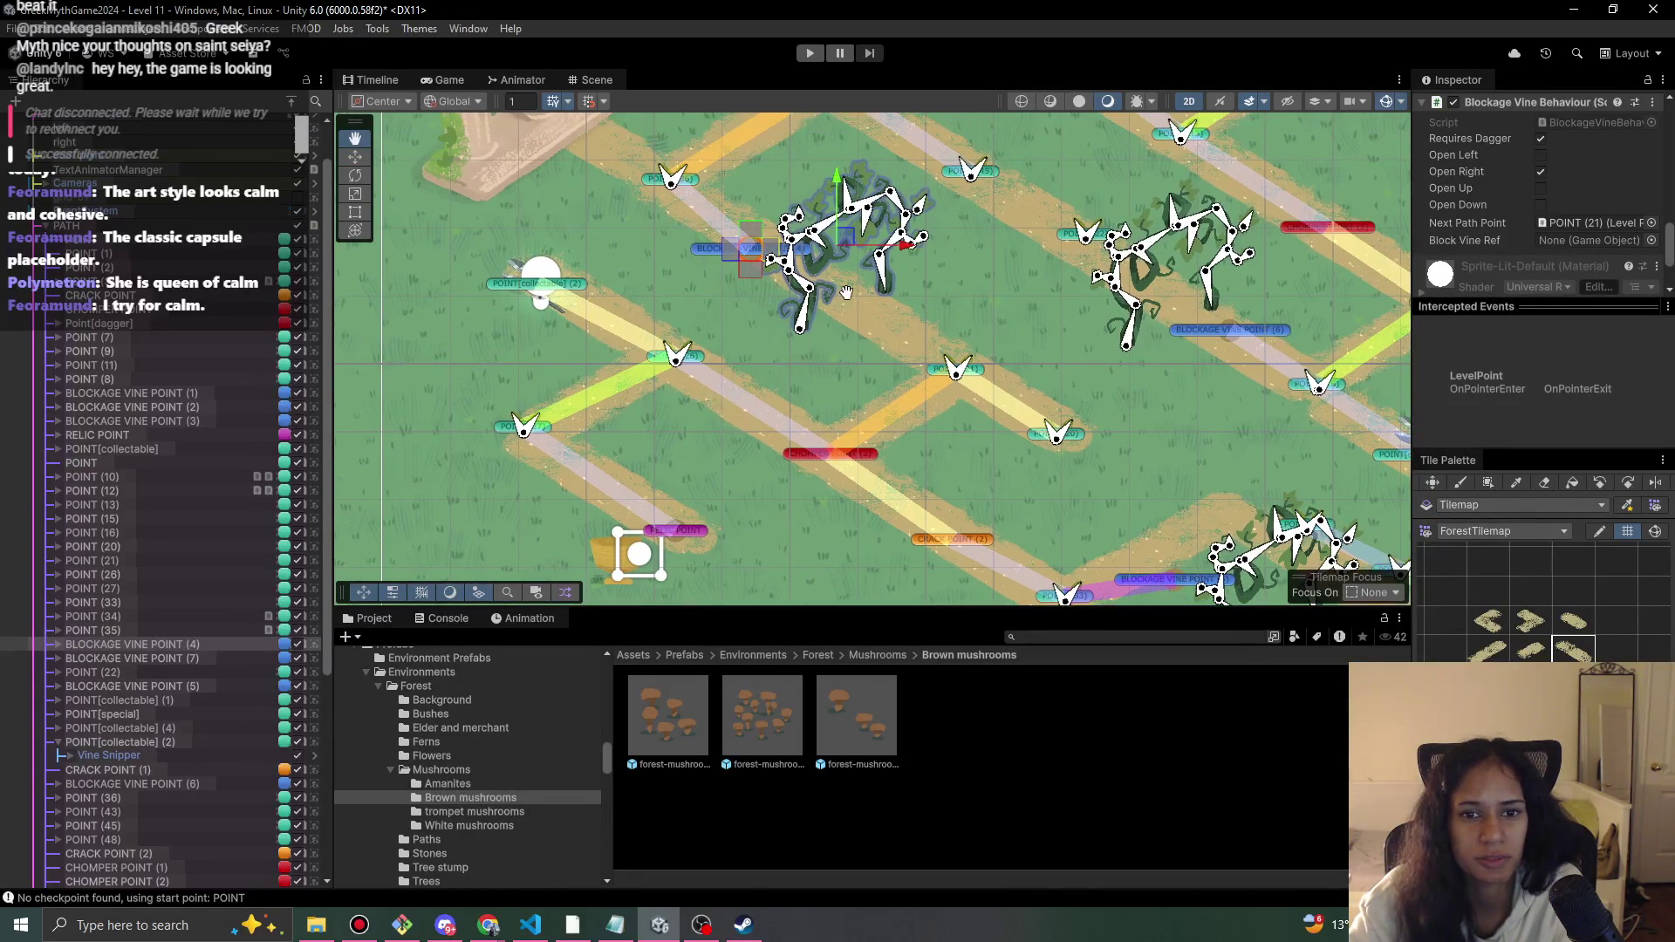
{"action": "key", "text": "w"}
{"action": "left_click_drag", "start_coordinate": [846, 239], "coordinate": [901, 264]}
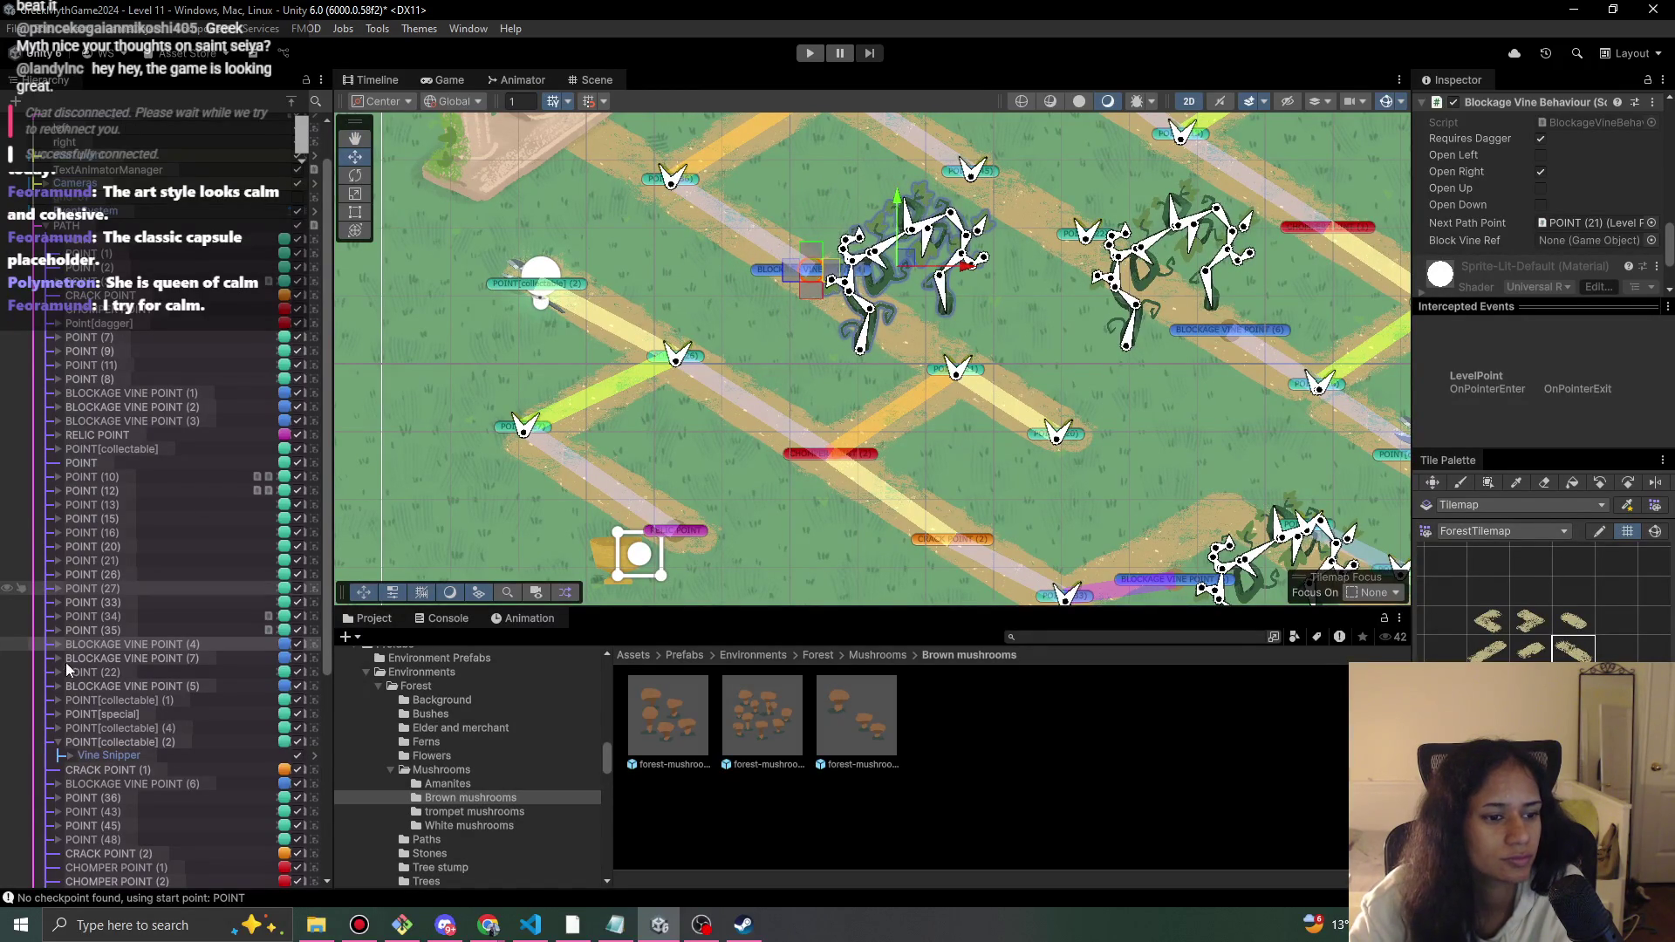
- Shift its BlockedVineSprites child down-right to X 7.02, Y -5.7
{"action": "key", "text": "Right"}
{"action": "scroll", "coordinate": [174, 645], "scroll_direction": "down", "scroll_amount": 3}
{"action": "left_click", "coordinate": [178, 553]}
{"action": "left_click_drag", "start_coordinate": [919, 262], "coordinate": [927, 282]}
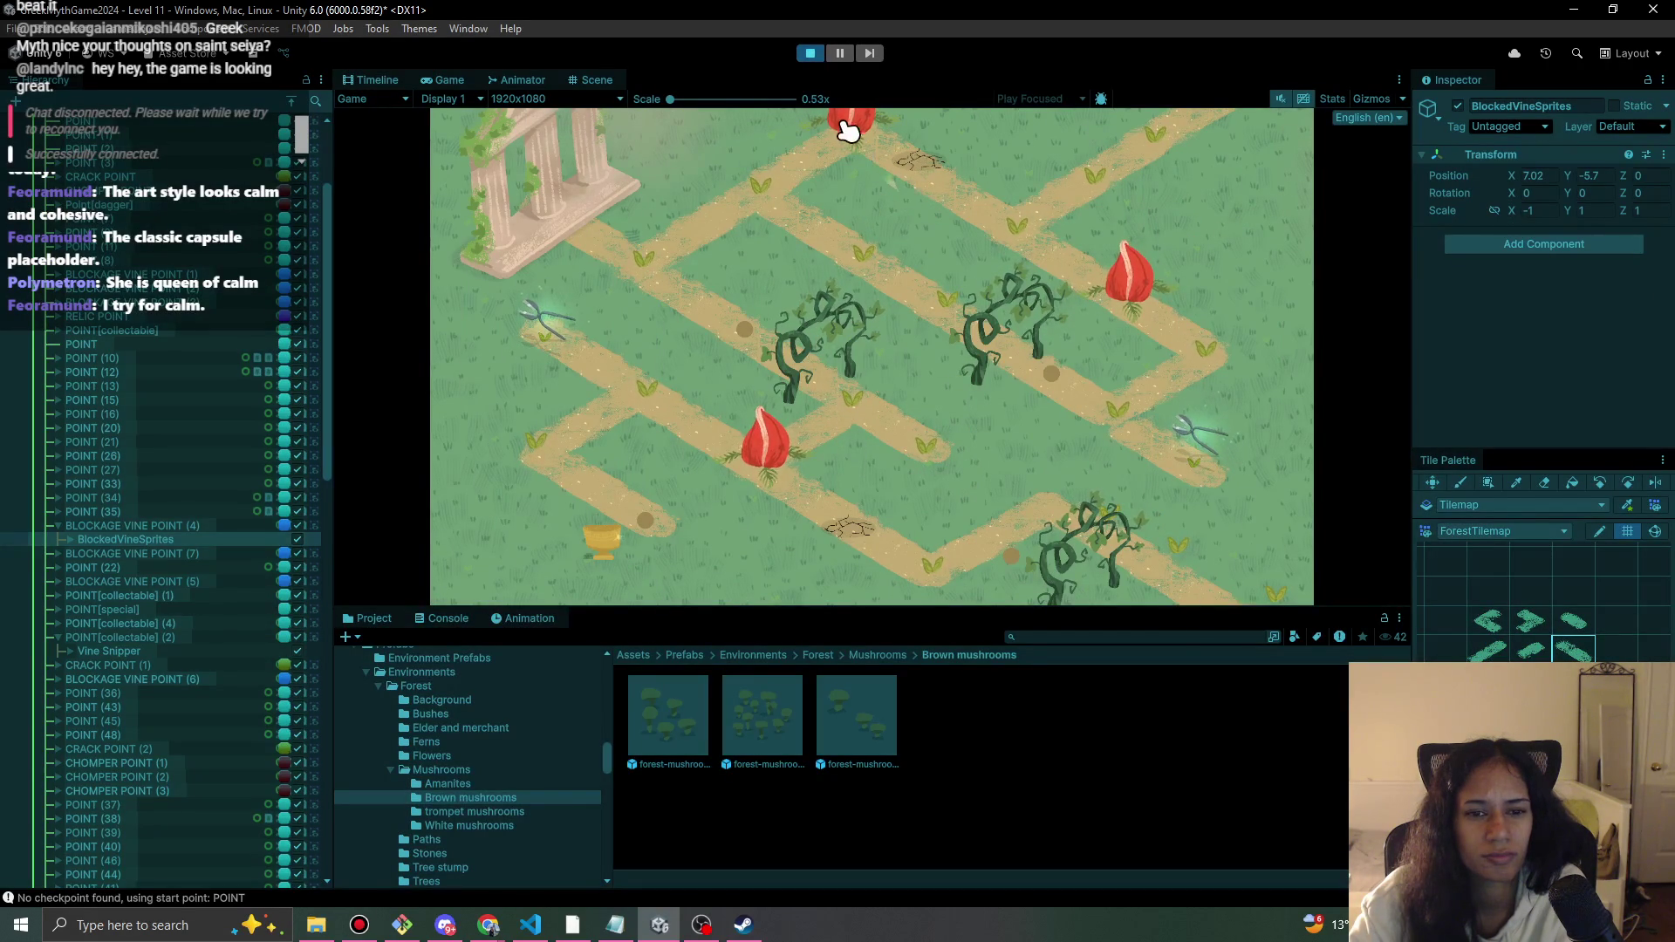
{"action": "left_click", "coordinate": [813, 54]}
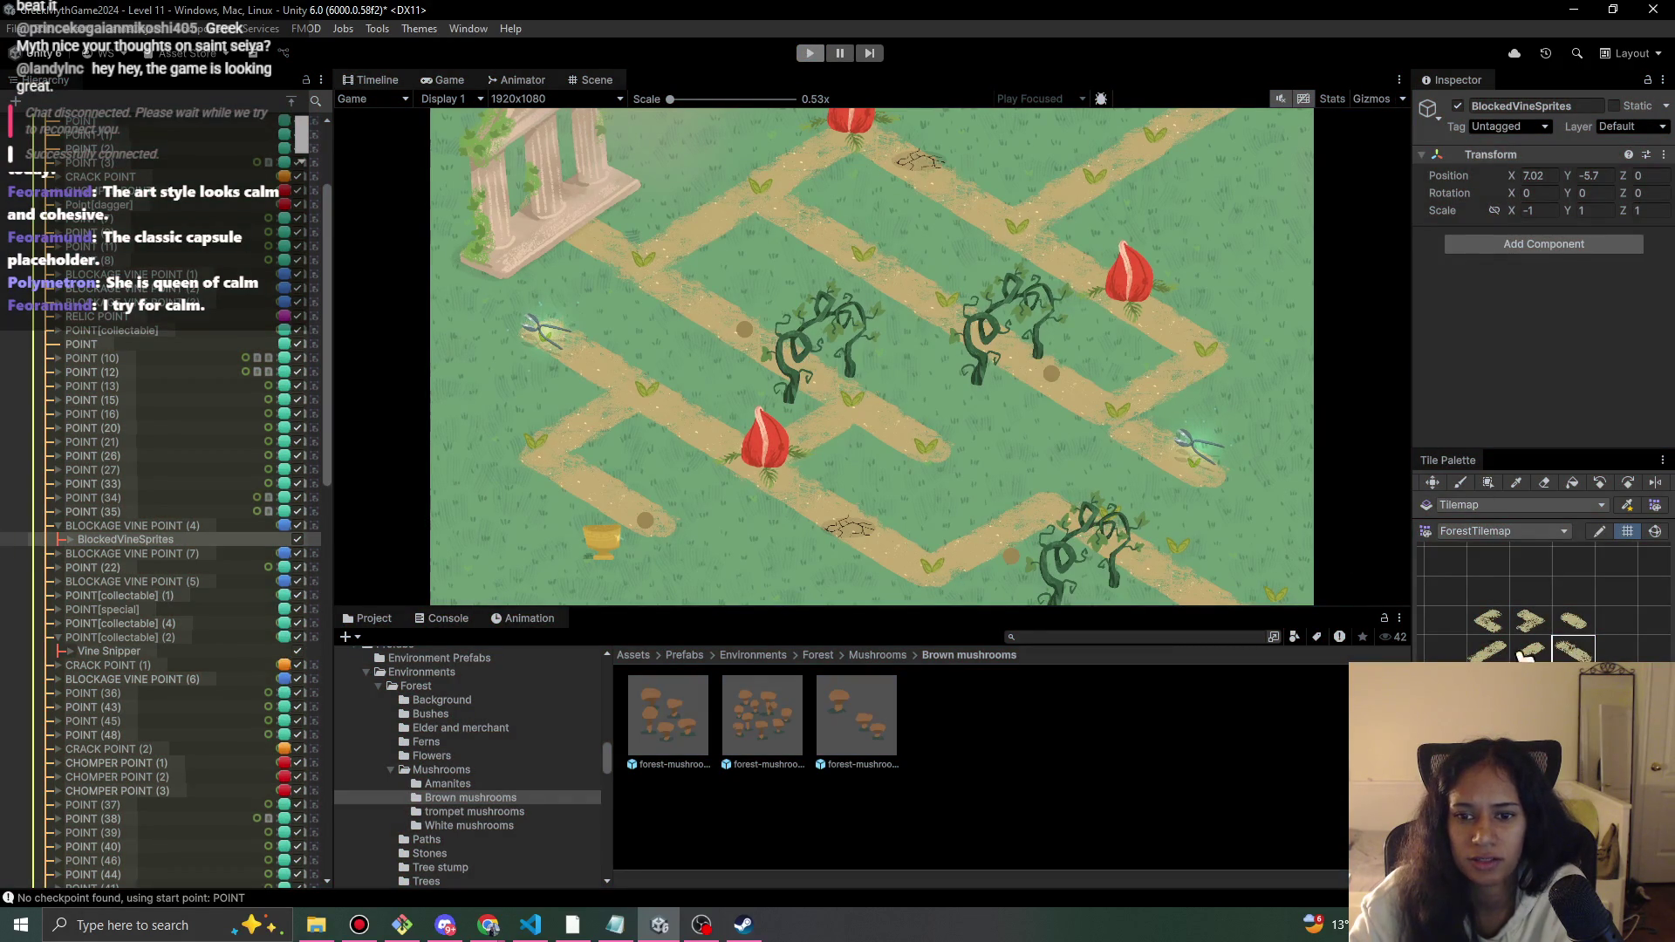
{"action": "left_click", "coordinate": [1587, 650]}
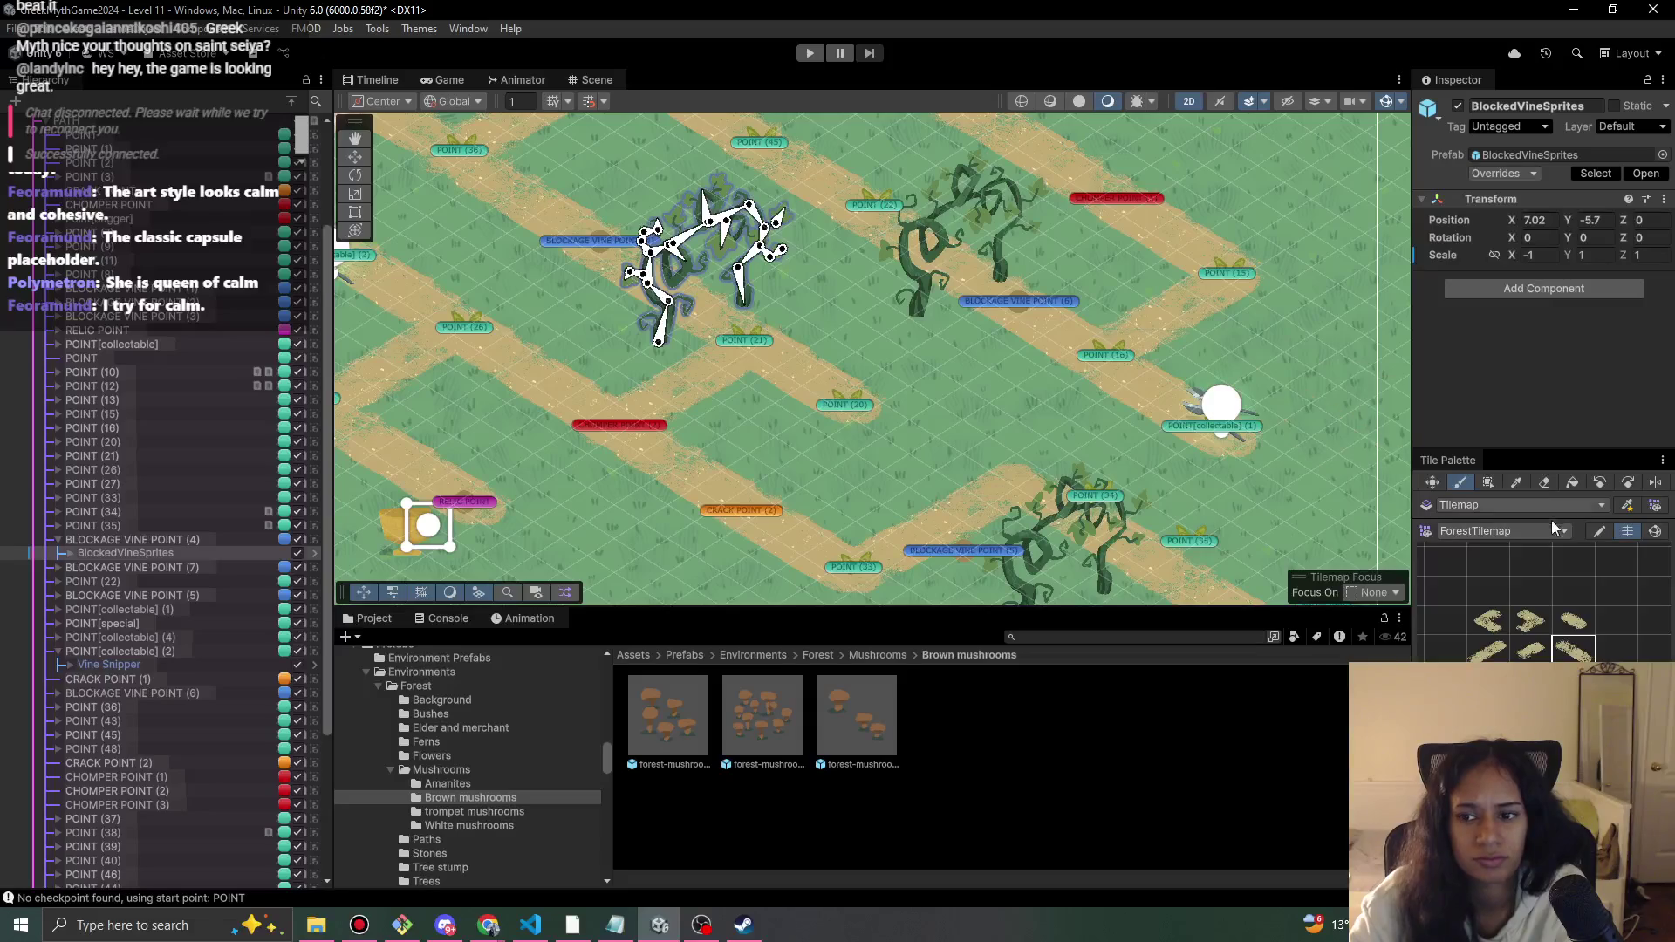
- Move BLOCKAGE VINE POINT (5) up-right along the forest path
{"action": "left_click", "coordinate": [1461, 483]}
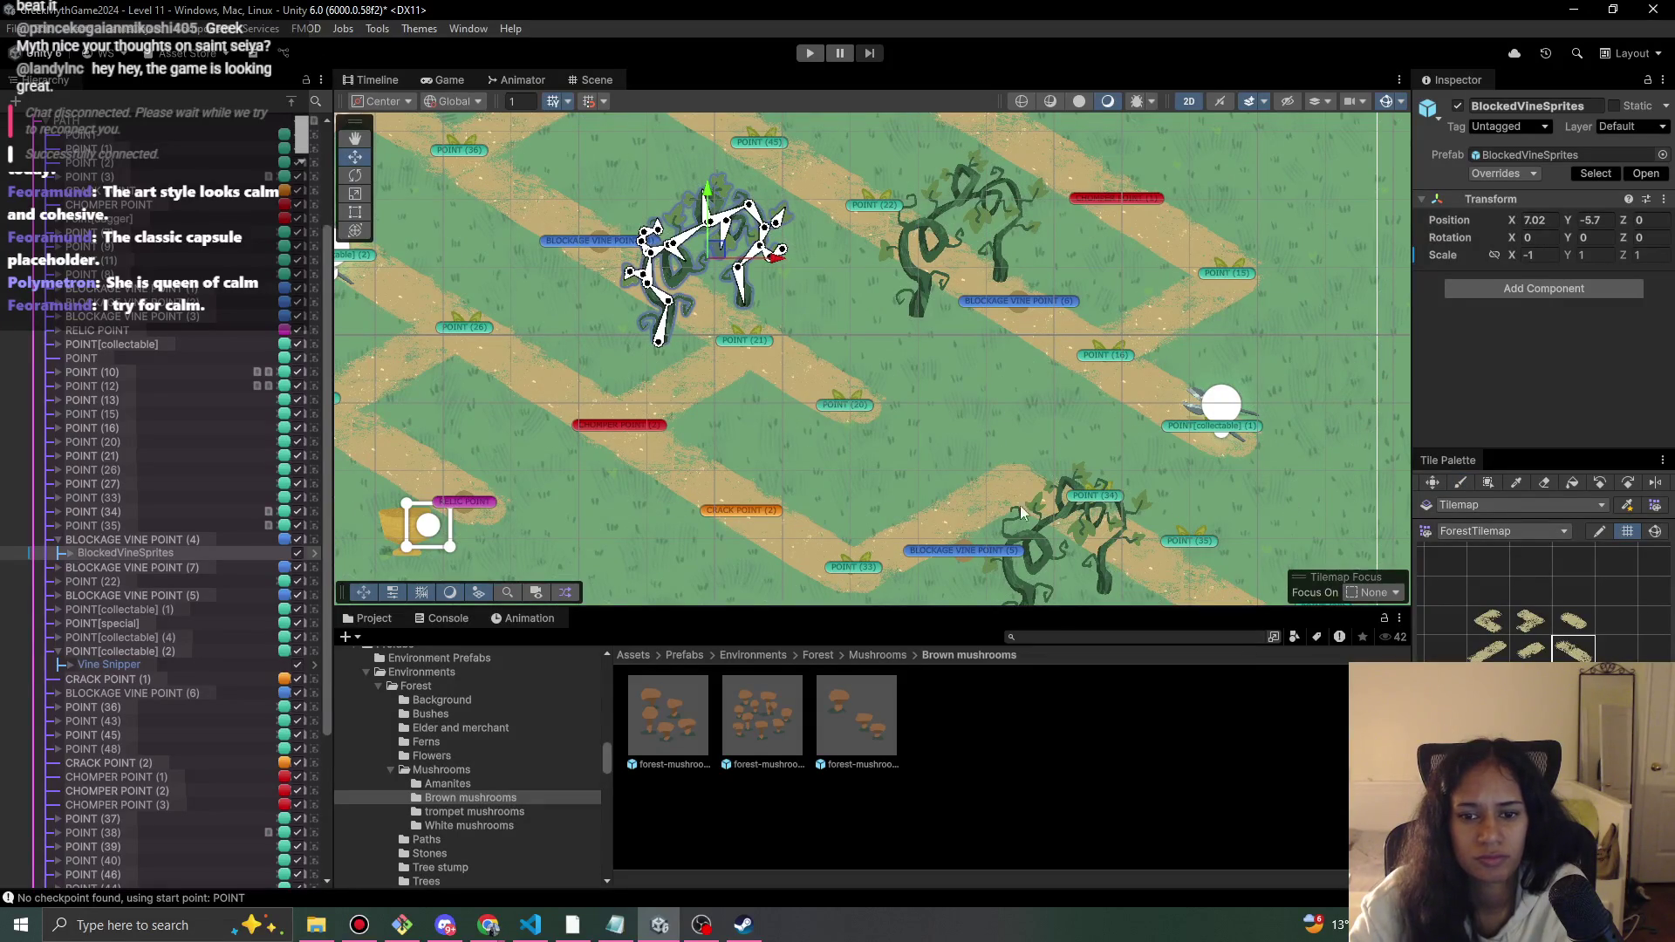
{"action": "scroll", "coordinate": [1049, 532], "scroll_direction": "down", "scroll_amount": 5}
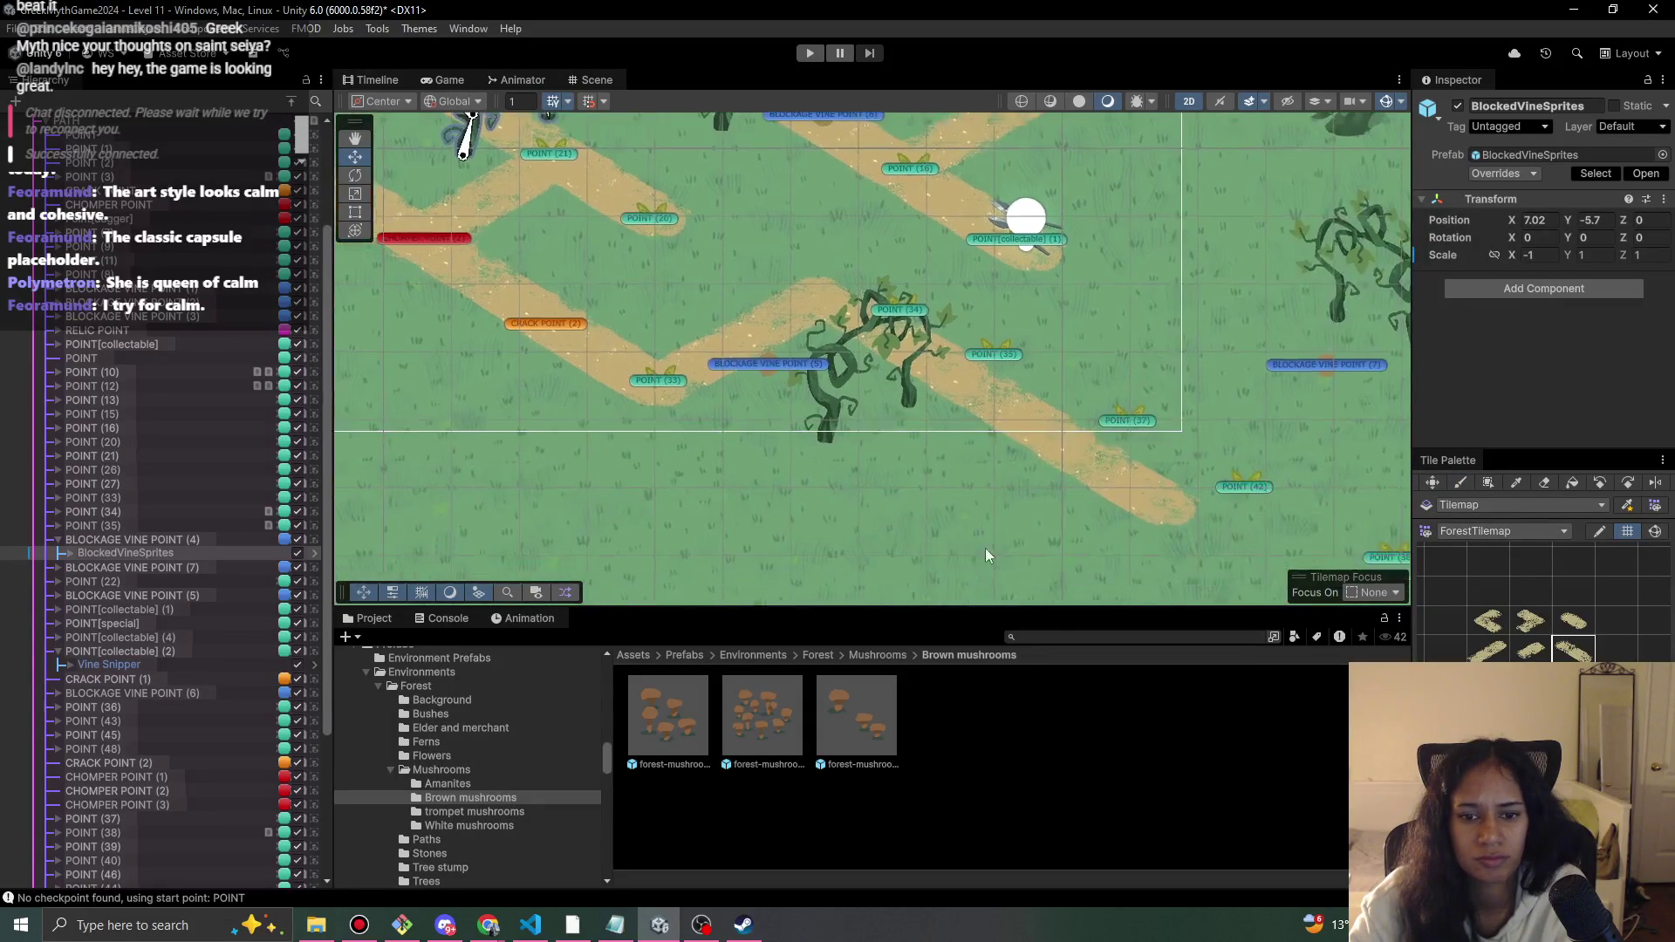
{"action": "left_click", "coordinate": [773, 353]}
{"action": "mouse_move", "coordinate": [879, 351]}
{"action": "left_mouse_down"}
{"action": "mouse_move", "coordinate": [916, 277]}
{"action": "mouse_move", "coordinate": [916, 307]}
{"action": "left_mouse_up"}
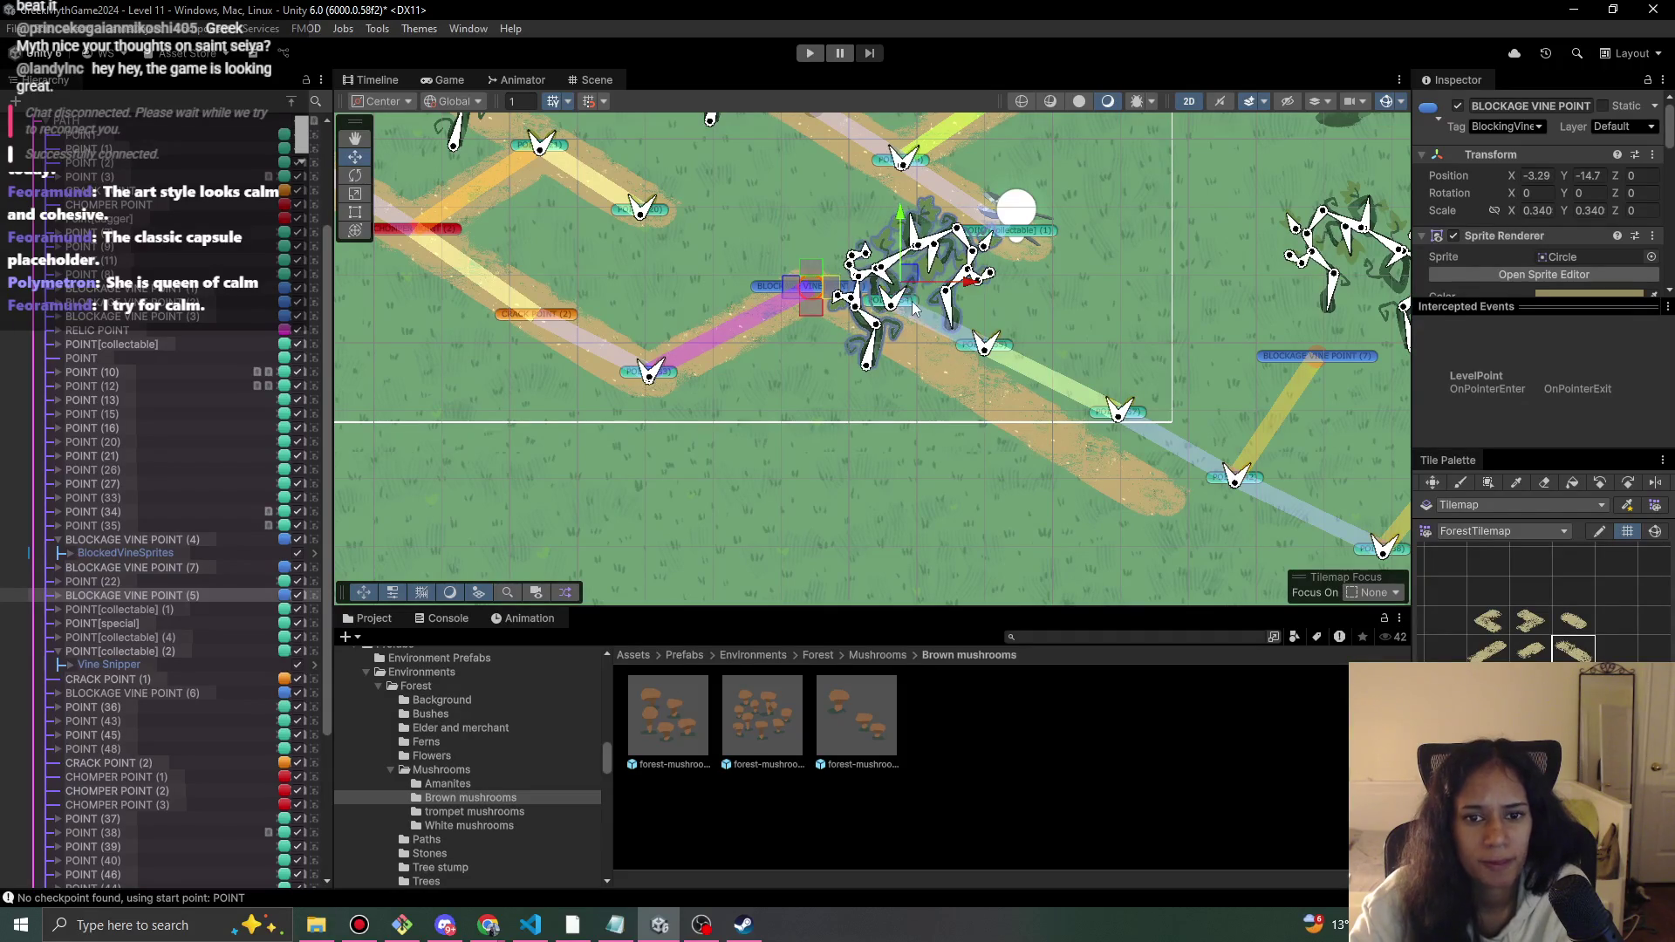
- Select POINT (35), collapse the Intercepted Events panel, and nudge its bone slightly lower
{"action": "left_click", "coordinate": [984, 345]}
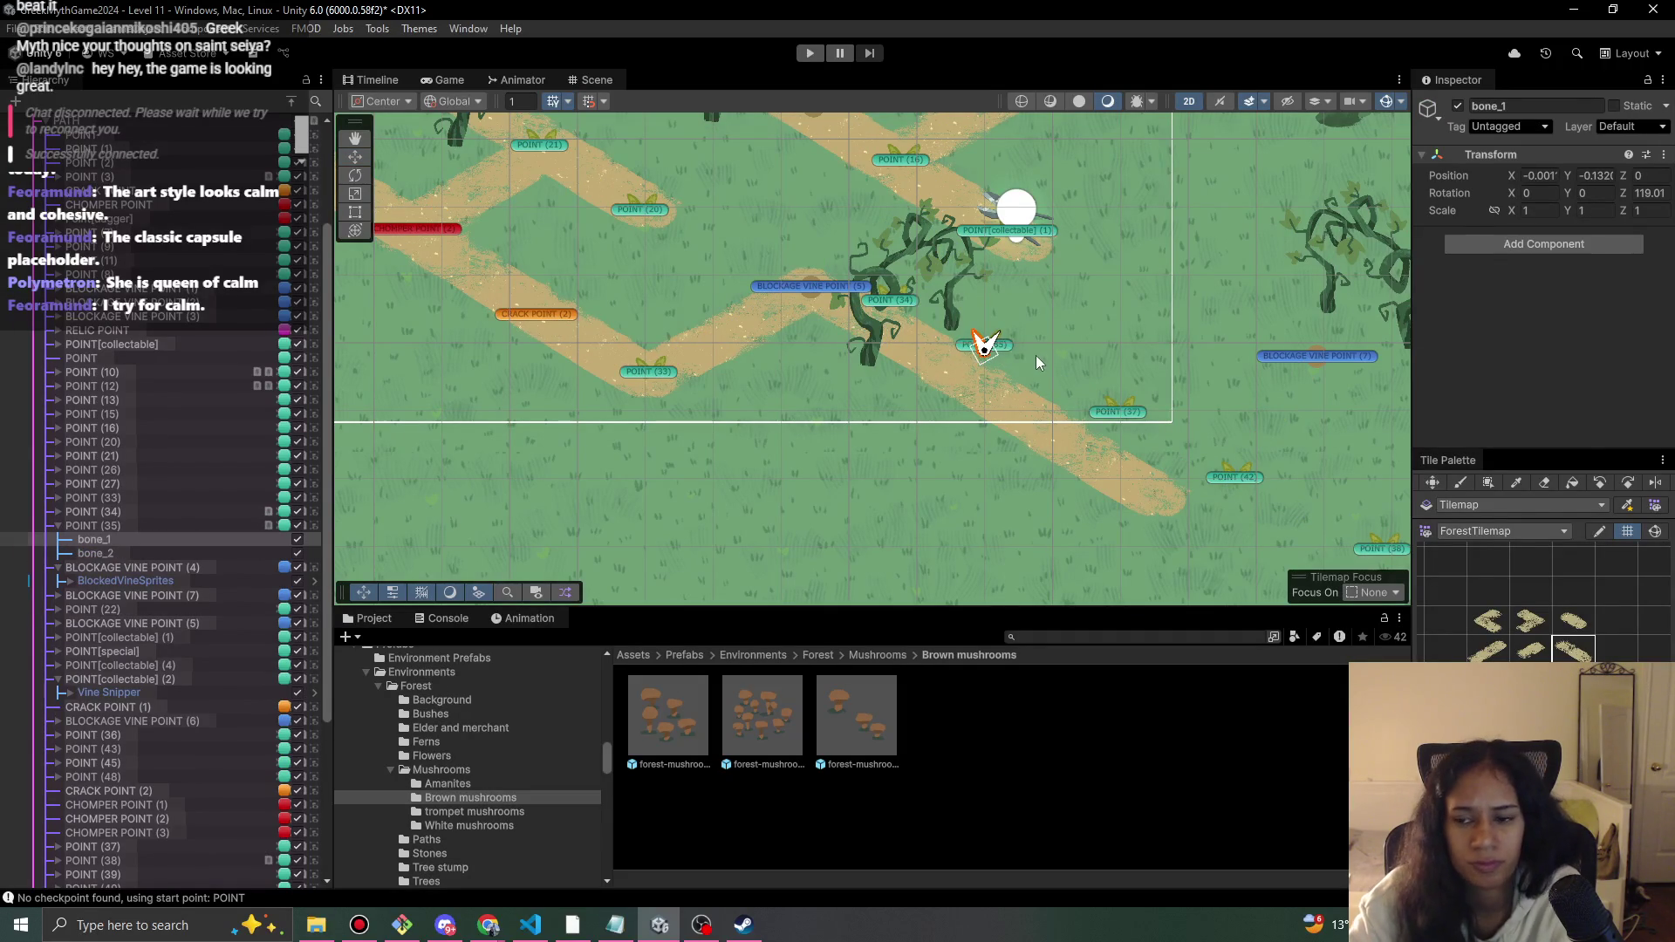
{"action": "left_click", "coordinate": [1011, 349]}
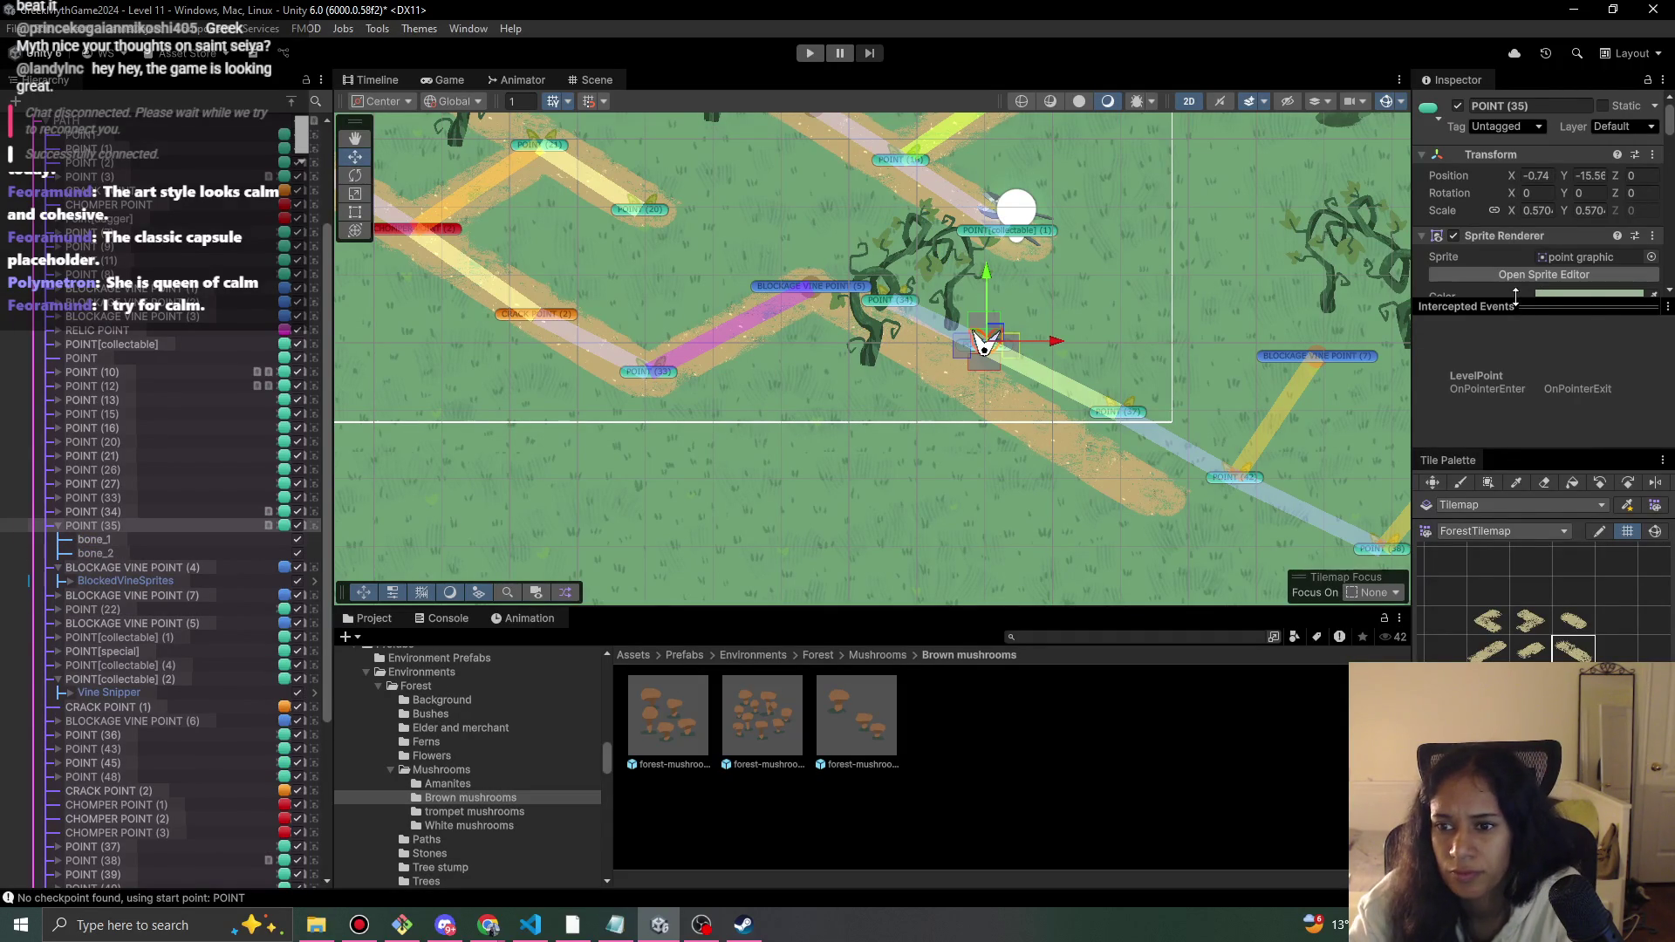
{"action": "left_click", "coordinate": [1667, 307]}
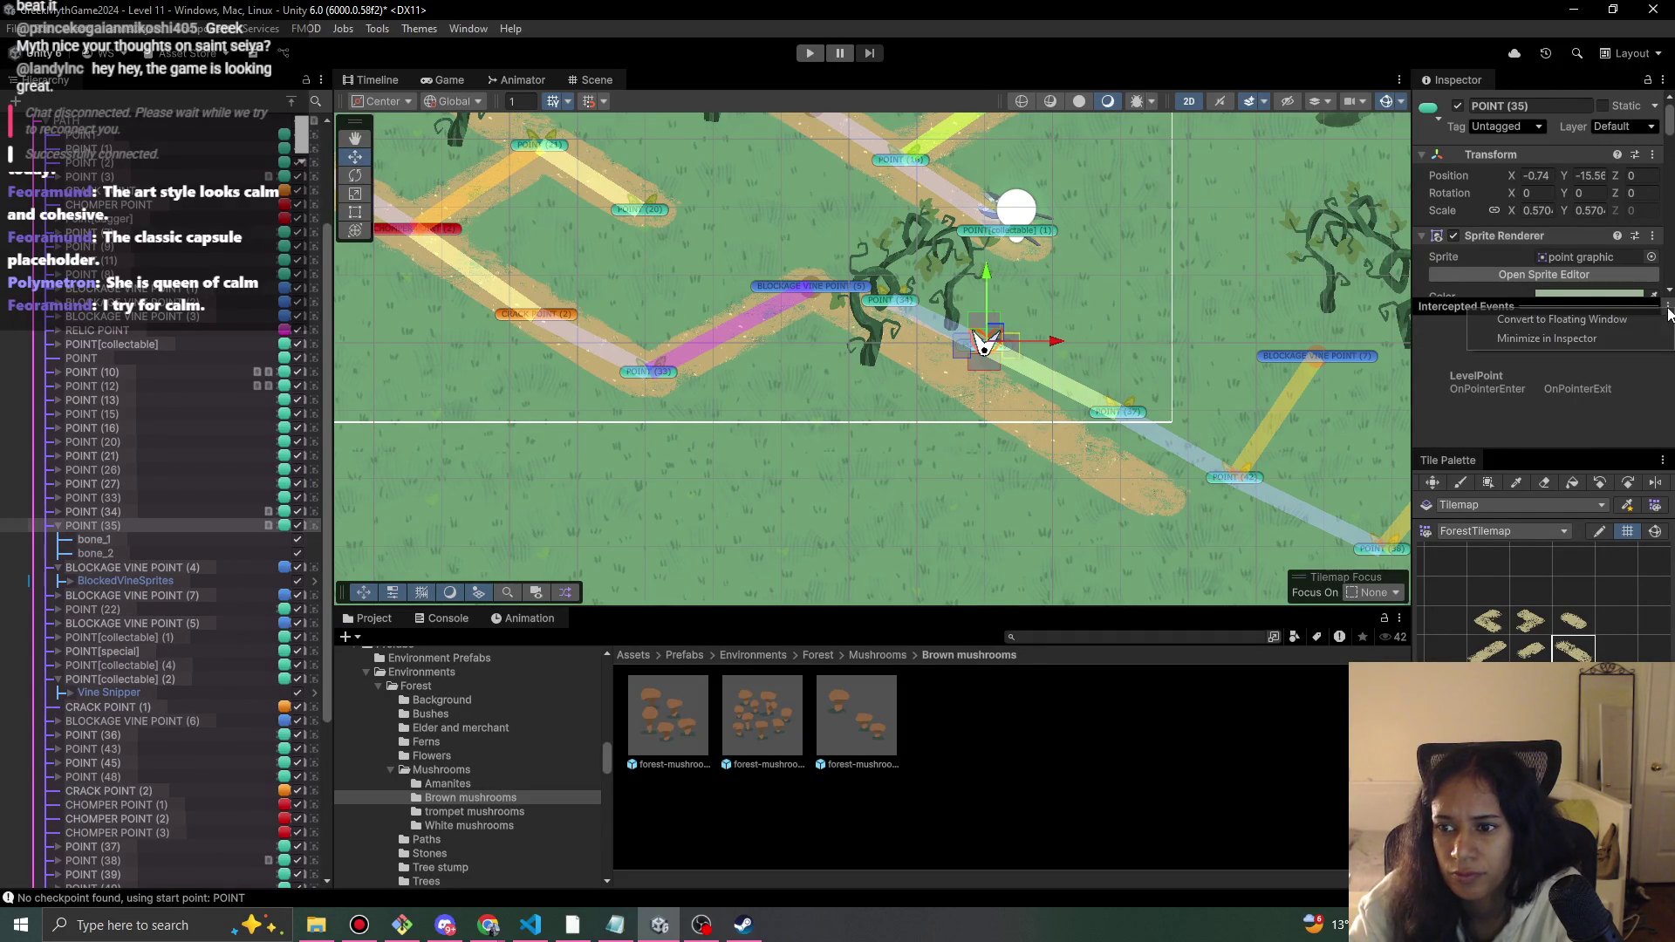
{"action": "left_click", "coordinate": [1600, 339]}
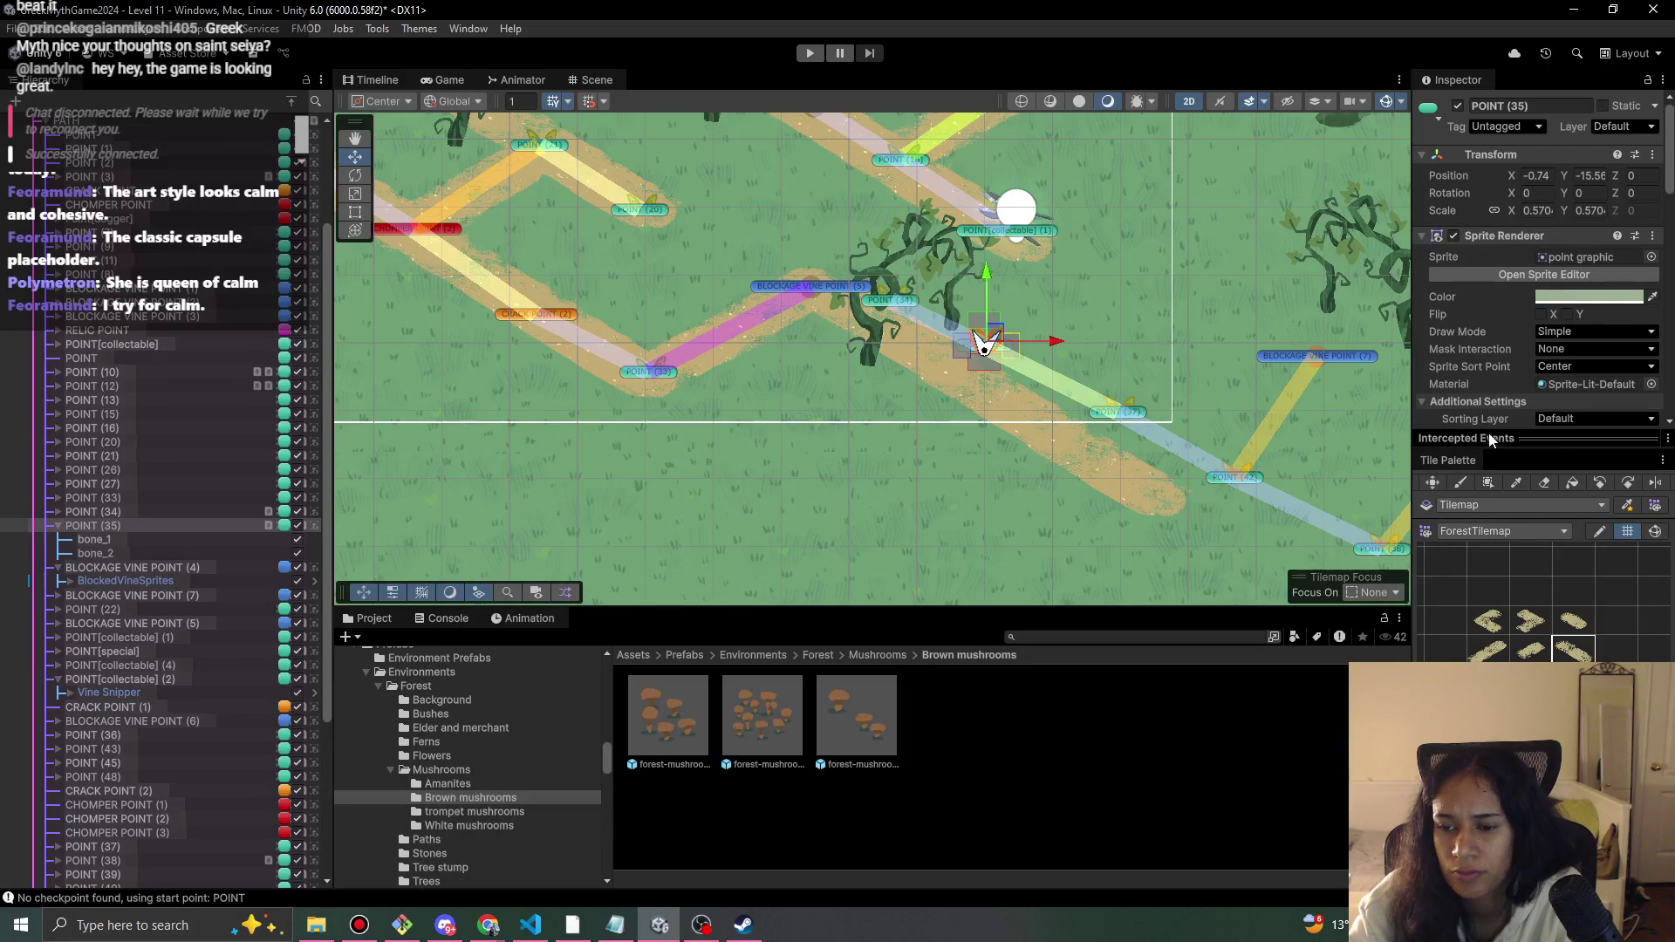
{"action": "left_click_drag", "start_coordinate": [1492, 447], "coordinate": [1486, 551]}
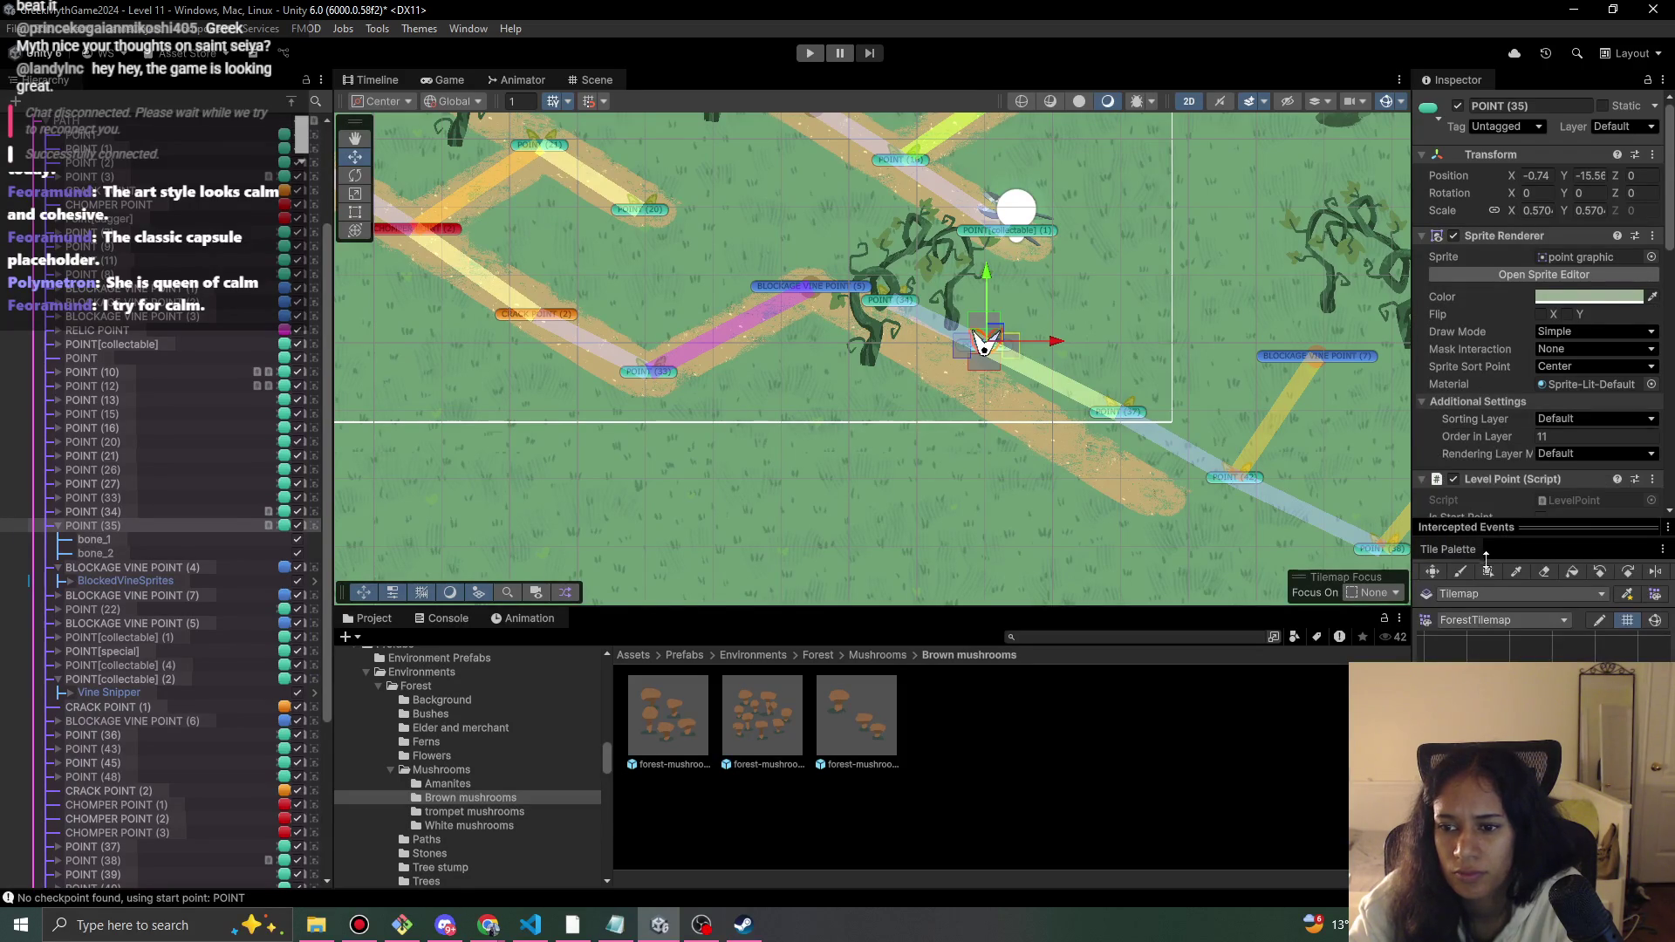
{"action": "scroll", "coordinate": [1494, 475], "scroll_direction": "down", "scroll_amount": 6}
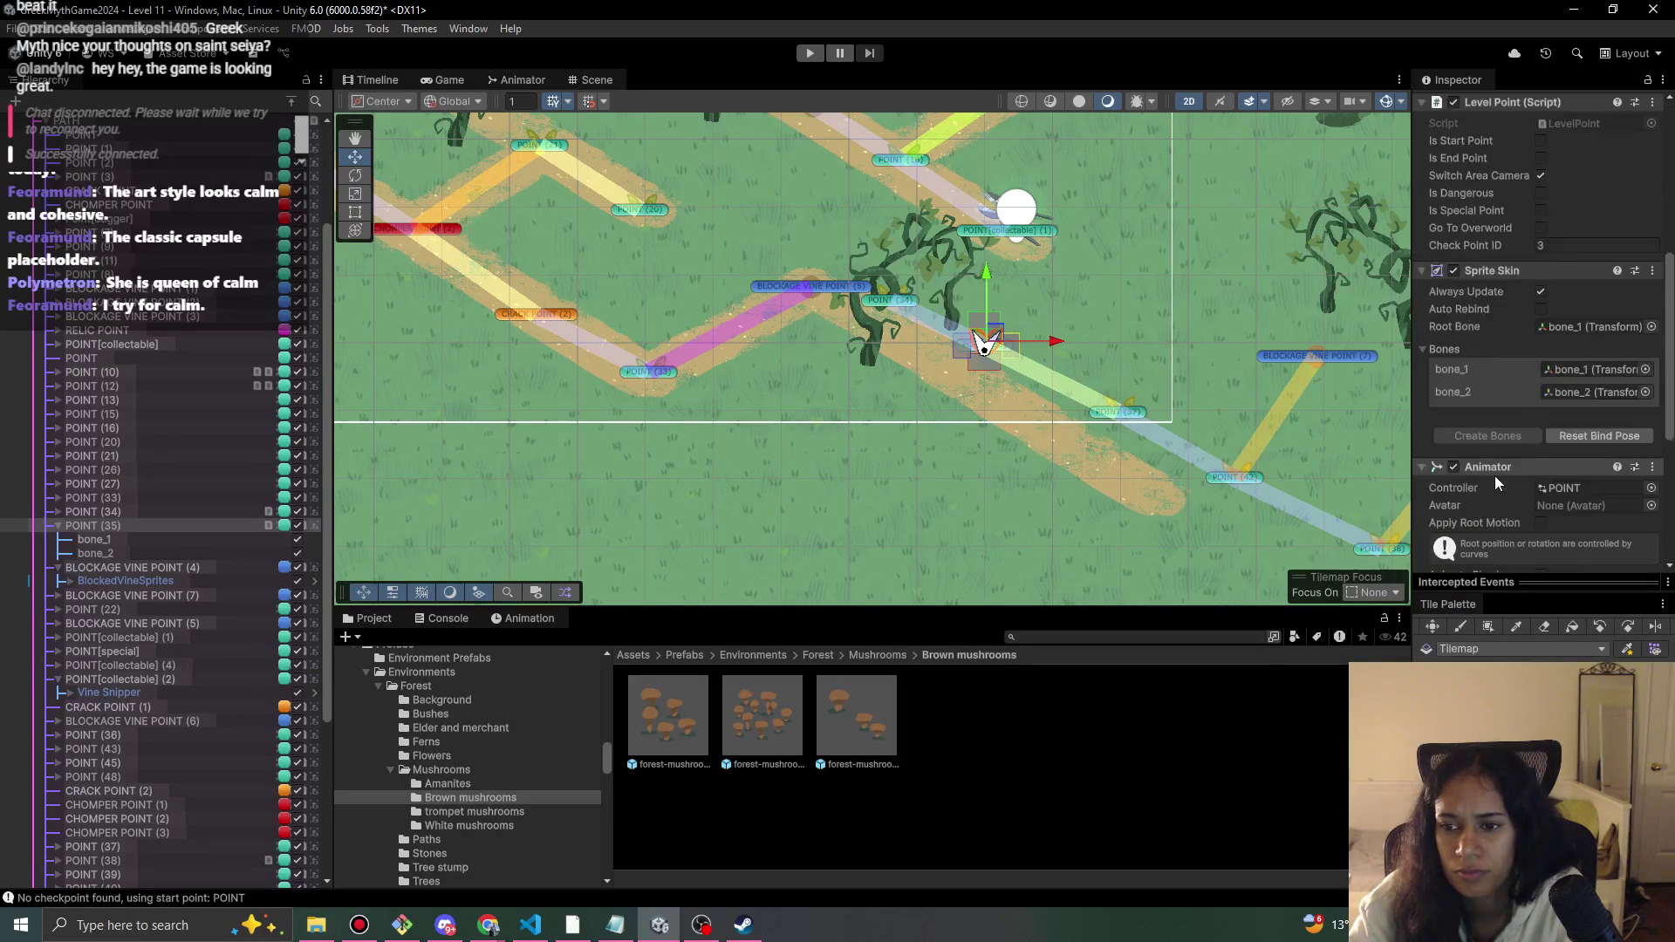
{"action": "scroll", "coordinate": [1494, 474], "scroll_direction": "down", "scroll_amount": 2}
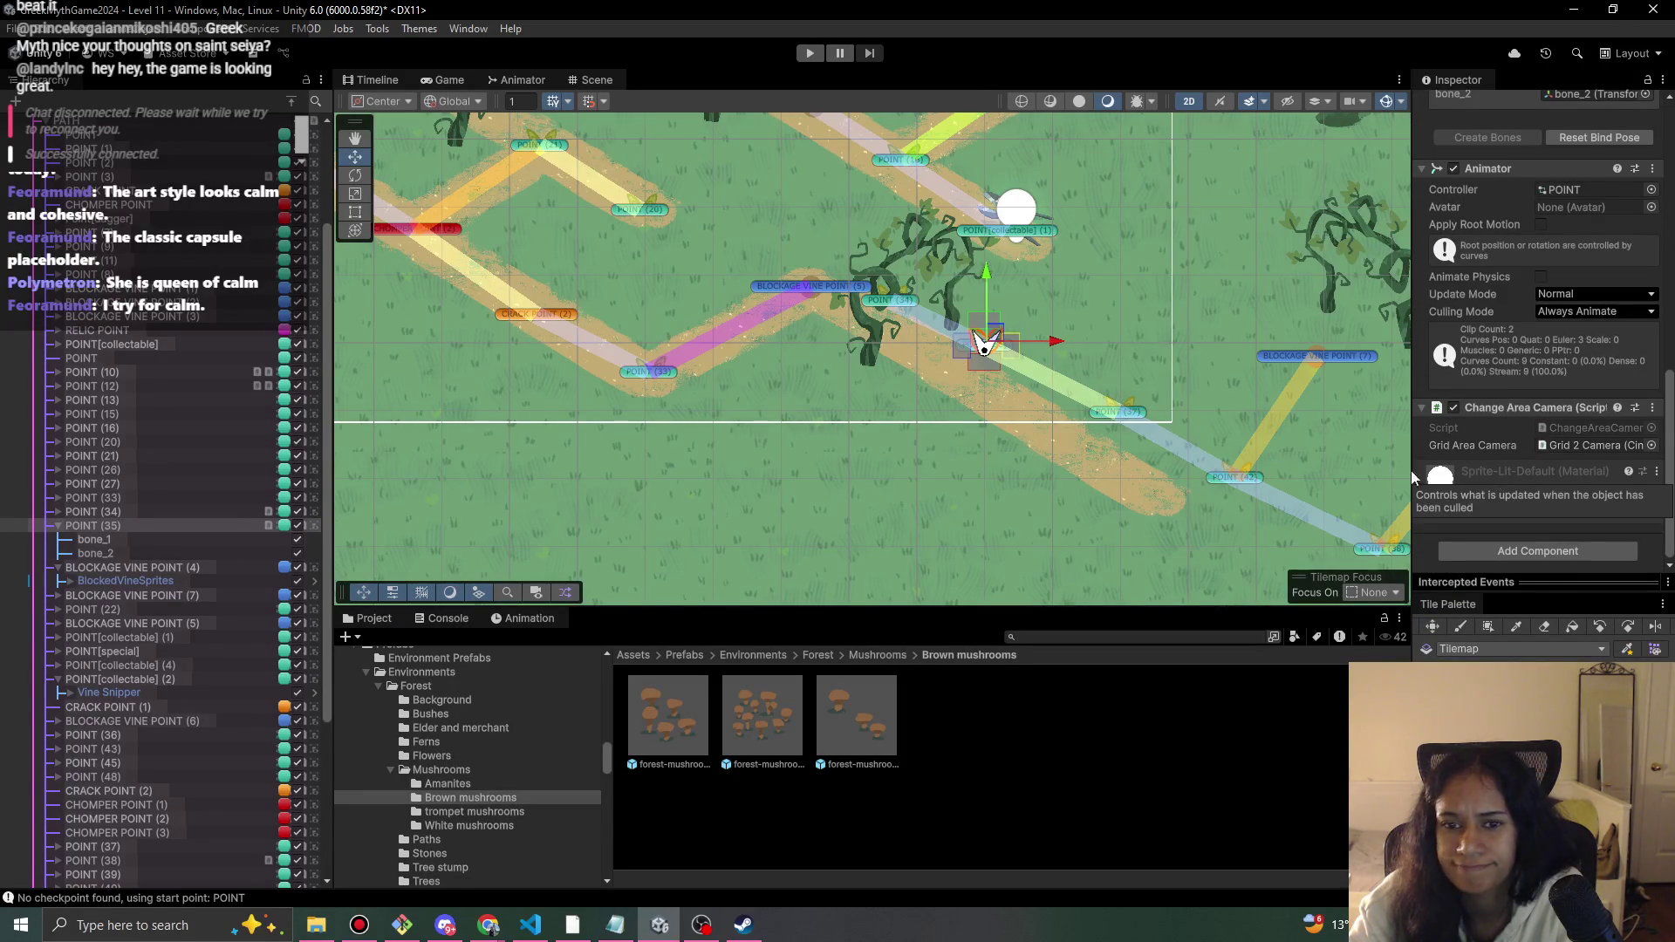
{"action": "mouse_move", "coordinate": [1009, 348]}
{"action": "left_mouse_down"}
{"action": "mouse_move", "coordinate": [1016, 384]}
{"action": "mouse_move", "coordinate": [982, 365]}
{"action": "left_mouse_up"}
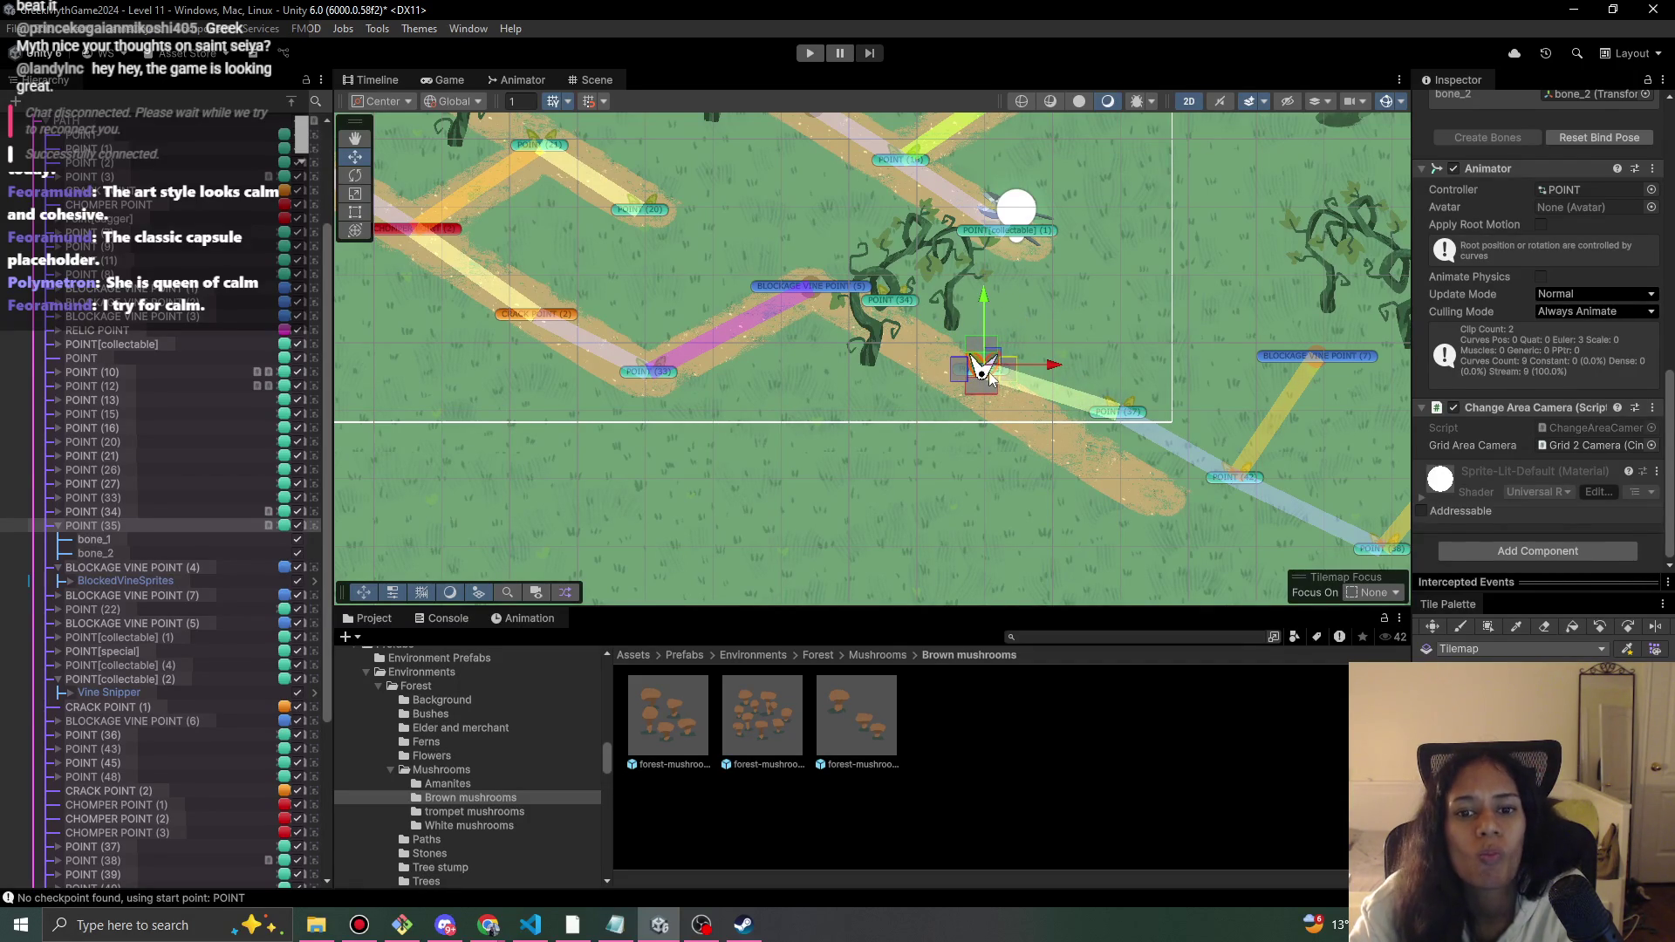
{"action": "left_click_drag", "start_coordinate": [994, 358], "coordinate": [975, 372]}
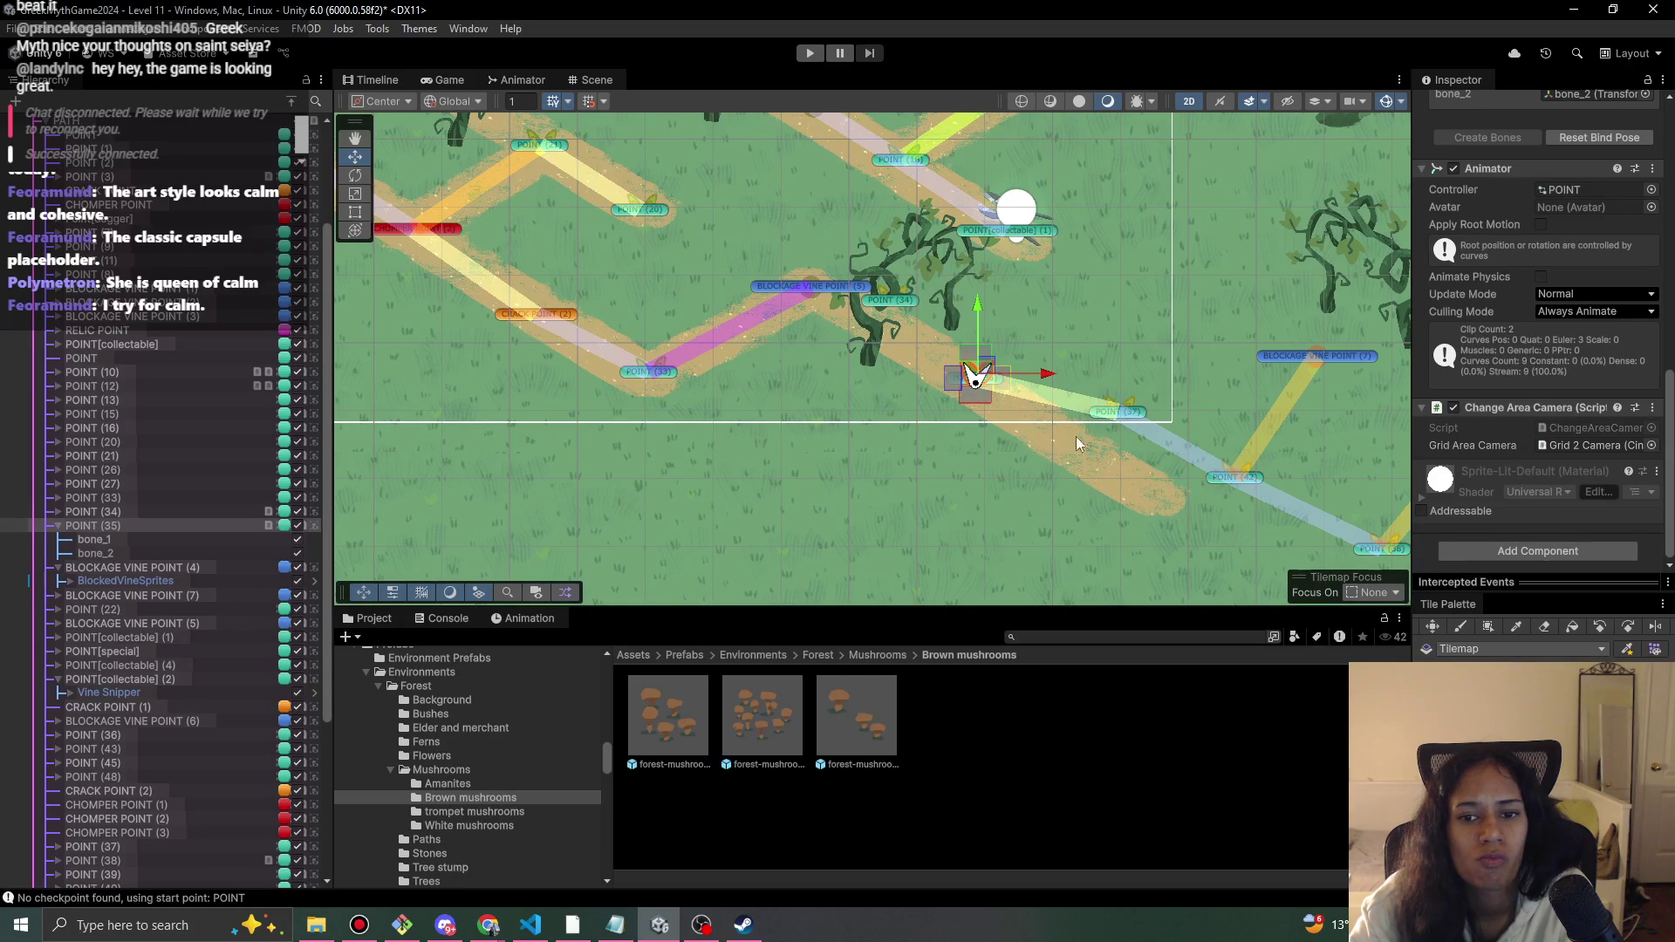
- Delete POINT (34) and set BLOCKAGE VINE POINT (5)'s Next Path Point to POINT (35)
{"action": "left_click", "coordinate": [891, 301]}
{"action": "key", "text": "Delete"}
{"action": "left_click", "coordinate": [818, 284]}
{"action": "scroll", "coordinate": [1588, 468], "scroll_direction": "down", "scroll_amount": 3}
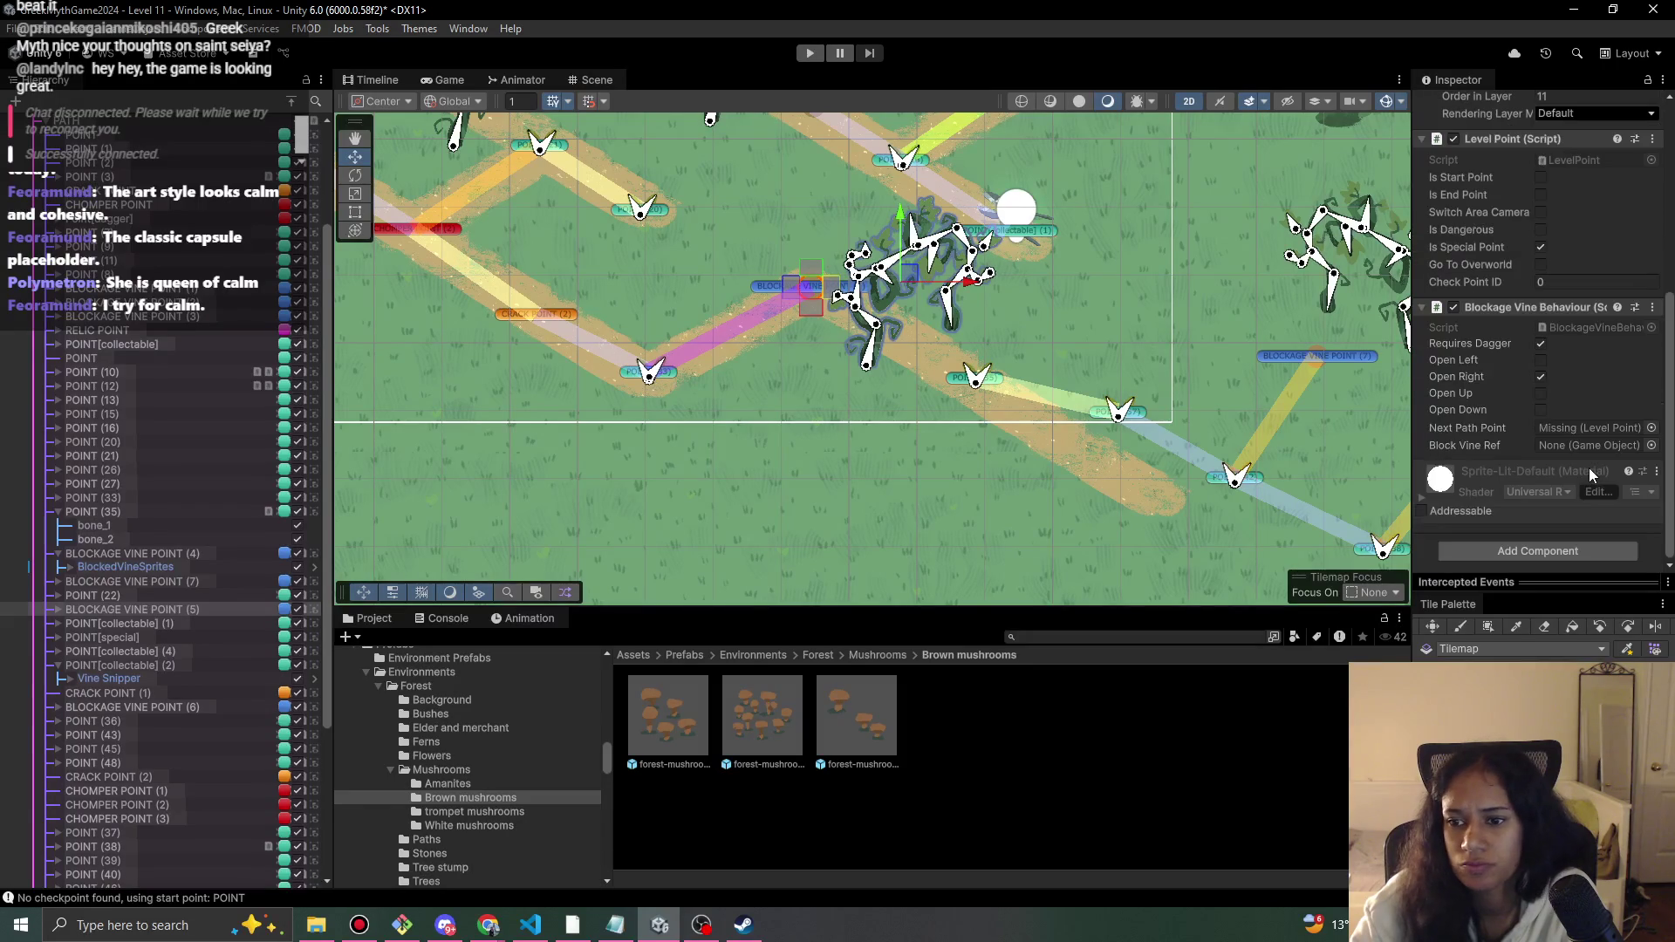
{"action": "left_click", "coordinate": [1650, 429]}
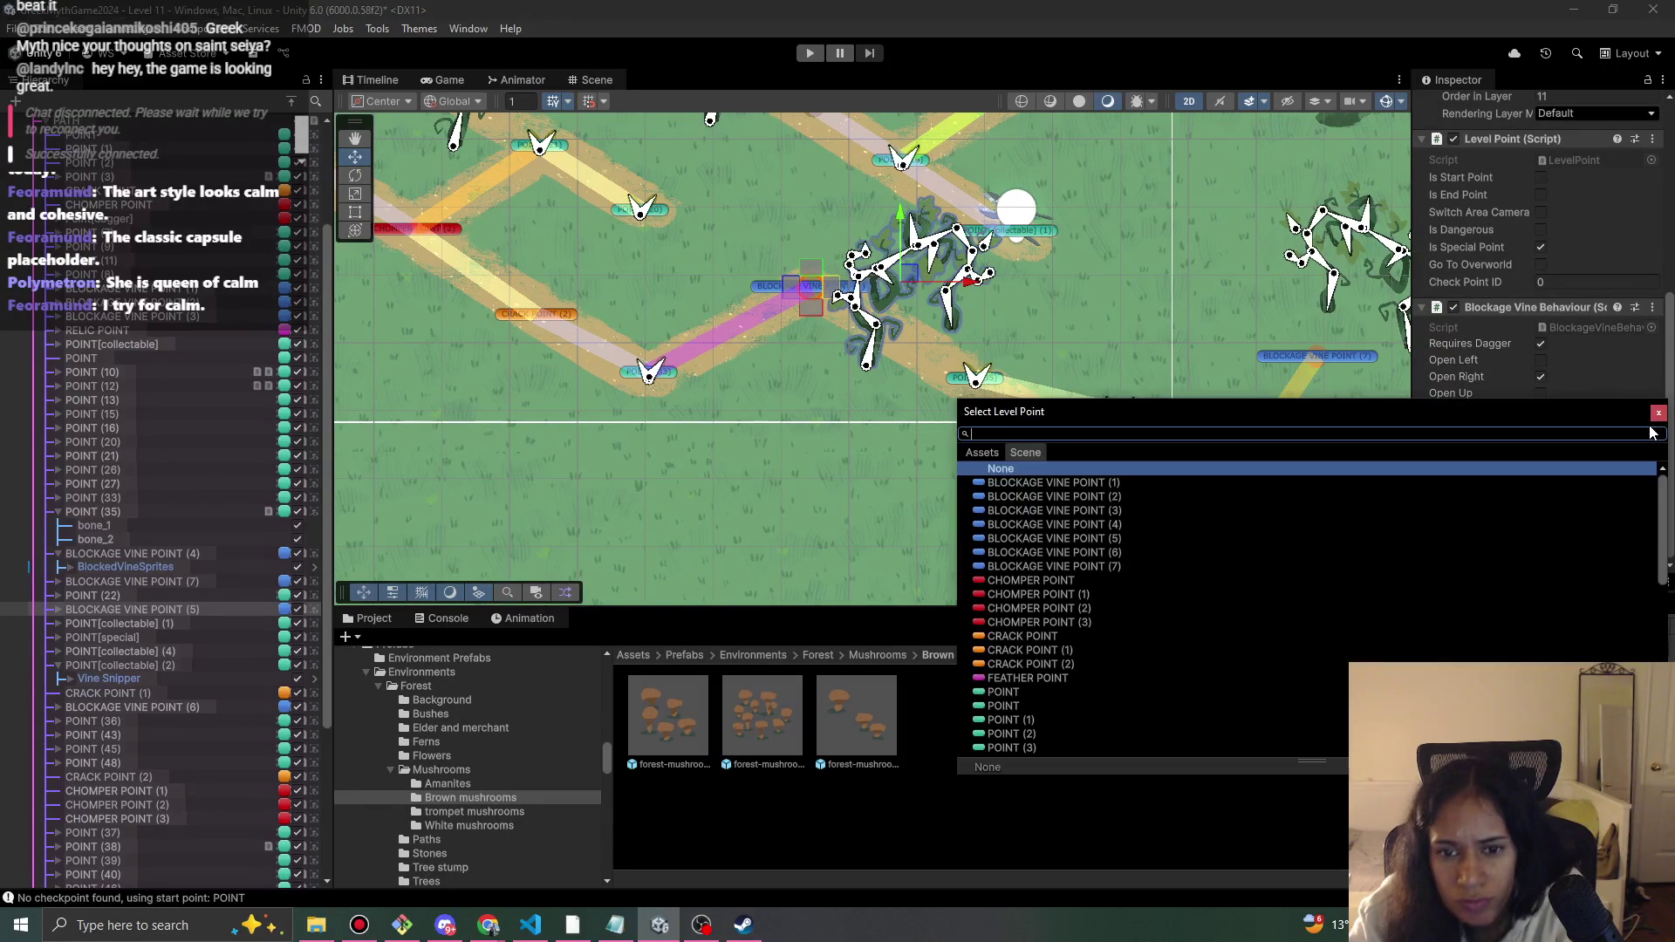
{"action": "type", "text": "35"}
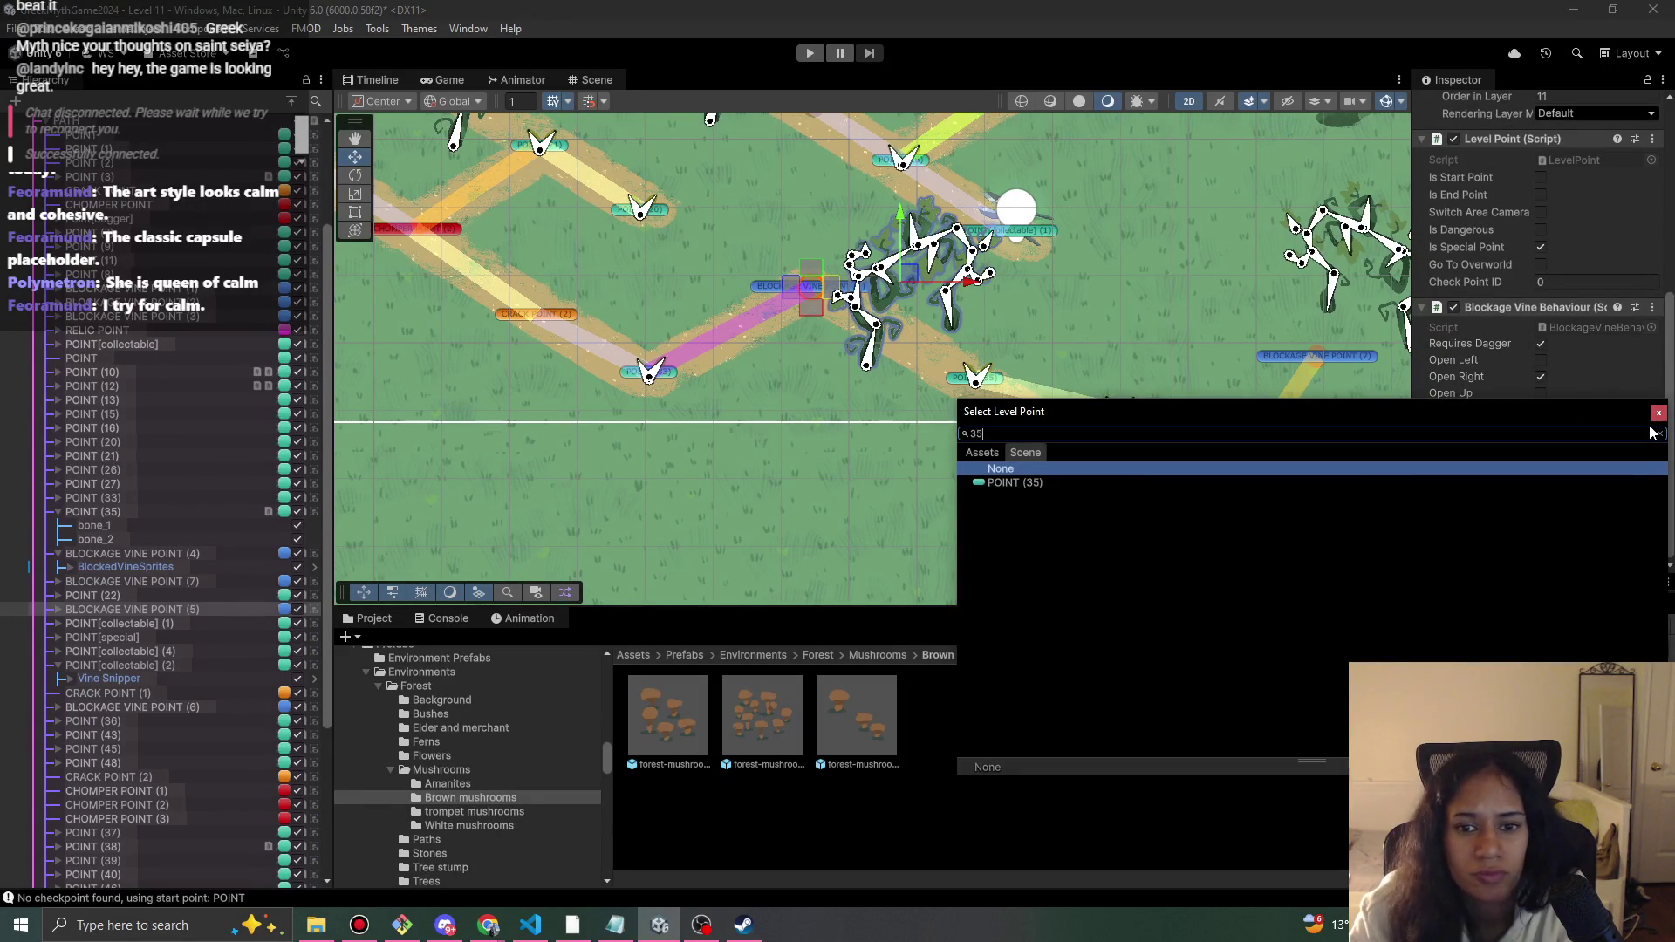
{"action": "double_click", "coordinate": [1047, 478]}
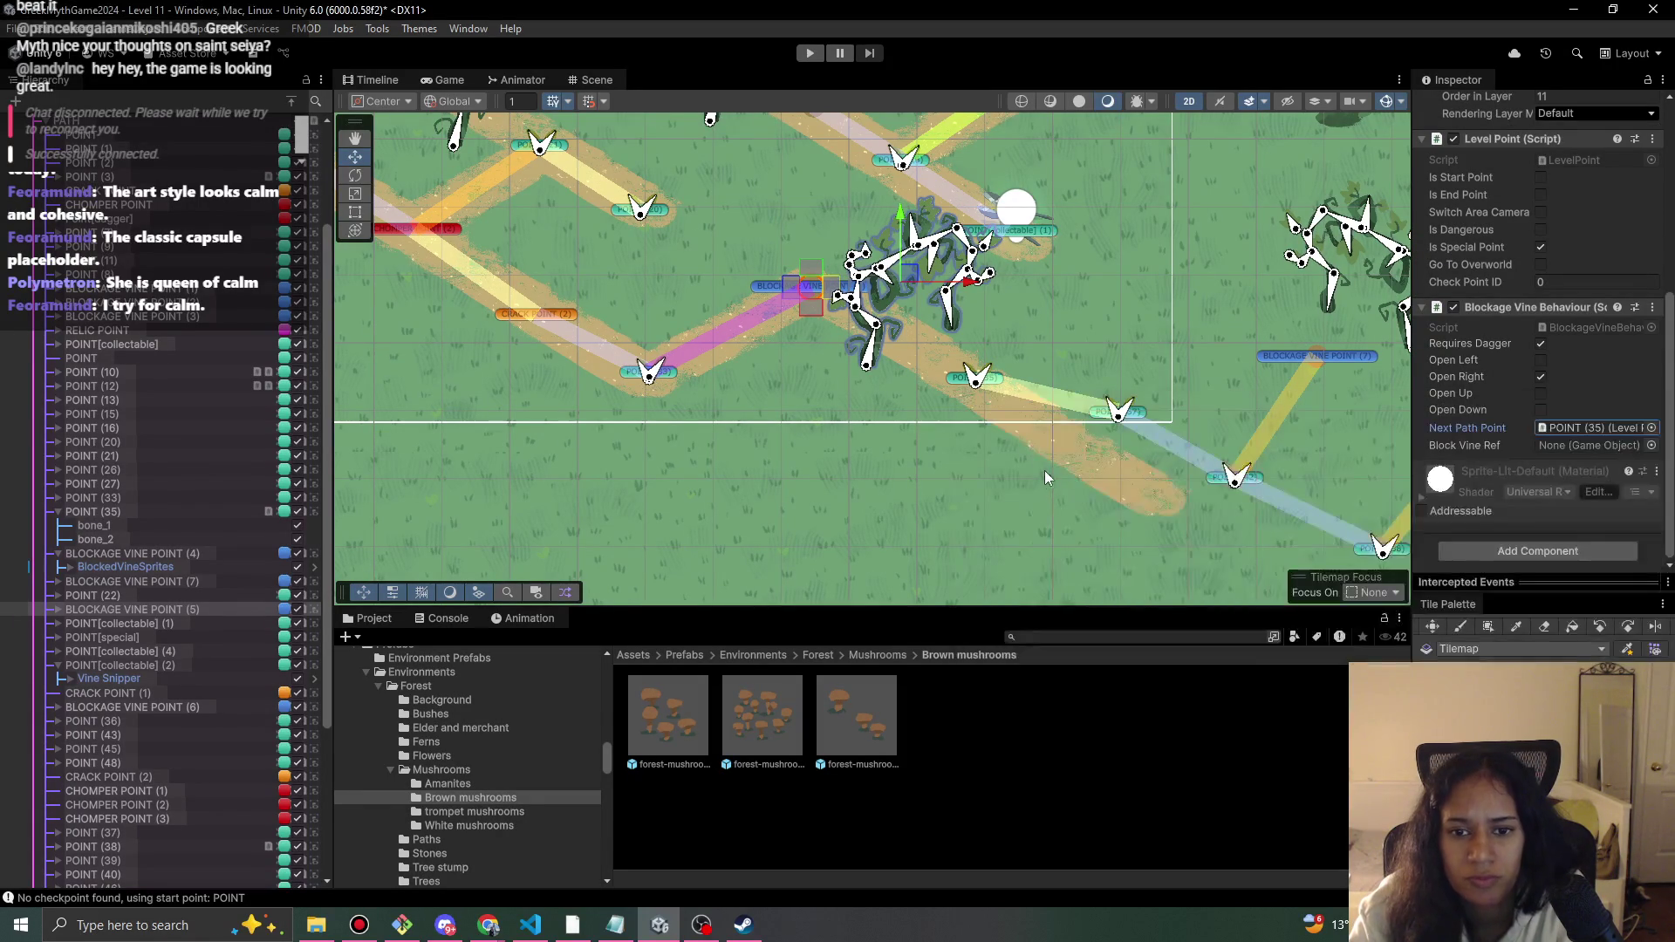
- Nudge the blockage vine slightly right, then select POINT (35) with the Move tool
{"action": "left_click_drag", "start_coordinate": [913, 277], "coordinate": [919, 276]}
{"action": "left_click_drag", "start_coordinate": [997, 392], "coordinate": [1003, 396]}
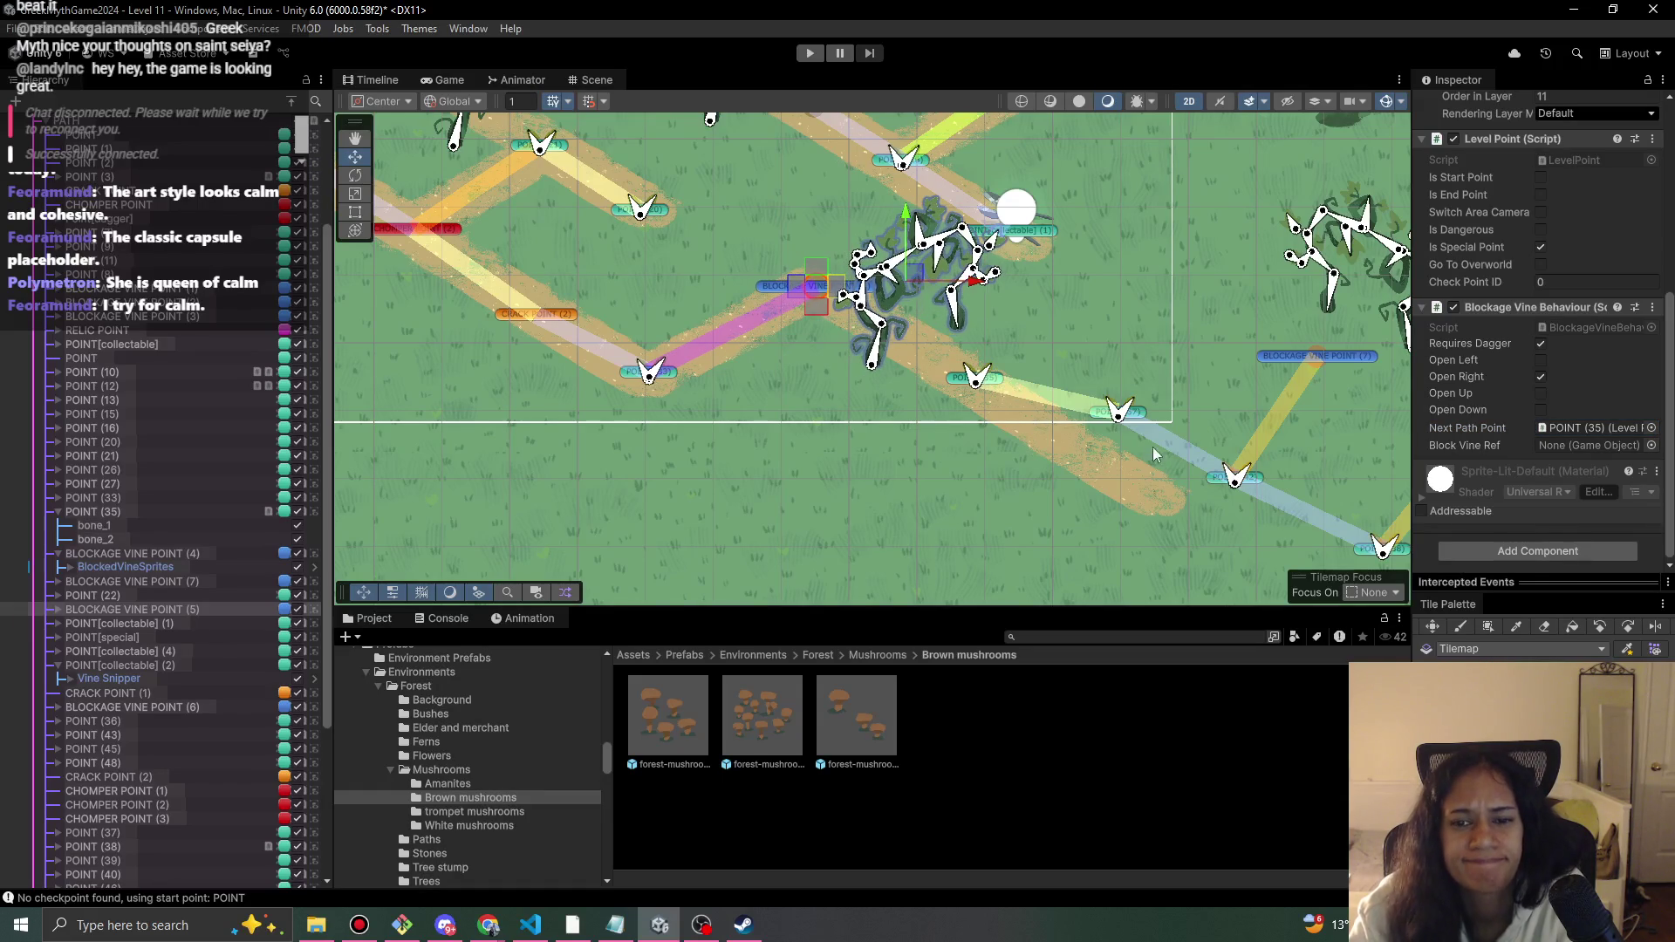
{"action": "left_click", "coordinate": [962, 383]}
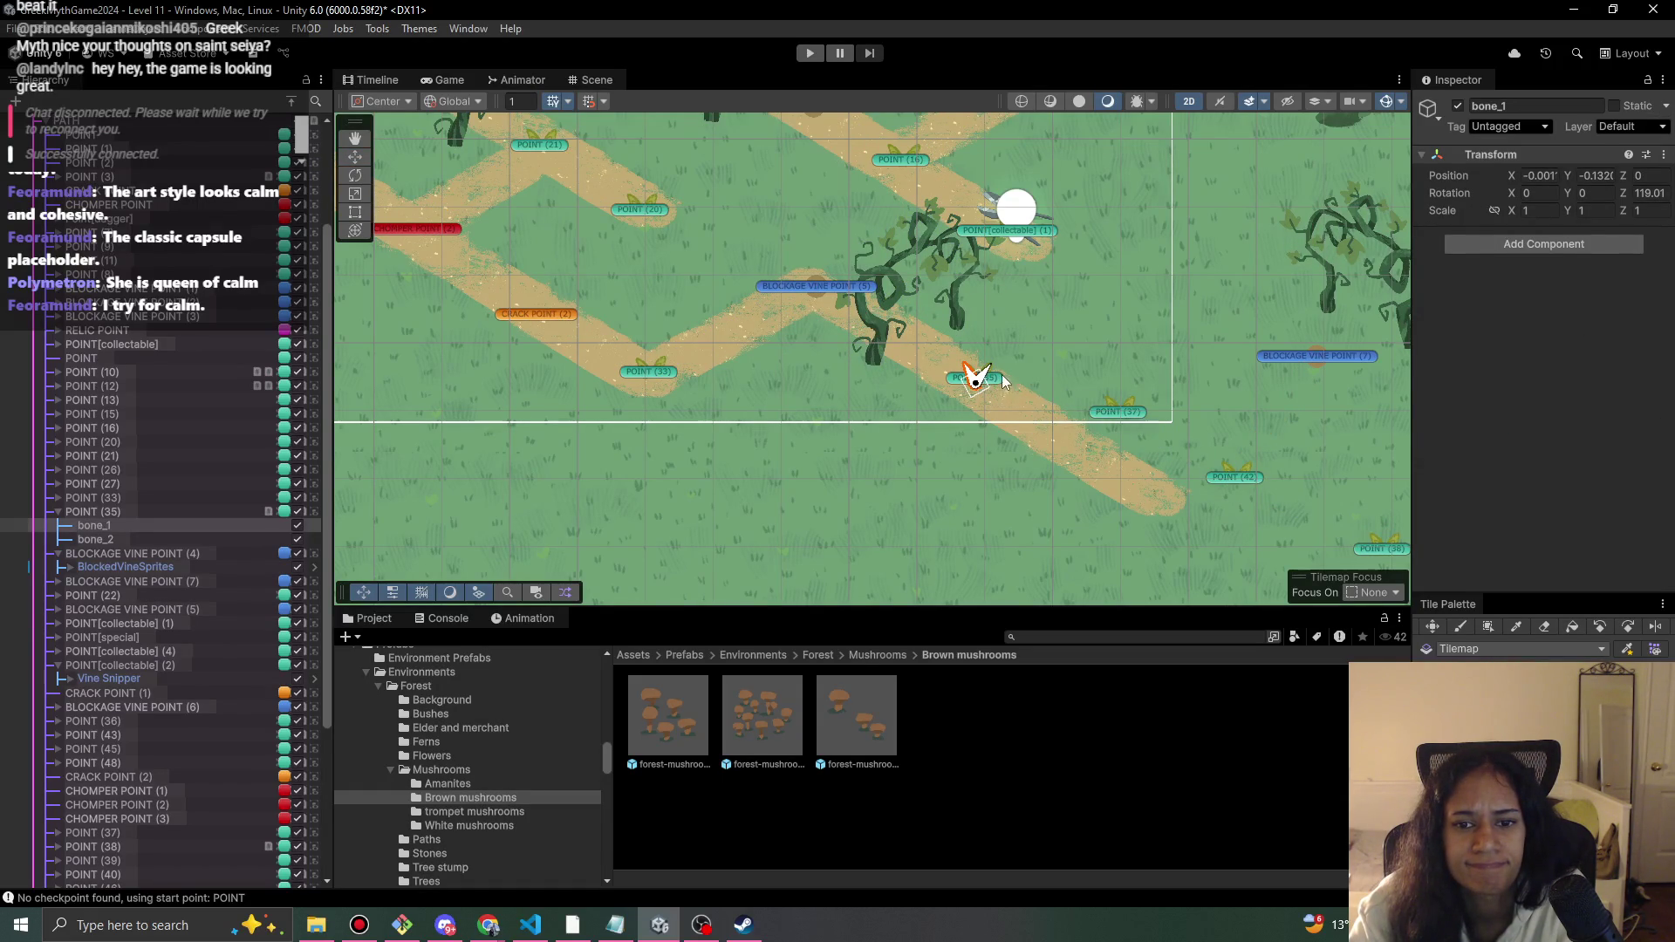
{"action": "left_click", "coordinate": [977, 379]}
{"action": "key", "text": "w"}
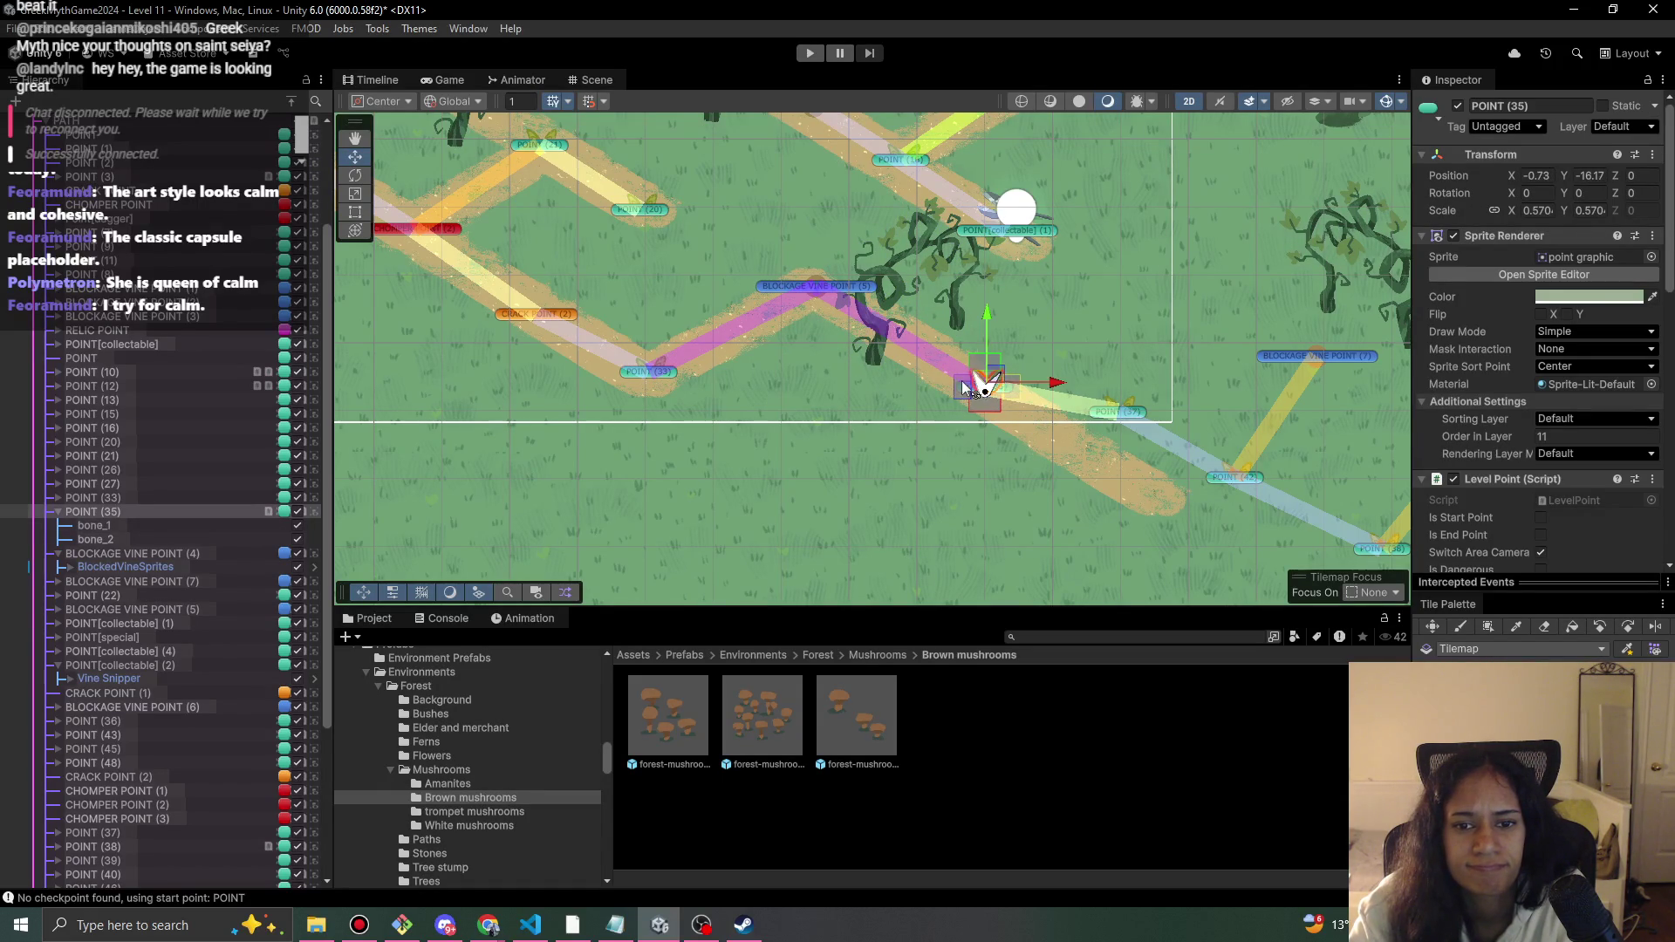
- Move POINT (37) down-left onto the path
{"action": "left_click", "coordinate": [1123, 406]}
{"action": "mouse_move", "coordinate": [1123, 406]}
{"action": "left_mouse_down"}
{"action": "mouse_move", "coordinate": [1118, 457]}
{"action": "mouse_move", "coordinate": [1099, 460]}
{"action": "left_mouse_up"}
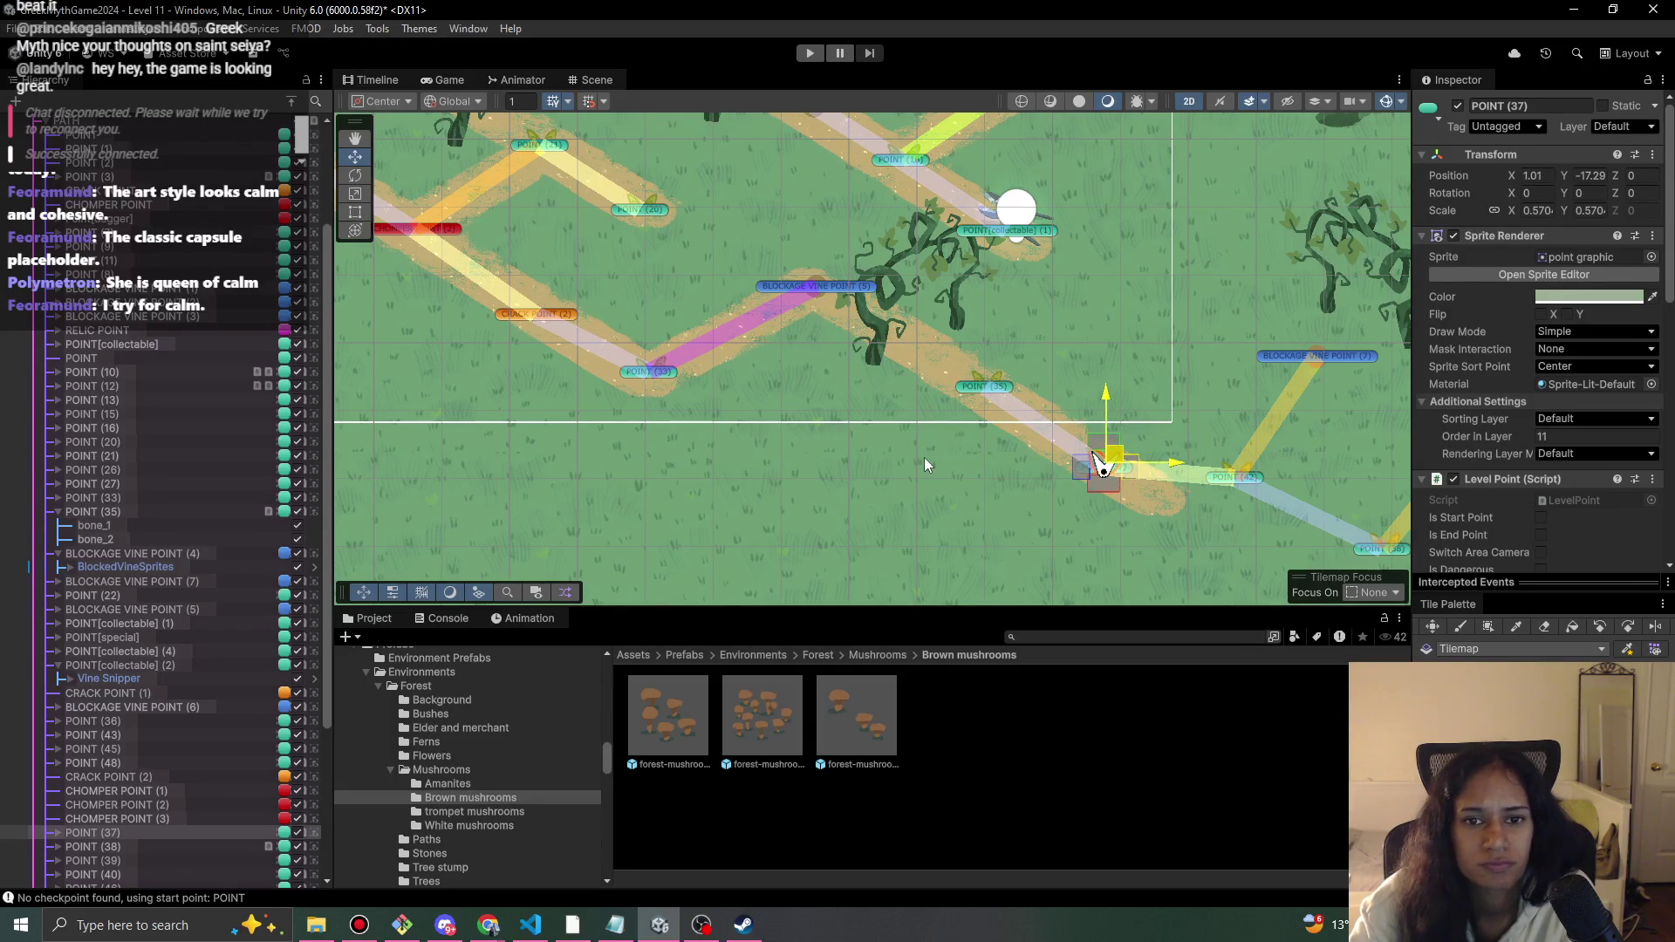
{"action": "scroll", "coordinate": [925, 463], "scroll_direction": "down", "scroll_amount": 6}
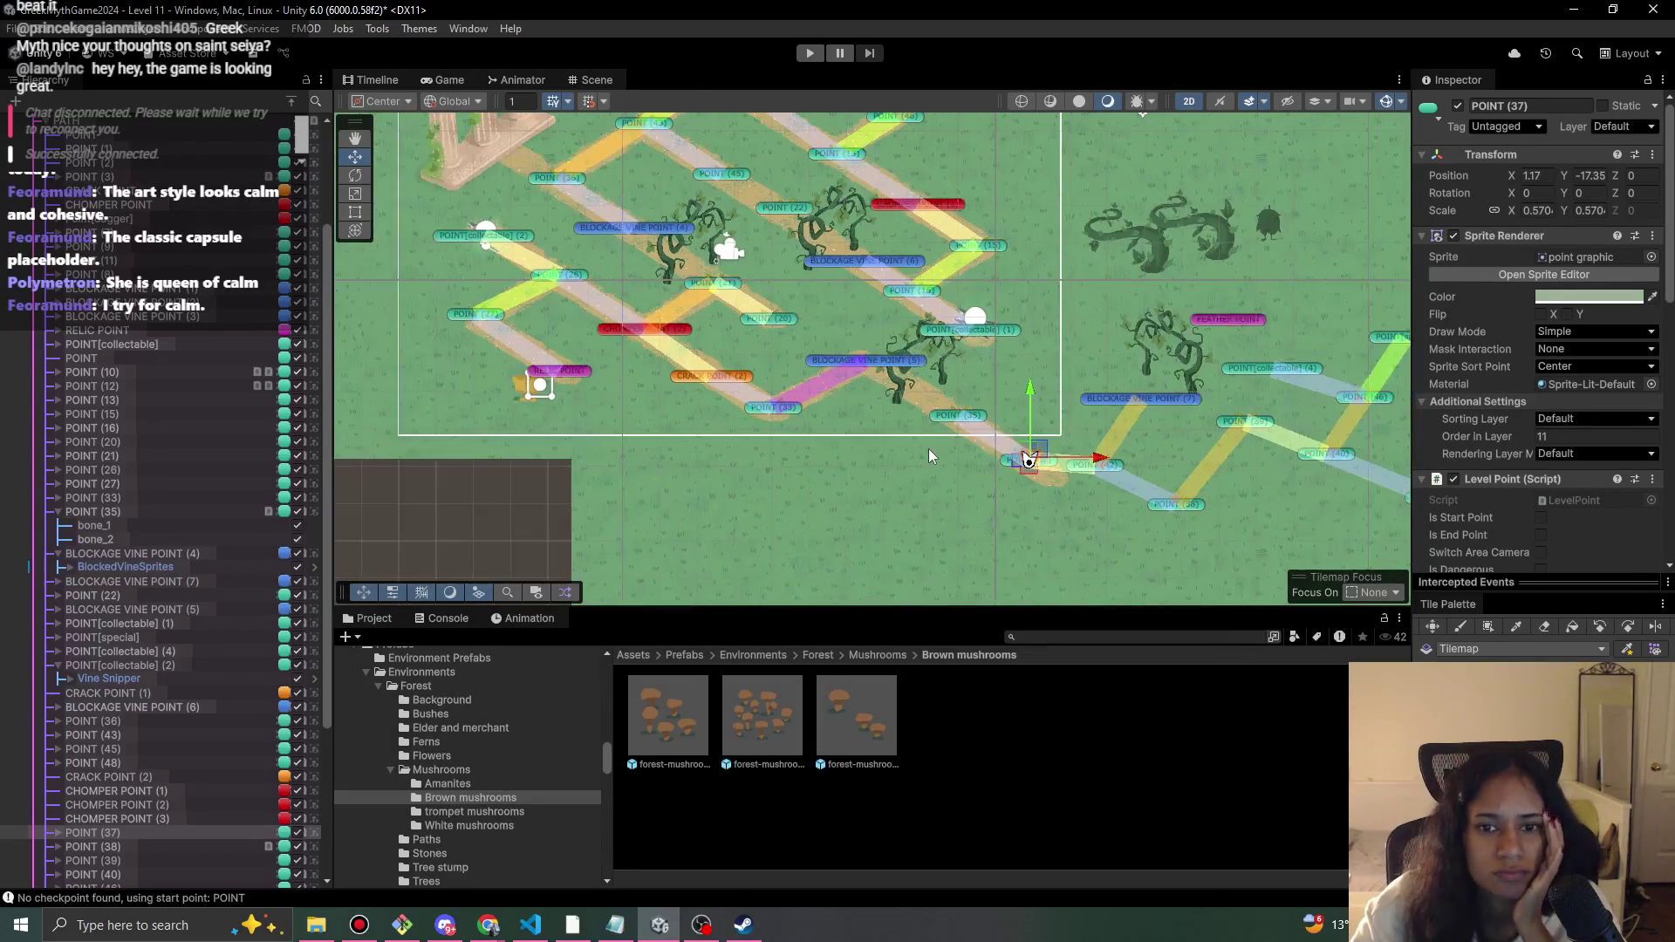
{"action": "scroll", "coordinate": [924, 450], "scroll_direction": "down", "scroll_amount": 3}
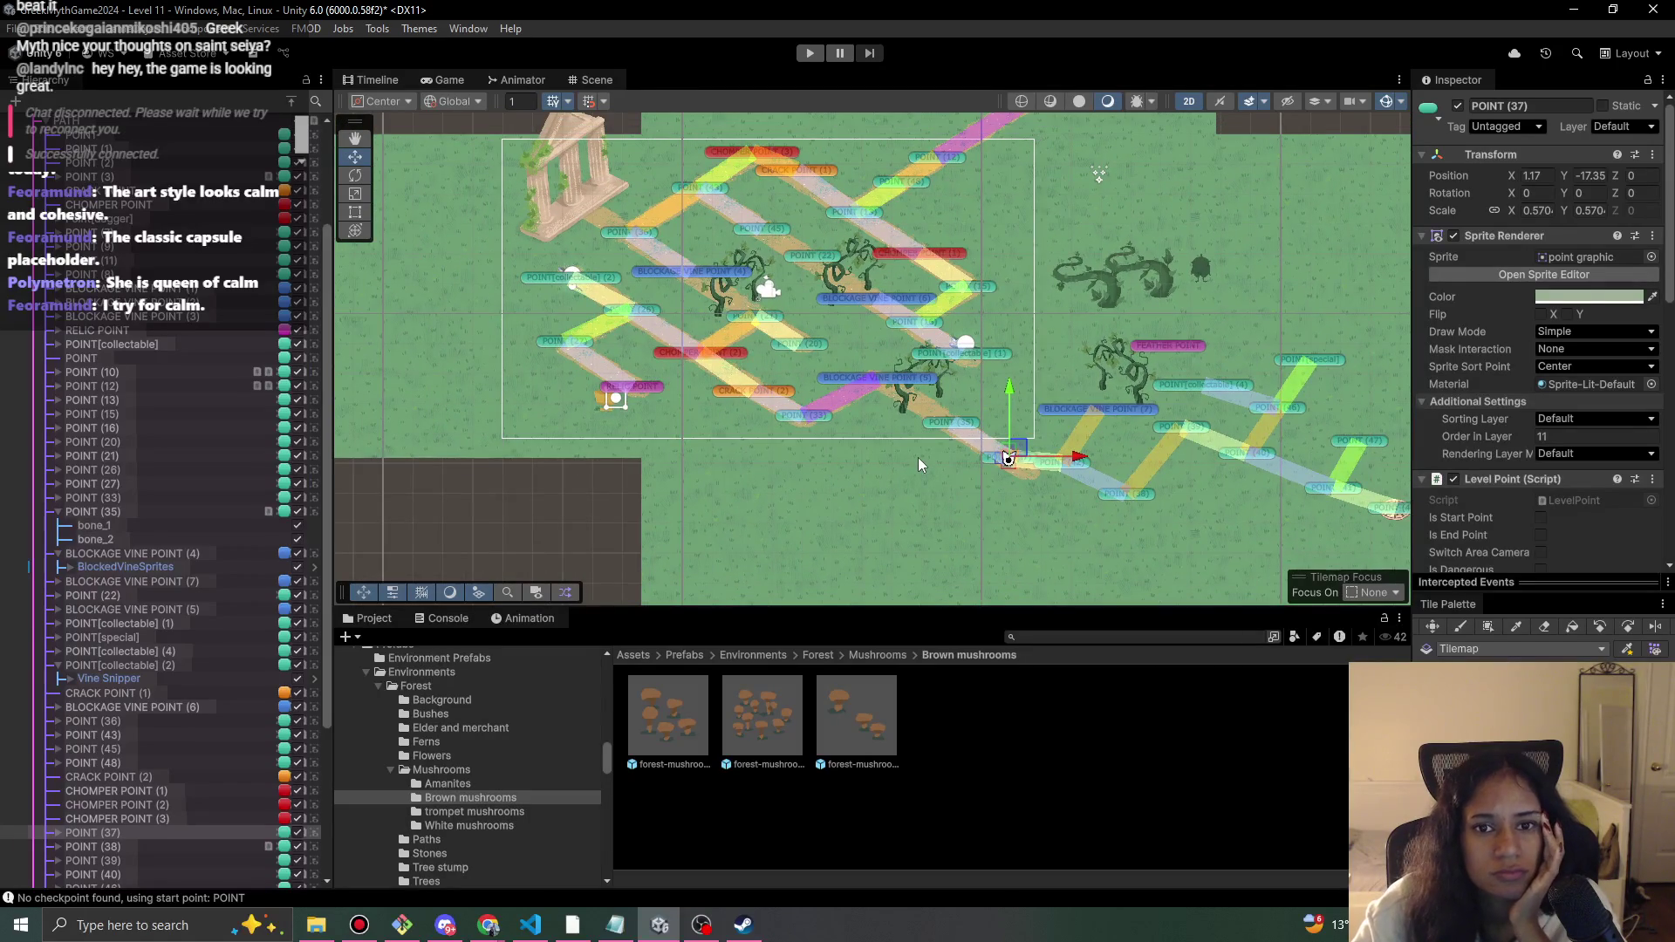
{"action": "scroll", "coordinate": [805, 313], "scroll_direction": "up", "scroll_amount": 2}
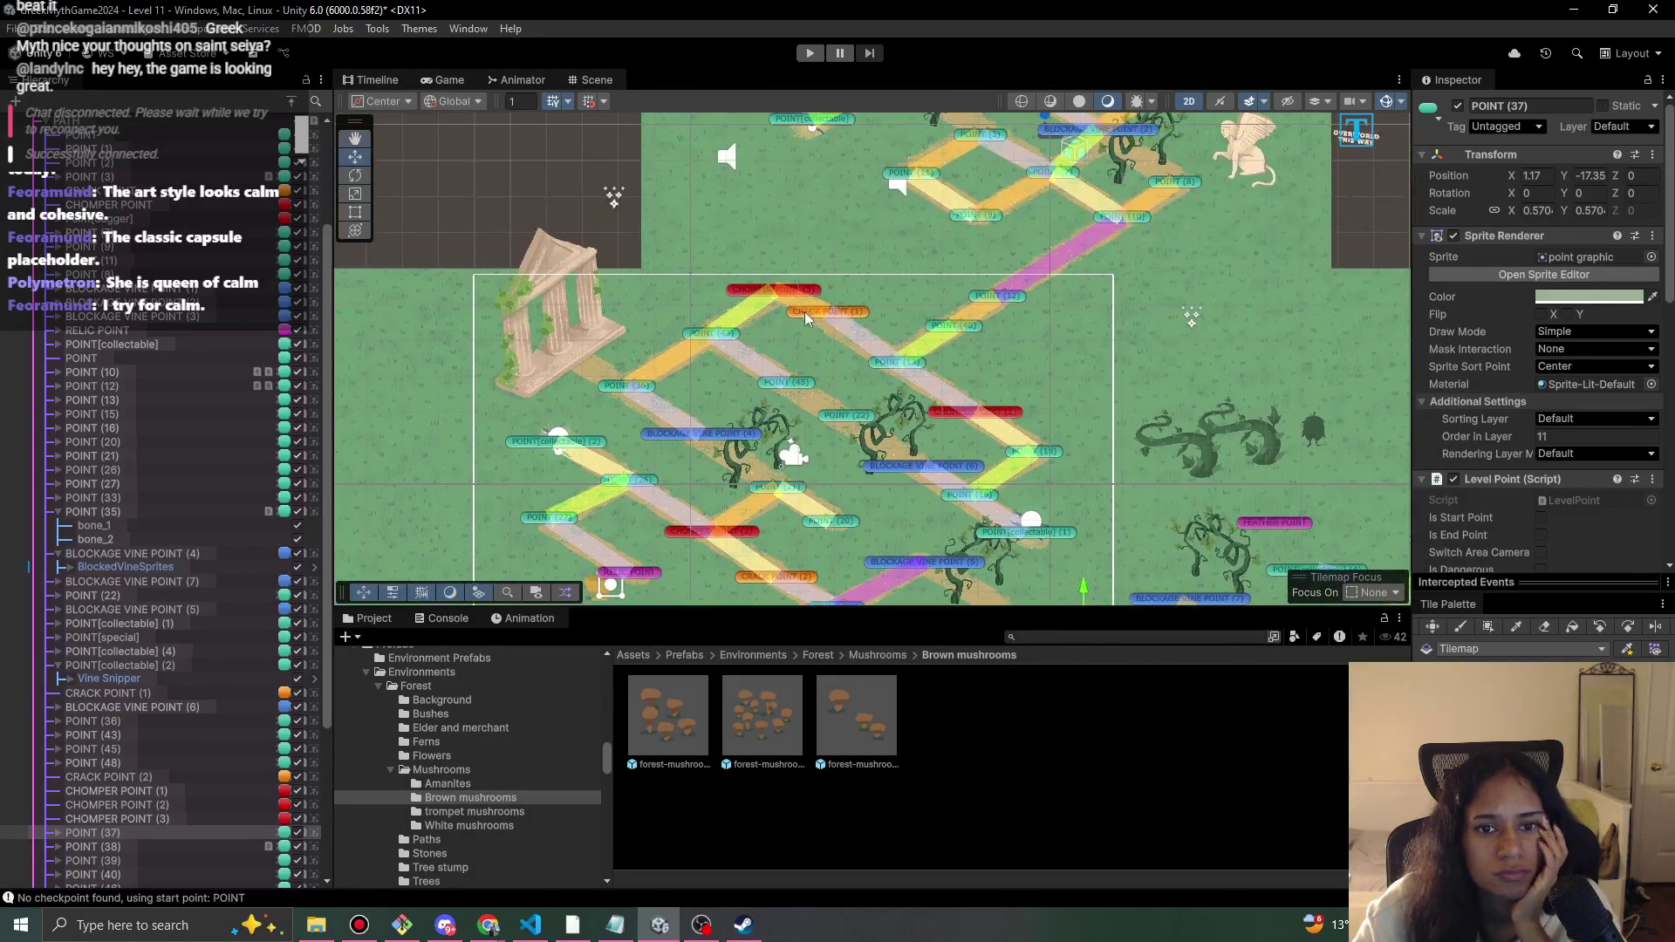
- Move CRACK POINT (1) down-right onto the path and frame the path's lower end
{"action": "left_click", "coordinate": [813, 309]}
{"action": "scroll", "coordinate": [840, 323], "scroll_direction": "up", "scroll_amount": 1}
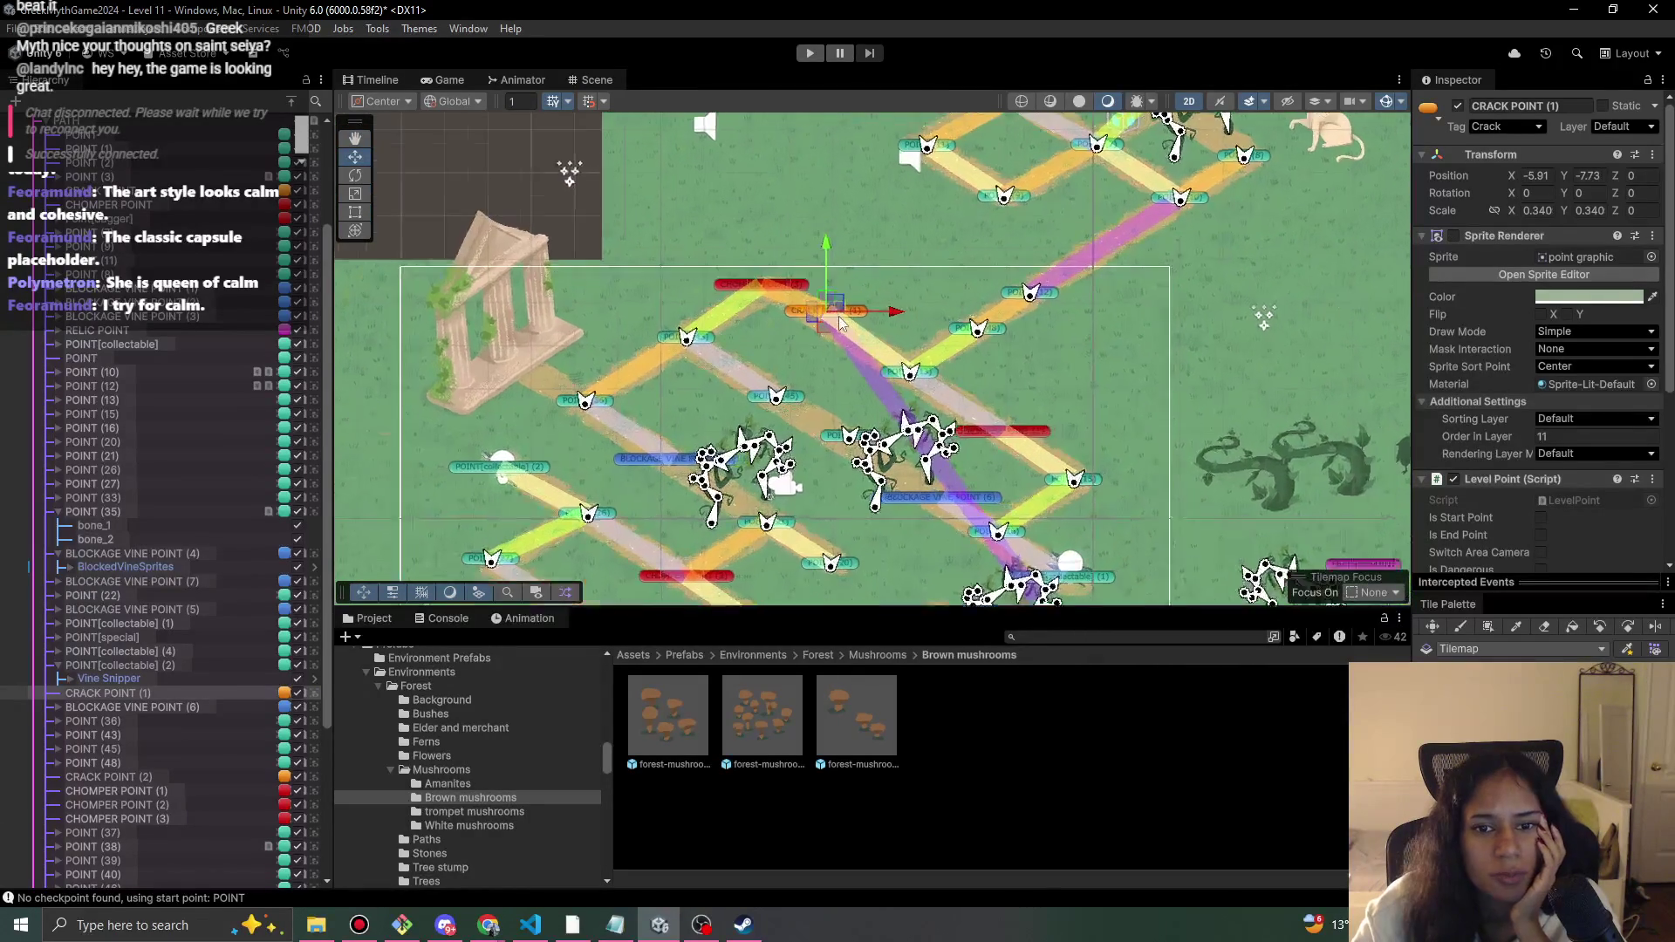
{"action": "scroll", "coordinate": [840, 322], "scroll_direction": "up", "scroll_amount": 2}
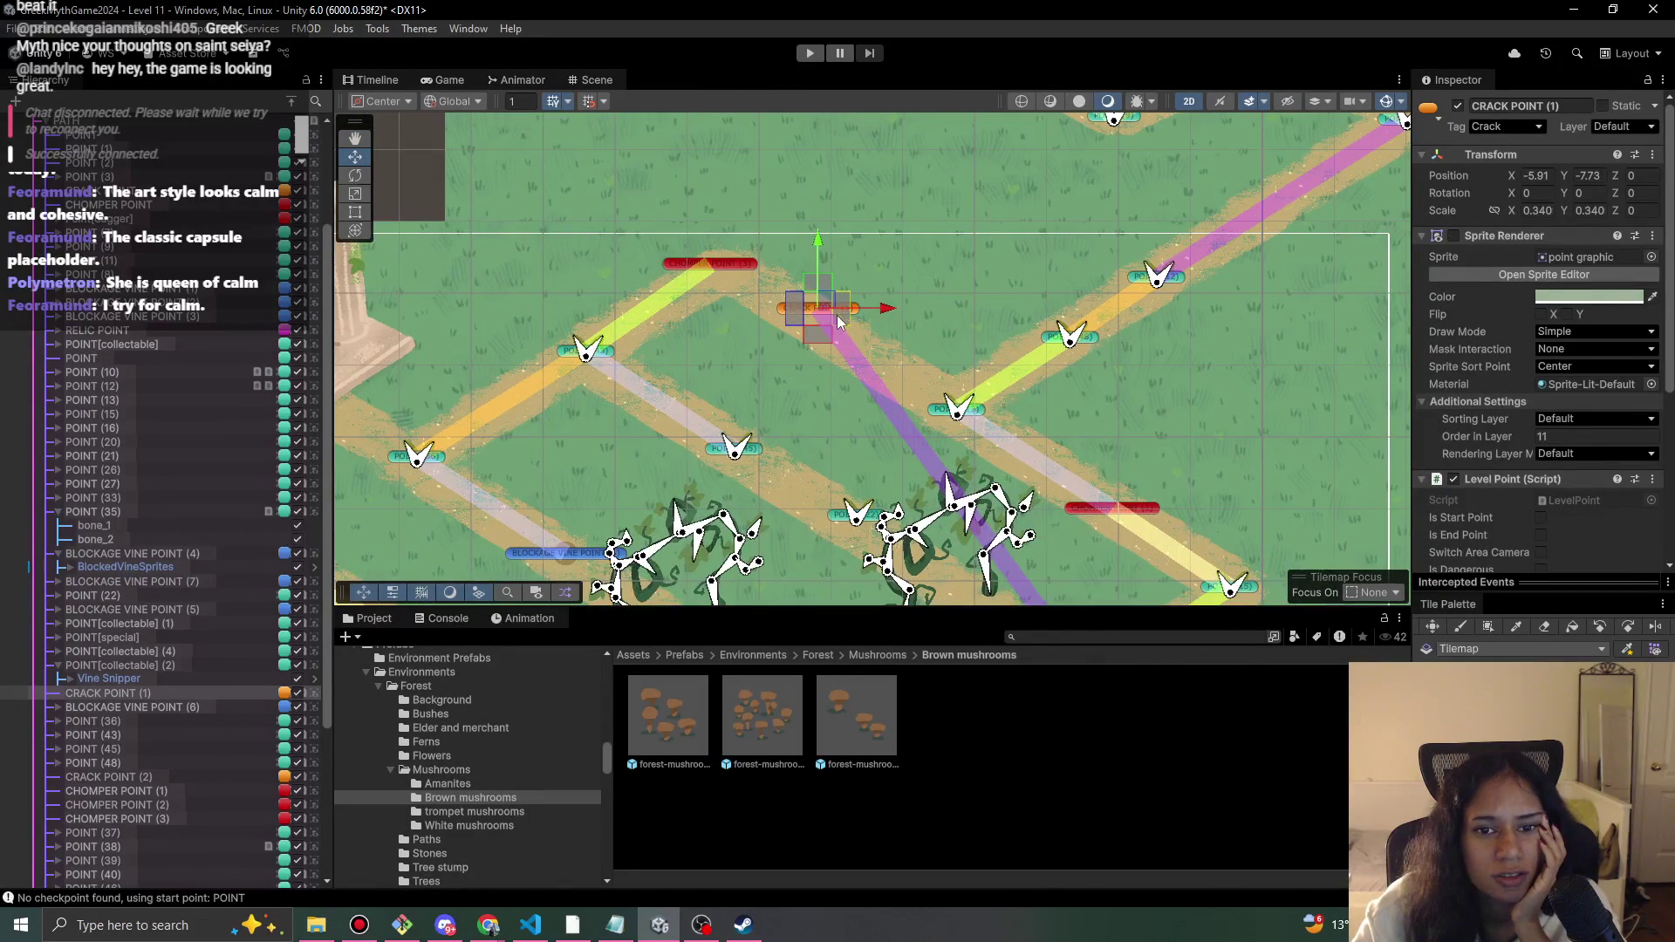
{"action": "mouse_move", "coordinate": [845, 321]}
{"action": "left_mouse_down"}
{"action": "mouse_move", "coordinate": [954, 411]}
{"action": "mouse_move", "coordinate": [737, 268]}
{"action": "mouse_move", "coordinate": [858, 334]}
{"action": "left_mouse_up"}
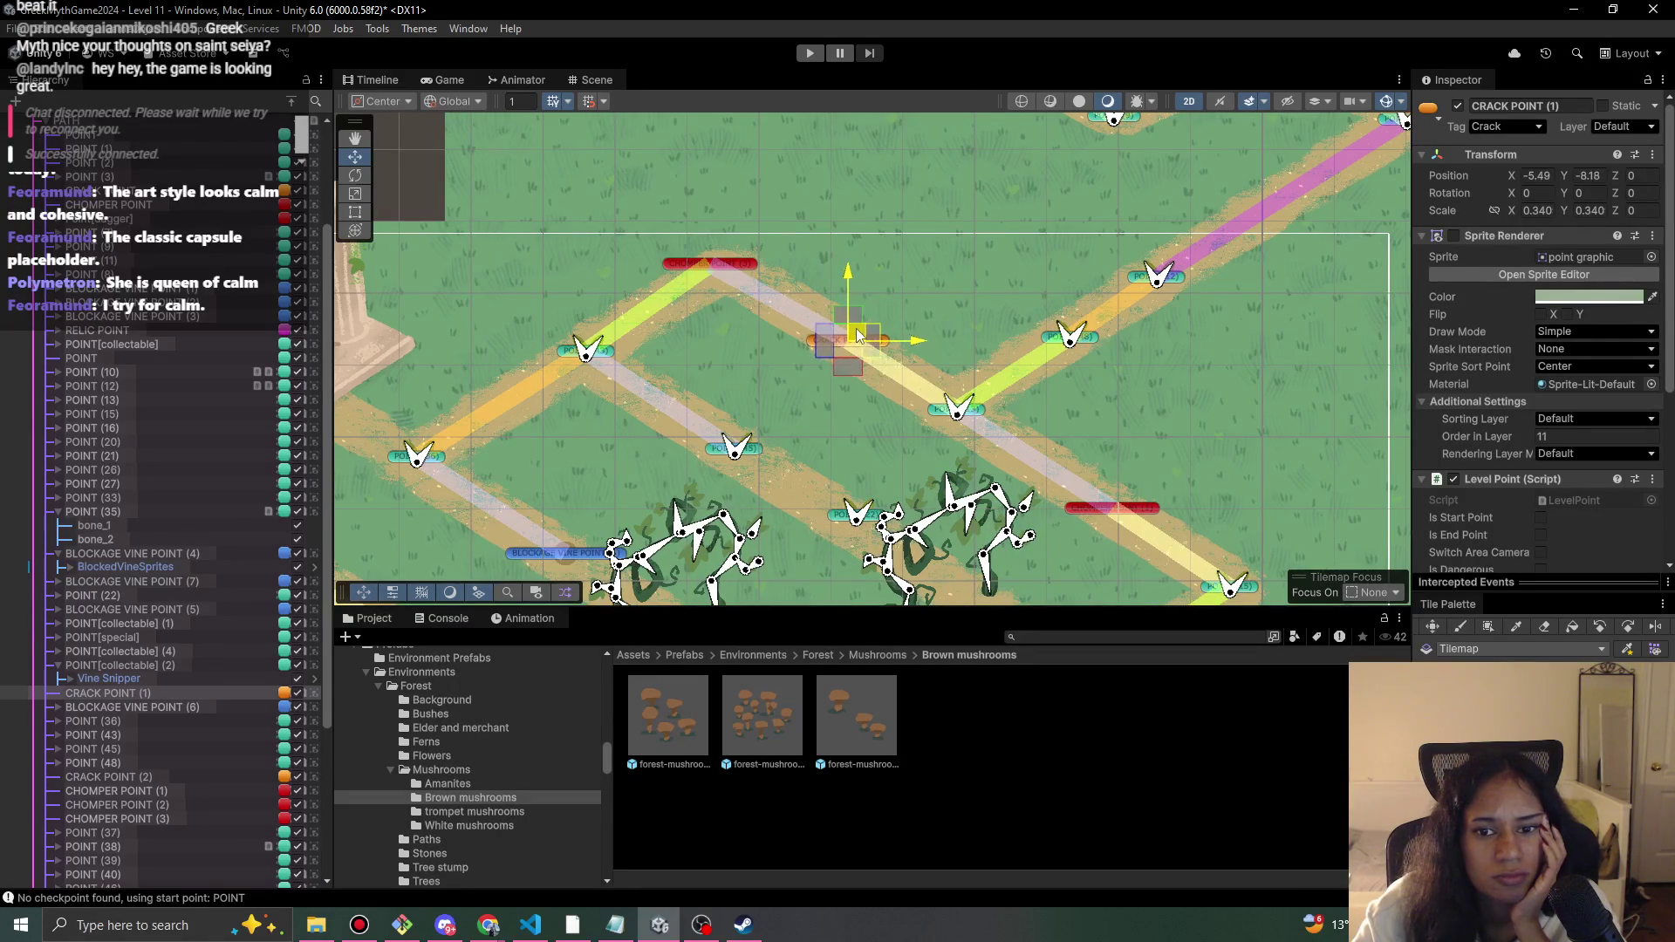
{"action": "left_click_drag", "start_coordinate": [870, 421], "coordinate": [731, 265]}
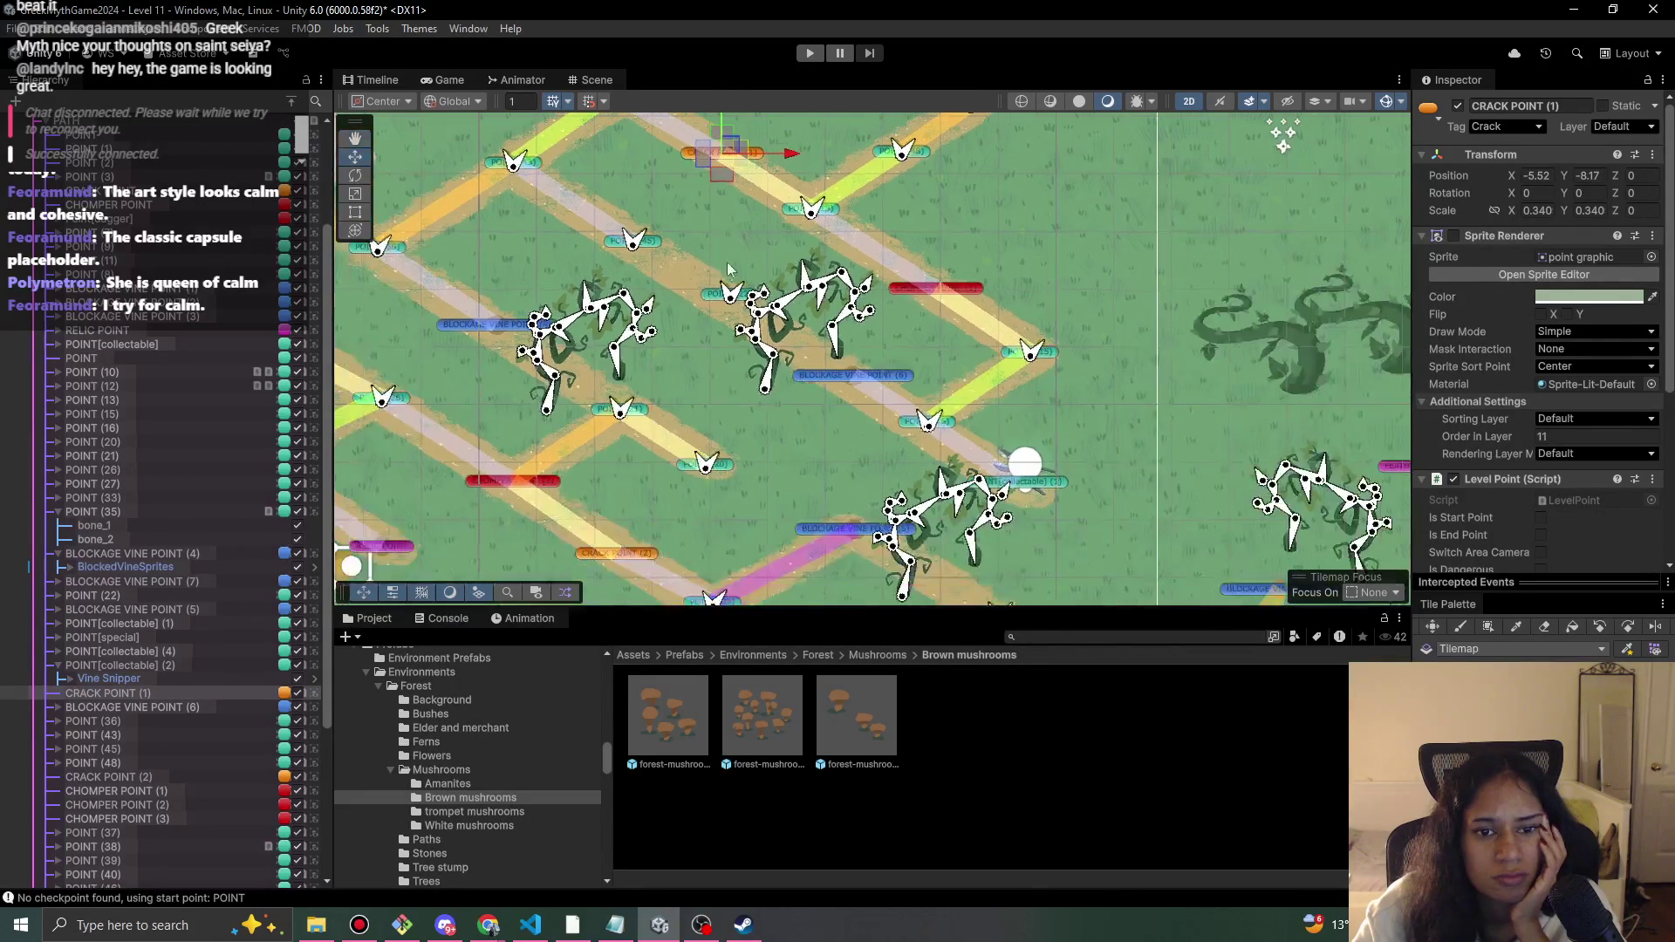
{"action": "left_click", "coordinate": [659, 251]}
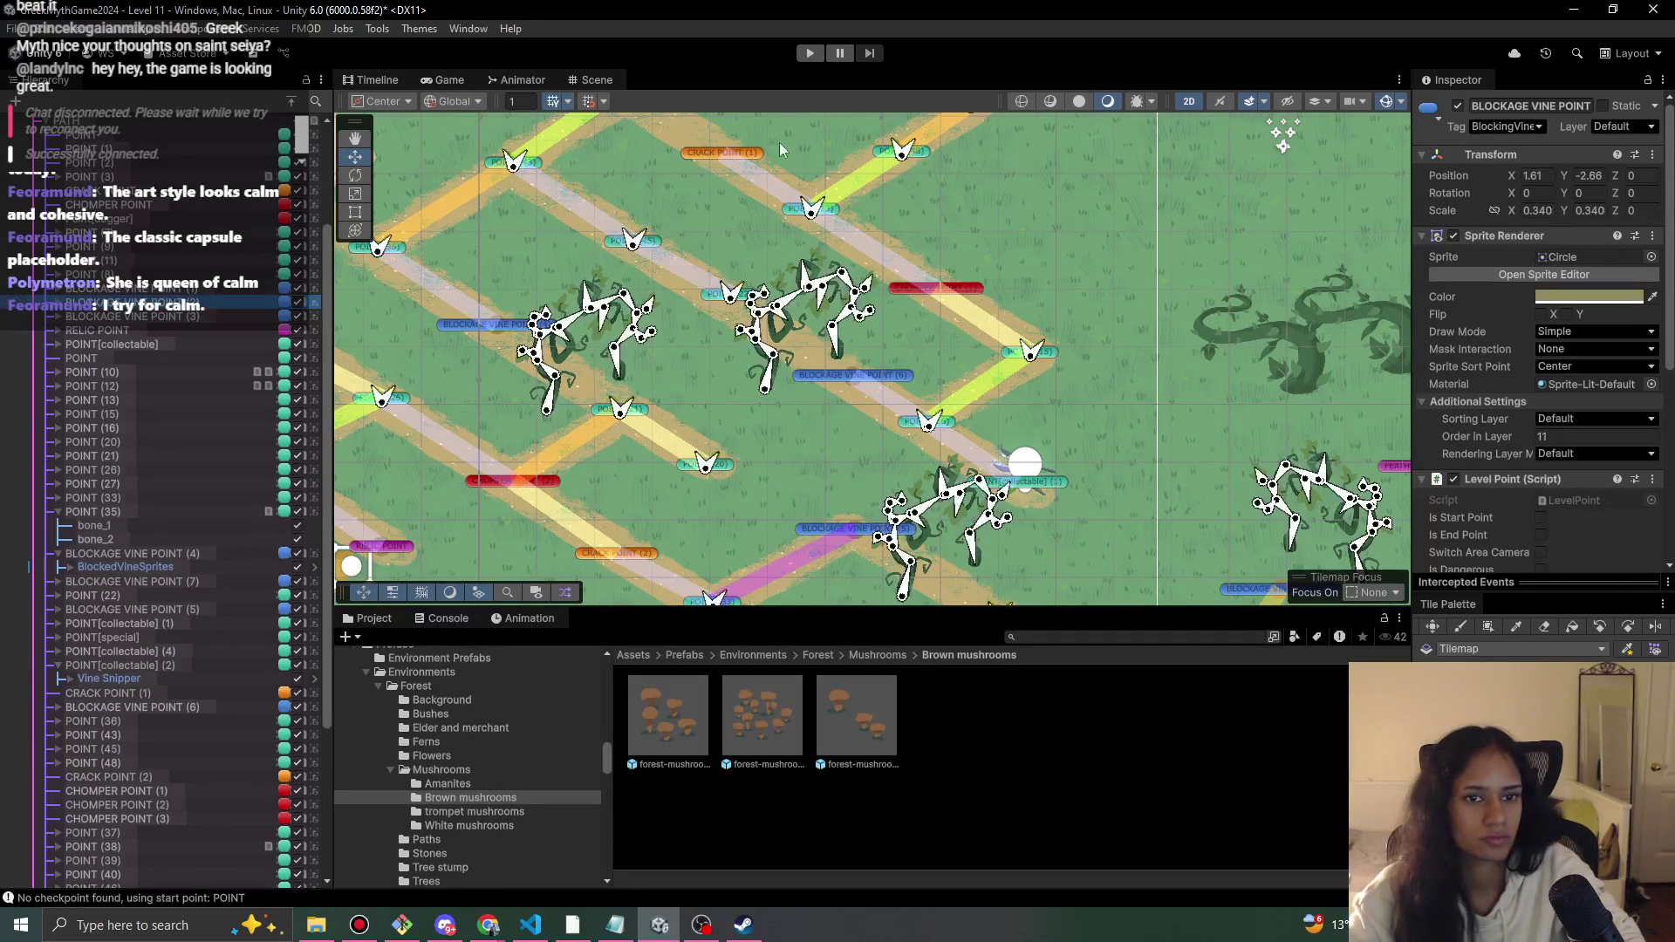
{"action": "double_click", "coordinate": [101, 692]}
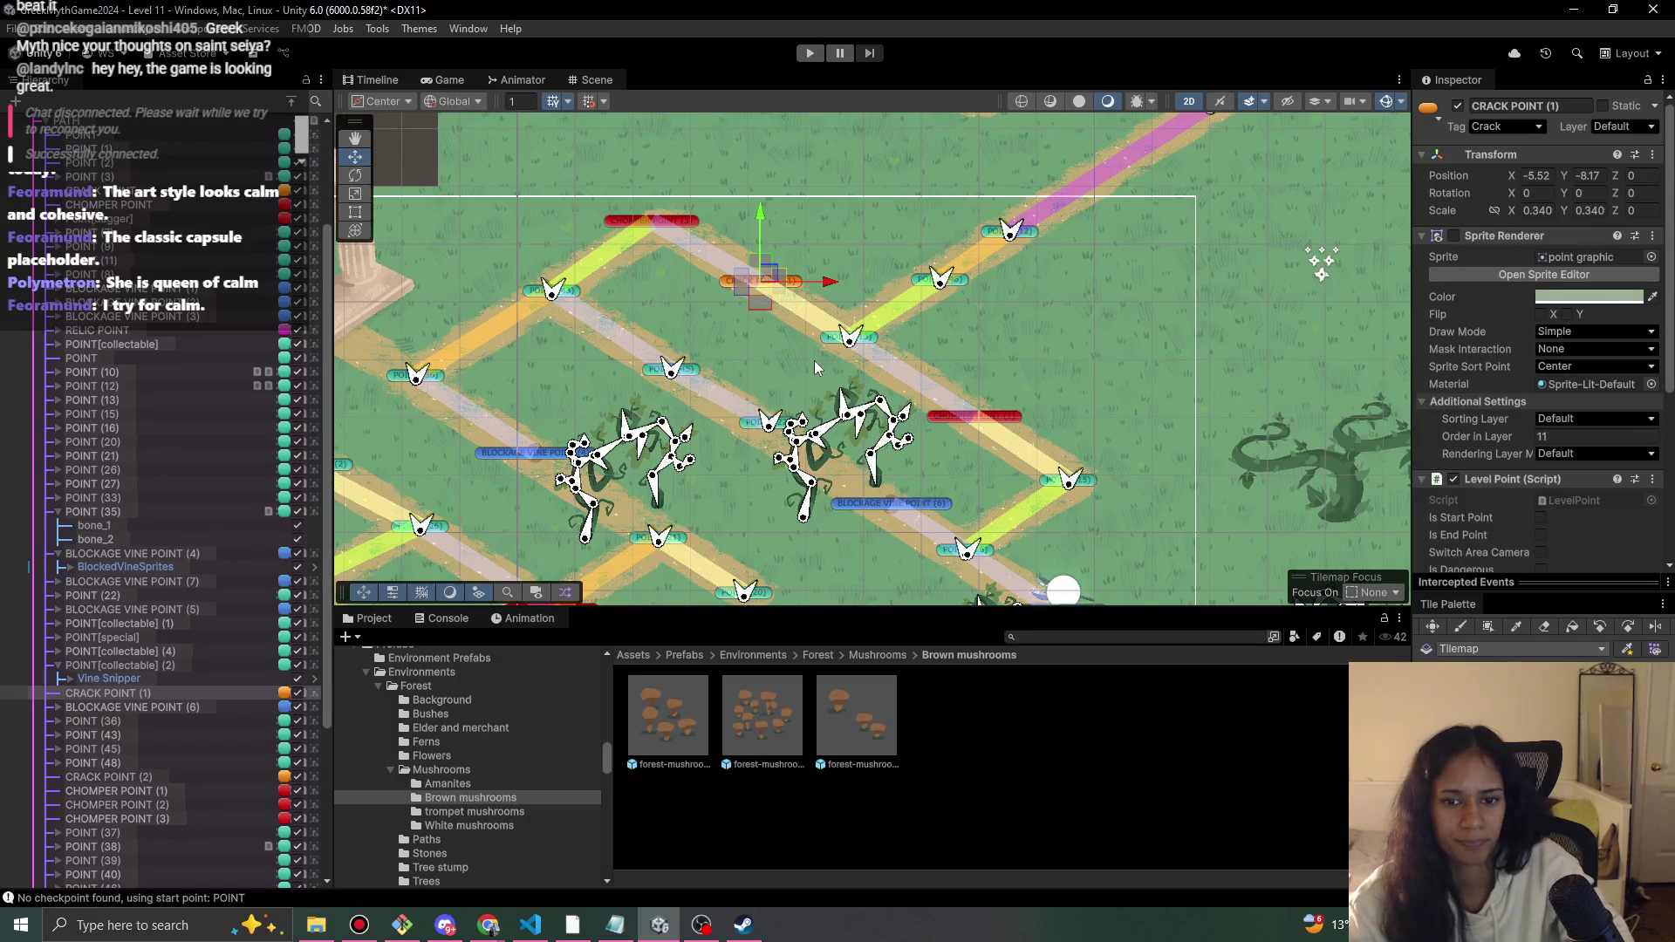
{"action": "scroll", "coordinate": [1122, 427], "scroll_direction": "down", "scroll_amount": 2}
{"action": "left_click_drag", "start_coordinate": [1093, 427], "coordinate": [929, 211]}
- Paint sand tiles extending the path's end down-right and then up-right
{"action": "left_click", "coordinate": [1459, 627]}
{"action": "left_click", "coordinate": [898, 452]}
{"action": "left_click", "coordinate": [966, 500]}
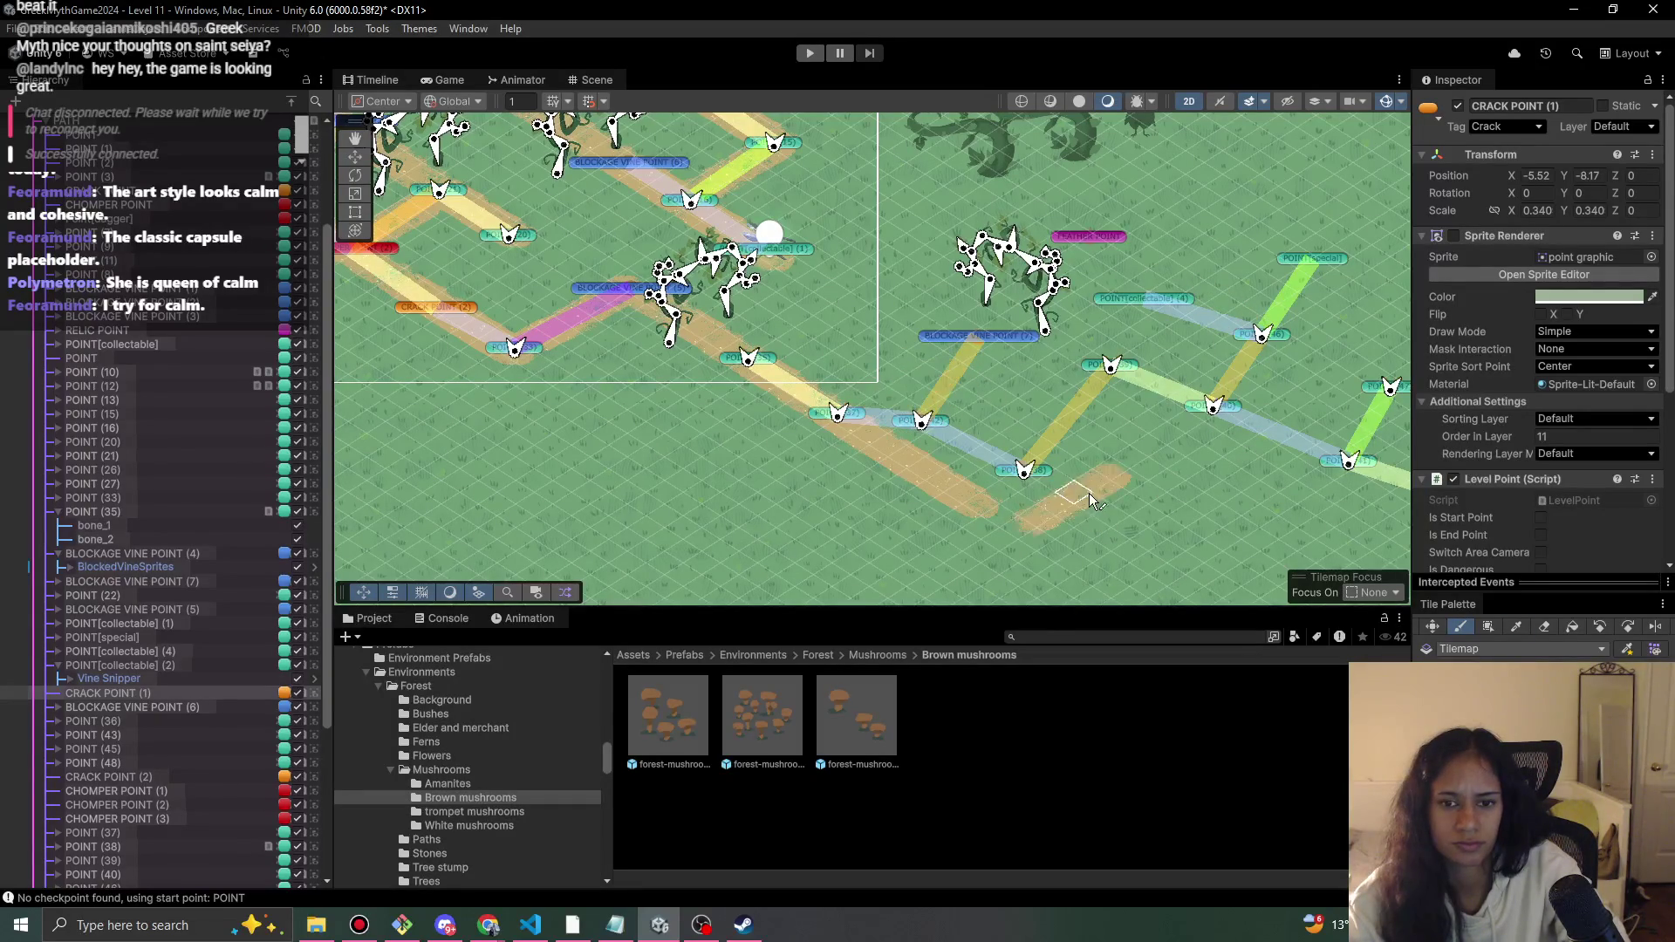
{"action": "left_click", "coordinate": [1024, 478]}
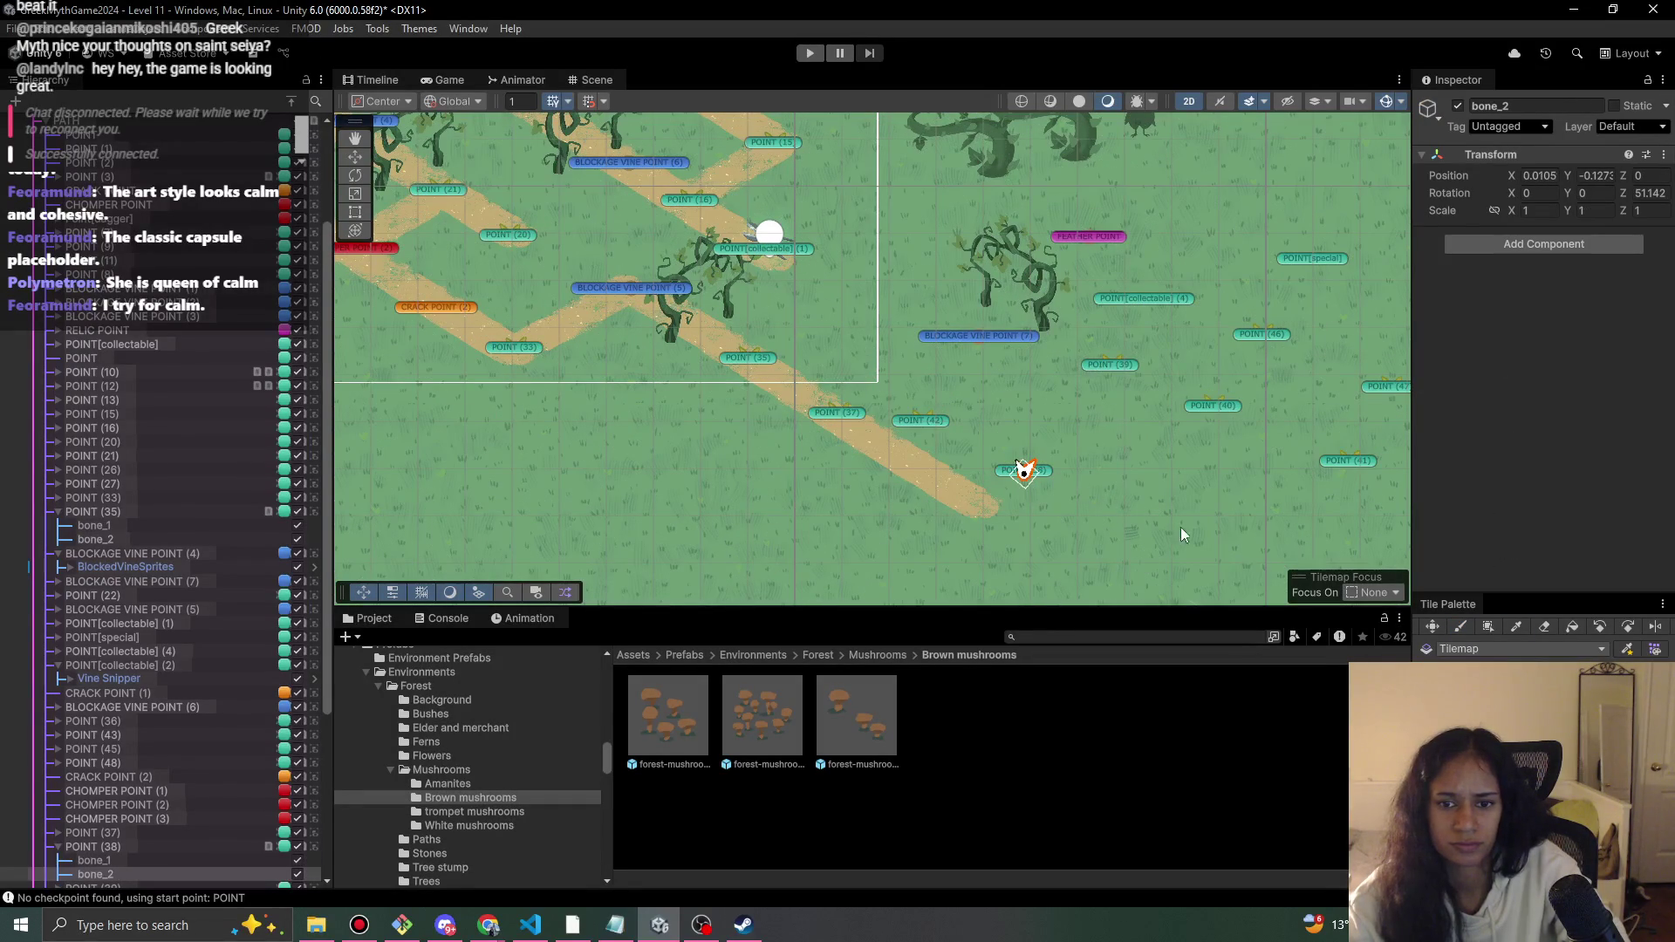
{"action": "scroll", "coordinate": [203, 281], "scroll_direction": "up", "scroll_amount": 5}
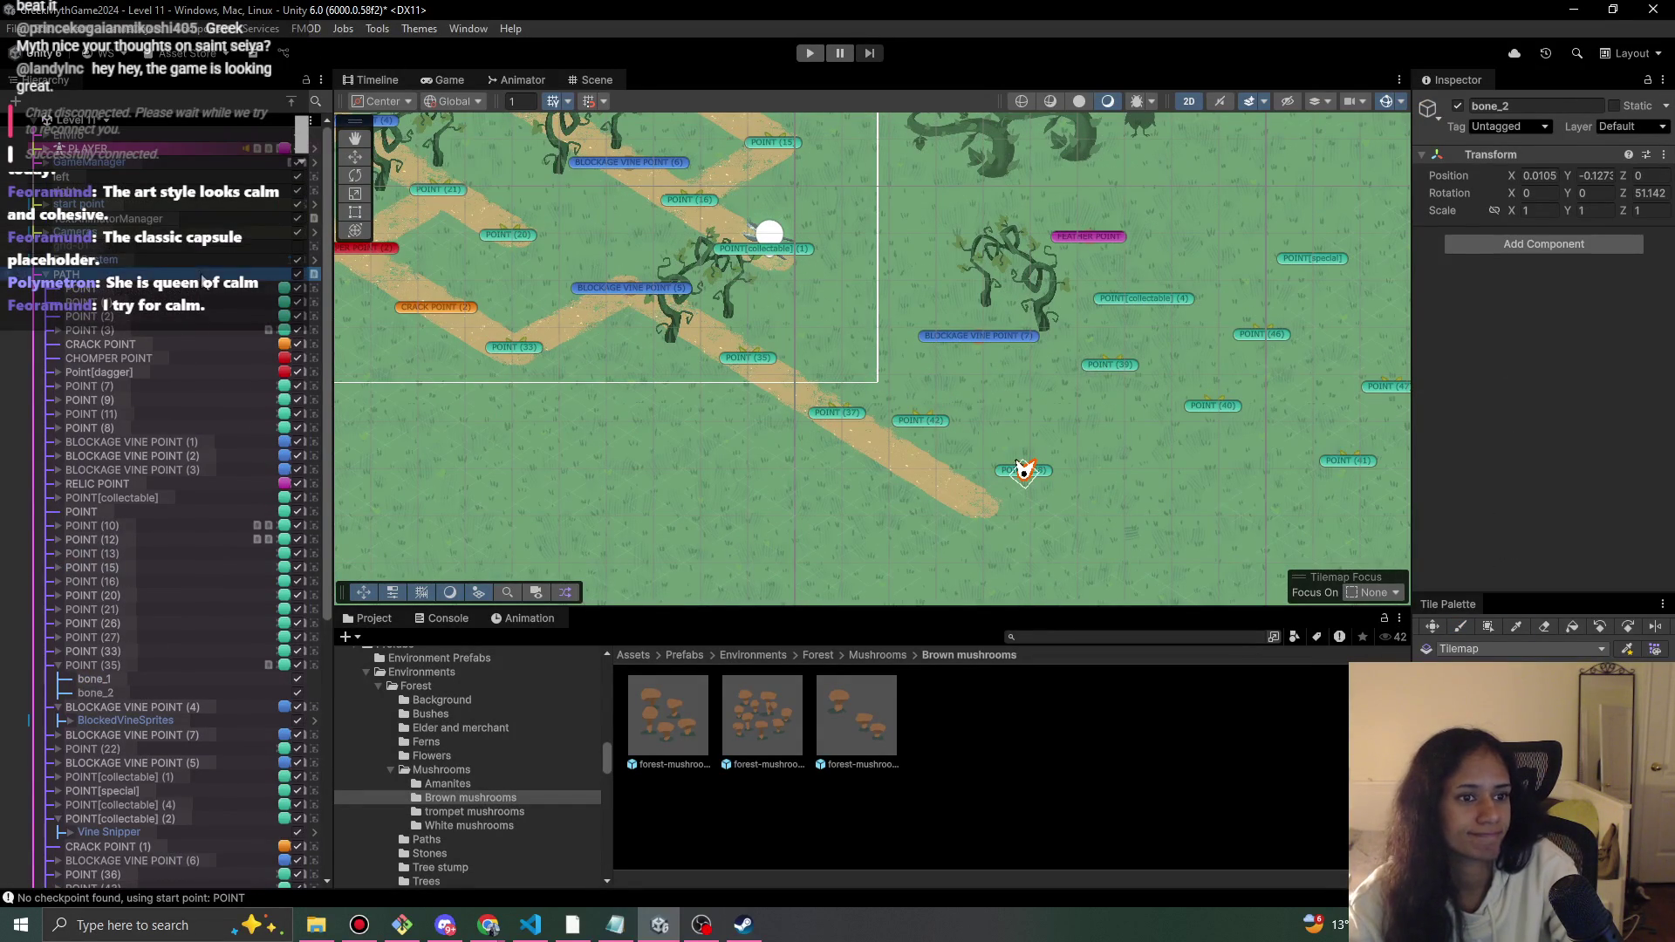
{"action": "left_click", "coordinate": [203, 275]}
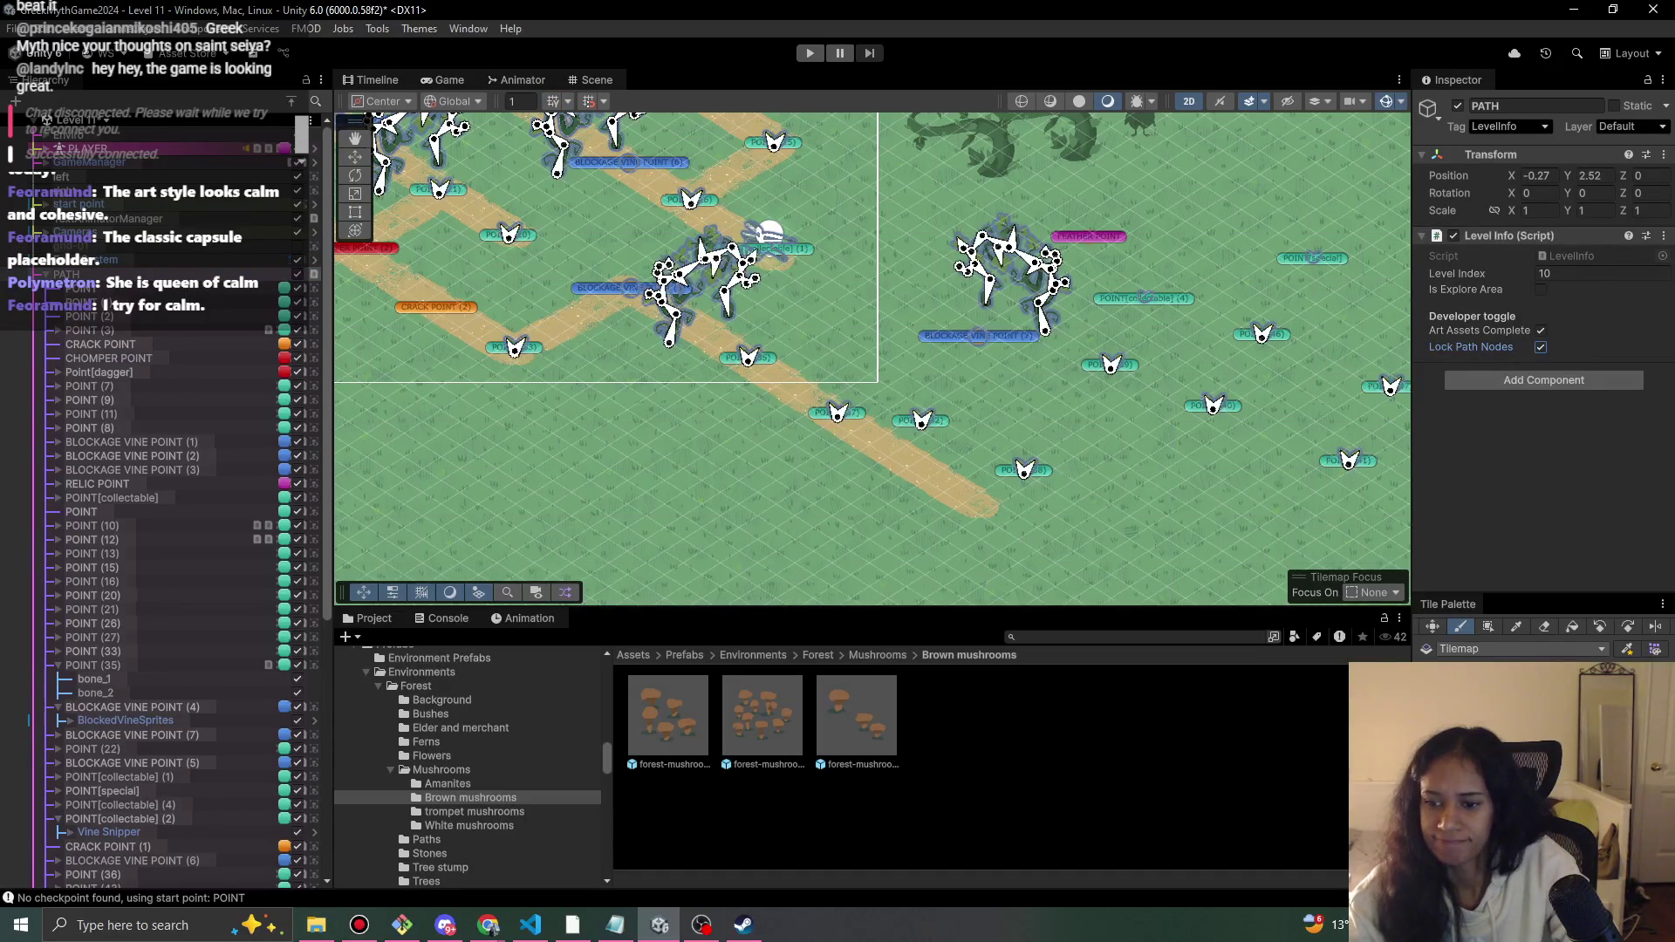
{"action": "left_click_drag", "start_coordinate": [972, 511], "coordinate": [1086, 449]}
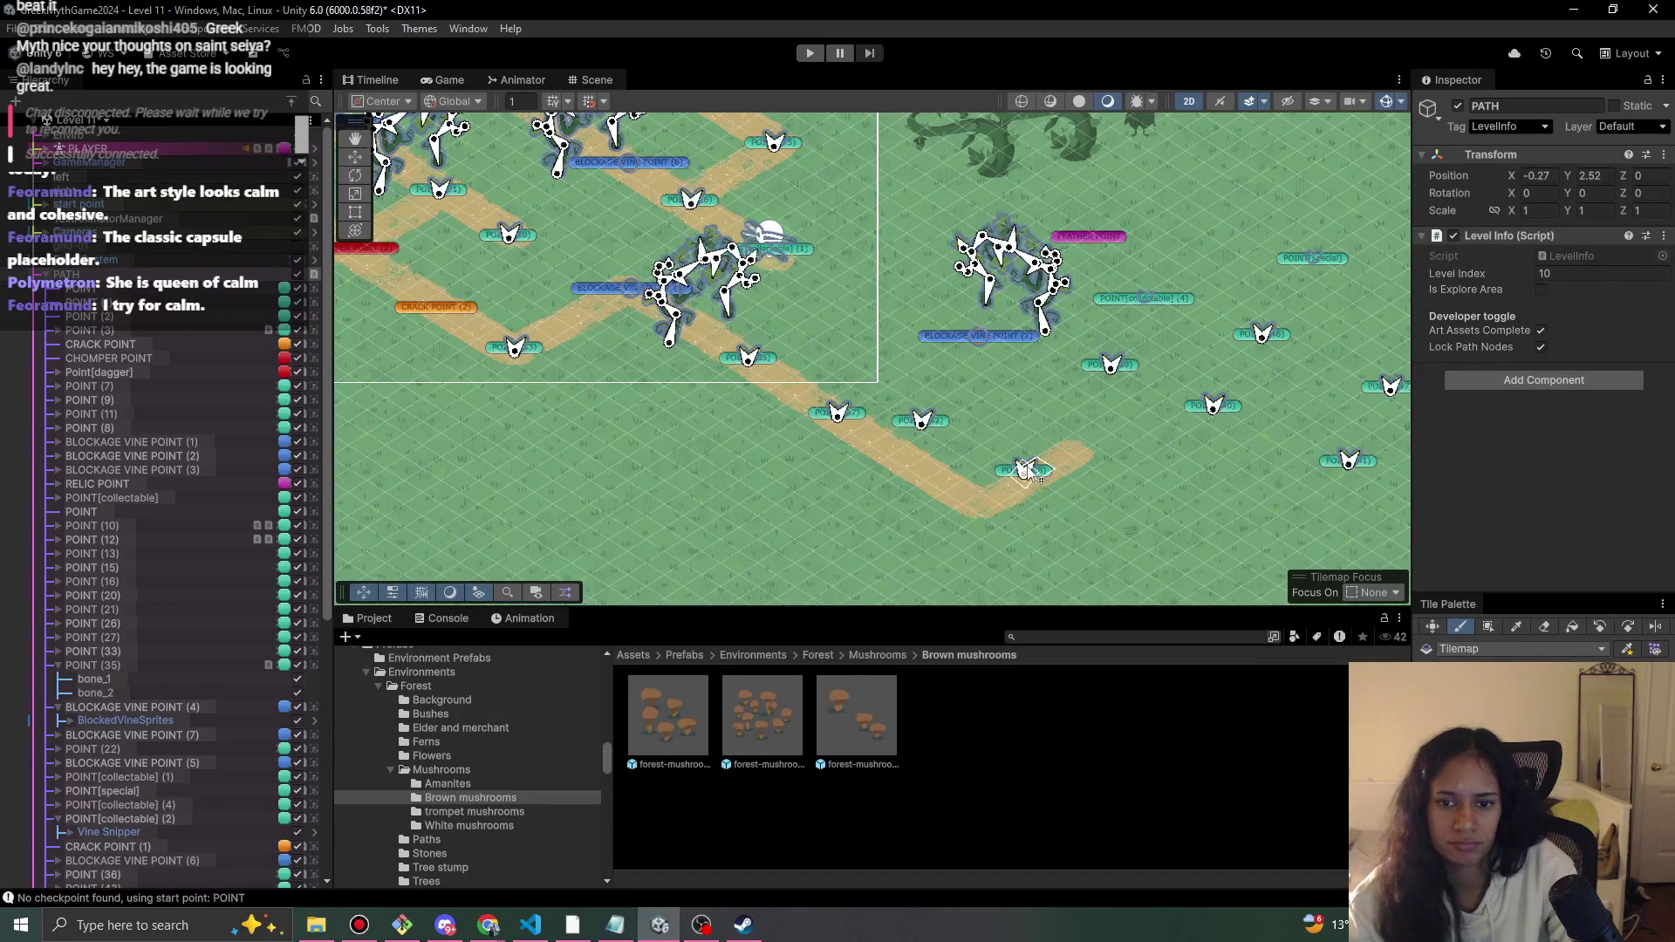
- Paint a sand strip from POINT (38) diagonally up-right to the path's upper-right end
{"action": "left_click", "coordinate": [1022, 469]}
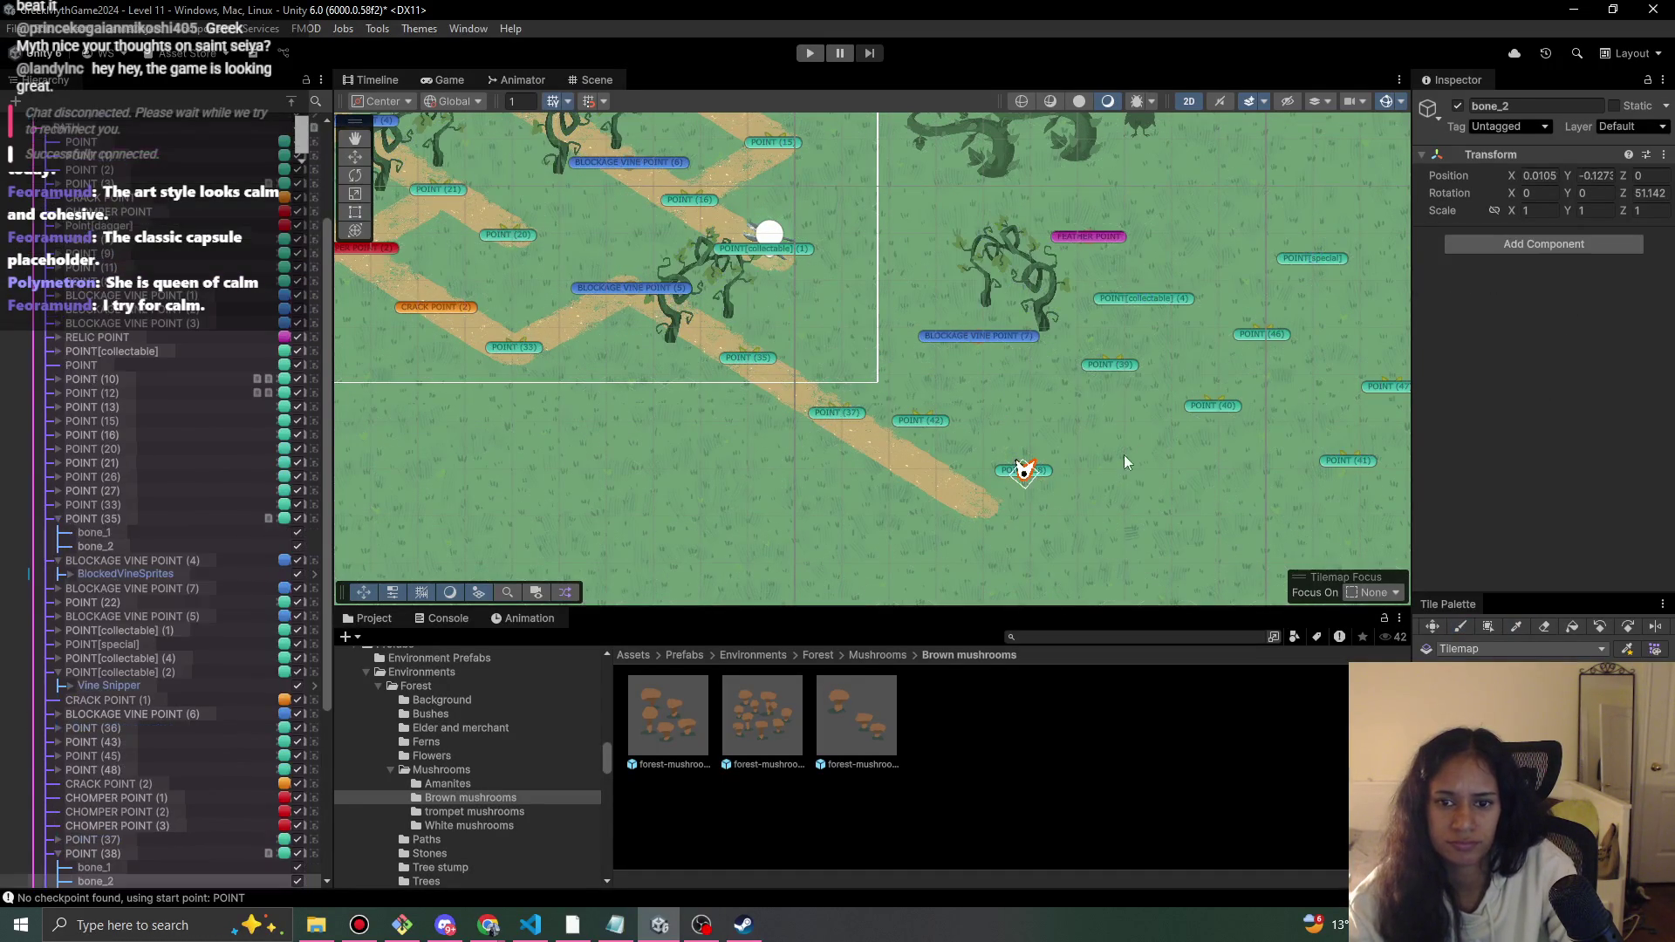
{"action": "key", "text": "b"}
{"action": "left_click", "coordinate": [1023, 469]}
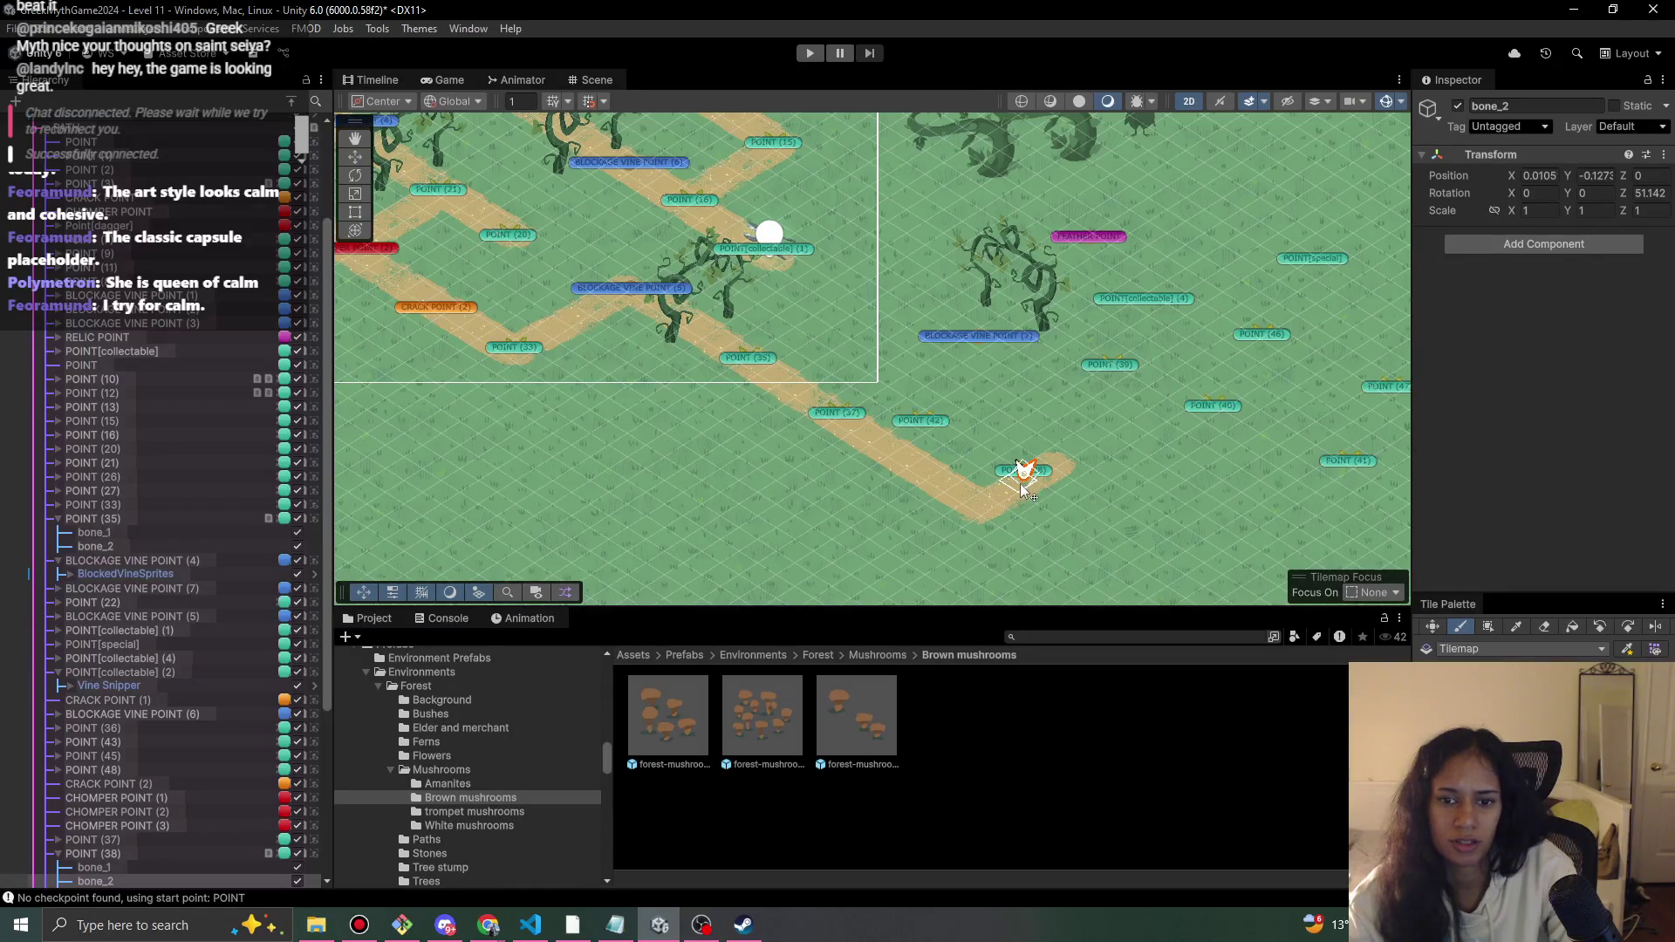
{"action": "left_click_drag", "start_coordinate": [1018, 484], "coordinate": [1095, 433]}
{"action": "scroll", "coordinate": [1026, 480], "scroll_direction": "up", "scroll_amount": 3}
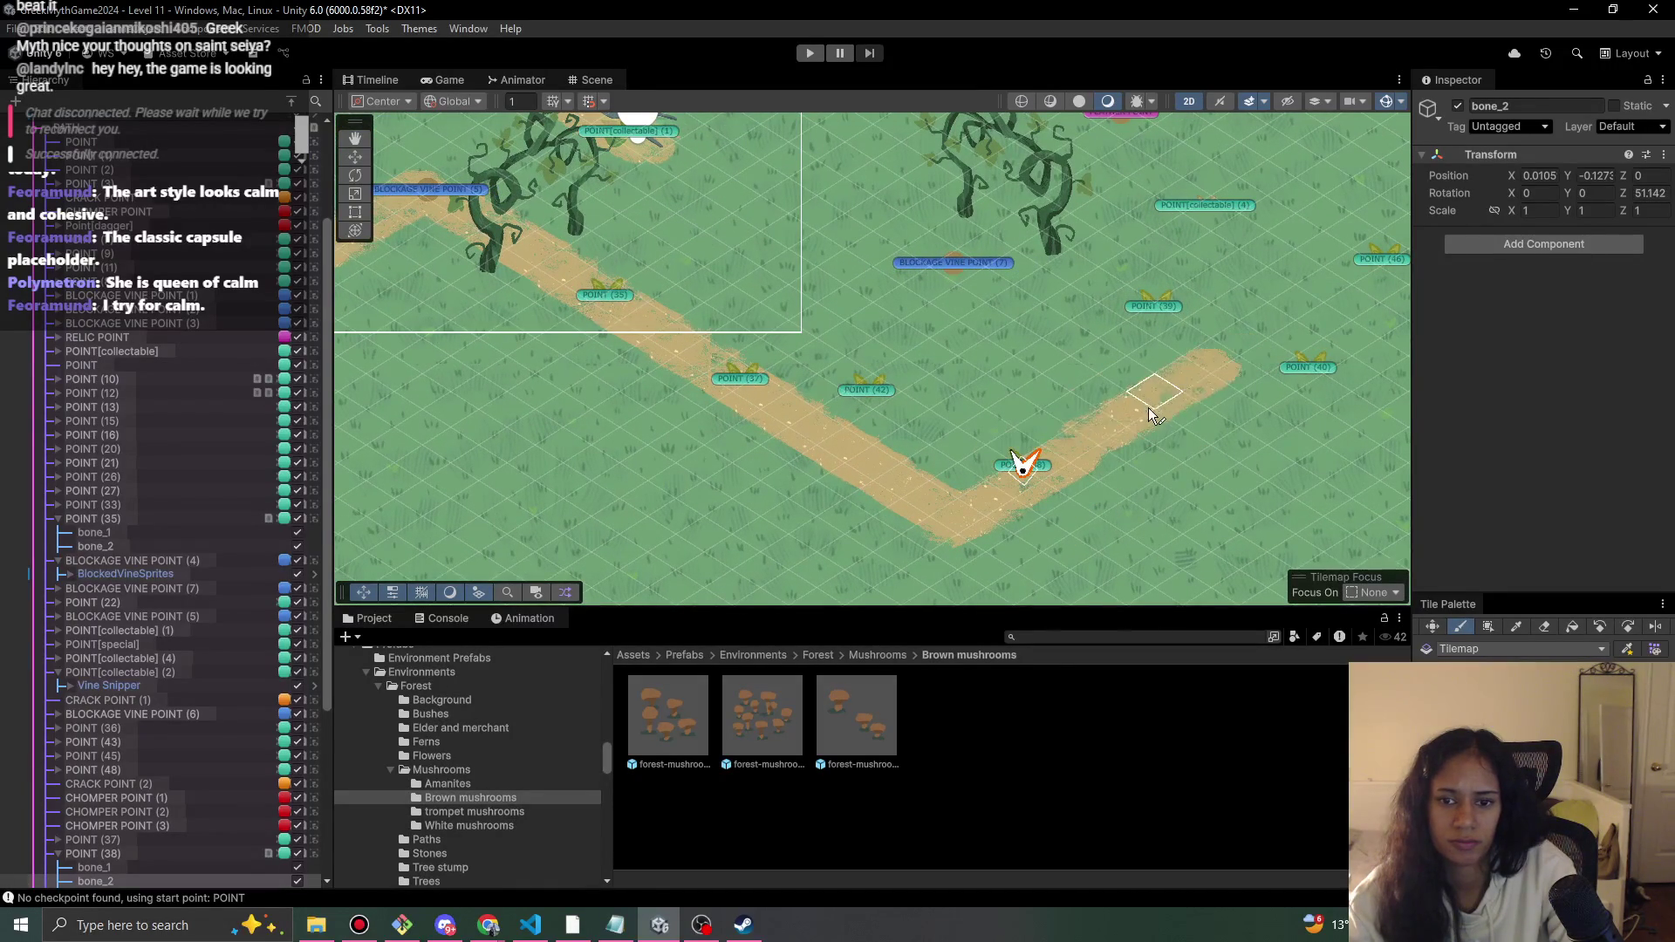
{"action": "mouse_move", "coordinate": [1146, 411]}
{"action": "left_mouse_down"}
{"action": "mouse_move", "coordinate": [1297, 291]}
{"action": "mouse_move", "coordinate": [1344, 279]}
{"action": "left_mouse_up"}
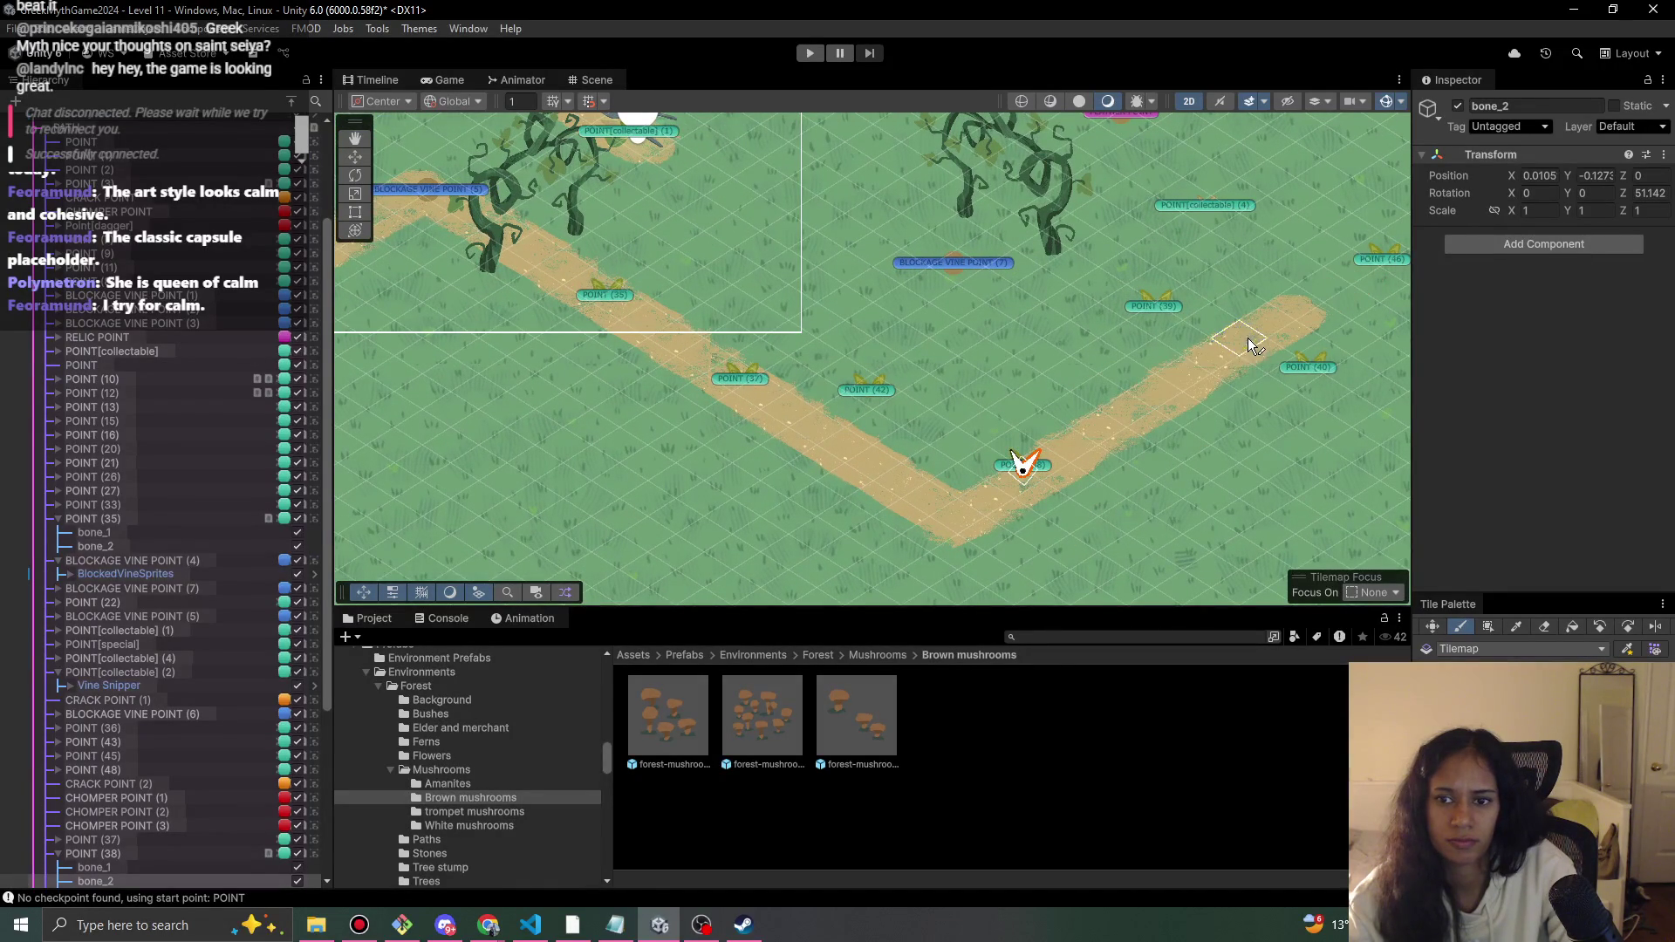
{"action": "key", "text": "Right"}
{"action": "left_click_drag", "start_coordinate": [1002, 275], "coordinate": [1048, 290]}
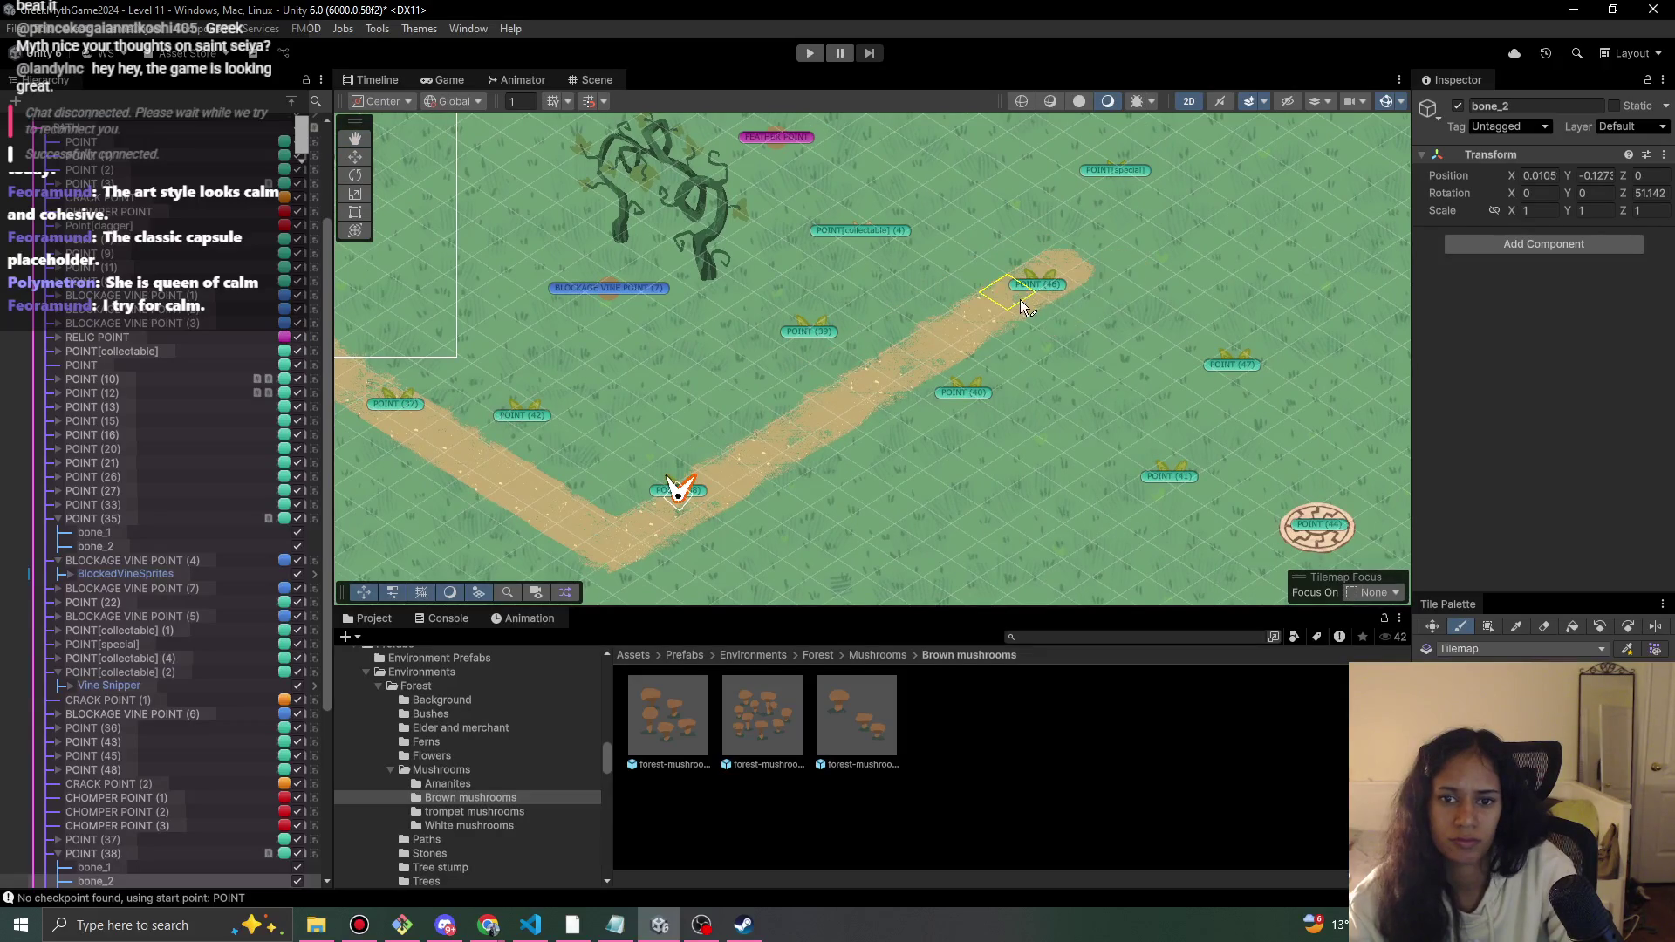
- Try a short sand branch near POINT (40), undo it, and open the Milanote Progression board
{"action": "scroll", "coordinate": [1192, 244], "scroll_direction": "down", "scroll_amount": 2}
{"action": "scroll", "coordinate": [980, 476], "scroll_direction": "down", "scroll_amount": 1}
{"action": "key", "text": "Up"}
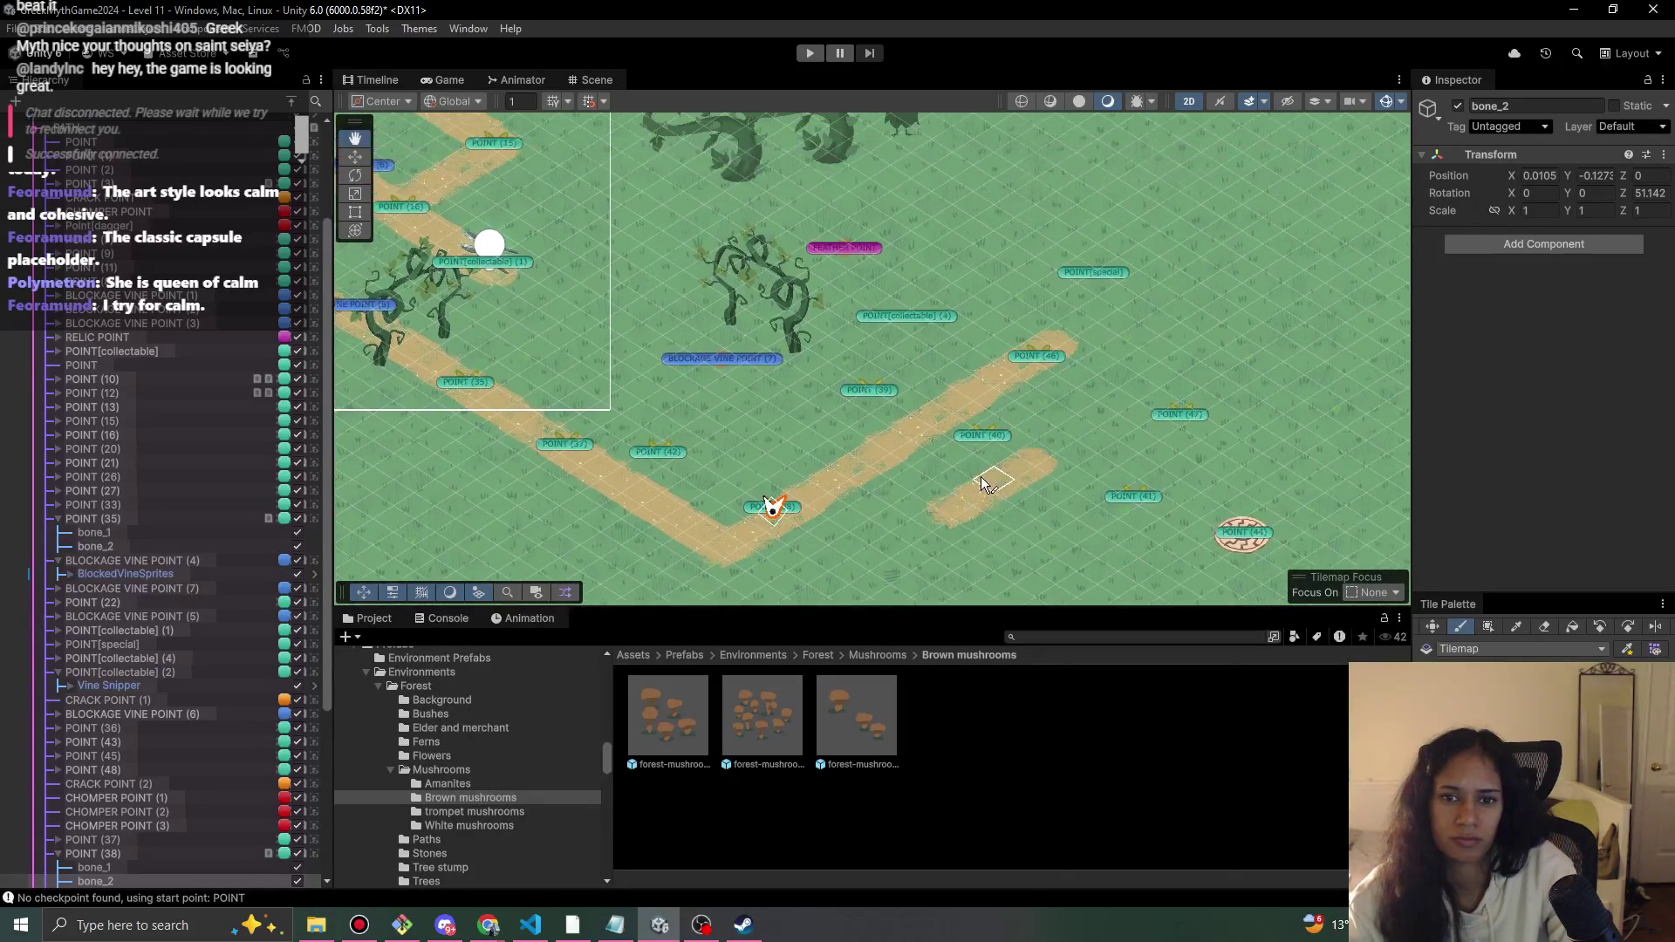
{"action": "key", "text": "ctrl+z"}
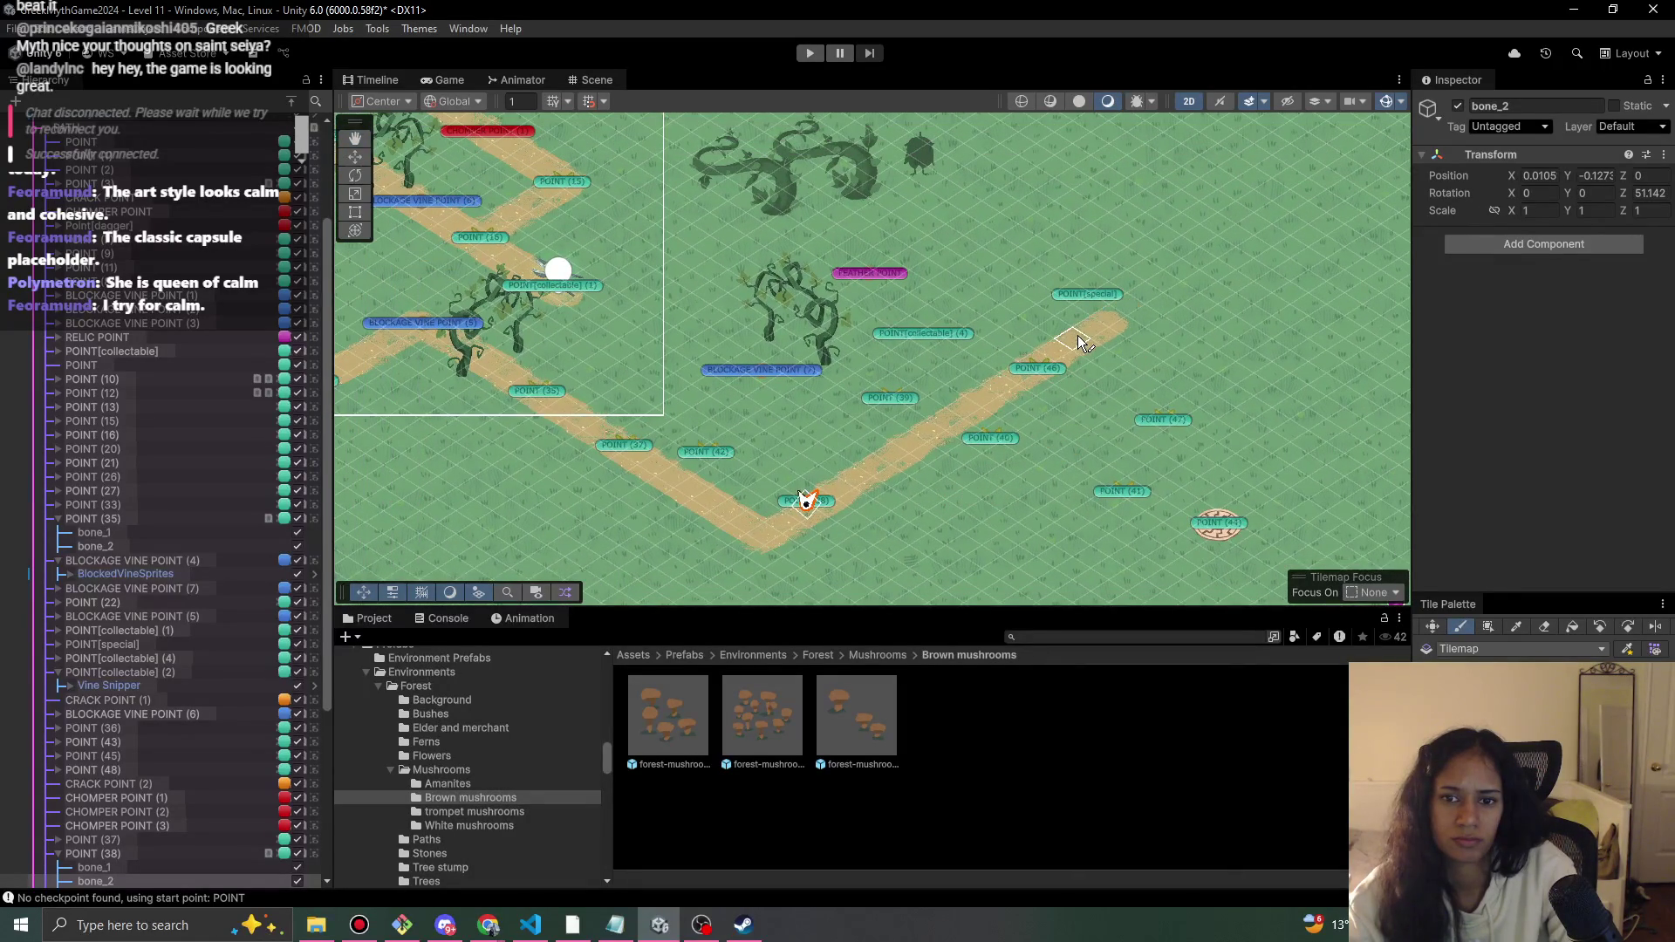
{"action": "key", "text": "ctrl+y"}
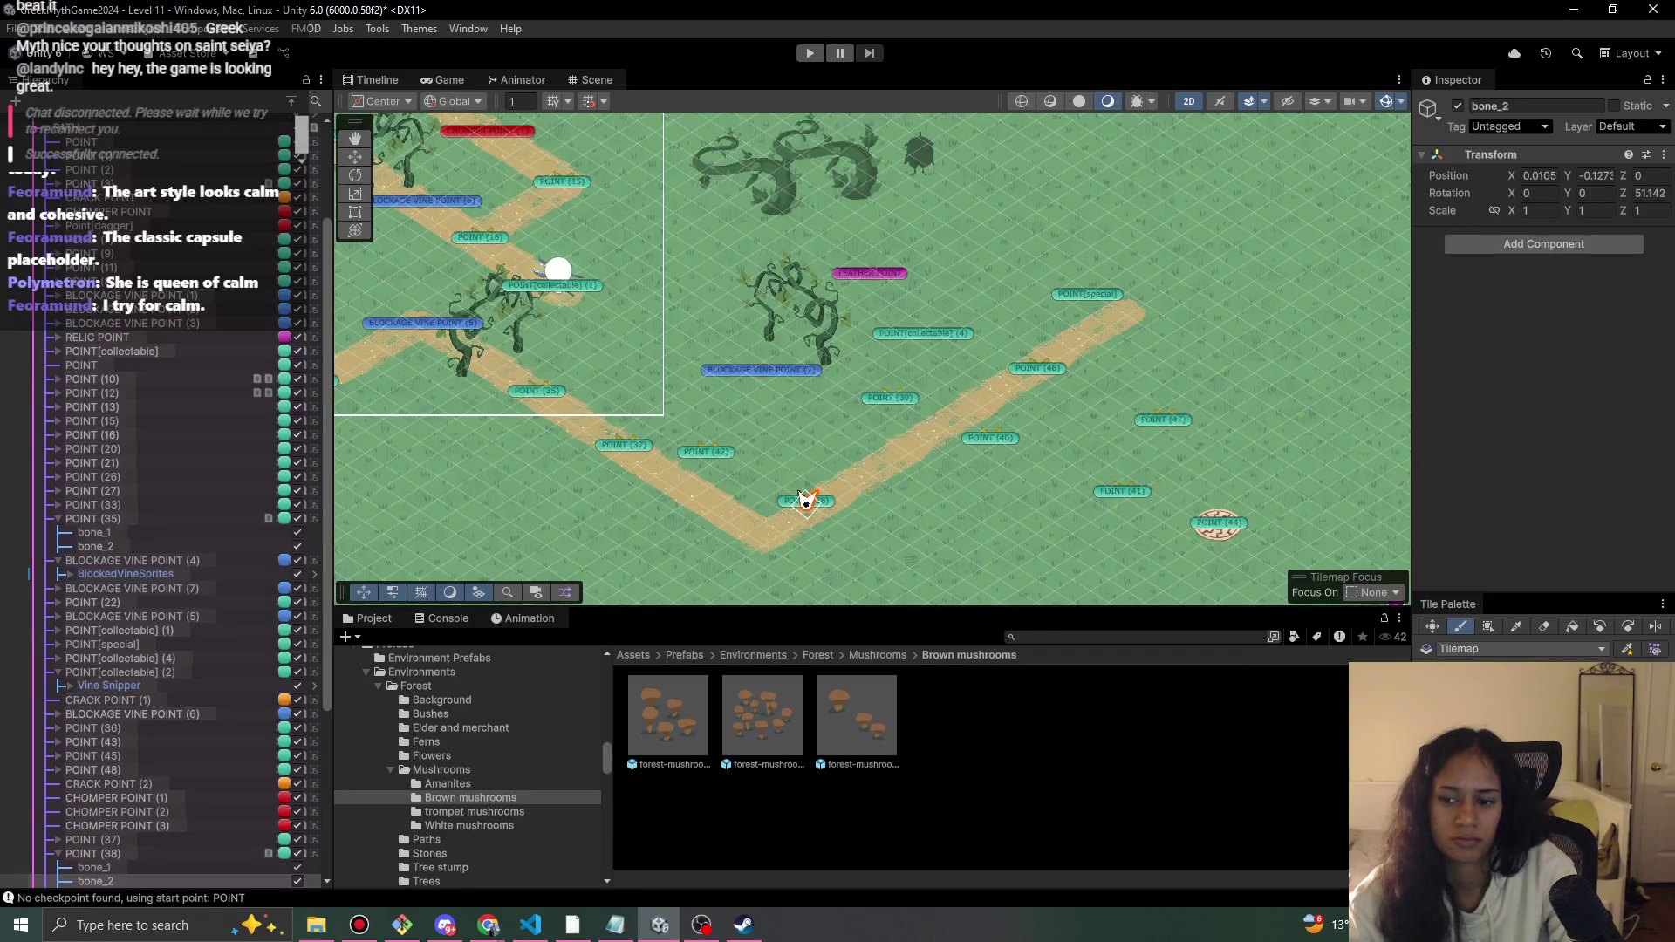
{"action": "left_click_drag", "start_coordinate": [1084, 506], "coordinate": [1046, 479]}
{"action": "key", "text": "ctrl+z"}
{"action": "key", "text": "ctrl+z"}
{"action": "key", "text": "ctrl+z"}
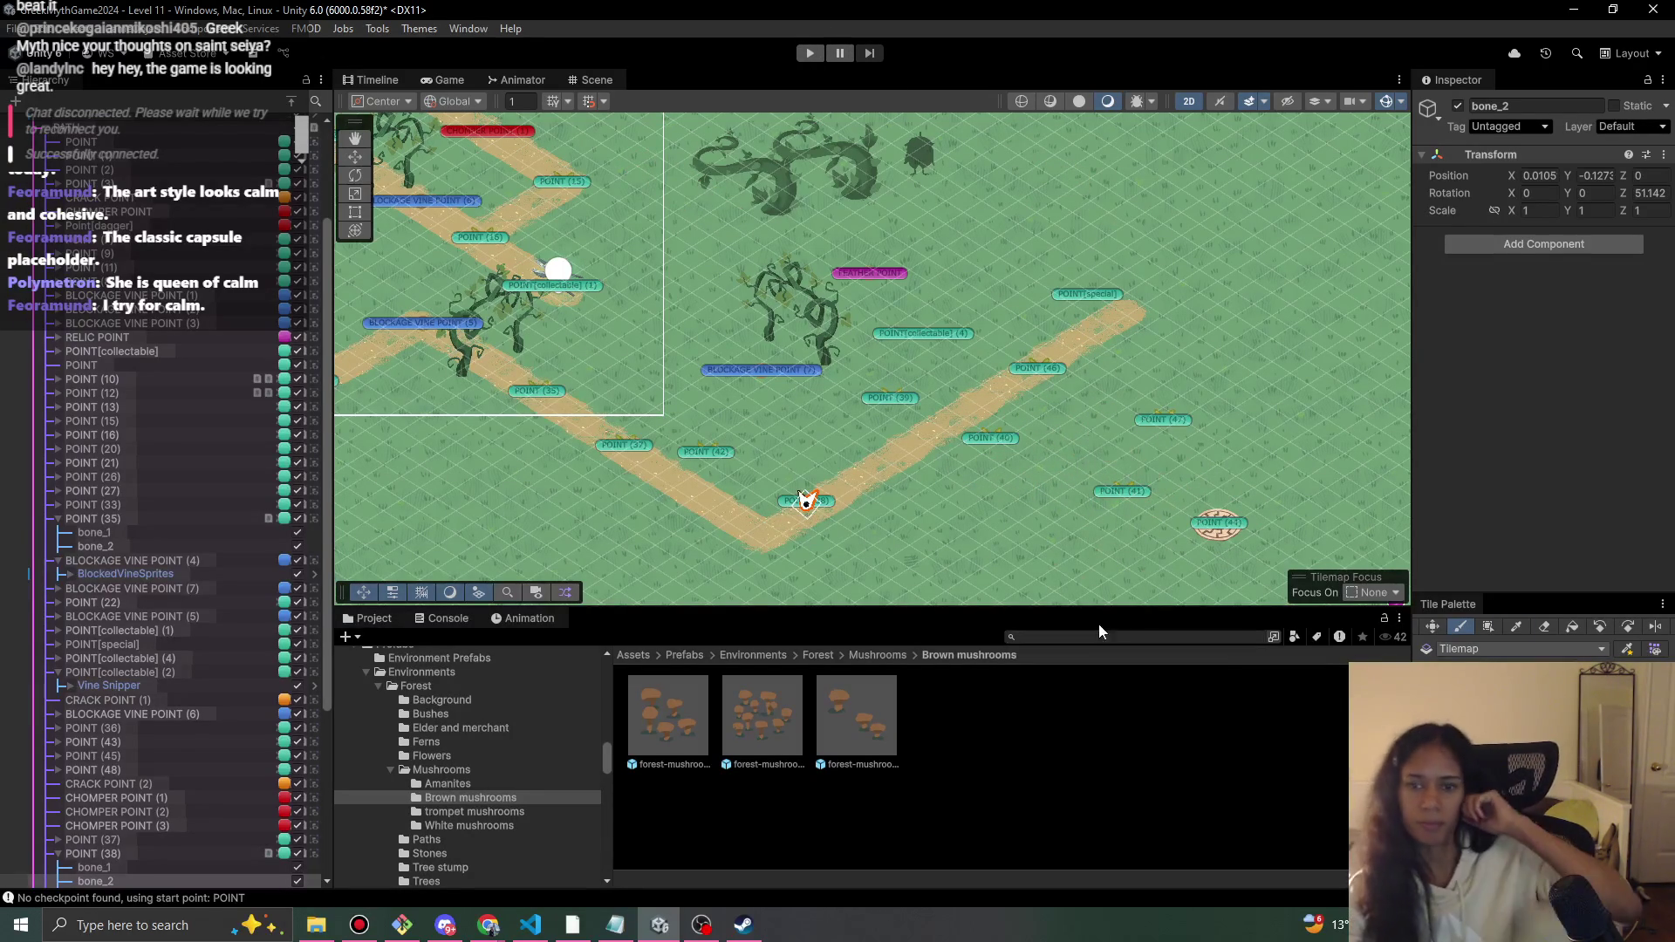
{"action": "left_click", "coordinate": [502, 923]}
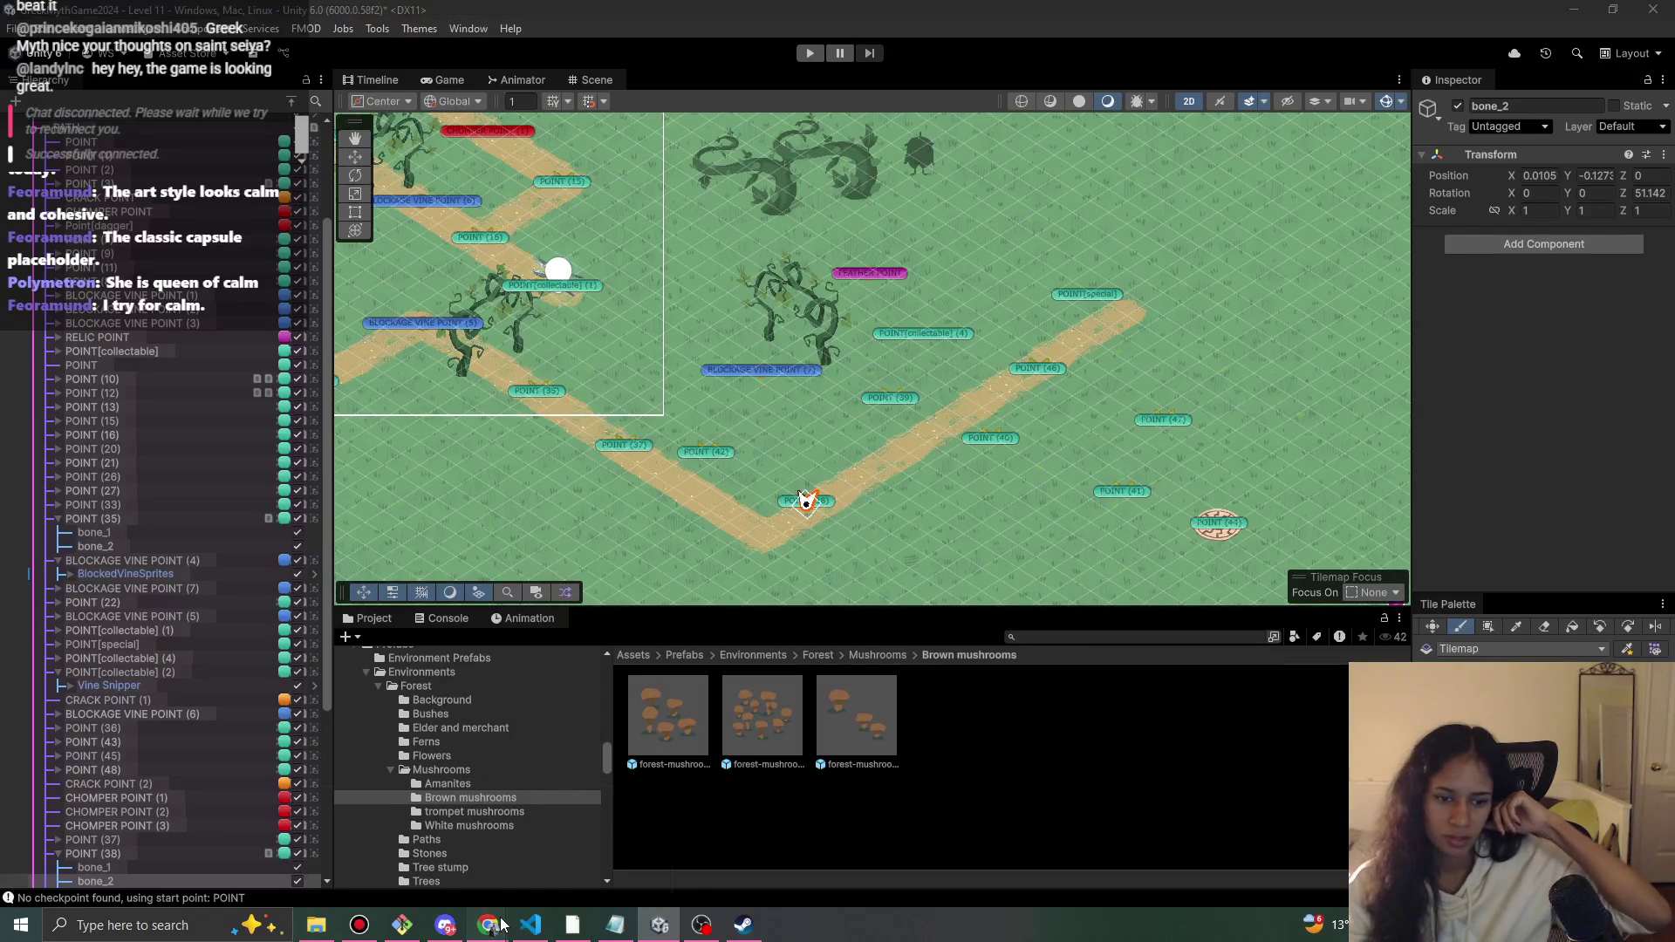
{"action": "left_click", "coordinate": [580, 851]}
{"action": "scroll", "coordinate": [1013, 624], "scroll_direction": "down", "scroll_amount": 3}
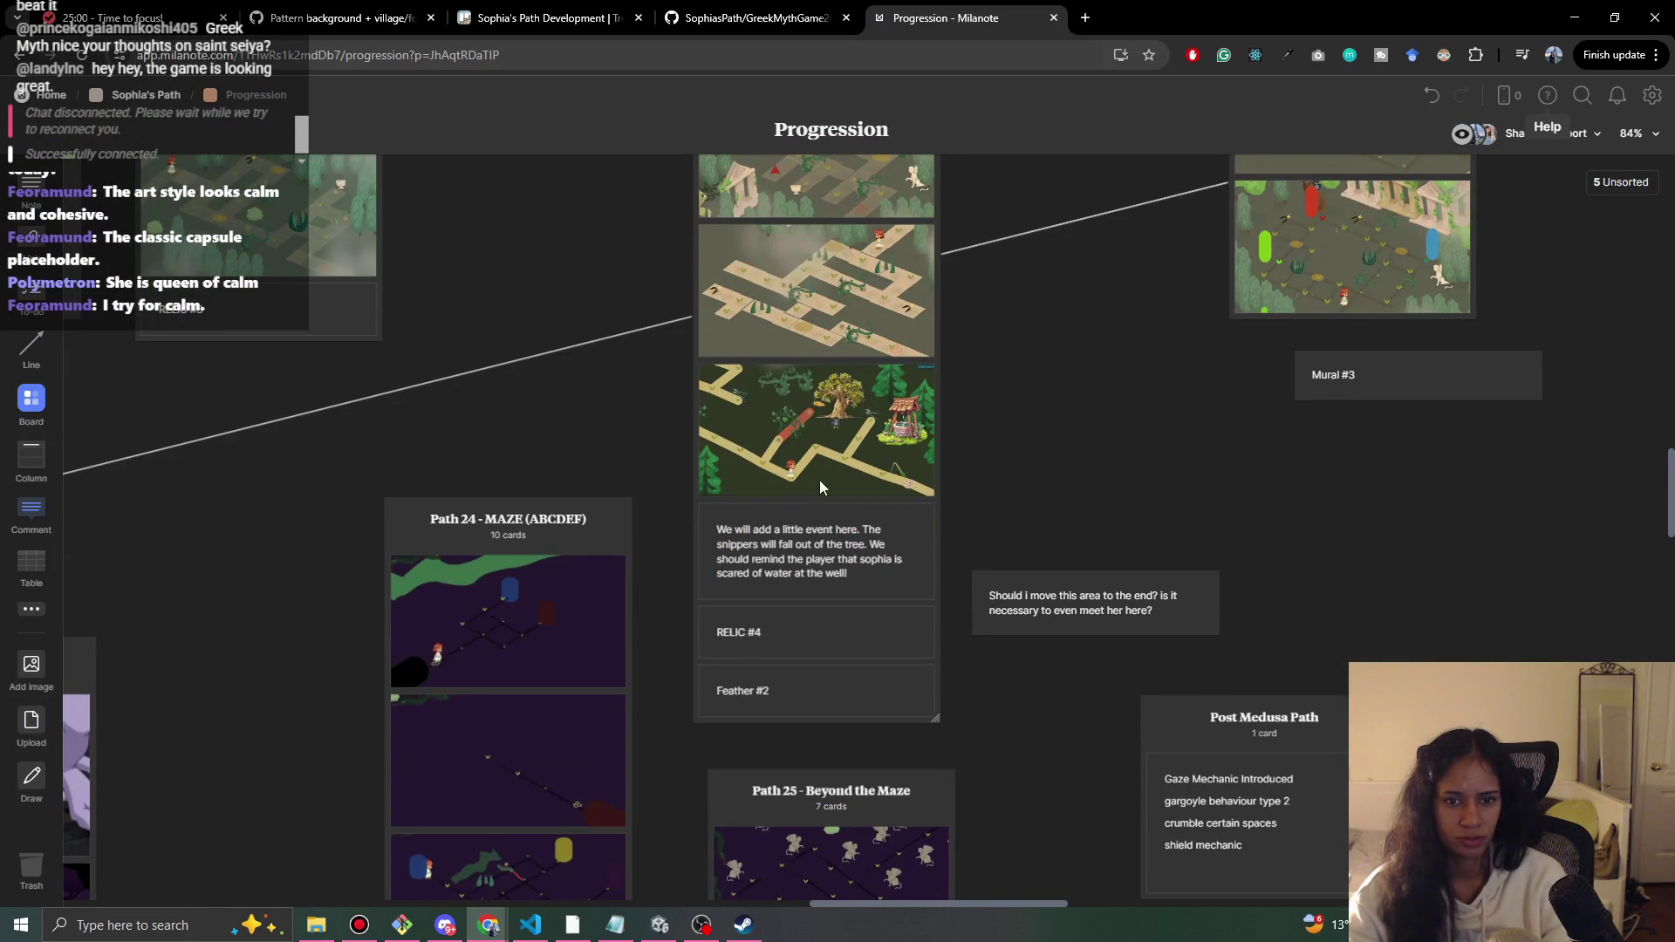
{"action": "key", "text": "alt+Tab"}
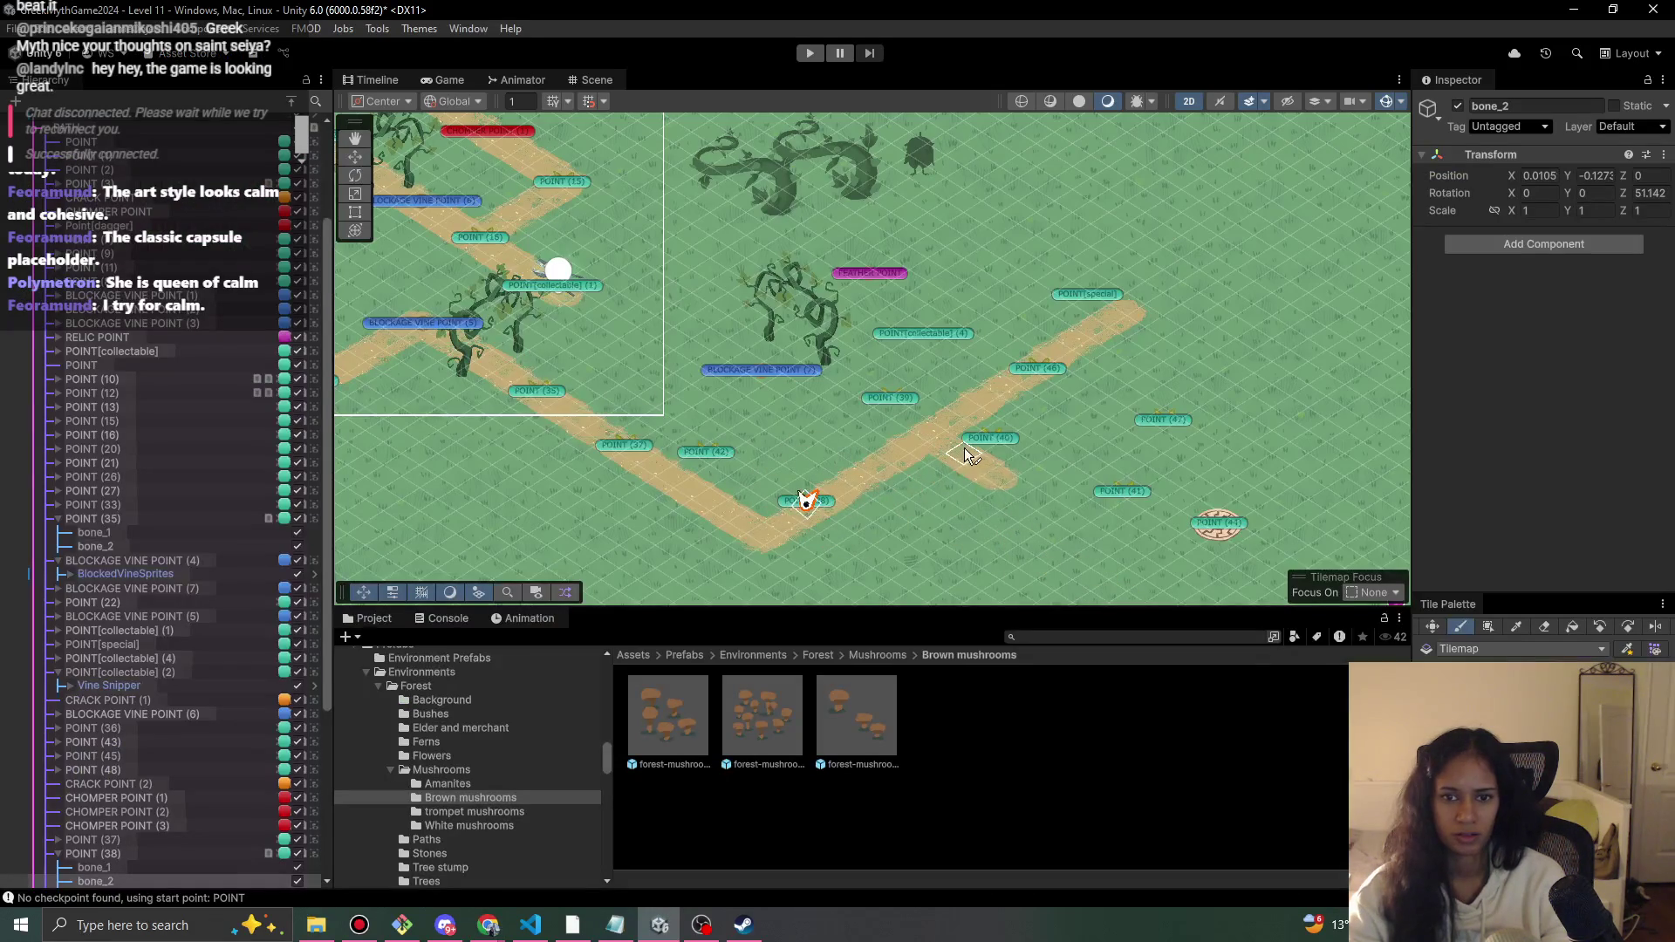
{"action": "key", "text": "alt+Tab"}
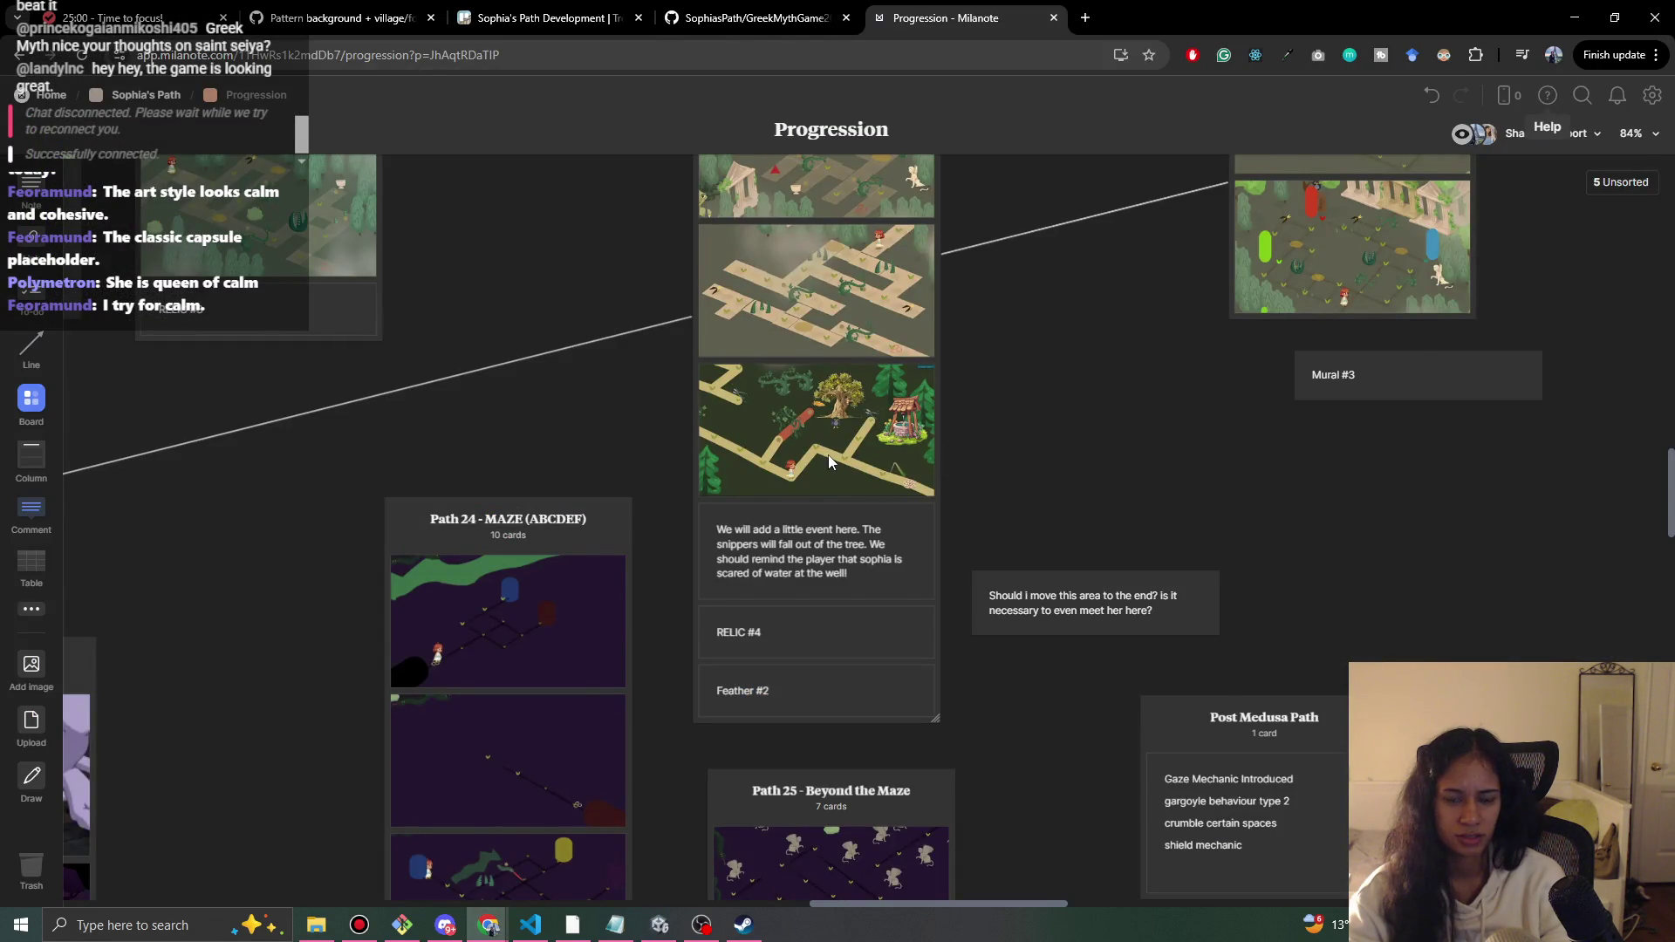
{"action": "key", "text": "alt+Tab"}
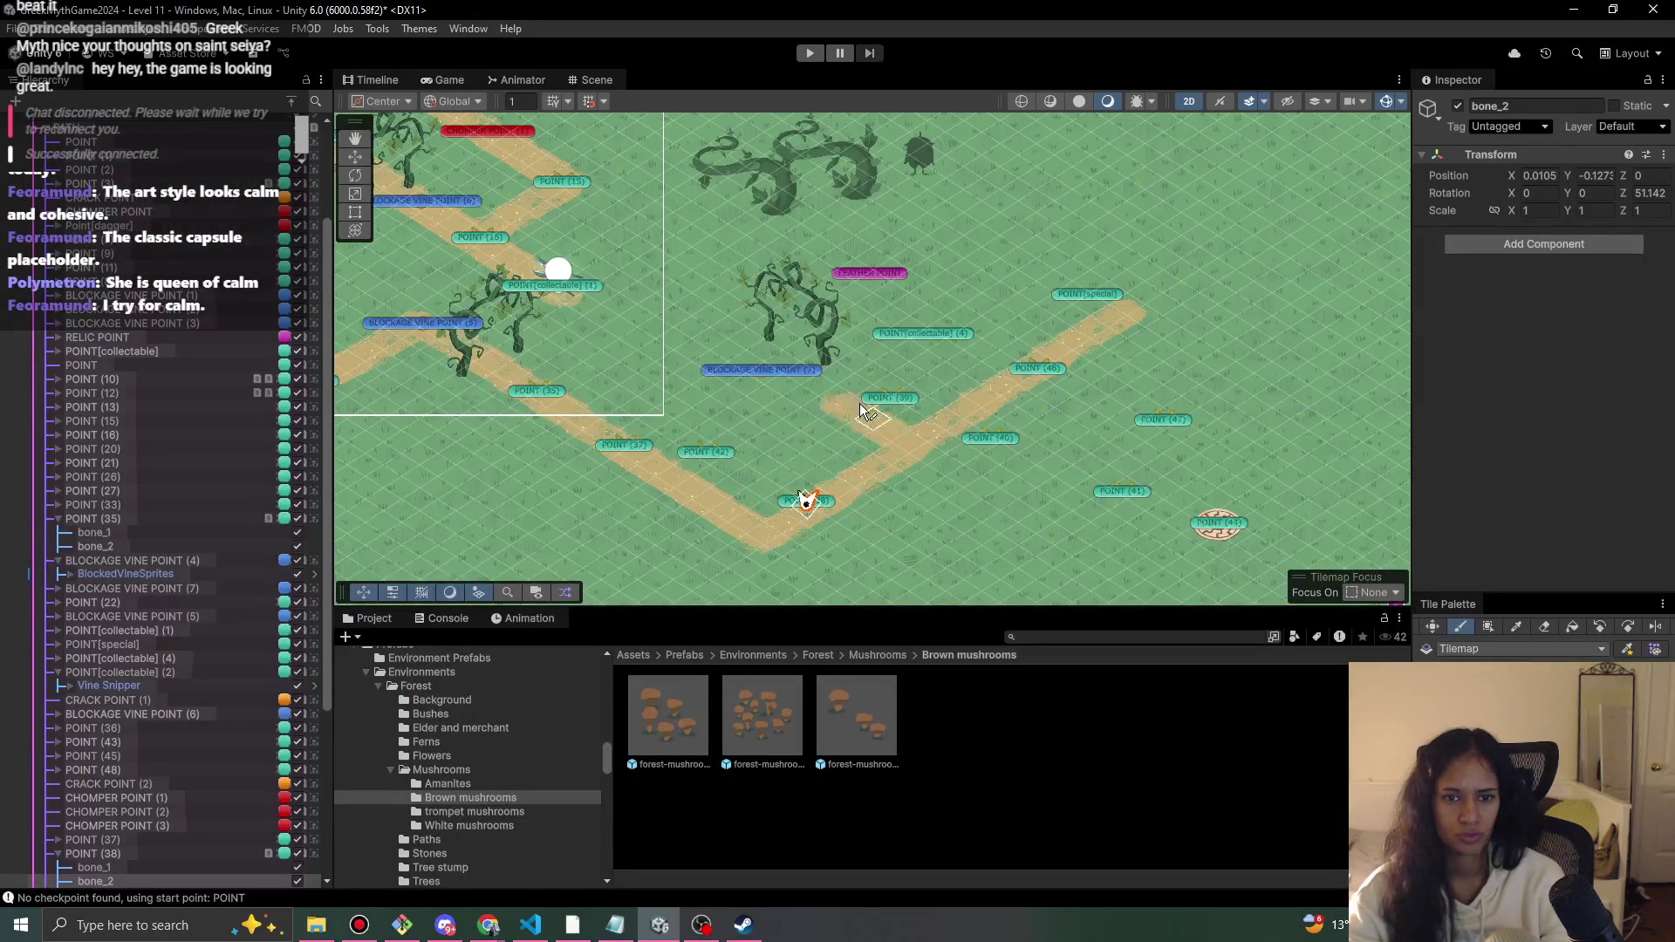
- Drag POINT (42), (38), (39), (40) and POINT[special] onto the sand path, POINT[special] at X 12.12, Y -14.51
{"action": "left_click", "coordinate": [356, 157]}
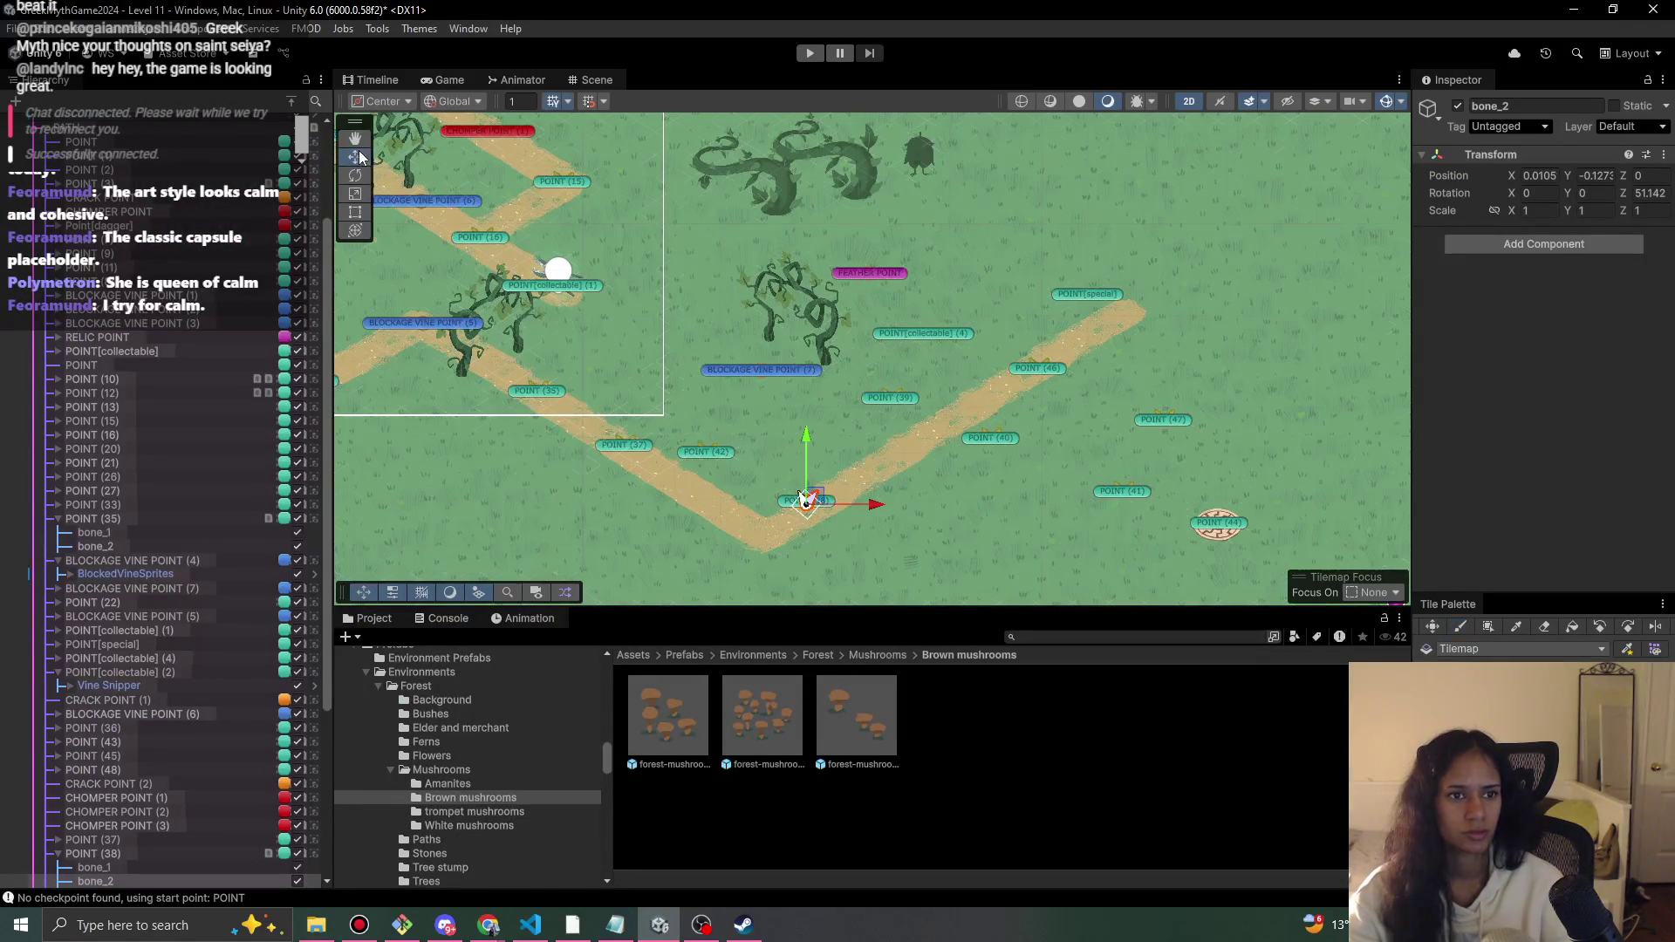
{"action": "left_click", "coordinate": [722, 453]}
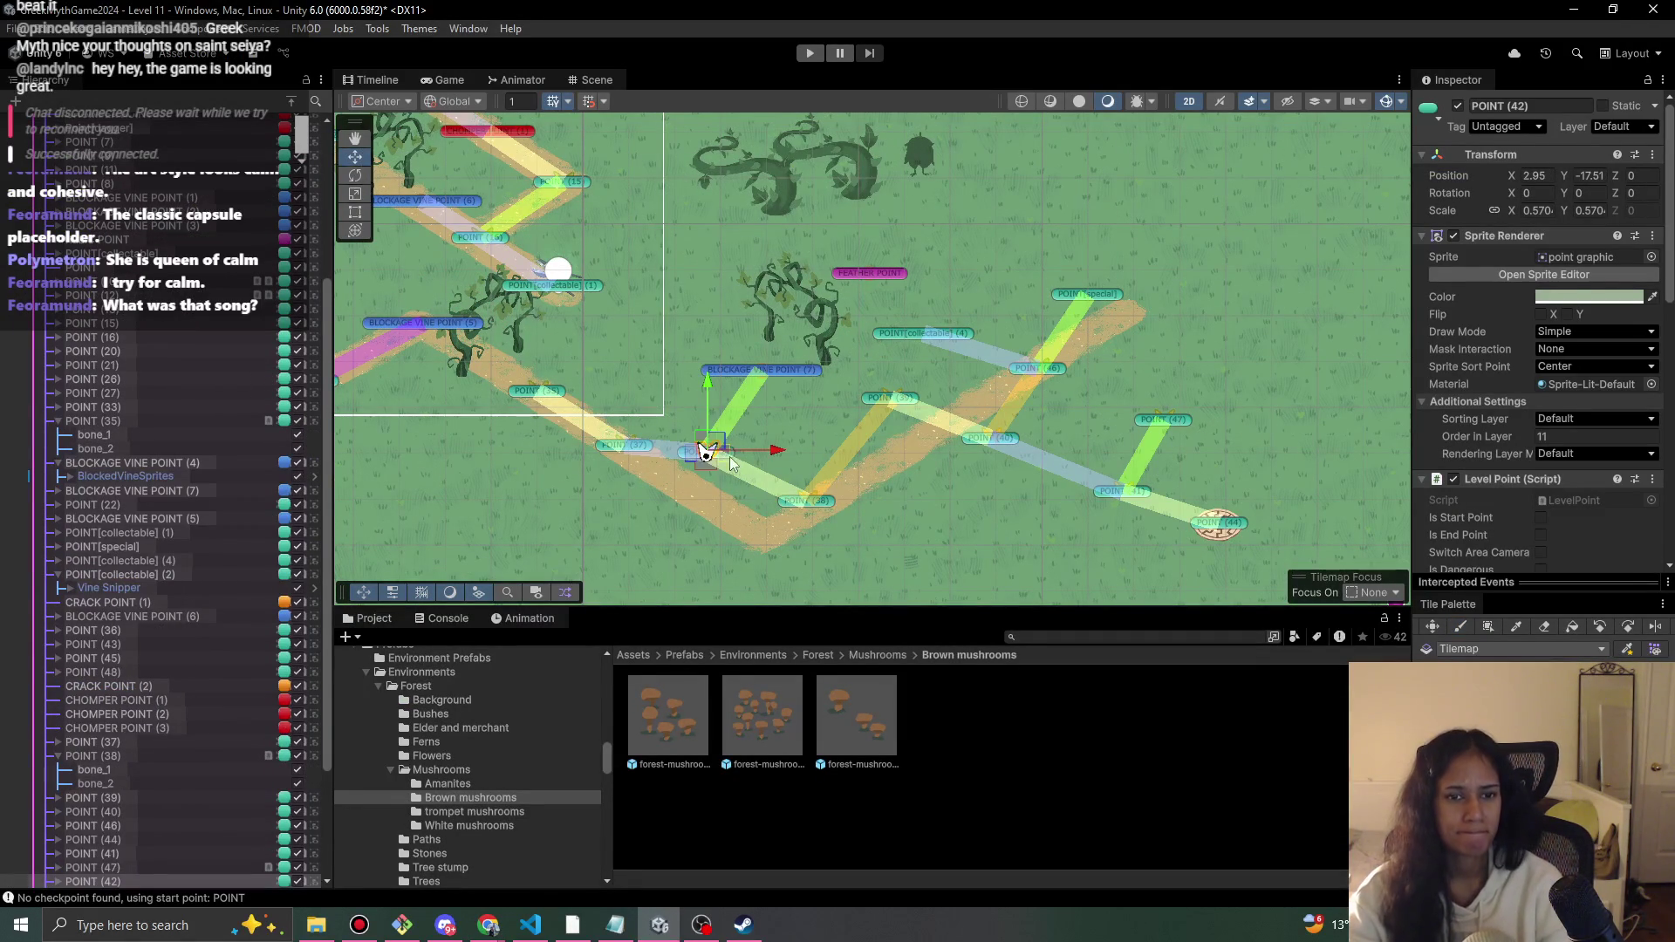
{"action": "left_click_drag", "start_coordinate": [729, 457], "coordinate": [699, 476]}
{"action": "left_click", "coordinate": [811, 494]}
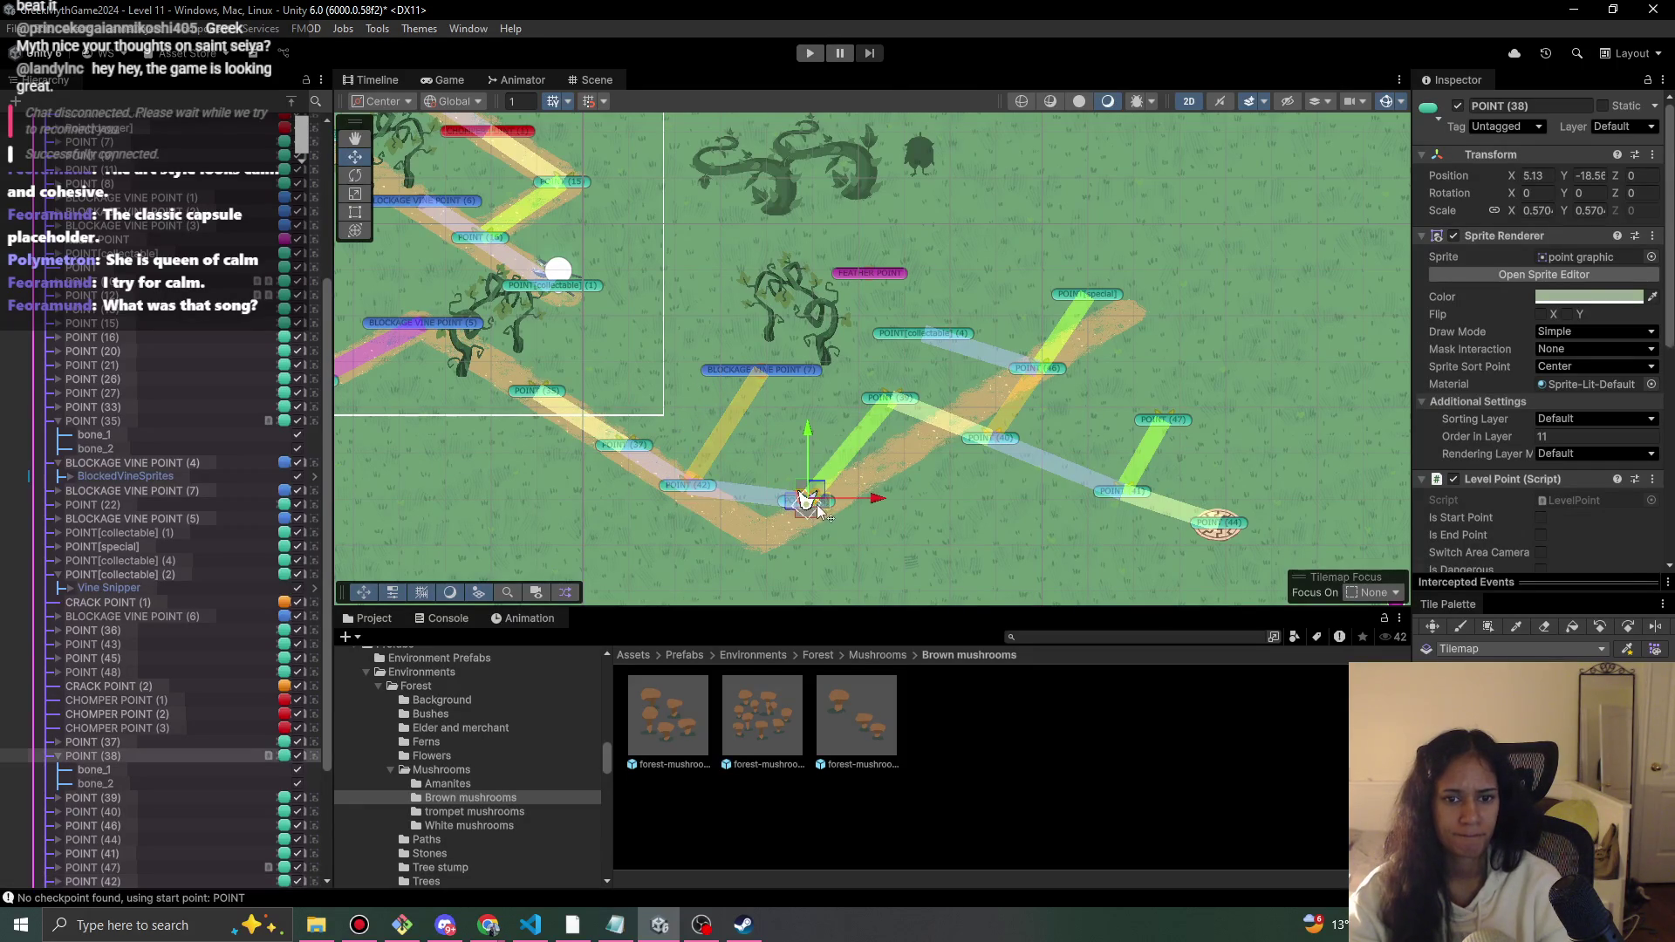
{"action": "left_click_drag", "start_coordinate": [811, 493], "coordinate": [772, 534]}
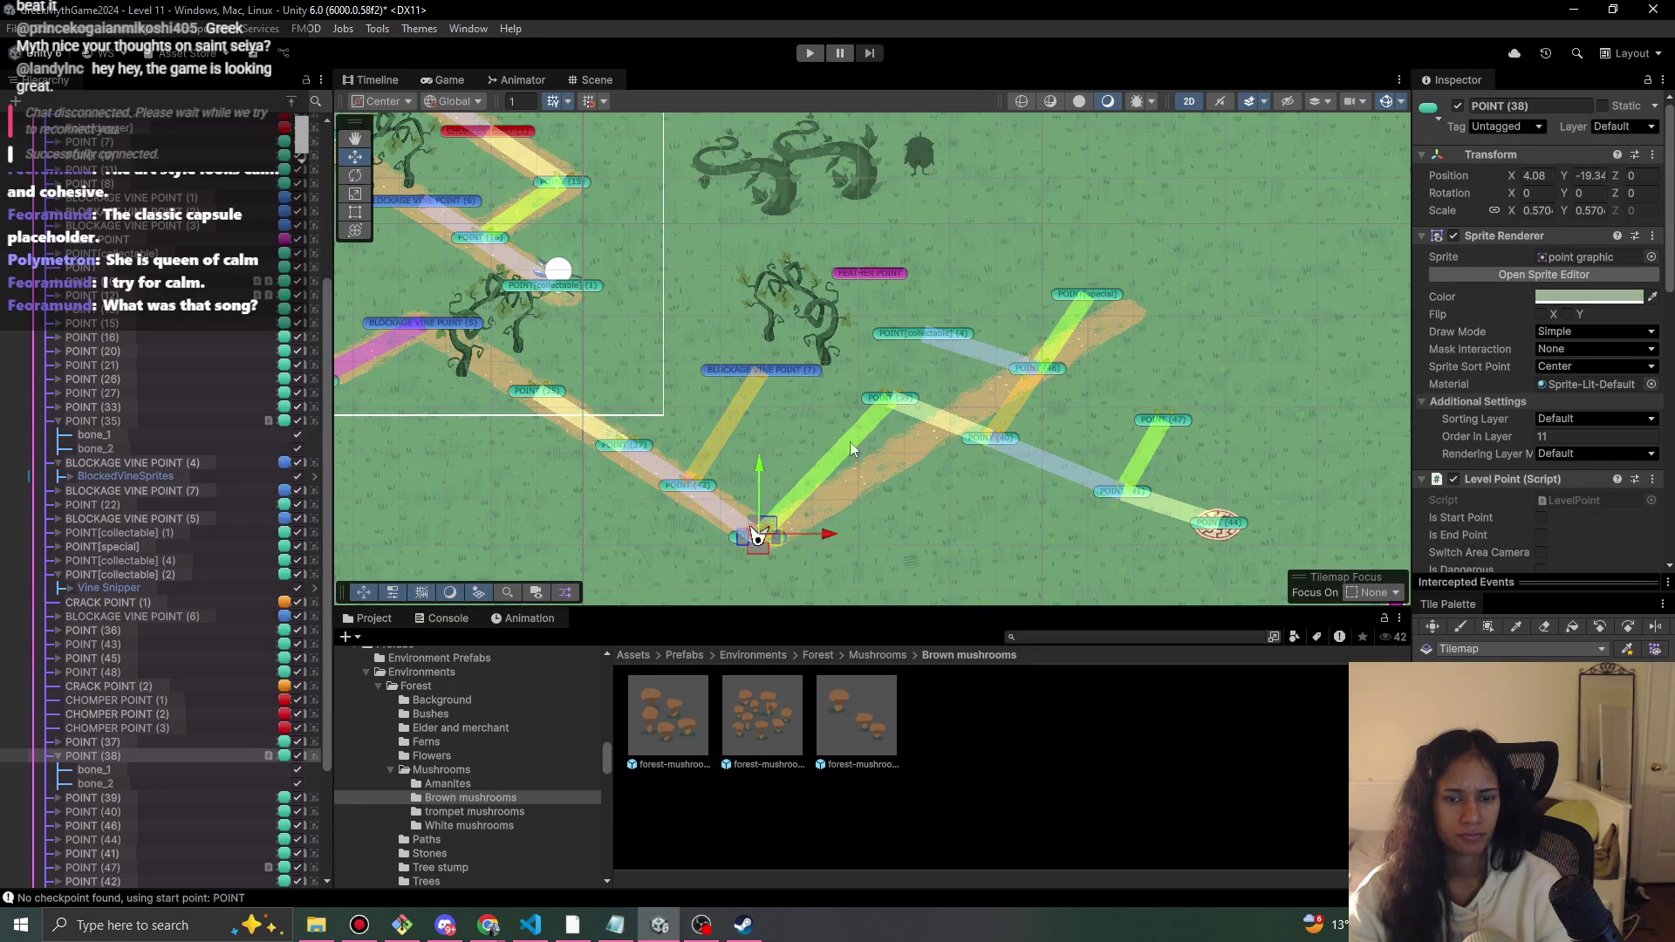
{"action": "left_click", "coordinate": [892, 401]}
{"action": "mouse_move", "coordinate": [892, 402]}
{"action": "left_mouse_down"}
{"action": "mouse_move", "coordinate": [889, 432]}
{"action": "mouse_move", "coordinate": [912, 447]}
{"action": "left_mouse_up"}
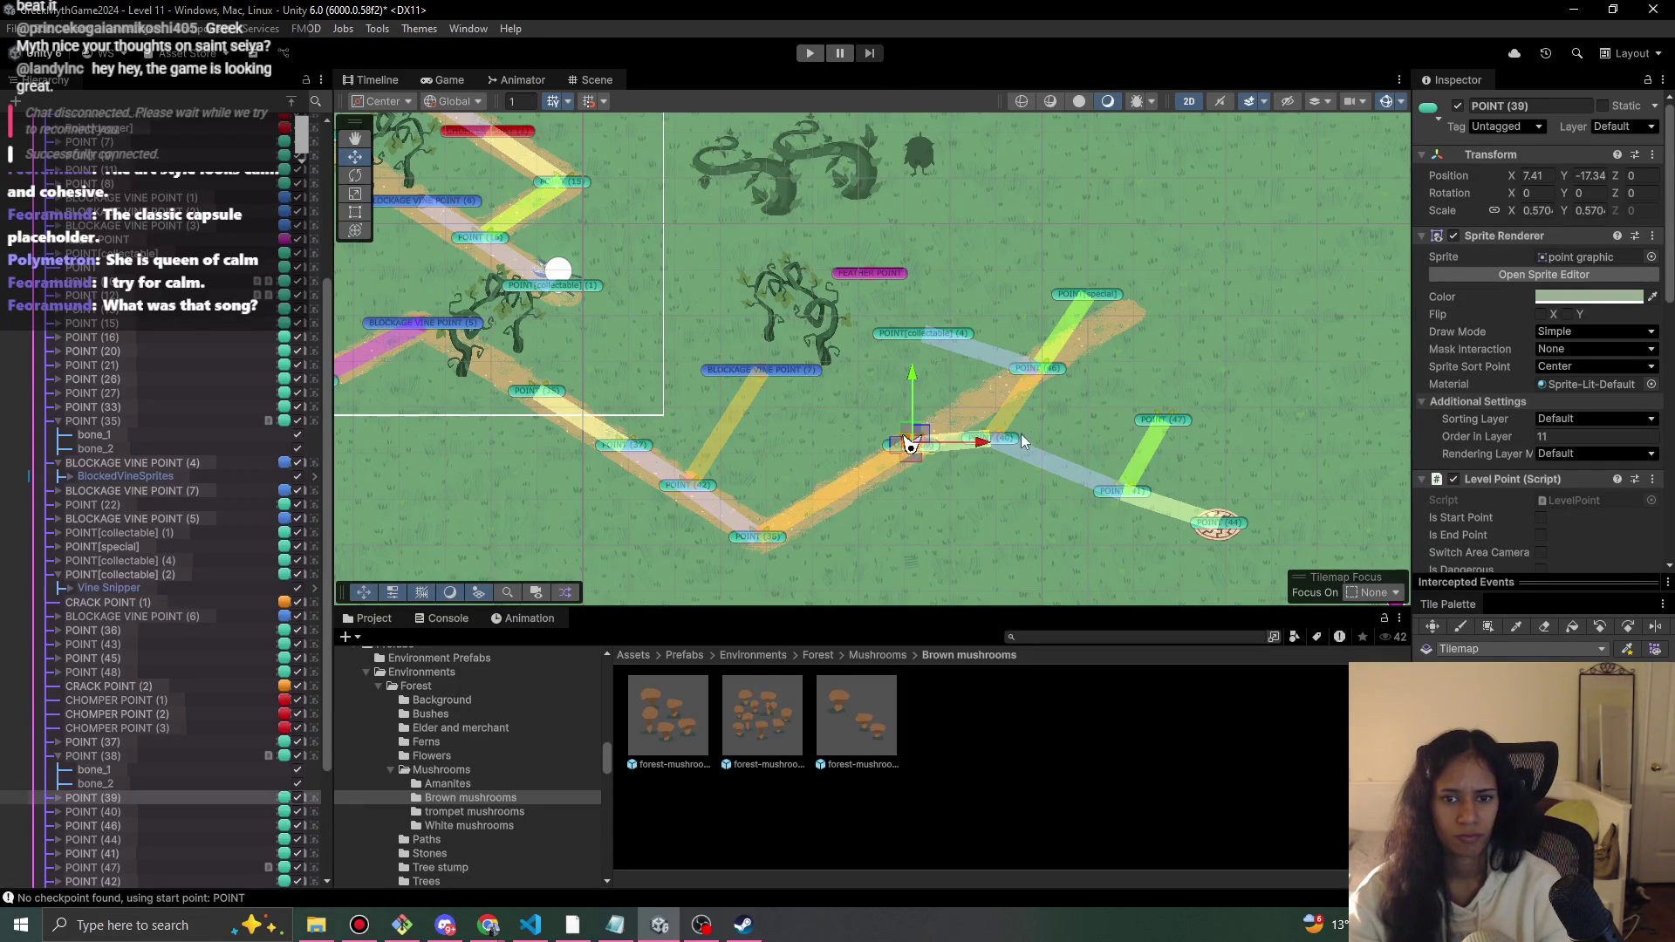
{"action": "mouse_move", "coordinate": [1012, 442]}
{"action": "left_mouse_down"}
{"action": "mouse_move", "coordinate": [987, 385]}
{"action": "mouse_move", "coordinate": [983, 399]}
{"action": "left_mouse_up"}
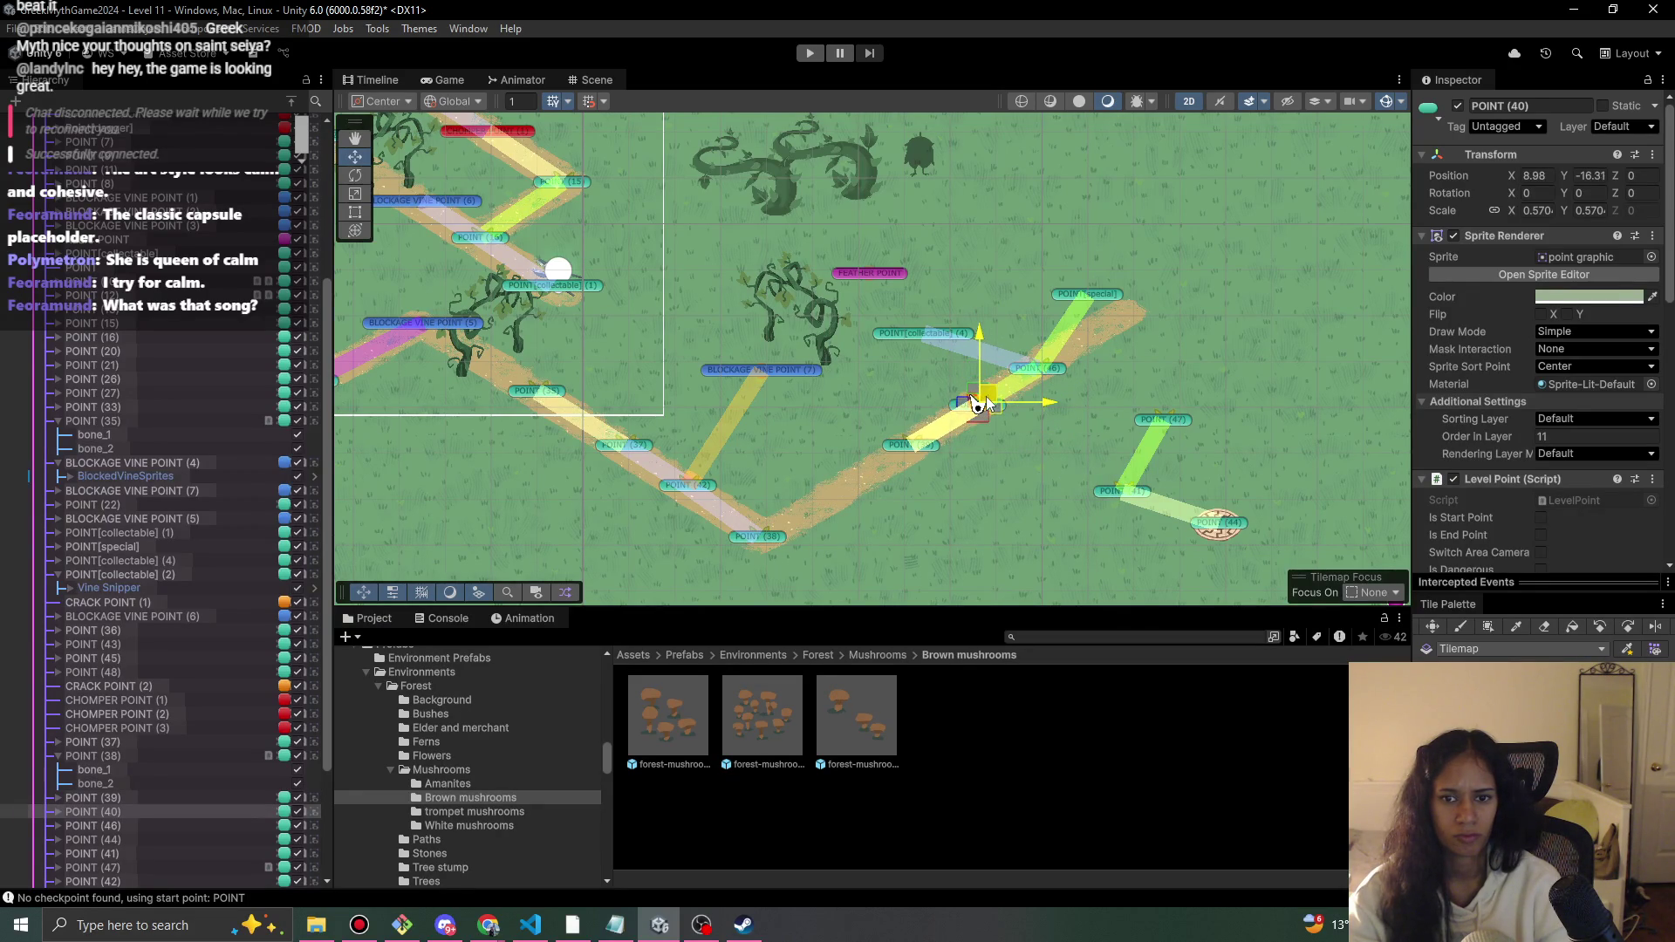
{"action": "left_click", "coordinate": [1086, 297]}
{"action": "mouse_move", "coordinate": [1102, 301]}
{"action": "left_mouse_down"}
{"action": "mouse_move", "coordinate": [1127, 302]}
{"action": "mouse_move", "coordinate": [1114, 313]}
{"action": "left_mouse_up"}
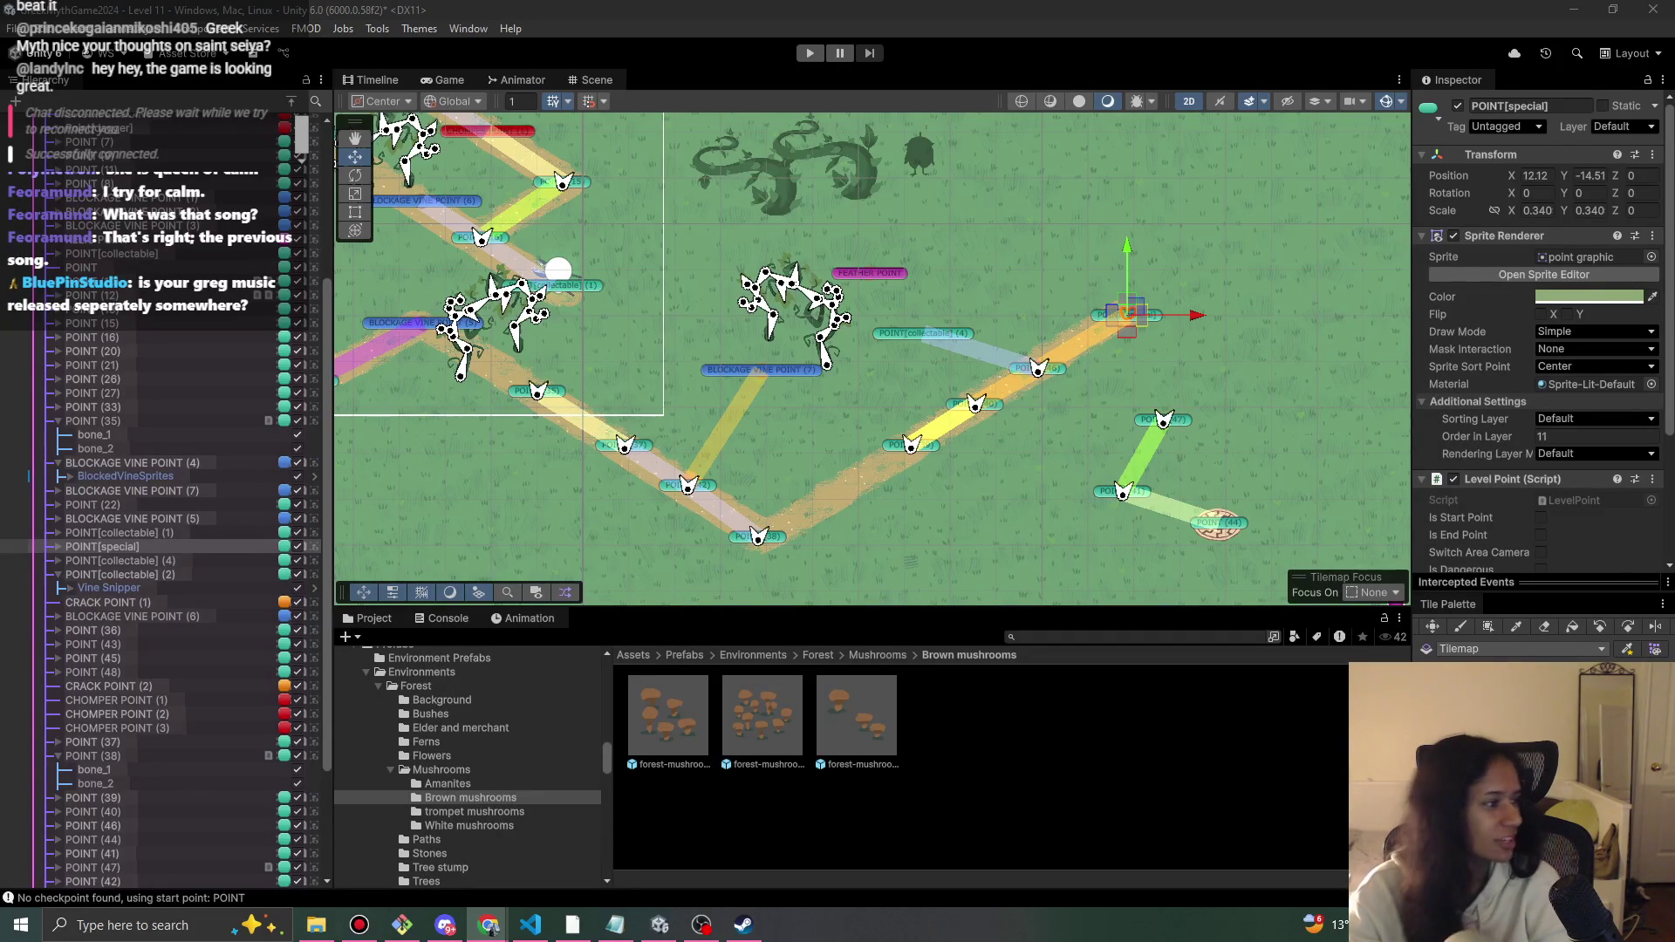
{"action": "mouse_move", "coordinate": [488, 924]}
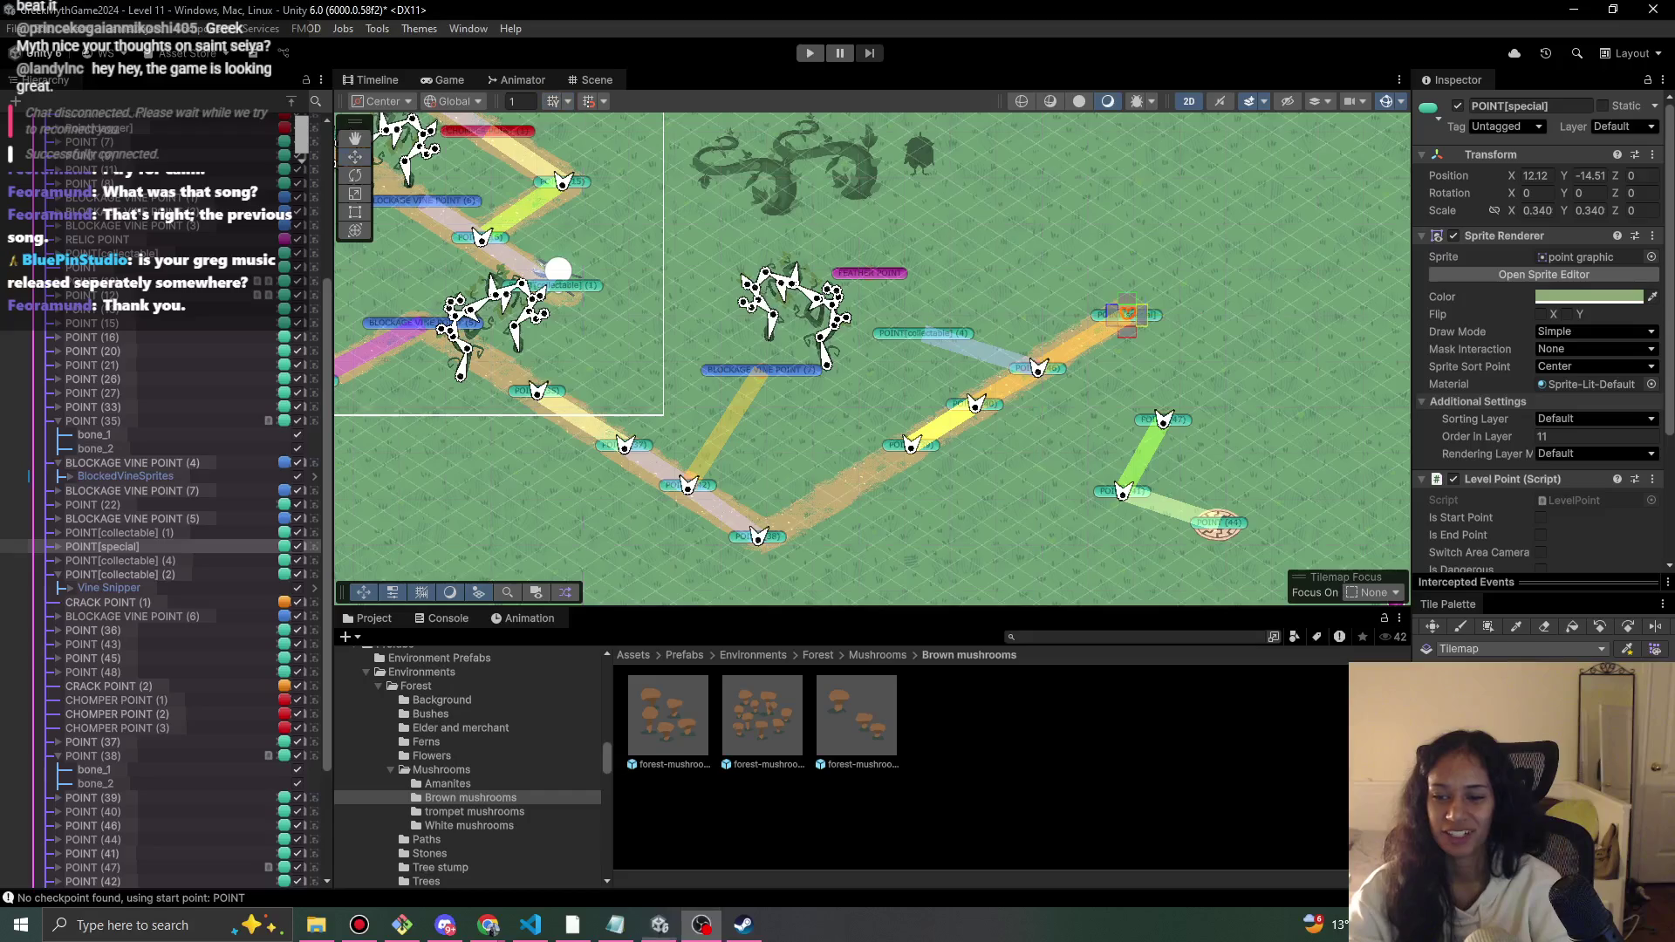
{"action": "key", "text": "b"}
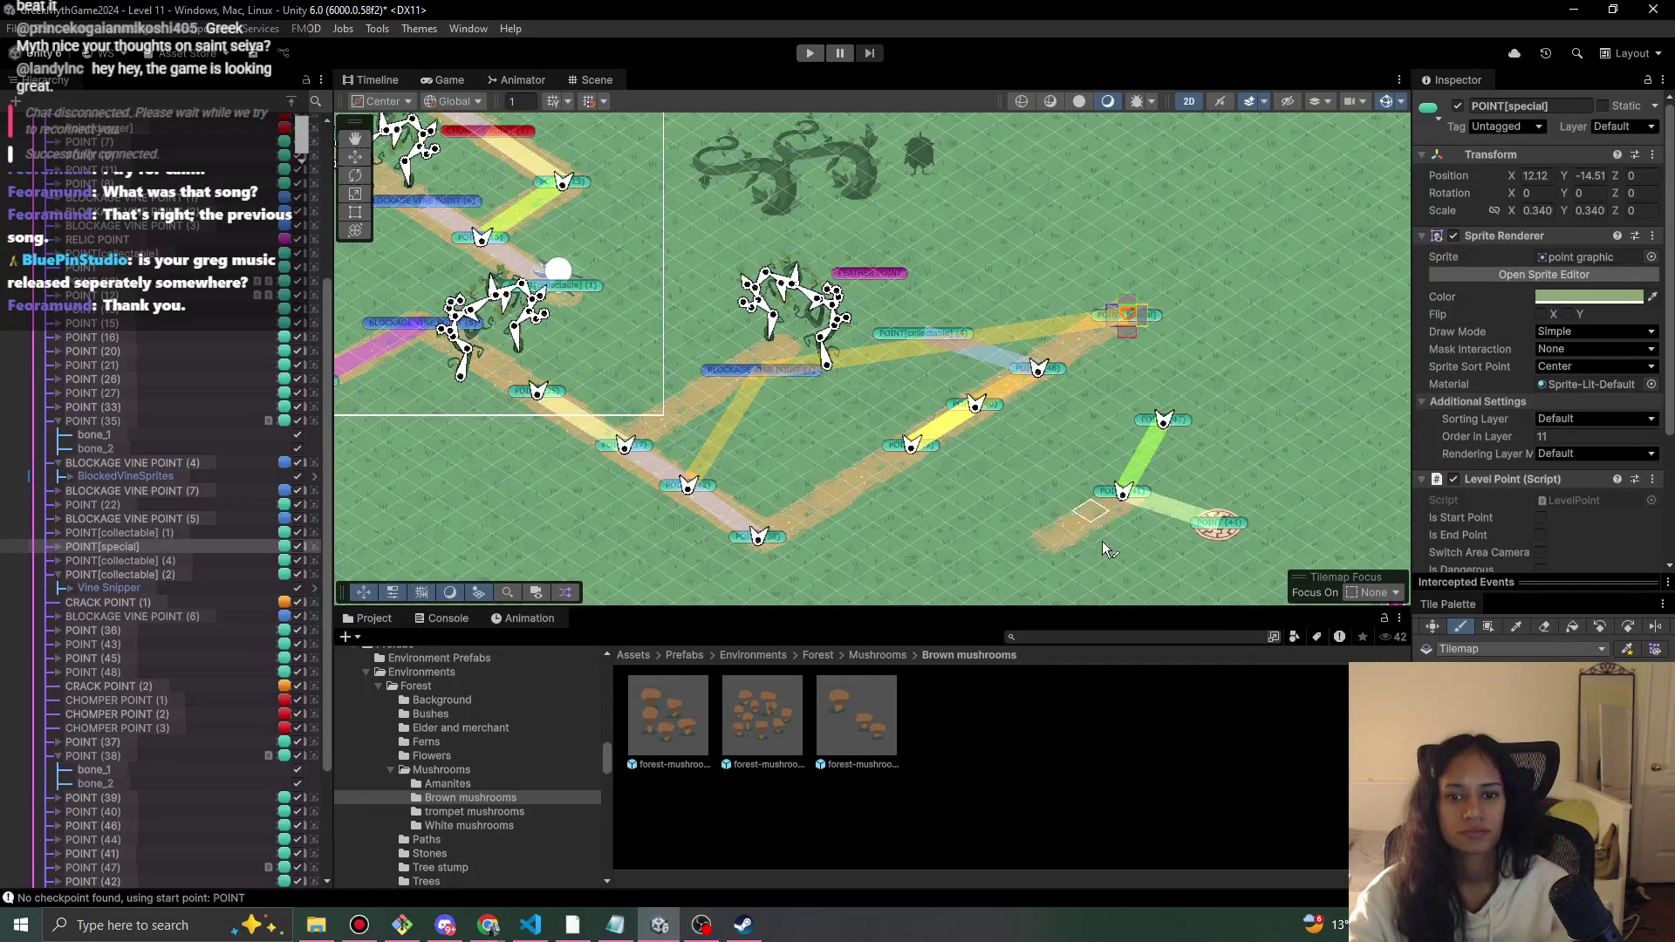
{"action": "key", "text": "alt+Tab"}
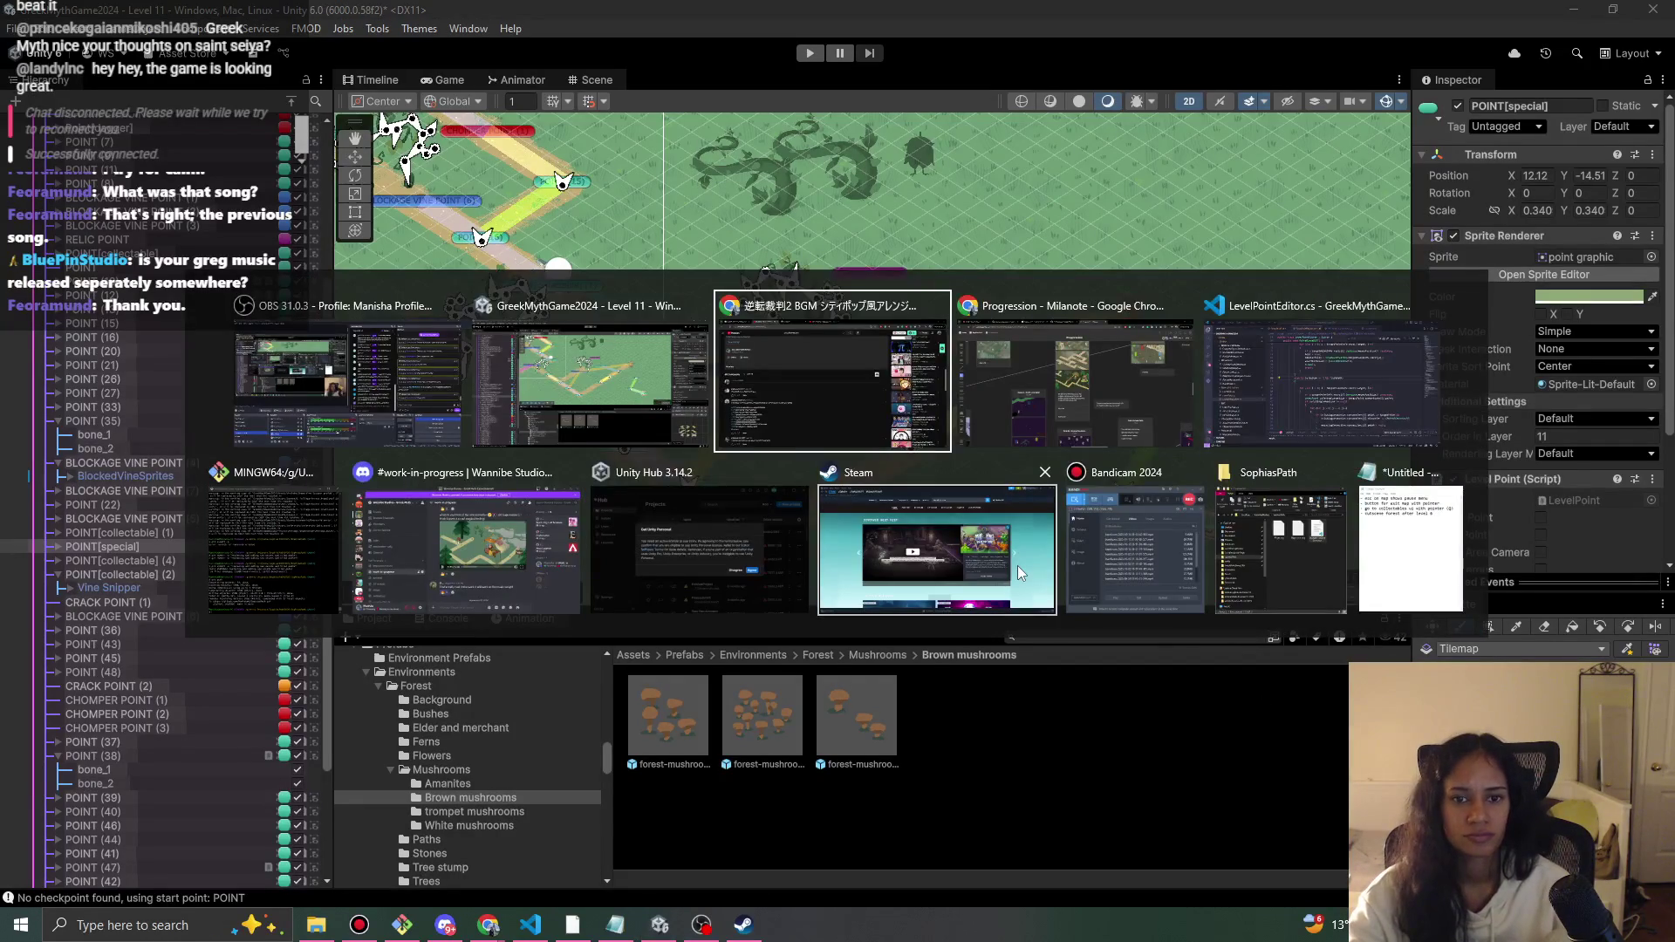
{"action": "key", "text": "Escape"}
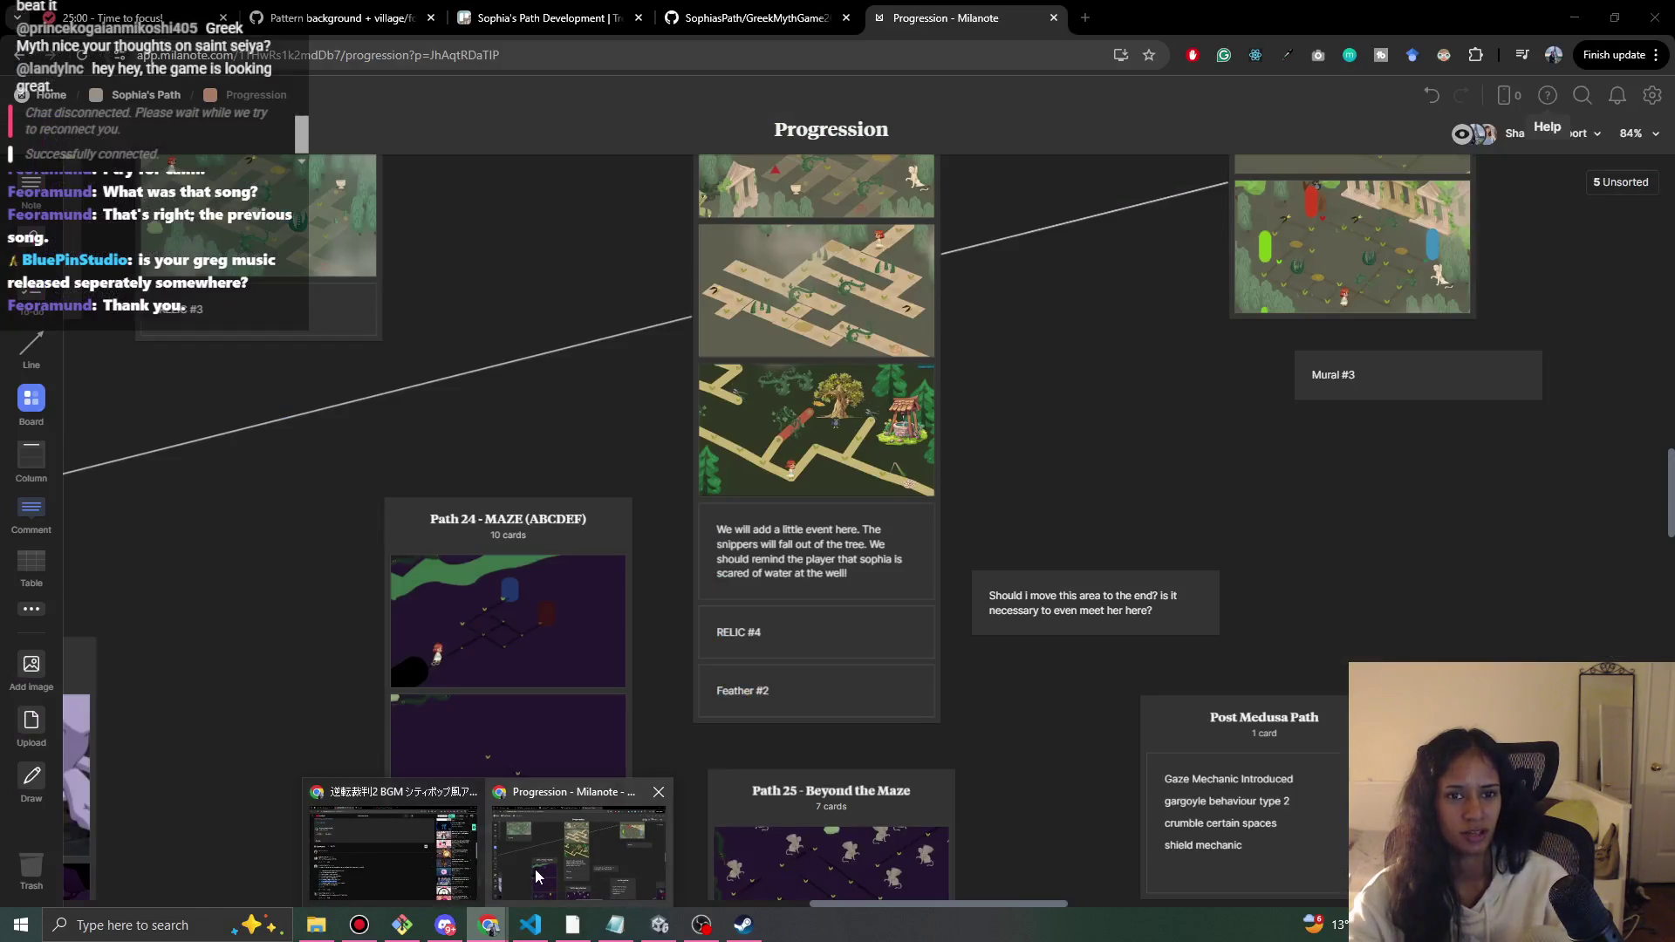
- Go to SoundCloud in a new tab, open the profile page and pause the playing track
{"action": "left_click", "coordinate": [578, 846]}
{"action": "key", "text": "ctrl+t"}
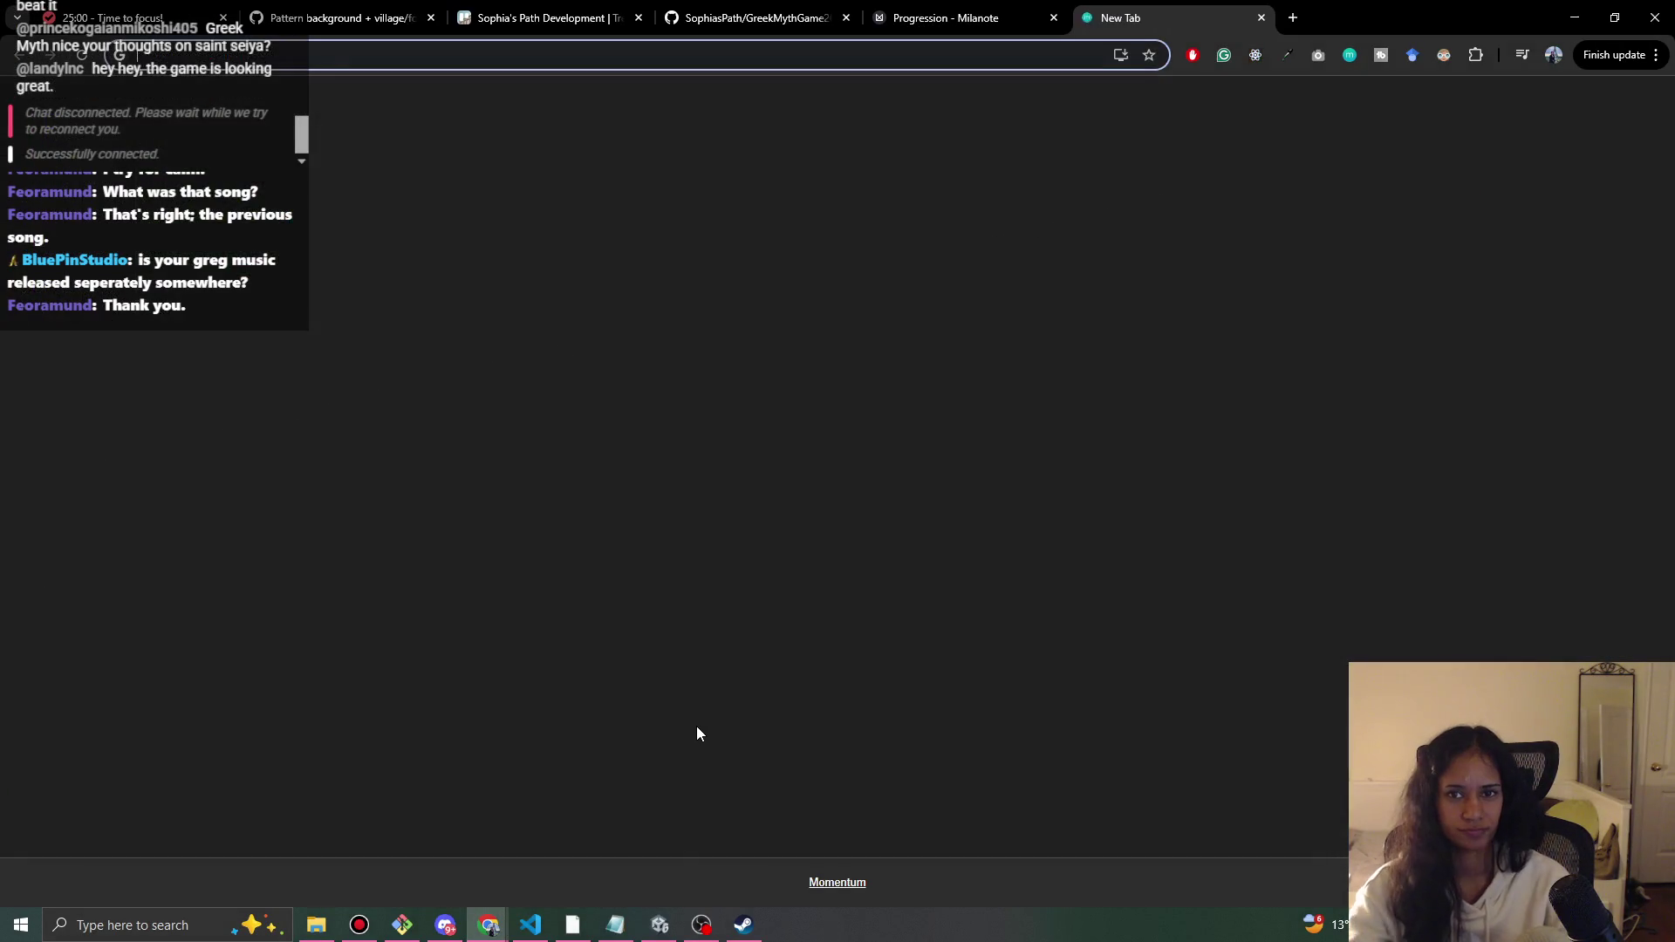
{"action": "type", "text": "sound"}
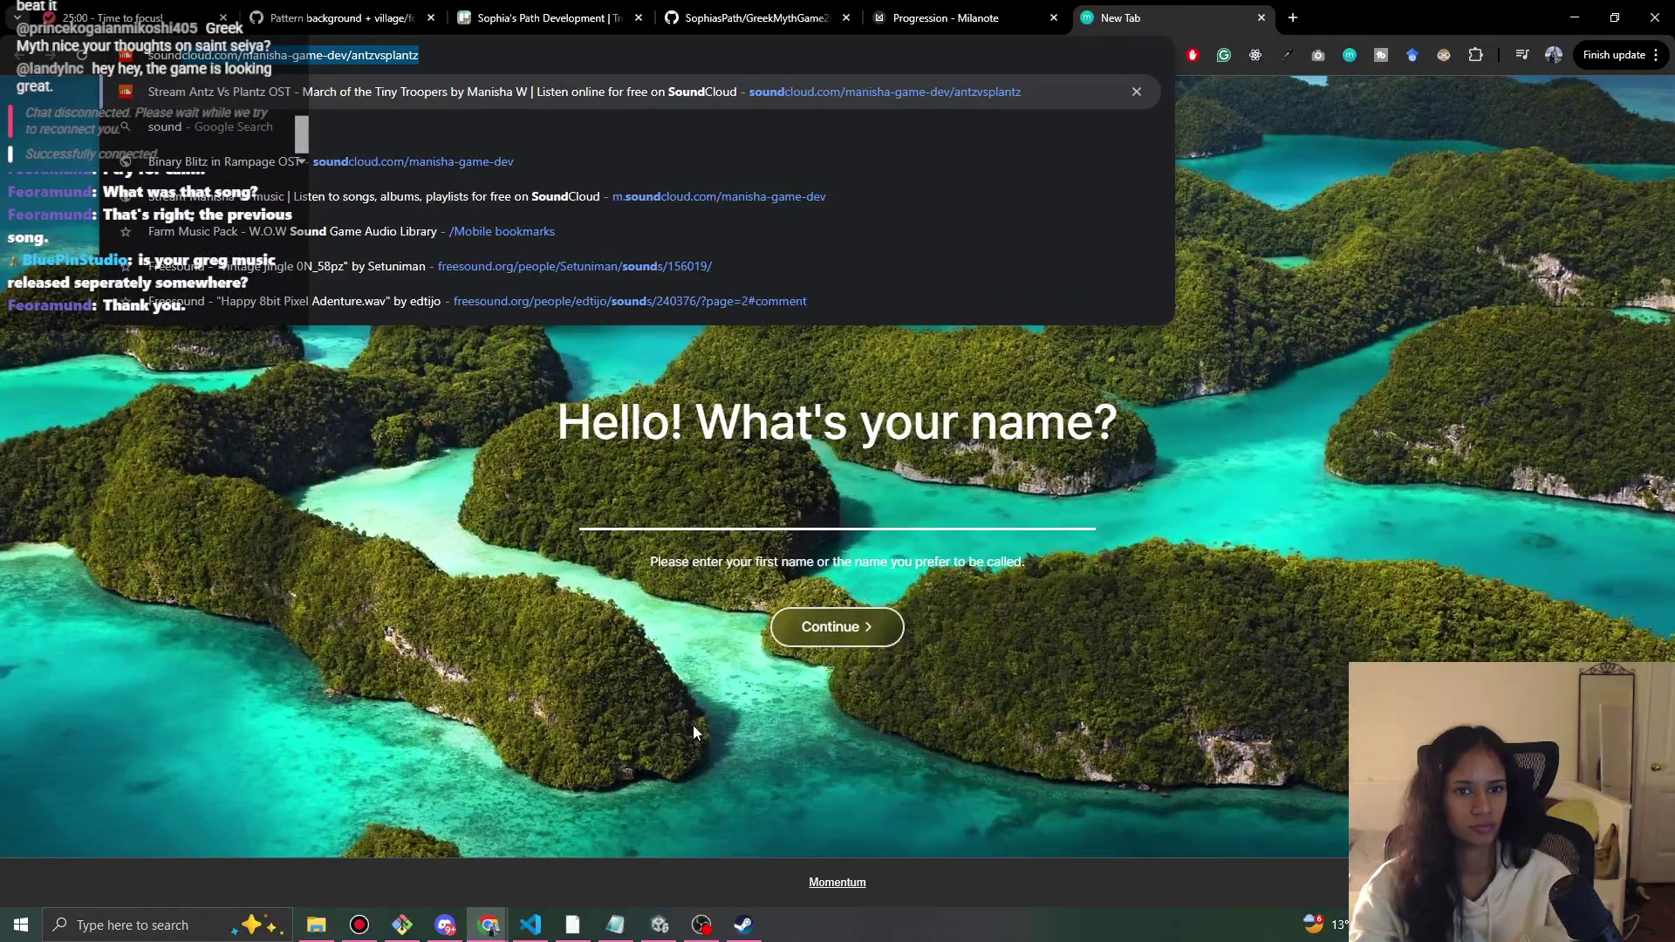
{"action": "key", "text": "Return"}
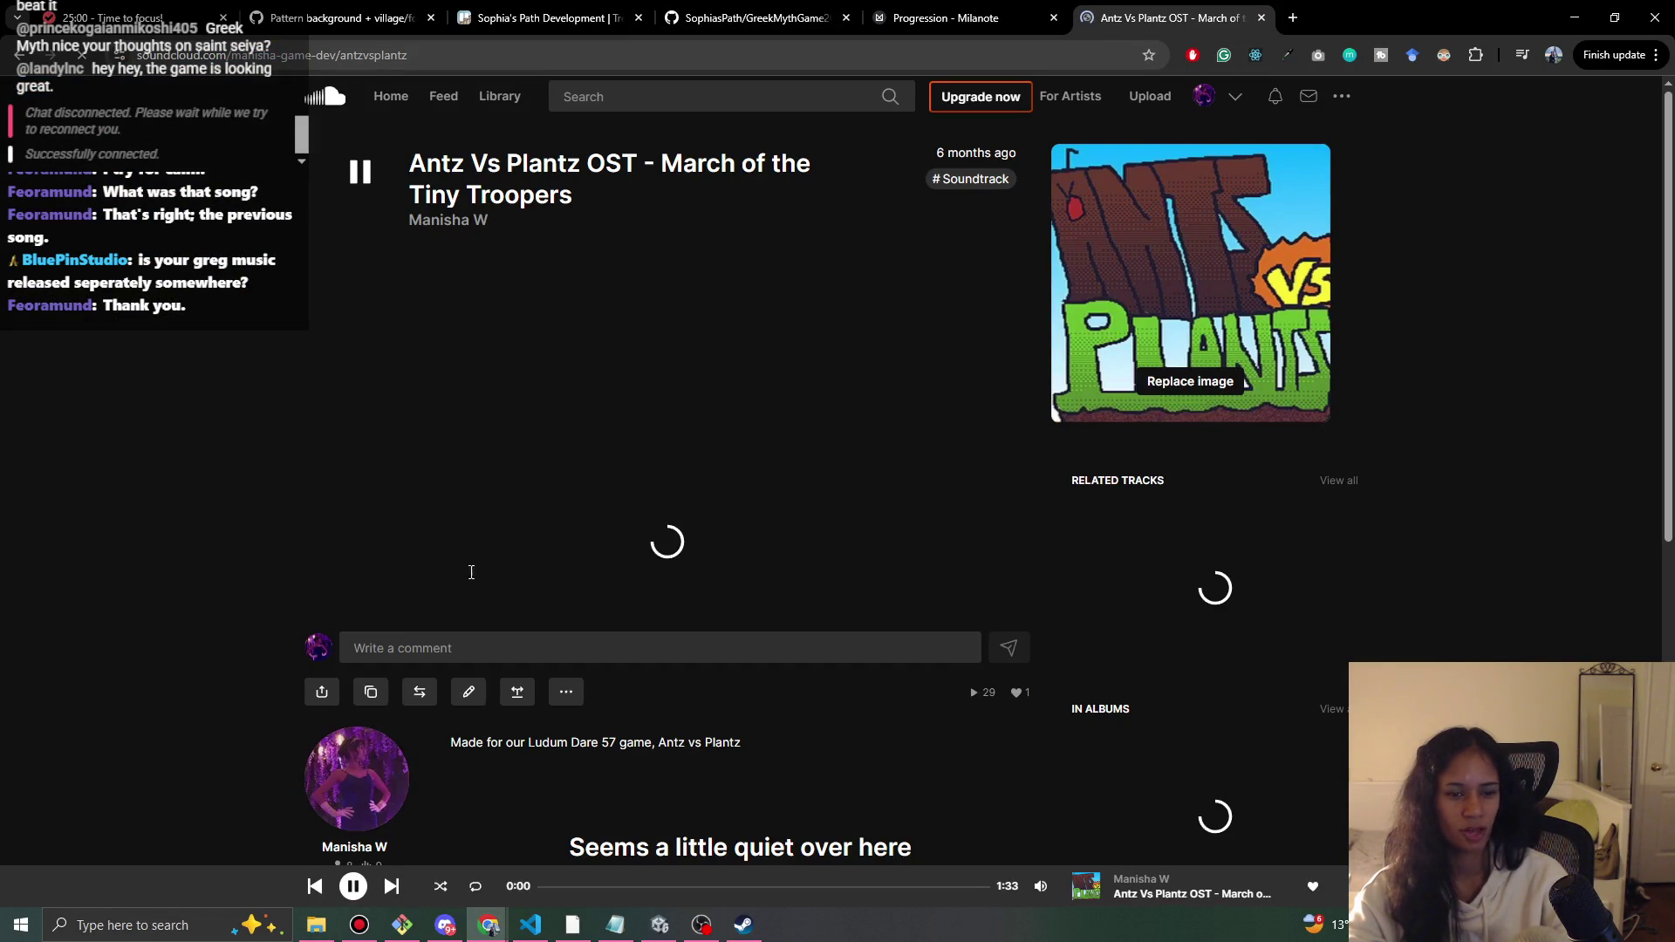
{"action": "left_click", "coordinate": [463, 288]}
{"action": "left_click", "coordinate": [351, 887]}
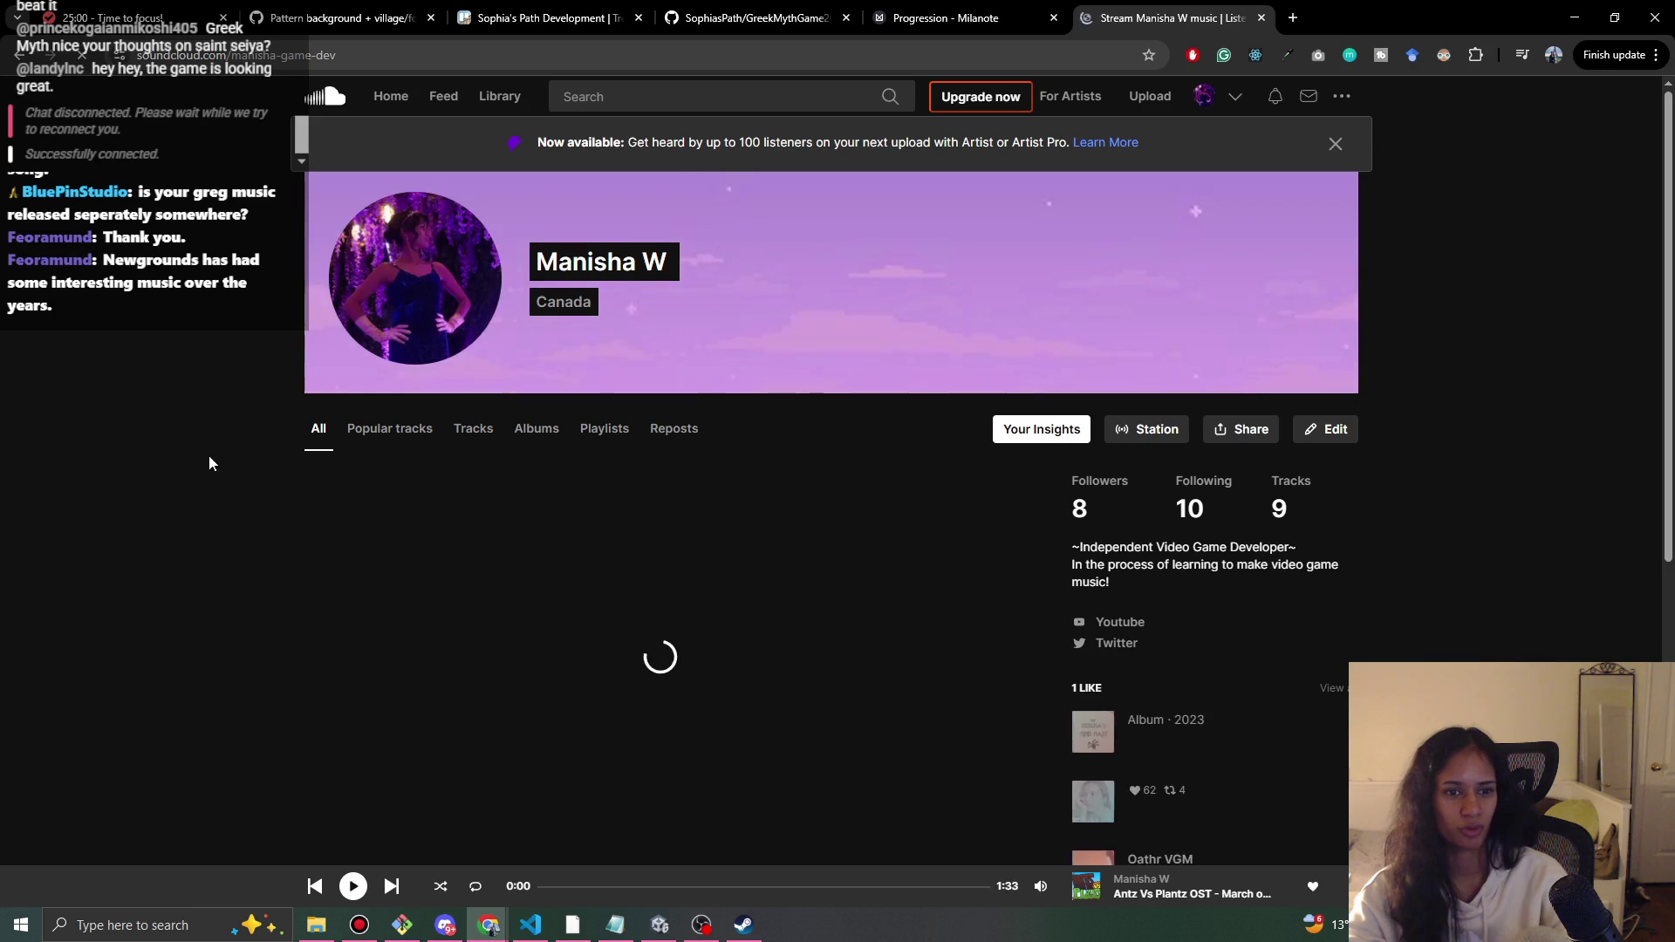
- Open the Phantom Funk track from the Recent list and scroll through its page
{"action": "scroll", "coordinate": [218, 453], "scroll_direction": "down", "scroll_amount": 5}
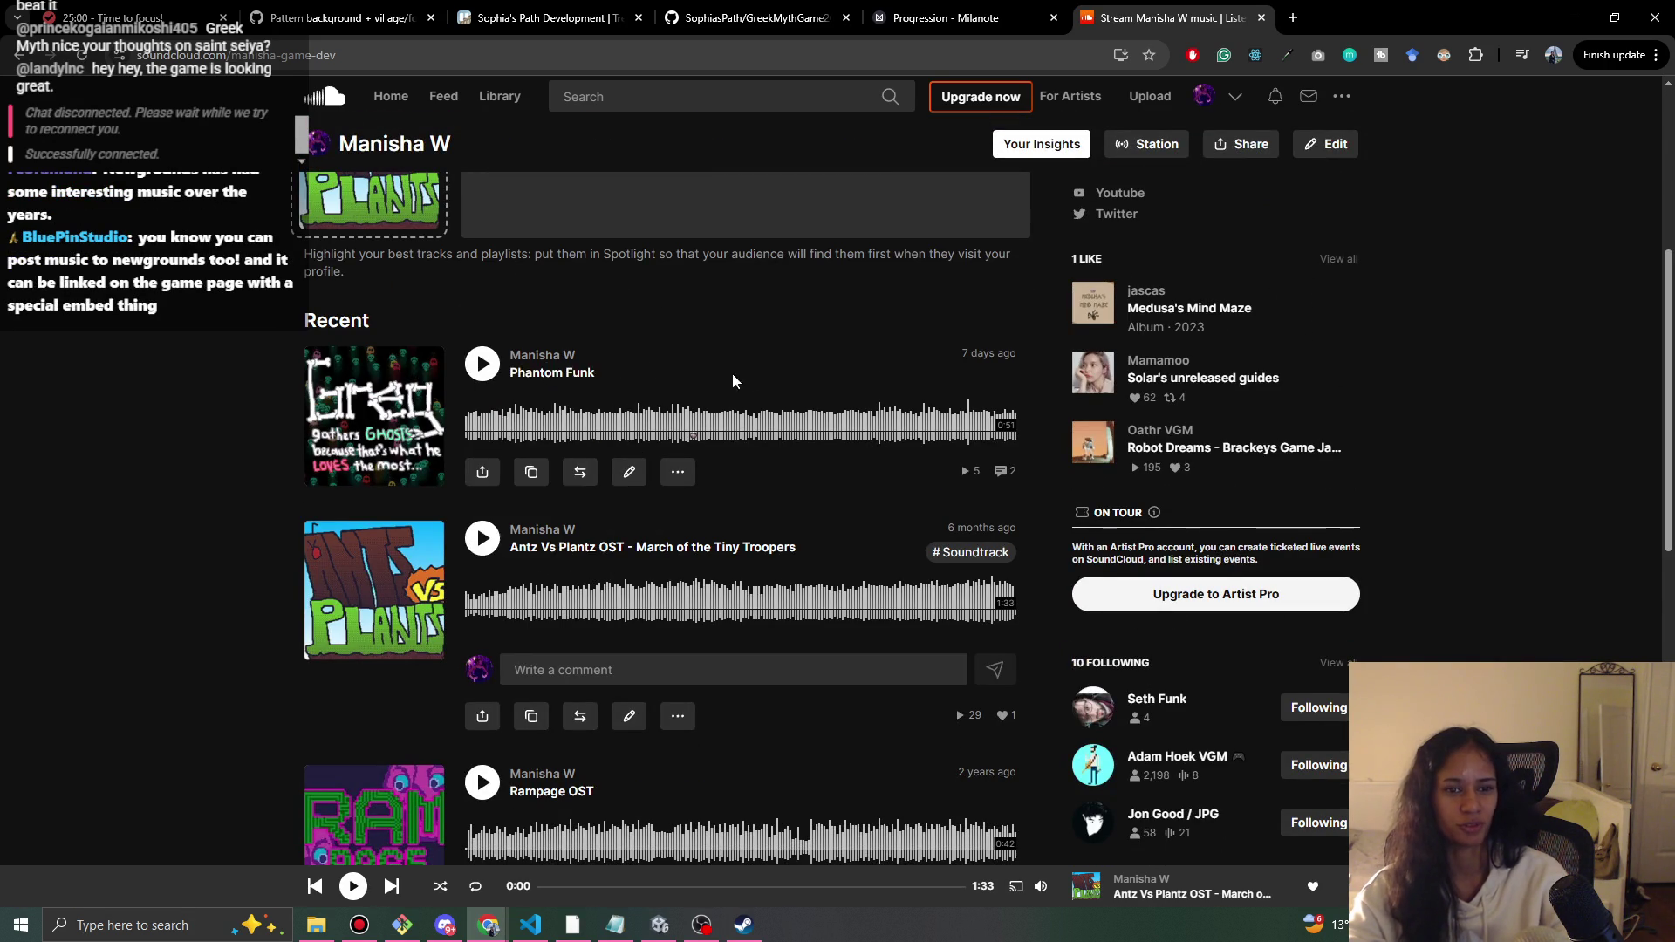
{"action": "left_click", "coordinate": [571, 374]}
{"action": "key", "text": "ctrl+l"}
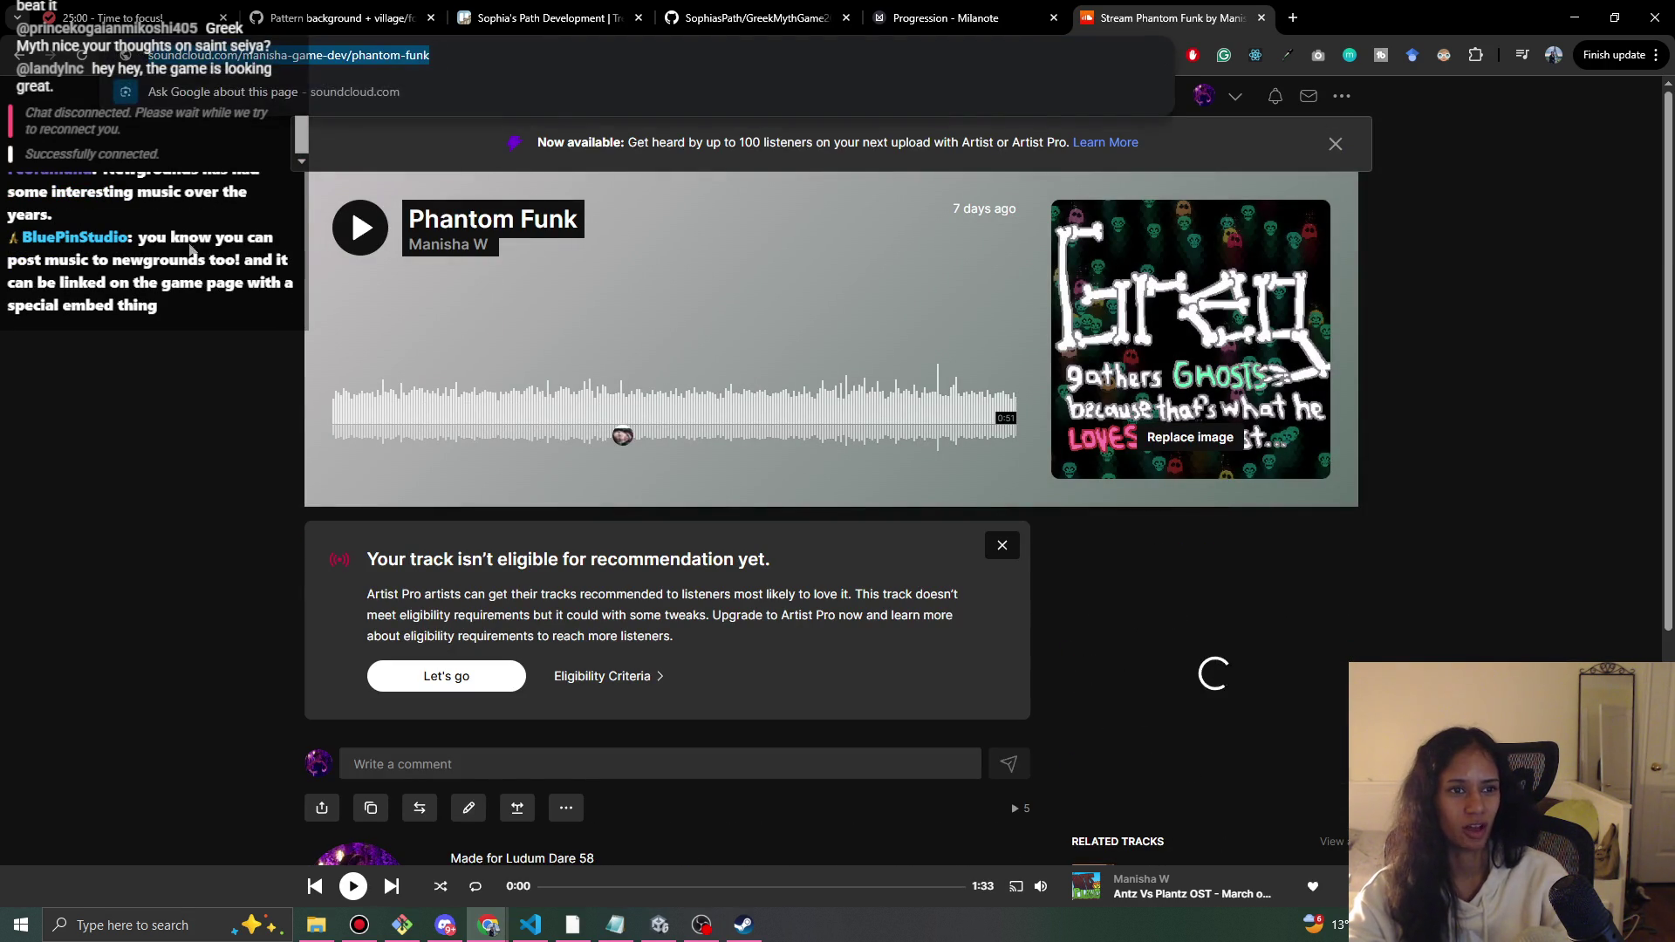
{"action": "left_click", "coordinate": [219, 183]}
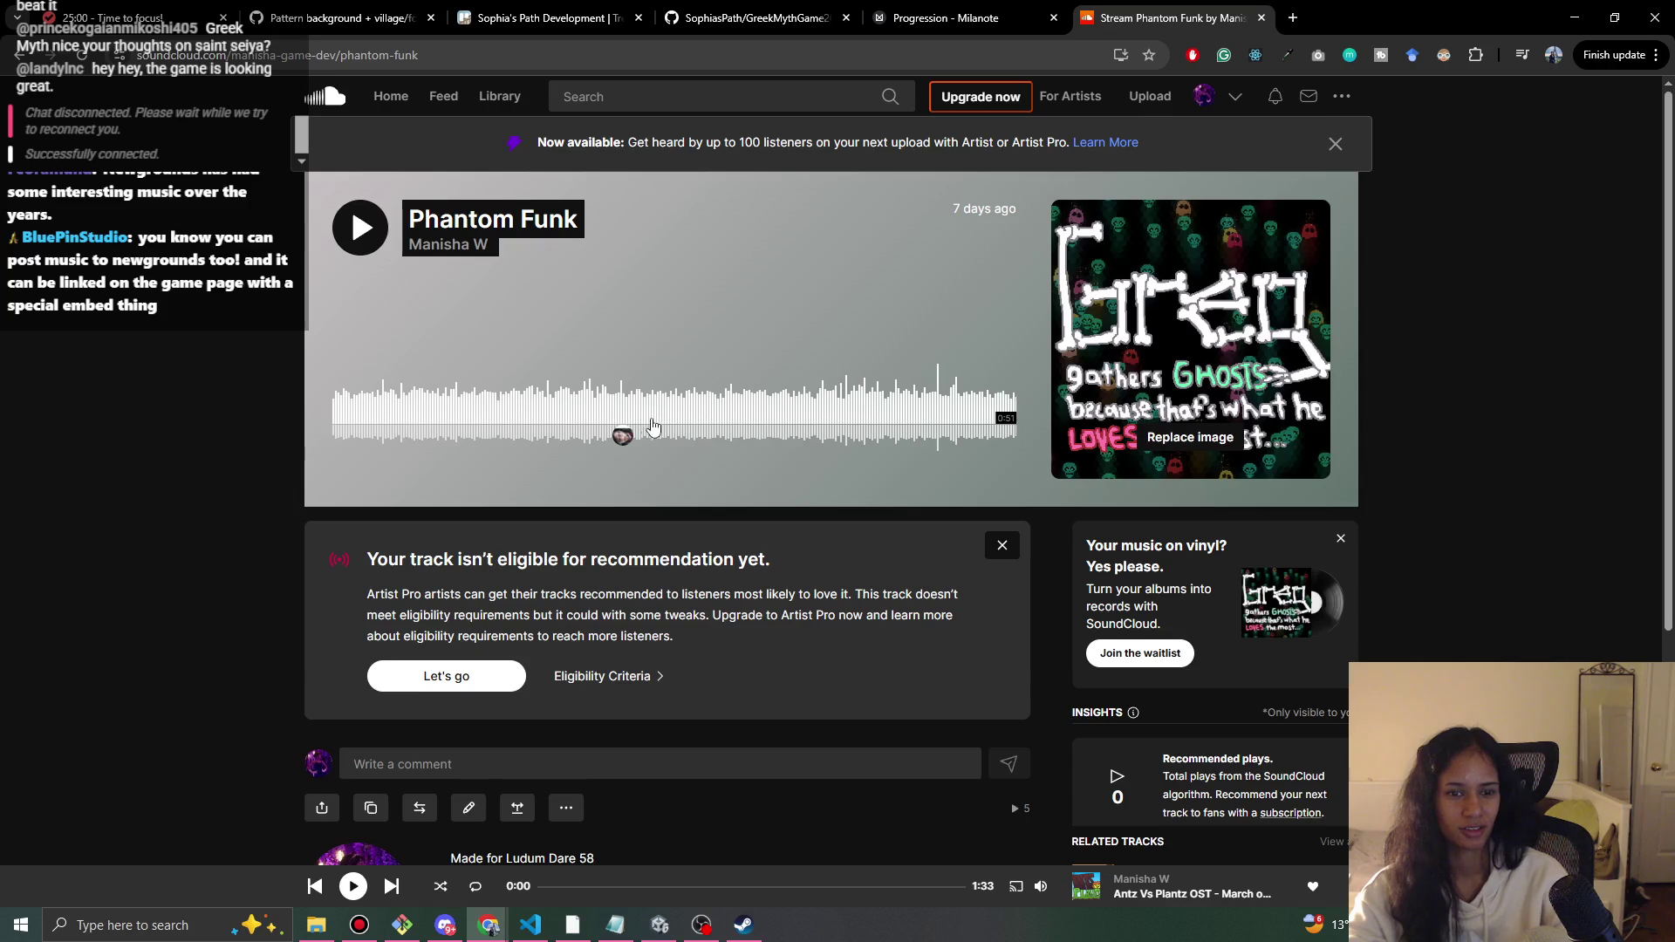
{"action": "scroll", "coordinate": [690, 419], "scroll_direction": "down", "scroll_amount": 2}
{"action": "scroll", "coordinate": [692, 417], "scroll_direction": "up", "scroll_amount": 2}
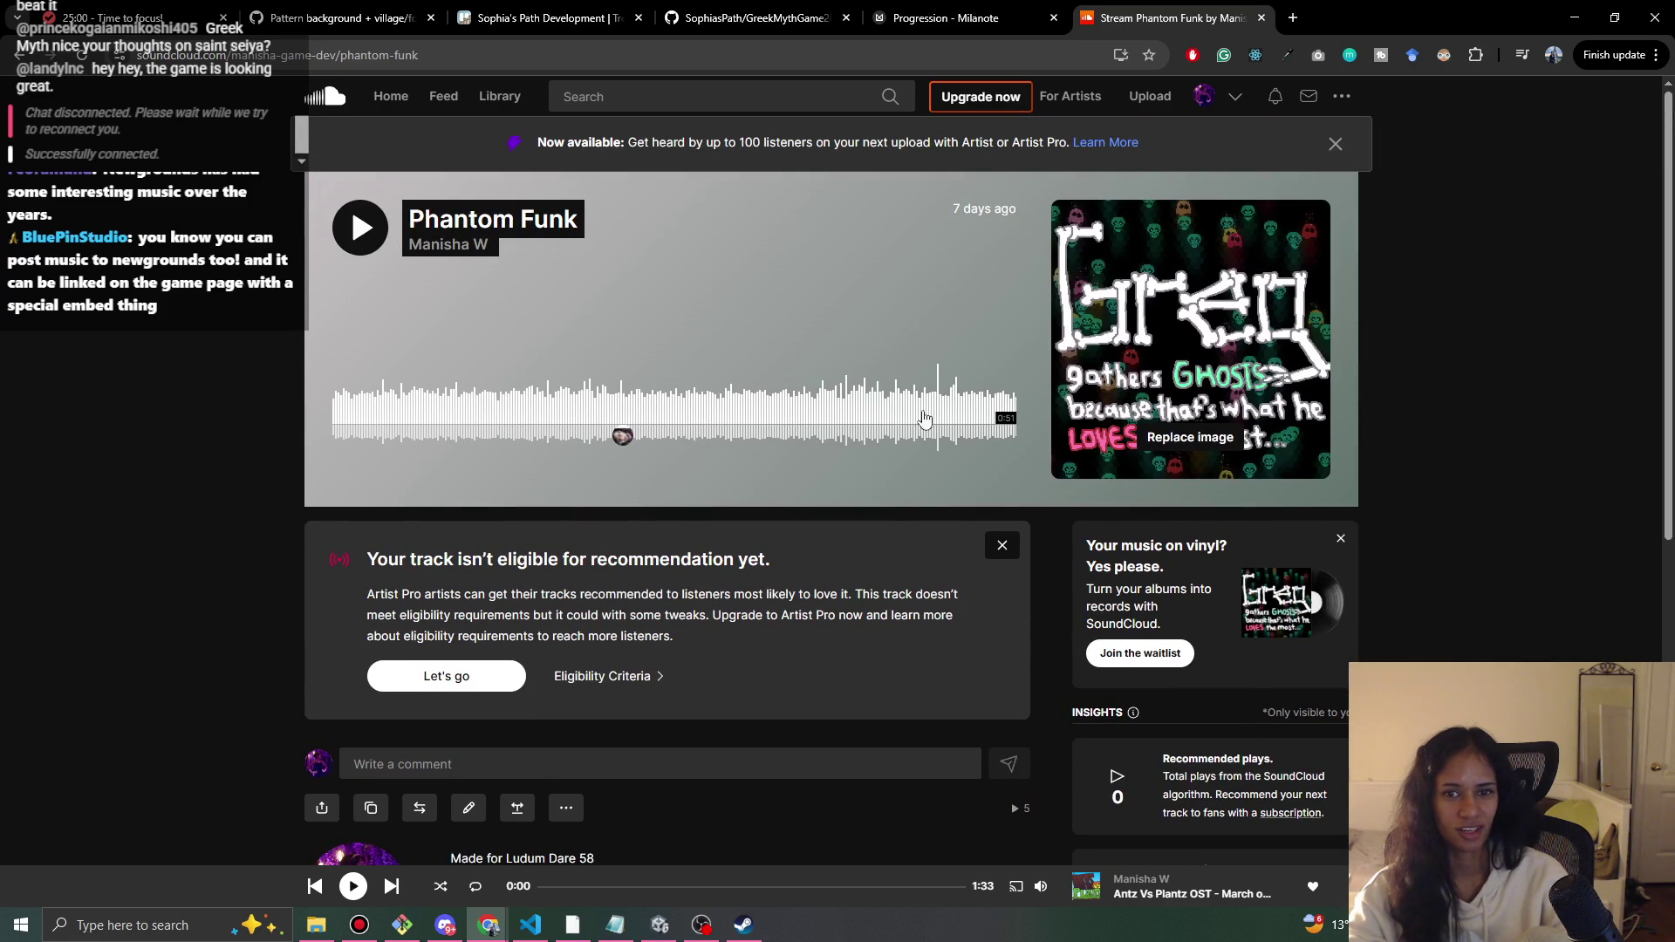
{"action": "scroll", "coordinate": [407, 567], "scroll_direction": "down", "scroll_amount": 5}
{"action": "scroll", "coordinate": [195, 546], "scroll_direction": "down", "scroll_amount": 2}
{"action": "scroll", "coordinate": [195, 546], "scroll_direction": "up", "scroll_amount": 7}
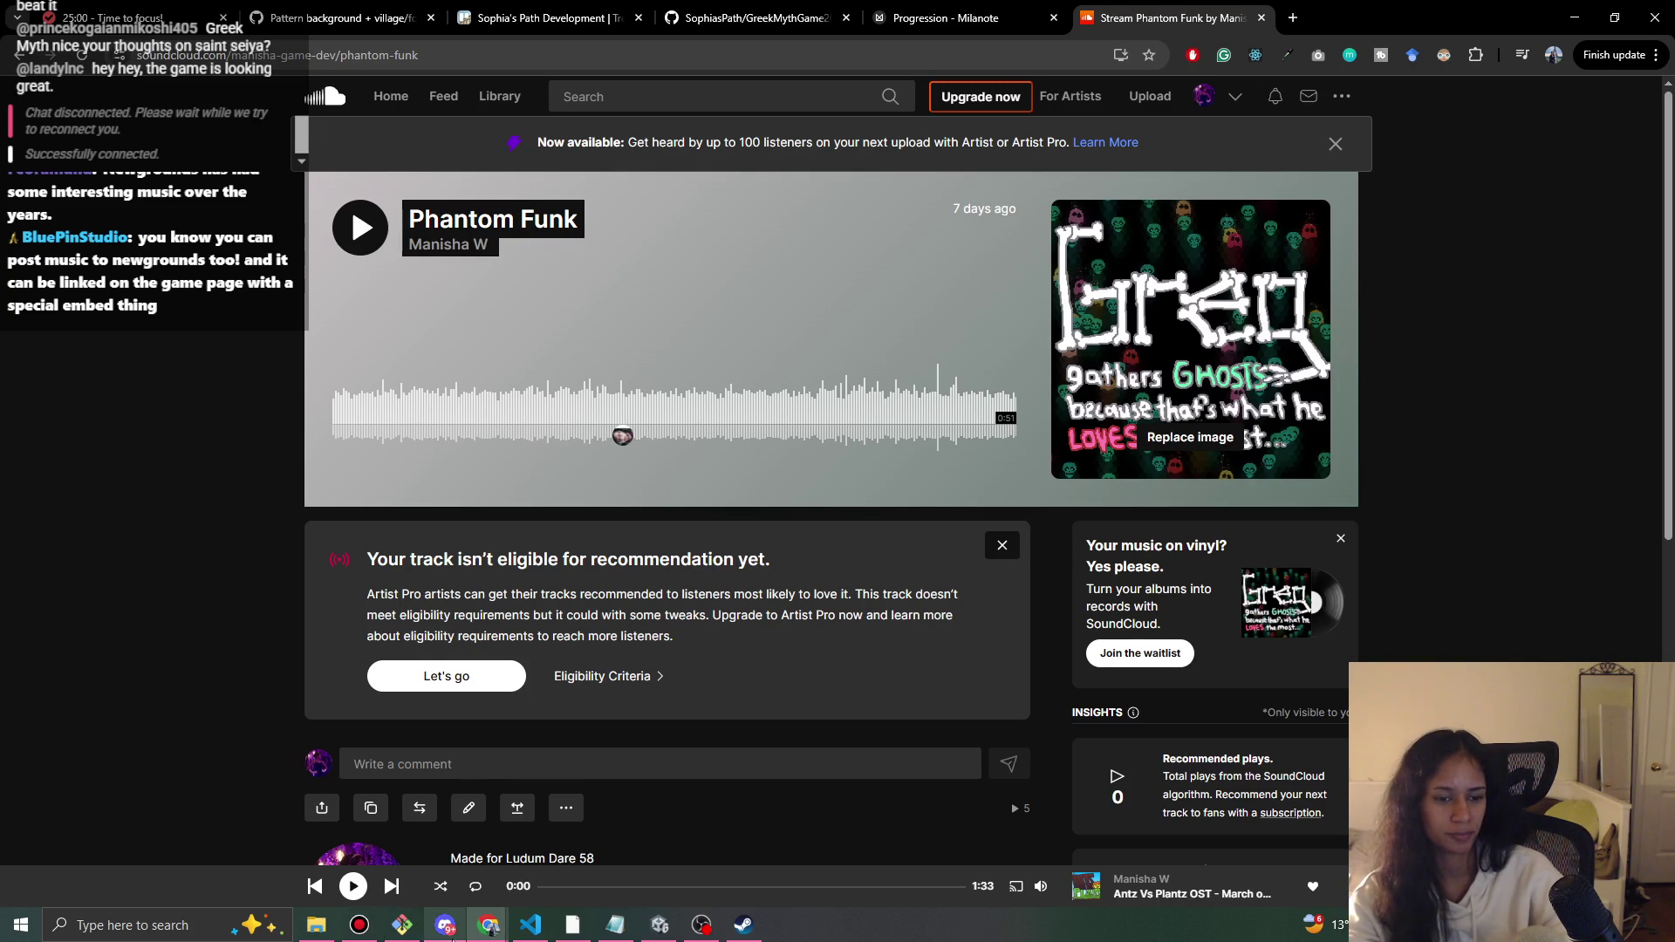
{"action": "left_click", "coordinate": [450, 933]}
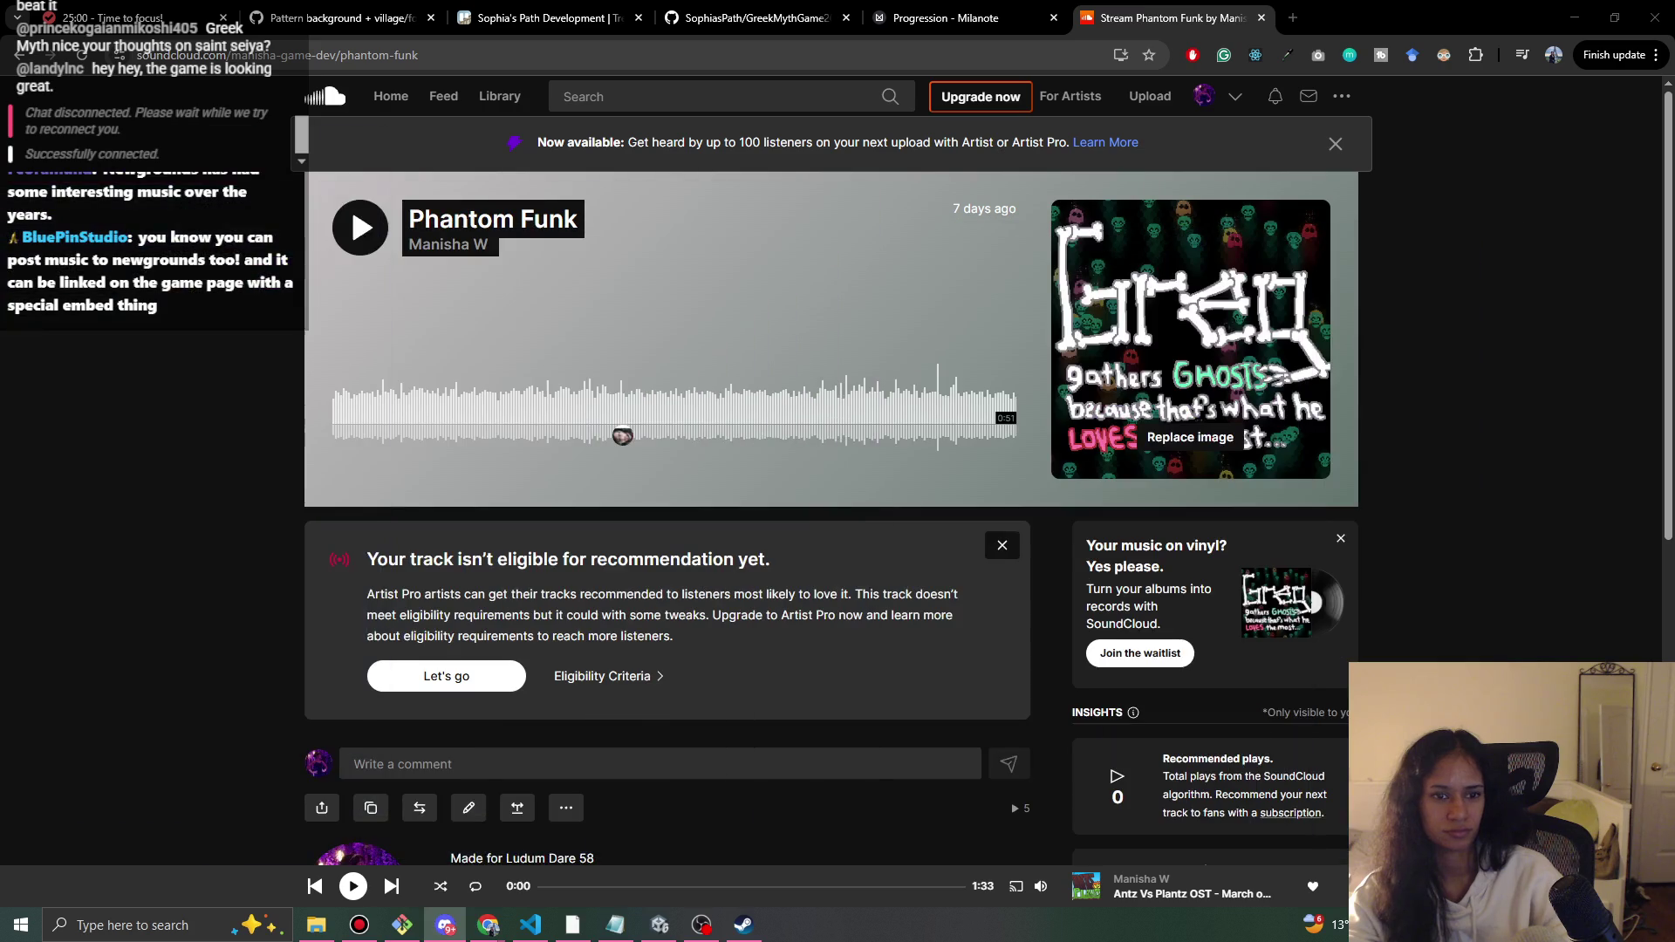
- Hide Discord, close the SoundCloud track tab, and return to Unity
{"action": "left_click", "coordinate": [491, 932]}
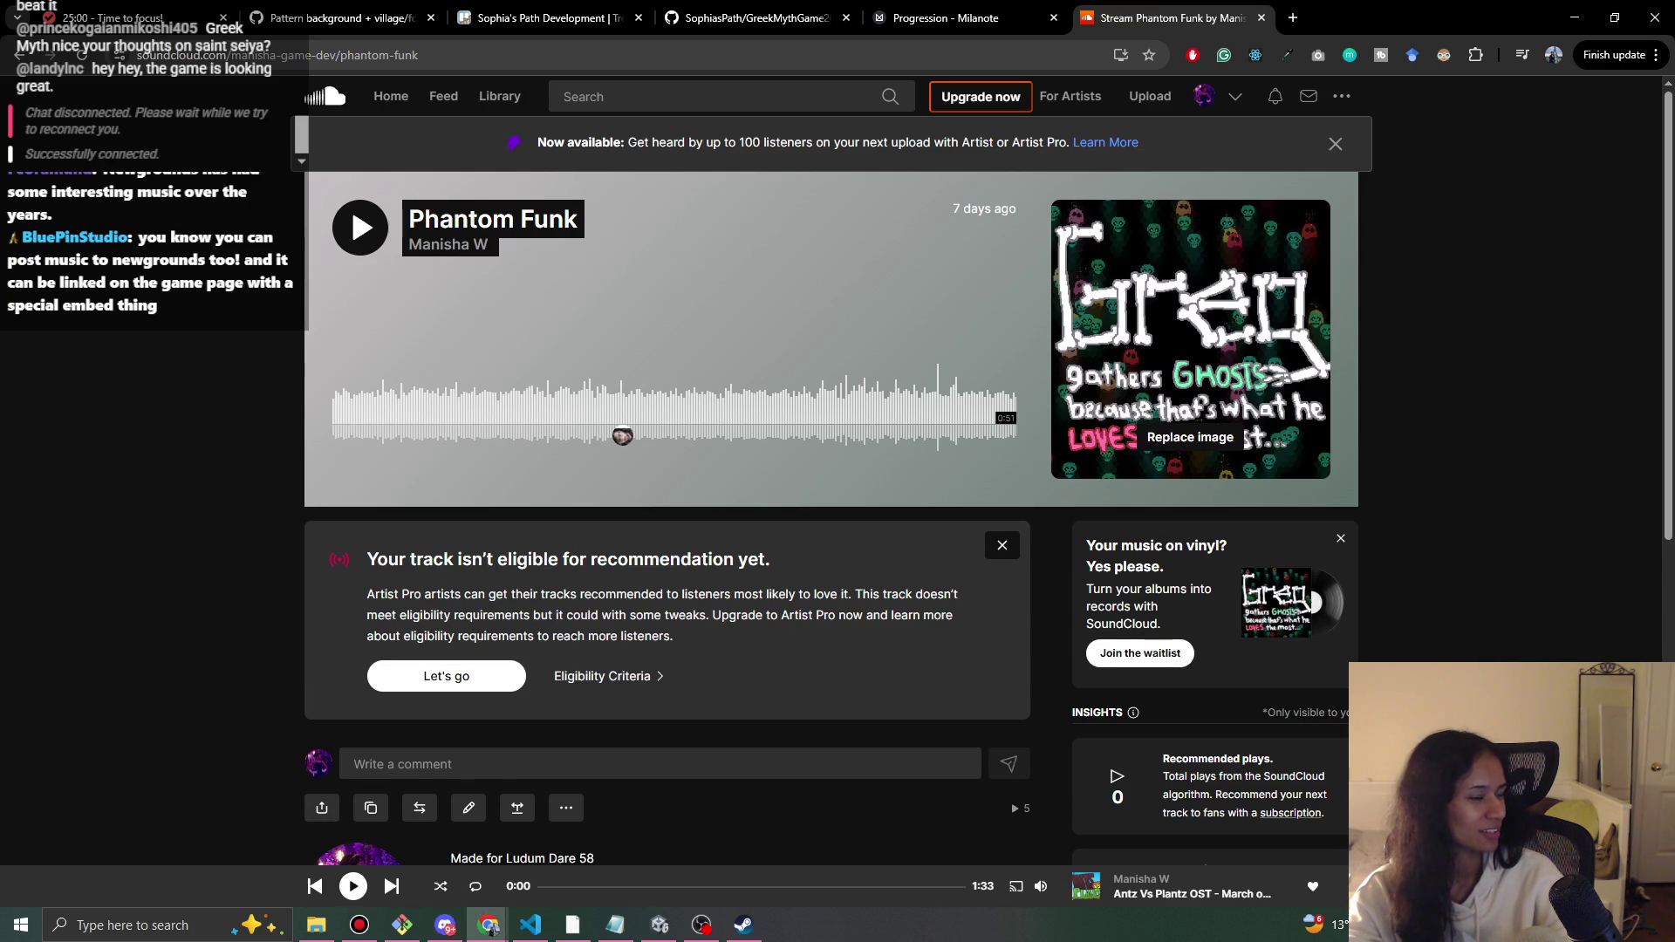
{"action": "scroll", "coordinate": [872, 331], "scroll_direction": "down", "scroll_amount": 2}
{"action": "scroll", "coordinate": [1169, 95], "scroll_direction": "up", "scroll_amount": 3}
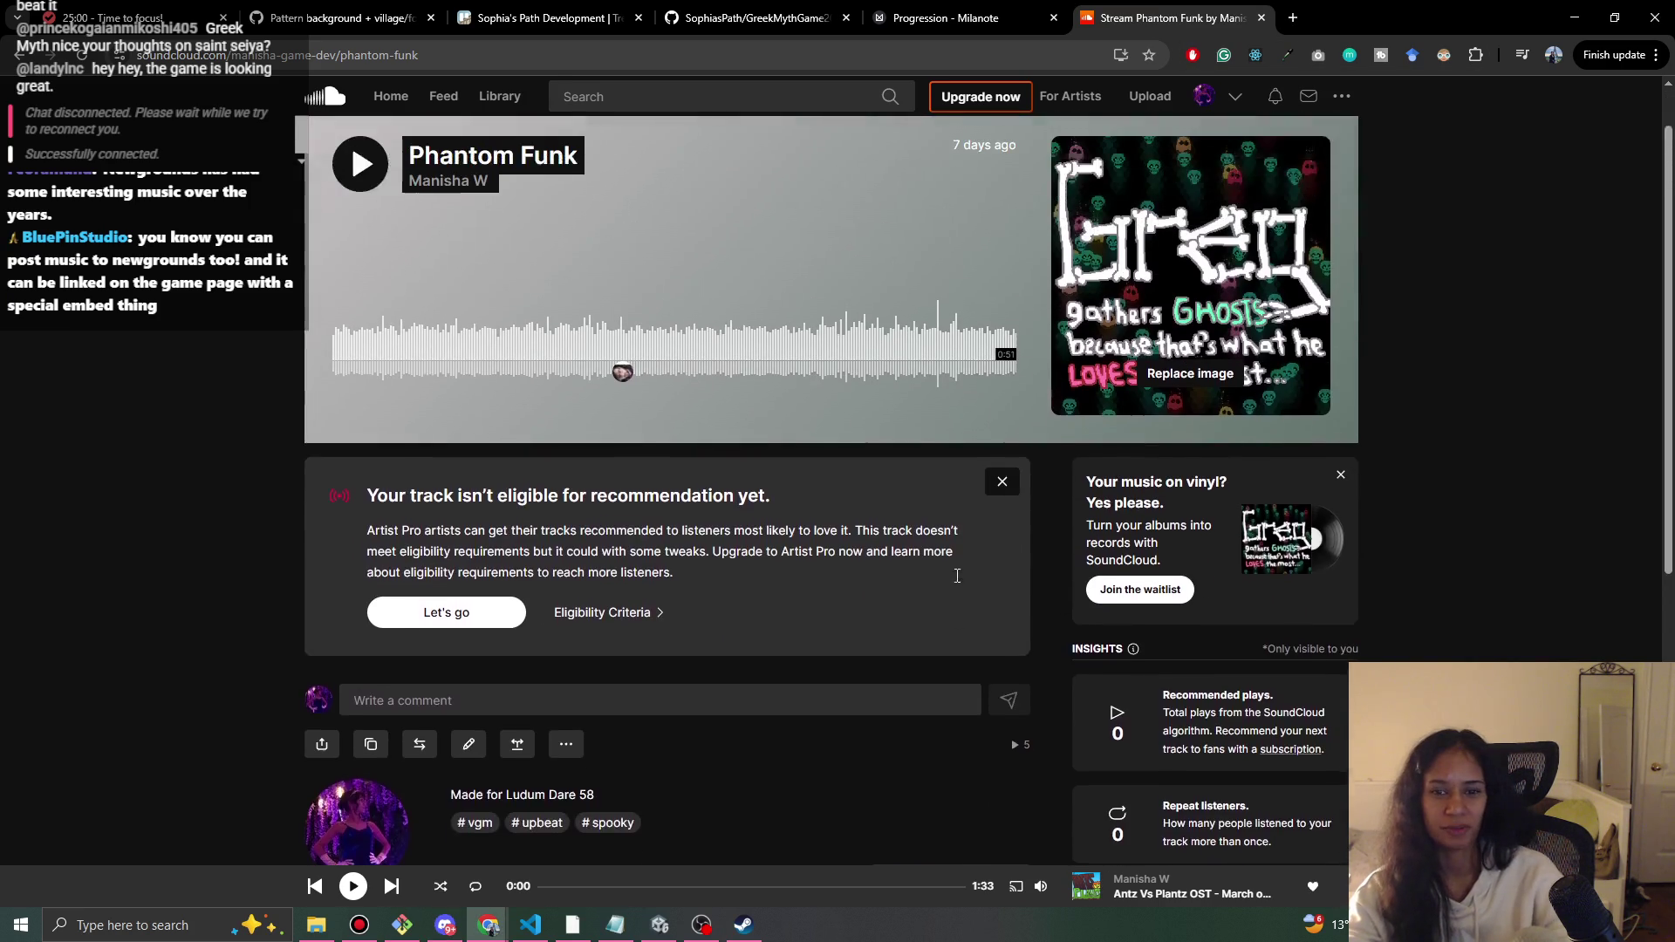
{"action": "left_click", "coordinate": [1261, 18]}
{"action": "left_click", "coordinate": [1575, 18]}
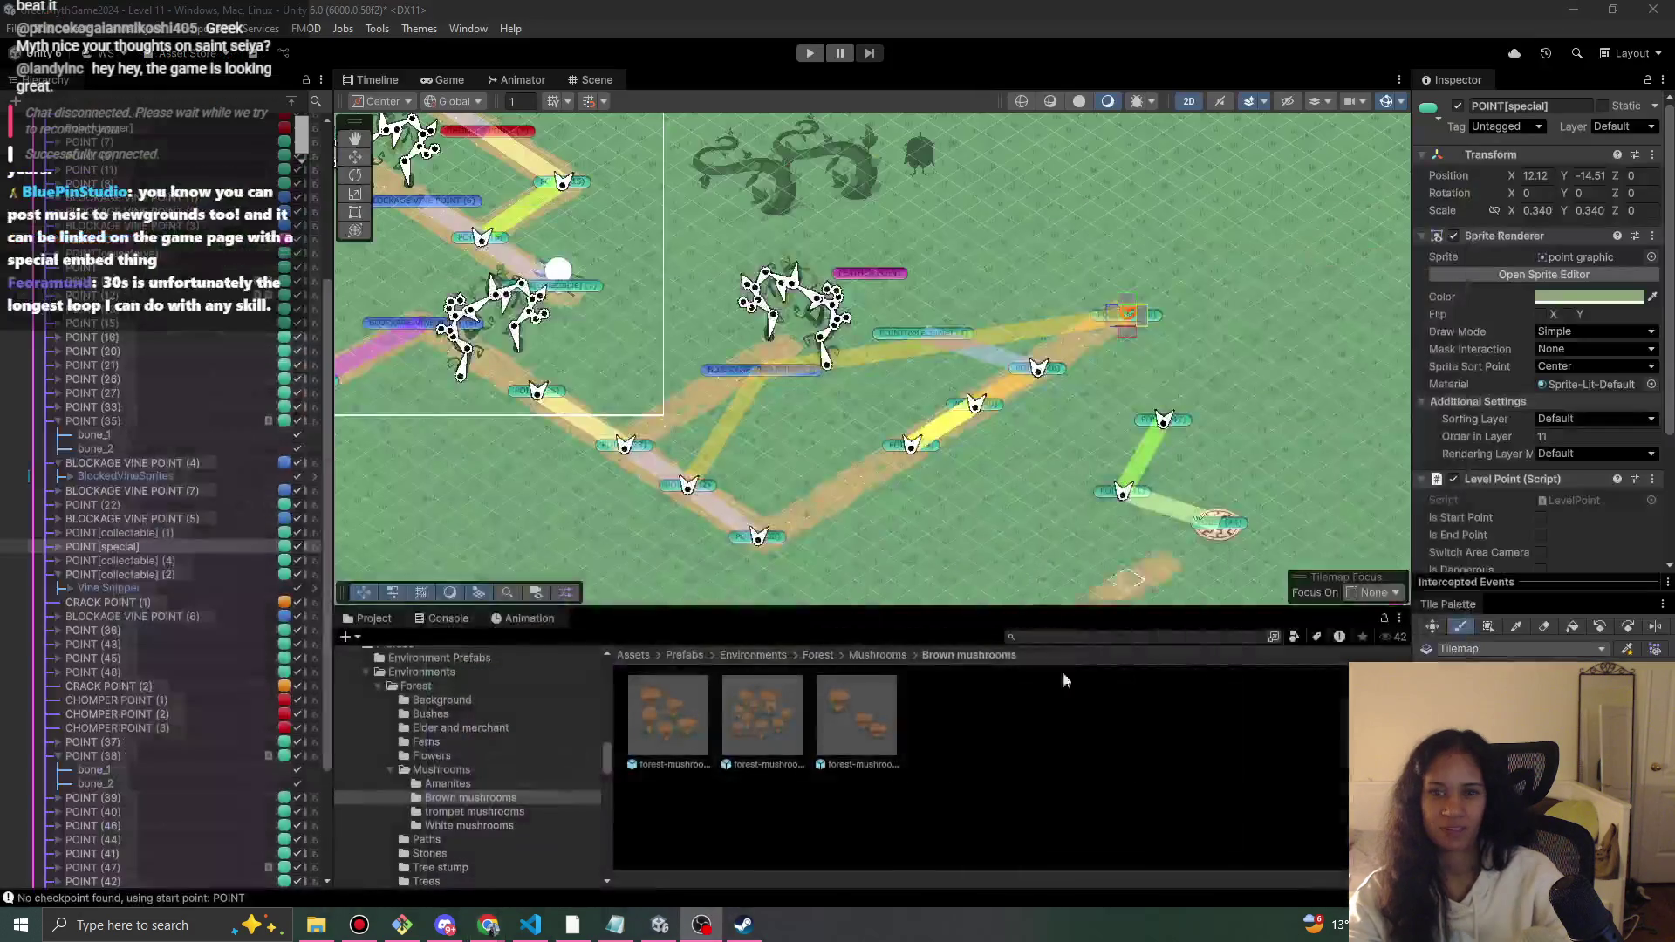
- Compare the level against the Milanote Progression board, then return to Unity
{"action": "key", "text": "alt+Tab"}
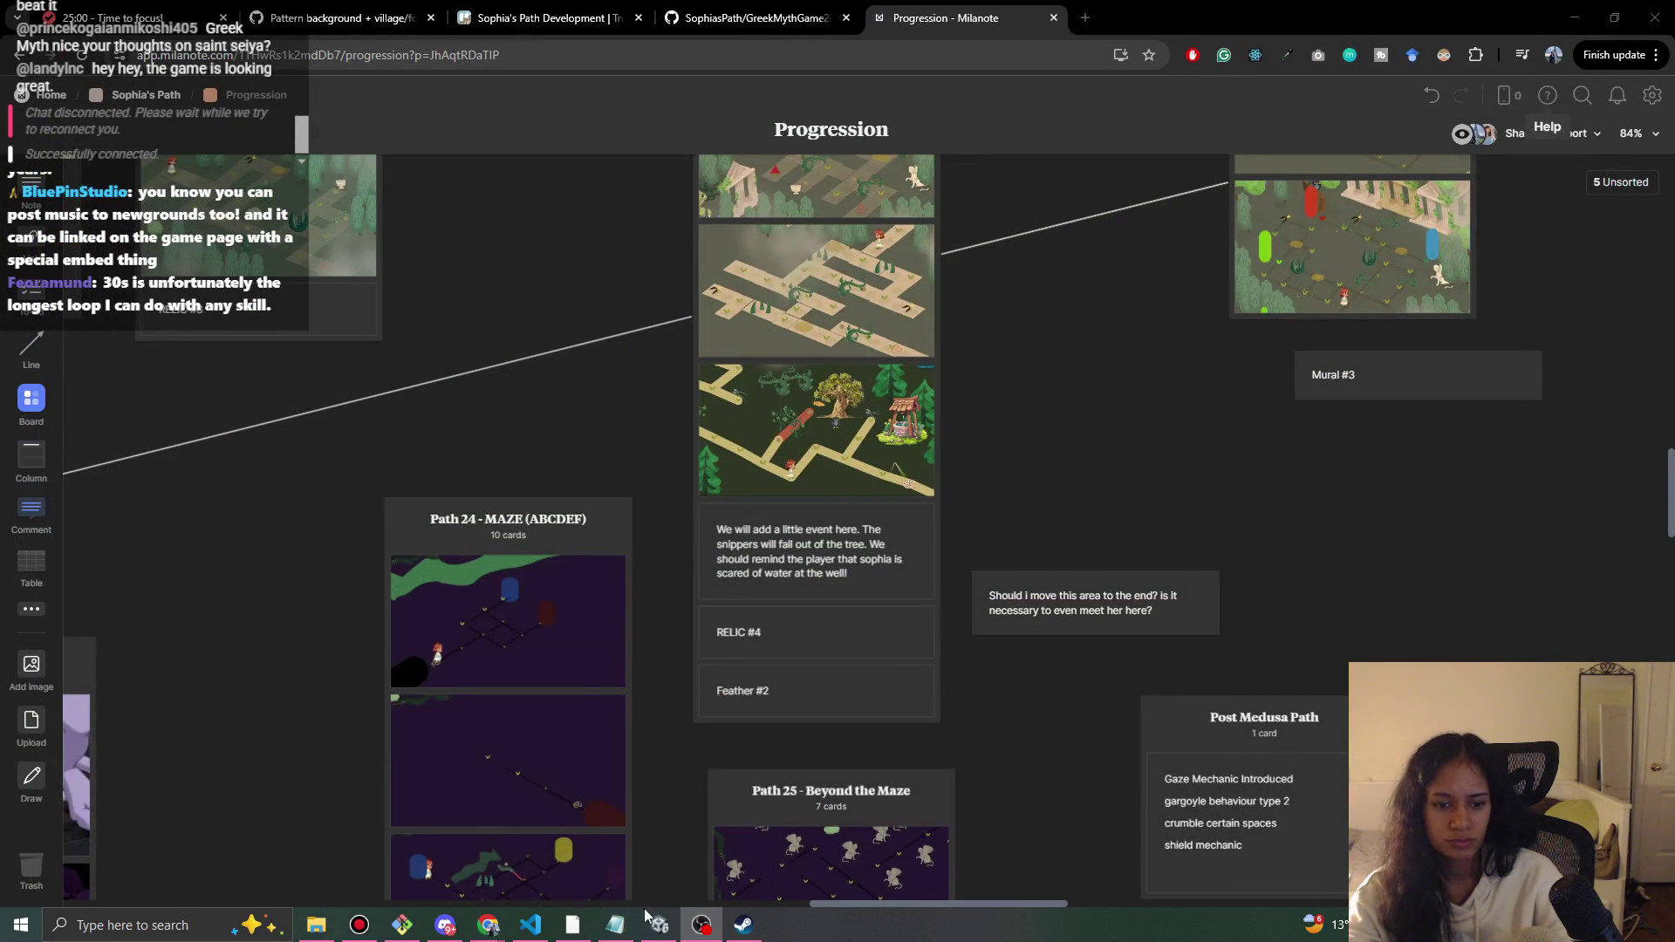
{"action": "left_click", "coordinate": [659, 925]}
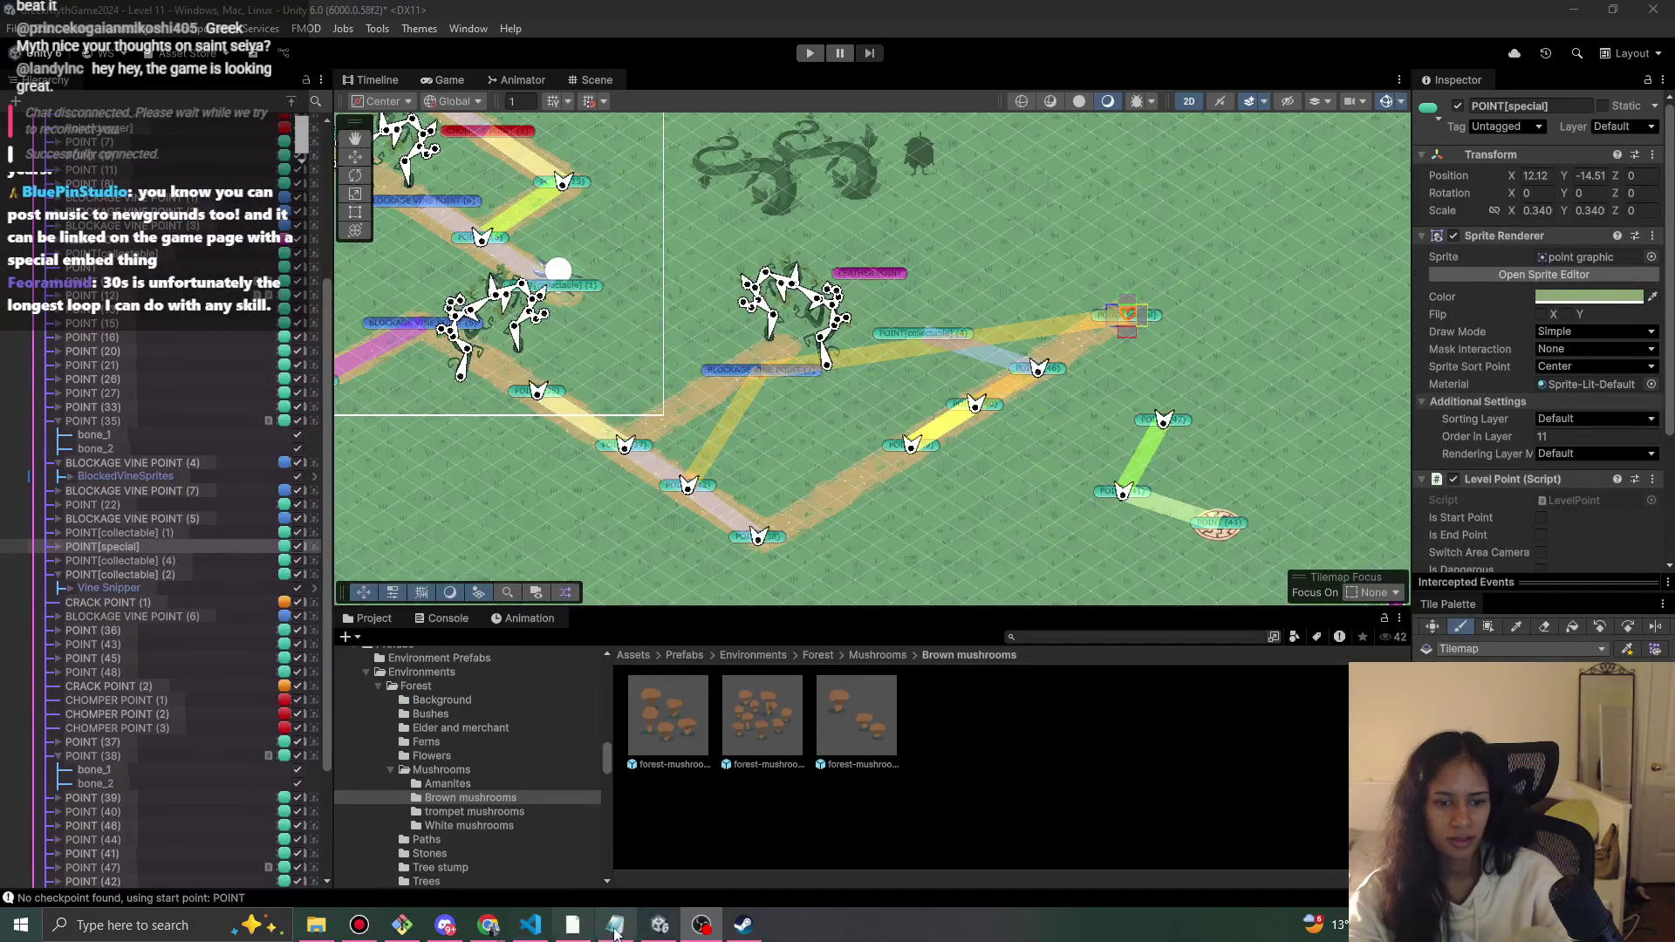
{"action": "mouse_move", "coordinate": [489, 926]}
{"action": "left_click", "coordinate": [577, 886]}
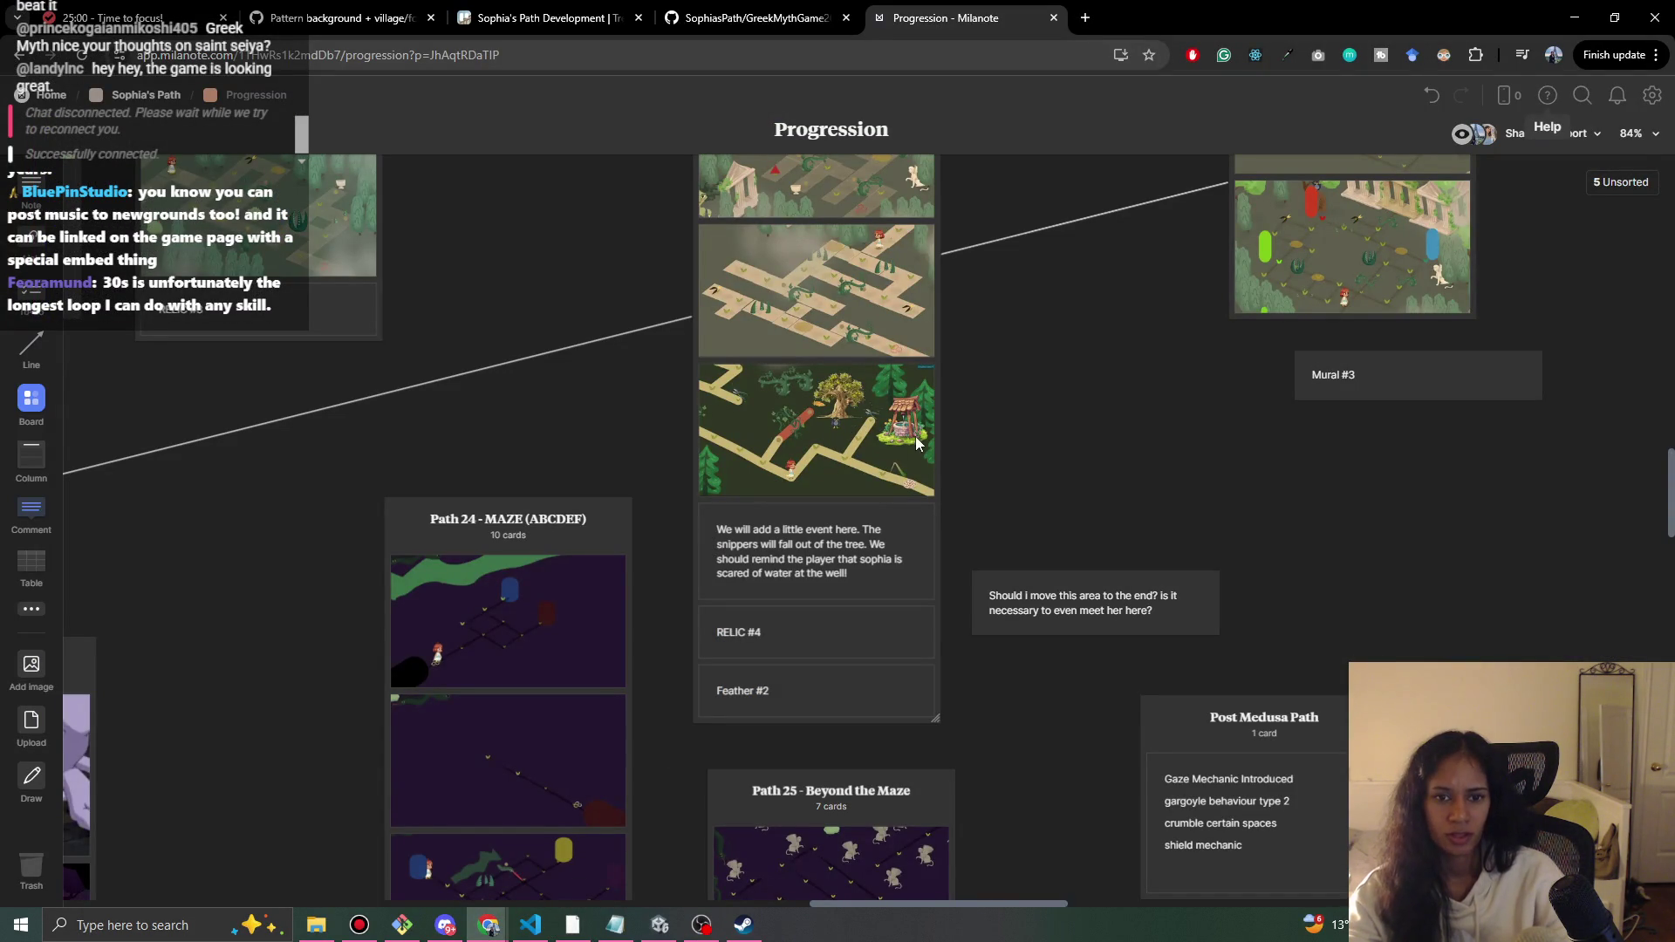
{"action": "left_click", "coordinate": [1579, 16]}
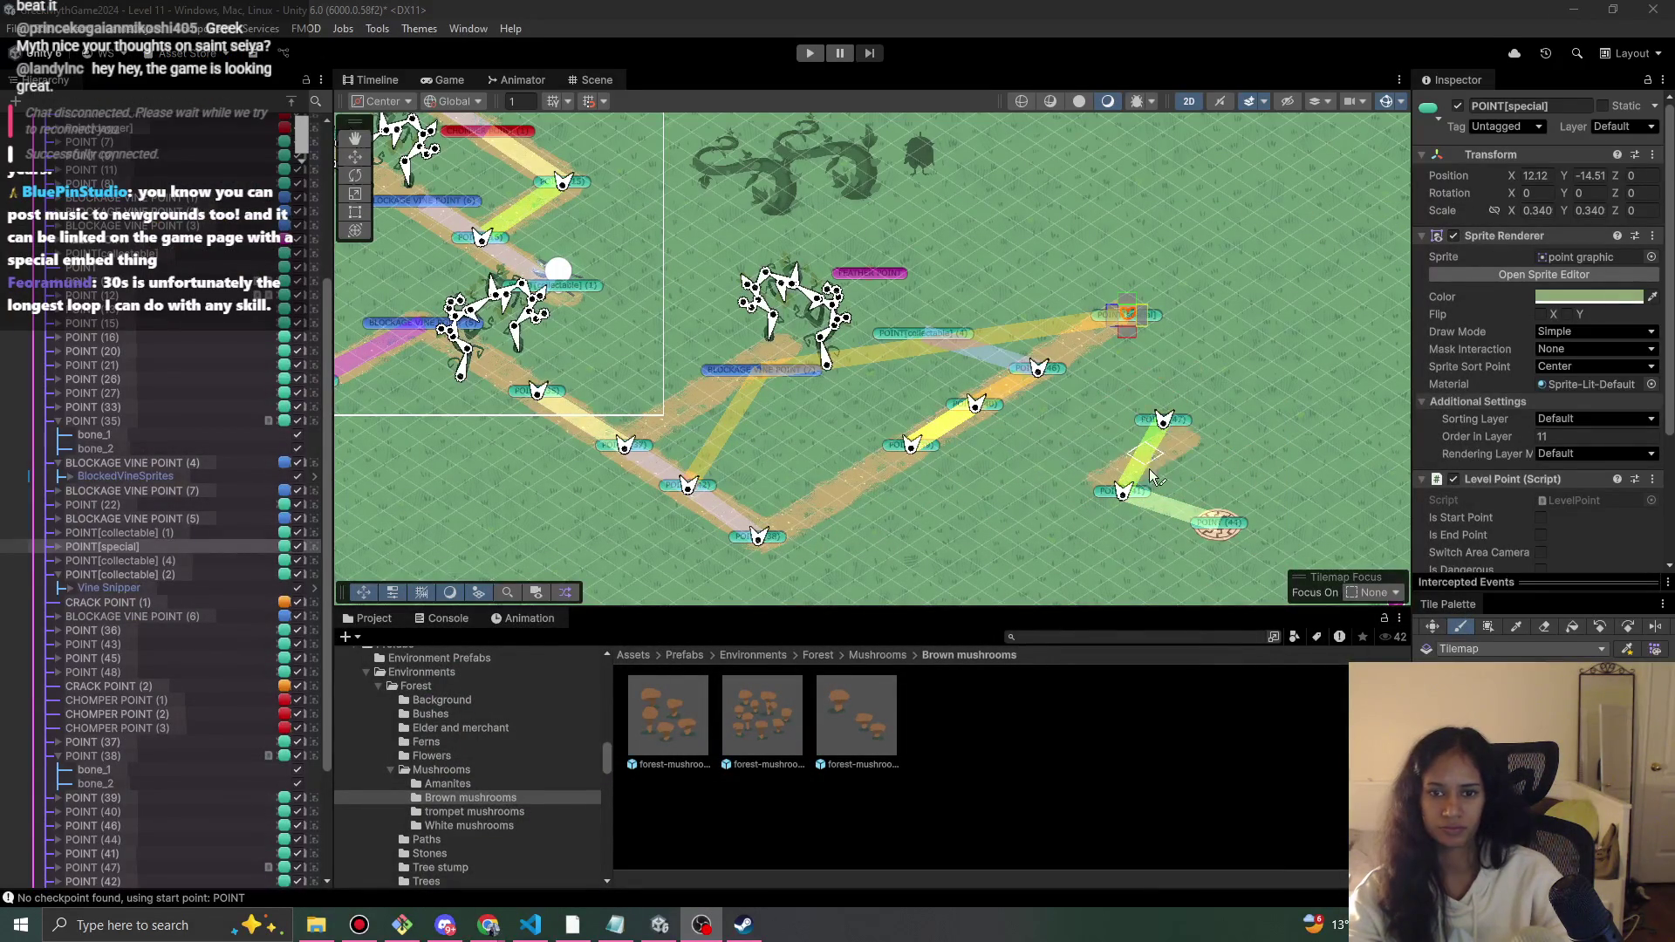
{"action": "left_click", "coordinate": [659, 924]}
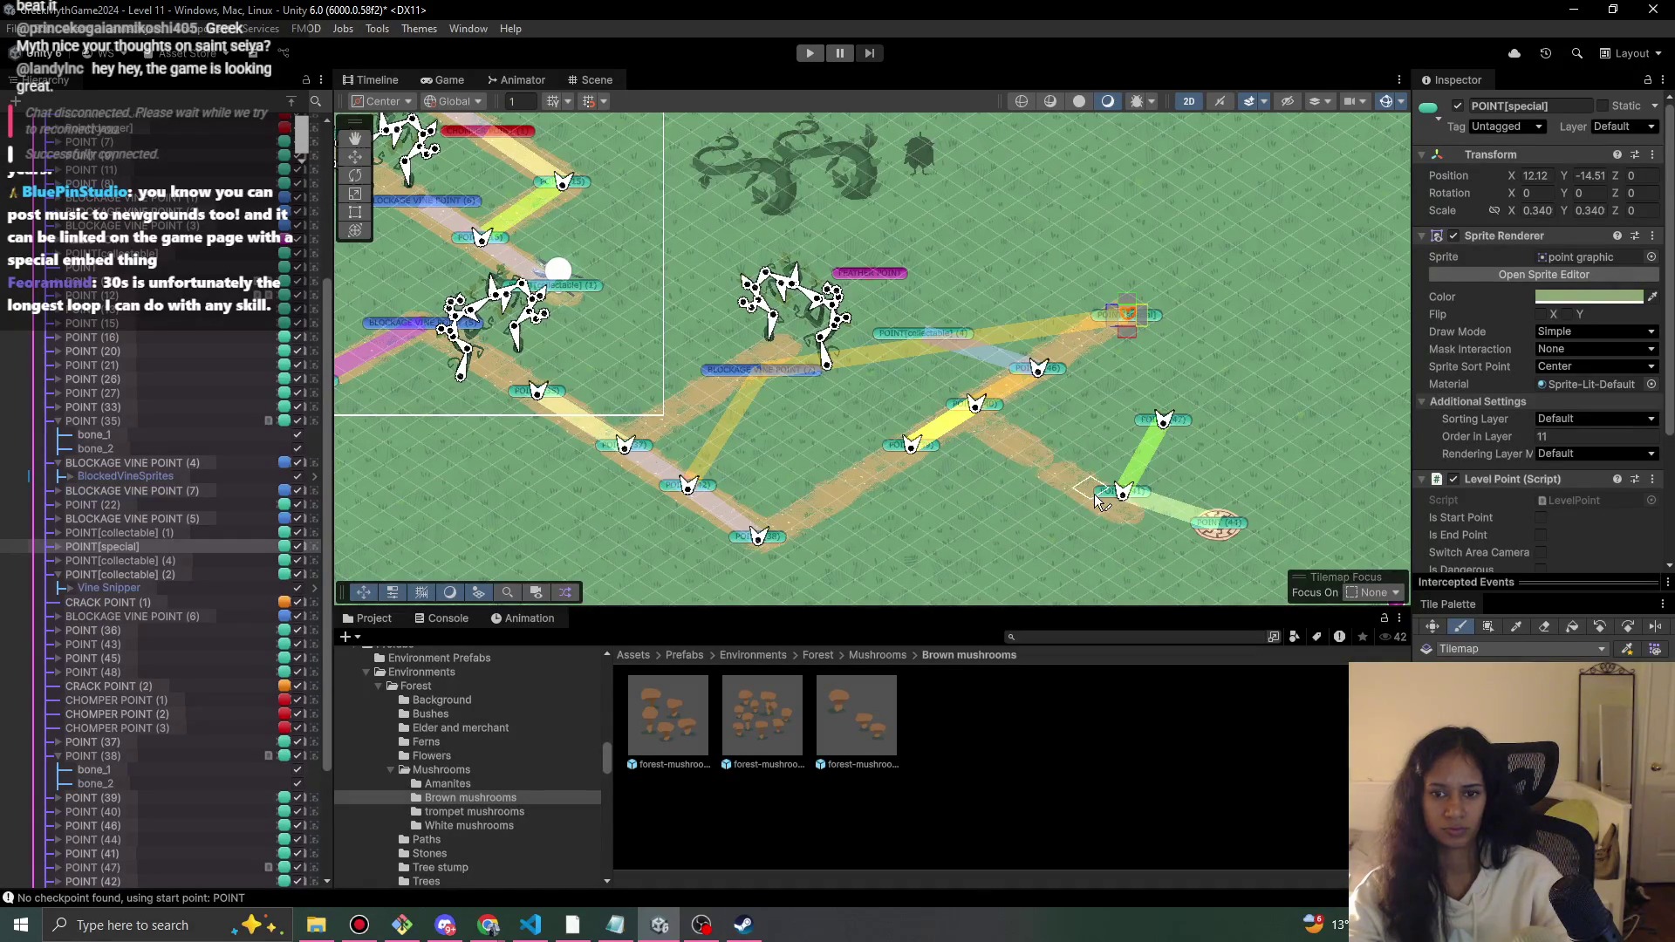
- Paint path strips down-right from POINT(41) and around POINT(47), undoing the last strip
{"action": "left_click_drag", "start_coordinate": [1074, 479], "coordinate": [1225, 577]}
{"action": "scroll", "coordinate": [1016, 514], "scroll_direction": "down", "scroll_amount": 2}
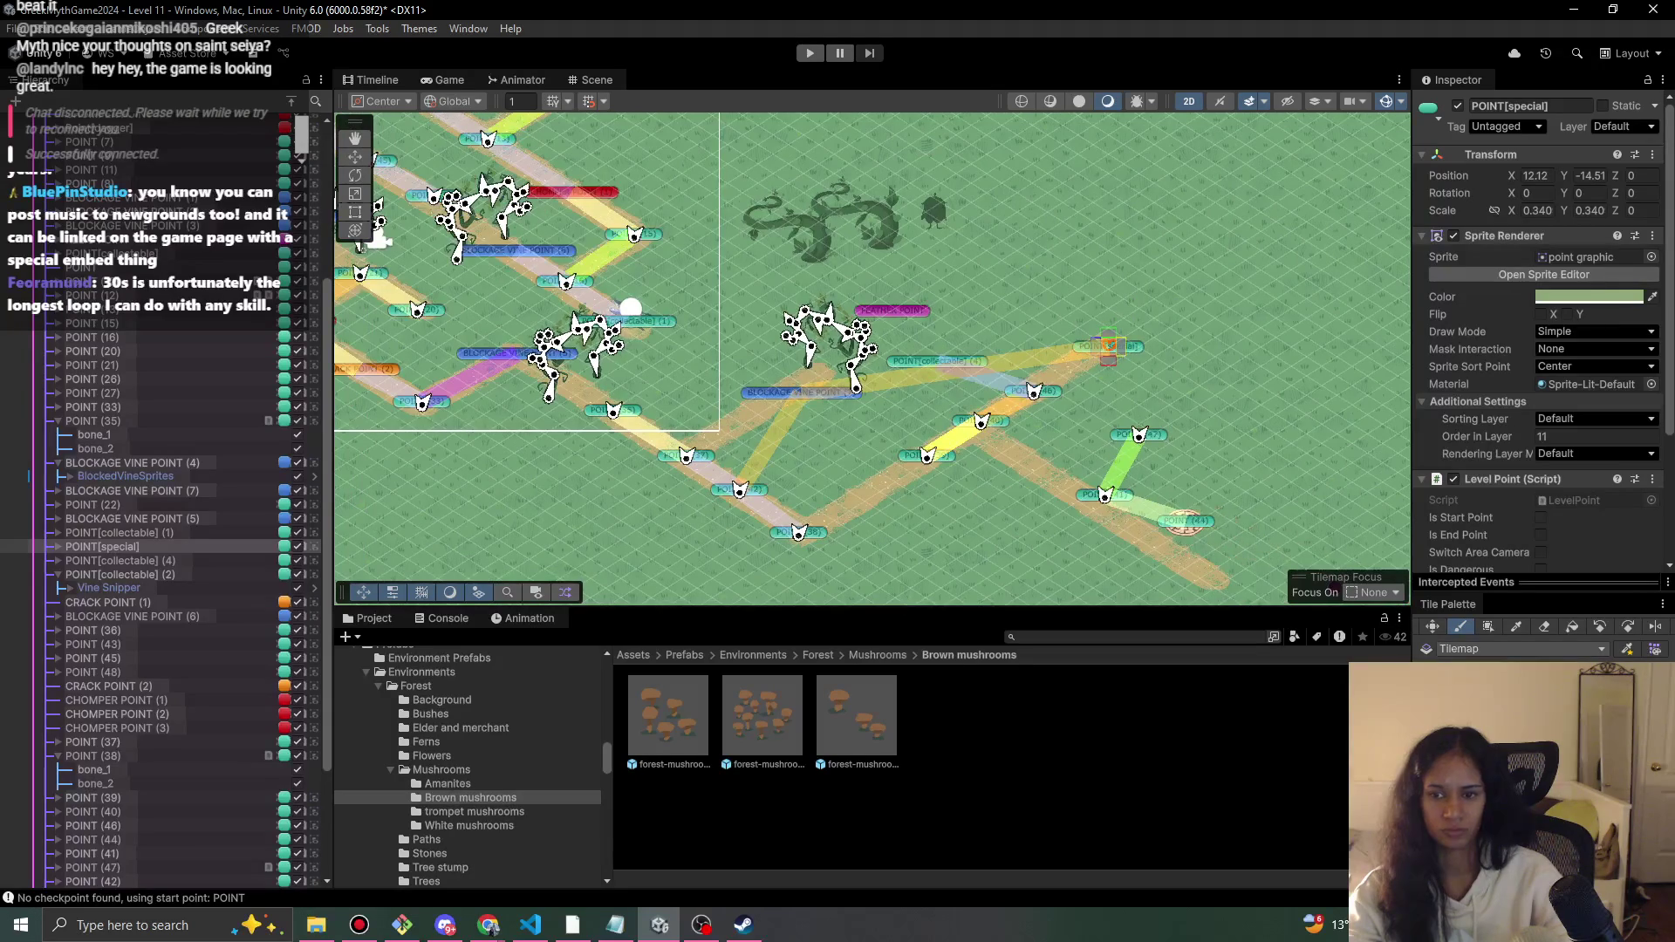
{"action": "left_click_drag", "start_coordinate": [1160, 455], "coordinate": [1116, 478]}
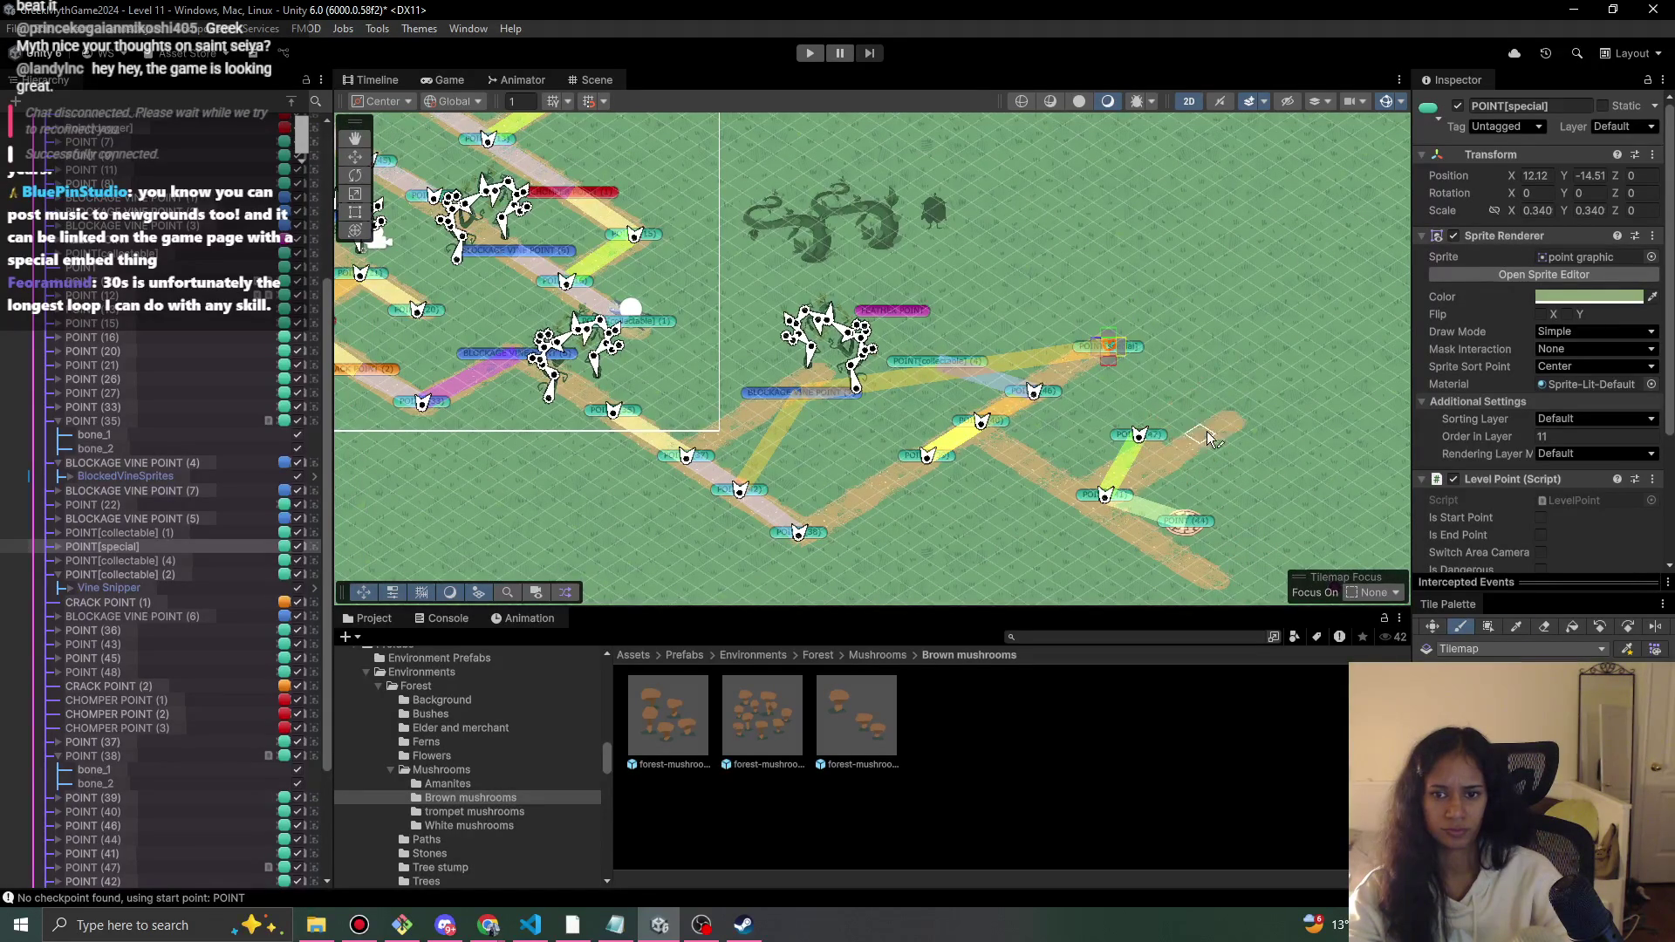
{"action": "mouse_move", "coordinate": [1200, 419]}
{"action": "left_mouse_down"}
{"action": "mouse_move", "coordinate": [1156, 434]}
{"action": "mouse_move", "coordinate": [1160, 475]}
{"action": "mouse_move", "coordinate": [1138, 493]}
{"action": "left_mouse_up"}
{"action": "key", "text": "ctrl+z"}
{"action": "scroll", "coordinate": [177, 157], "scroll_direction": "up", "scroll_amount": 5}
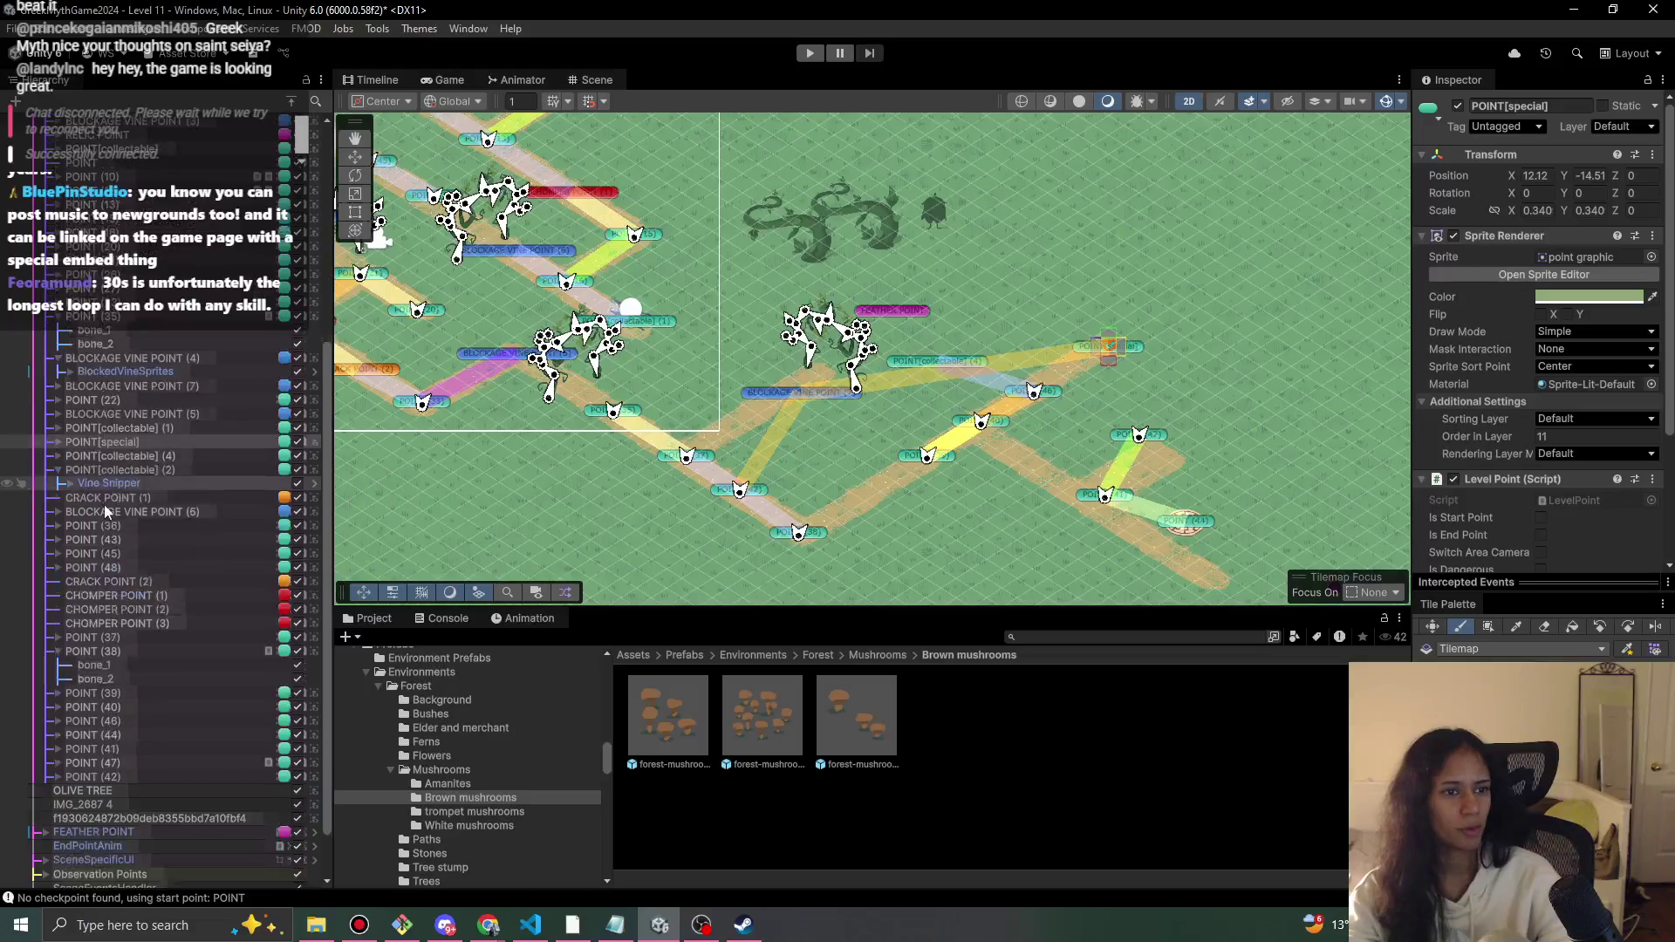
{"action": "key", "text": "ctrl+f"}
- Search the Hierarchy for 'well', clear the search, and select the Well object
{"action": "type", "text": "well"}
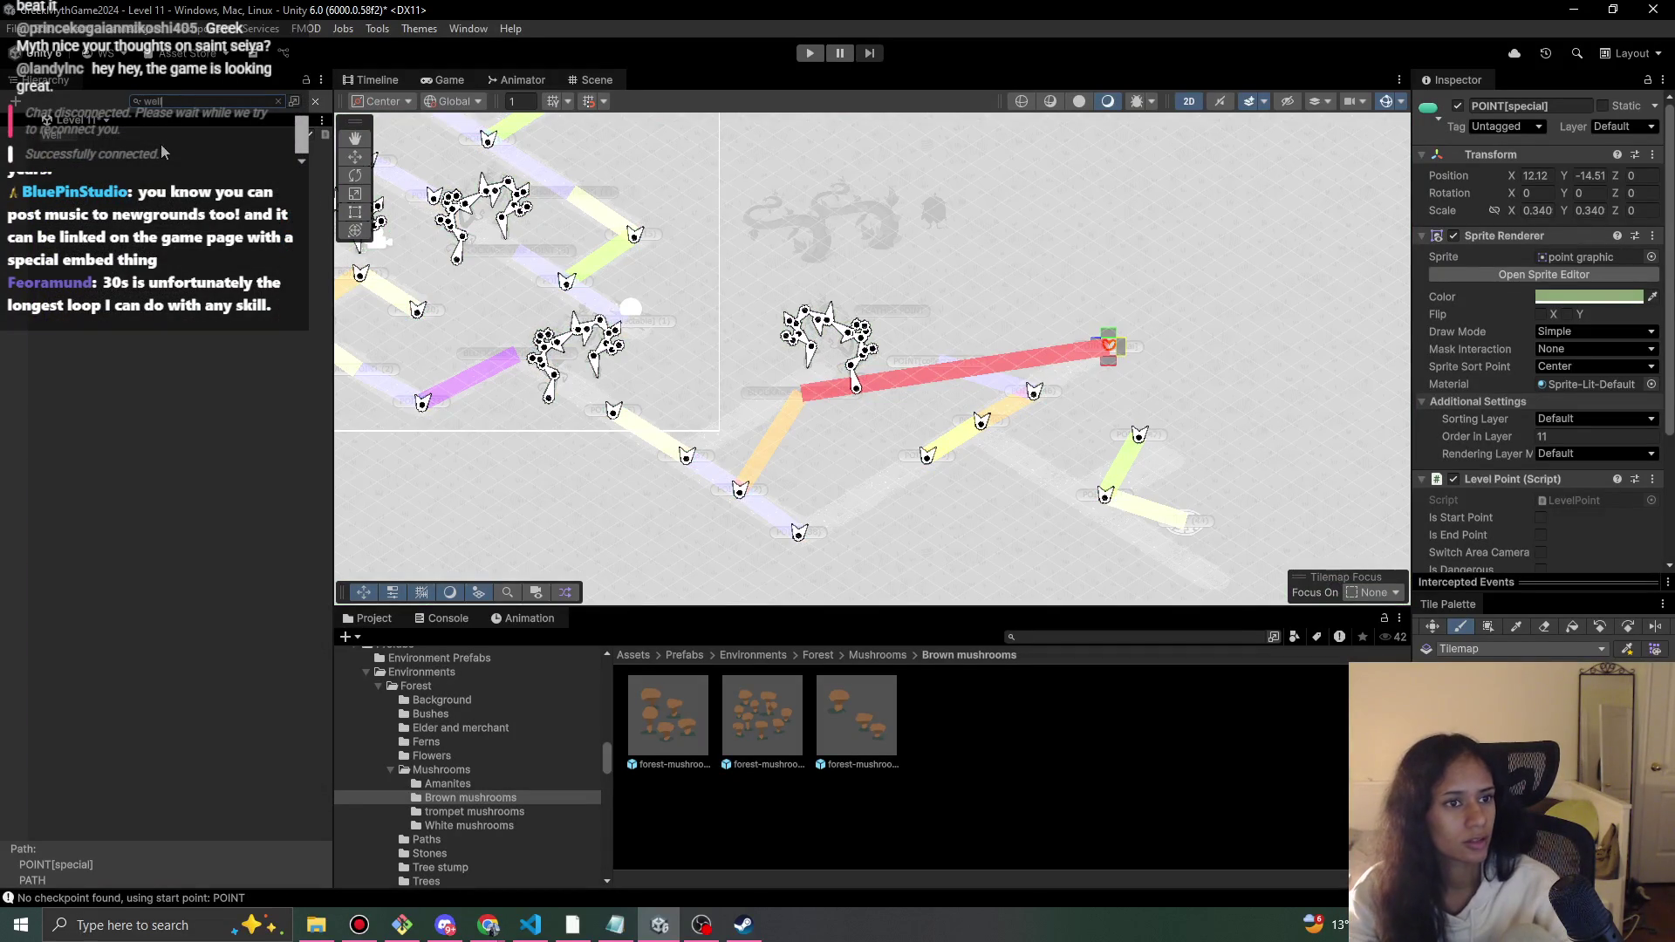
{"action": "left_click", "coordinate": [175, 135]}
{"action": "left_click", "coordinate": [280, 101]}
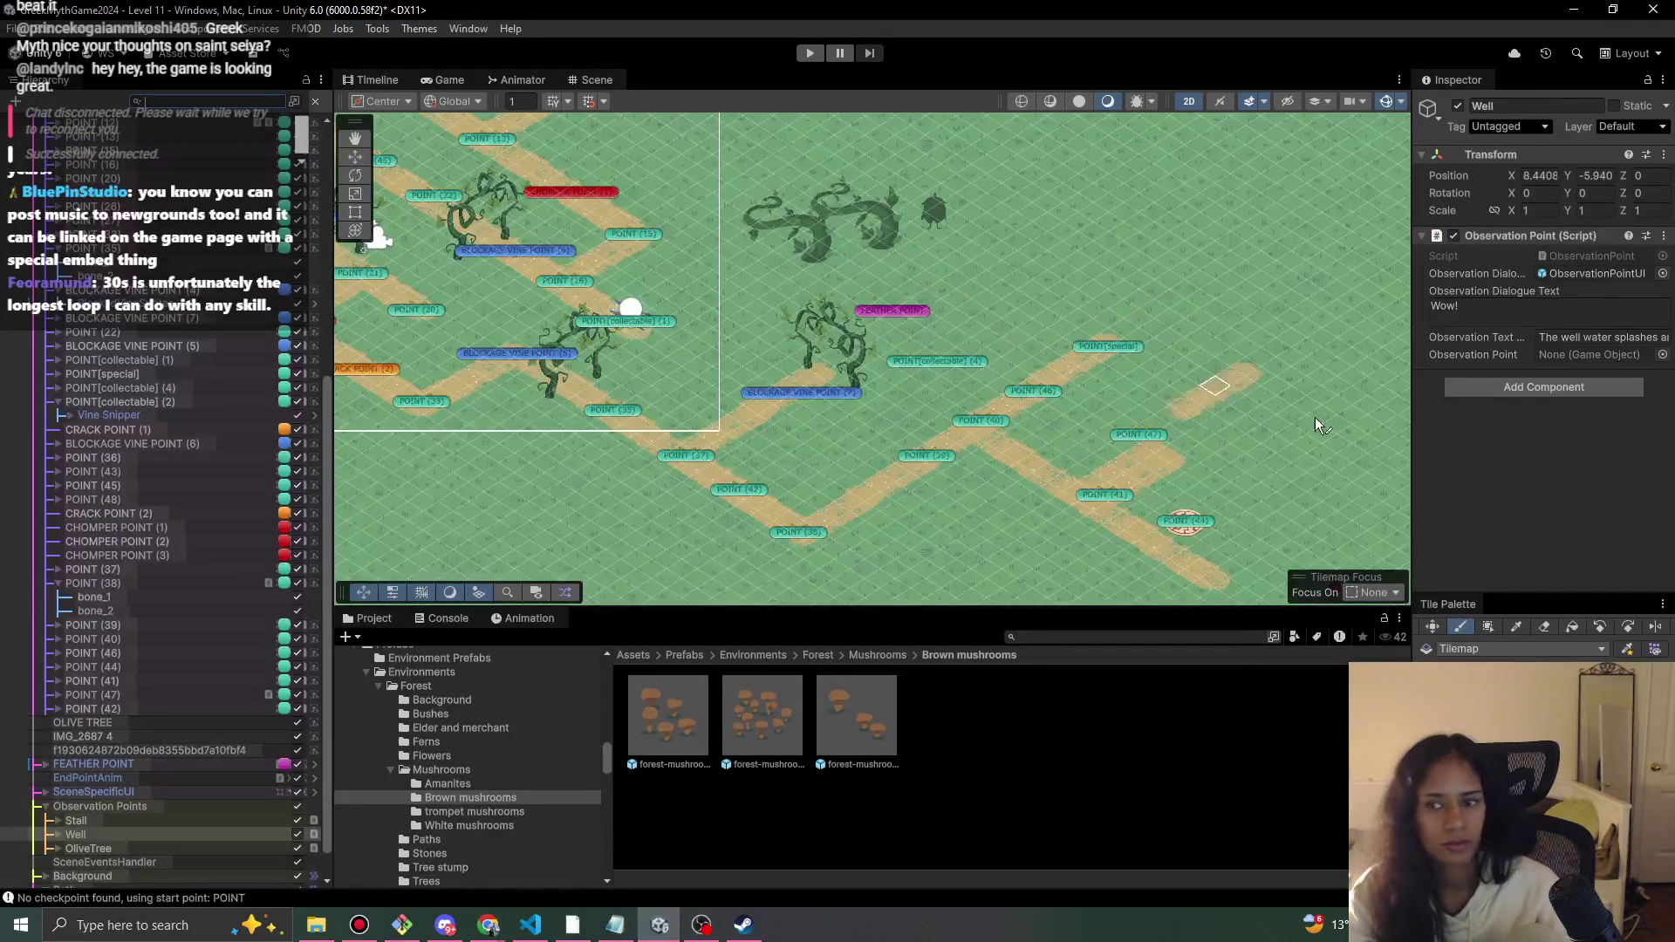
{"action": "left_click", "coordinate": [132, 792]}
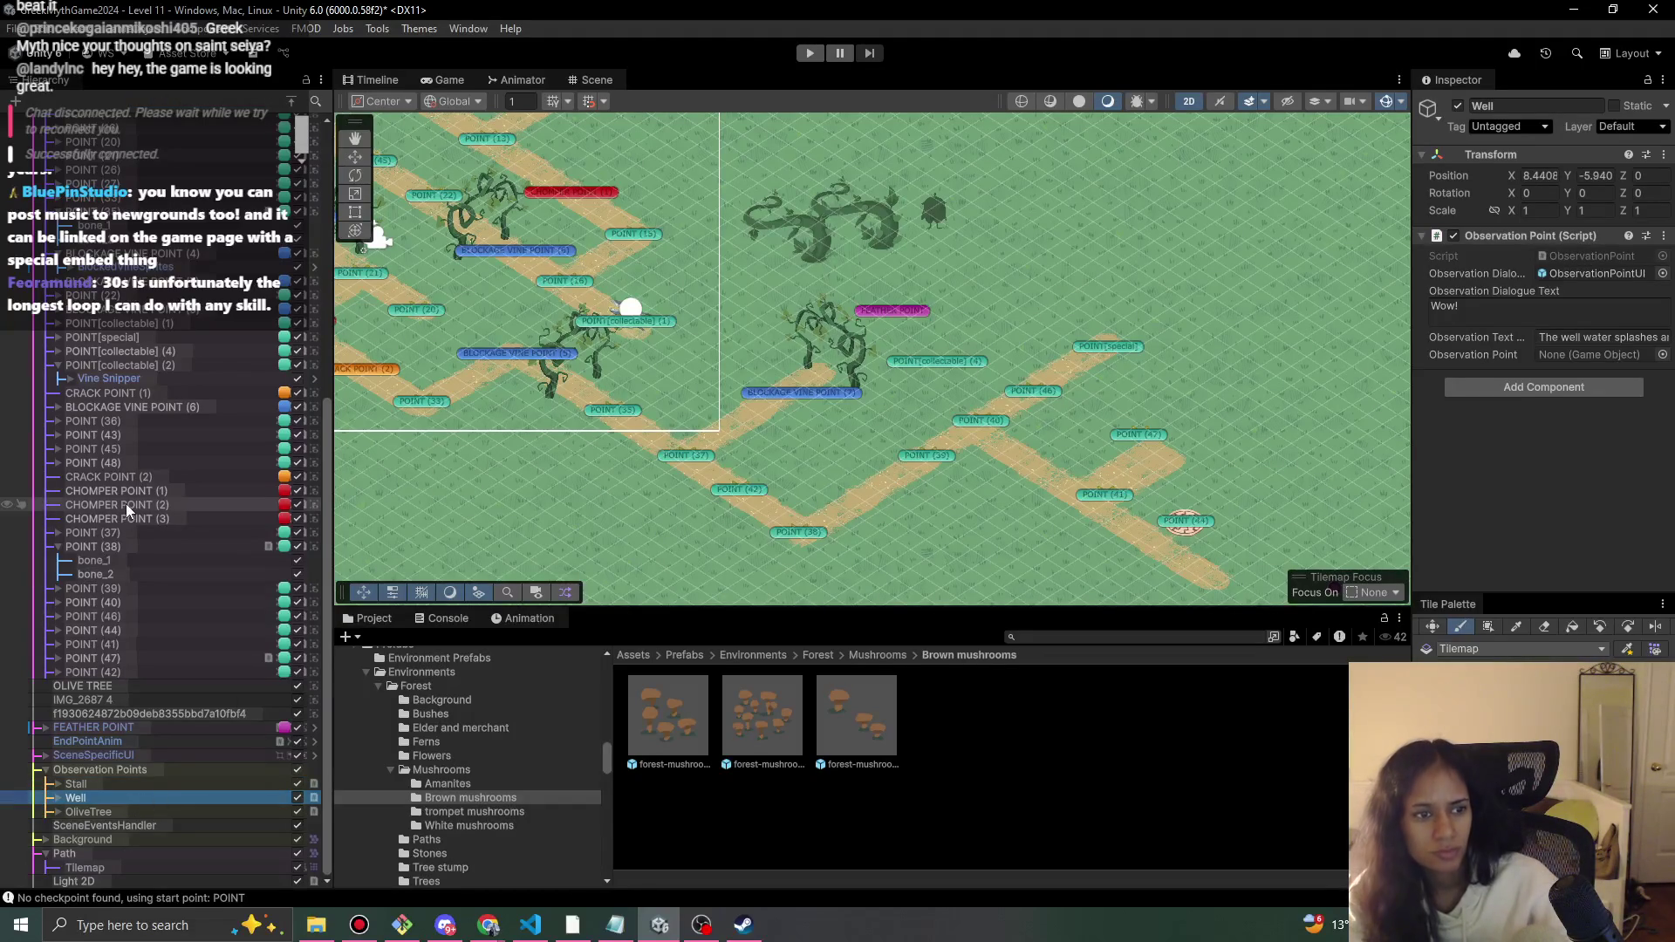
- Toggle the grass Background layer's visibility off and on, then select Background
{"action": "scroll", "coordinate": [126, 511], "scroll_direction": "up", "scroll_amount": 10}
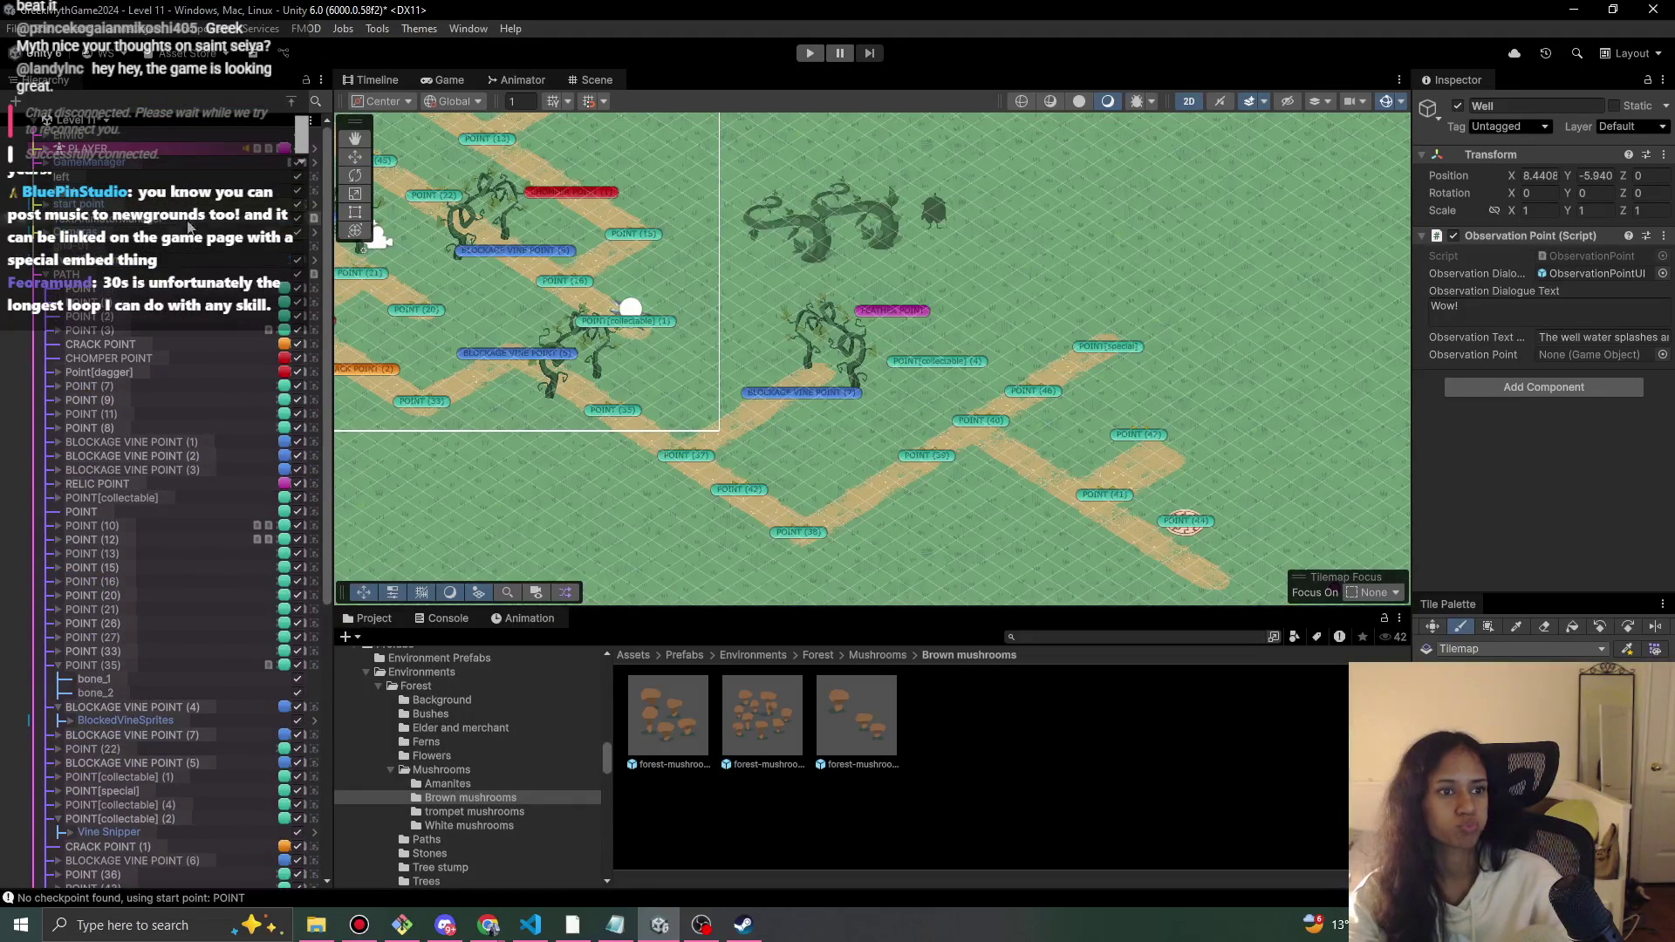
{"action": "scroll", "coordinate": [170, 567], "scroll_direction": "down", "scroll_amount": 10}
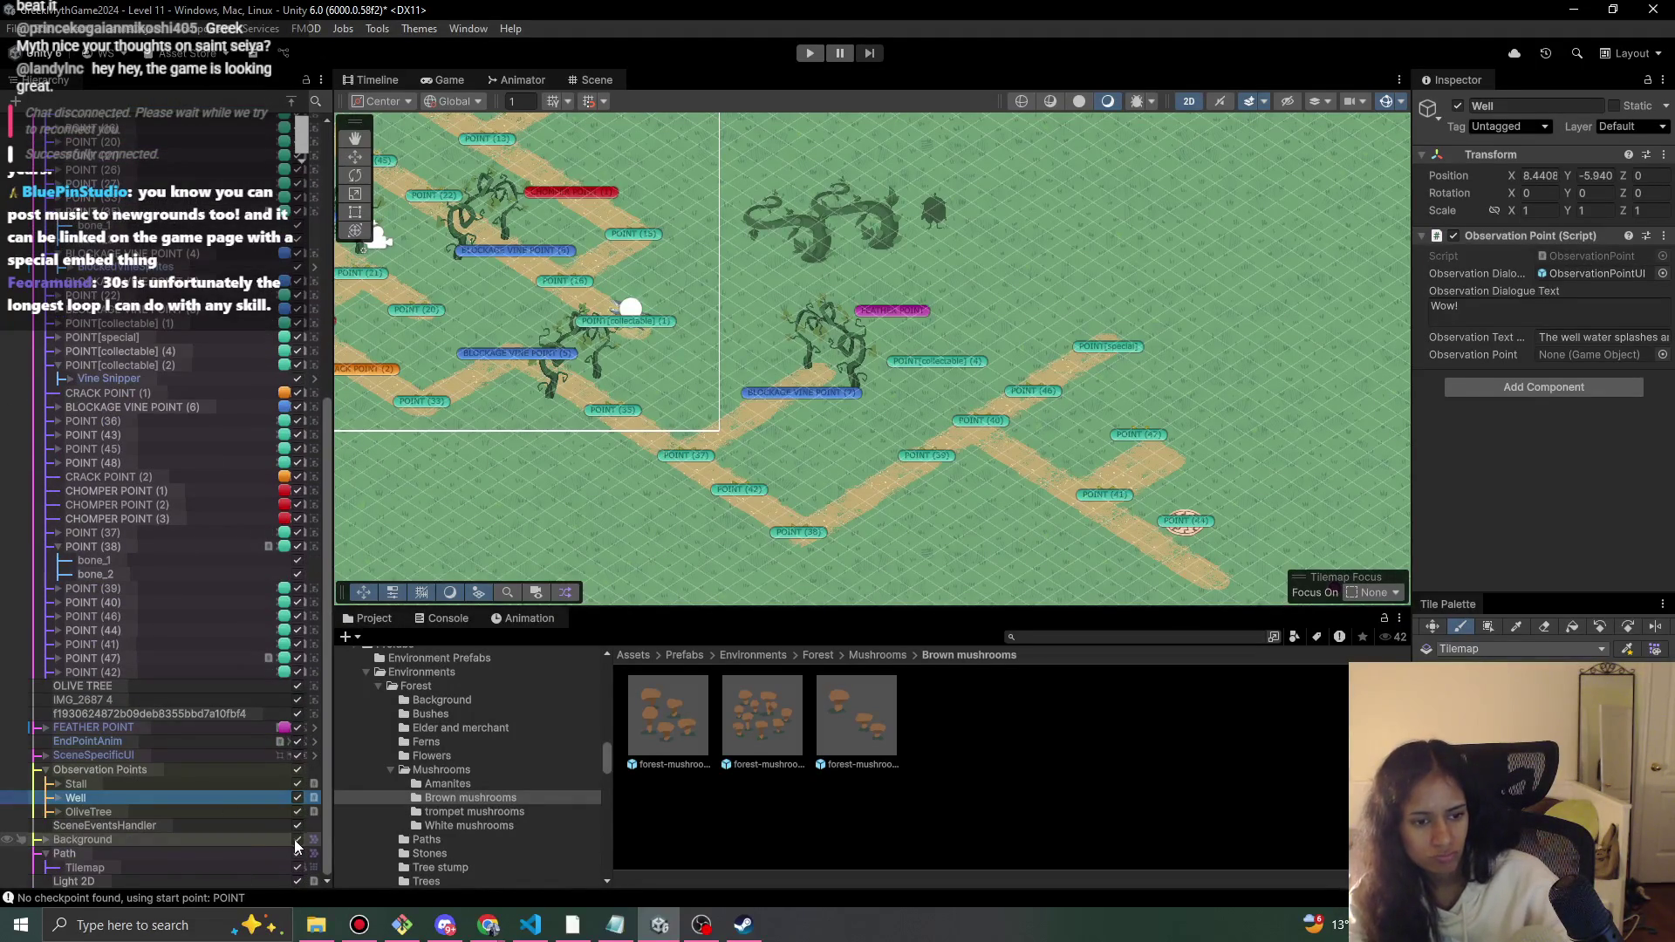
{"action": "left_click", "coordinate": [297, 840]}
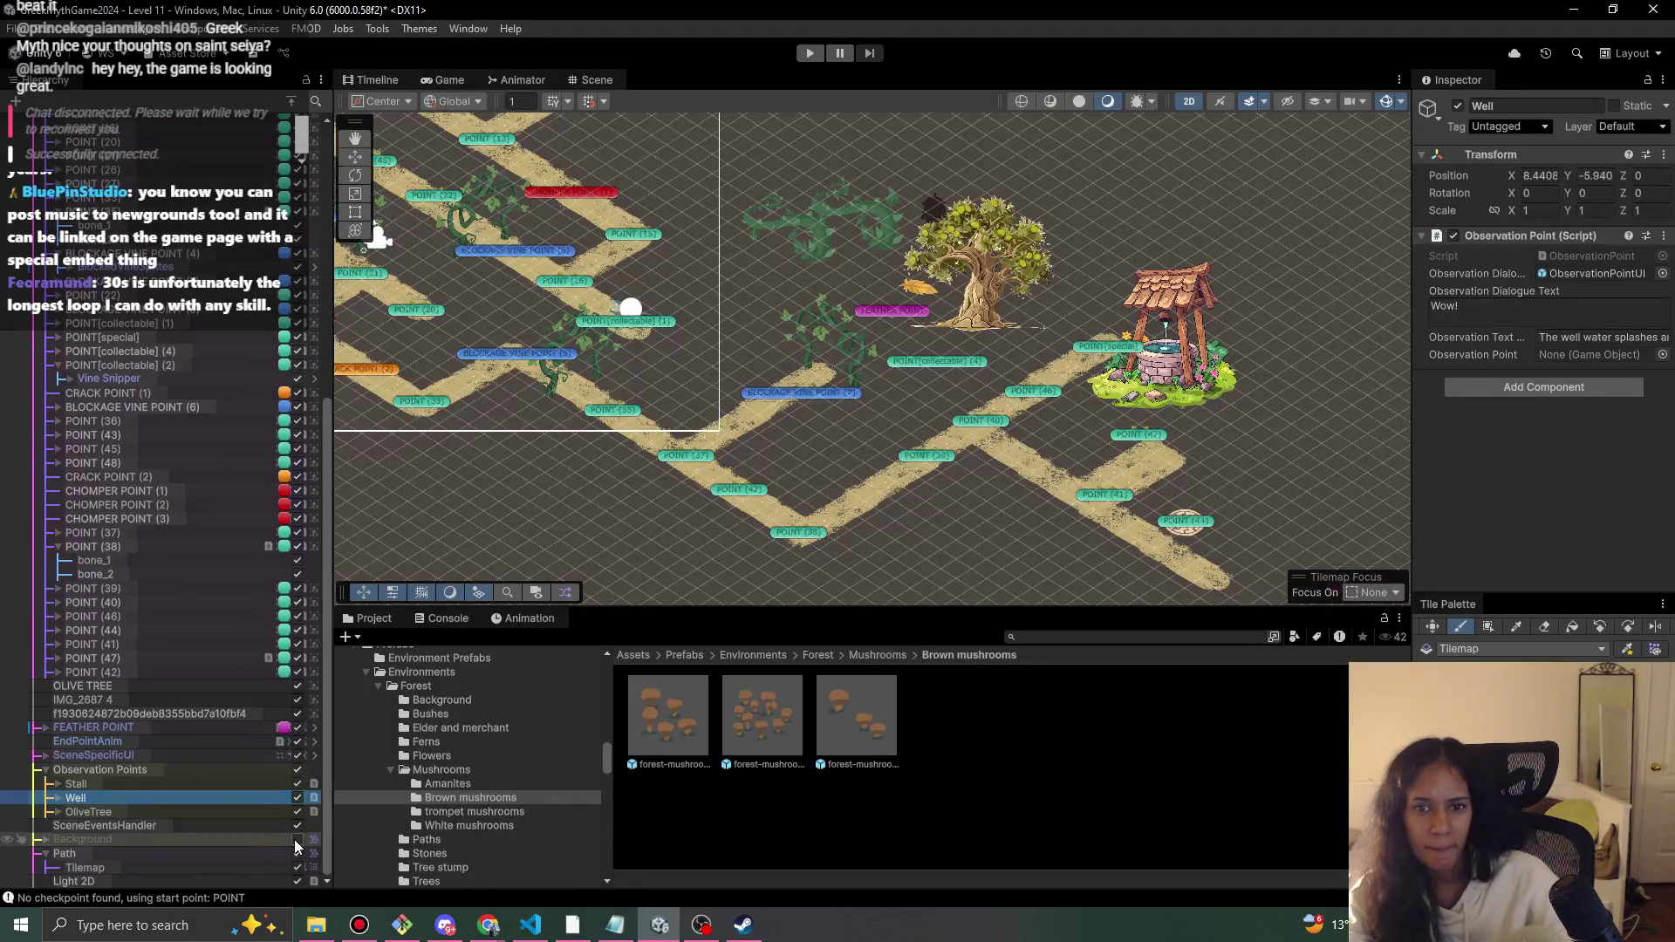
{"action": "left_click", "coordinate": [298, 840]}
{"action": "left_click", "coordinate": [297, 840]}
{"action": "left_click", "coordinate": [298, 840]}
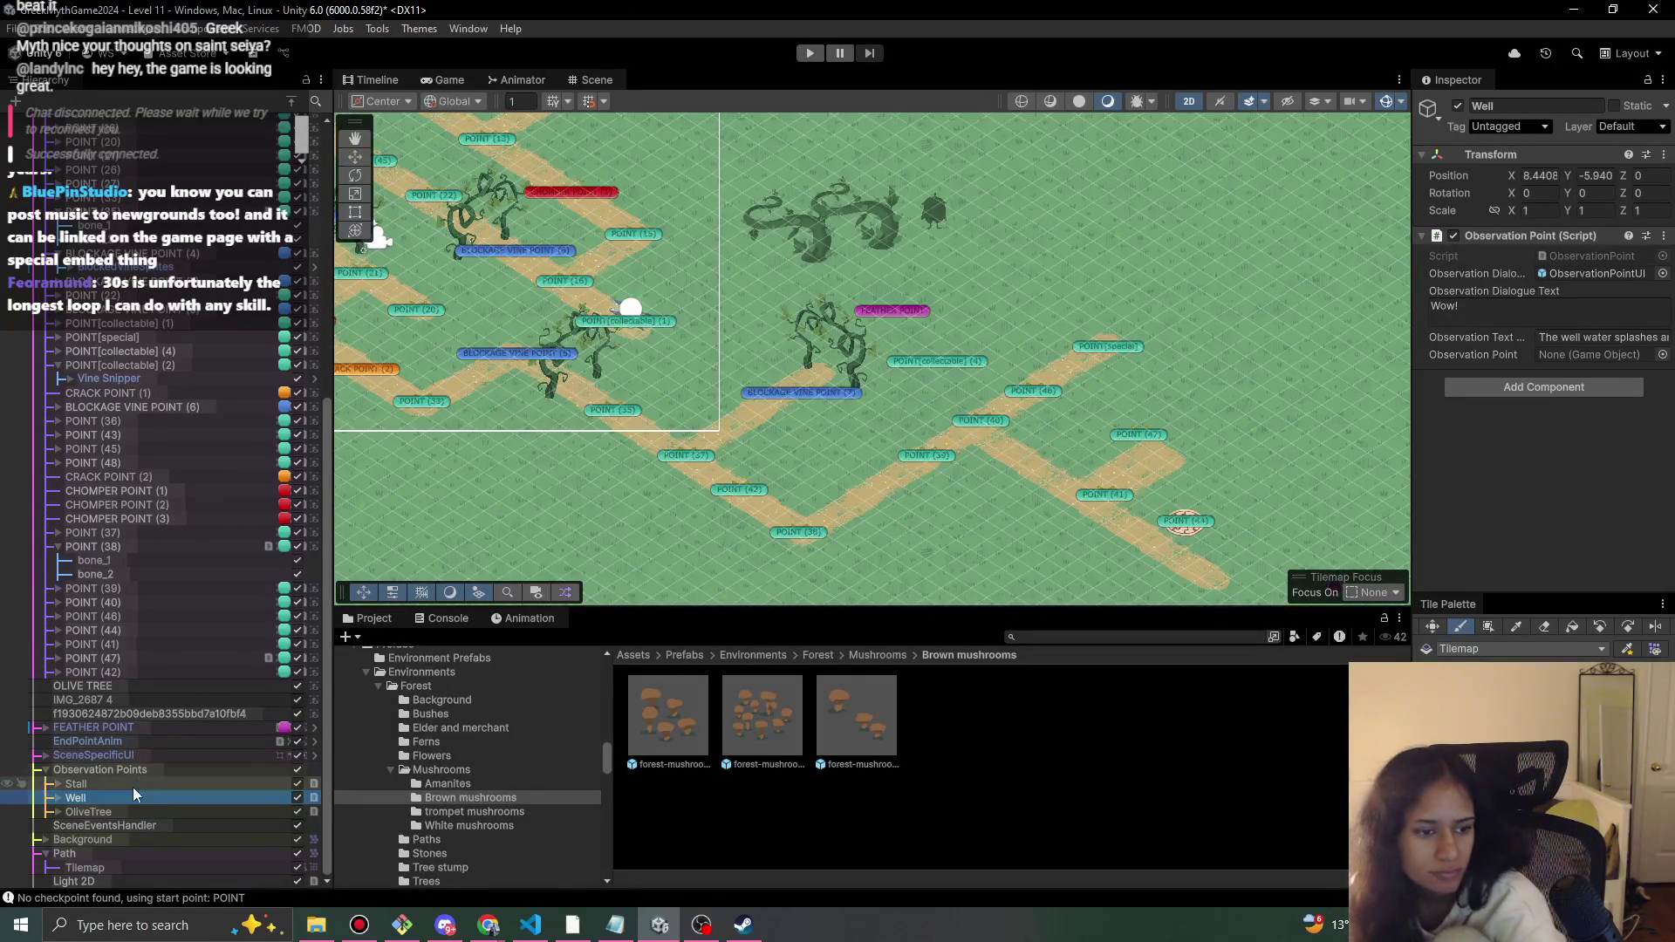
{"action": "left_click", "coordinate": [133, 841]}
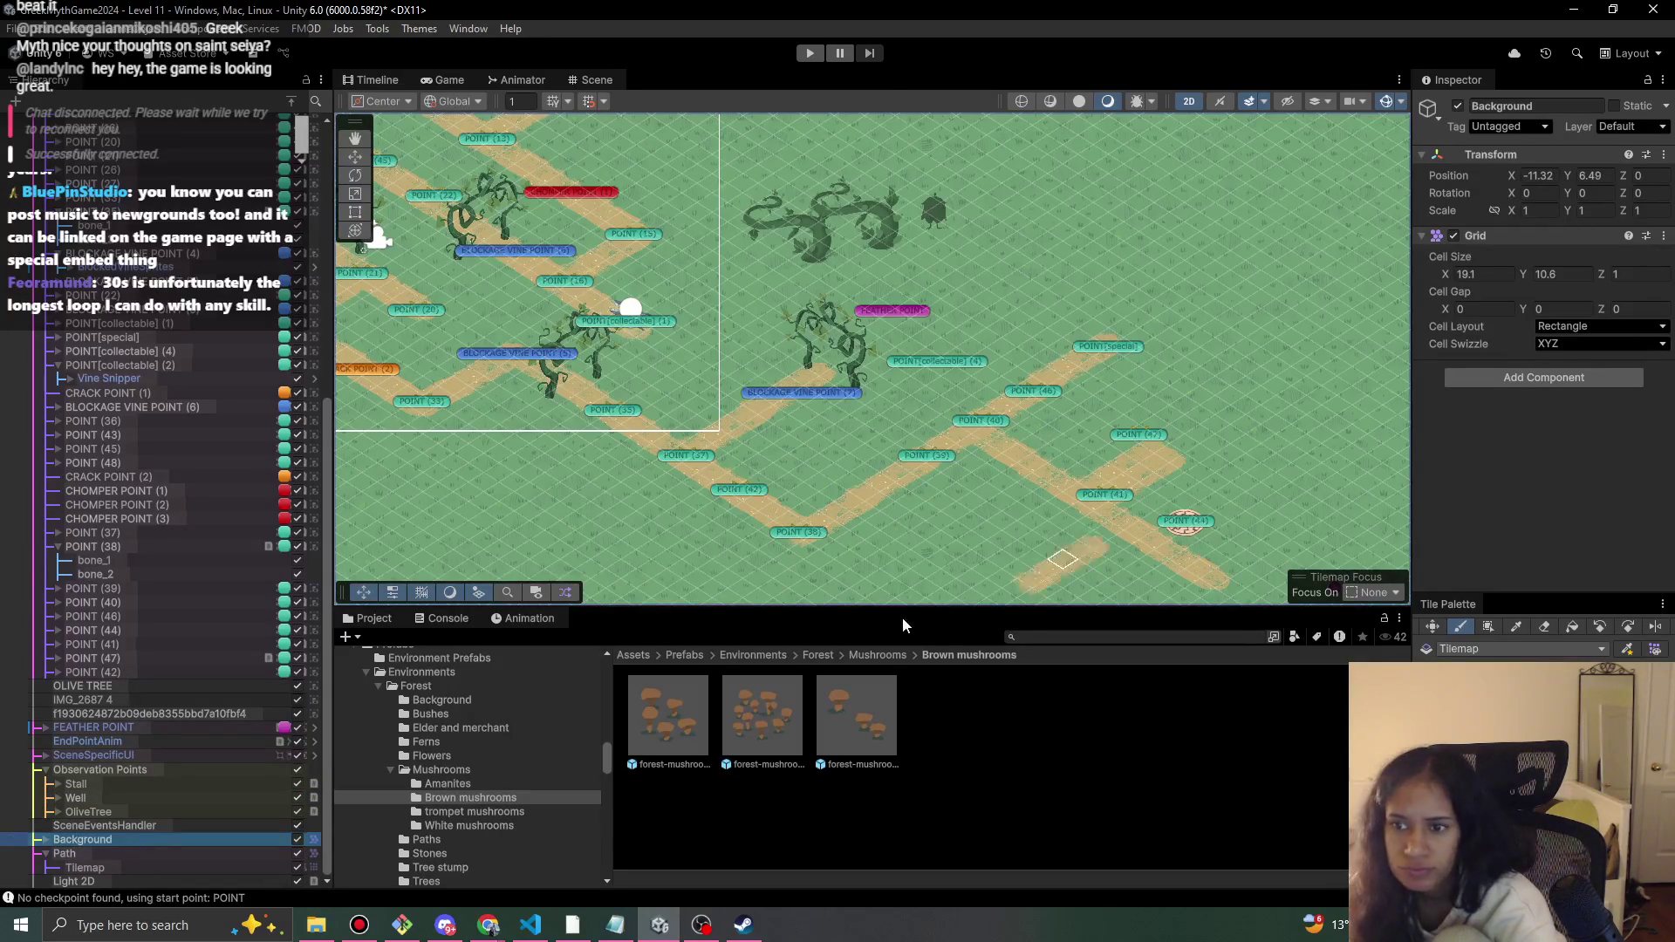
{"action": "left_click", "coordinate": [38, 839]}
{"action": "left_click", "coordinate": [85, 853]}
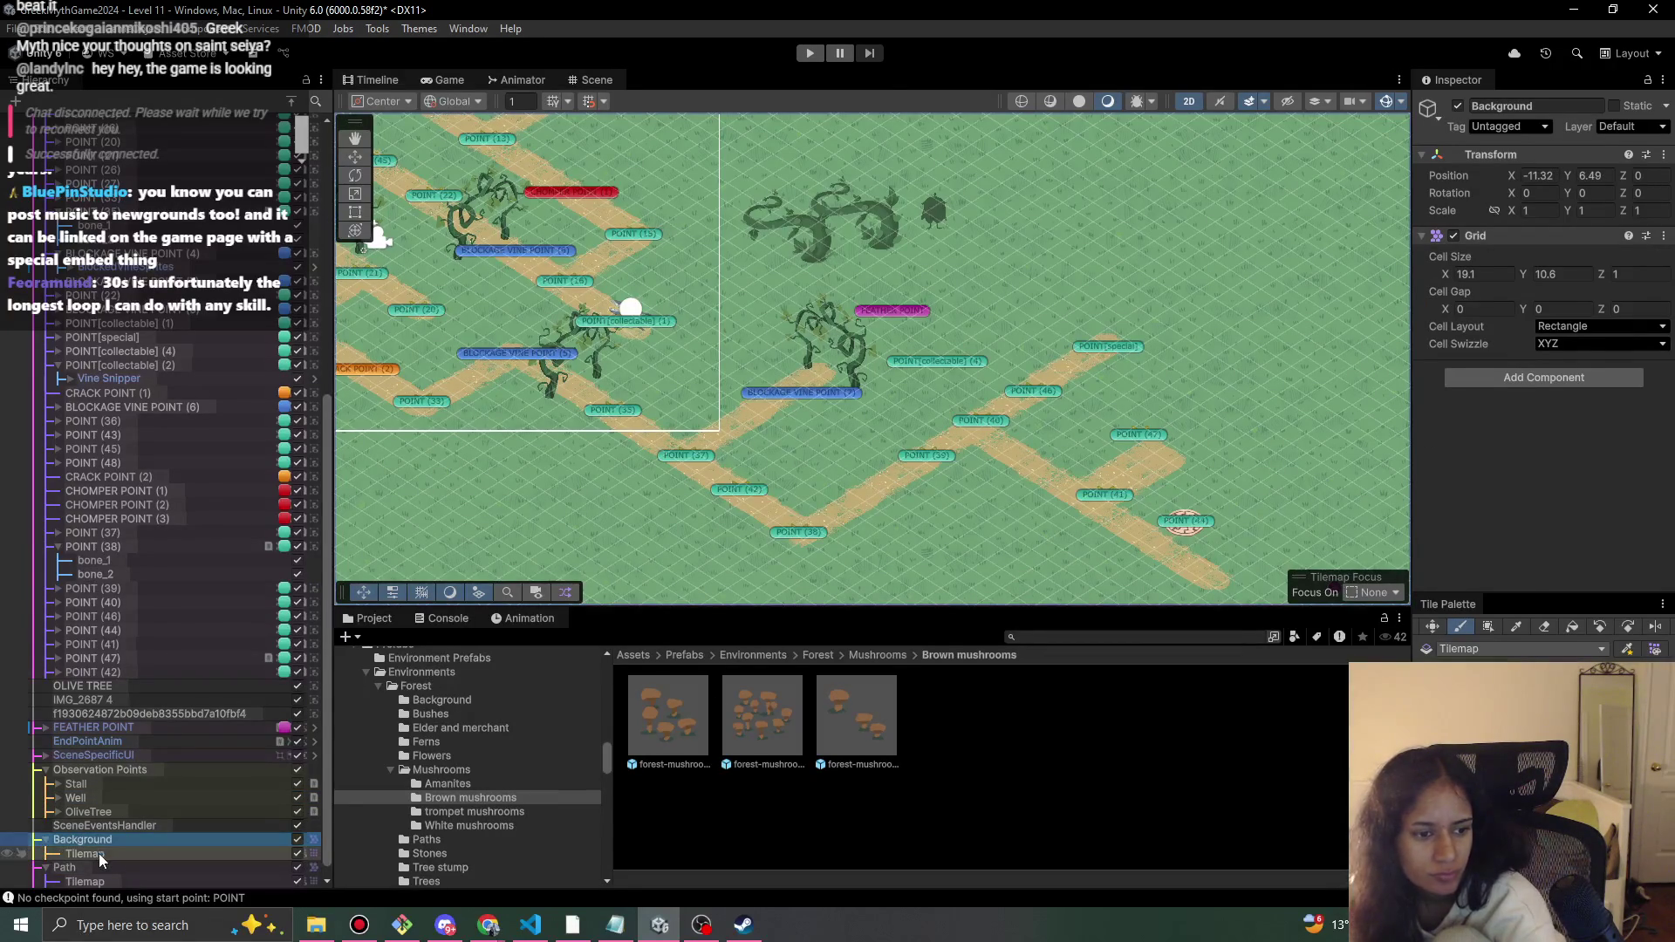
{"action": "scroll", "coordinate": [1514, 462], "scroll_direction": "down", "scroll_amount": 2}
{"action": "scroll", "coordinate": [1513, 463], "scroll_direction": "down", "scroll_amount": 2}
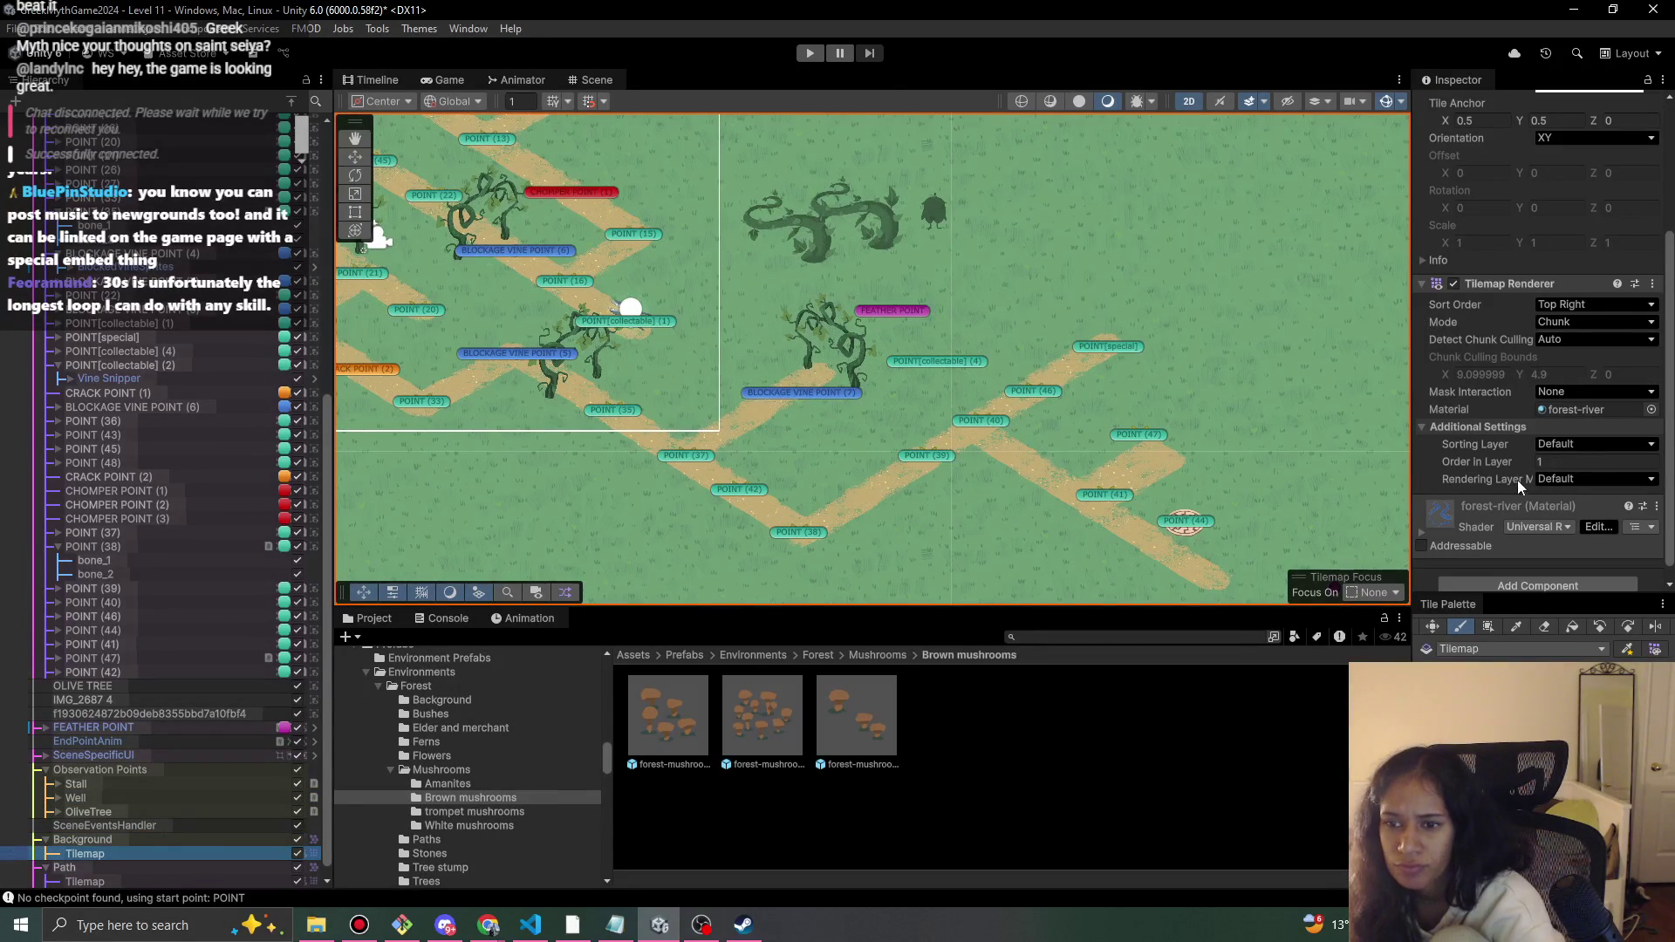
{"action": "scroll", "coordinate": [1518, 463], "scroll_direction": "down", "scroll_amount": 1}
{"action": "scroll", "coordinate": [1466, 538], "scroll_direction": "up", "scroll_amount": 4}
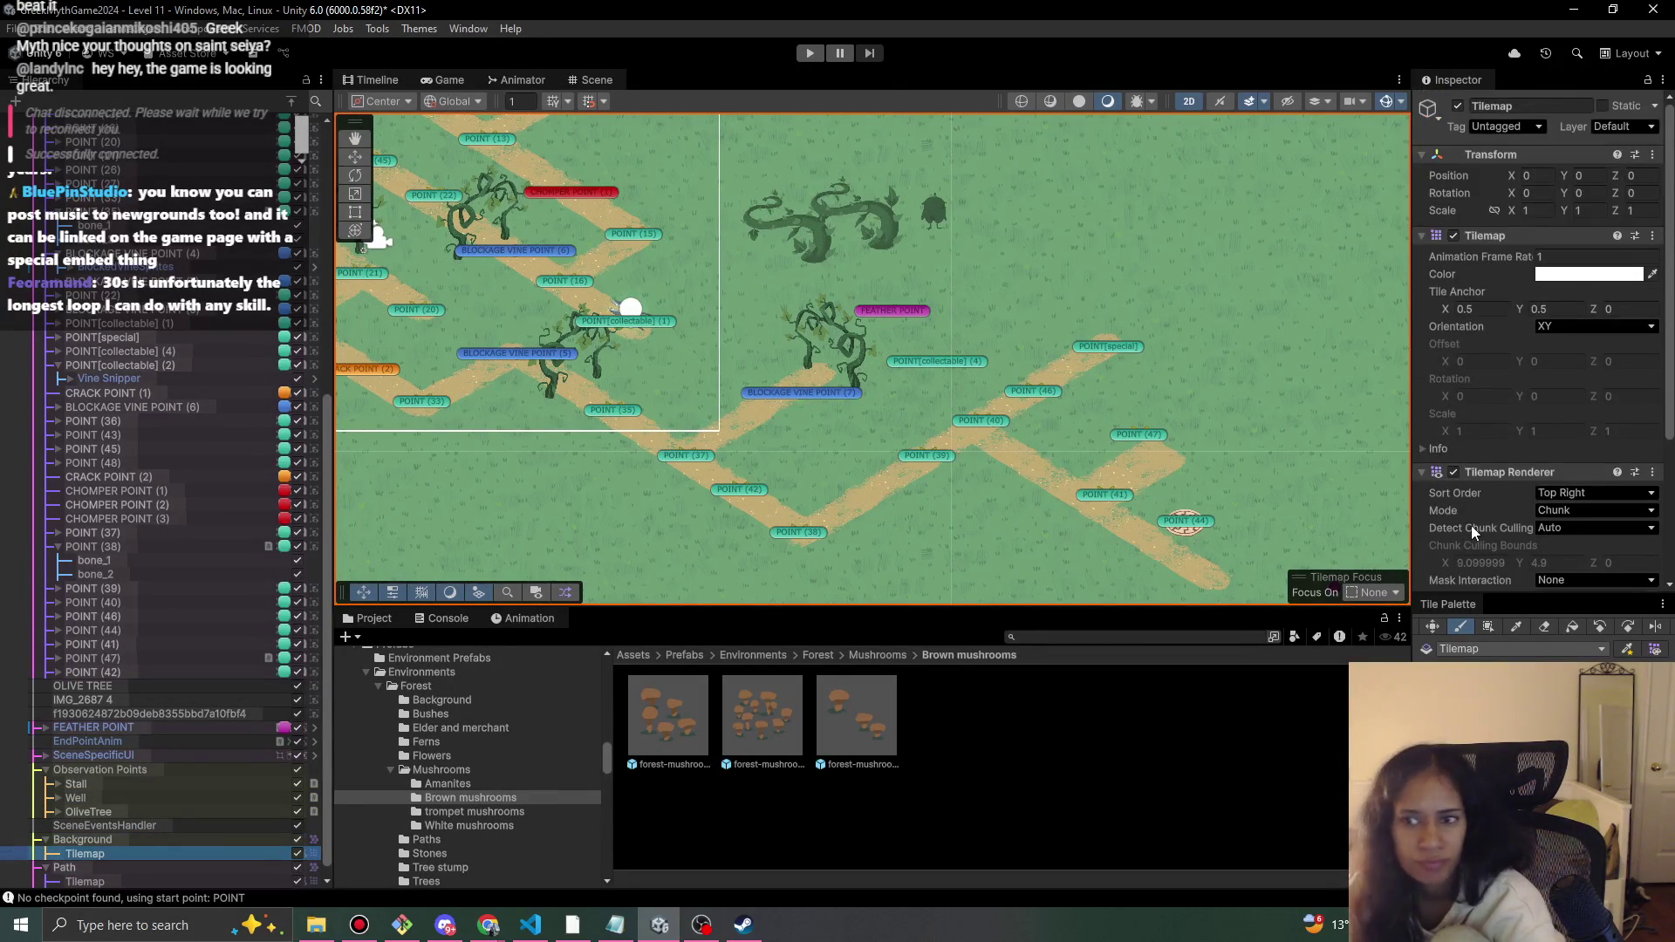
{"action": "left_click", "coordinate": [123, 839]}
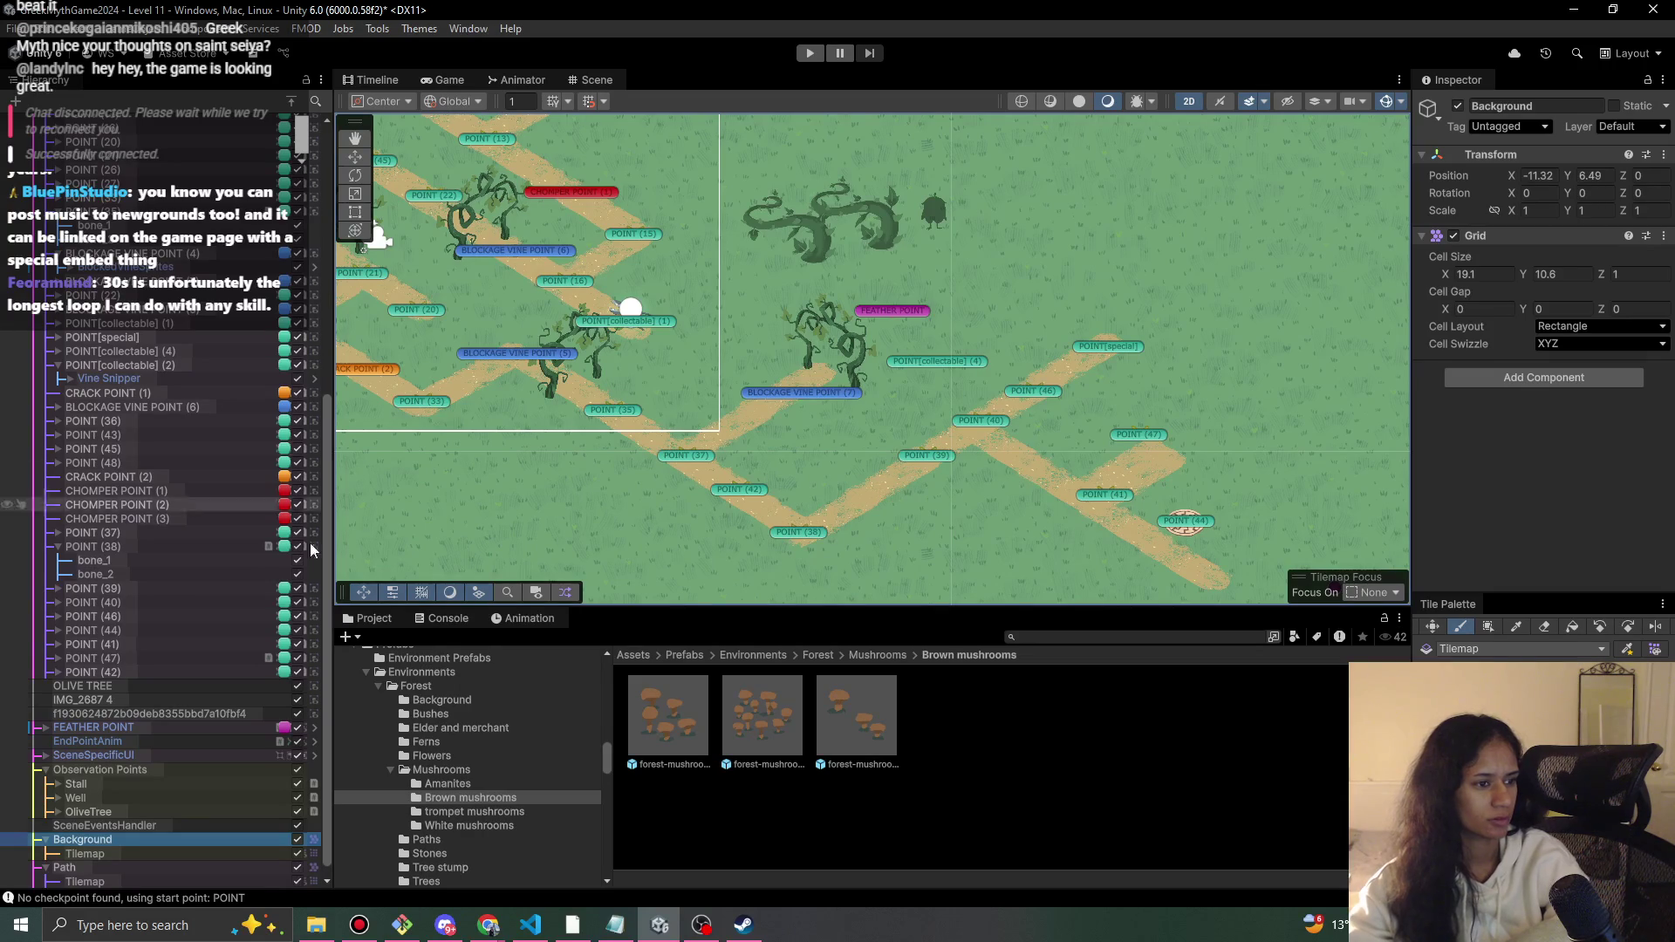
{"action": "left_click", "coordinate": [489, 924]}
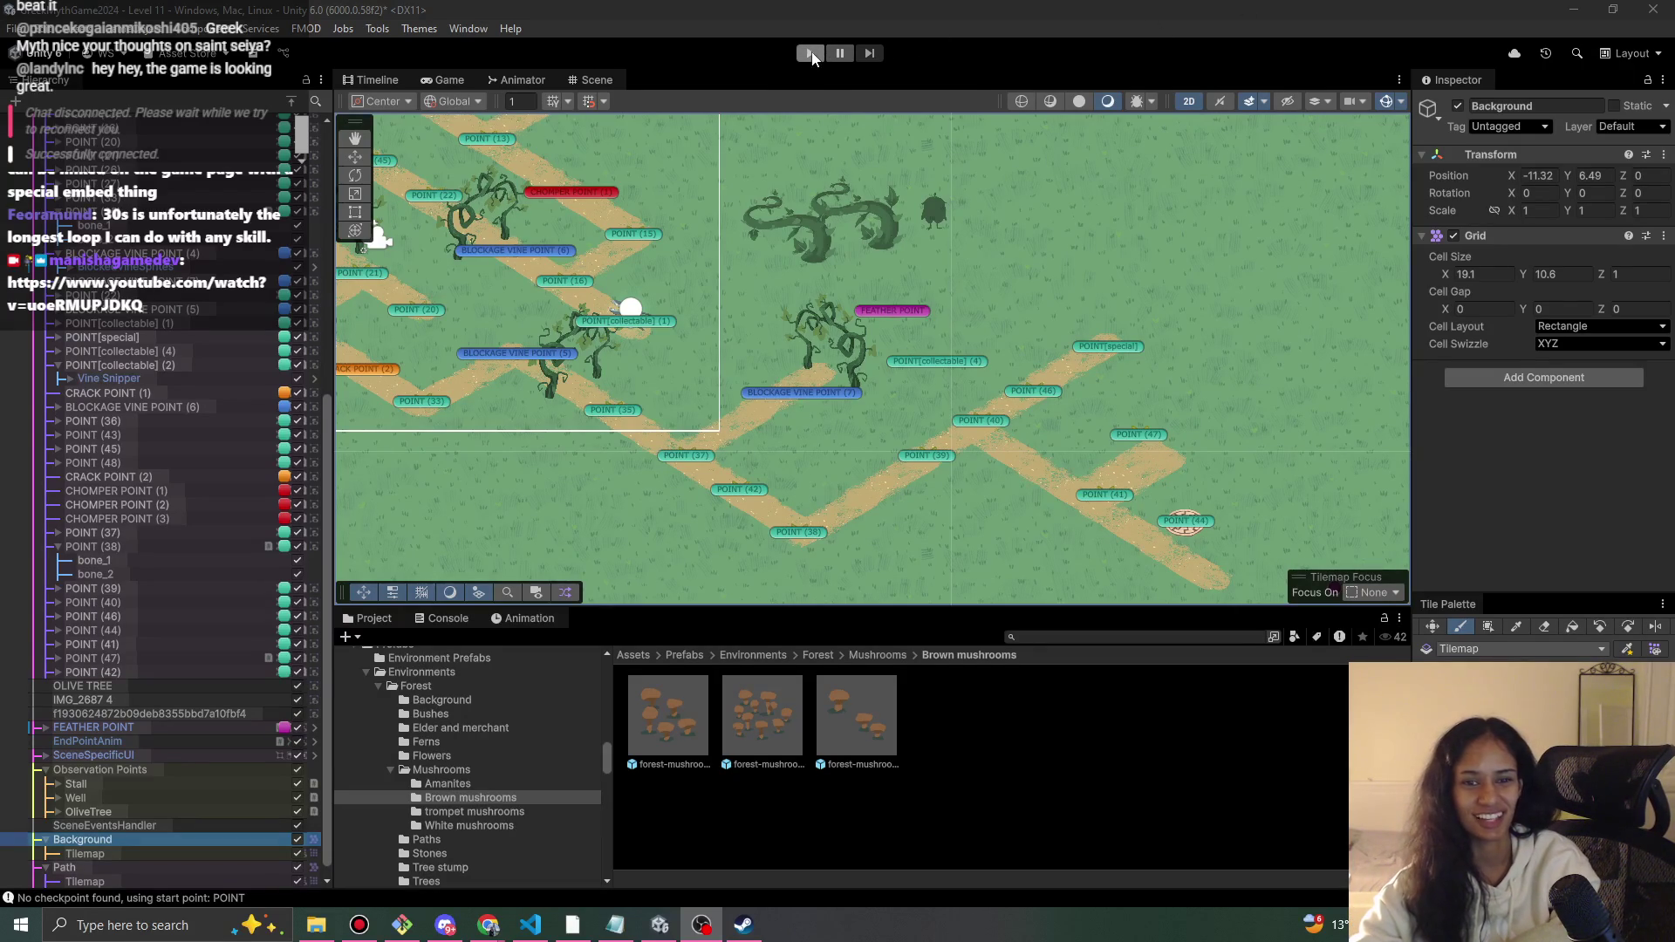
- Set Order in Layer to 12 for the OLIVE TREE and its companion sprite
{"action": "scroll", "coordinate": [225, 464], "scroll_direction": "up", "scroll_amount": 10}
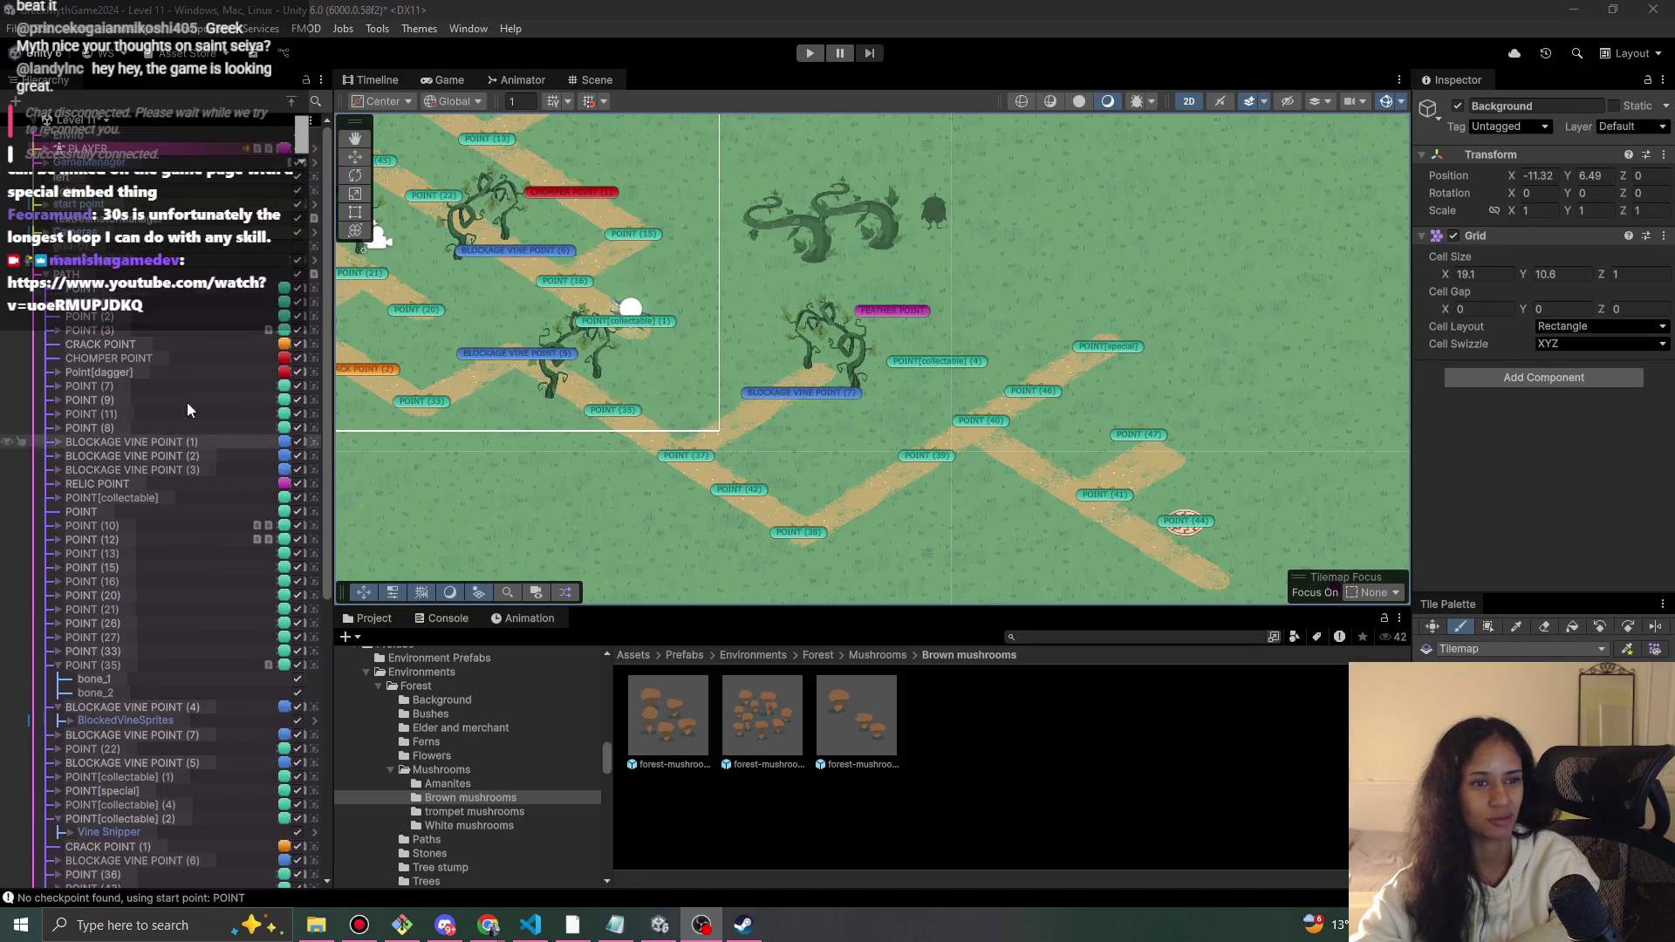
{"action": "left_click", "coordinate": [46, 274]}
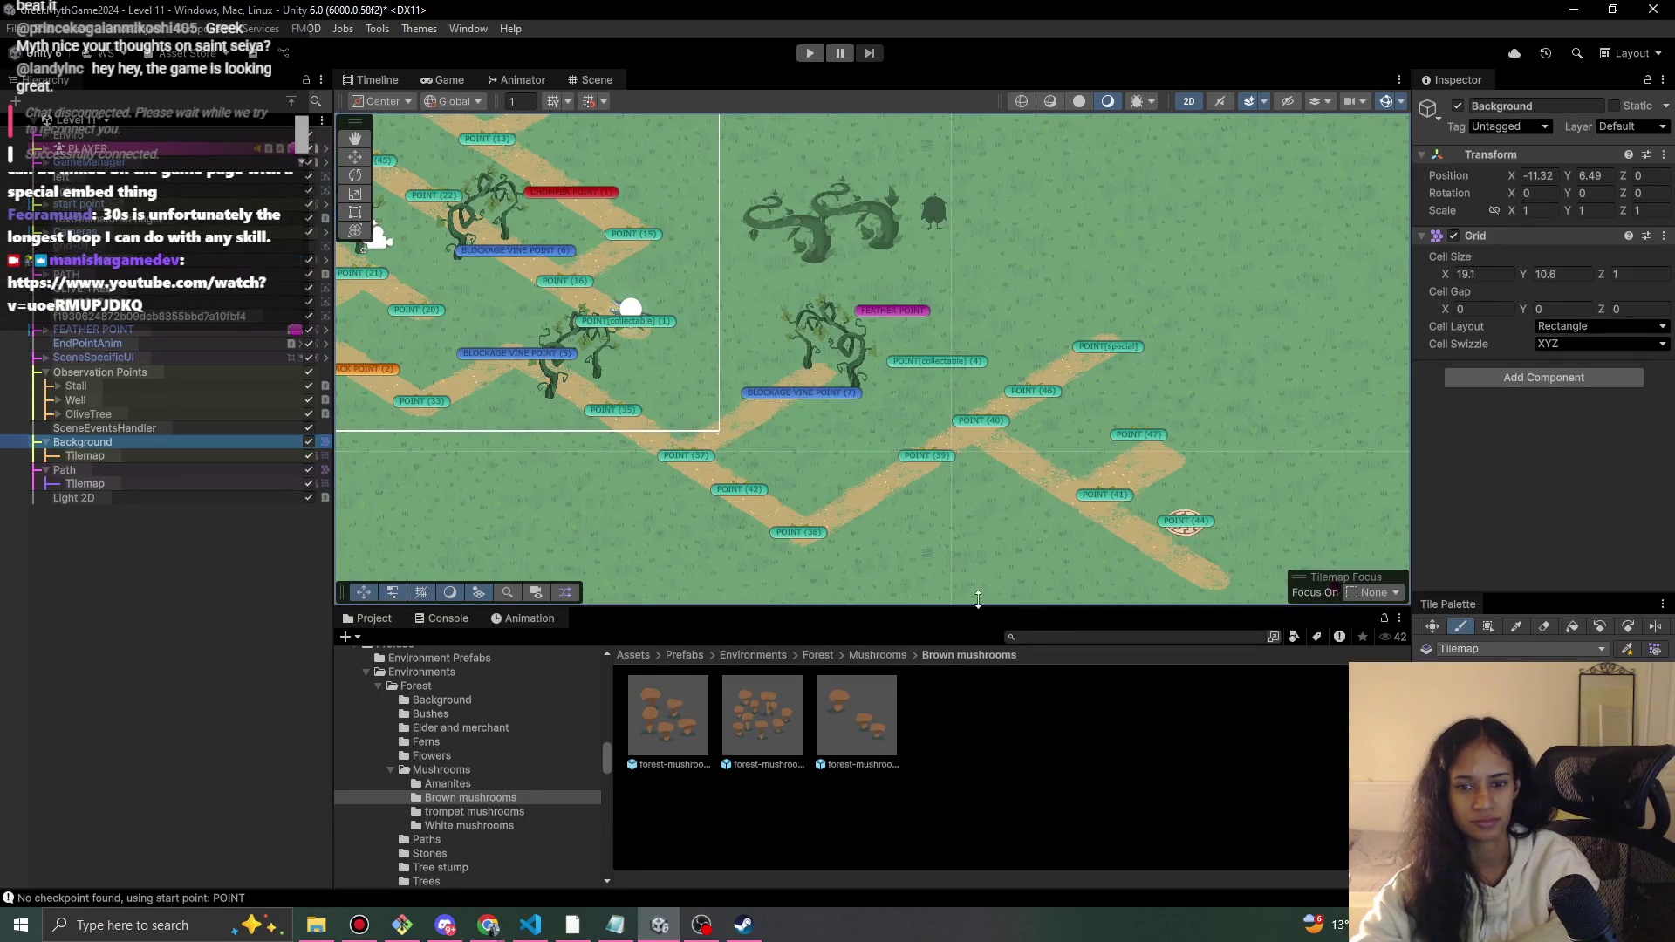
{"action": "left_click_drag", "start_coordinate": [1003, 558], "coordinate": [787, 459]}
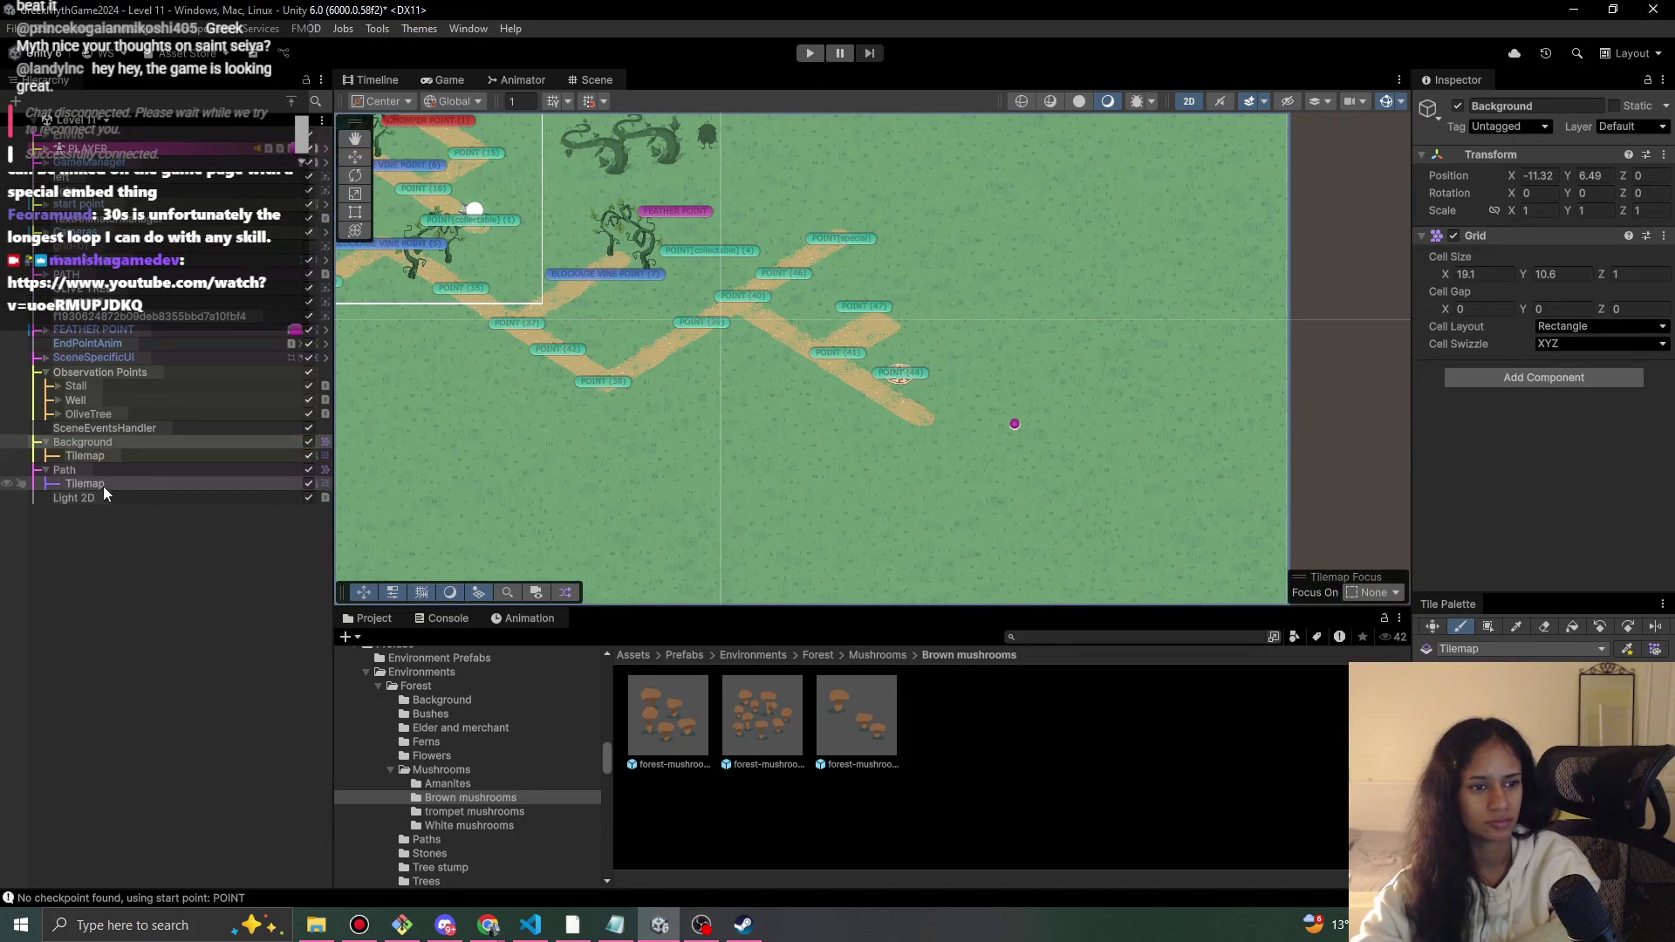
{"action": "left_click", "coordinate": [90, 291]}
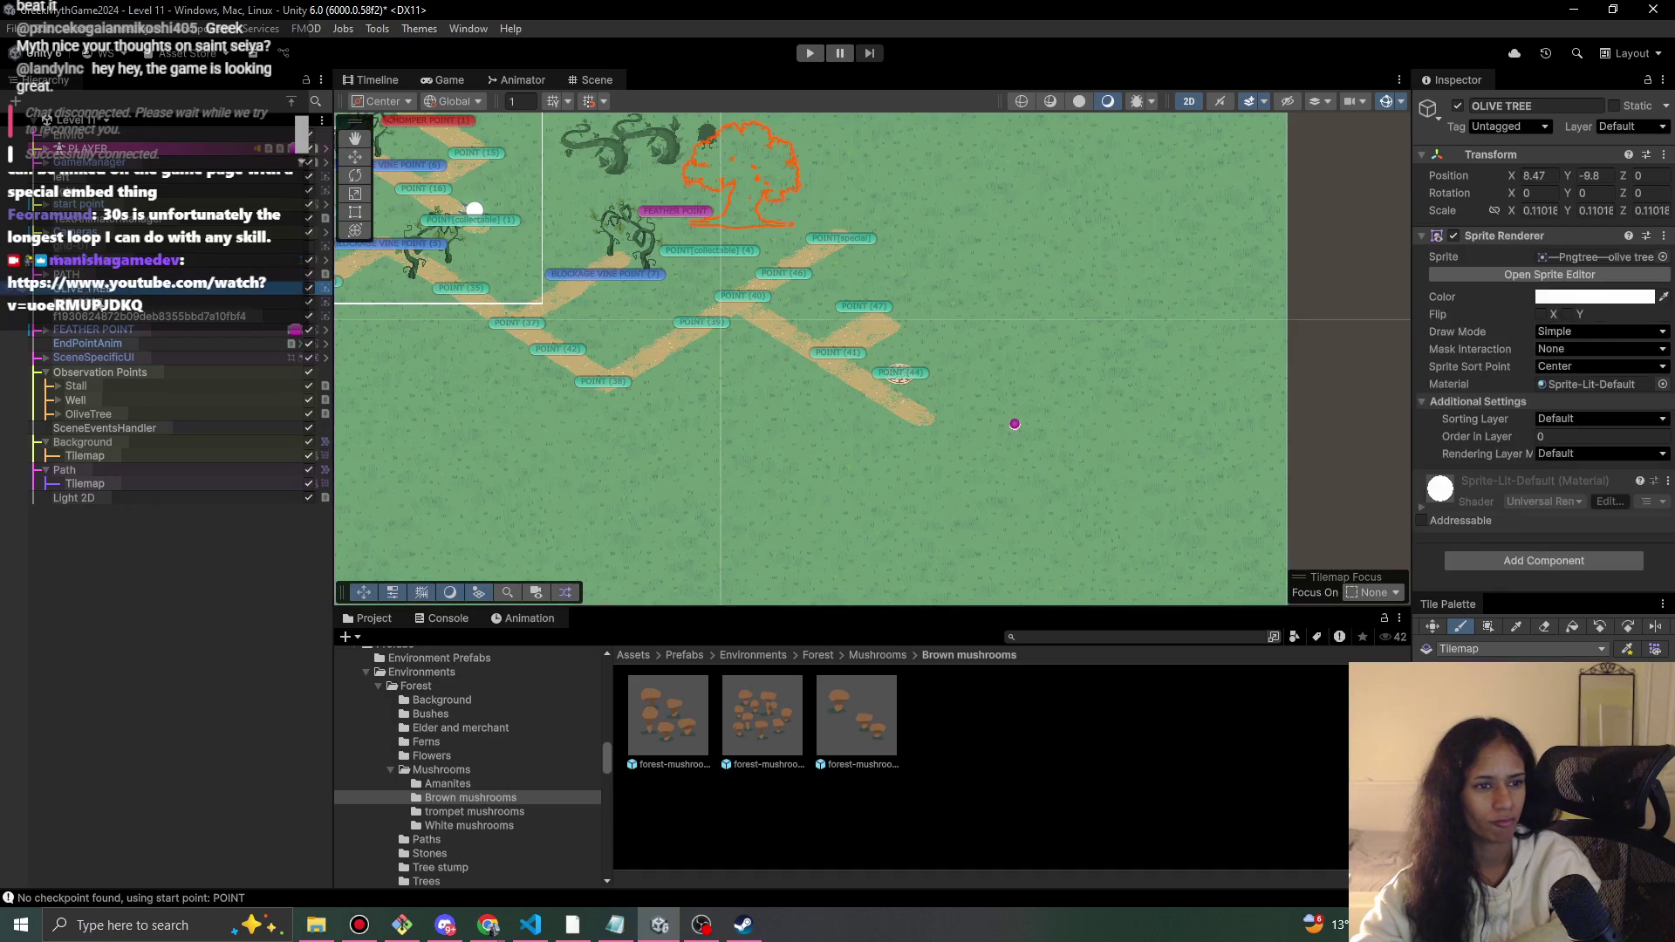
{"action": "left_click", "coordinate": [101, 303], "text": "ctrl"}
{"action": "left_click", "coordinate": [1581, 440]}
{"action": "type", "text": "12"}
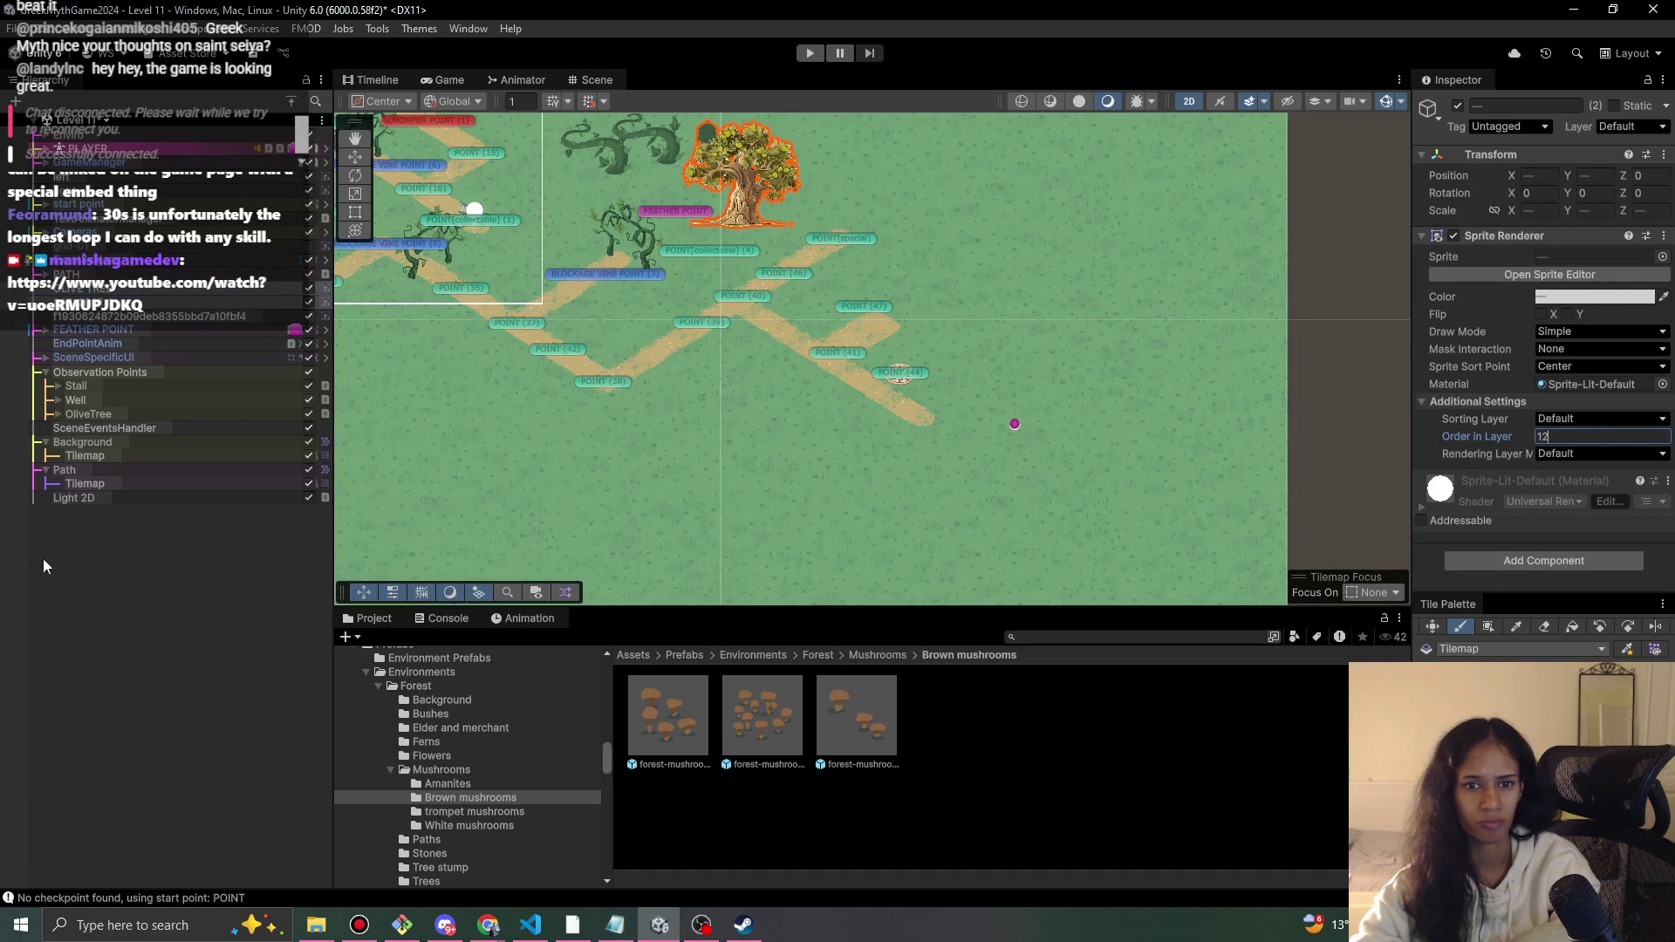
- Set the well sprite's Order in Layer to 12 as well
{"action": "left_click", "coordinate": [168, 317]}
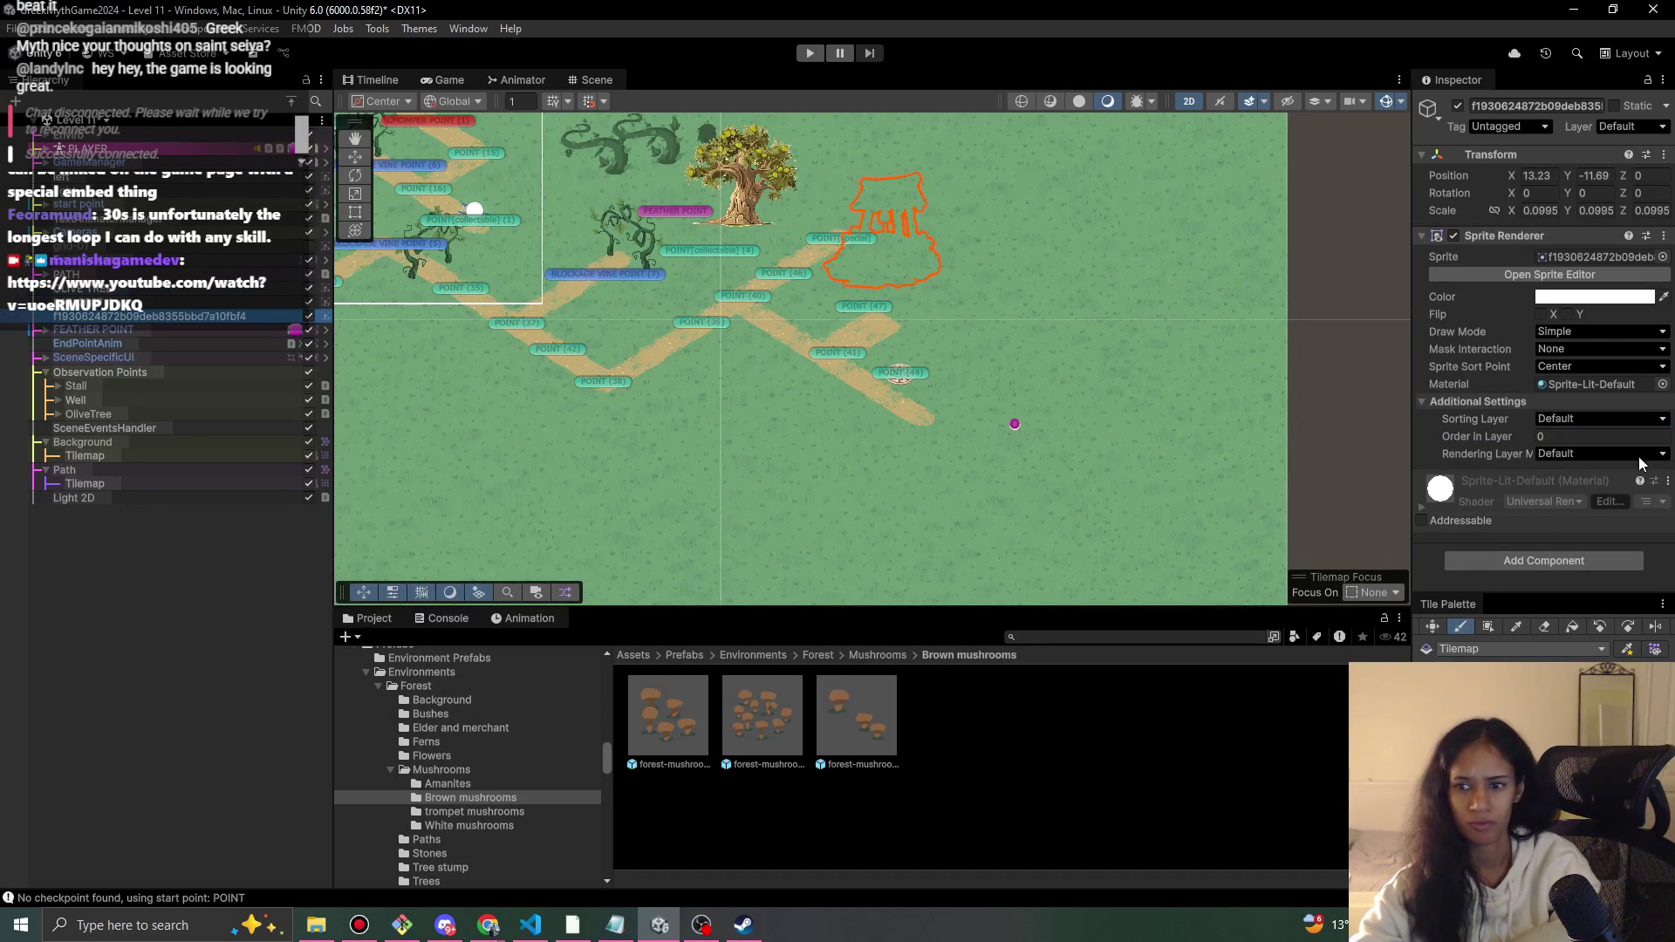
{"action": "left_click", "coordinate": [1570, 436]}
{"action": "type", "text": "12"}
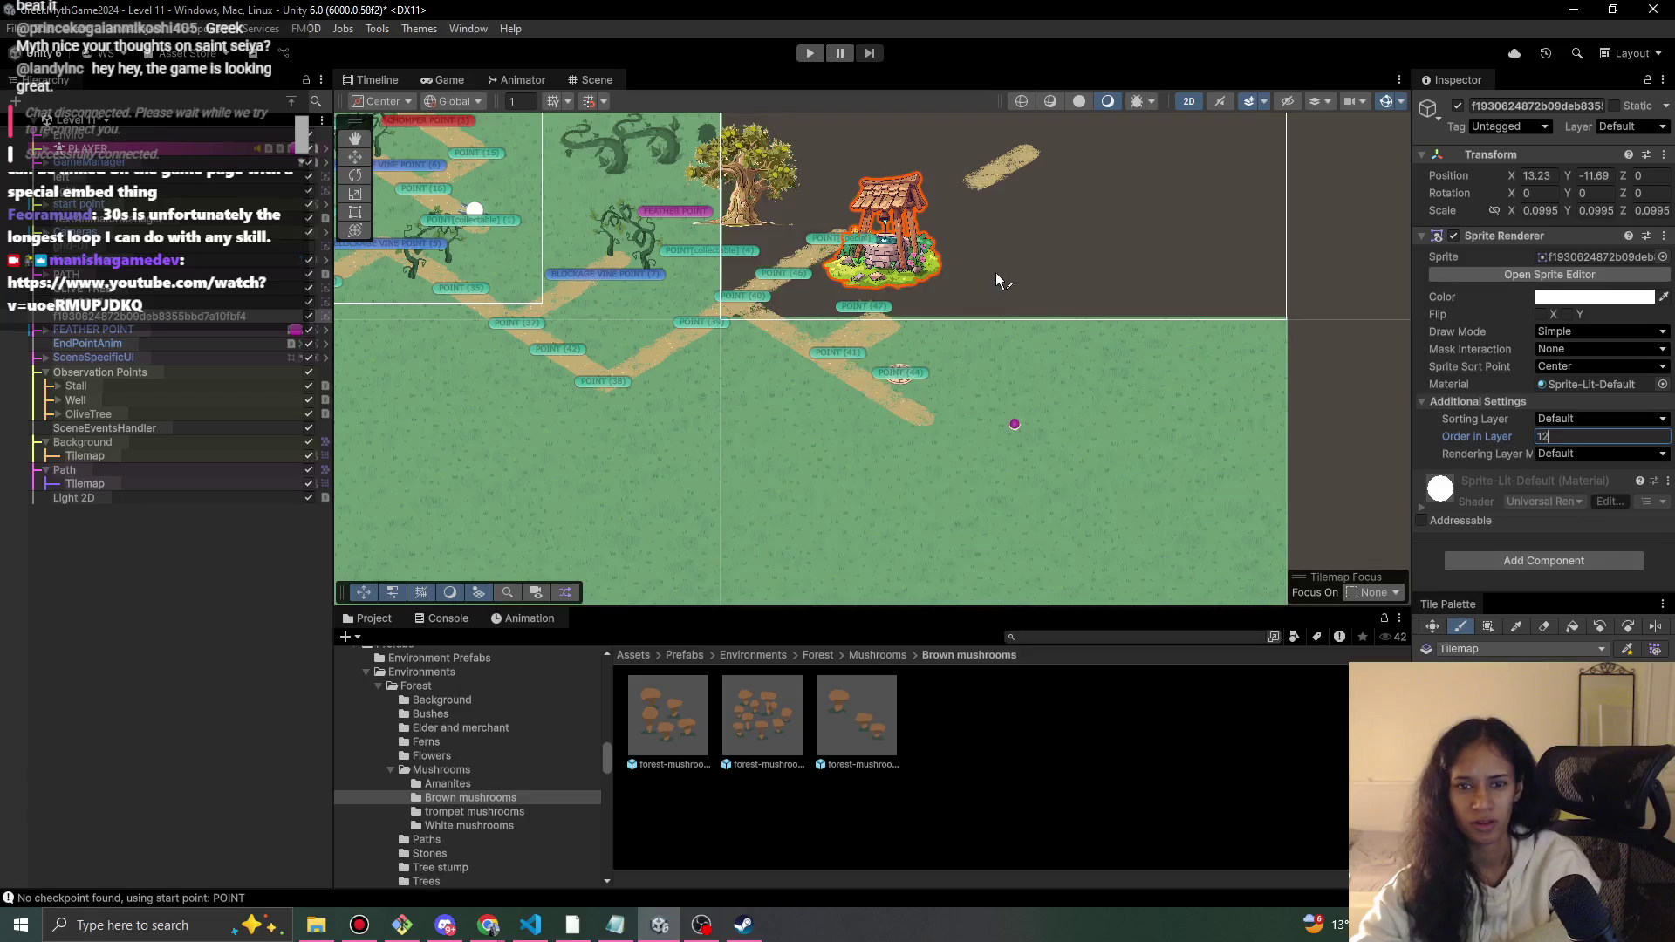
{"action": "left_click", "coordinate": [176, 485]}
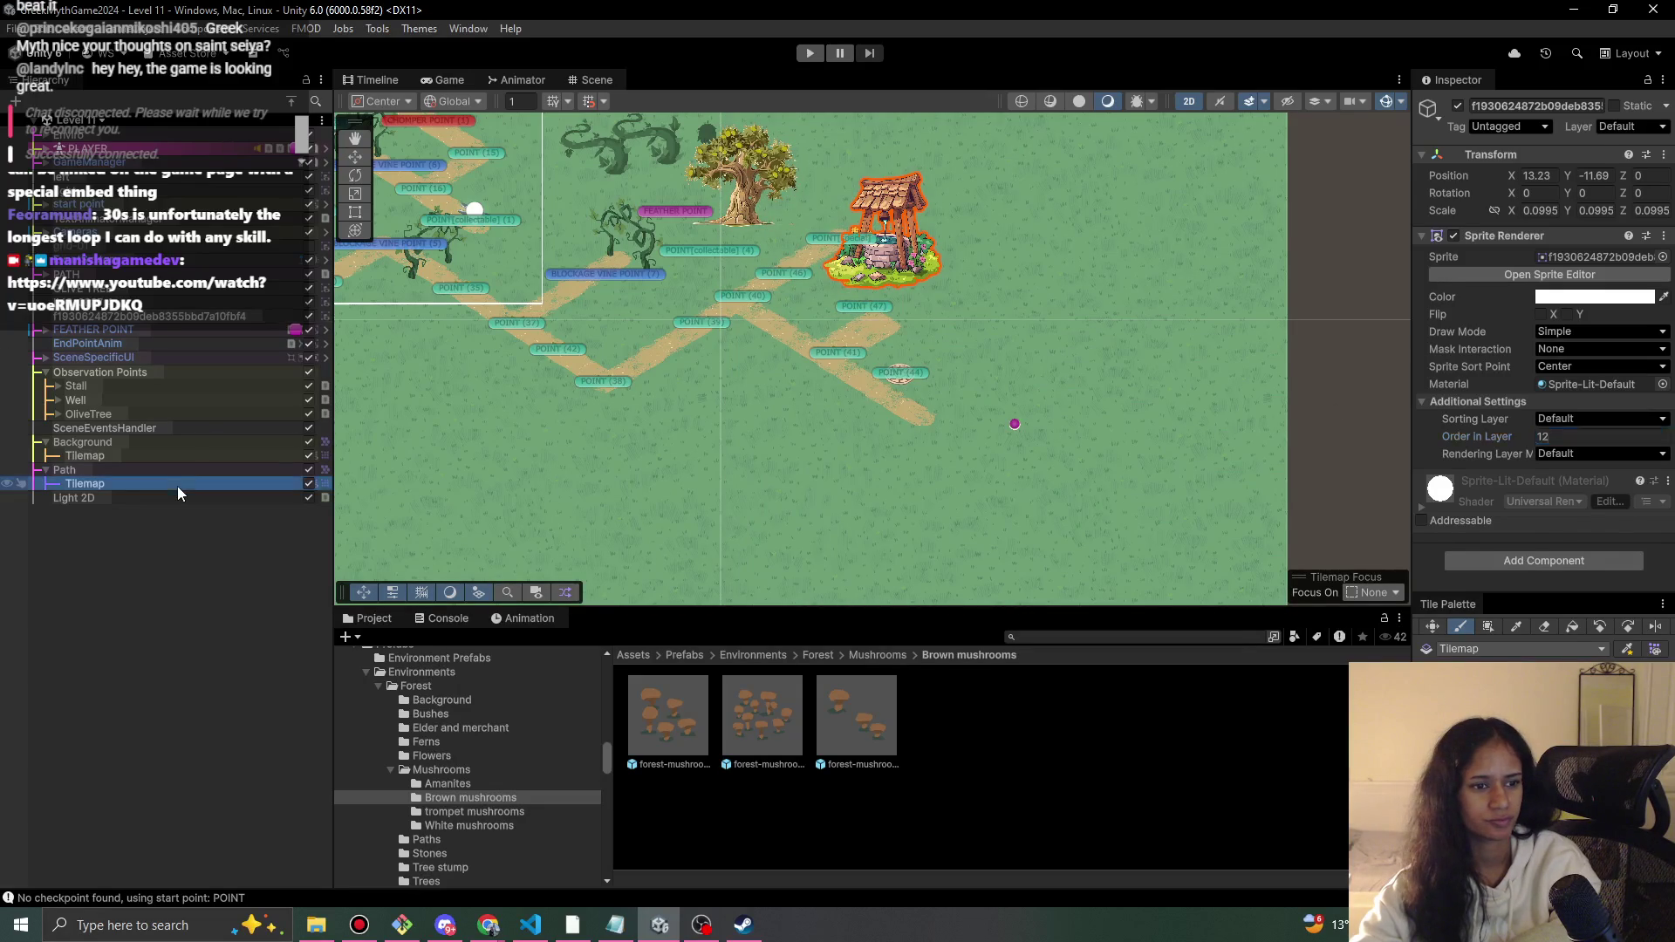
{"action": "scroll", "coordinate": [896, 415], "scroll_direction": "up", "scroll_amount": 3}
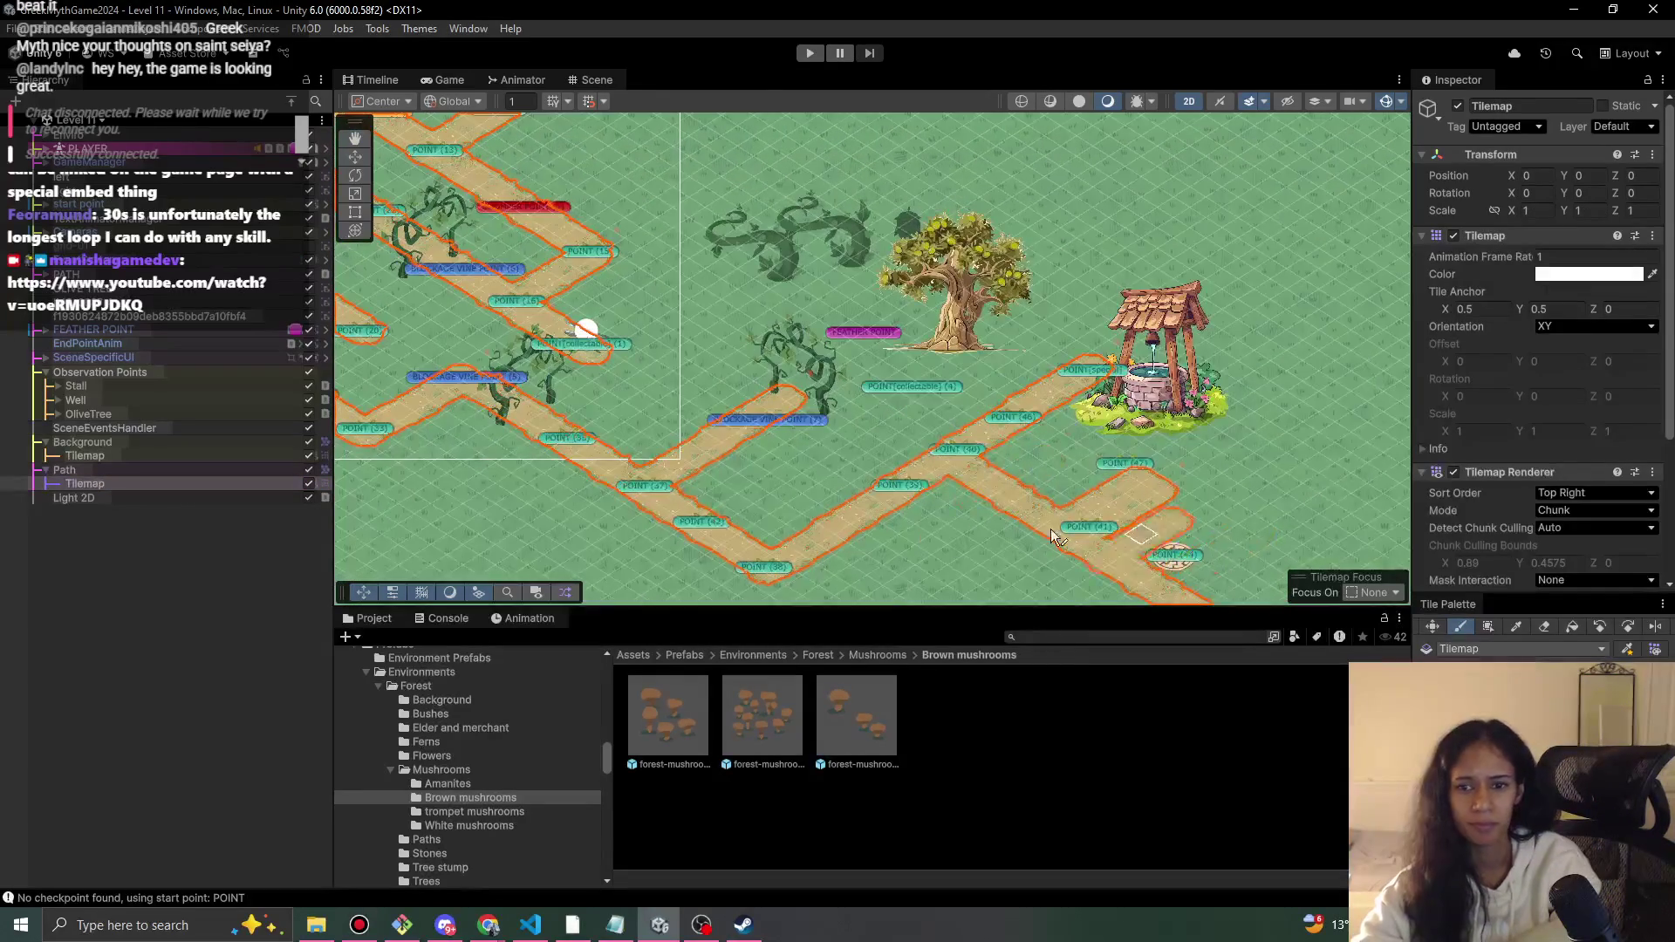
- Rename the well sprite object to 'well'
{"action": "left_click_drag", "start_coordinate": [1169, 551], "coordinate": [951, 473]}
{"action": "left_click", "coordinate": [110, 319]}
{"action": "type", "text": "well"}
{"action": "key", "text": "Return"}
- Move the well right and down beside the path's end, shifting POINT (47) to match
{"action": "key", "text": "w"}
{"action": "left_click_drag", "start_coordinate": [937, 284], "coordinate": [1013, 327]}
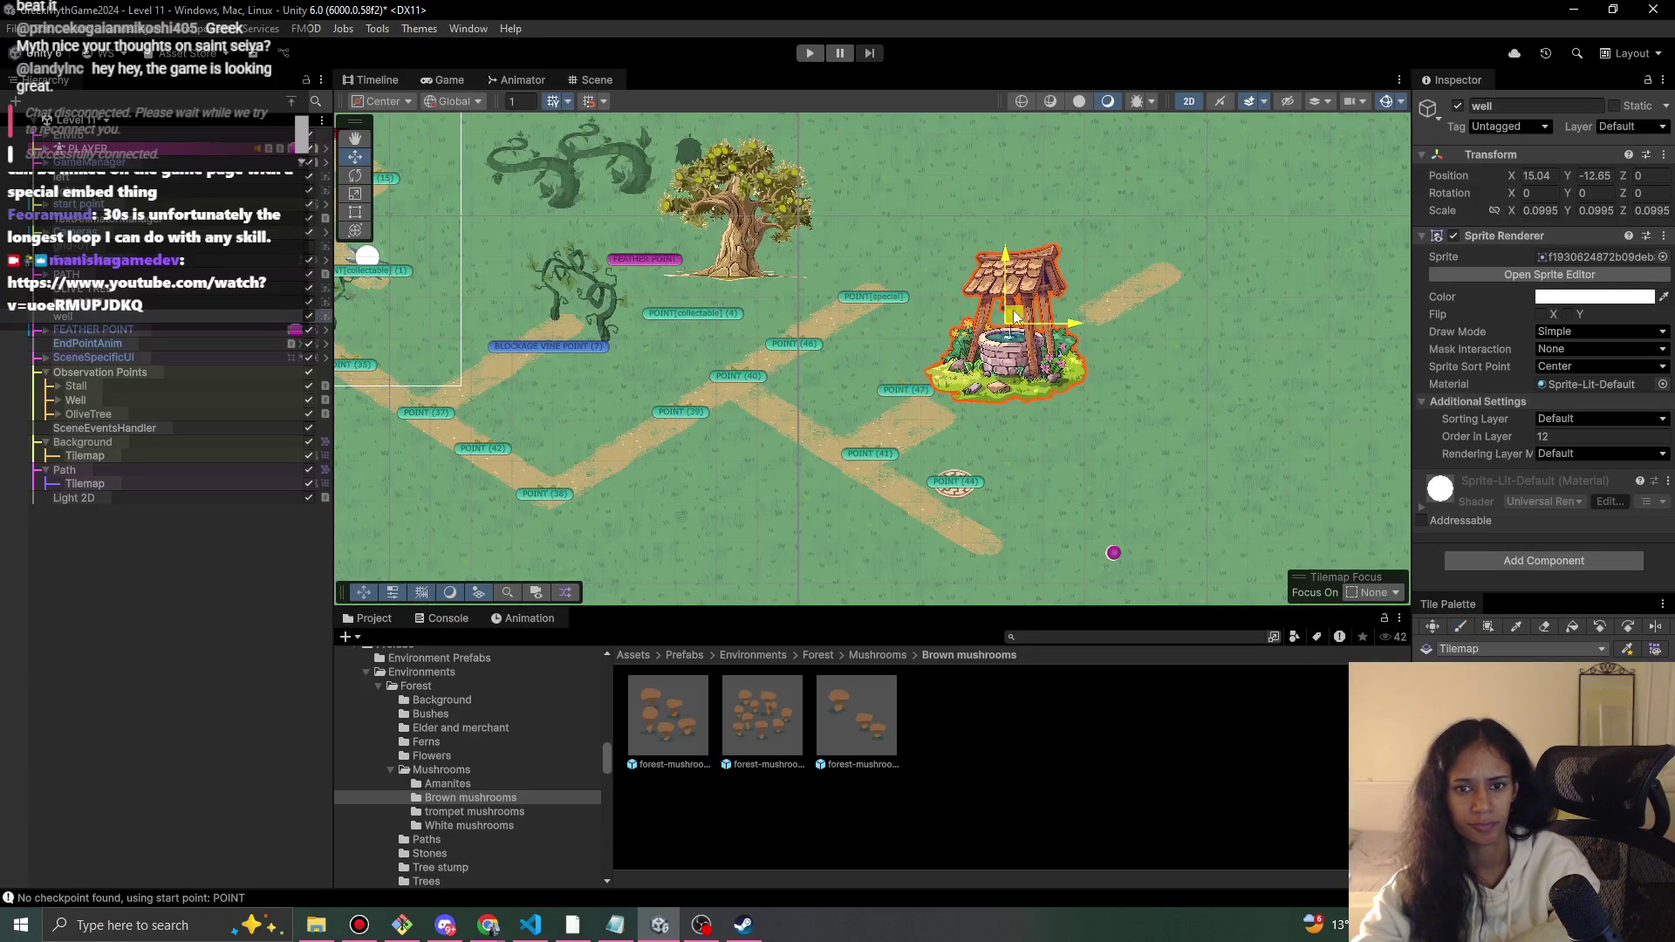
{"action": "left_click", "coordinate": [1165, 332]}
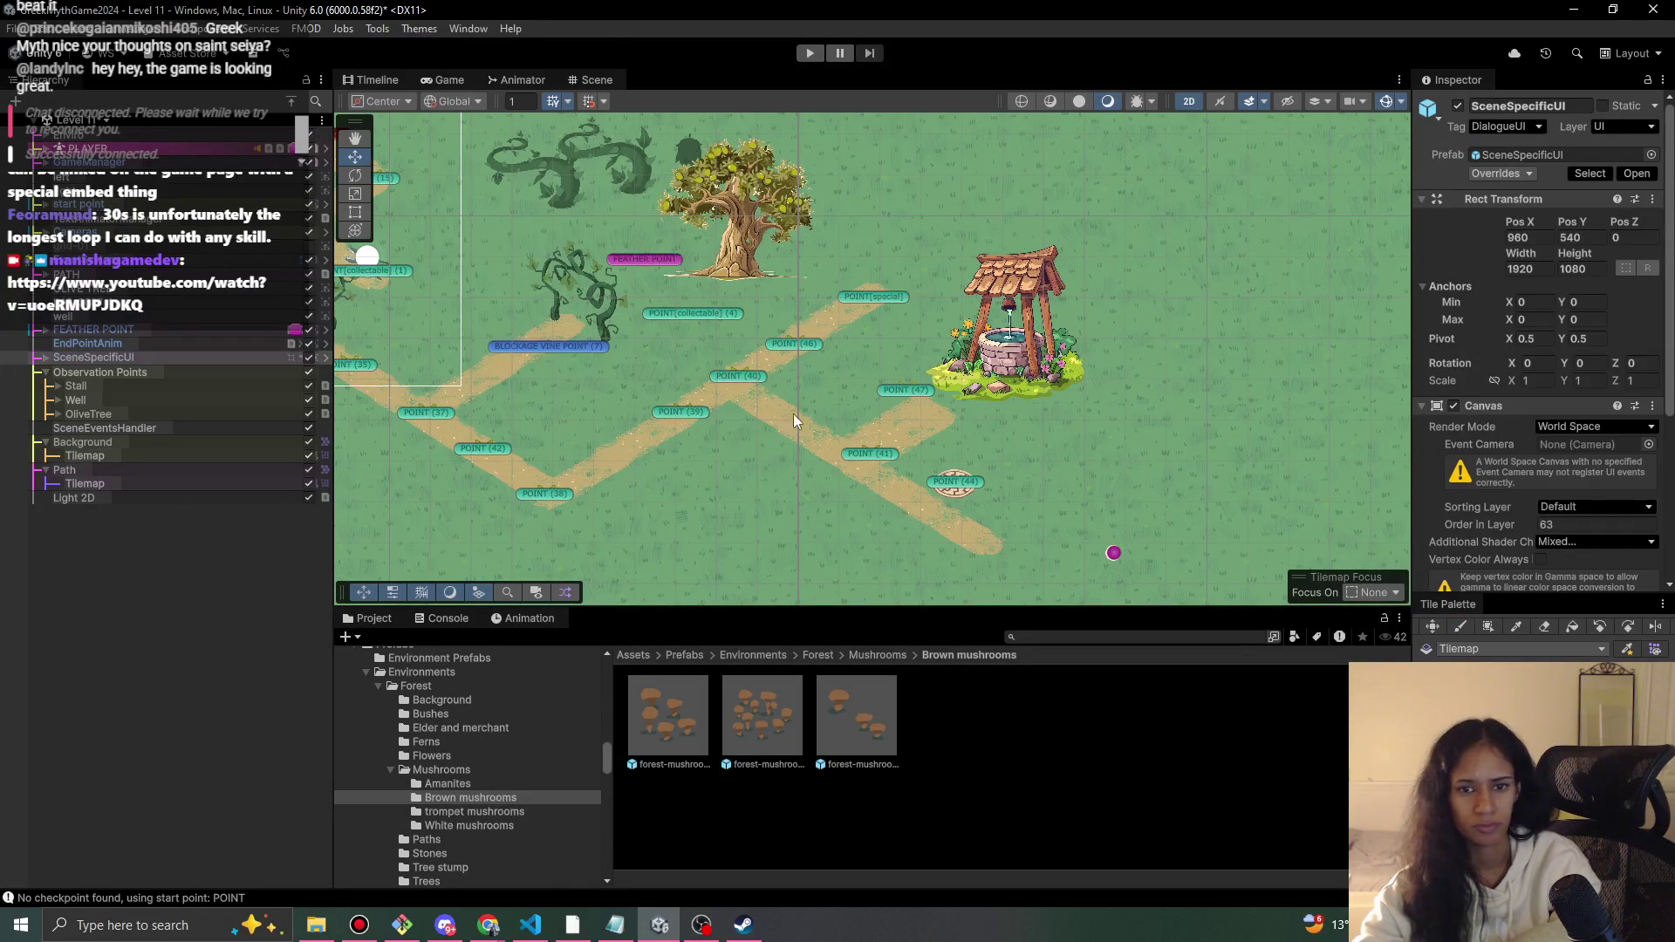
{"action": "left_click_drag", "start_coordinate": [782, 417], "coordinate": [855, 409]}
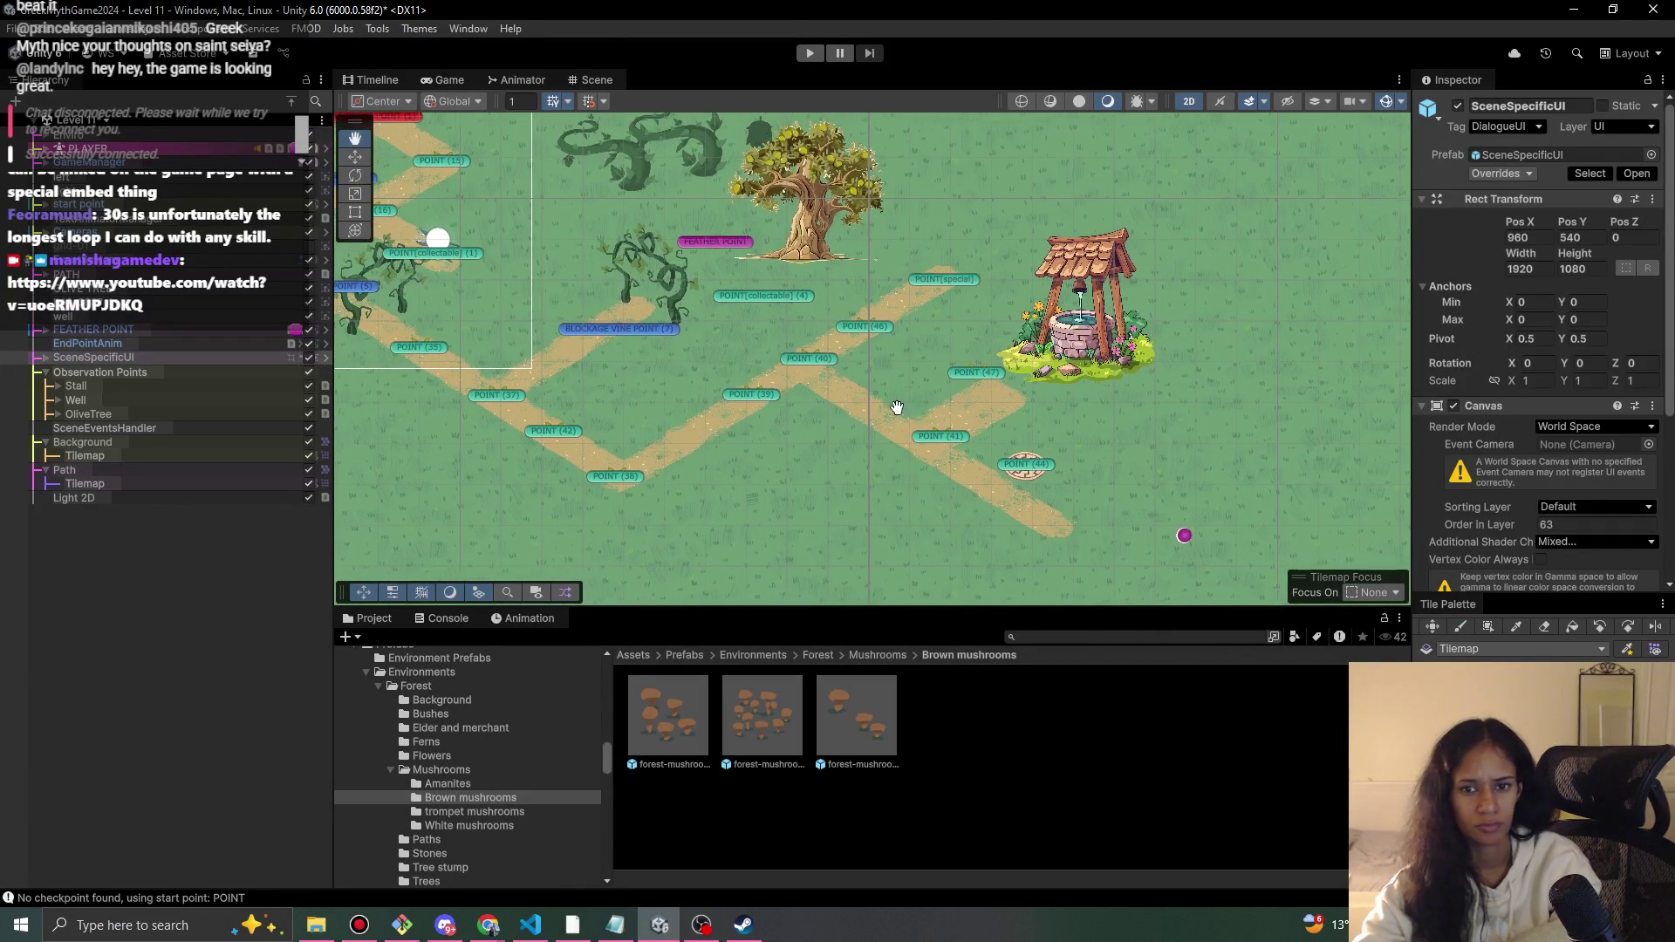
{"action": "left_click", "coordinate": [1095, 347]}
{"action": "left_click_drag", "start_coordinate": [1093, 316], "coordinate": [1067, 321]}
{"action": "mouse_move", "coordinate": [984, 384]}
{"action": "left_mouse_down"}
{"action": "mouse_move", "coordinate": [1002, 399]}
{"action": "mouse_move", "coordinate": [933, 443]}
{"action": "left_mouse_up"}
{"action": "left_click", "coordinate": [949, 445]}
- Move POINT (44) down to the trail's end and POINT (39) onto the trail bend
{"action": "left_click", "coordinate": [1031, 480]}
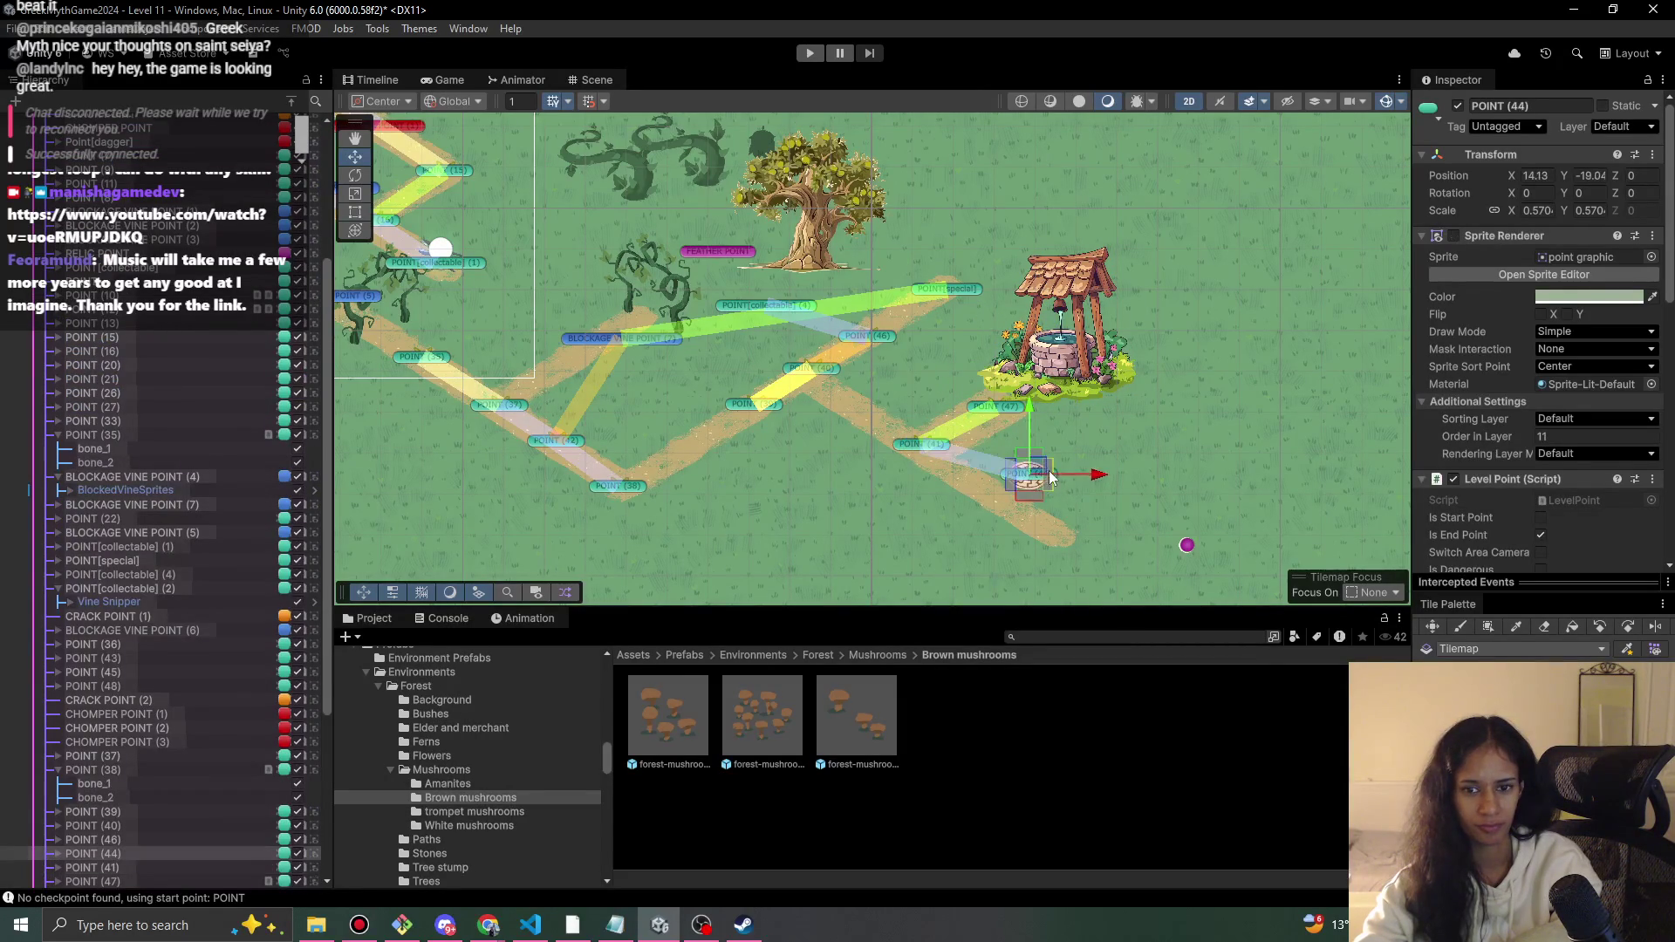
{"action": "left_click_drag", "start_coordinate": [1032, 481], "coordinate": [1051, 512]}
{"action": "left_click", "coordinate": [1044, 470]}
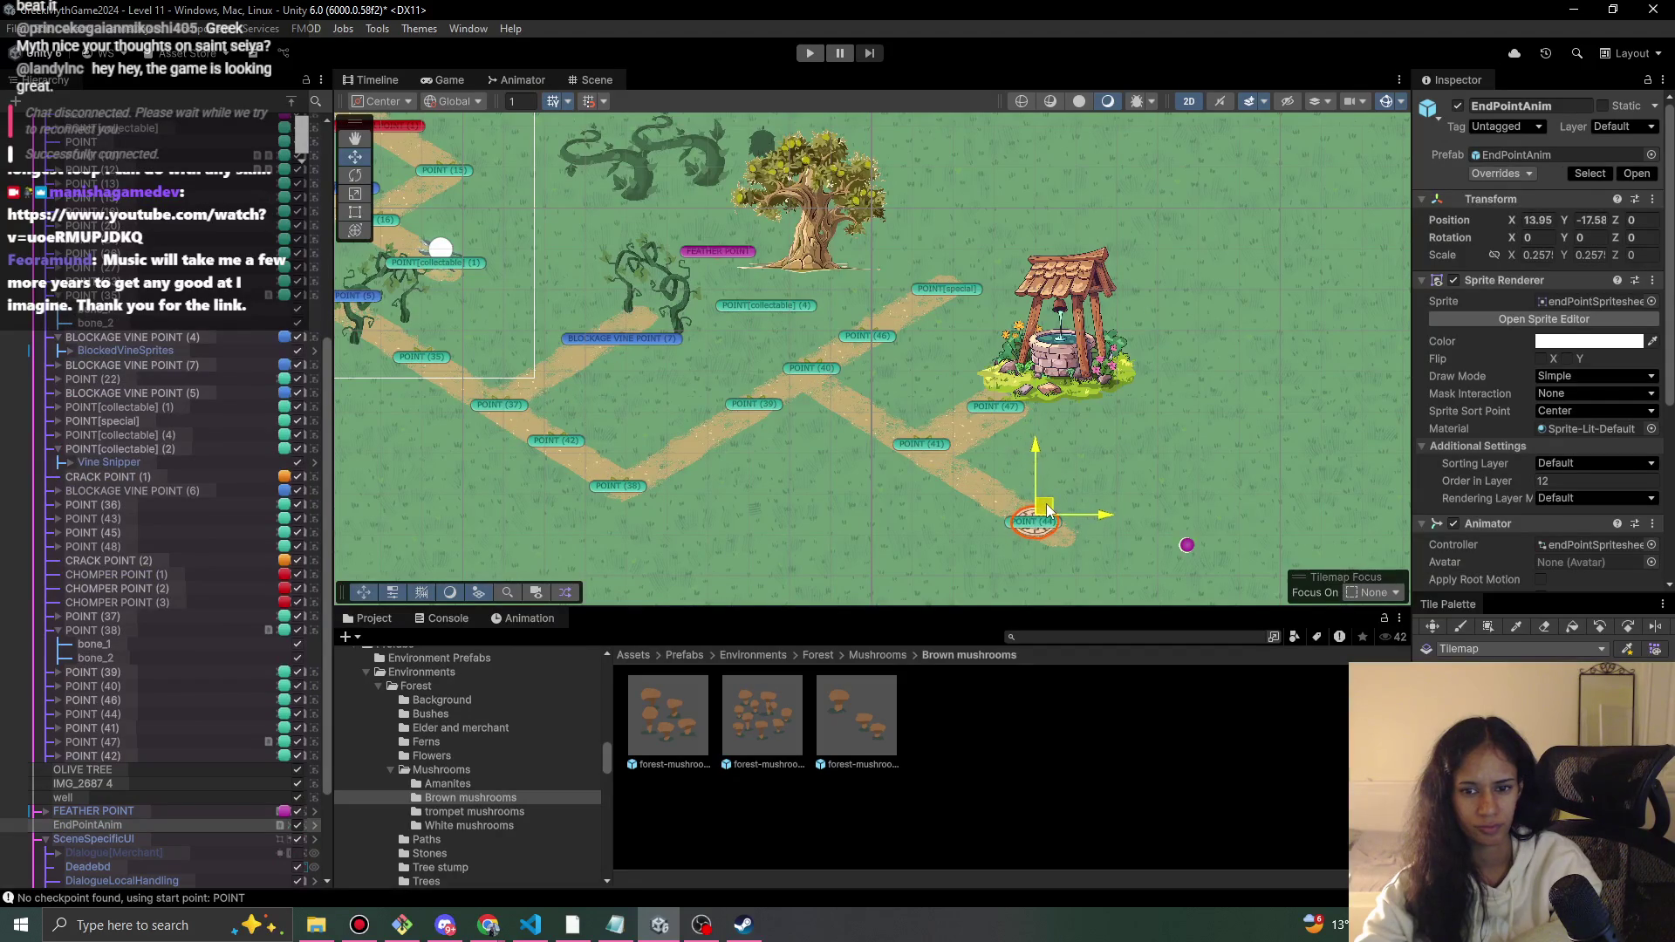
{"action": "mouse_move", "coordinate": [809, 423]}
{"action": "left_mouse_down"}
{"action": "mouse_move", "coordinate": [755, 455]}
{"action": "mouse_move", "coordinate": [772, 448]}
{"action": "left_mouse_up"}
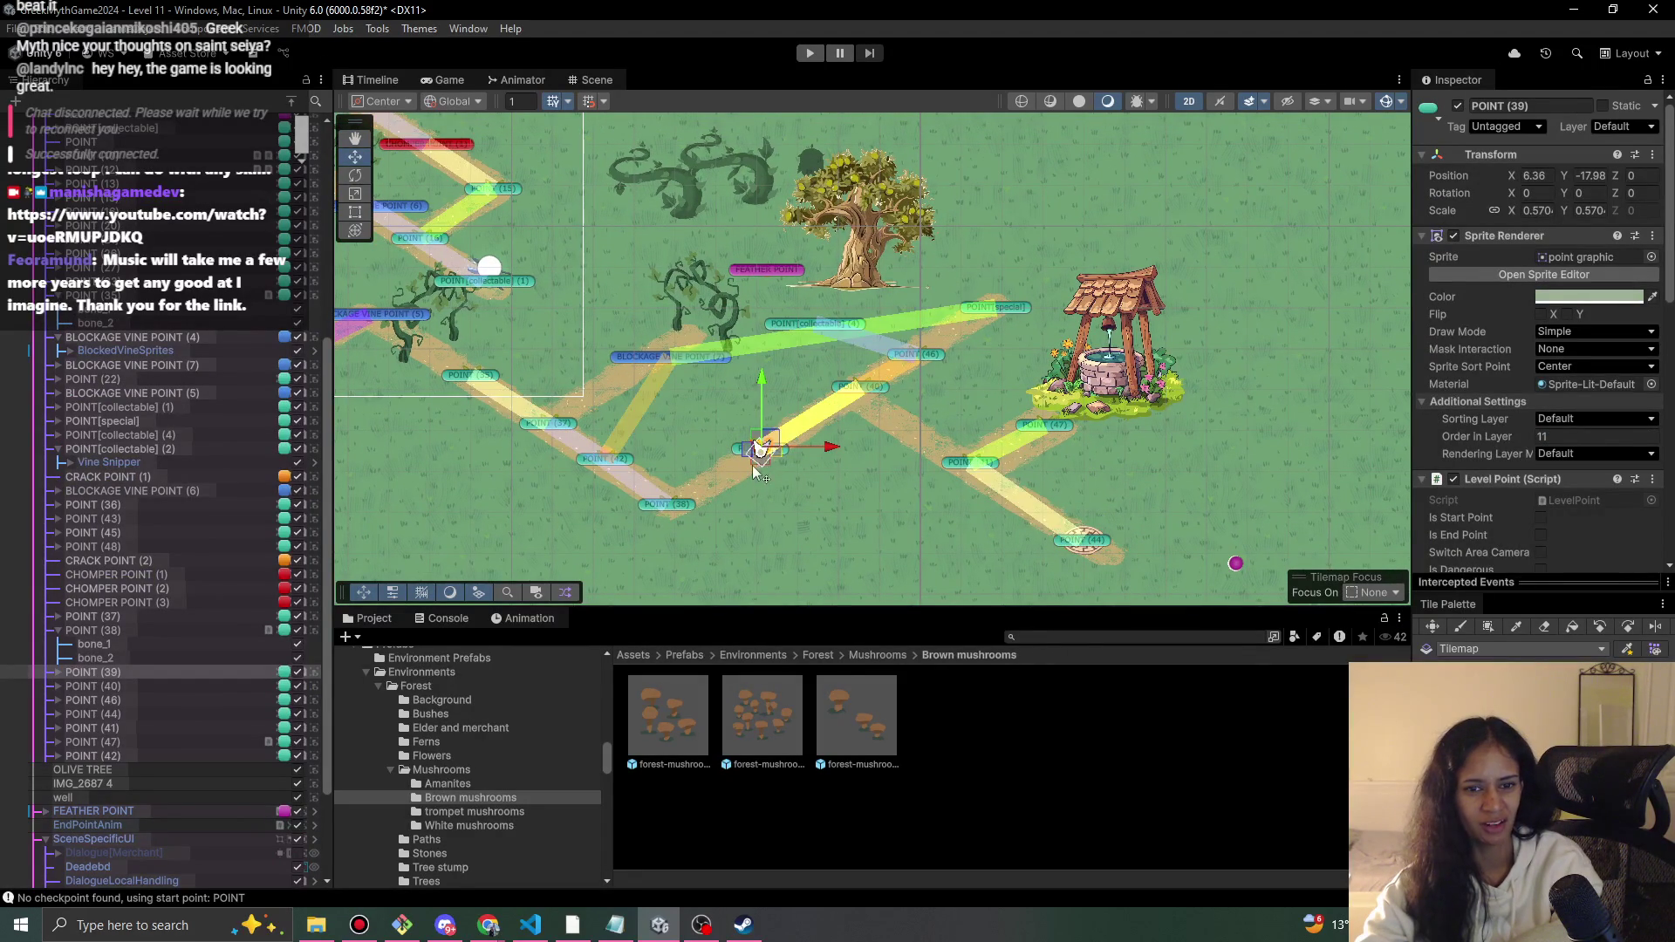
- Relink POINT (39) to its neighbouring path points
{"action": "scroll", "coordinate": [755, 460], "scroll_direction": "up", "scroll_amount": 3}
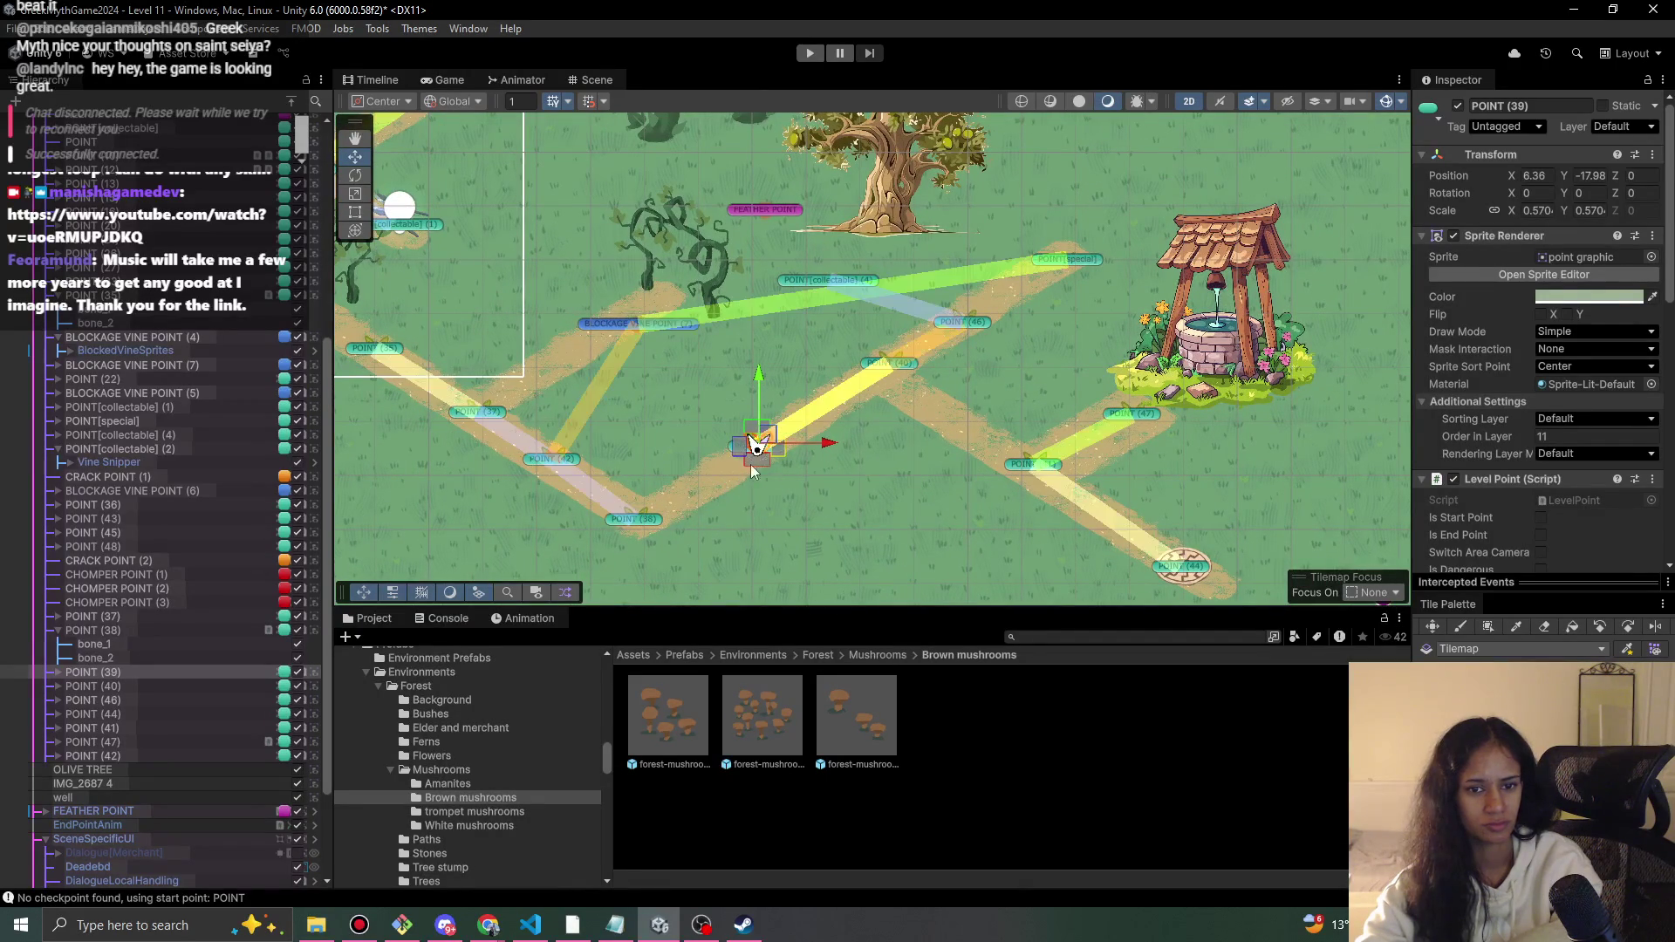
{"action": "scroll", "coordinate": [246, 367], "scroll_direction": "up", "scroll_amount": 5}
{"action": "scroll", "coordinate": [227, 359], "scroll_direction": "up", "scroll_amount": 4}
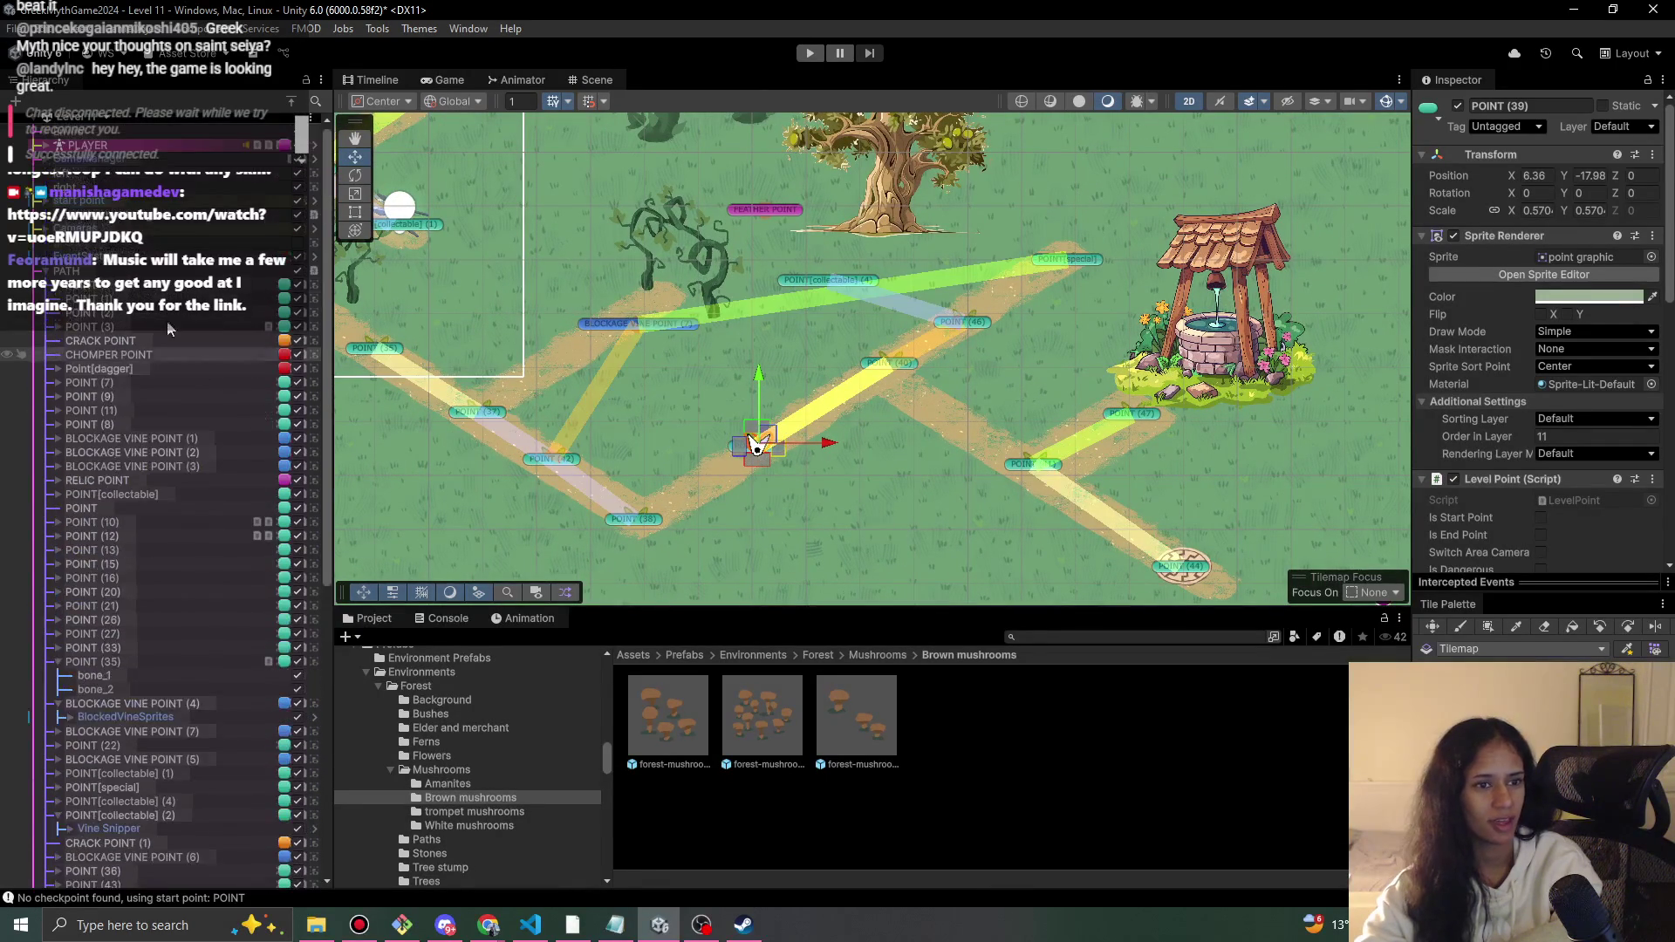
{"action": "left_click", "coordinate": [755, 445]}
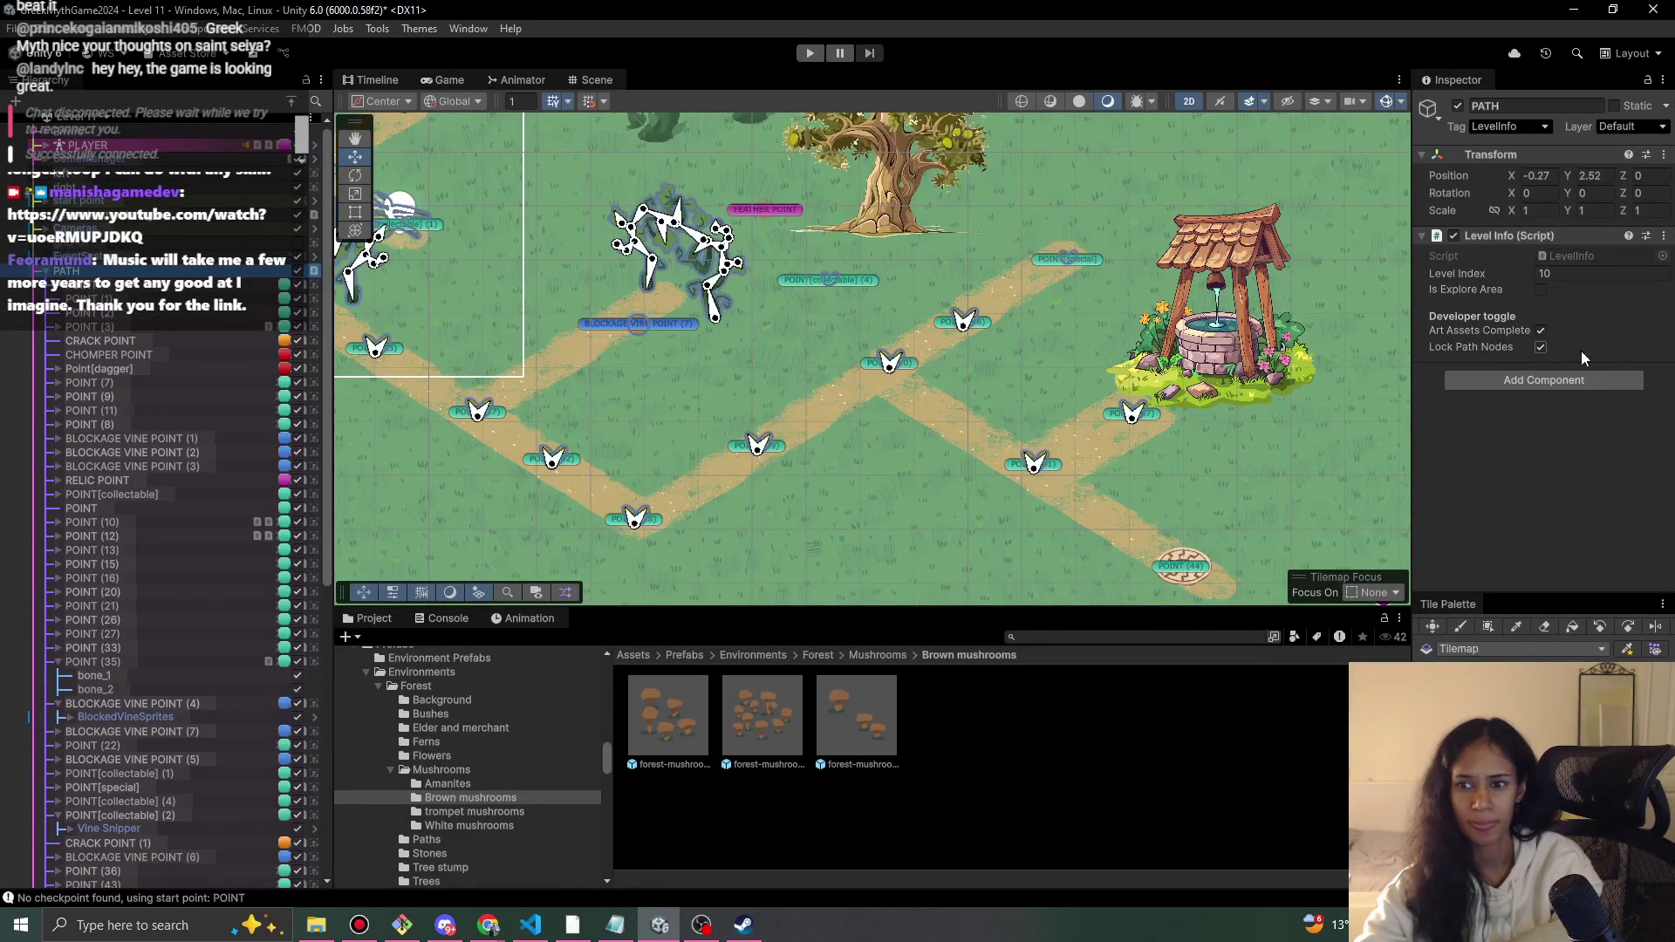
{"action": "left_click", "coordinate": [738, 454]}
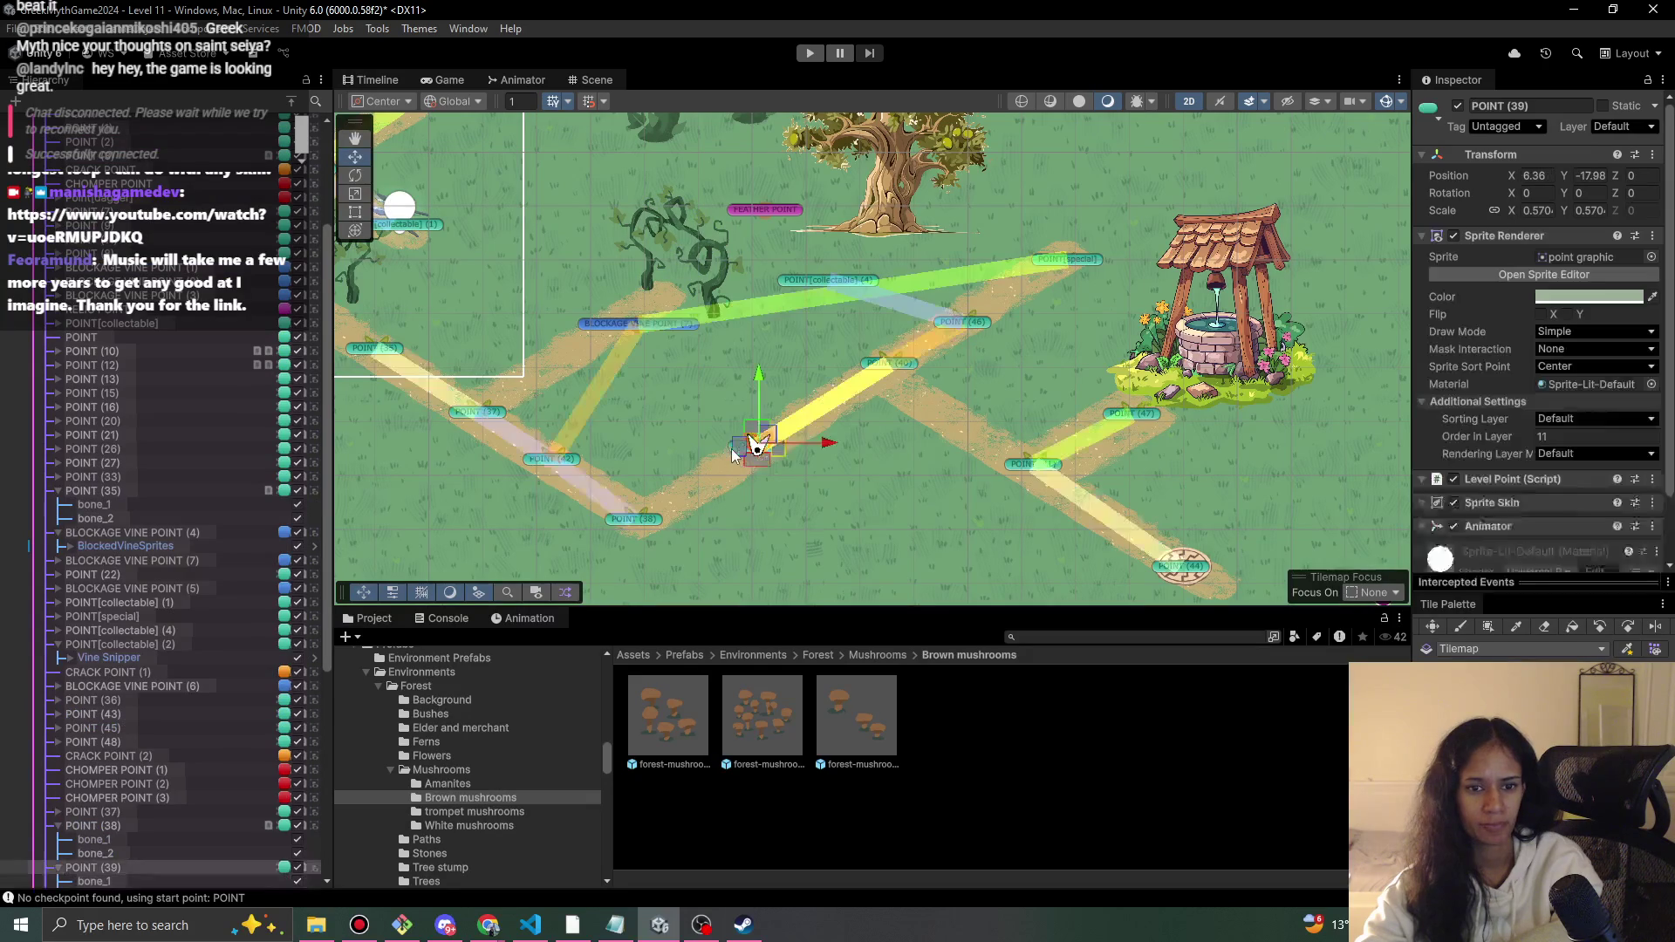
{"action": "left_click_drag", "start_coordinate": [665, 504], "coordinate": [637, 511]}
{"action": "left_click_drag", "start_coordinate": [757, 441], "coordinate": [888, 374]}
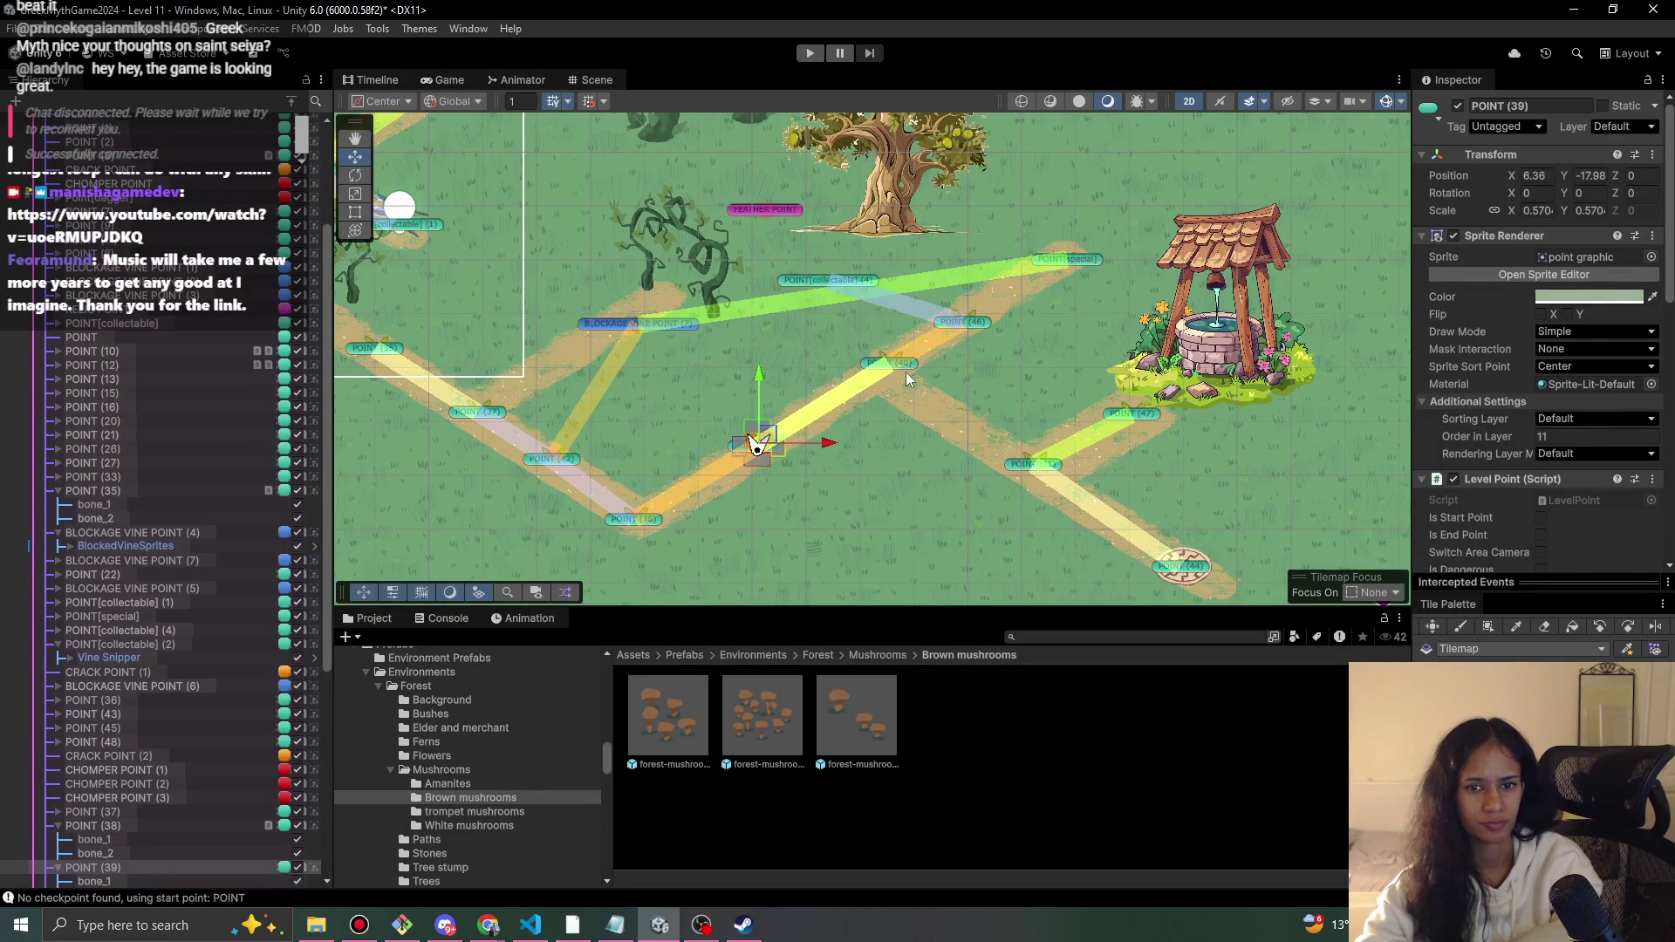
- Nudge POINT[special] slightly left onto the trail
{"action": "left_click", "coordinate": [1084, 260]}
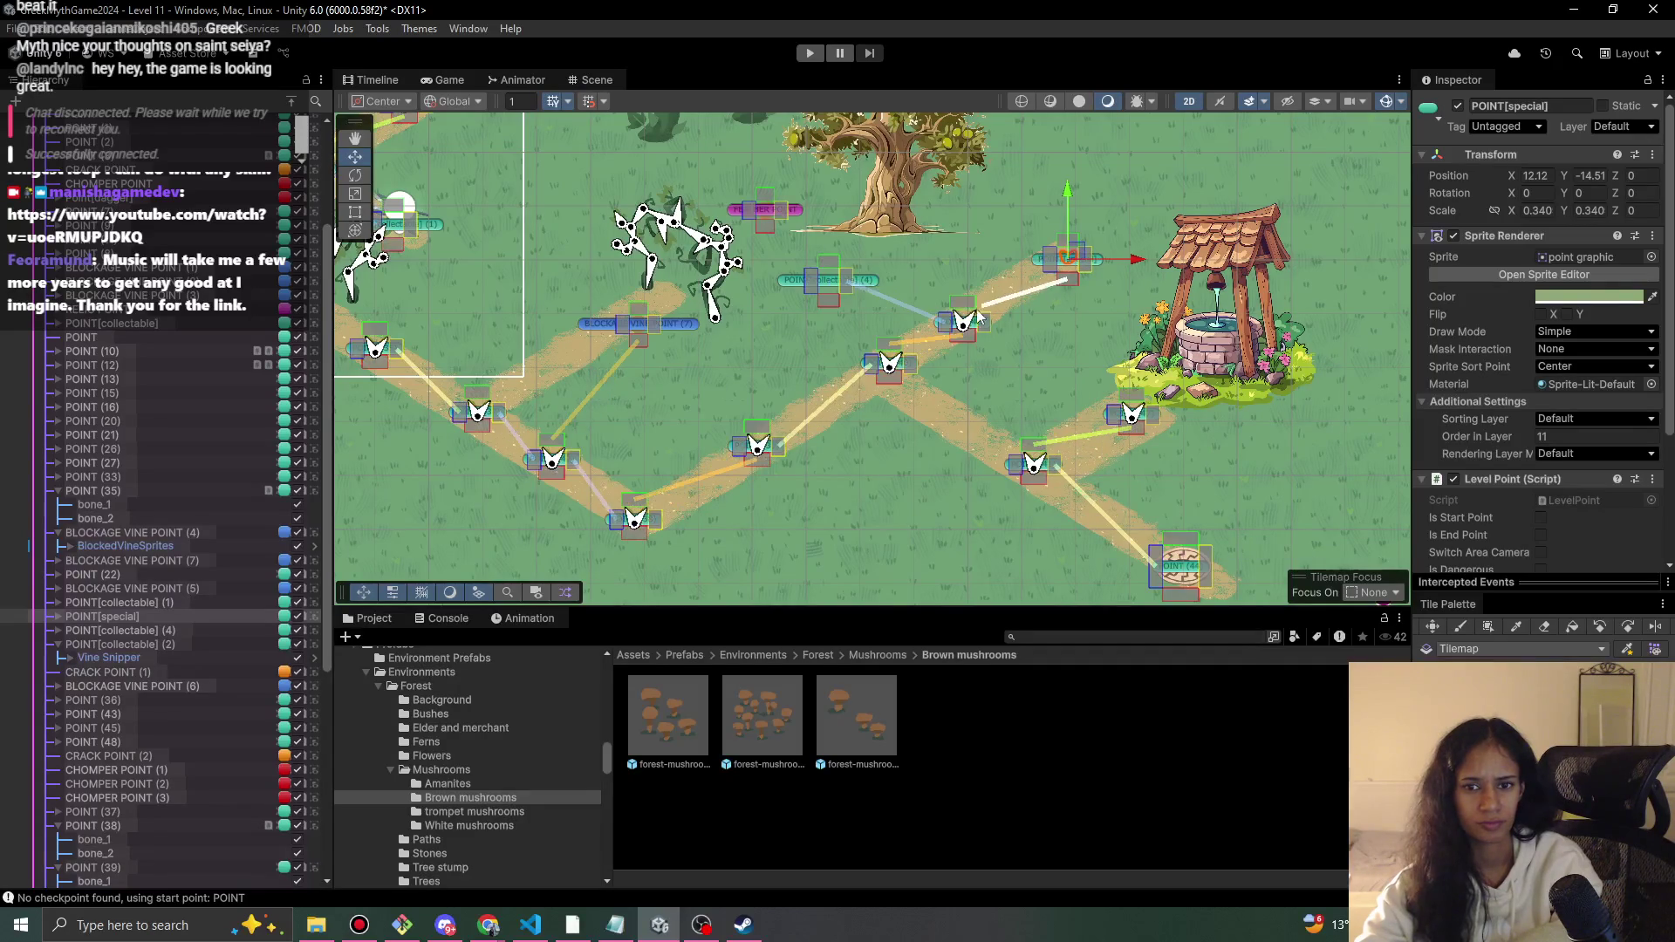
{"action": "left_click_drag", "start_coordinate": [1073, 255], "coordinate": [1046, 260]}
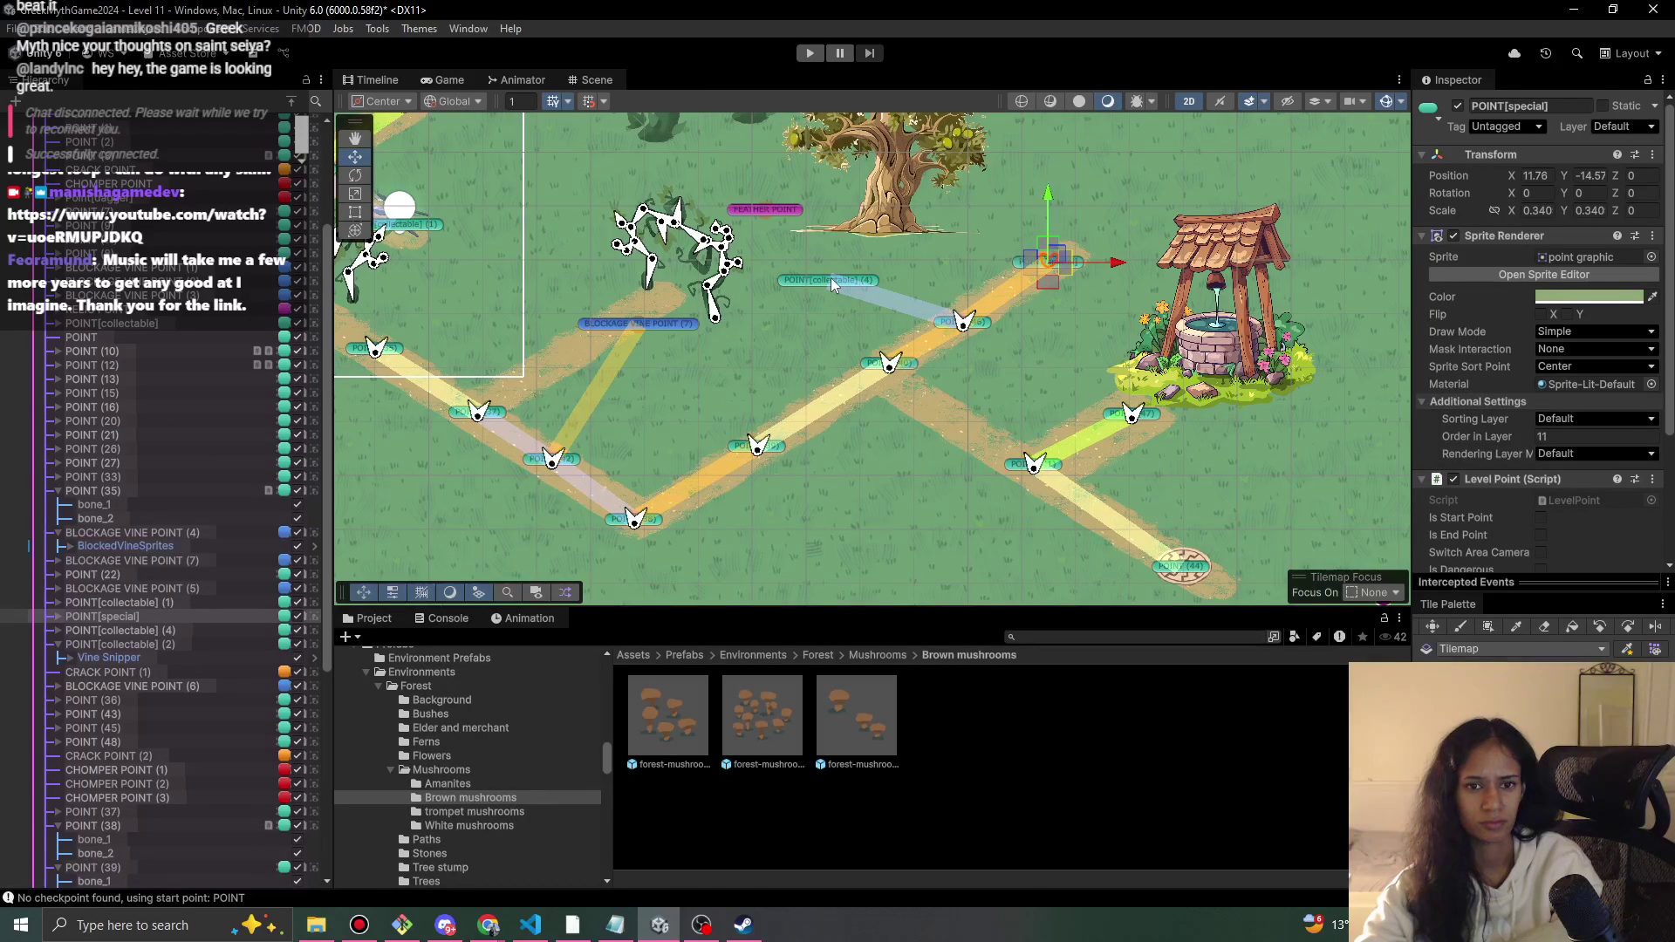
{"action": "key", "text": "b"}
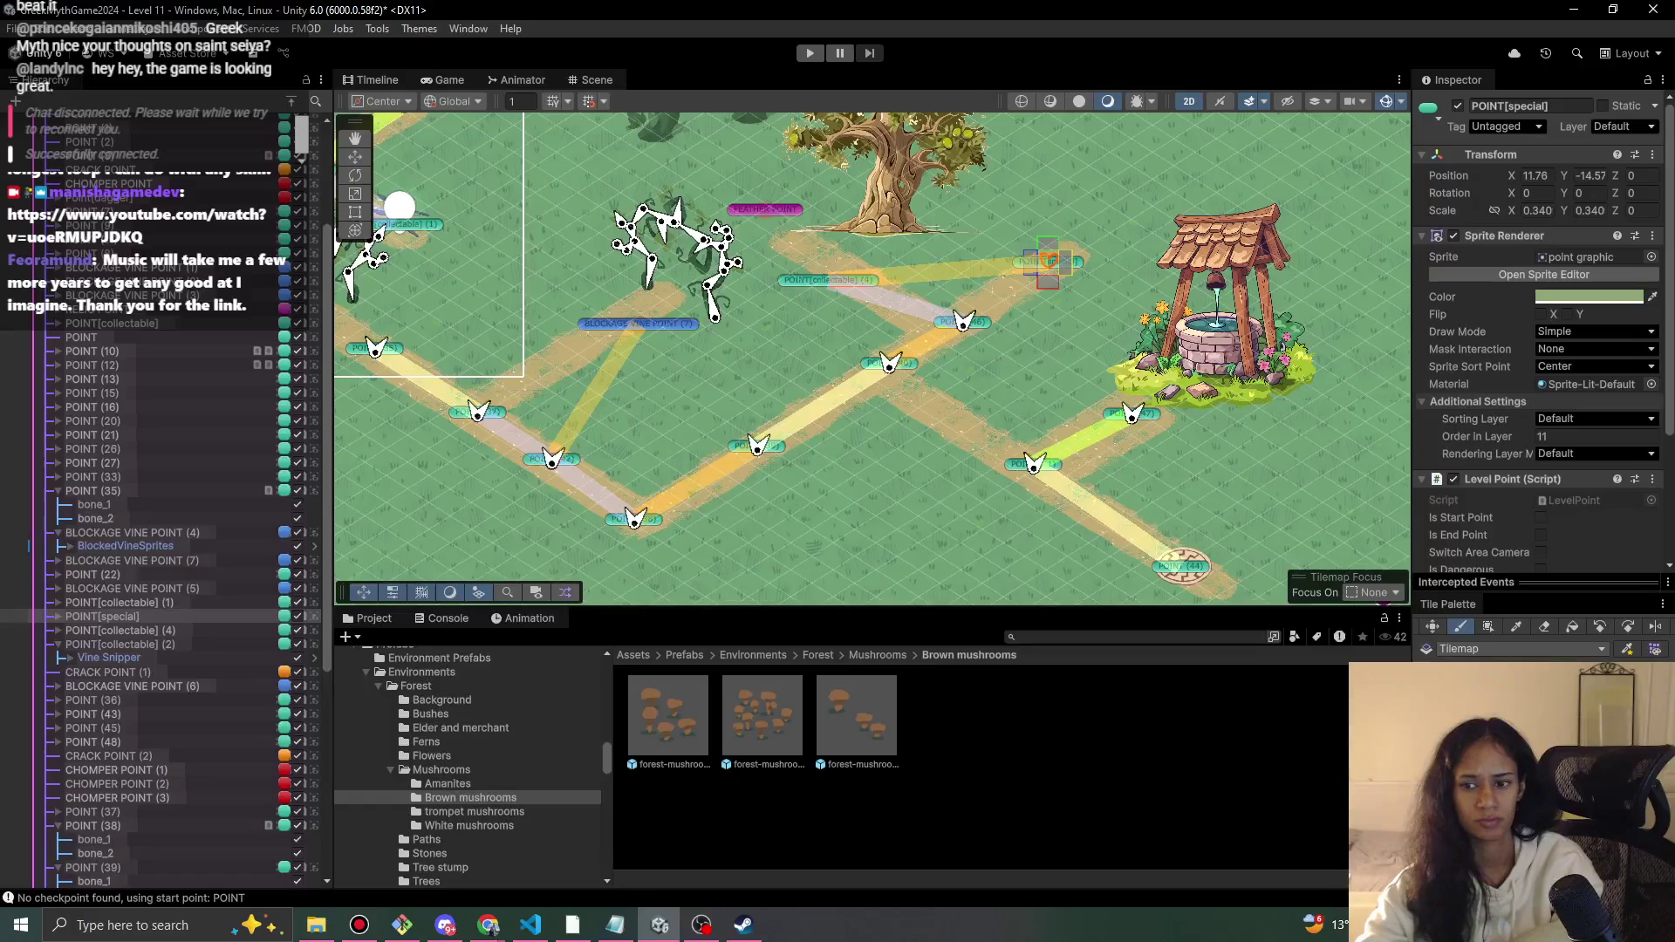
{"action": "left_click", "coordinate": [355, 159]}
- Move POINT[collectable] (4), POINT (40) and POINT (46) onto the sandy trail
{"action": "left_click", "coordinate": [840, 282]}
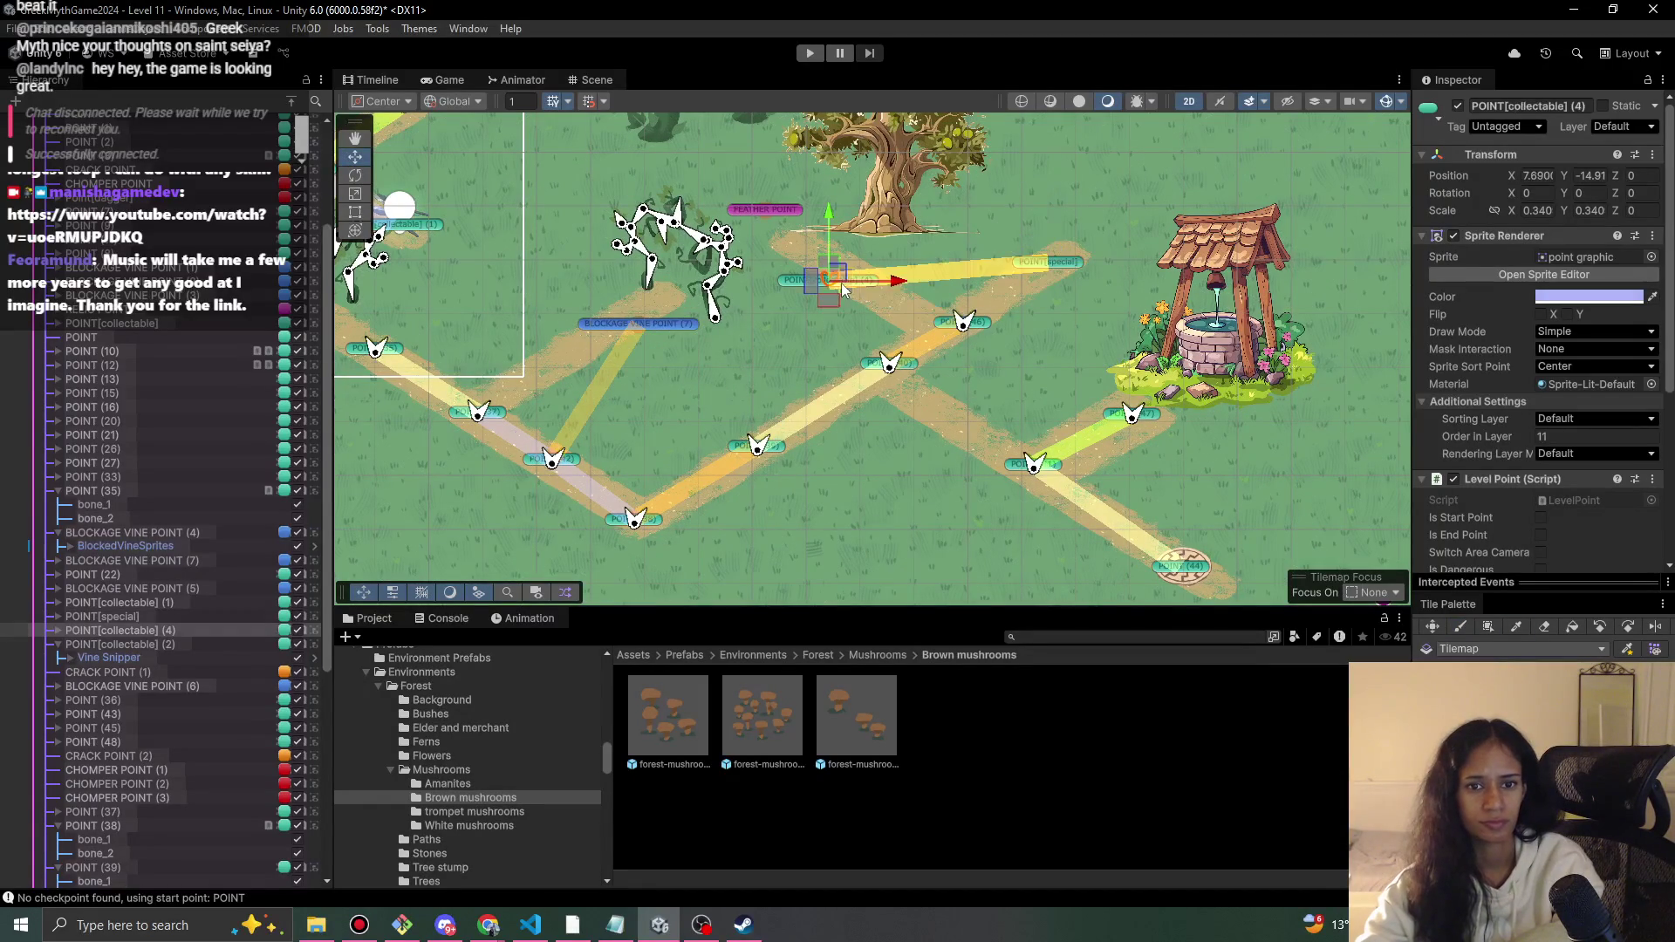
{"action": "mouse_move", "coordinate": [837, 271]}
{"action": "left_mouse_down"}
{"action": "mouse_move", "coordinate": [805, 236]}
{"action": "mouse_move", "coordinate": [954, 327]}
{"action": "left_mouse_up"}
{"action": "left_click", "coordinate": [907, 364]}
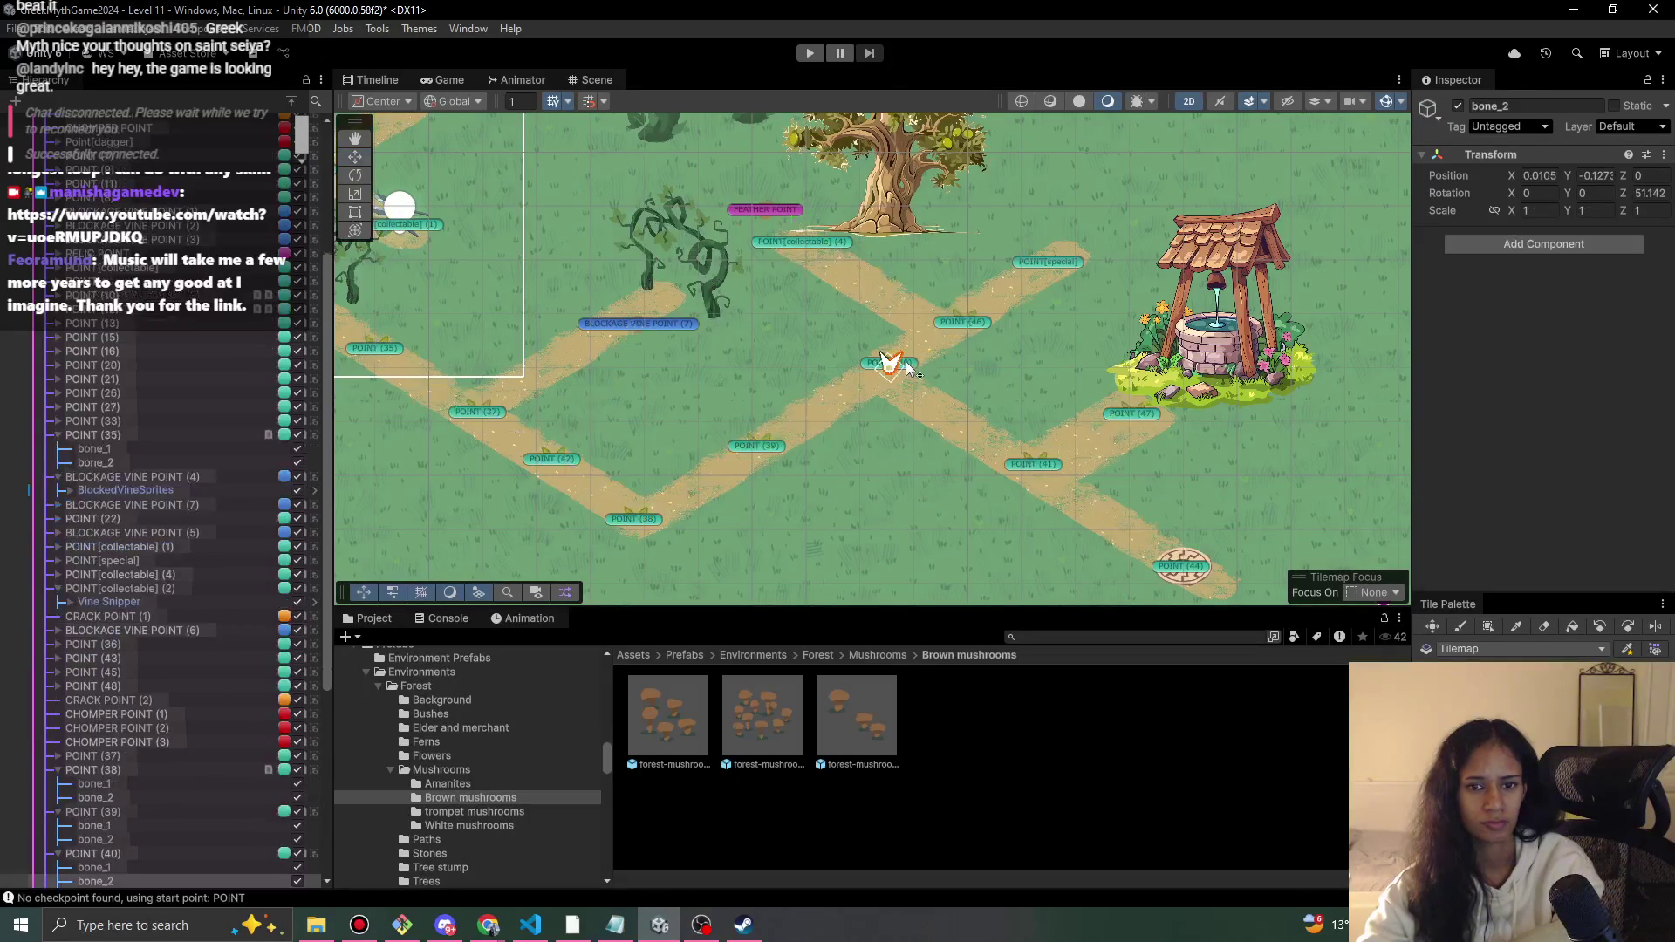
{"action": "left_click", "coordinate": [913, 369]}
{"action": "left_click_drag", "start_coordinate": [907, 366], "coordinate": [891, 371]}
{"action": "left_click", "coordinate": [965, 323]}
{"action": "mouse_move", "coordinate": [965, 323]}
{"action": "left_mouse_down"}
{"action": "mouse_move", "coordinate": [940, 328]}
{"action": "mouse_move", "coordinate": [1045, 283]}
{"action": "left_mouse_up"}
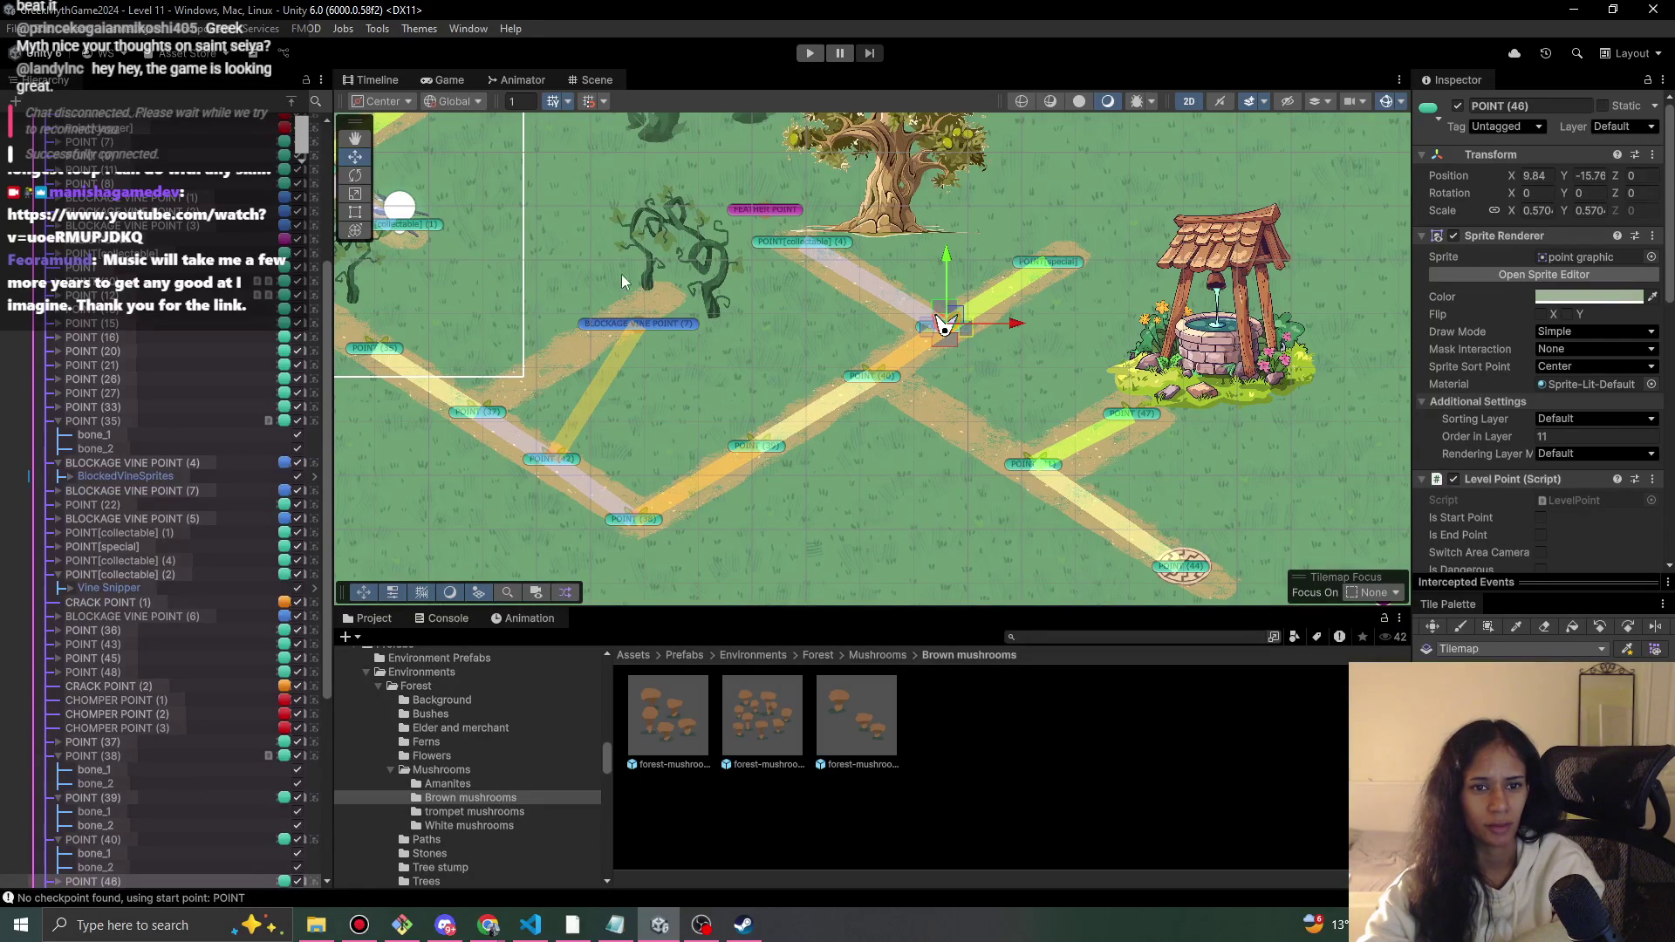
- Scroll through the Hierarchy and select the Grid 1 Camera
{"action": "scroll", "coordinate": [732, 385], "scroll_direction": "up", "scroll_amount": 3}
{"action": "scroll", "coordinate": [737, 387], "scroll_direction": "down", "scroll_amount": 4}
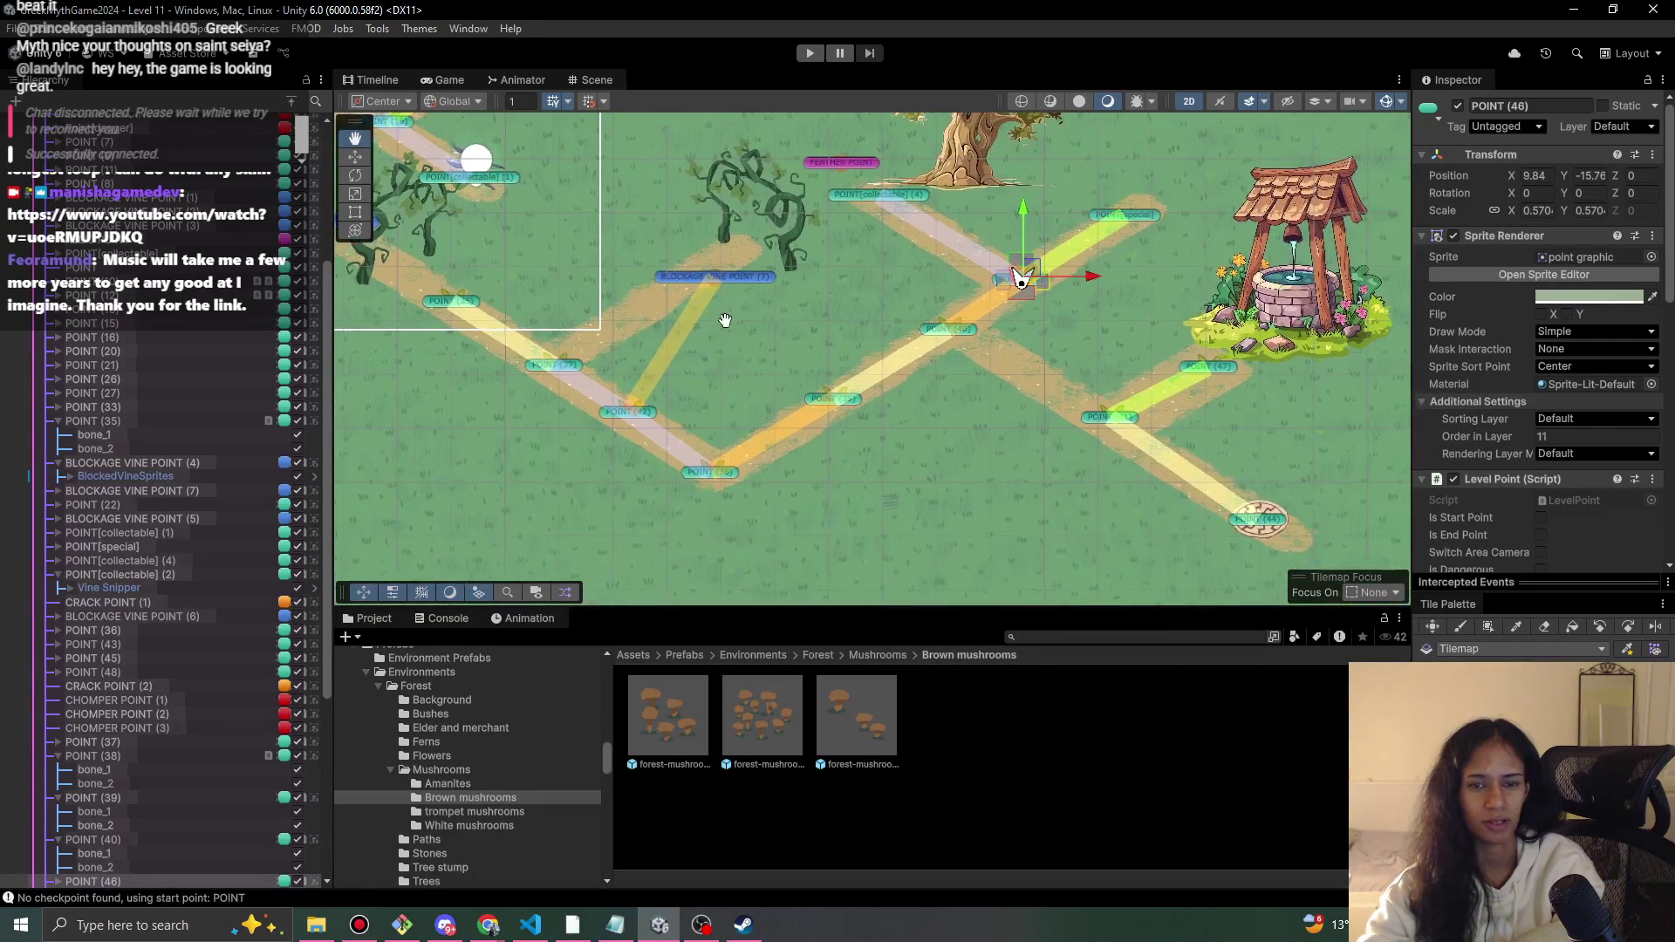
{"action": "scroll", "coordinate": [740, 389], "scroll_direction": "down", "scroll_amount": 1}
{"action": "scroll", "coordinate": [750, 393], "scroll_direction": "down", "scroll_amount": 1}
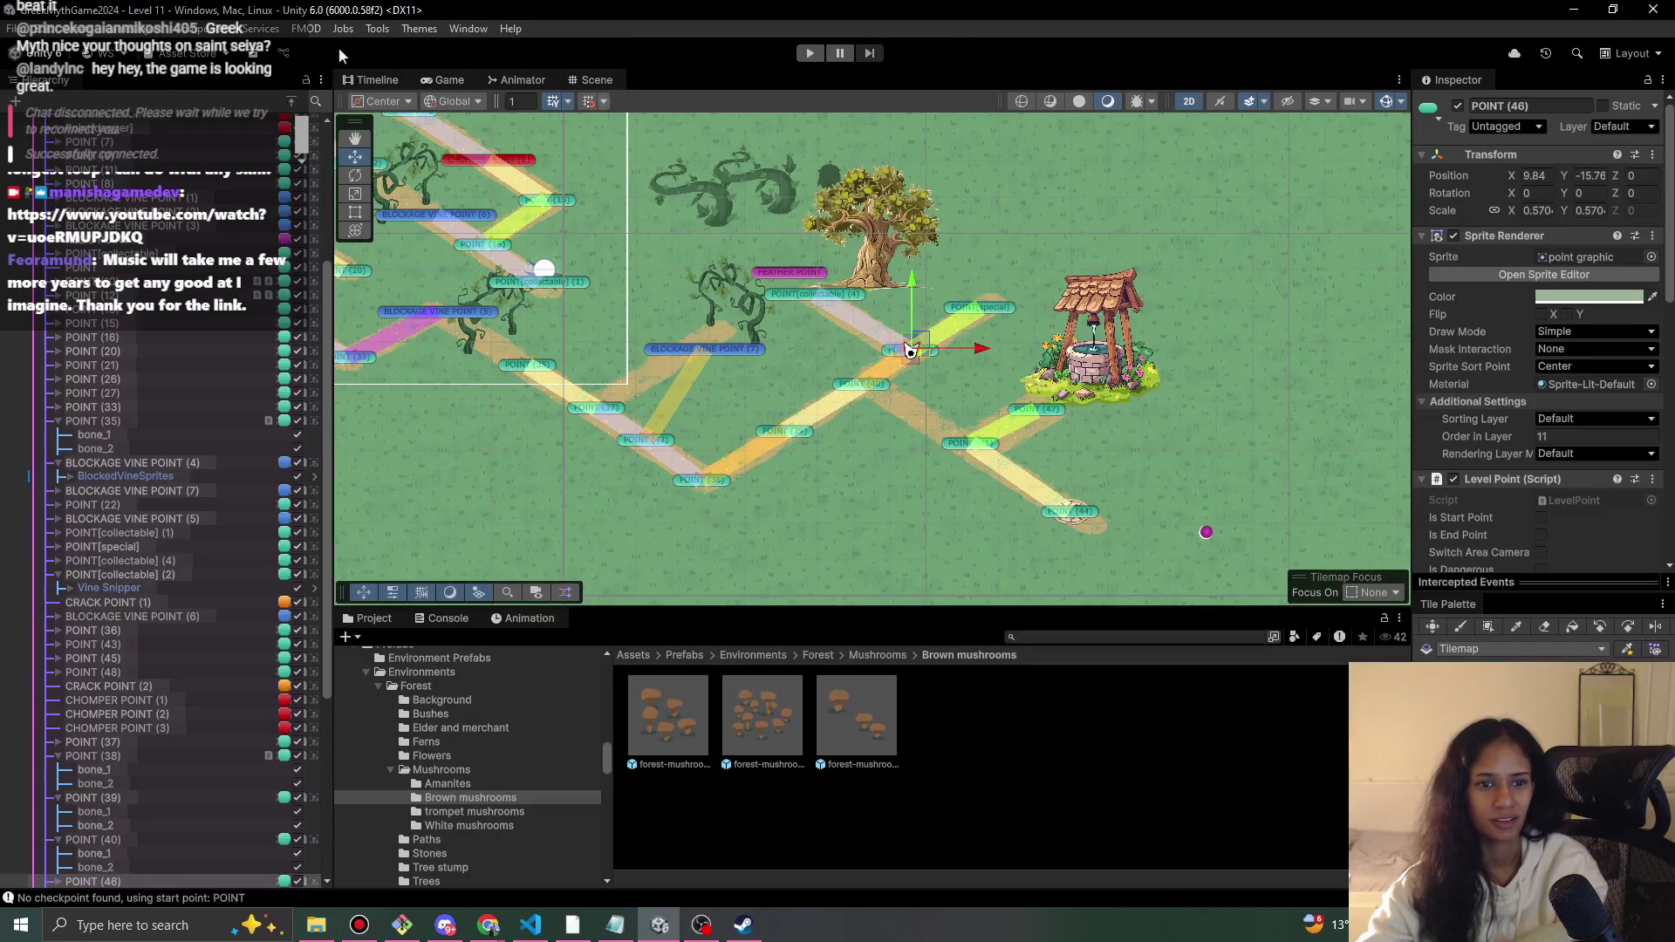
{"action": "scroll", "coordinate": [178, 358], "scroll_direction": "up", "scroll_amount": 5}
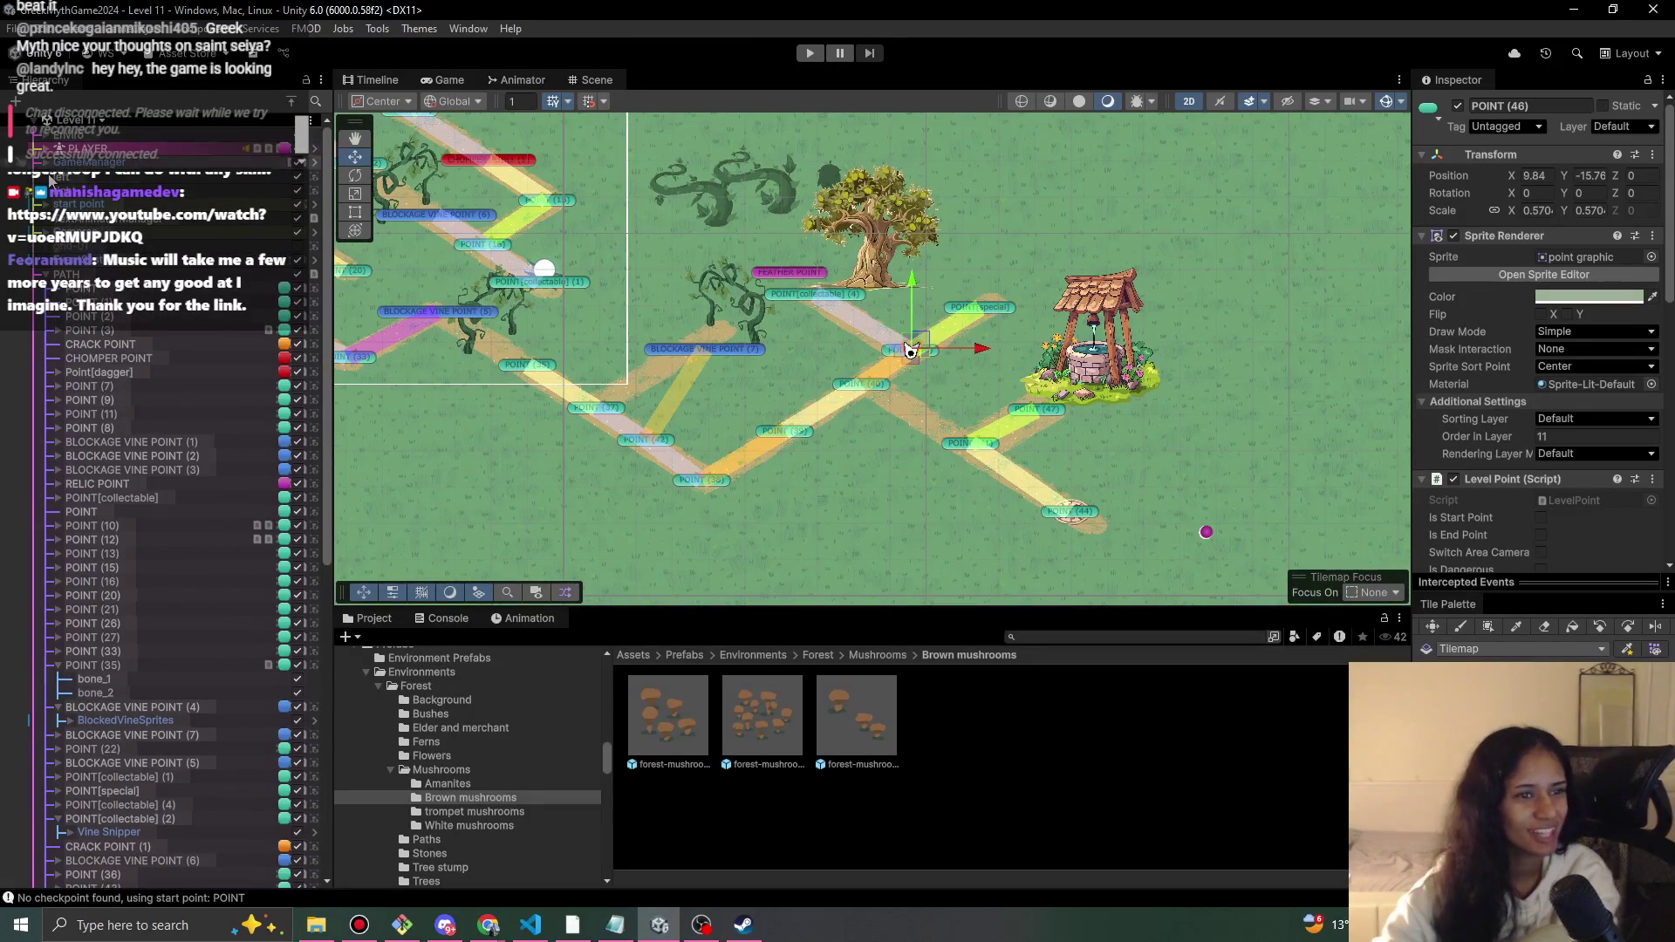
{"action": "scroll", "coordinate": [99, 251], "scroll_direction": "up", "scroll_amount": 1}
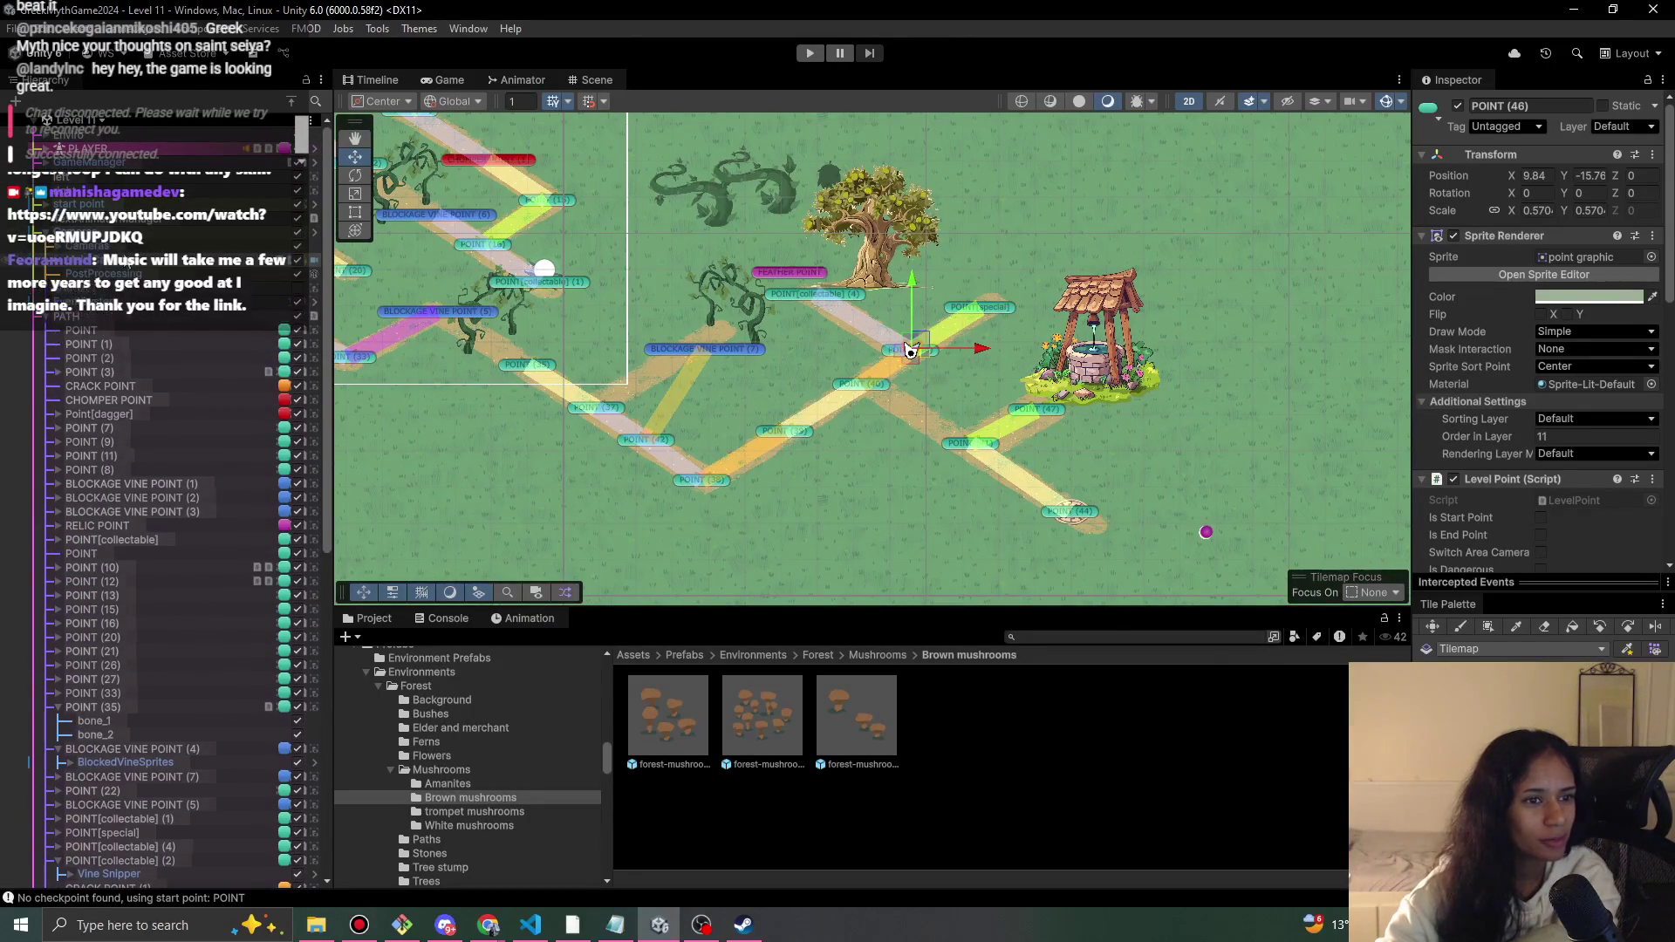
{"action": "scroll", "coordinate": [101, 255], "scroll_direction": "up", "scroll_amount": 1}
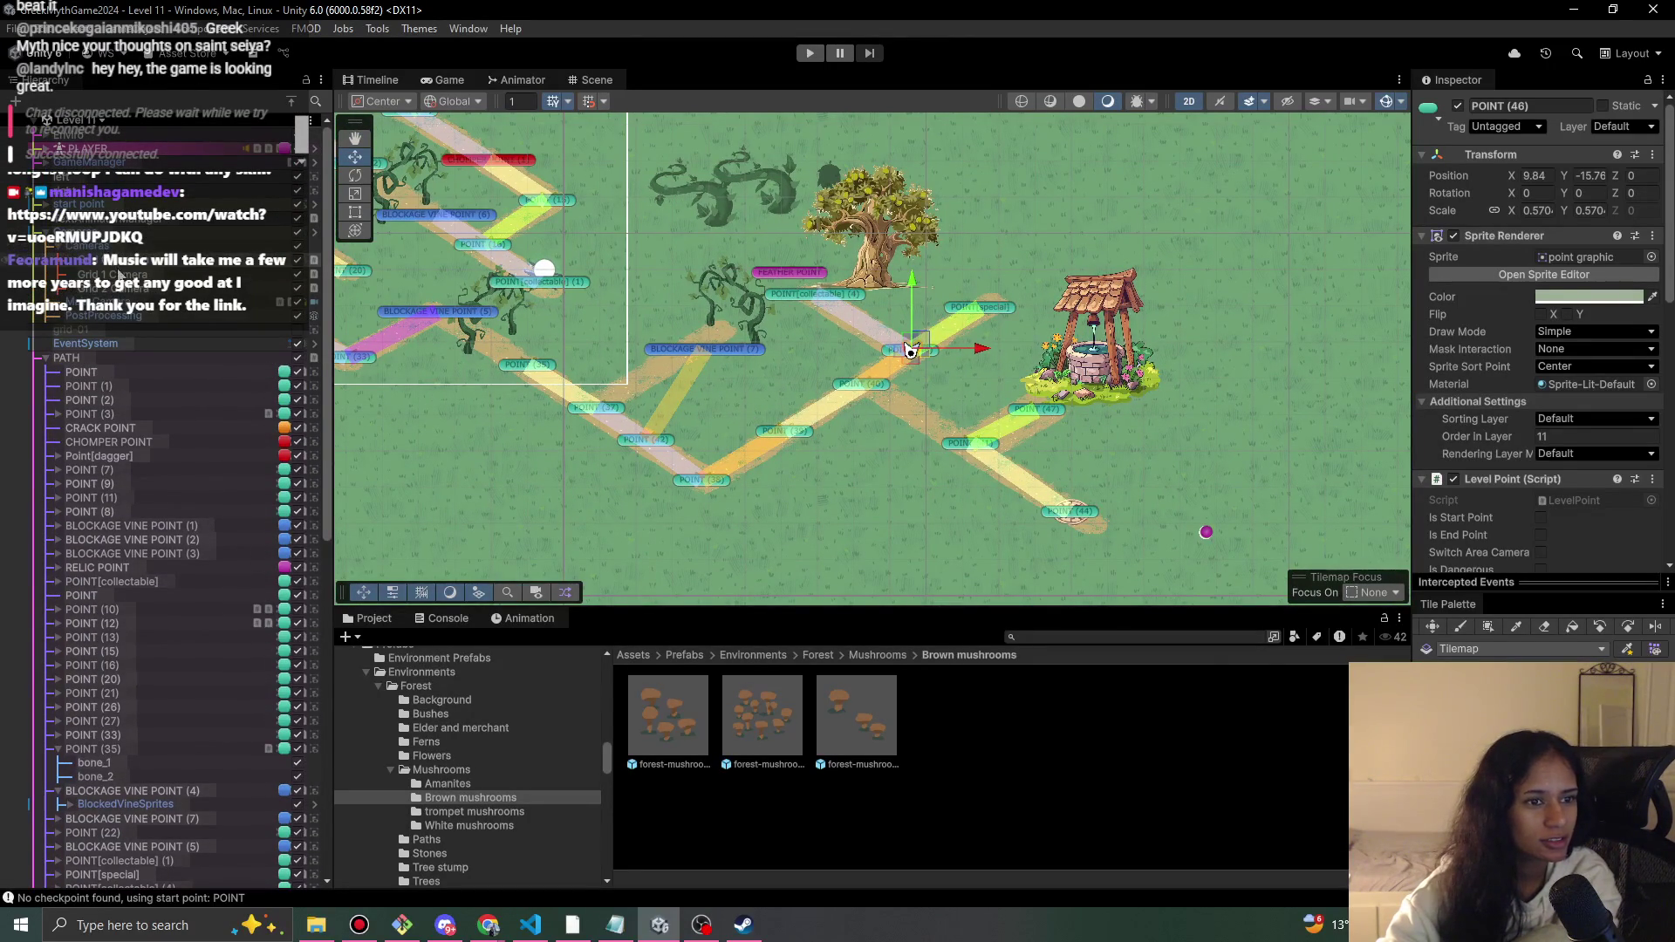
{"action": "left_click", "coordinate": [218, 274]}
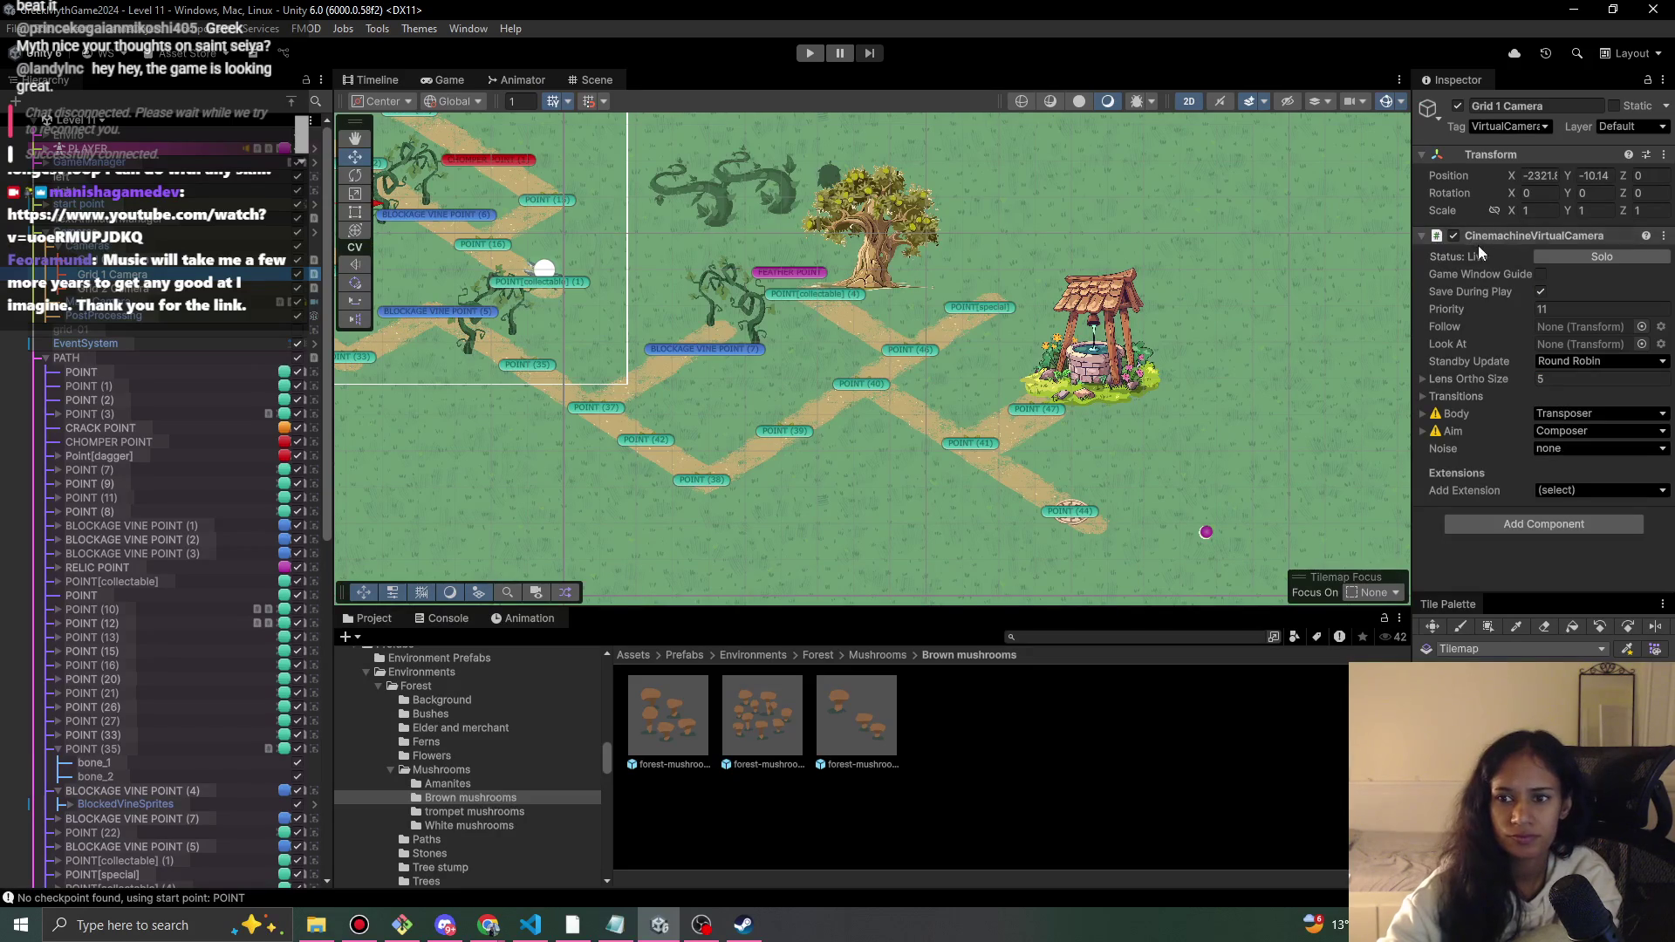
- Enable the Grid 2 virtual camera and preview the level in the Game view
{"action": "left_click", "coordinate": [218, 288]}
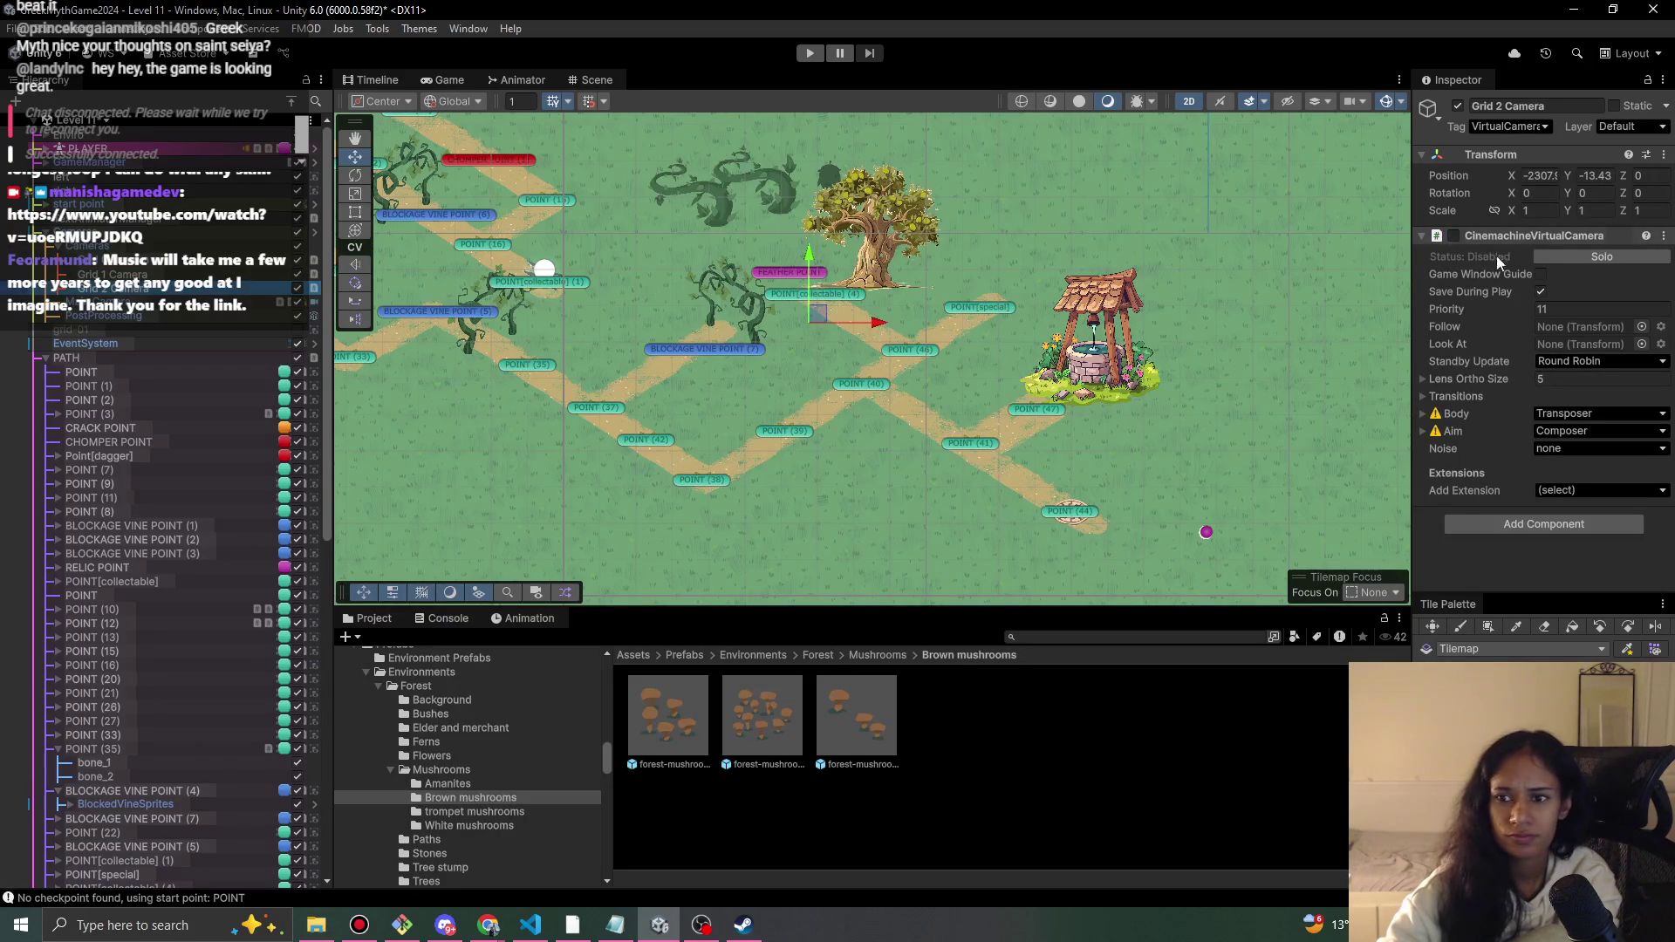
{"action": "left_click", "coordinate": [1455, 235]}
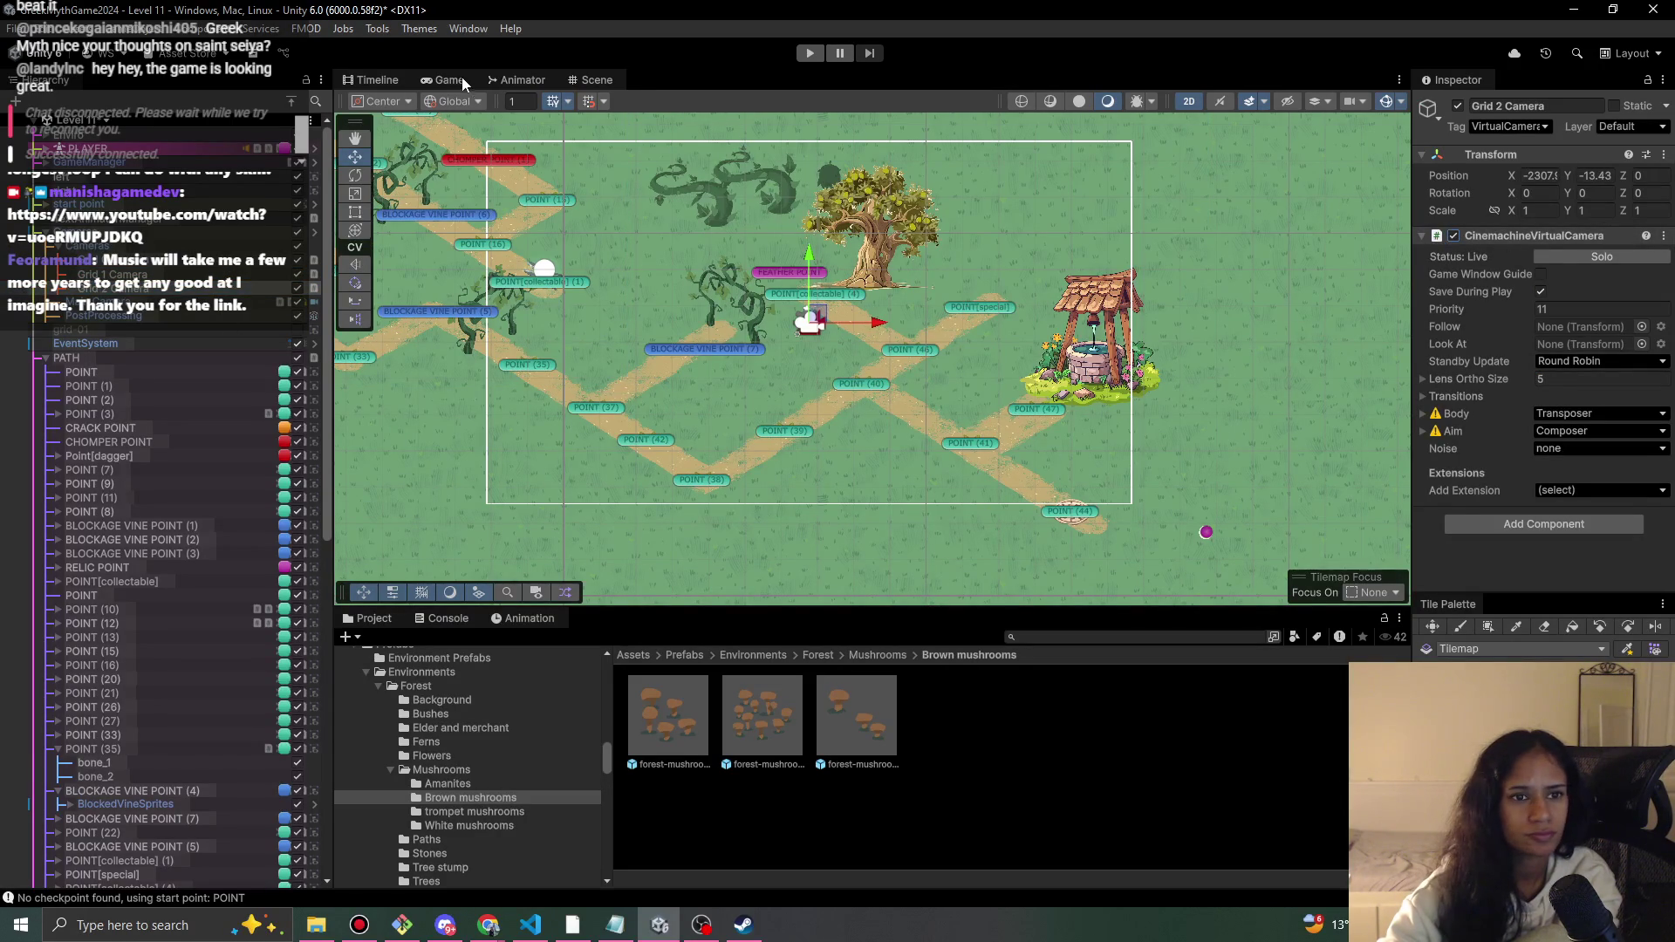
{"action": "left_click", "coordinate": [463, 76]}
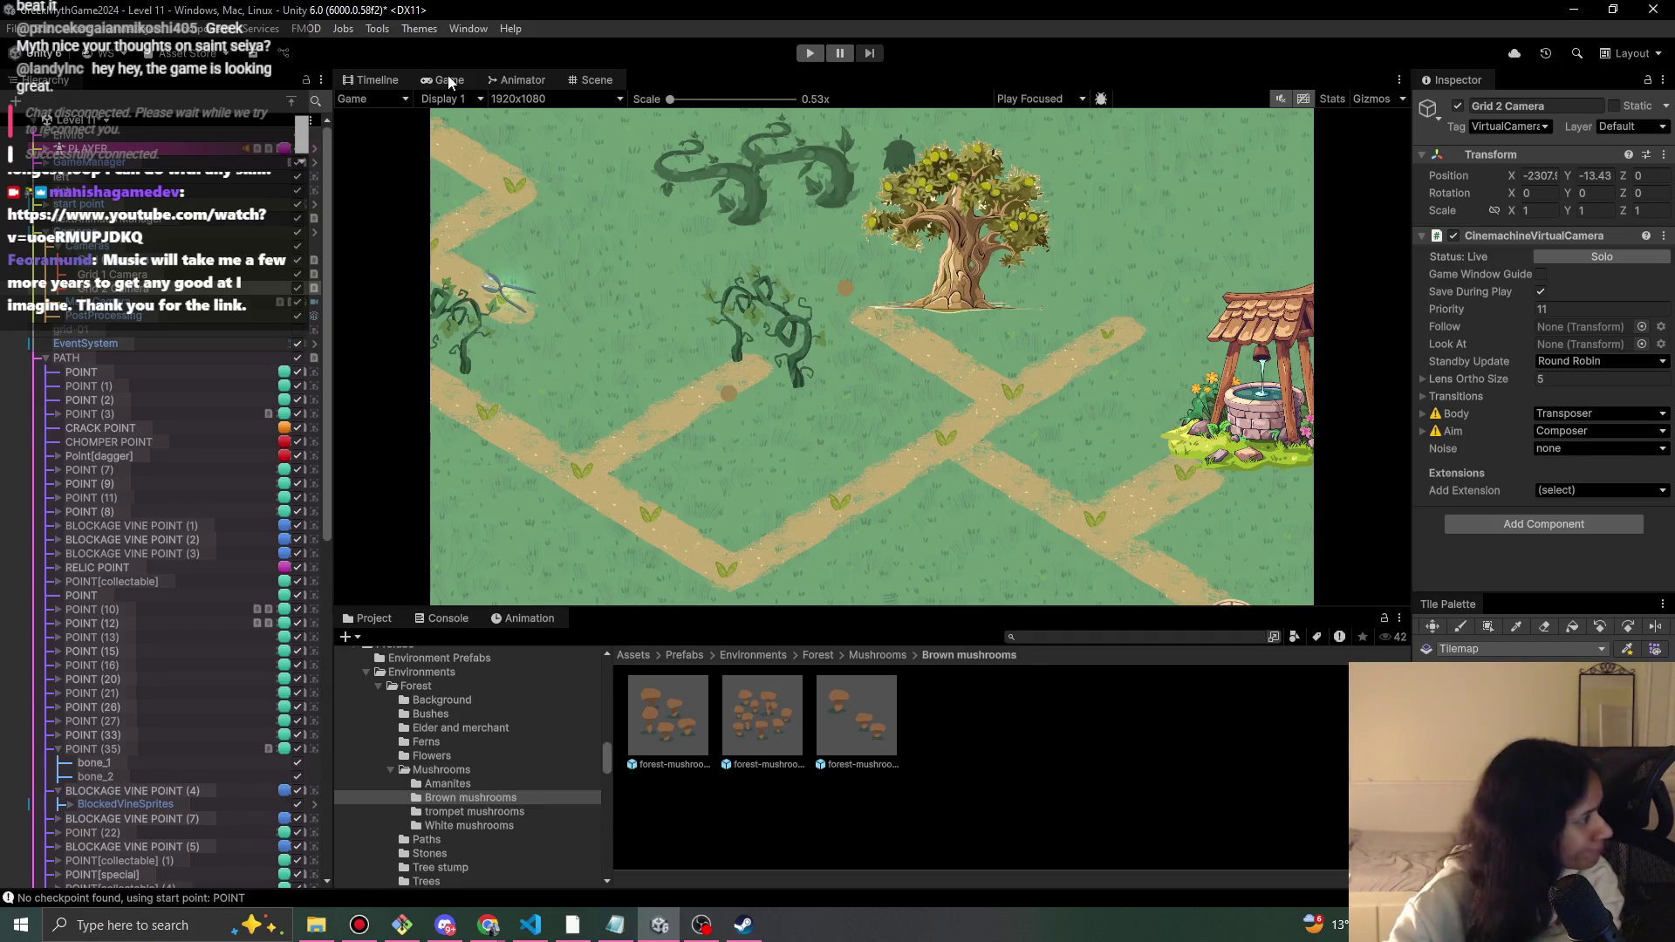
- Return to the Scene view and zoom in on the tree and well area
{"action": "left_click", "coordinate": [595, 80]}
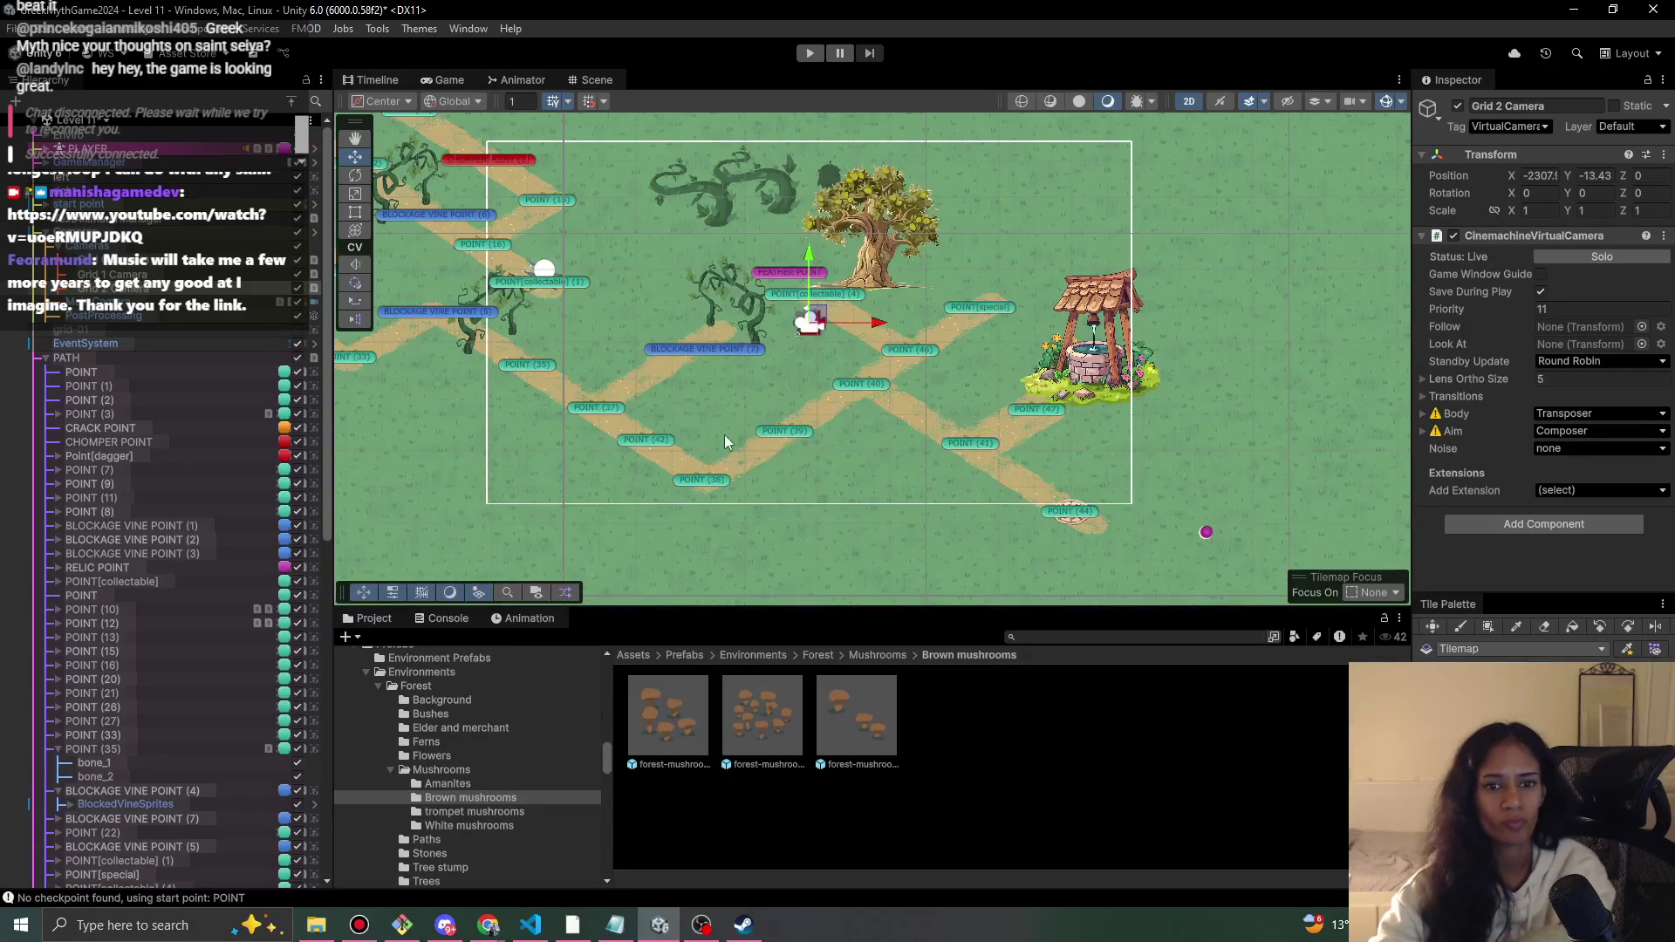
{"action": "scroll", "coordinate": [710, 433], "scroll_direction": "down", "scroll_amount": 2}
{"action": "scroll", "coordinate": [710, 433], "scroll_direction": "up", "scroll_amount": 2}
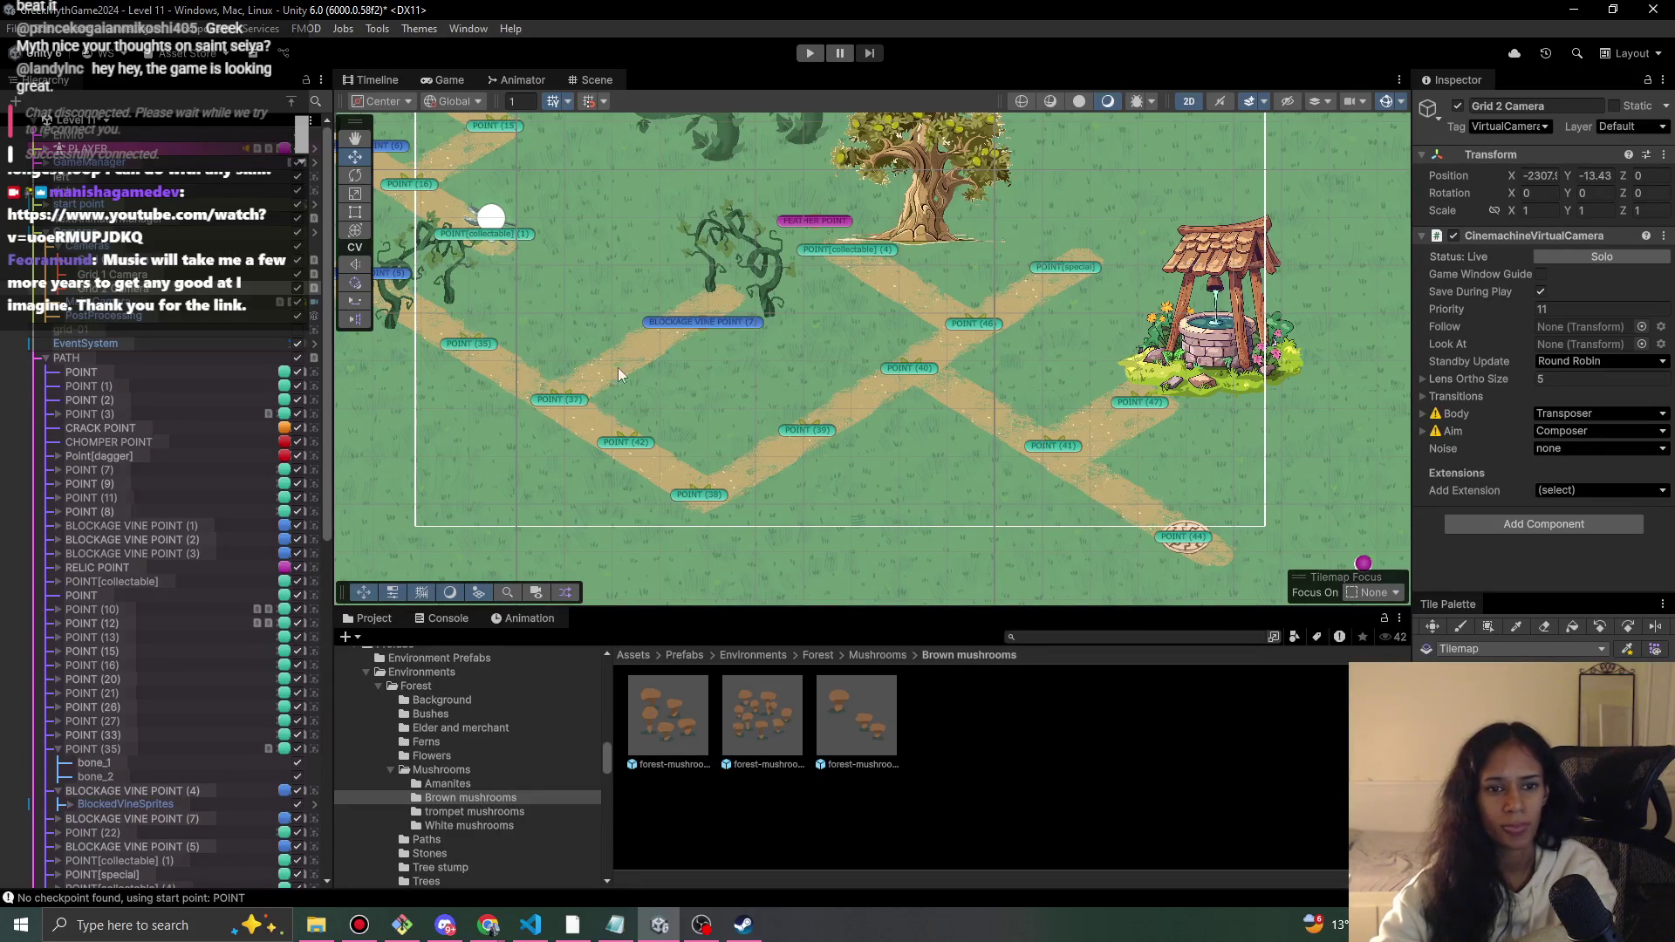
- Move BLOCKAGE VINE POINT (7) left and down
{"action": "left_click", "coordinate": [1545, 627]}
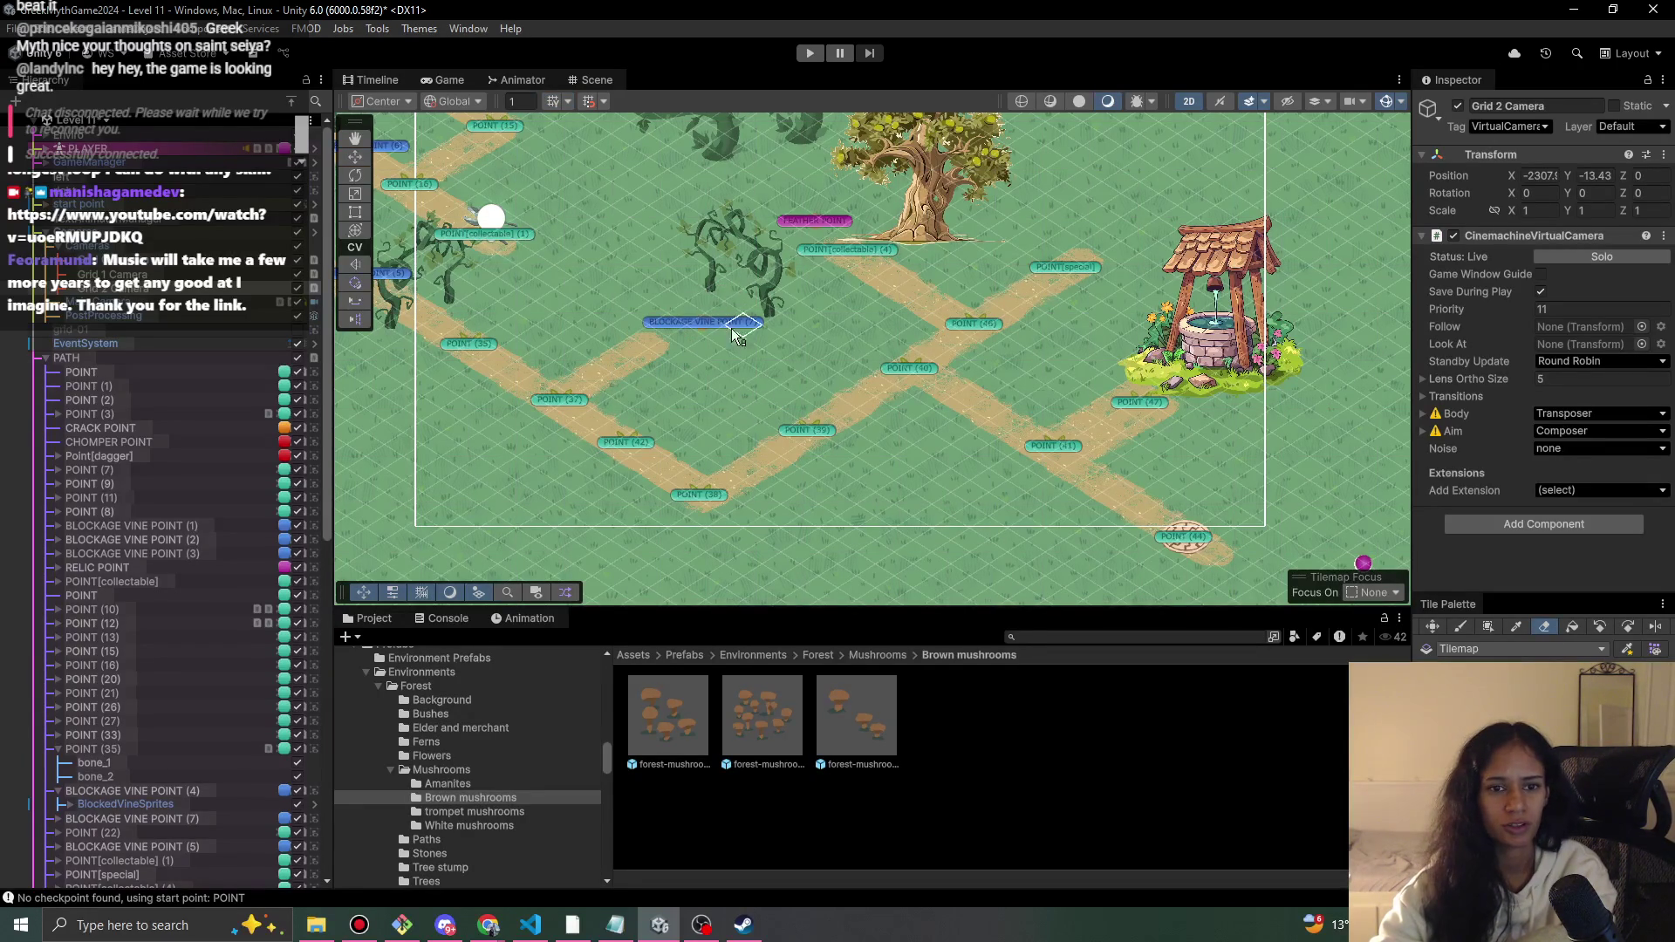
{"action": "key", "text": "b"}
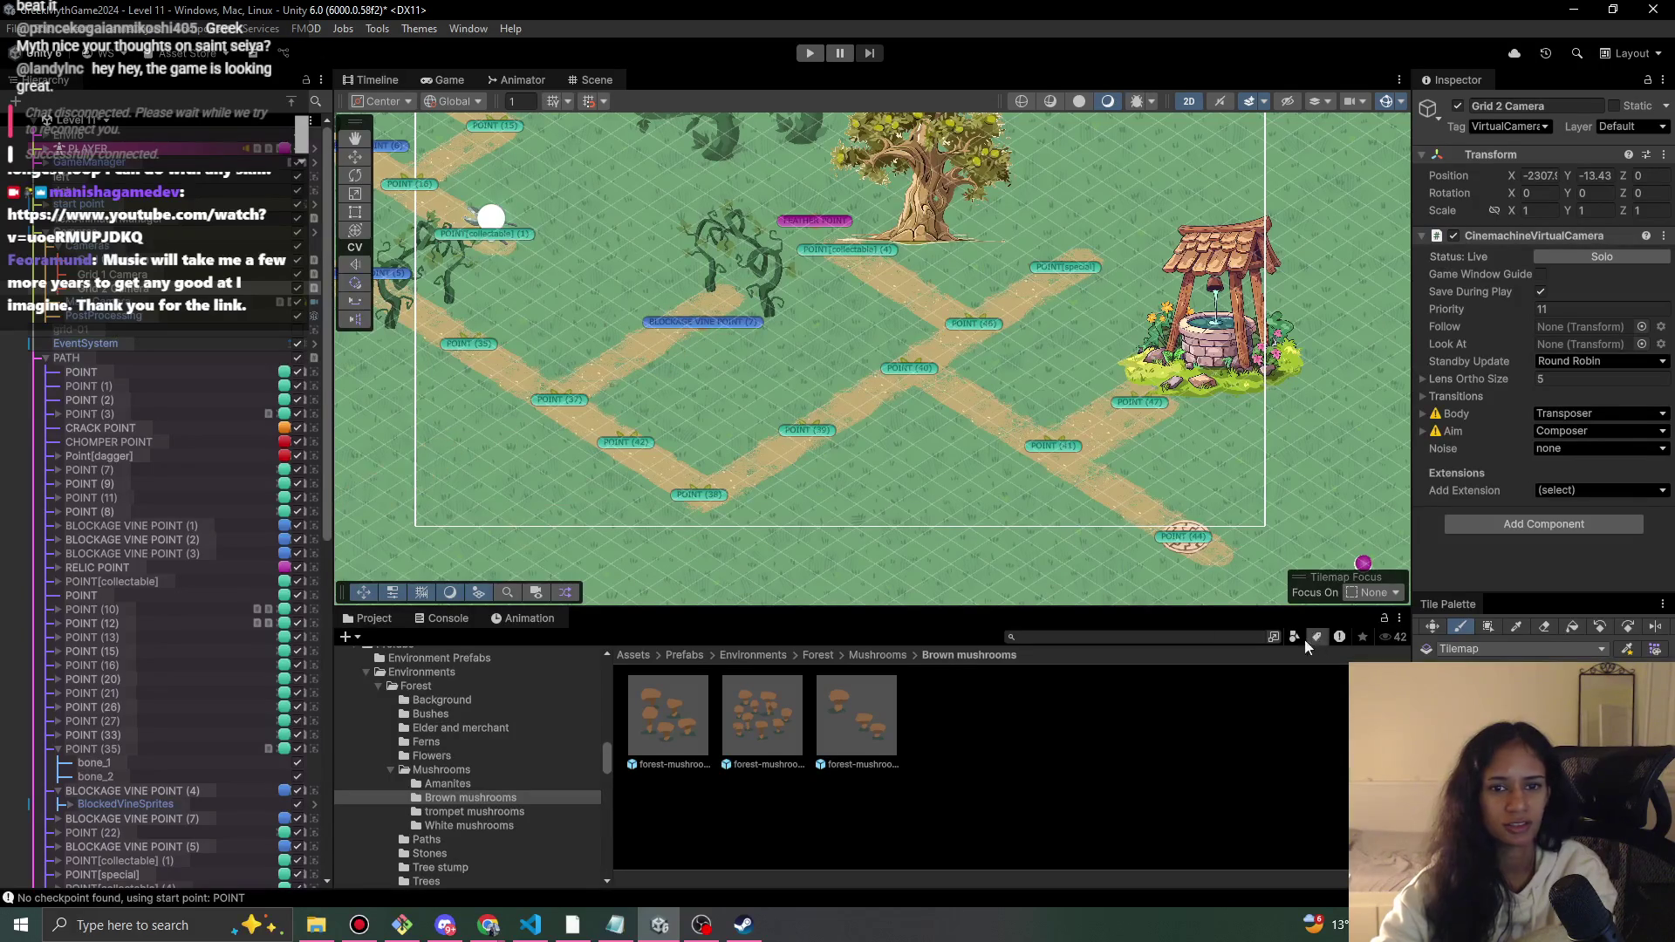
{"action": "left_click", "coordinate": [1460, 630]}
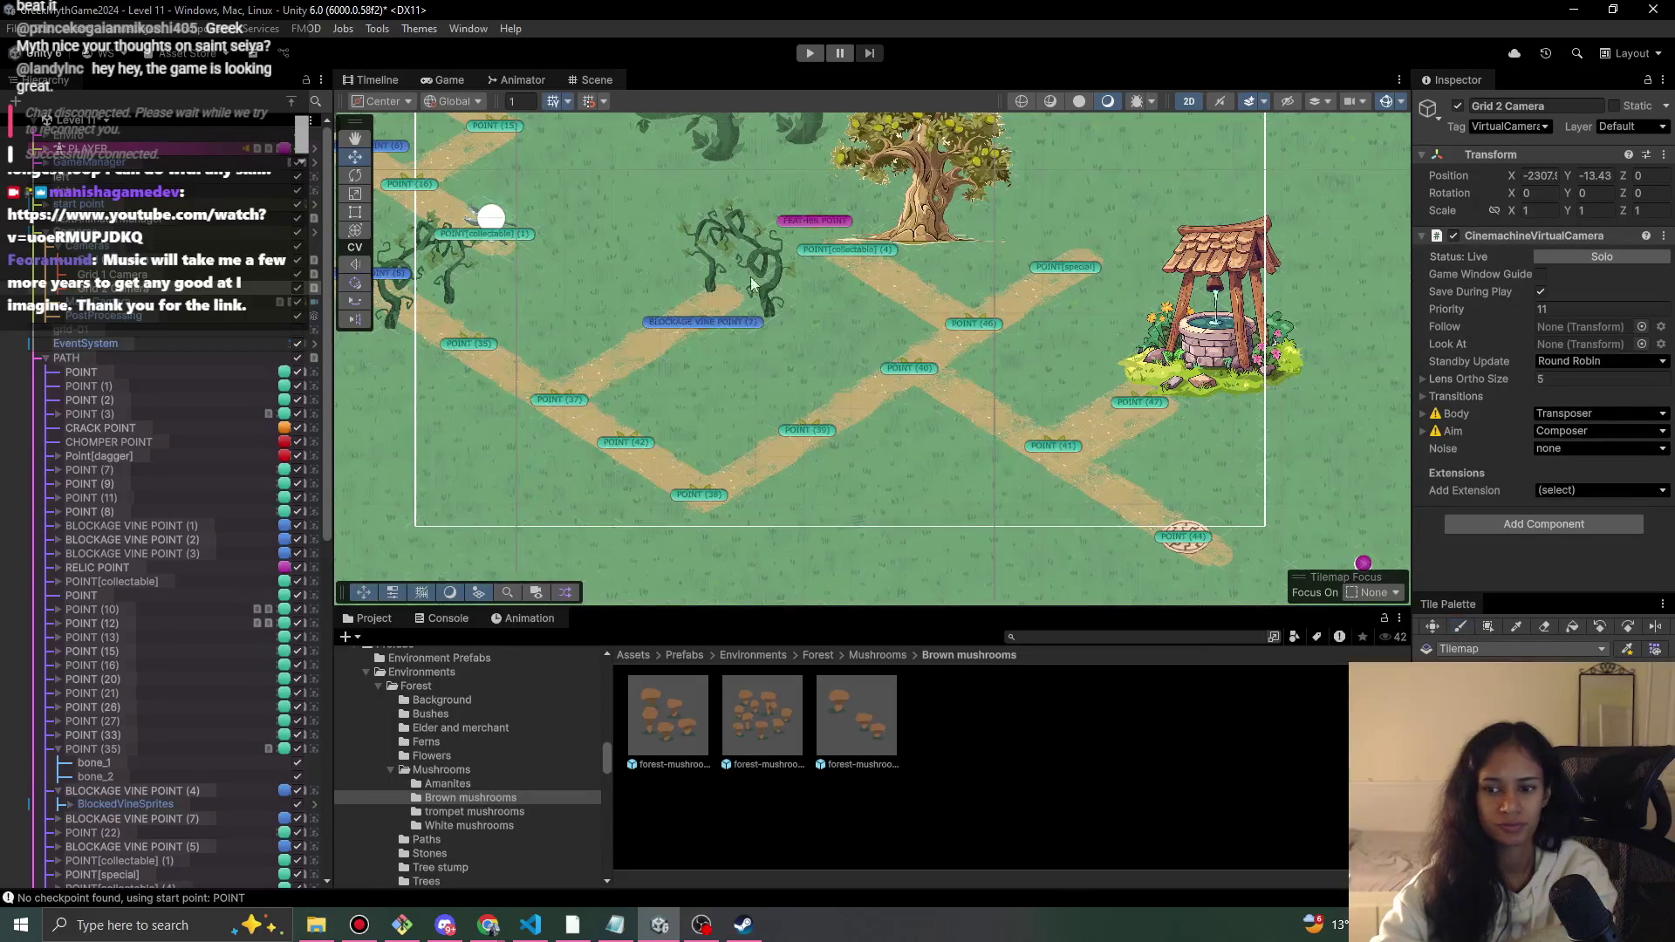
{"action": "left_click", "coordinate": [718, 325]}
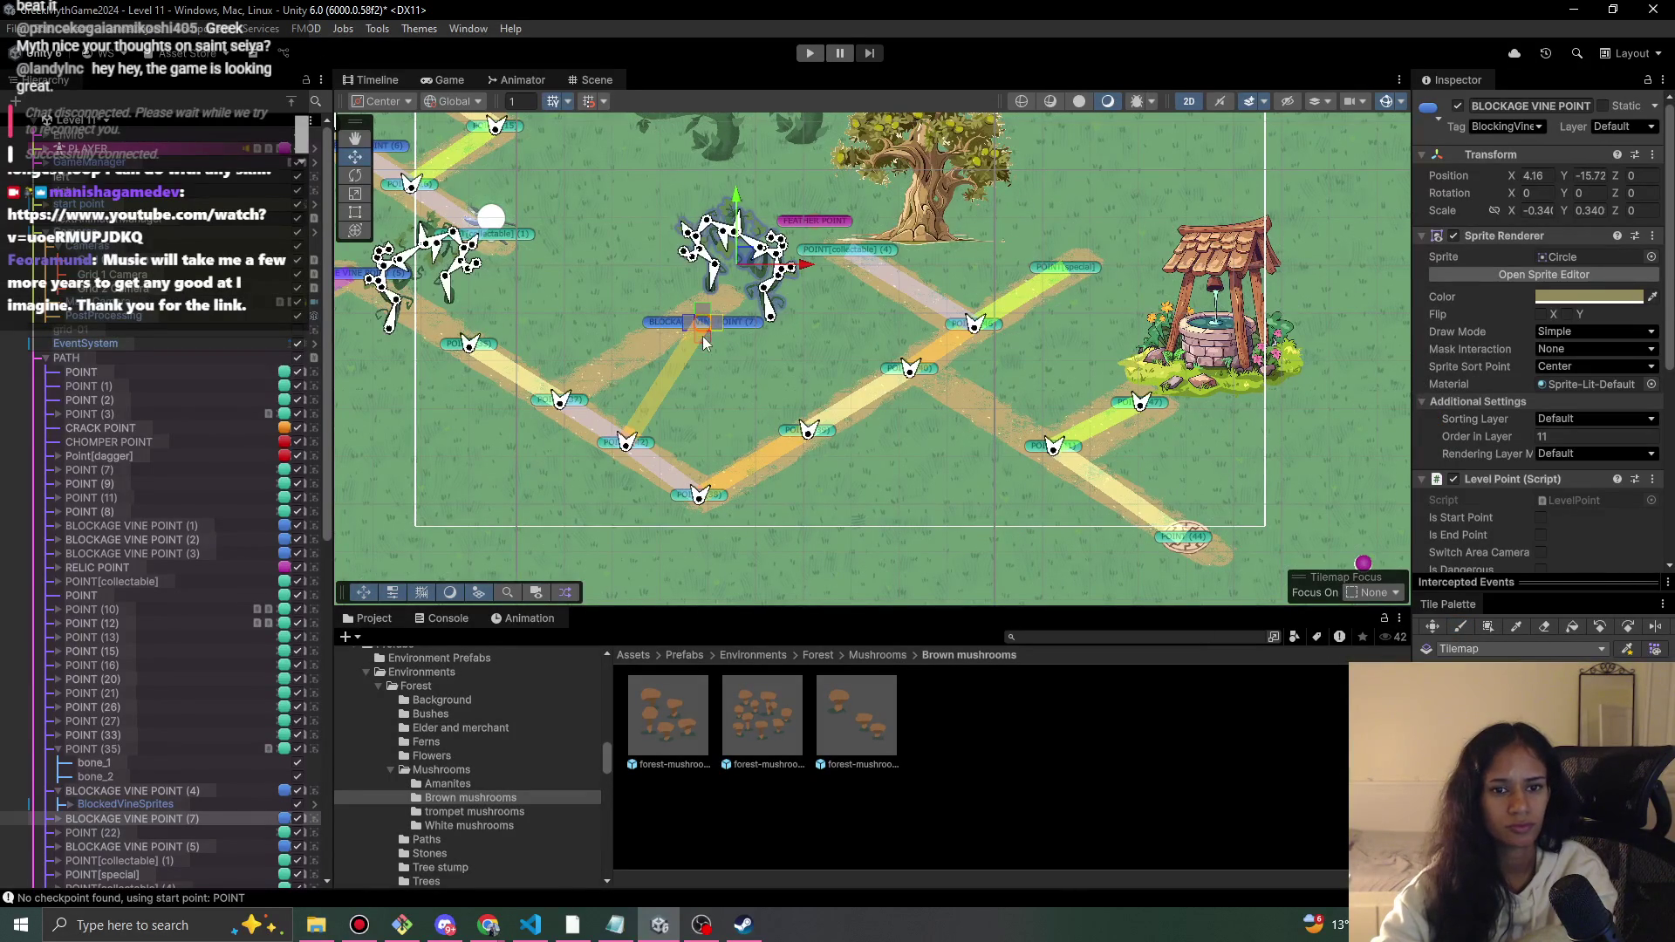
{"action": "left_click_drag", "start_coordinate": [744, 256], "coordinate": [673, 292]}
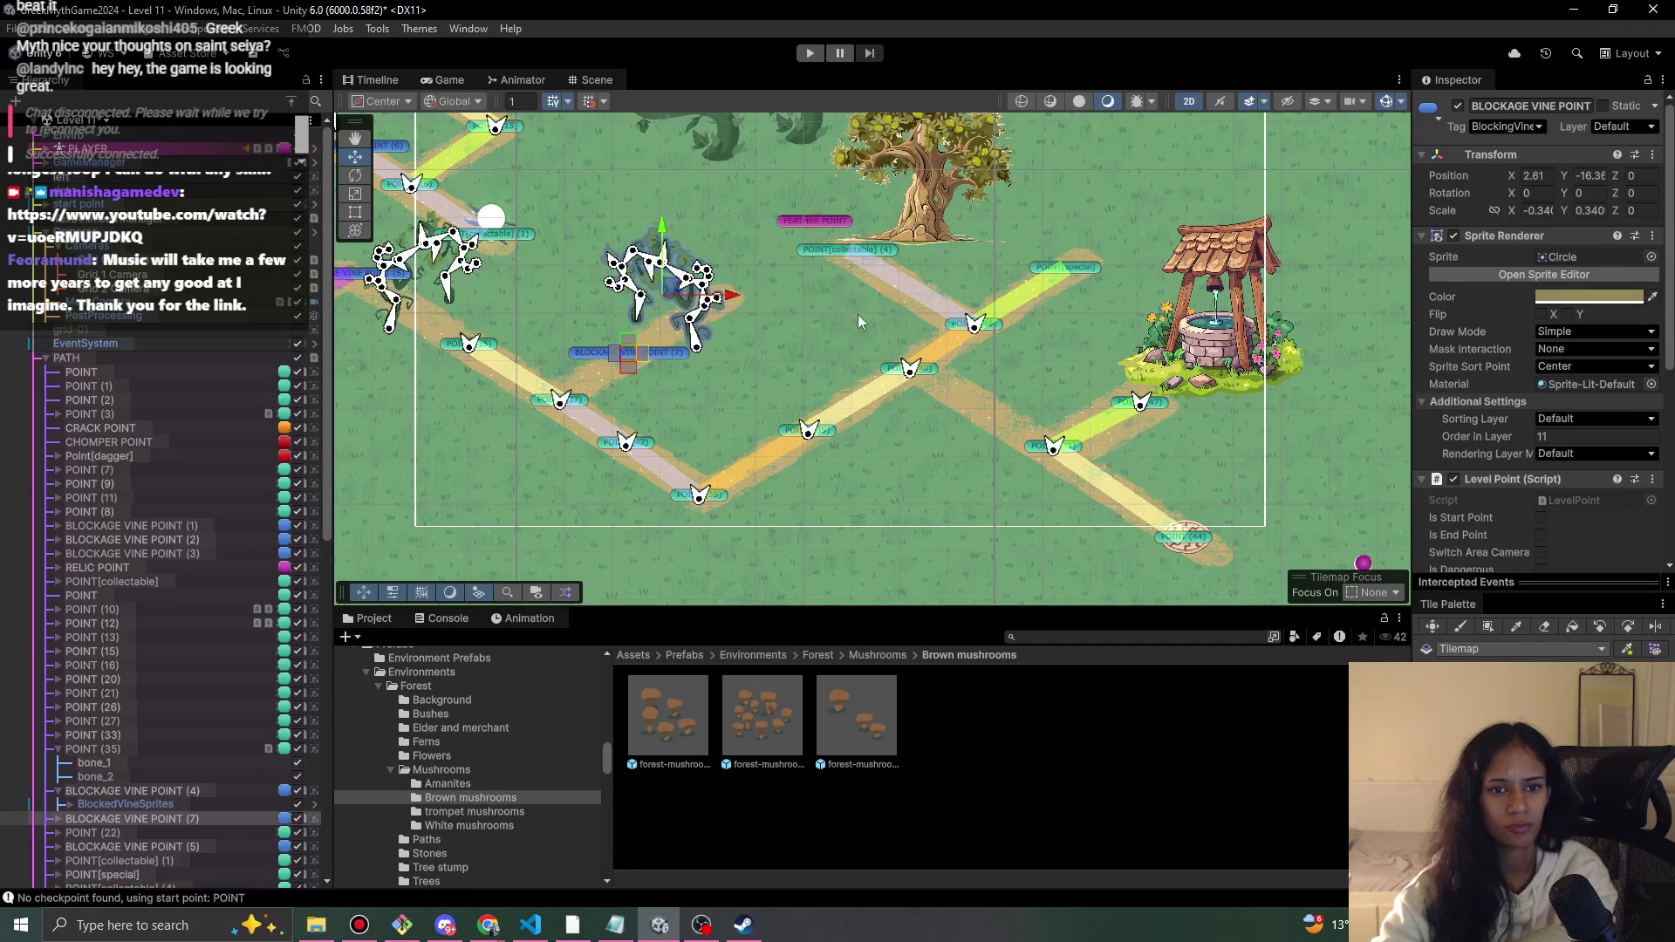
- Shift the OLIVE TREE right and move POINT[collectable] (4) down and right
{"action": "left_click", "coordinate": [865, 243]}
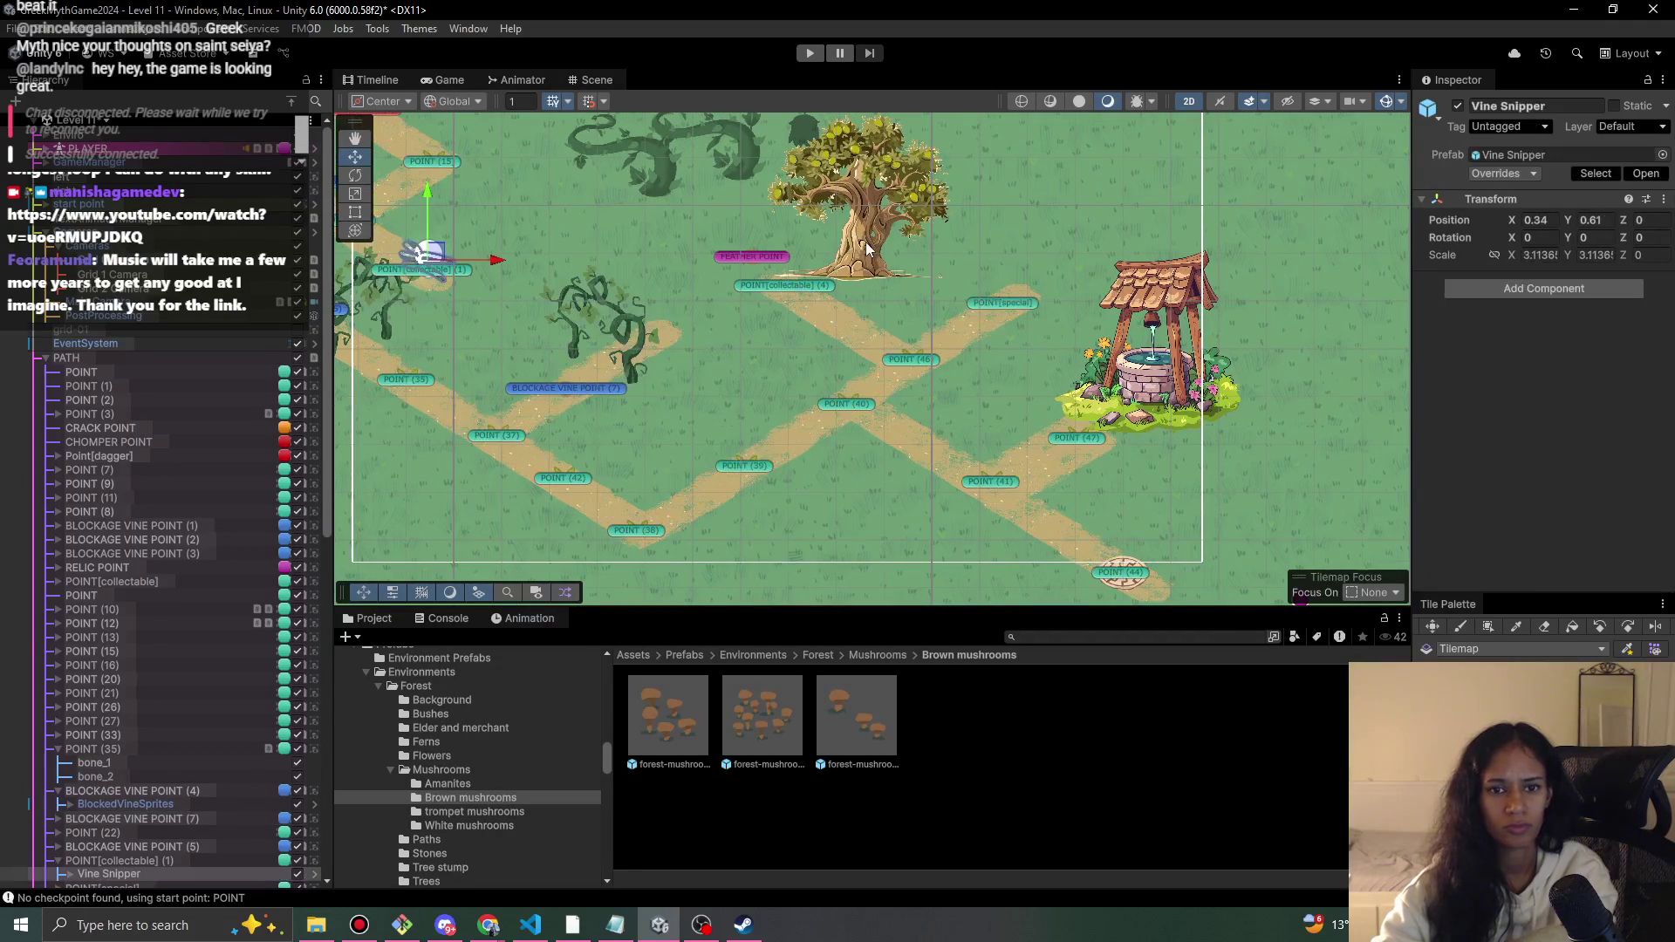
{"action": "left_click", "coordinate": [865, 243]}
{"action": "left_click", "coordinate": [865, 241]}
{"action": "left_click_drag", "start_coordinate": [901, 217], "coordinate": [891, 210]}
{"action": "left_click_drag", "start_coordinate": [899, 202], "coordinate": [921, 209]}
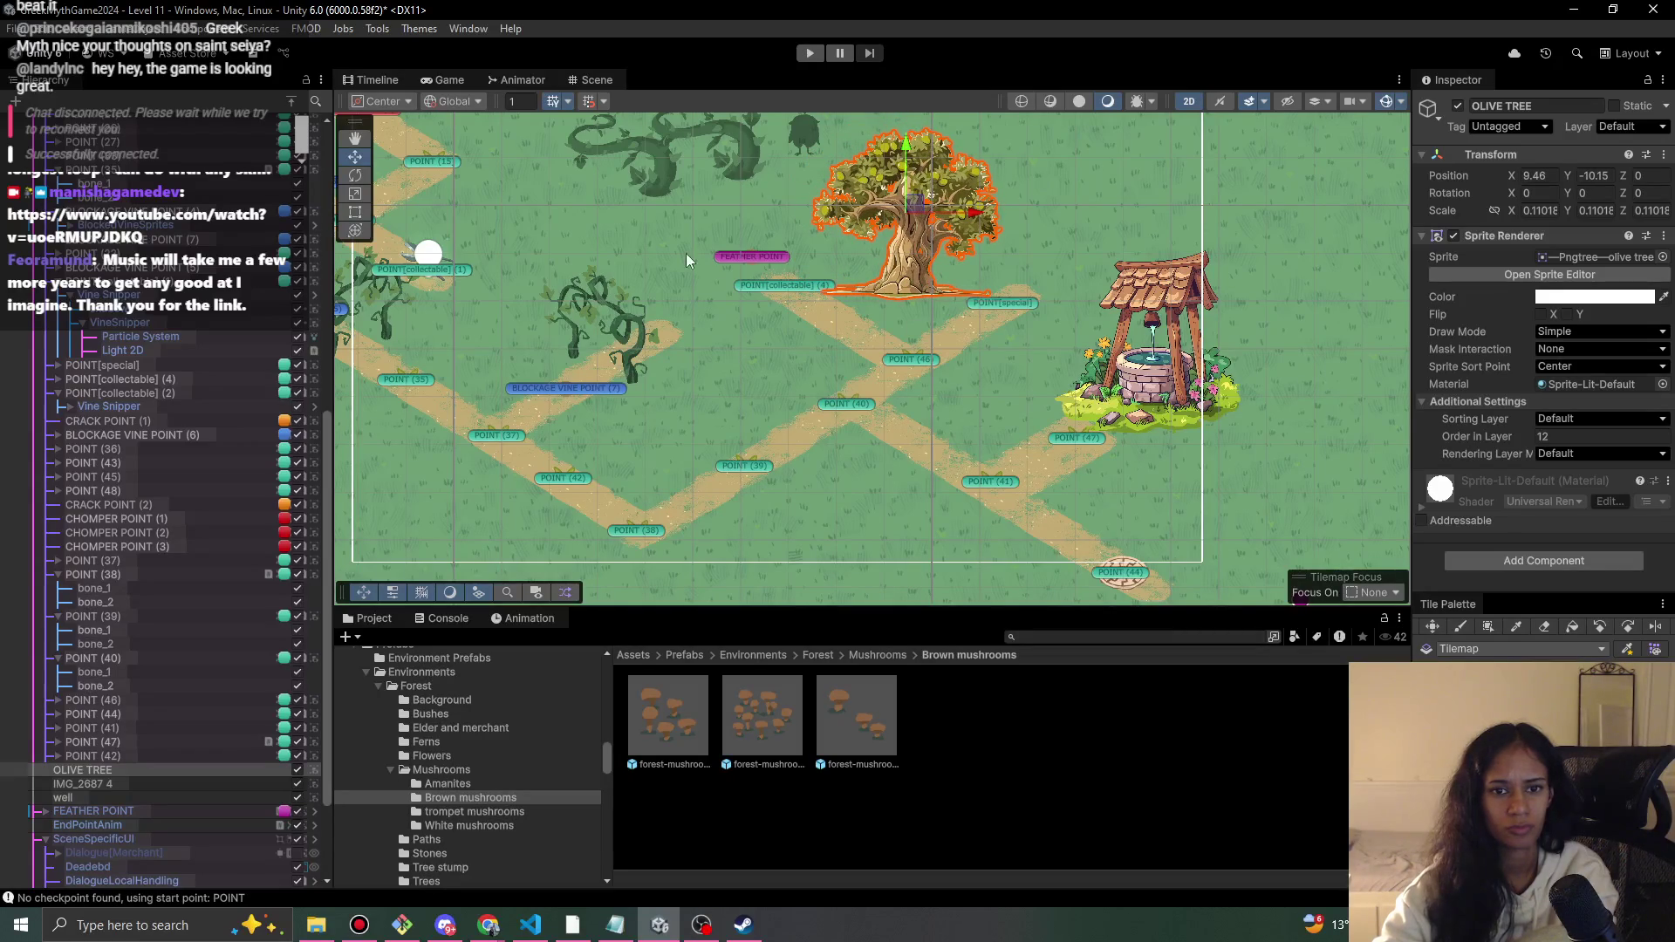
{"action": "left_click", "coordinate": [795, 280]}
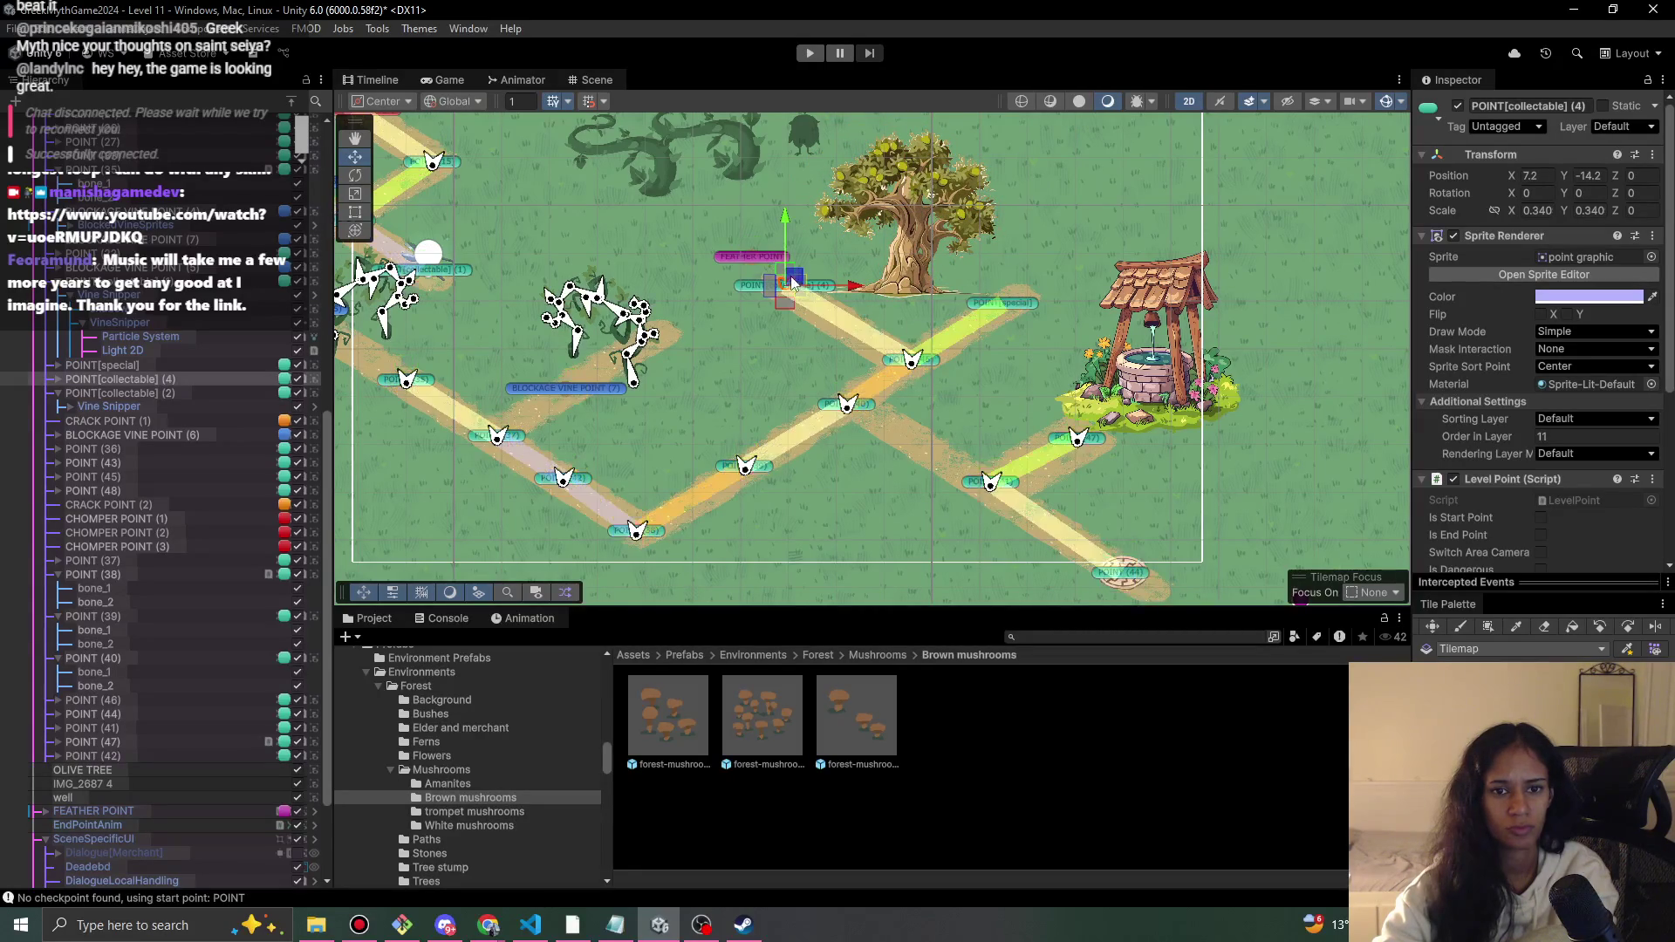
{"action": "left_click_drag", "start_coordinate": [799, 278], "coordinate": [843, 300]}
- Paint an extra dirt-path tile onto the grass
{"action": "left_click", "coordinate": [1541, 628]}
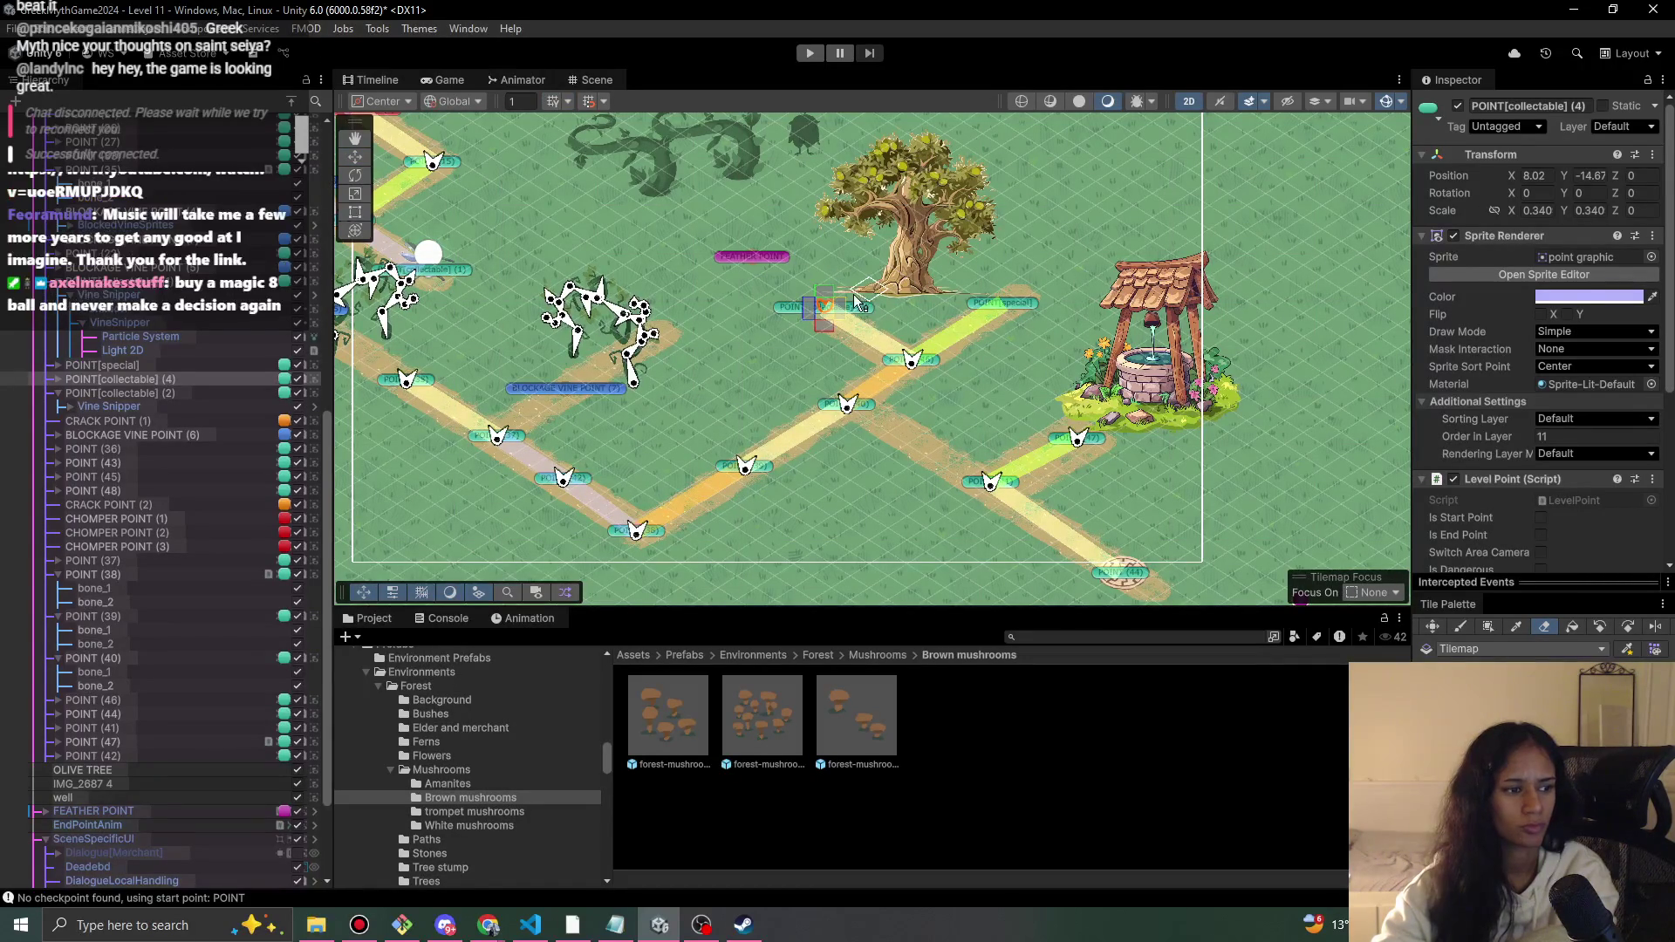
{"action": "key", "text": "b"}
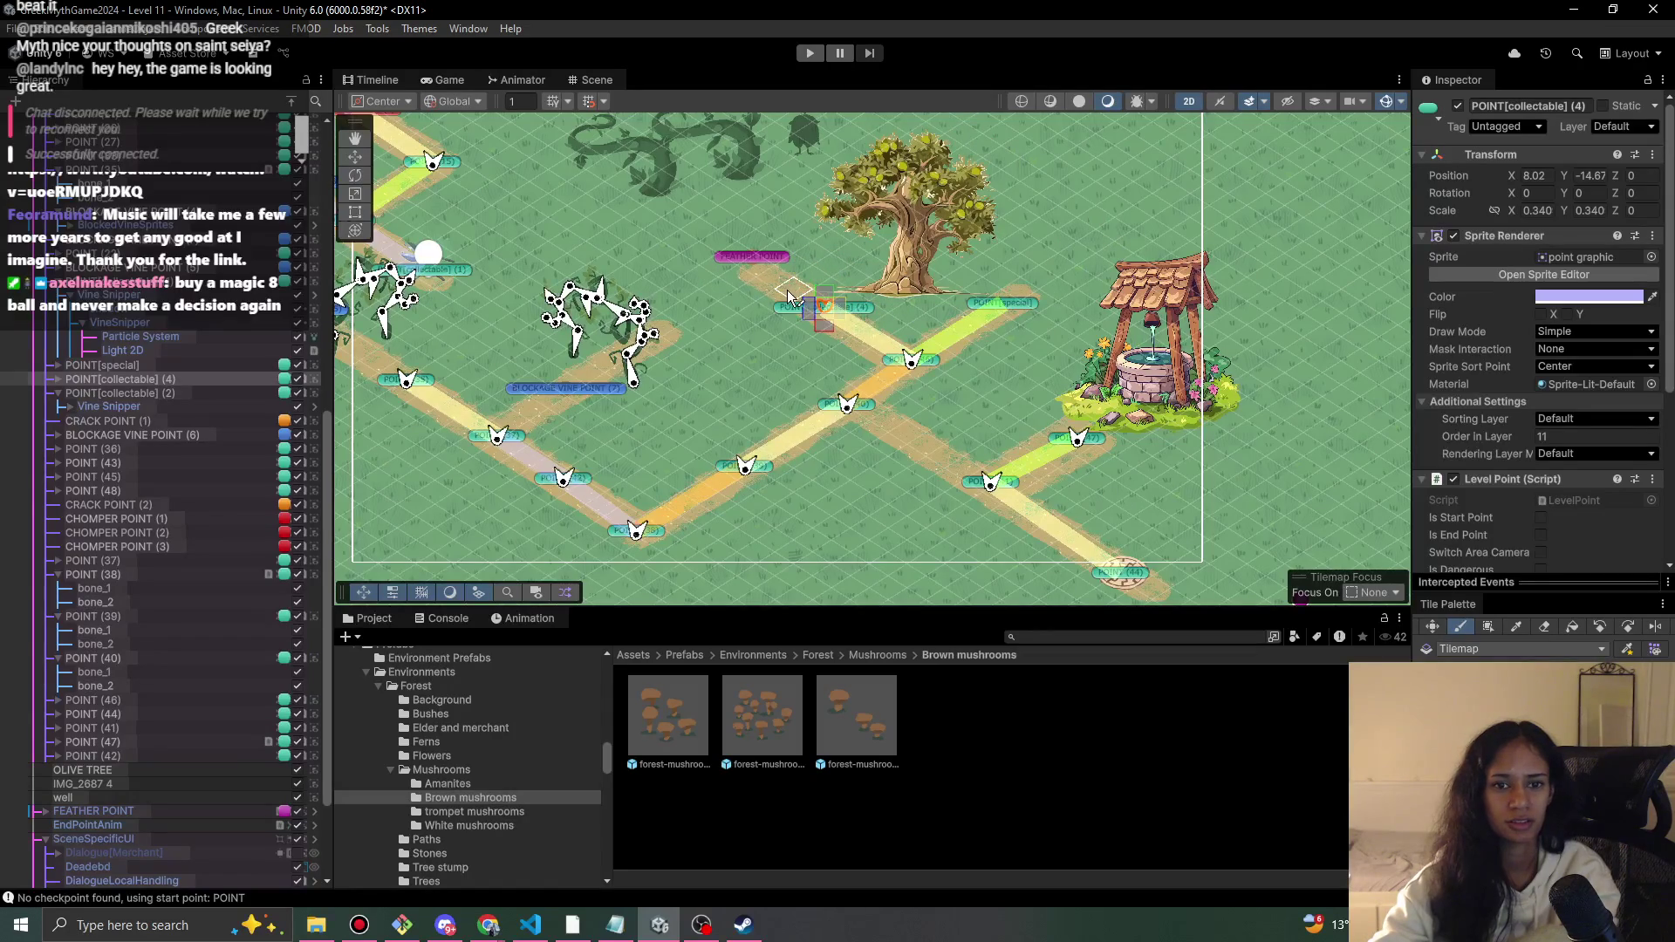
{"action": "left_click", "coordinate": [646, 301]}
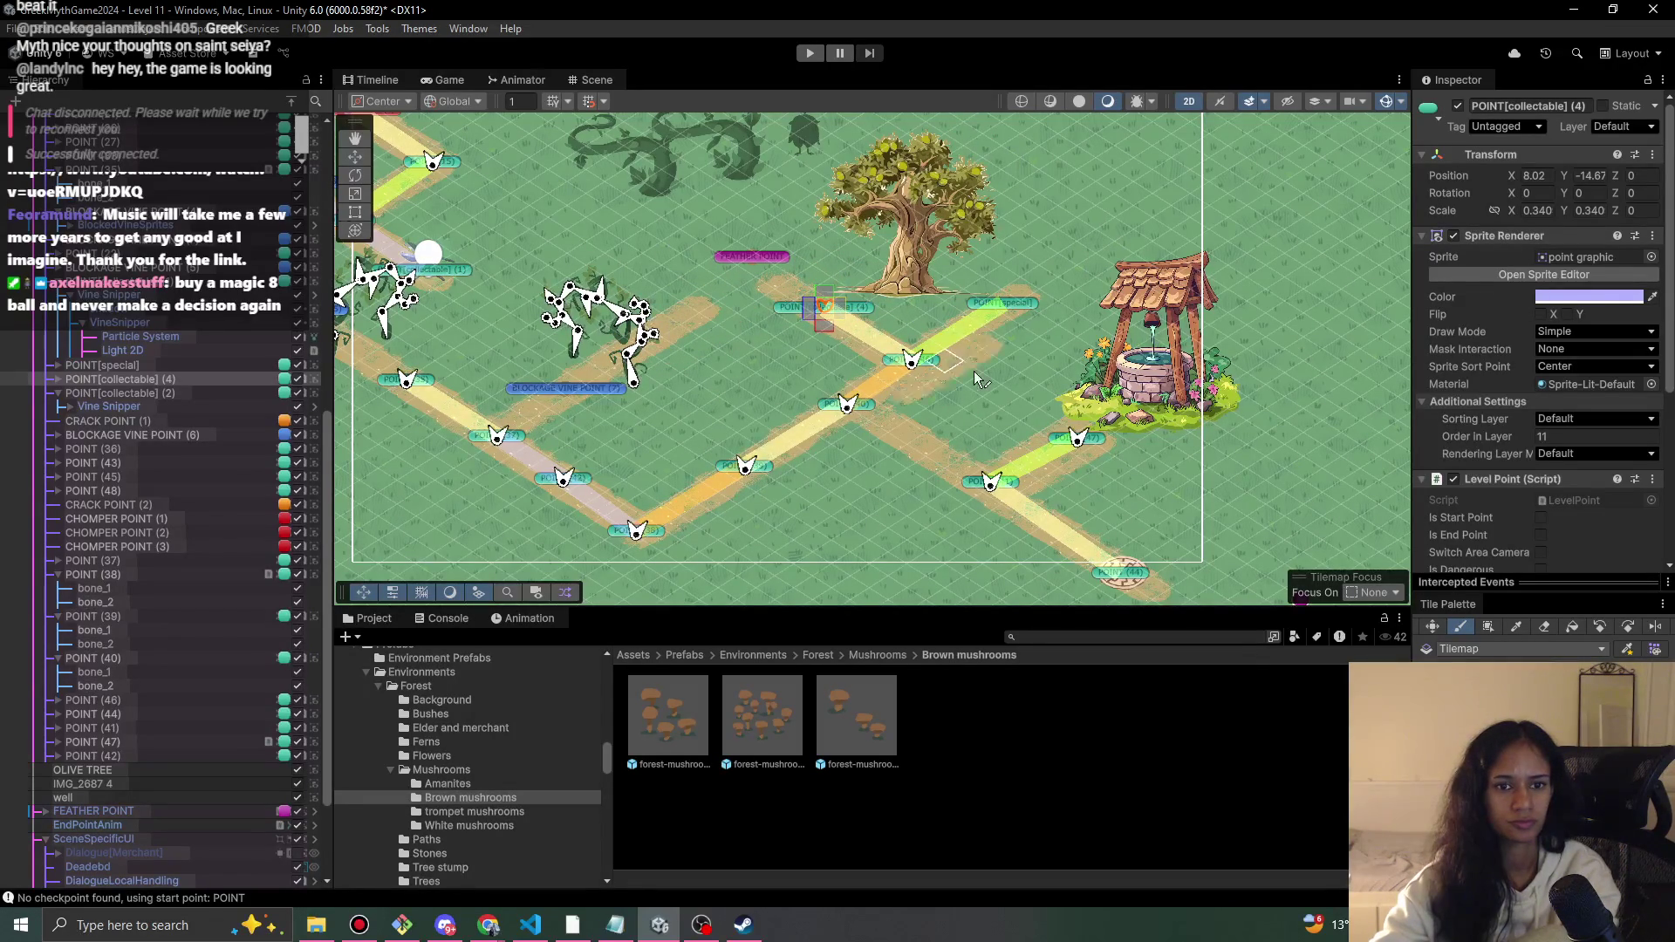
- Move FEATHER POINT left and down to about X 5.02, Y -12.21
{"action": "left_click", "coordinate": [1463, 633]}
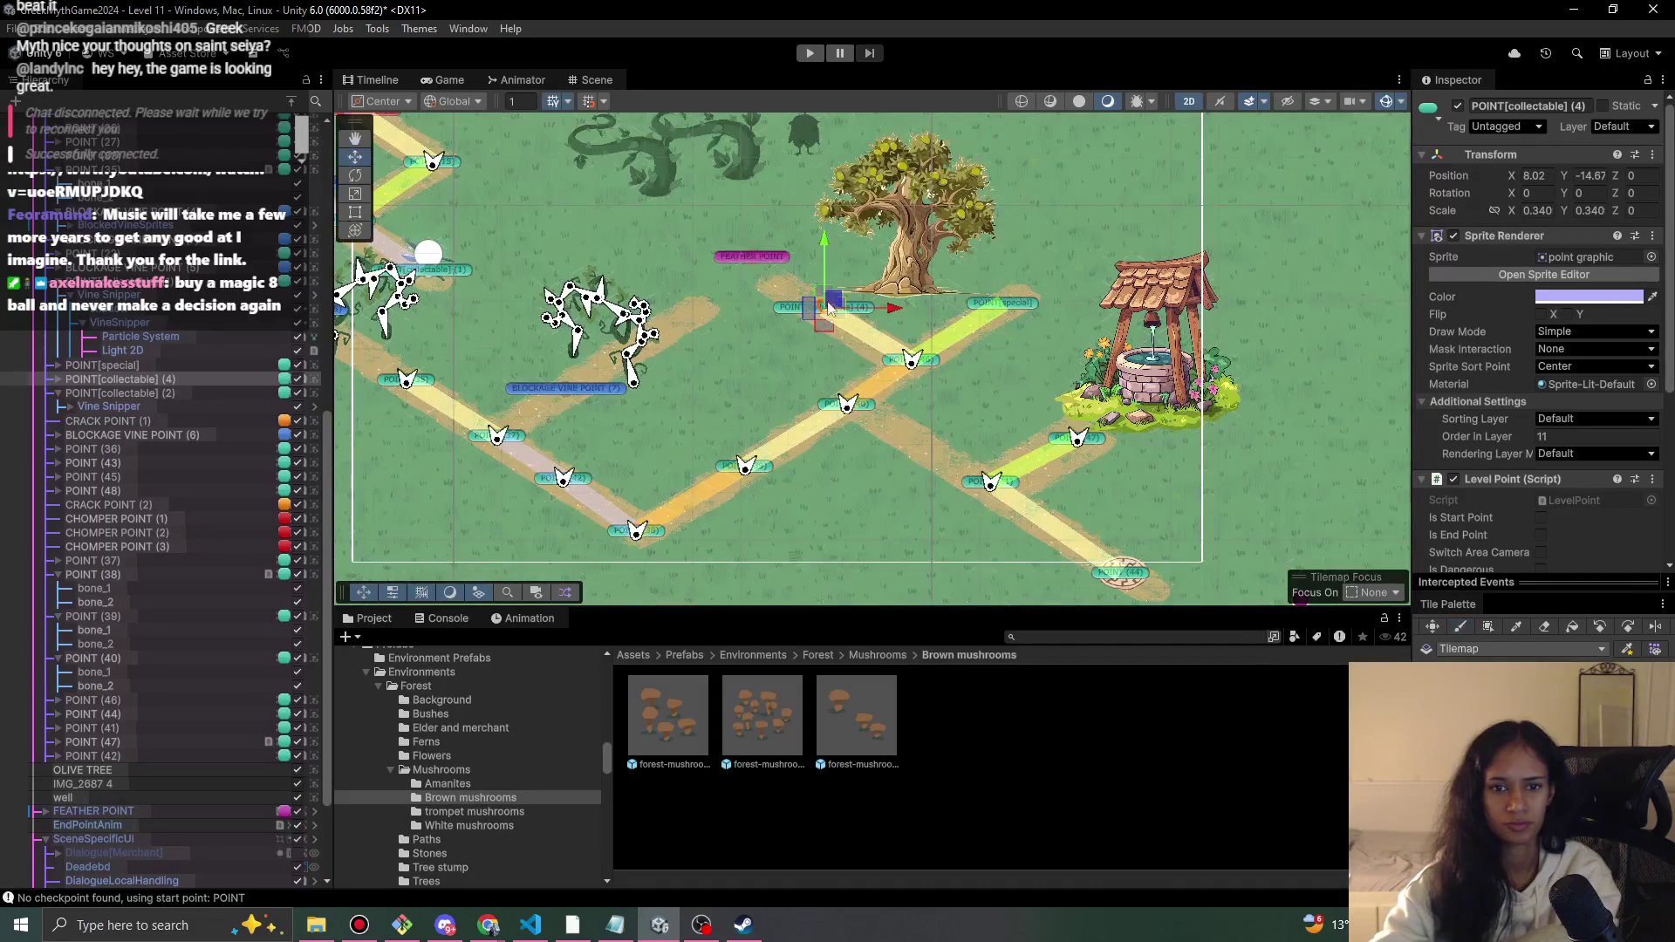
{"action": "left_click", "coordinate": [758, 260]}
{"action": "left_click_drag", "start_coordinate": [759, 257], "coordinate": [731, 279]}
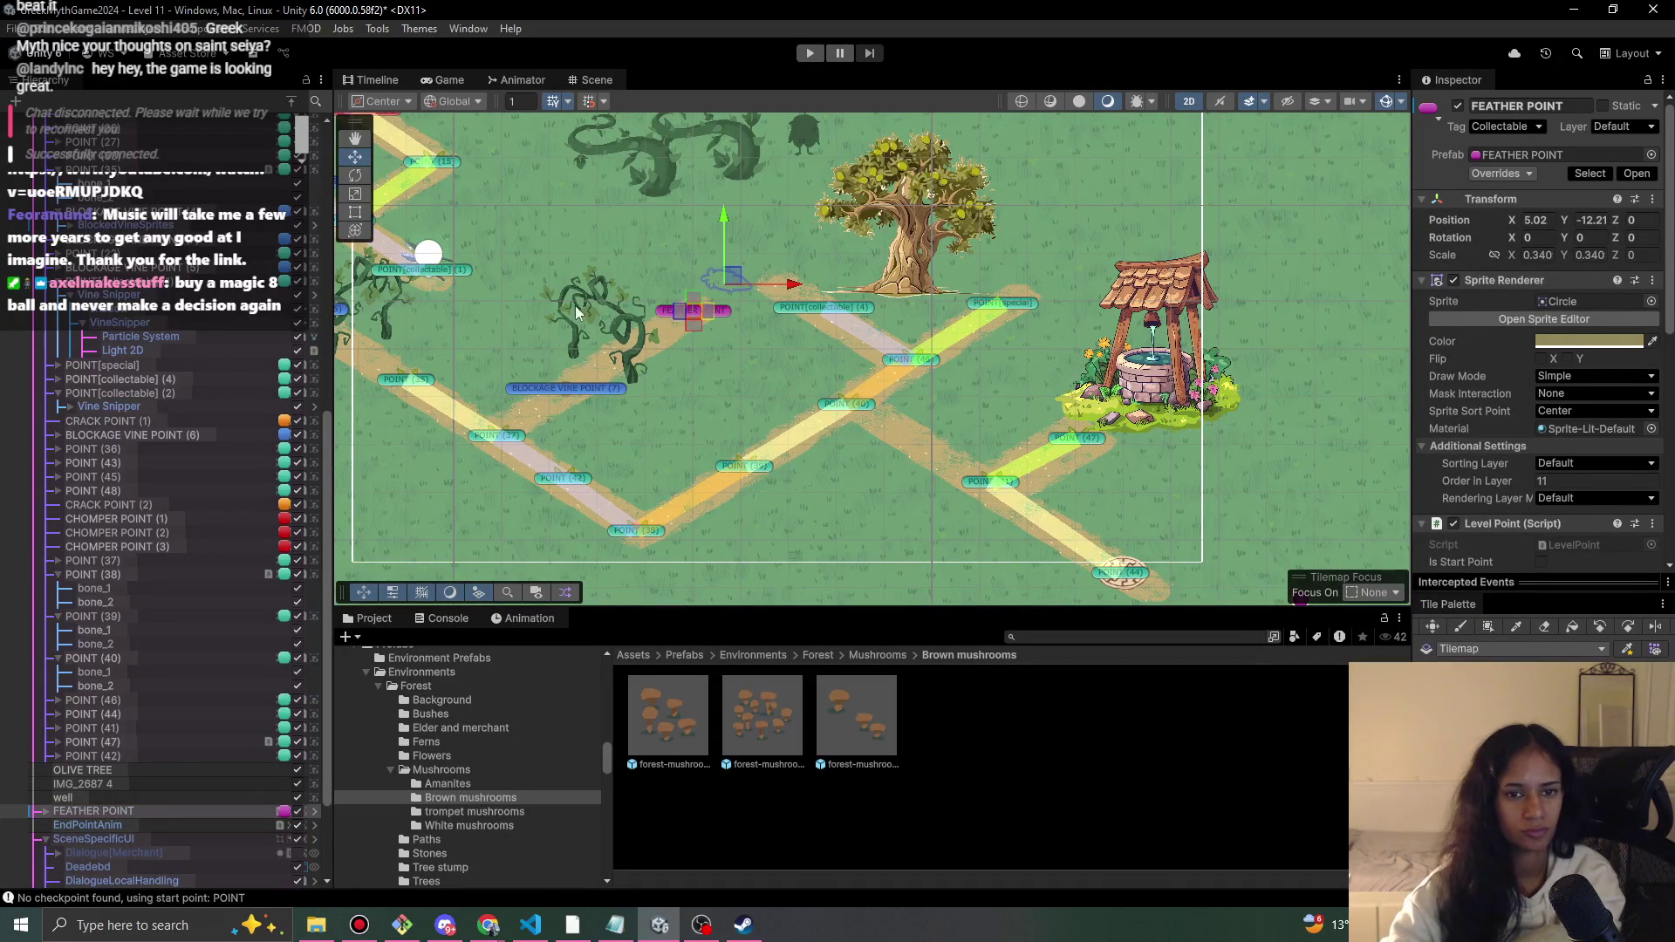
- Set the Isometric Diamond feather sprite's Order in Layer to 5 and nudge it
{"action": "left_click", "coordinate": [45, 811]}
{"action": "left_click", "coordinate": [78, 825]}
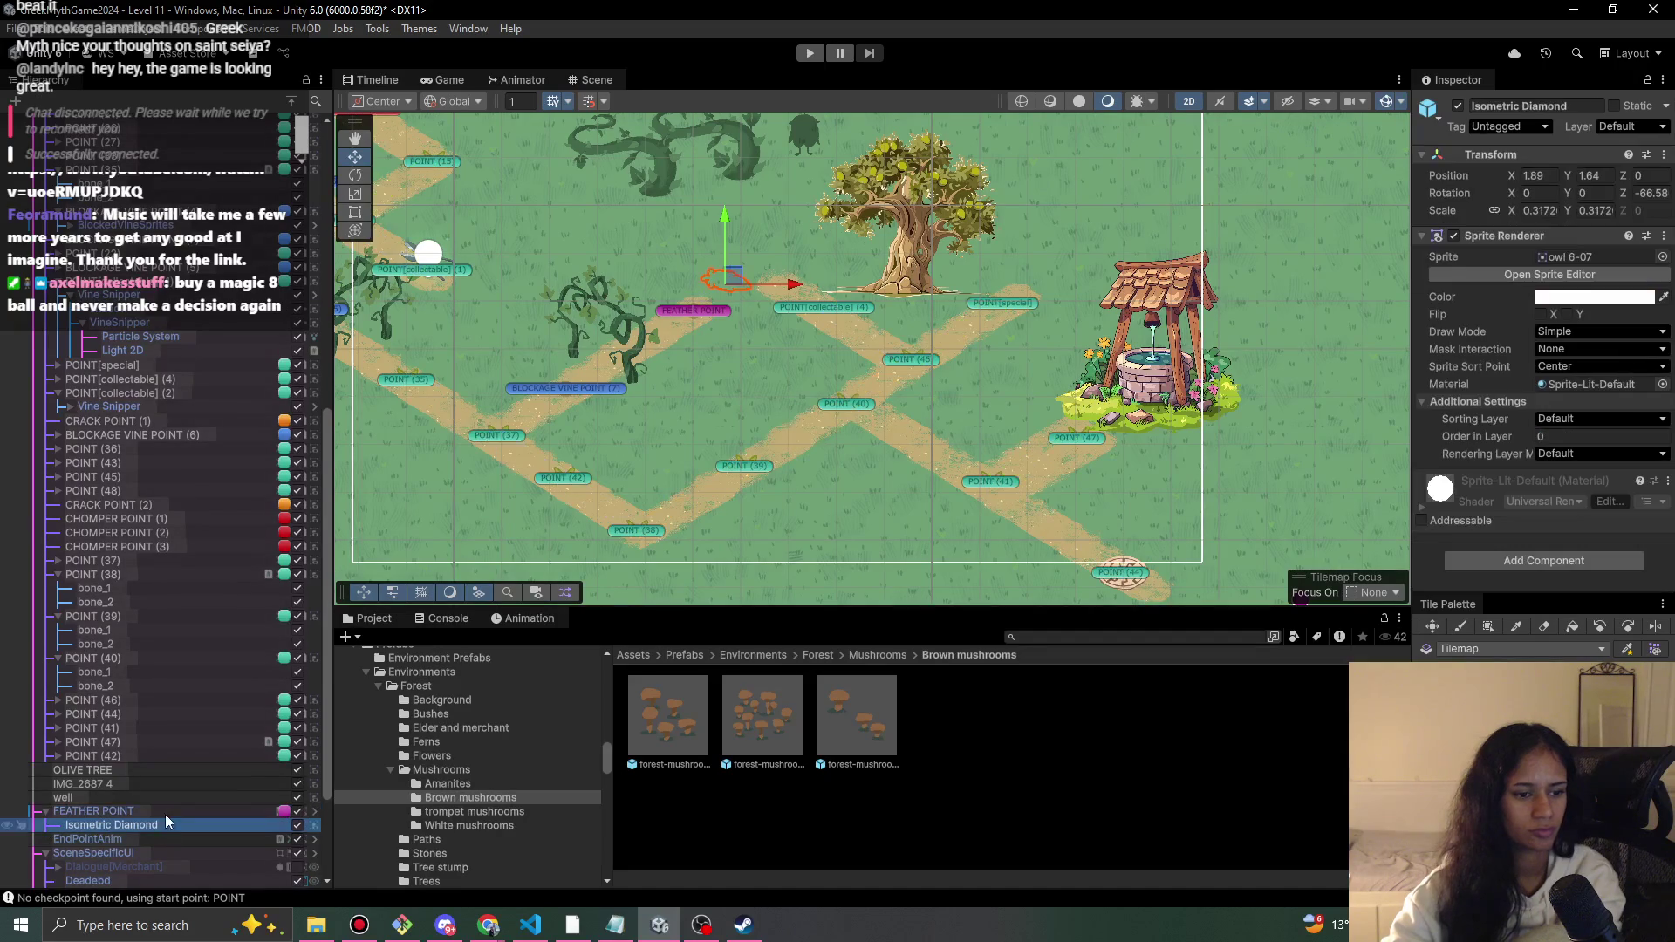
{"action": "left_click_drag", "start_coordinate": [1513, 440], "coordinate": [1524, 440]}
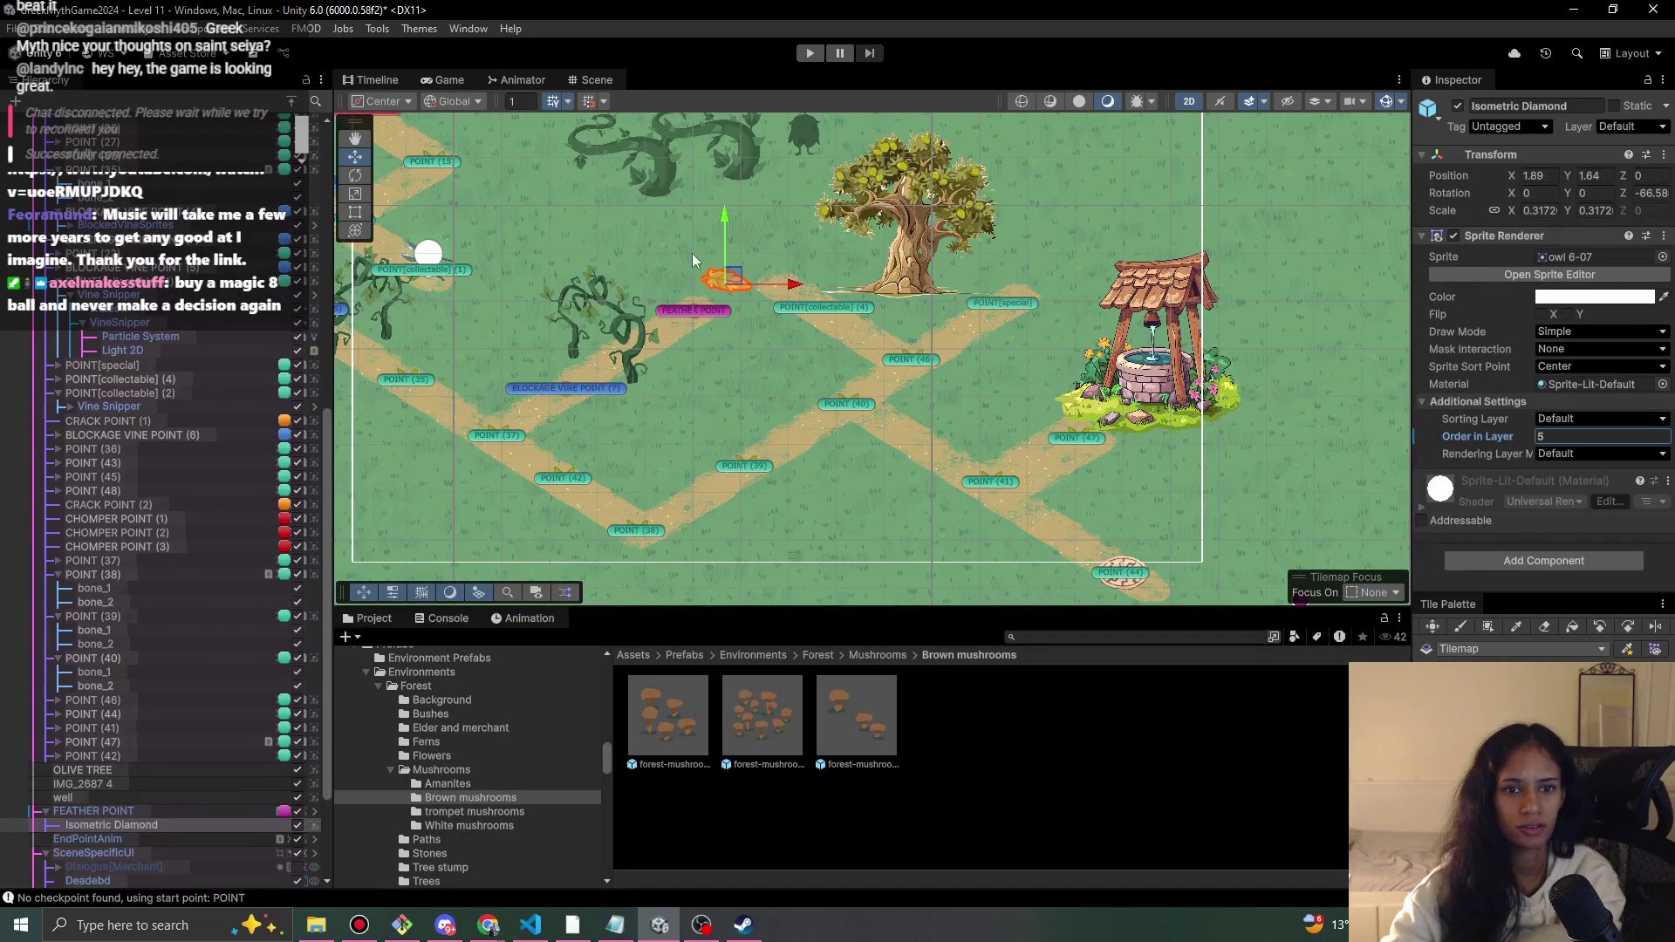
{"action": "mouse_move", "coordinate": [733, 280]}
{"action": "left_mouse_down"}
{"action": "mouse_move", "coordinate": [684, 260]}
{"action": "mouse_move", "coordinate": [726, 281]}
{"action": "left_mouse_up"}
- Nudge POINT[collectable] (4) slightly right and start the play-test
{"action": "left_click", "coordinate": [1544, 626]}
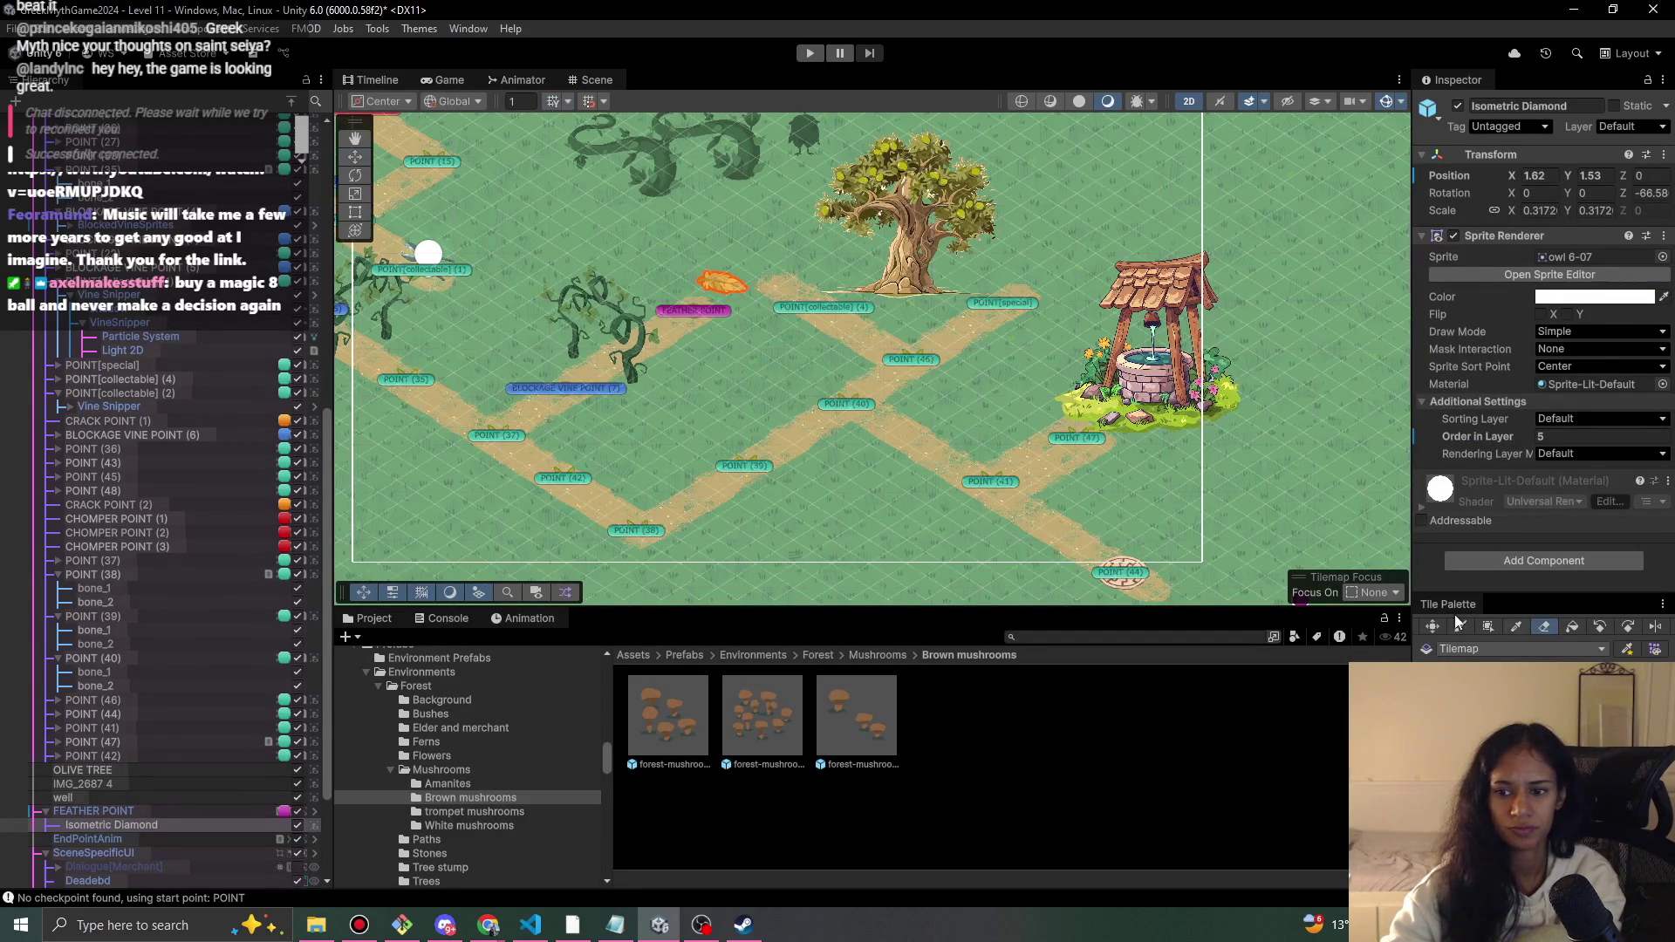
{"action": "left_click", "coordinate": [1532, 626]}
{"action": "left_click", "coordinate": [811, 310]}
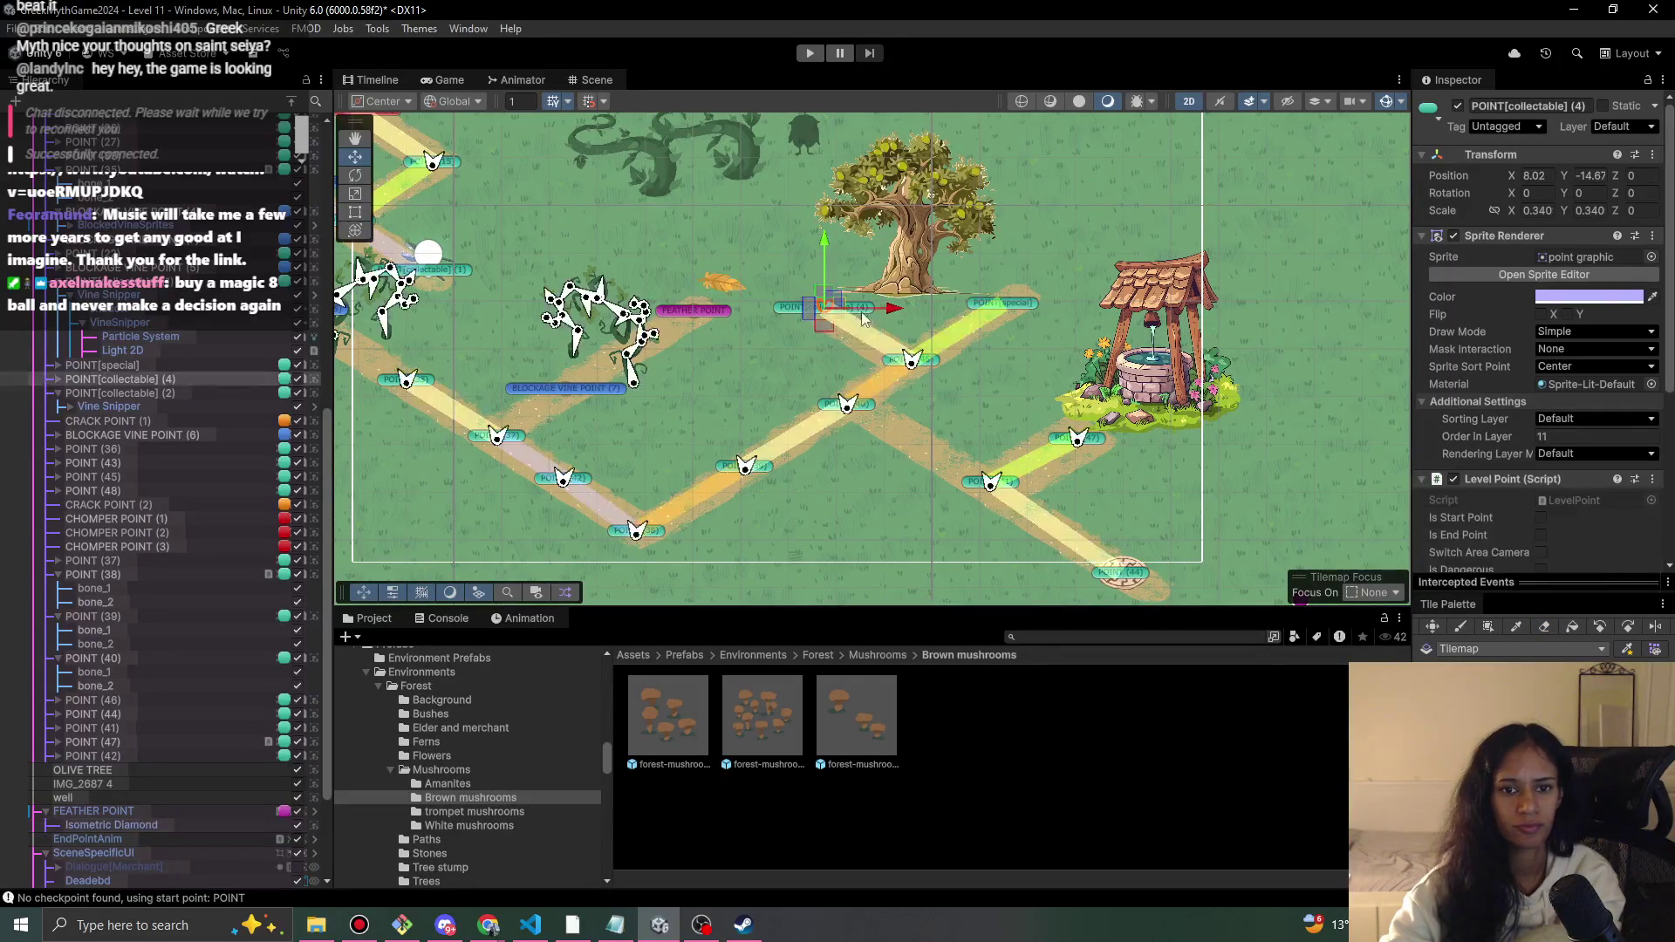
{"action": "left_click_drag", "start_coordinate": [844, 314], "coordinate": [846, 318]}
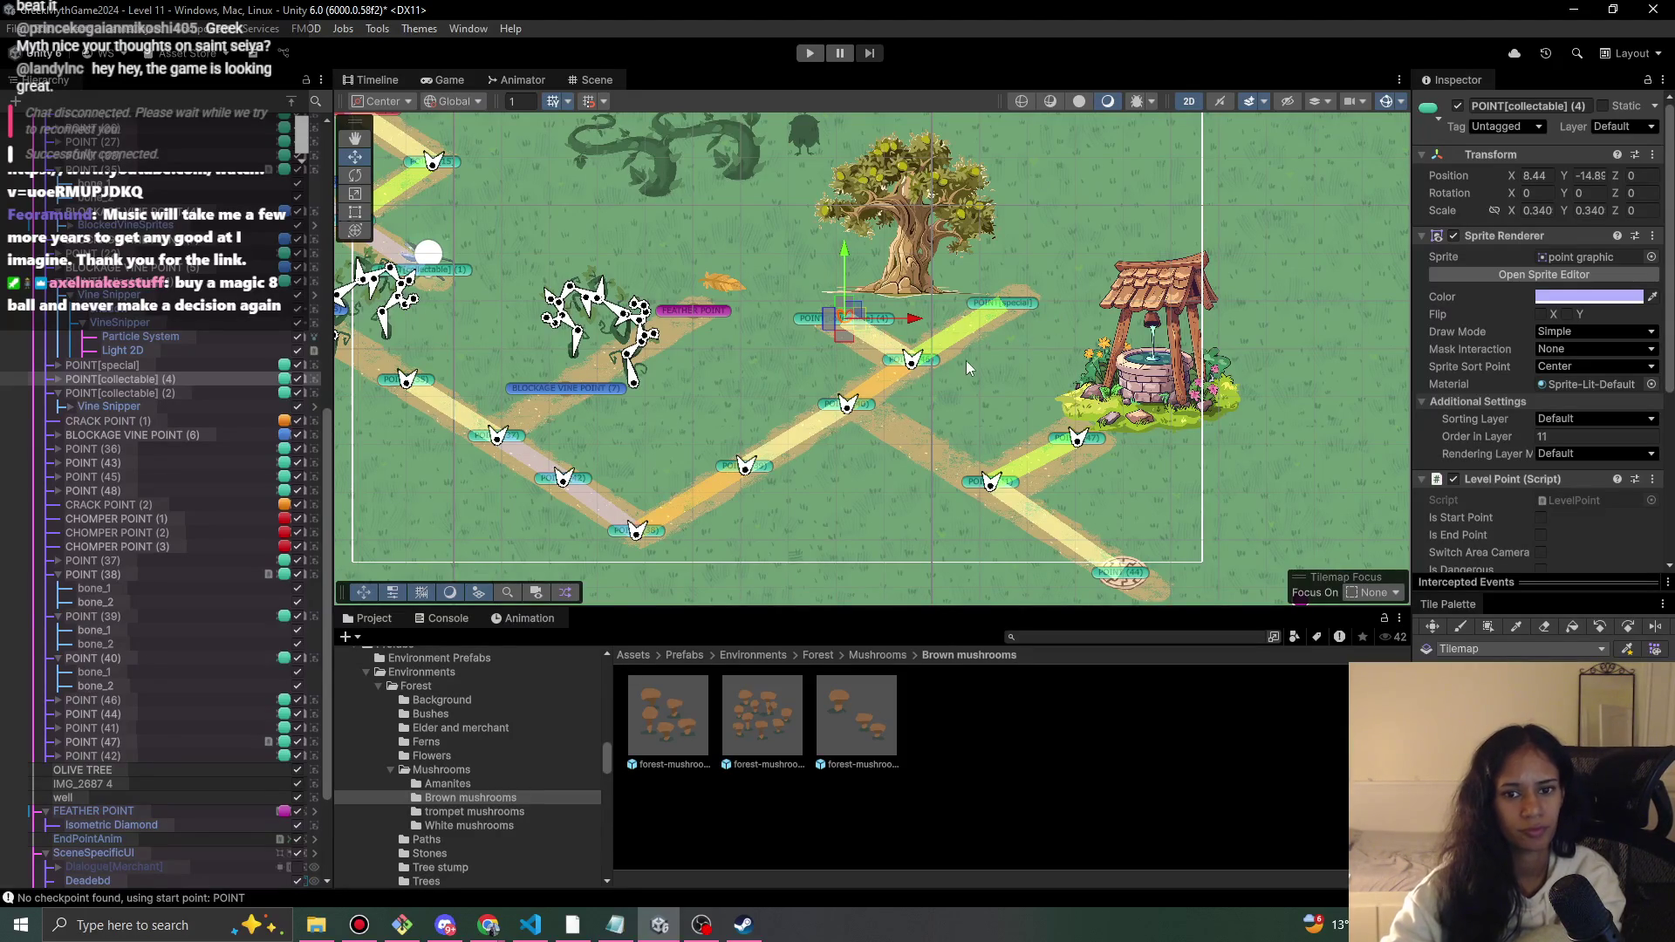
{"action": "left_click", "coordinate": [810, 53]}
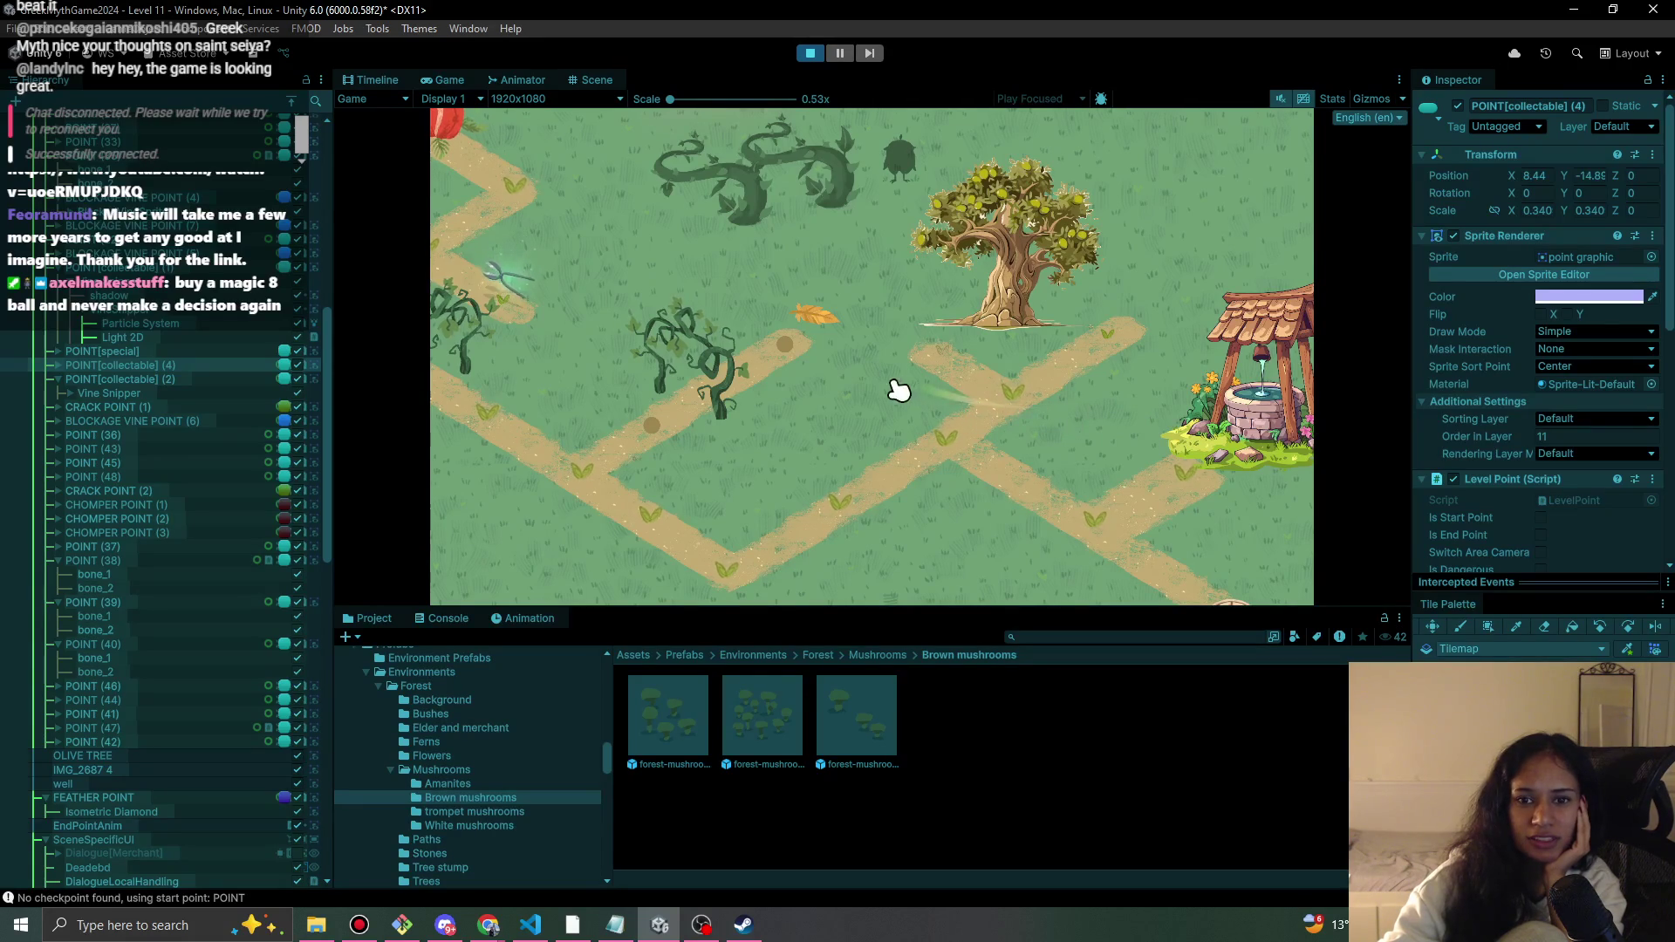
- Stop the play-test and shift the Grid 2 Camera frame right and down
{"action": "scroll", "coordinate": [195, 515], "scroll_direction": "up", "scroll_amount": 10}
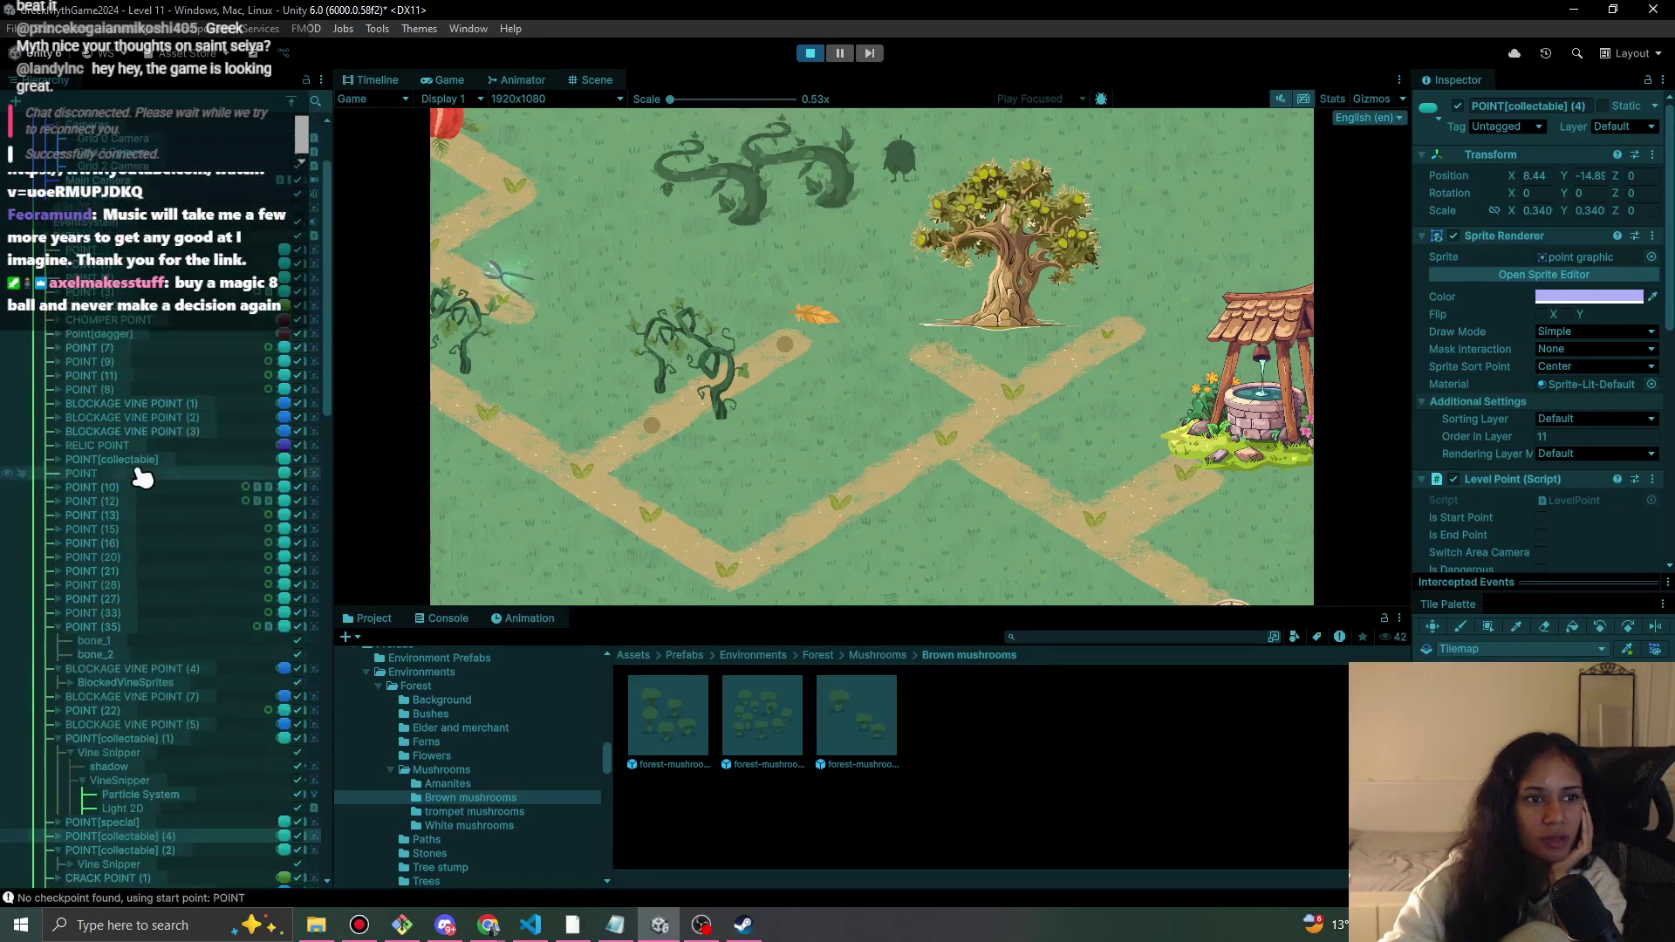
{"action": "left_click", "coordinate": [142, 275]}
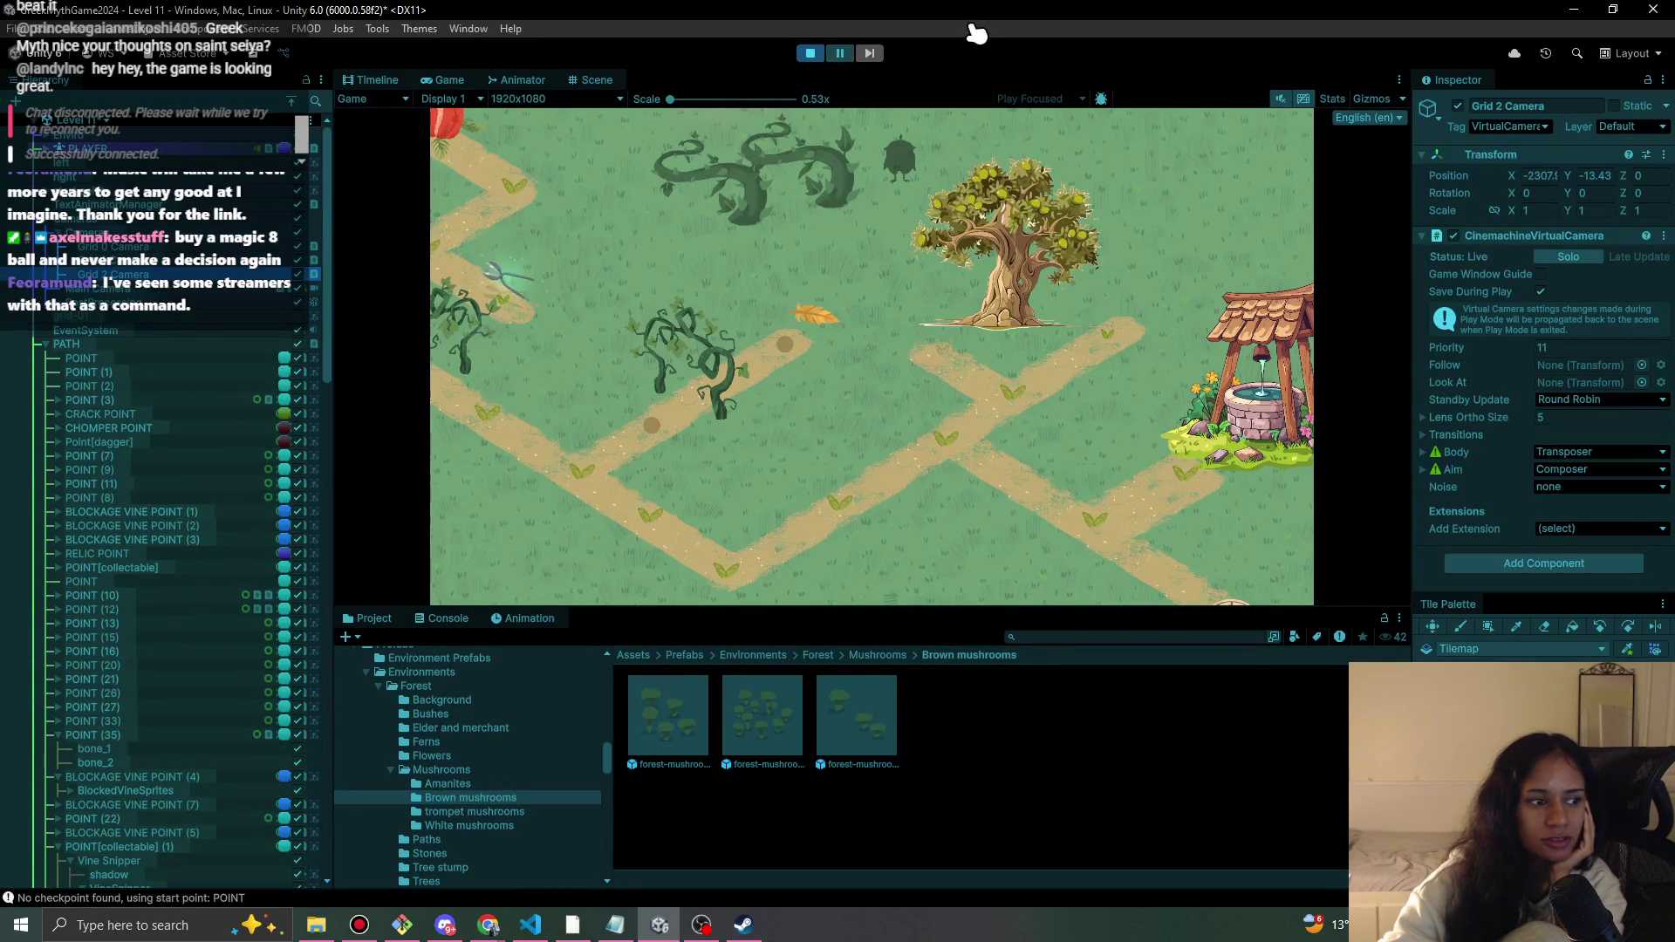
{"action": "left_click", "coordinate": [810, 53]}
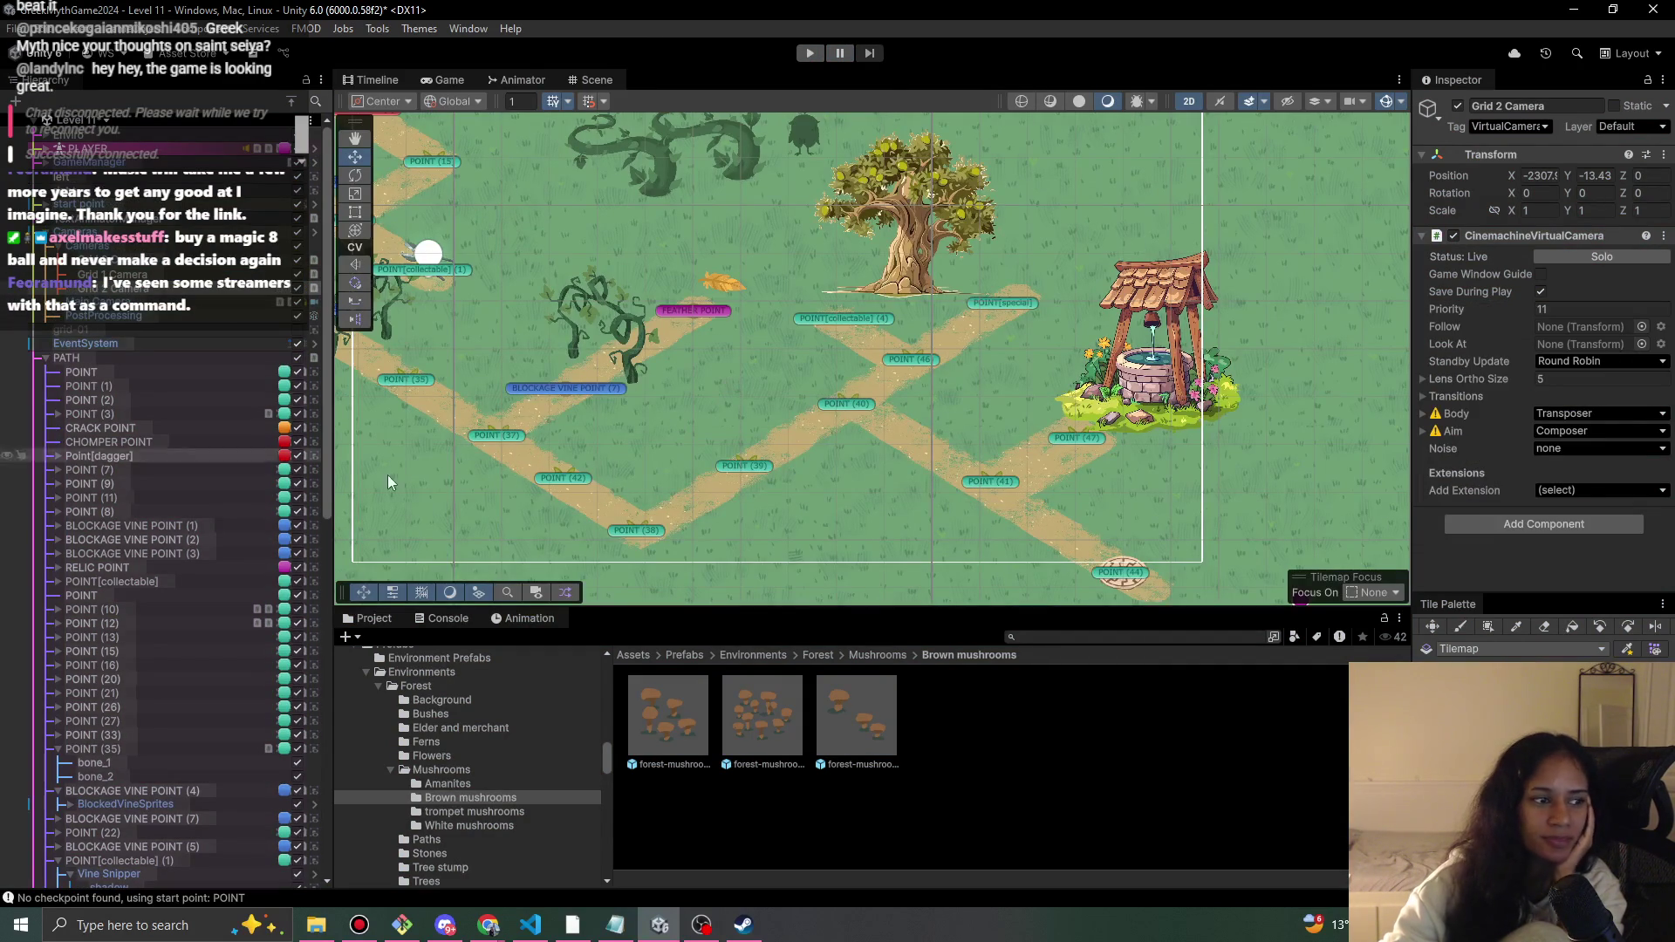
{"action": "scroll", "coordinate": [881, 391], "scroll_direction": "down", "scroll_amount": 2}
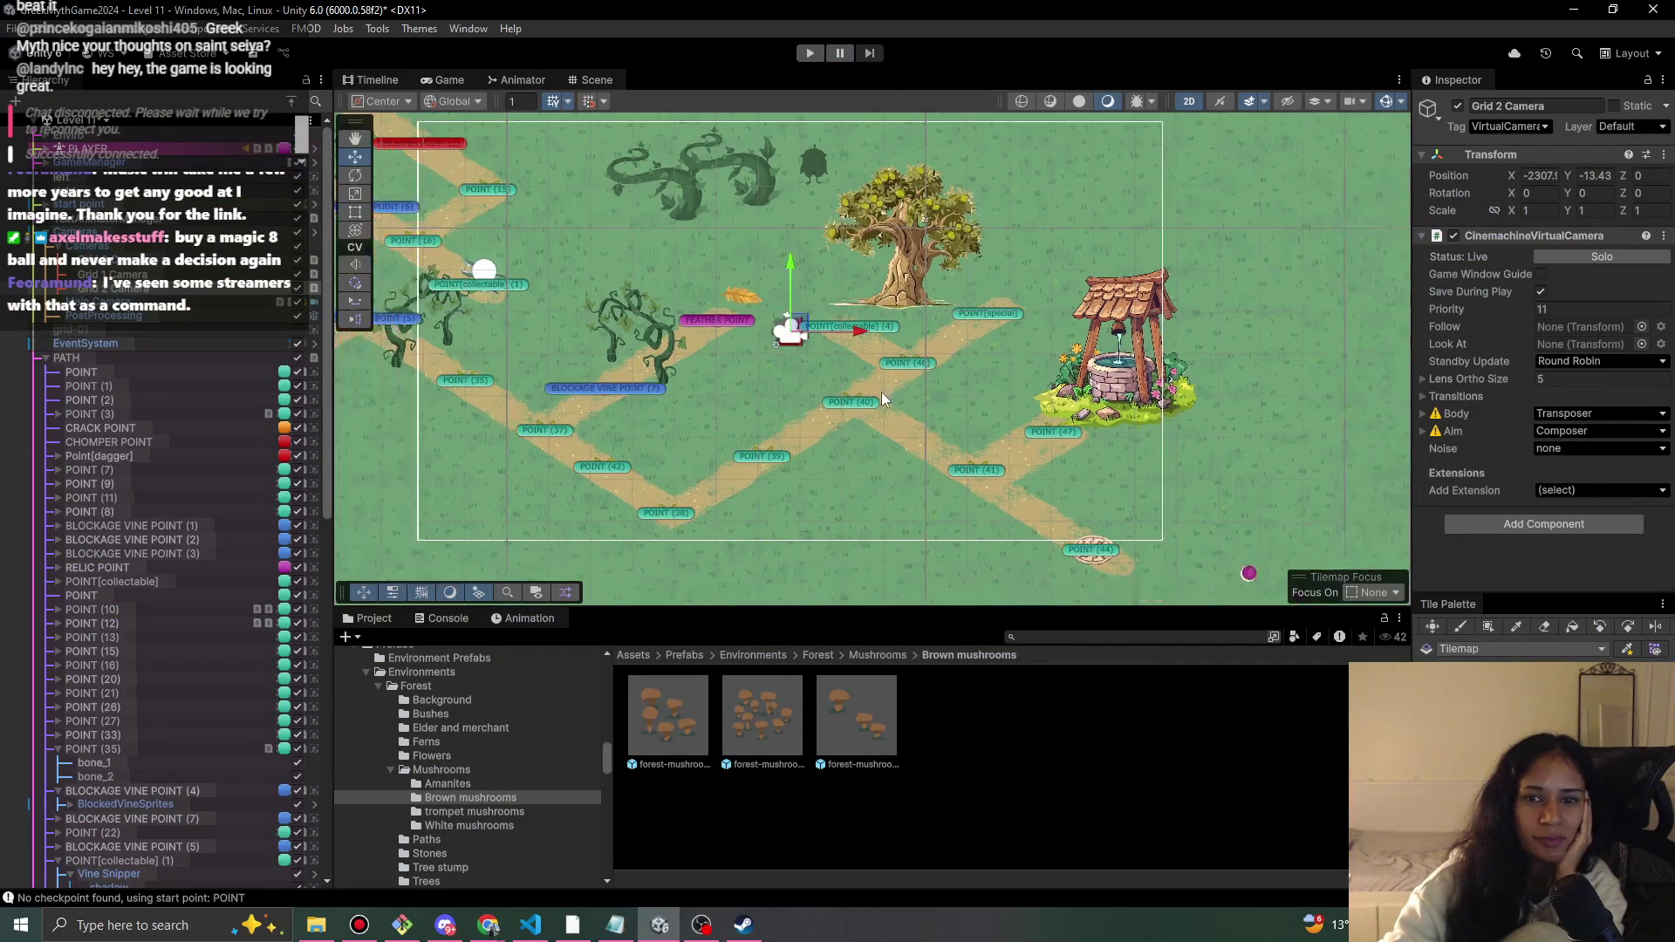
{"action": "left_click_drag", "start_coordinate": [810, 338], "coordinate": [854, 373]}
- Place the small dark sprite IMG_2687 4 on the treetop
{"action": "left_click", "coordinate": [811, 198]}
{"action": "left_click", "coordinate": [822, 192]}
{"action": "left_click", "coordinate": [820, 190]}
{"action": "left_click", "coordinate": [820, 190]}
{"action": "left_click", "coordinate": [820, 190]}
{"action": "left_click_drag", "start_coordinate": [820, 190], "coordinate": [851, 201]}
- Move the DangerVineS3 vine down
{"action": "left_click", "coordinate": [771, 206]}
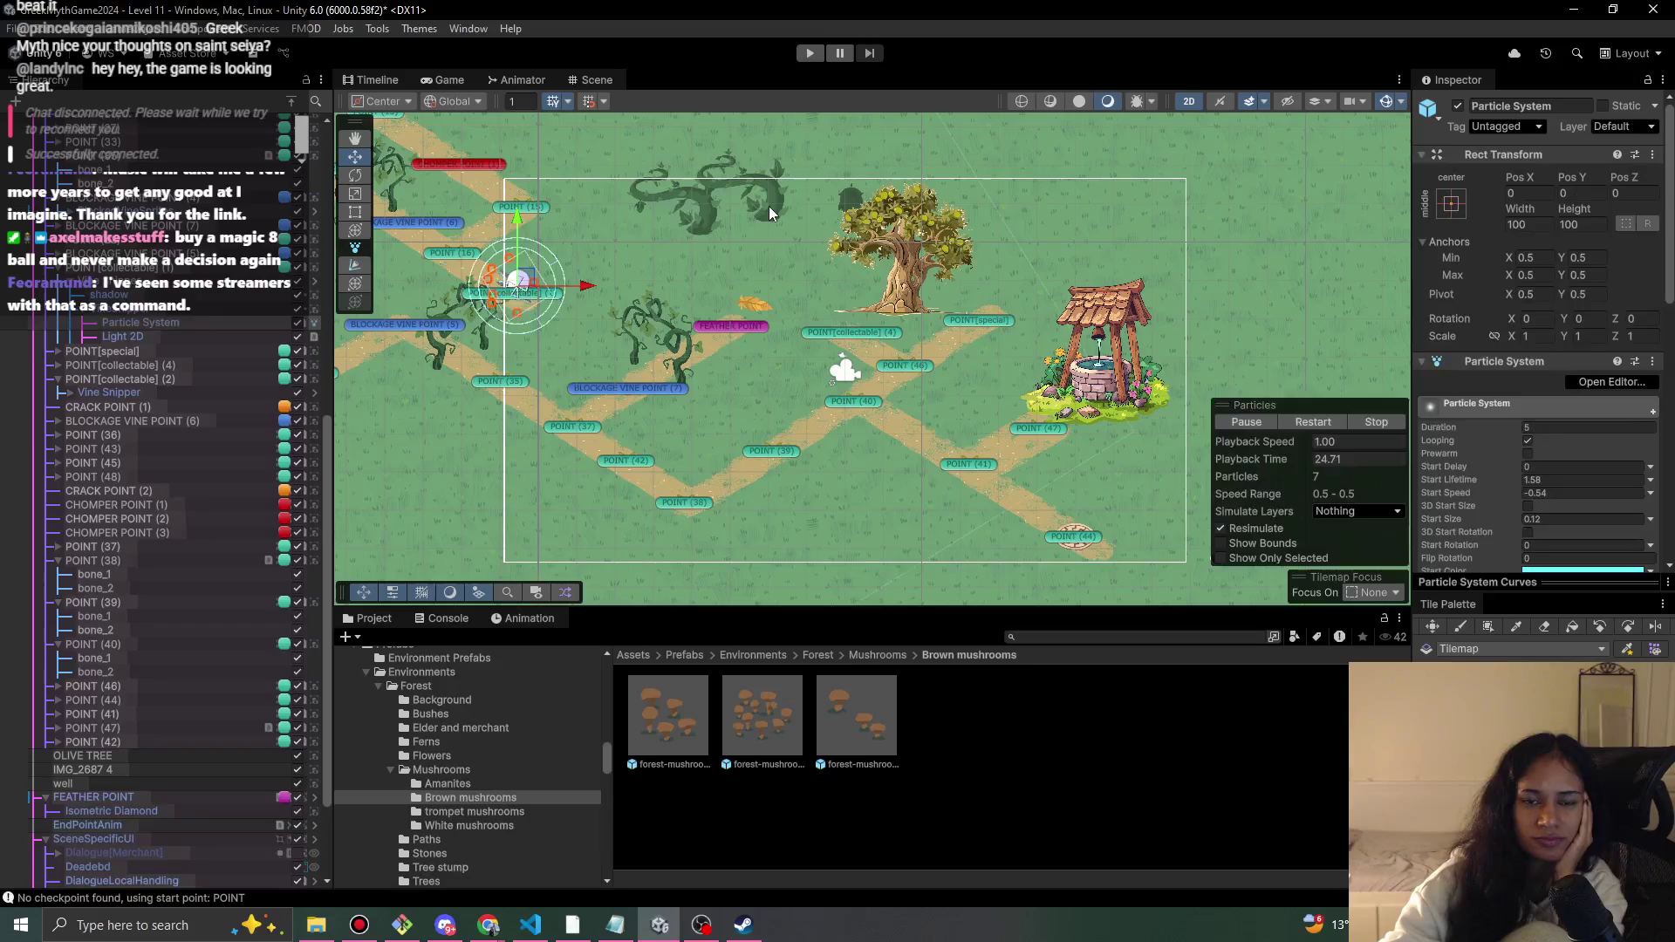
{"action": "left_click_drag", "start_coordinate": [761, 203], "coordinate": [785, 226]}
{"action": "left_click", "coordinate": [713, 233]}
{"action": "left_click", "coordinate": [703, 227]}
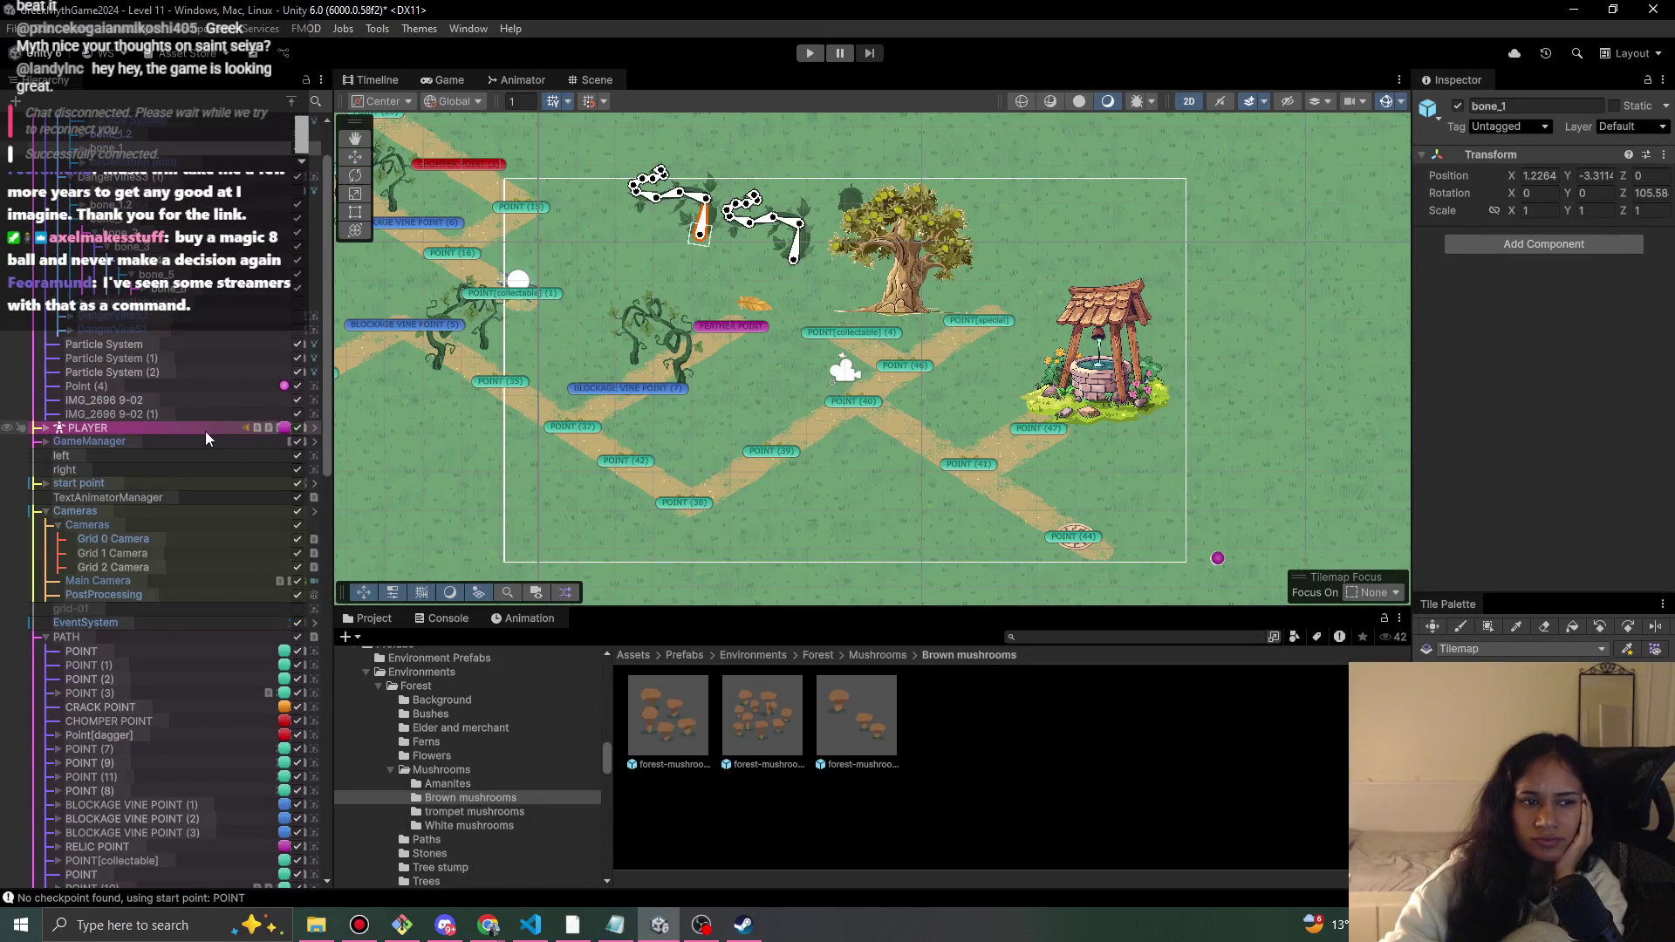
{"action": "left_click", "coordinate": [649, 206]}
{"action": "mouse_move", "coordinate": [649, 207]}
{"action": "left_mouse_down"}
{"action": "mouse_move", "coordinate": [613, 242]}
{"action": "mouse_move", "coordinate": [695, 242]}
{"action": "left_mouse_up"}
- Run a short play-test to check the changes, then stop it
{"action": "left_click", "coordinate": [805, 59]}
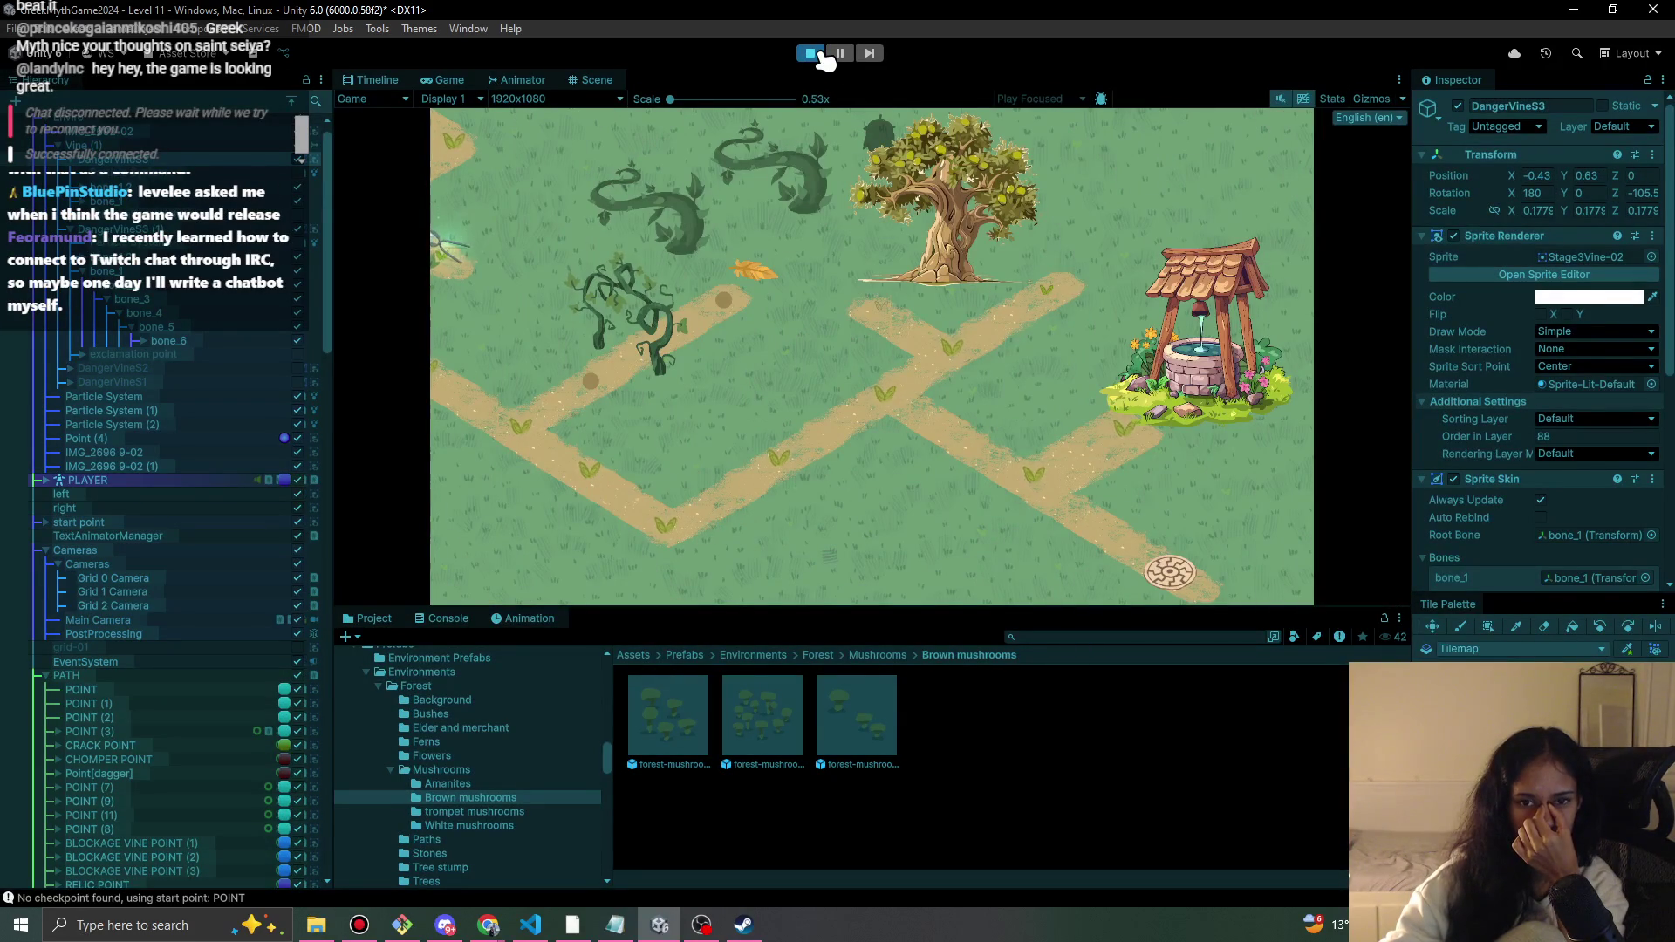
{"action": "left_click", "coordinate": [820, 55]}
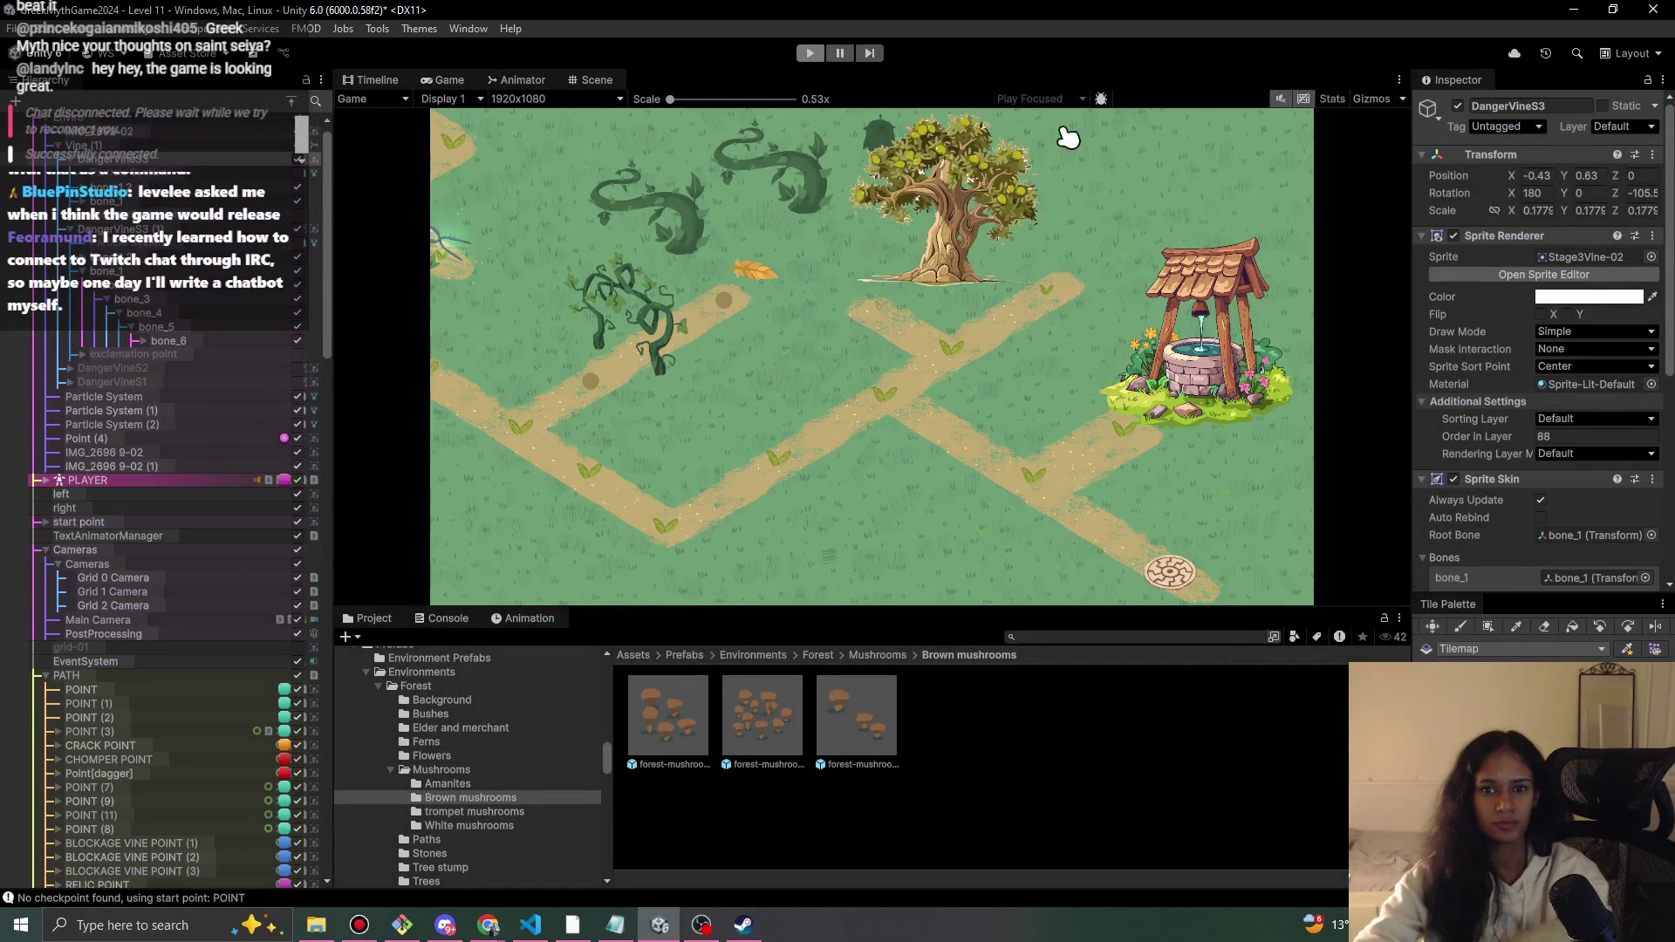
{"action": "left_click_drag", "start_coordinate": [778, 401], "coordinate": [981, 389]}
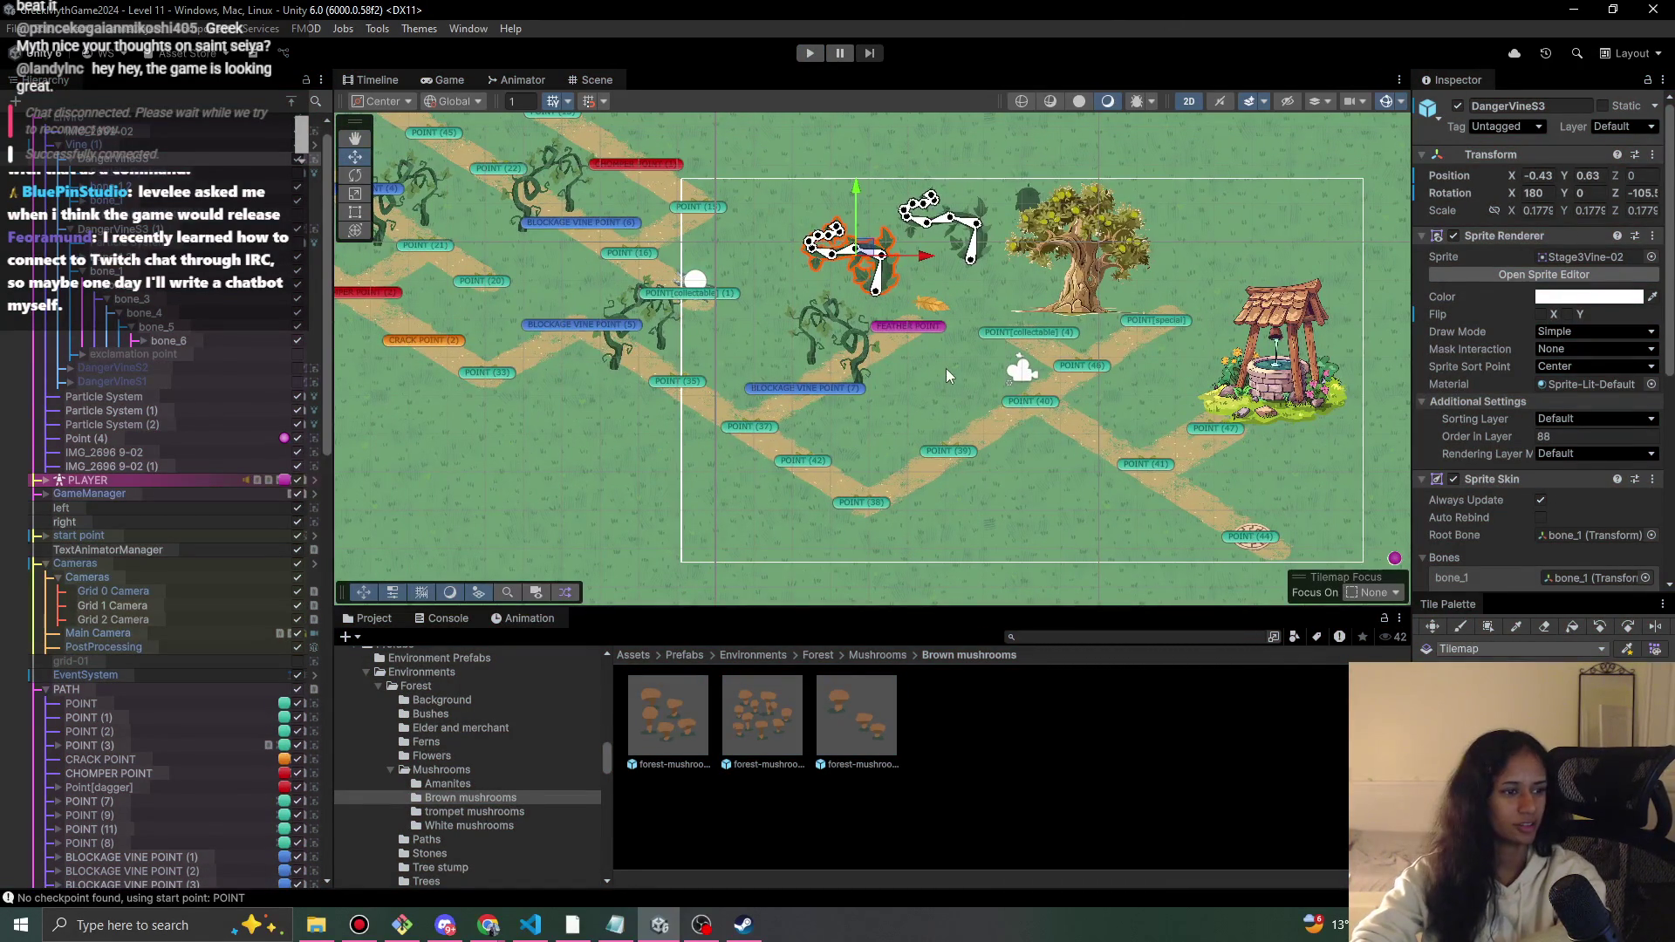
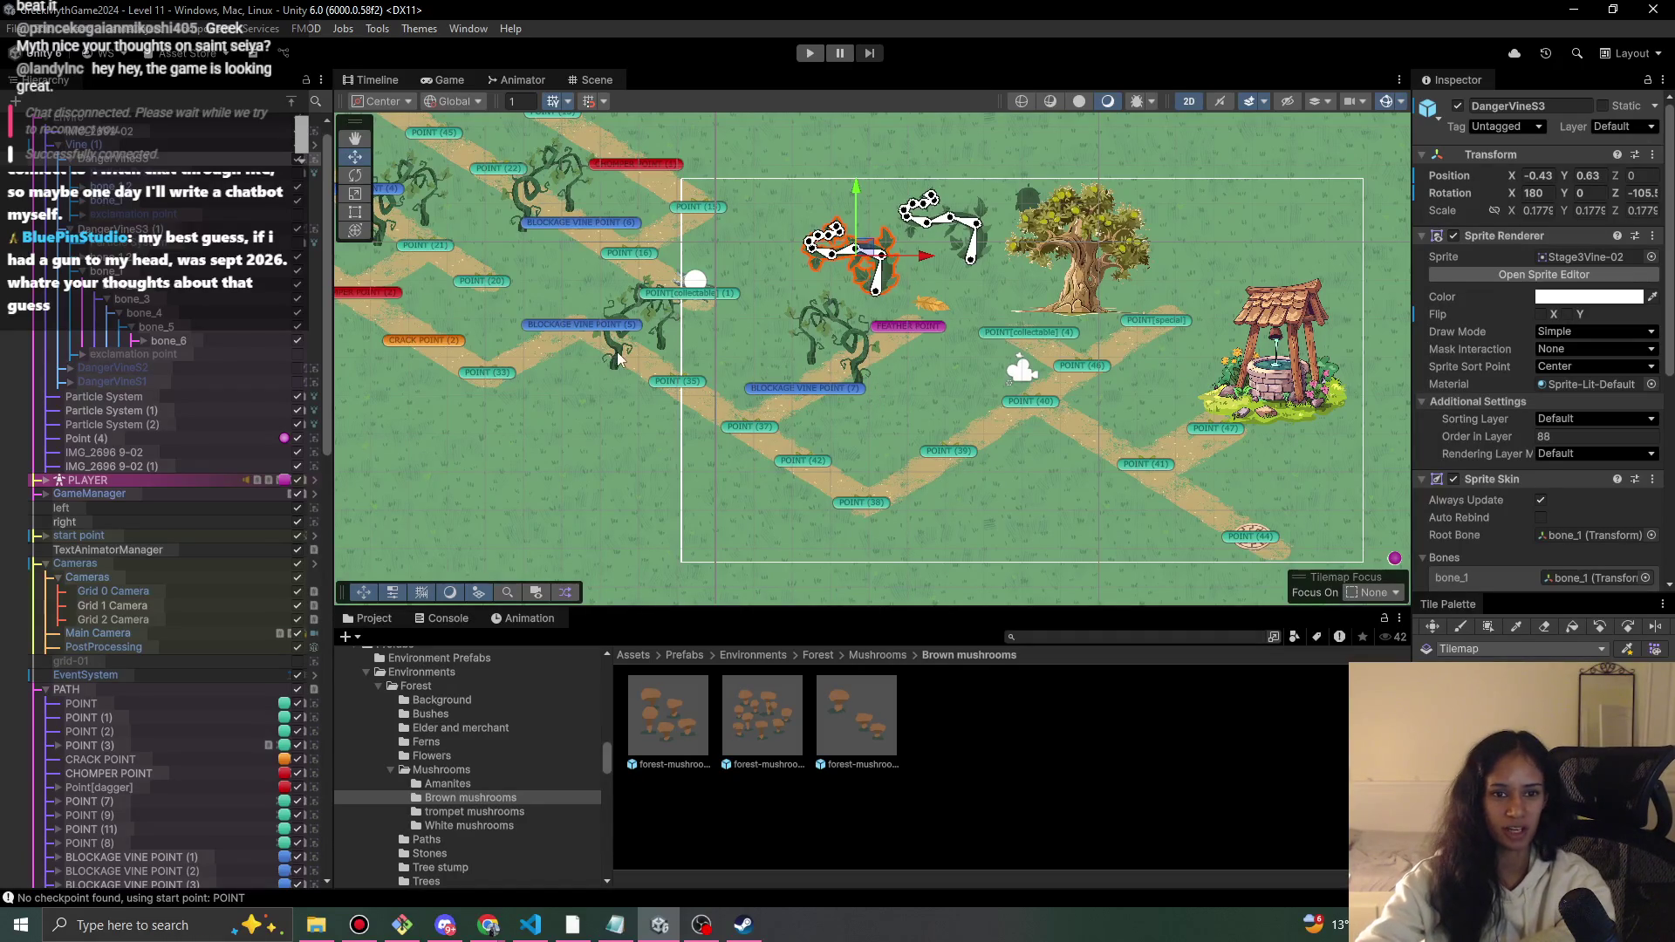
- Collapse the Enviro and PATH groups in the Hierarchy and clear the selection
{"action": "scroll", "coordinate": [755, 443], "scroll_direction": "down", "scroll_amount": 4}
{"action": "mouse_move", "coordinate": [867, 206]}
{"action": "left_mouse_down"}
{"action": "mouse_move", "coordinate": [867, 288]}
{"action": "mouse_move", "coordinate": [850, 306]}
{"action": "left_mouse_up"}
{"action": "scroll", "coordinate": [850, 306], "scroll_direction": "down", "scroll_amount": 2}
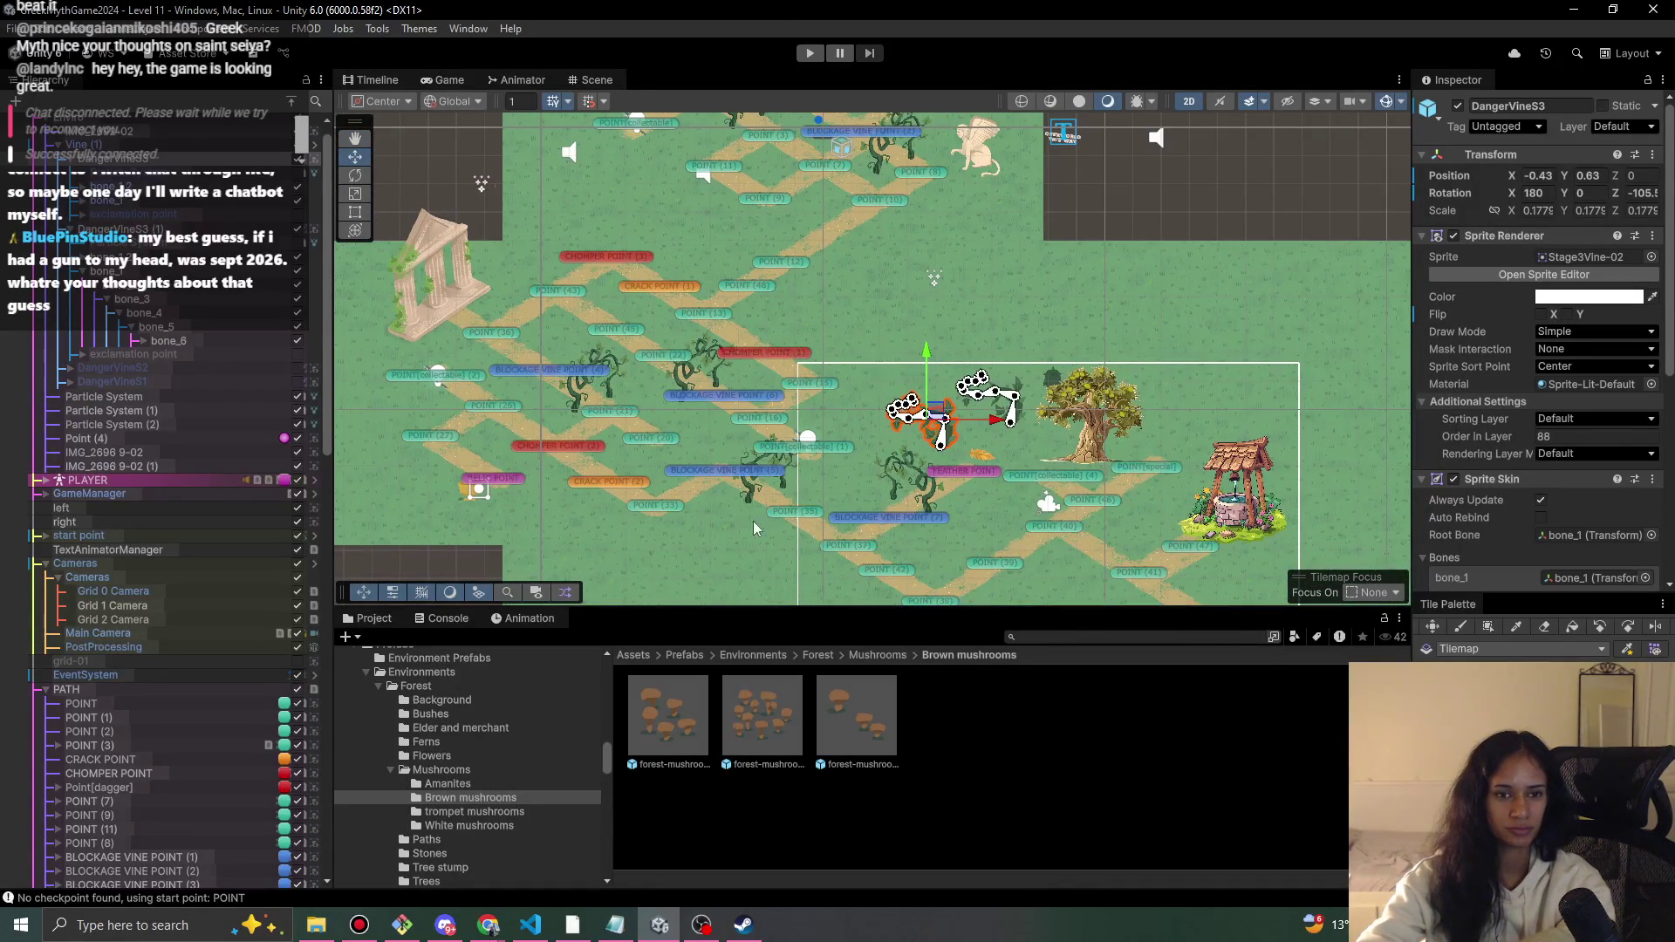
{"action": "scroll", "coordinate": [160, 137], "scroll_direction": "up", "scroll_amount": 1}
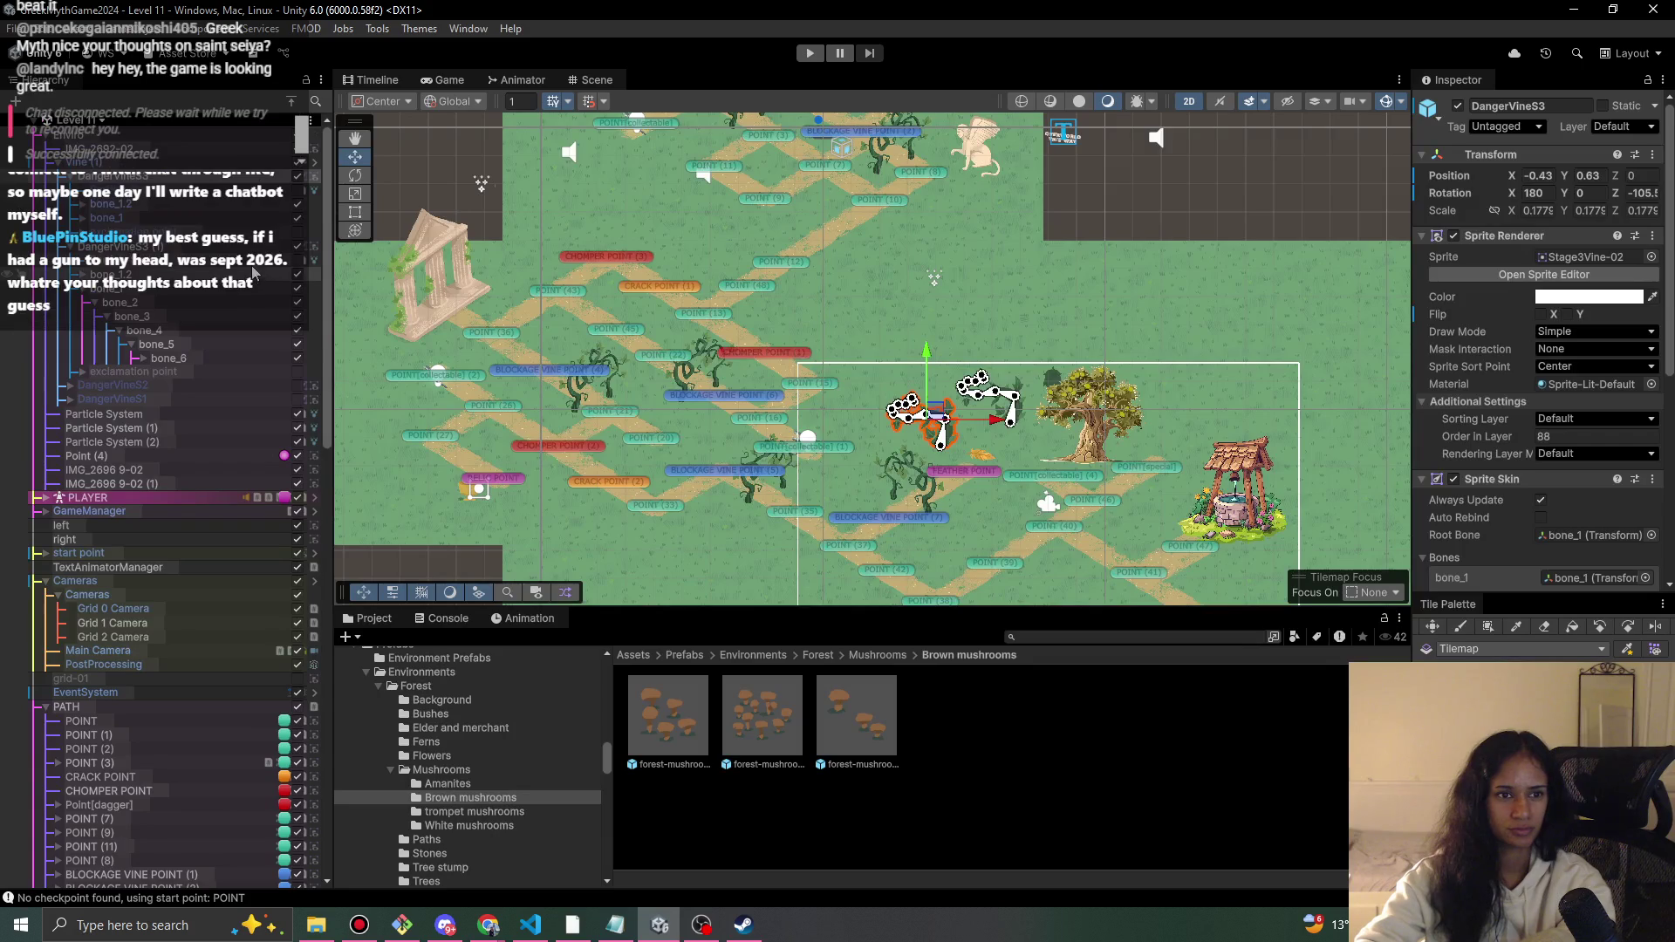
{"action": "left_click", "coordinate": [160, 136]}
{"action": "left_click", "coordinate": [48, 138]}
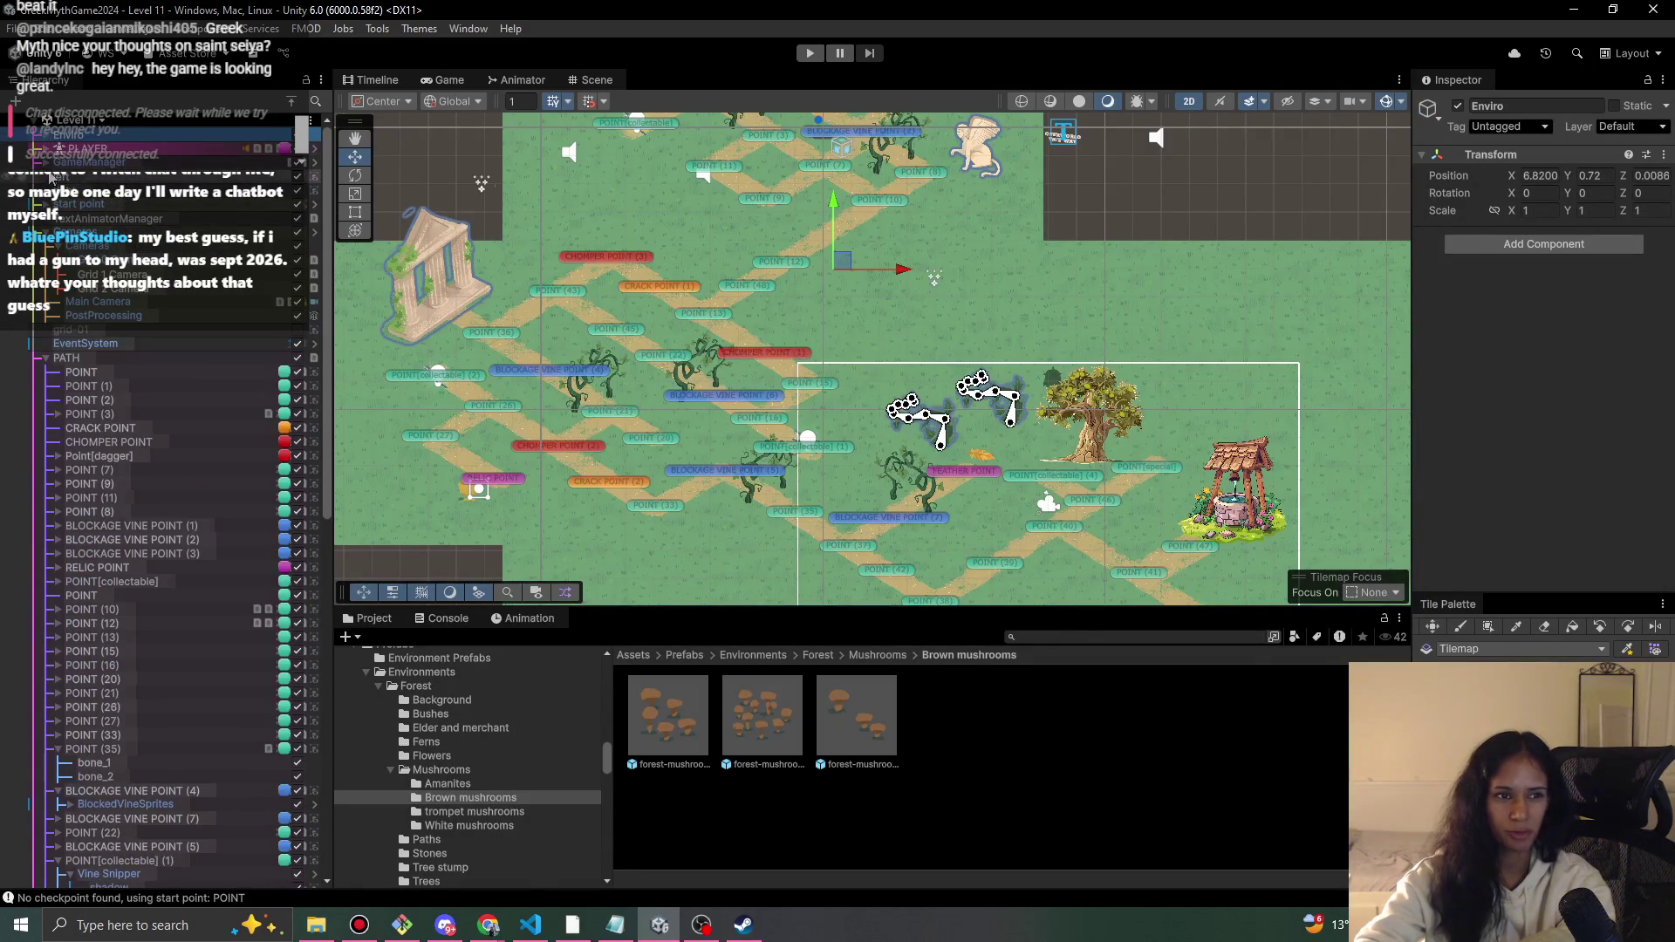
{"action": "left_click", "coordinate": [47, 358]}
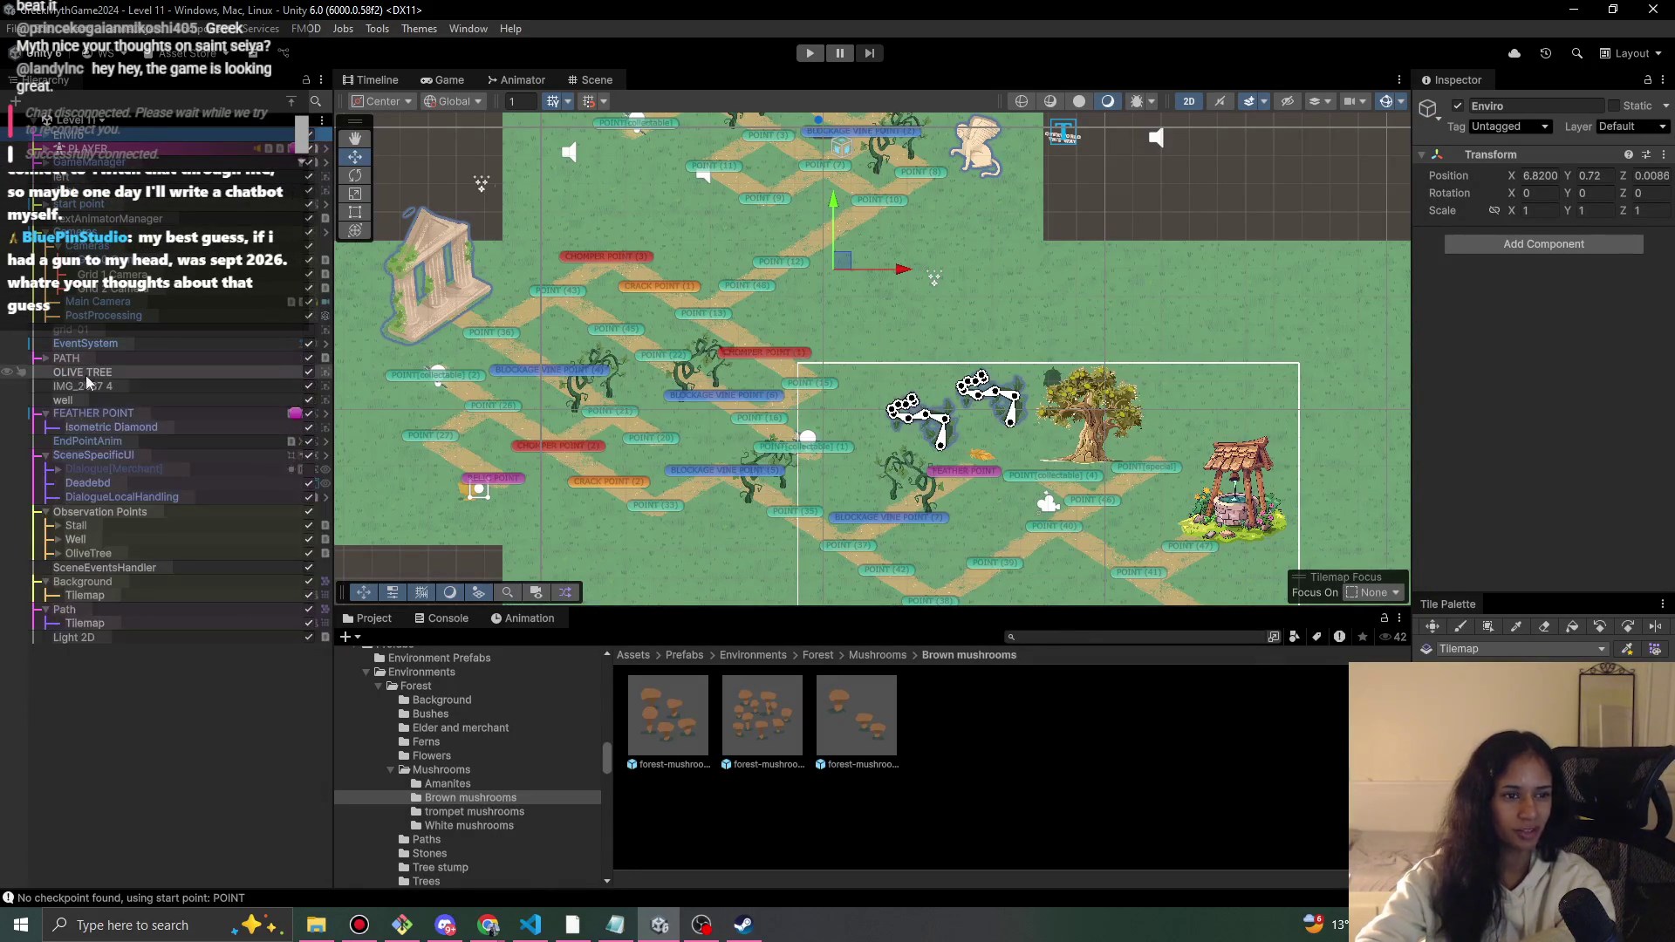
{"action": "left_click", "coordinate": [122, 696]}
- Drag the temple ruin sprite up and to the left in the Scene view
{"action": "scroll", "coordinate": [754, 242], "scroll_direction": "up", "scroll_amount": 1}
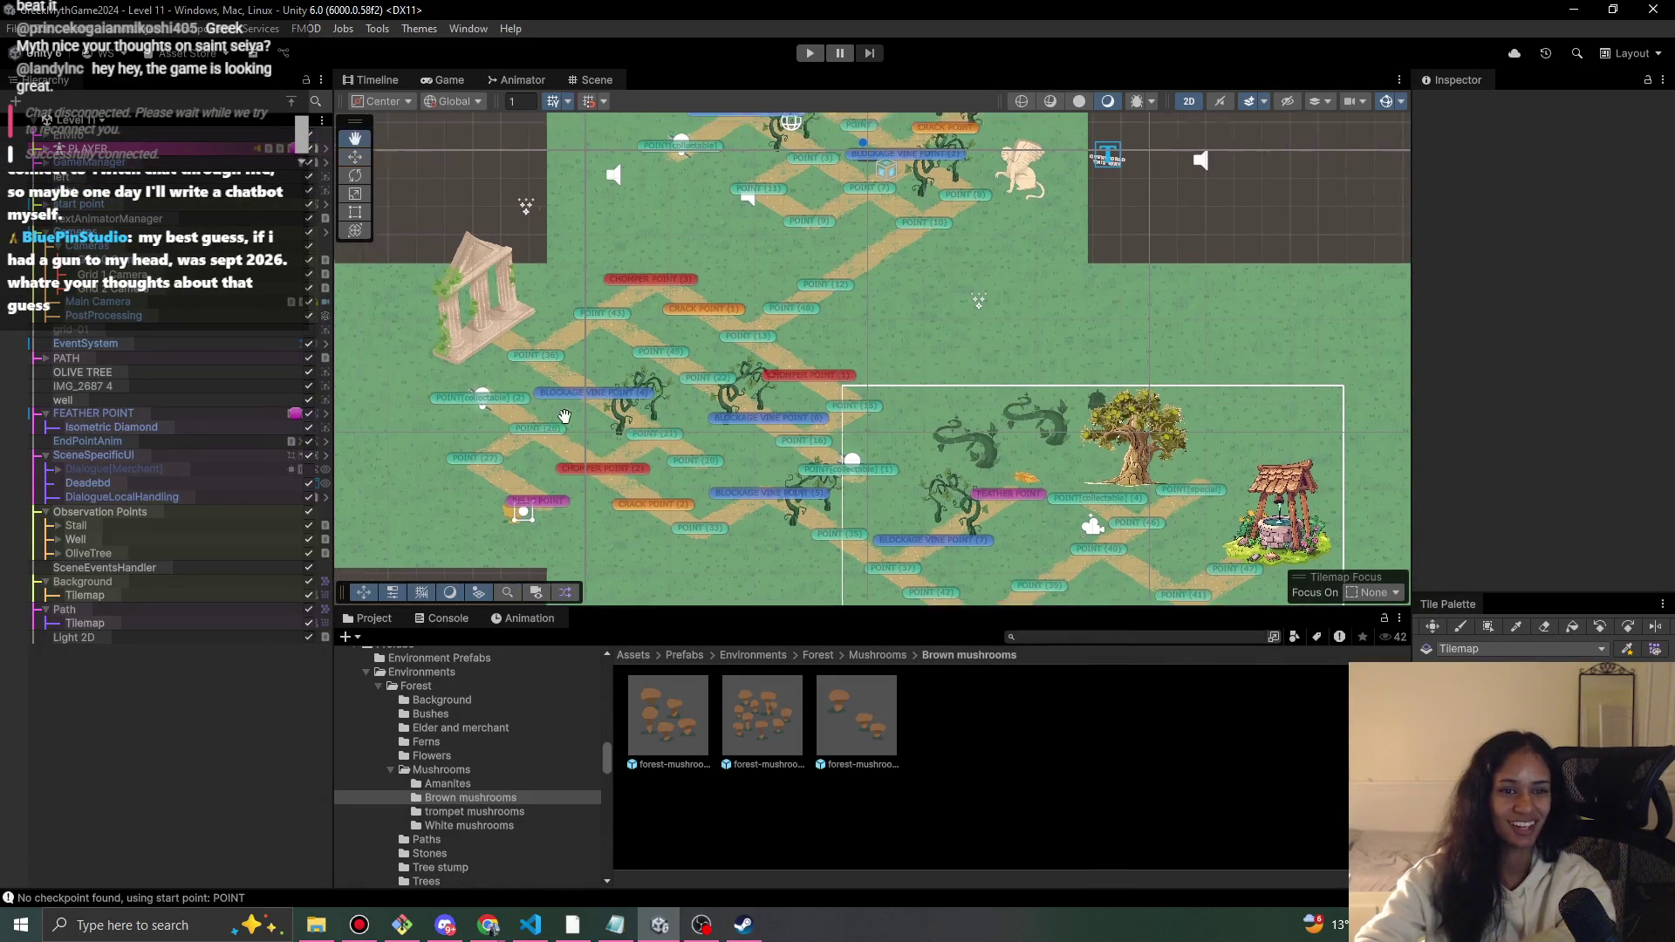
{"action": "left_click", "coordinate": [488, 301]}
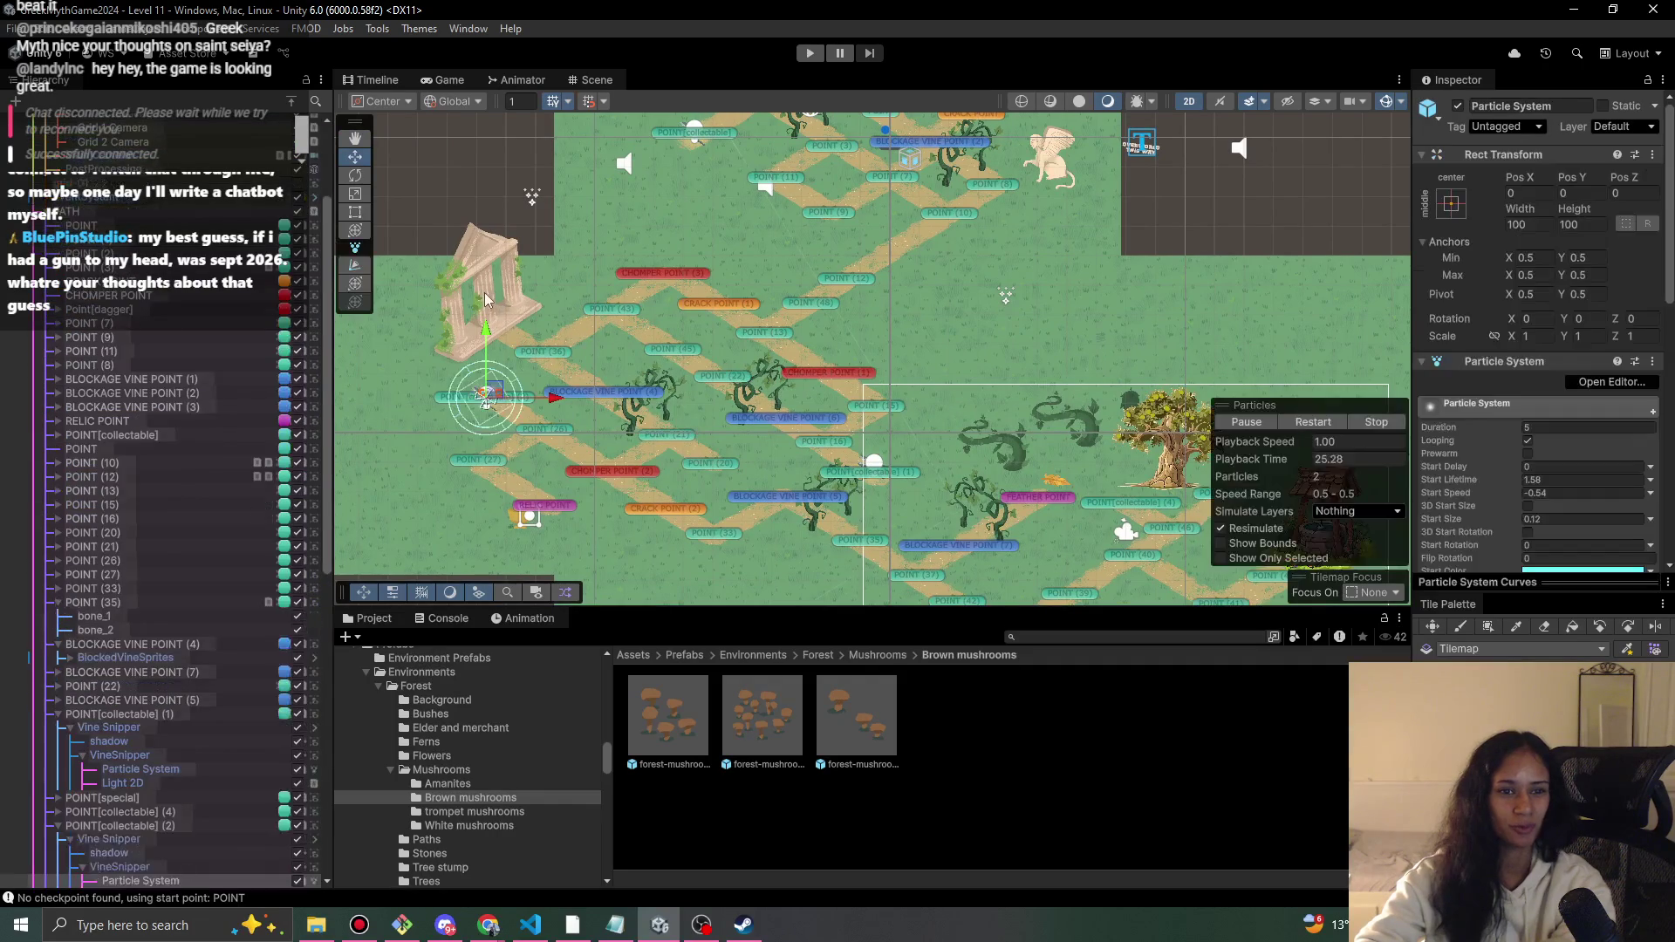
{"action": "left_click", "coordinate": [478, 283]}
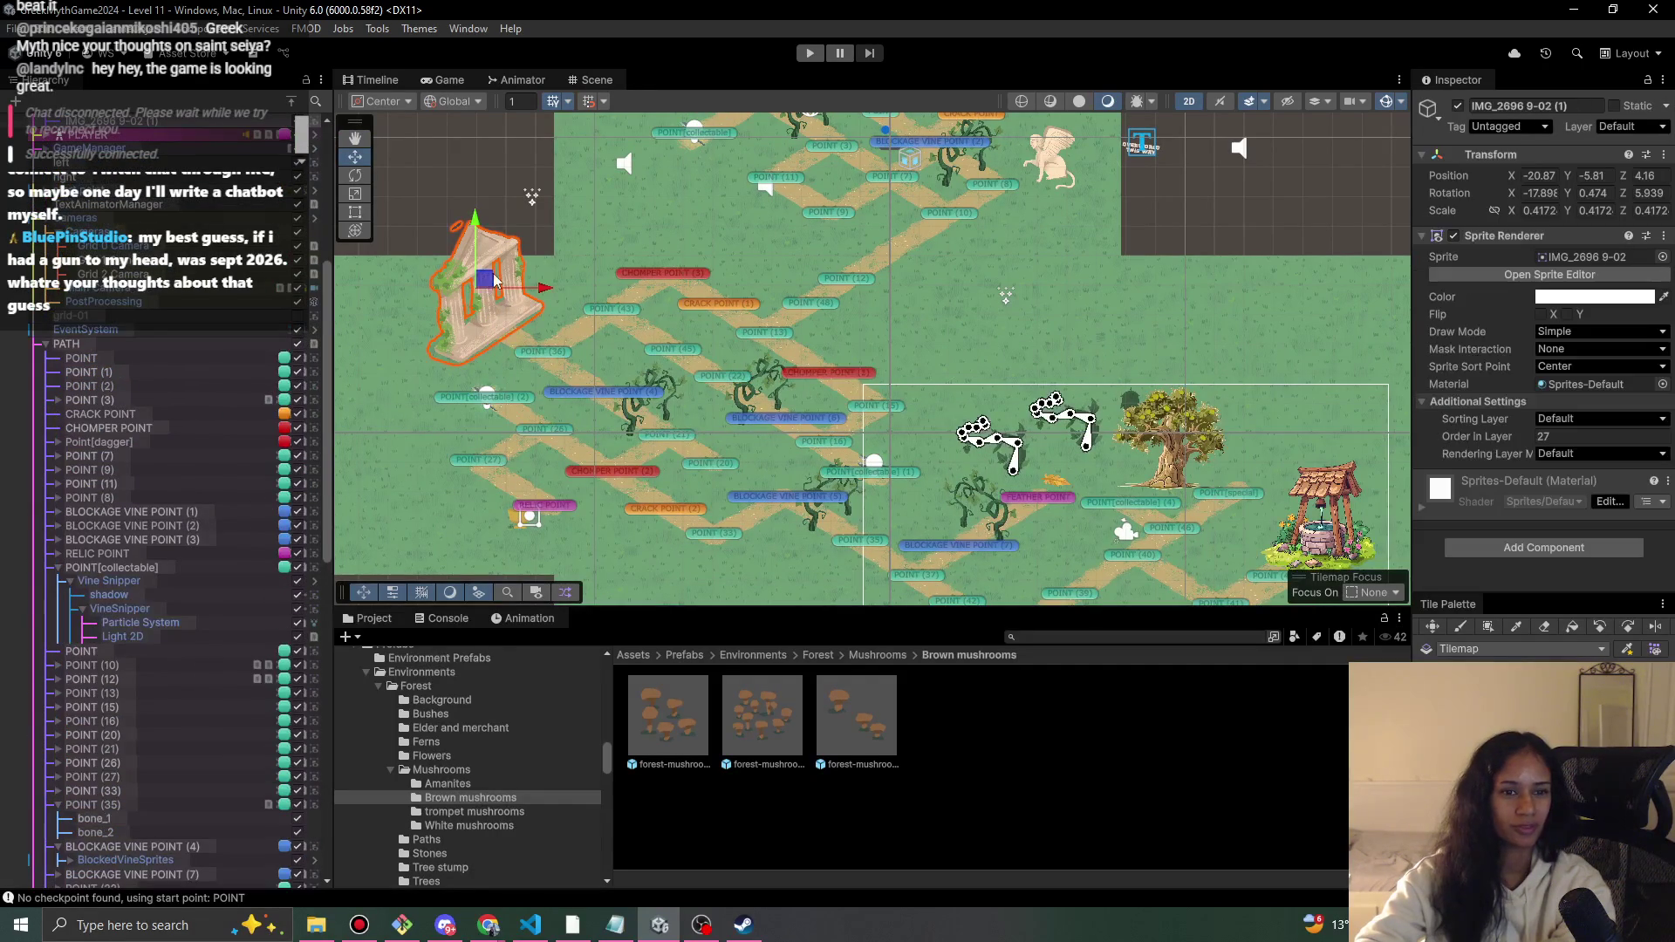
{"action": "left_click_drag", "start_coordinate": [476, 276], "coordinate": [437, 245]}
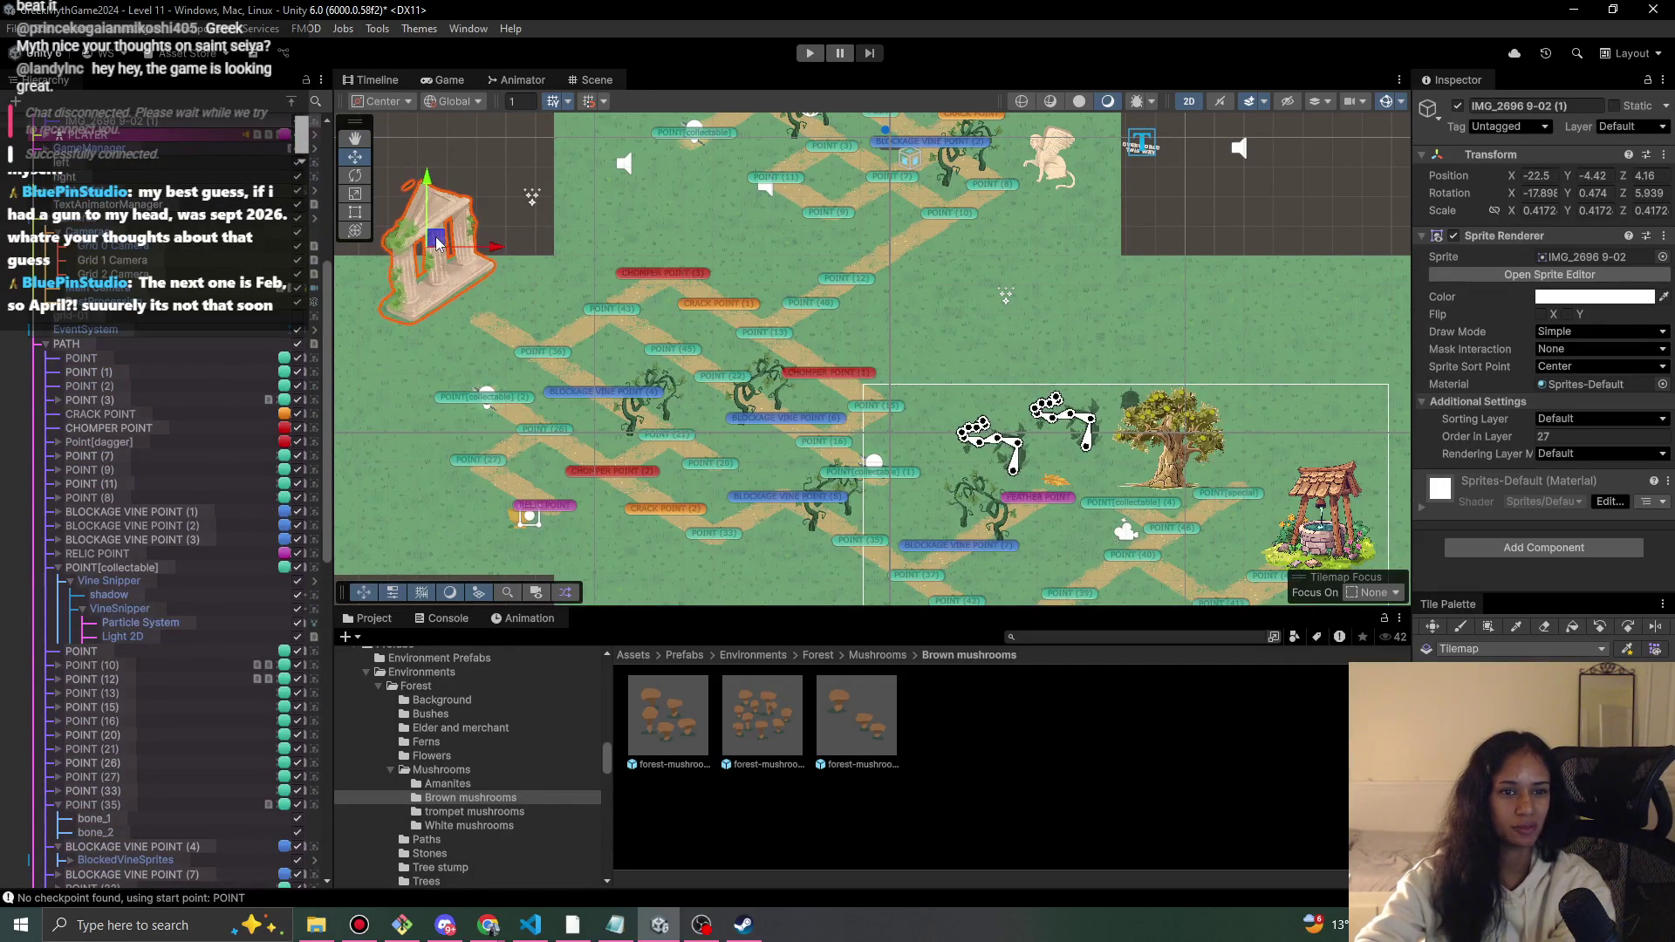
{"action": "scroll", "coordinate": [589, 258], "scroll_direction": "up", "scroll_amount": 5}
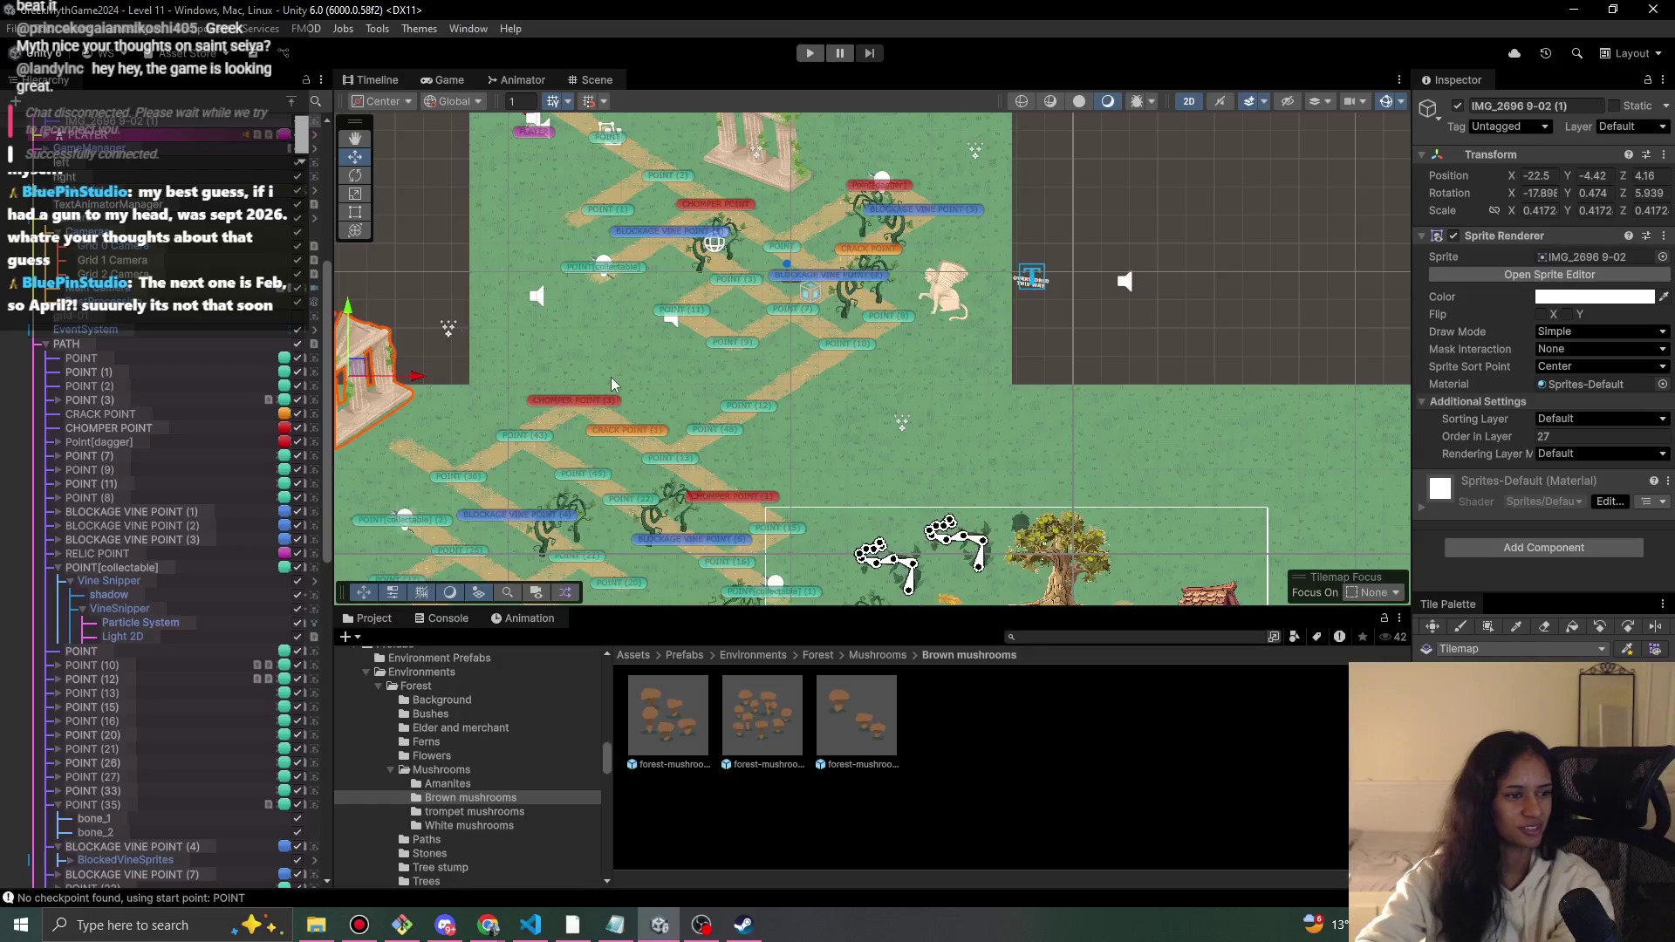
{"action": "key", "text": "f"}
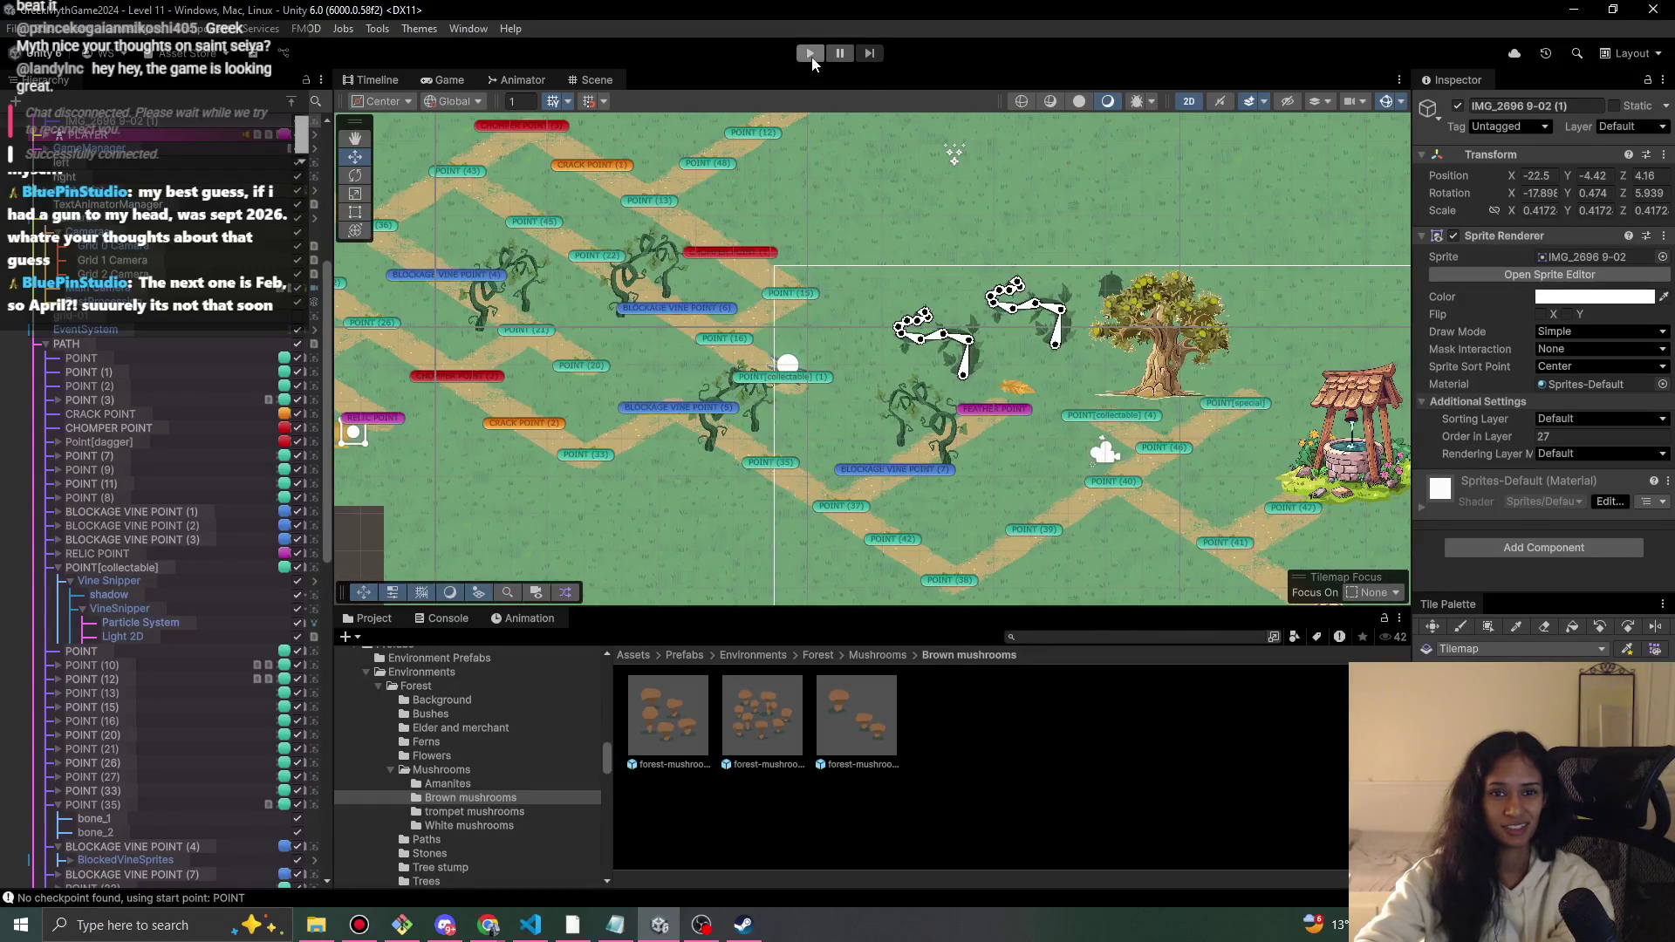
- Run a short playtest, then frame the Scene view around the temple ruin and well
{"action": "left_click", "coordinate": [810, 54]}
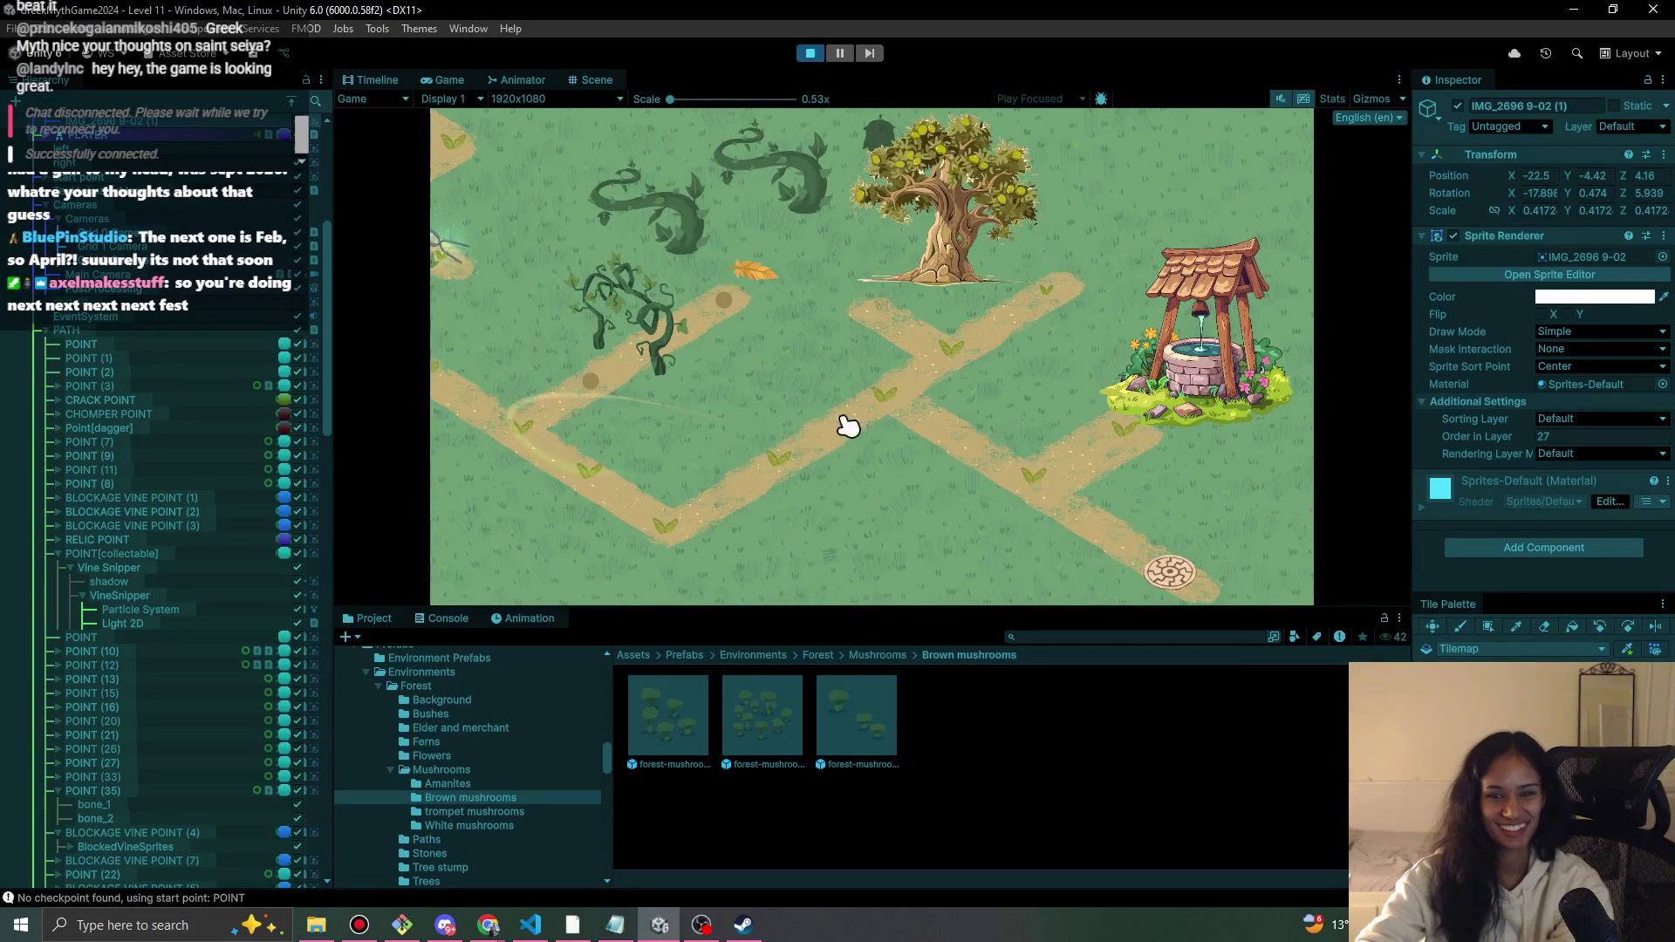
{"action": "left_click", "coordinate": [812, 52]}
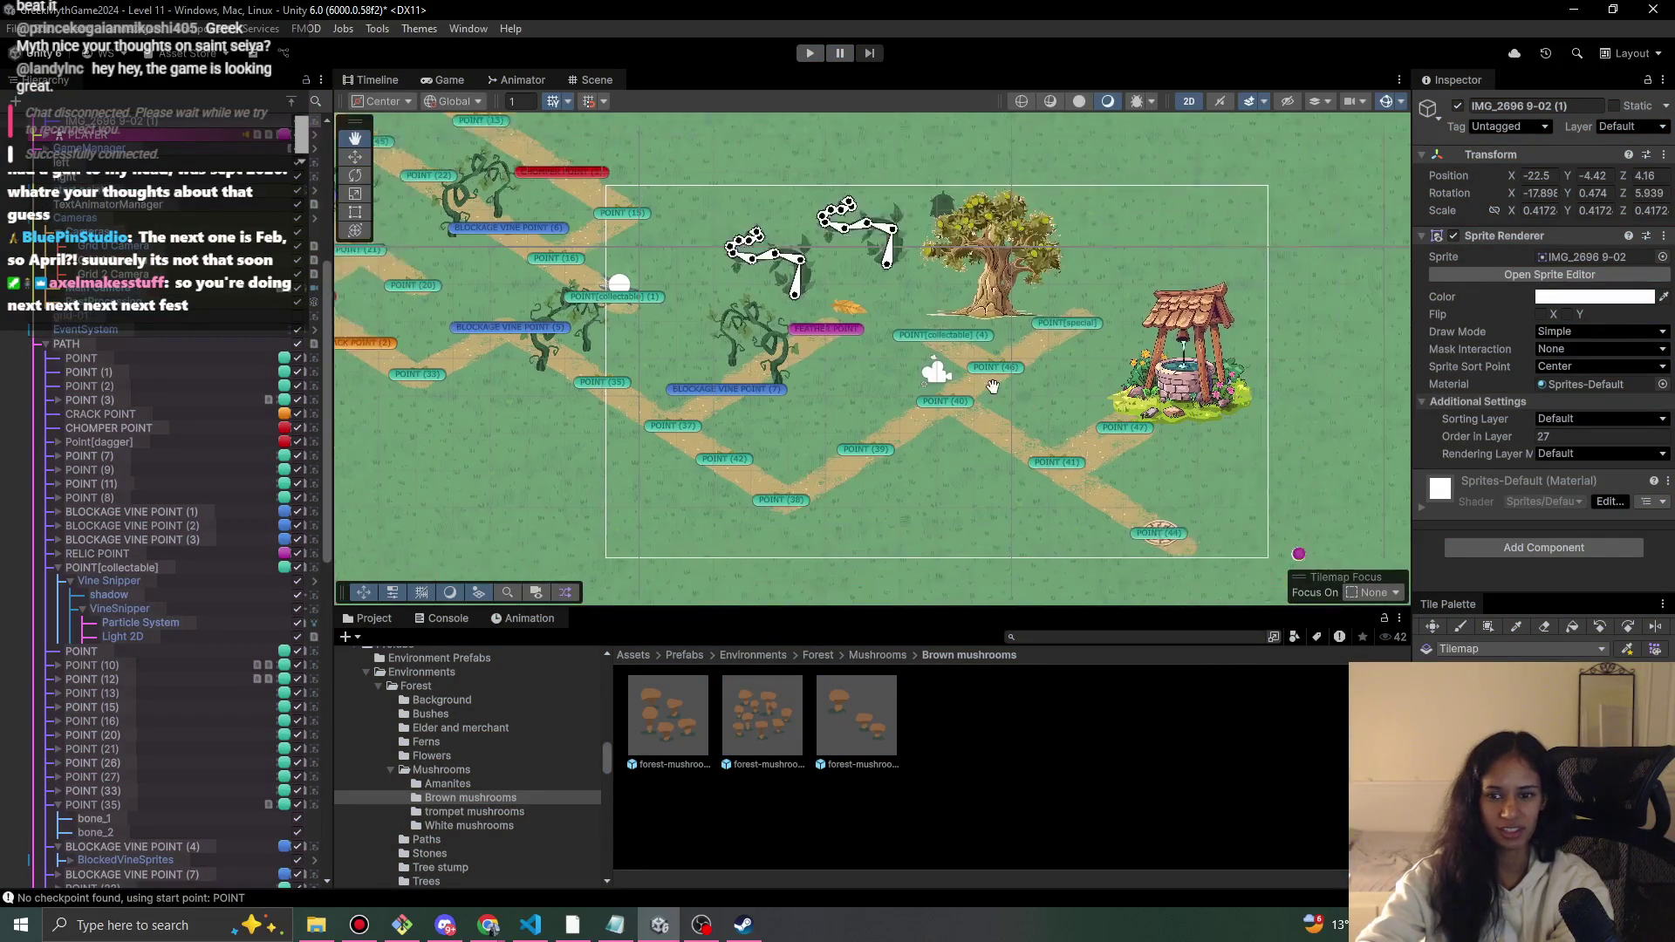
{"action": "key", "text": "b"}
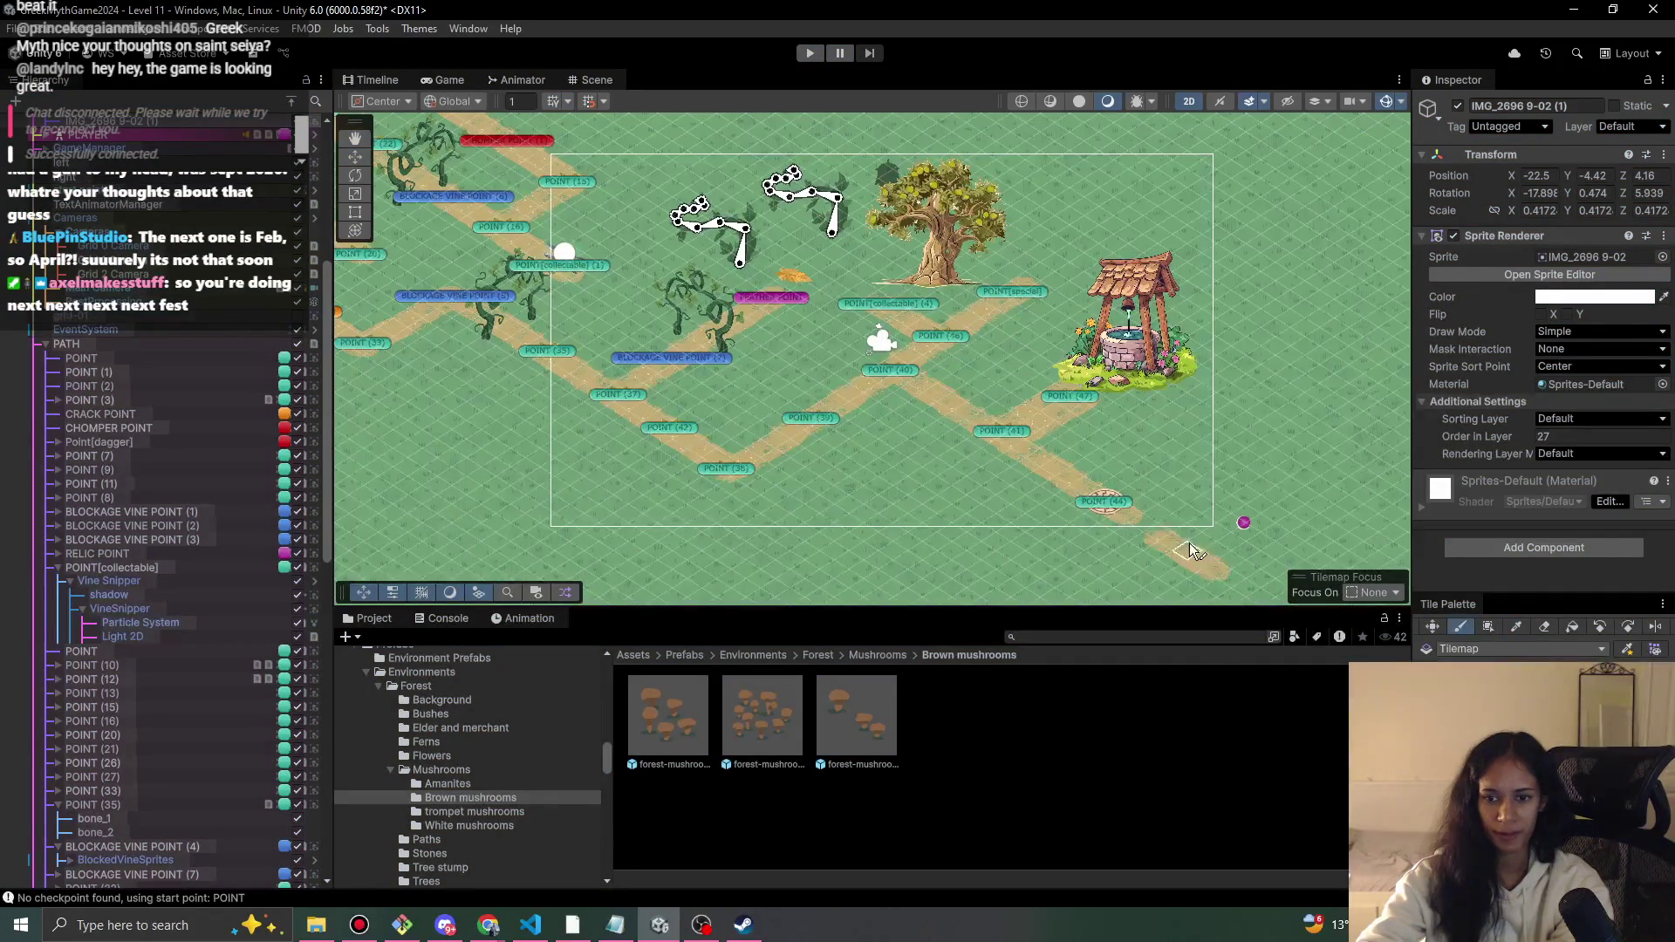
{"action": "key", "text": "f"}
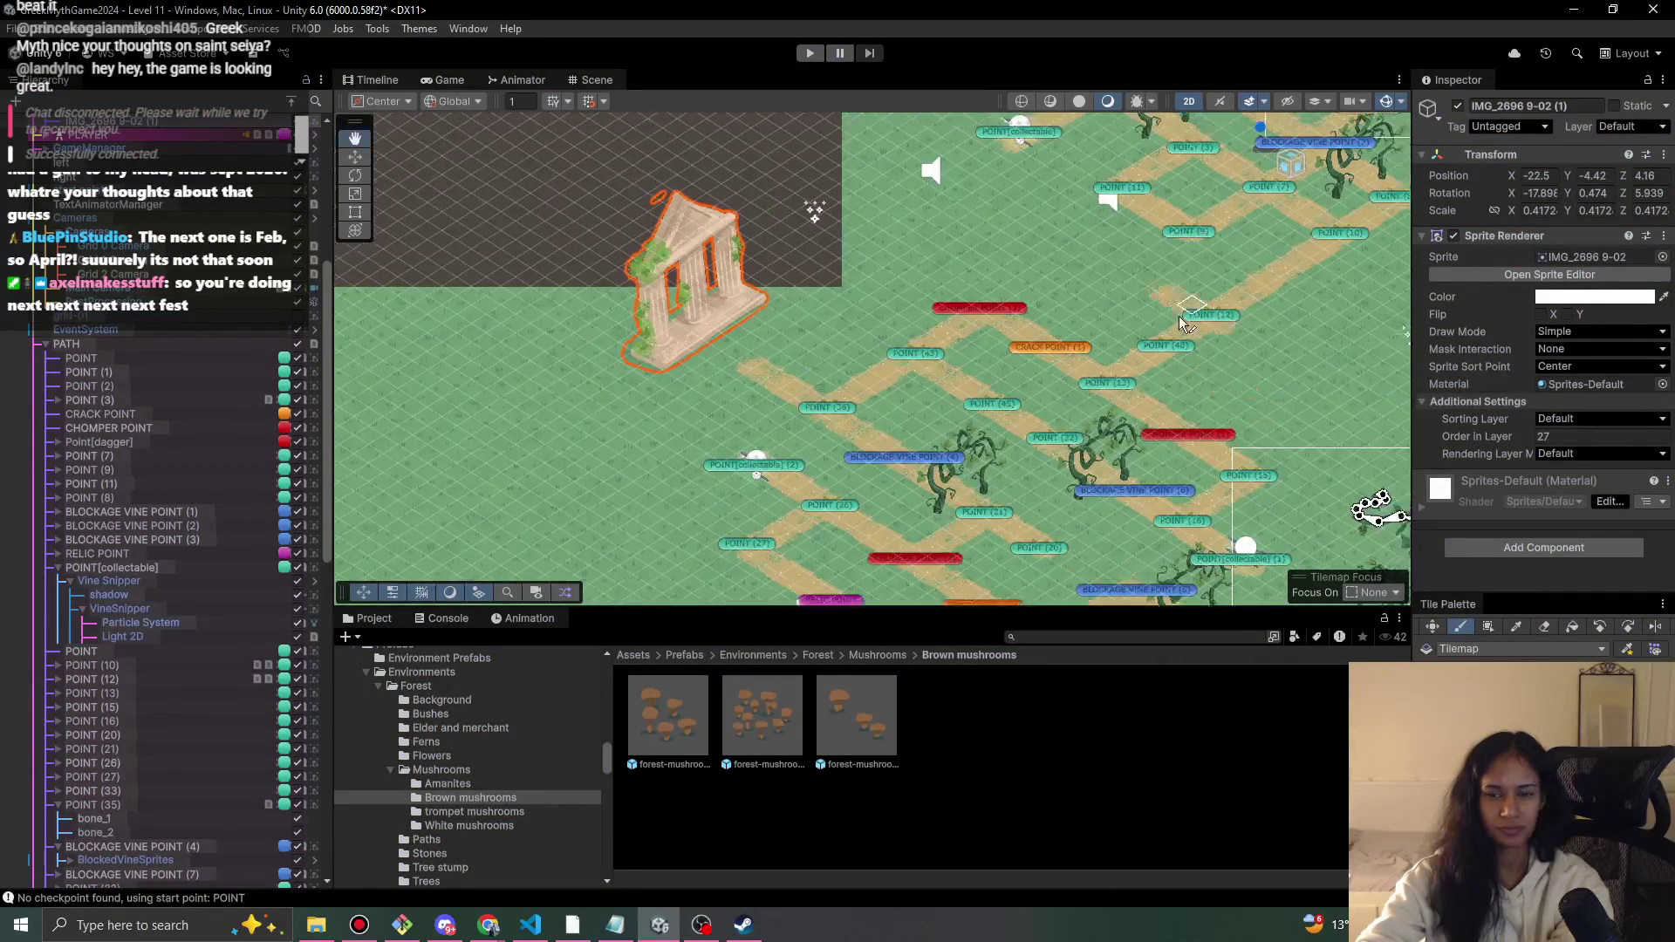
{"action": "mouse_move", "coordinate": [982, 375]}
{"action": "left_mouse_down"}
{"action": "mouse_move", "coordinate": [1097, 379]}
{"action": "mouse_move", "coordinate": [883, 247]}
{"action": "mouse_move", "coordinate": [888, 319]}
{"action": "left_mouse_up"}
{"action": "scroll", "coordinate": [124, 137], "scroll_direction": "up", "scroll_amount": 8}
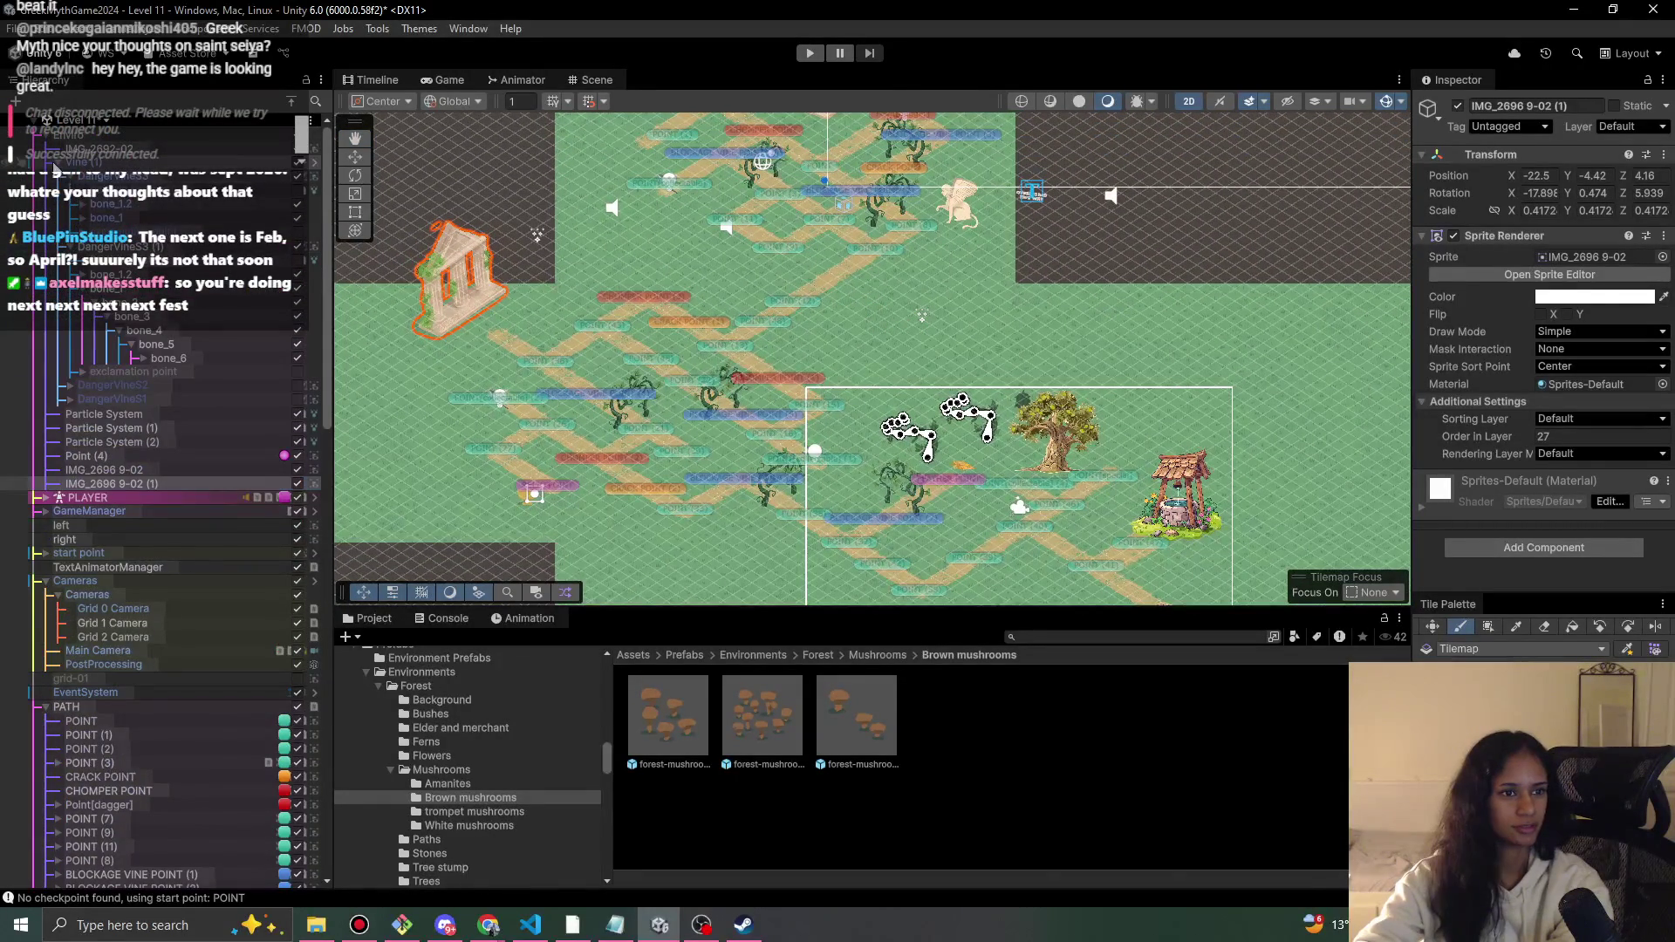
{"action": "scroll", "coordinate": [41, 131], "scroll_direction": "down", "scroll_amount": 5}
{"action": "scroll", "coordinate": [41, 131], "scroll_direction": "down", "scroll_amount": 2}
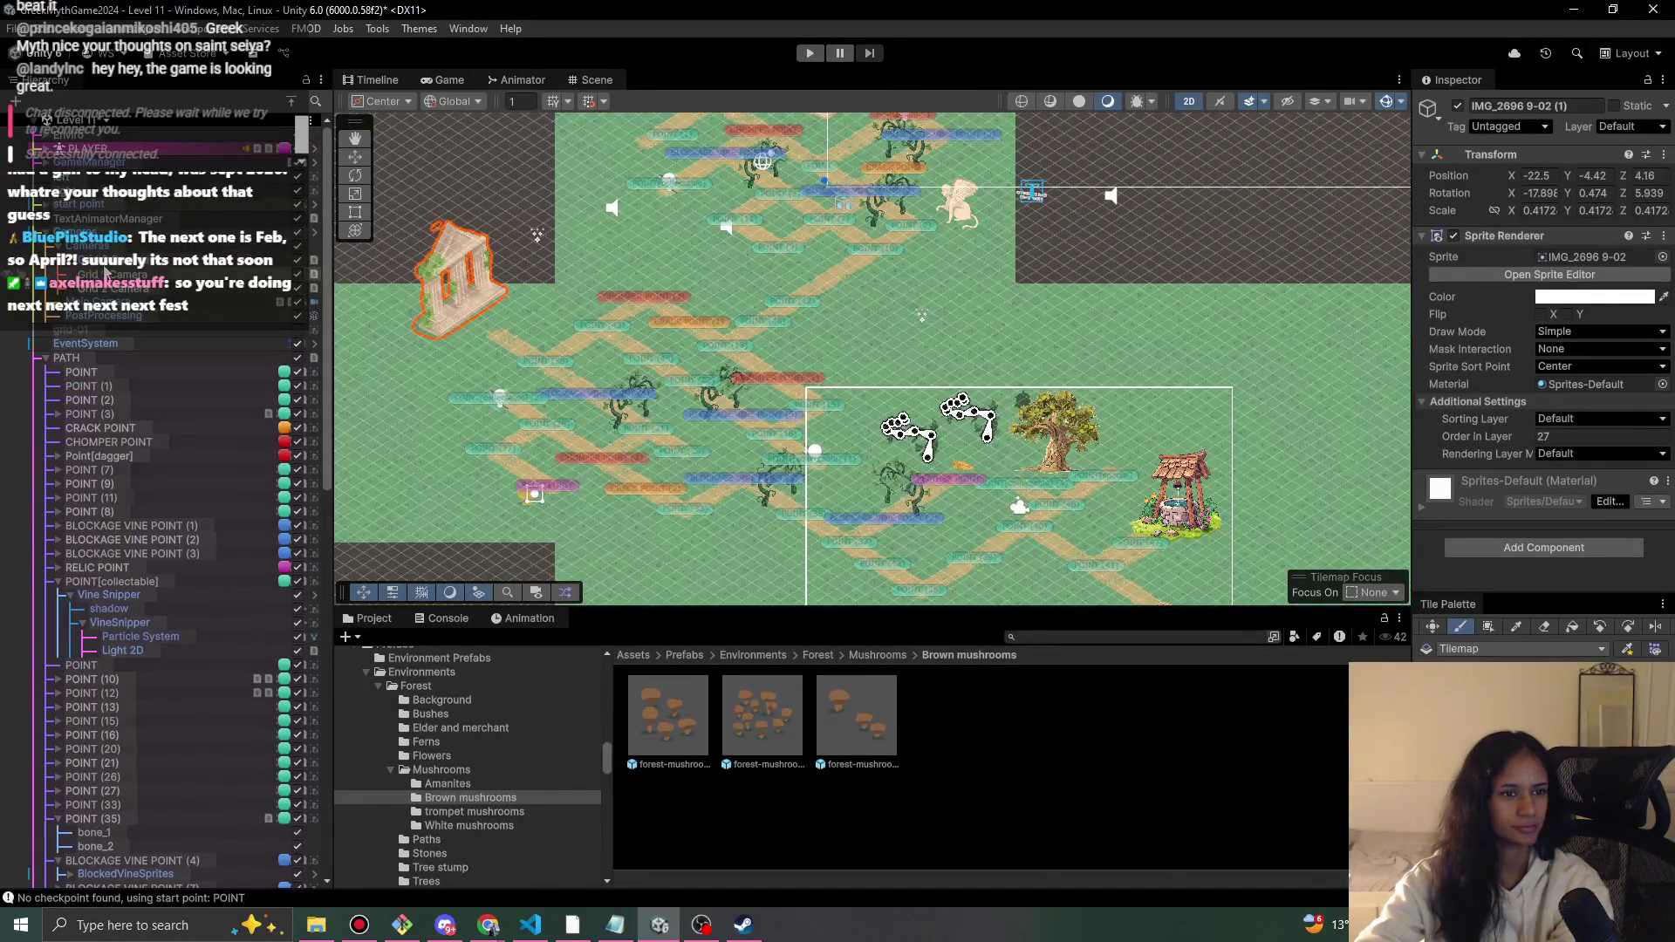
- Turn off the Grid 2 Camera's CinemachineVirtualCamera component, keeping the object enabled
{"action": "left_click", "coordinate": [308, 291]}
{"action": "left_click", "coordinate": [306, 297]}
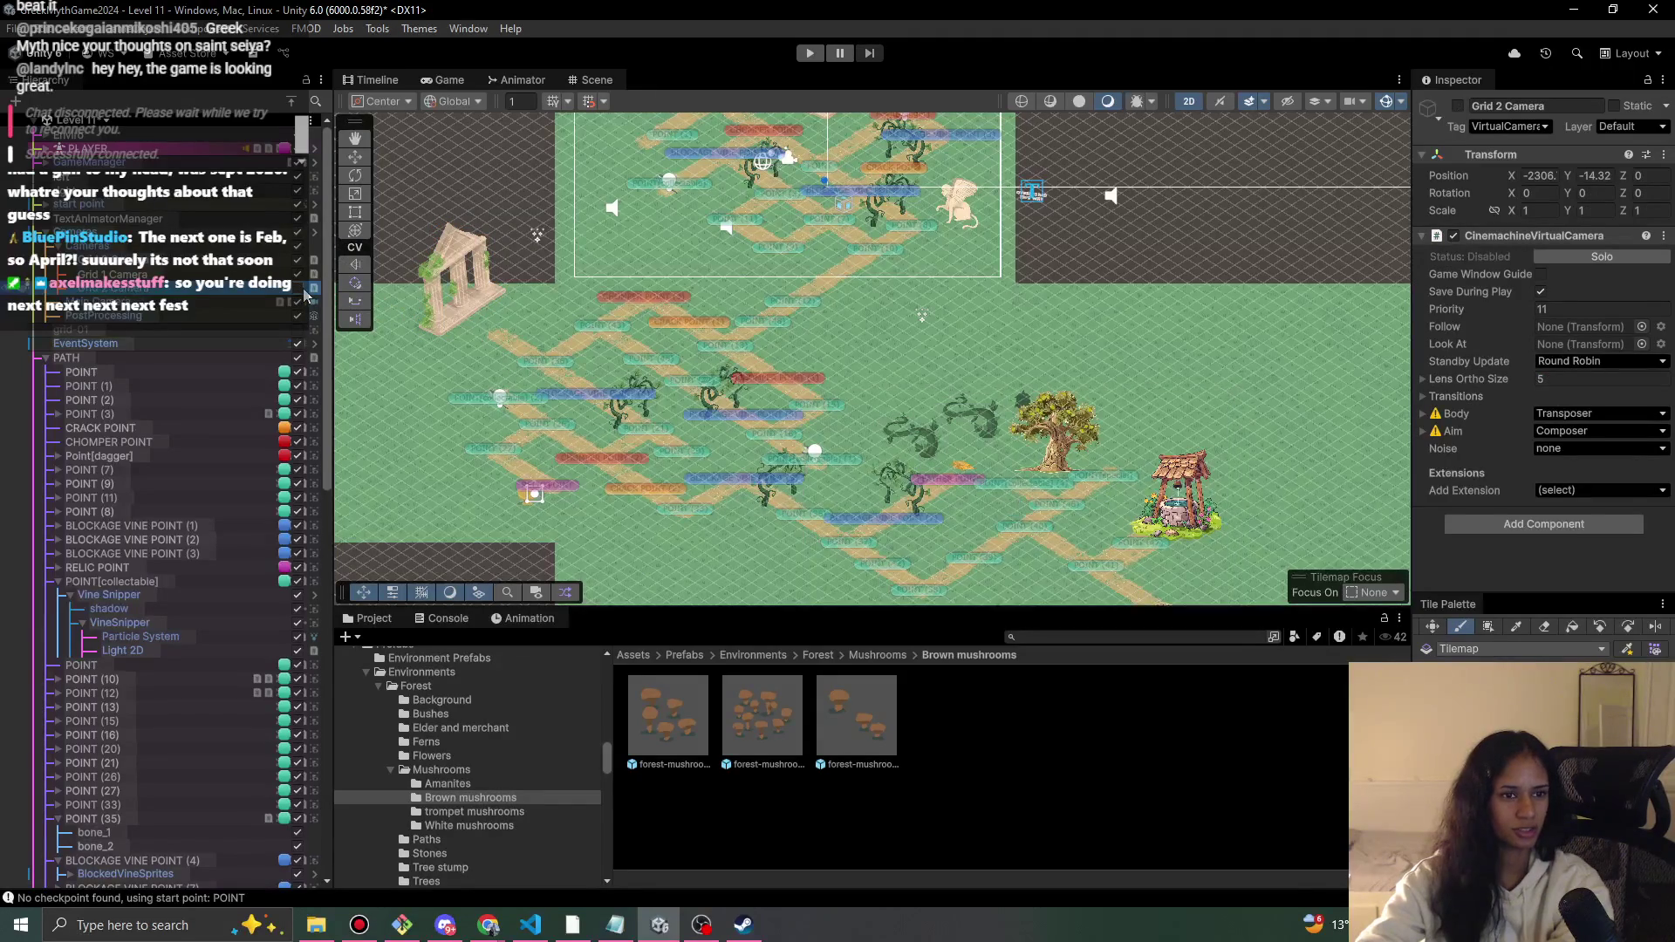
{"action": "left_click", "coordinate": [302, 286]}
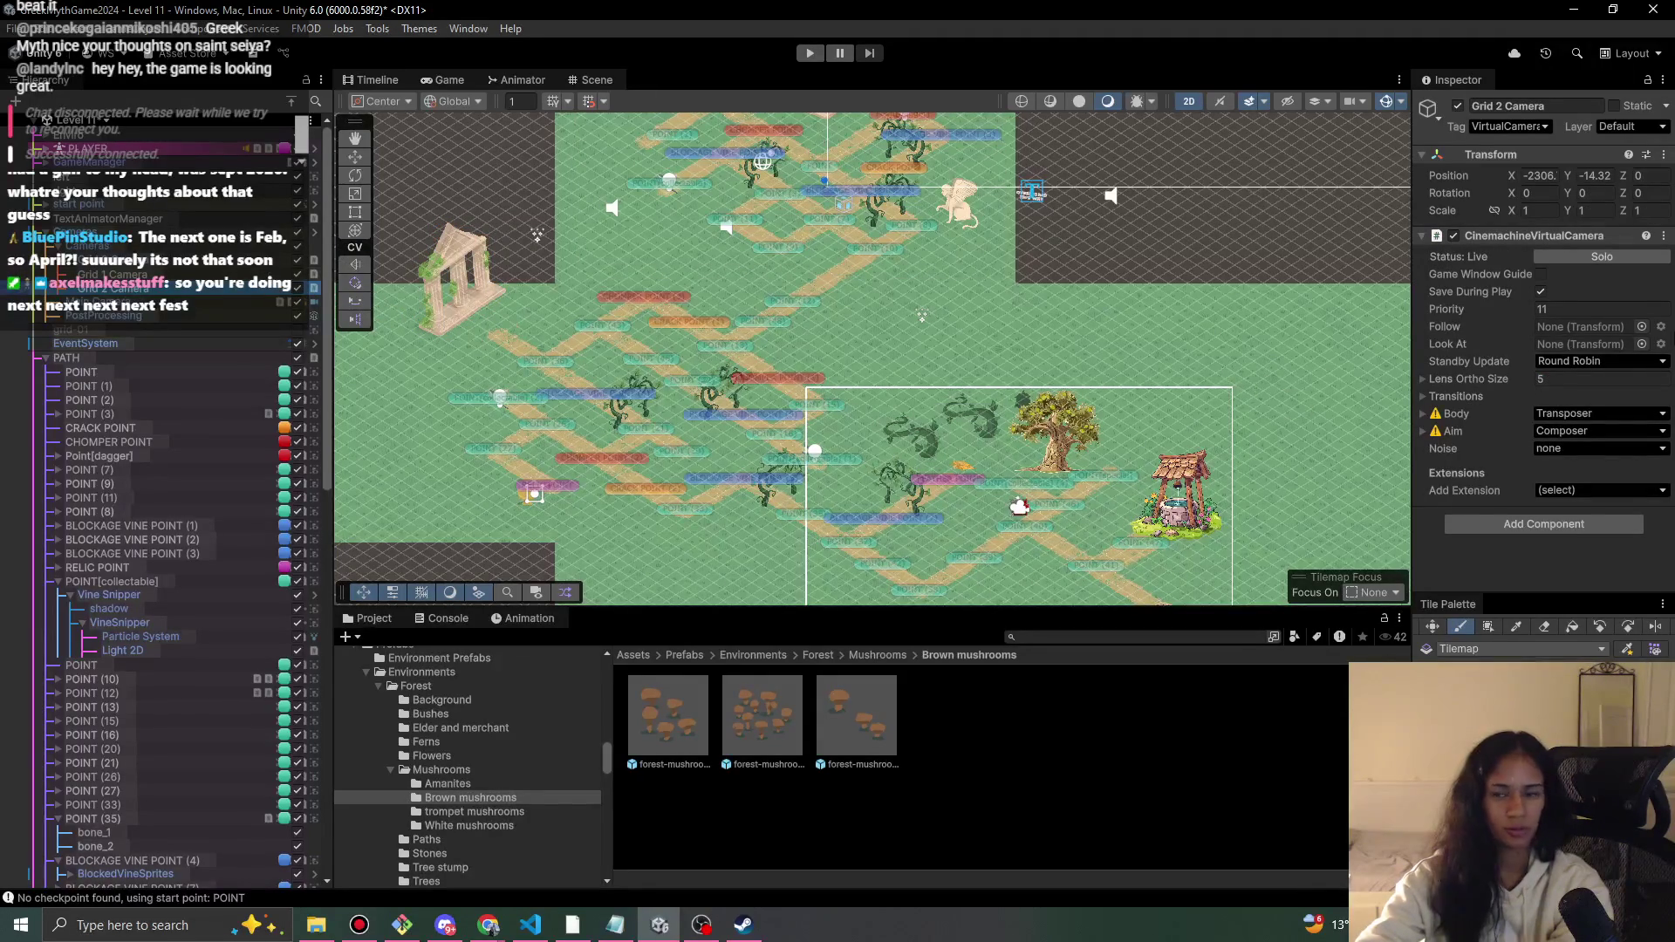
{"action": "left_click", "coordinate": [1453, 237]}
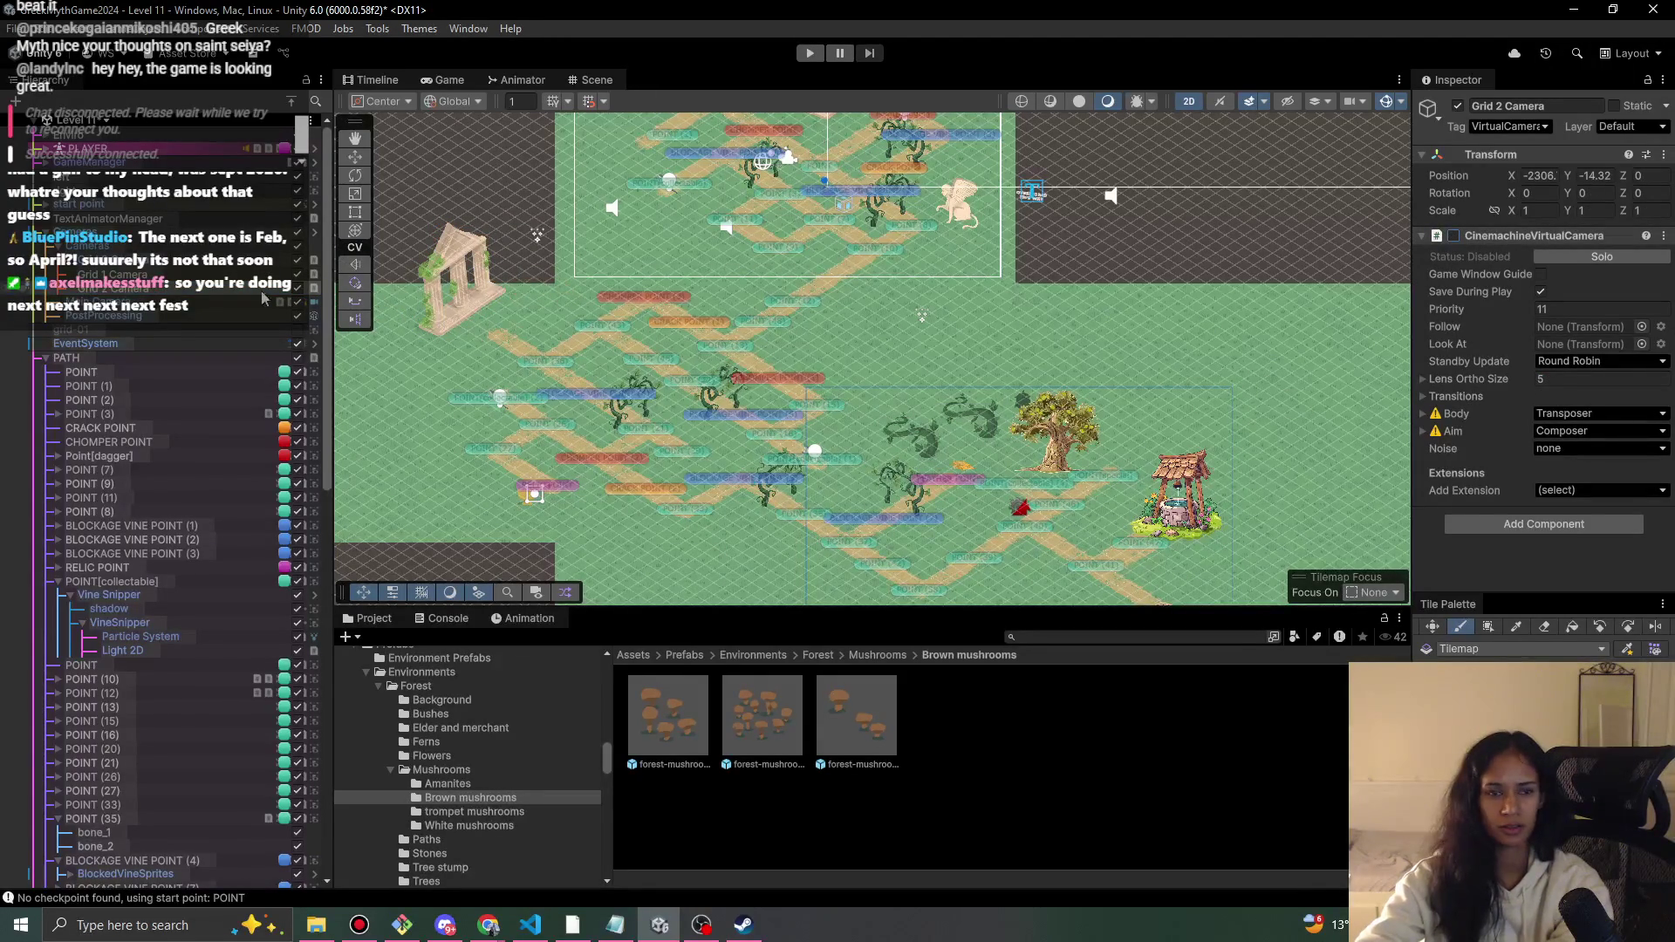
{"action": "left_click", "coordinate": [191, 263]}
- Playtest the level again with the Grid 2 virtual camera disabled
{"action": "left_click", "coordinate": [810, 53]}
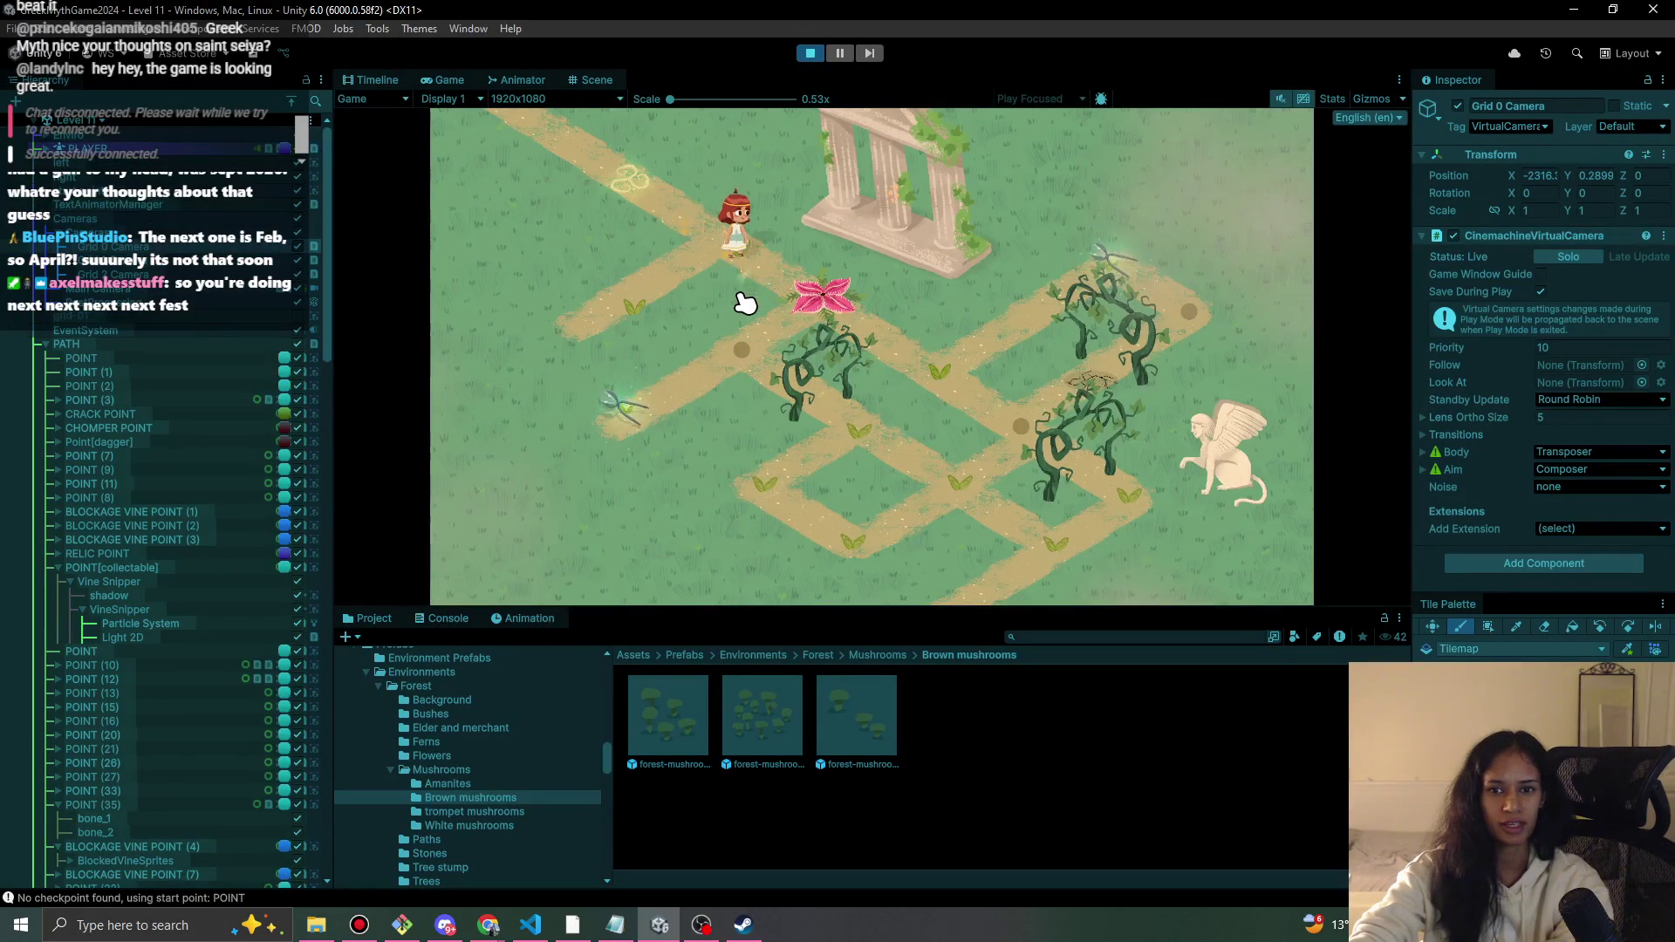
{"action": "left_click", "coordinate": [810, 53]}
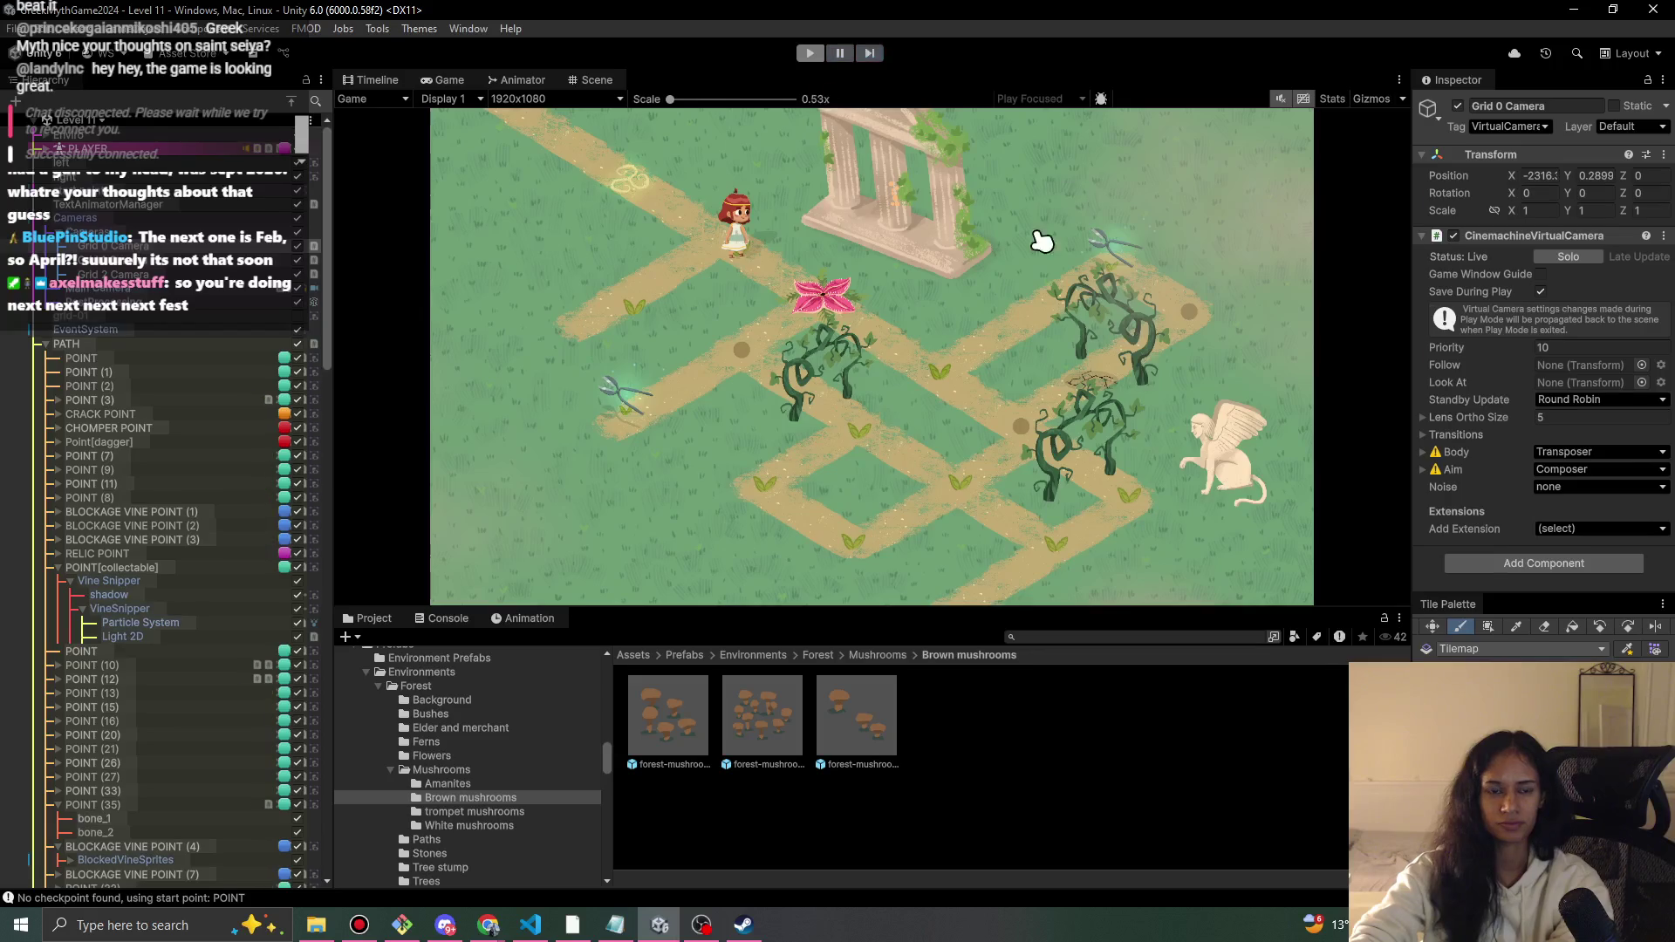
{"action": "left_click_drag", "start_coordinate": [1008, 254], "coordinate": [964, 315]}
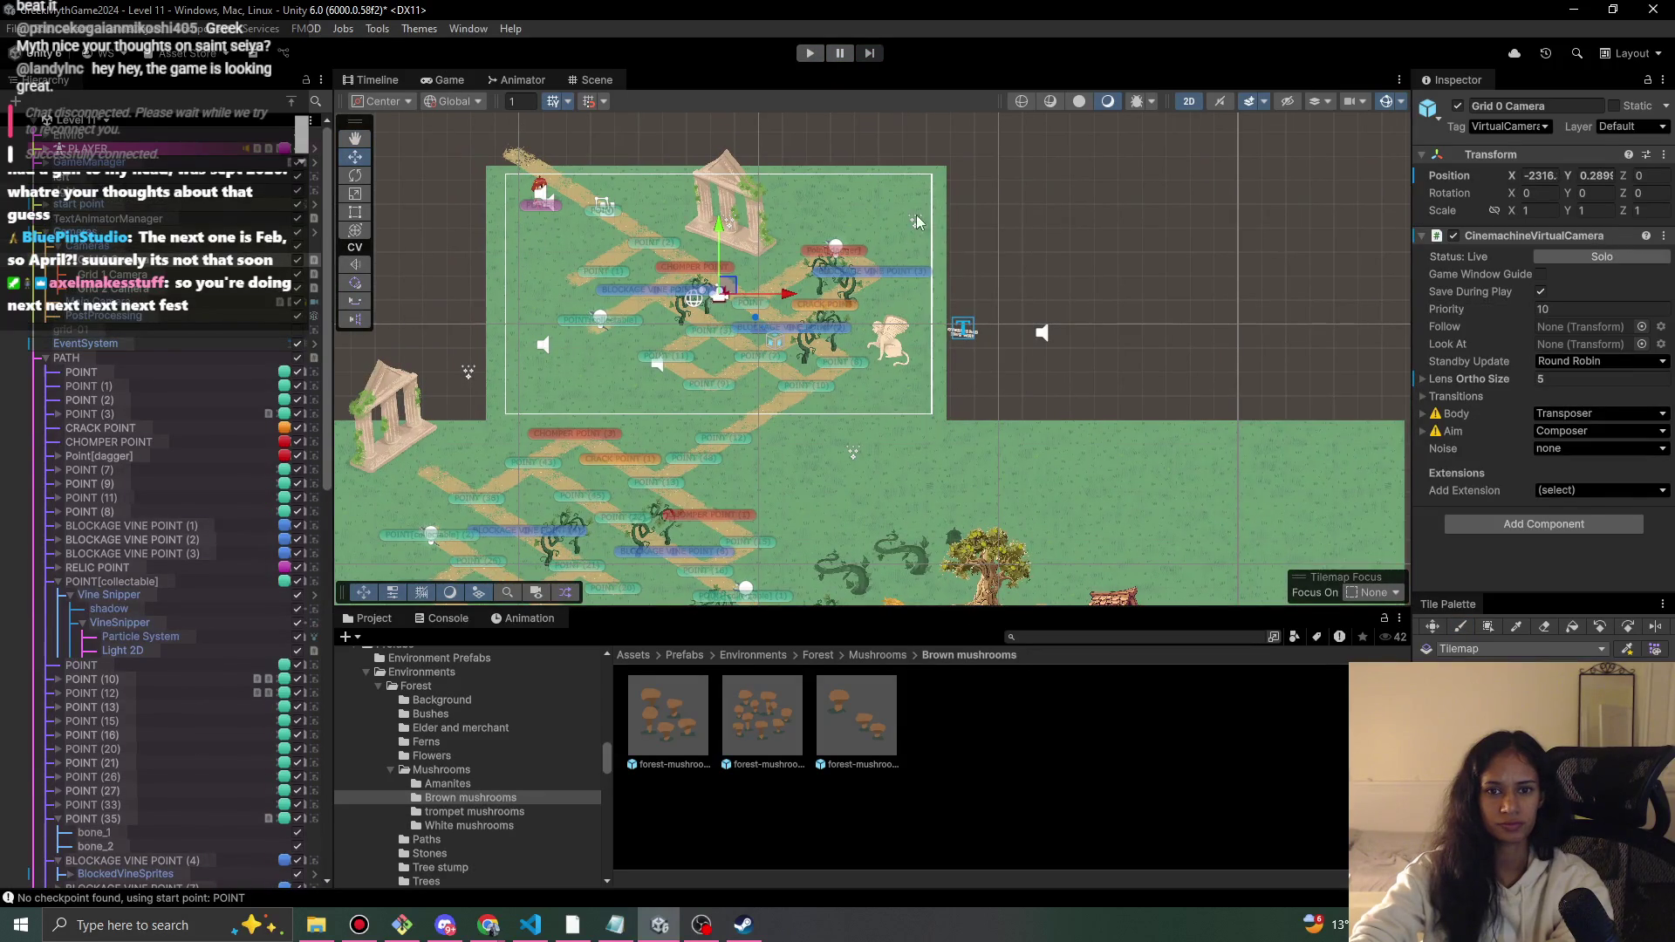
- Move Point (4) down and to the right, then playtest the change
{"action": "left_click", "coordinate": [916, 221]}
{"action": "left_click", "coordinate": [719, 288]}
{"action": "mouse_move", "coordinate": [720, 287]}
{"action": "left_mouse_down"}
{"action": "mouse_move", "coordinate": [707, 262]}
{"action": "mouse_move", "coordinate": [951, 174]}
{"action": "mouse_move", "coordinate": [974, 312]}
{"action": "mouse_move", "coordinate": [849, 379]}
{"action": "left_mouse_up"}
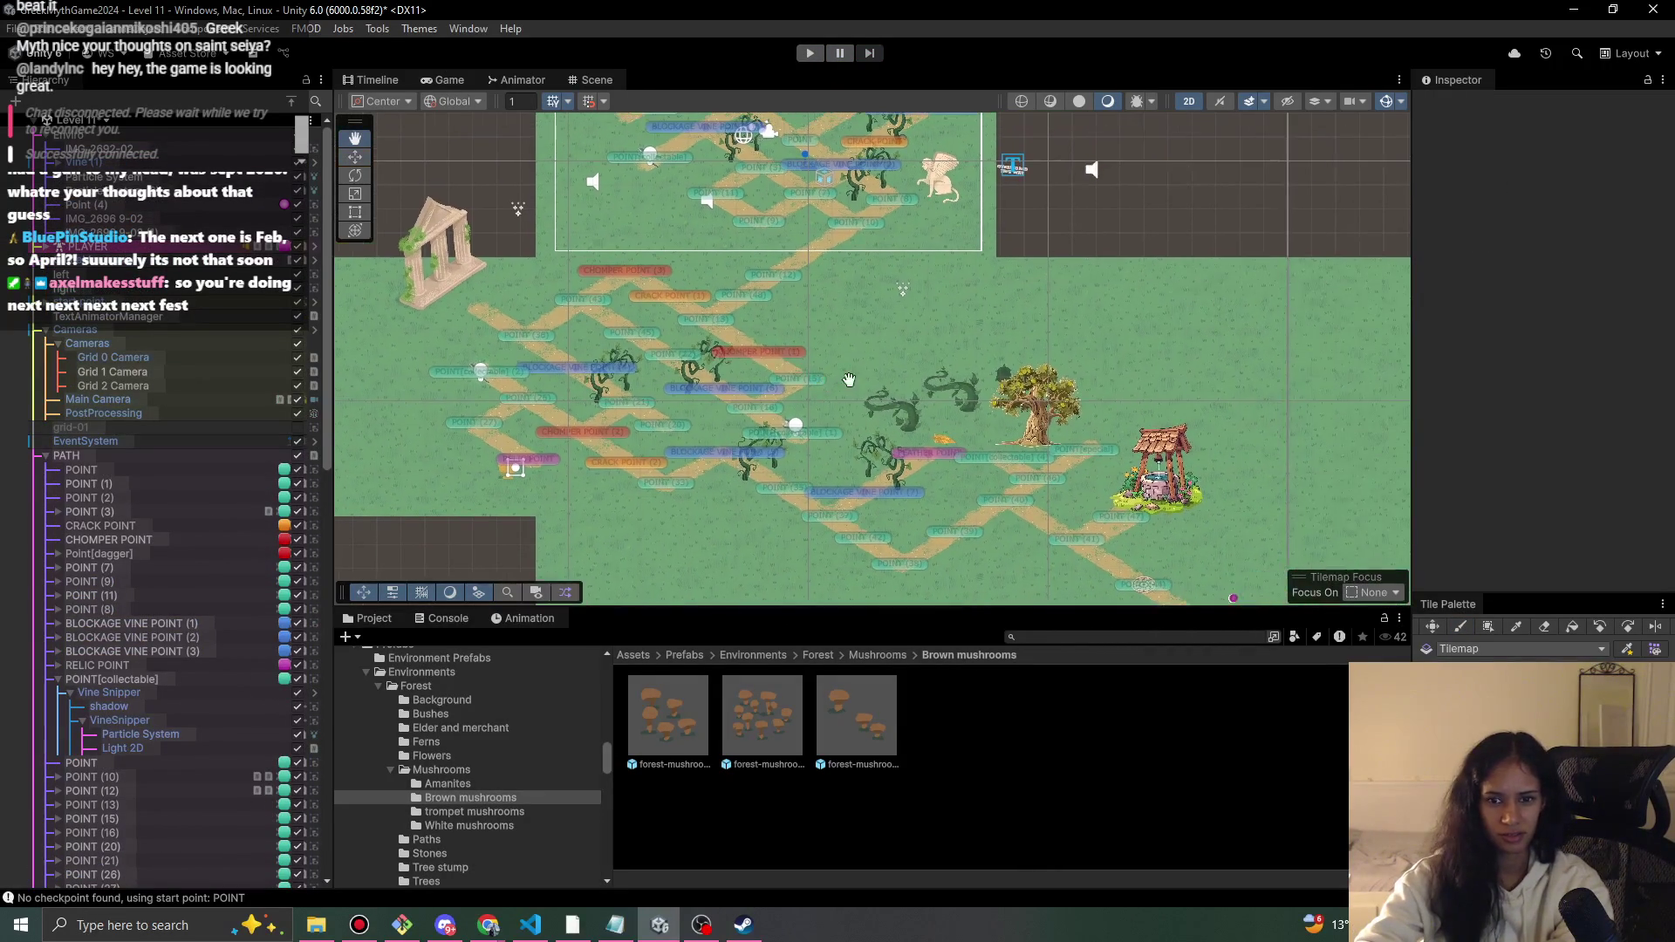
{"action": "left_click_drag", "start_coordinate": [904, 244], "coordinate": [764, 145]}
{"action": "left_click", "coordinate": [1104, 485]}
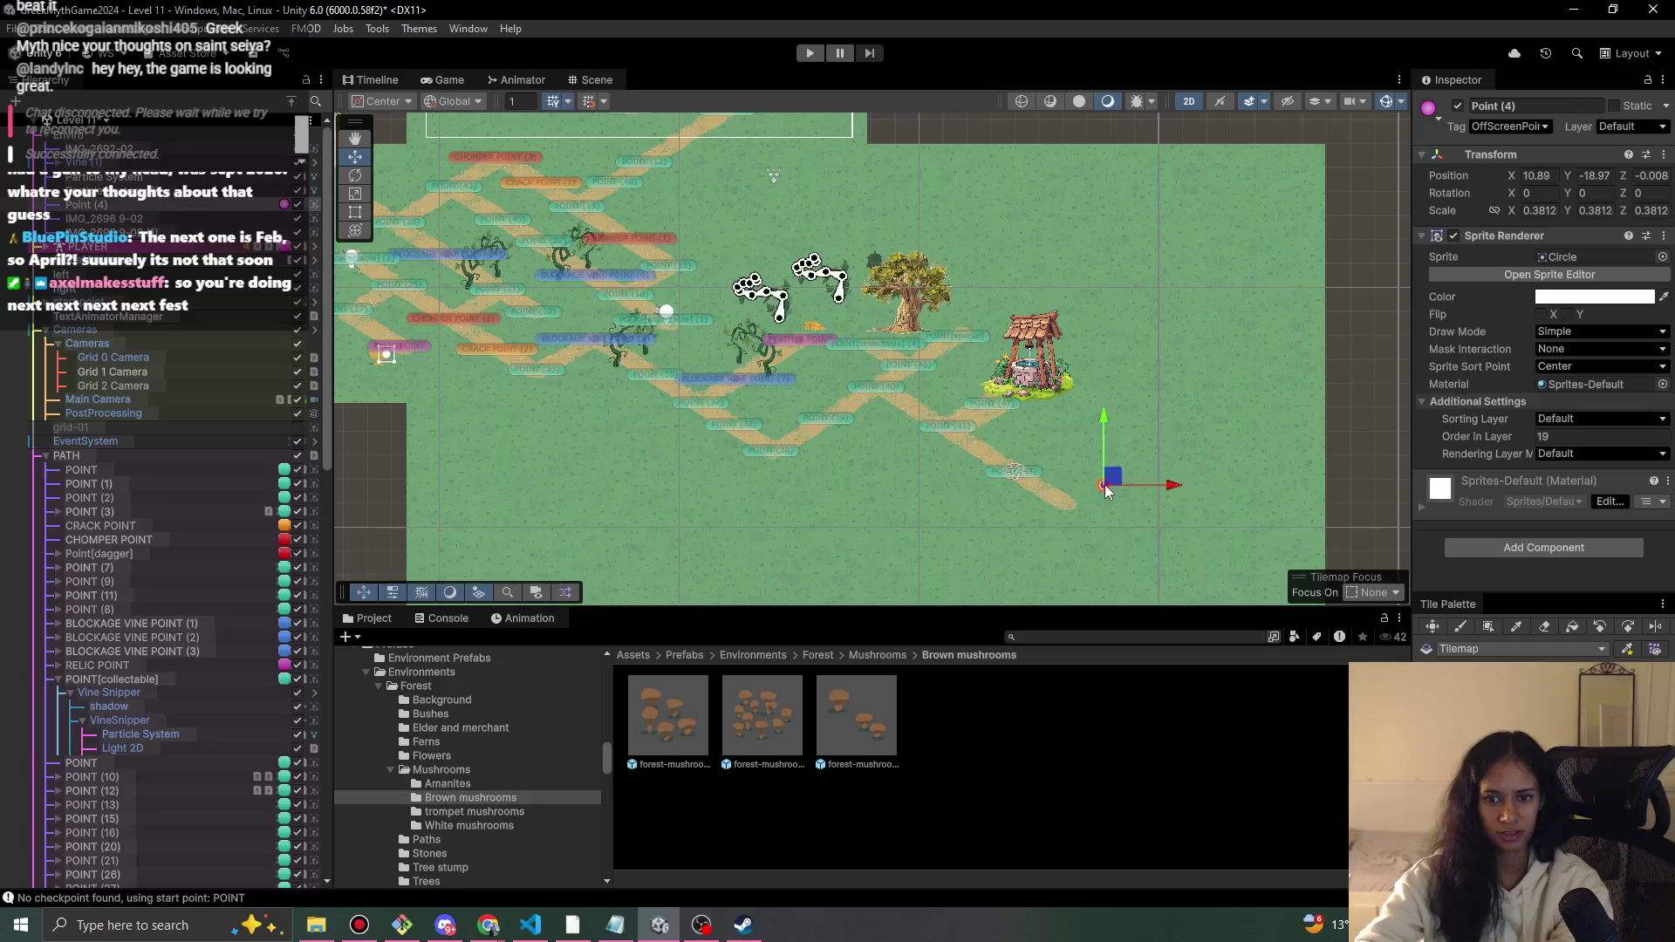
{"action": "left_click_drag", "start_coordinate": [1112, 485], "coordinate": [1142, 536]}
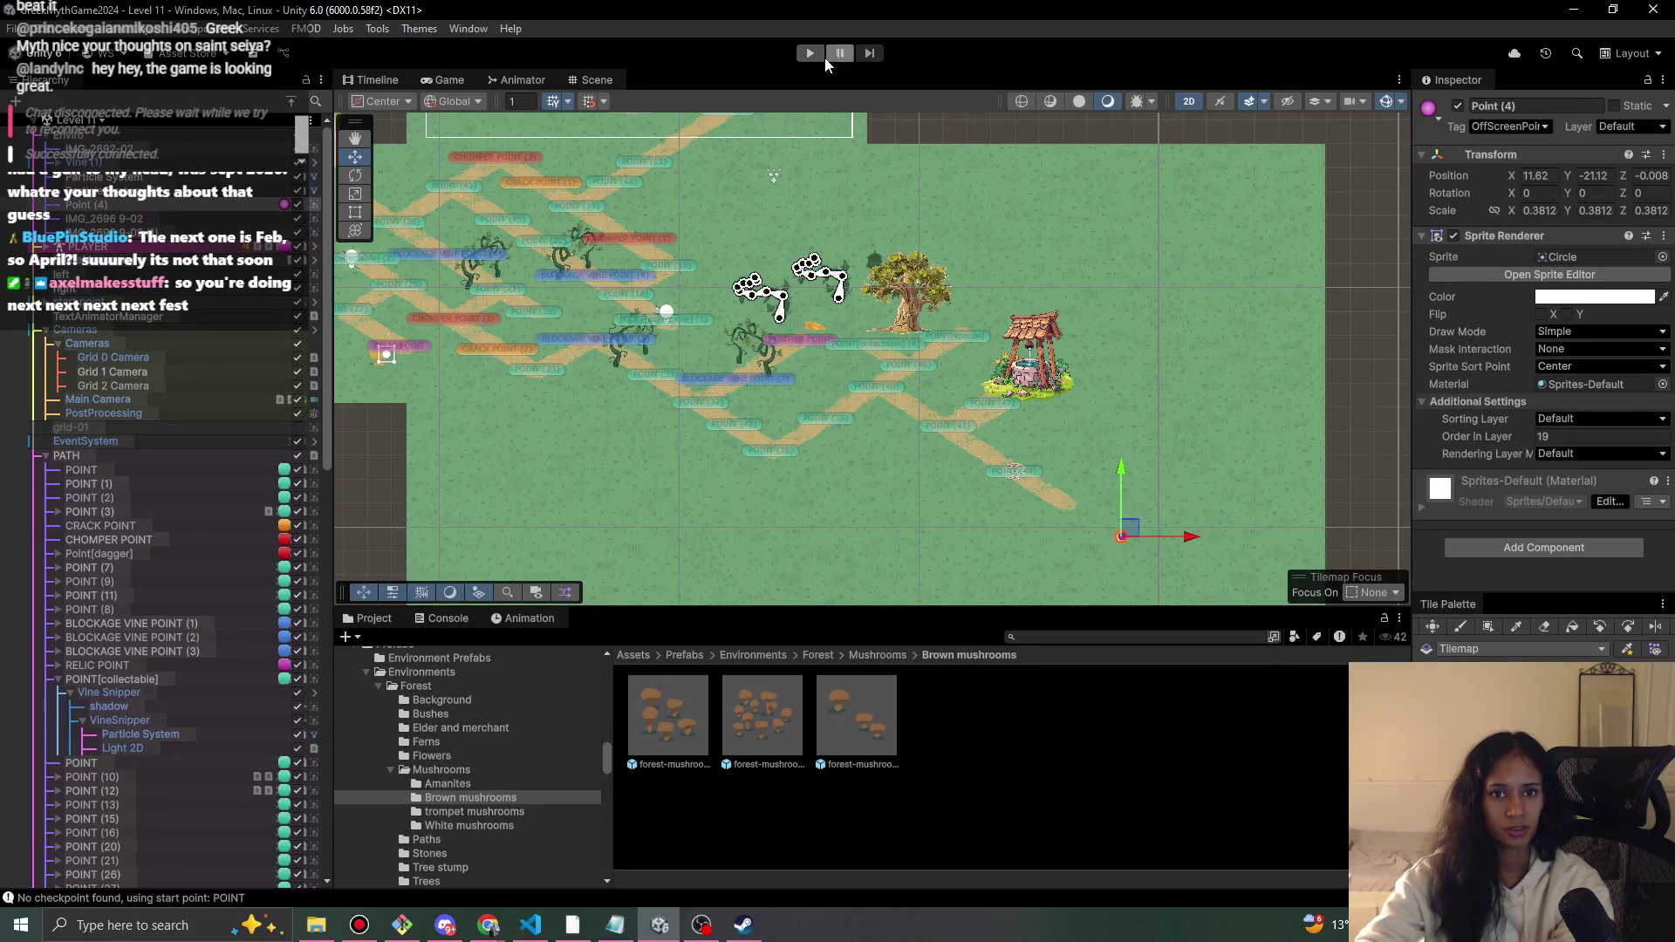
{"action": "left_click", "coordinate": [810, 54]}
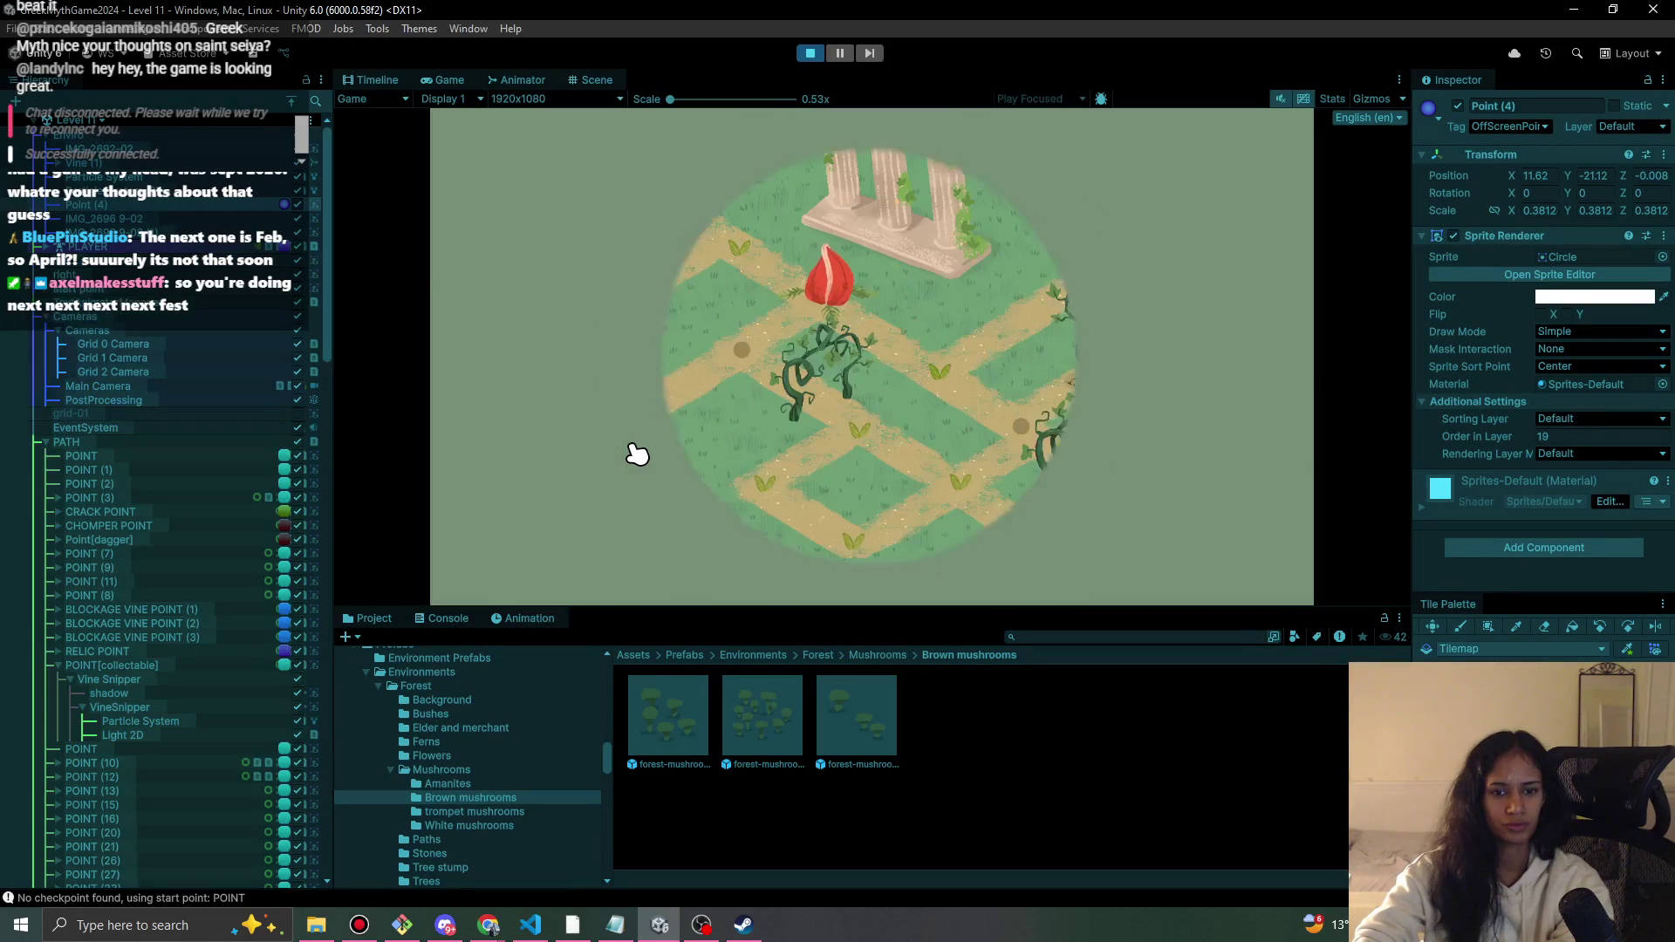
{"action": "left_click", "coordinate": [810, 53]}
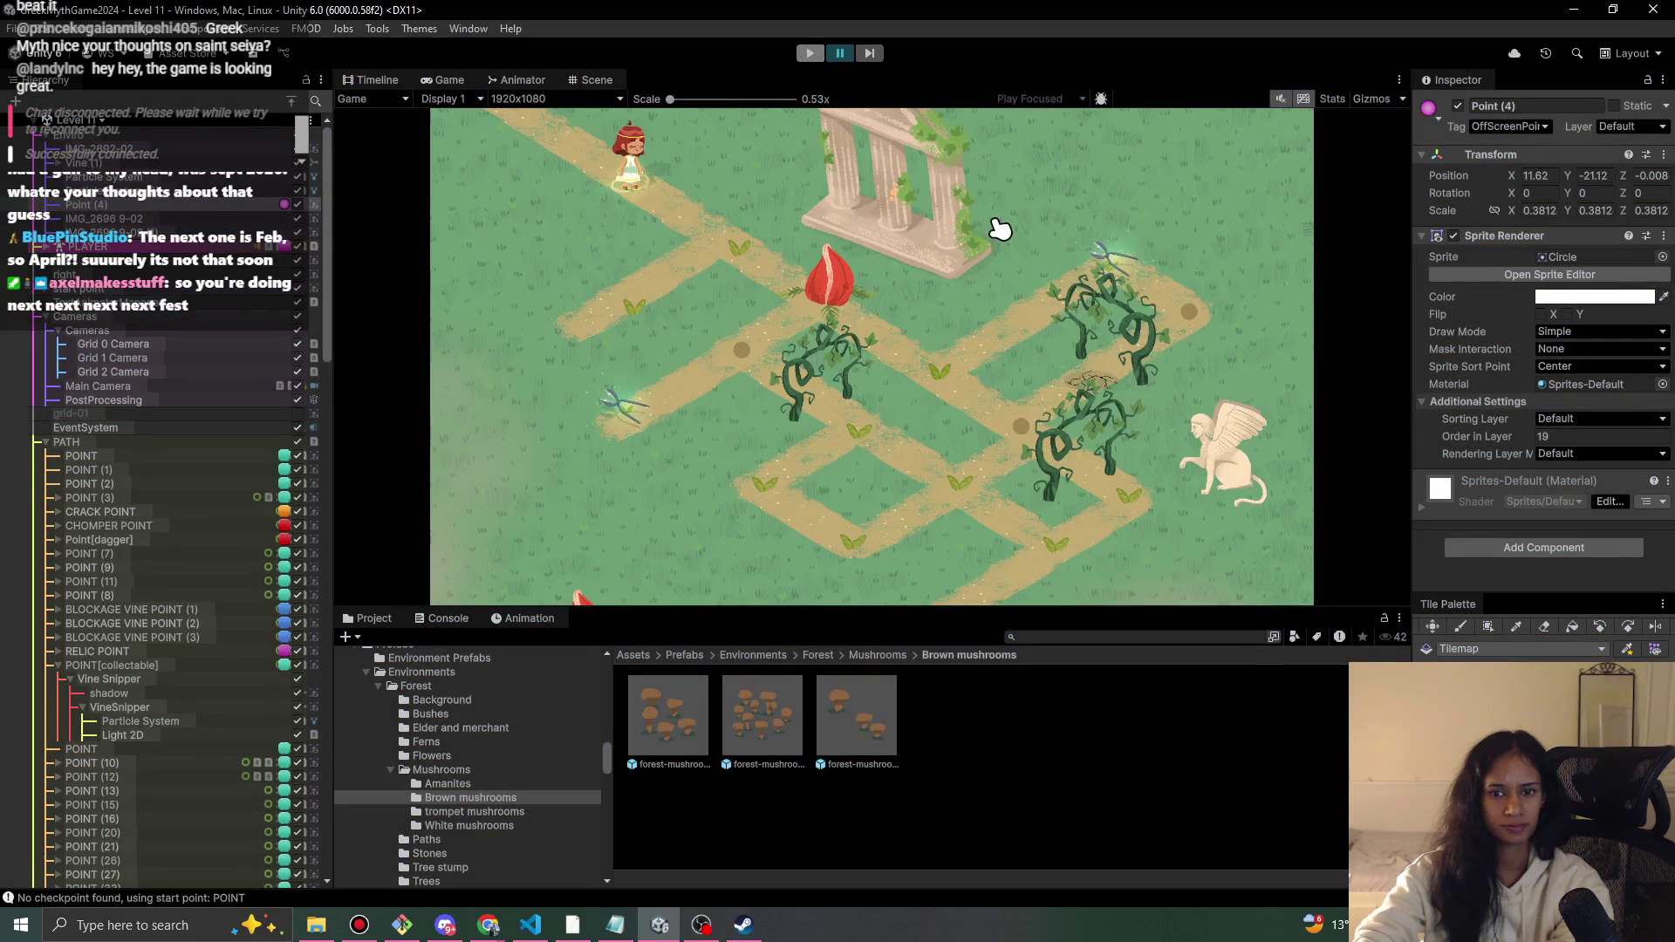
- Nudge POINT (1) left, POINT (2) up-left and POINT (3) slightly left
{"action": "scroll", "coordinate": [548, 307], "scroll_direction": "up", "scroll_amount": 5}
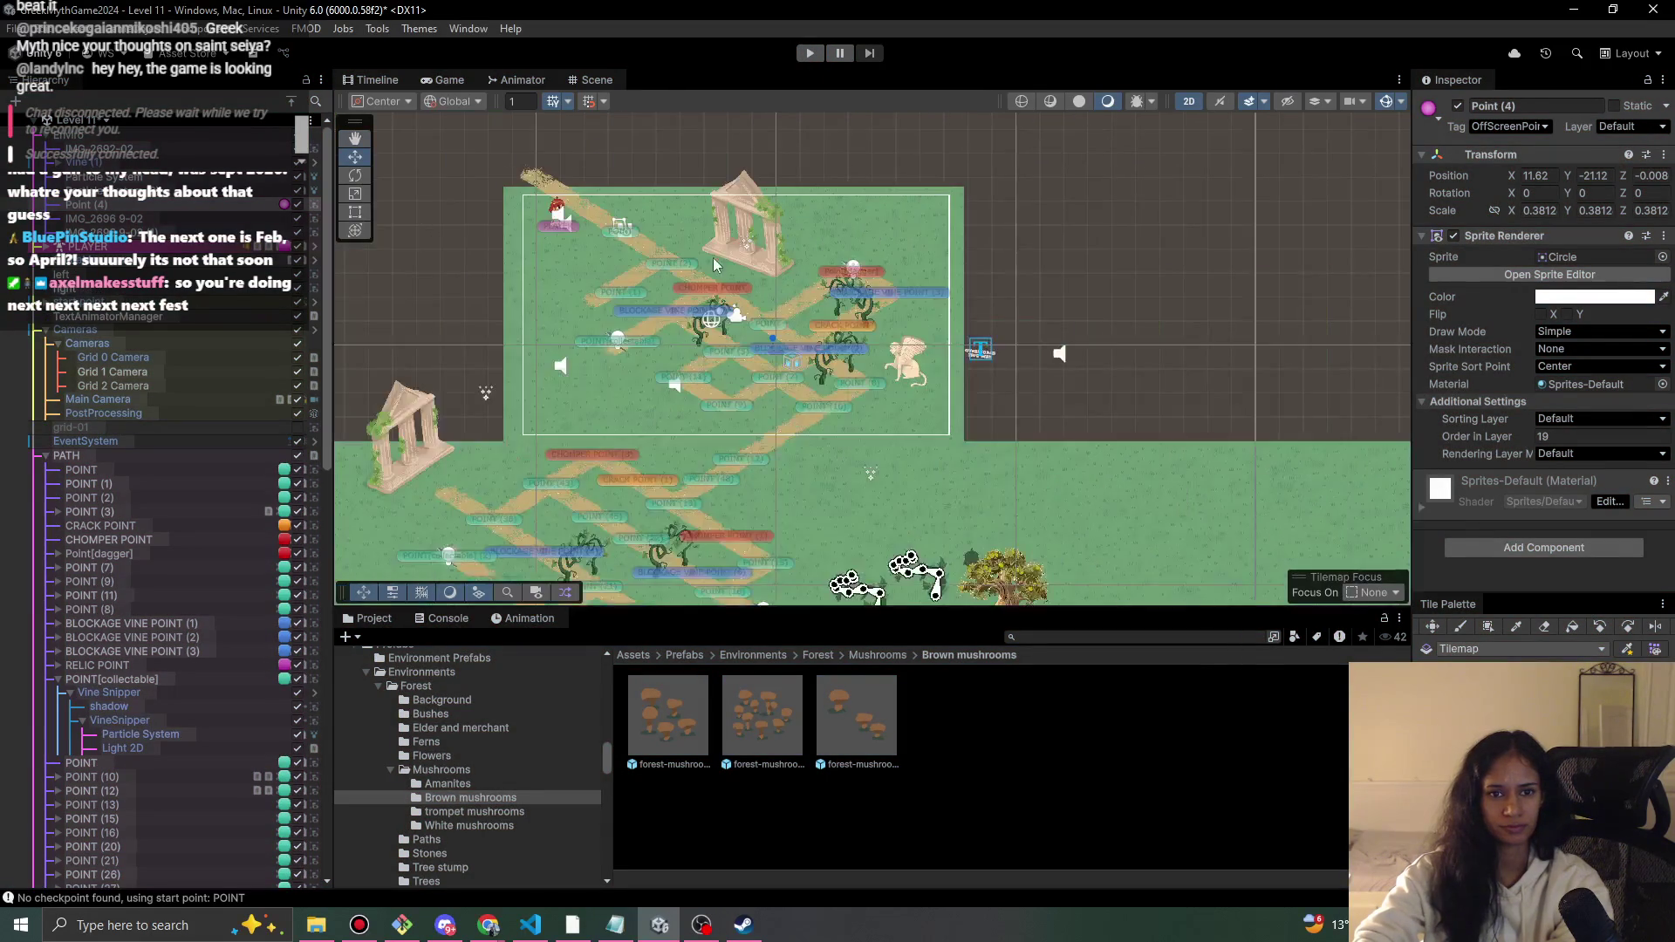
{"action": "left_click_drag", "start_coordinate": [504, 281], "coordinate": [457, 281]}
{"action": "left_click", "coordinate": [629, 208]}
{"action": "left_click_drag", "start_coordinate": [630, 208], "coordinate": [608, 195]}
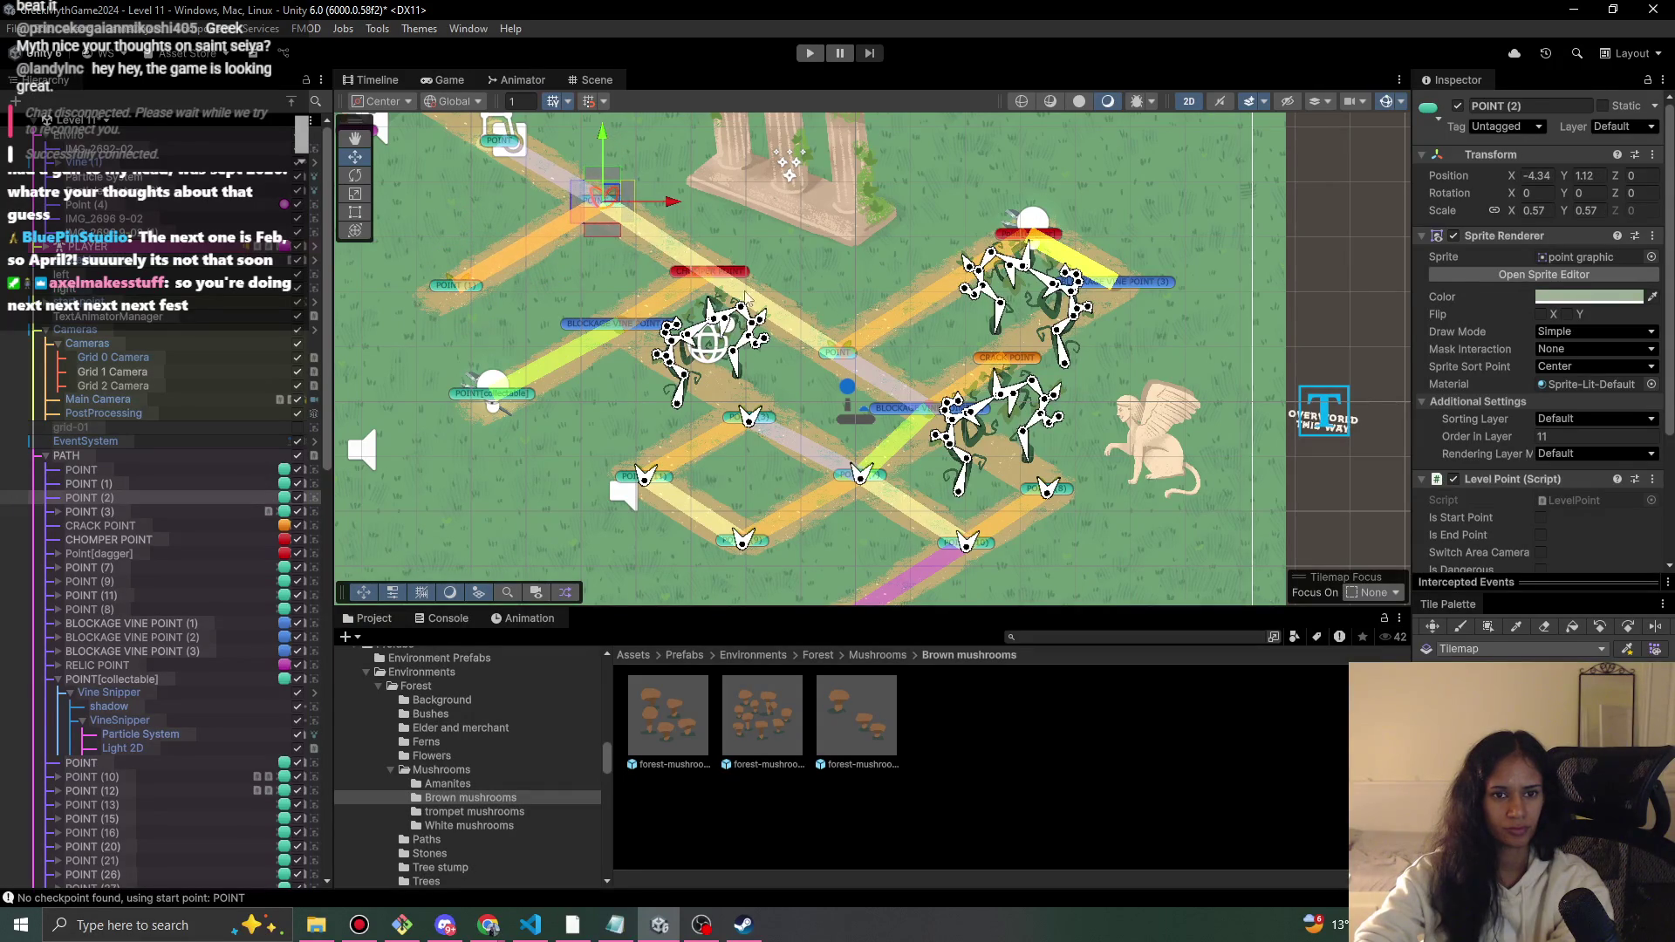
{"action": "scroll", "coordinate": [767, 332], "scroll_direction": "down", "scroll_amount": 2}
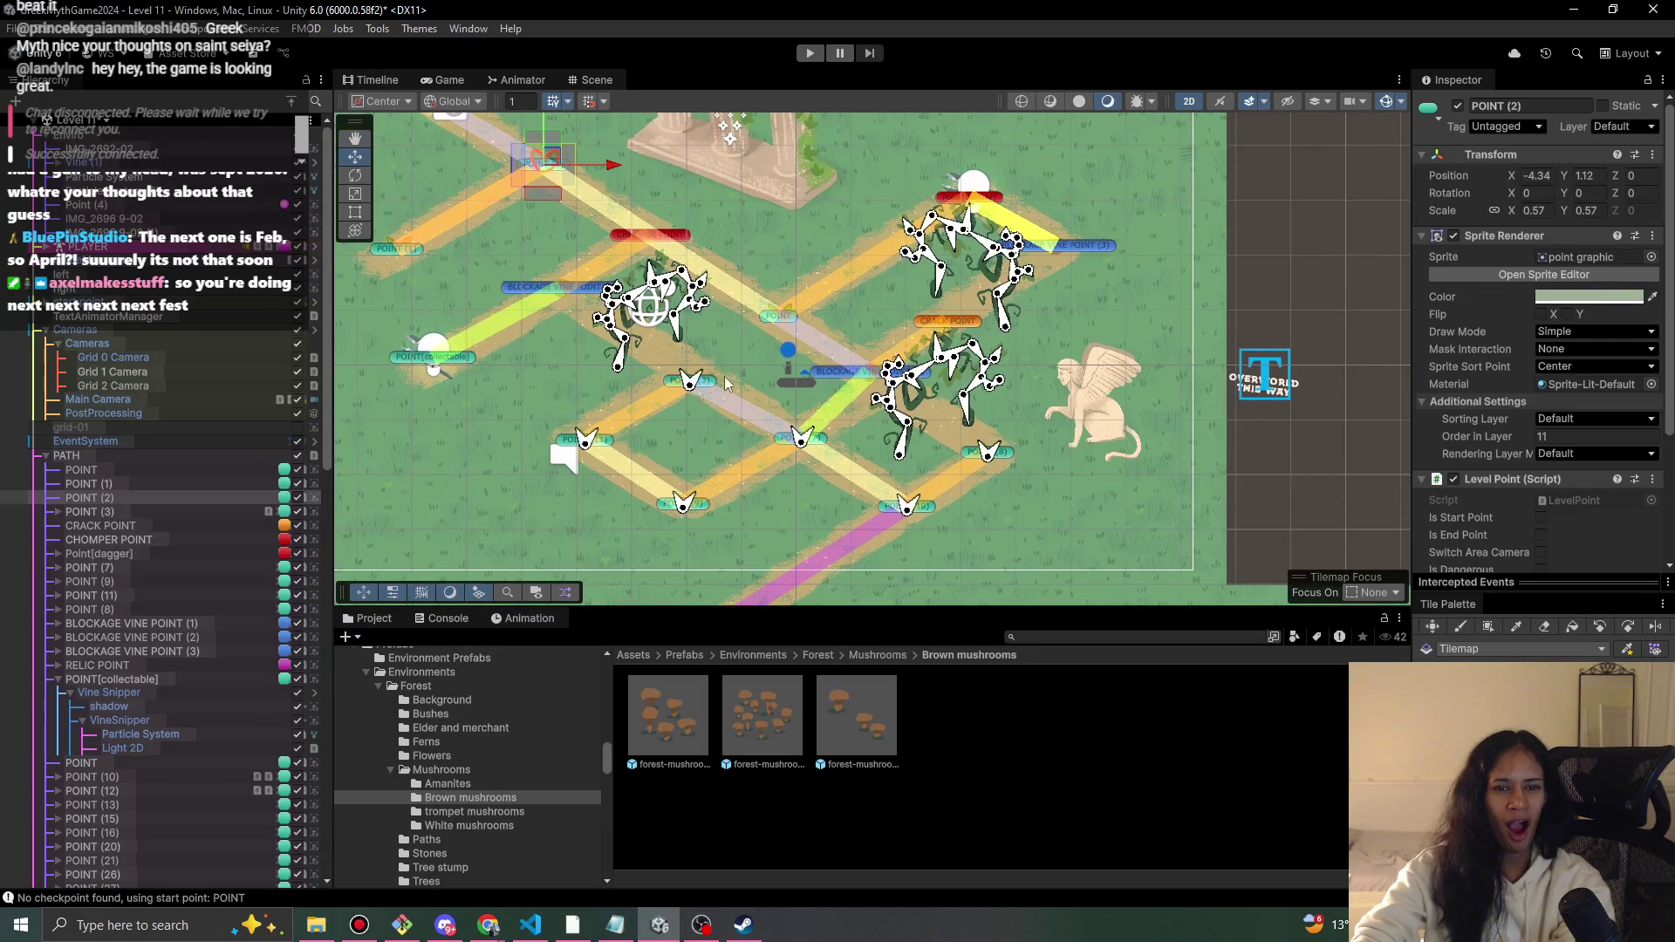
{"action": "left_click", "coordinate": [687, 375]}
{"action": "left_click_drag", "start_coordinate": [724, 367], "coordinate": [719, 367]}
{"action": "key", "text": "Left"}
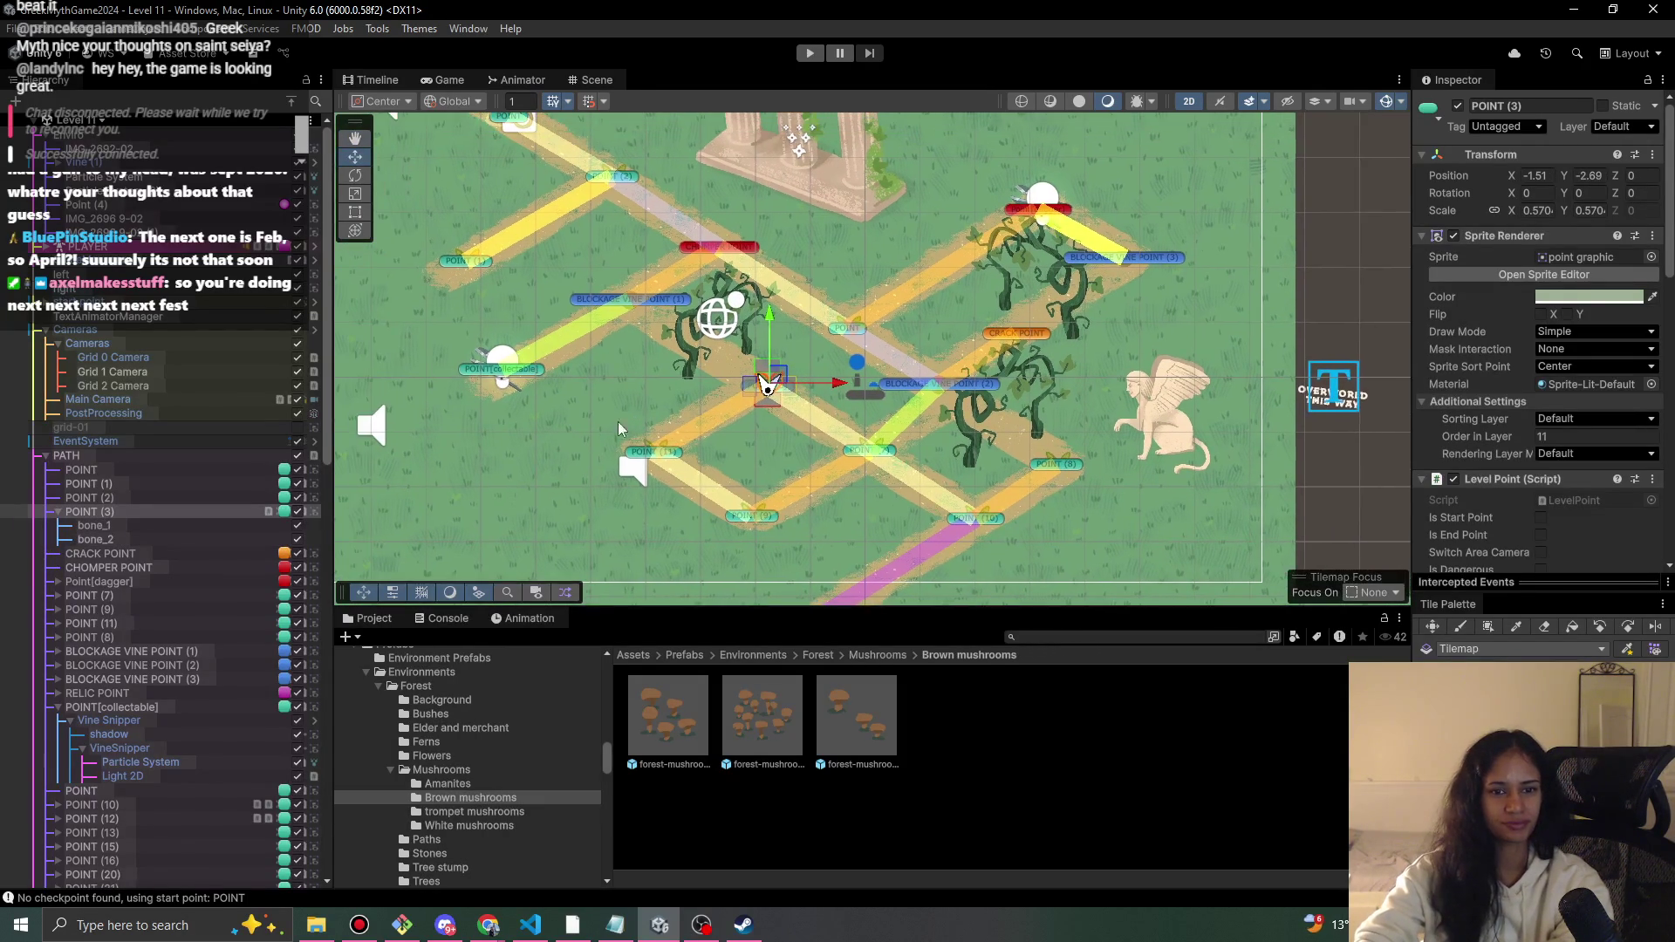
{"action": "key", "text": "Up"}
{"action": "key", "text": "Left"}
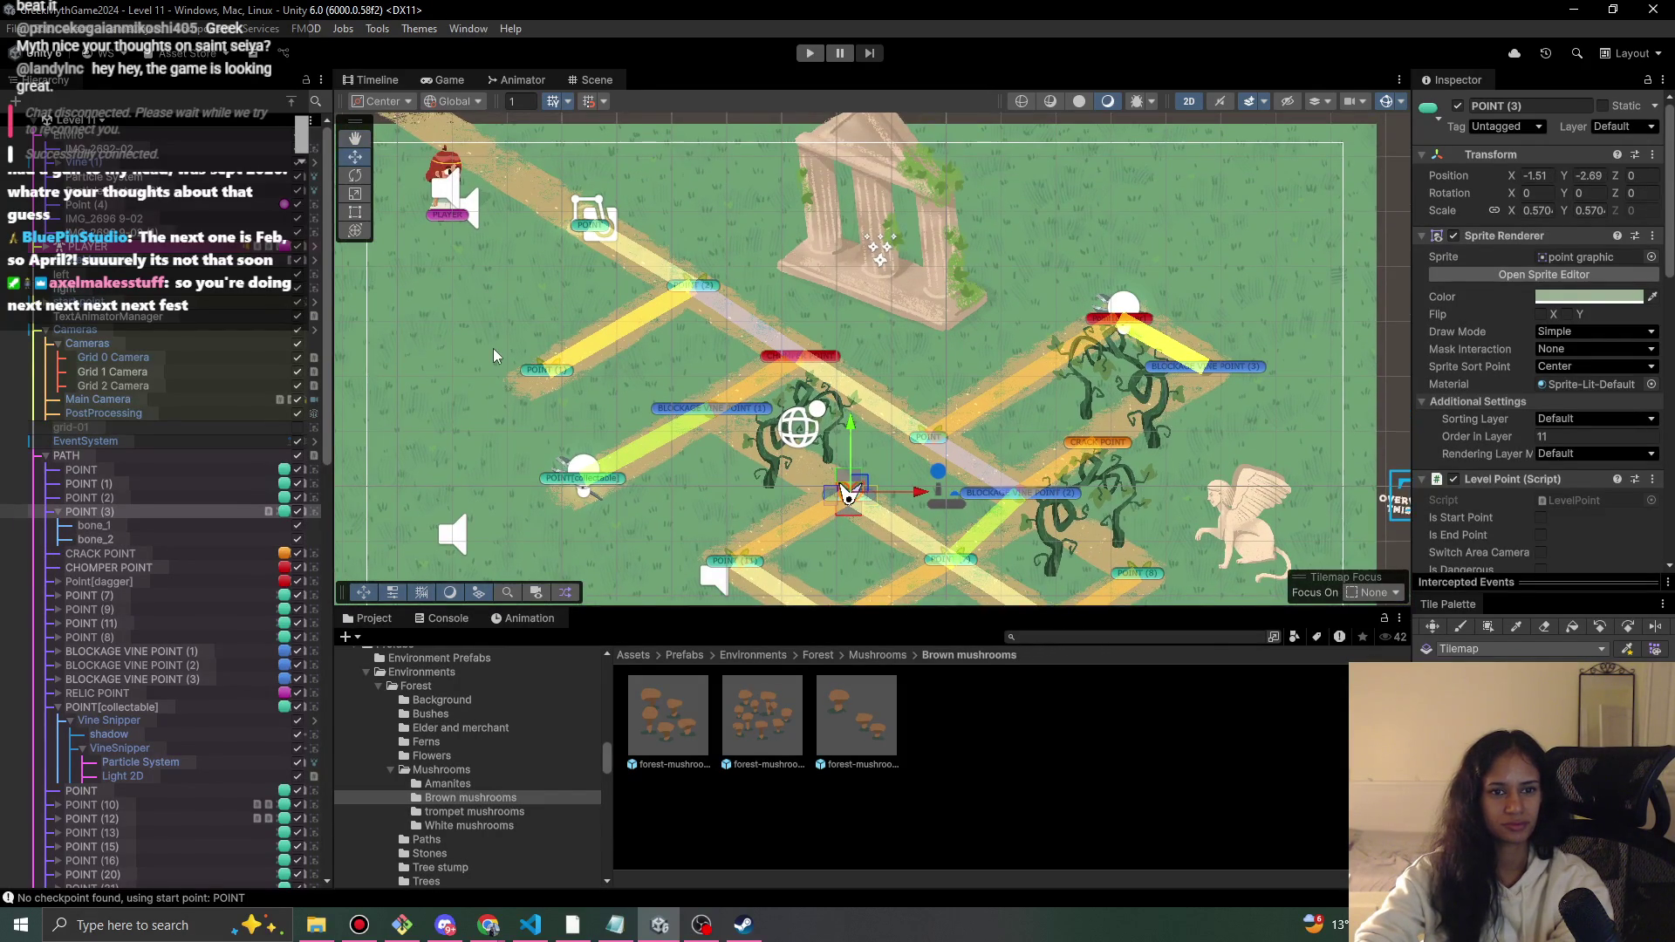
{"action": "key", "text": "Left"}
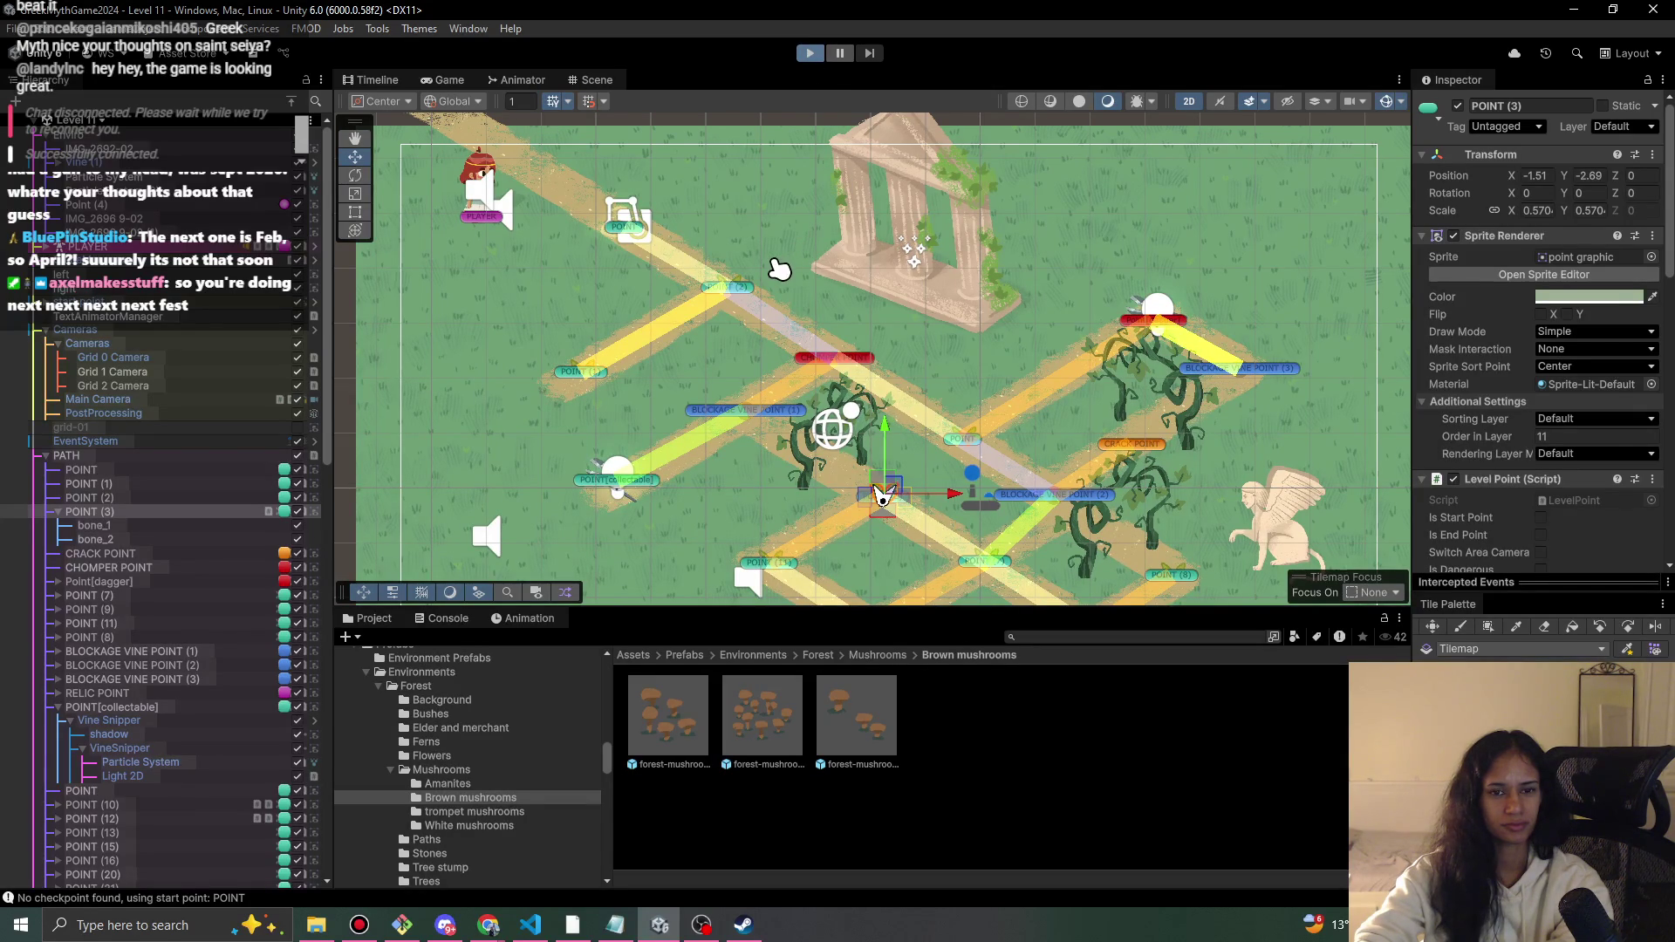
- Run another quick playtest, then select the start point and zoom in on it
{"action": "key", "text": "ctrl+p"}
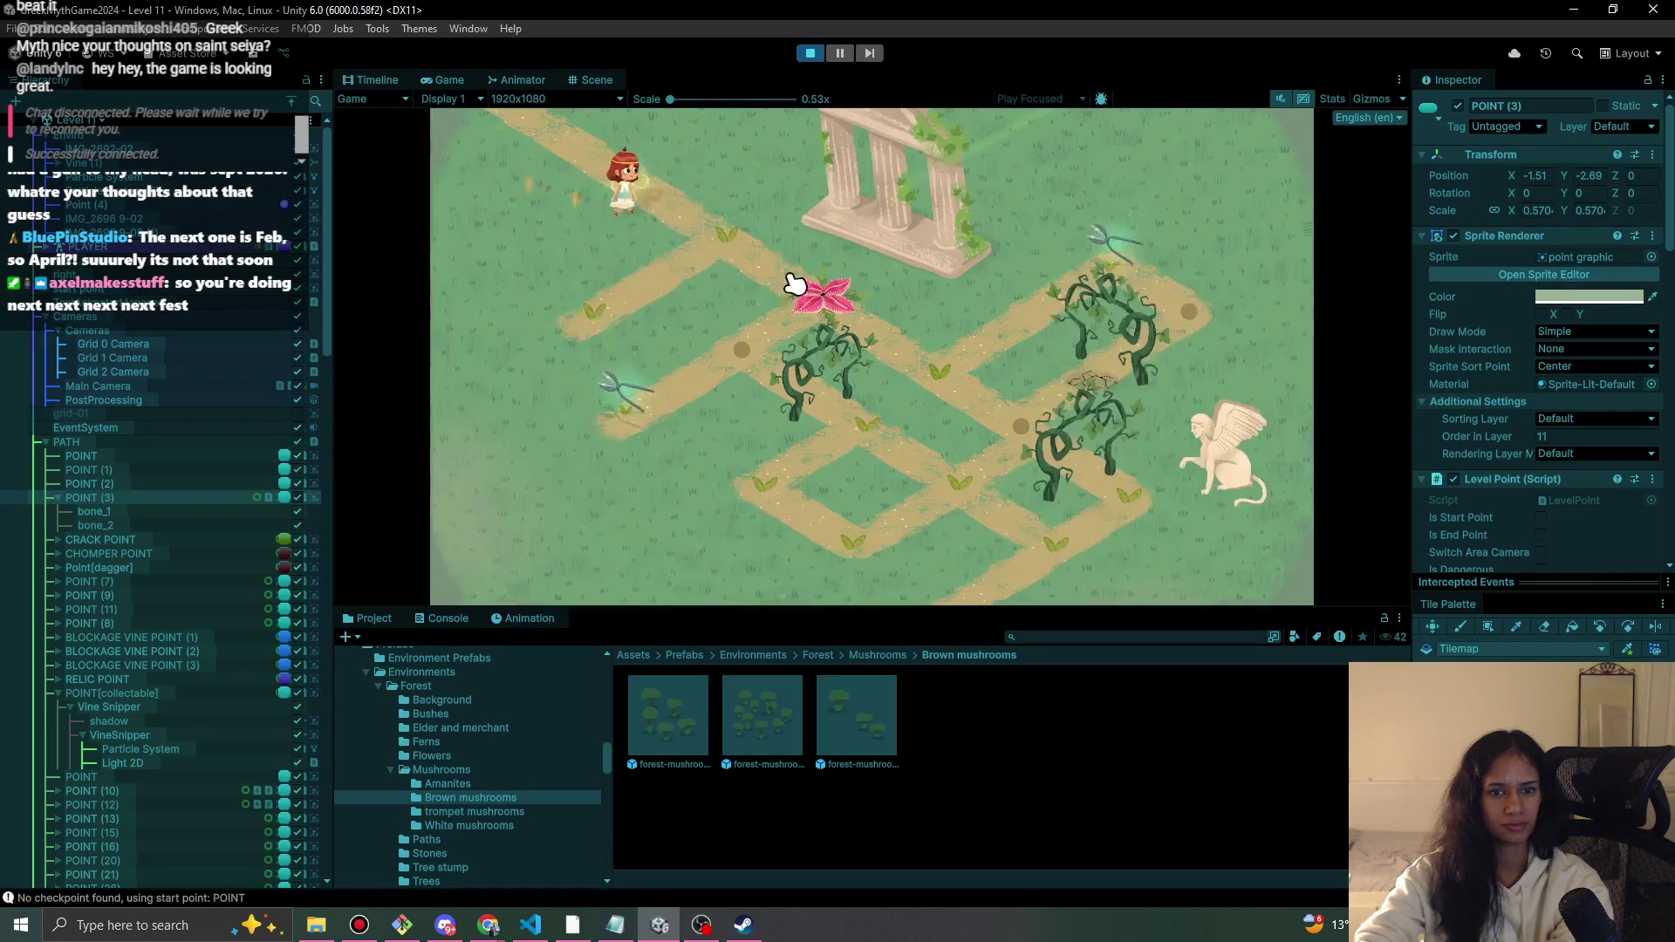
{"action": "left_click", "coordinate": [810, 53]}
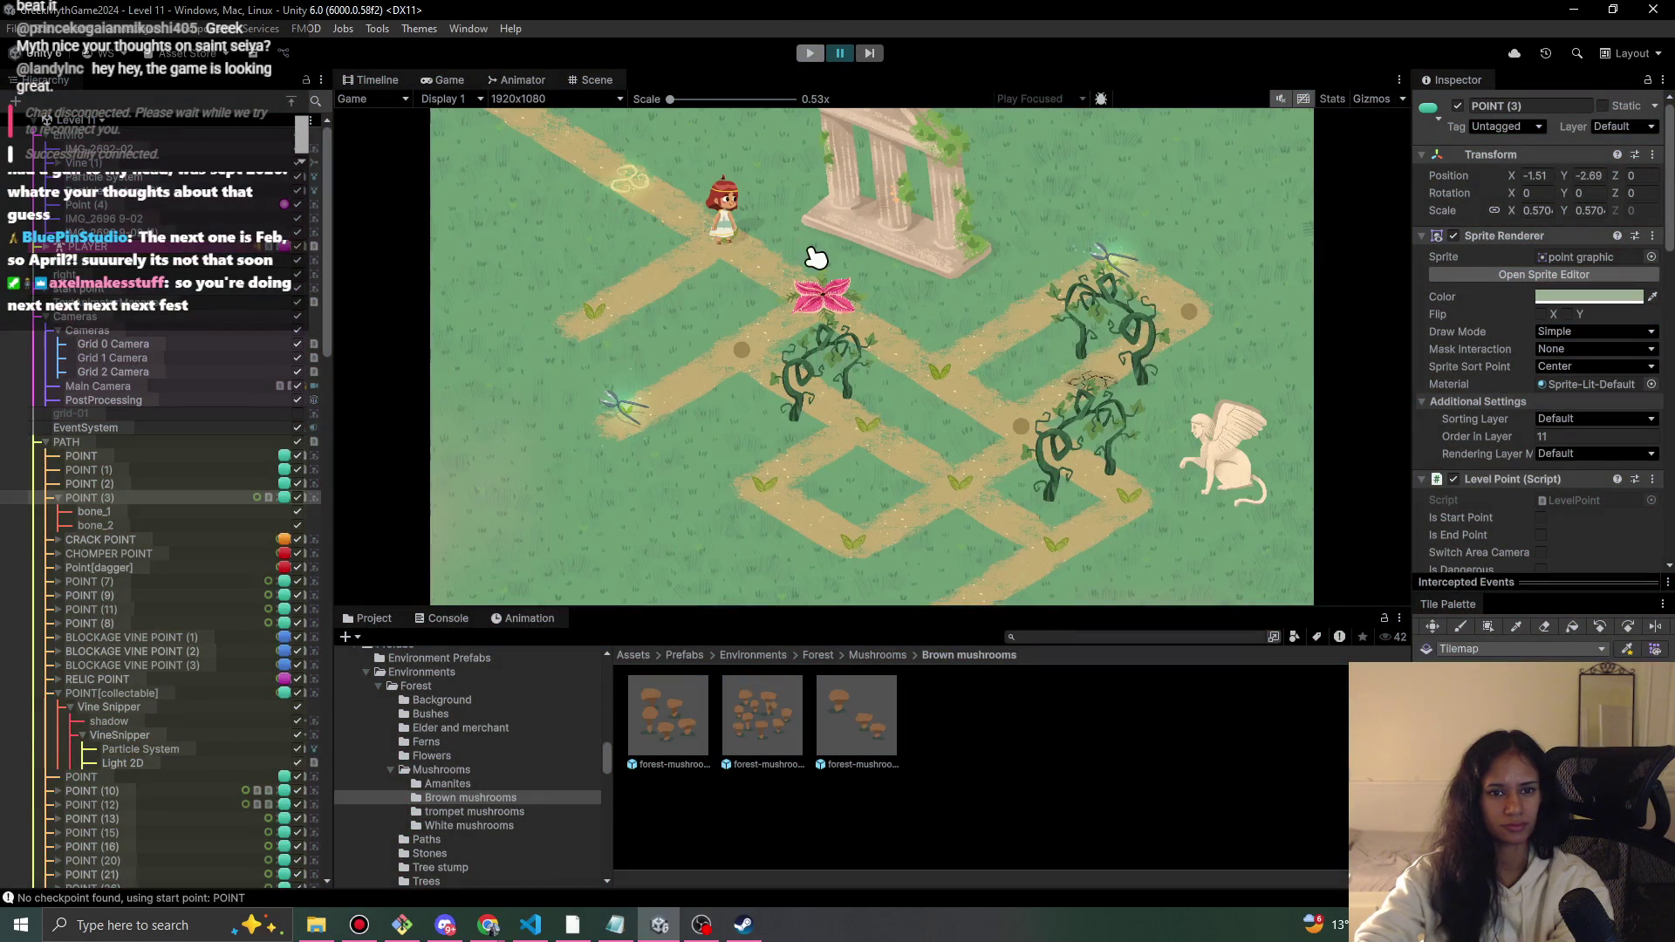
{"action": "key", "text": "ctrl+p"}
{"action": "left_click", "coordinate": [625, 247]}
{"action": "scroll", "coordinate": [623, 293], "scroll_direction": "up", "scroll_amount": 3}
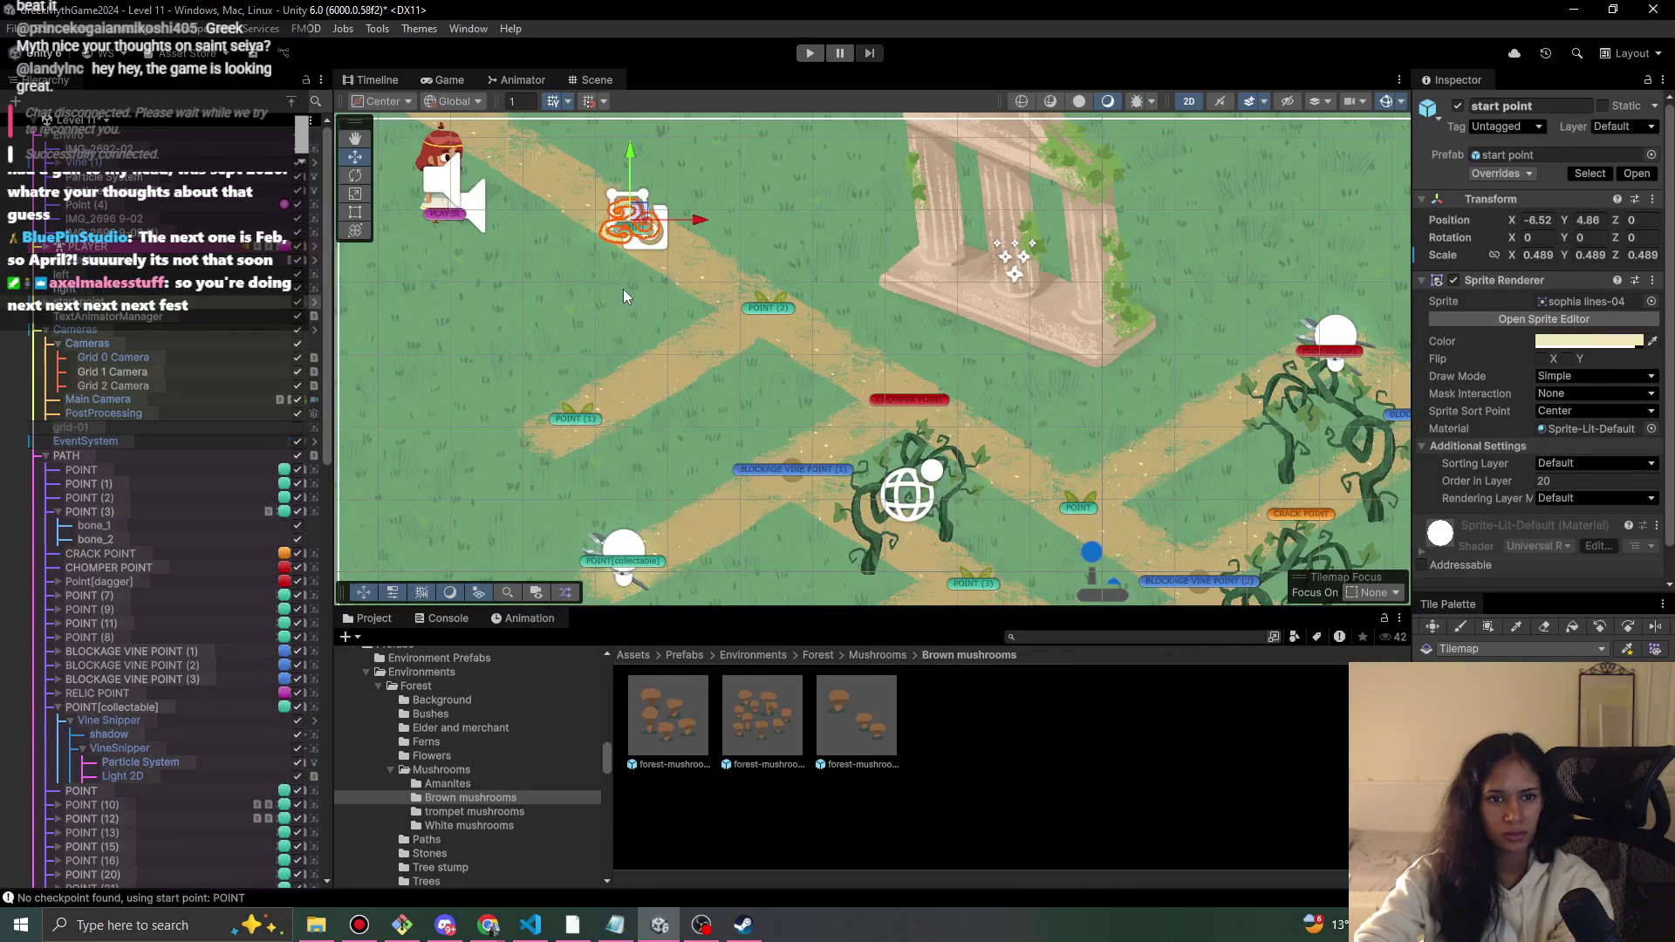
- Inspect the Light 2D, POINT and POINT (2) near the start, then enter Play mode with Ctrl+P
{"action": "left_click", "coordinate": [635, 233]}
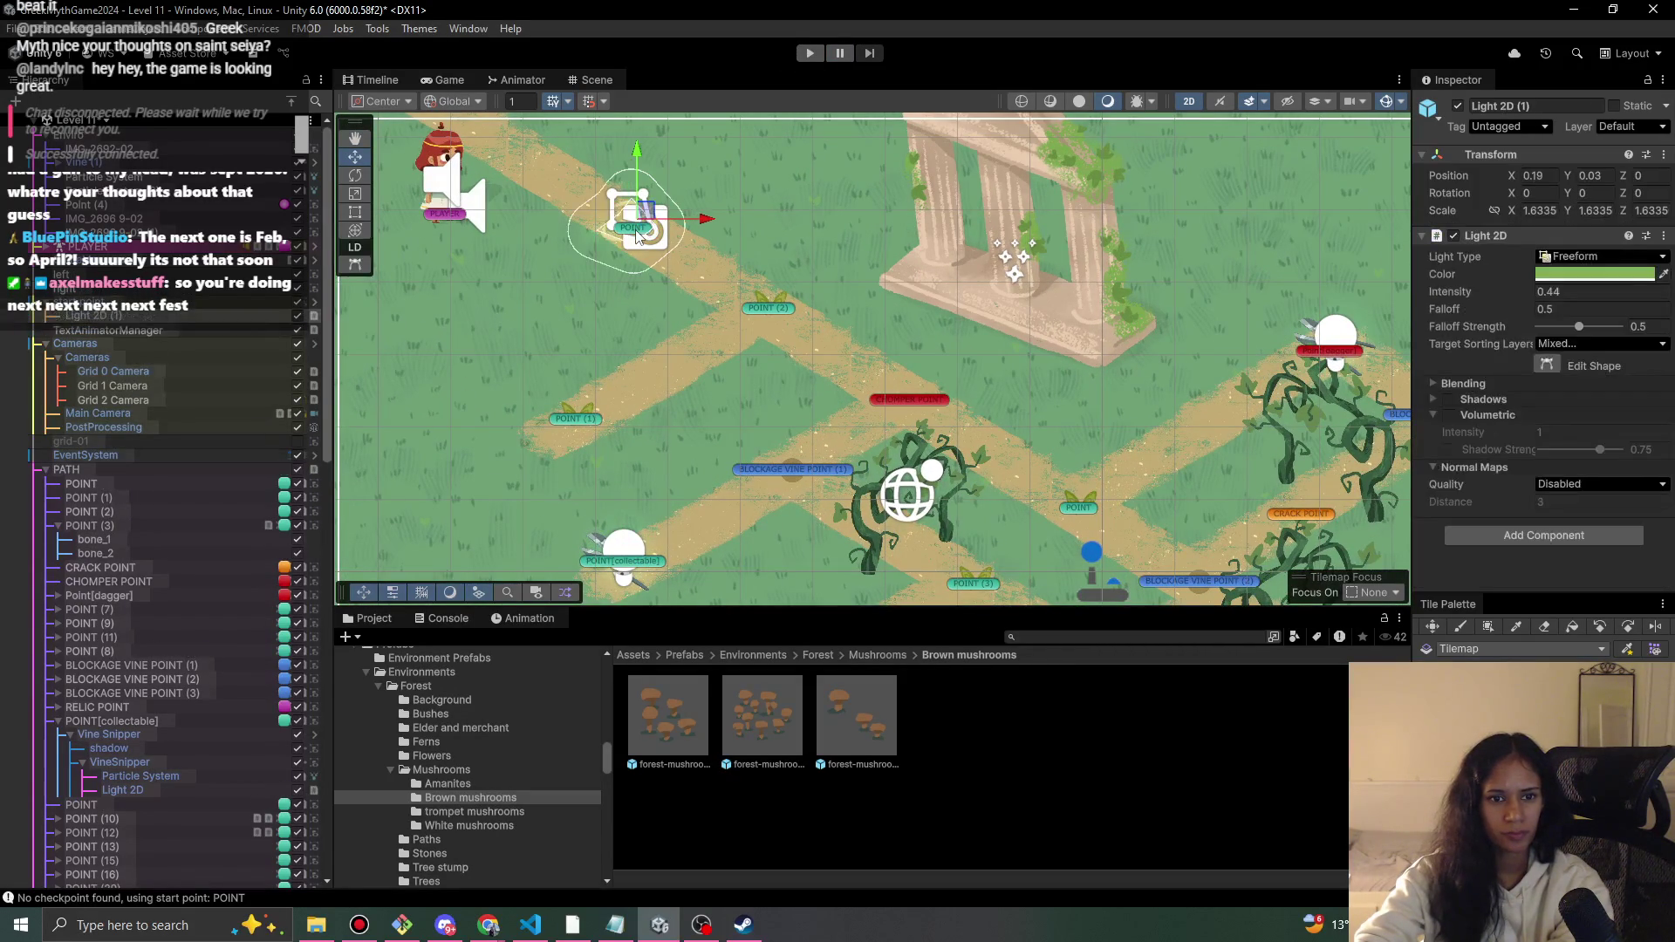
{"action": "left_click", "coordinate": [637, 234]}
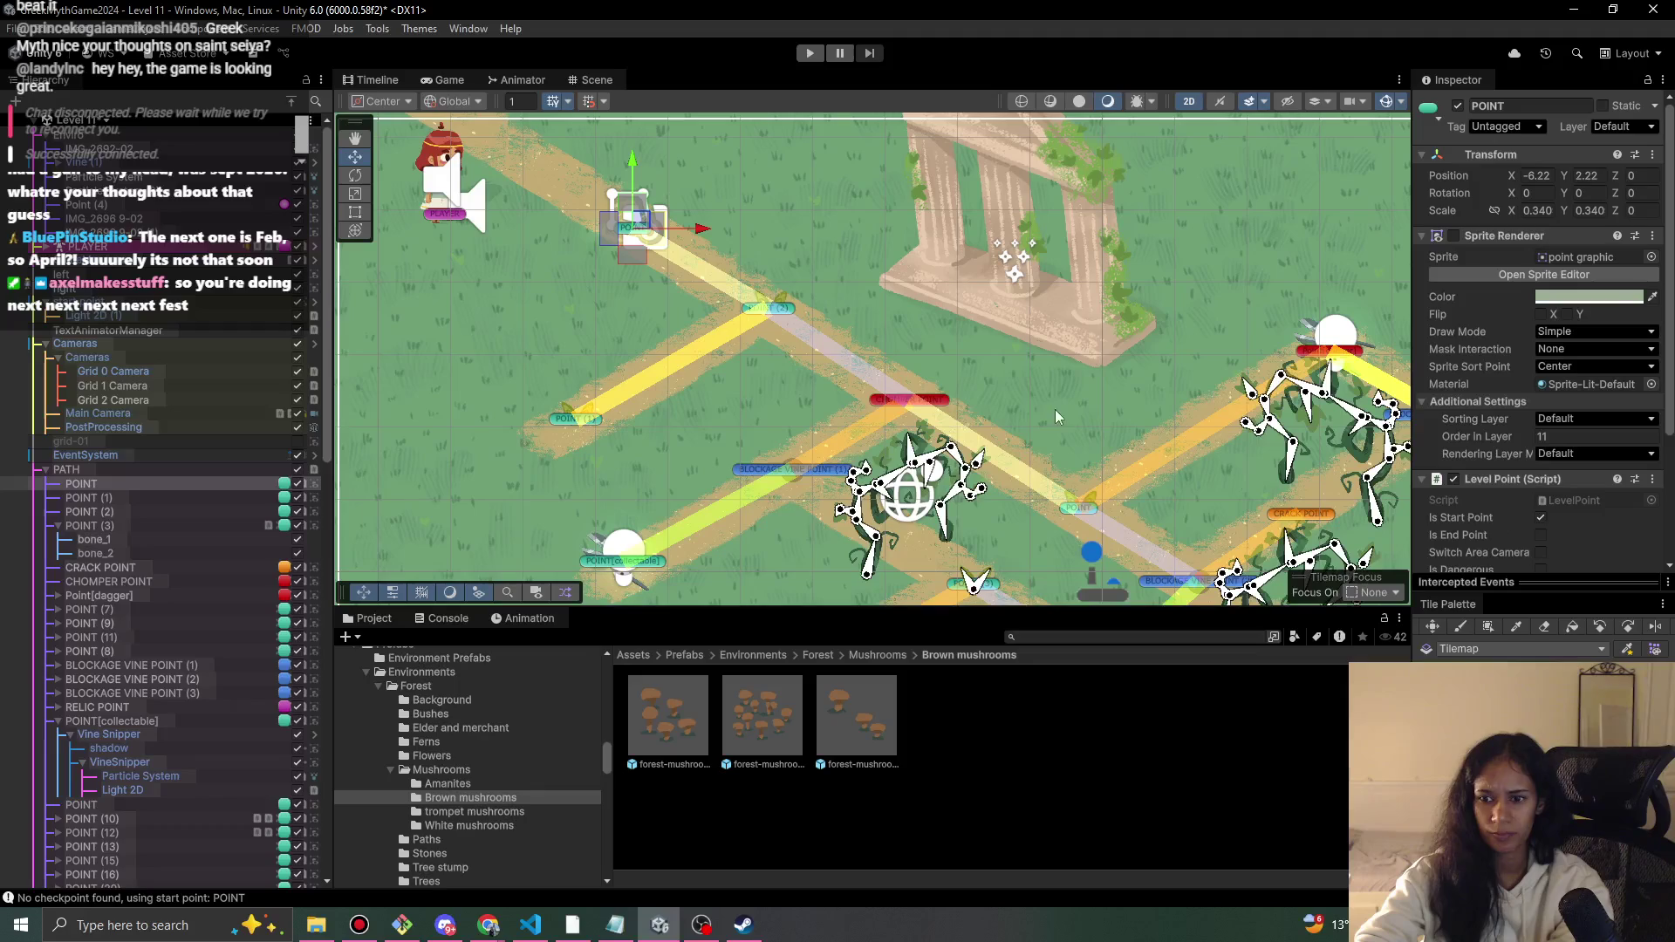
{"action": "left_click", "coordinate": [779, 304]}
{"action": "scroll", "coordinate": [1499, 524], "scroll_direction": "down", "scroll_amount": 5}
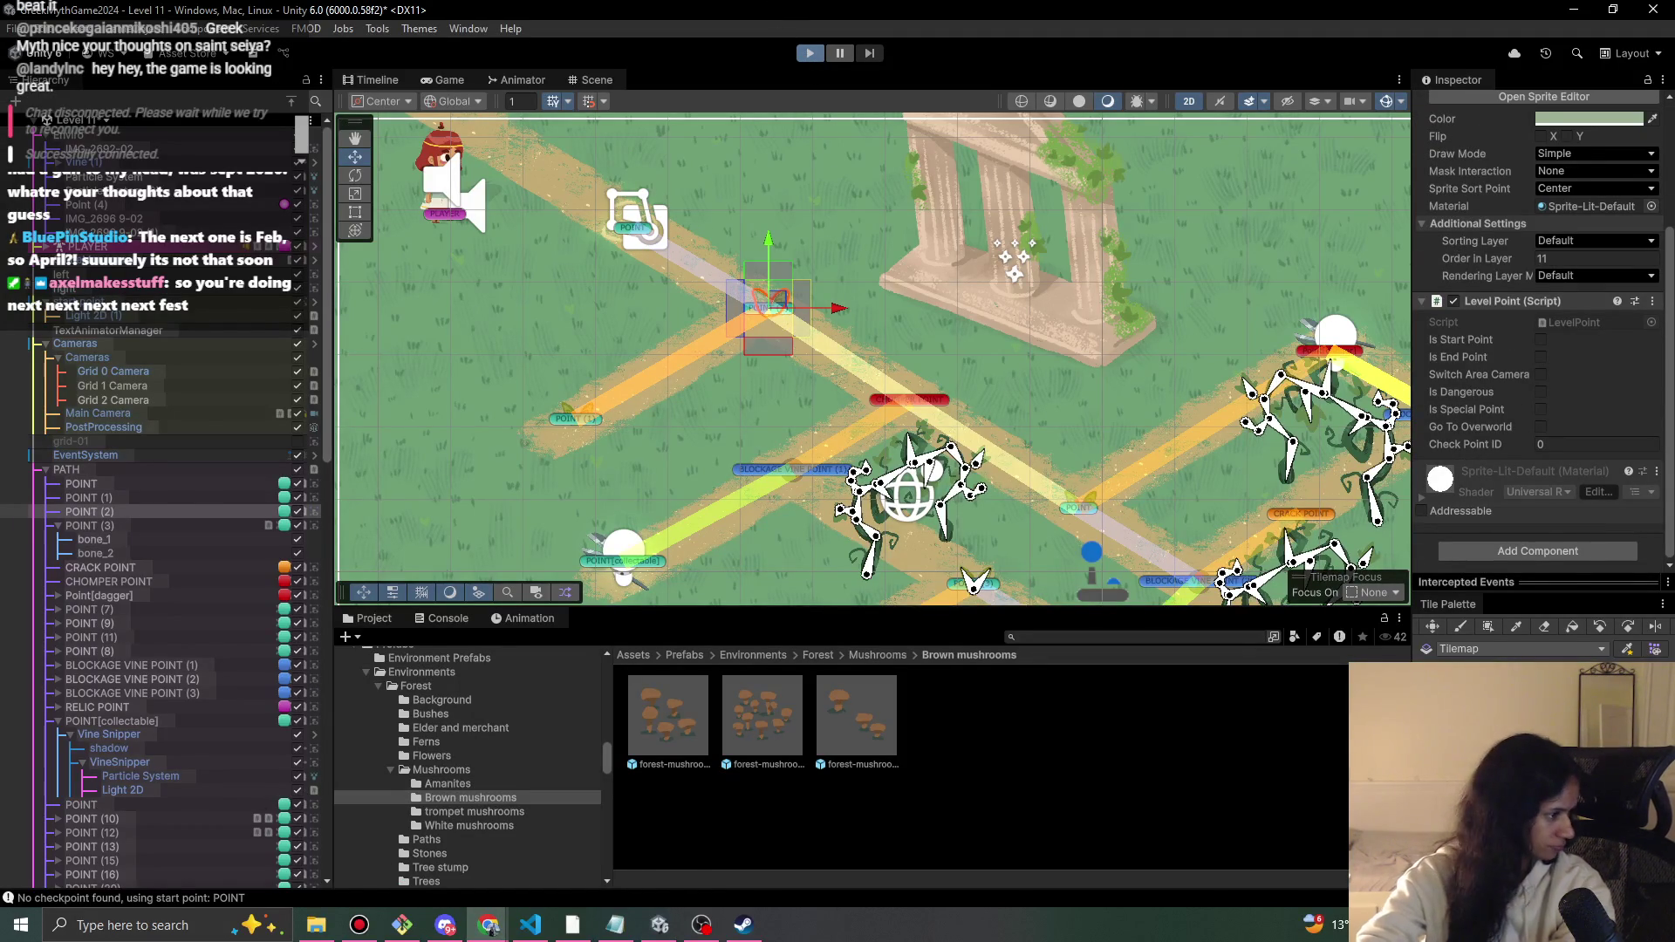
{"action": "key", "text": "ctrl+p"}
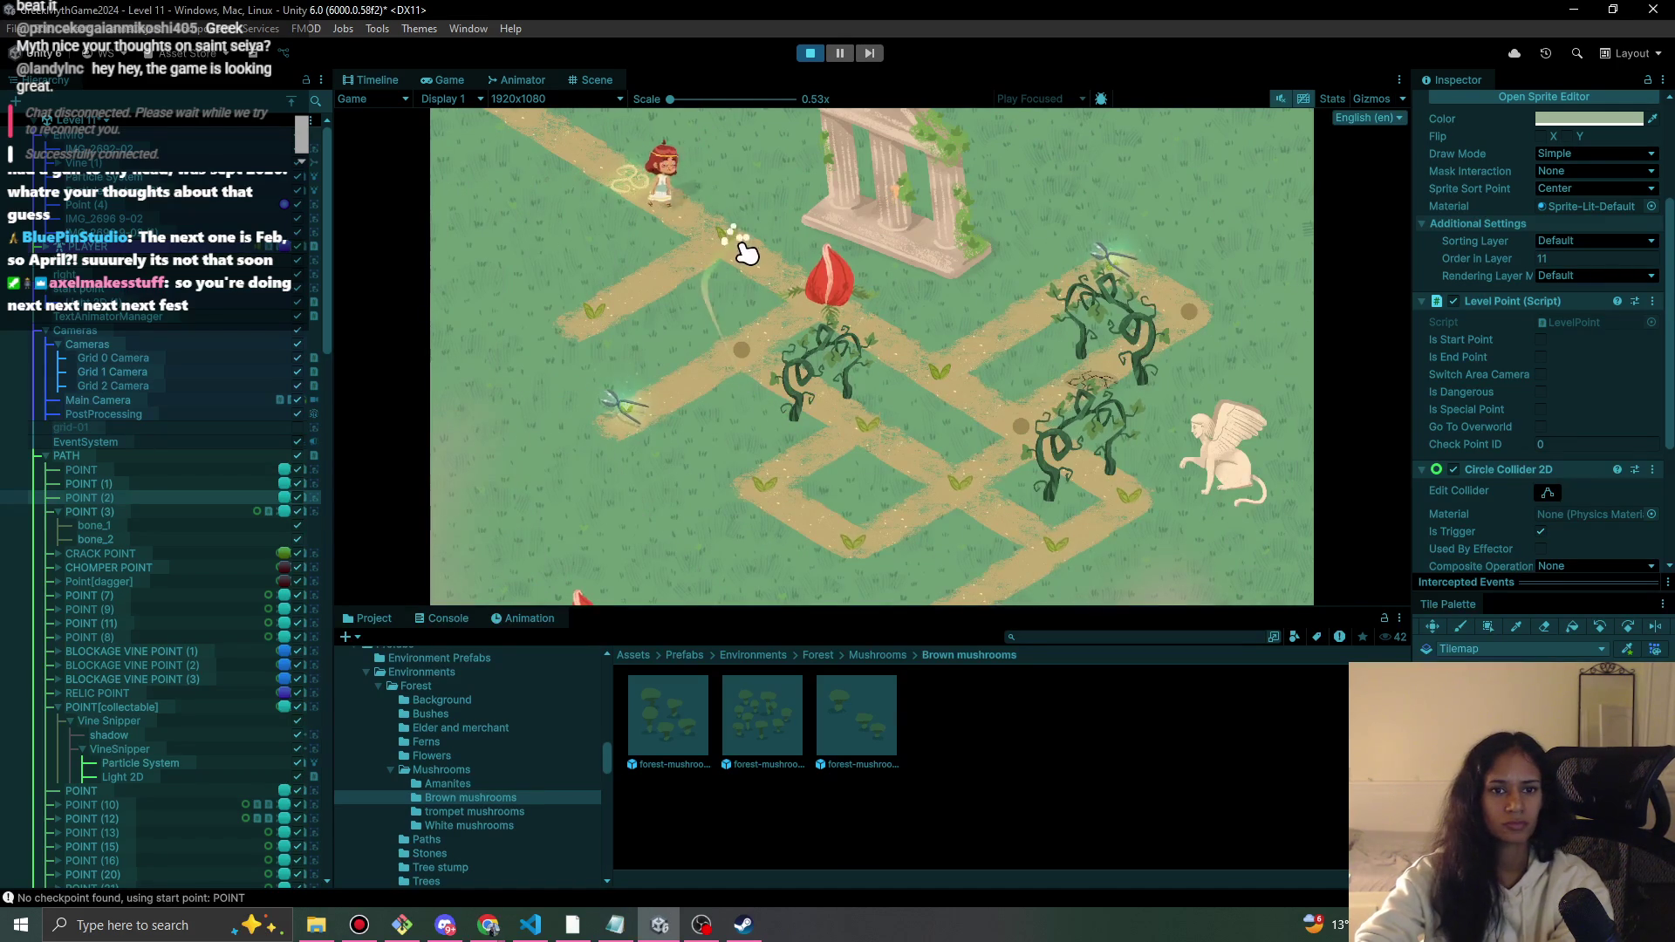
- Walk to the red bud to bloom the flower and pick up the Vine Snipper
{"action": "left_click", "coordinate": [748, 253]}
{"action": "left_click", "coordinate": [817, 313]}
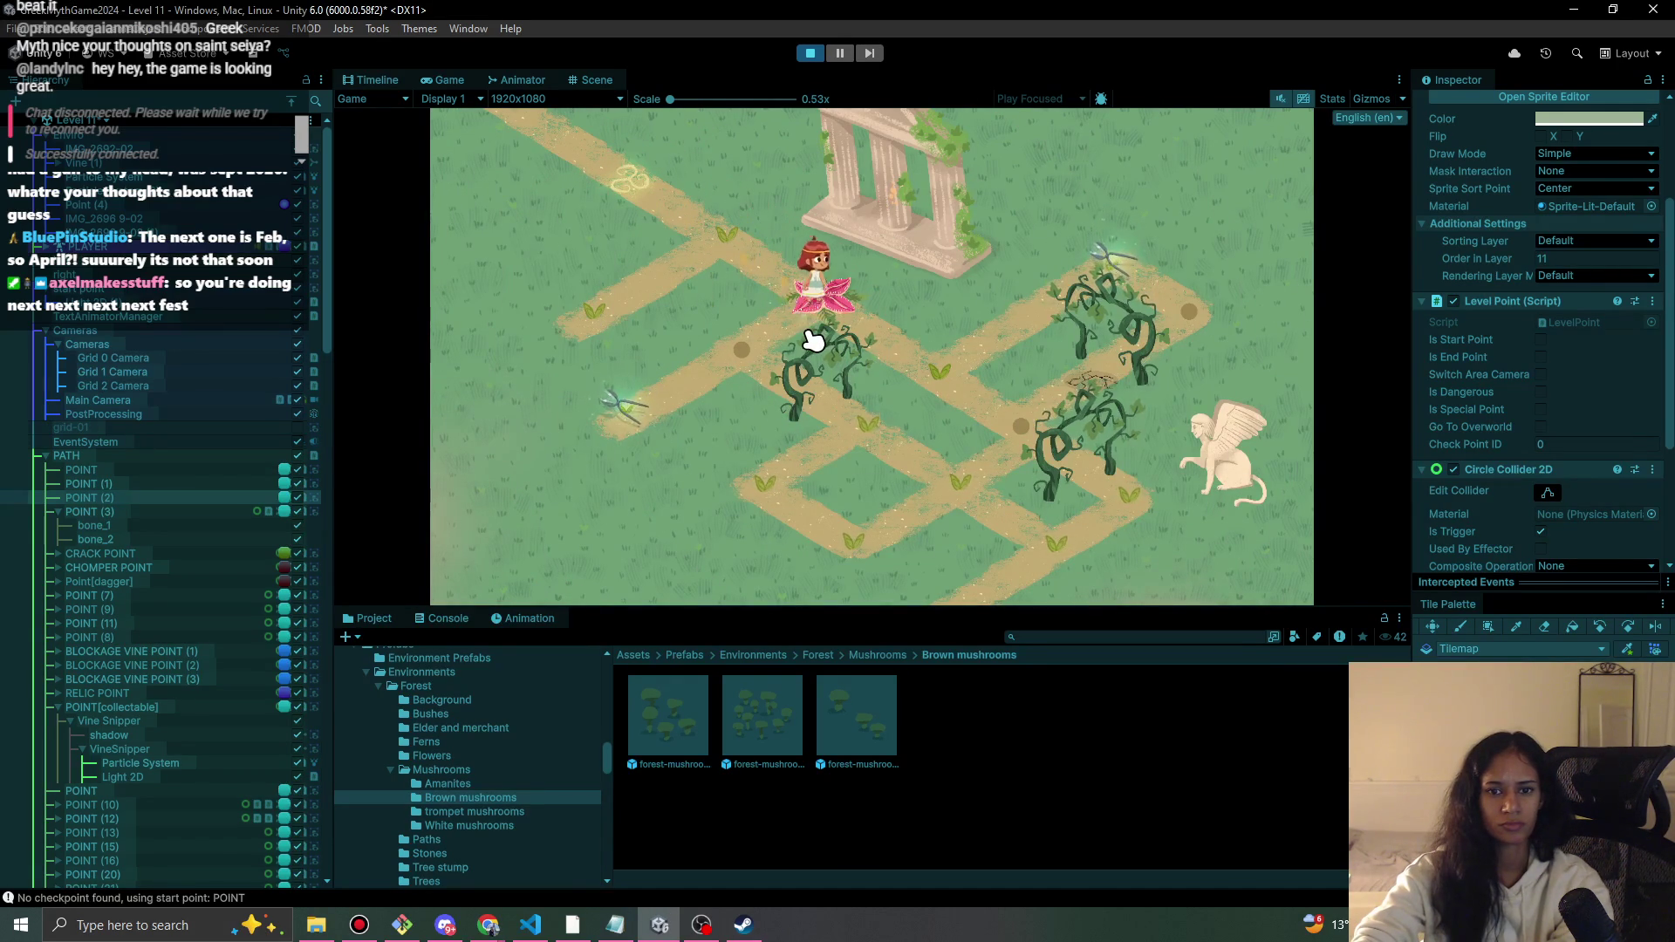
{"action": "left_click", "coordinate": [756, 363]}
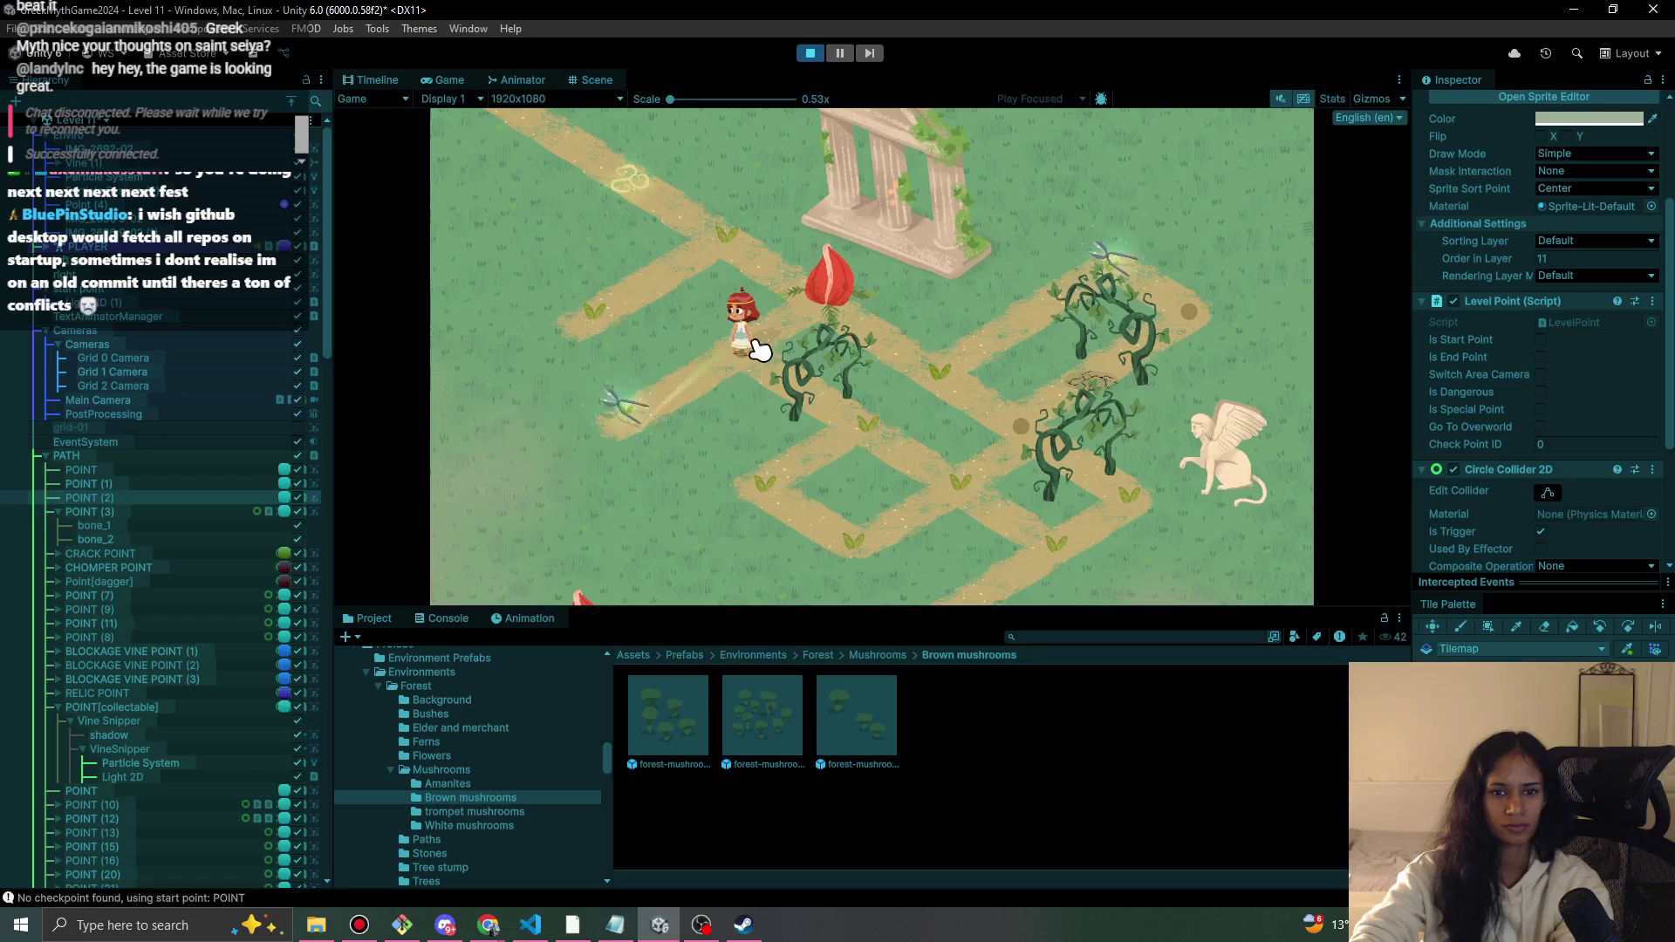
{"action": "left_click", "coordinate": [660, 418]}
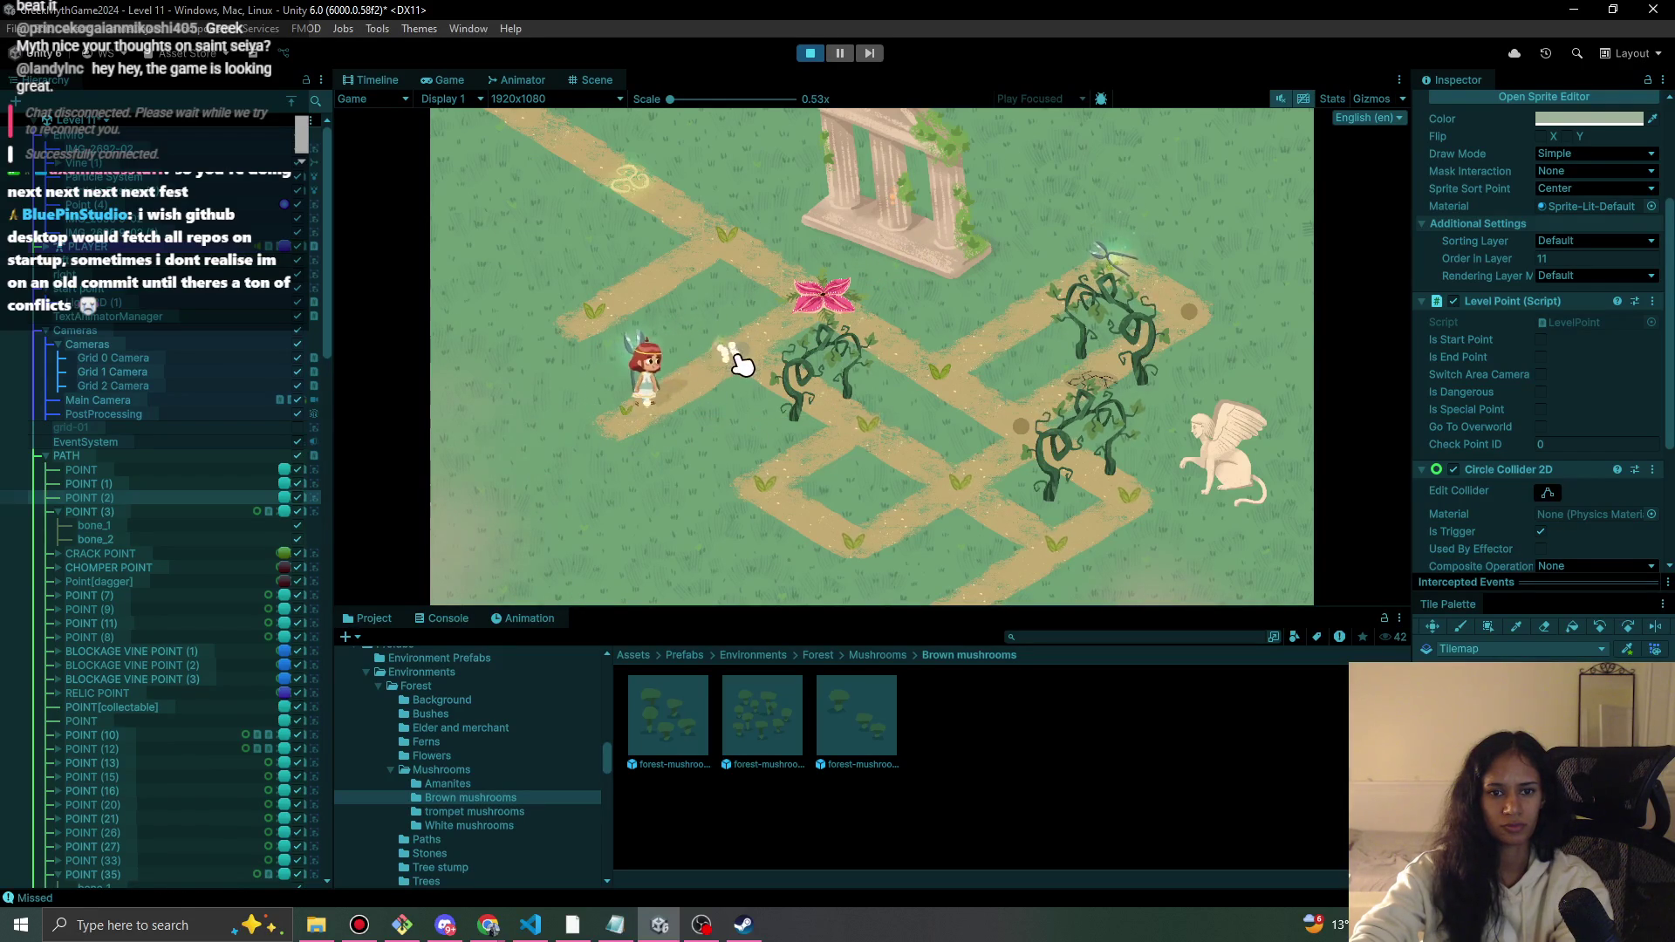
{"action": "left_click", "coordinate": [766, 359]}
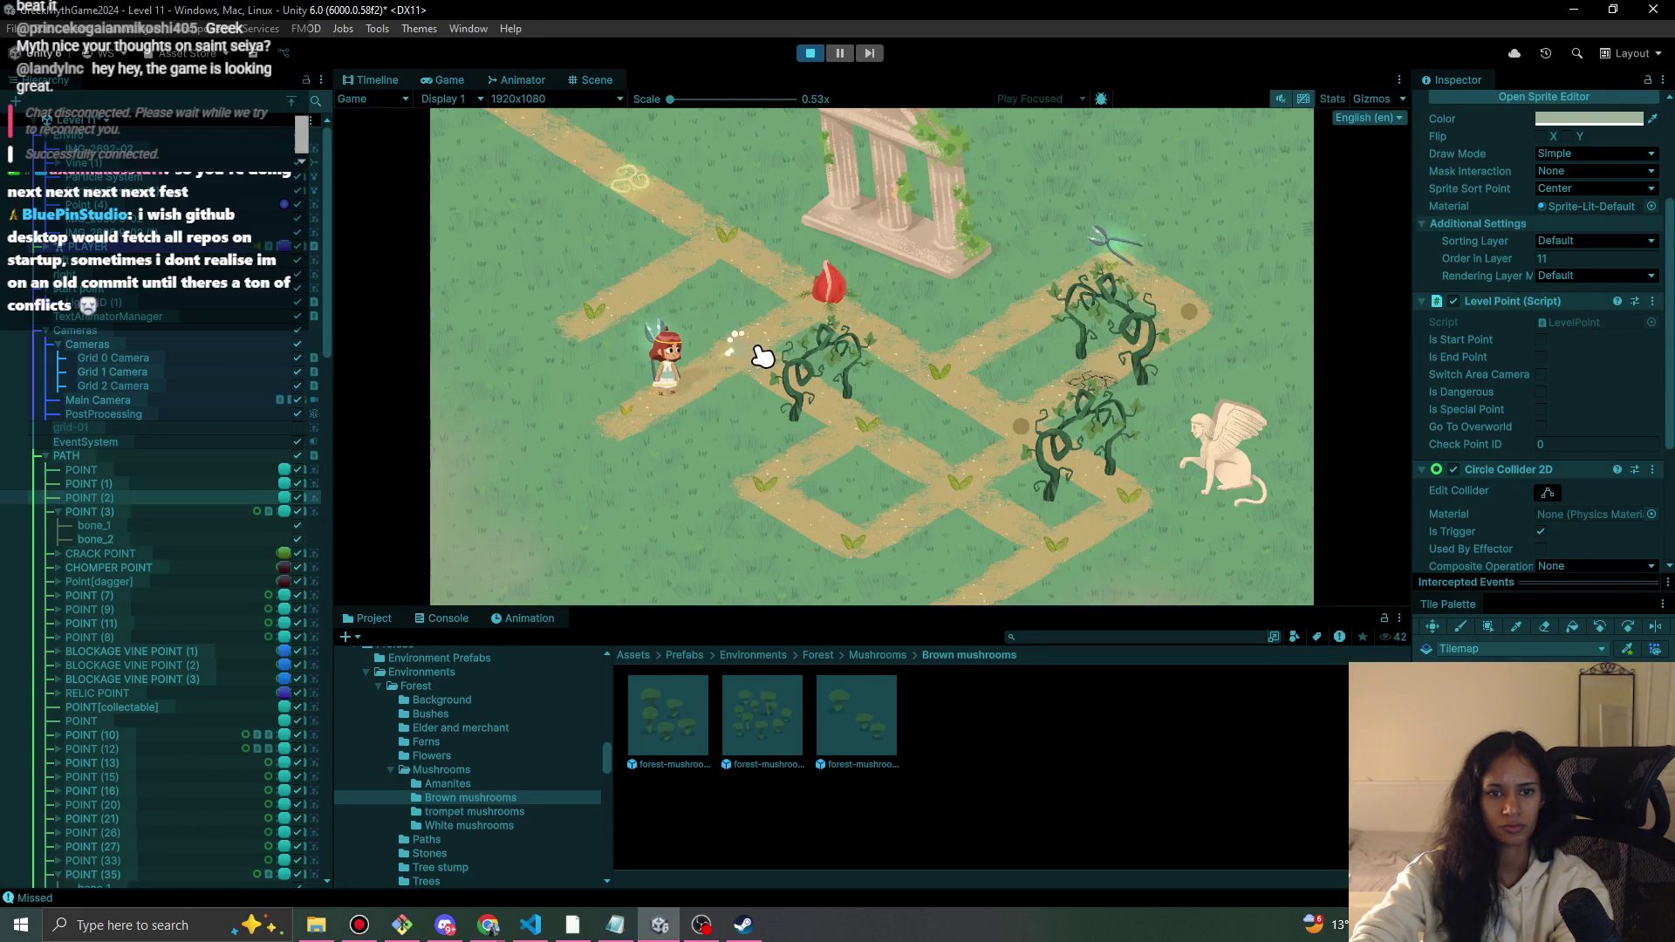
- Walk up the right-hand path, cut the vine blockage on the precision bar, and stop the game
{"action": "left_click", "coordinate": [942, 397]}
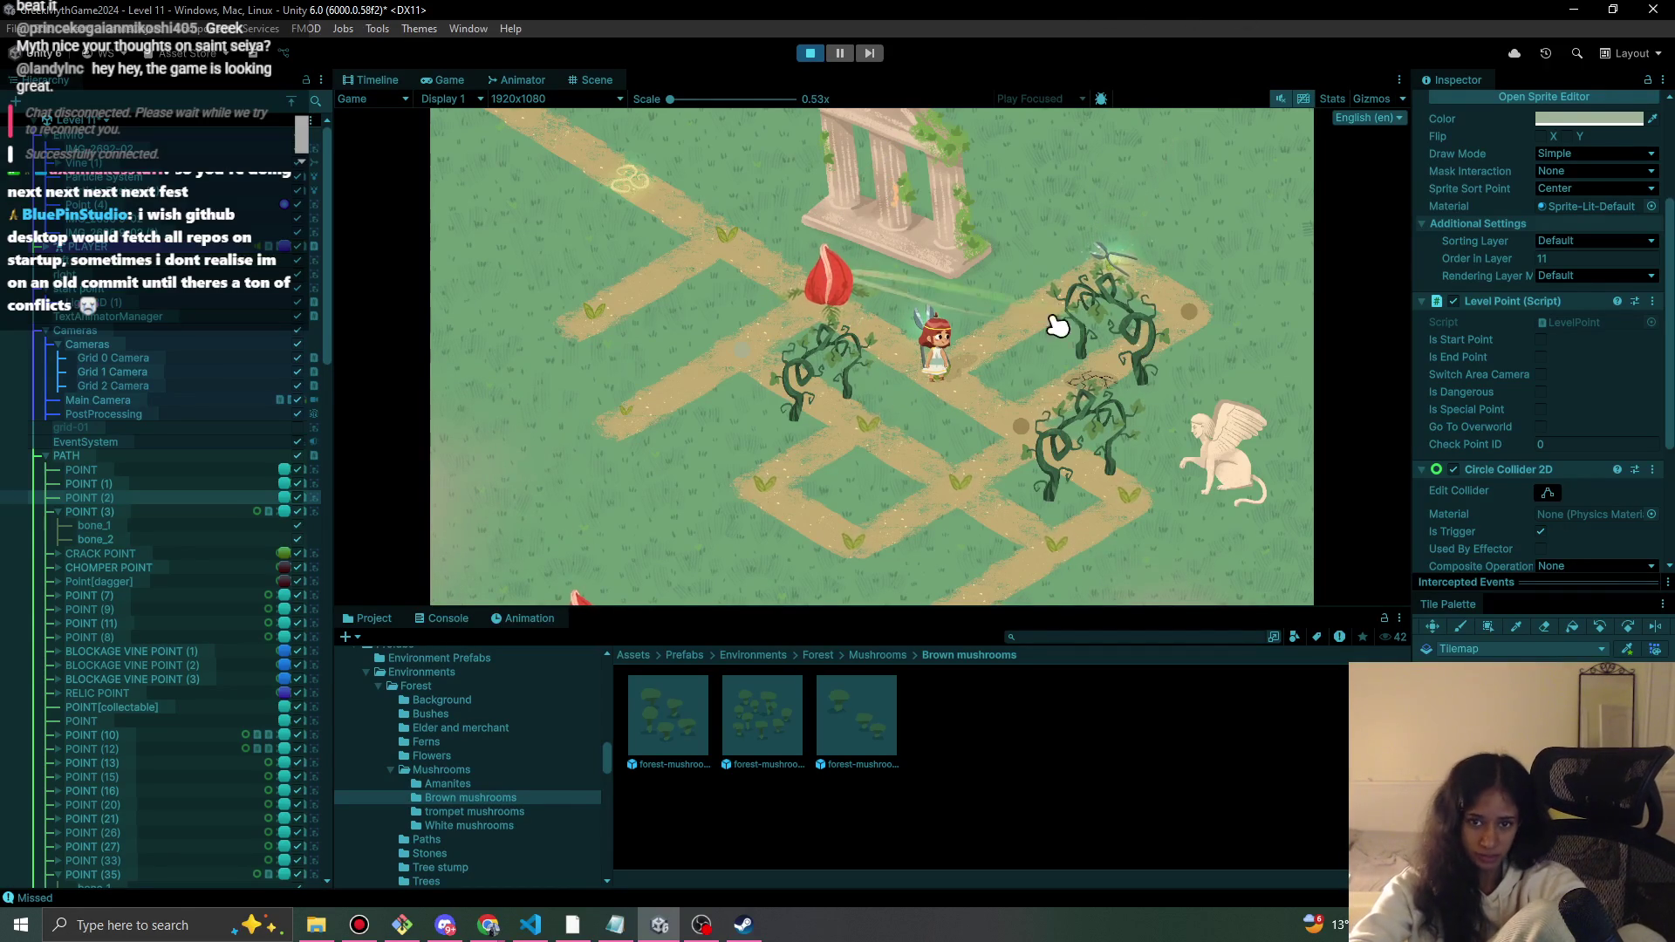
{"action": "left_click", "coordinate": [1088, 310]}
{"action": "left_click", "coordinate": [1195, 296]}
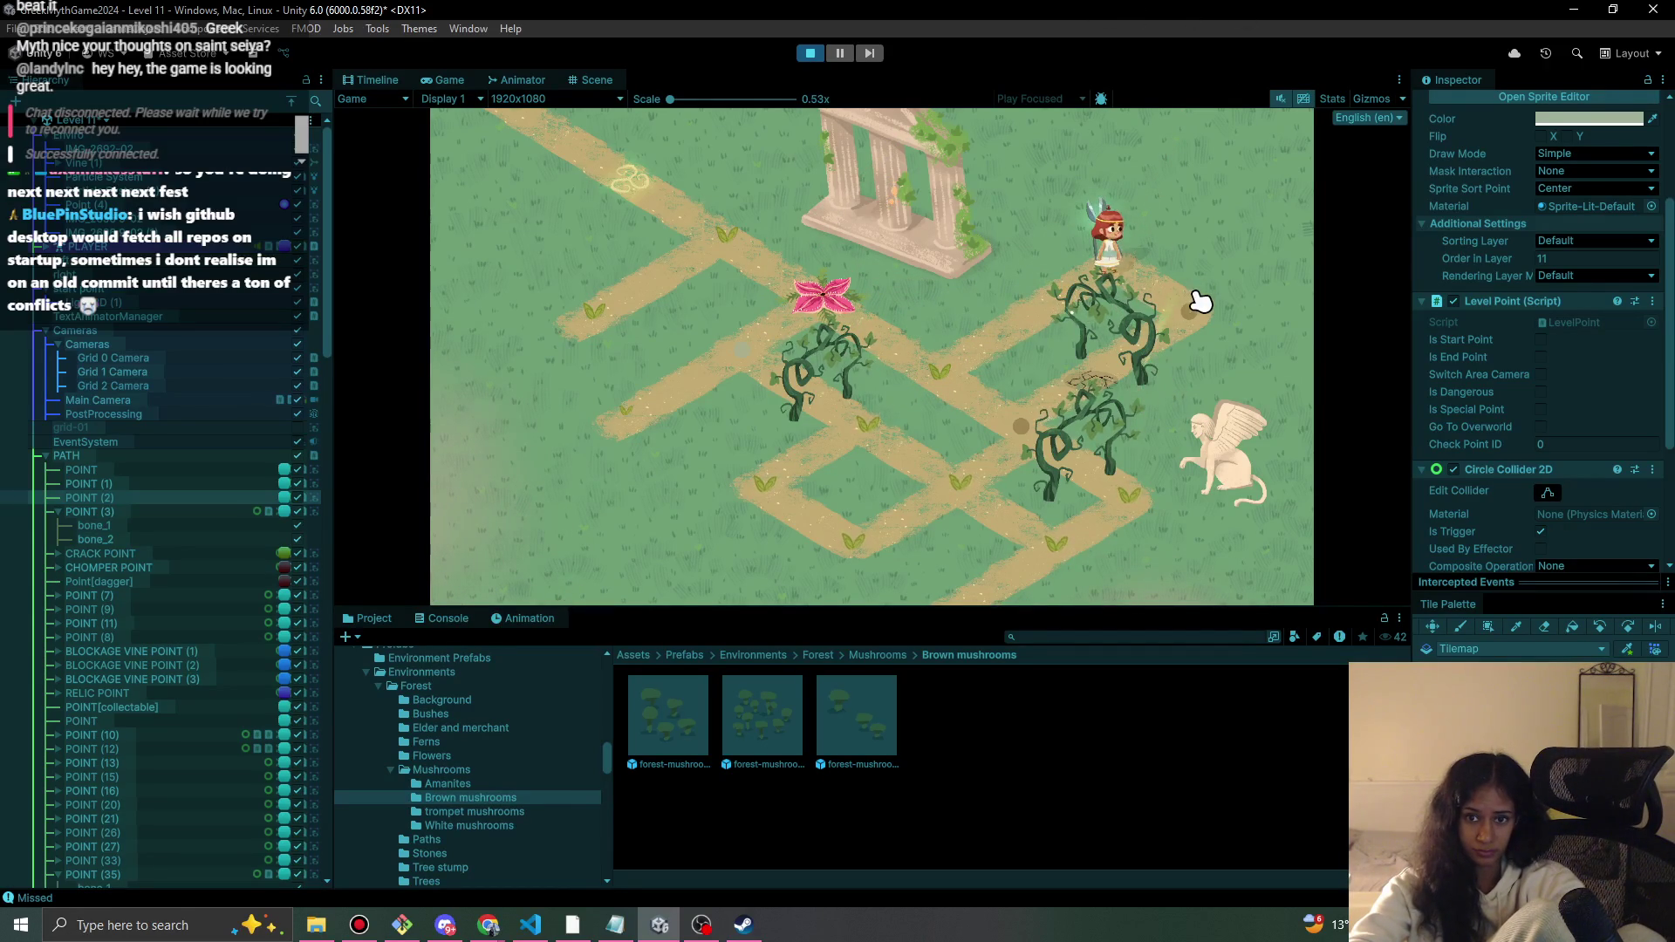
{"action": "left_click", "coordinate": [1108, 388]}
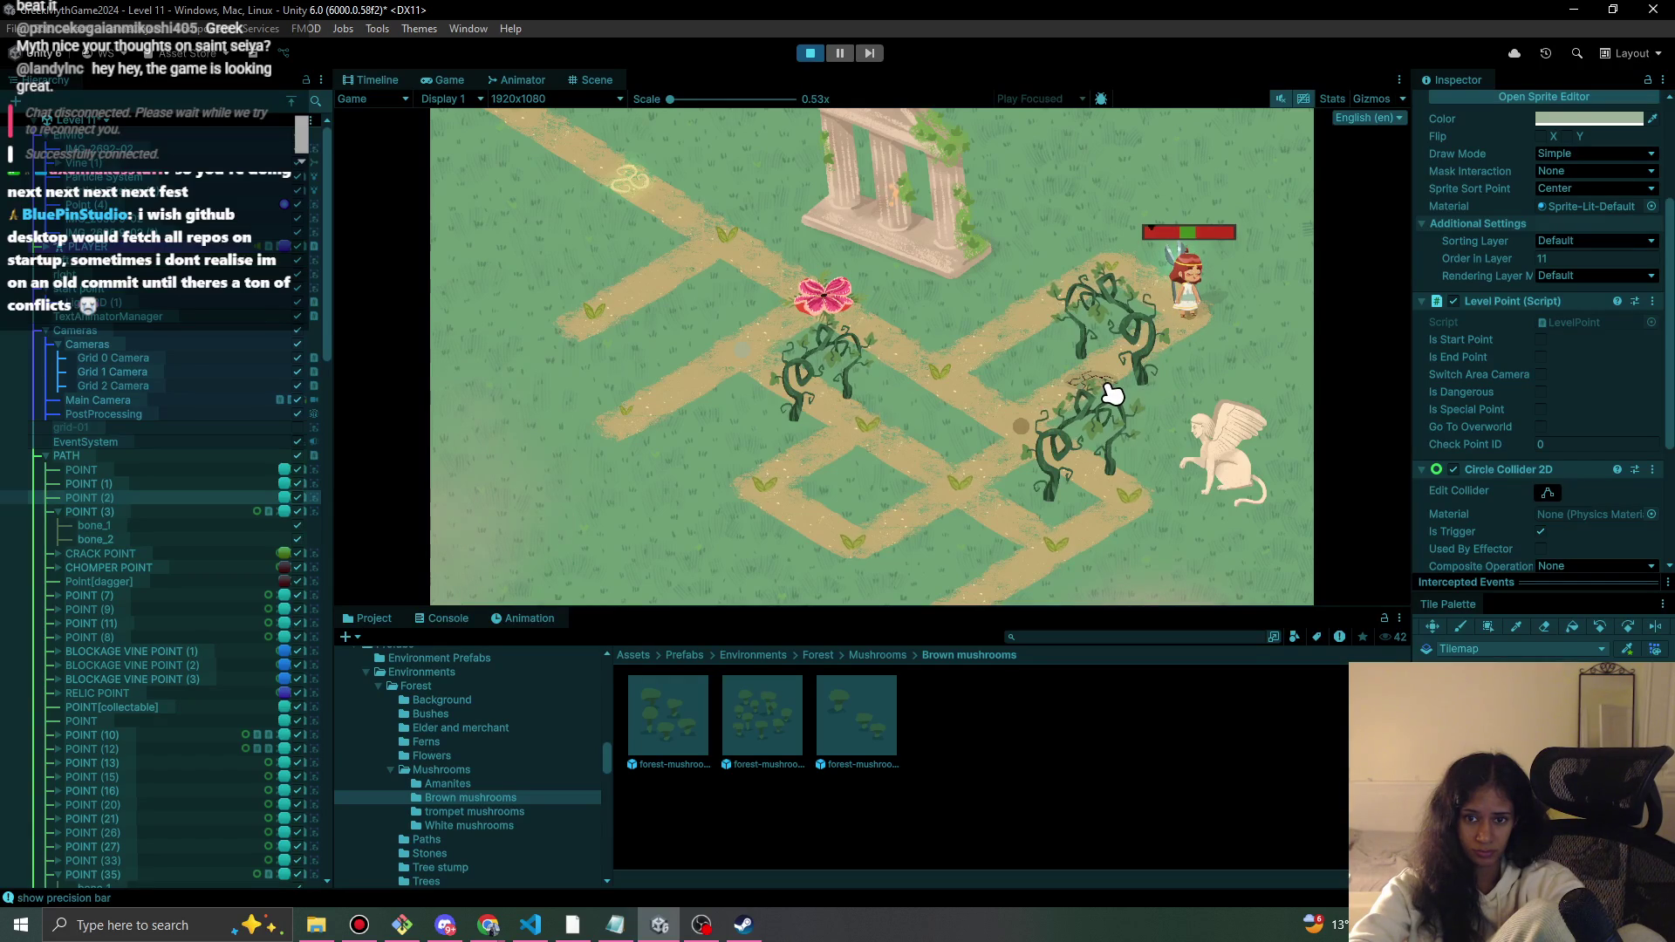
{"action": "left_click", "coordinate": [1112, 392]}
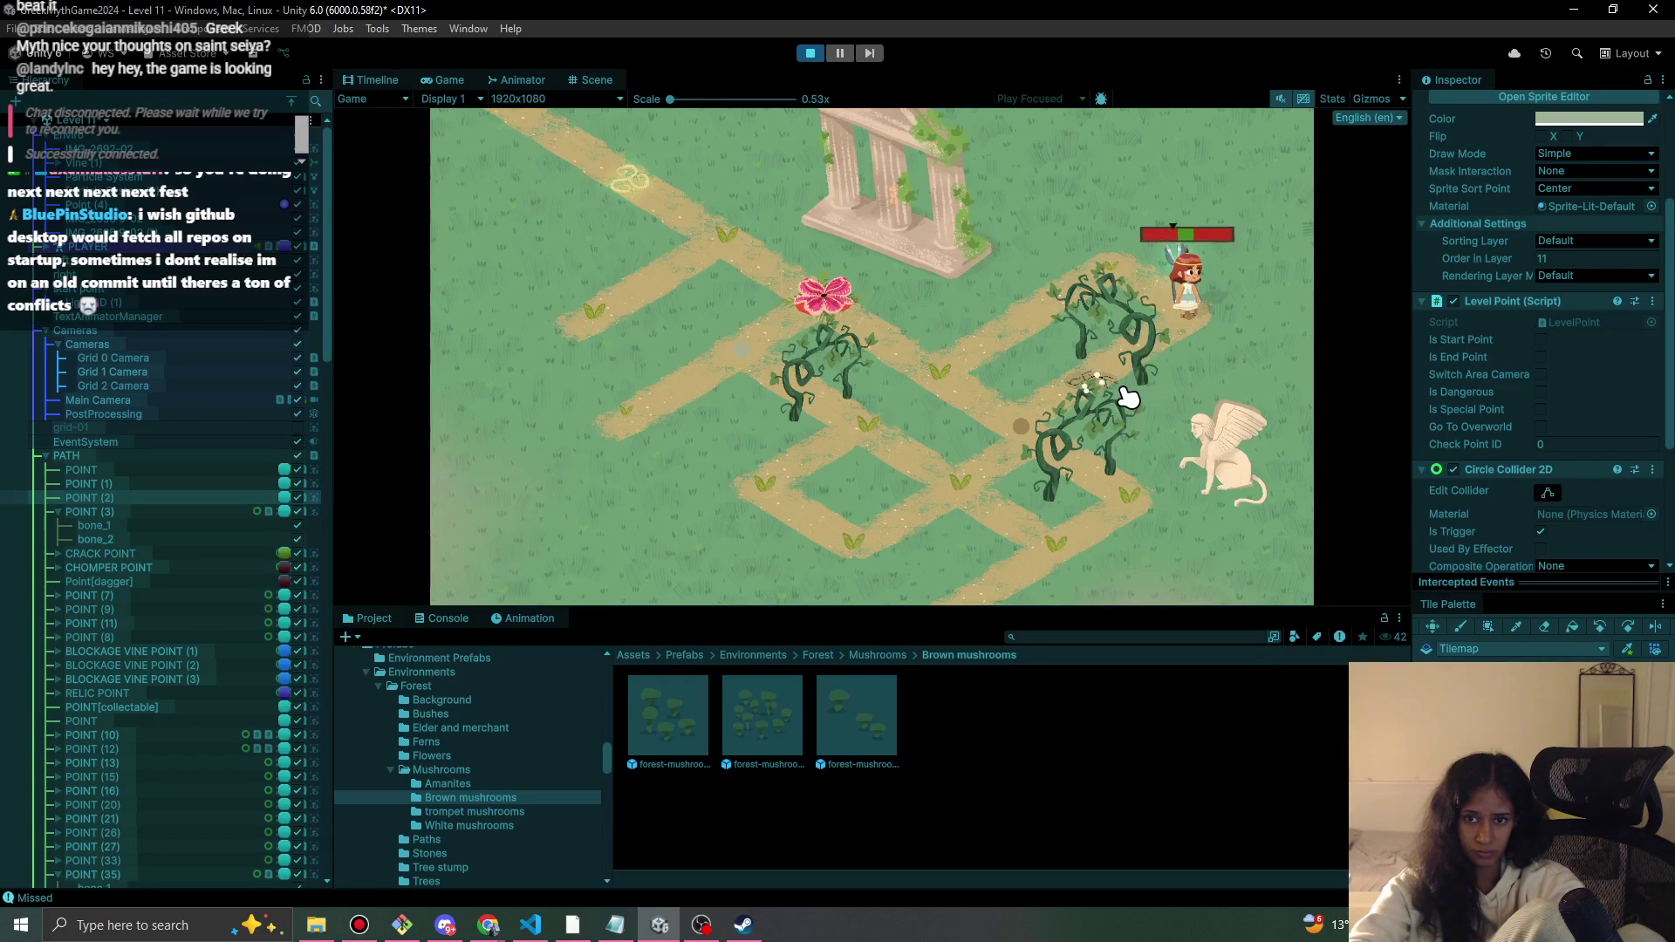
{"action": "left_click", "coordinate": [1125, 394]}
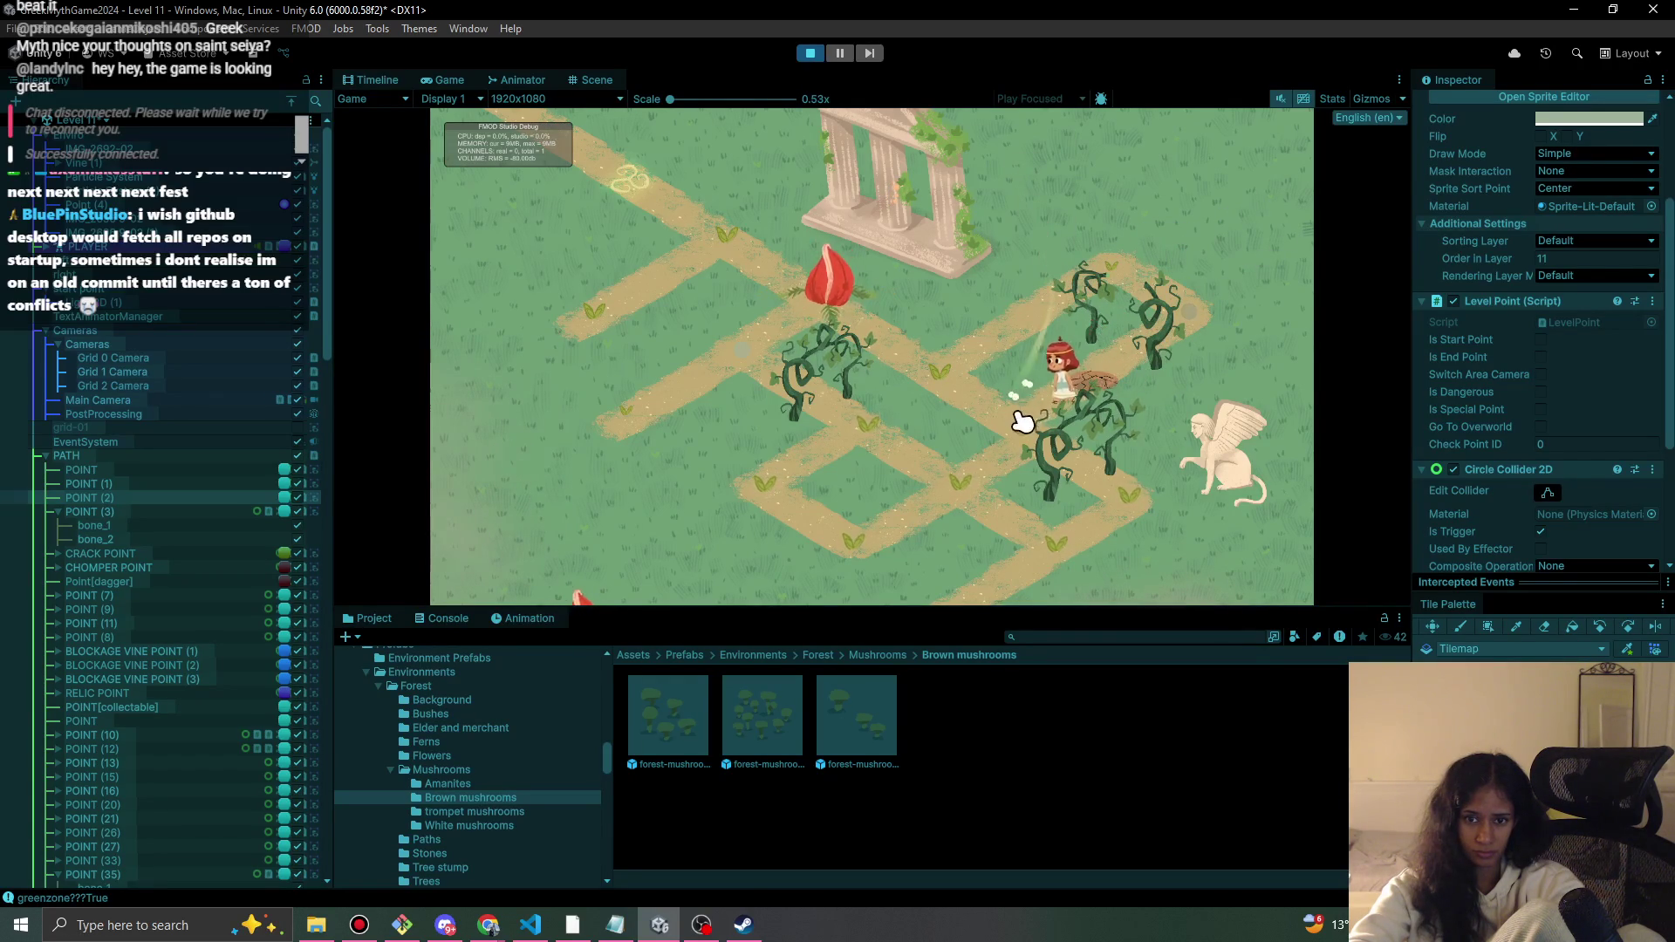
{"action": "left_click", "coordinate": [992, 483]}
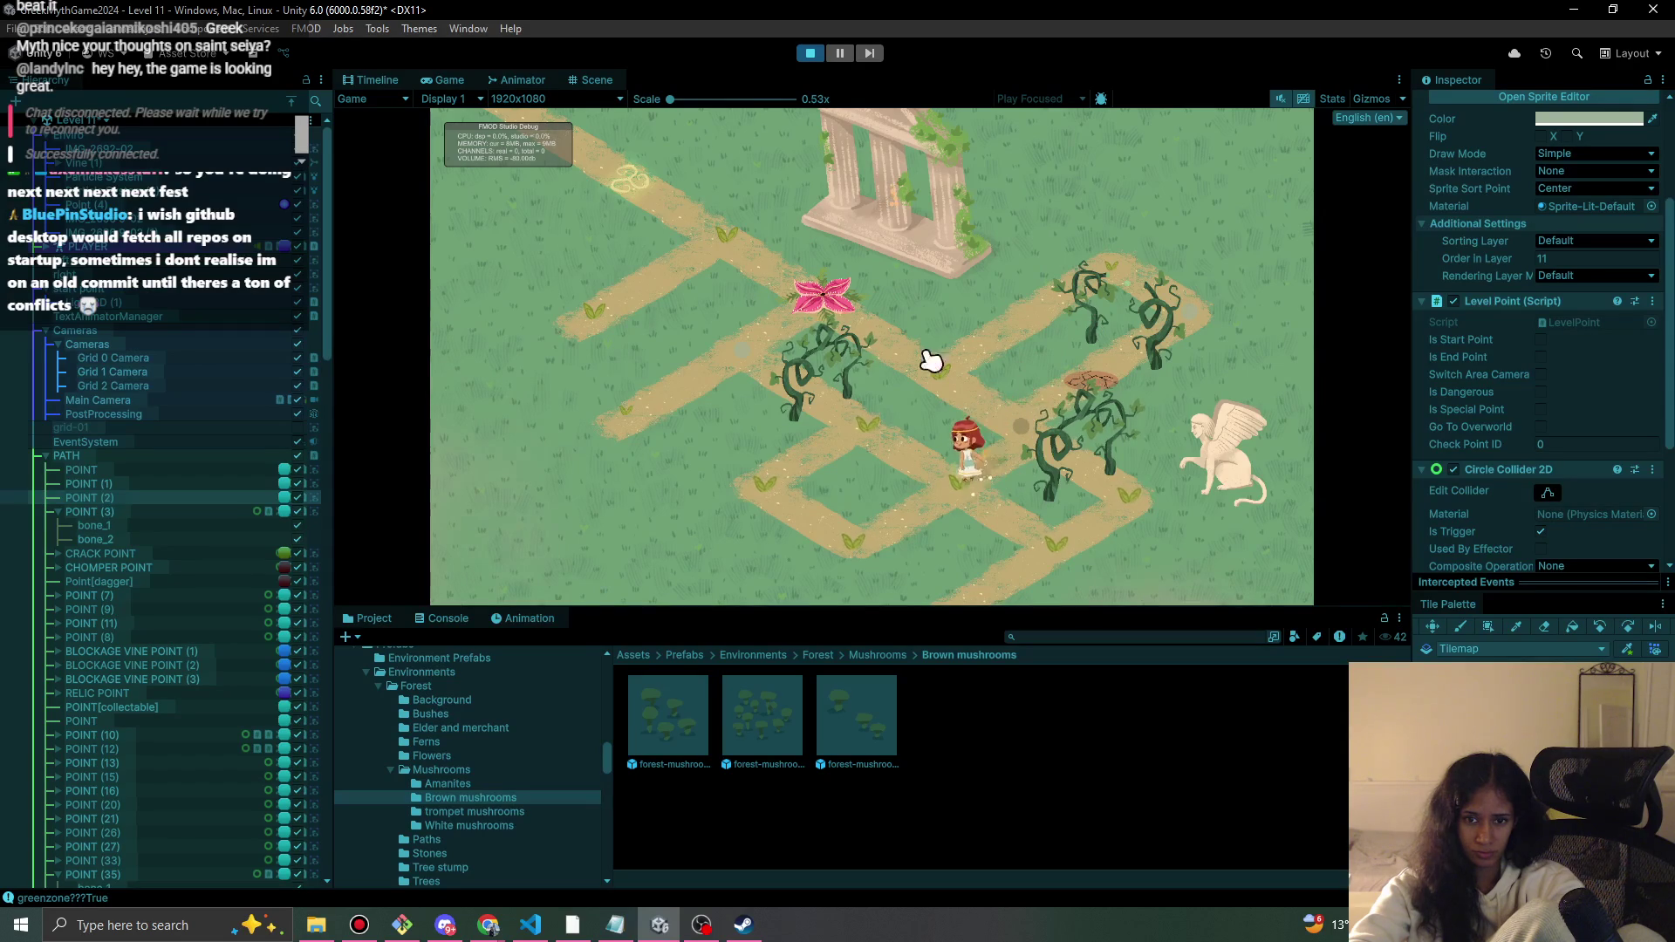
{"action": "left_click", "coordinate": [818, 56]}
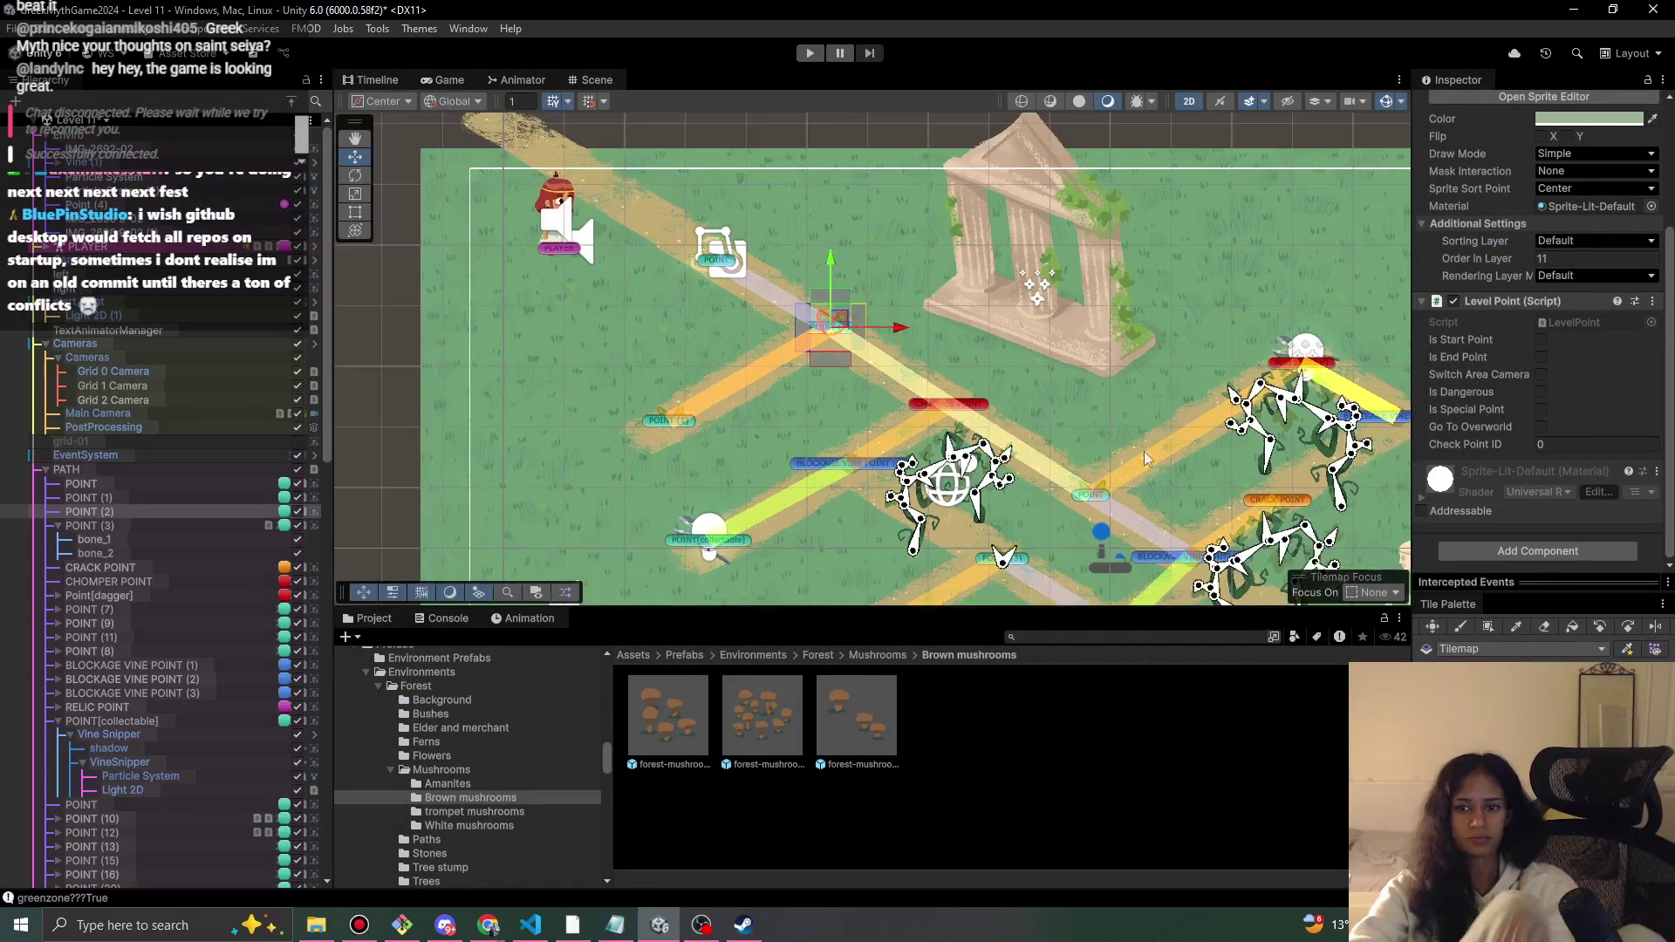
- Move vineB down-left and scale the BlockedVineSprites group down slightly
{"action": "left_click_drag", "start_coordinate": [1106, 497], "coordinate": [908, 364]}
{"action": "scroll", "coordinate": [960, 375], "scroll_direction": "up", "scroll_amount": 2}
{"action": "left_click", "coordinate": [1142, 342]}
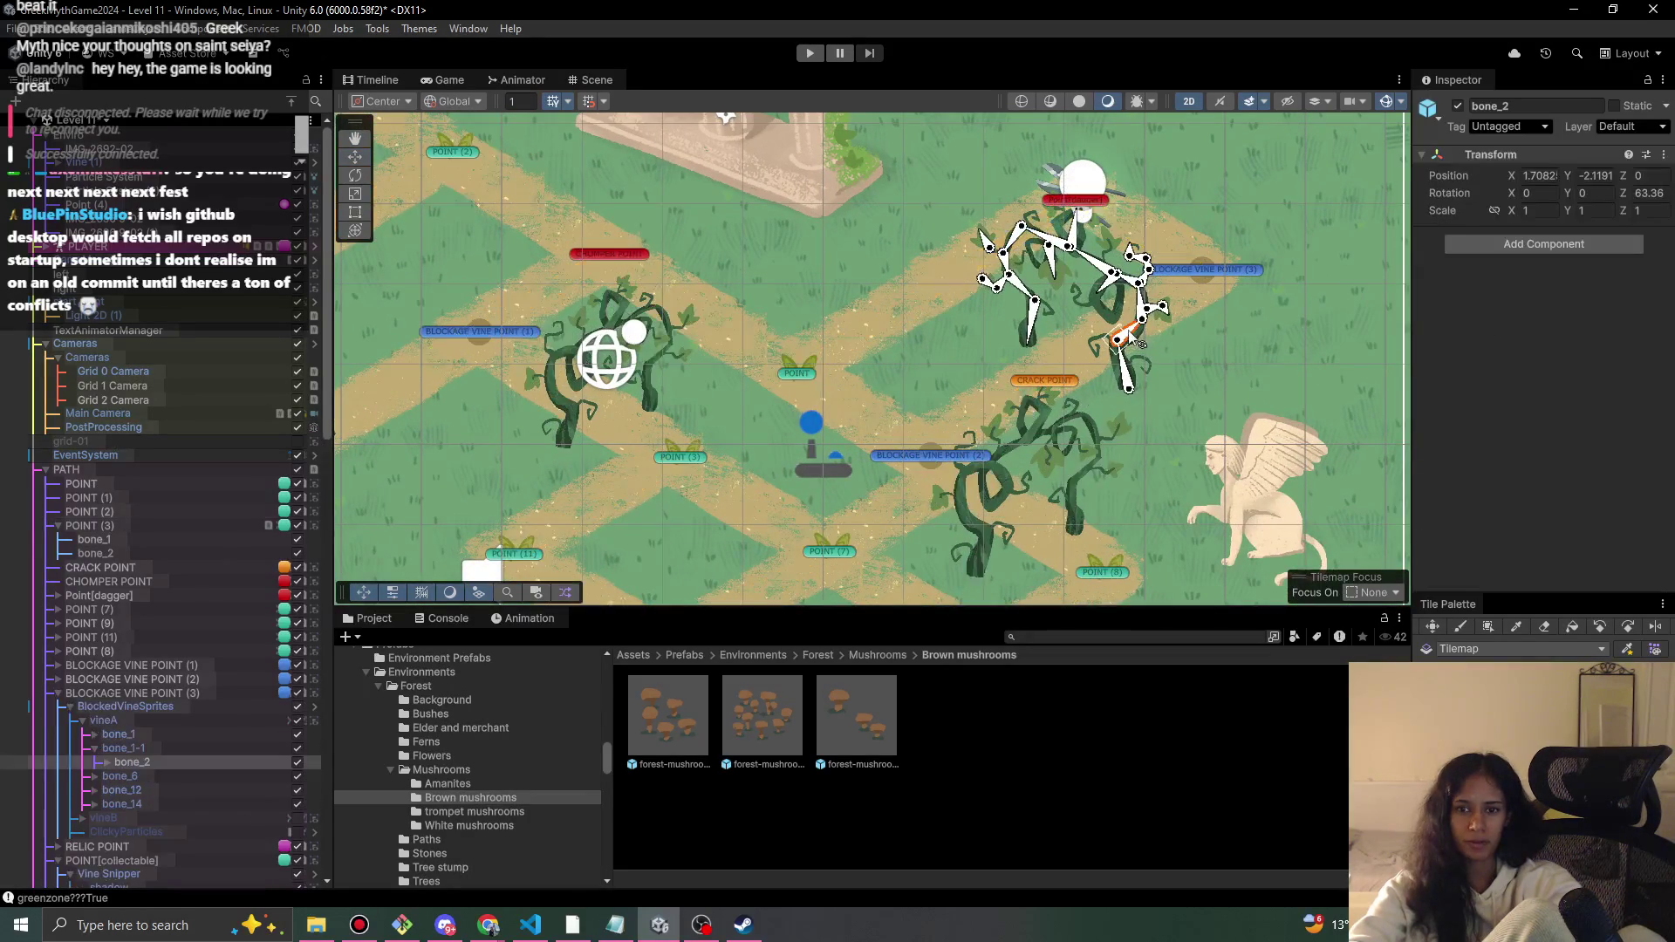
{"action": "left_click", "coordinate": [143, 719]}
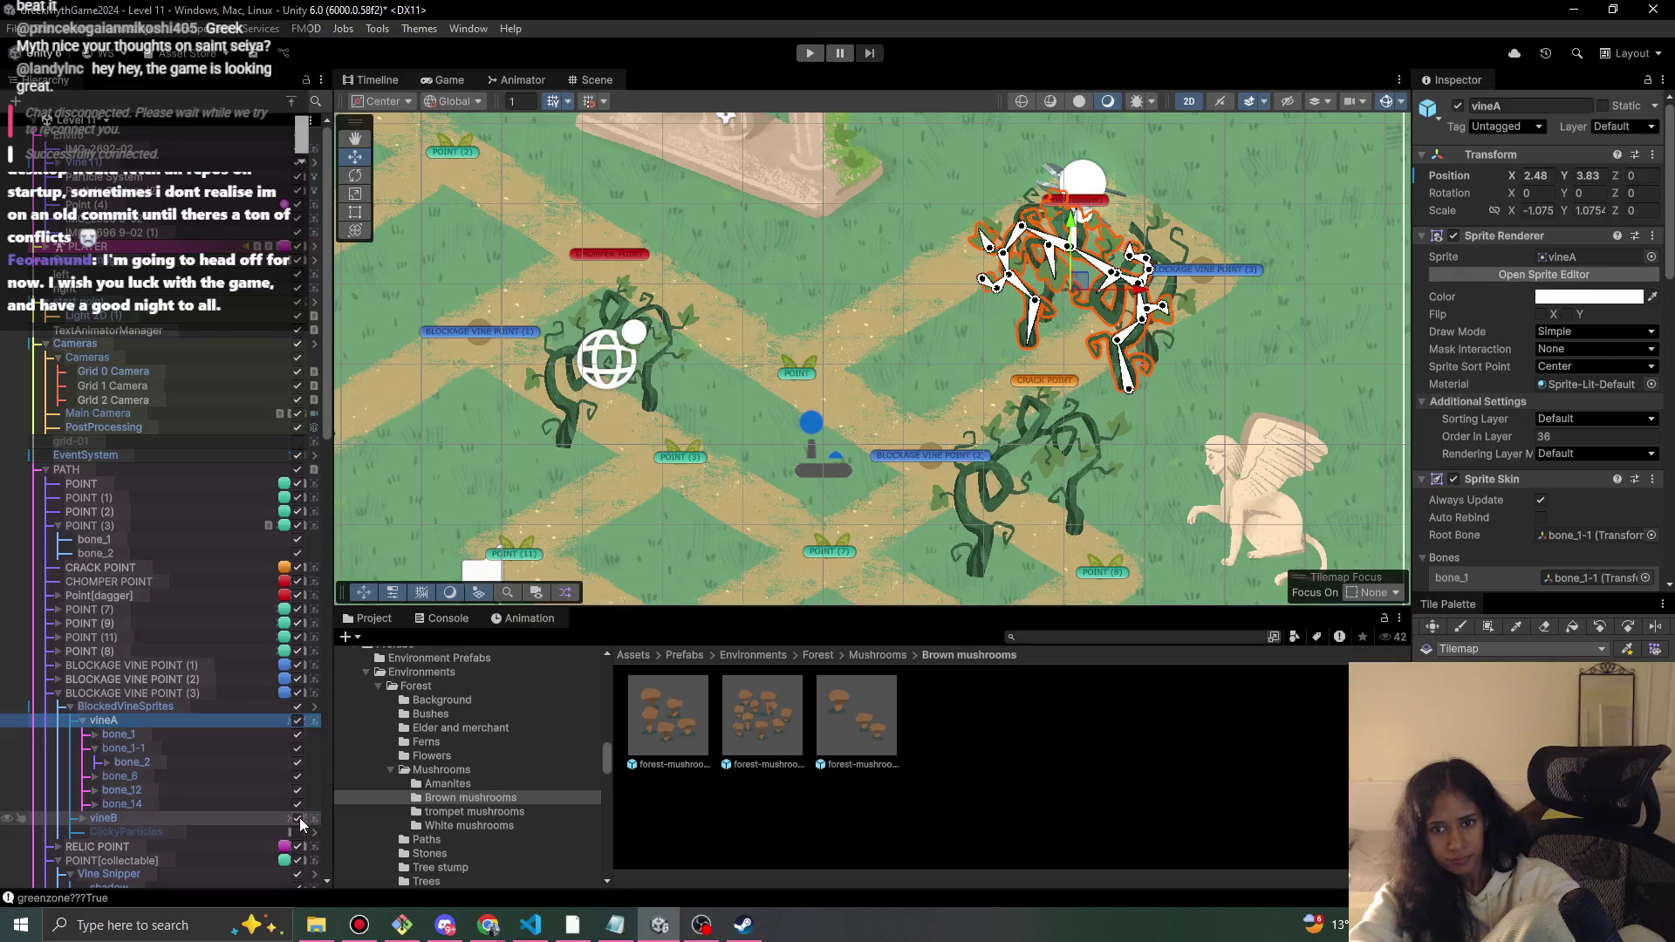
{"action": "left_click", "coordinate": [197, 816]}
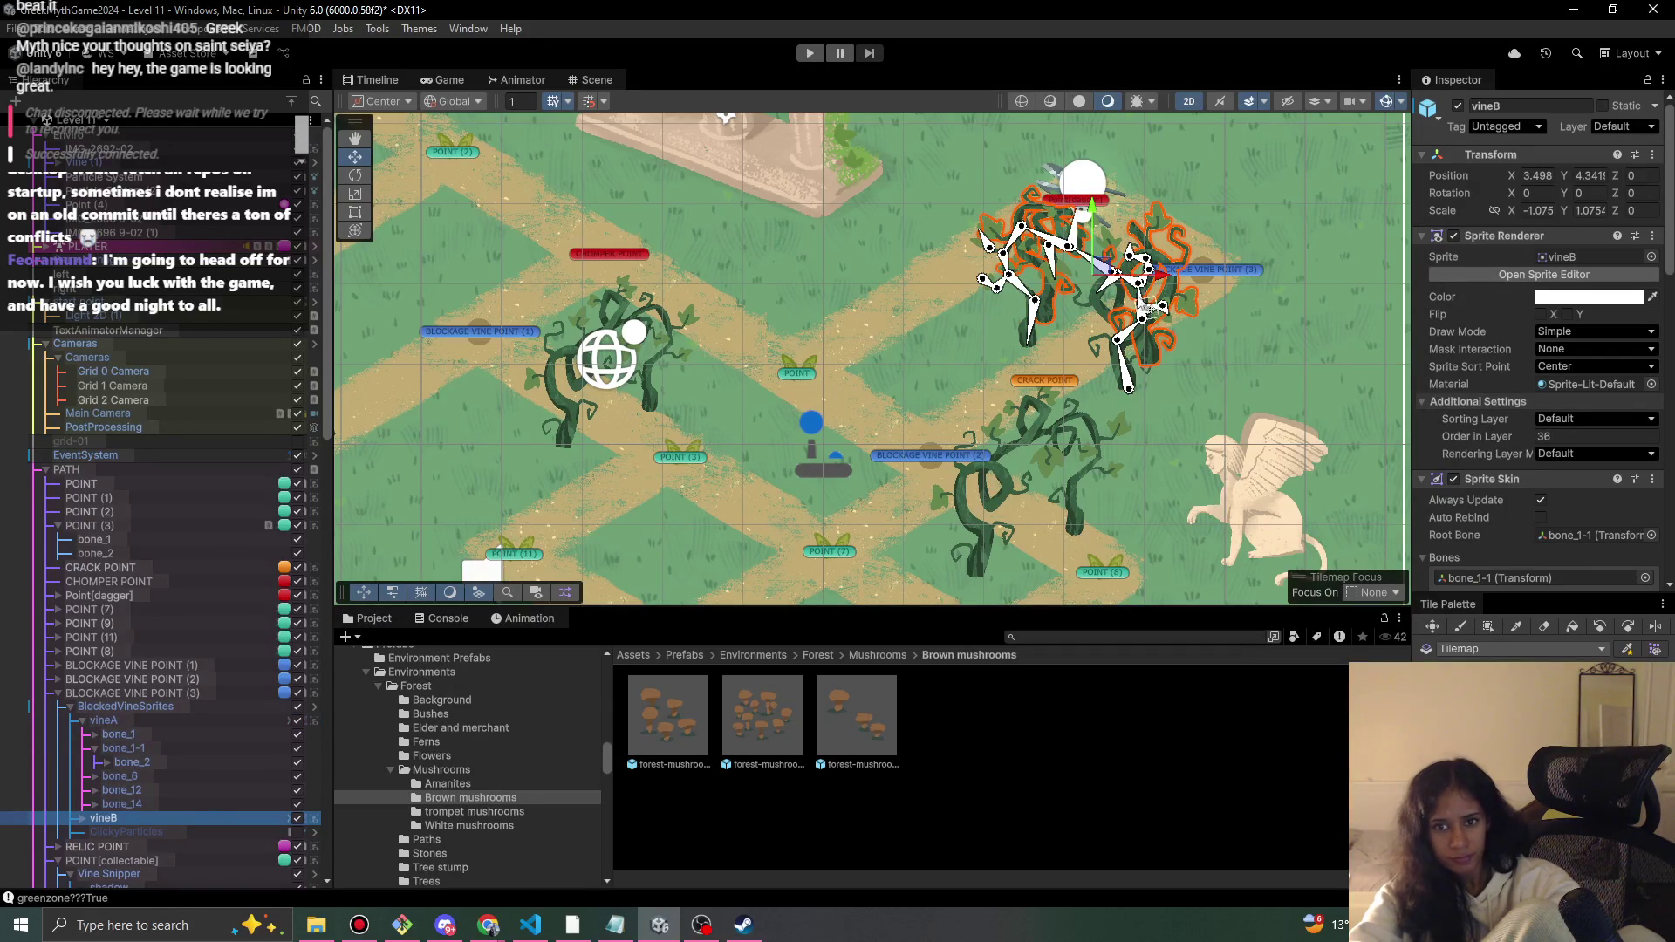
{"action": "left_click_drag", "start_coordinate": [1105, 274], "coordinate": [1092, 289]}
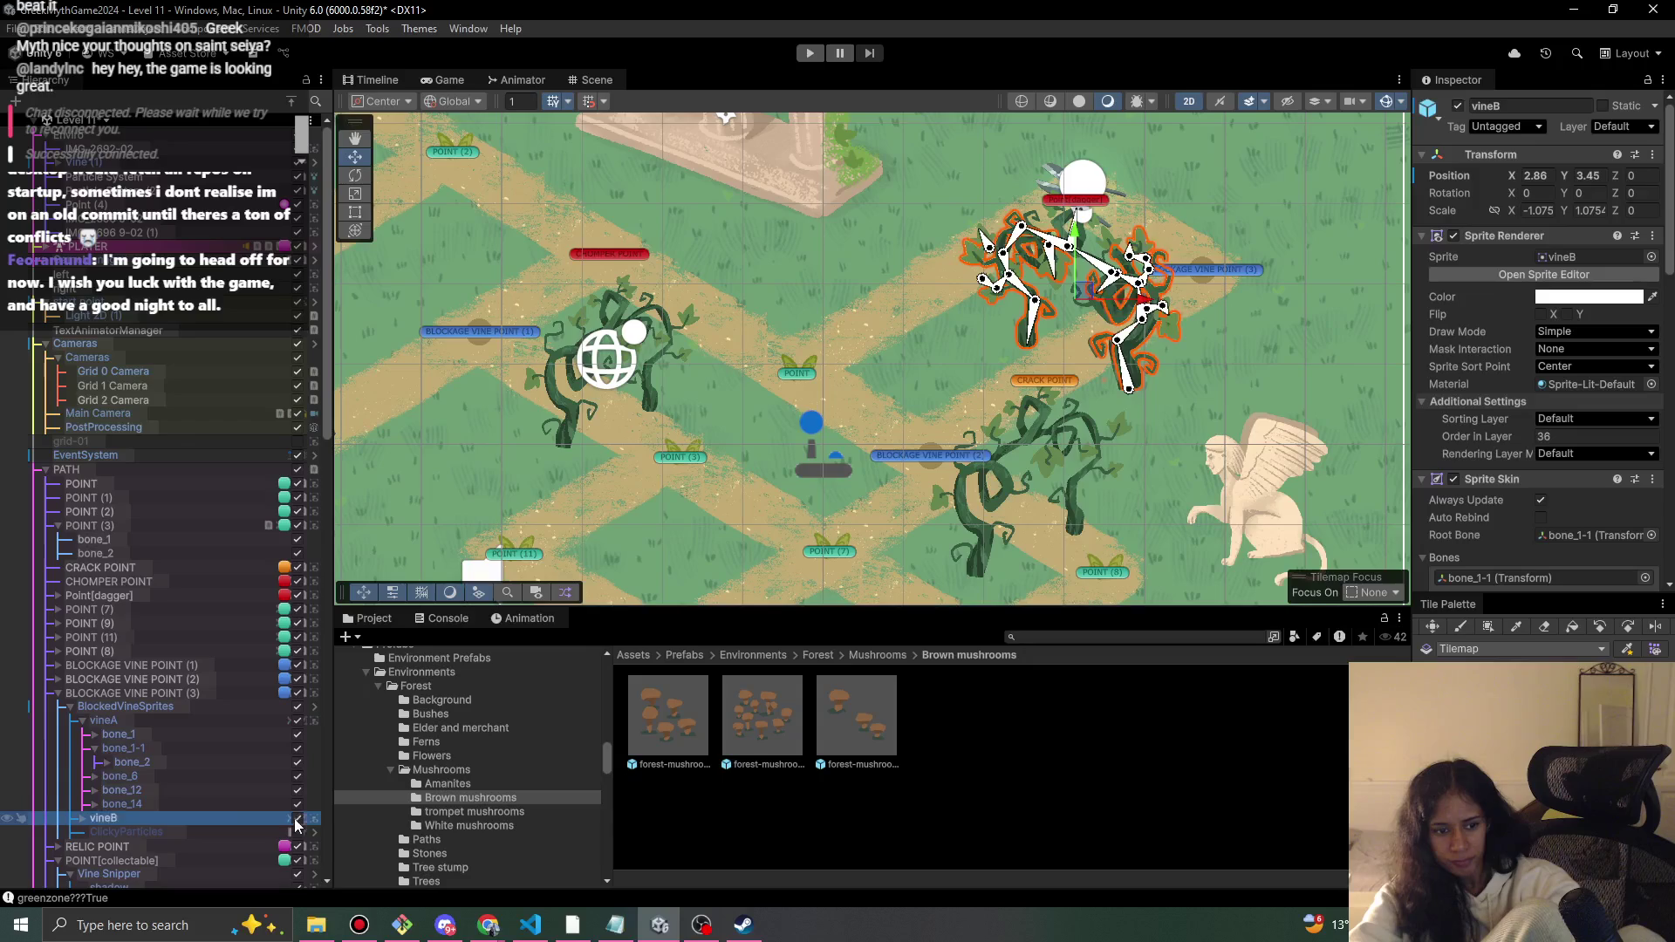
{"action": "left_click", "coordinate": [233, 705]}
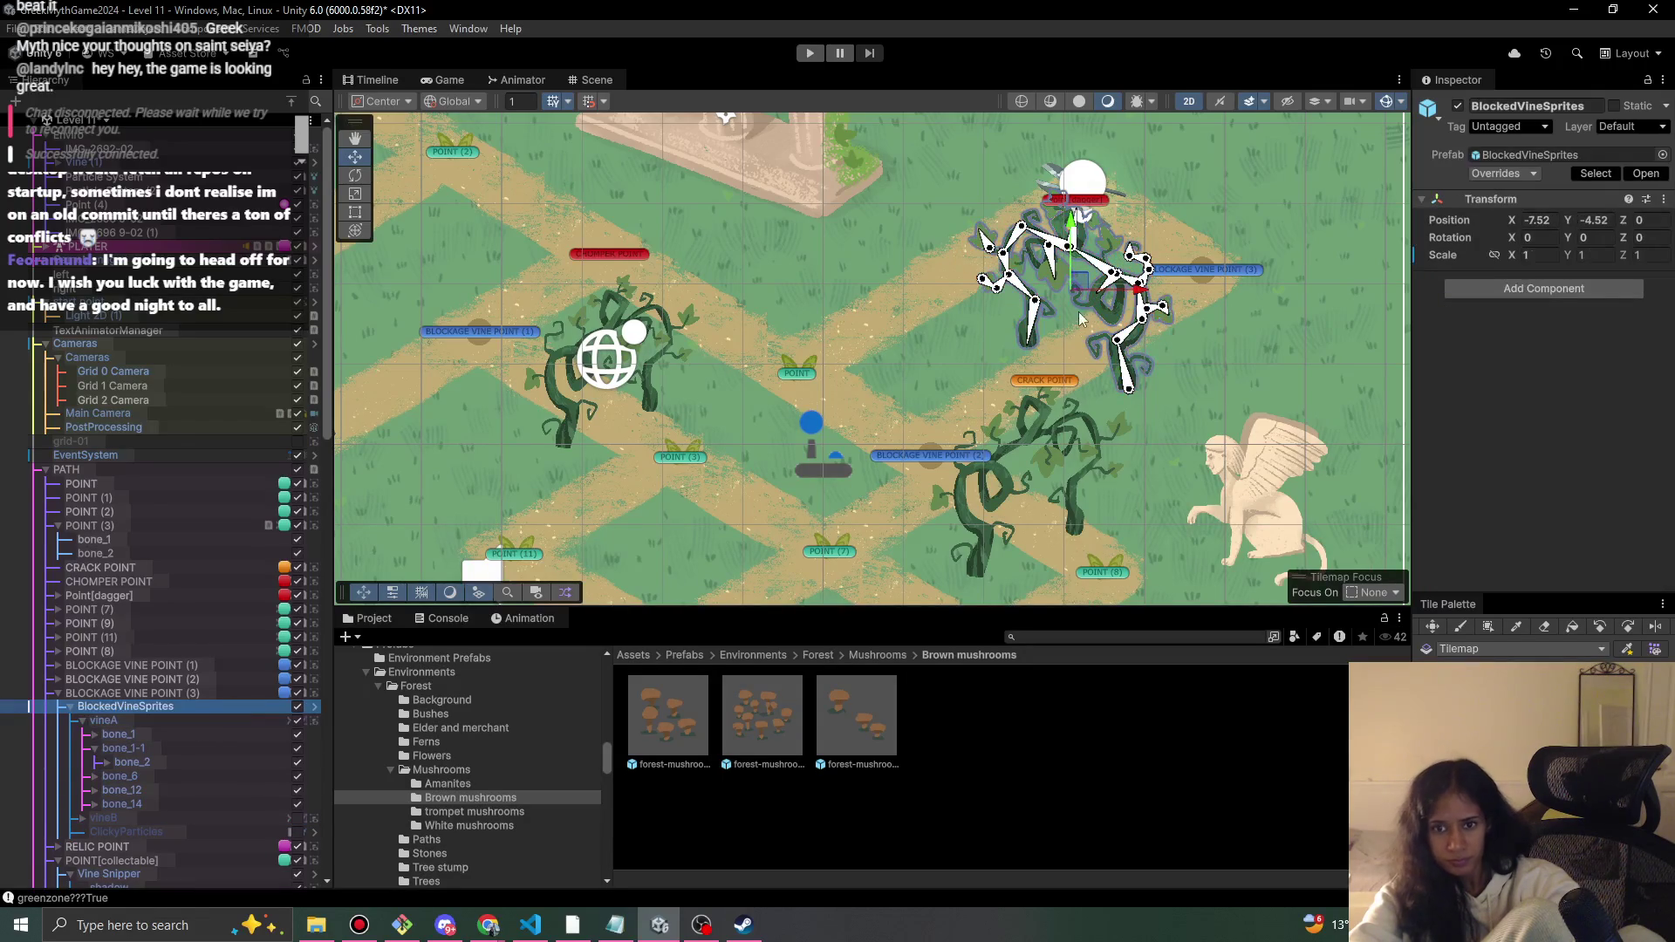
{"action": "key", "text": "r"}
{"action": "mouse_move", "coordinate": [1080, 294]}
{"action": "left_mouse_down"}
{"action": "mouse_move", "coordinate": [1069, 309]}
{"action": "mouse_move", "coordinate": [1102, 297]}
{"action": "left_mouse_up"}
{"action": "key", "text": "w"}
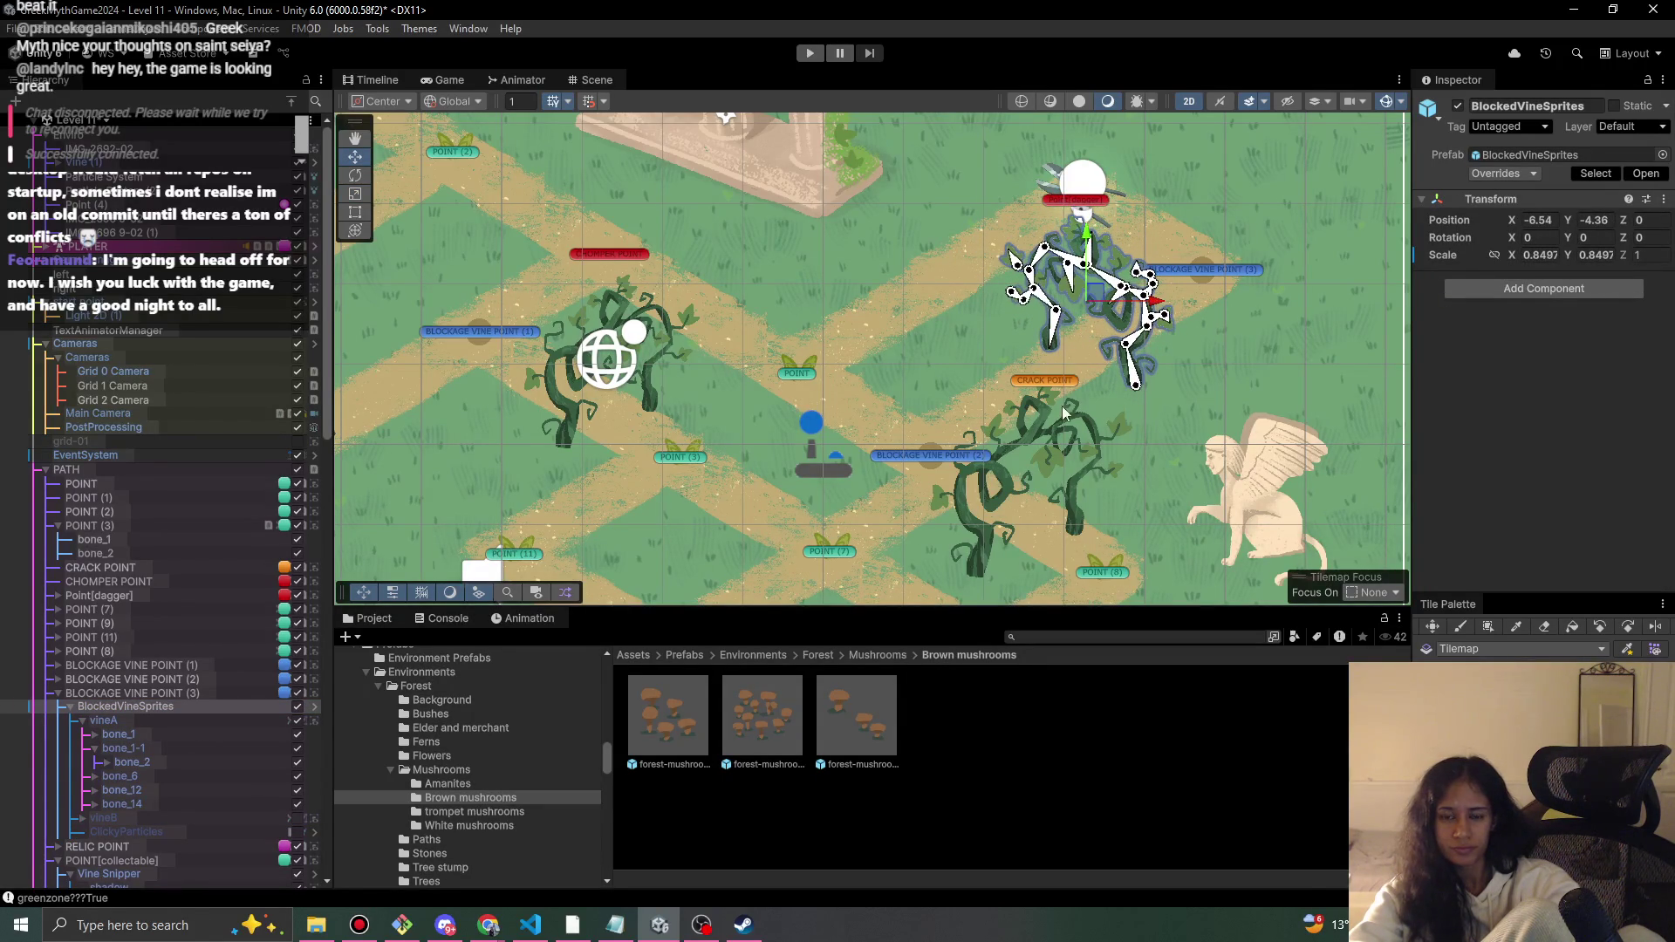
- Move the lower vine's sprite group to the right
{"action": "left_click", "coordinate": [1054, 378]}
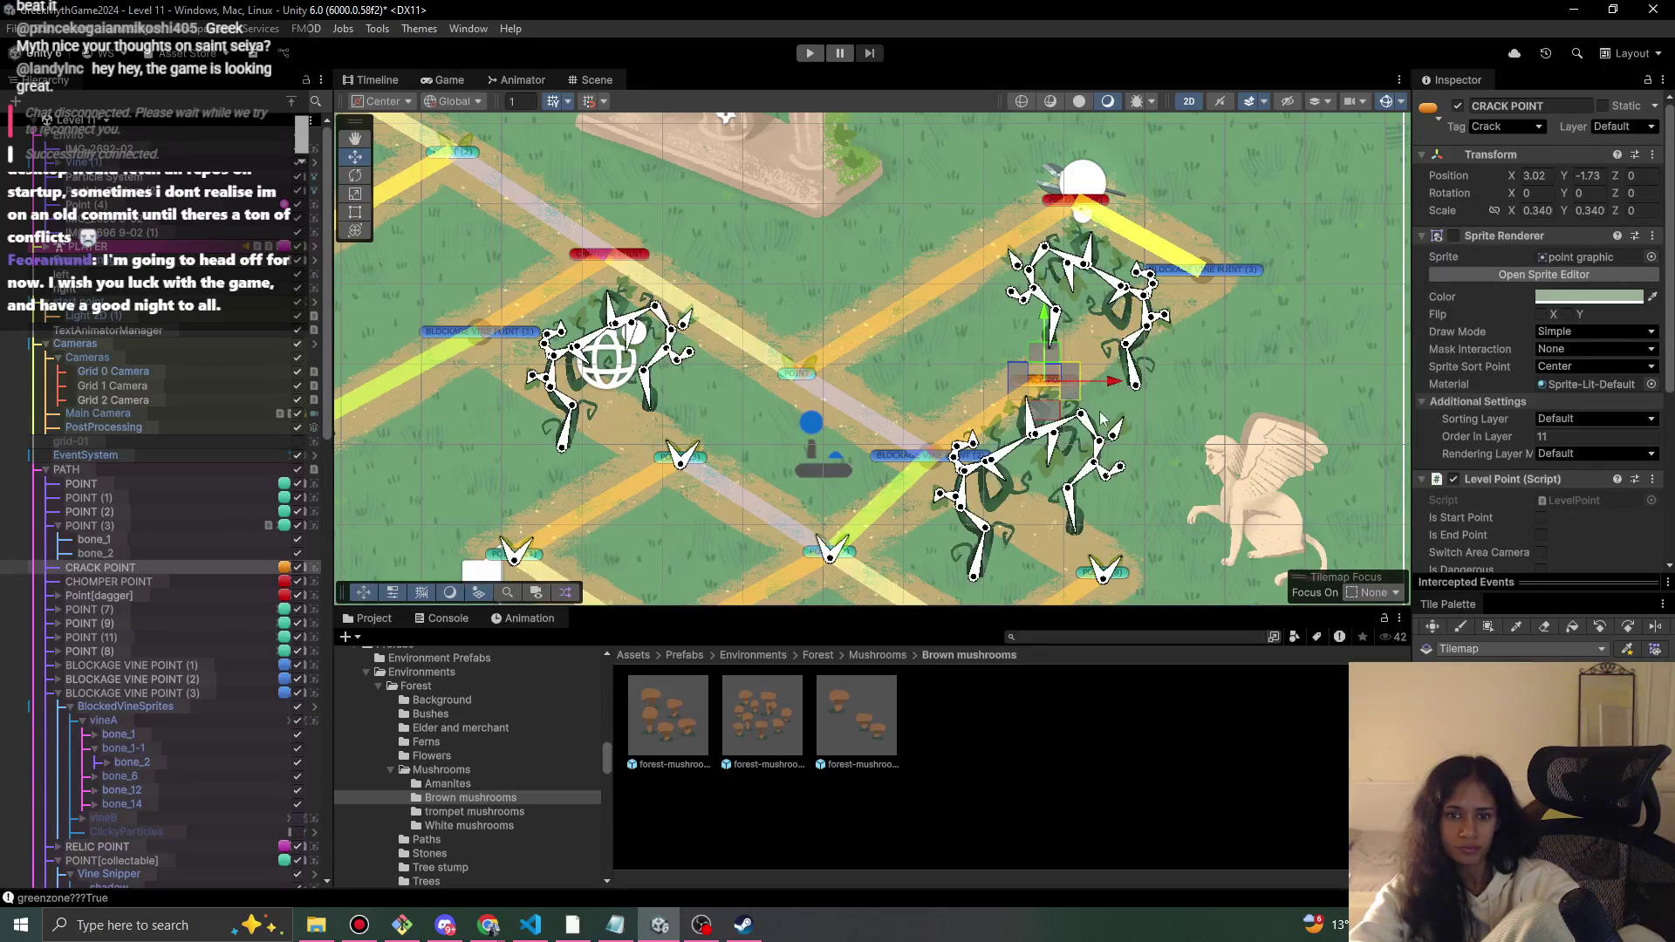
{"action": "left_click_drag", "start_coordinate": [1019, 514], "coordinate": [1000, 414]}
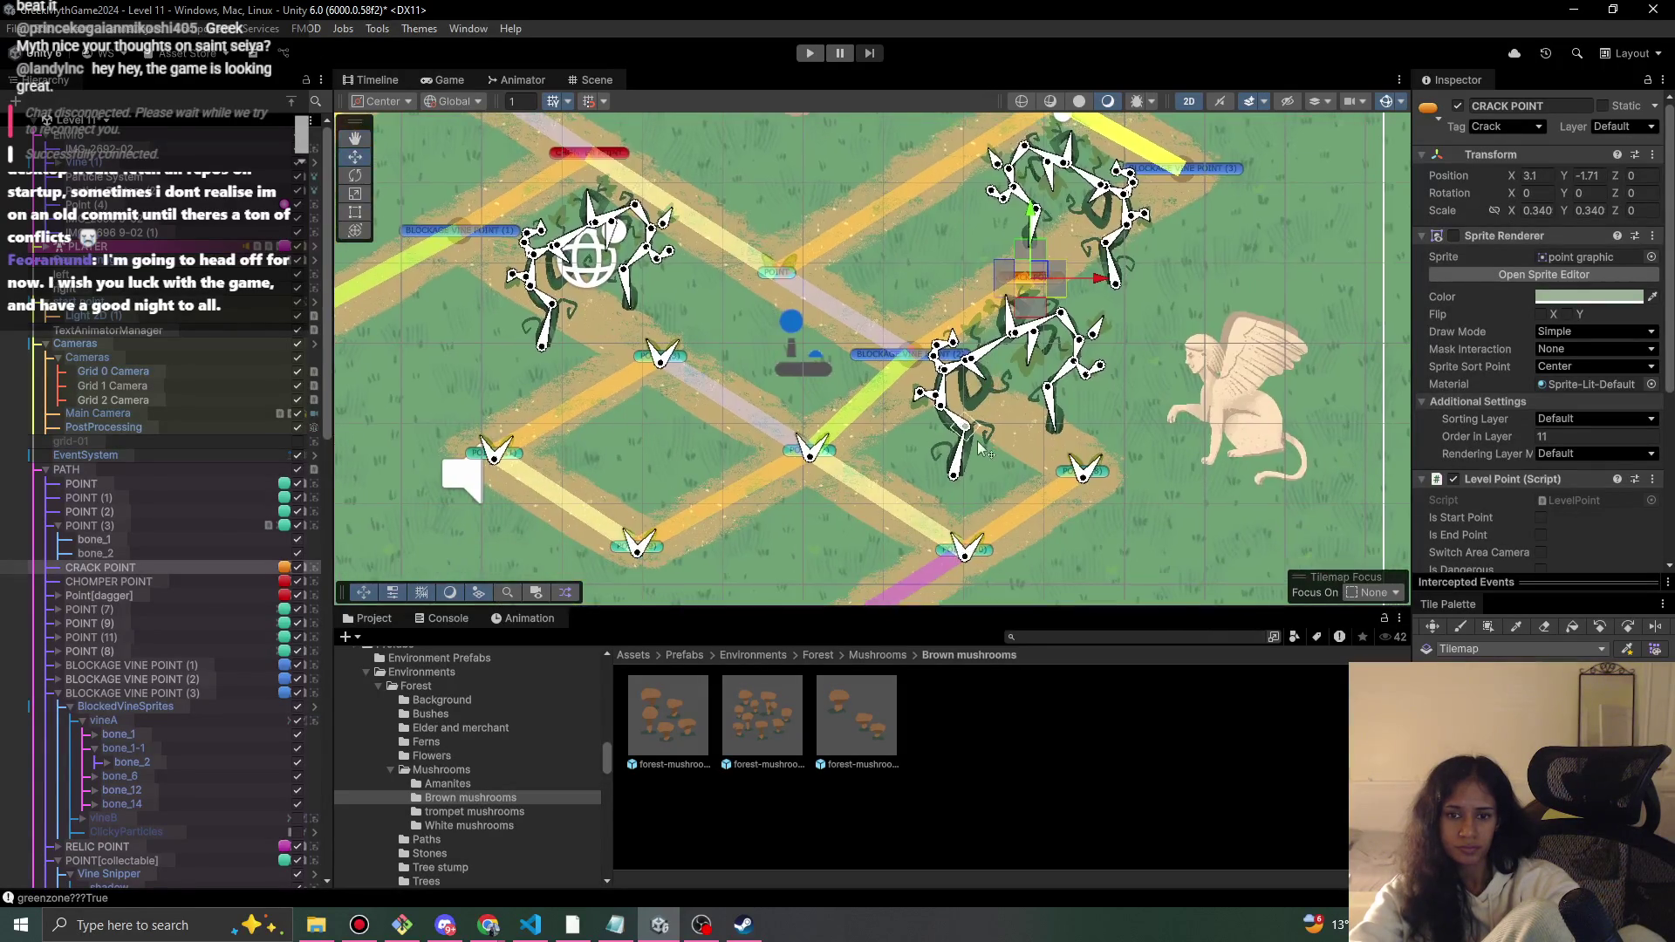
{"action": "left_click", "coordinate": [960, 452]}
{"action": "left_click", "coordinate": [170, 692]}
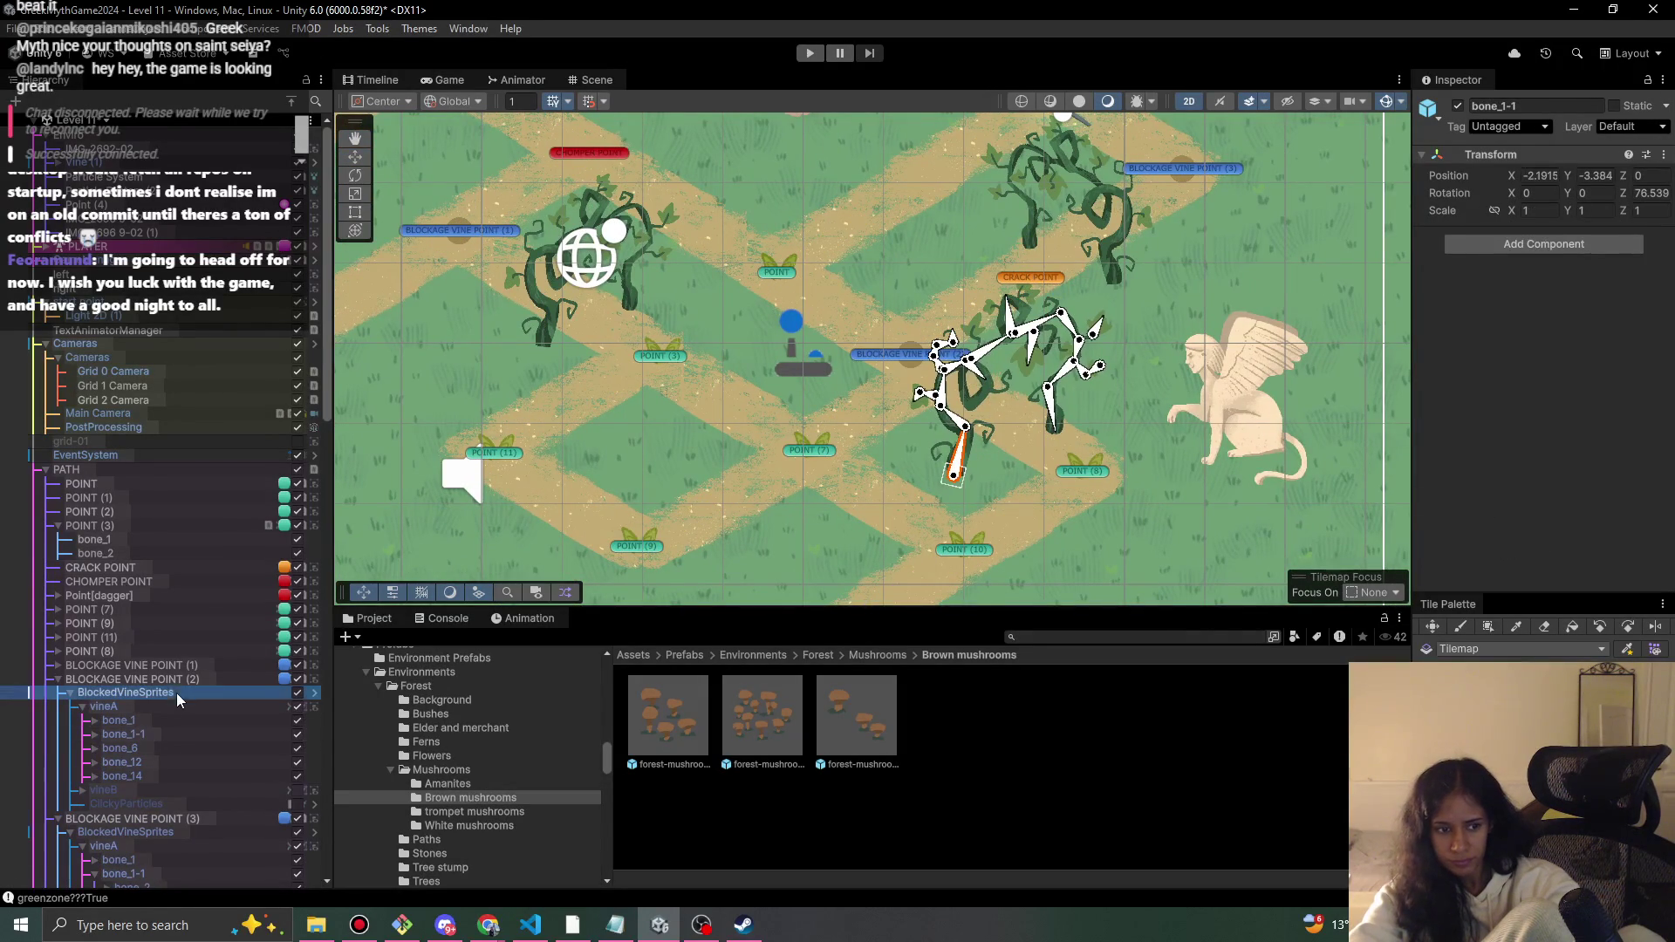
{"action": "left_click_drag", "start_coordinate": [1030, 375], "coordinate": [1071, 377]}
- Duplicate a path point as POINT (4) and place it up-right beside the upper vine
{"action": "key", "text": "Up"}
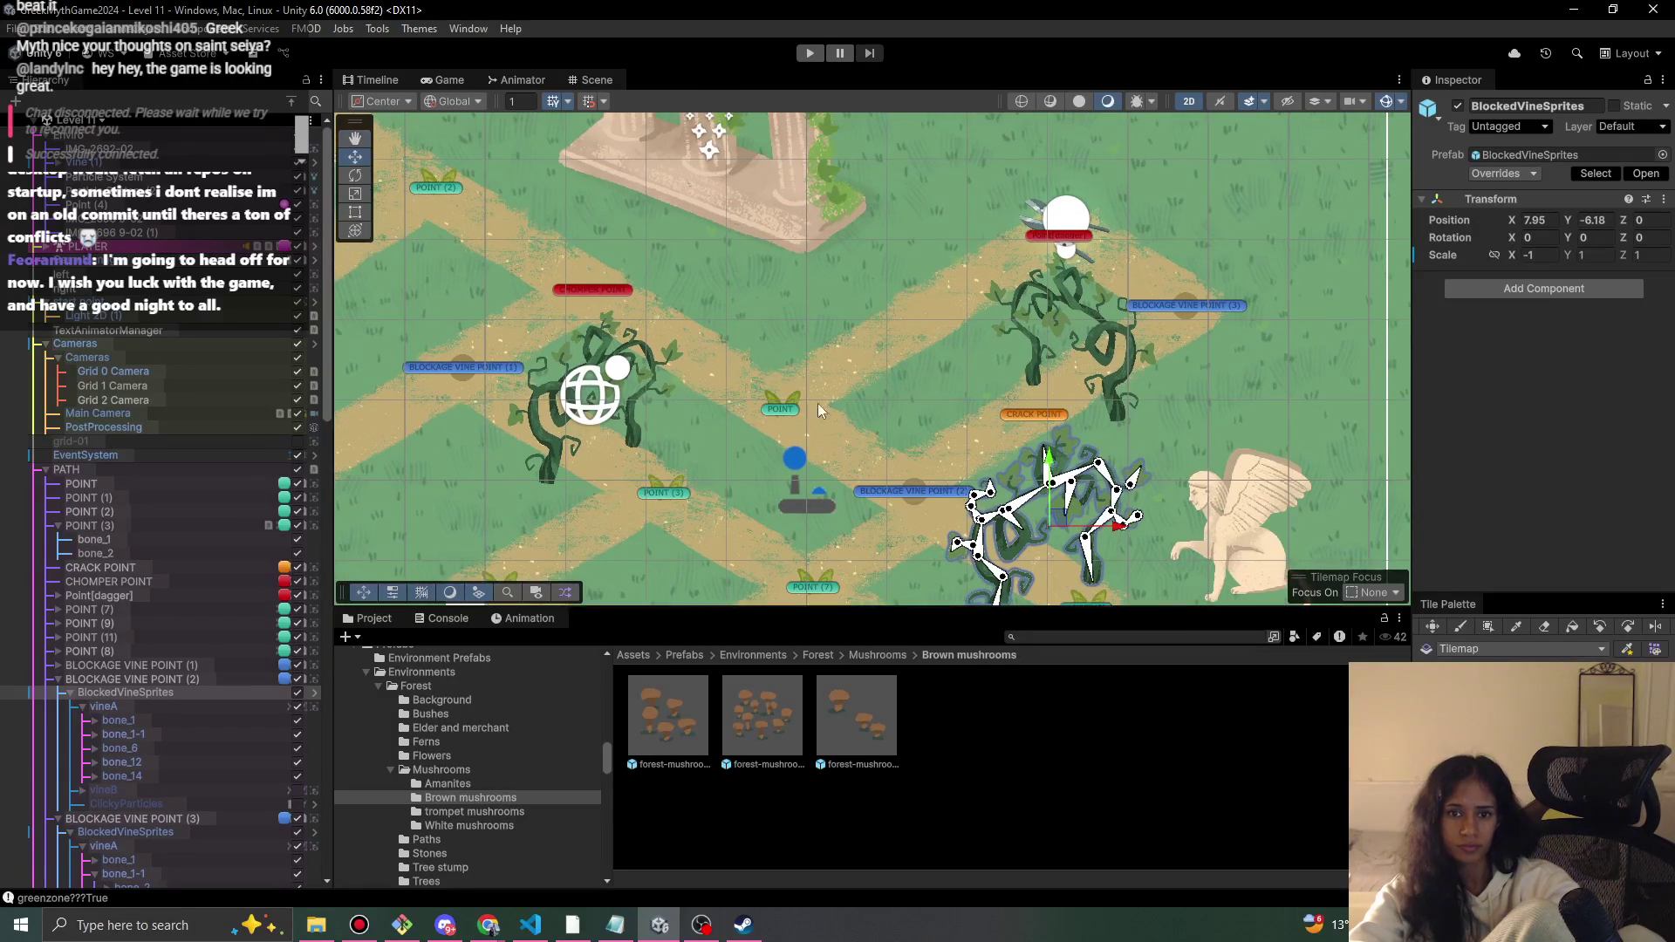
{"action": "left_click", "coordinate": [791, 413]}
{"action": "key", "text": "ctrl+d"}
{"action": "left_click_drag", "start_coordinate": [800, 402], "coordinate": [950, 305]}
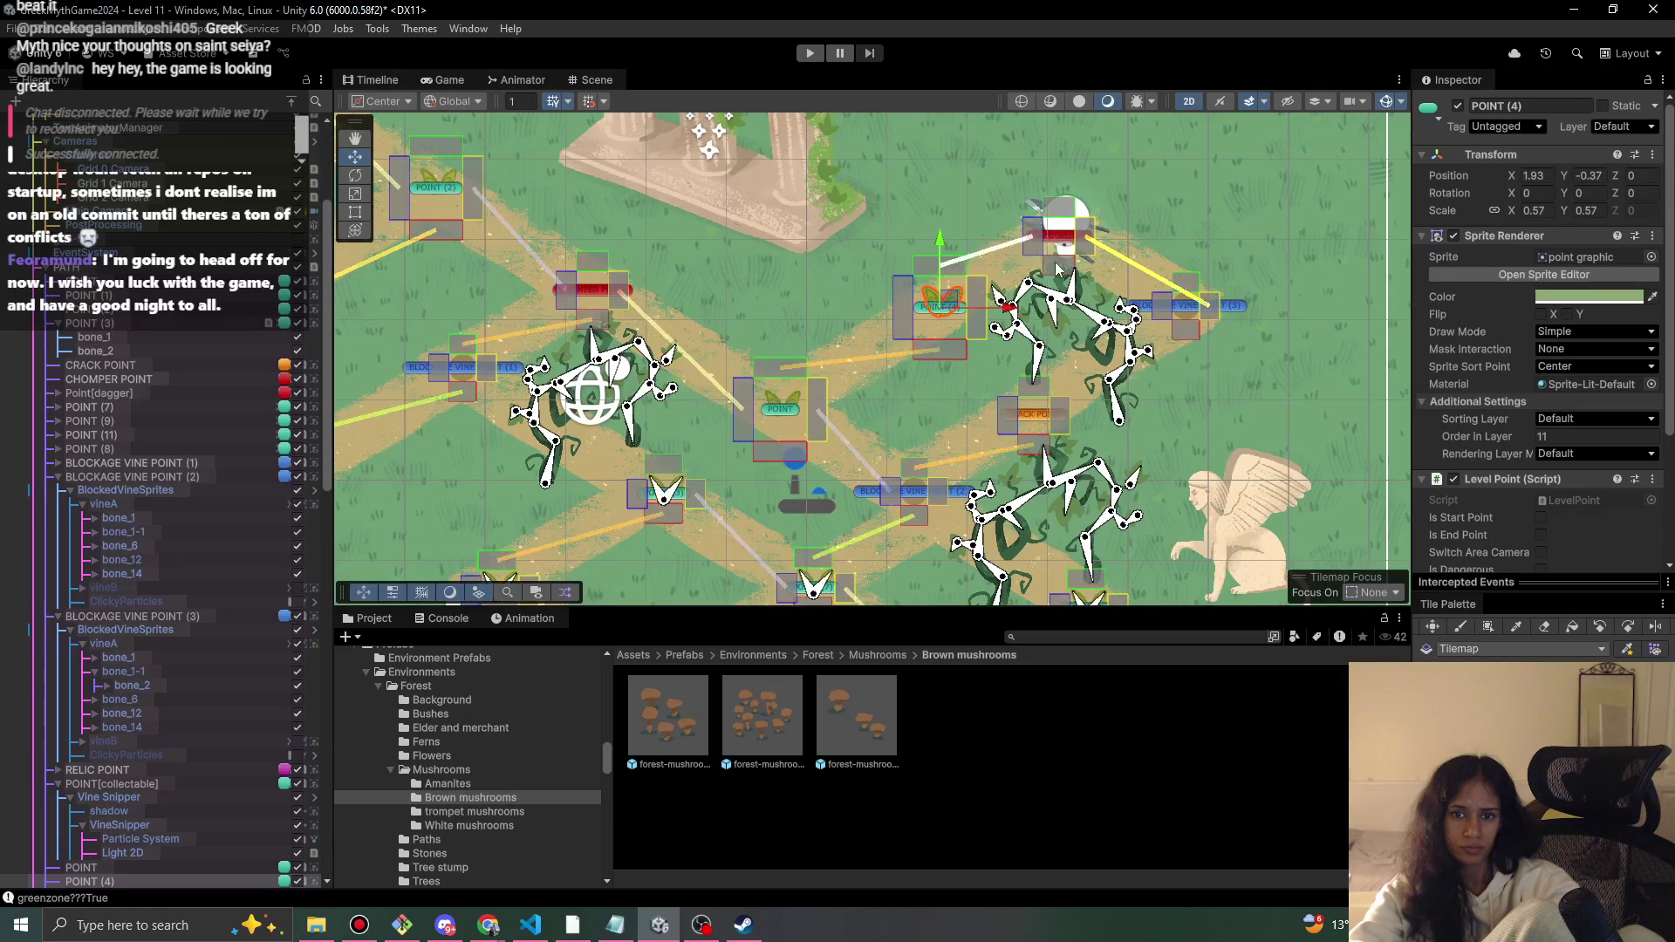
- Nudge POINT (4) to 1.89, -0.38 and pan across the level
{"action": "left_click_drag", "start_coordinate": [958, 305], "coordinate": [949, 307]}
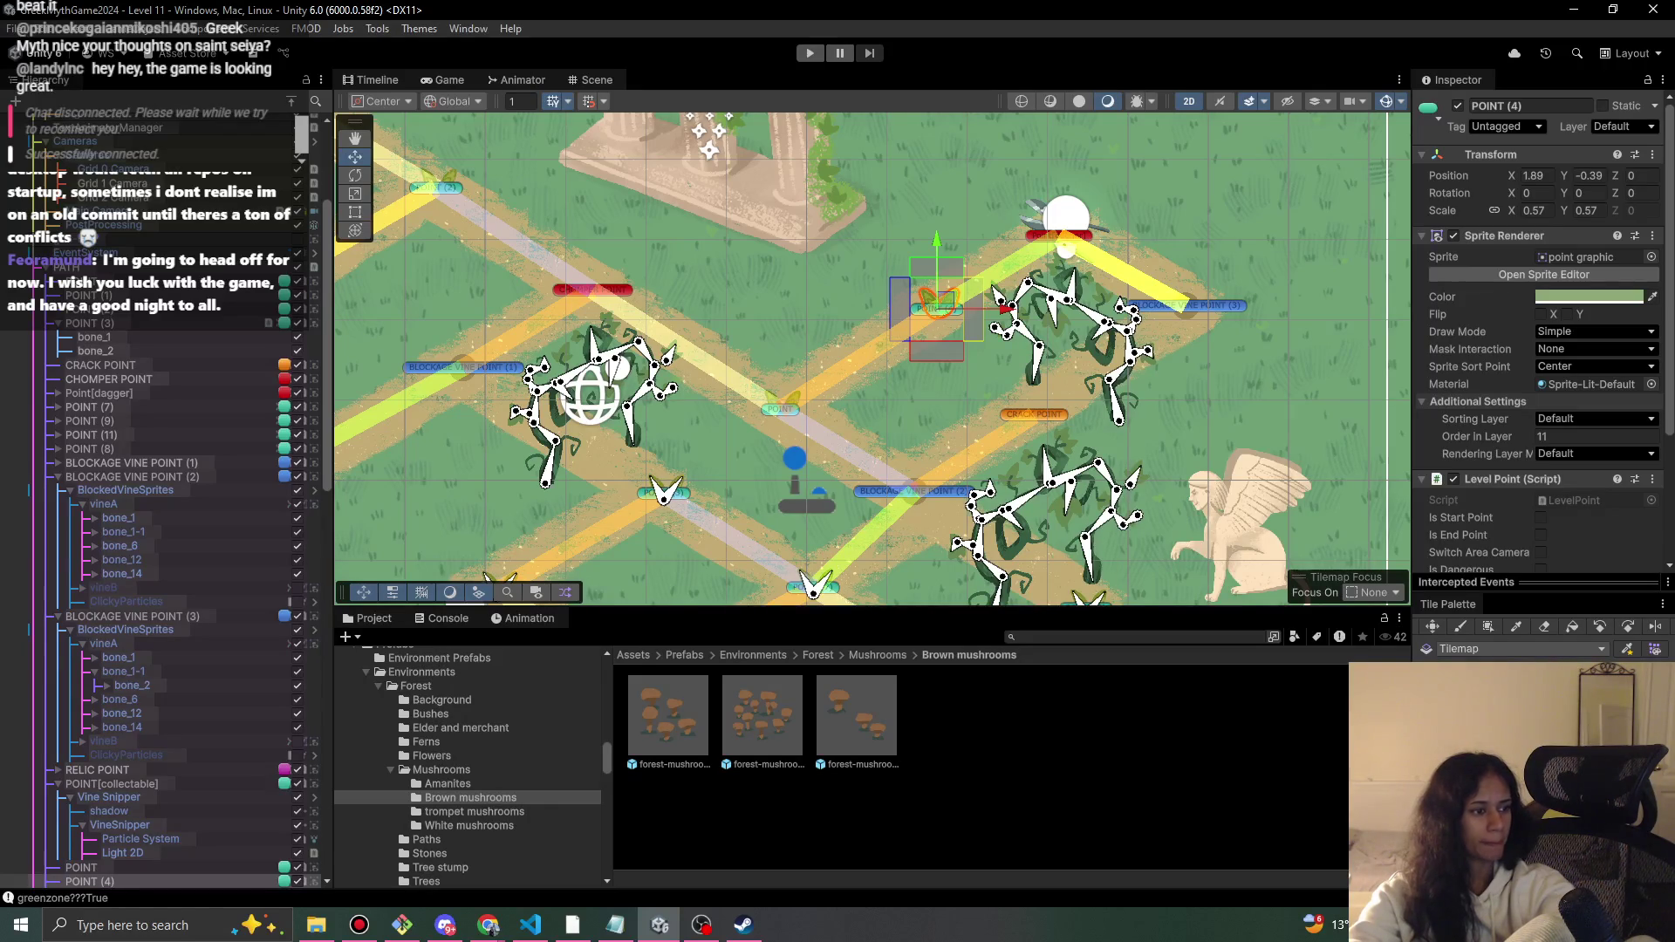
{"action": "left_click_drag", "start_coordinate": [750, 297], "coordinate": [796, 110]}
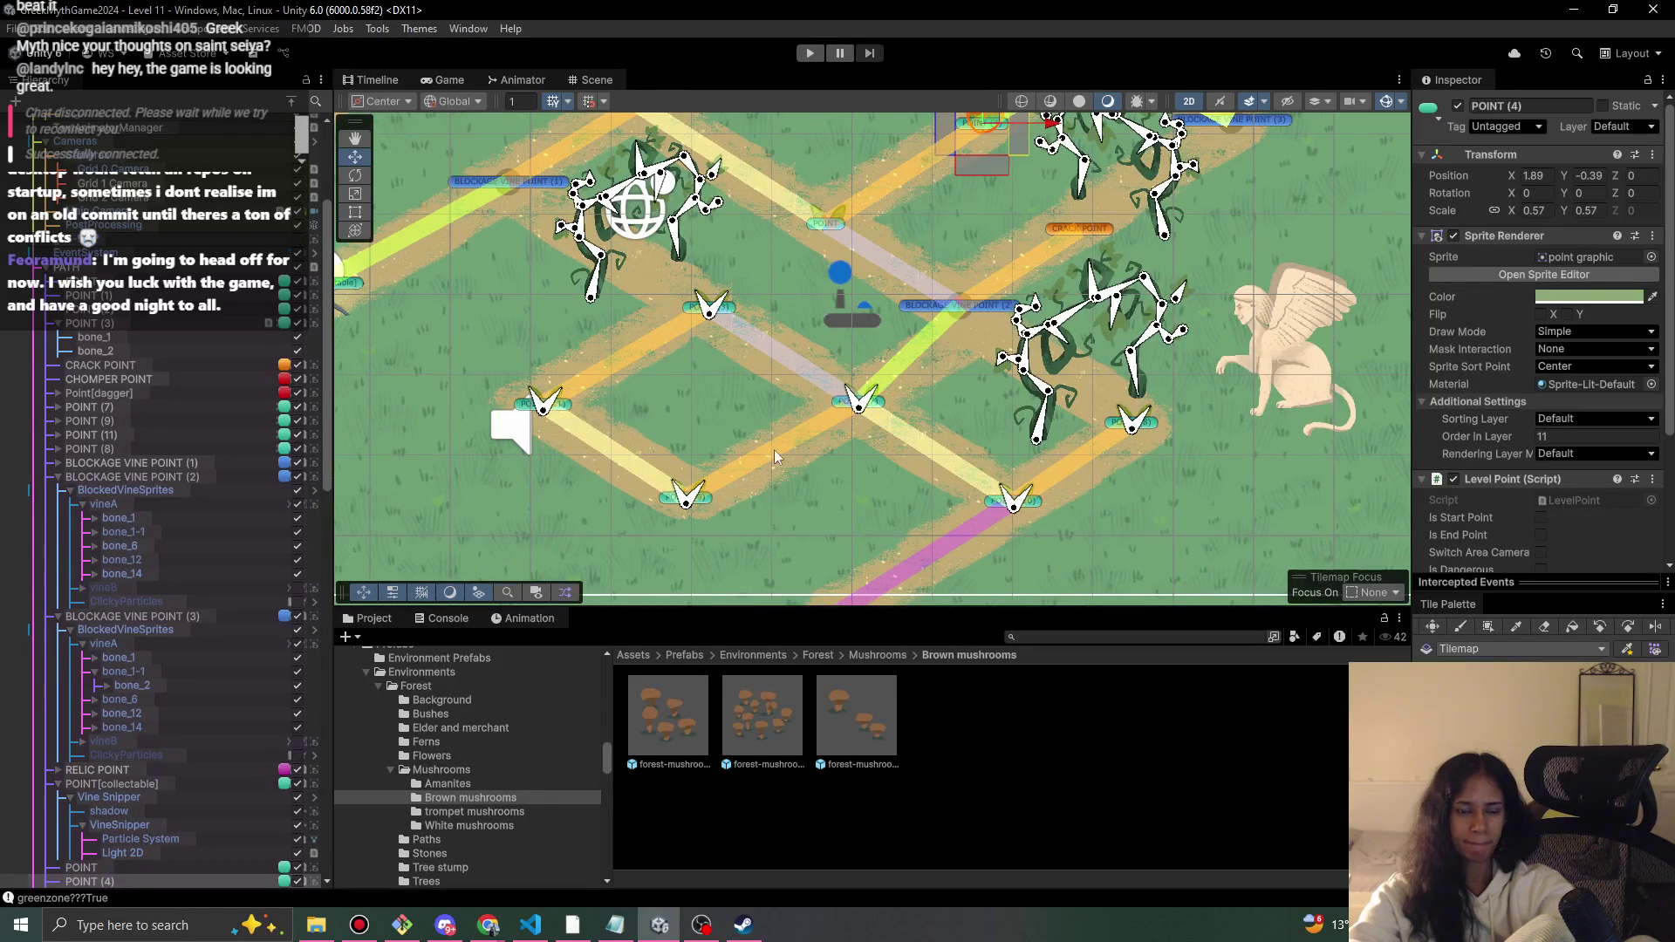
{"action": "left_click_drag", "start_coordinate": [477, 327], "coordinate": [638, 497]}
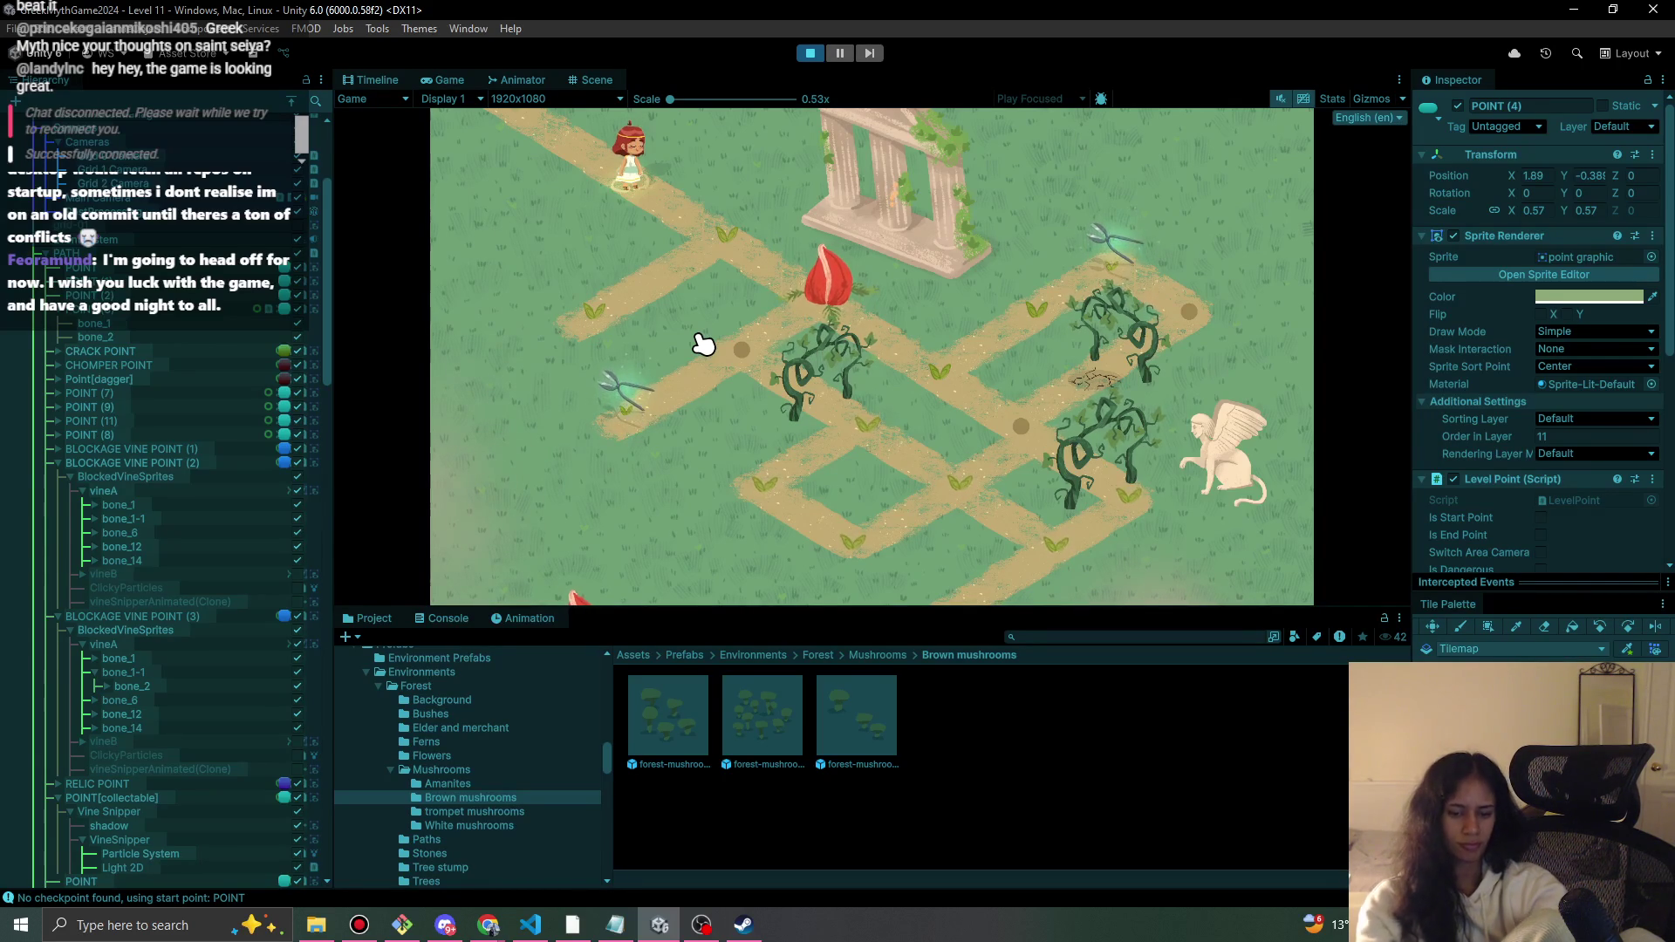
- Open the red flower bud, pick up the vine snipper and snip the first blocking vine
{"action": "left_click", "coordinate": [750, 253]}
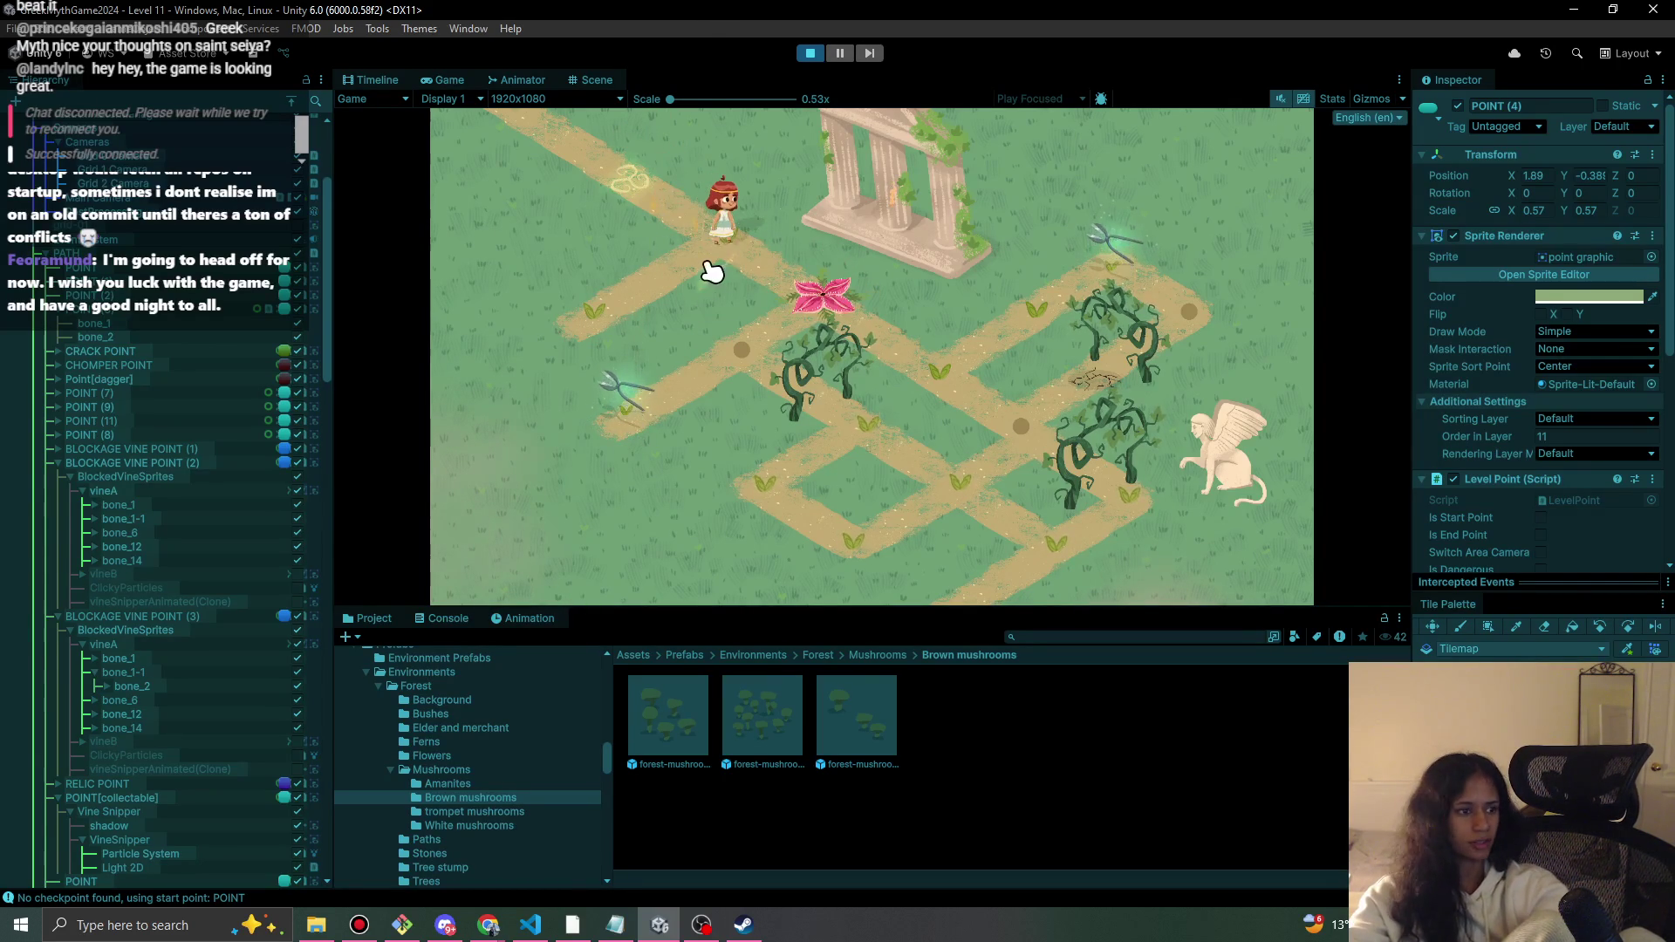
{"action": "left_click", "coordinate": [848, 300]}
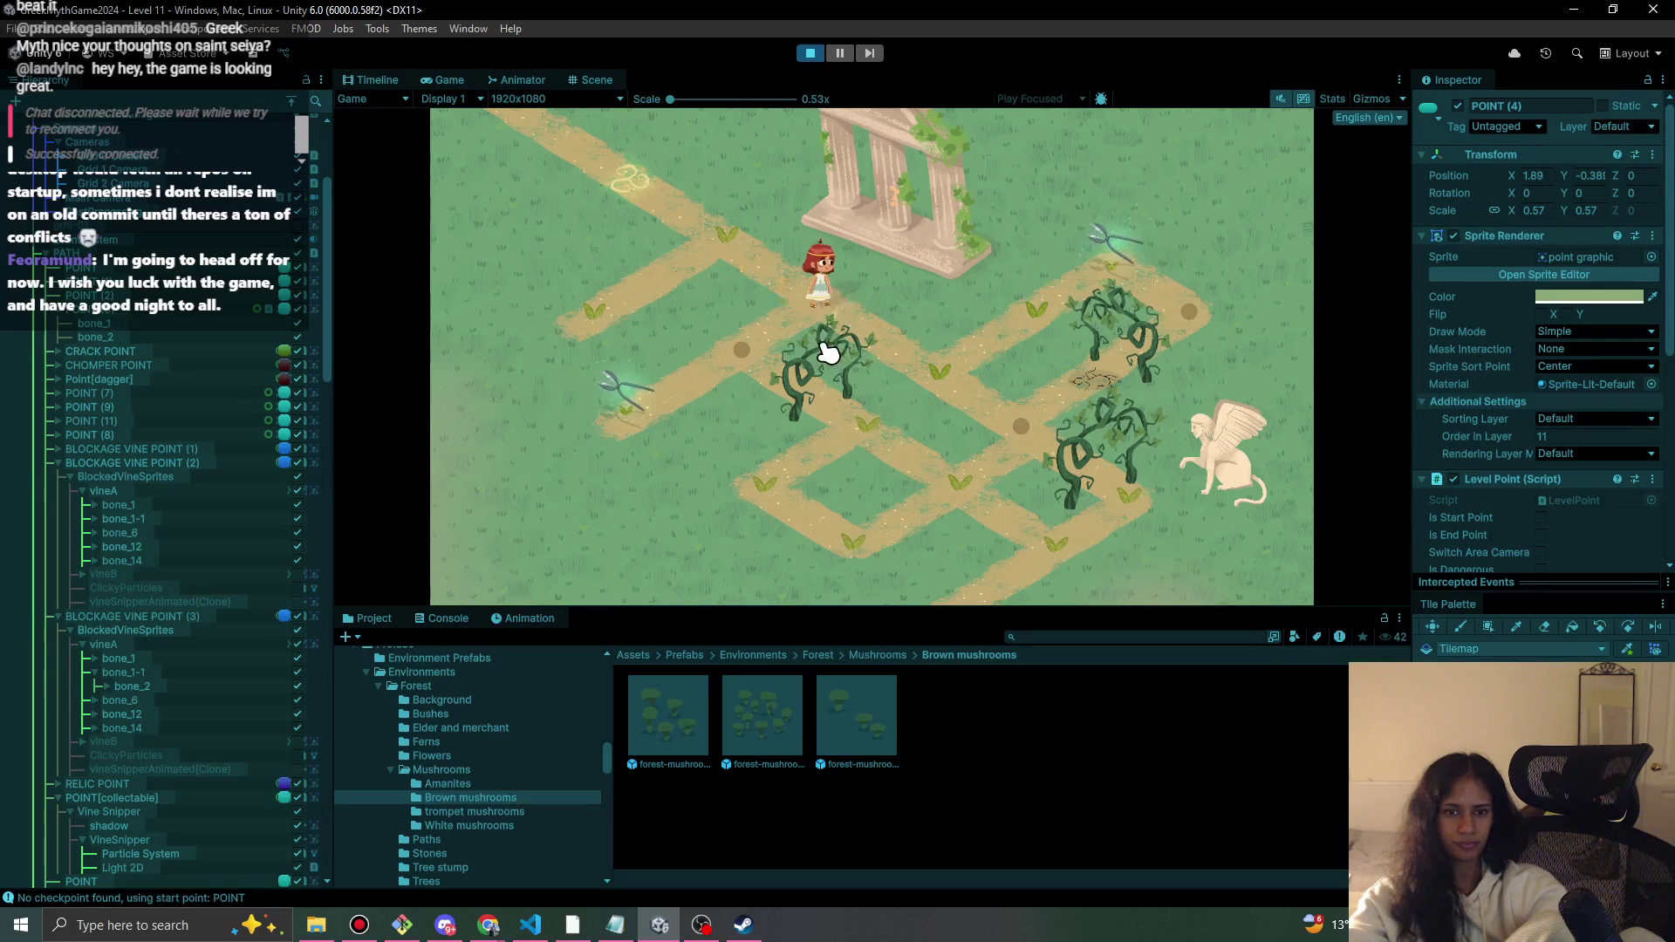
{"action": "left_click", "coordinate": [648, 417]}
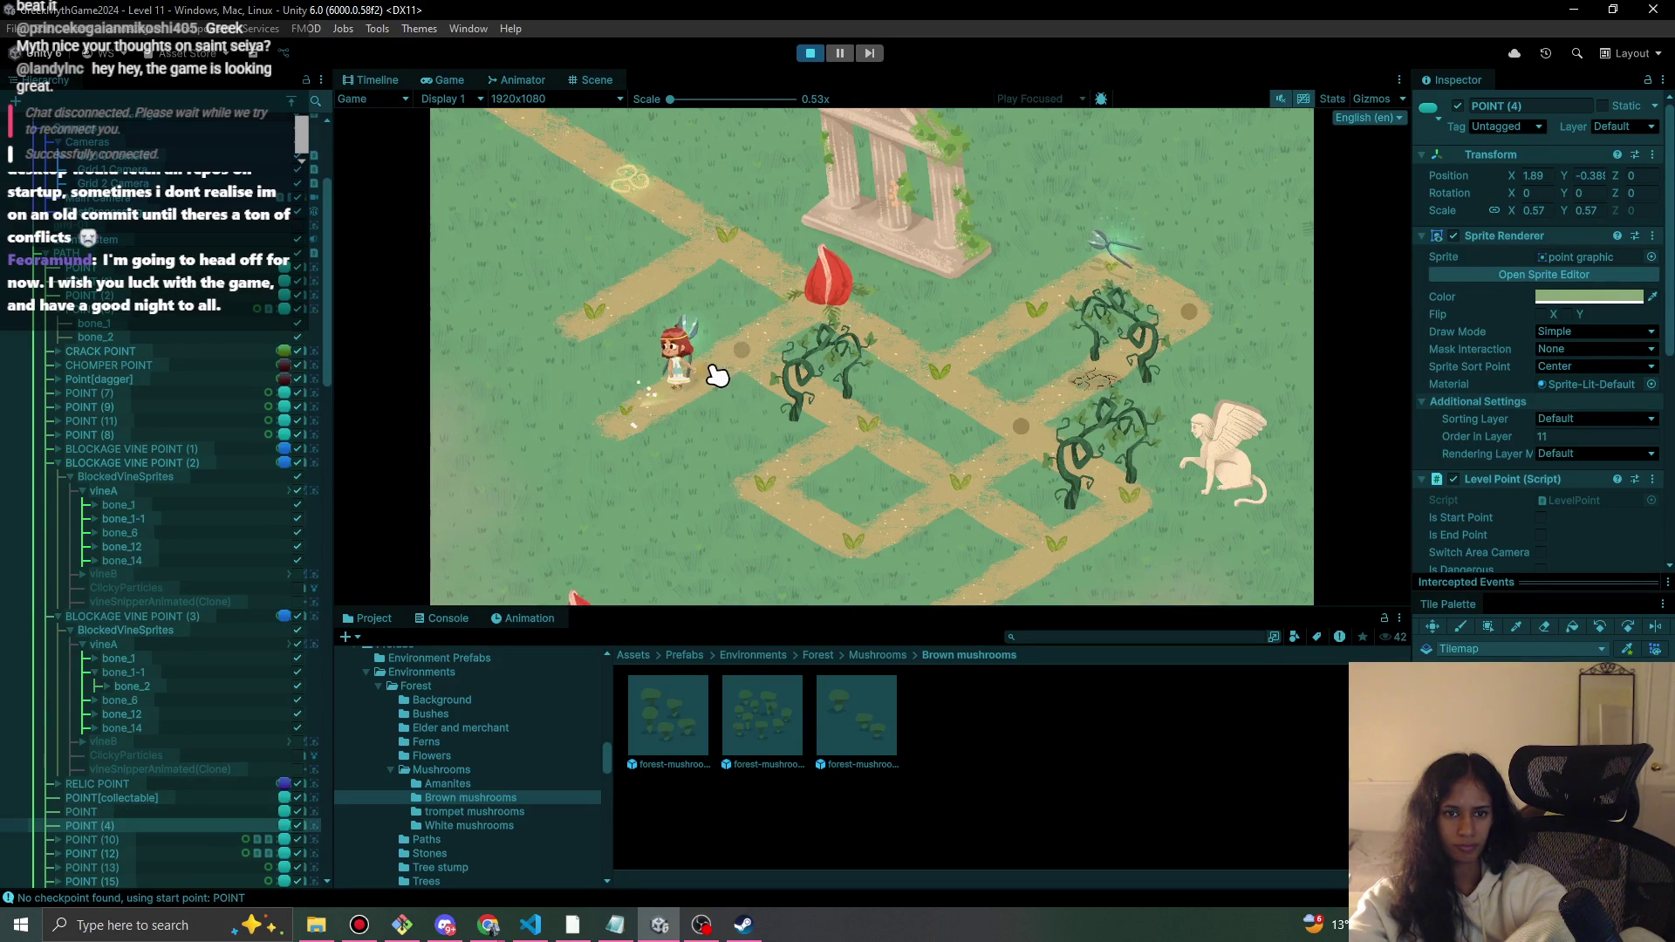
{"action": "left_click", "coordinate": [820, 400]}
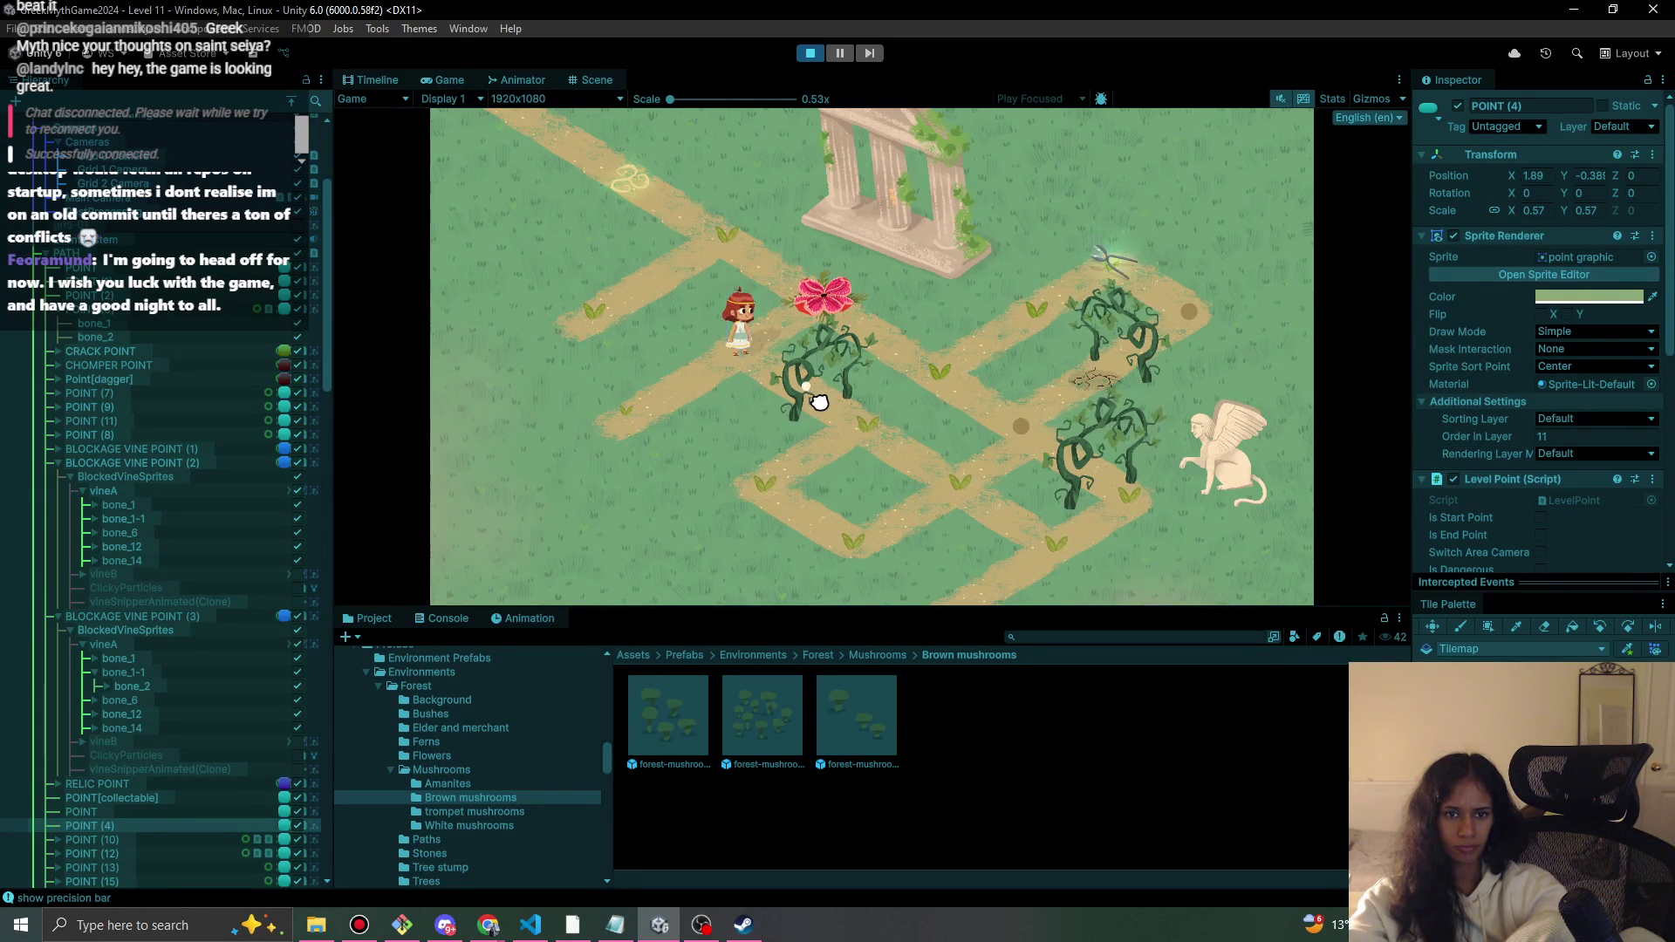
- Walk up-right collecting the glowing items, start cutting the next vine, then stop the playtest
{"action": "left_click", "coordinate": [877, 437]}
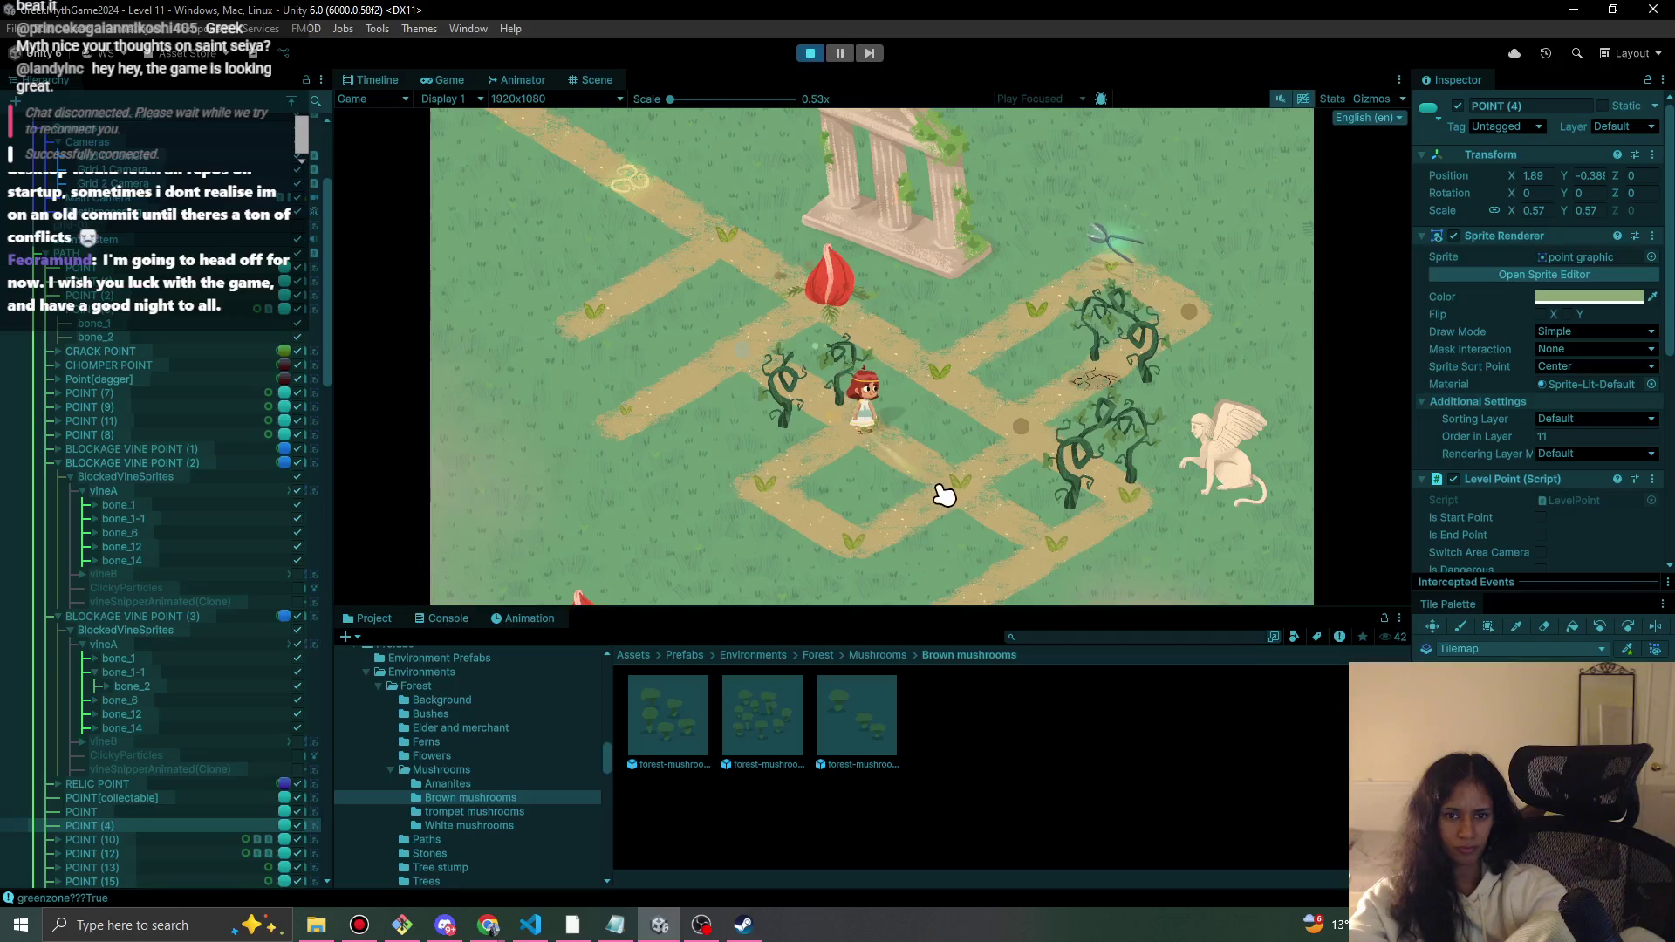
{"action": "left_click", "coordinate": [955, 496]}
{"action": "left_click", "coordinate": [1030, 441]}
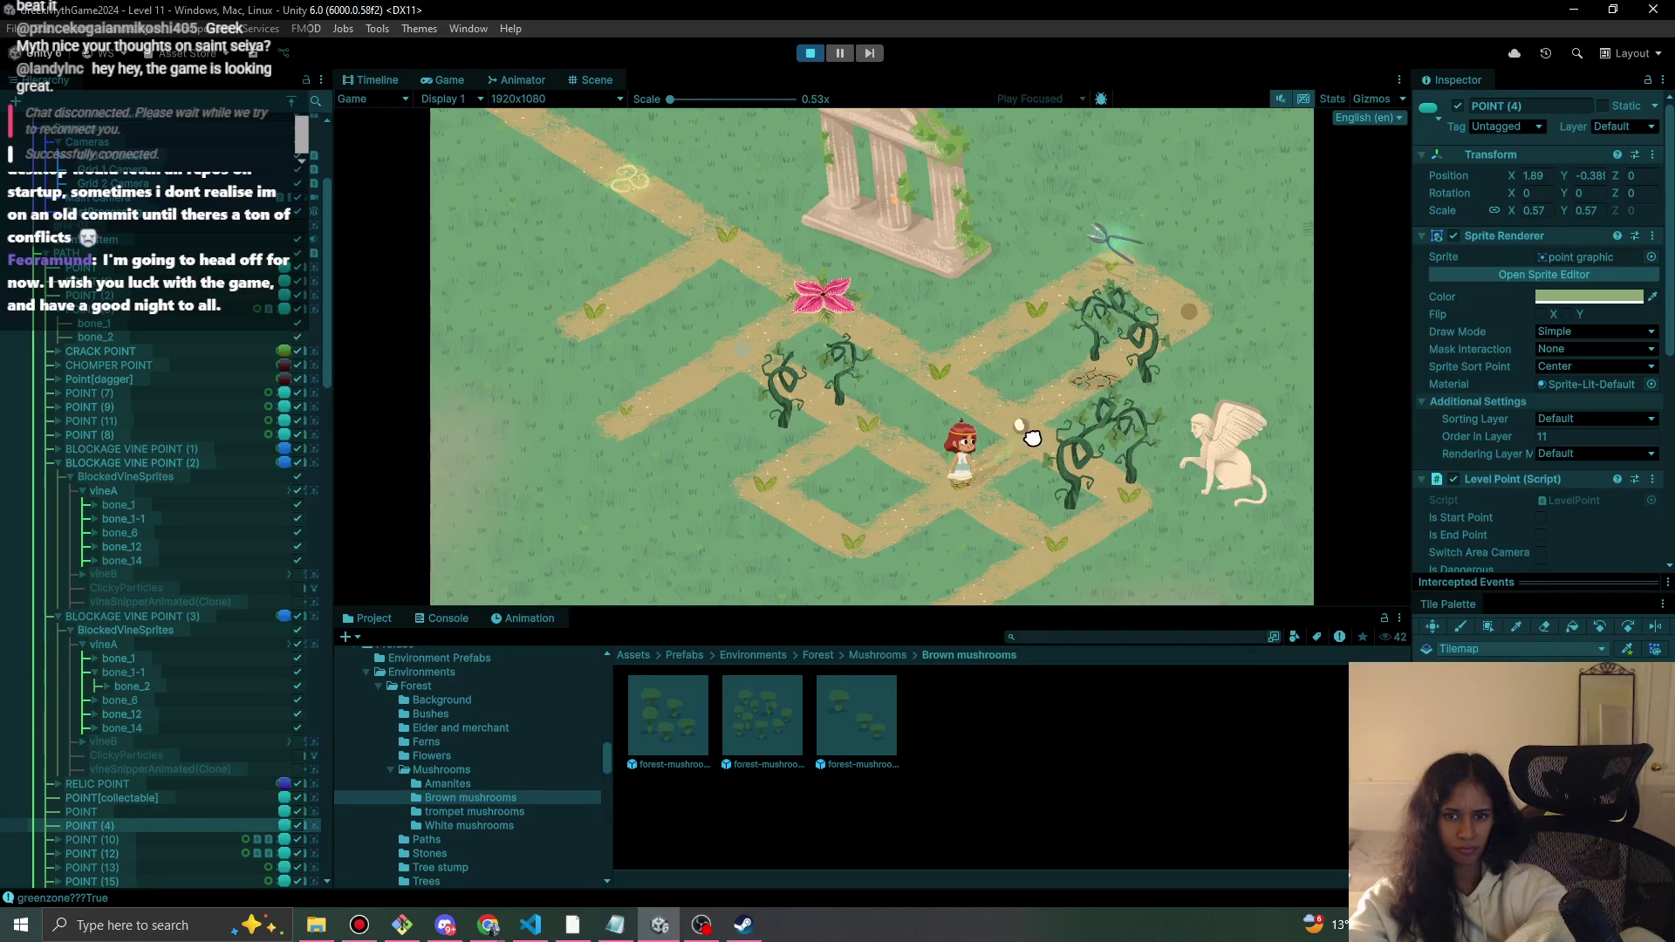
{"action": "left_click", "coordinate": [1028, 319]}
{"action": "left_click", "coordinate": [1122, 254]}
{"action": "left_click", "coordinate": [972, 355]}
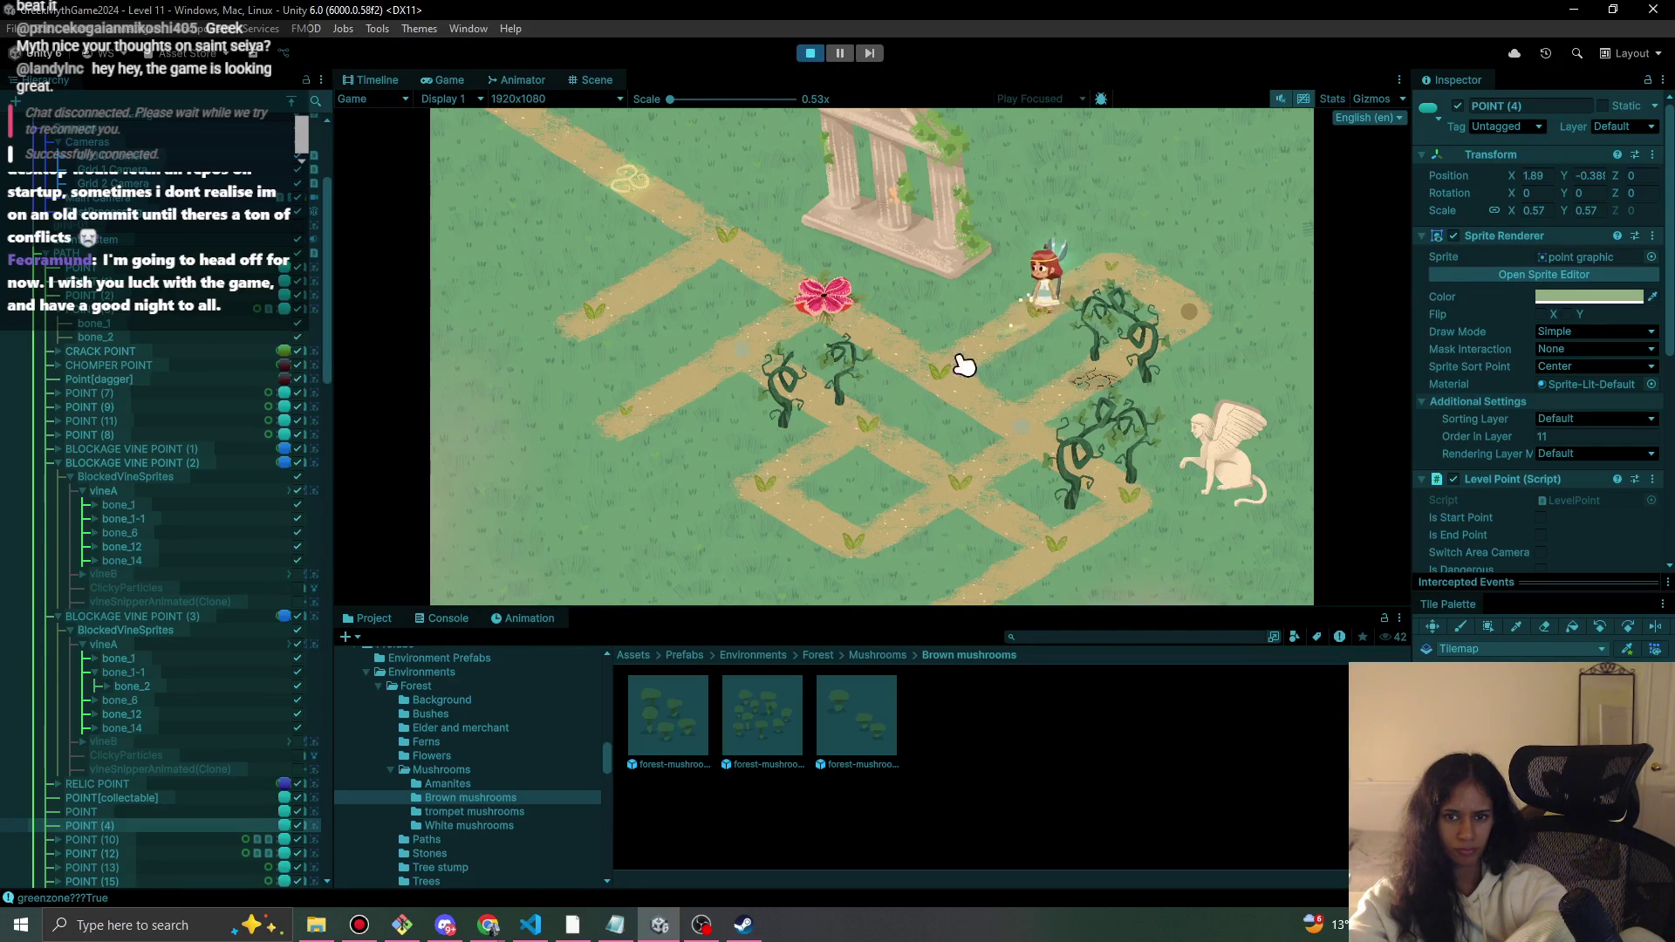
{"action": "left_click", "coordinate": [1039, 445]}
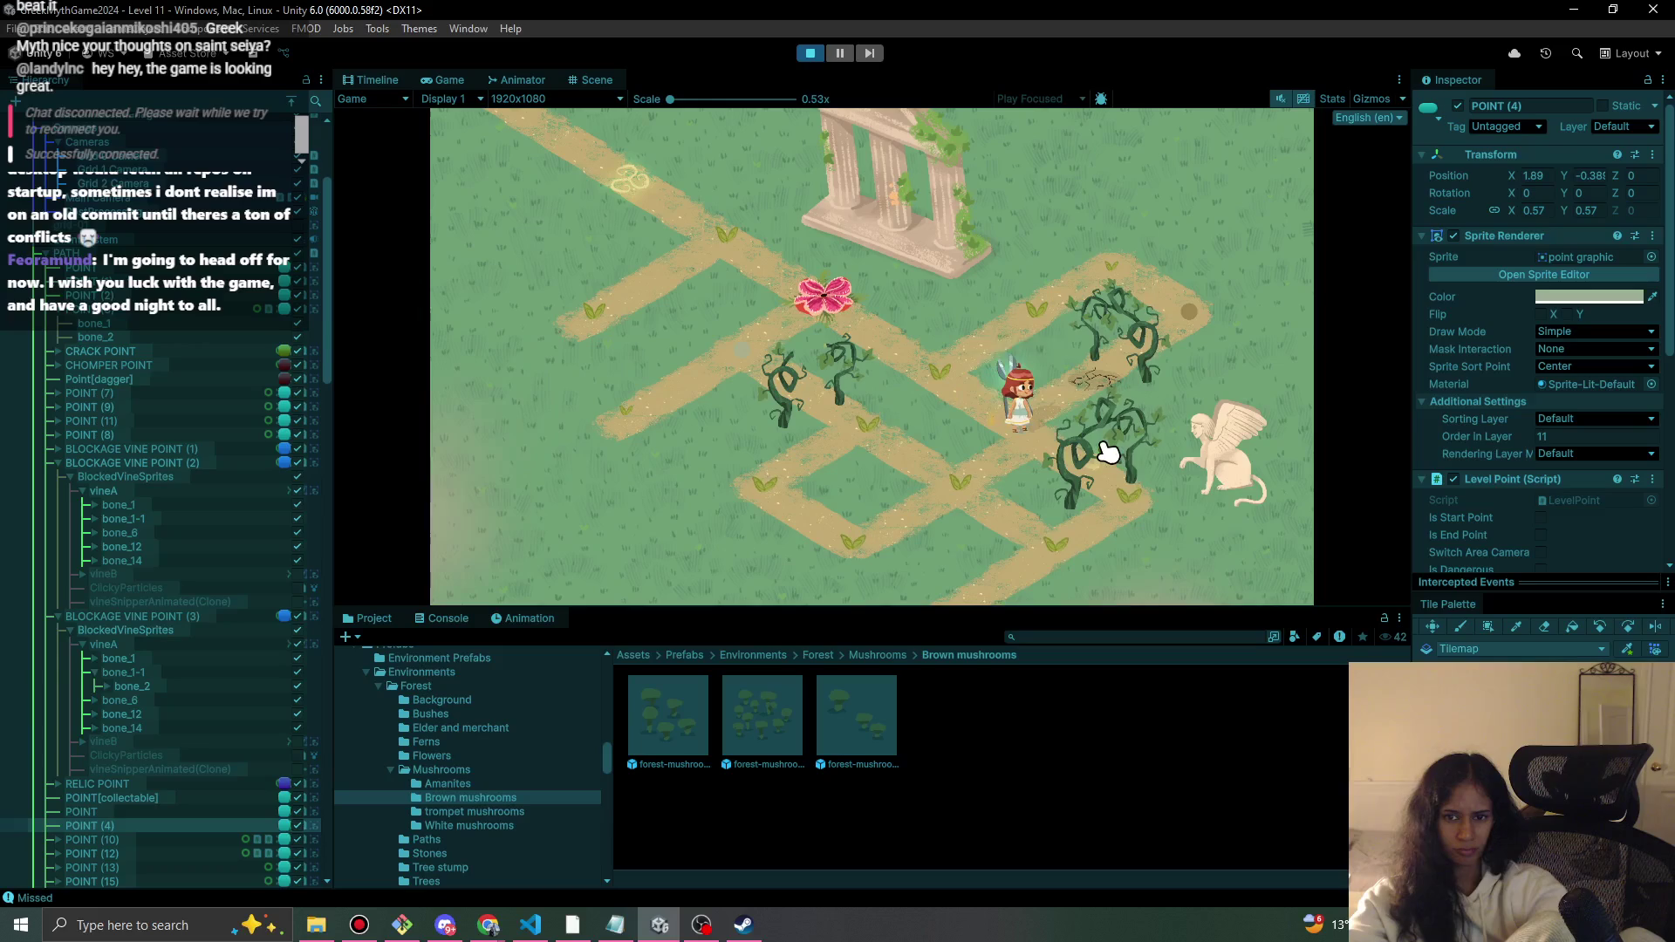
{"action": "left_click", "coordinate": [810, 53]}
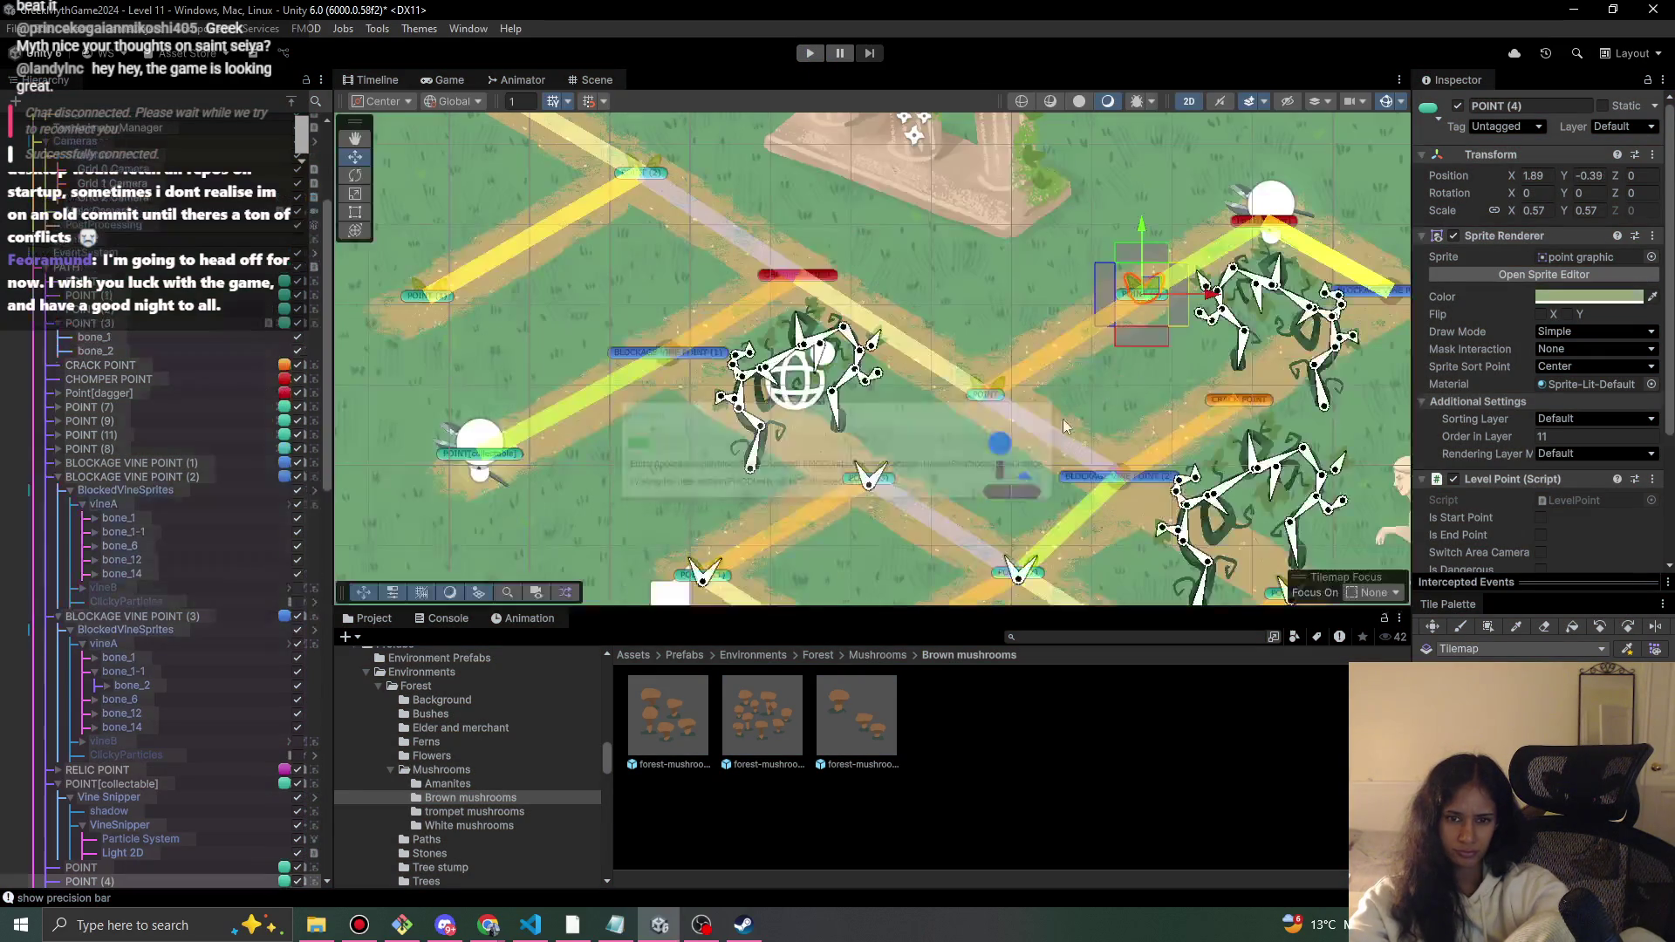
- Shift the BlockedVineSprites group onto the path at about -6.3, -4
{"action": "scroll", "coordinate": [951, 423], "scroll_direction": "up", "scroll_amount": 3}
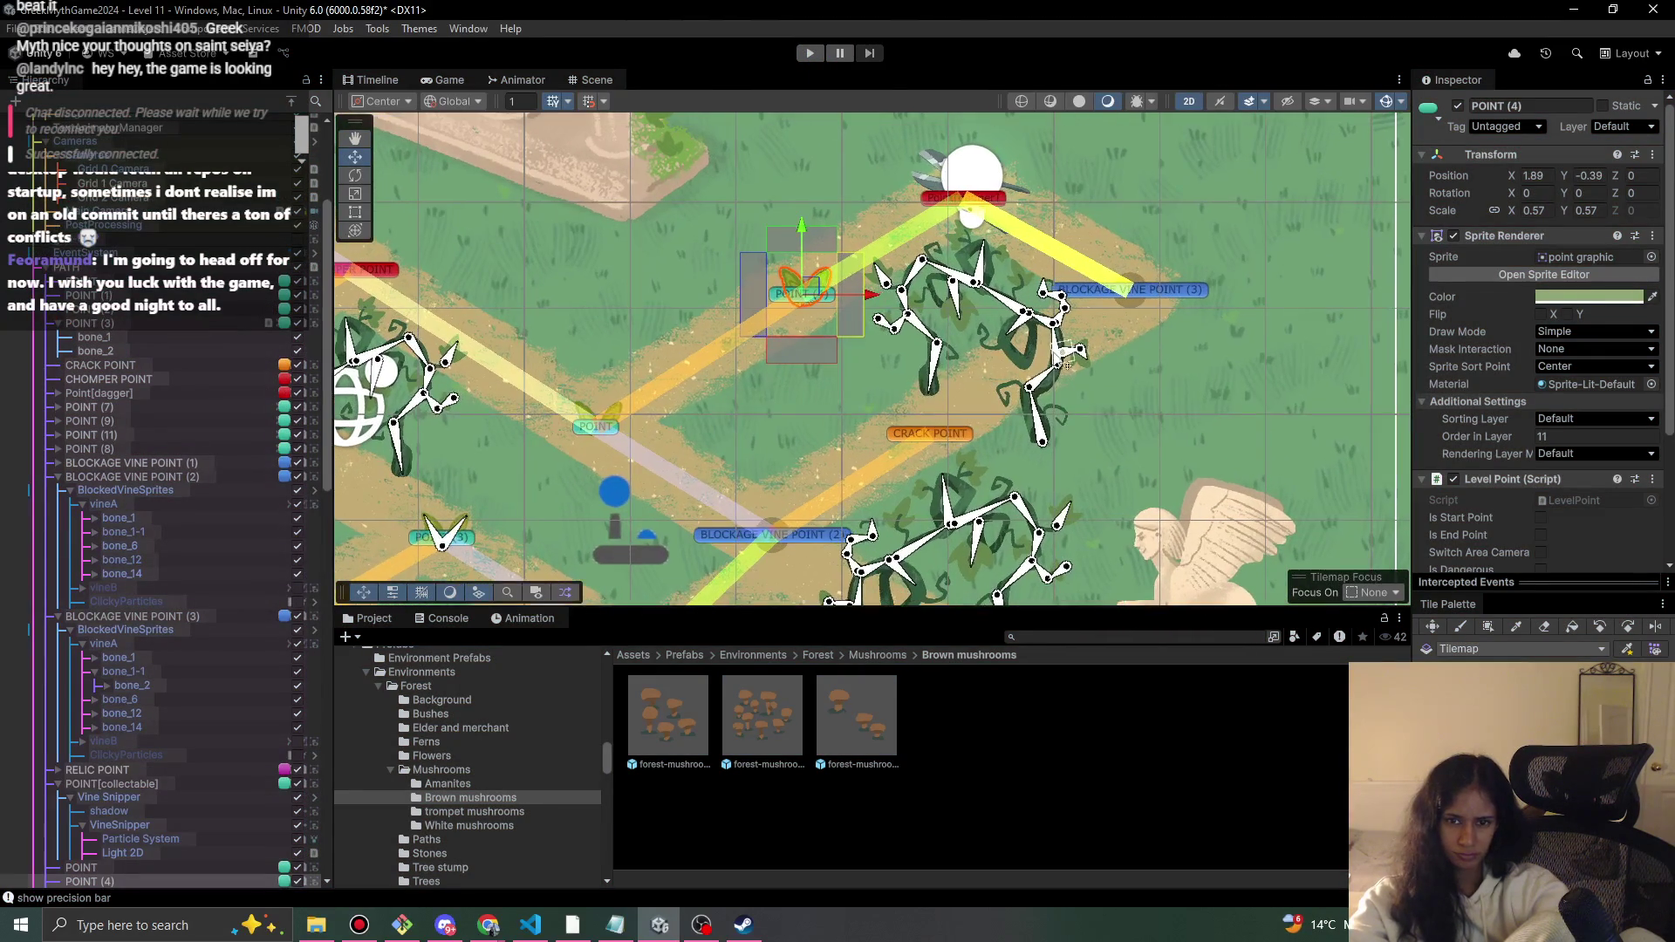
{"action": "left_click", "coordinate": [1059, 395]}
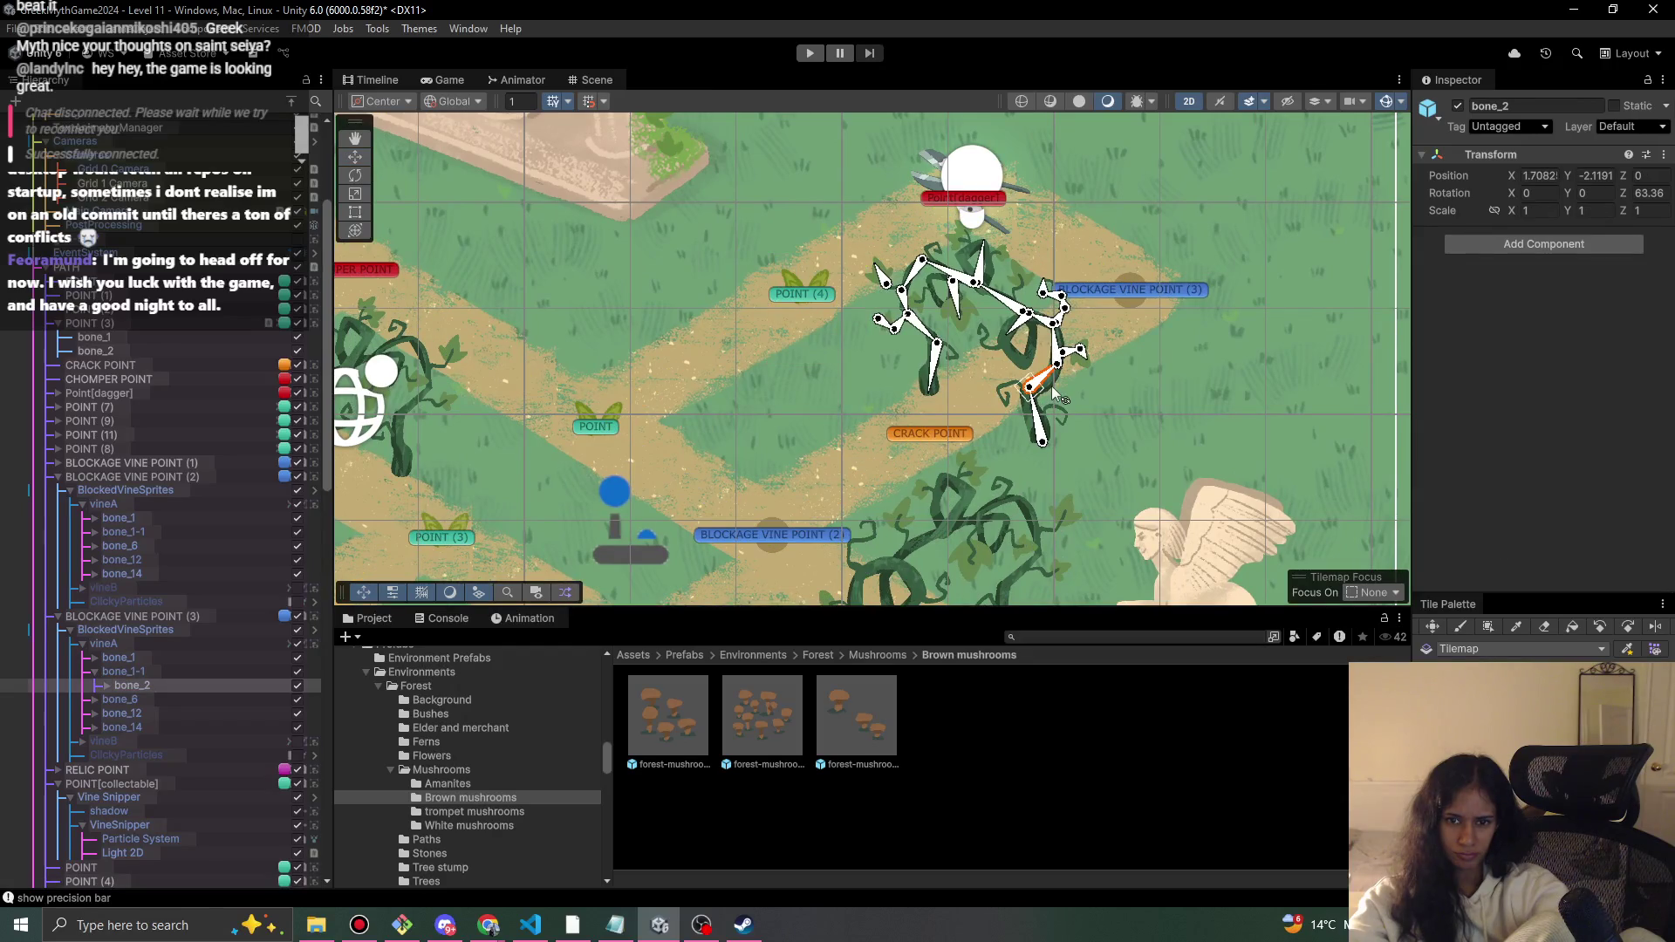
{"action": "left_click", "coordinate": [196, 630]}
{"action": "mouse_move", "coordinate": [991, 326]}
{"action": "left_mouse_down"}
{"action": "mouse_move", "coordinate": [1029, 315]}
{"action": "mouse_move", "coordinate": [1005, 318]}
{"action": "left_mouse_up"}
{"action": "scroll", "coordinate": [782, 489], "scroll_direction": "down", "scroll_amount": 2}
{"action": "left_click_drag", "start_coordinate": [983, 247], "coordinate": [971, 244]}
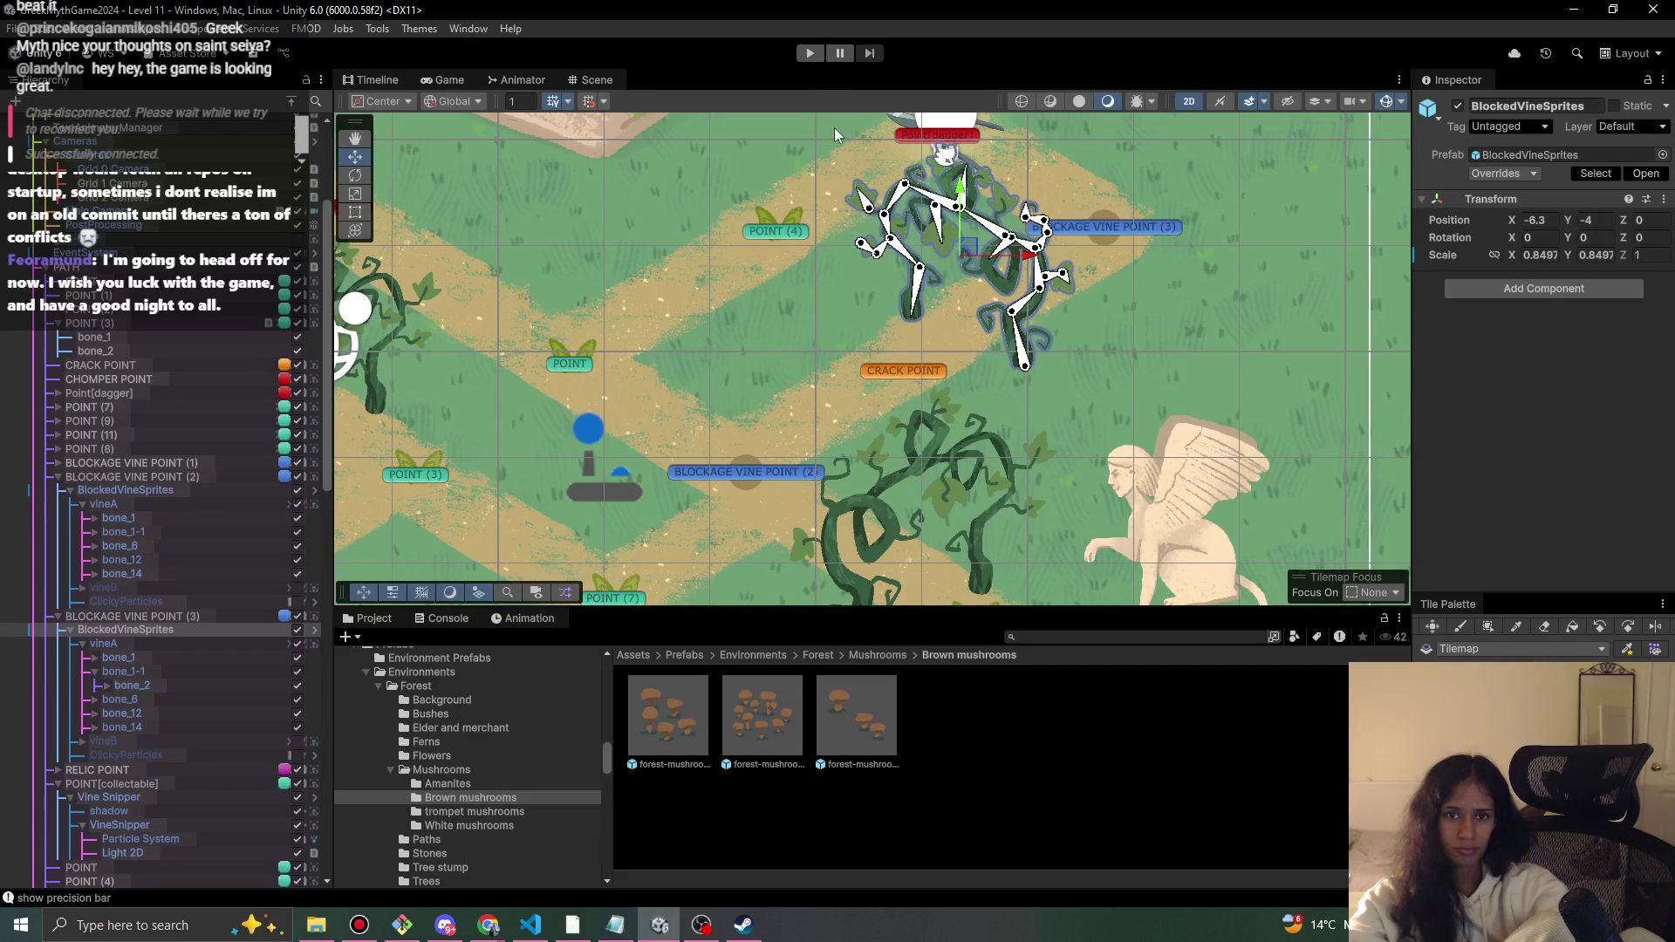
- Run a quick playtest of the level and stop it
{"action": "left_click_drag", "start_coordinate": [830, 272], "coordinate": [745, 404]}
{"action": "left_click", "coordinate": [810, 54]}
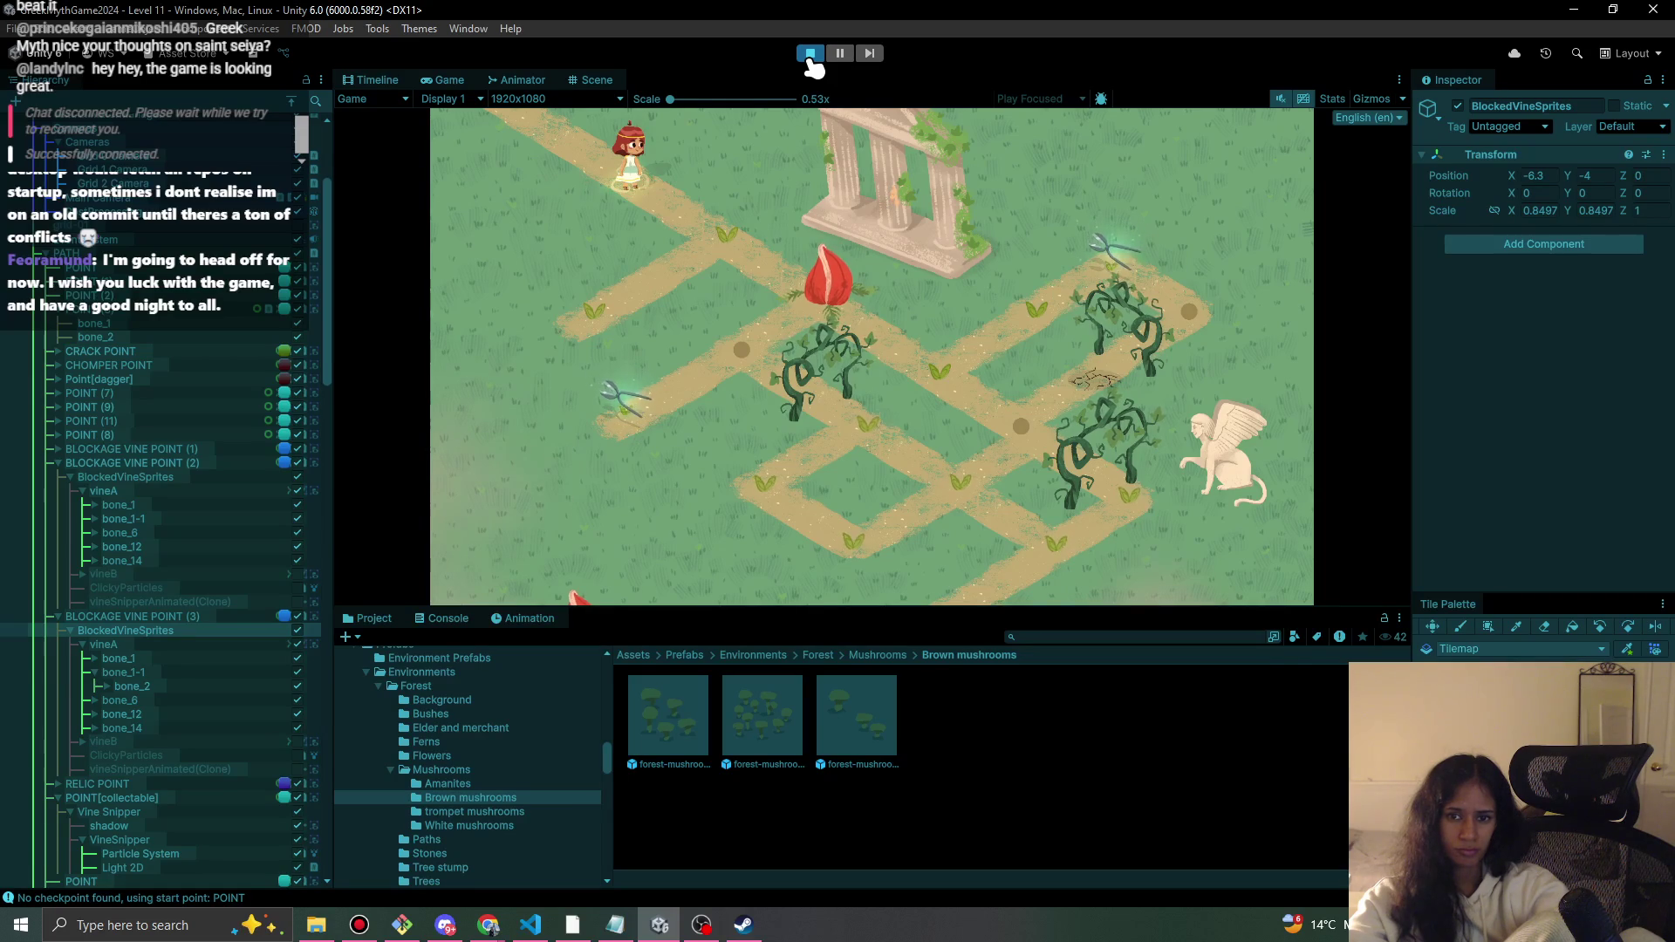
{"action": "left_click", "coordinate": [811, 54]}
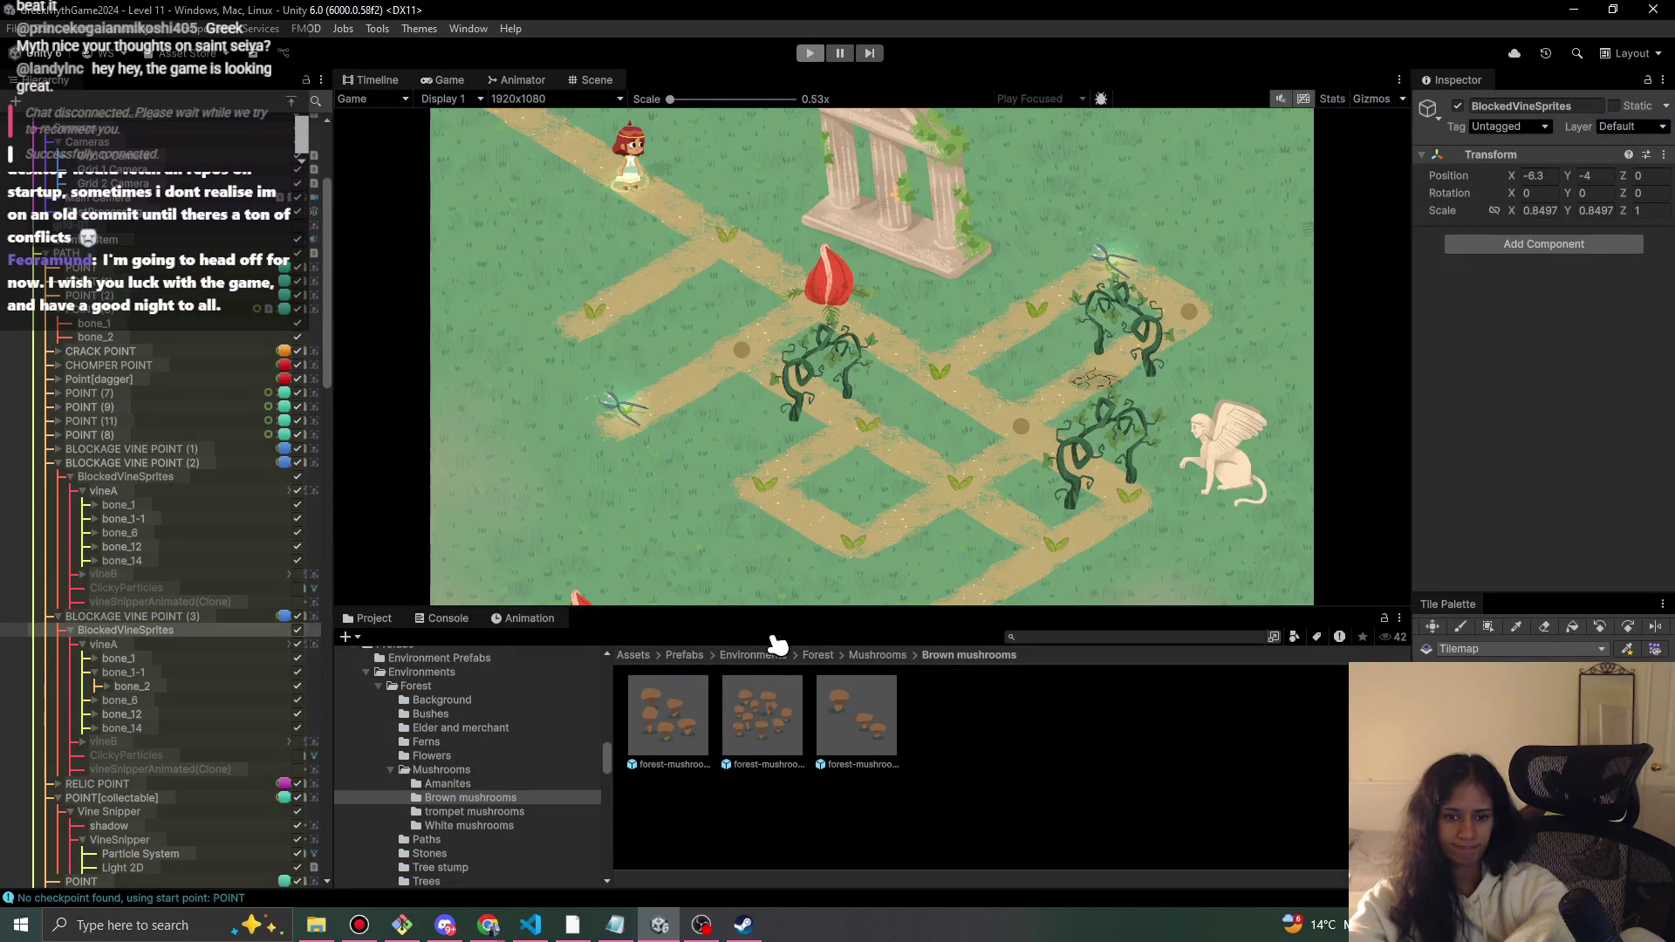
- Open the forest Background prefabs and place a first forest-grass-1 patch in the scene
{"action": "left_click", "coordinate": [818, 655]}
{"action": "double_click", "coordinate": [666, 722]}
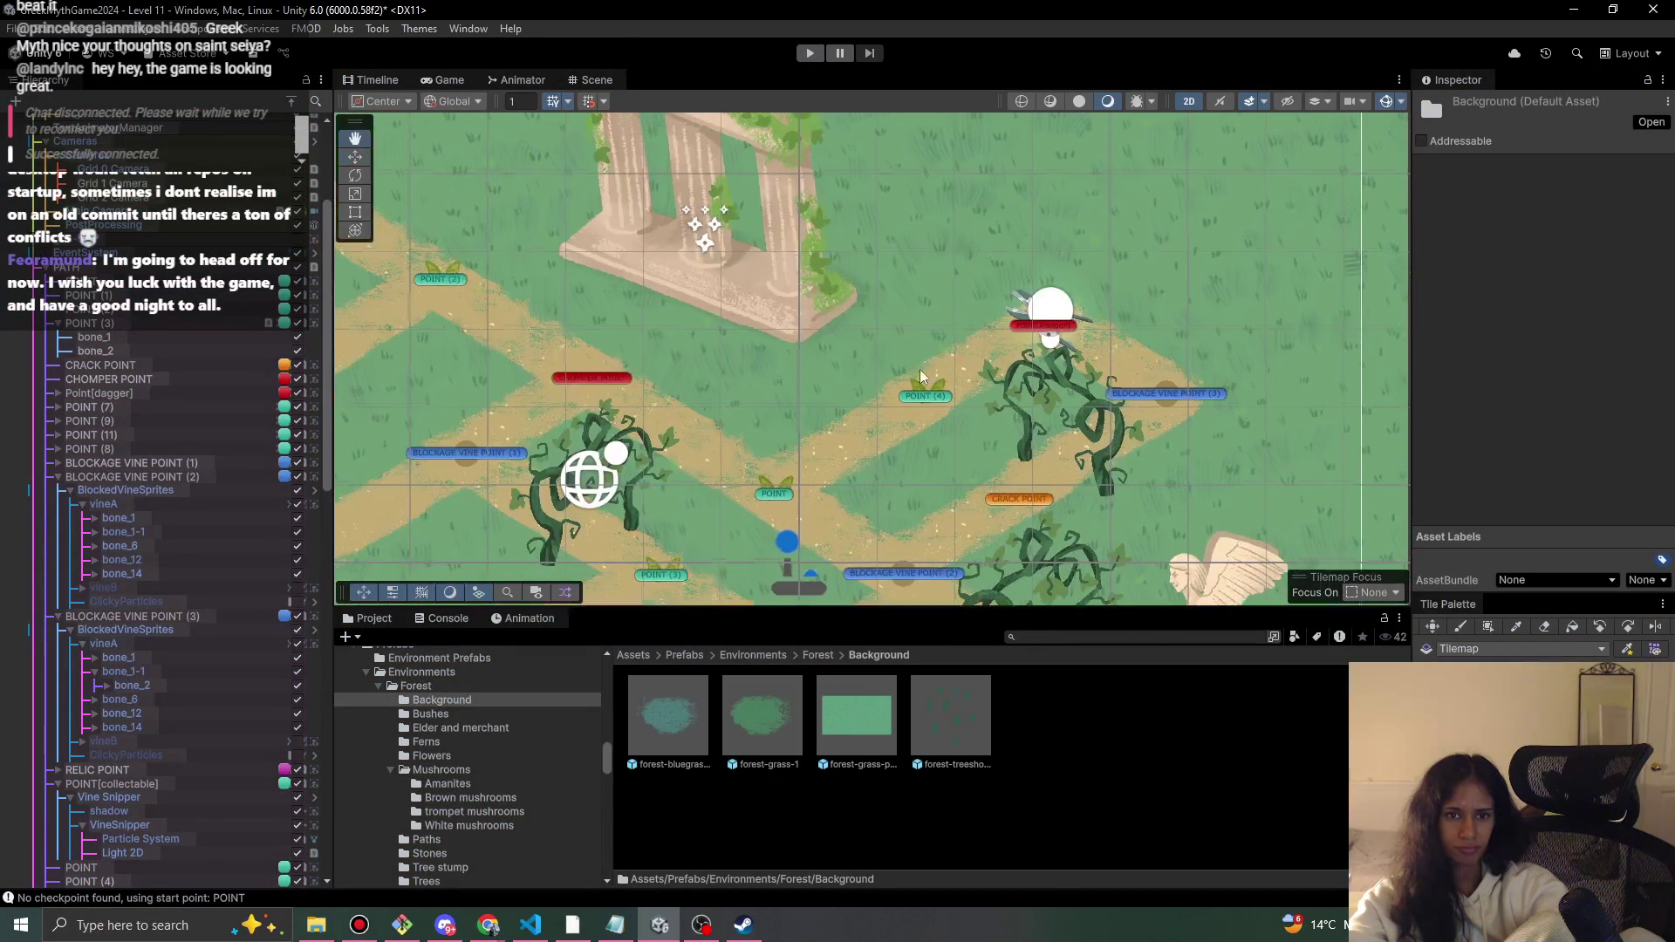
{"action": "mouse_move", "coordinate": [751, 719]}
{"action": "left_mouse_down"}
{"action": "mouse_move", "coordinate": [913, 184]}
{"action": "mouse_move", "coordinate": [955, 223]}
{"action": "mouse_move", "coordinate": [1000, 229]}
{"action": "left_mouse_up"}
{"action": "scroll", "coordinate": [1003, 400], "scroll_direction": "up", "scroll_amount": 3}
{"action": "scroll", "coordinate": [949, 276], "scroll_direction": "down", "scroll_amount": 2}
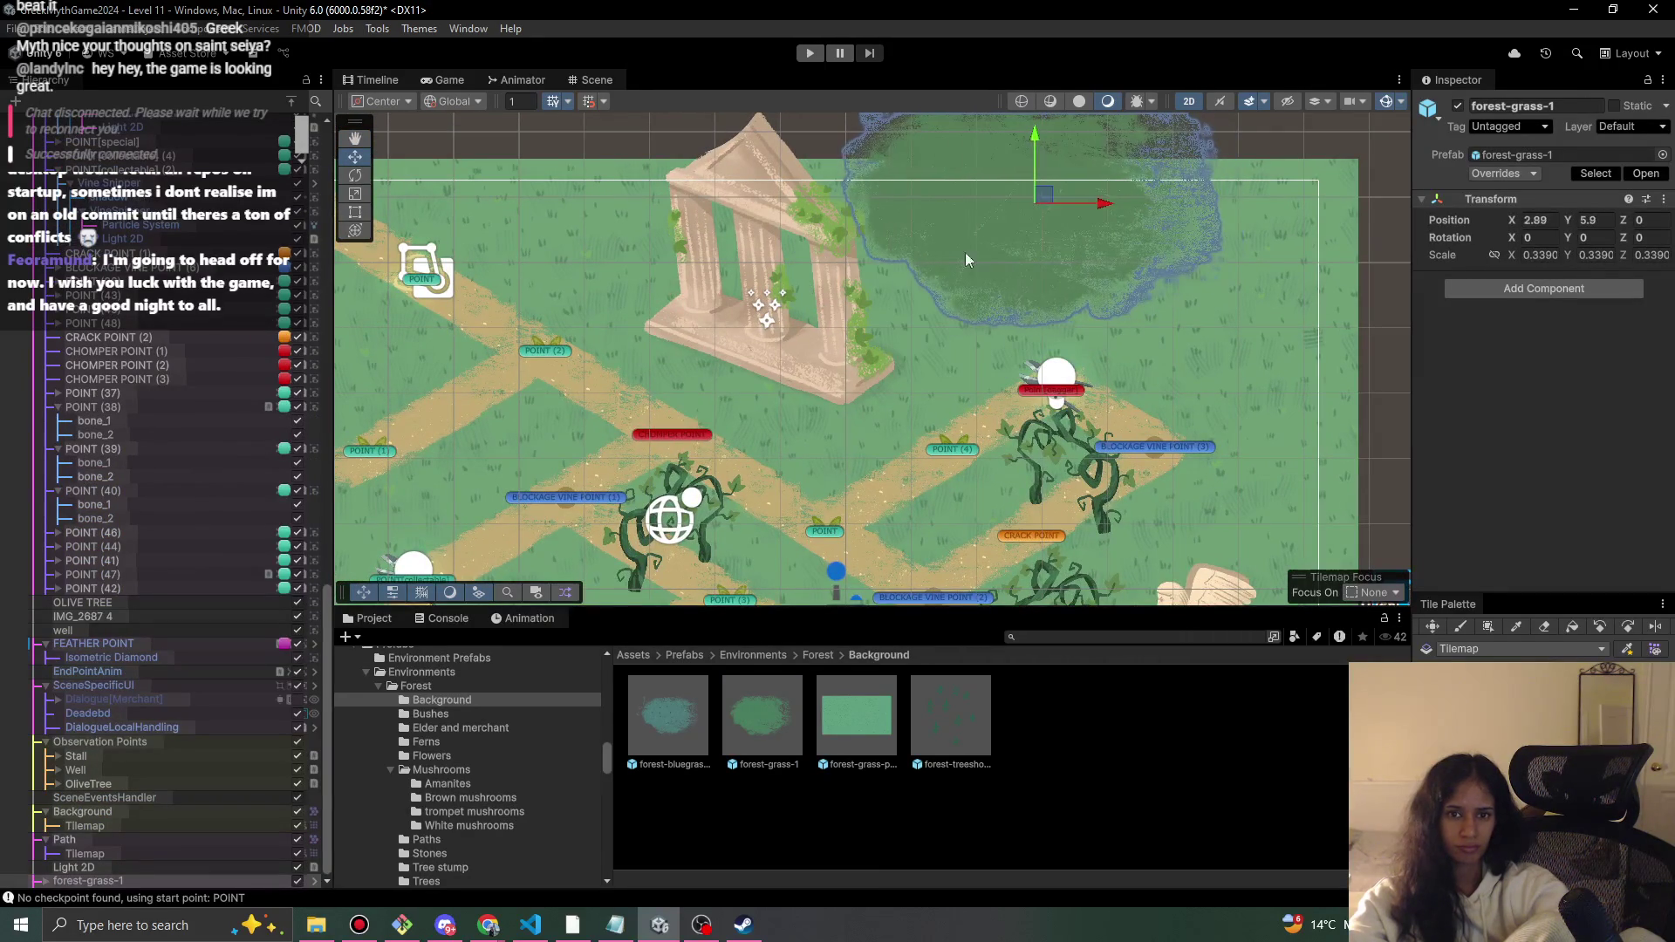
{"action": "left_click", "coordinate": [820, 281]}
{"action": "left_click", "coordinate": [821, 286]}
{"action": "left_click", "coordinate": [822, 286]}
{"action": "left_click", "coordinate": [822, 286]}
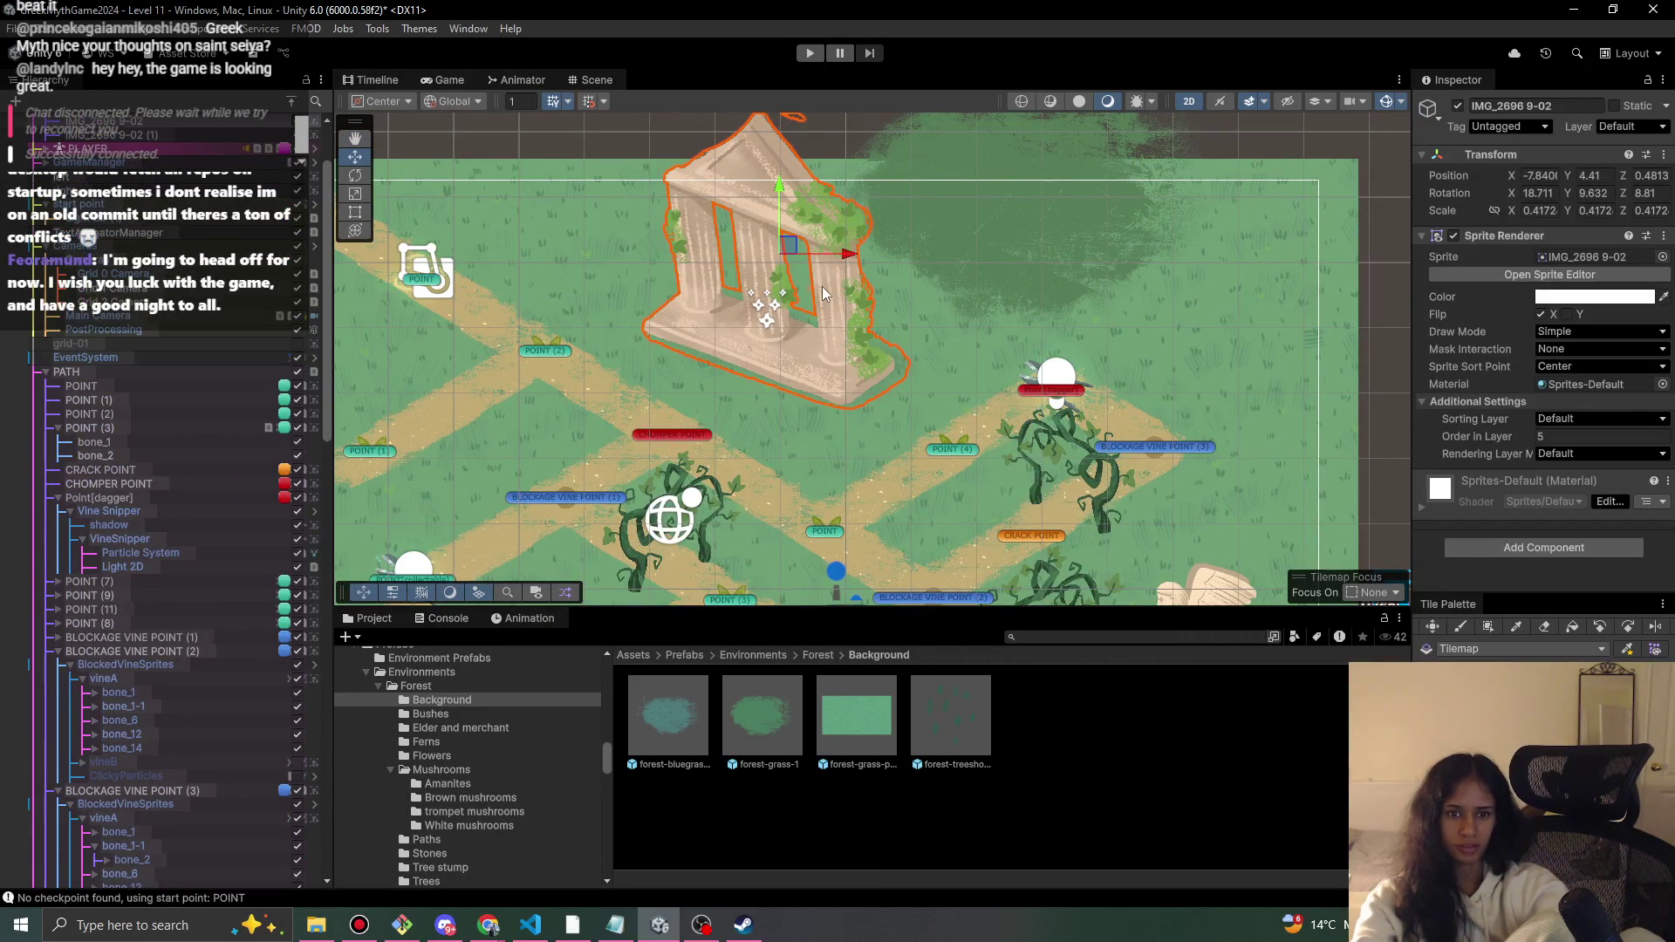
{"action": "key", "text": "Delete"}
{"action": "scroll", "coordinate": [989, 162], "scroll_direction": "down", "scroll_amount": 2}
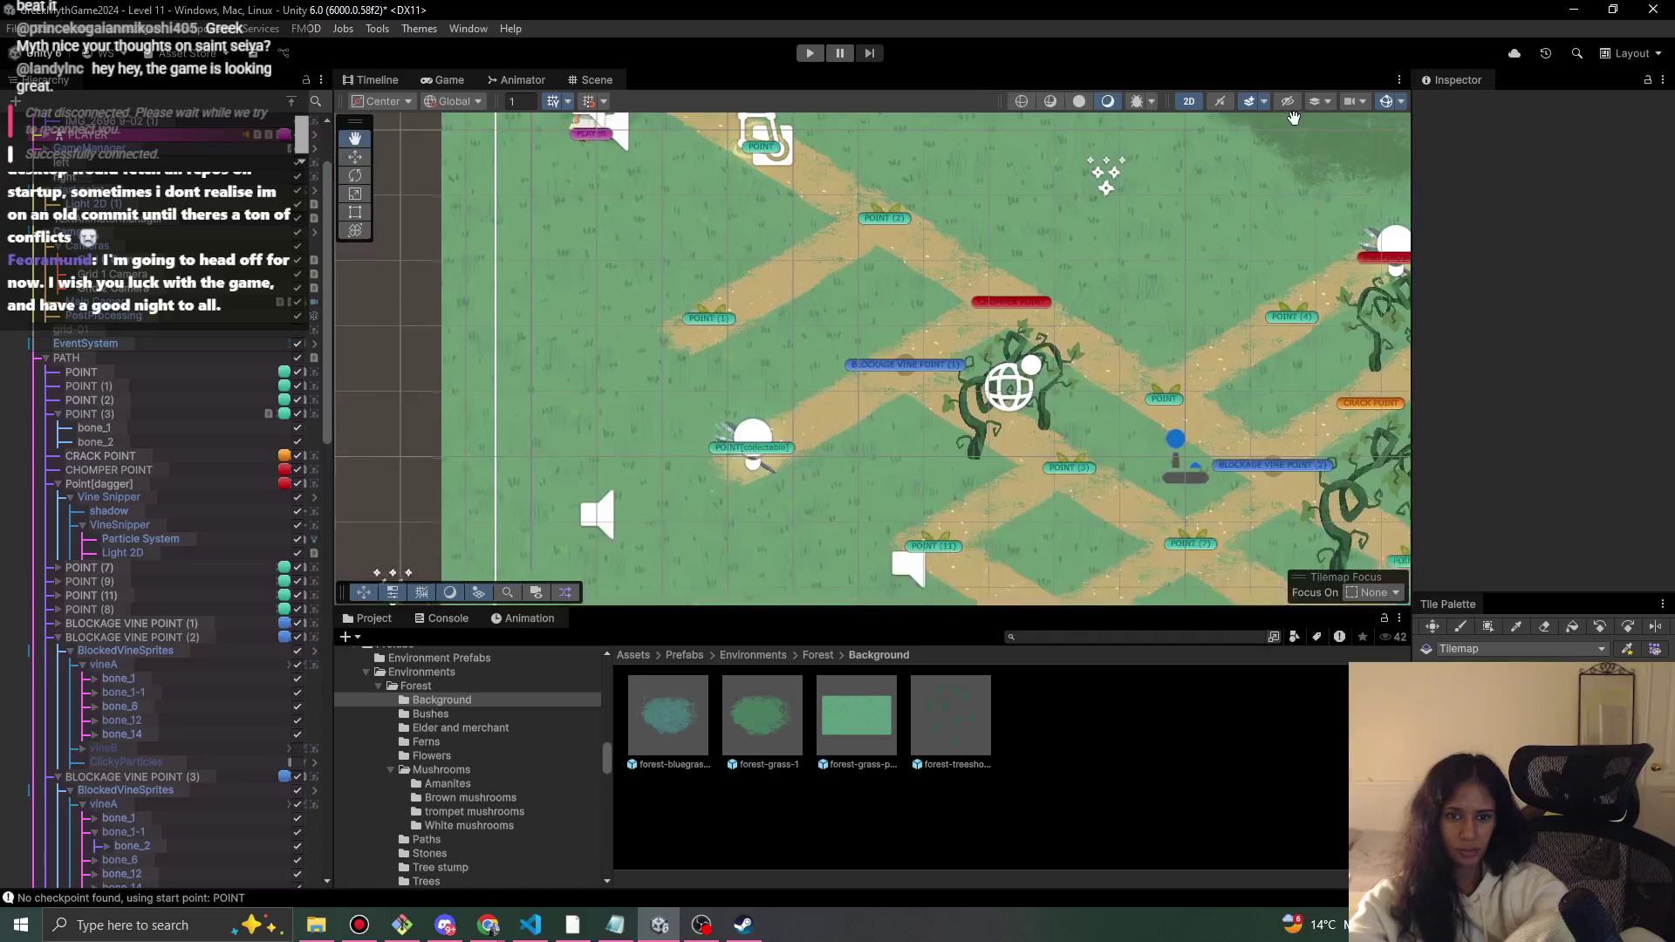
- Add and duplicate another dark grass patch, then bring in a forest-bluegrass-1 patch
{"action": "mouse_move", "coordinate": [762, 714]}
{"action": "left_mouse_down"}
{"action": "mouse_move", "coordinate": [660, 449]}
{"action": "mouse_move", "coordinate": [924, 494]}
{"action": "mouse_move", "coordinate": [960, 546]}
{"action": "mouse_move", "coordinate": [1036, 331]}
{"action": "mouse_move", "coordinate": [468, 373]}
{"action": "mouse_move", "coordinate": [758, 371]}
{"action": "mouse_move", "coordinate": [518, 357]}
{"action": "left_mouse_up"}
{"action": "key", "text": "ctrl+d"}
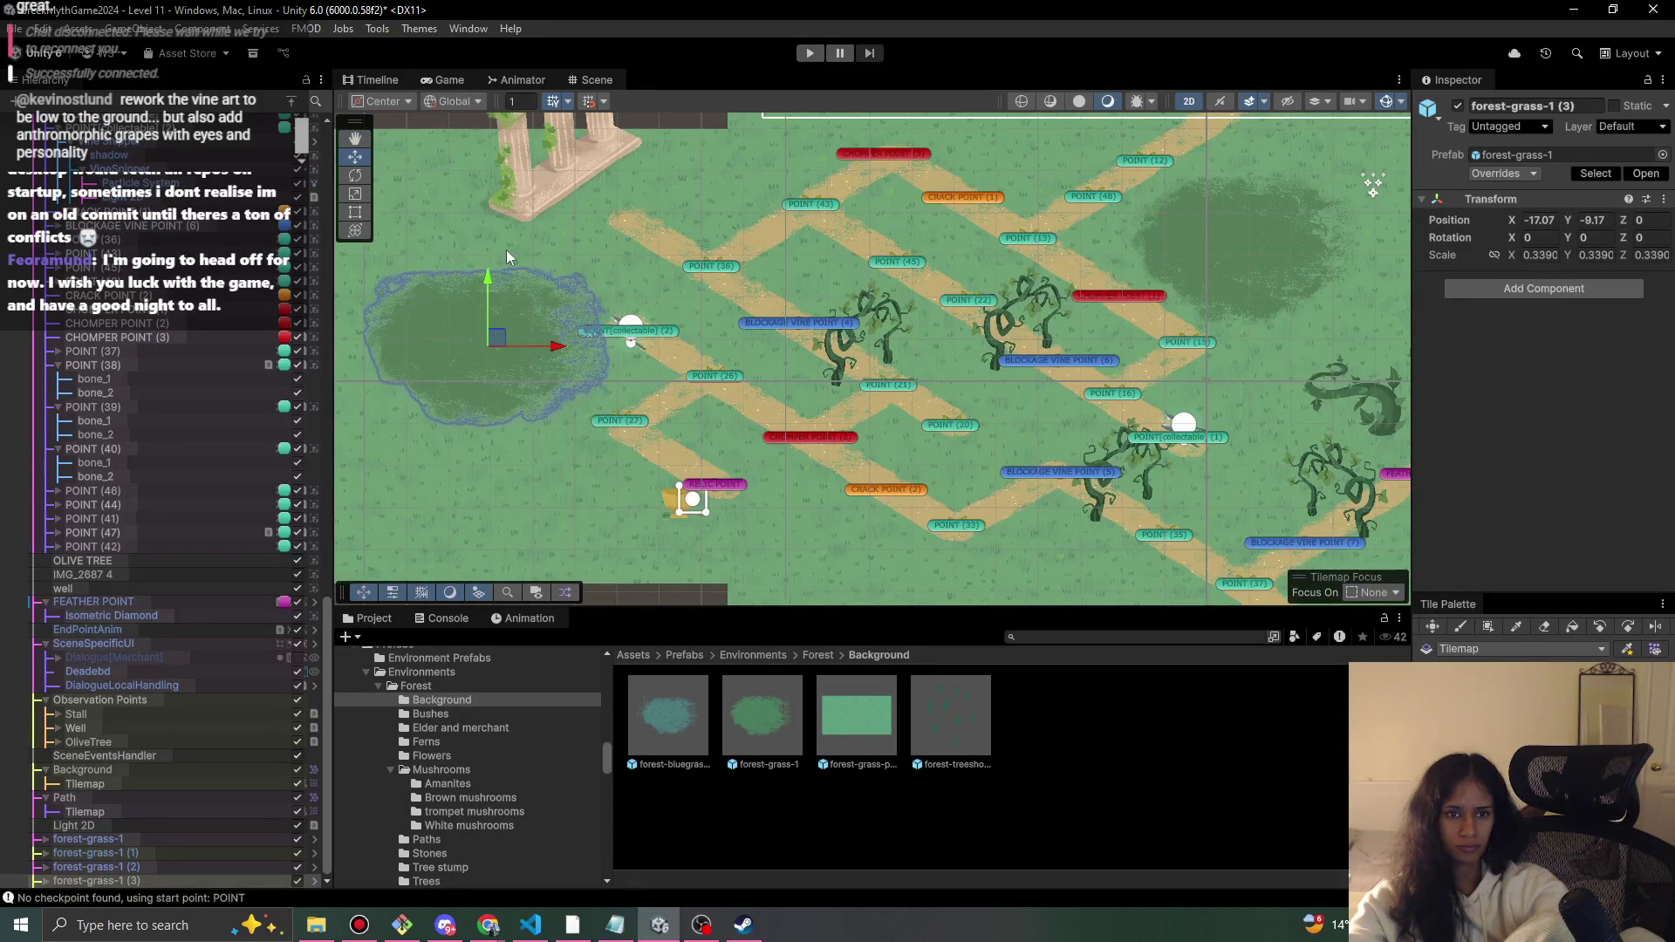
{"action": "left_click", "coordinate": [630, 334]}
{"action": "key", "text": "ctrl+z"}
{"action": "key", "text": "ctrl+z"}
{"action": "key", "text": "ctrl+z"}
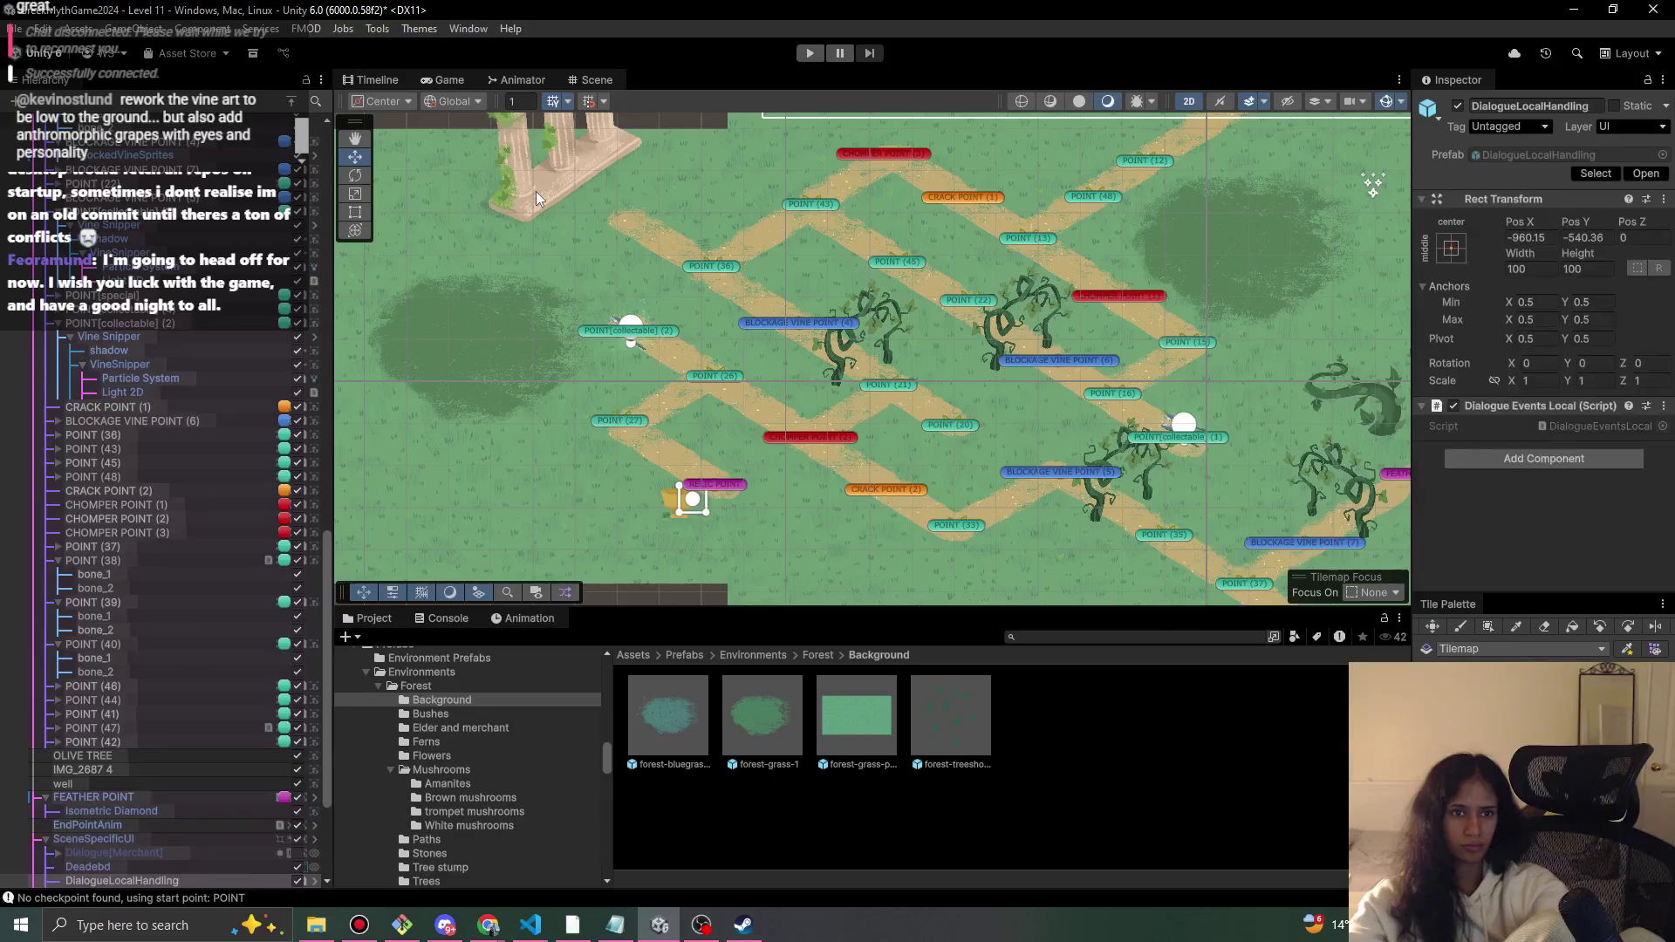
{"action": "scroll", "coordinate": [930, 369], "scroll_direction": "down", "scroll_amount": 3}
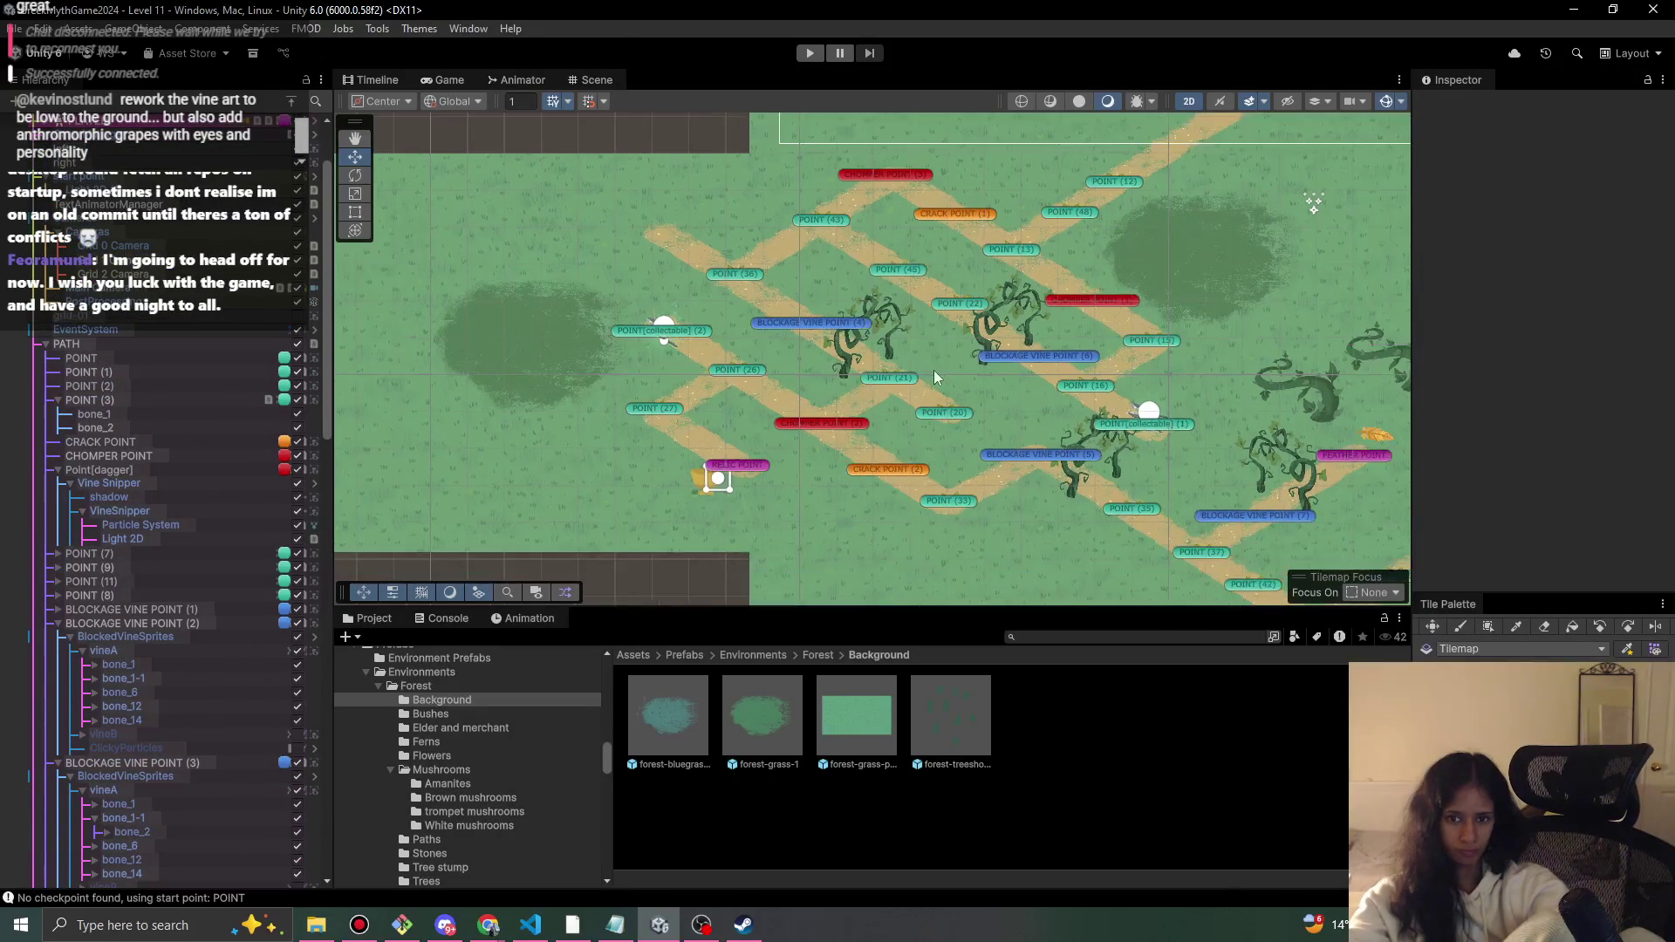
{"action": "mouse_move", "coordinate": [682, 708]}
{"action": "left_mouse_down"}
{"action": "mouse_move", "coordinate": [744, 527]}
{"action": "mouse_move", "coordinate": [737, 539]}
{"action": "left_mouse_up"}
{"action": "mouse_move", "coordinate": [657, 725]}
{"action": "left_mouse_down"}
{"action": "mouse_move", "coordinate": [575, 694]}
{"action": "mouse_move", "coordinate": [757, 714]}
{"action": "left_mouse_up"}
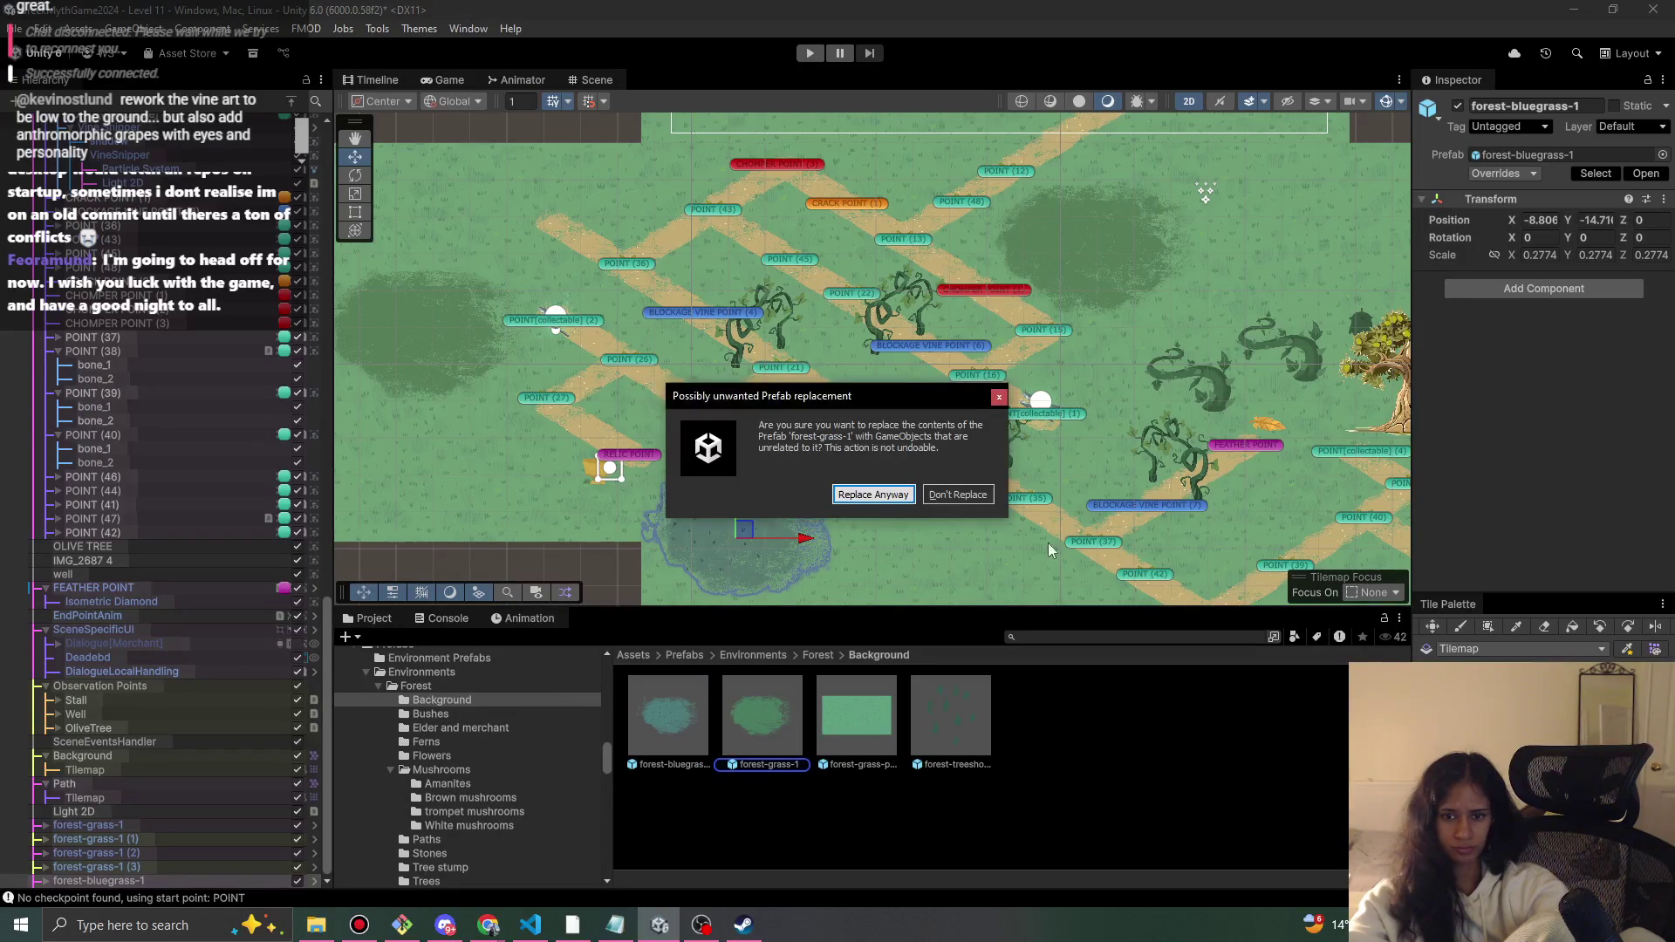
{"action": "key", "text": "Escape"}
- Place grass patches around the big tree and under the well, plus another blue-grass patch
{"action": "mouse_move", "coordinate": [1312, 489]}
{"action": "left_mouse_down"}
{"action": "mouse_move", "coordinate": [869, 356]}
{"action": "mouse_move", "coordinate": [1034, 259]}
{"action": "mouse_move", "coordinate": [1030, 234]}
{"action": "left_mouse_up"}
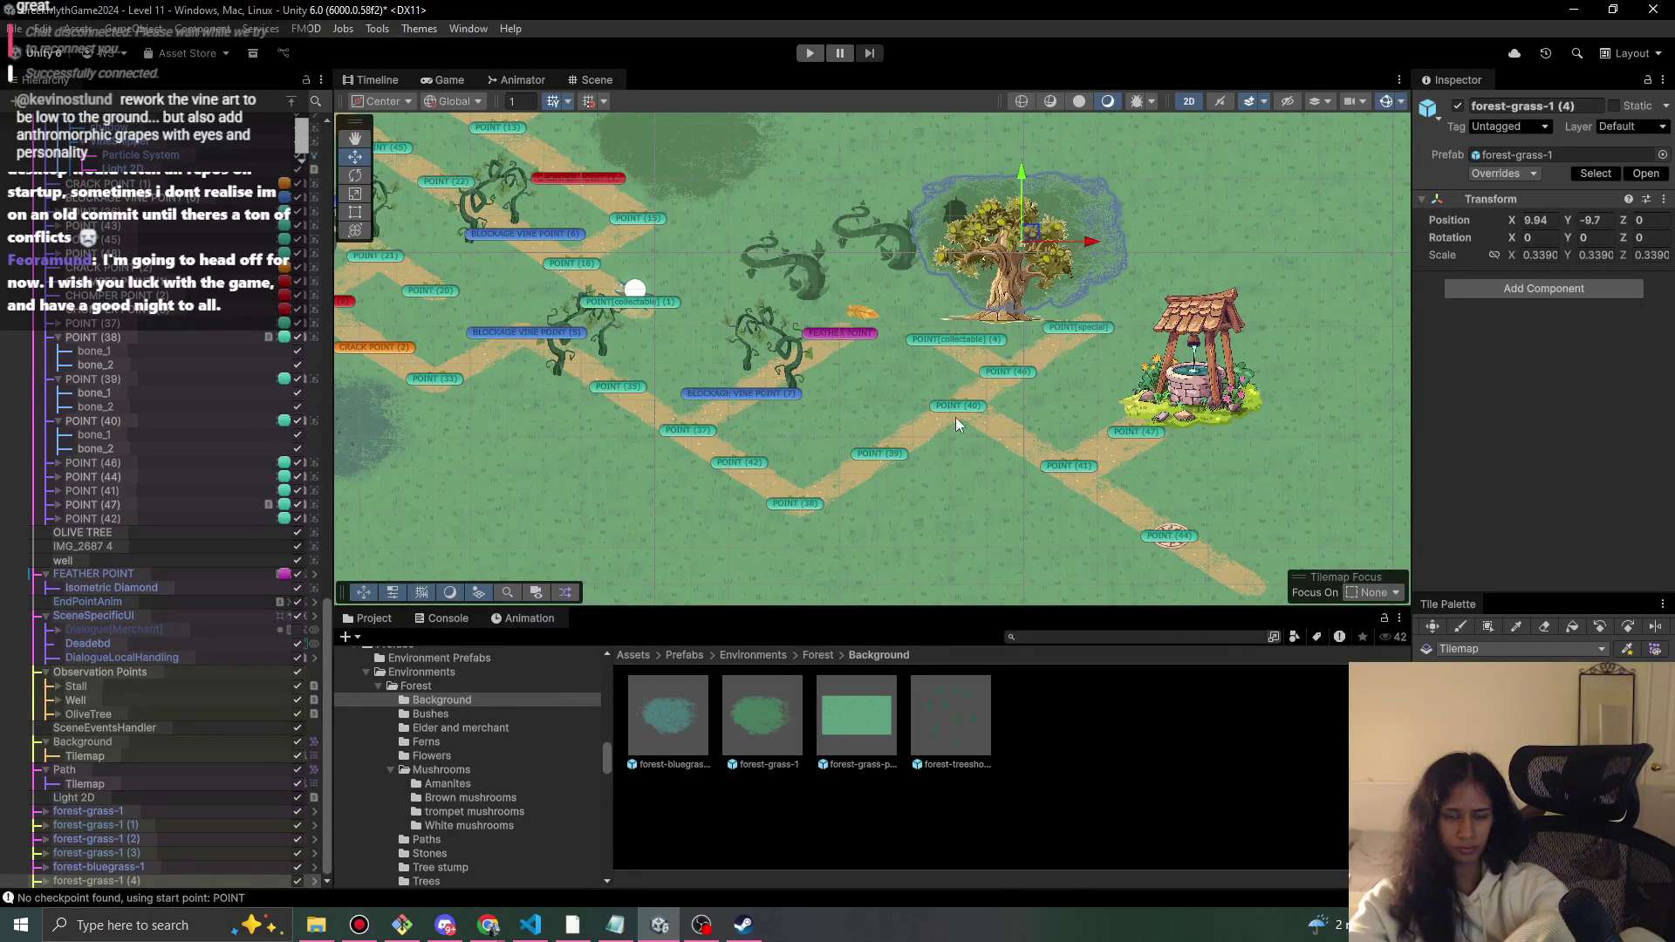
{"action": "mouse_move", "coordinate": [782, 756]}
{"action": "left_mouse_down"}
{"action": "mouse_move", "coordinate": [976, 525]}
{"action": "mouse_move", "coordinate": [1248, 436]}
{"action": "mouse_move", "coordinate": [1211, 394]}
{"action": "left_mouse_up"}
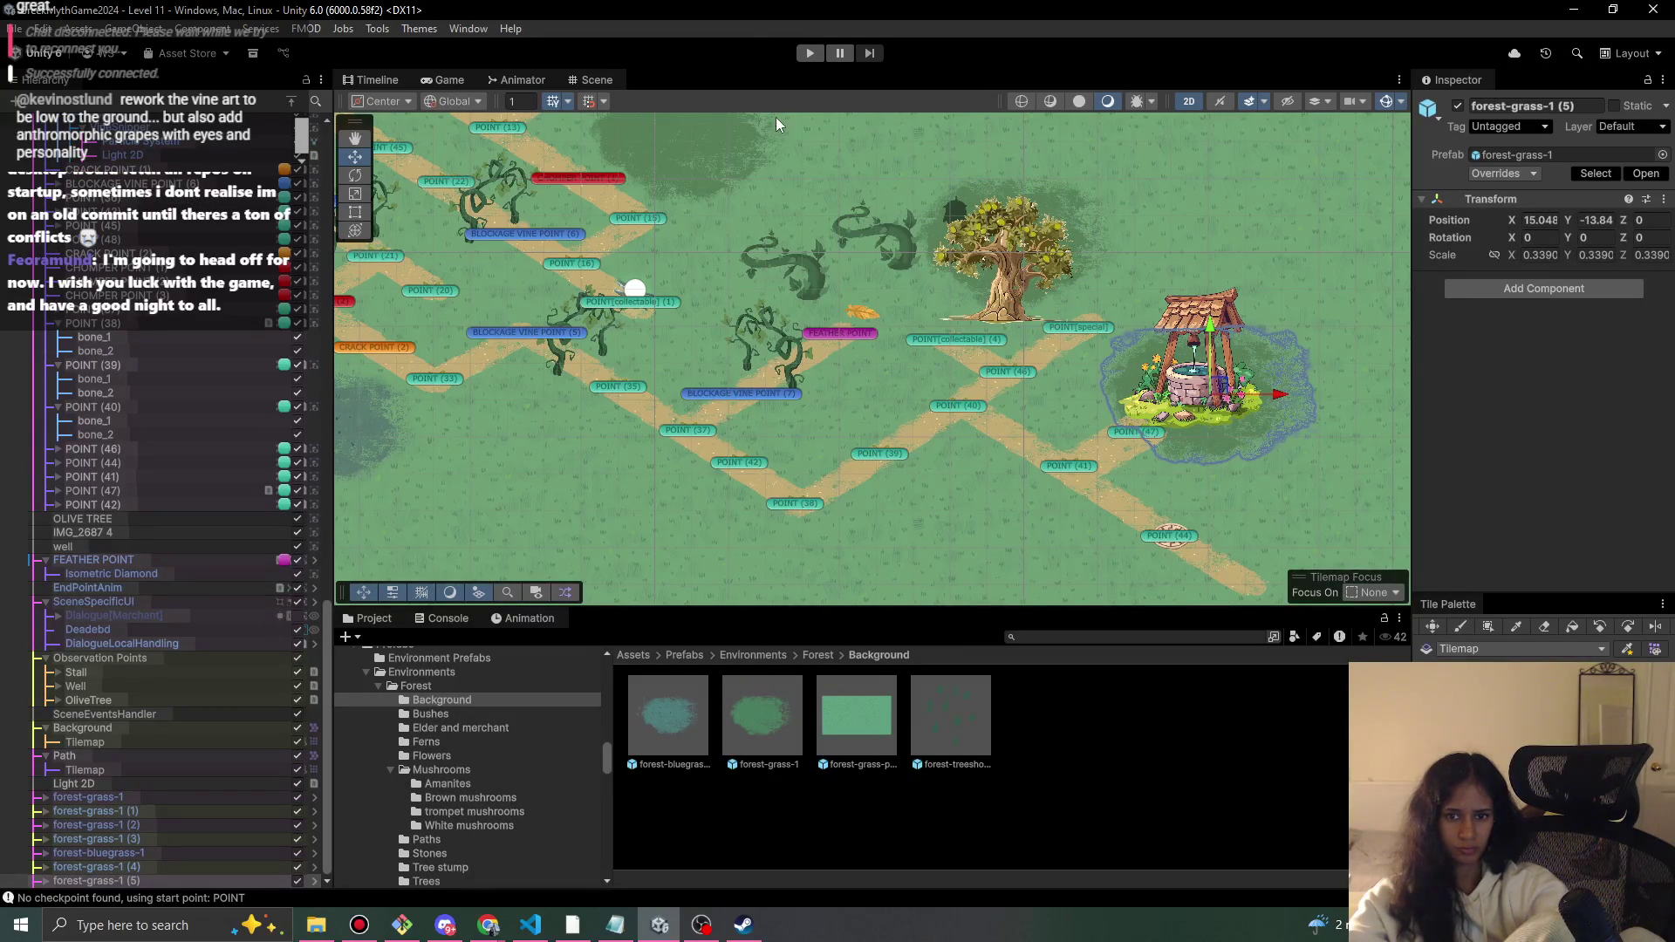
{"action": "left_click_drag", "start_coordinate": [614, 321], "coordinate": [710, 317]}
{"action": "left_click_drag", "start_coordinate": [657, 714], "coordinate": [1043, 527]}
{"action": "mouse_move", "coordinate": [576, 307]}
{"action": "left_mouse_down"}
{"action": "mouse_move", "coordinate": [802, 416]}
{"action": "mouse_move", "coordinate": [804, 487]}
{"action": "left_mouse_up"}
{"action": "left_click", "coordinate": [814, 656]}
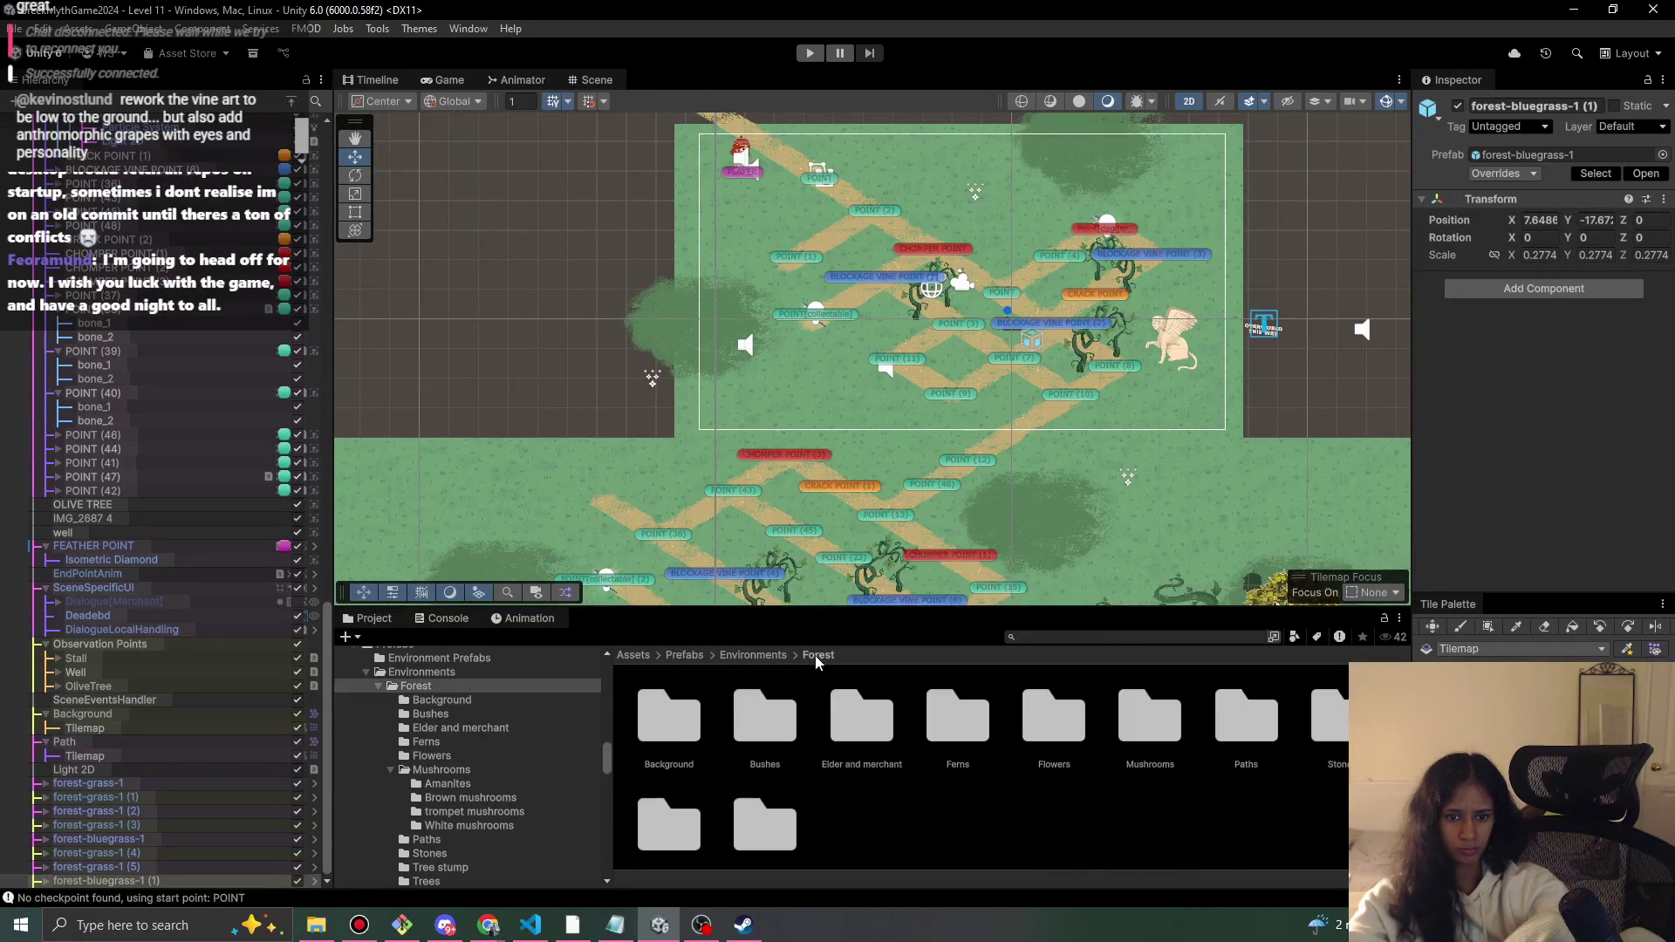
- Place Forest-tree-10, Forest-tree-3 and Forest-tree-5 above the path's top, enlarging Forest-tree-5
{"action": "double_click", "coordinate": [779, 840]}
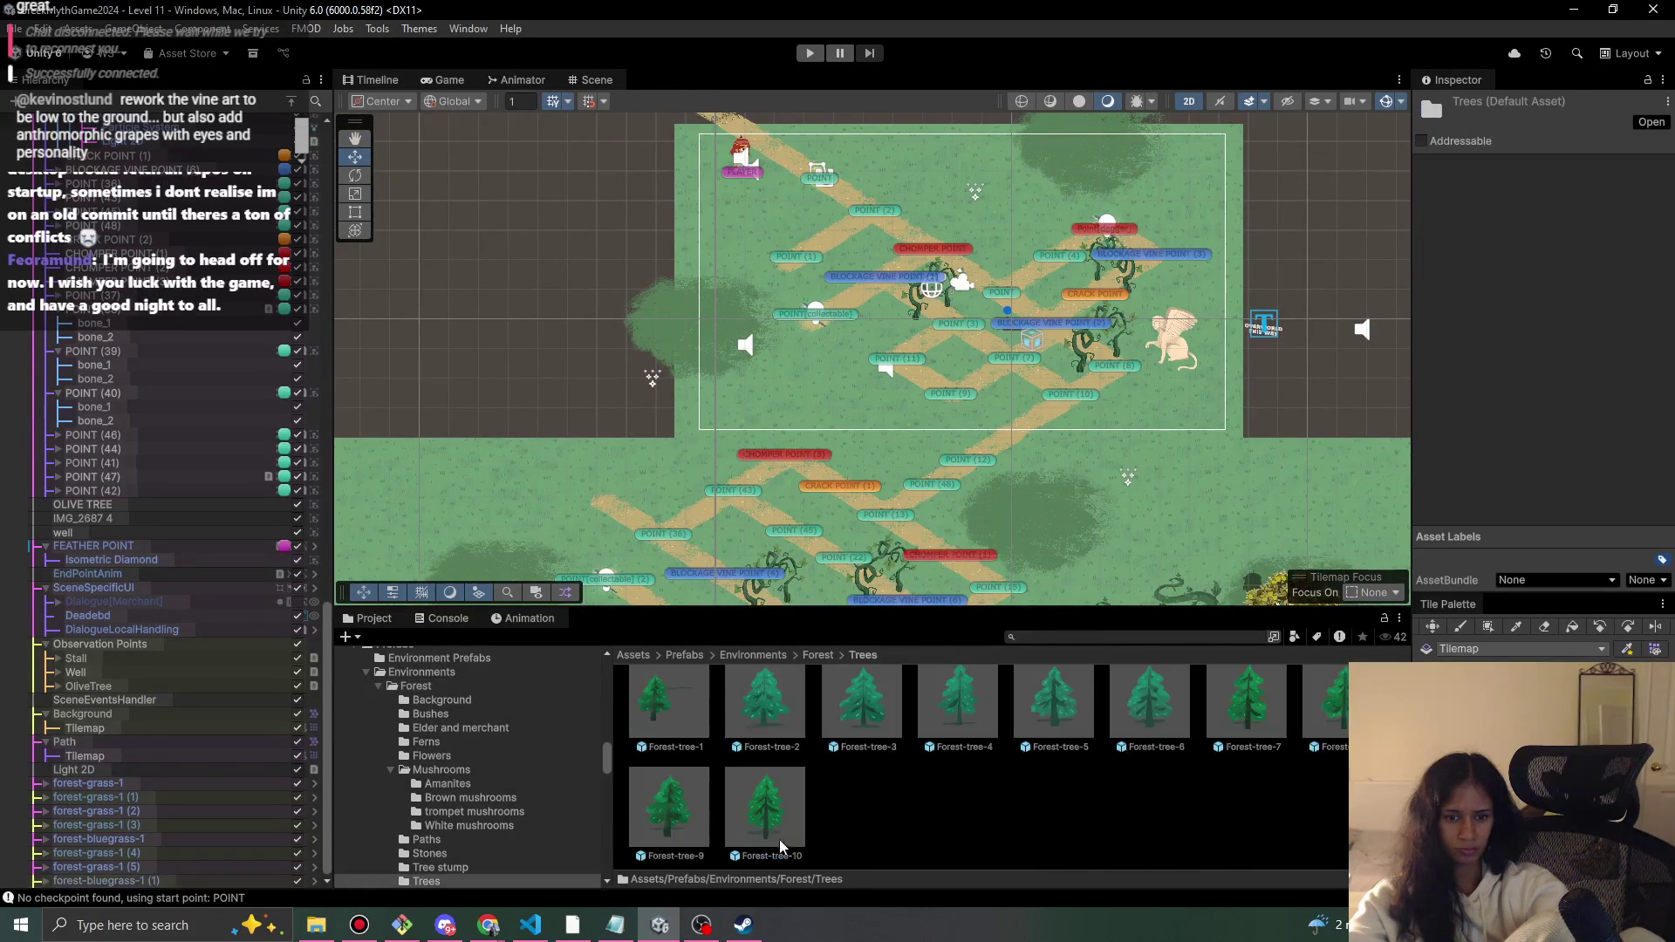
{"action": "mouse_move", "coordinate": [755, 816]}
{"action": "left_mouse_down"}
{"action": "mouse_move", "coordinate": [872, 602]}
{"action": "mouse_move", "coordinate": [868, 268]}
{"action": "left_mouse_up"}
{"action": "mouse_move", "coordinate": [849, 706]}
{"action": "left_mouse_down"}
{"action": "mouse_move", "coordinate": [964, 288]}
{"action": "mouse_move", "coordinate": [911, 283]}
{"action": "mouse_move", "coordinate": [822, 226]}
{"action": "left_mouse_up"}
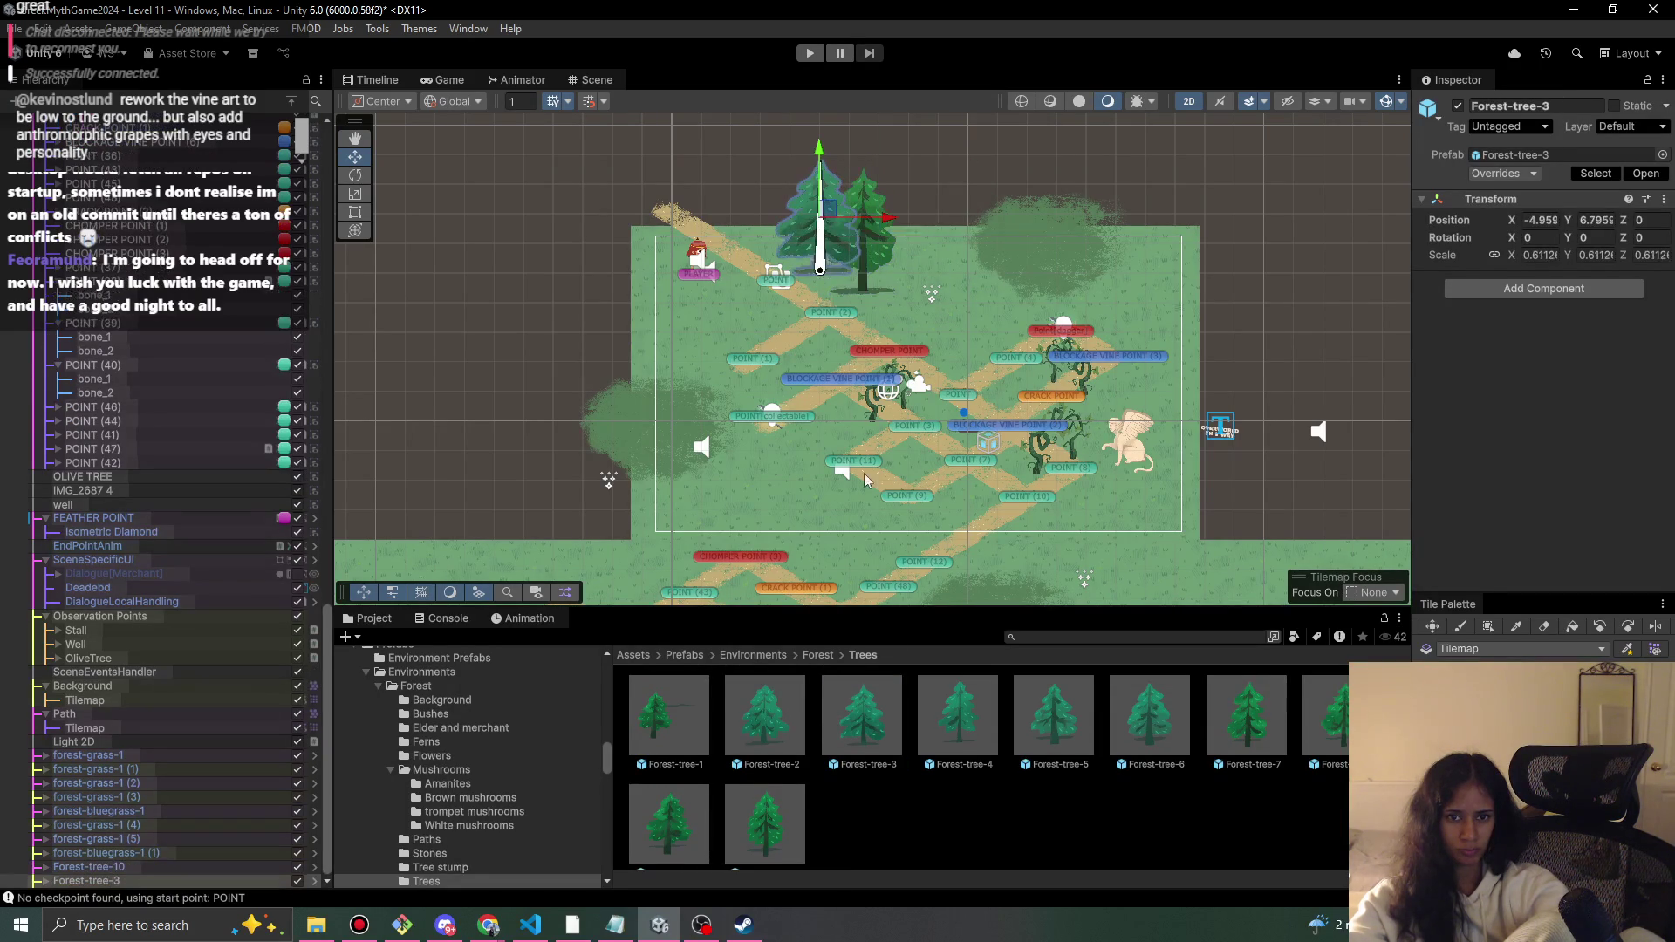
{"action": "left_click_drag", "start_coordinate": [1028, 752], "coordinate": [1003, 183]}
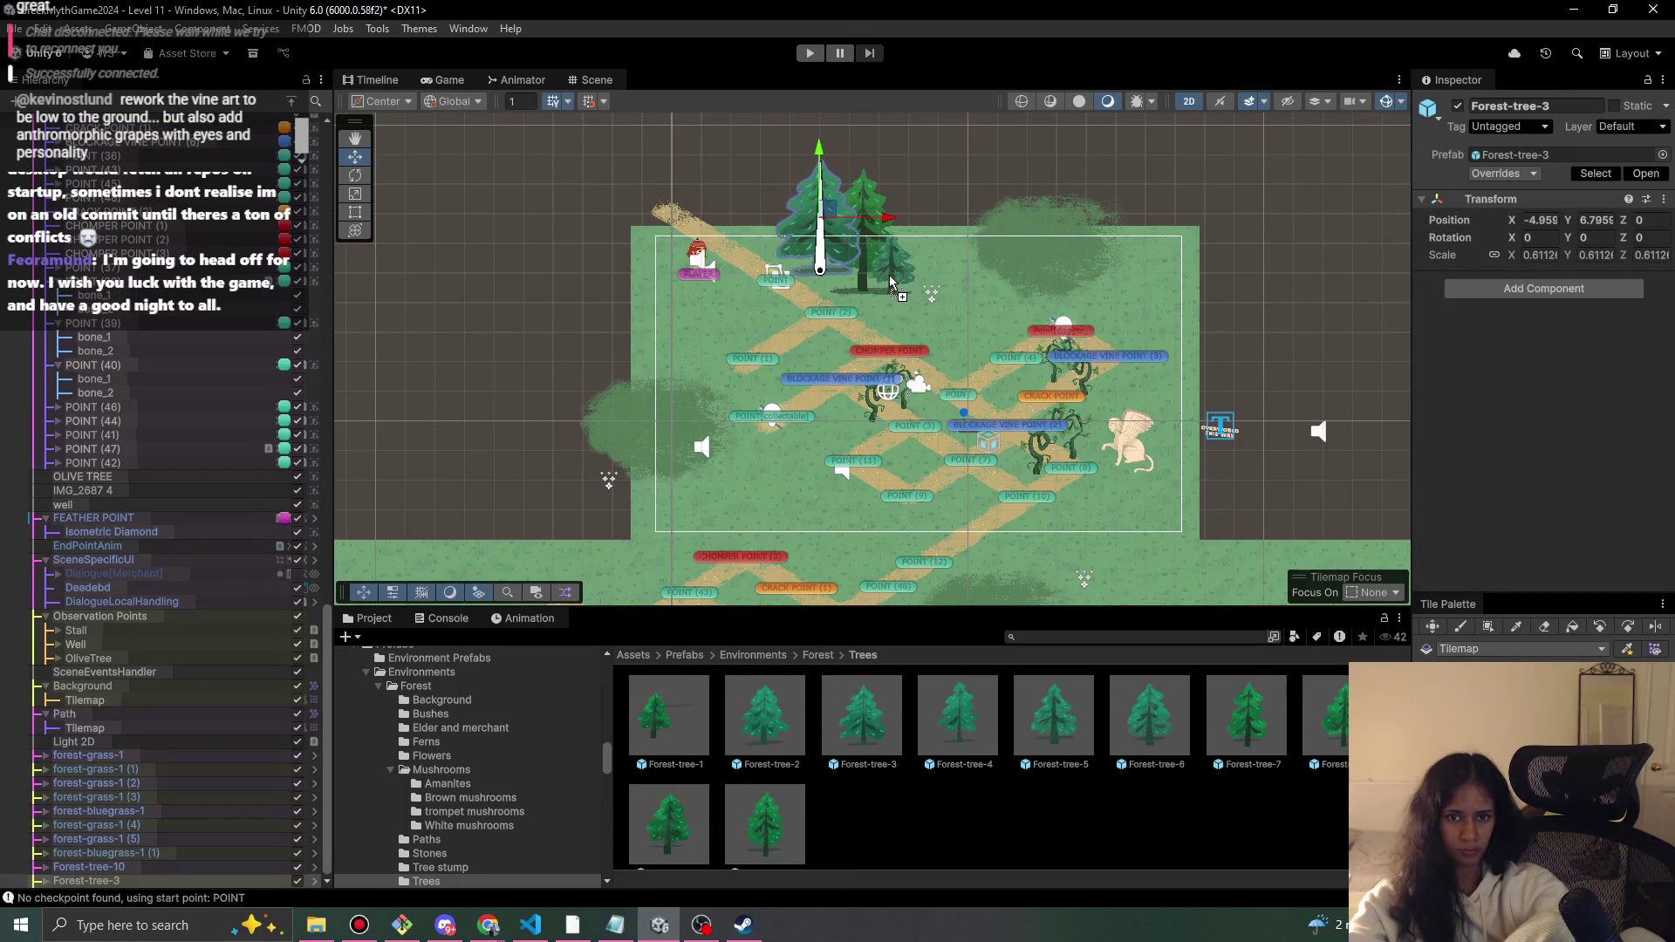
{"action": "left_click", "coordinate": [893, 279]}
{"action": "key", "text": "r"}
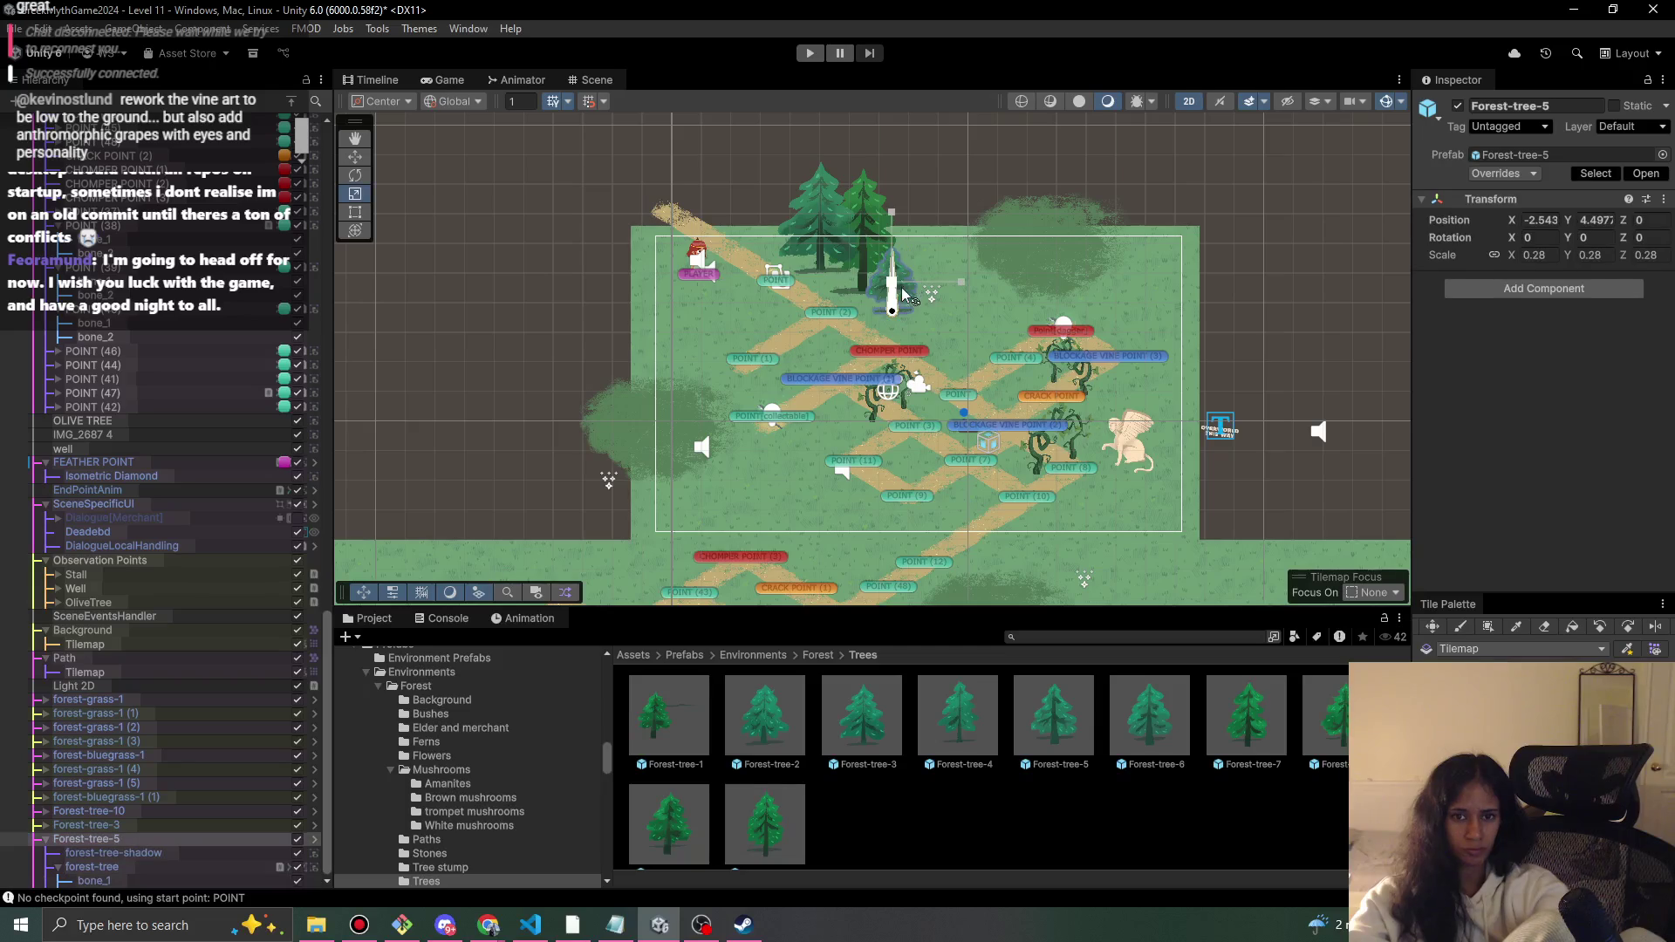
{"action": "left_click_drag", "start_coordinate": [896, 288], "coordinate": [915, 262]}
{"action": "key", "text": "w"}
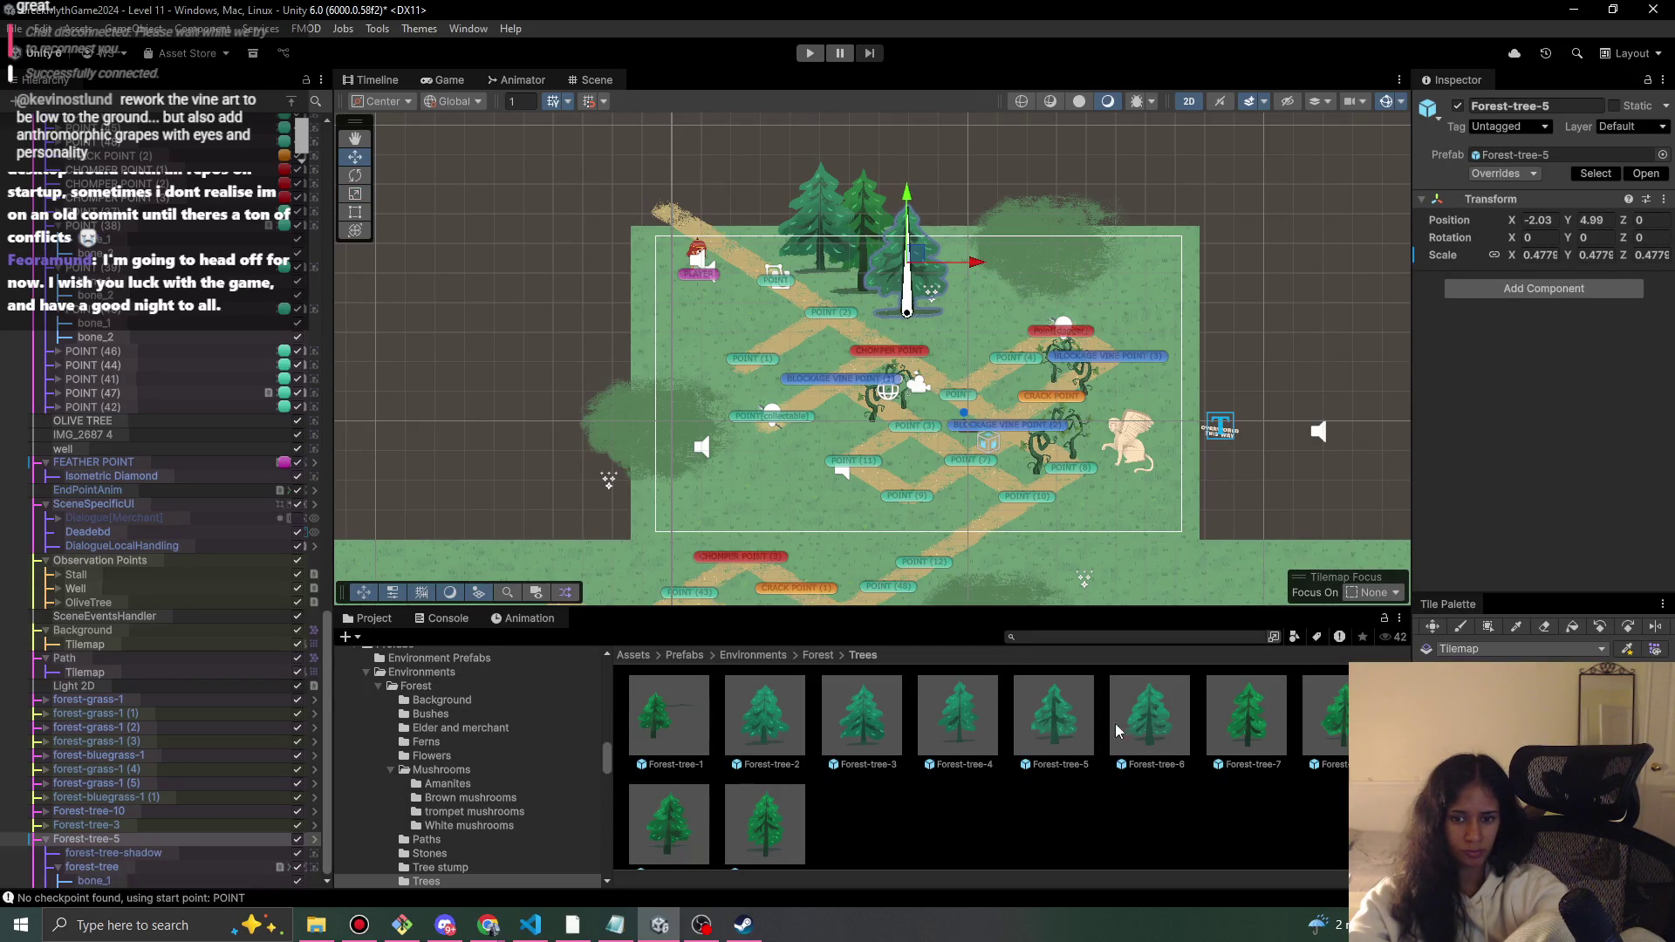
- Add Forest-tree-7 and move the player up-left along the path
{"action": "mouse_move", "coordinate": [1209, 722]}
{"action": "left_mouse_down"}
{"action": "mouse_move", "coordinate": [596, 325]}
{"action": "mouse_move", "coordinate": [698, 280]}
{"action": "left_mouse_up"}
{"action": "key", "text": "r"}
{"action": "key", "text": "q"}
{"action": "scroll", "coordinate": [750, 367], "scroll_direction": "up", "scroll_amount": 3}
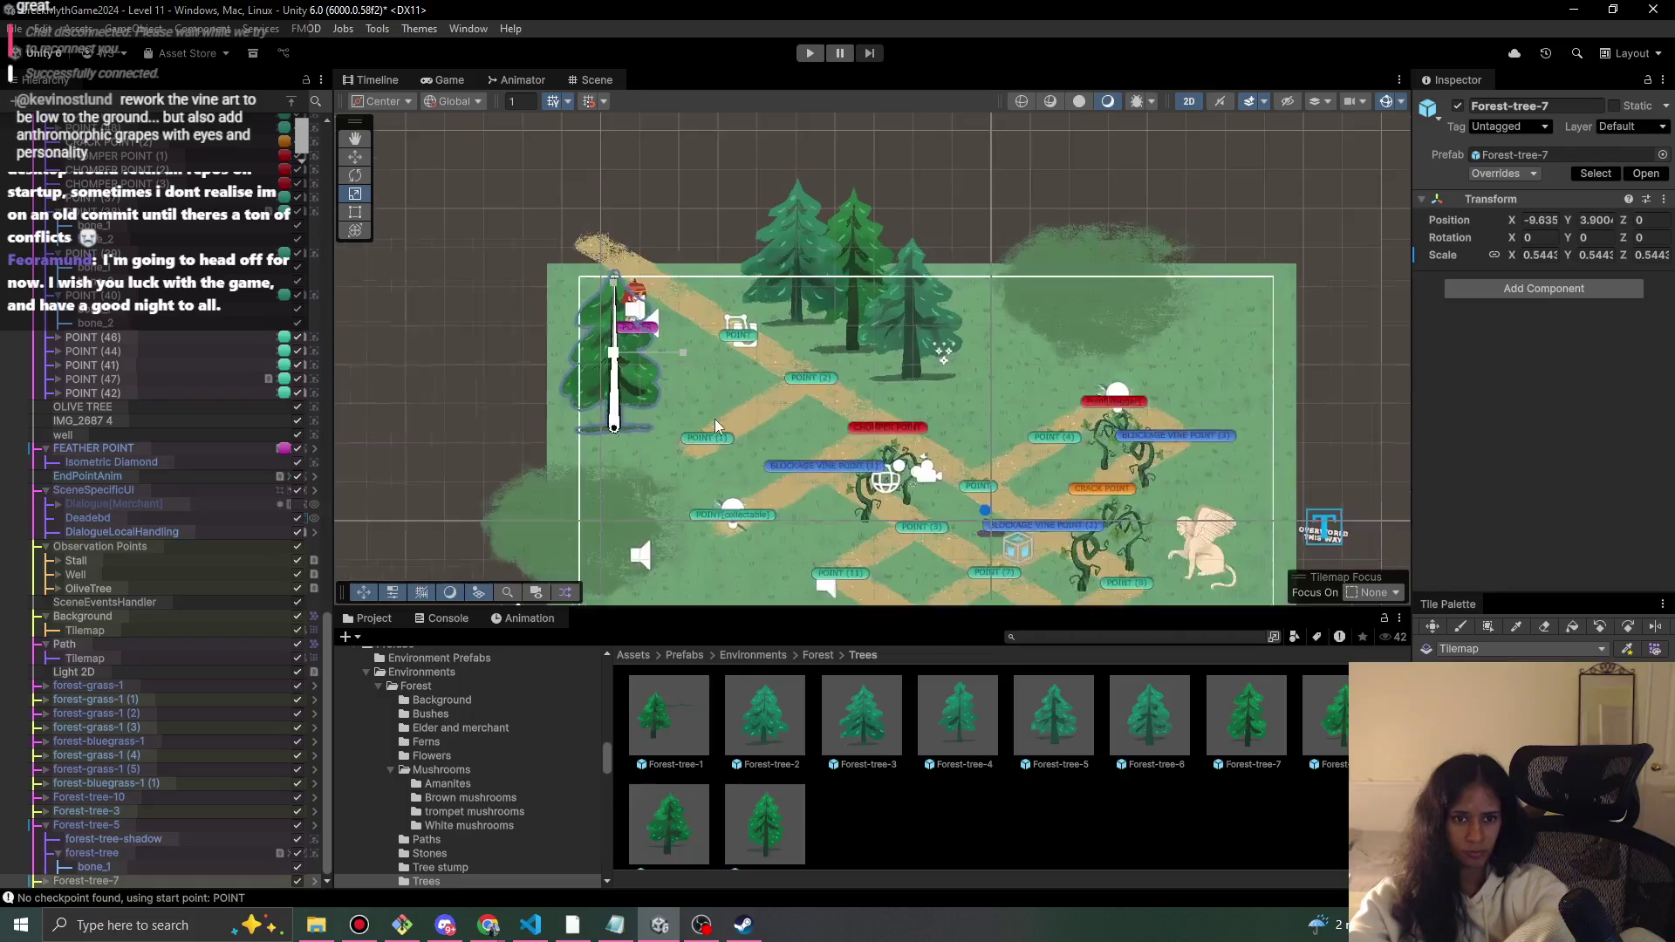
{"action": "scroll", "coordinate": [722, 307], "scroll_direction": "up", "scroll_amount": 2}
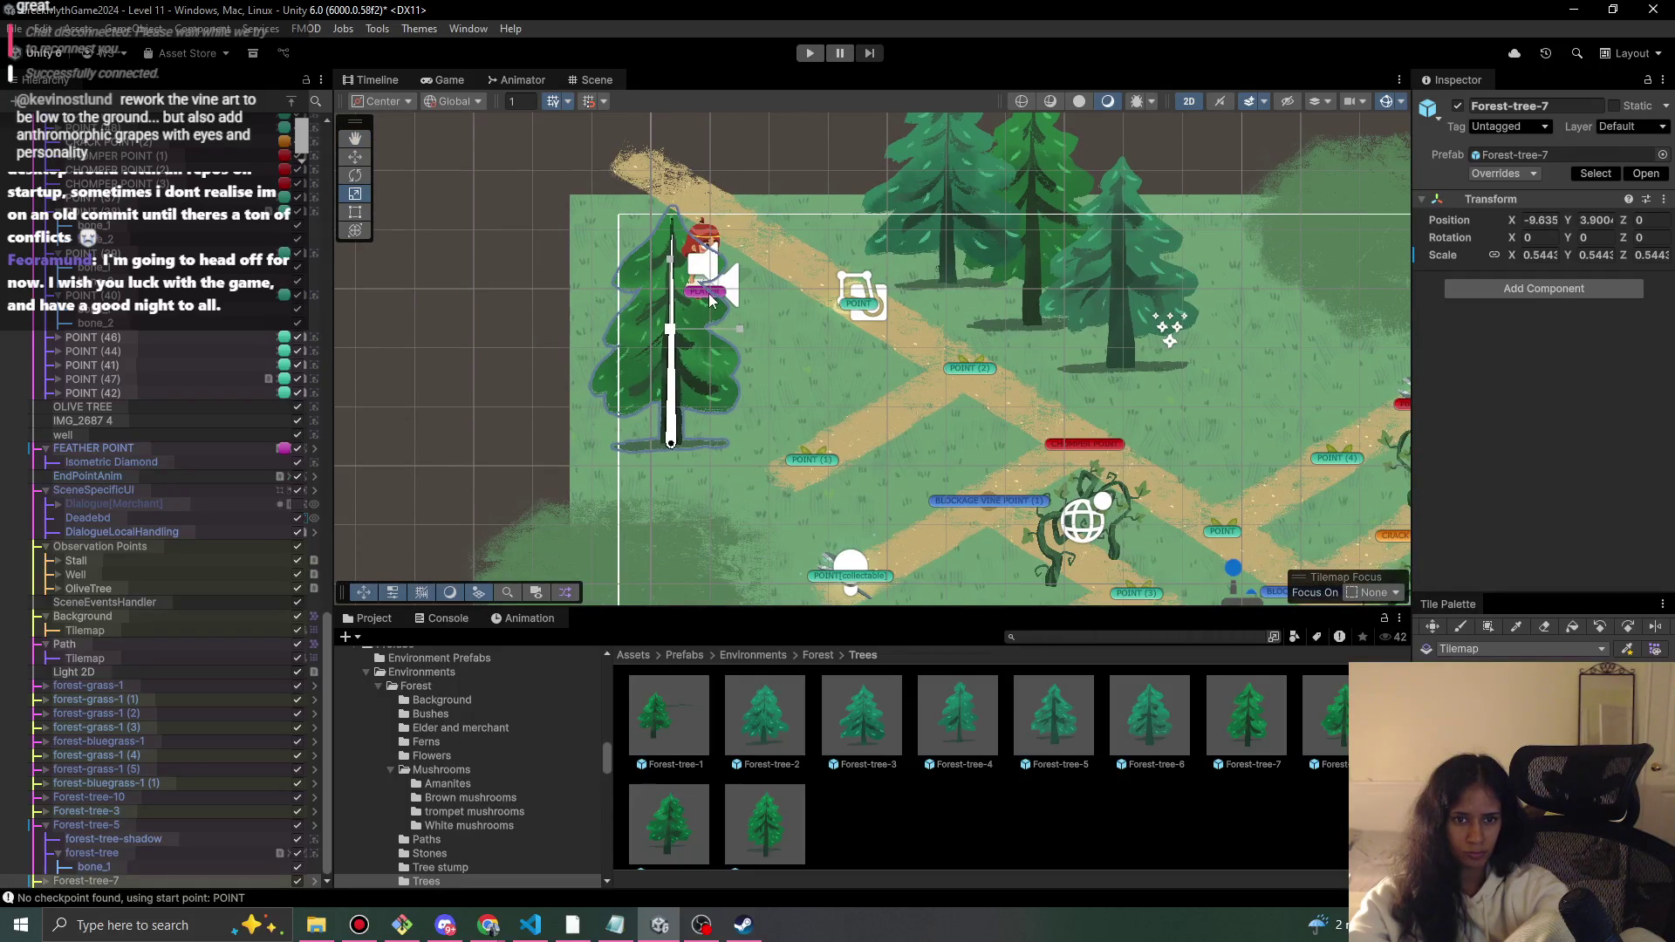
{"action": "key", "text": "r"}
{"action": "left_click", "coordinate": [722, 307]}
{"action": "mouse_move", "coordinate": [724, 266]}
{"action": "left_mouse_down"}
{"action": "mouse_move", "coordinate": [686, 161]}
{"action": "mouse_move", "coordinate": [626, 147]}
{"action": "left_mouse_up"}
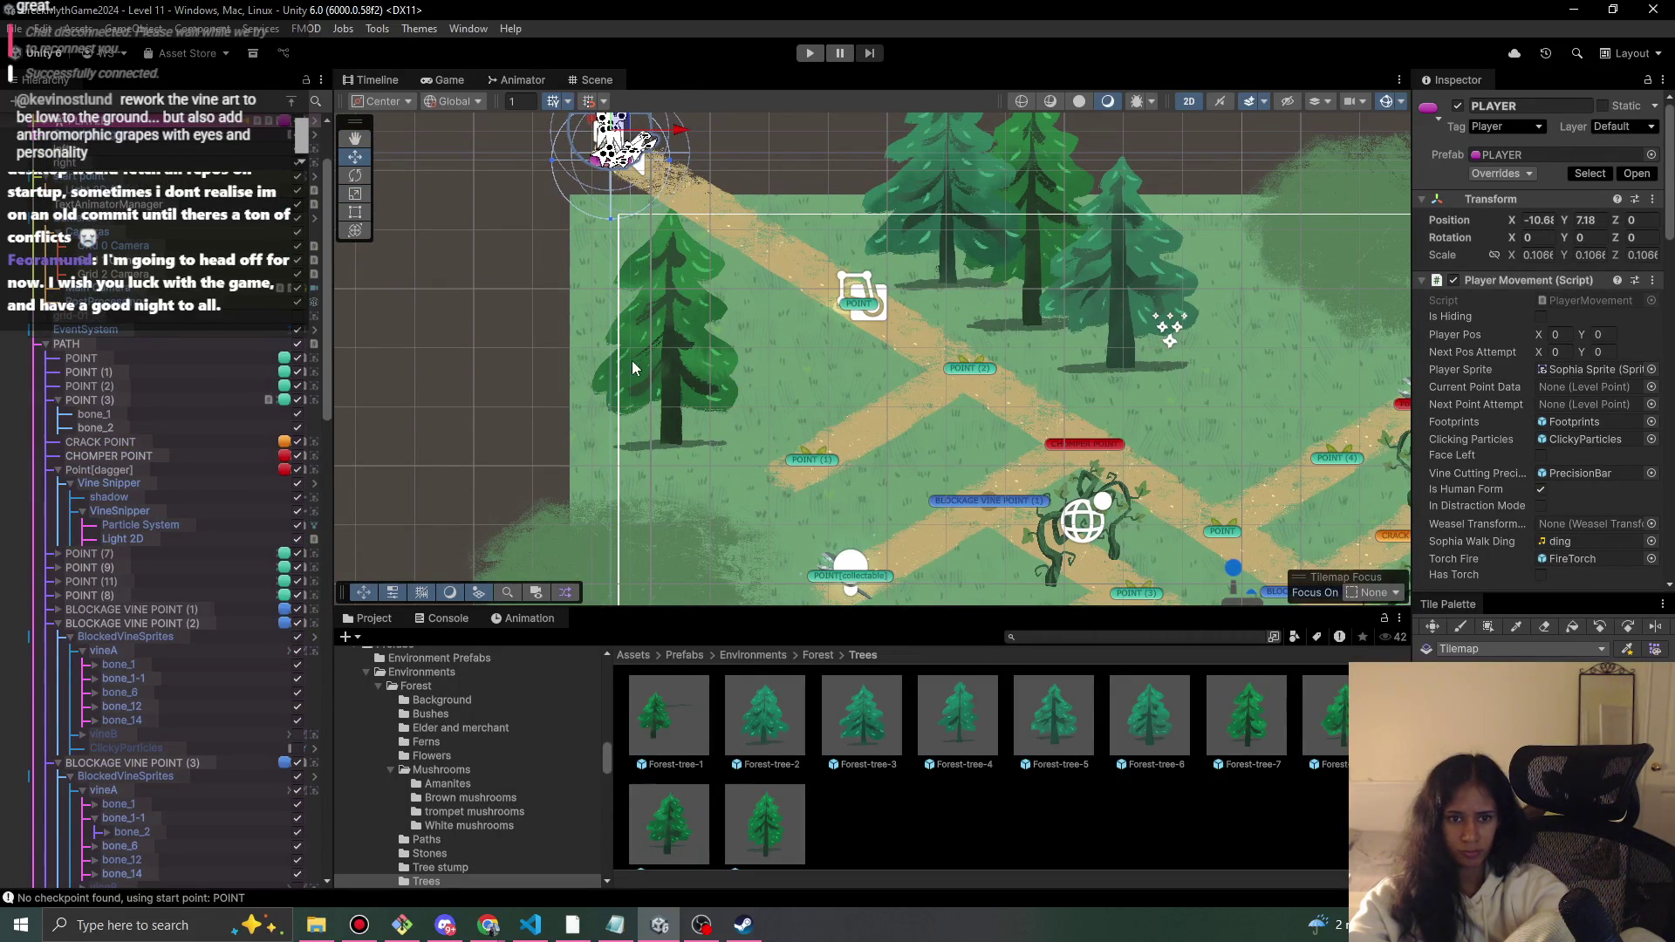
- Select Forest-tree-7, then add another pine tree and nudge it into position
{"action": "left_click", "coordinate": [668, 349]}
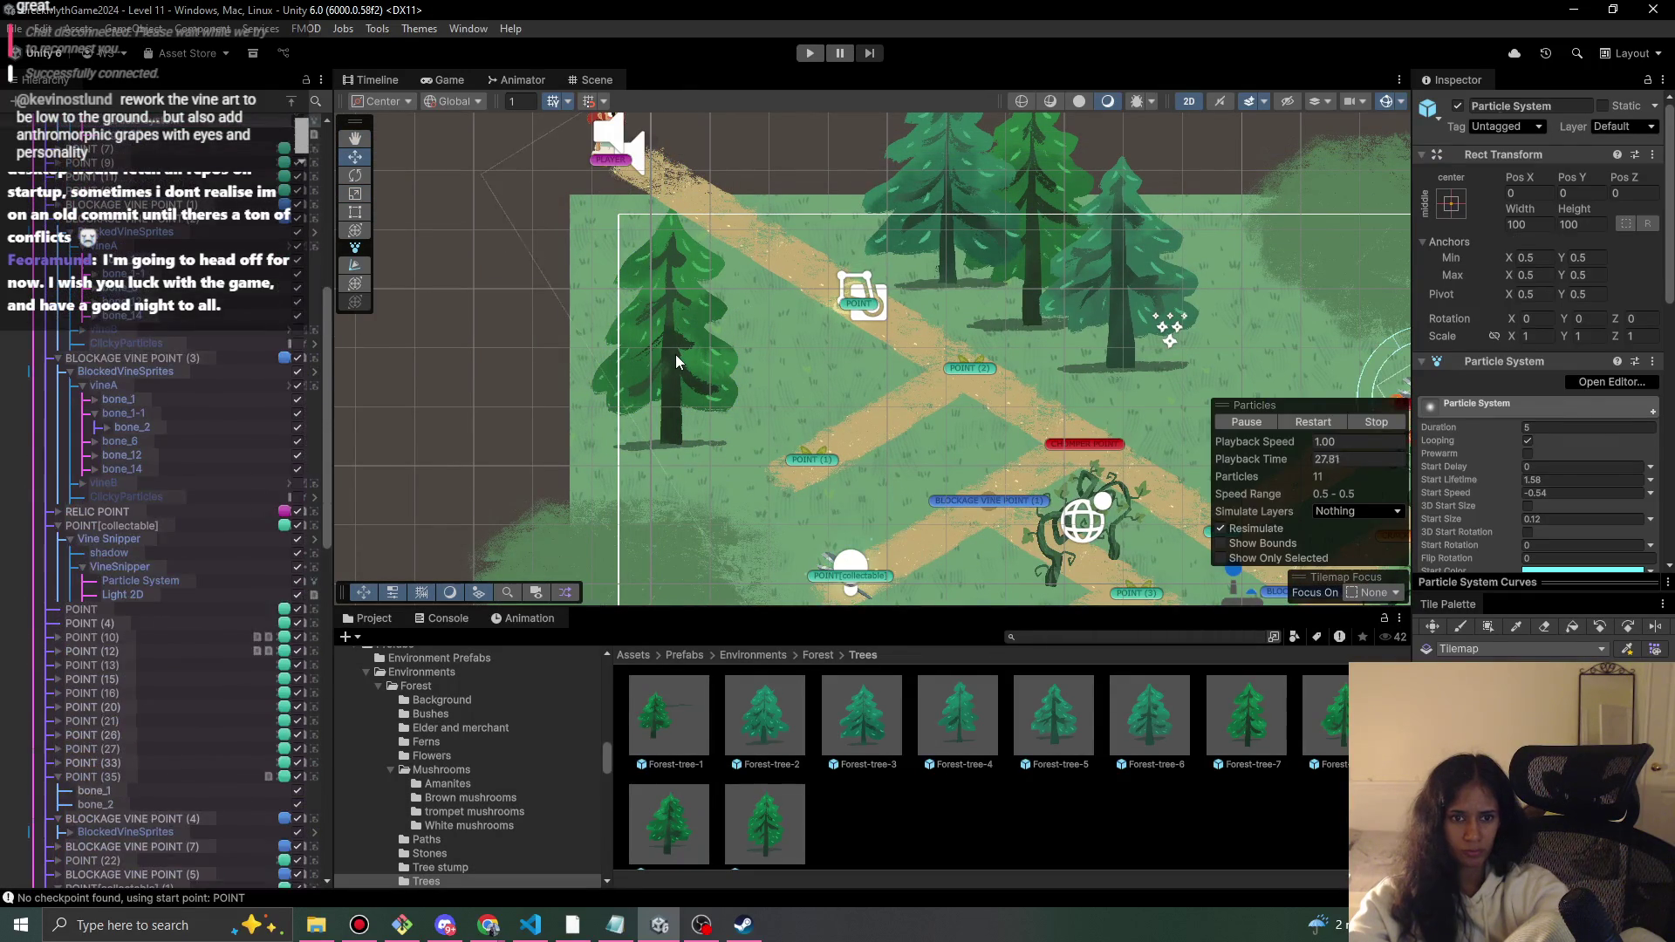
{"action": "left_click", "coordinate": [676, 354]}
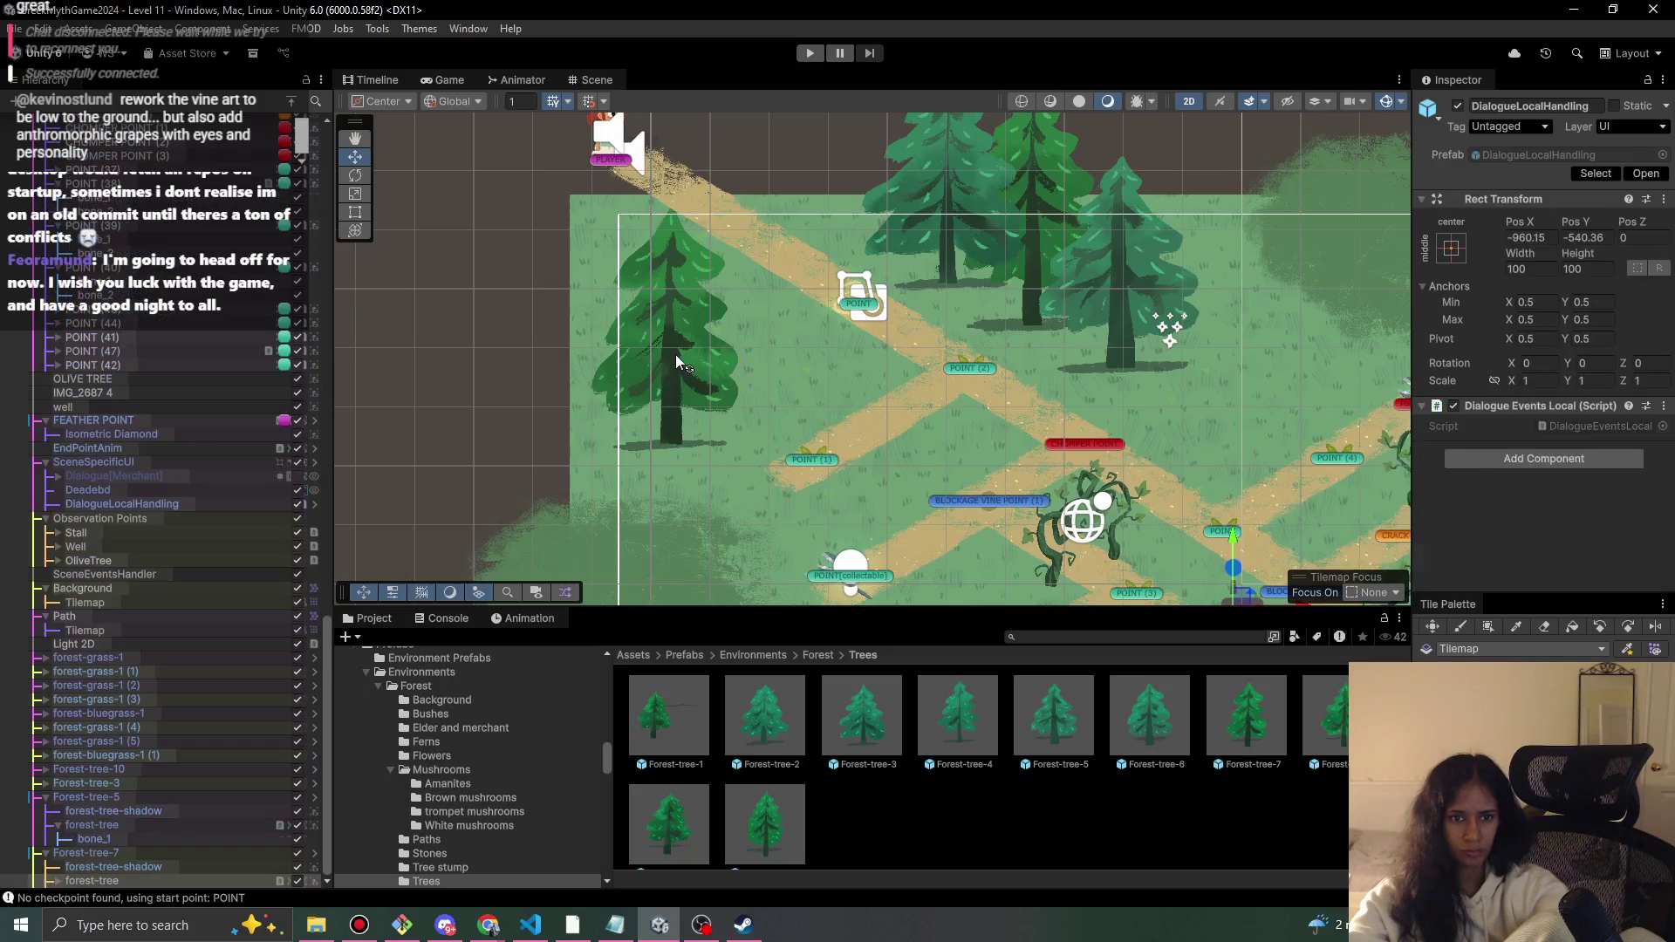
{"action": "left_click", "coordinate": [139, 854]}
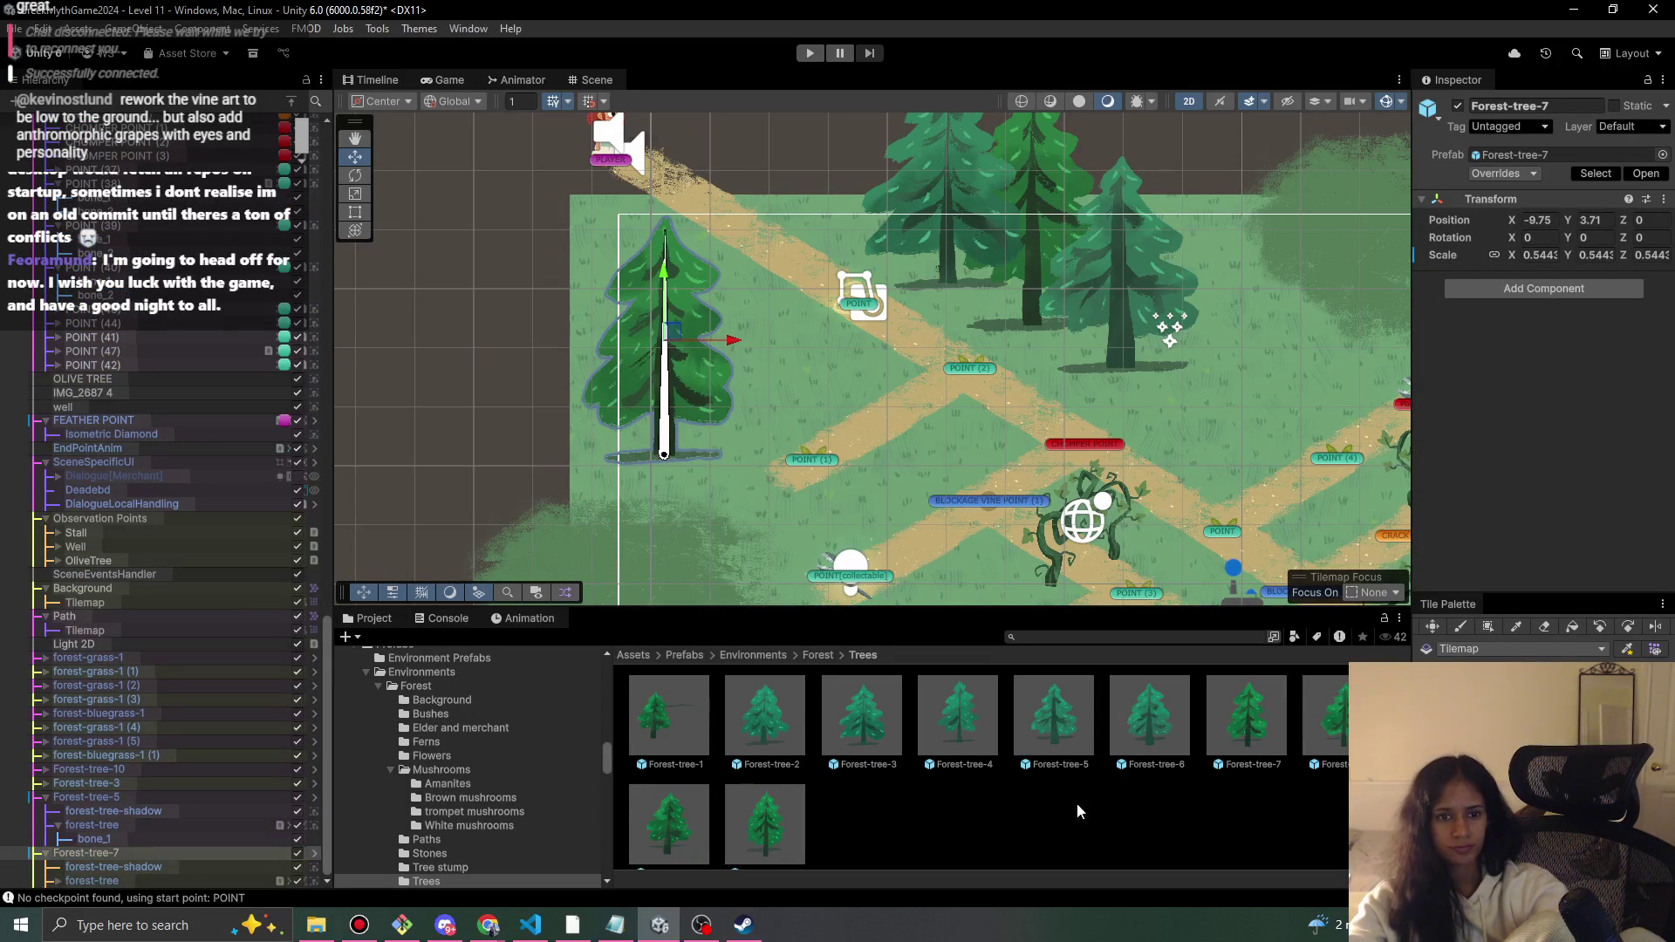
{"action": "mouse_move", "coordinate": [1247, 716]}
{"action": "left_mouse_down"}
{"action": "mouse_move", "coordinate": [1326, 724]}
{"action": "mouse_move", "coordinate": [808, 409]}
{"action": "mouse_move", "coordinate": [1226, 361]}
{"action": "mouse_move", "coordinate": [1229, 383]}
{"action": "mouse_move", "coordinate": [1212, 373]}
{"action": "left_mouse_up"}
{"action": "scroll", "coordinate": [1047, 367], "scroll_direction": "right", "scroll_amount": 5}
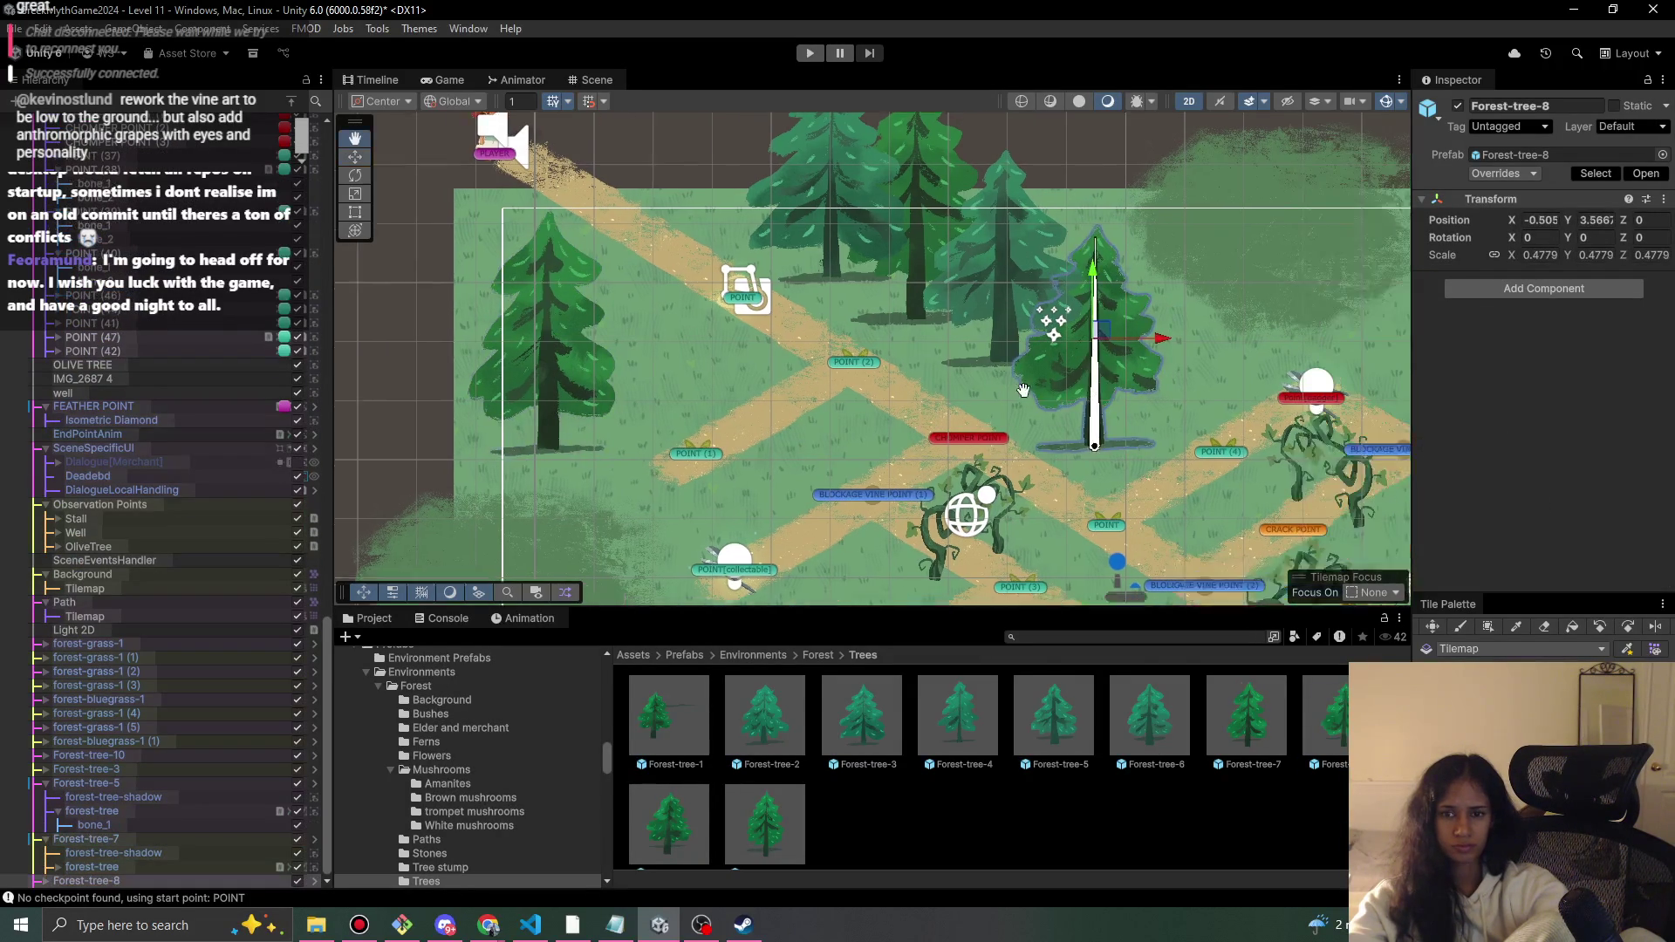
{"action": "mouse_move", "coordinate": [925, 314]}
{"action": "left_mouse_down"}
{"action": "mouse_move", "coordinate": [992, 259]}
{"action": "mouse_move", "coordinate": [988, 231]}
{"action": "left_mouse_up"}
- Add more pines along the top row, ending with Forest-tree-4 at the right edge
{"action": "mouse_move", "coordinate": [1248, 715]}
{"action": "left_mouse_down"}
{"action": "mouse_move", "coordinate": [1138, 288]}
{"action": "mouse_move", "coordinate": [1101, 270]}
{"action": "mouse_move", "coordinate": [1113, 225]}
{"action": "left_mouse_up"}
{"action": "key", "text": "r"}
{"action": "key", "text": "w"}
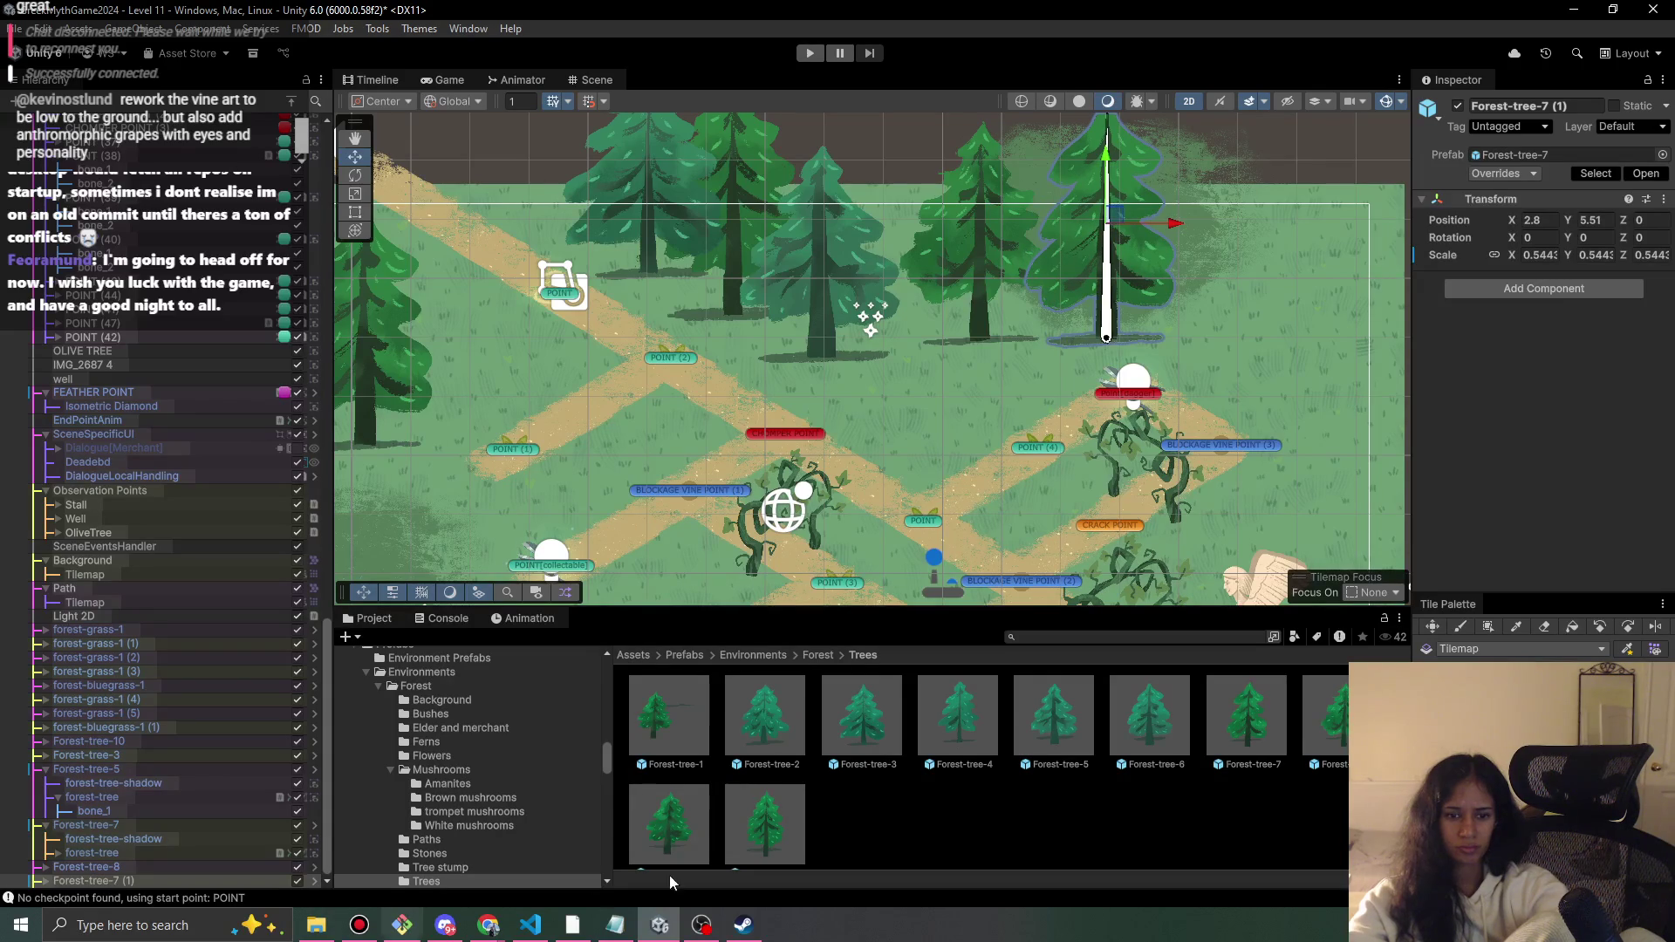
{"action": "scroll", "coordinate": [789, 831], "scroll_direction": "down", "scroll_amount": 1}
{"action": "mouse_move", "coordinate": [790, 831]}
{"action": "left_mouse_down"}
{"action": "mouse_move", "coordinate": [1352, 275]}
{"action": "mouse_move", "coordinate": [1273, 318]}
{"action": "mouse_move", "coordinate": [1269, 341]}
{"action": "mouse_move", "coordinate": [1001, 377]}
{"action": "mouse_move", "coordinate": [950, 353]}
{"action": "mouse_move", "coordinate": [1270, 321]}
{"action": "mouse_move", "coordinate": [1254, 259]}
{"action": "left_mouse_up"}
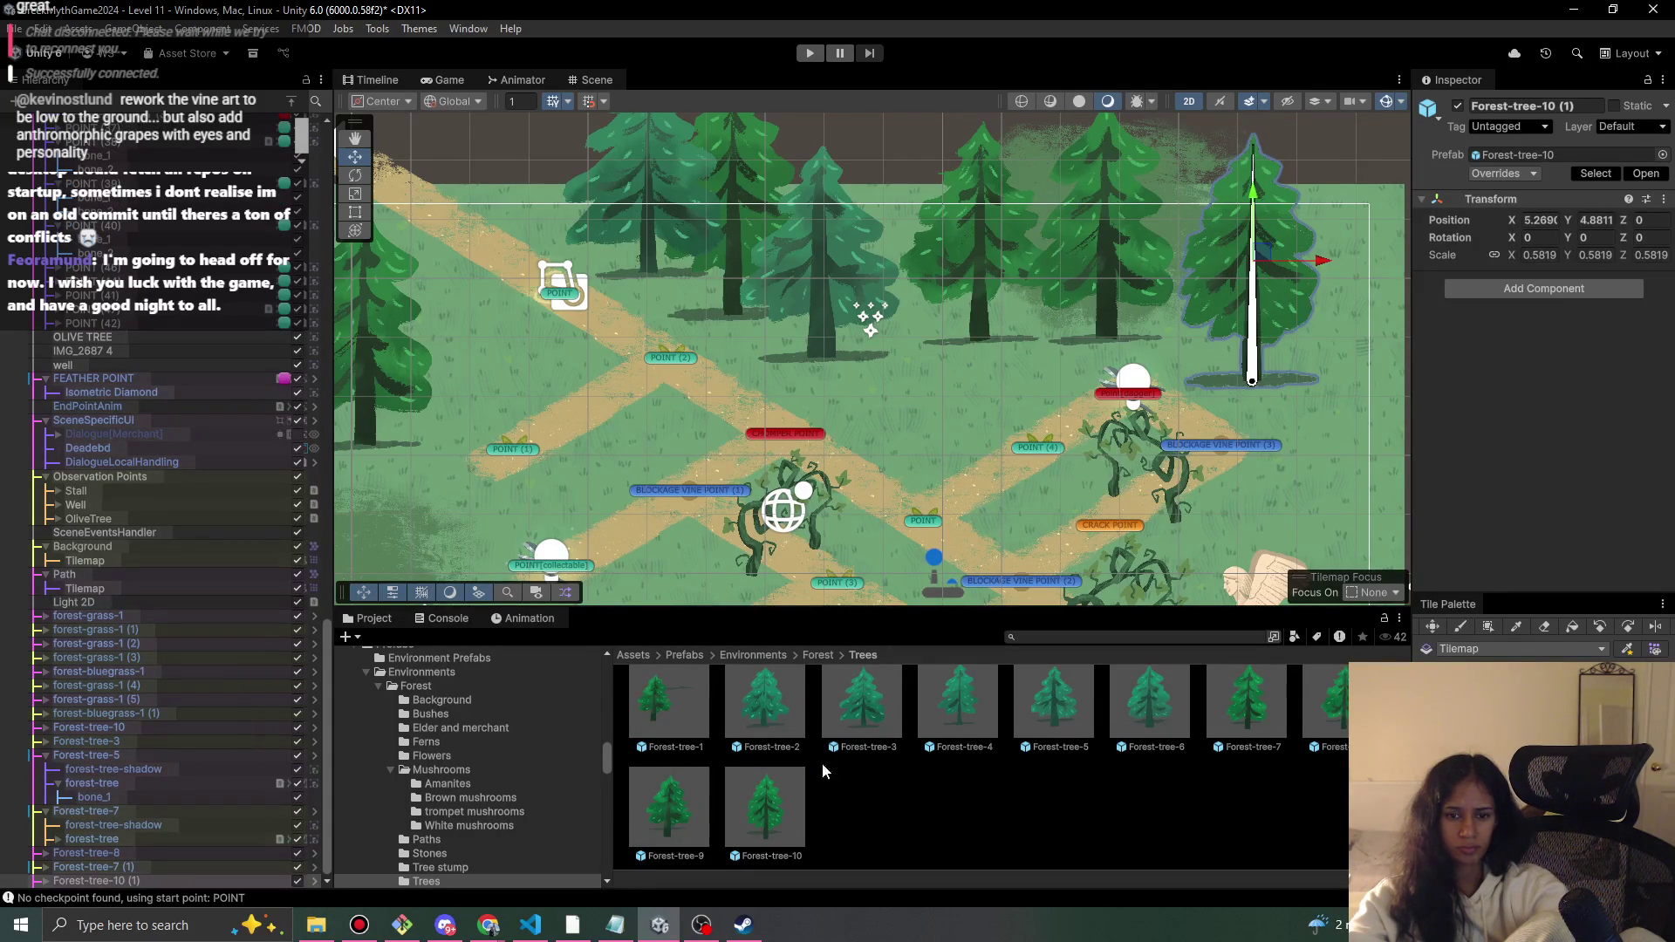
{"action": "scroll", "coordinate": [950, 711], "scroll_direction": "up", "scroll_amount": 1}
{"action": "mouse_move", "coordinate": [951, 711]}
{"action": "left_mouse_down"}
{"action": "mouse_move", "coordinate": [1282, 367]}
{"action": "mouse_move", "coordinate": [1308, 358]}
{"action": "mouse_move", "coordinate": [1332, 377]}
{"action": "mouse_move", "coordinate": [1351, 357]}
{"action": "left_mouse_up"}
- Place Forest-tree-3 and Forest-tree-5 pines side by side in the lower-left area
{"action": "key", "text": "w"}
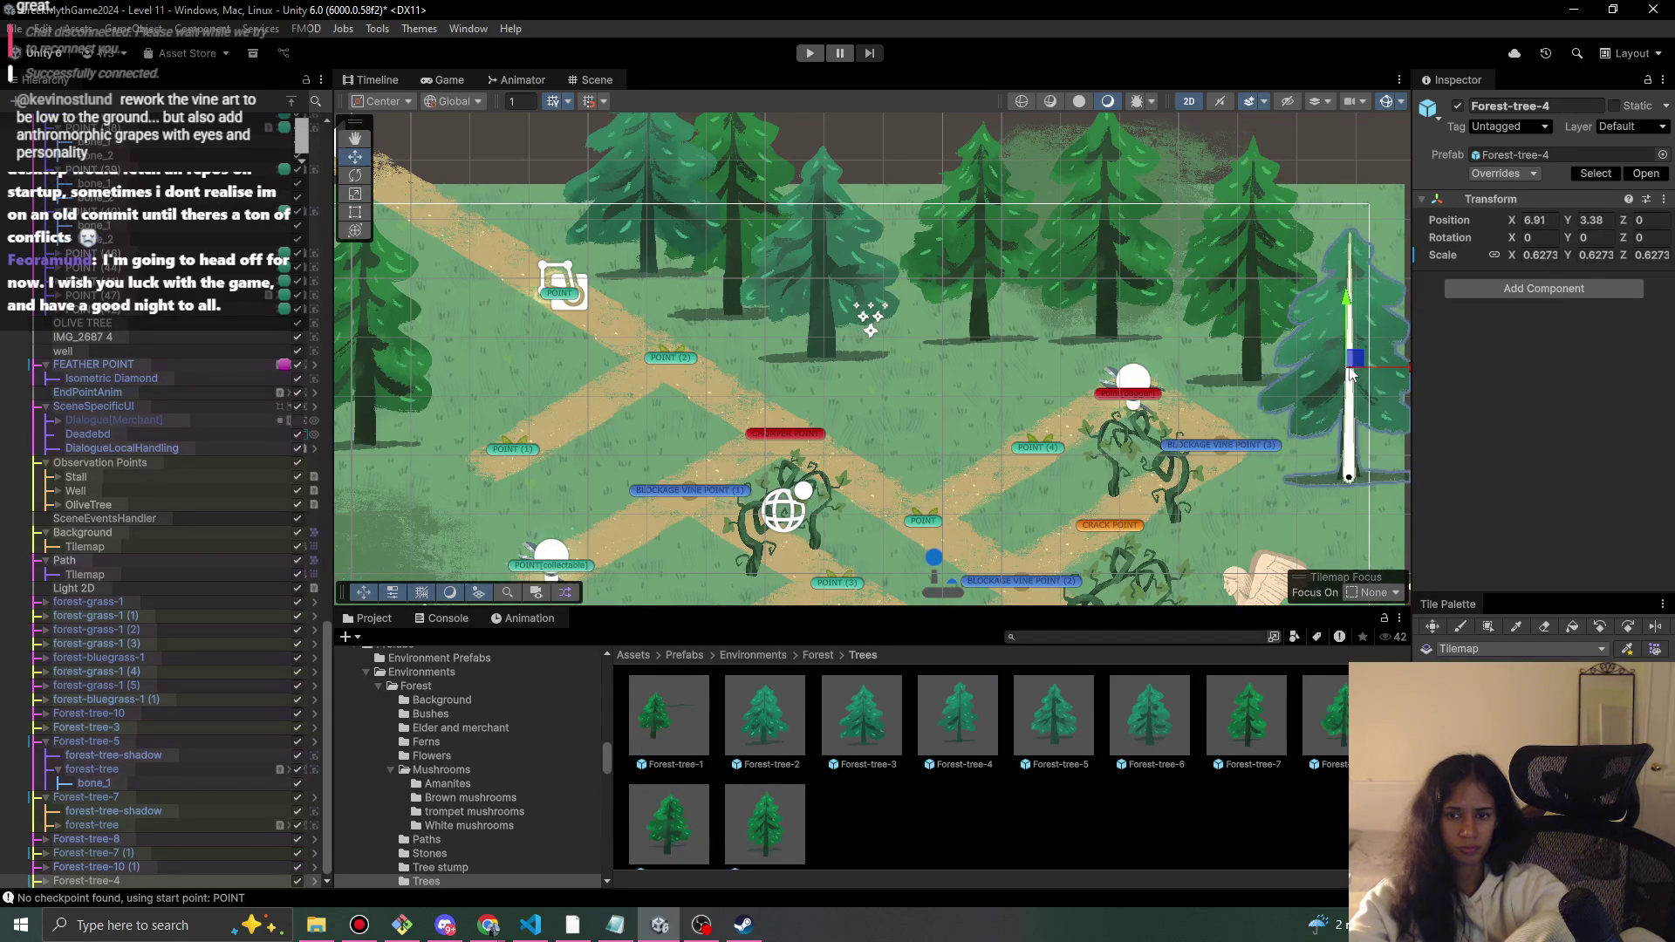
{"action": "scroll", "coordinate": [858, 438], "scroll_direction": "down", "scroll_amount": 2}
{"action": "mouse_move", "coordinate": [858, 438]}
{"action": "left_mouse_down"}
{"action": "mouse_move", "coordinate": [933, 337]}
{"action": "mouse_move", "coordinate": [848, 359]}
{"action": "left_mouse_up"}
{"action": "left_click_drag", "start_coordinate": [647, 438], "coordinate": [687, 339]}
{"action": "mouse_move", "coordinate": [866, 726]}
{"action": "left_mouse_down"}
{"action": "mouse_move", "coordinate": [480, 490]}
{"action": "mouse_move", "coordinate": [508, 510]}
{"action": "left_mouse_up"}
{"action": "mouse_move", "coordinate": [1054, 717]}
{"action": "left_mouse_down"}
{"action": "mouse_move", "coordinate": [590, 546]}
{"action": "mouse_move", "coordinate": [680, 450]}
{"action": "mouse_move", "coordinate": [649, 487]}
{"action": "mouse_move", "coordinate": [782, 463]}
{"action": "left_mouse_up"}
{"action": "key", "text": "r"}
- Add a Forest-tree-7 pine to the cluster and shift Forest-tree-3 (1) down-left
{"action": "mouse_move", "coordinate": [1267, 739]}
{"action": "left_mouse_down"}
{"action": "mouse_move", "coordinate": [1326, 719]}
{"action": "mouse_move", "coordinate": [625, 484]}
{"action": "mouse_move", "coordinate": [645, 480]}
{"action": "mouse_move", "coordinate": [653, 373]}
{"action": "mouse_move", "coordinate": [471, 493]}
{"action": "mouse_move", "coordinate": [553, 384]}
{"action": "mouse_move", "coordinate": [617, 349]}
{"action": "mouse_move", "coordinate": [638, 412]}
{"action": "mouse_move", "coordinate": [598, 437]}
{"action": "left_mouse_up"}
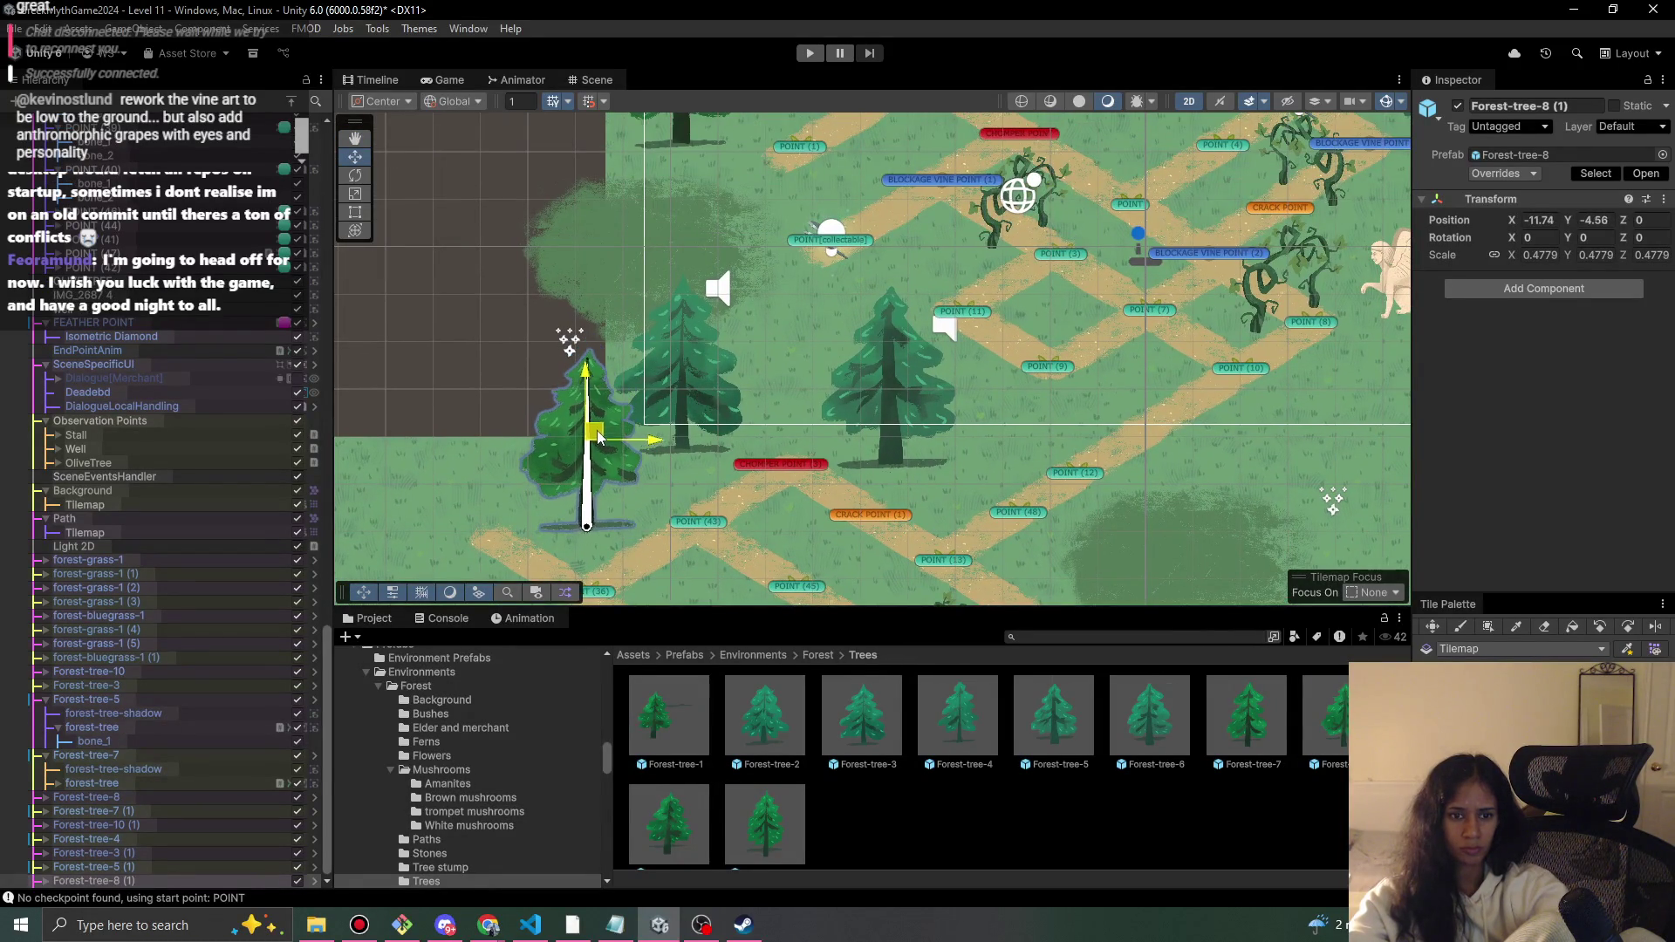
{"action": "left_click", "coordinate": [686, 372]}
{"action": "left_click", "coordinate": [691, 381]}
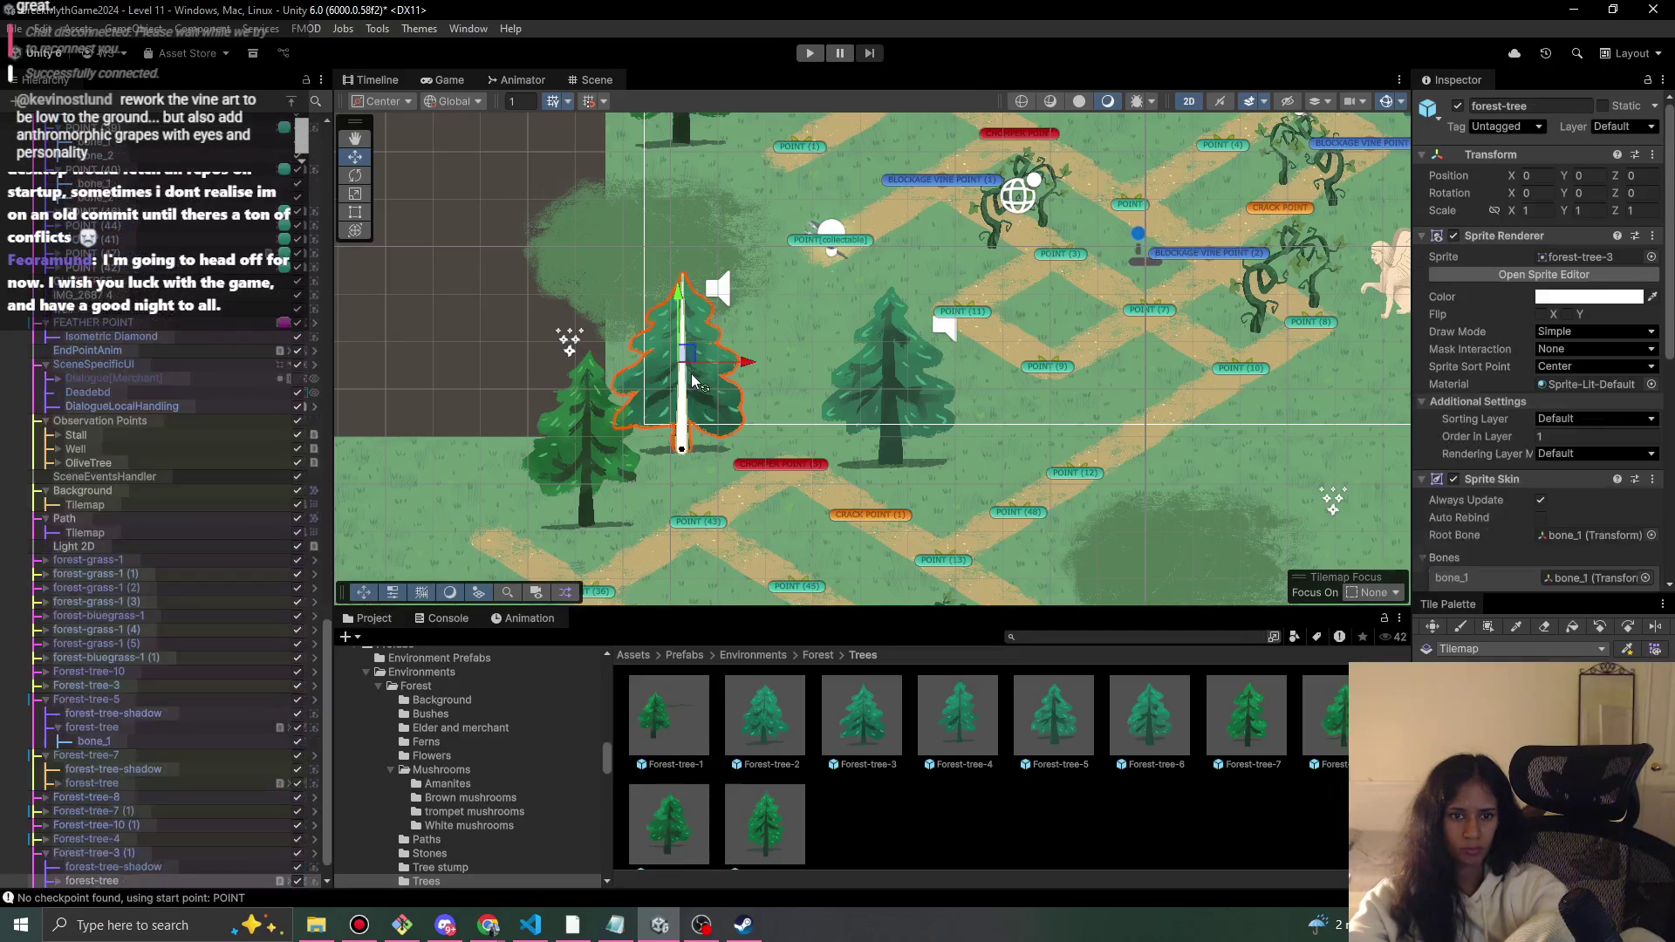
{"action": "left_click_drag", "start_coordinate": [695, 381], "coordinate": [691, 389]}
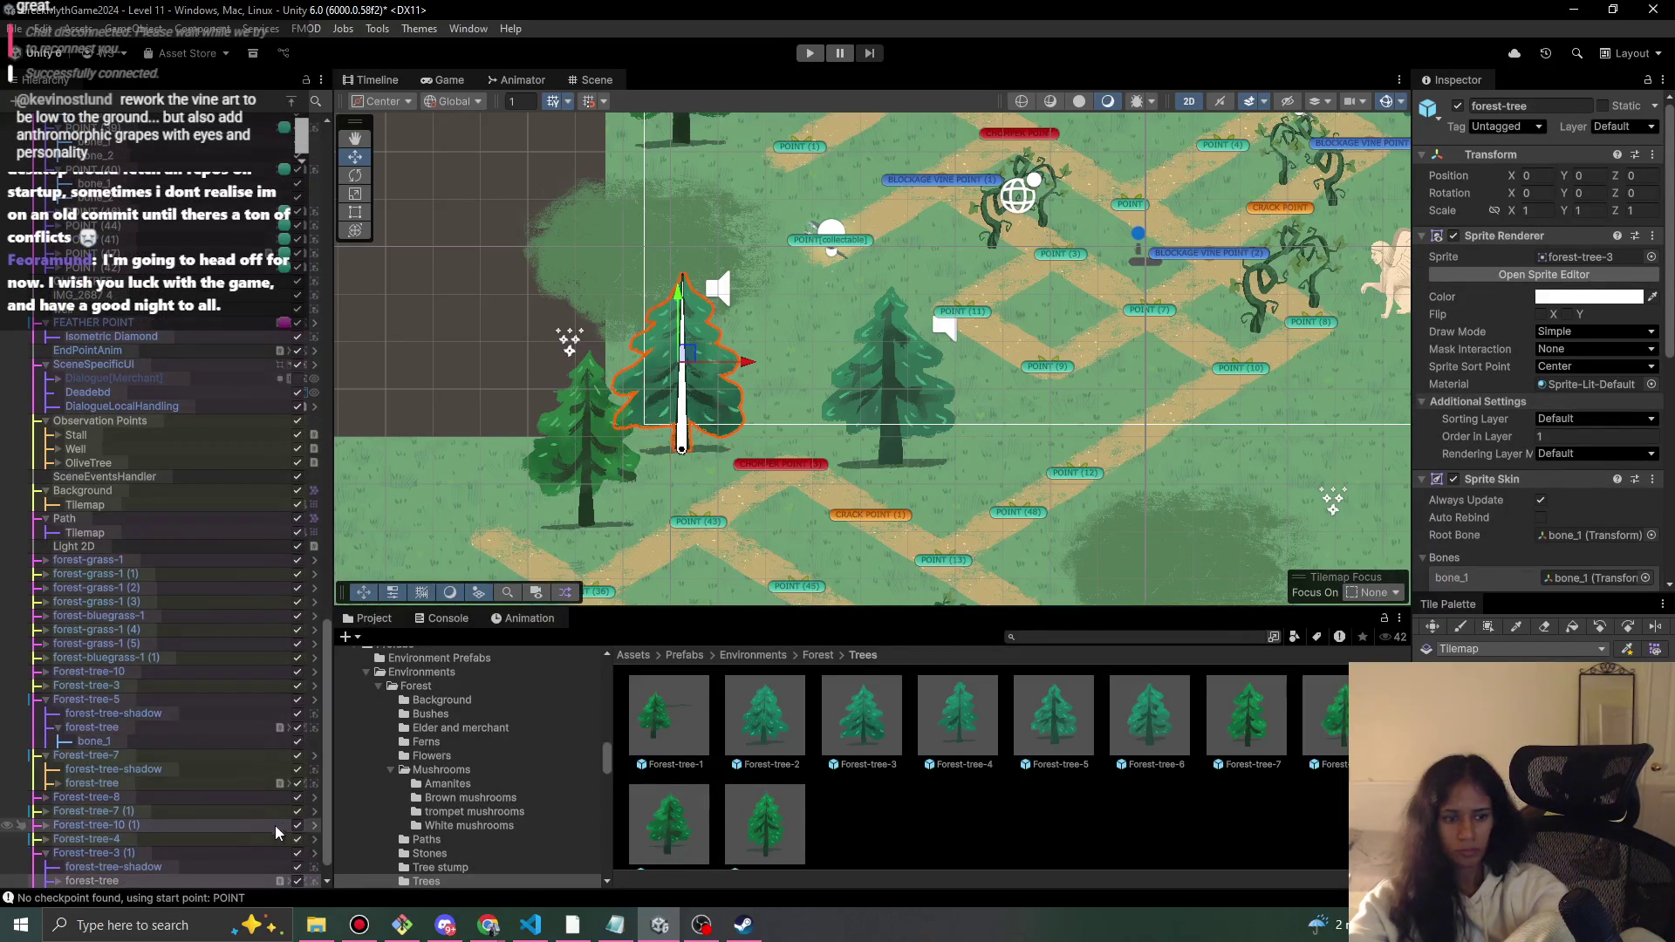
{"action": "left_click", "coordinate": [104, 852]}
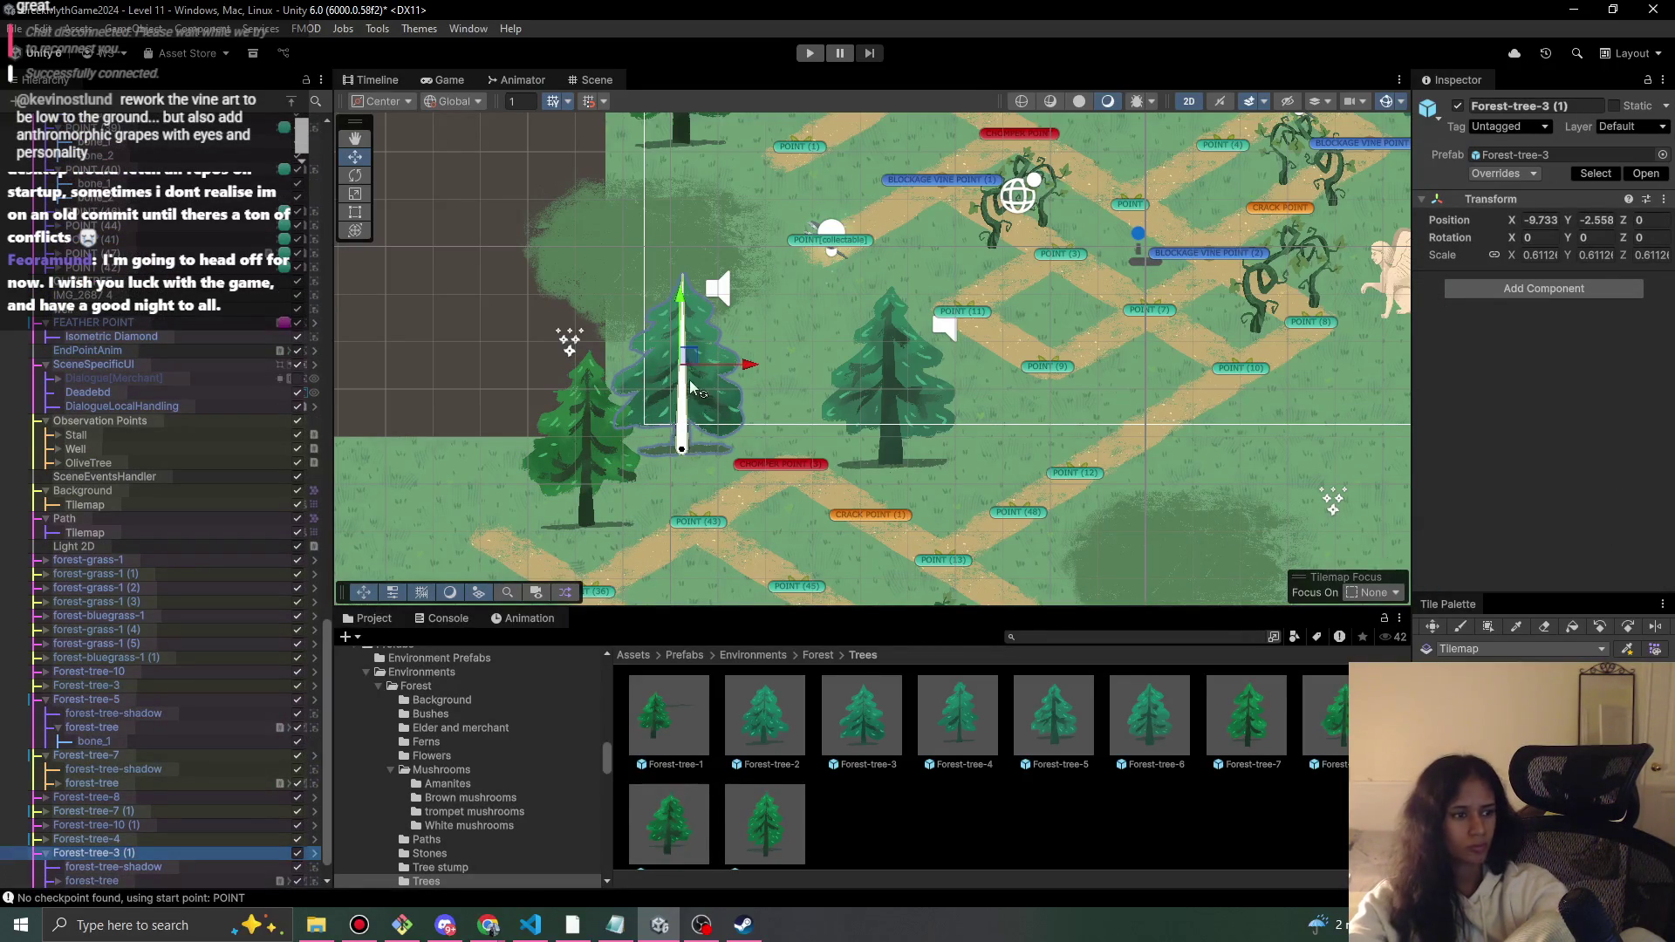
{"action": "left_click_drag", "start_coordinate": [689, 356], "coordinate": [665, 378]}
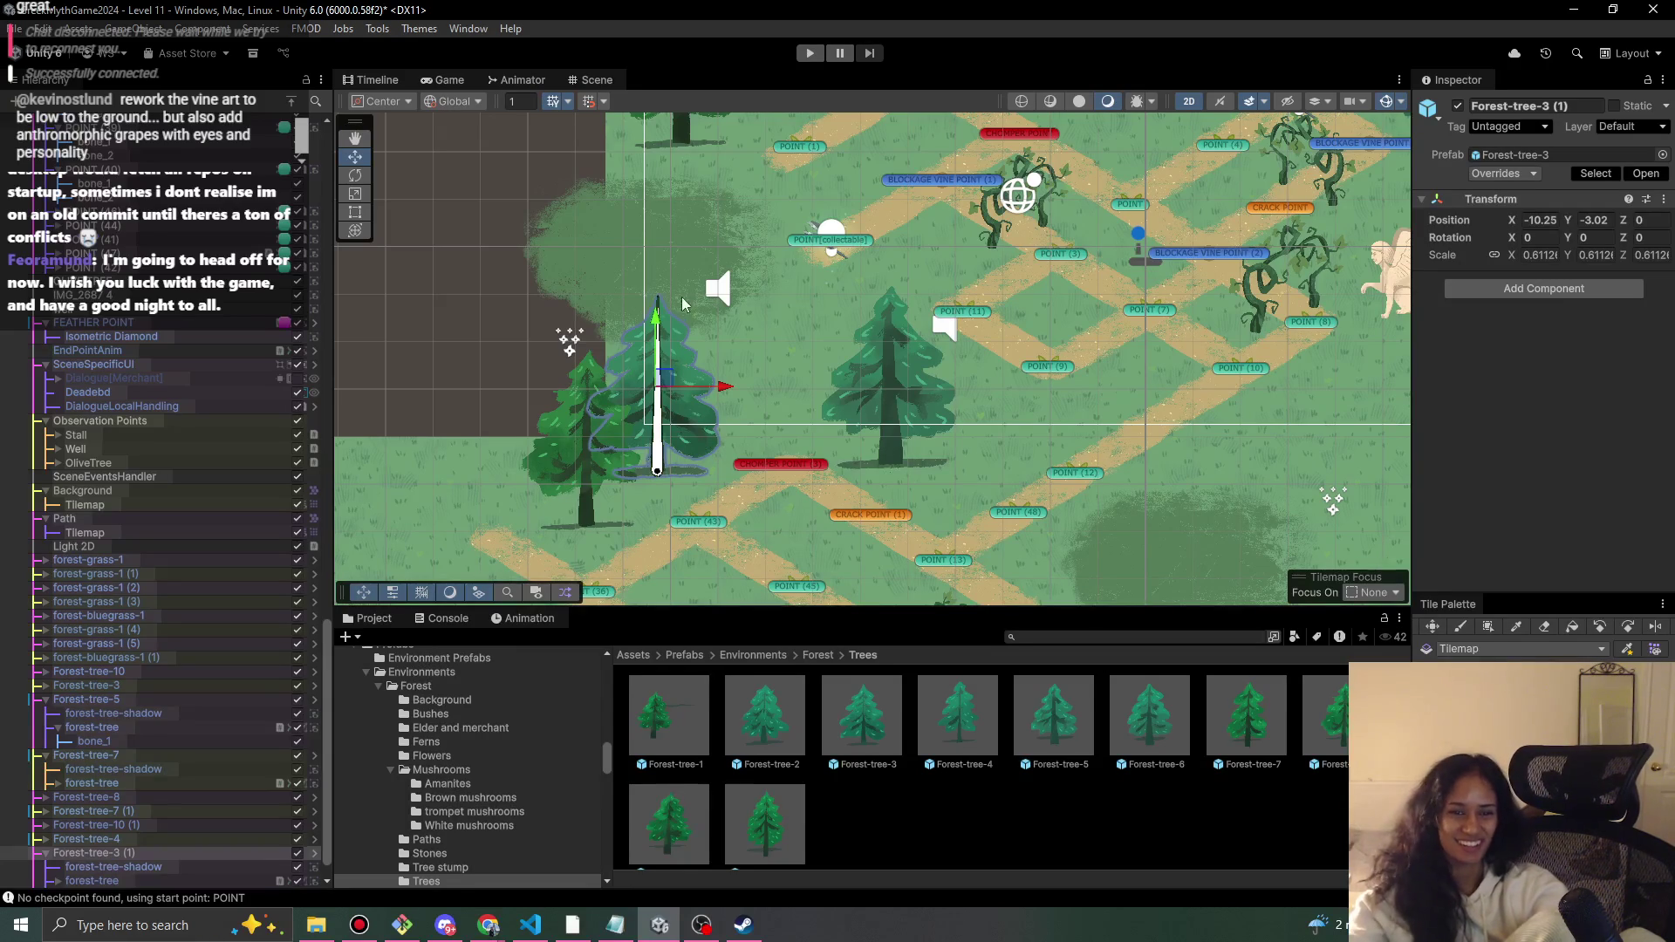
{"action": "left_click_drag", "start_coordinate": [663, 389], "coordinate": [655, 412]}
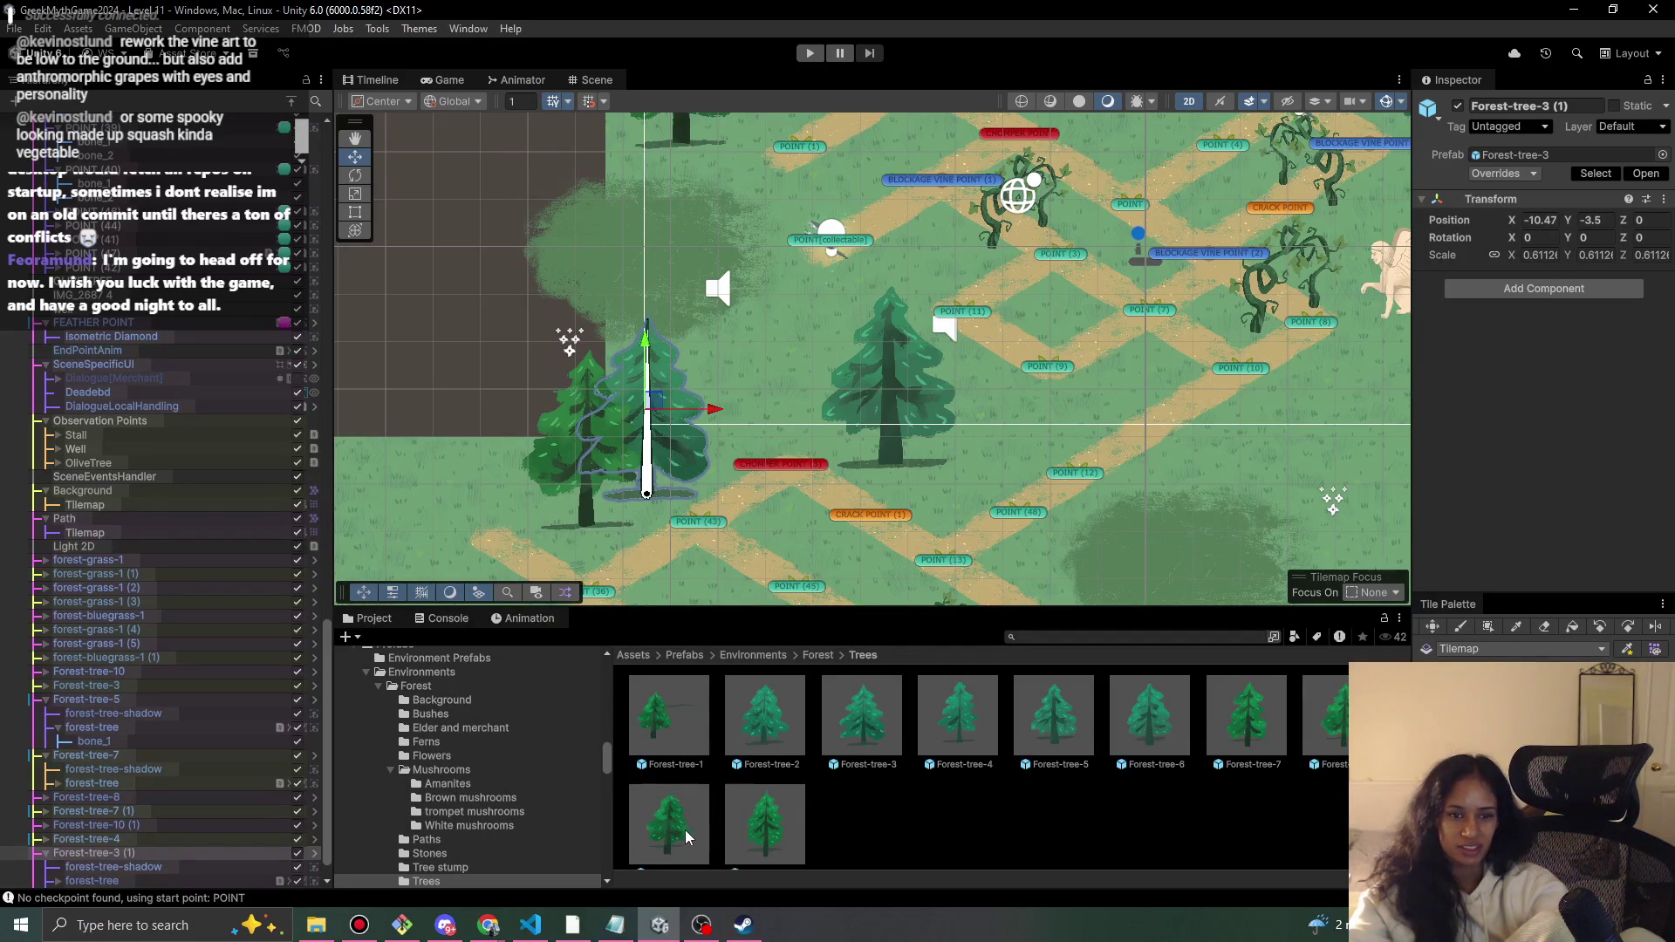
- Add more pines to the cluster, including a Forest-tree-8 nudged into the lower left
{"action": "scroll", "coordinate": [686, 838], "scroll_direction": "down", "scroll_amount": 1}
{"action": "mouse_move", "coordinate": [686, 837]}
{"action": "left_mouse_down"}
{"action": "mouse_move", "coordinate": [951, 406]}
{"action": "mouse_move", "coordinate": [1030, 406]}
{"action": "mouse_move", "coordinate": [745, 347]}
{"action": "mouse_move", "coordinate": [756, 375]}
{"action": "mouse_move", "coordinate": [703, 322]}
{"action": "mouse_move", "coordinate": [663, 375]}
{"action": "mouse_move", "coordinate": [672, 330]}
{"action": "left_mouse_up"}
{"action": "scroll", "coordinate": [1079, 672], "scroll_direction": "up", "scroll_amount": 1}
{"action": "mouse_move", "coordinate": [1078, 693]}
{"action": "left_mouse_down"}
{"action": "mouse_move", "coordinate": [689, 288]}
{"action": "mouse_move", "coordinate": [668, 206]}
{"action": "mouse_move", "coordinate": [737, 240]}
{"action": "mouse_move", "coordinate": [730, 304]}
{"action": "left_mouse_up"}
{"action": "mouse_move", "coordinate": [1330, 722]}
{"action": "left_mouse_down"}
{"action": "mouse_move", "coordinate": [656, 174]}
{"action": "mouse_move", "coordinate": [644, 201]}
{"action": "left_mouse_up"}
{"action": "left_click_drag", "start_coordinate": [828, 261], "coordinate": [995, 519]}
{"action": "scroll", "coordinate": [993, 524], "scroll_direction": "up", "scroll_amount": 2}
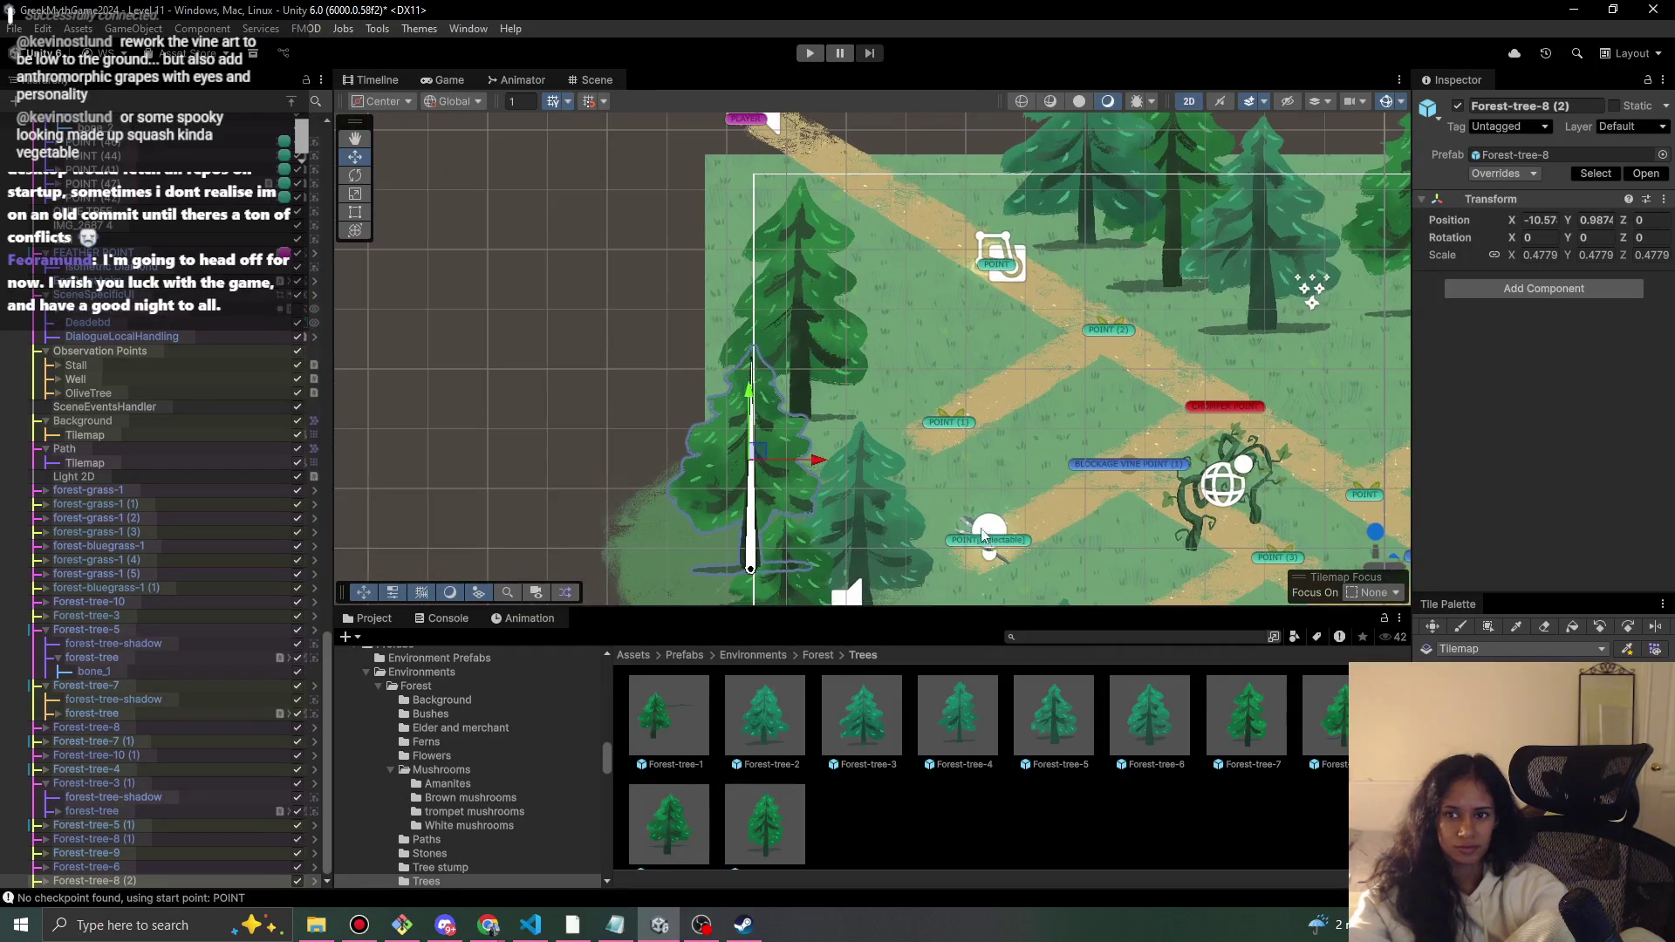
{"action": "mouse_move", "coordinate": [773, 454]}
{"action": "left_mouse_down"}
{"action": "mouse_move", "coordinate": [751, 447]}
{"action": "mouse_move", "coordinate": [764, 454]}
{"action": "left_mouse_up"}
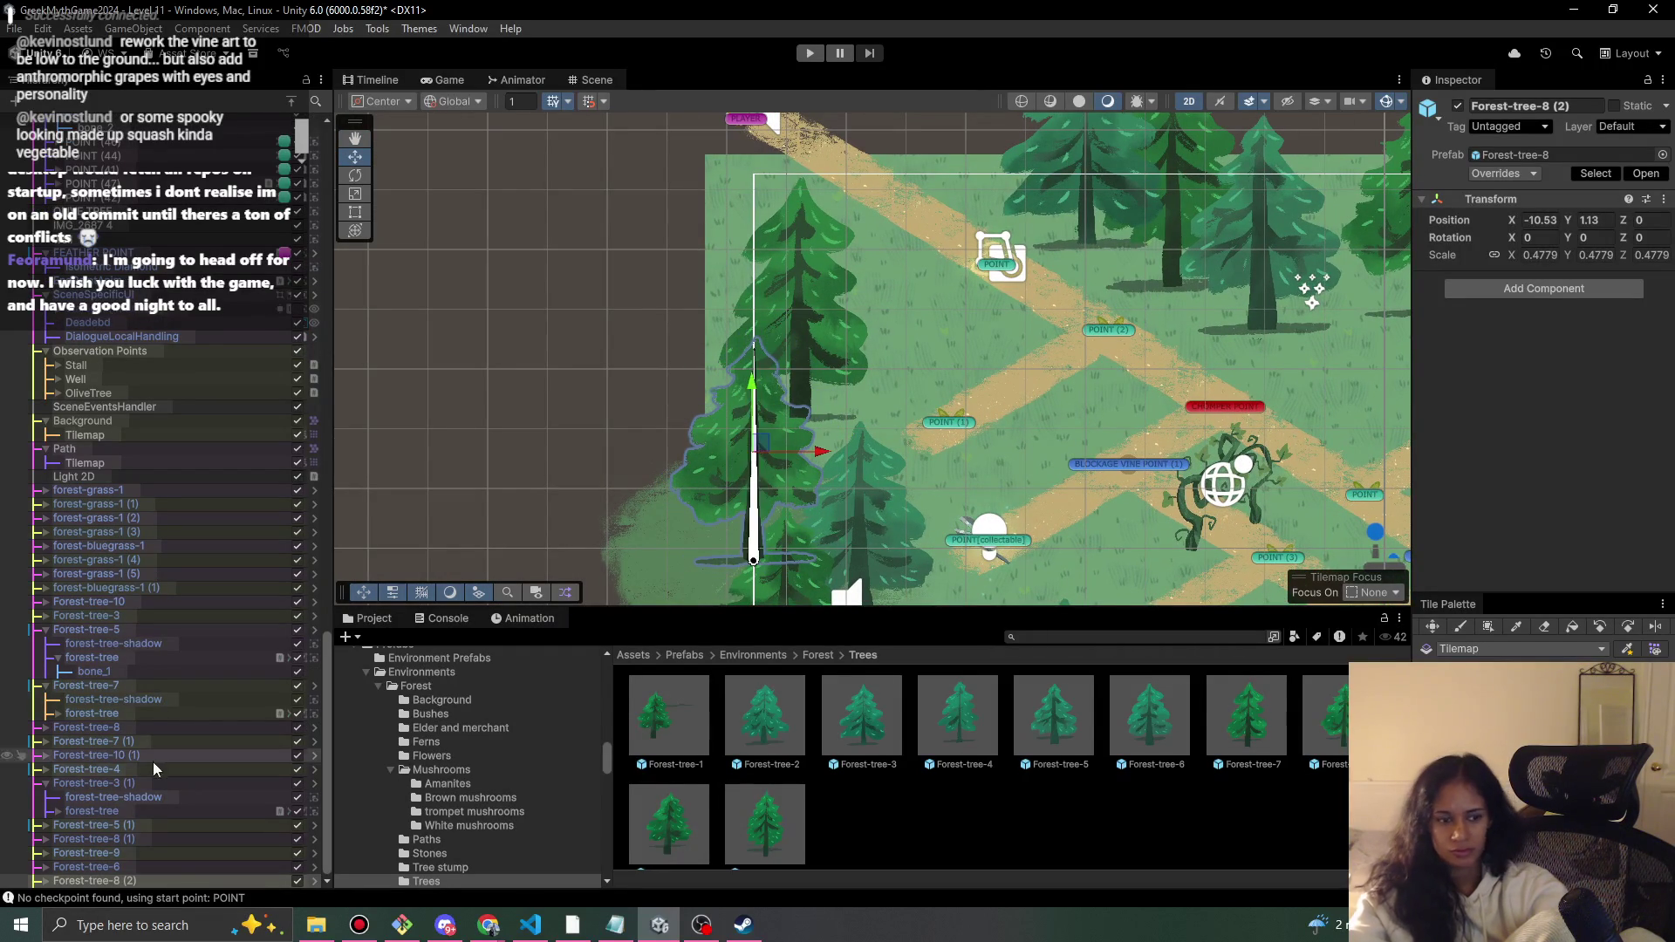
- Set the Forest-tree-8 (2) sprite's Order in Layer to 4
{"action": "left_click", "coordinate": [45, 880]}
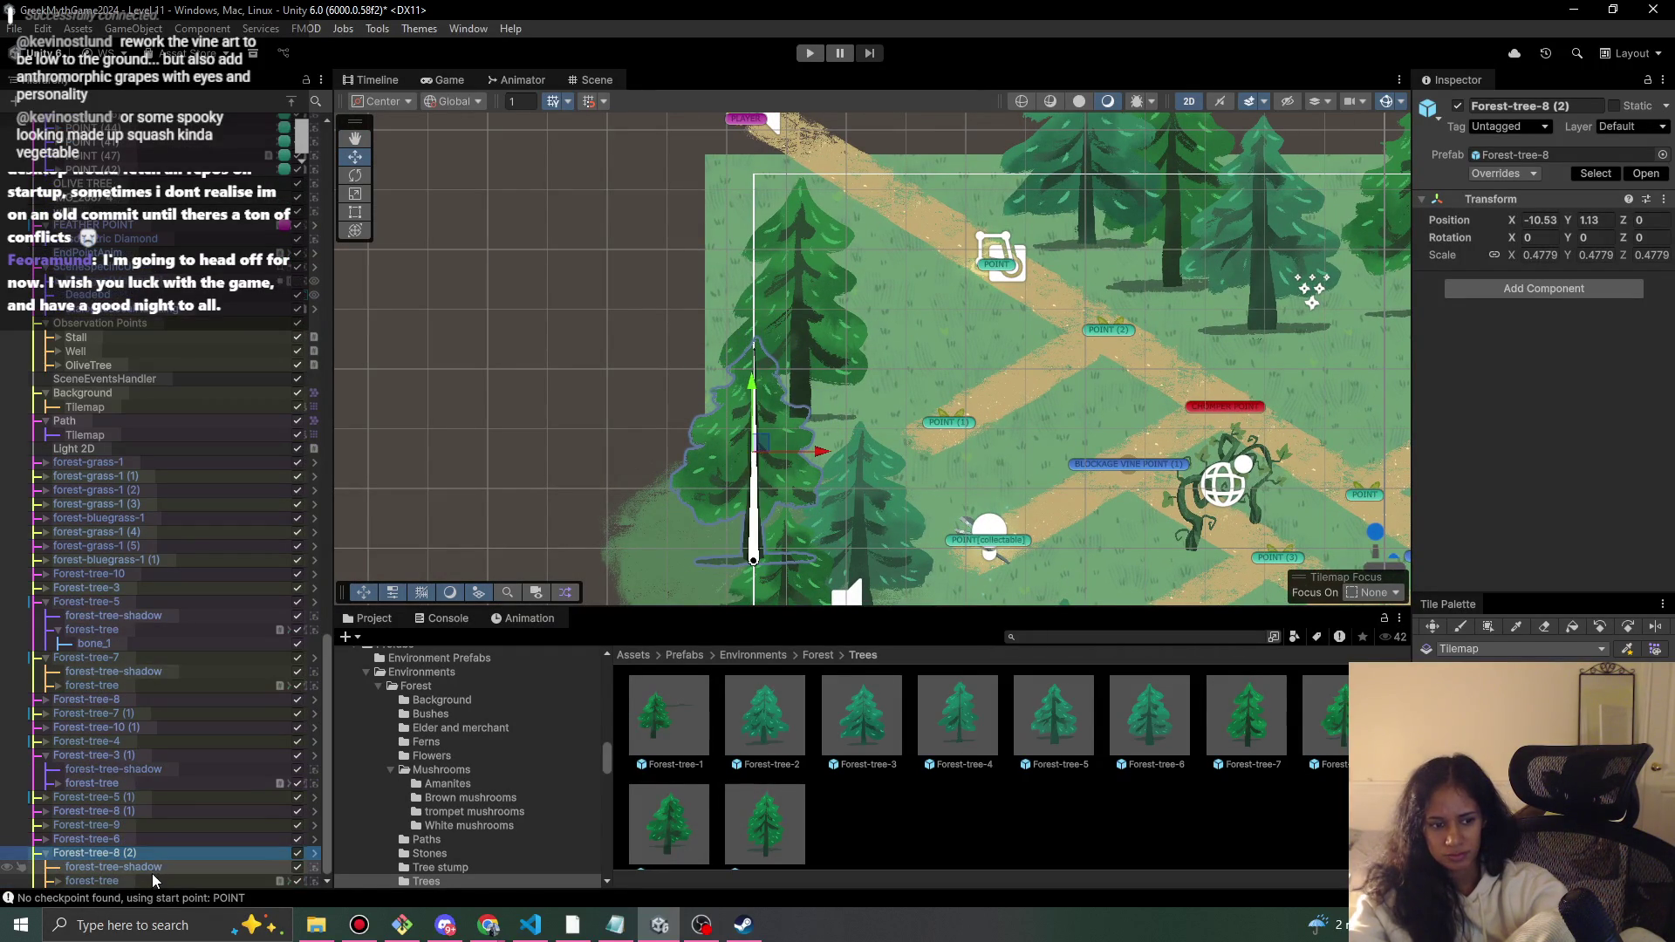
{"action": "left_click", "coordinate": [131, 867]}
{"action": "left_click", "coordinate": [92, 880]}
{"action": "left_click", "coordinate": [1596, 436]}
{"action": "type", "text": "4"}
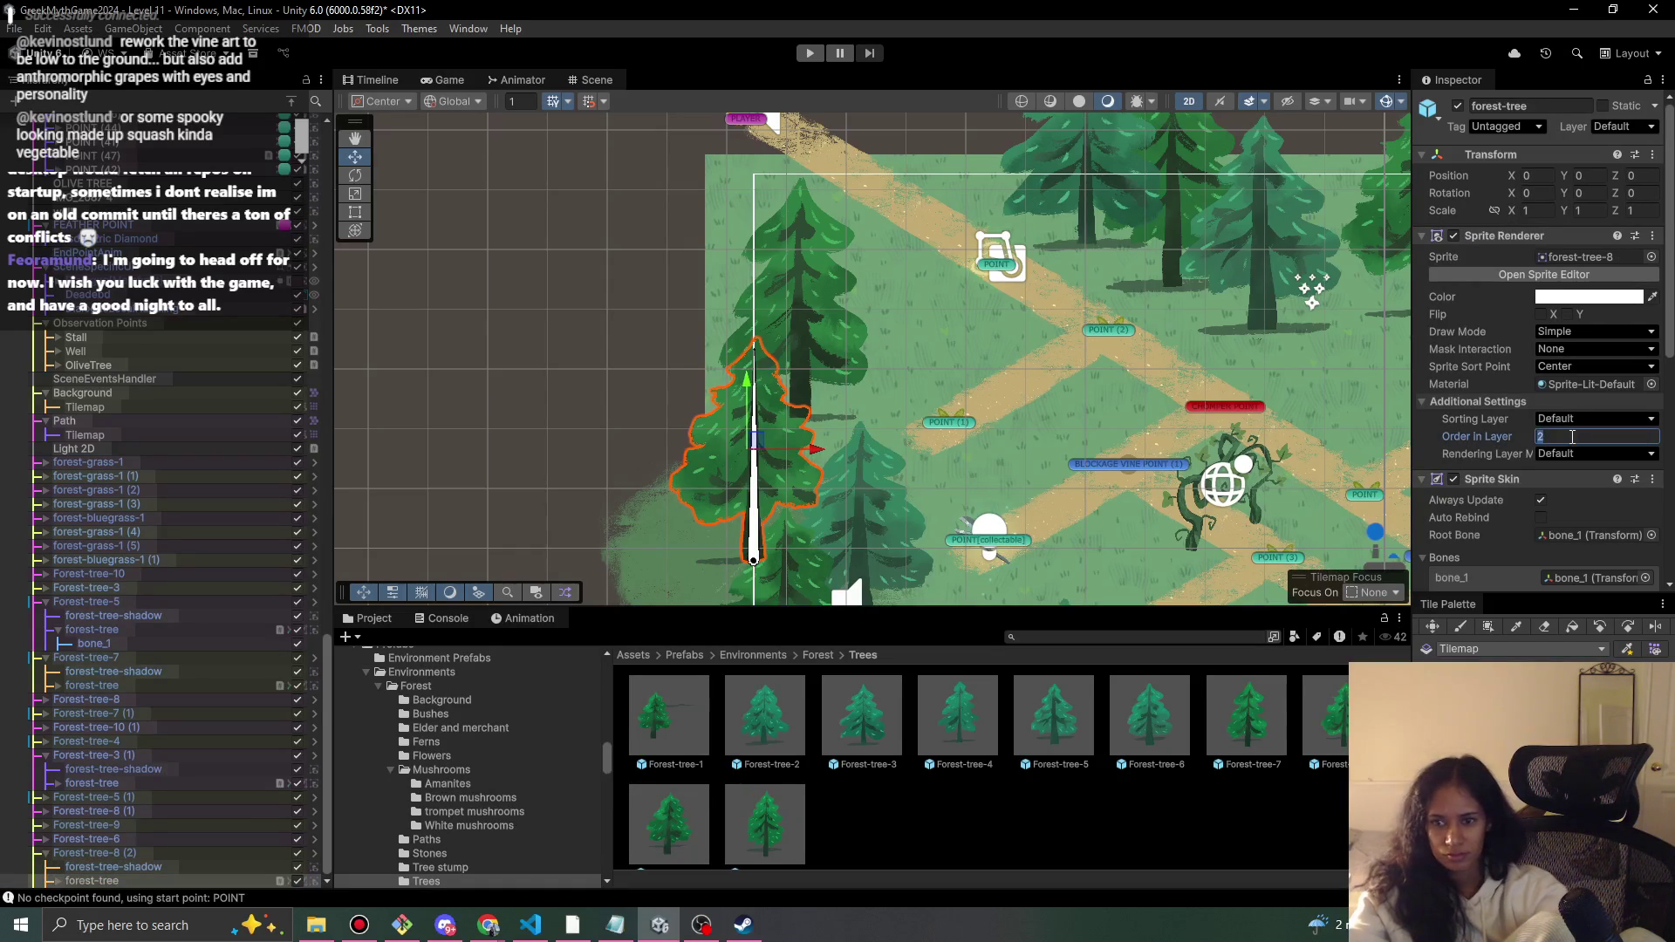
- Move Forest-tree-5 (2) beside the sphinx statue
{"action": "mouse_move", "coordinate": [1228, 482]}
{"action": "left_mouse_down"}
{"action": "mouse_move", "coordinate": [1086, 377]}
{"action": "mouse_move", "coordinate": [1012, 371]}
{"action": "left_mouse_up"}
{"action": "key", "text": "Up"}
{"action": "key", "text": "Right"}
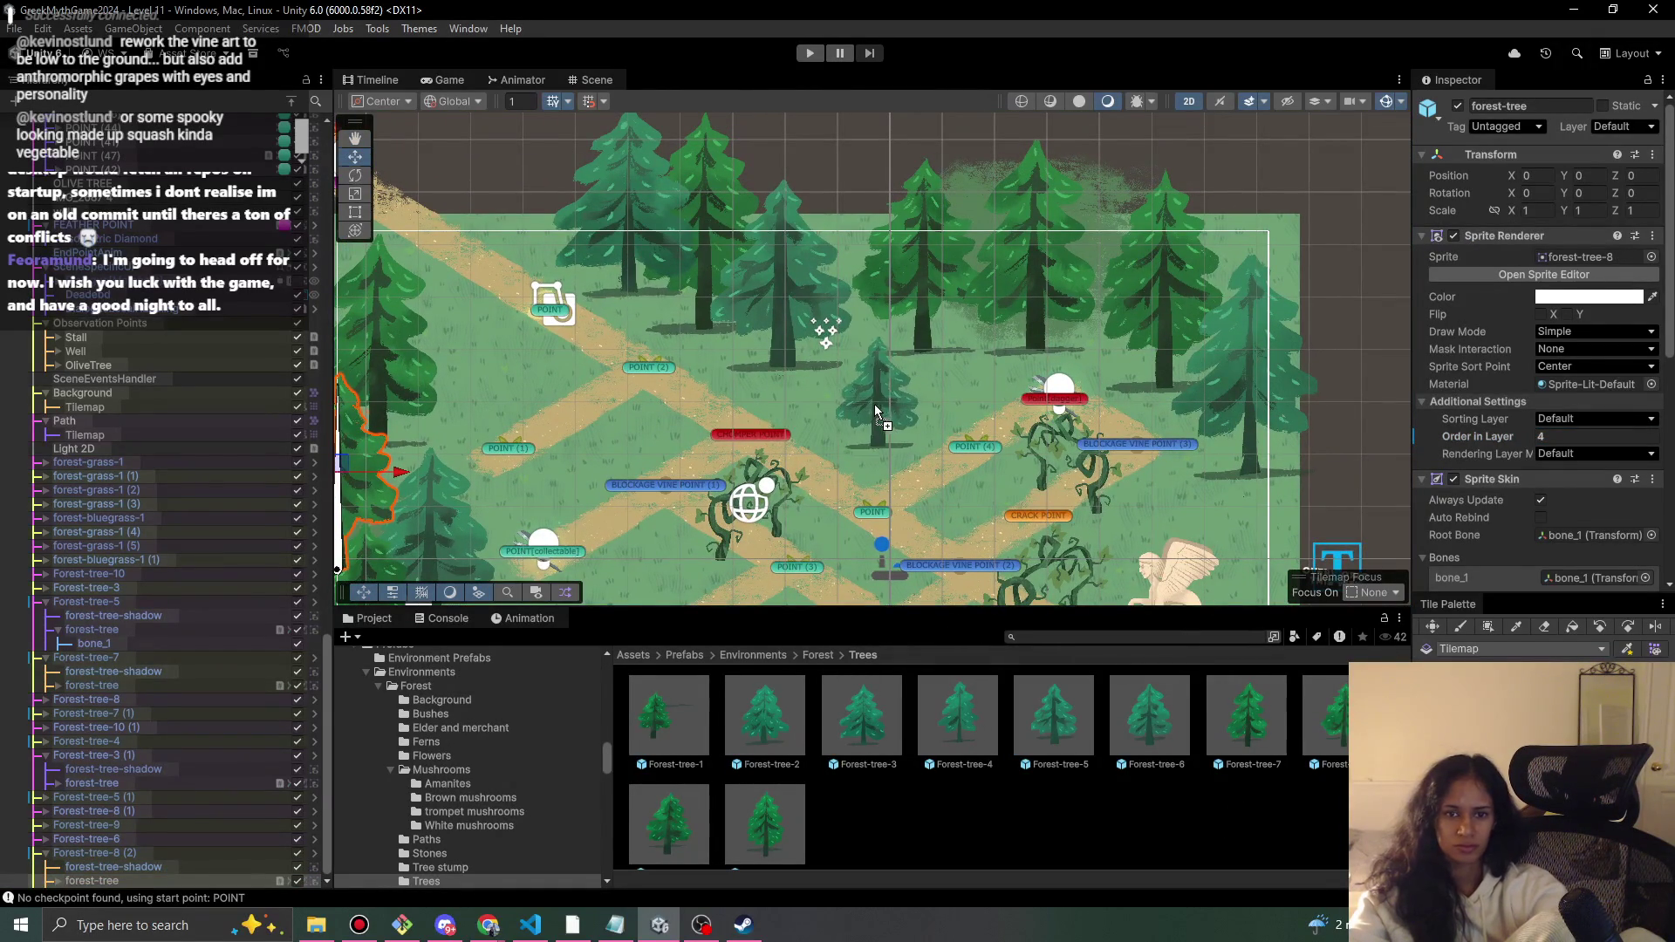
{"action": "left_click", "coordinate": [881, 410]}
{"action": "left_click_drag", "start_coordinate": [881, 410], "coordinate": [903, 337]}
{"action": "key", "text": "Down"}
{"action": "key", "text": "Right"}
{"action": "left_click_drag", "start_coordinate": [766, 240], "coordinate": [1065, 572]}
- Select Forest-tree-8 (3), then briefly playtest the level and stop
{"action": "key", "text": "Down"}
{"action": "key", "text": "Right"}
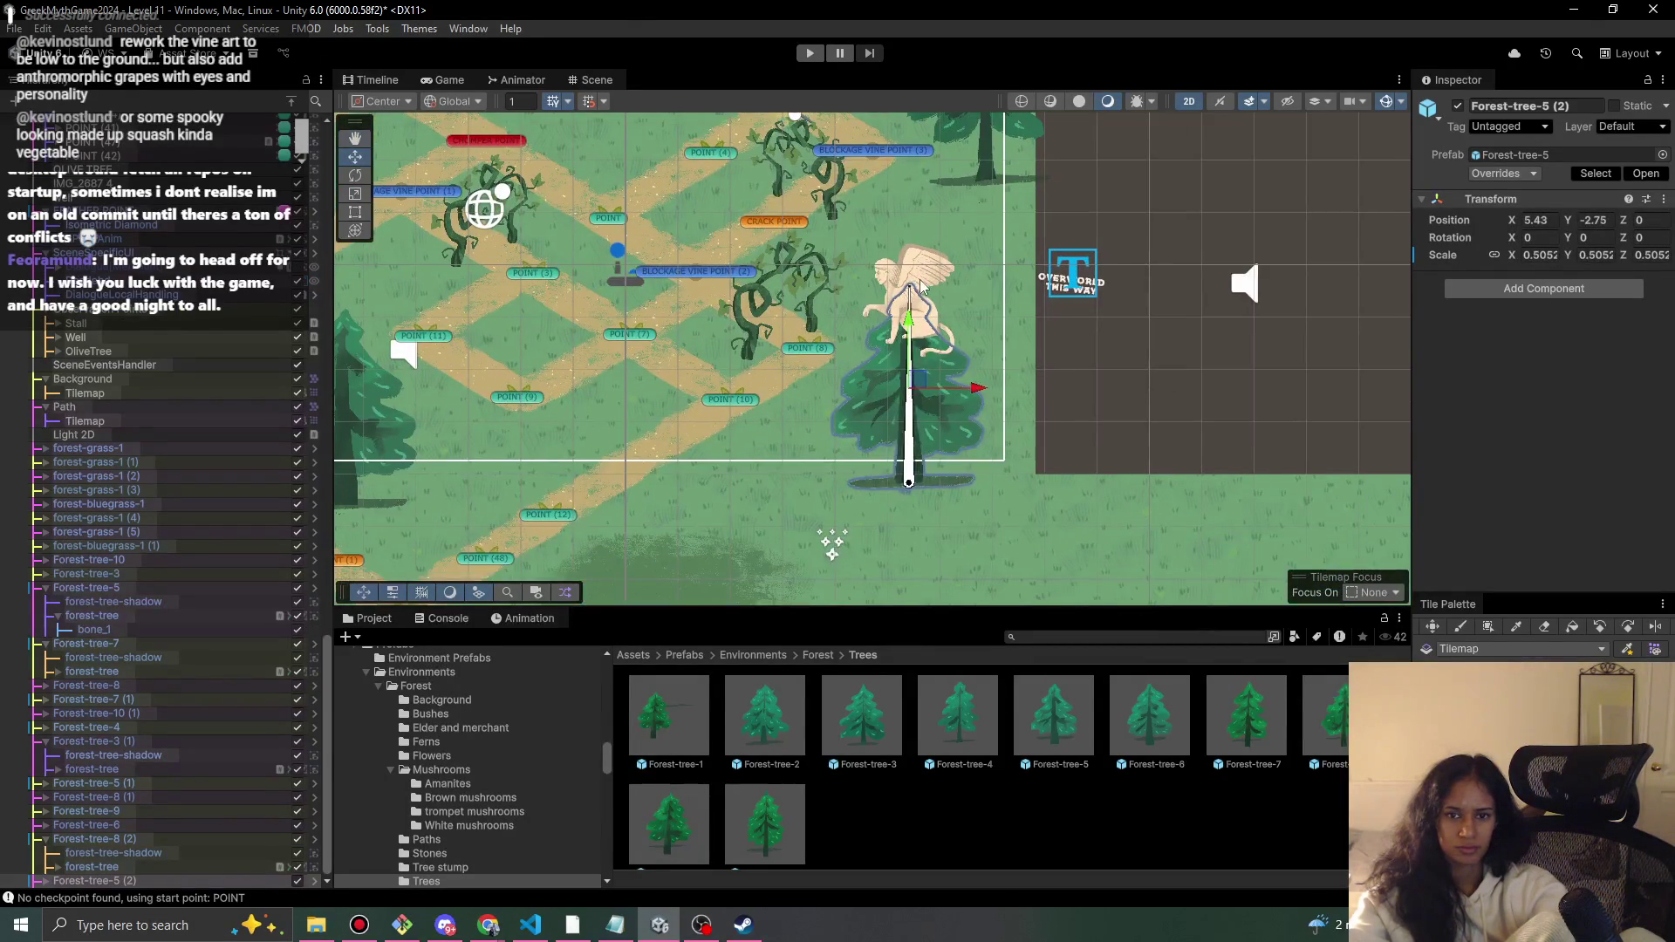
{"action": "left_click", "coordinate": [922, 286]}
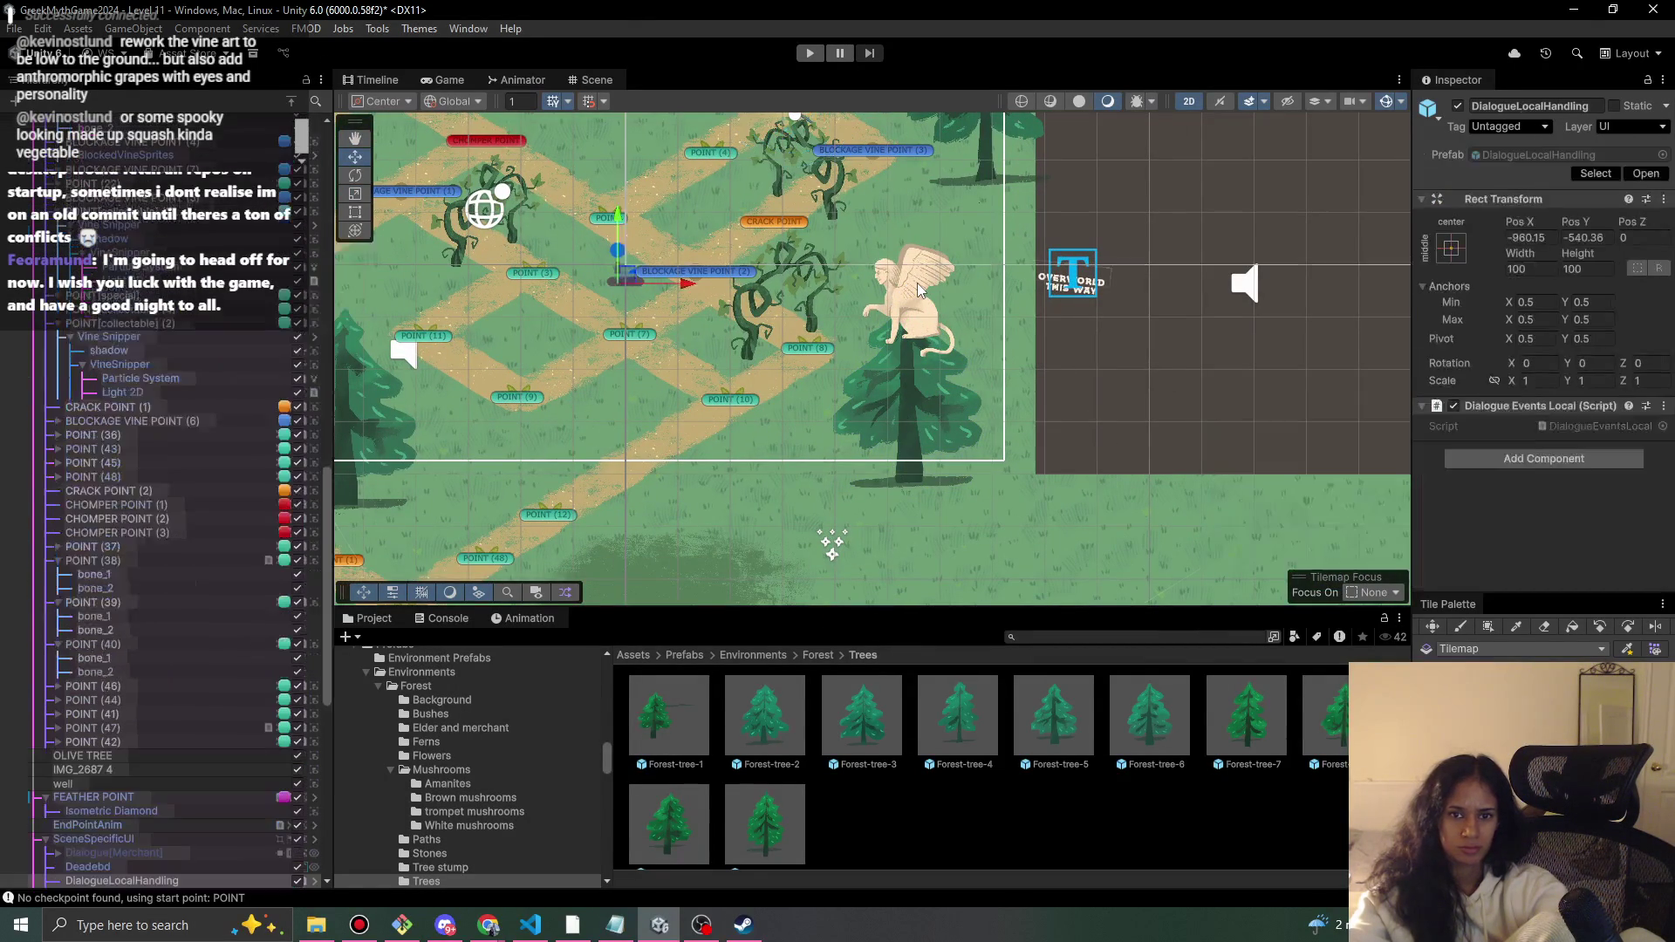
{"action": "left_click", "coordinate": [918, 288]}
{"action": "left_click", "coordinate": [810, 52]}
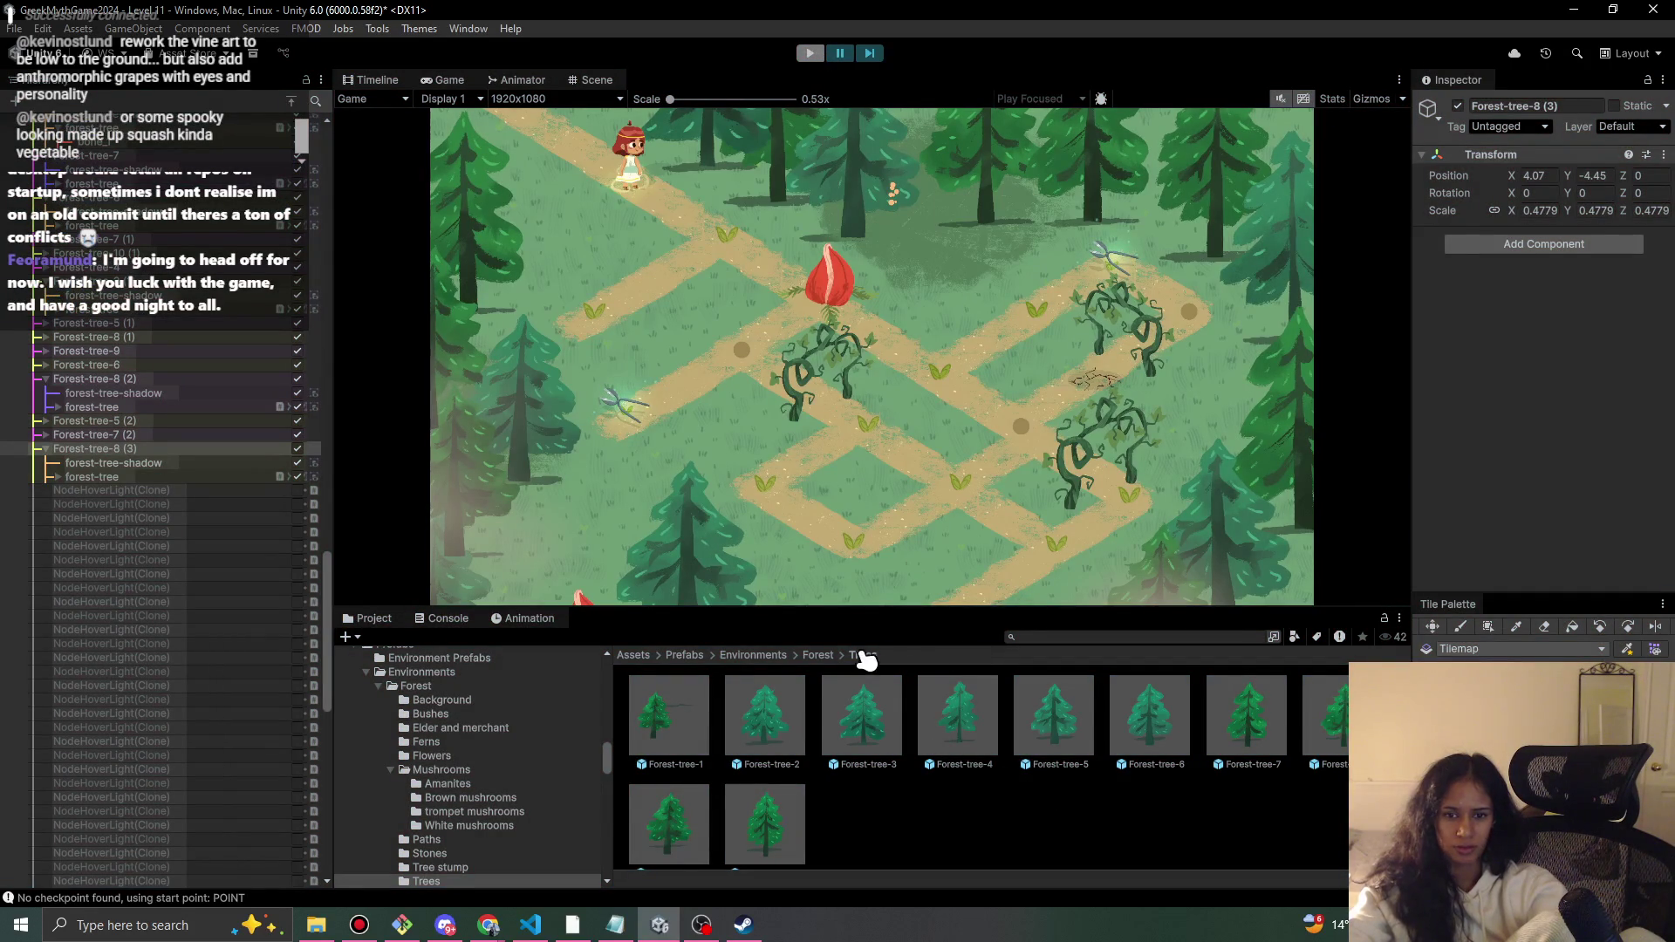
{"action": "left_click", "coordinate": [830, 662]}
{"action": "key", "text": "ctrl+p"}
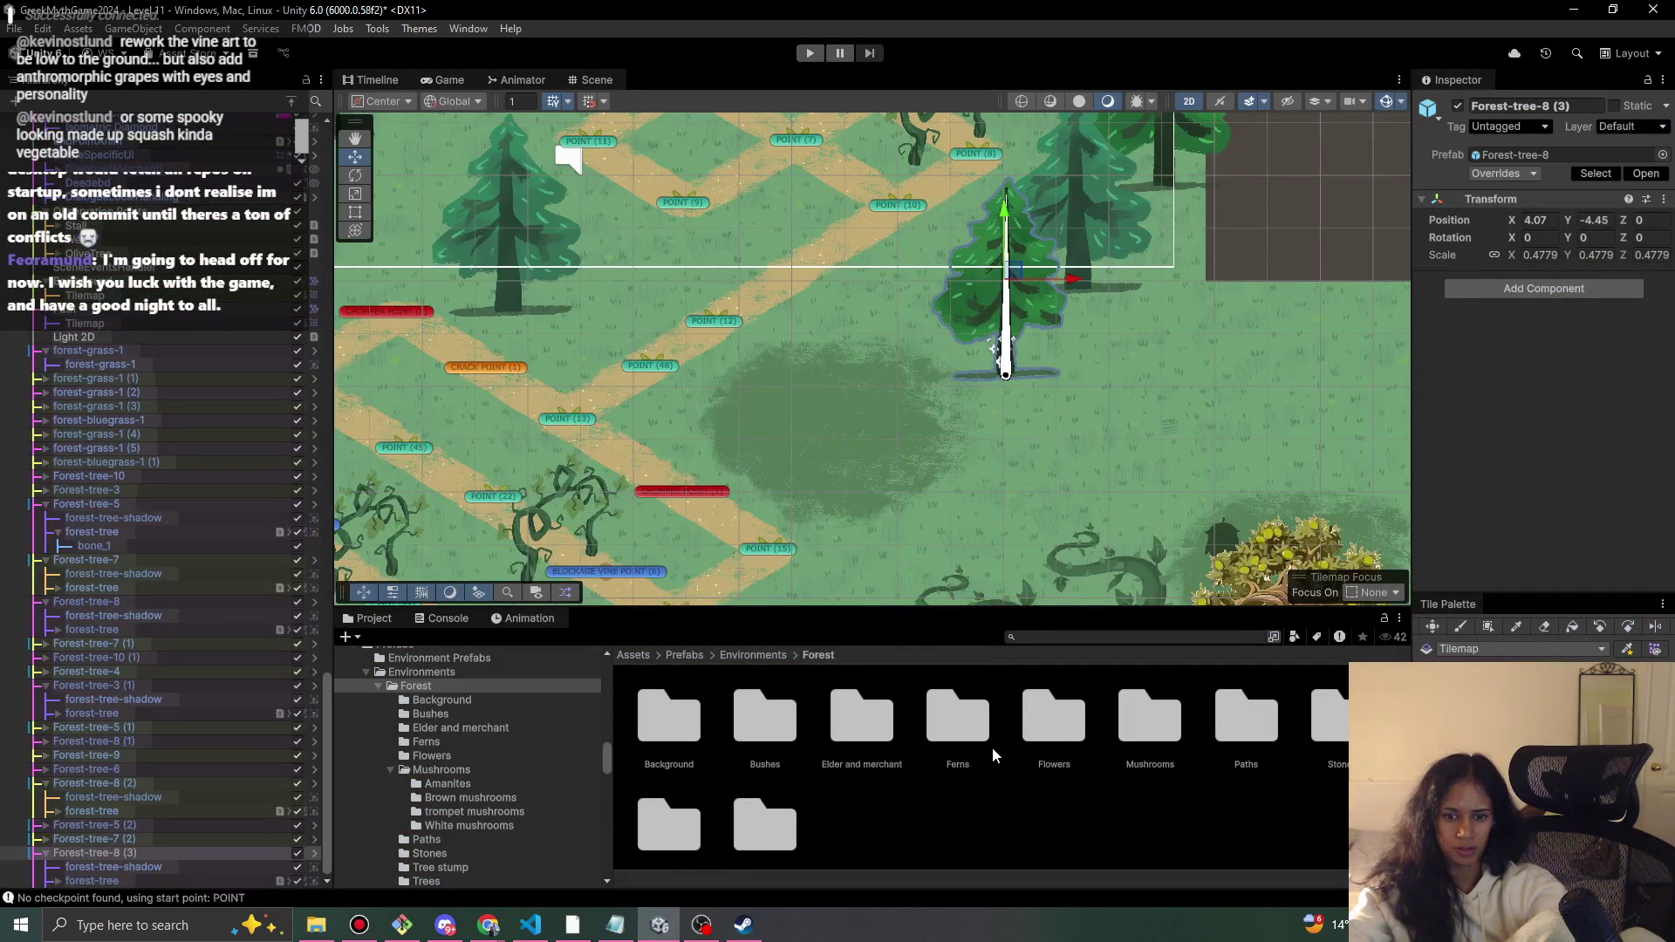
- Place a red amanite mushroom from Mushrooms > Amanites and nudge it into place
{"action": "double_click", "coordinate": [1167, 759]}
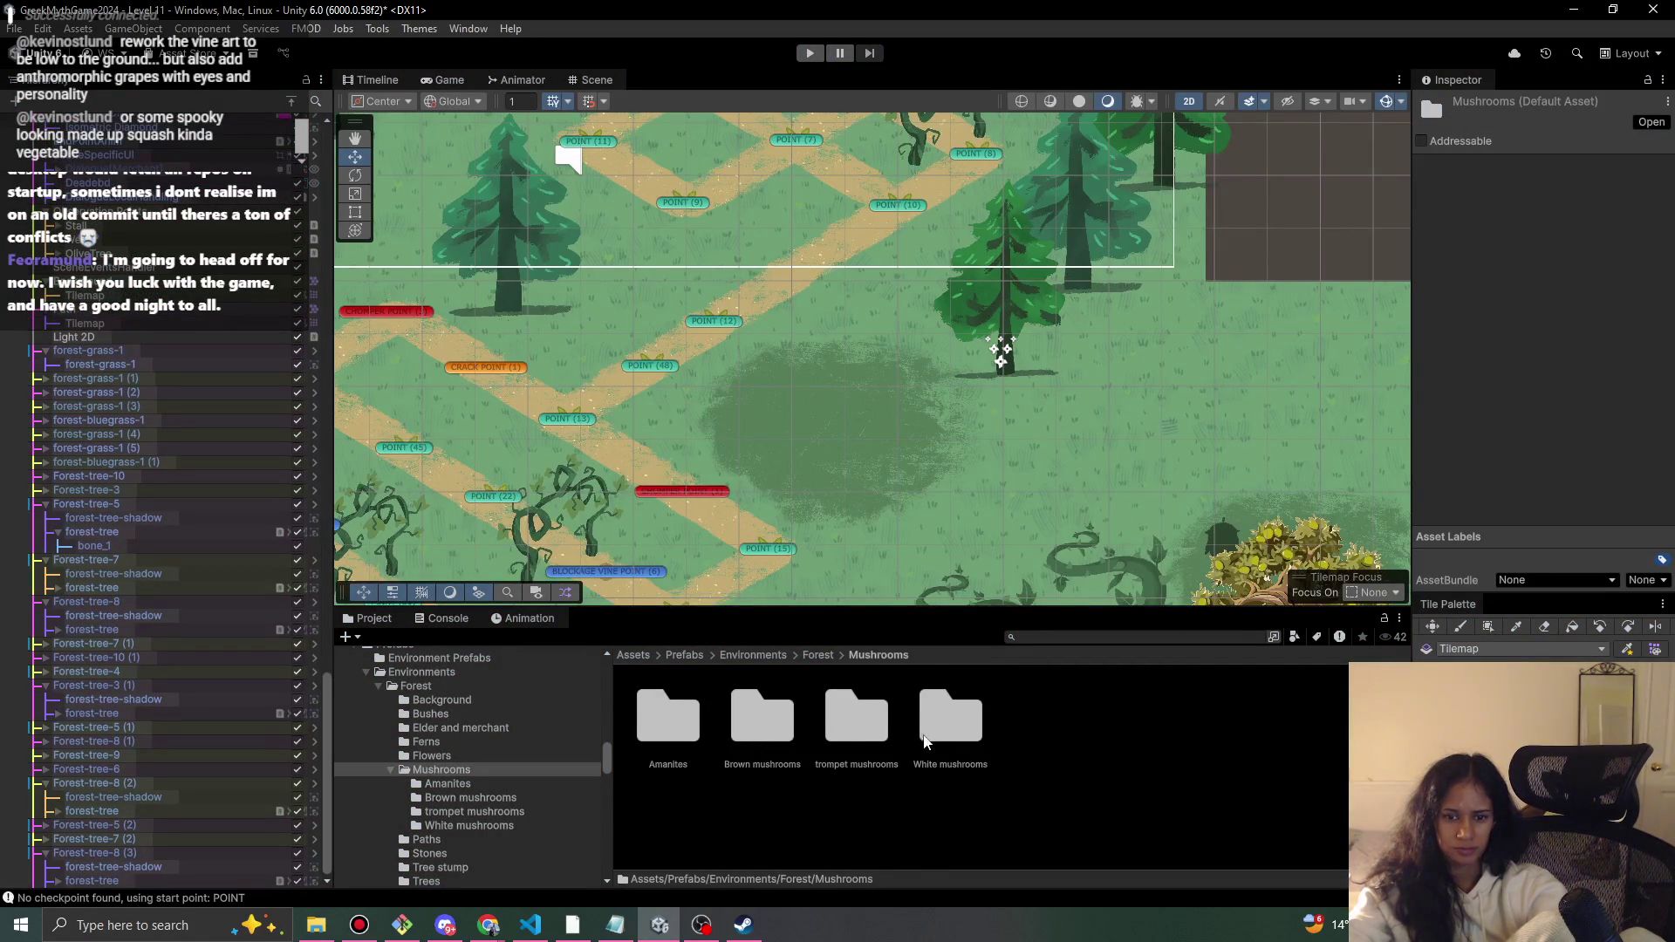
{"action": "double_click", "coordinate": [695, 728]}
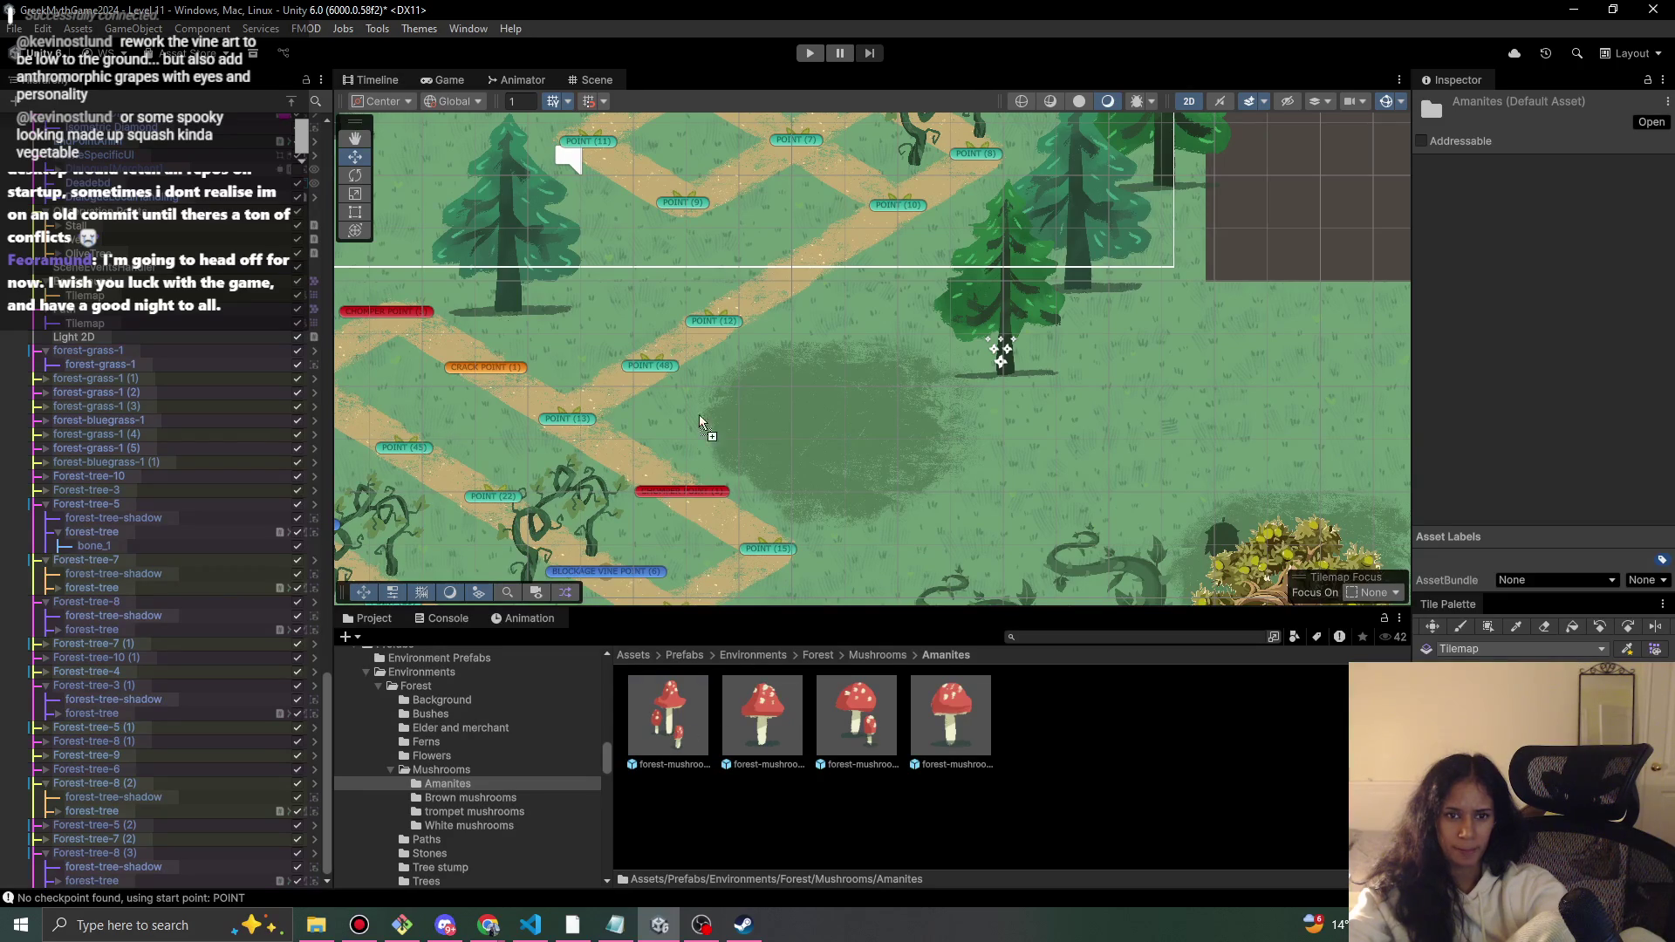
{"action": "left_click_drag", "start_coordinate": [604, 243], "coordinate": [852, 452]}
{"action": "key", "text": "r"}
{"action": "scroll", "coordinate": [851, 452], "scroll_direction": "up", "scroll_amount": 2}
{"action": "key", "text": "w"}
{"action": "left_click_drag", "start_coordinate": [777, 409], "coordinate": [787, 389]}
{"action": "scroll", "coordinate": [1049, 437], "scroll_direction": "down", "scroll_amount": 2}
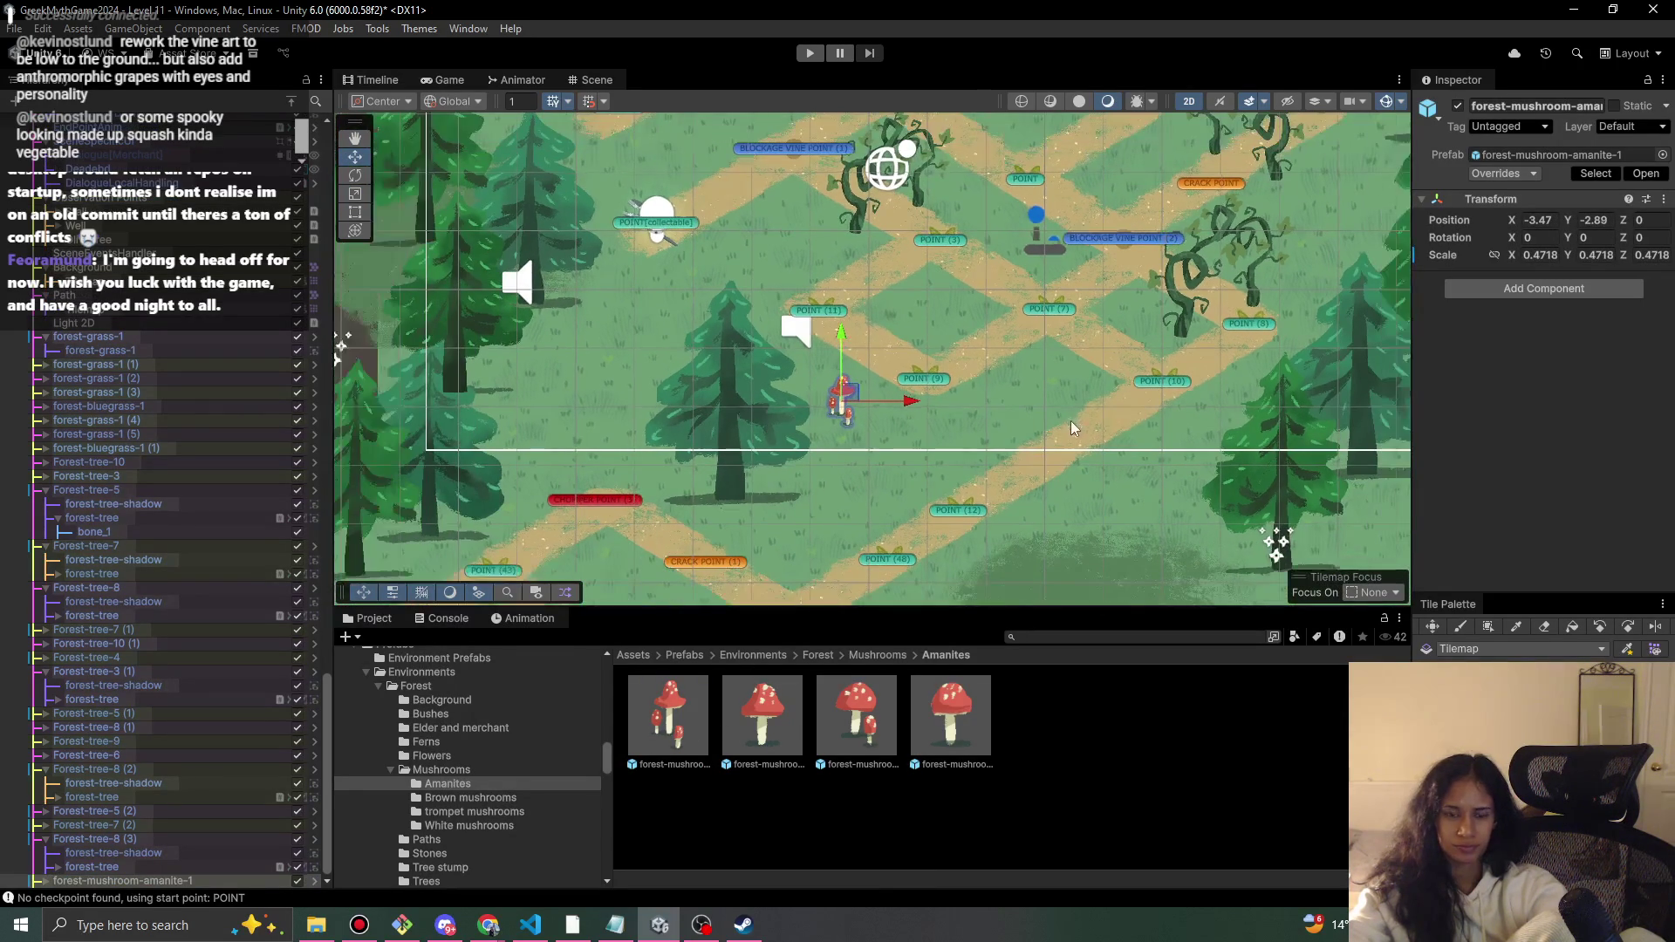
{"action": "left_click", "coordinate": [1518, 177]}
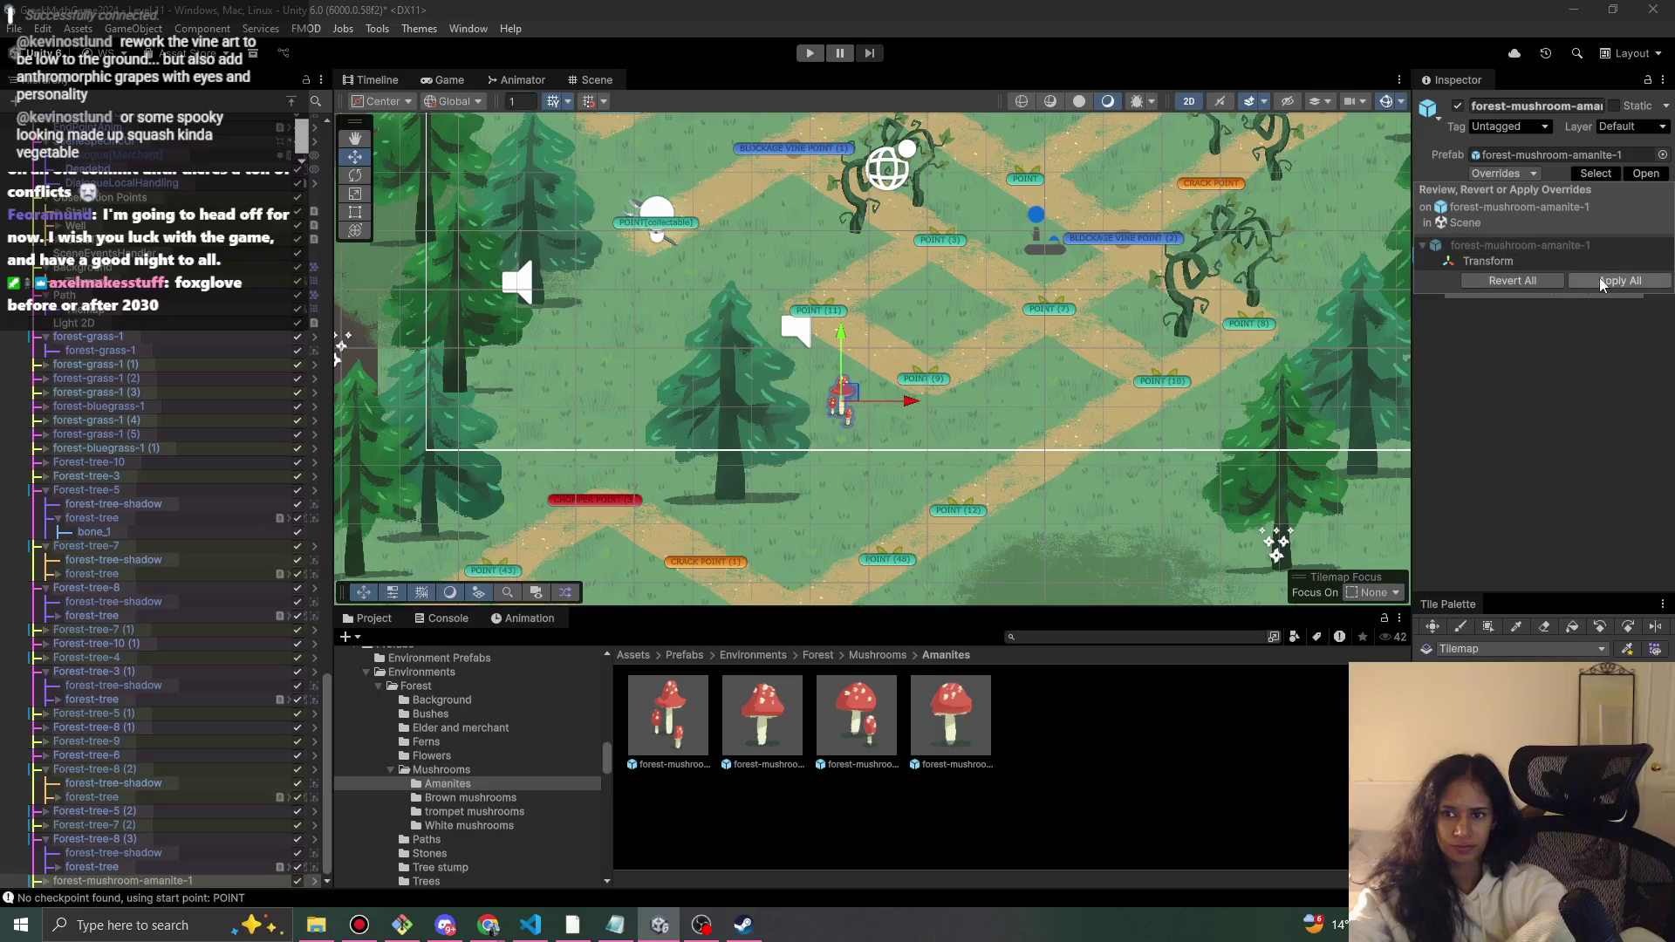
- Add a second amanite and set its shadow's Order in Layer to 1
{"action": "left_click_drag", "start_coordinate": [710, 249], "coordinate": [790, 210]}
{"action": "key", "text": "r"}
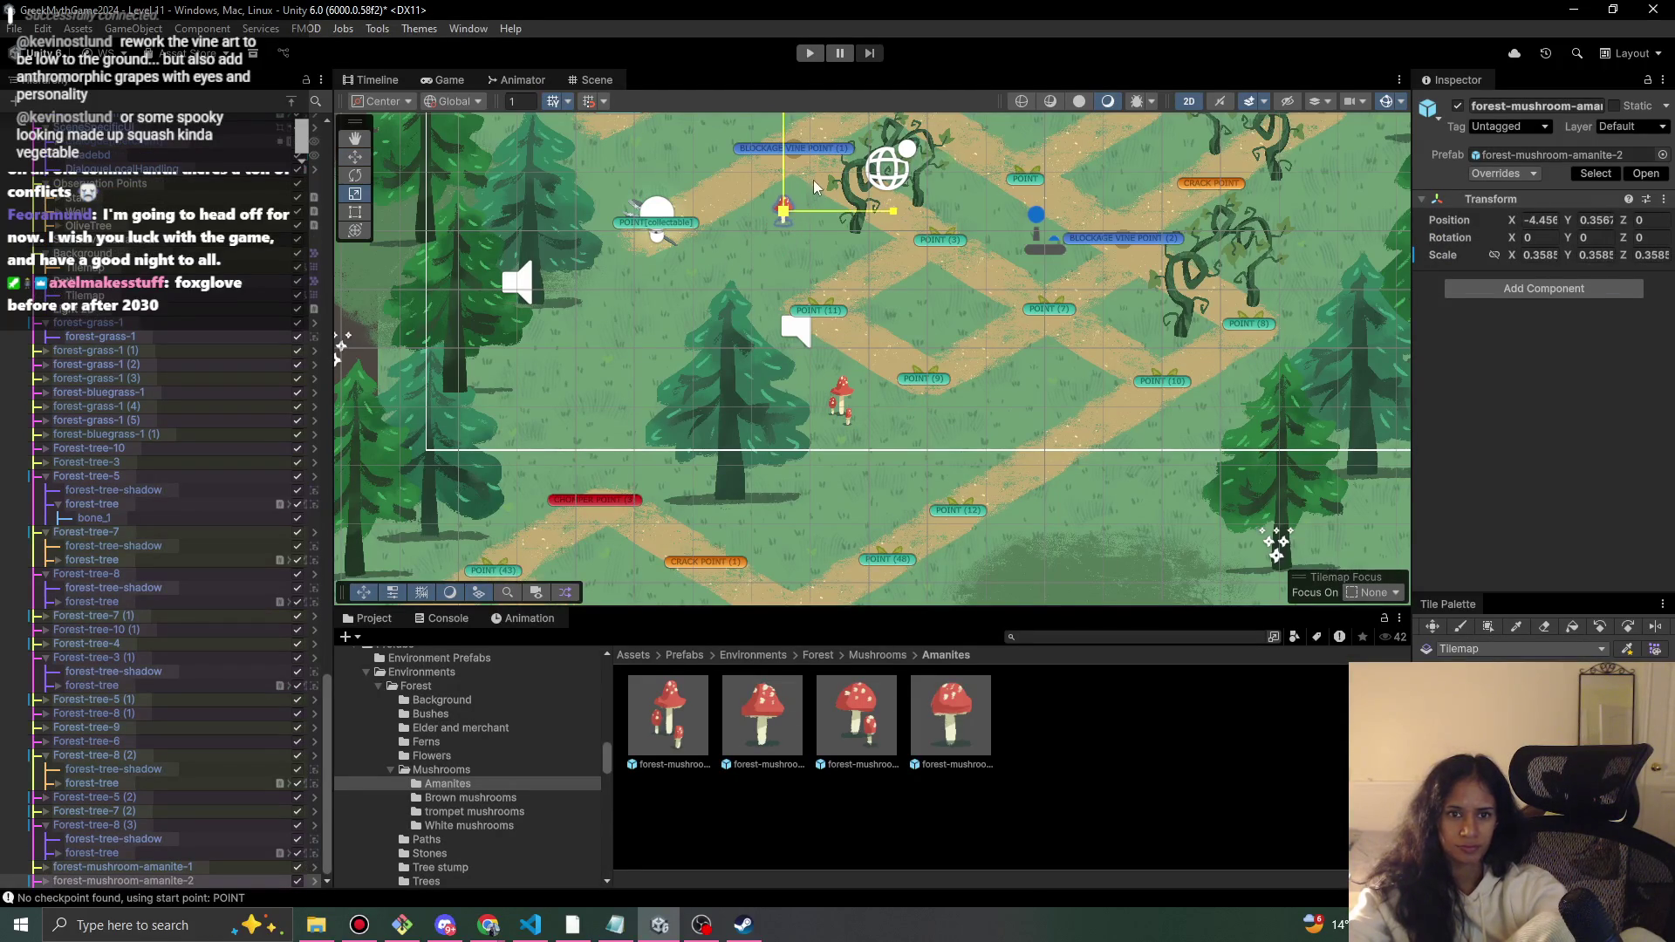
{"action": "left_click", "coordinate": [1518, 173]}
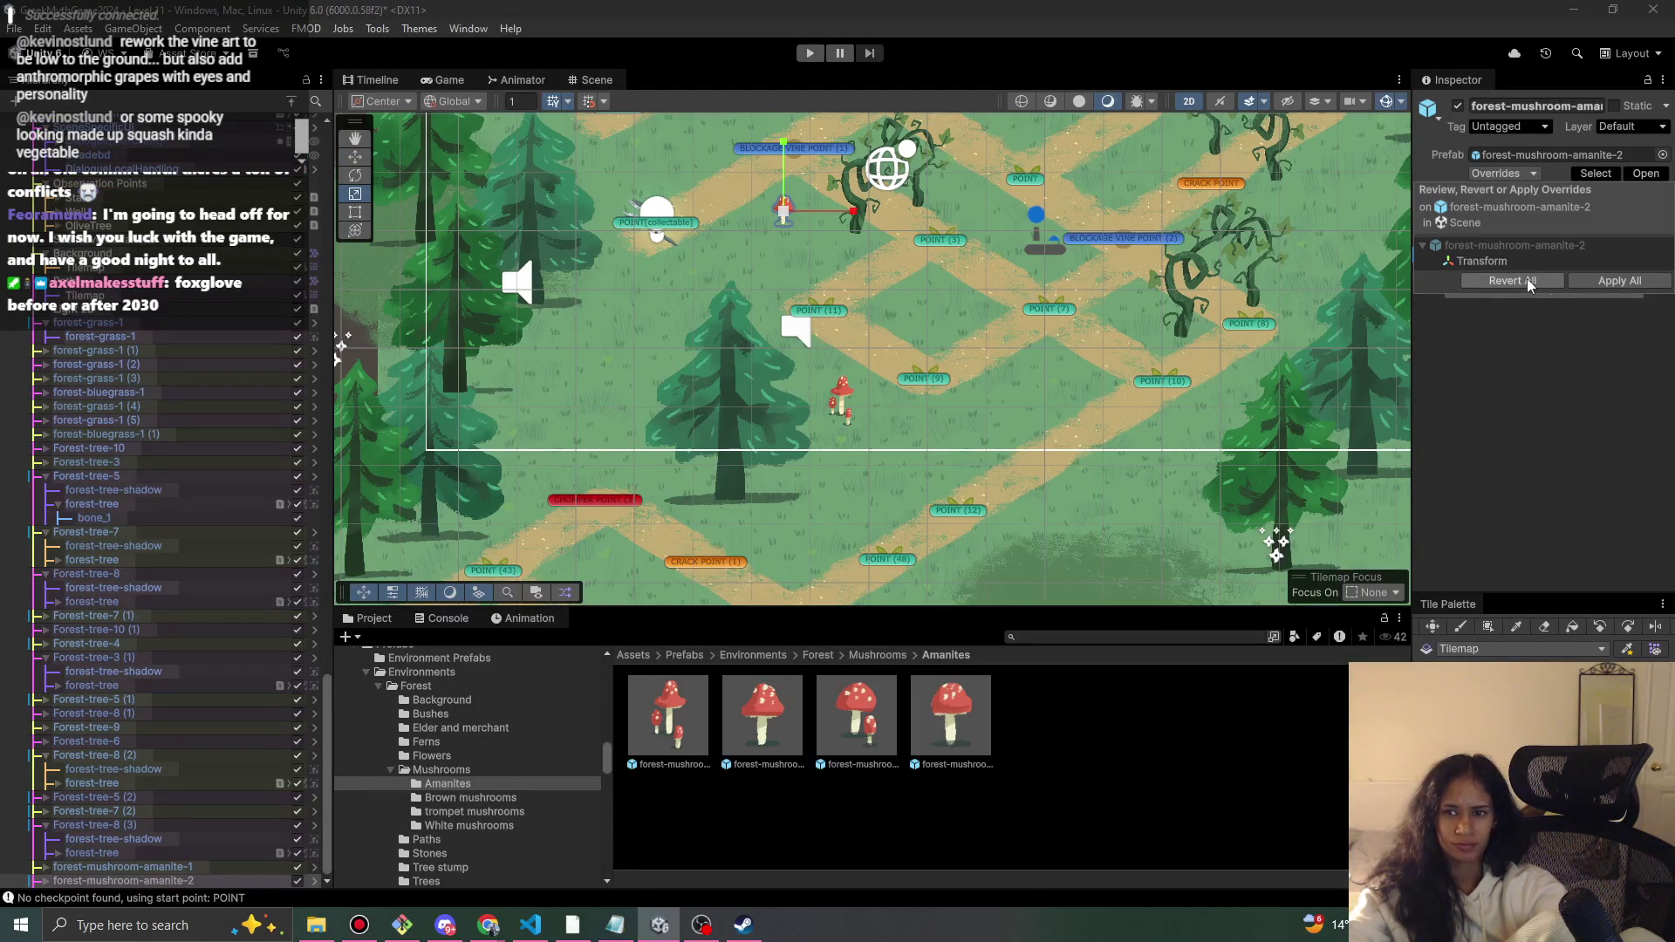
{"action": "left_click", "coordinate": [1614, 280]}
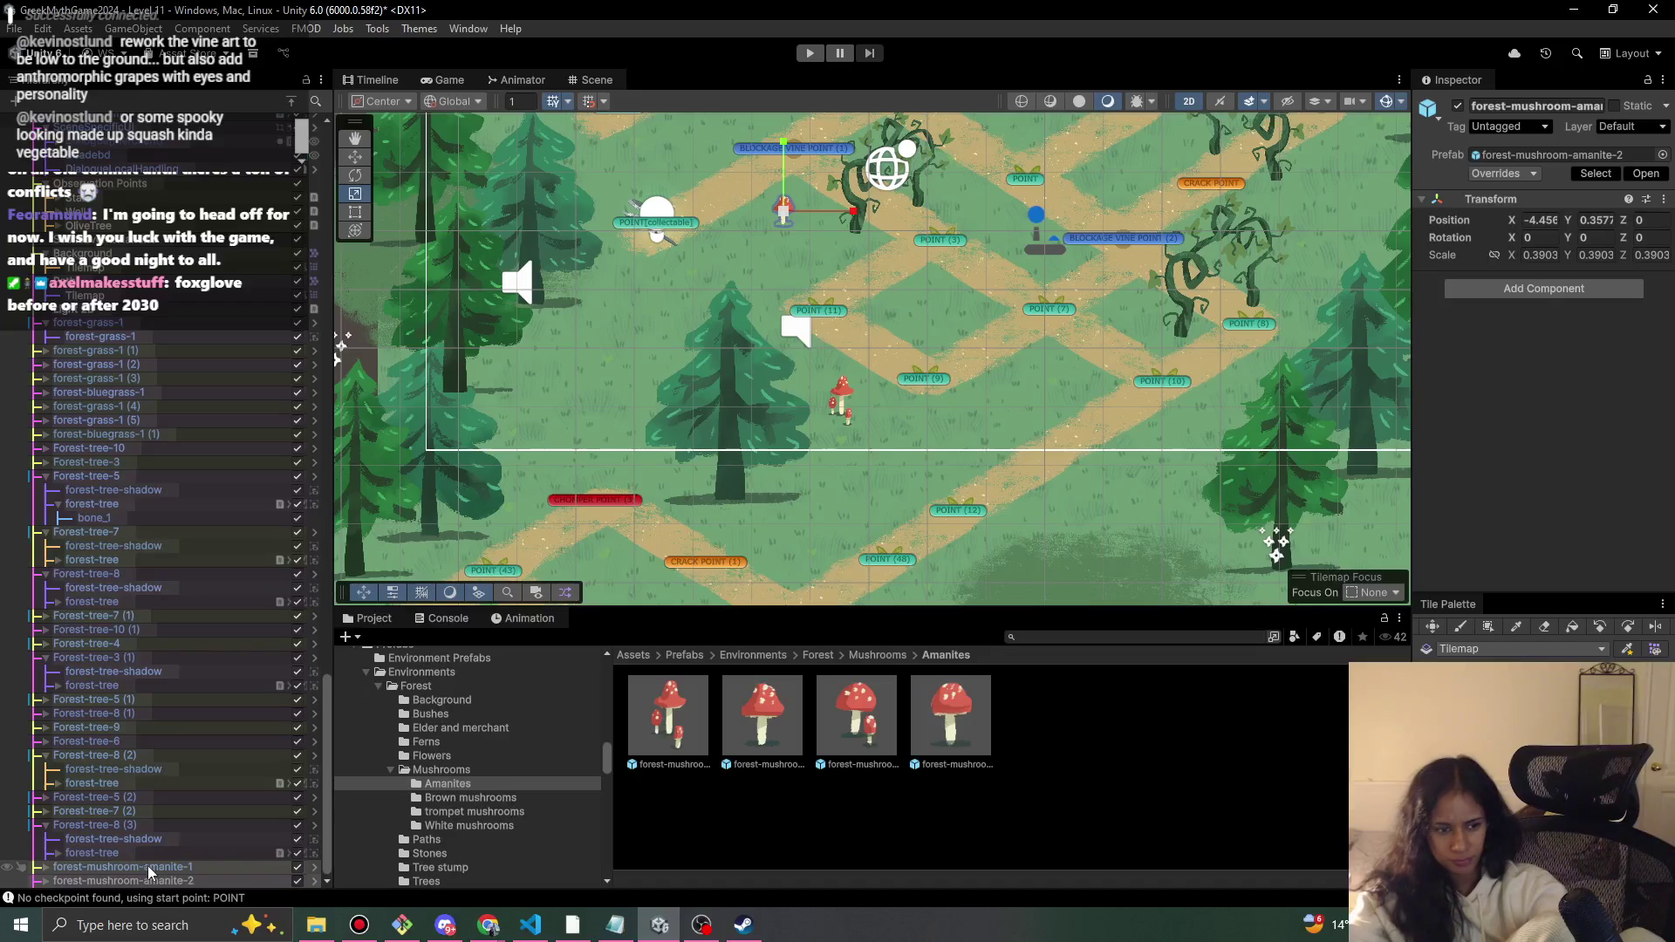
{"action": "left_click", "coordinate": [201, 880]}
{"action": "key", "text": "Right"}
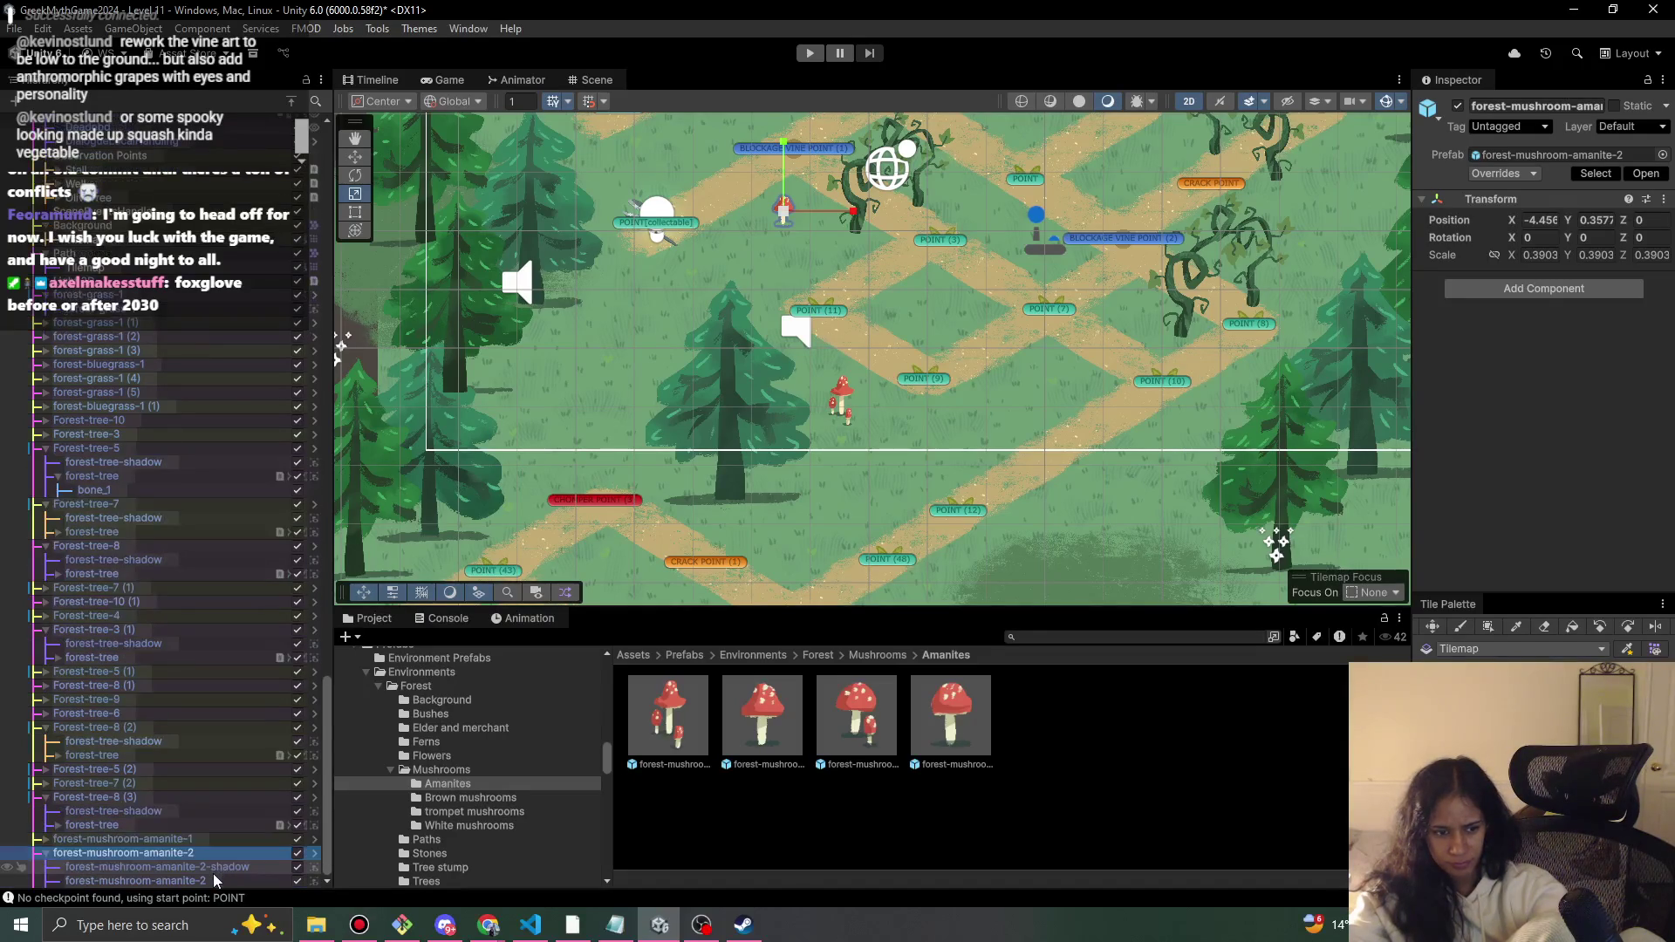
{"action": "left_click", "coordinate": [214, 868]}
{"action": "left_click", "coordinate": [1603, 436]}
{"action": "type", "text": "1"}
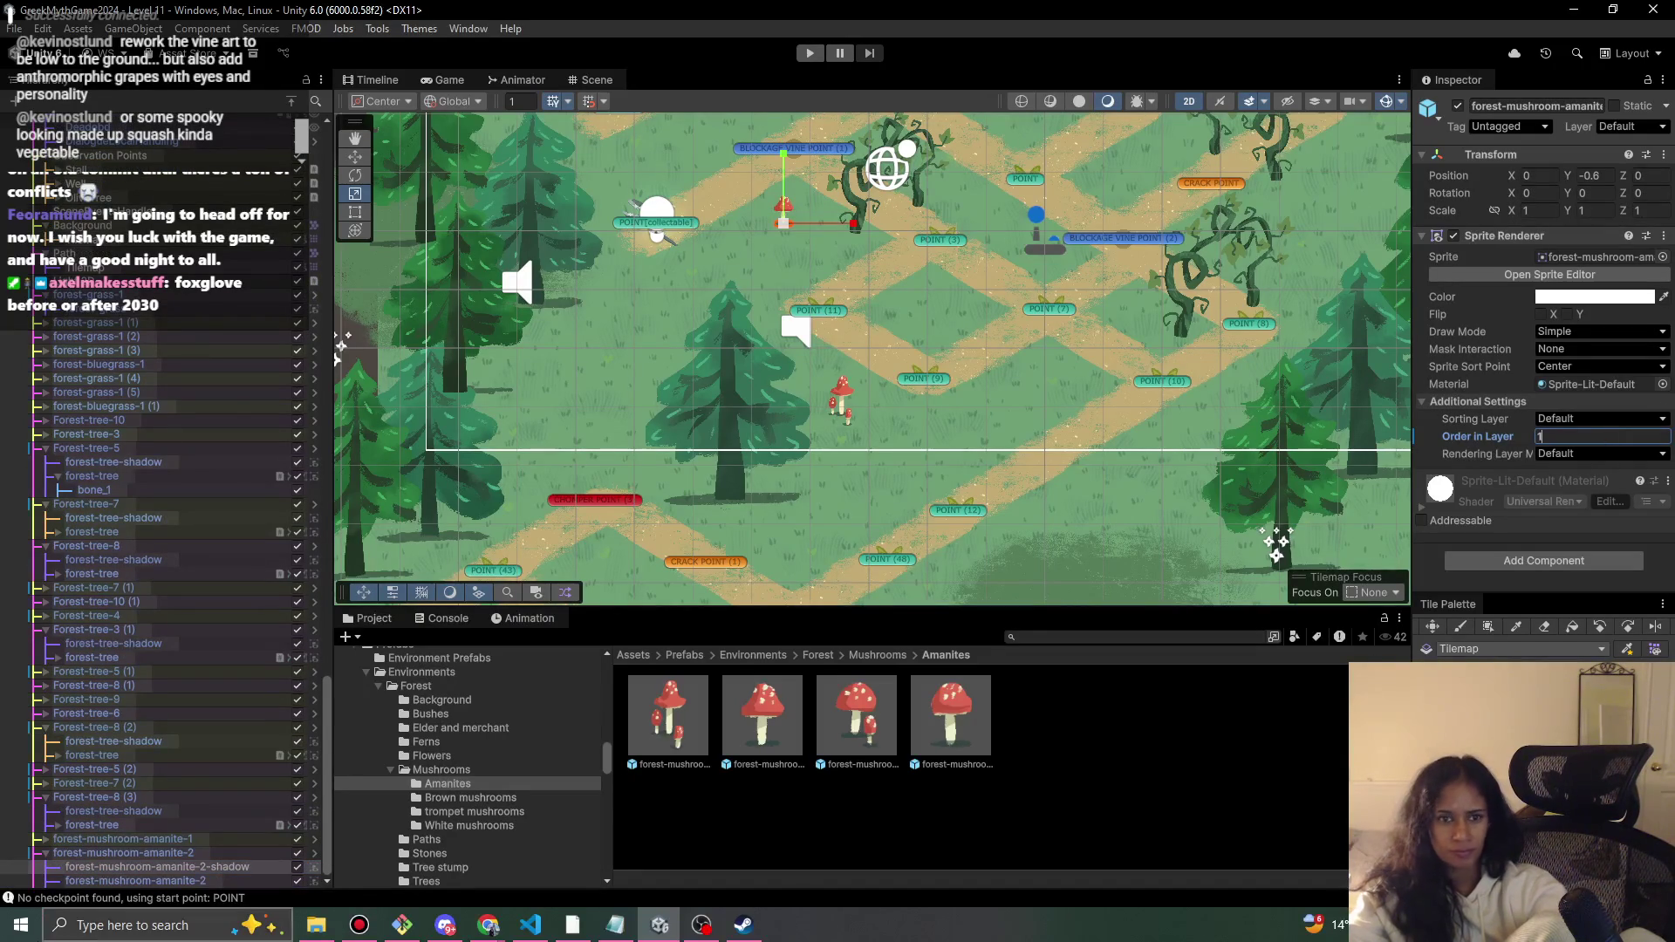
{"action": "left_click", "coordinate": [192, 852]}
{"action": "left_click", "coordinate": [1518, 174]}
- Place two more amanites, one near the upper path and one beside the right-hand trees
{"action": "mouse_move", "coordinate": [876, 238]}
{"action": "left_mouse_down"}
{"action": "mouse_move", "coordinate": [768, 450]}
{"action": "mouse_move", "coordinate": [633, 549]}
{"action": "left_mouse_up"}
{"action": "scroll", "coordinate": [768, 449], "scroll_direction": "up", "scroll_amount": 2}
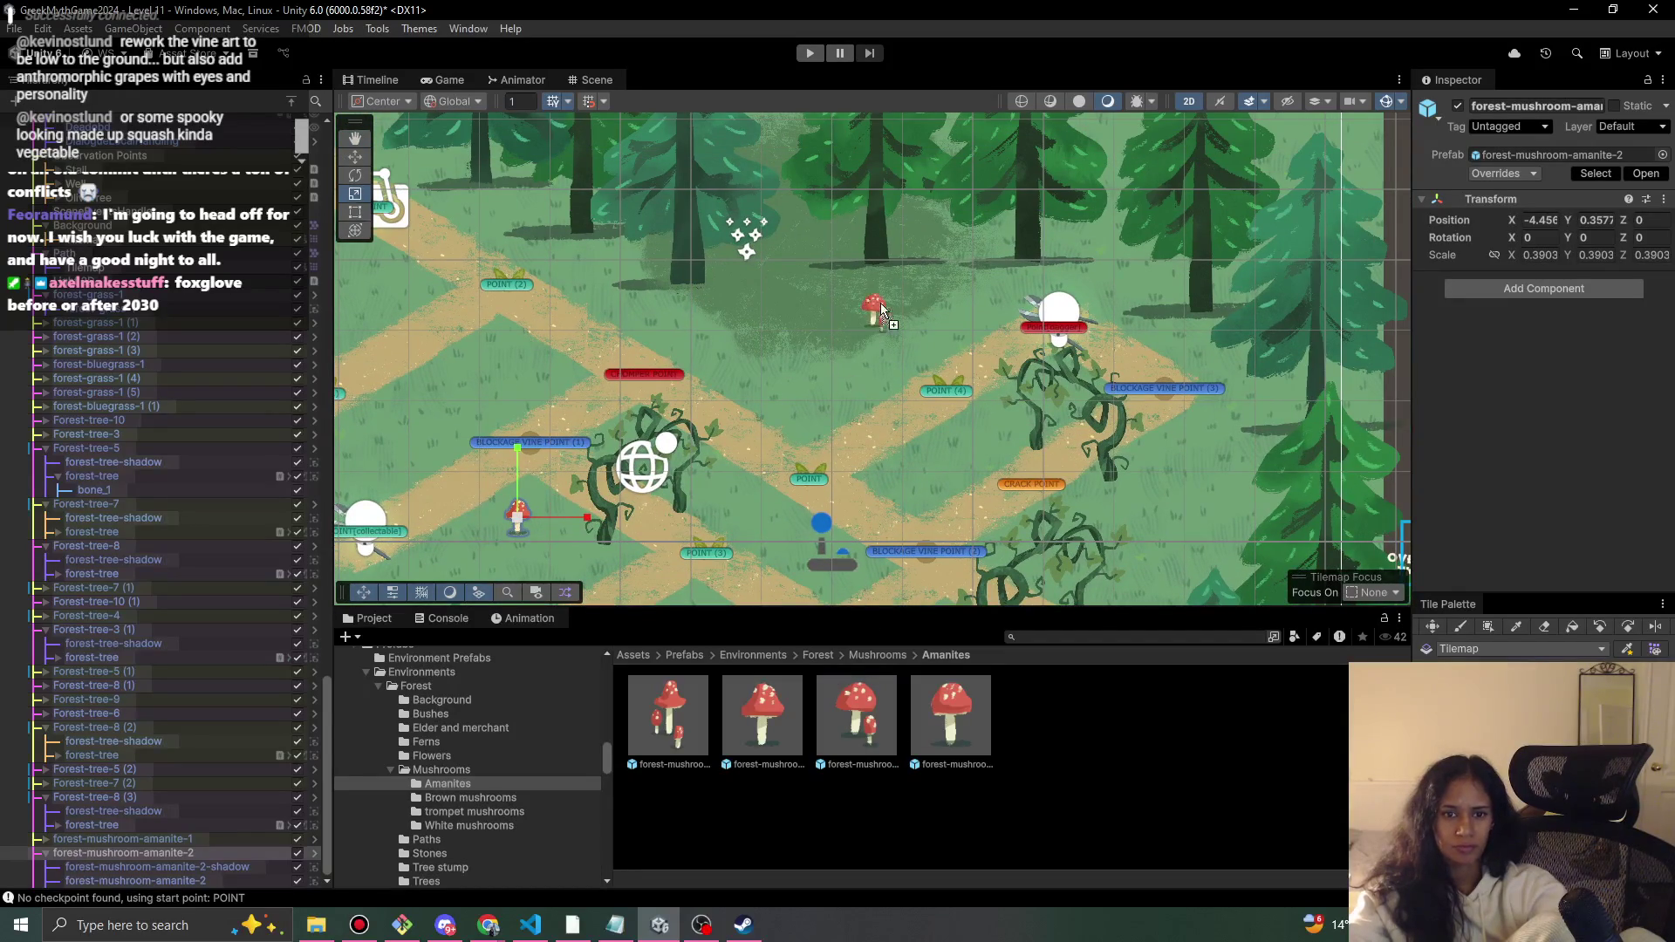
{"action": "left_click_drag", "start_coordinate": [945, 266], "coordinate": [944, 266]}
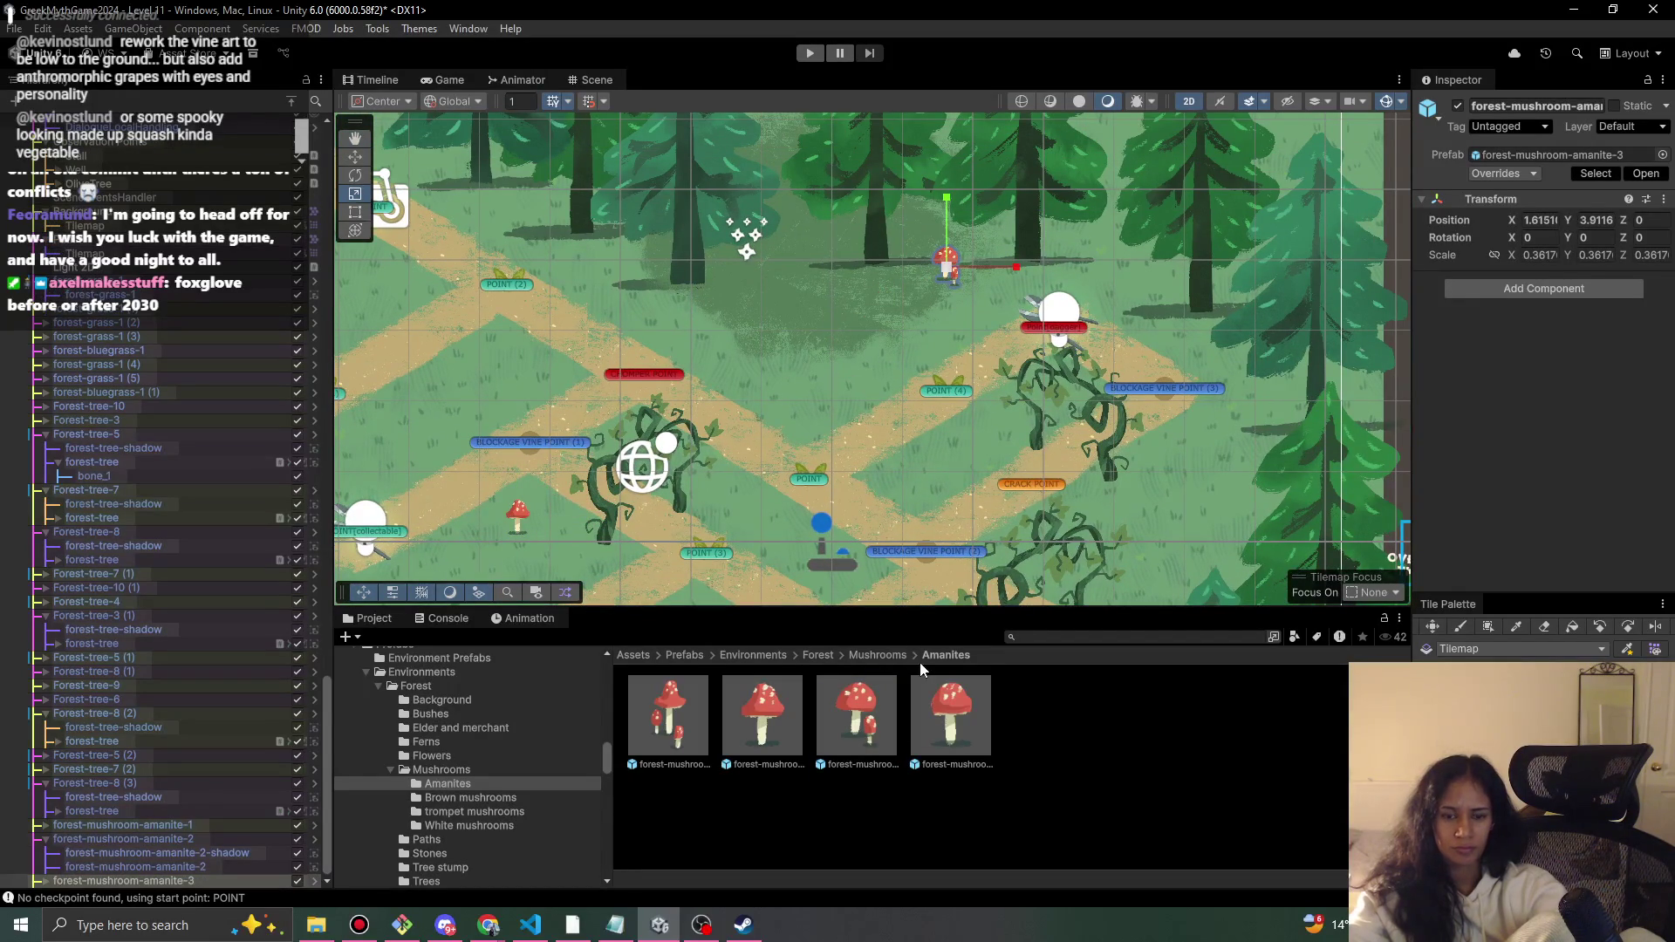
{"action": "mouse_move", "coordinate": [965, 730]}
{"action": "left_mouse_down"}
{"action": "mouse_move", "coordinate": [1047, 607]}
{"action": "mouse_move", "coordinate": [1266, 401]}
{"action": "left_mouse_up"}
{"action": "left_click_drag", "start_coordinate": [1227, 474], "coordinate": [1226, 473]}
{"action": "scroll", "coordinate": [1134, 436], "scroll_direction": "down", "scroll_amount": 5}
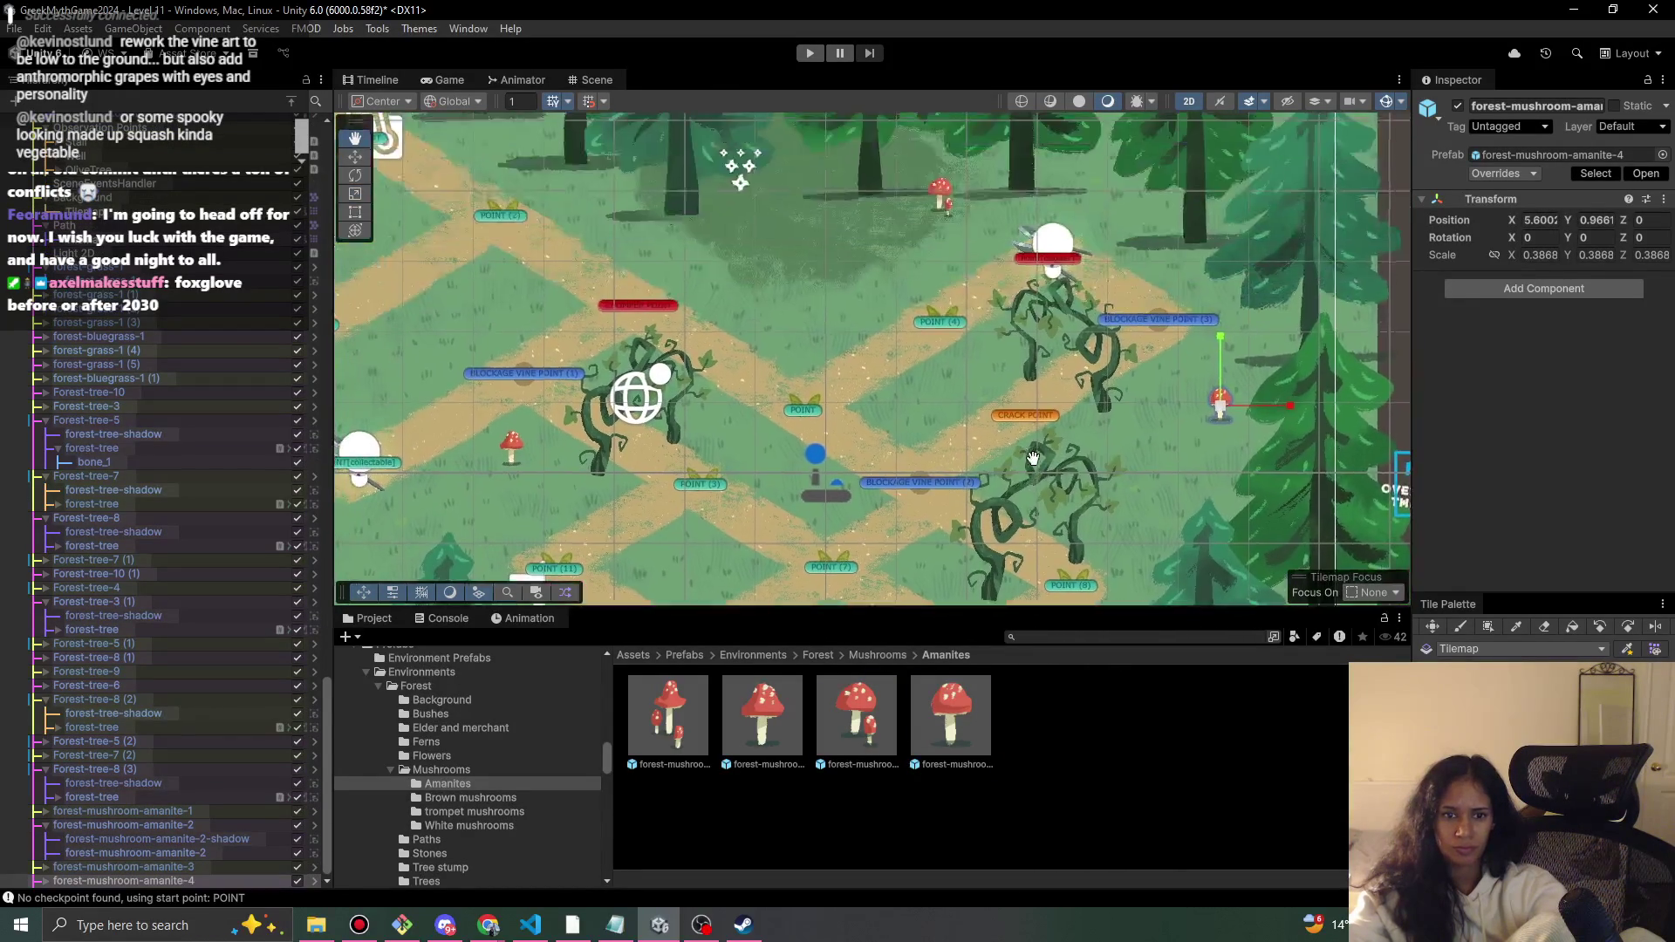
- Place a brown mushroom cluster near the top-left path
{"action": "left_click", "coordinate": [878, 655]}
{"action": "double_click", "coordinate": [784, 737]}
{"action": "mouse_move", "coordinate": [757, 731]}
{"action": "left_mouse_down"}
{"action": "mouse_move", "coordinate": [825, 424]}
{"action": "mouse_move", "coordinate": [980, 343]}
{"action": "mouse_move", "coordinate": [743, 345]}
{"action": "mouse_move", "coordinate": [551, 250]}
{"action": "left_mouse_up"}
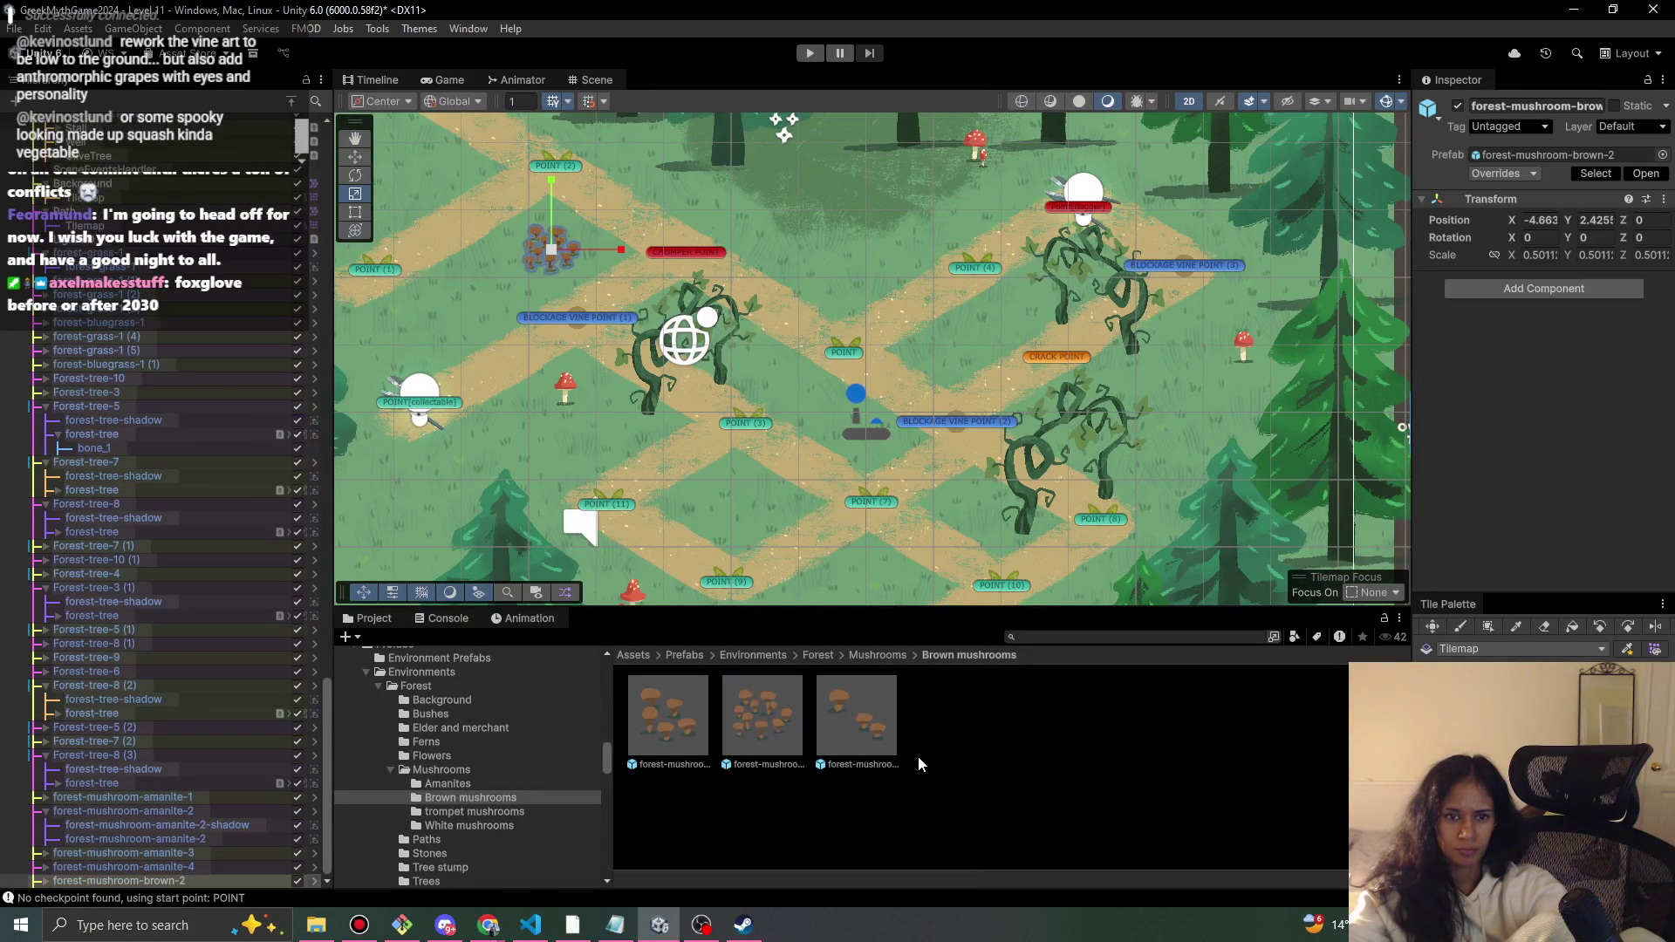
- Scatter three trompet mushrooms across the level, starting near the centre path
{"action": "left_click", "coordinate": [877, 655]}
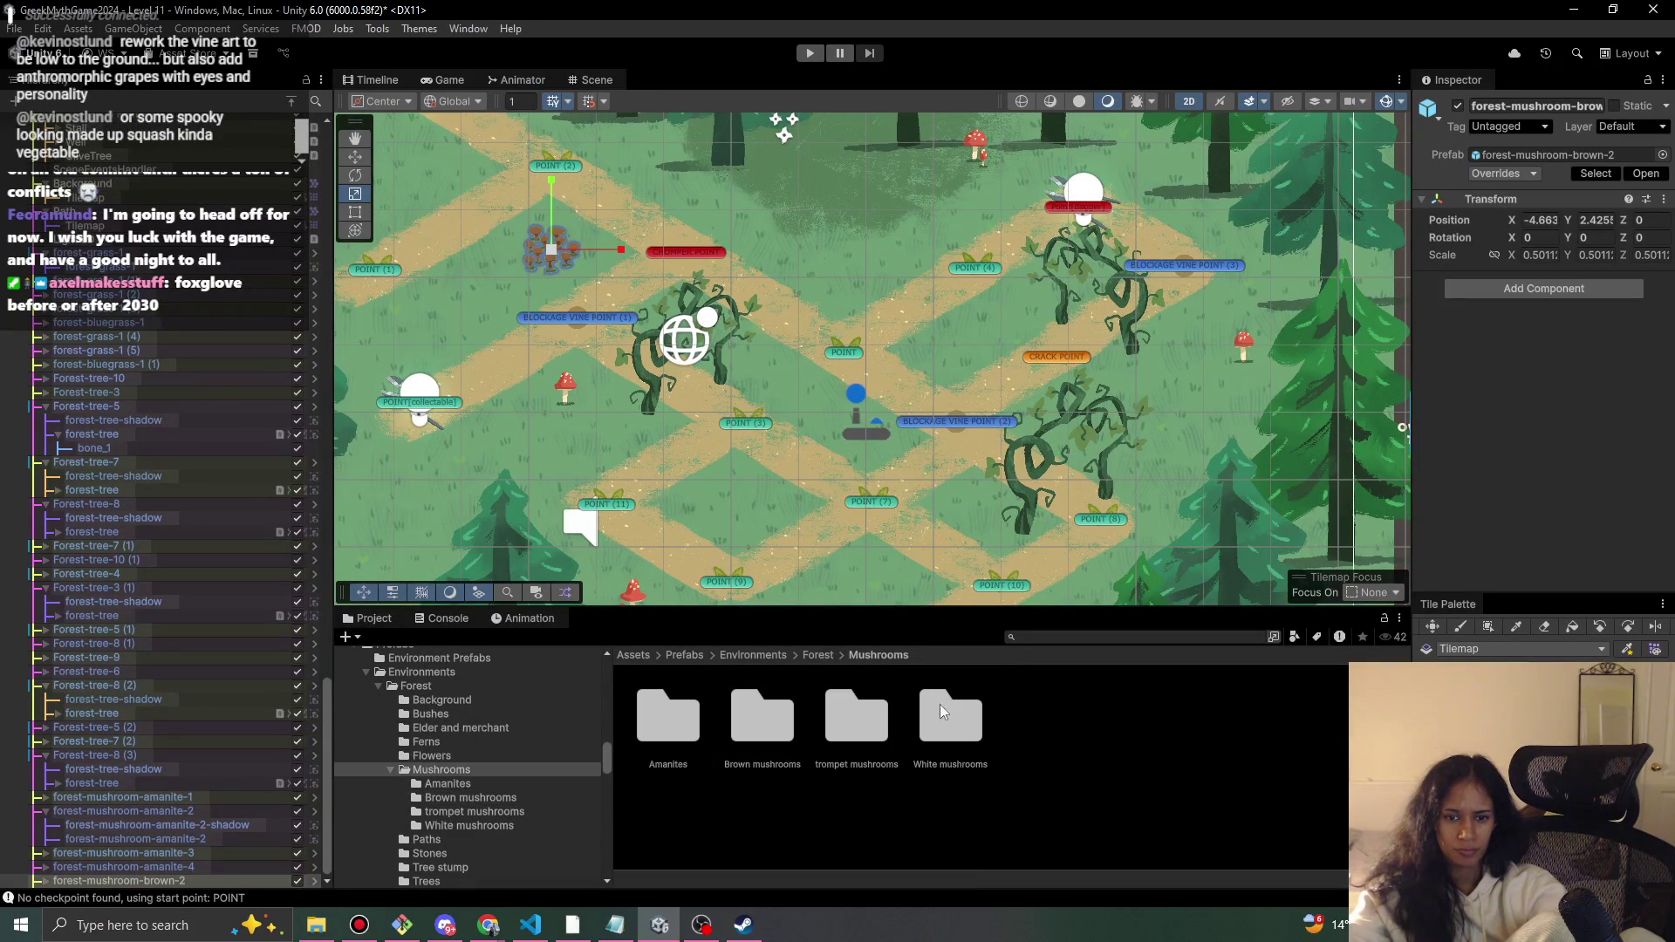
{"action": "double_click", "coordinate": [868, 744]}
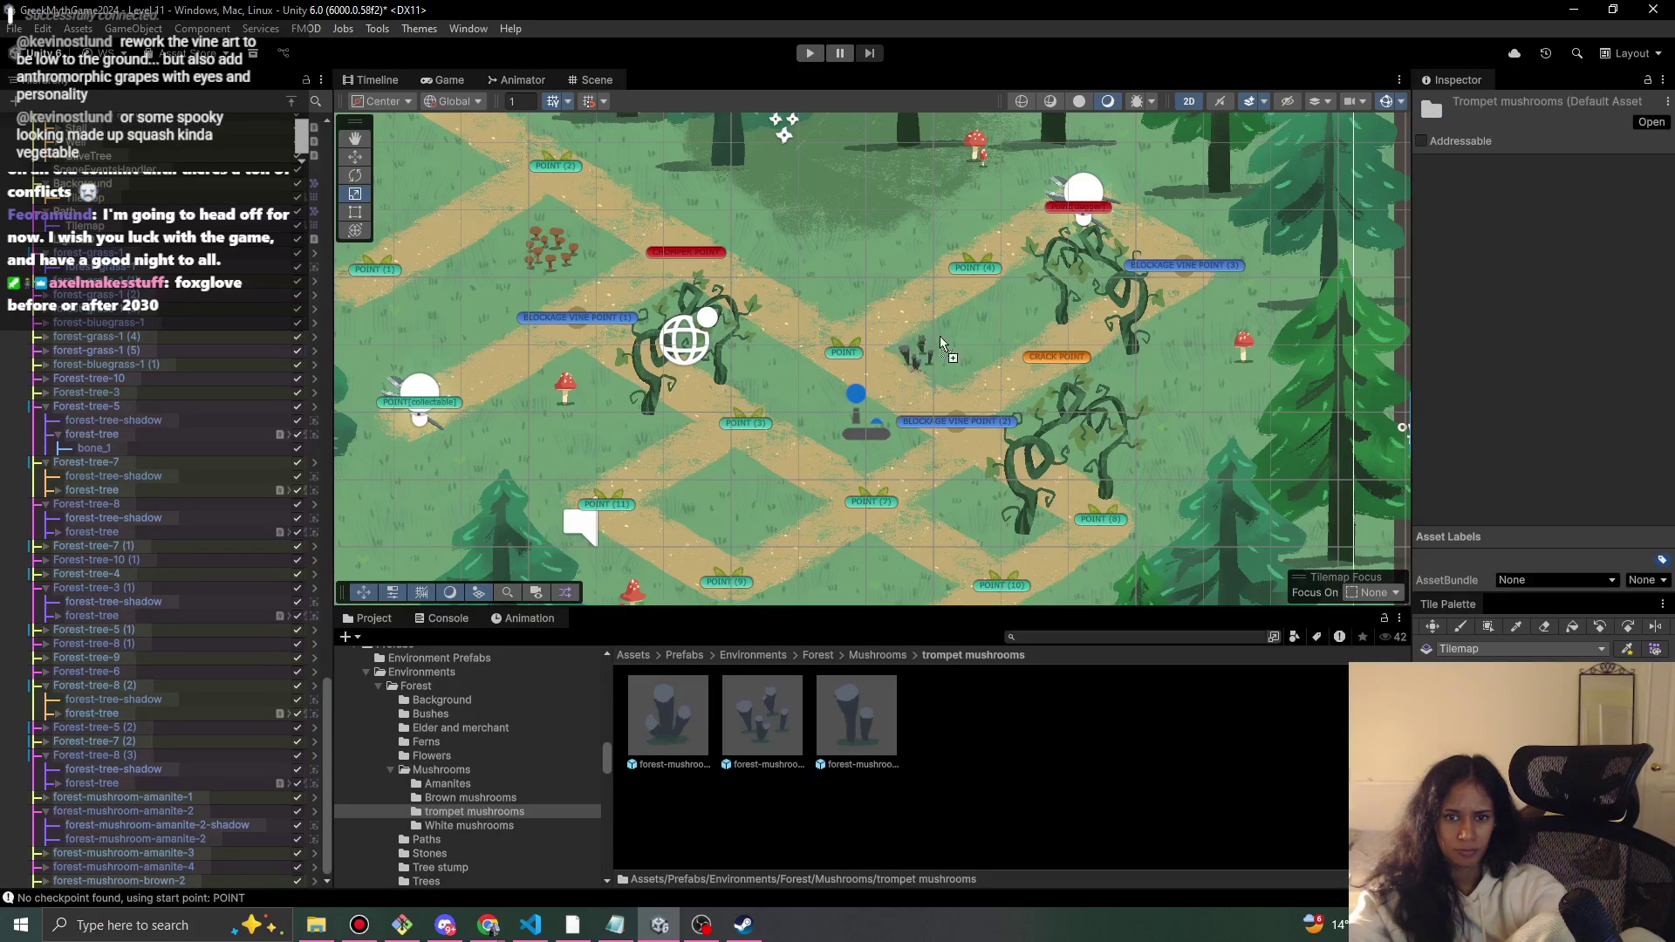
{"action": "left_click_drag", "start_coordinate": [843, 251], "coordinate": [842, 250]}
{"action": "scroll", "coordinate": [839, 240], "scroll_direction": "down", "scroll_amount": 3}
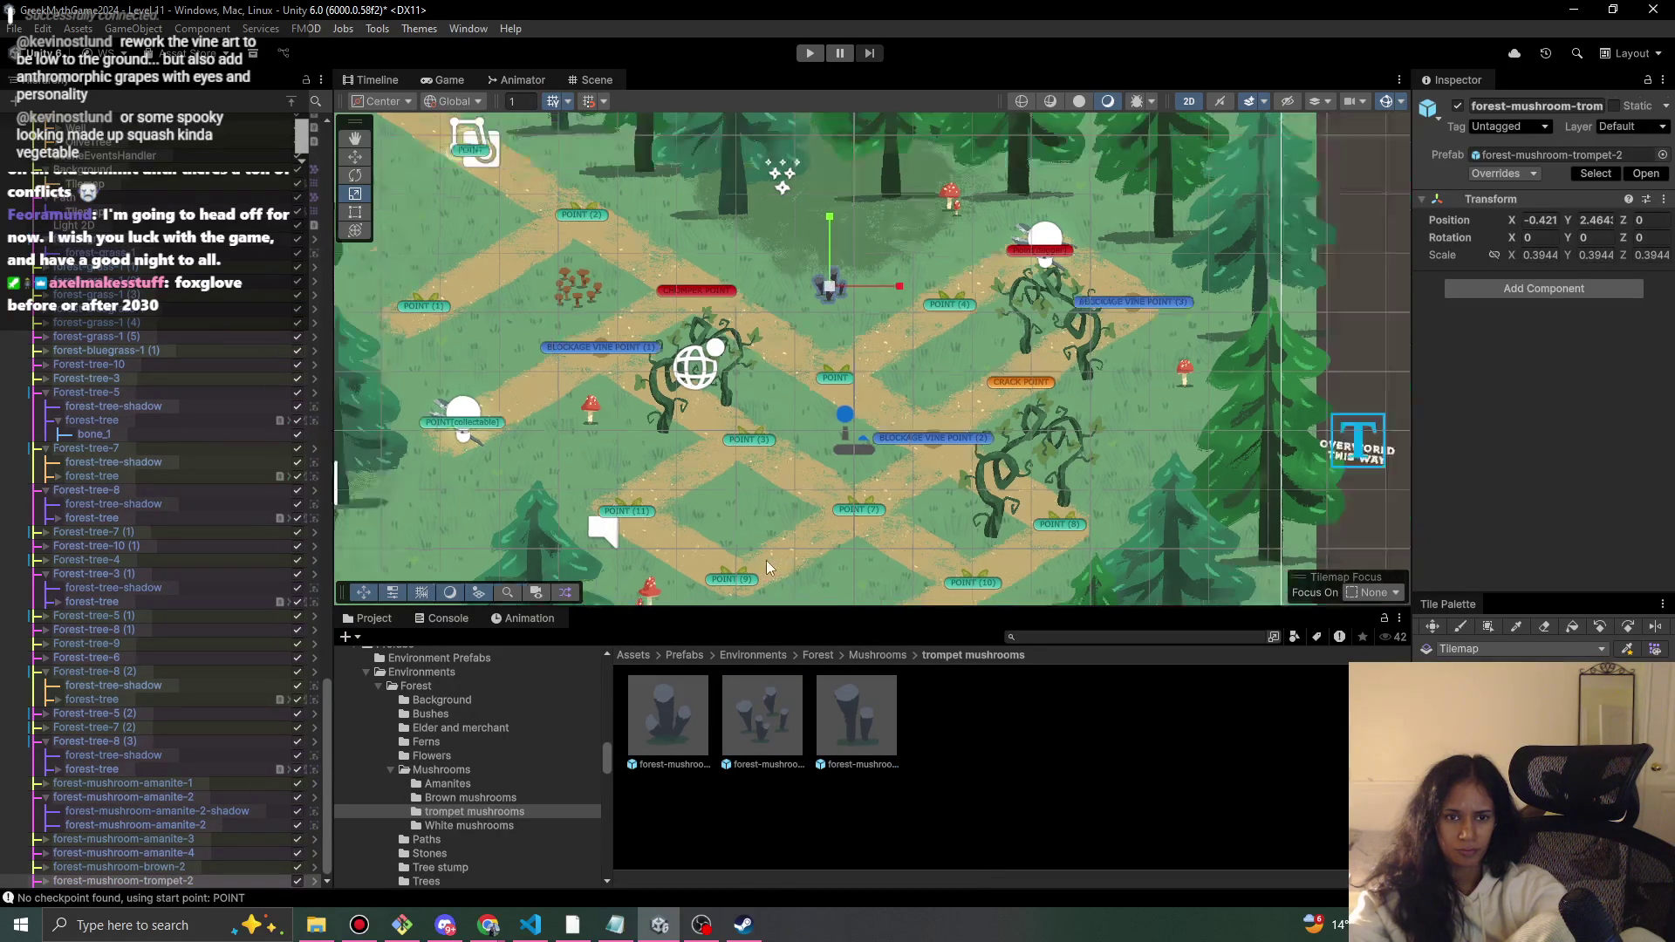
{"action": "left_click_drag", "start_coordinate": [800, 703], "coordinate": [476, 434]}
{"action": "left_click_drag", "start_coordinate": [837, 749], "coordinate": [1076, 448]}
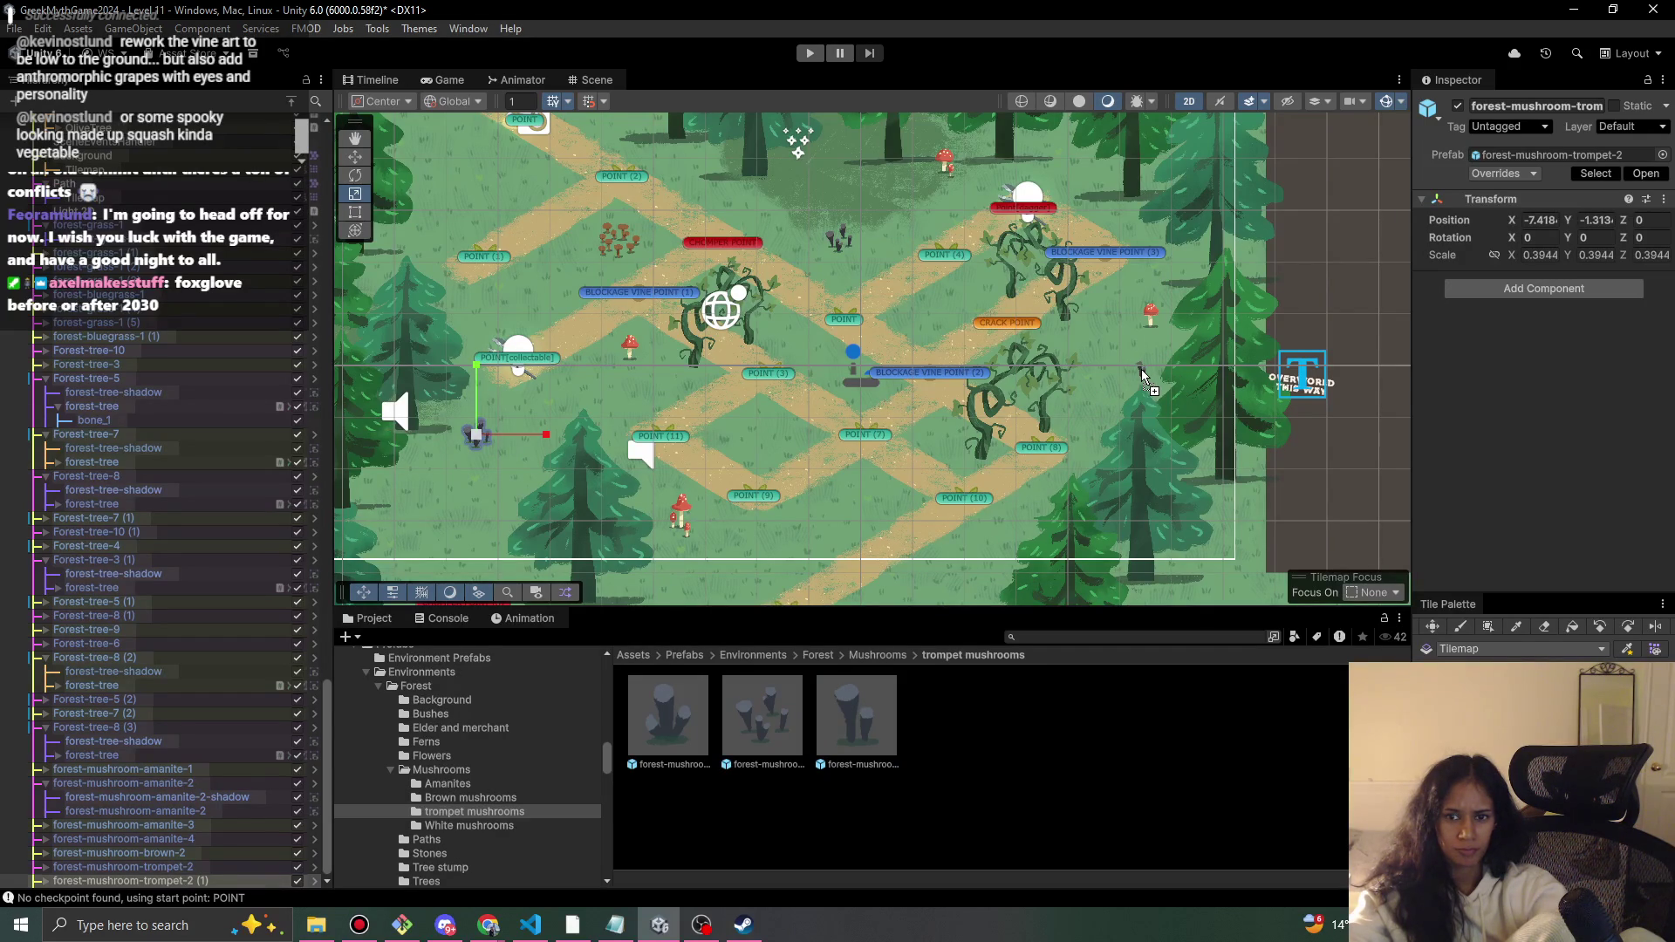
{"action": "left_click_drag", "start_coordinate": [1142, 371], "coordinate": [1142, 371]}
- Place three white mushrooms in the level, one near the upper vines
{"action": "left_click", "coordinate": [879, 655]}
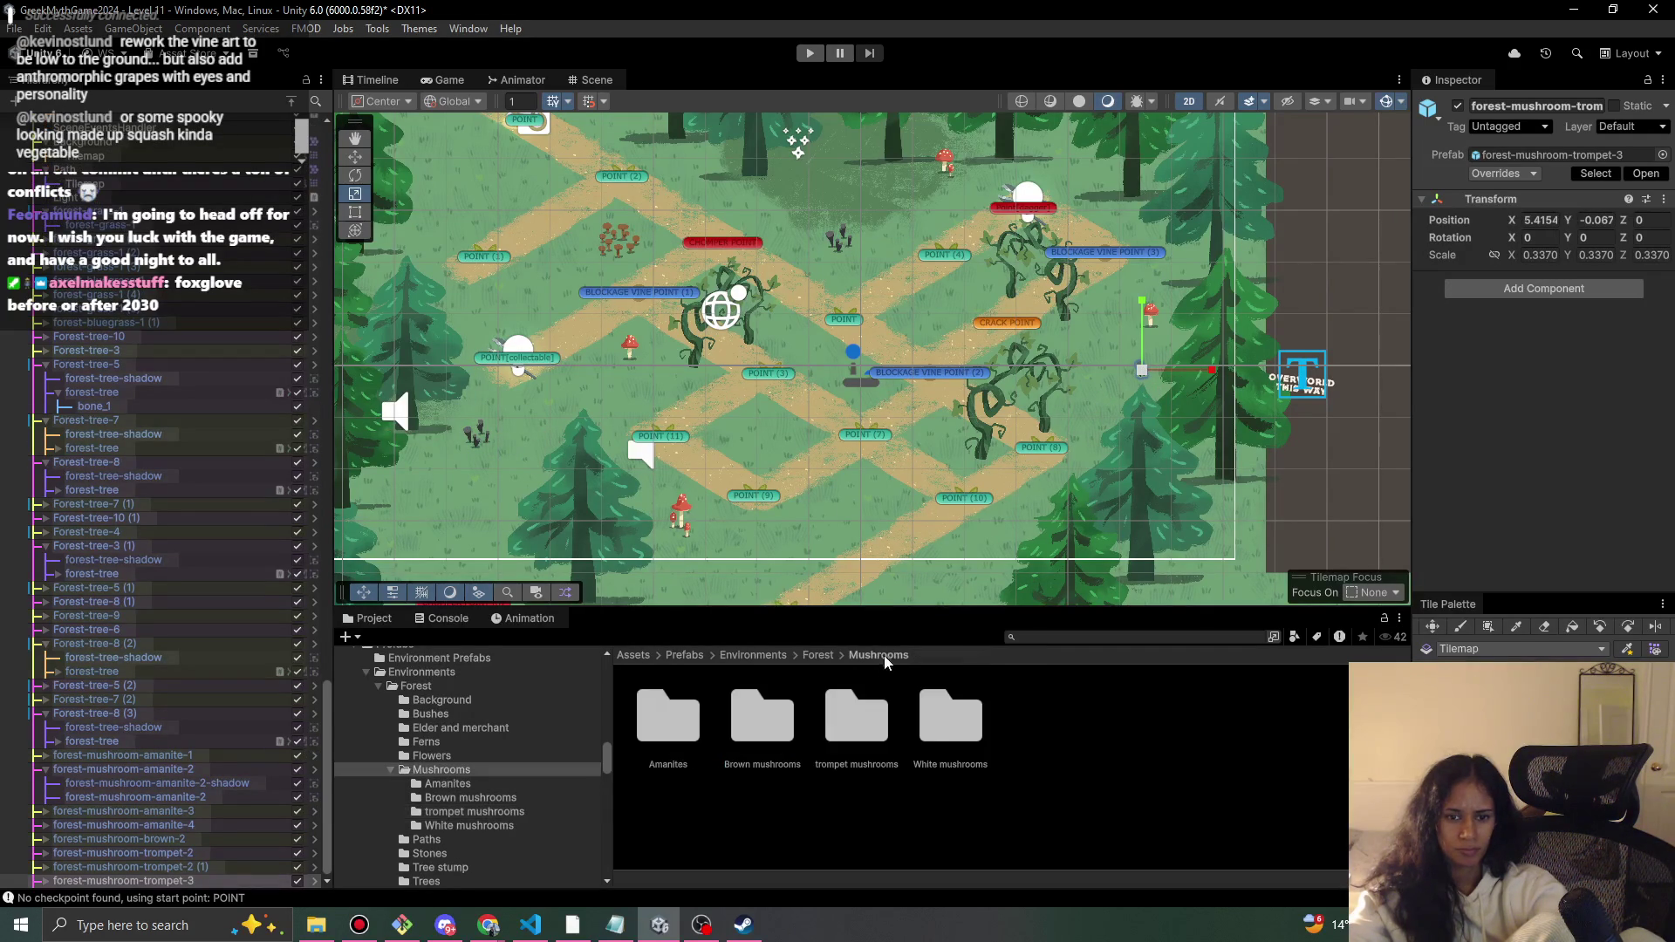
{"action": "double_click", "coordinate": [957, 744]}
{"action": "left_click_drag", "start_coordinate": [752, 454], "coordinate": [758, 443]}
{"action": "mouse_move", "coordinate": [951, 715]}
{"action": "left_mouse_down"}
{"action": "mouse_move", "coordinate": [462, 505]}
{"action": "mouse_move", "coordinate": [462, 534]}
{"action": "mouse_move", "coordinate": [957, 717]}
{"action": "left_mouse_up"}
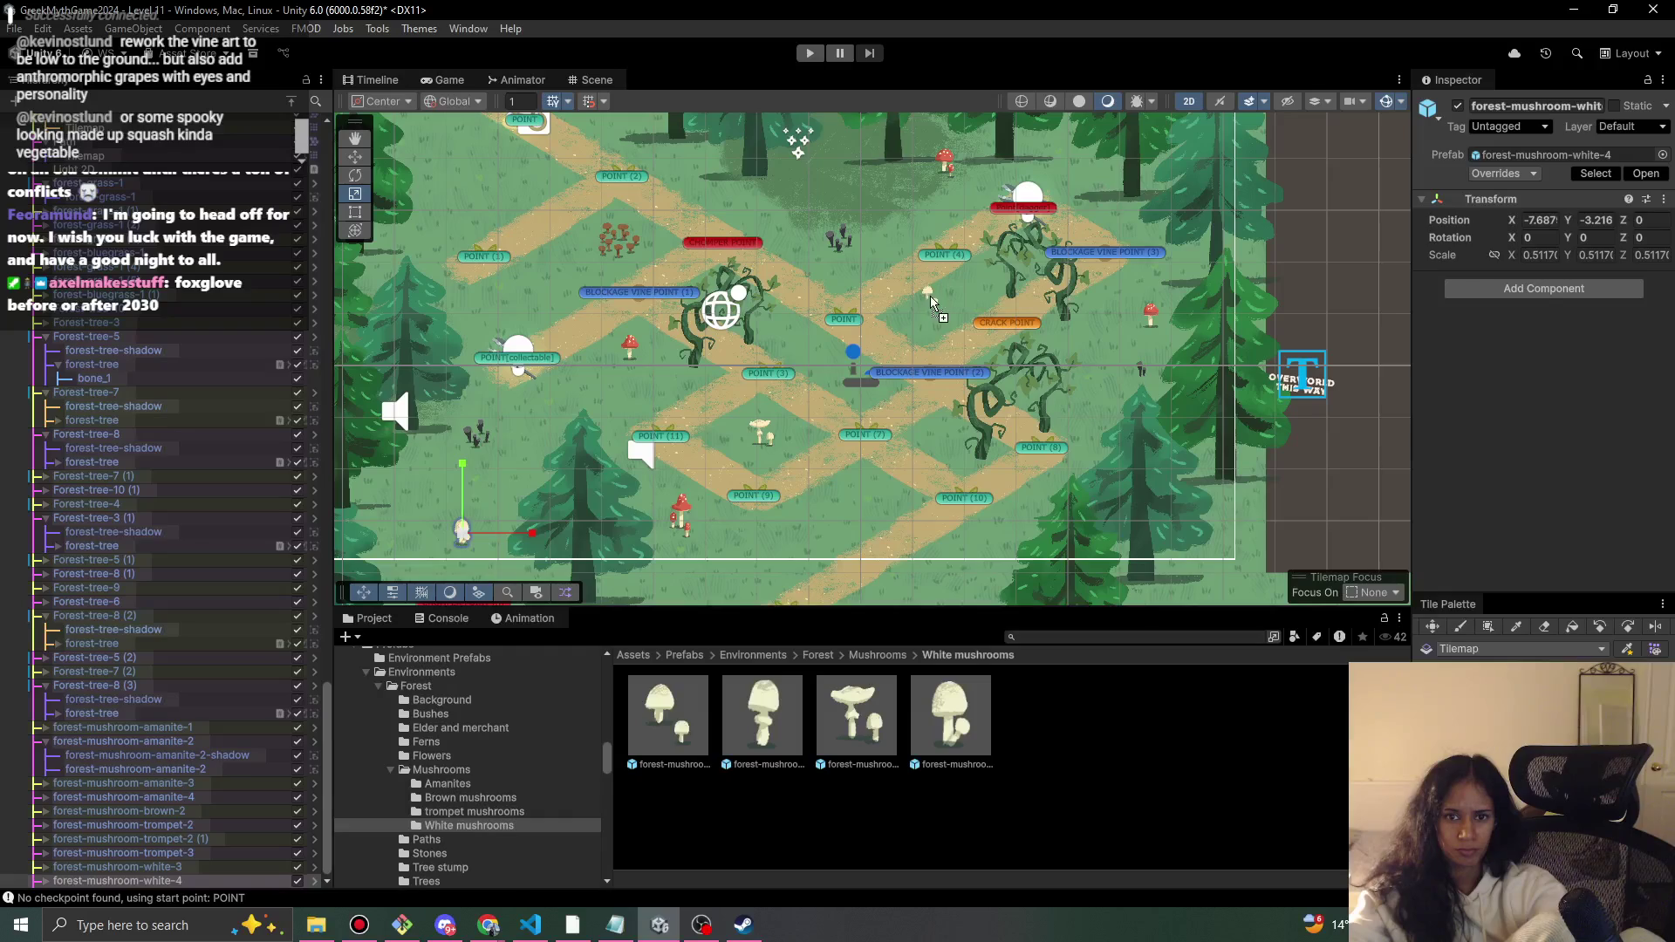
{"action": "left_click_drag", "start_coordinate": [942, 311], "coordinate": [942, 307]}
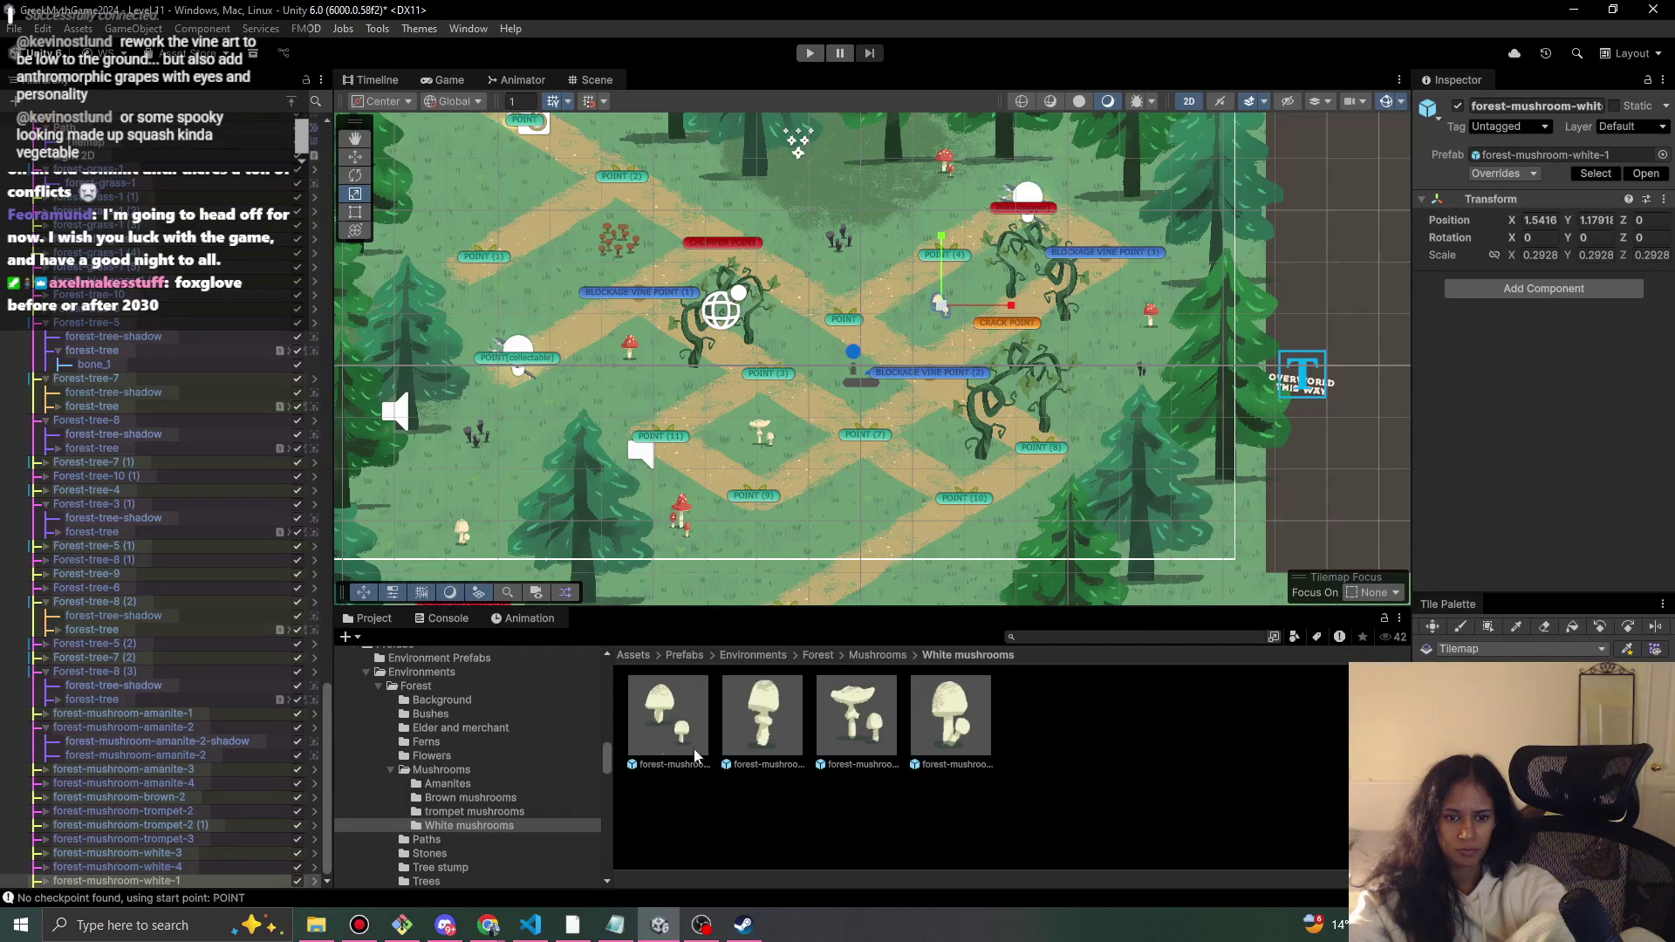
{"action": "left_click", "coordinate": [866, 655]}
{"action": "left_click", "coordinate": [825, 655]}
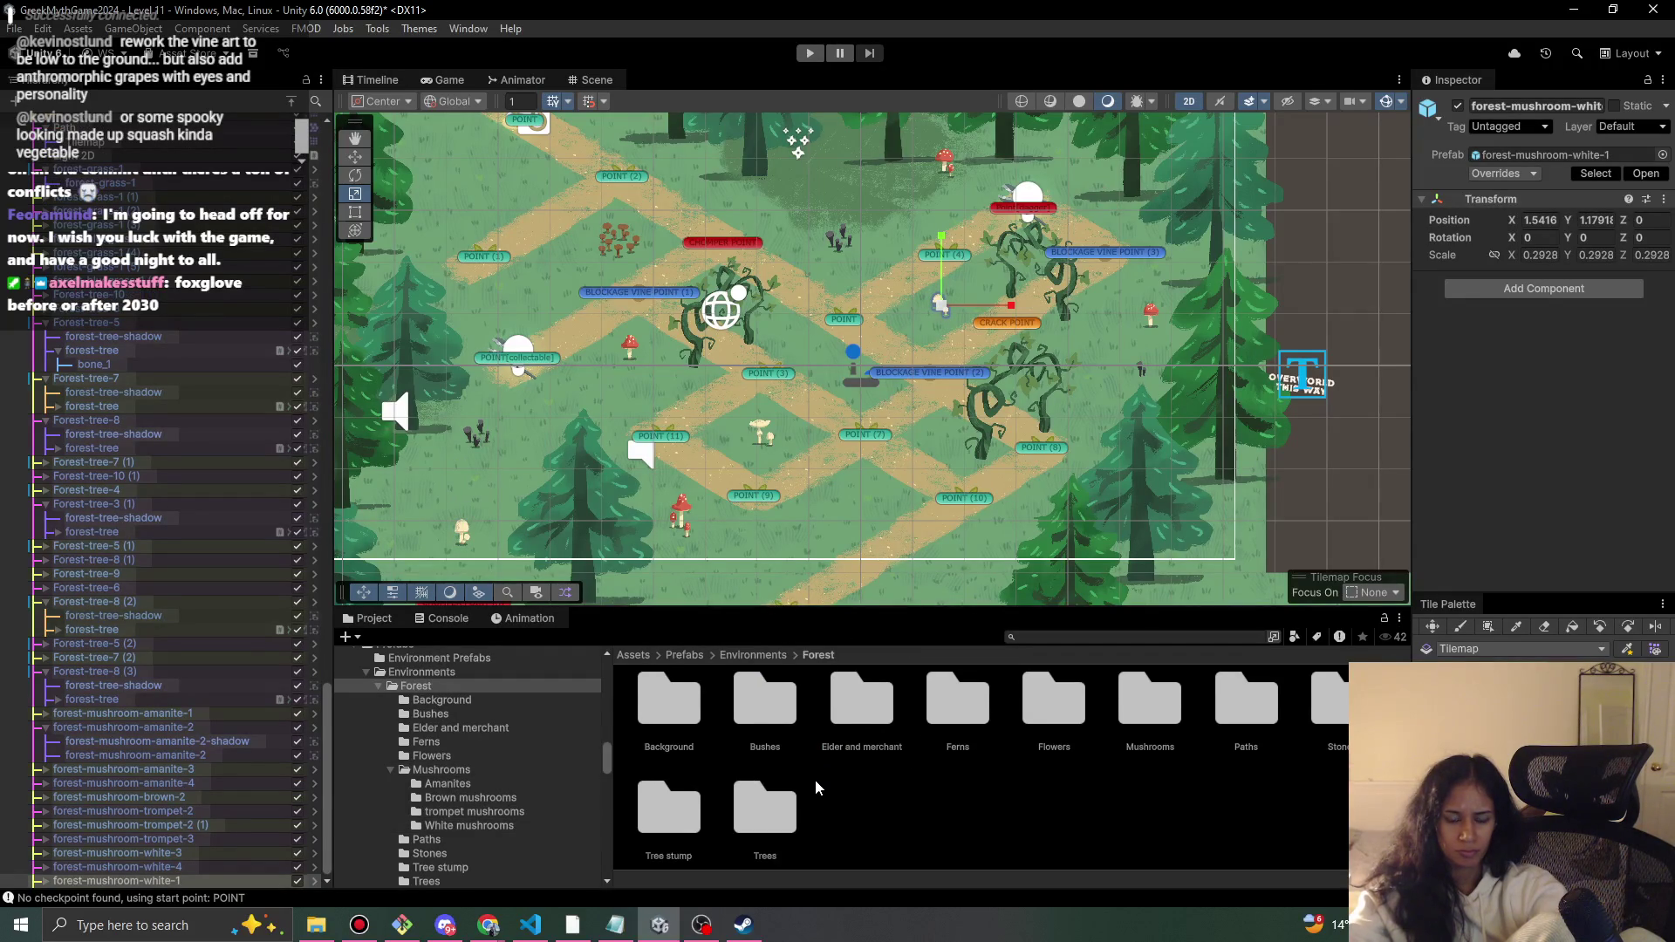
- Place three Tree stump prefabs around the level, including Tree stump (2) at -4.495, -10.93
{"action": "double_click", "coordinate": [670, 807]}
{"action": "mouse_move", "coordinate": [668, 715]}
{"action": "left_mouse_down"}
{"action": "mouse_move", "coordinate": [811, 349]}
{"action": "mouse_move", "coordinate": [933, 314]}
{"action": "mouse_move", "coordinate": [548, 267]}
{"action": "mouse_move", "coordinate": [535, 298]}
{"action": "mouse_move", "coordinate": [515, 209]}
{"action": "mouse_move", "coordinate": [486, 179]}
{"action": "left_mouse_up"}
{"action": "mouse_move", "coordinate": [573, 350]}
{"action": "left_mouse_down"}
{"action": "mouse_move", "coordinate": [589, 510]}
{"action": "mouse_move", "coordinate": [548, 390]}
{"action": "left_mouse_up"}
{"action": "mouse_move", "coordinate": [847, 333]}
{"action": "left_mouse_down"}
{"action": "mouse_move", "coordinate": [807, 214]}
{"action": "mouse_move", "coordinate": [873, 255]}
{"action": "mouse_move", "coordinate": [1084, 482]}
{"action": "mouse_move", "coordinate": [1057, 565]}
{"action": "mouse_move", "coordinate": [1193, 577]}
{"action": "mouse_move", "coordinate": [1047, 303]}
{"action": "left_mouse_up"}
{"action": "scroll", "coordinate": [1047, 303], "scroll_direction": "down", "scroll_amount": 1}
{"action": "mouse_move", "coordinate": [672, 733]}
{"action": "left_mouse_down"}
{"action": "mouse_move", "coordinate": [689, 741]}
{"action": "mouse_move", "coordinate": [1084, 504]}
{"action": "mouse_move", "coordinate": [1053, 514]}
{"action": "left_mouse_up"}
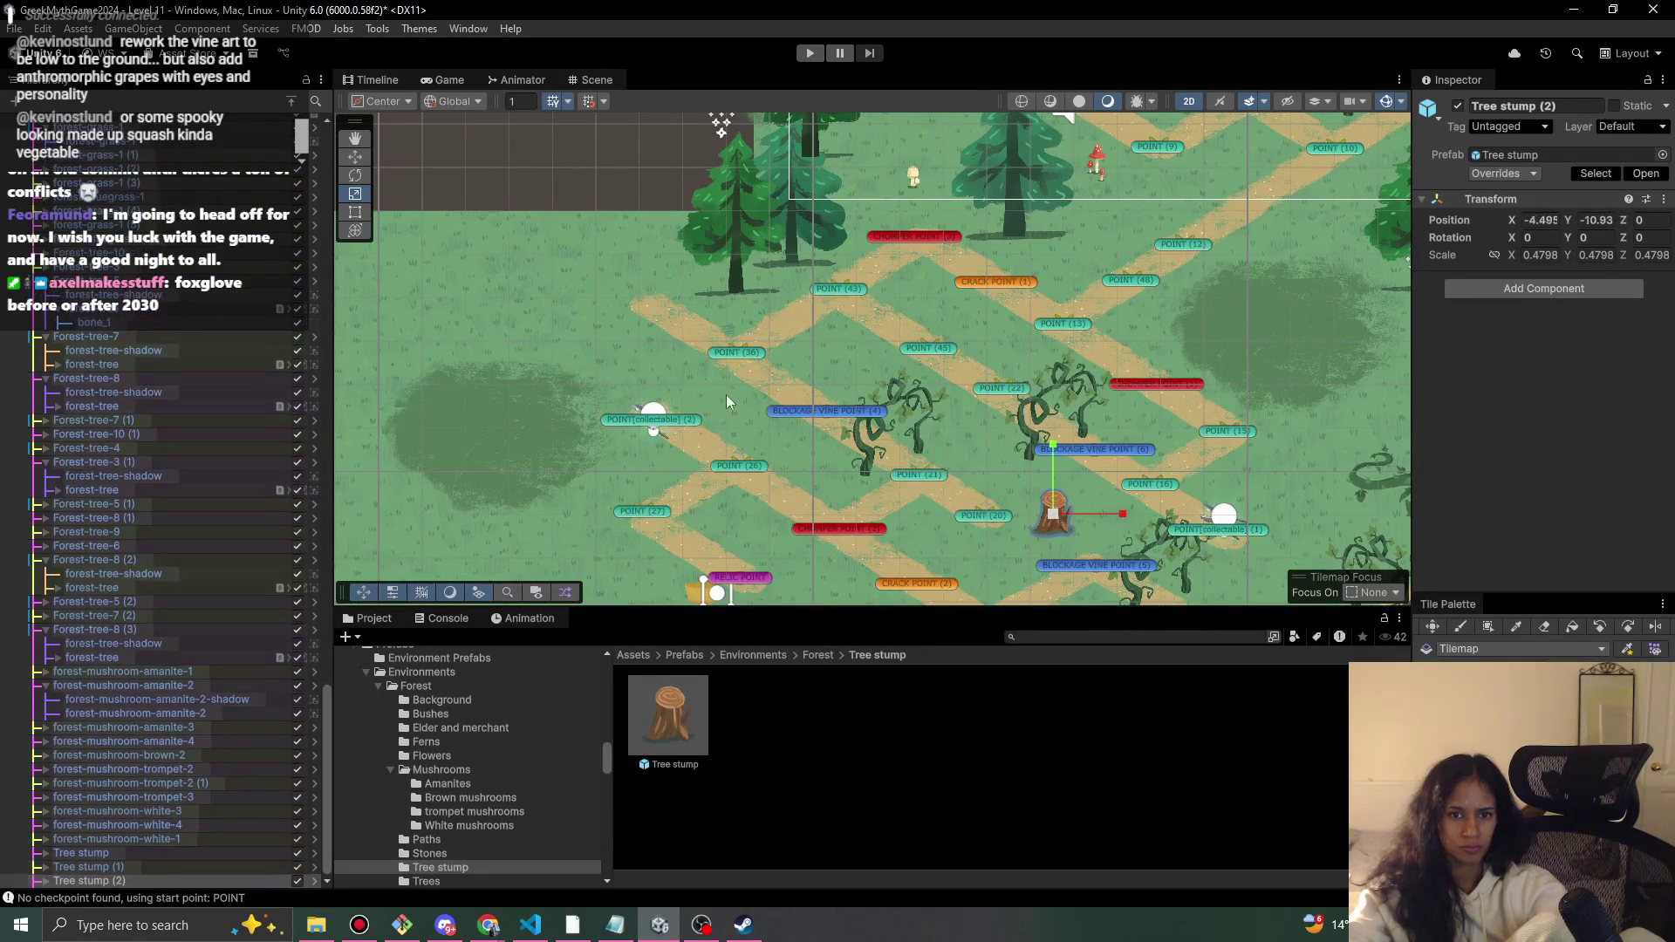
{"action": "scroll", "coordinate": [834, 433], "scroll_direction": "down", "scroll_amount": 5}
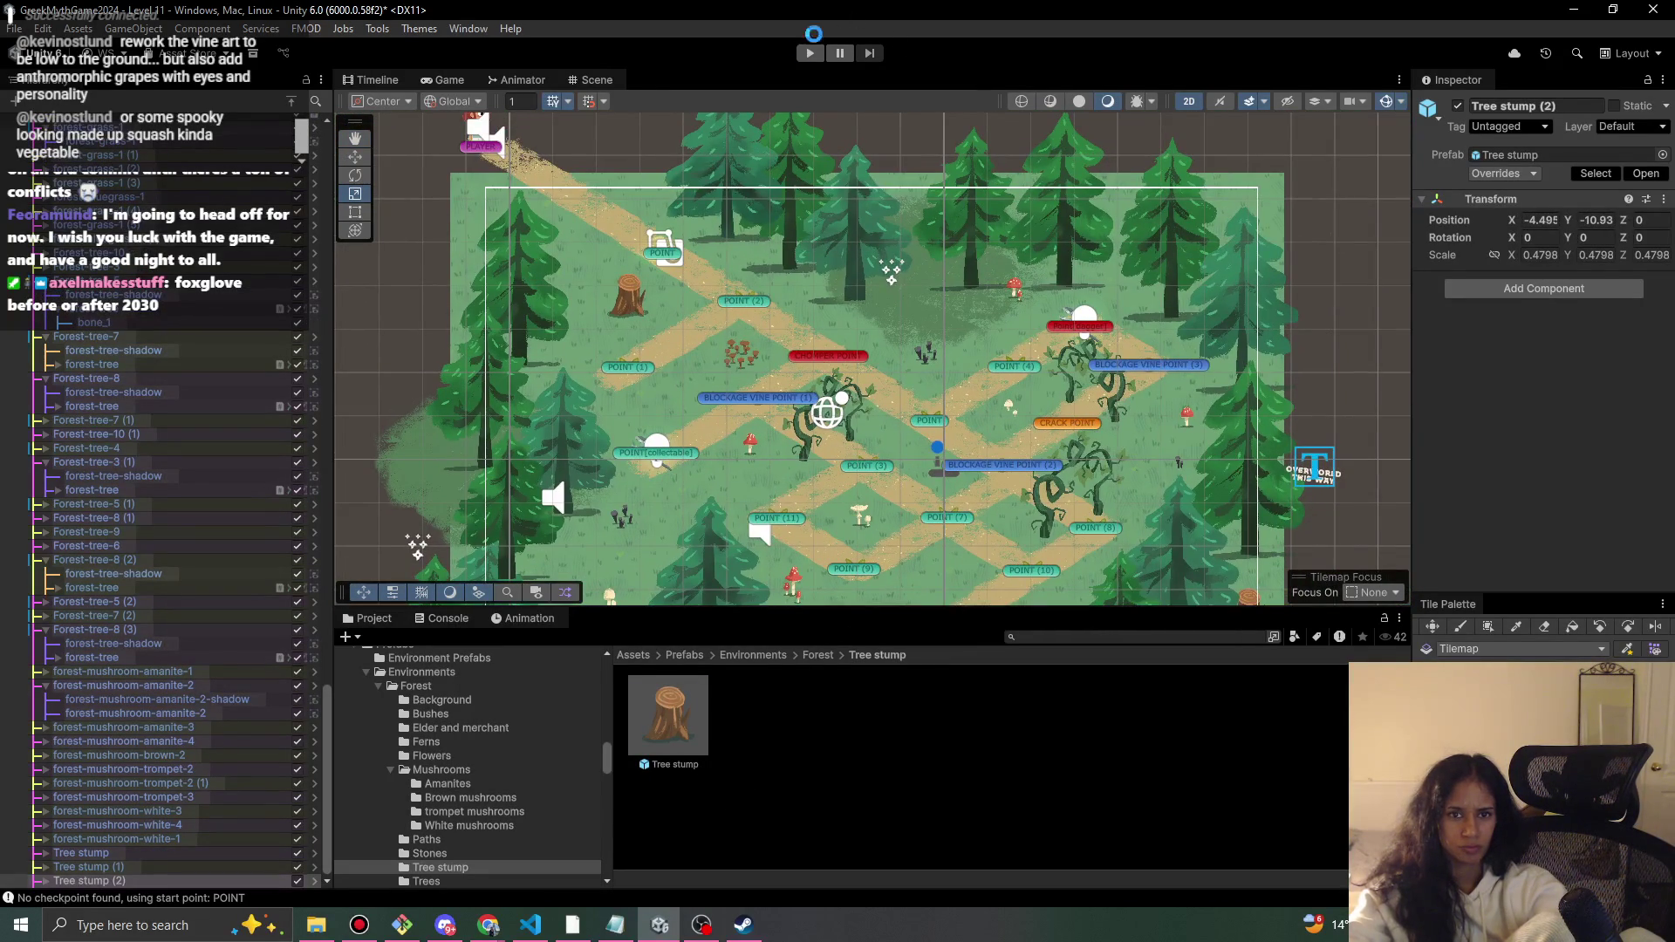
{"action": "left_click", "coordinate": [816, 655]}
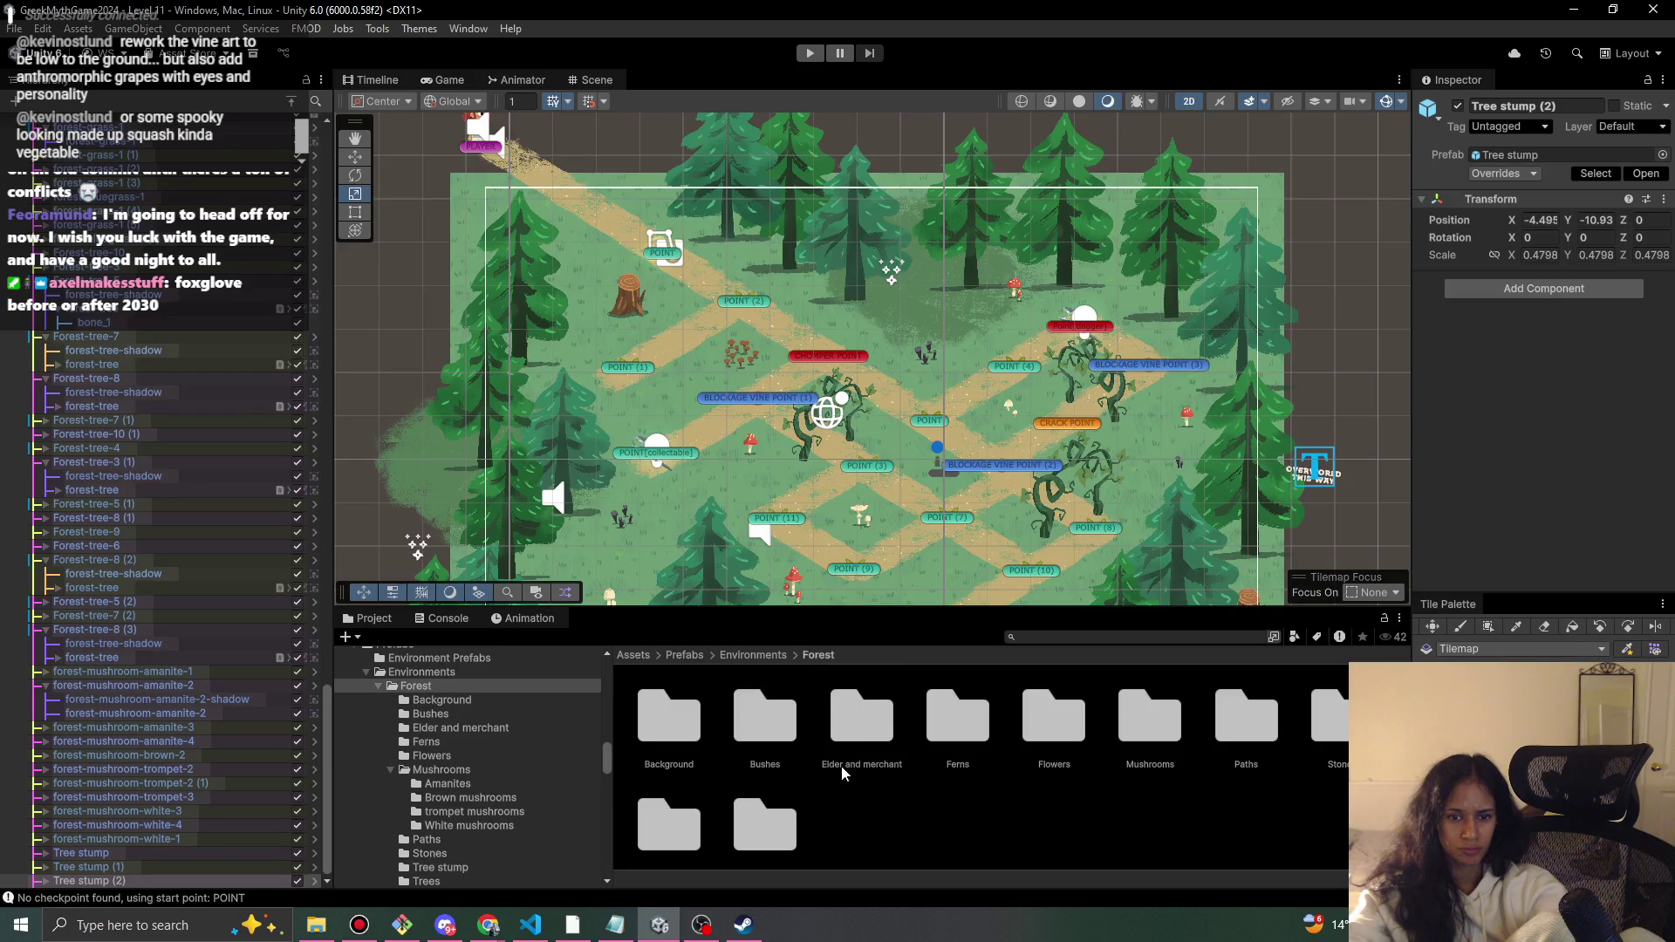
- Place a spiky bush near the upper path and a round bush beside the right-hand vines
{"action": "double_click", "coordinate": [775, 747]}
{"action": "left_click_drag", "start_coordinate": [764, 829], "coordinate": [771, 312]}
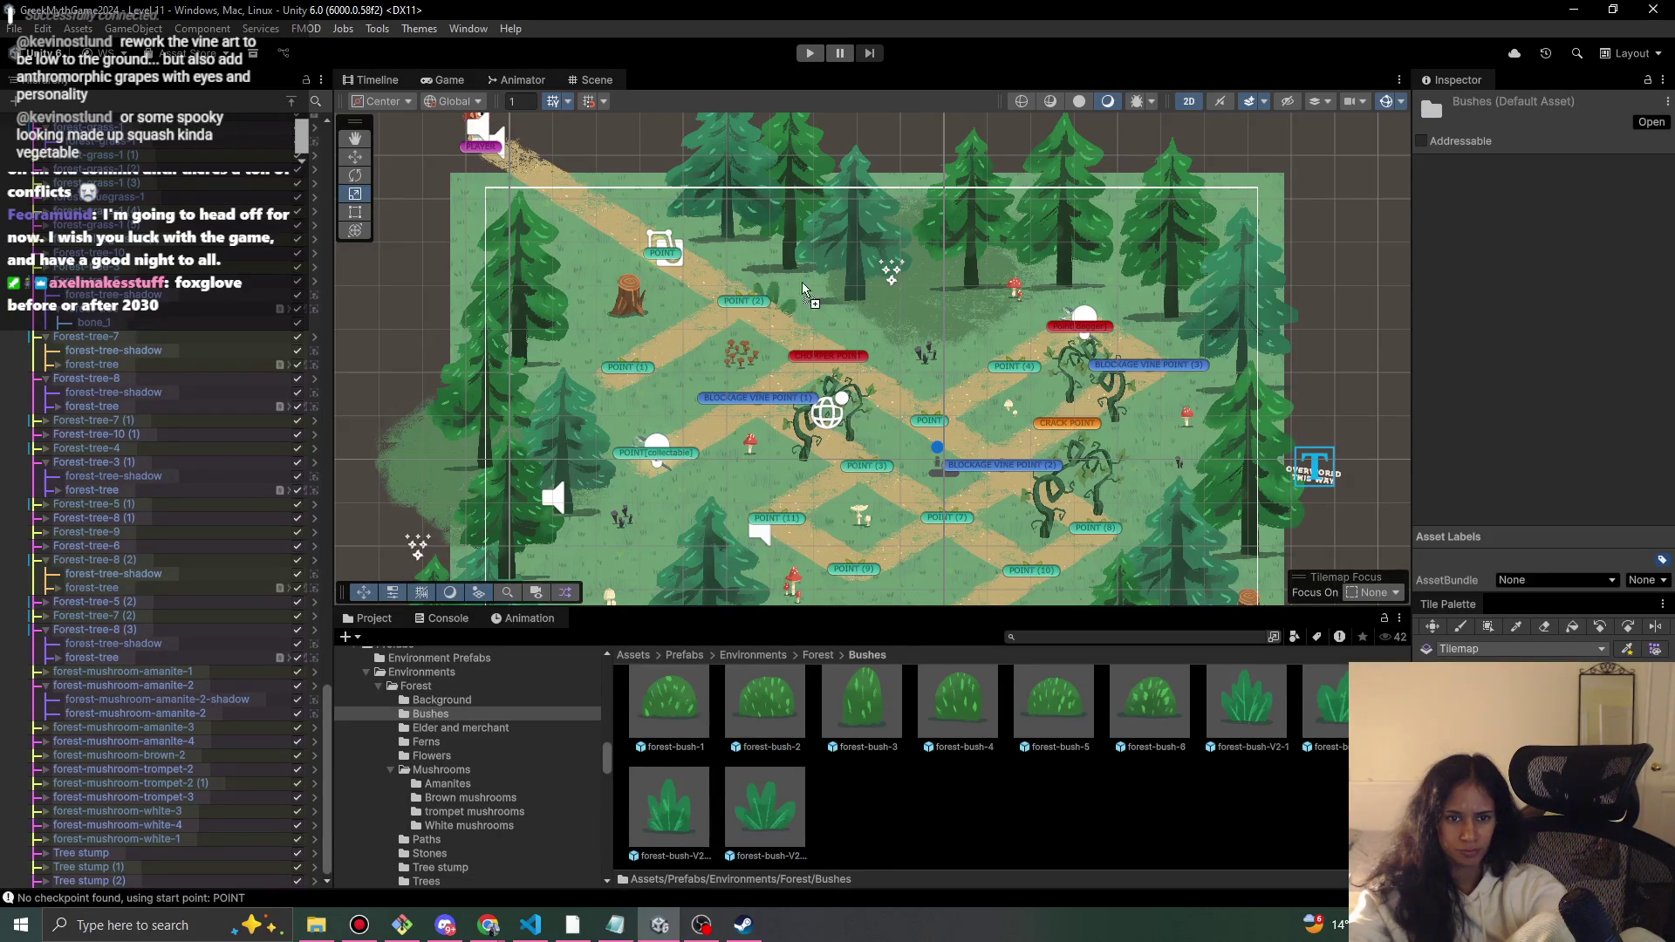
{"action": "left_click_drag", "start_coordinate": [890, 321], "coordinate": [892, 327]}
{"action": "mouse_move", "coordinate": [764, 824]}
{"action": "left_mouse_down"}
{"action": "mouse_move", "coordinate": [1082, 476]}
{"action": "mouse_move", "coordinate": [1153, 428]}
{"action": "mouse_move", "coordinate": [1148, 444]}
{"action": "left_mouse_up"}
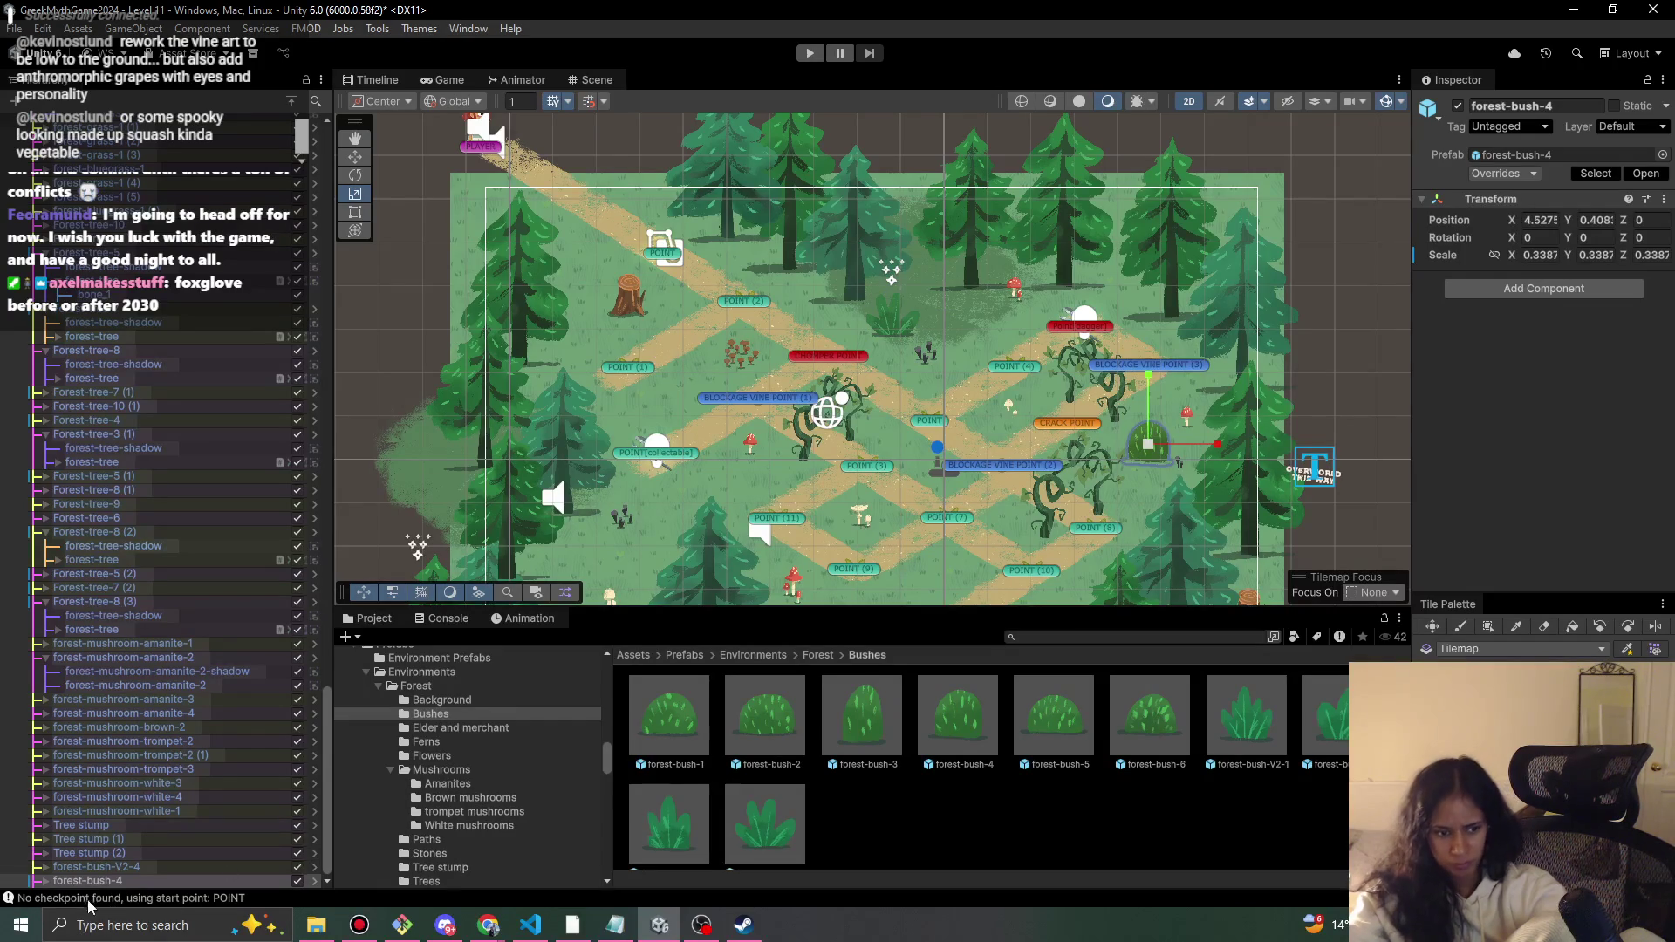
- Check the round bush shadow's sorting order, then move forest-bush-4 up in the level
{"action": "left_click", "coordinate": [45, 881]}
{"action": "scroll", "coordinate": [145, 831], "scroll_direction": "down", "scroll_amount": 1}
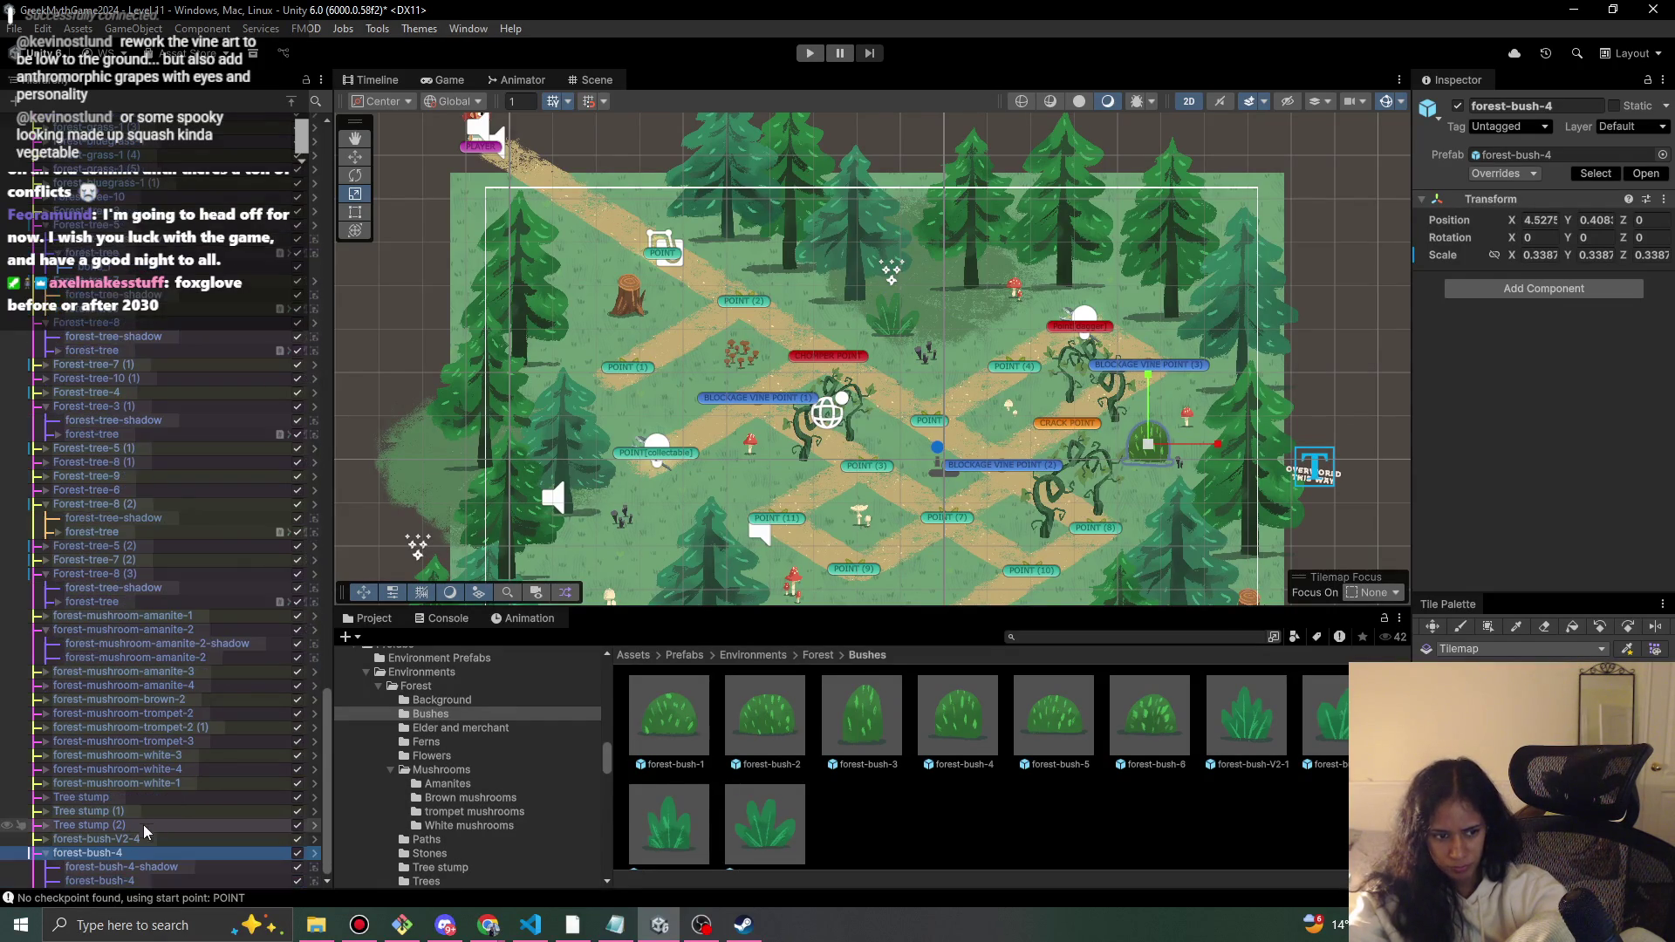
{"action": "left_click", "coordinate": [73, 864]}
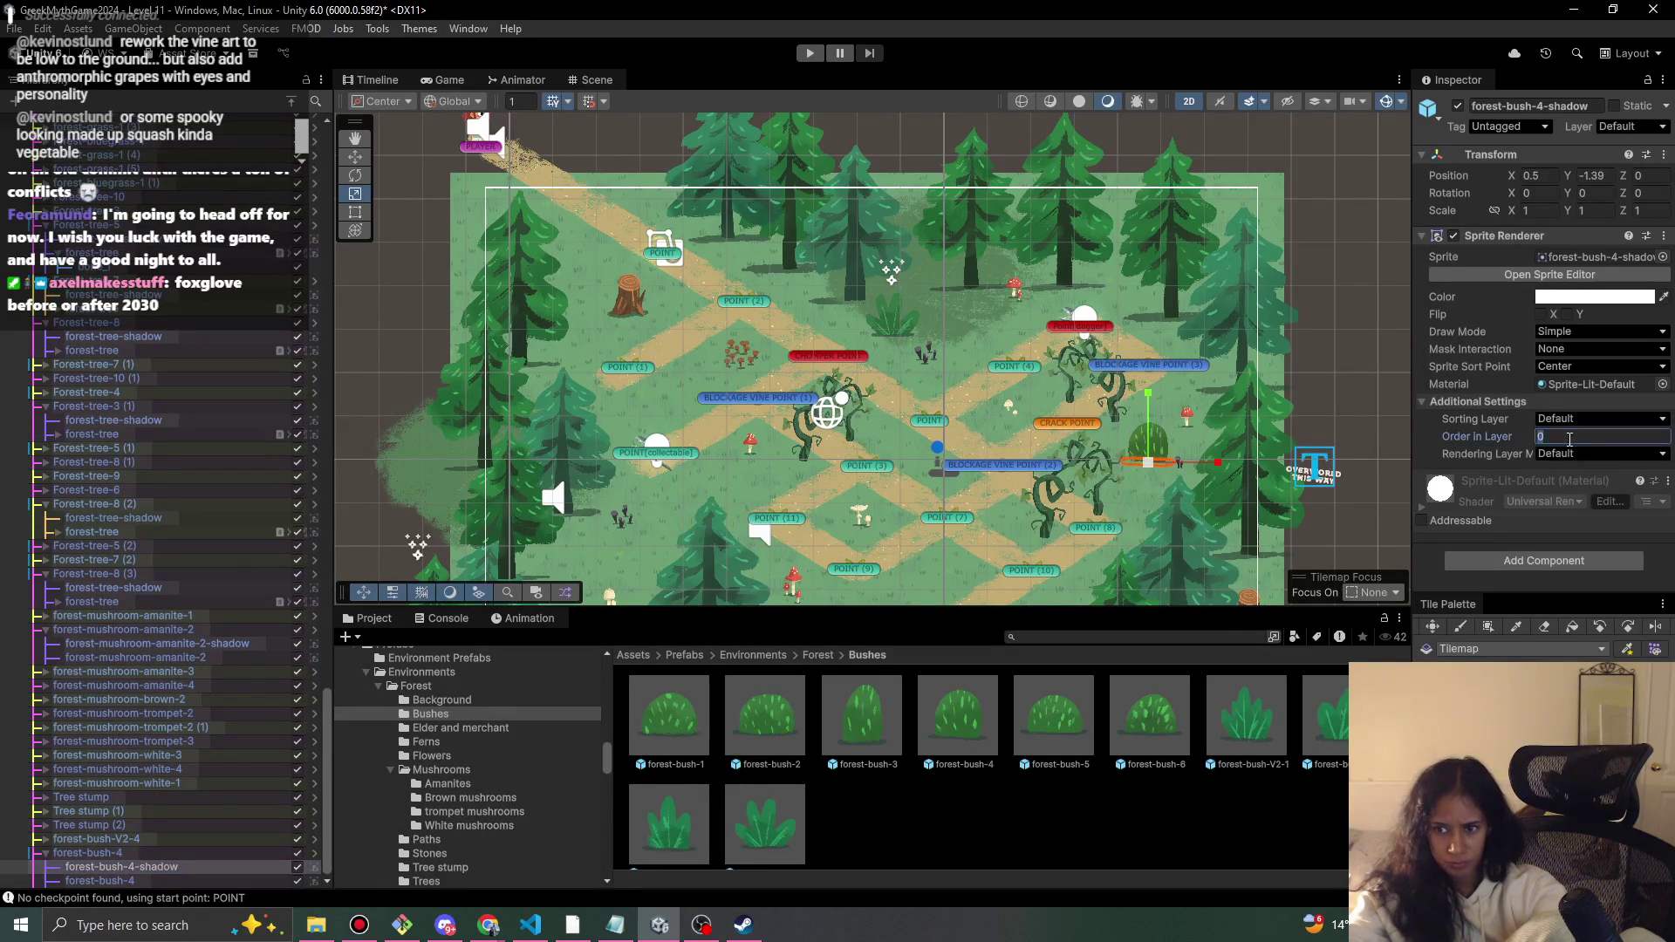
{"action": "left_click", "coordinate": [131, 853]}
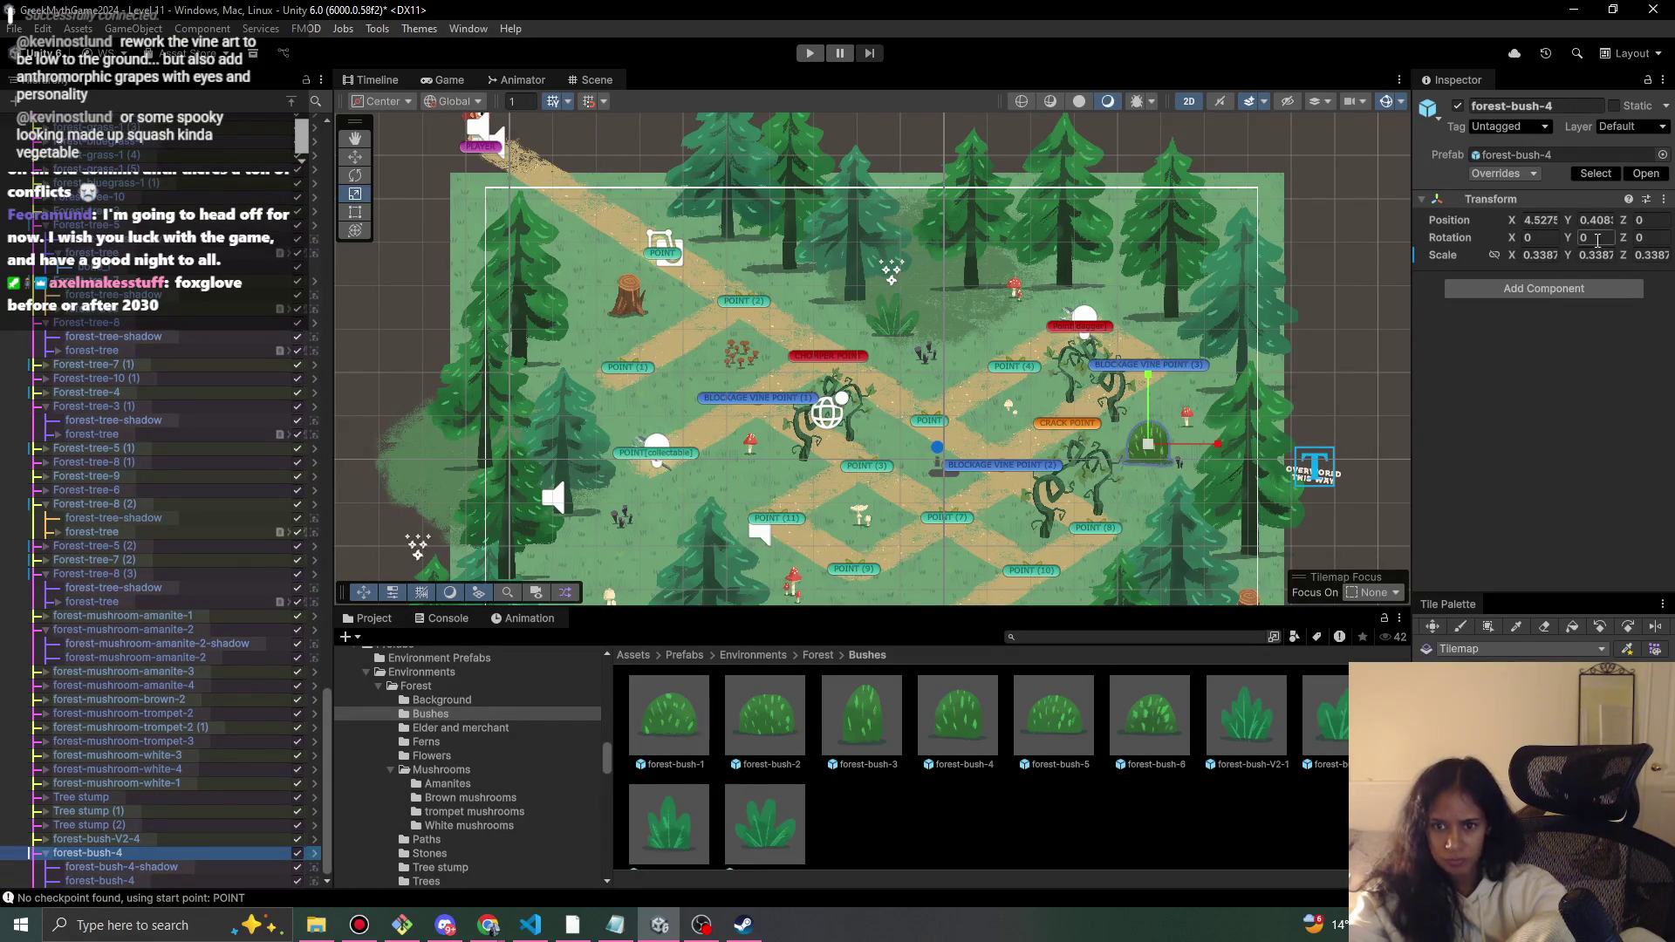
{"action": "left_click", "coordinate": [1542, 126]}
{"action": "key", "text": "Escape"}
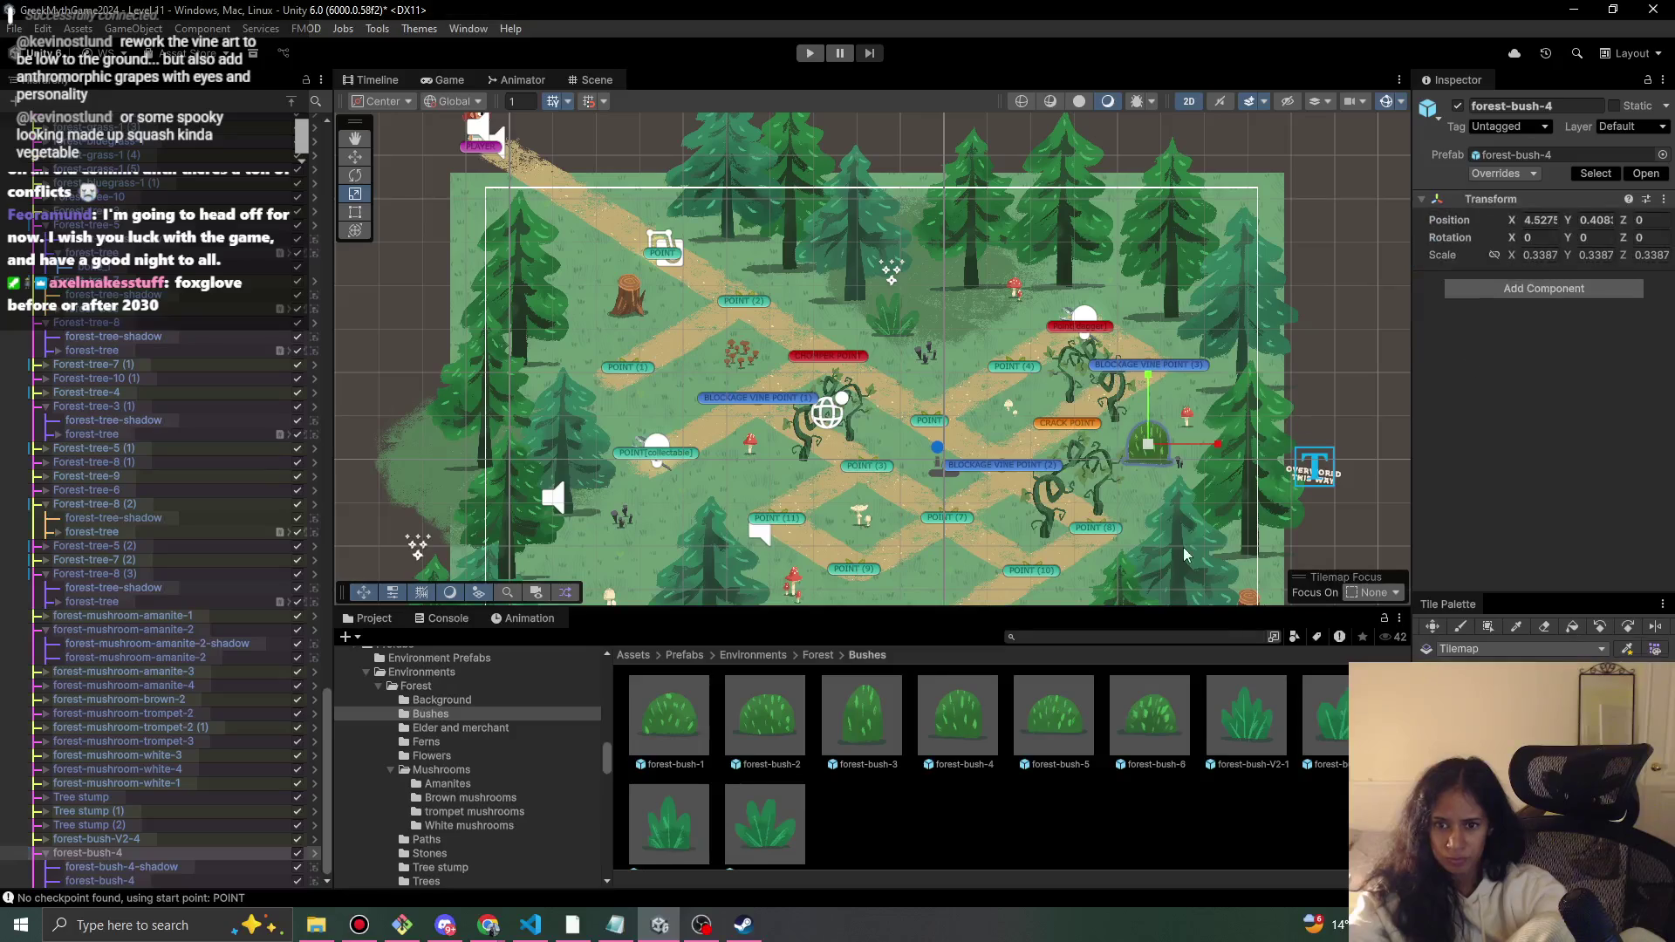
{"action": "key", "text": "w"}
{"action": "mouse_move", "coordinate": [1158, 440]}
{"action": "left_mouse_down"}
{"action": "mouse_move", "coordinate": [1168, 424]}
{"action": "mouse_move", "coordinate": [1208, 441]}
{"action": "mouse_move", "coordinate": [1186, 478]}
{"action": "mouse_move", "coordinate": [1208, 523]}
{"action": "mouse_move", "coordinate": [1186, 550]}
{"action": "mouse_move", "coordinate": [1090, 580]}
{"action": "mouse_move", "coordinate": [1214, 451]}
{"action": "mouse_move", "coordinate": [1012, 480]}
{"action": "mouse_move", "coordinate": [745, 431]}
{"action": "mouse_move", "coordinate": [716, 196]}
{"action": "mouse_move", "coordinate": [729, 171]}
{"action": "left_mouse_up"}
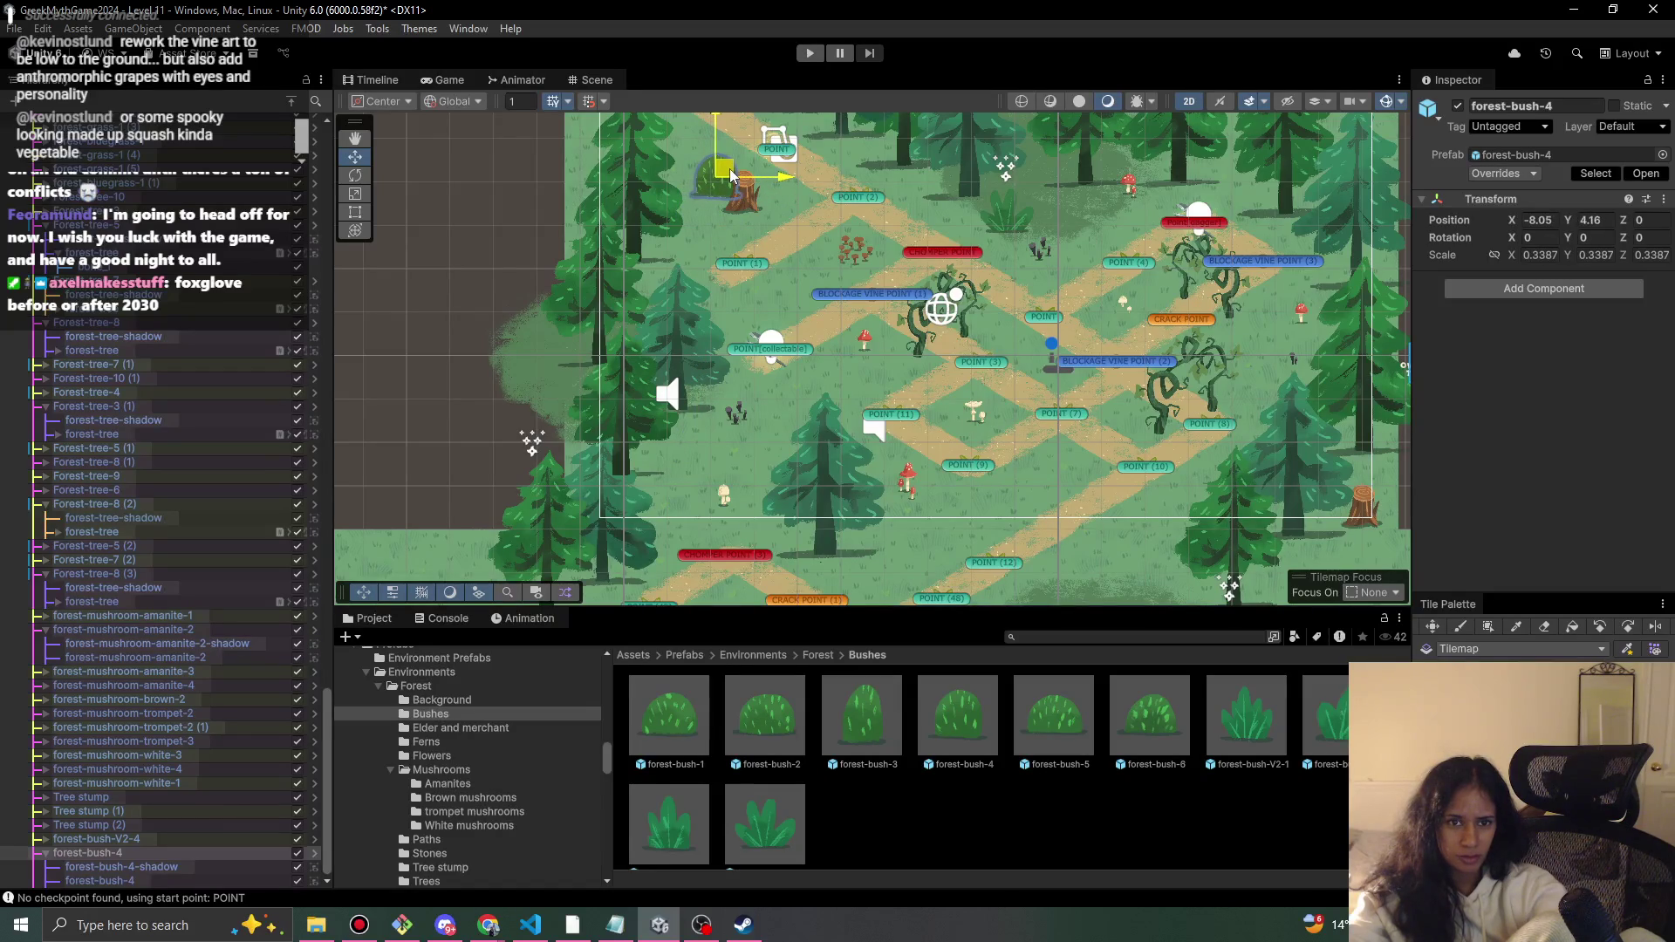
- Playtest the bush-dressed forest level, stop it, and select the ClickyParticles (4) effect
{"action": "left_click", "coordinate": [813, 54]}
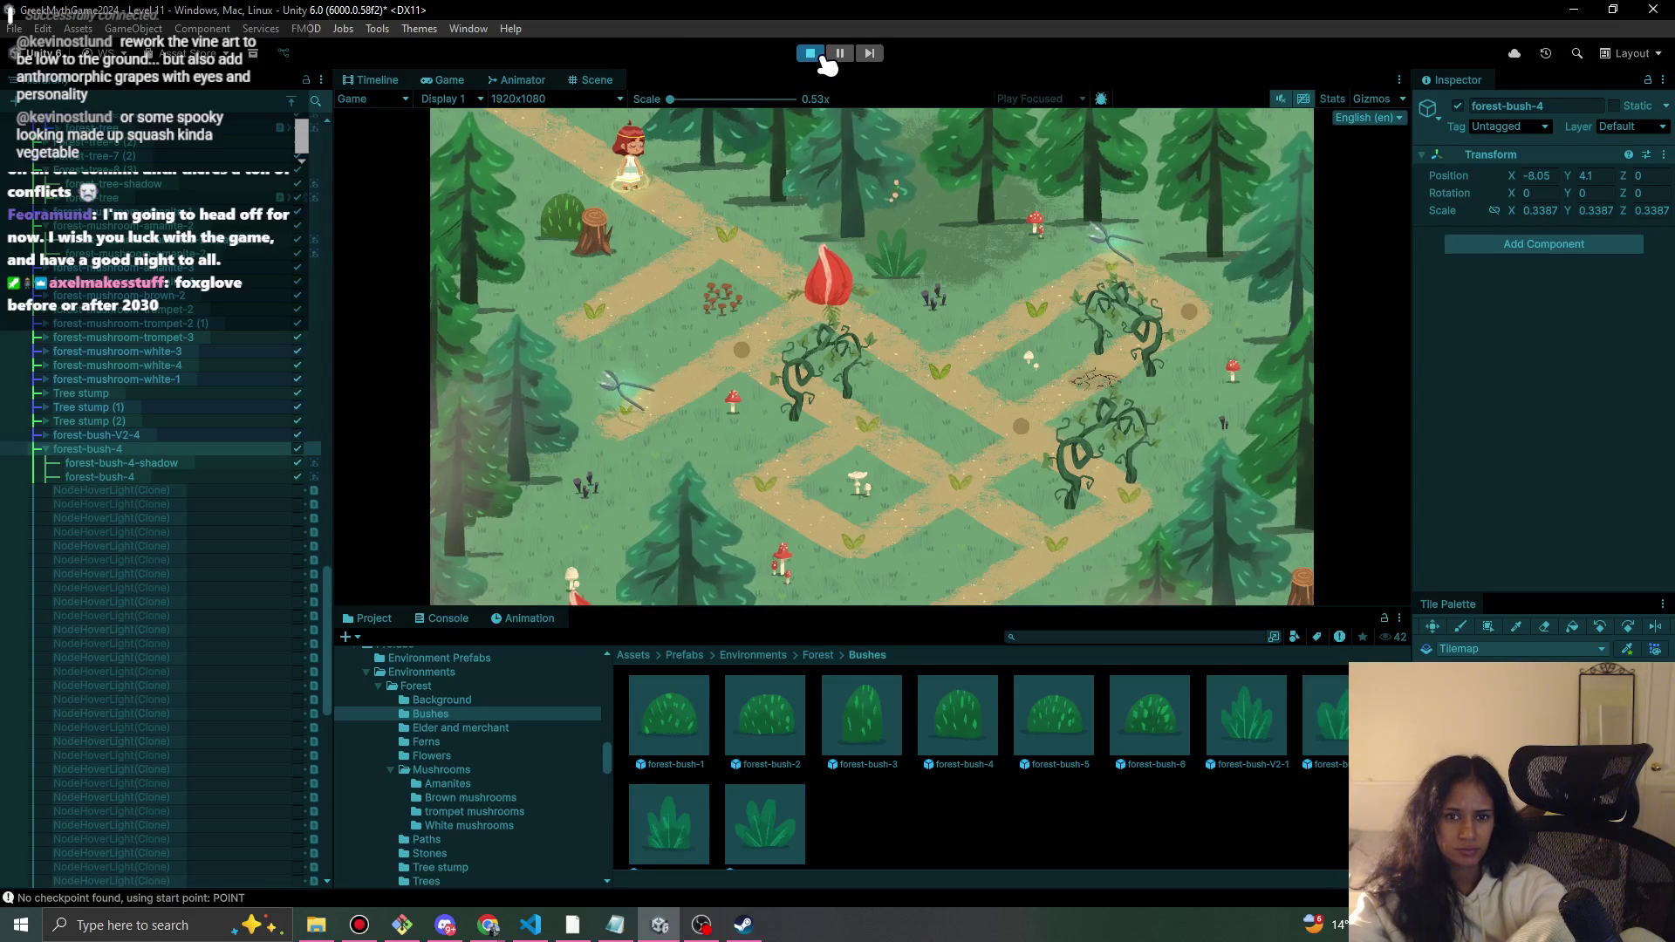
{"action": "left_click", "coordinate": [822, 56]}
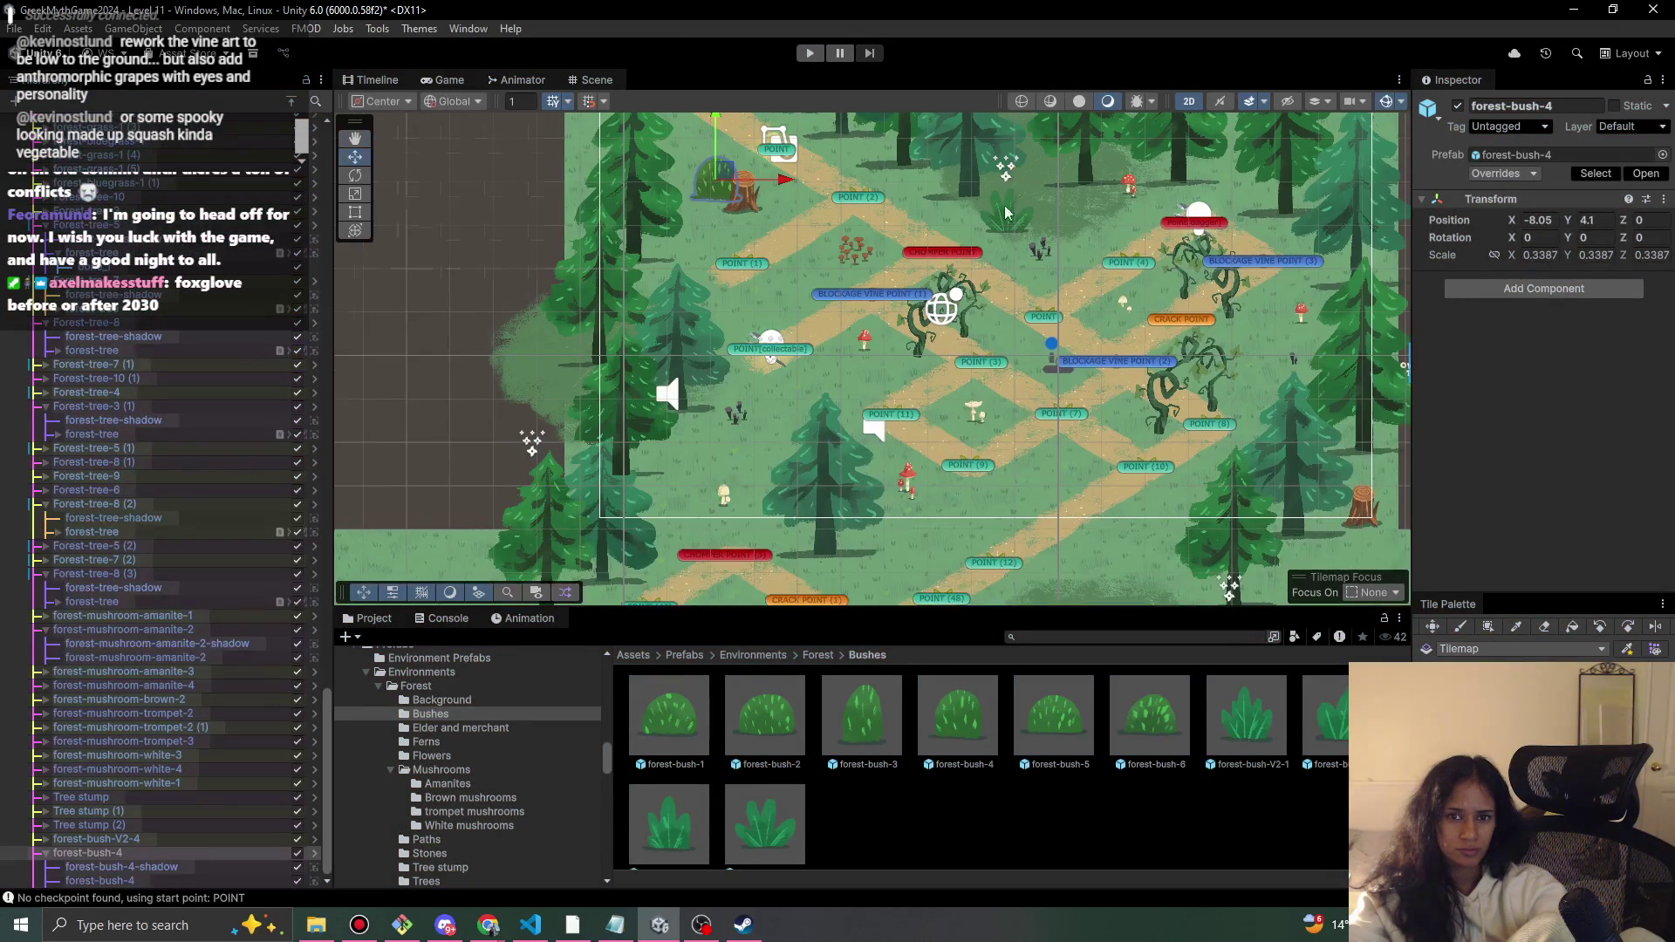
{"action": "left_click", "coordinate": [961, 231]}
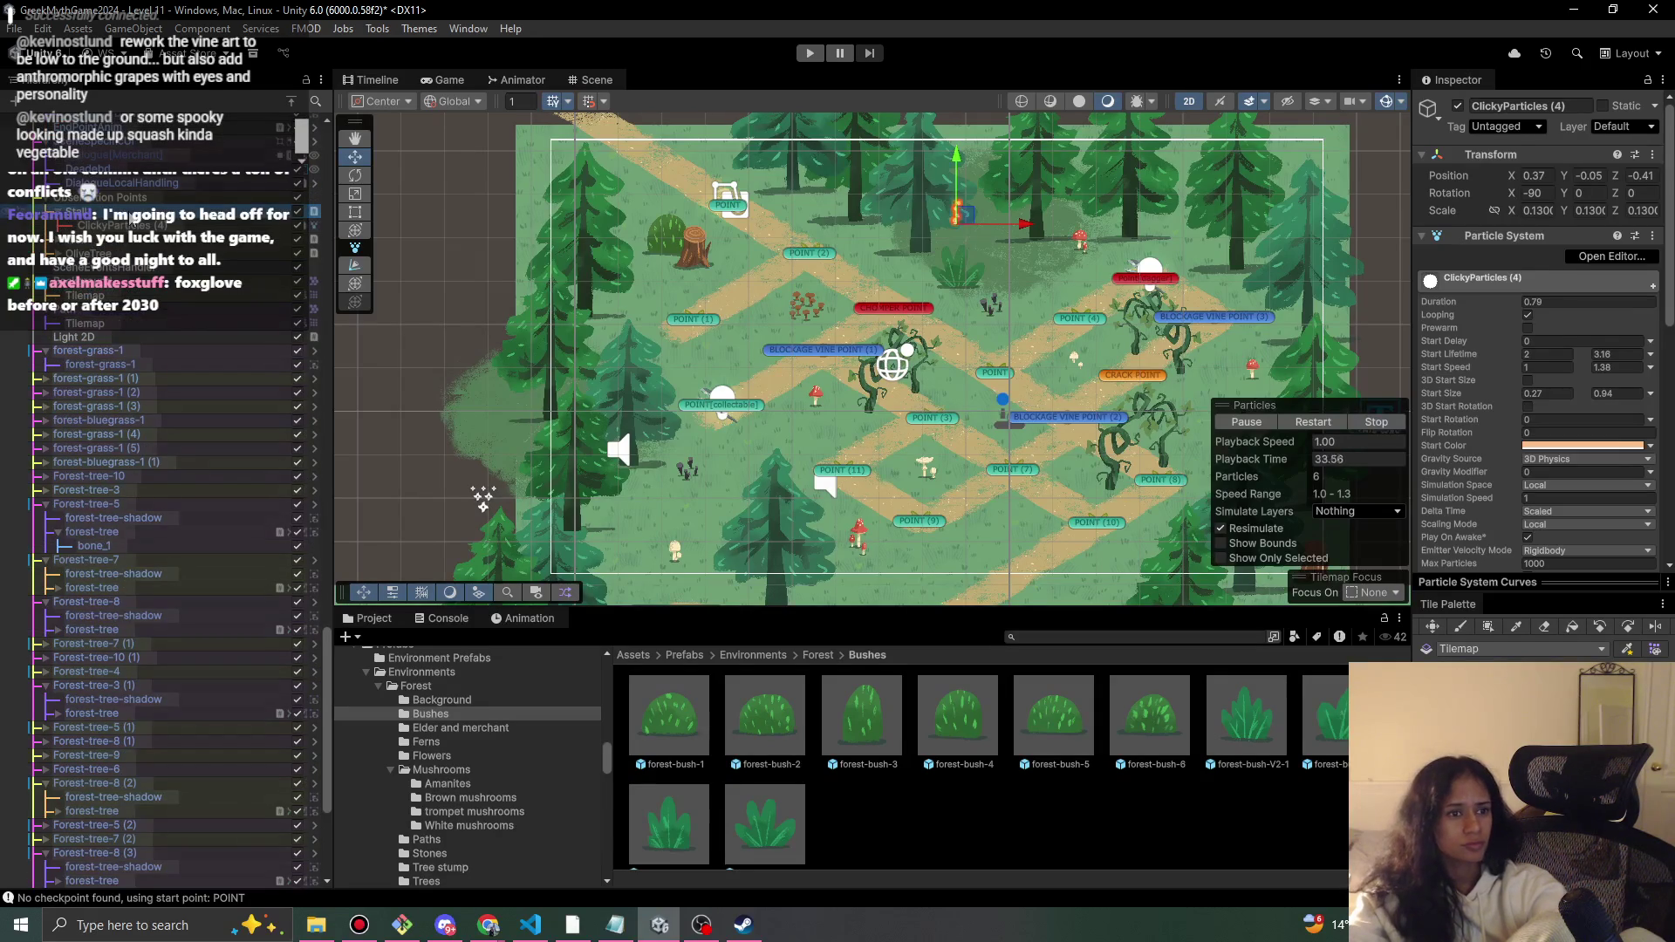
- Shift the Stall observation point left and down, then restart the playtest
{"action": "left_click", "coordinate": [962, 212]}
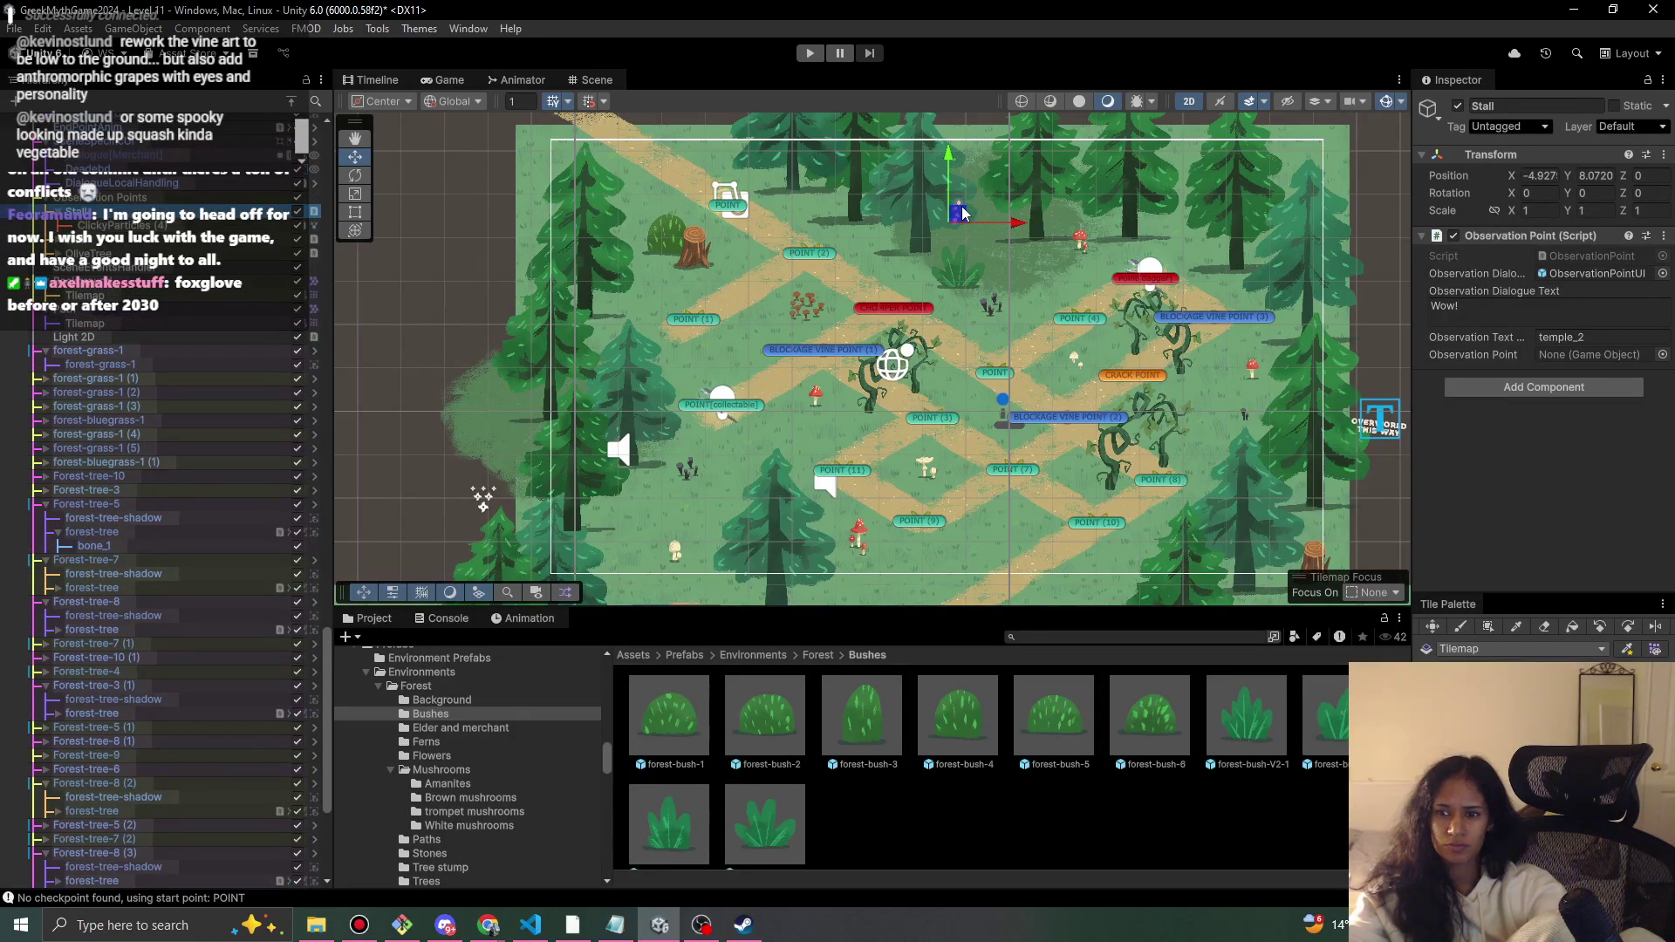
{"action": "left_click_drag", "start_coordinate": [959, 217], "coordinate": [881, 243]}
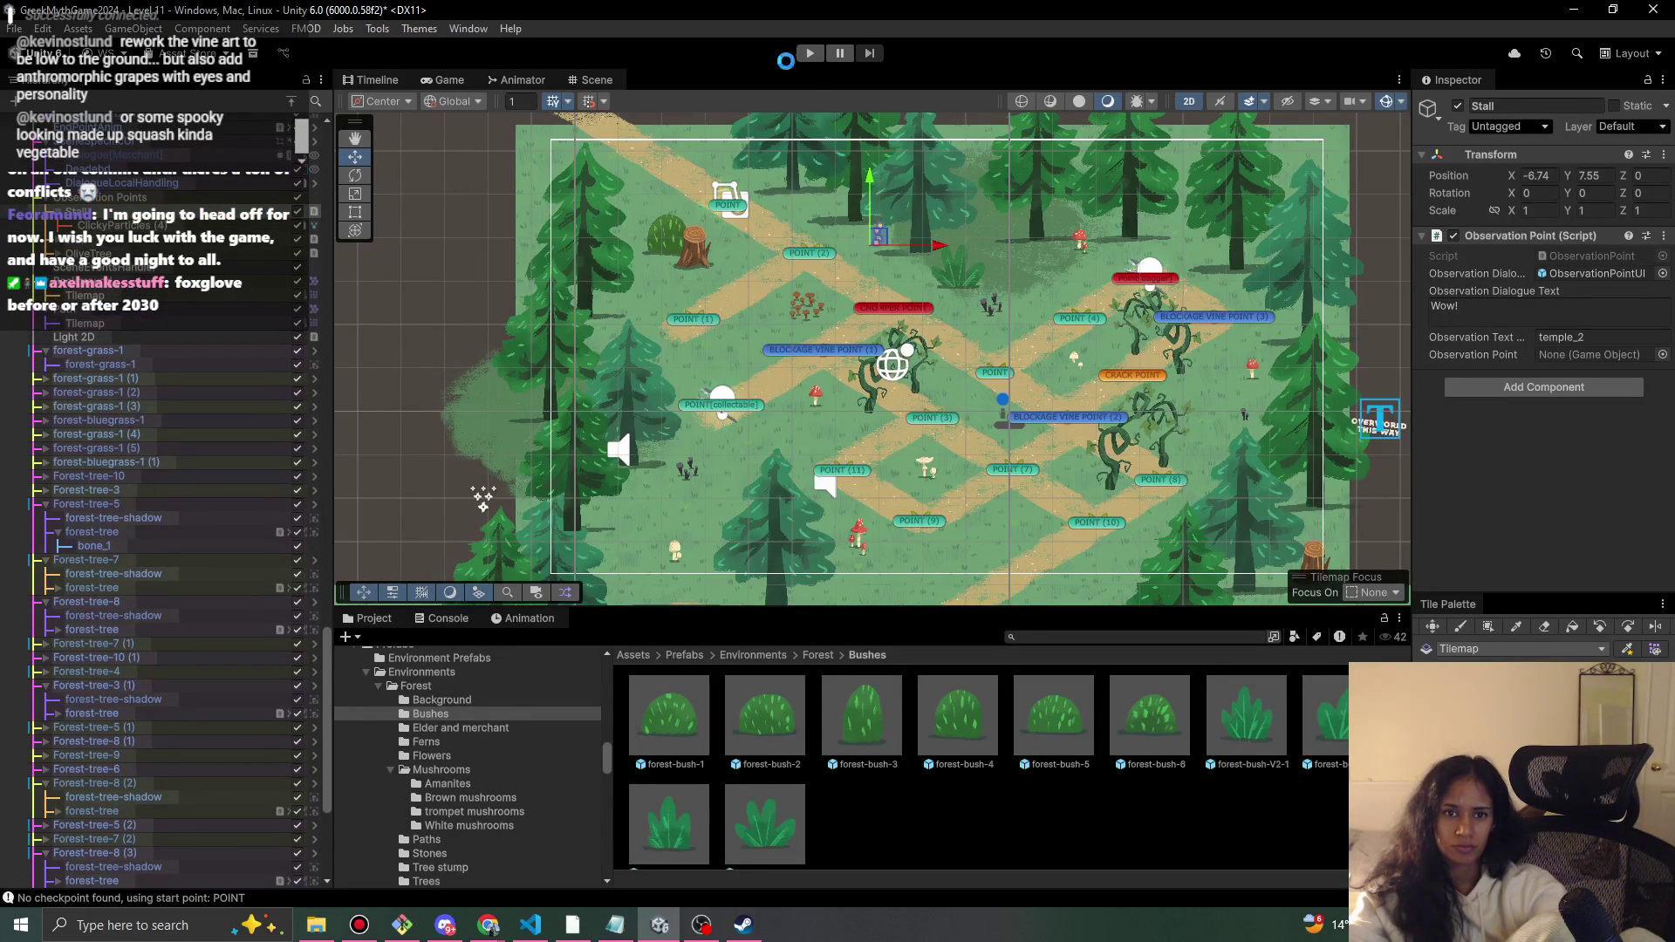
{"action": "left_click", "coordinate": [809, 53]}
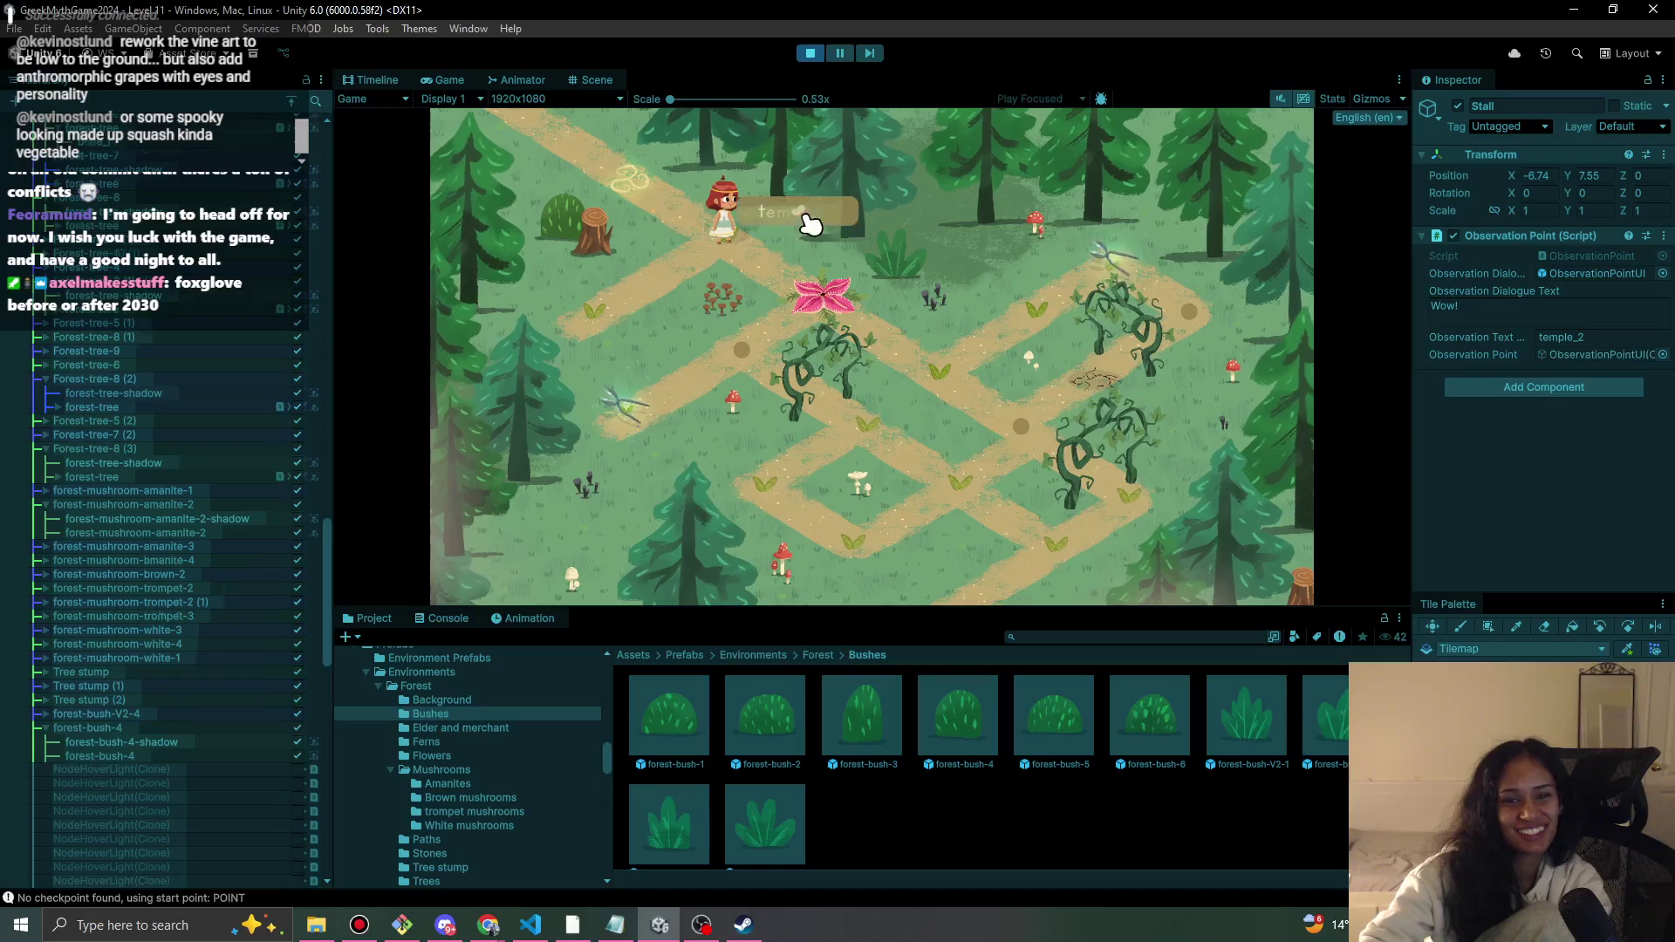
- Walk the character to the pink flower, part the vines, continue down the path, then stop
{"action": "left_click", "coordinate": [684, 279]}
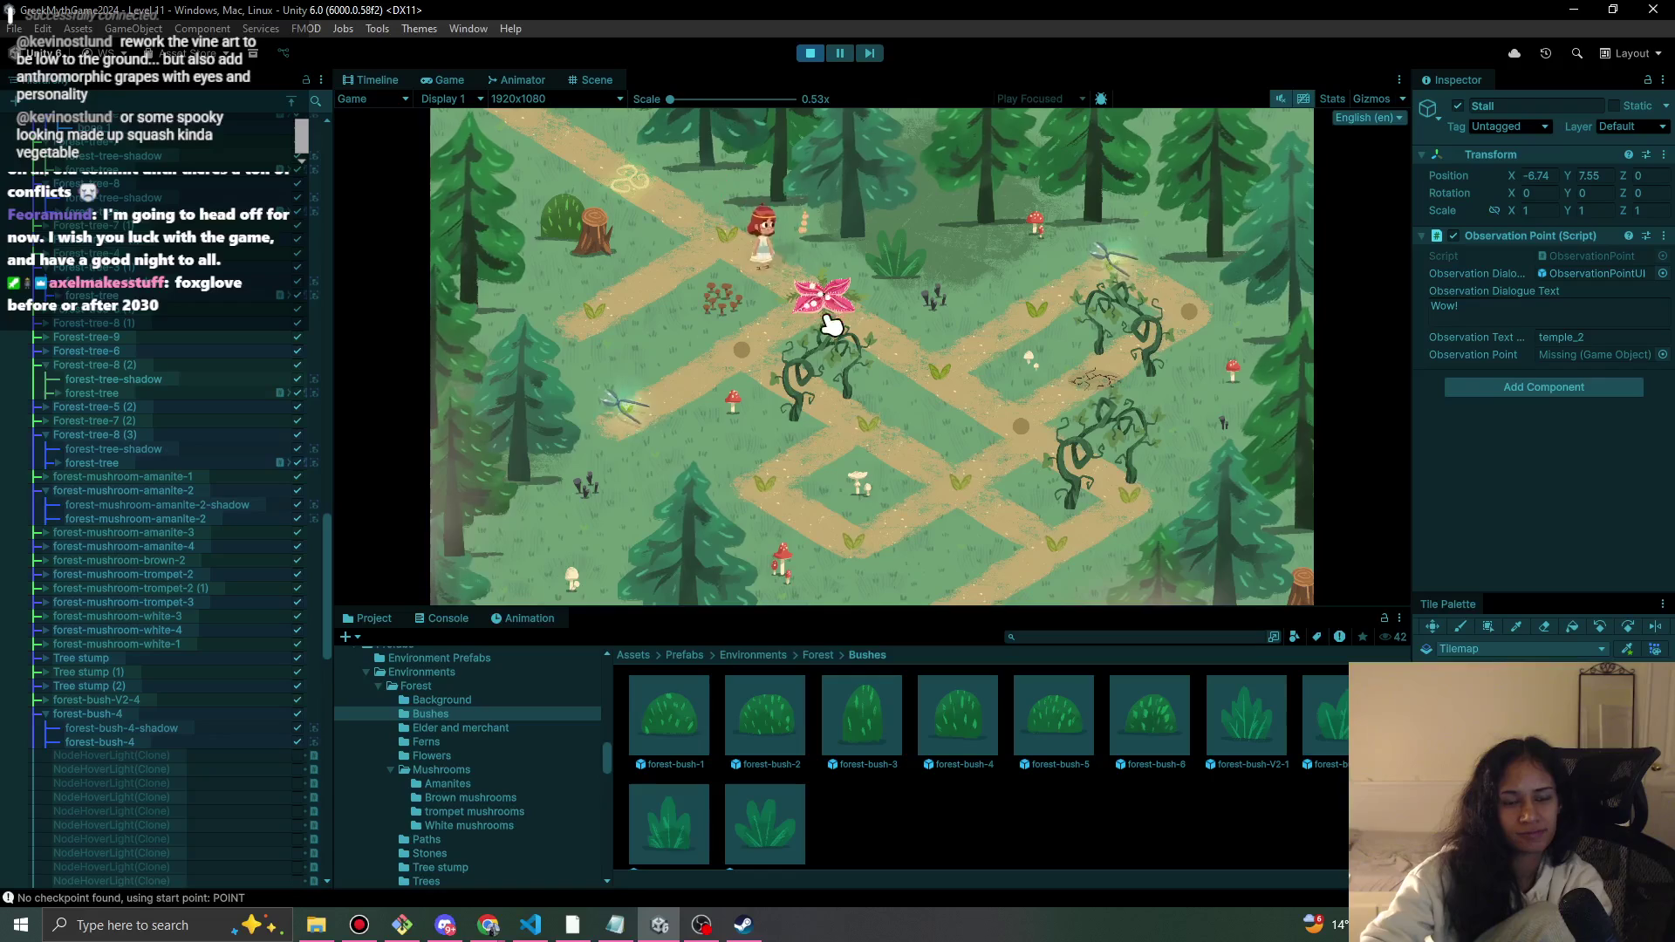
{"action": "left_click", "coordinate": [636, 428]}
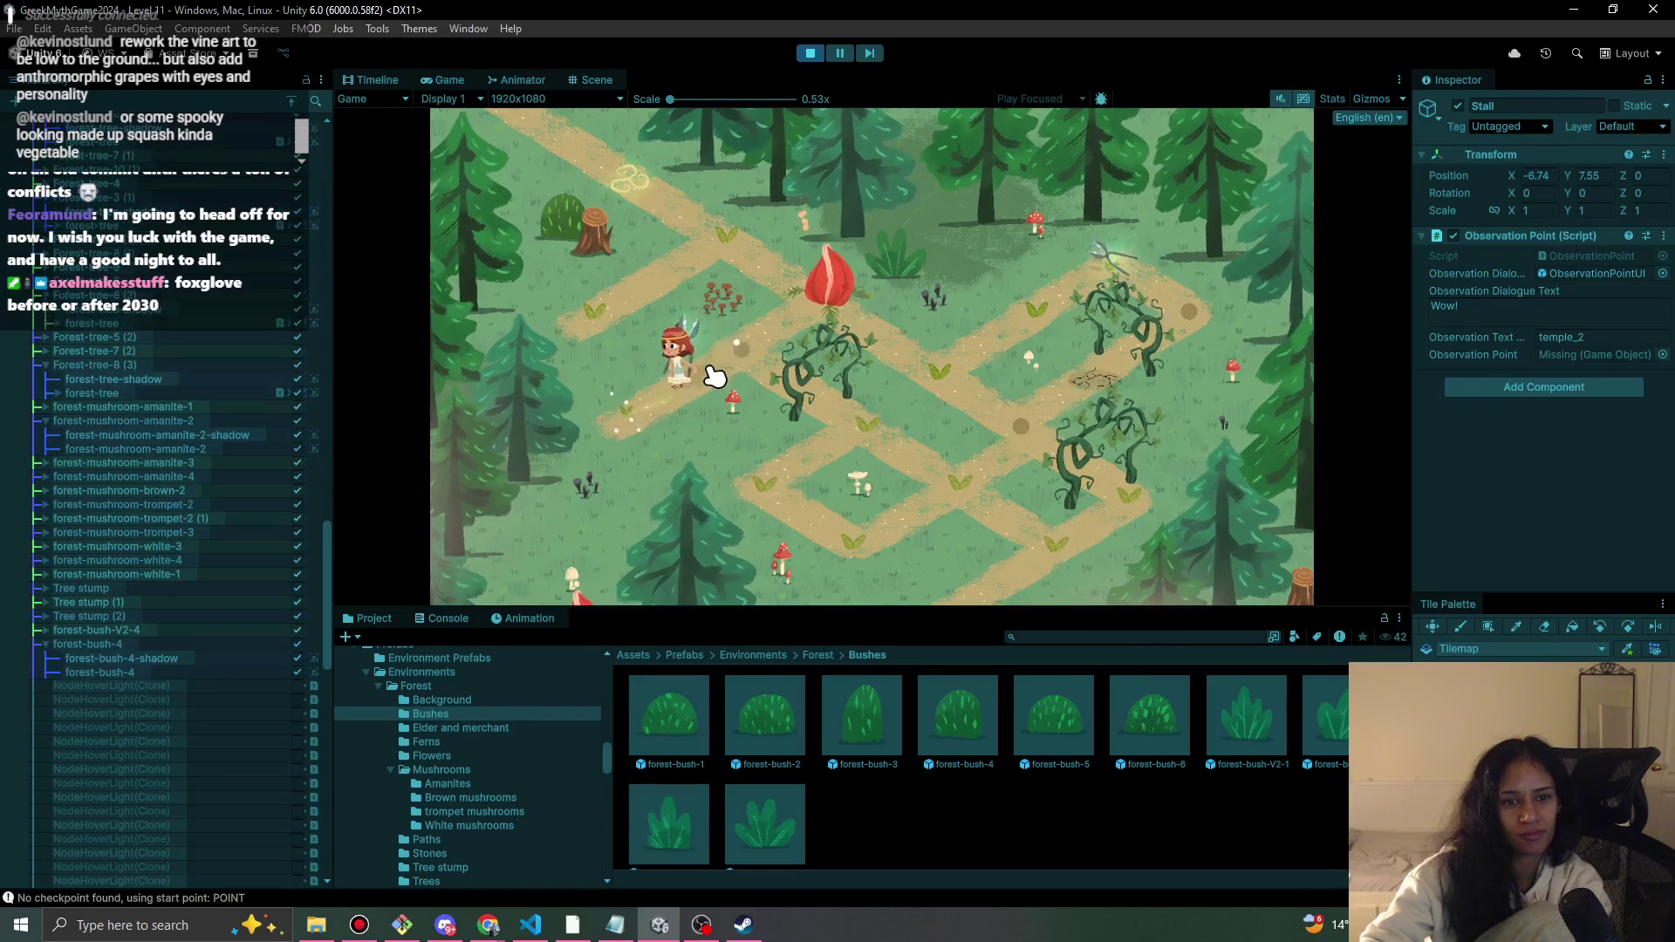
{"action": "left_click", "coordinate": [759, 352]}
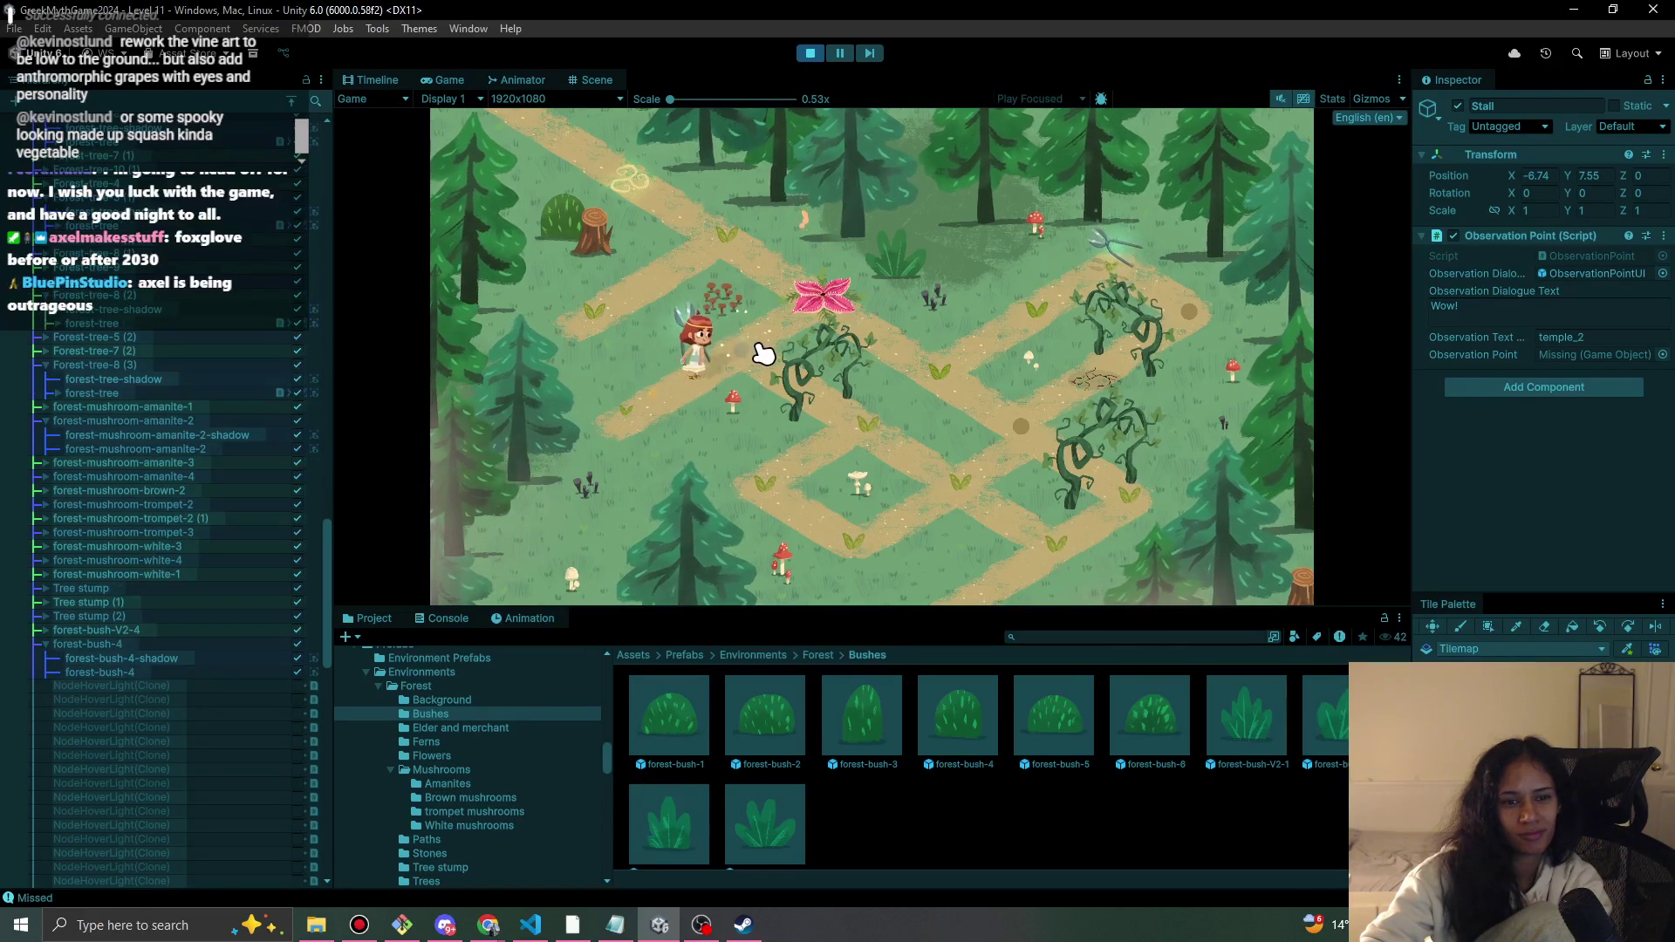
{"action": "left_click", "coordinate": [805, 397]}
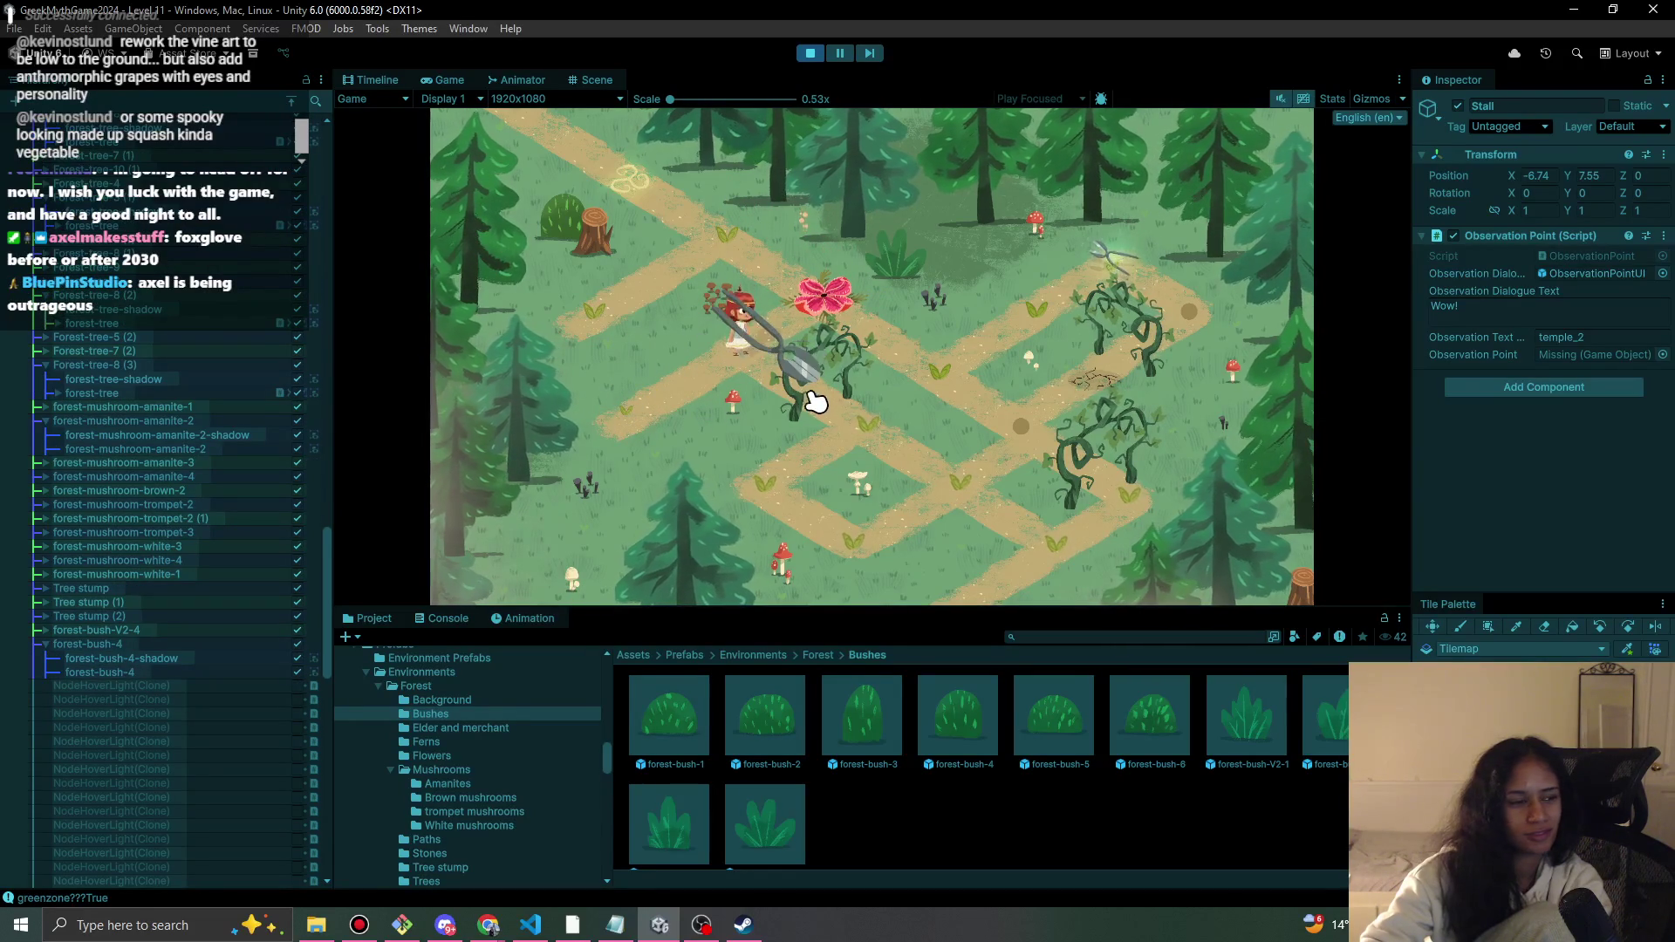
{"action": "left_click", "coordinate": [852, 429]}
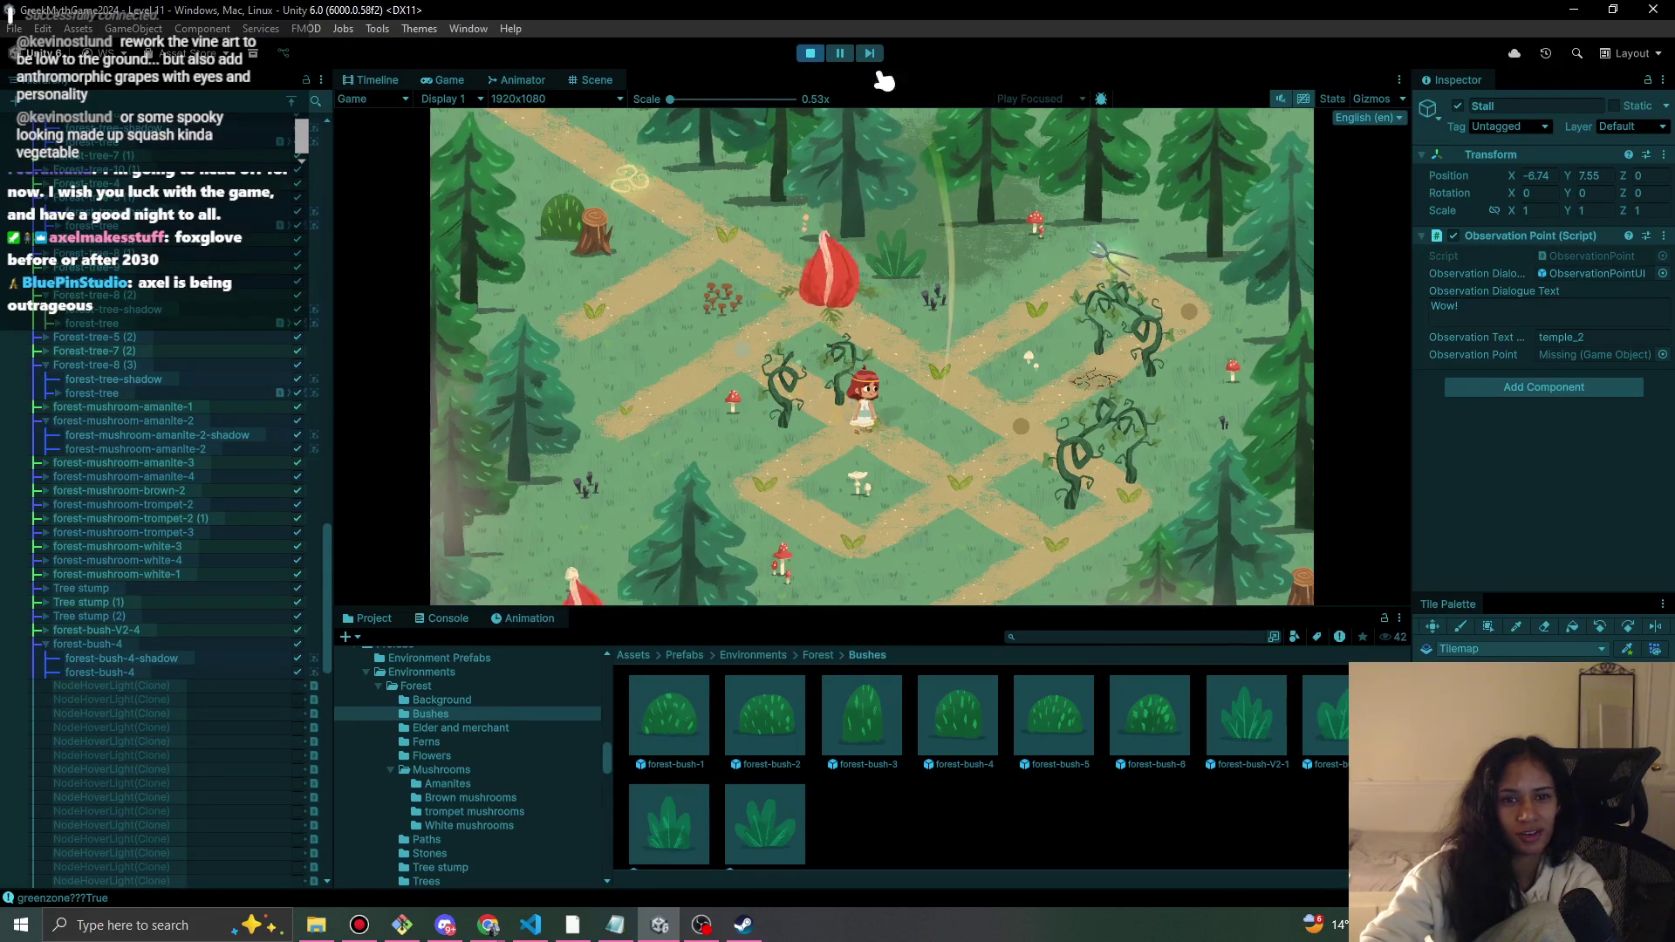
{"action": "left_click", "coordinate": [811, 54]}
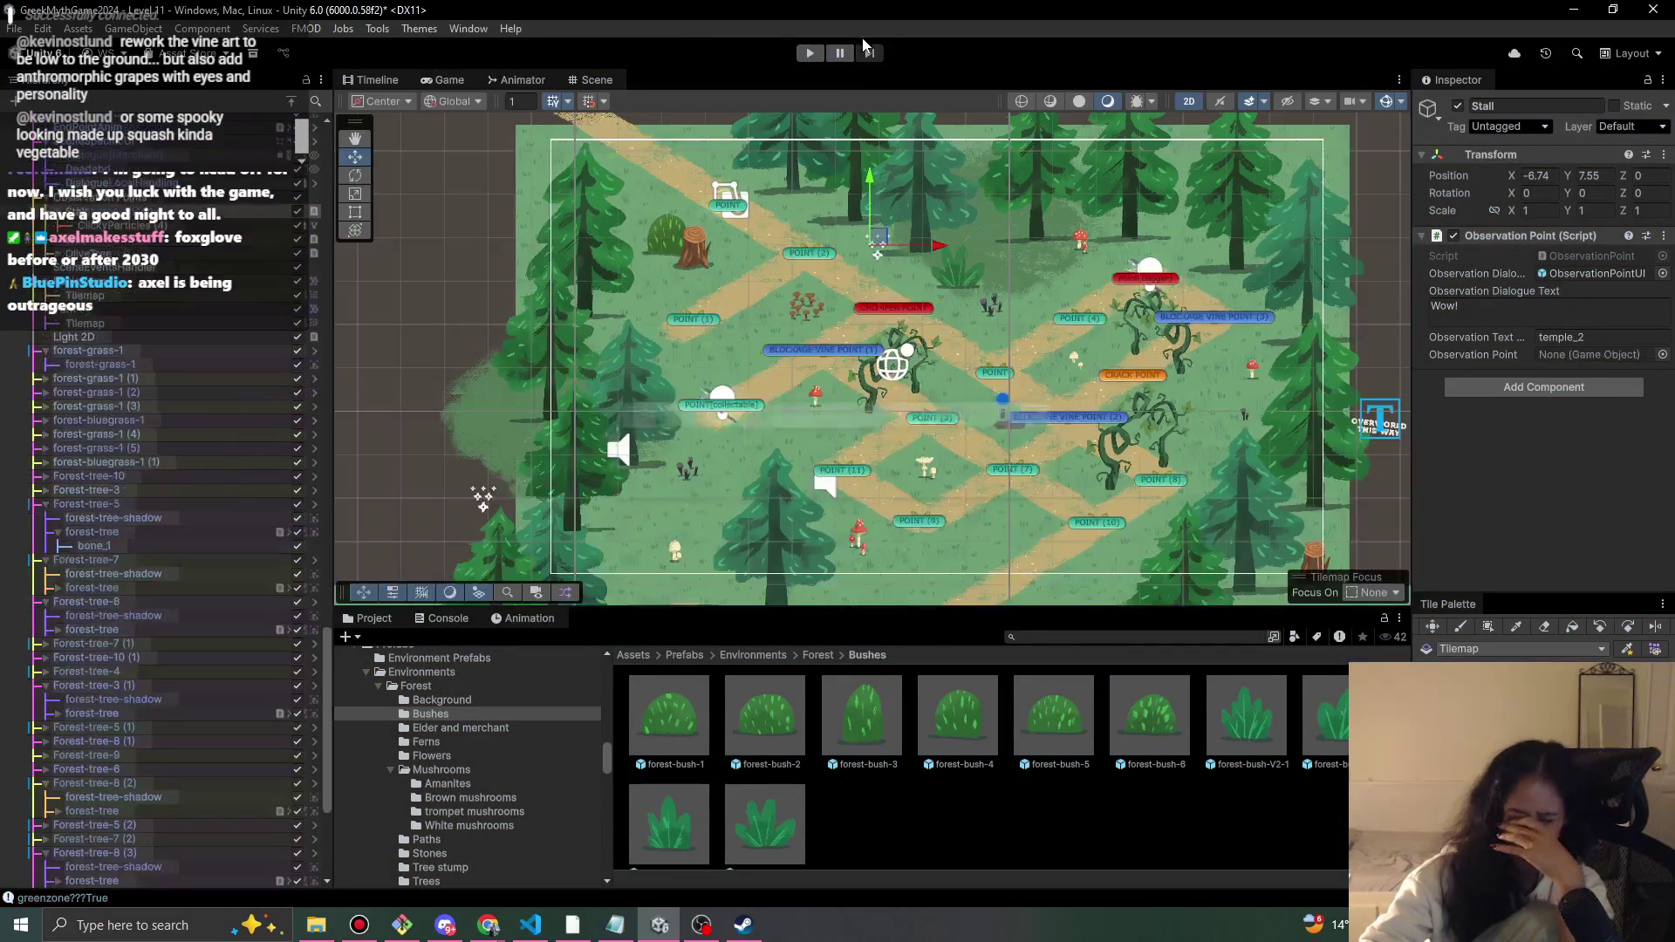
- Select the Vine Snipper and collapse POINT[collectable] (2) and BLOCKAGE VINE POINT (4) in the Hierarchy
{"action": "left_click_drag", "start_coordinate": [905, 426], "coordinate": [833, 440]}
{"action": "left_click", "coordinate": [427, 425]}
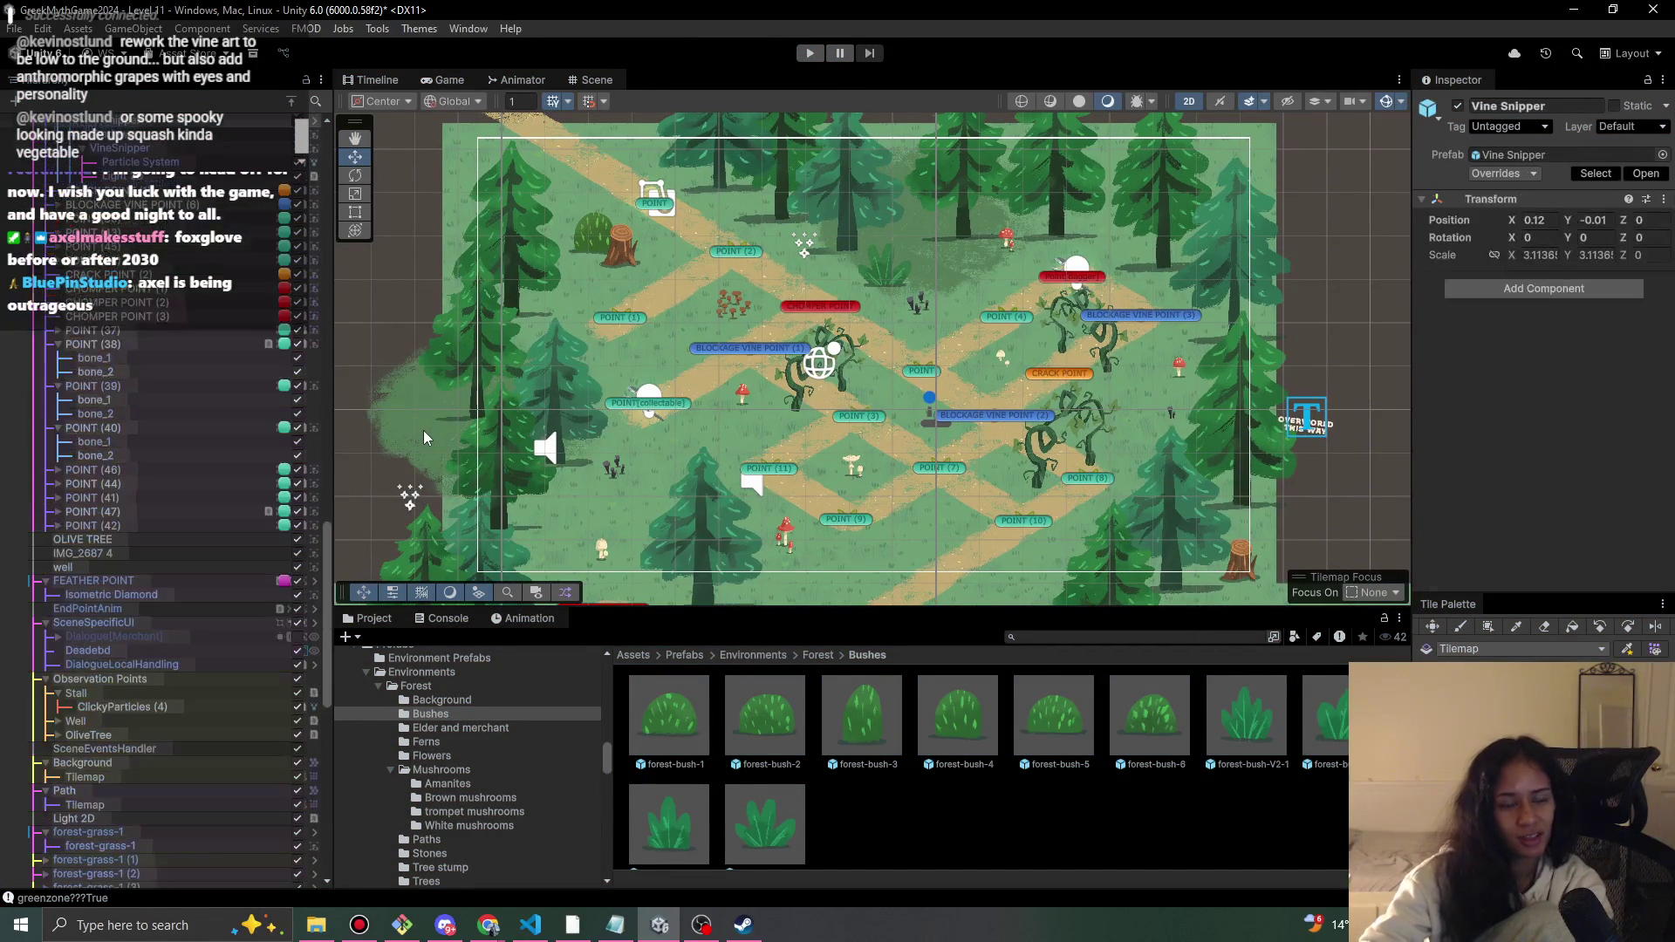
{"action": "scroll", "coordinate": [196, 528], "scroll_direction": "up", "scroll_amount": 7}
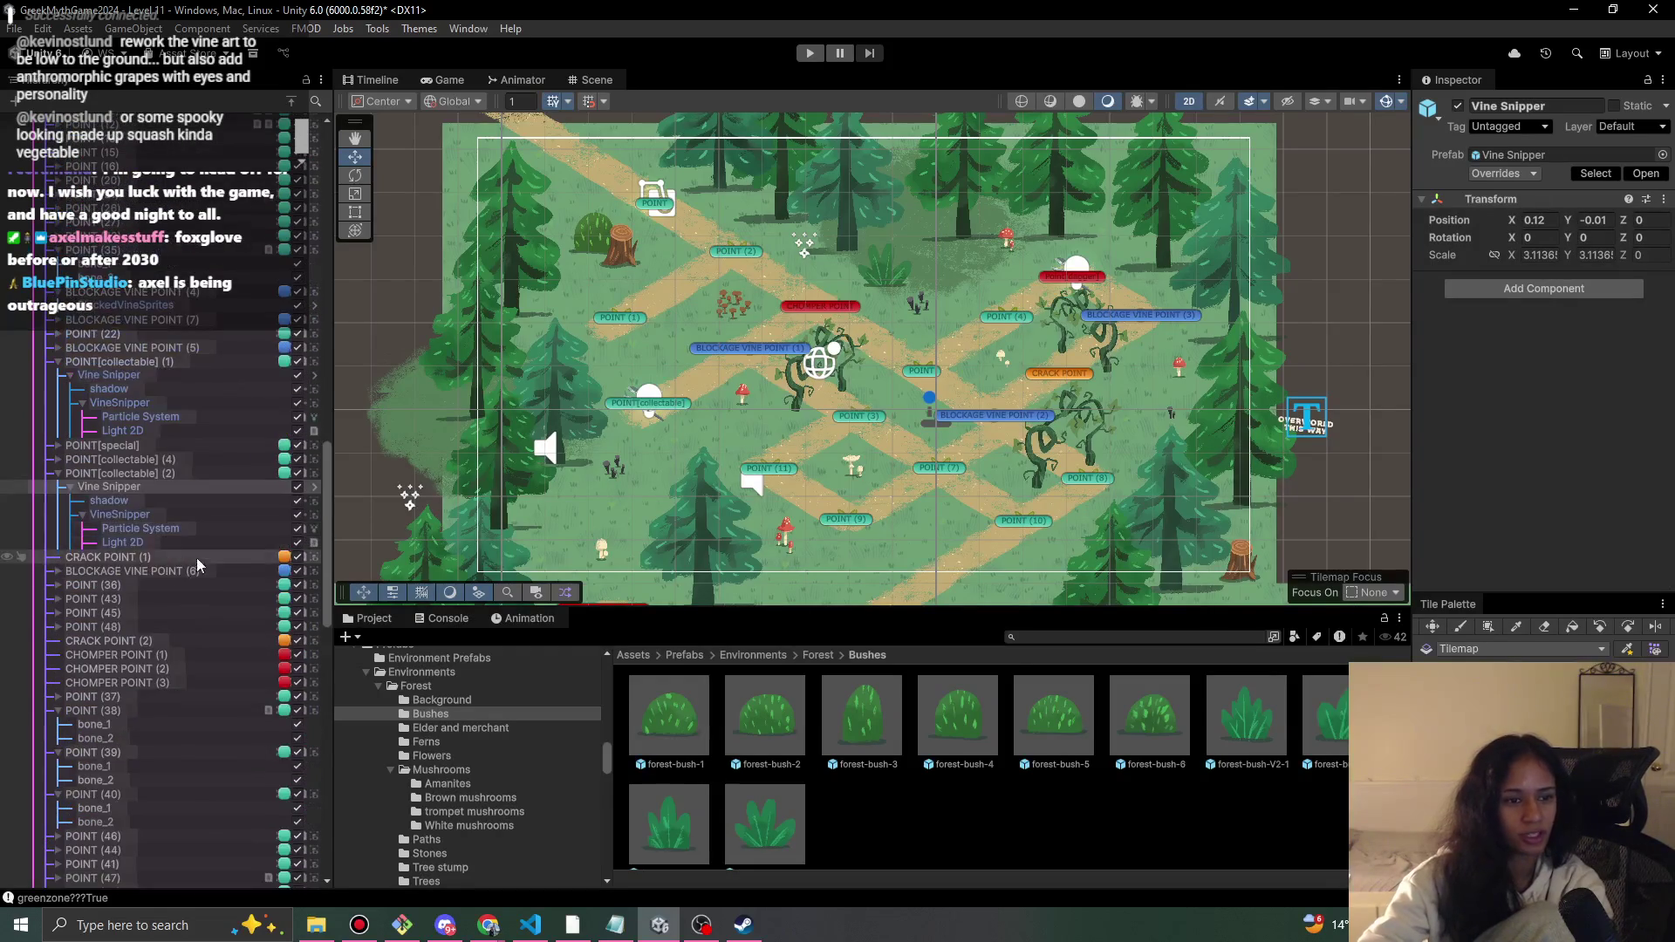
{"action": "left_click", "coordinate": [59, 473]}
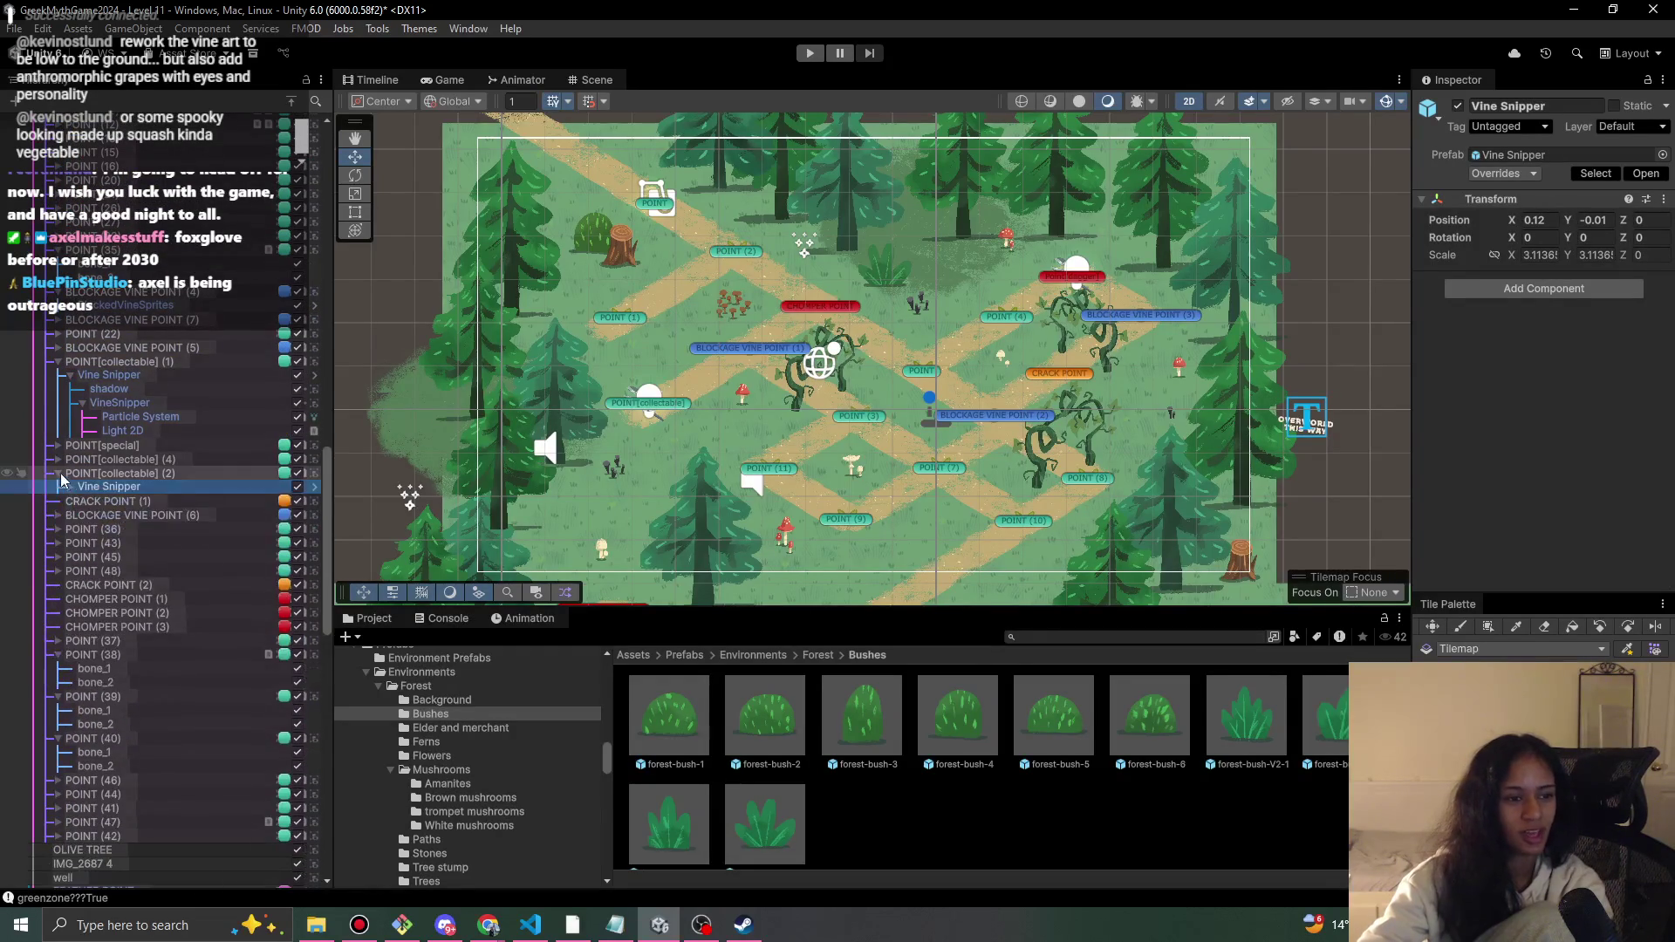
{"action": "scroll", "coordinate": [139, 488], "scroll_direction": "up", "scroll_amount": 2}
{"action": "scroll", "coordinate": [143, 485], "scroll_direction": "up", "scroll_amount": 6}
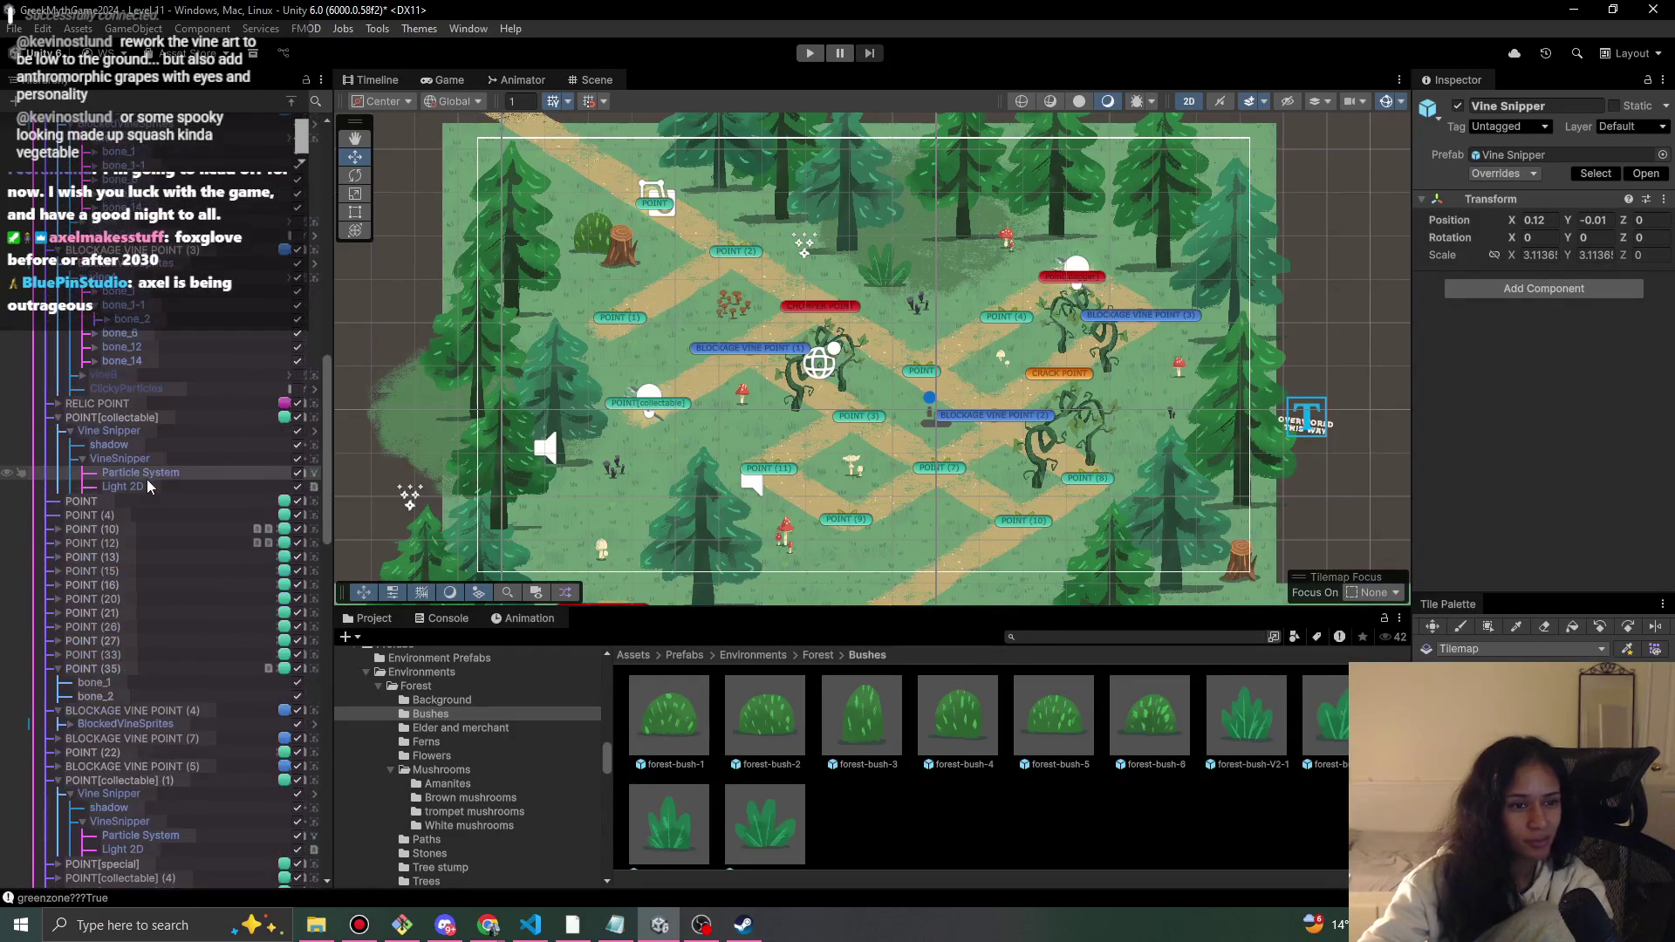
{"action": "left_click", "coordinate": [59, 712]}
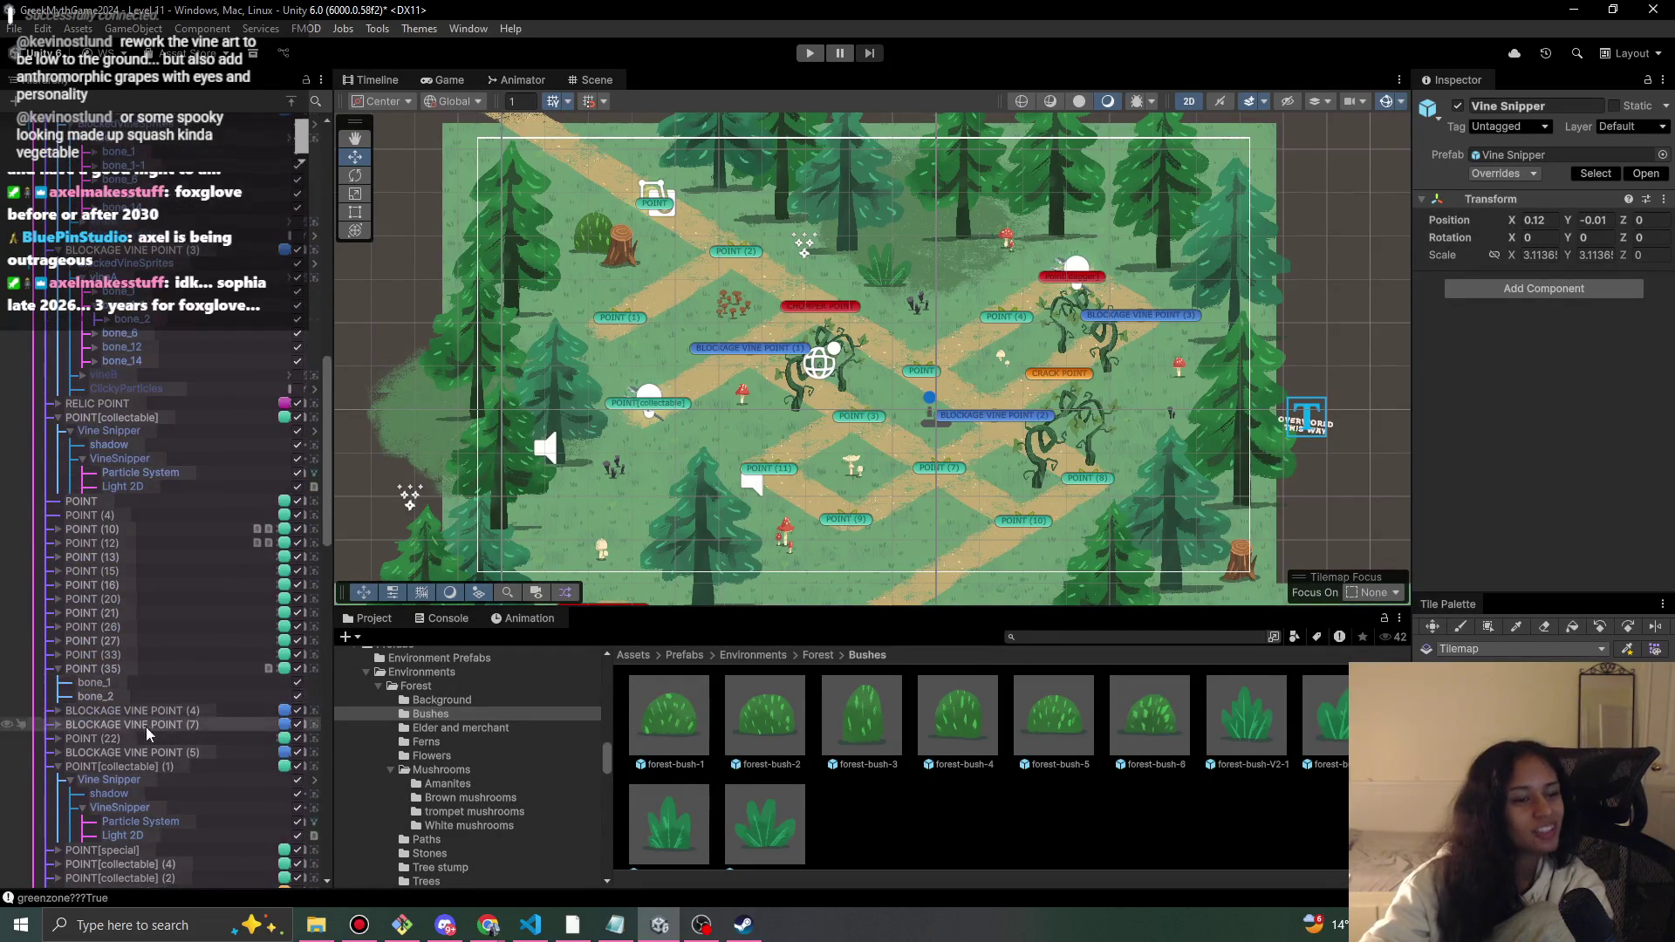
- Collapse POINT[collectable] (1), BLOCKAGE VINE POINT (2) and (3), and POINT[collectable], then select POINT (35)
{"action": "scroll", "coordinate": [71, 672], "scroll_direction": "down", "scroll_amount": 2}
{"action": "left_click", "coordinate": [57, 662]}
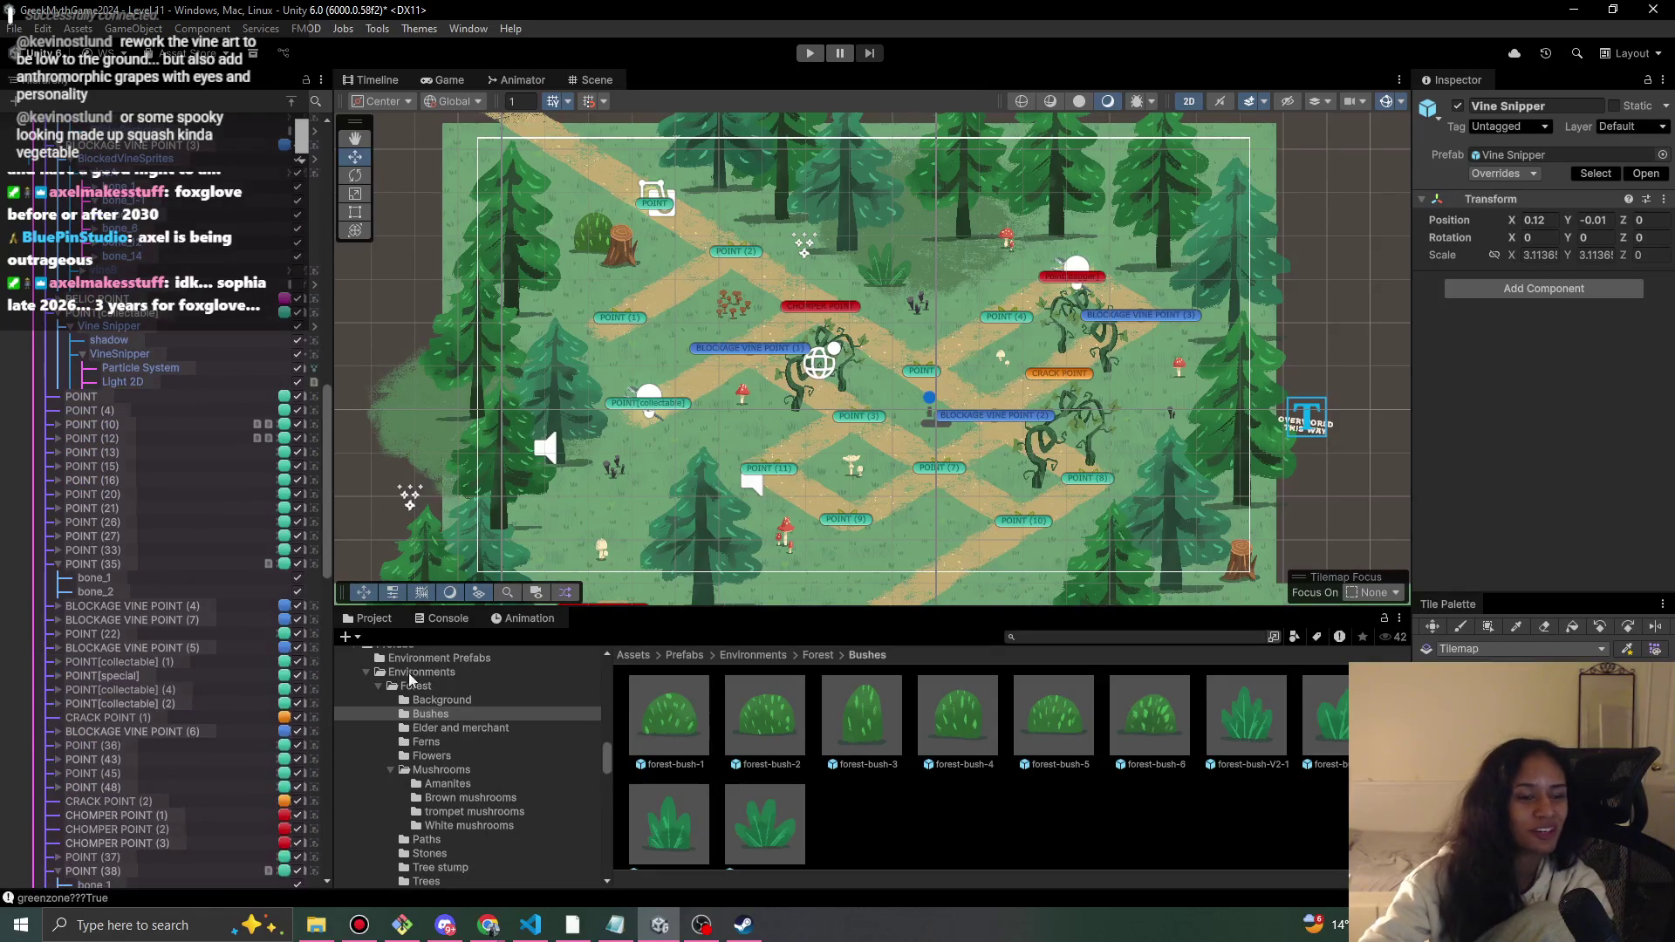
{"action": "scroll", "coordinate": [227, 687], "scroll_direction": "up", "scroll_amount": 1}
{"action": "scroll", "coordinate": [238, 691], "scroll_direction": "up", "scroll_amount": 4}
{"action": "scroll", "coordinate": [245, 641], "scroll_direction": "up", "scroll_amount": 4}
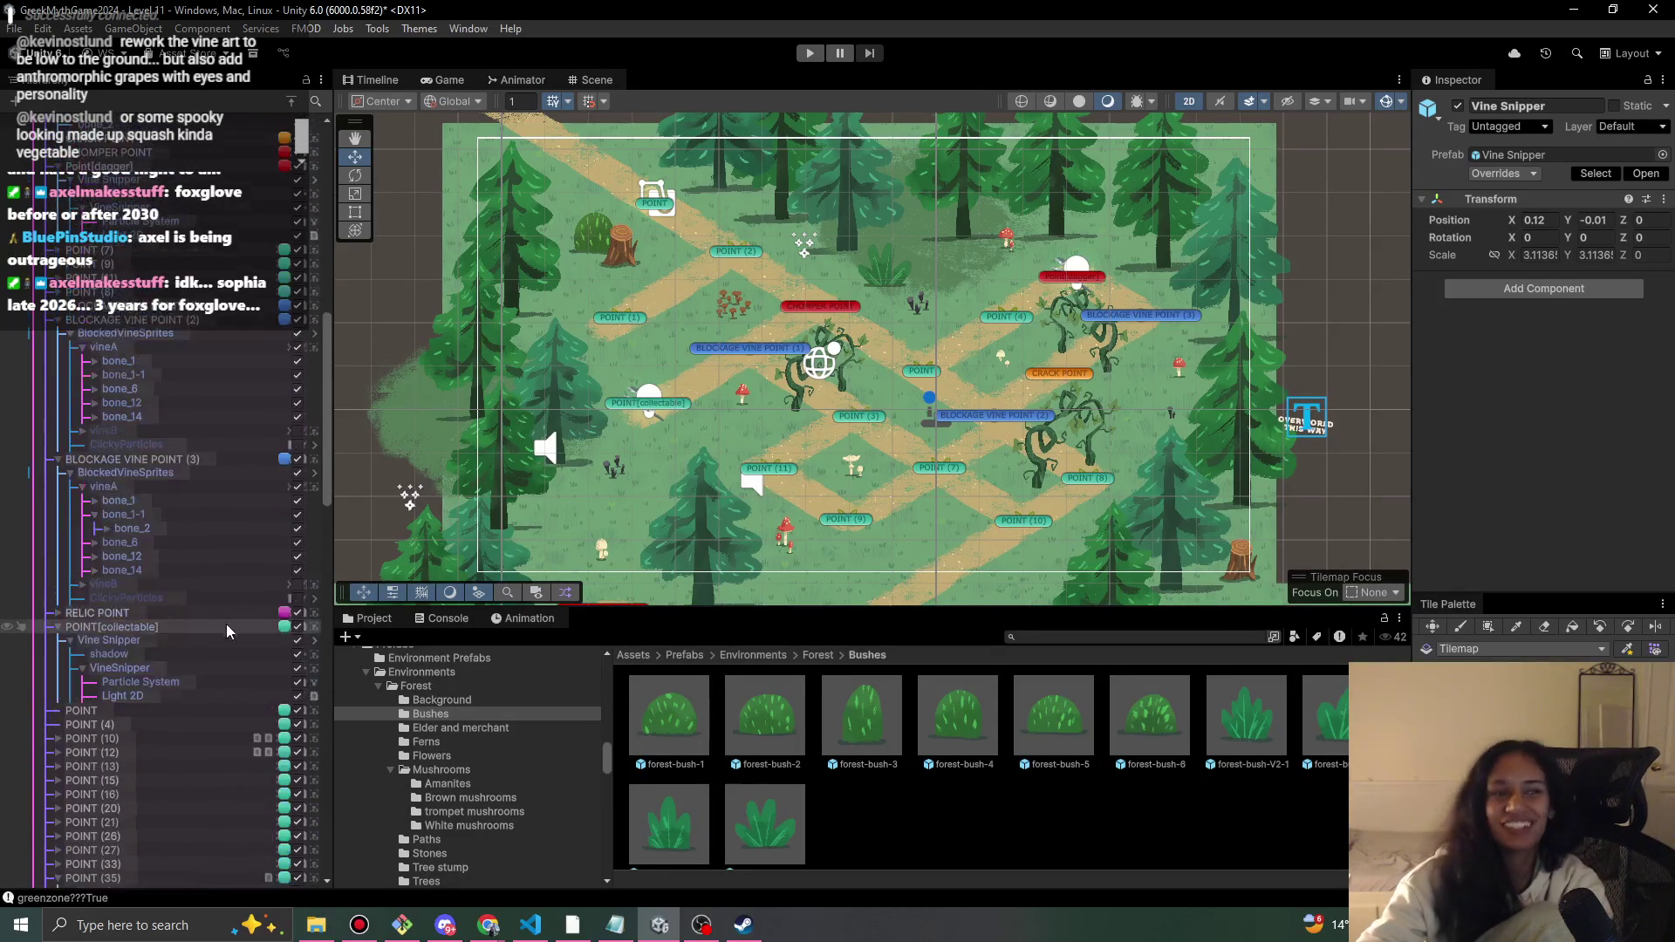
{"action": "left_click", "coordinate": [58, 476]}
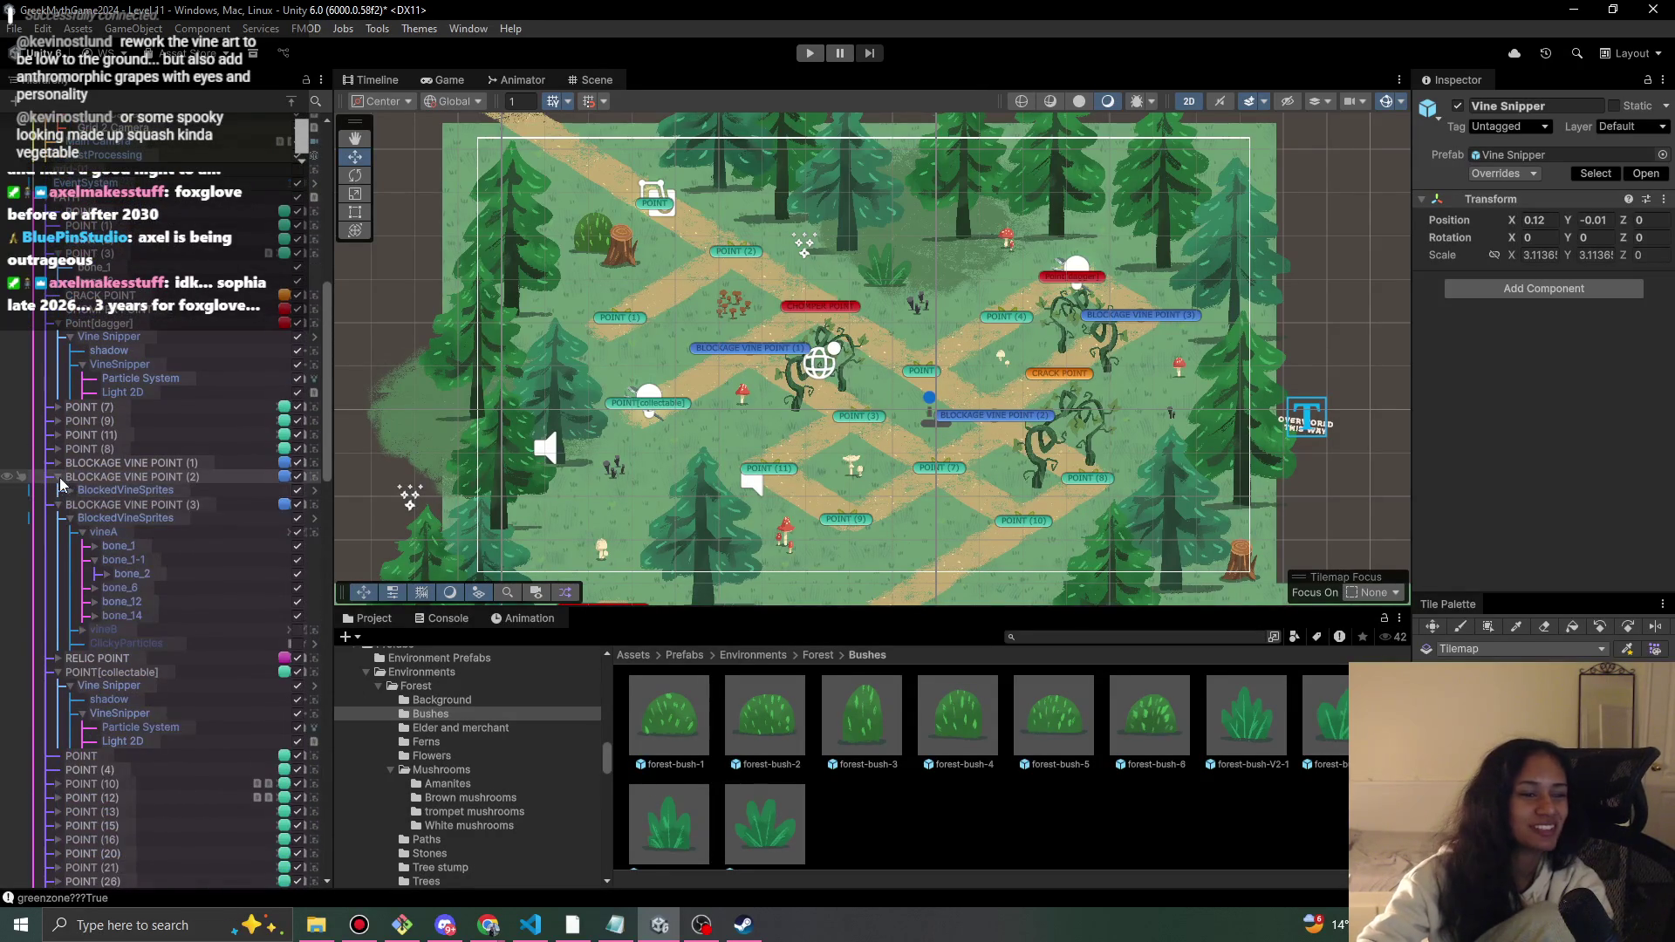
{"action": "left_click", "coordinate": [58, 491]}
{"action": "left_click", "coordinate": [59, 519]}
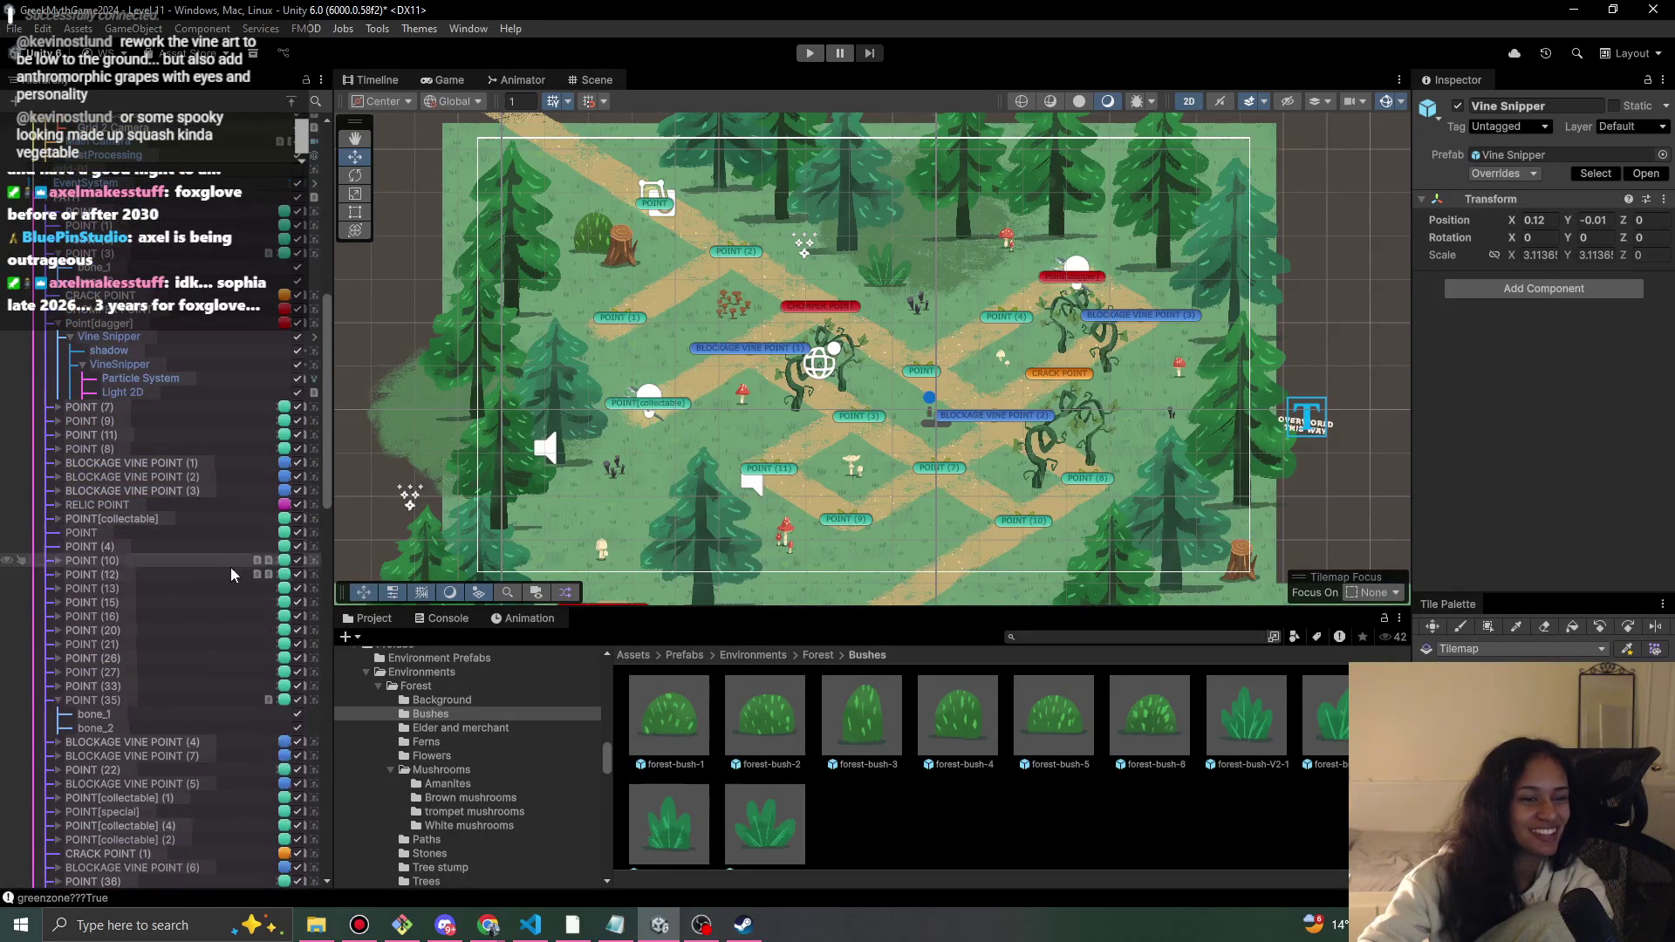
{"action": "left_click", "coordinate": [63, 700]}
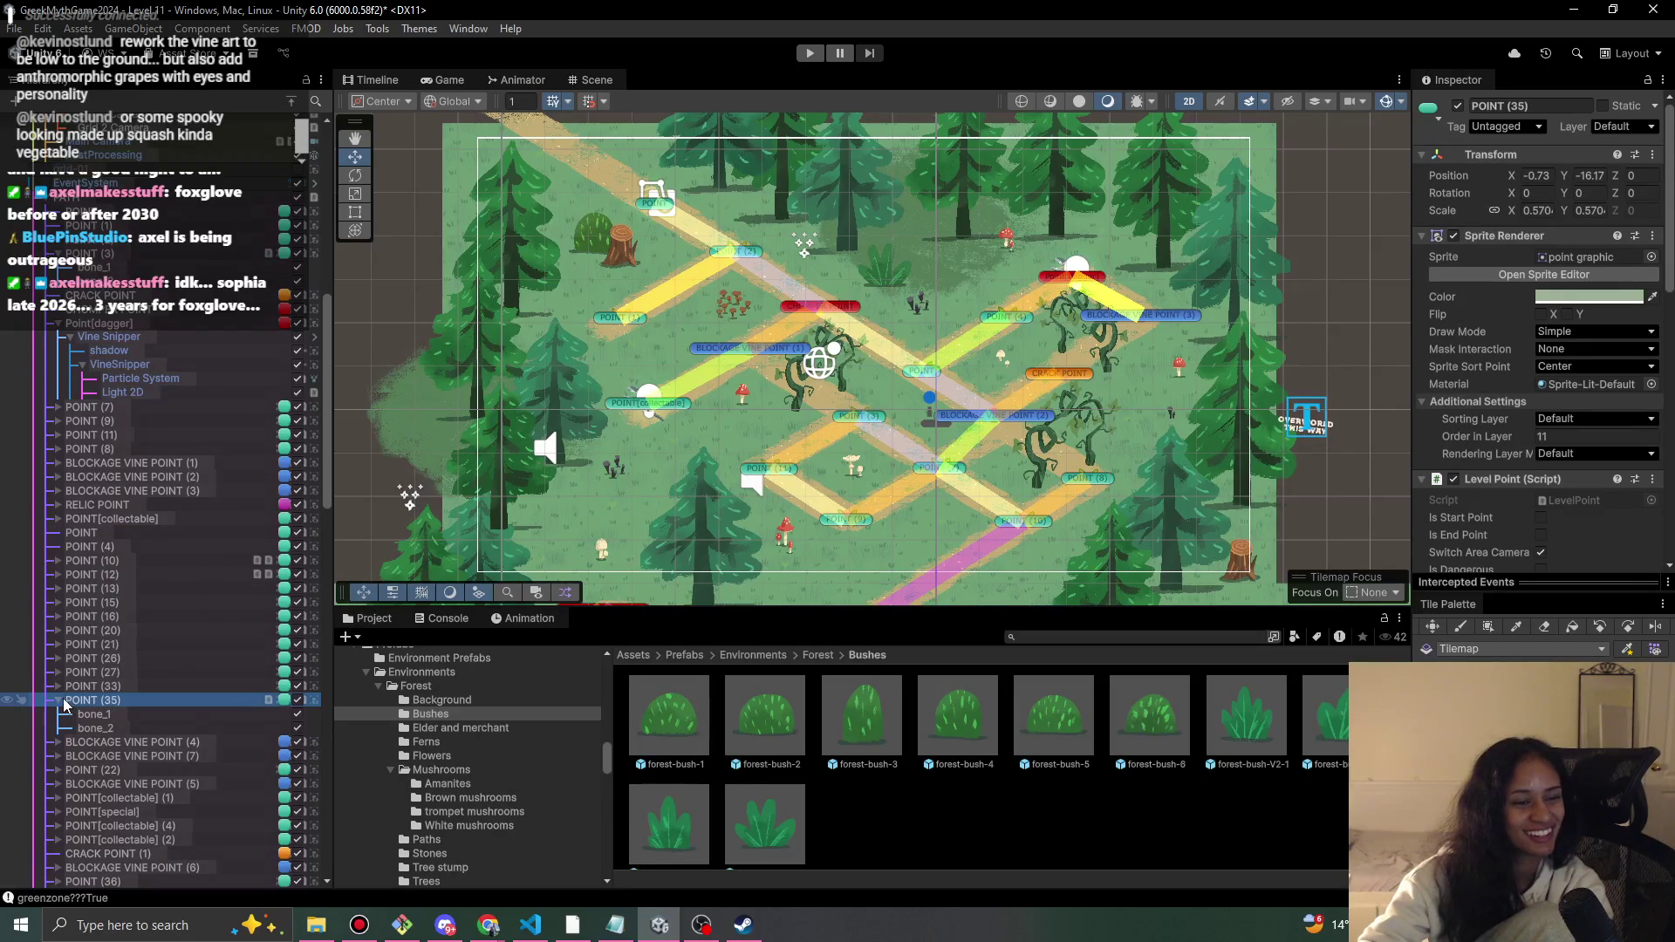
- Collapse POINT (35) and recentre the Scene view on the level map
{"action": "left_click", "coordinate": [59, 699]}
{"action": "scroll", "coordinate": [1068, 395], "scroll_direction": "up", "scroll_amount": 1}
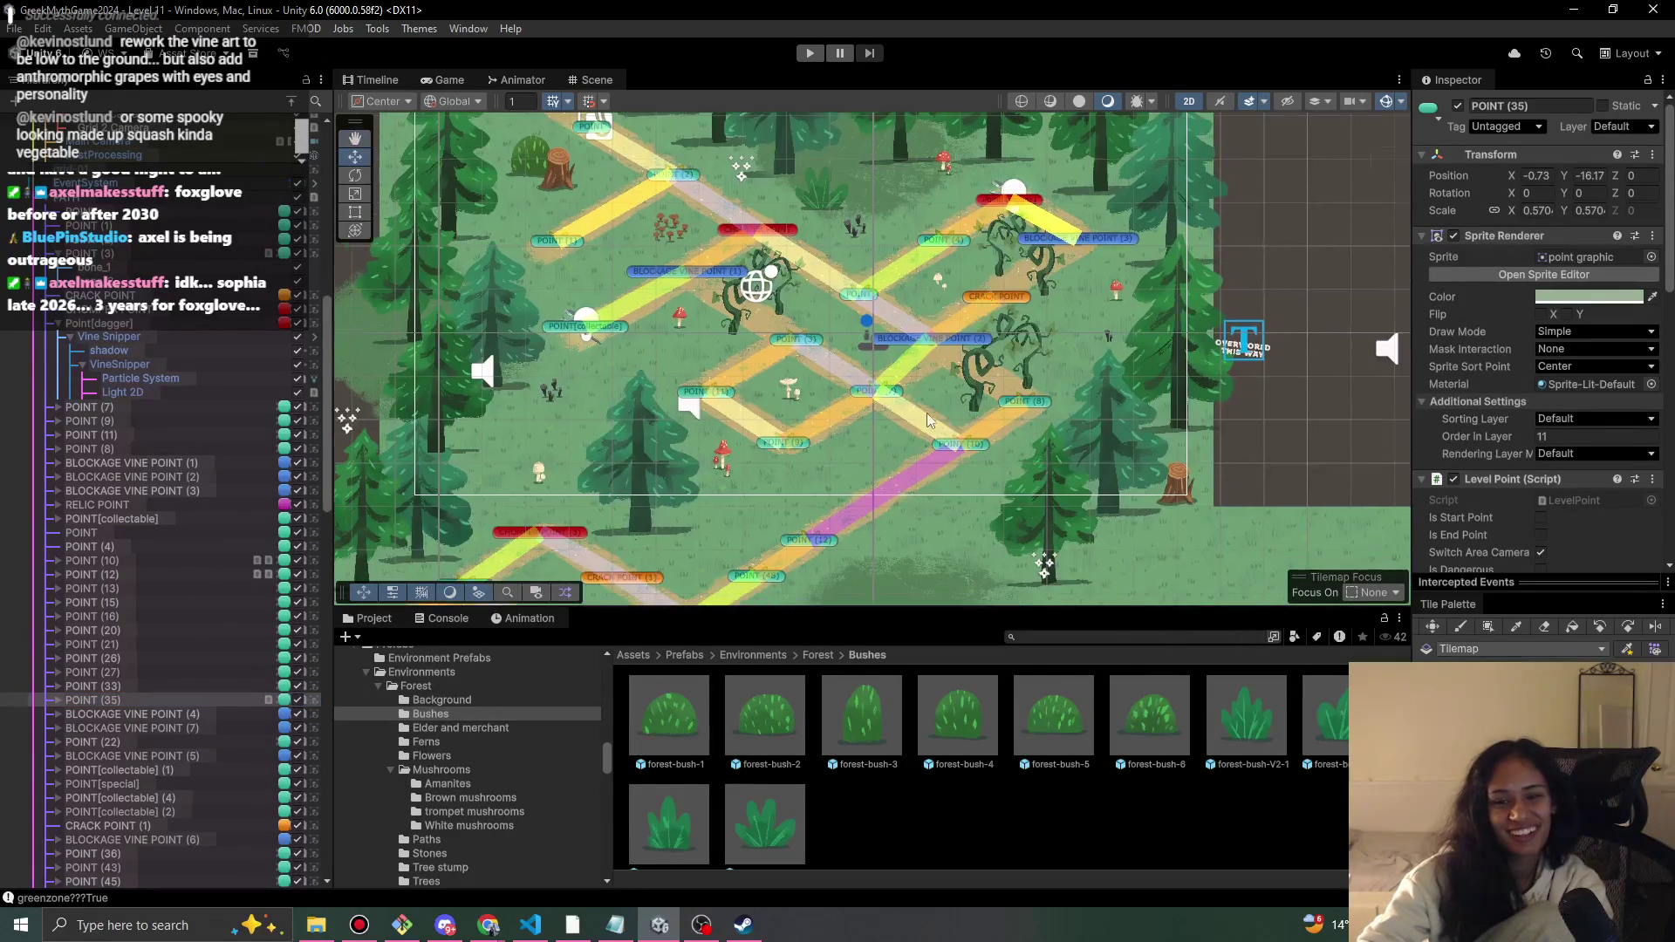
{"action": "scroll", "coordinate": [944, 279], "scroll_direction": "up", "scroll_amount": 1}
{"action": "left_click_drag", "start_coordinate": [746, 409], "coordinate": [738, 485]}
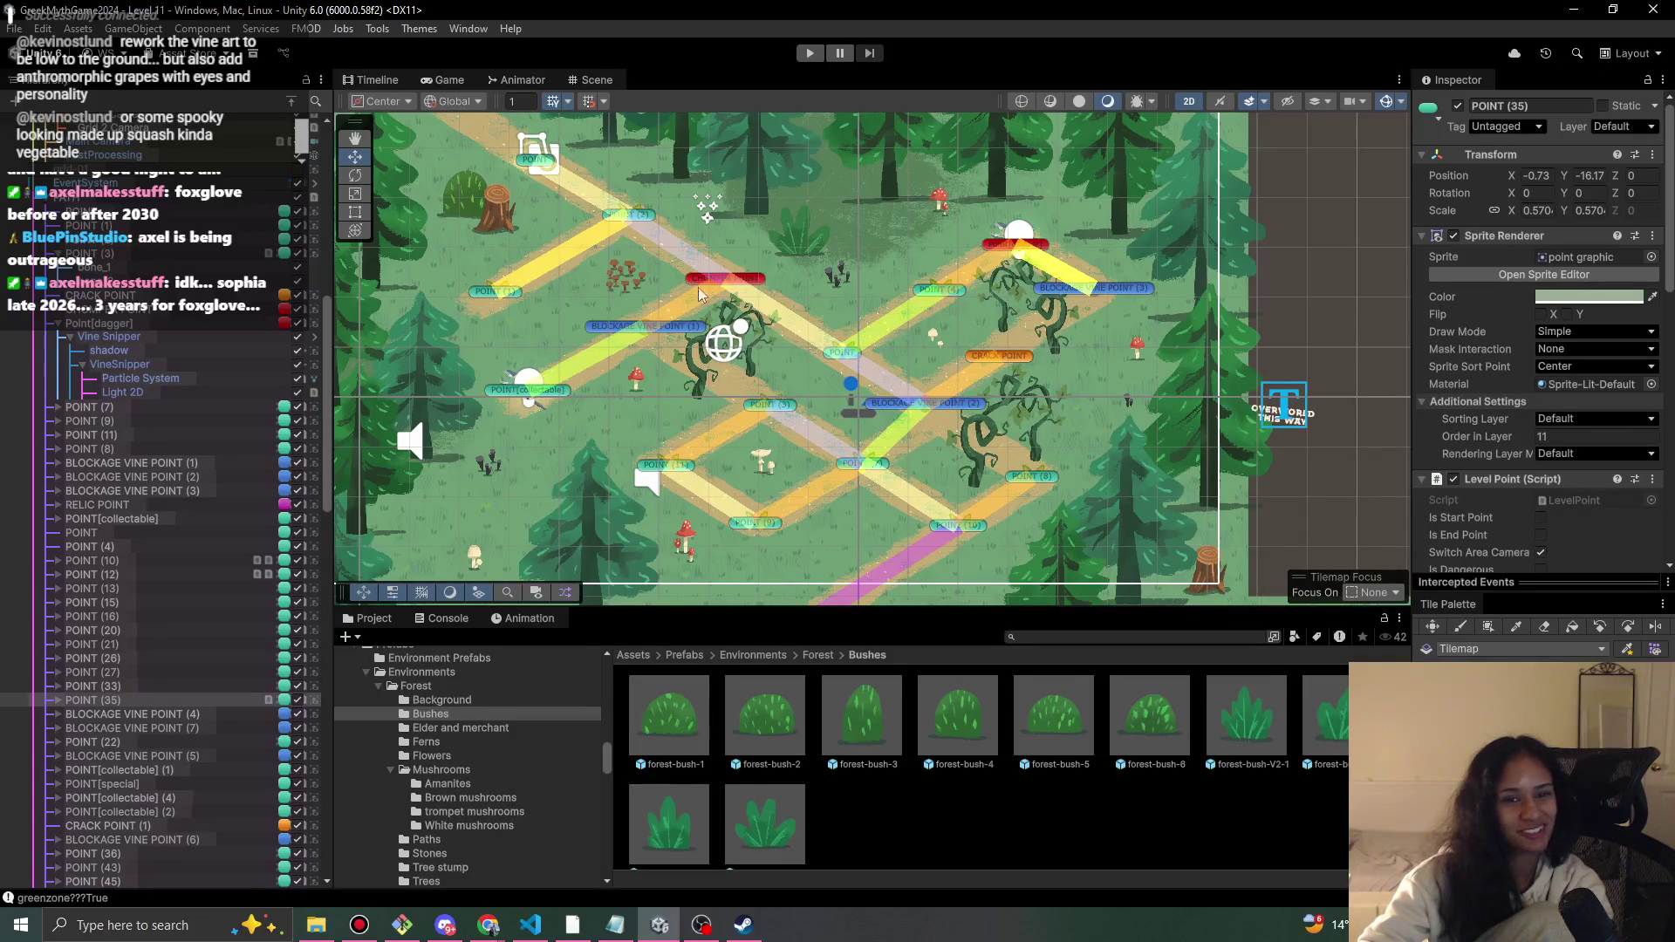
{"action": "left_click_drag", "start_coordinate": [809, 281], "coordinate": [881, 342]}
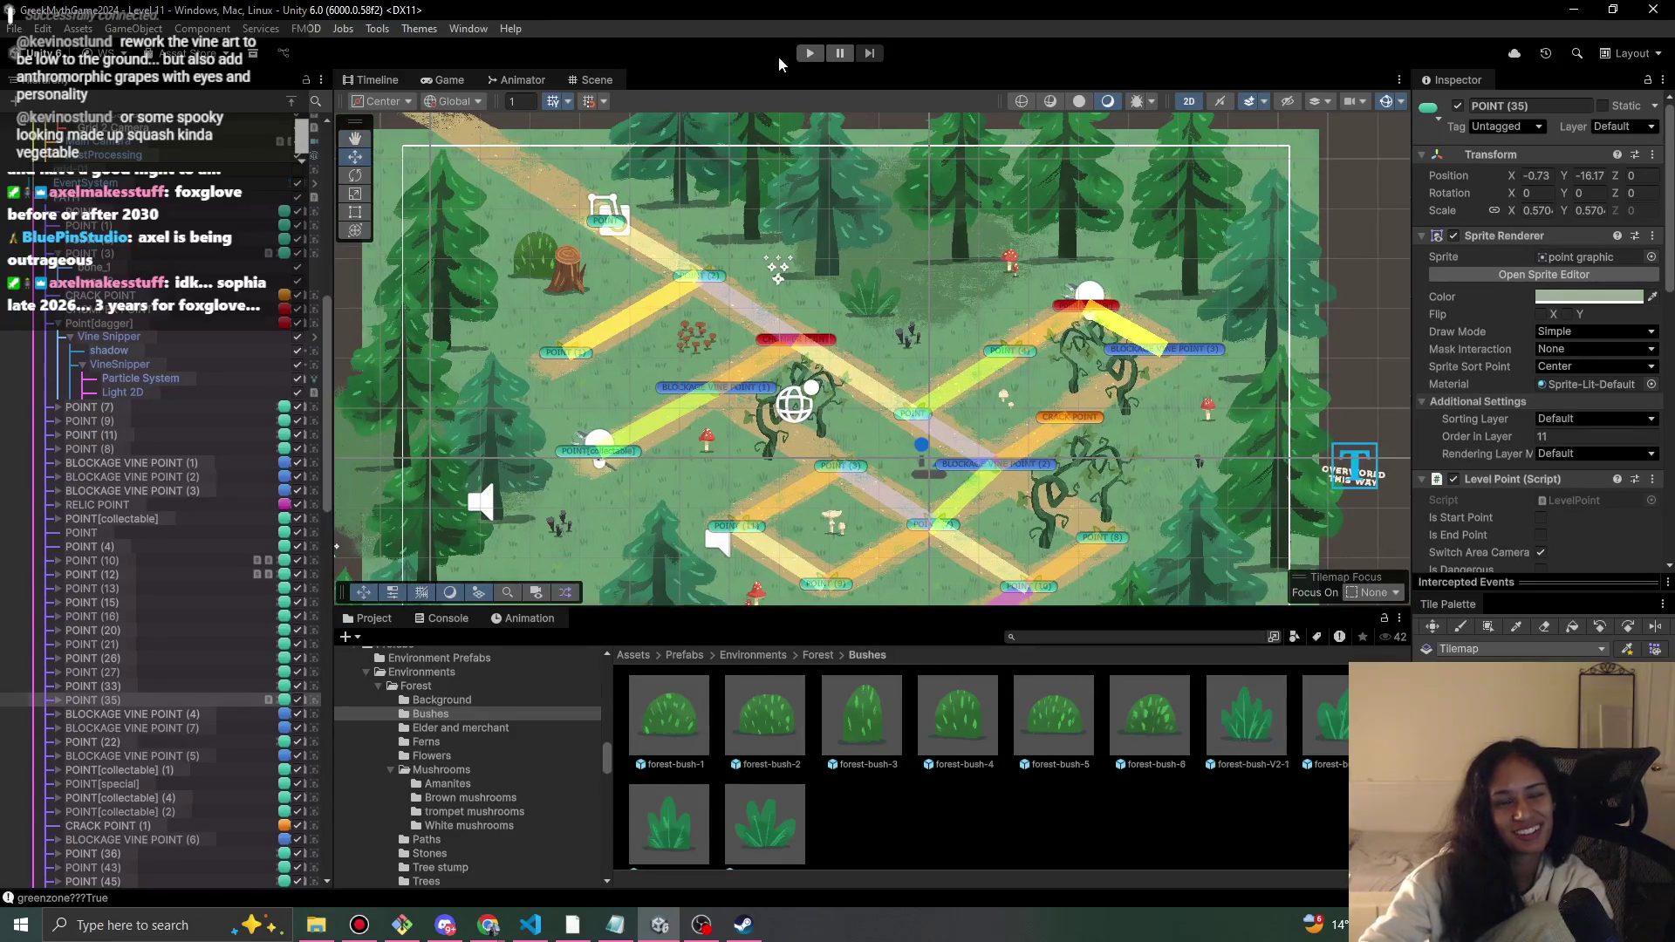
- Playtest by walking the character down to the red flower and back, then stop
{"action": "left_click", "coordinate": [818, 56]}
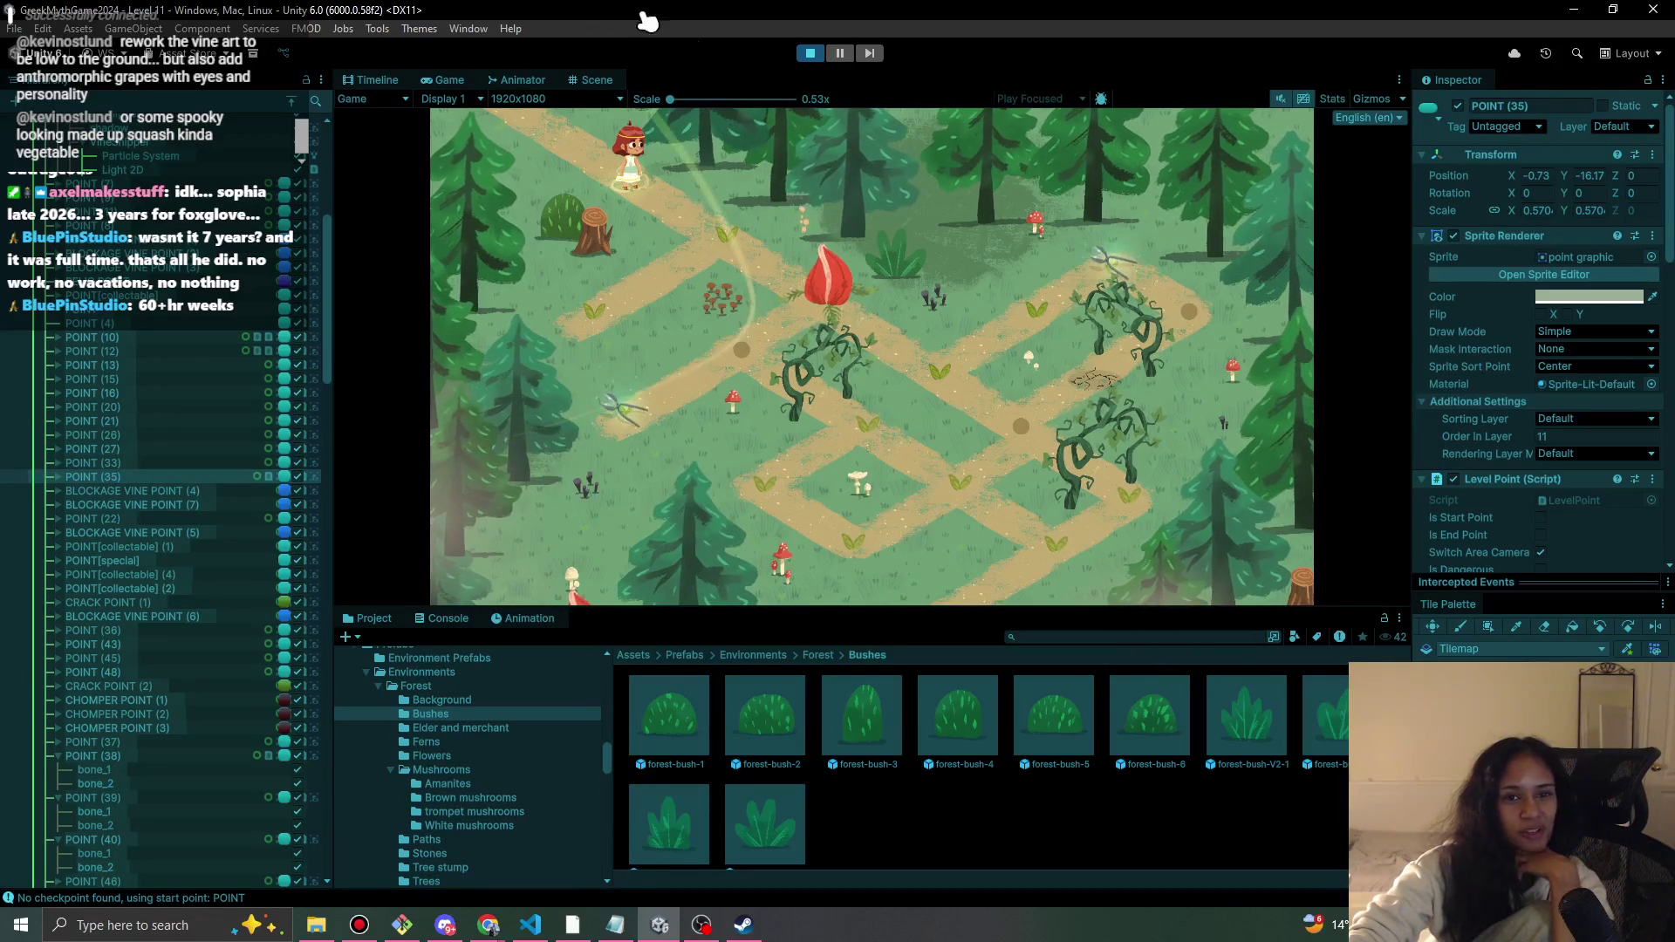
{"action": "left_click", "coordinate": [731, 265]}
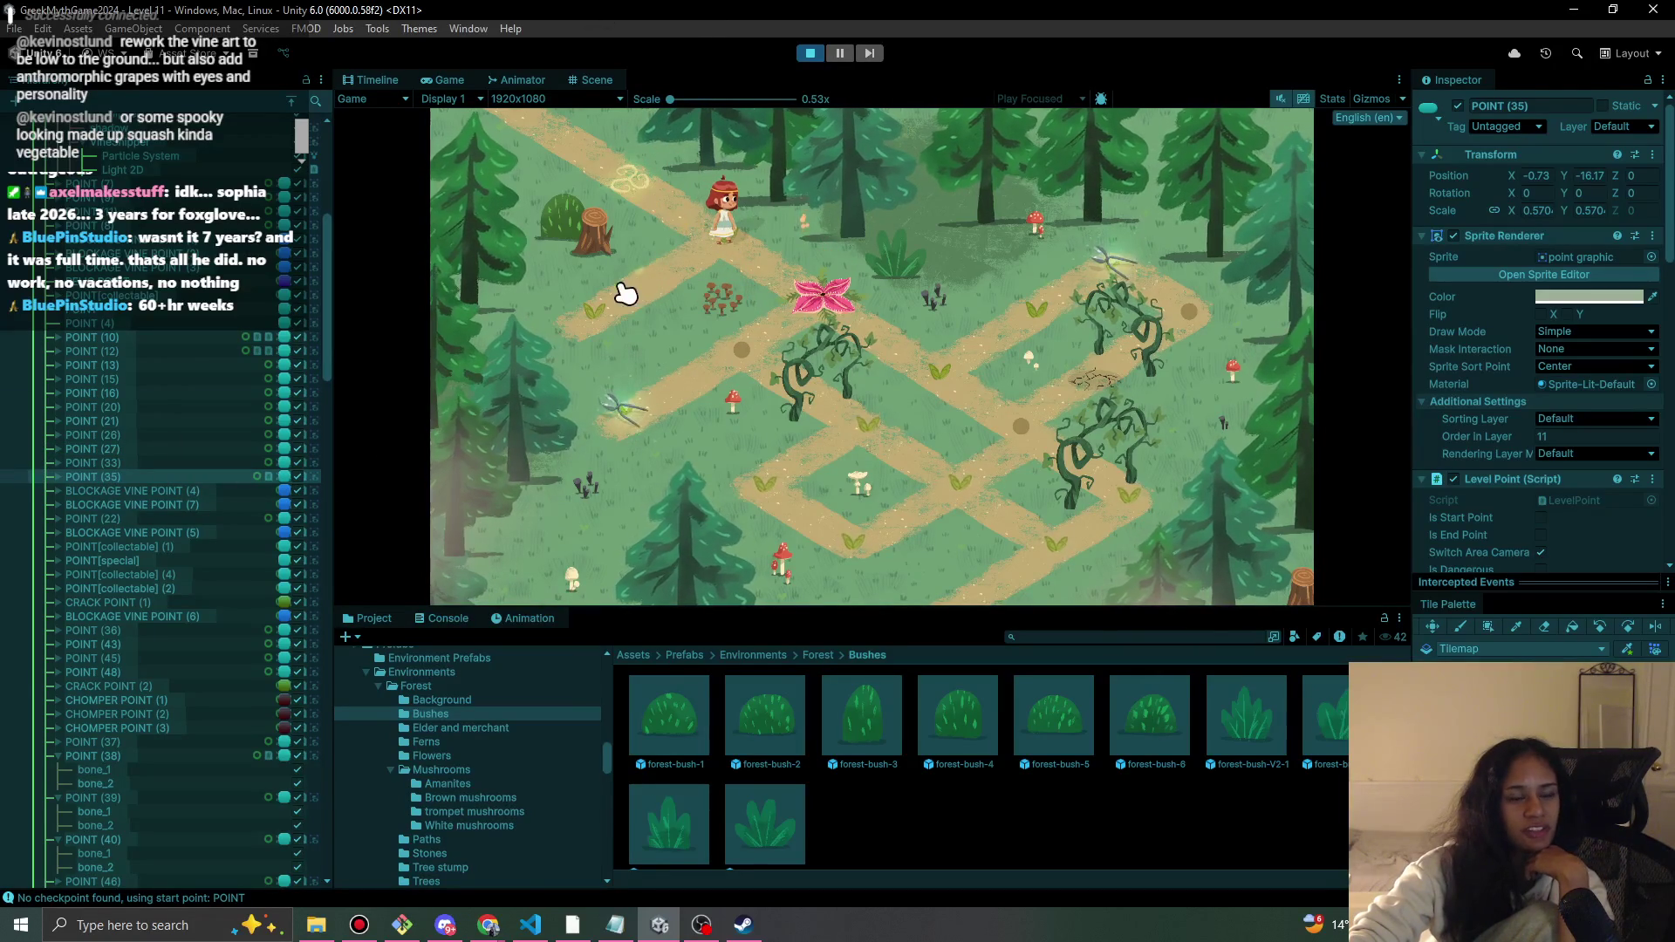
{"action": "left_click", "coordinate": [733, 254]}
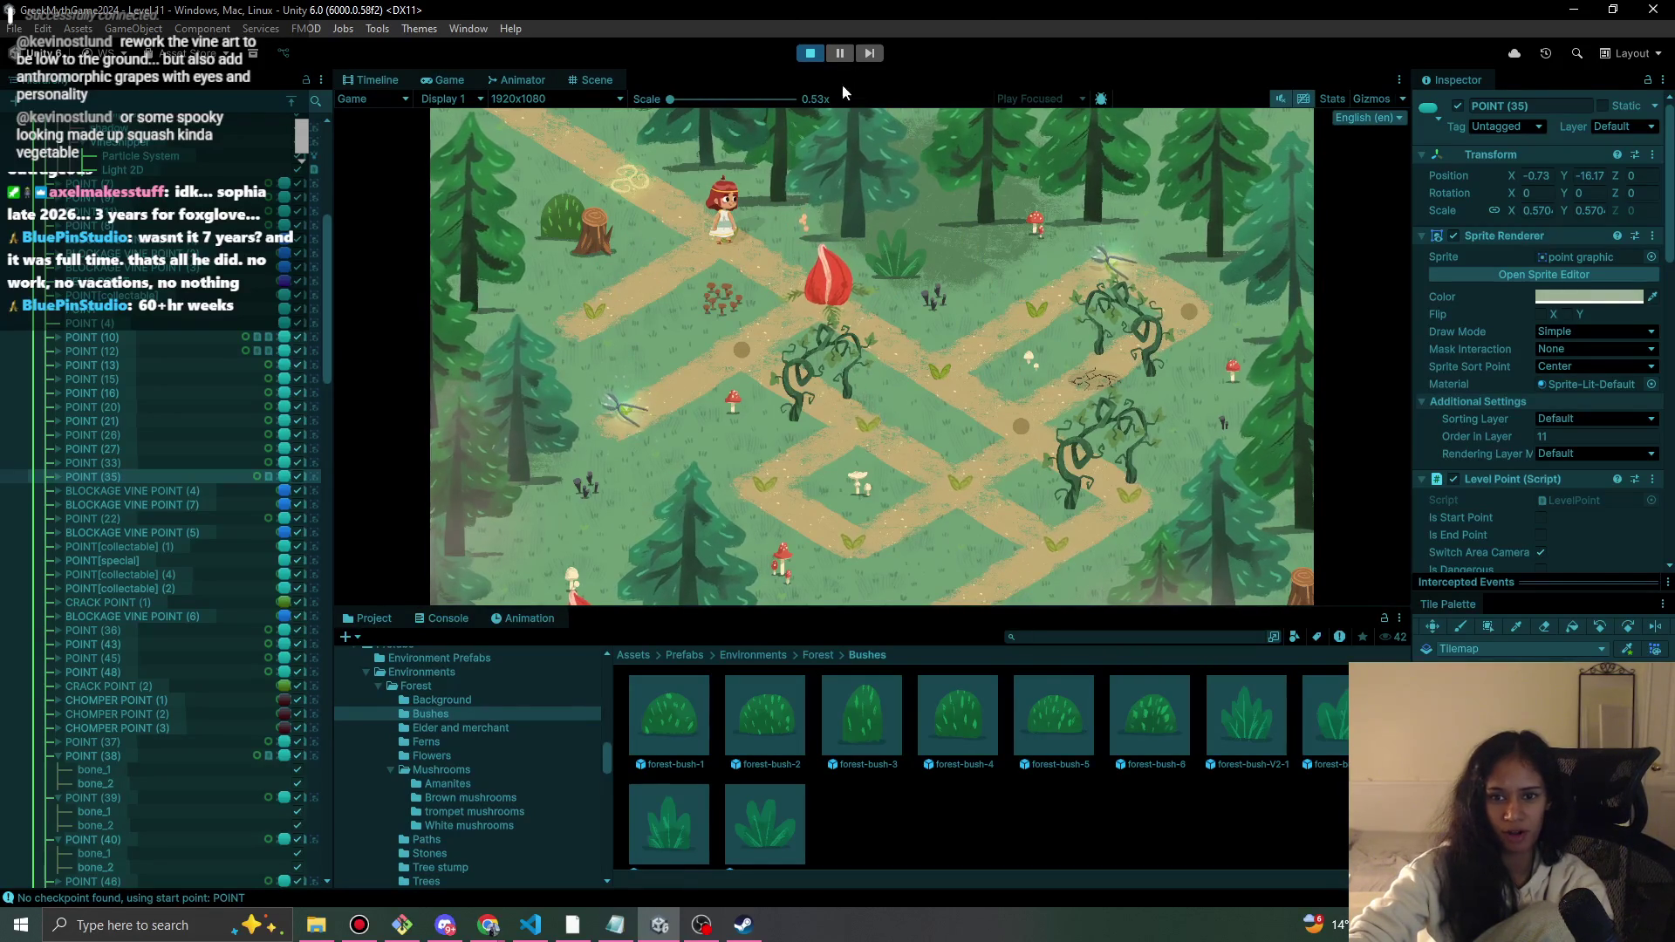
{"action": "left_click", "coordinate": [809, 56]}
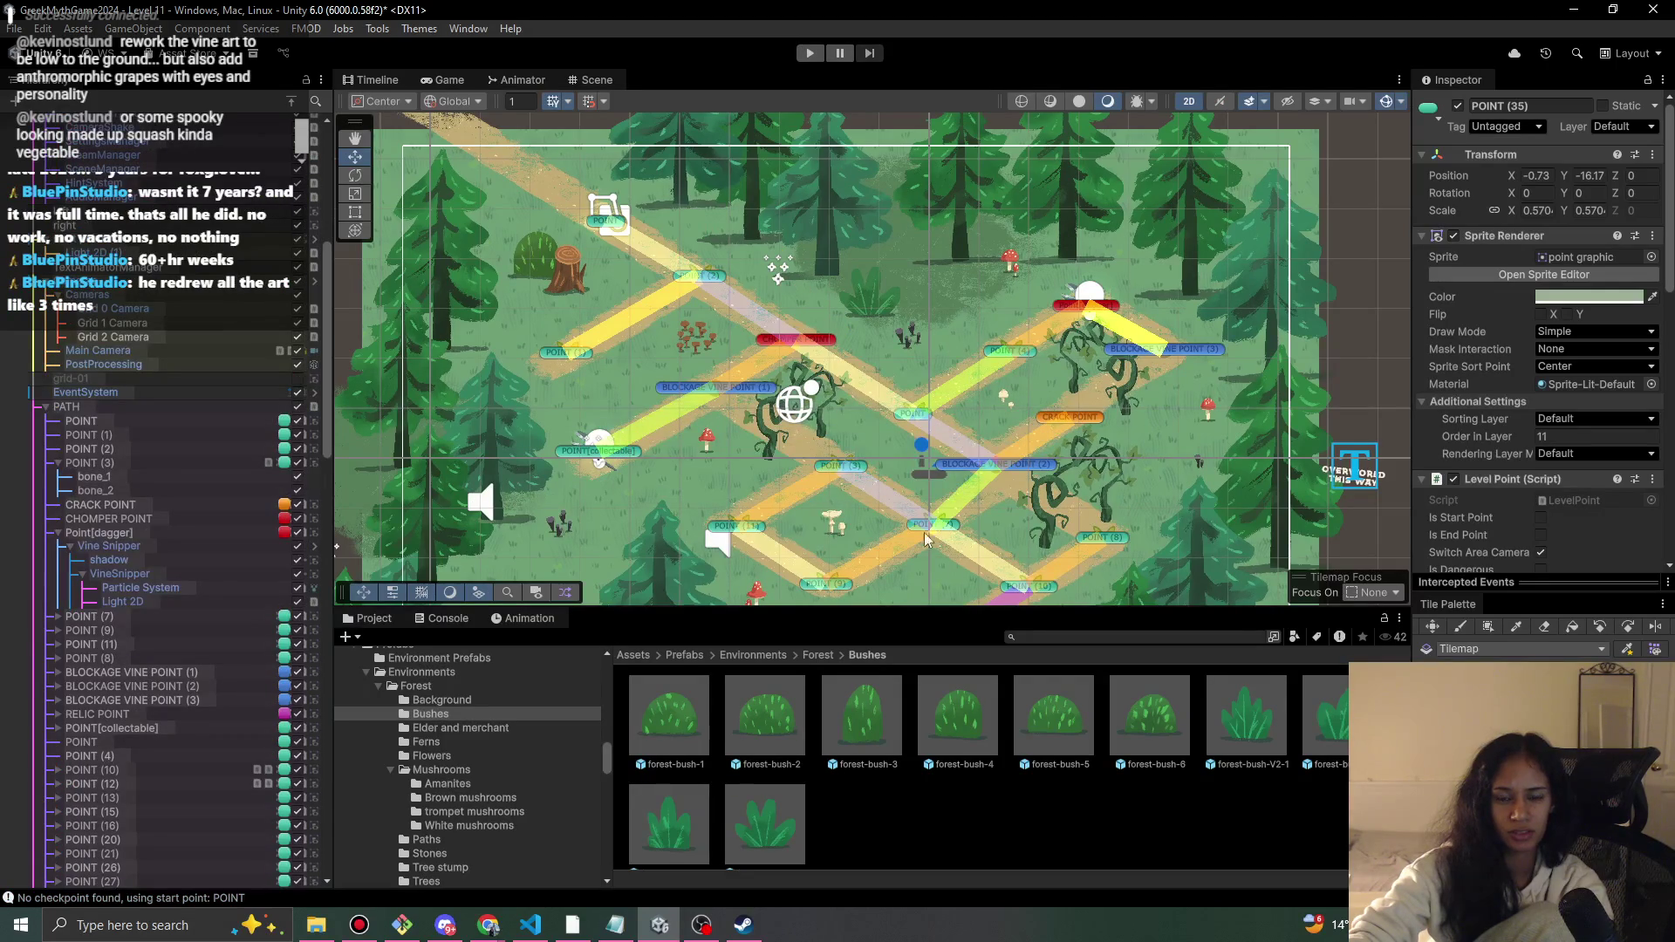
- Paint a path tile into the grass notch on the Background's Path tilemap
{"action": "key", "text": "b"}
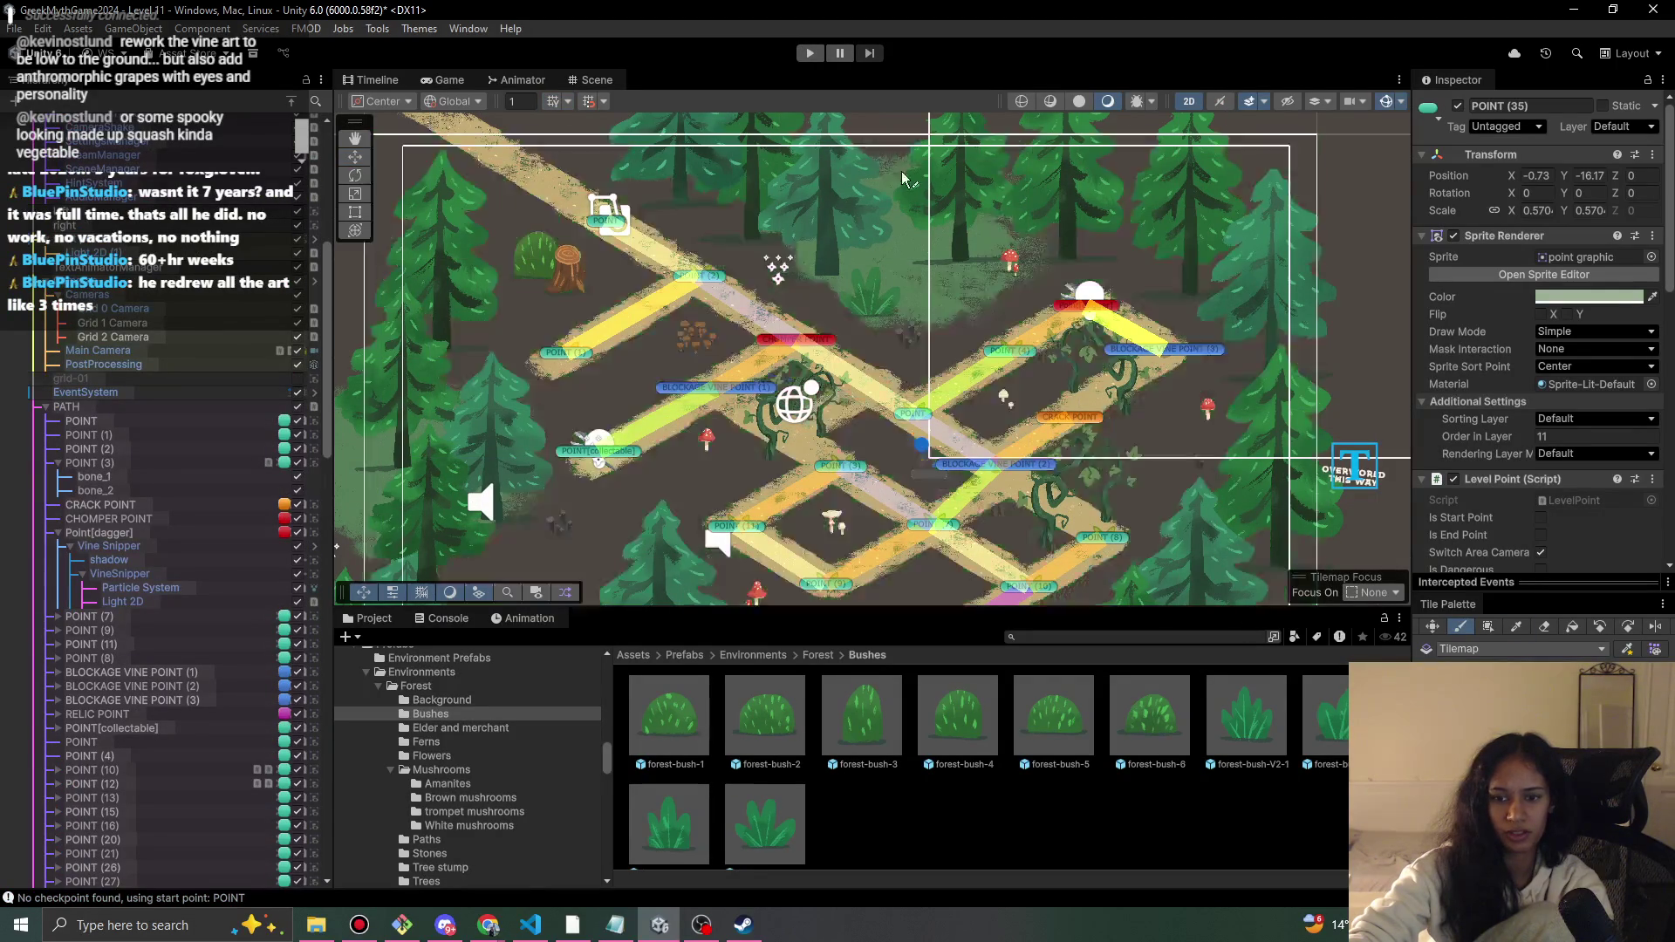
{"action": "scroll", "coordinate": [226, 807], "scroll_direction": "down", "scroll_amount": 15}
{"action": "scroll", "coordinate": [225, 807], "scroll_direction": "down", "scroll_amount": 10}
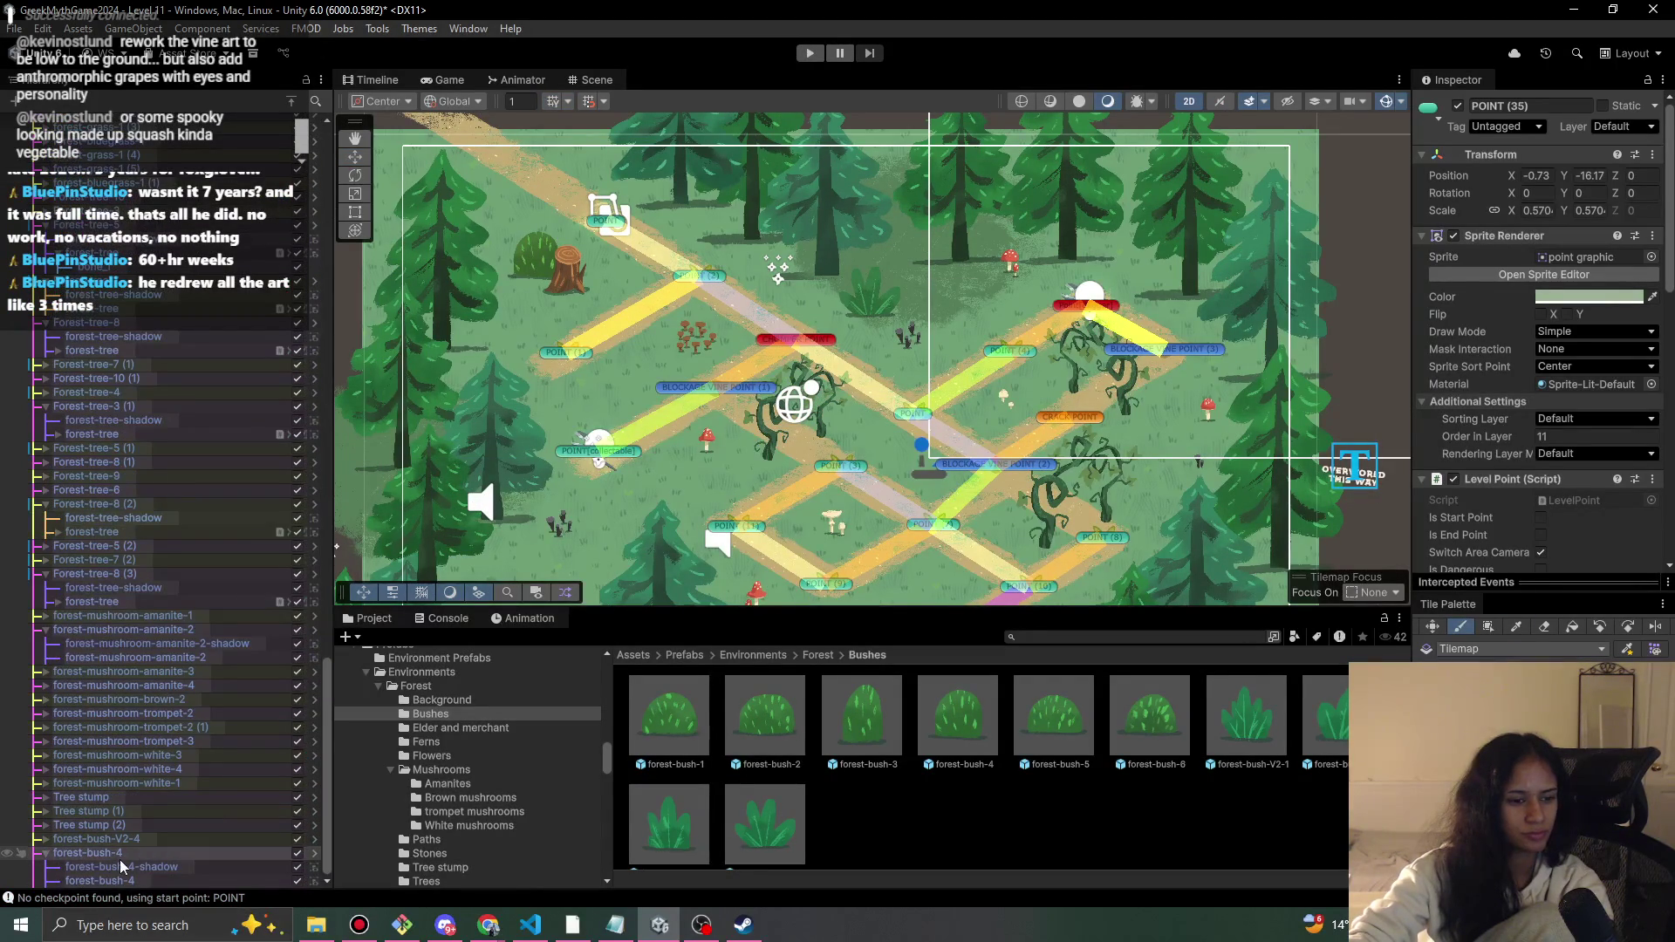
{"action": "scroll", "coordinate": [122, 531], "scroll_direction": "up", "scroll_amount": 12}
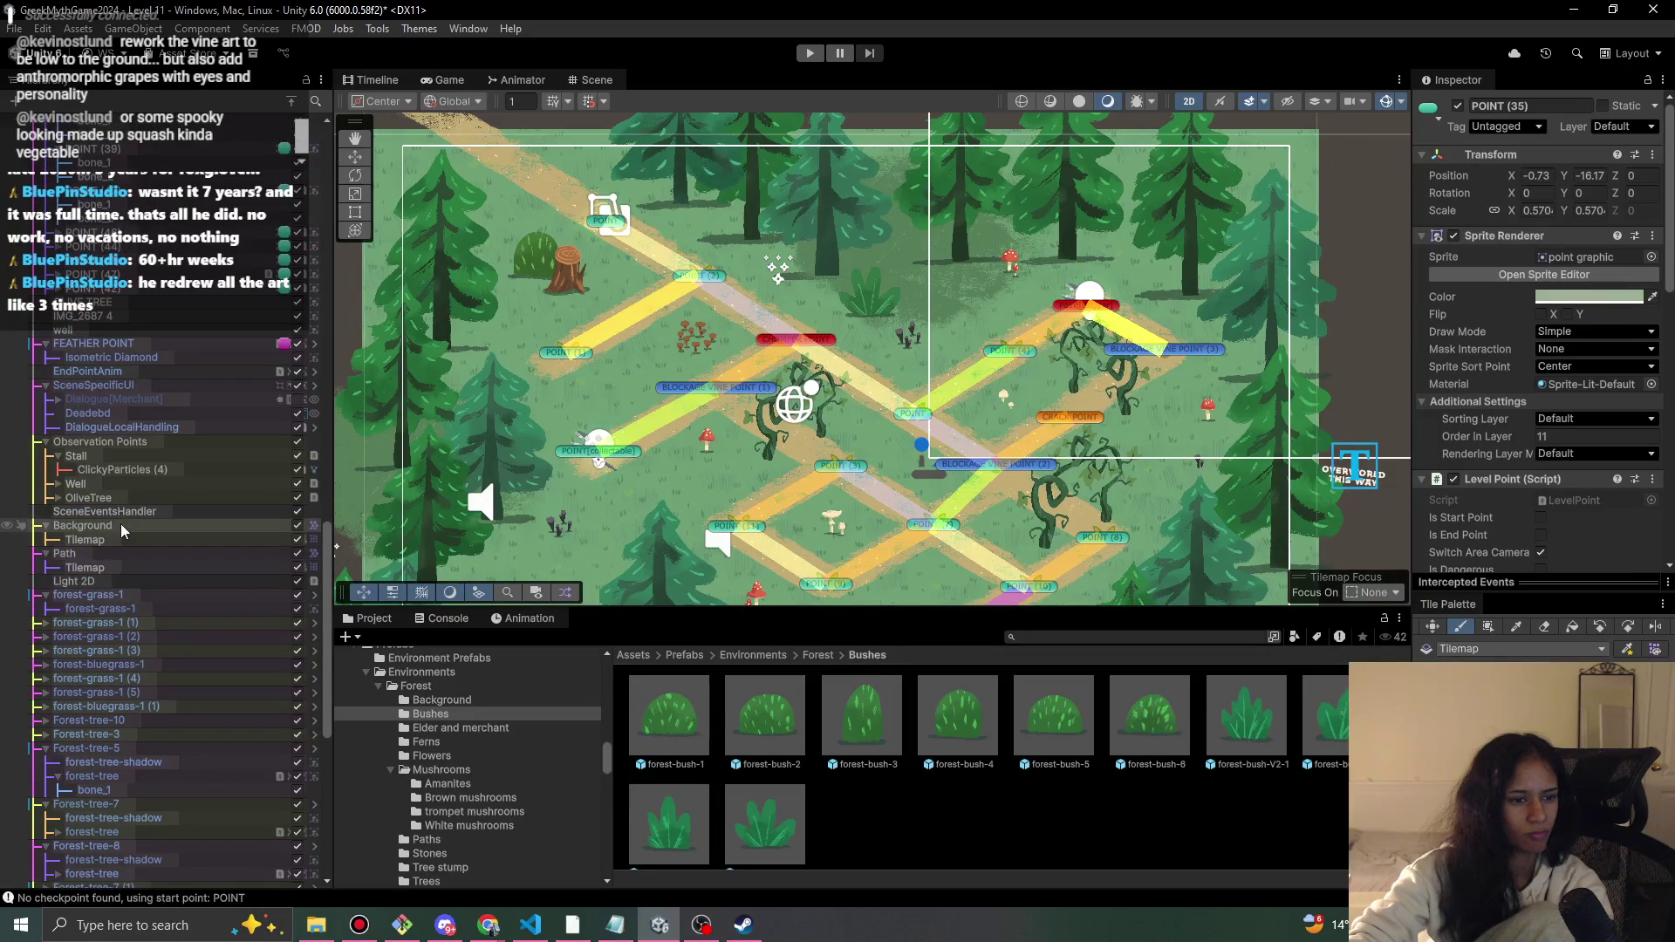
{"action": "left_click", "coordinate": [122, 526]}
{"action": "left_click", "coordinate": [104, 568]}
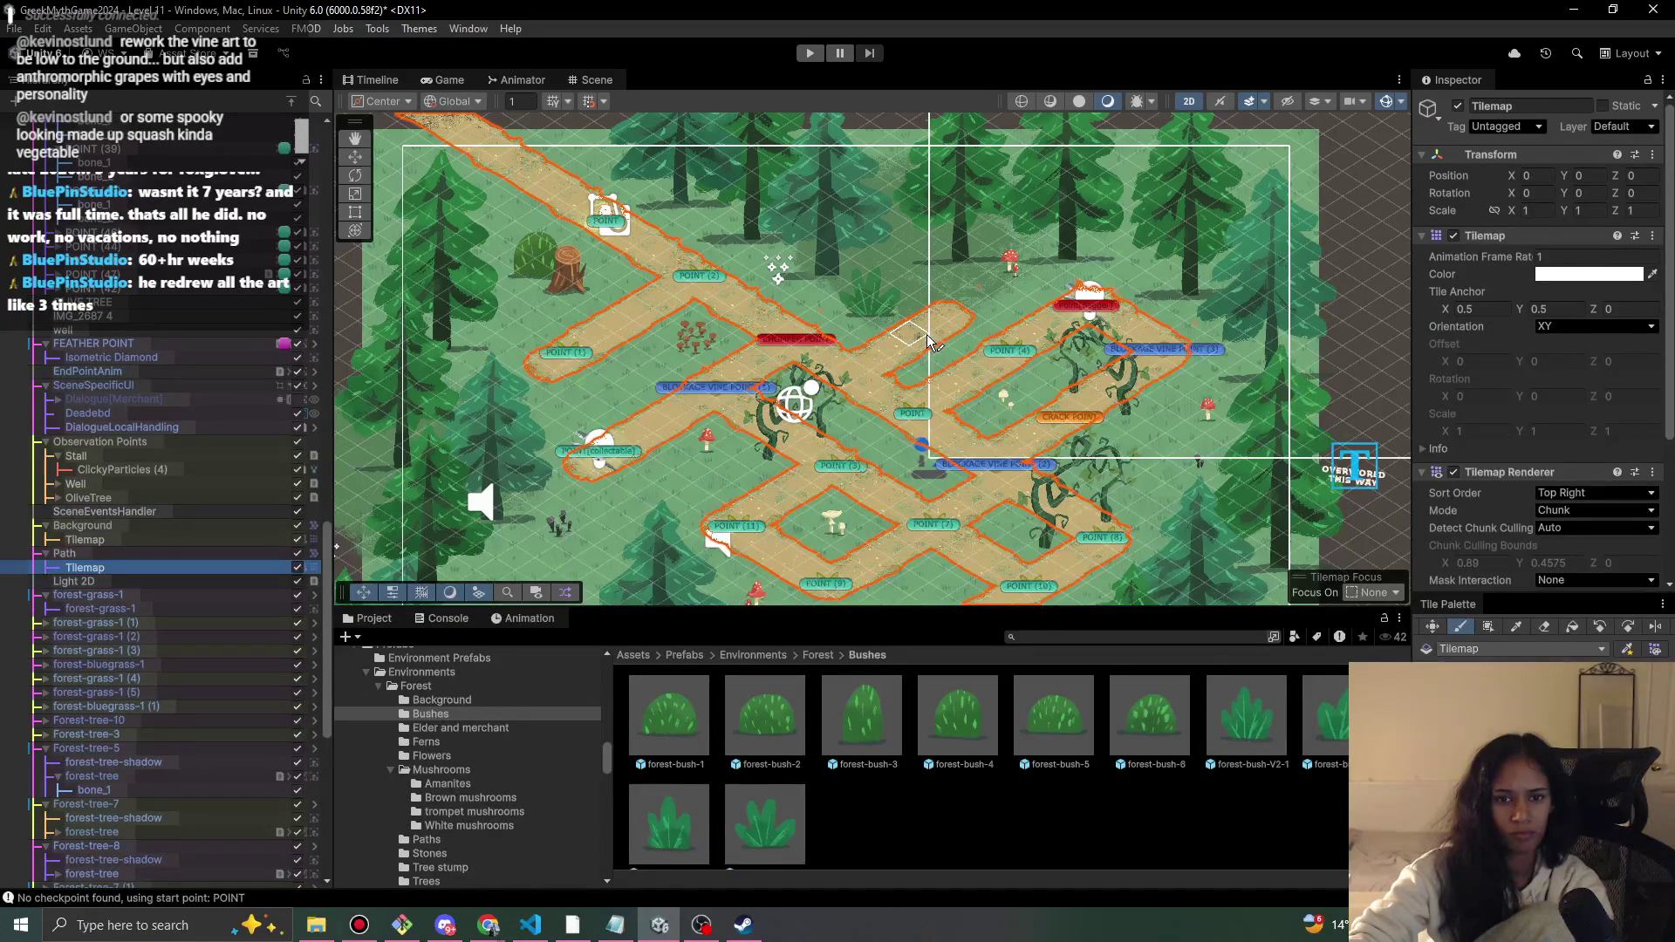
{"action": "left_click_drag", "start_coordinate": [930, 341], "coordinate": [934, 346]}
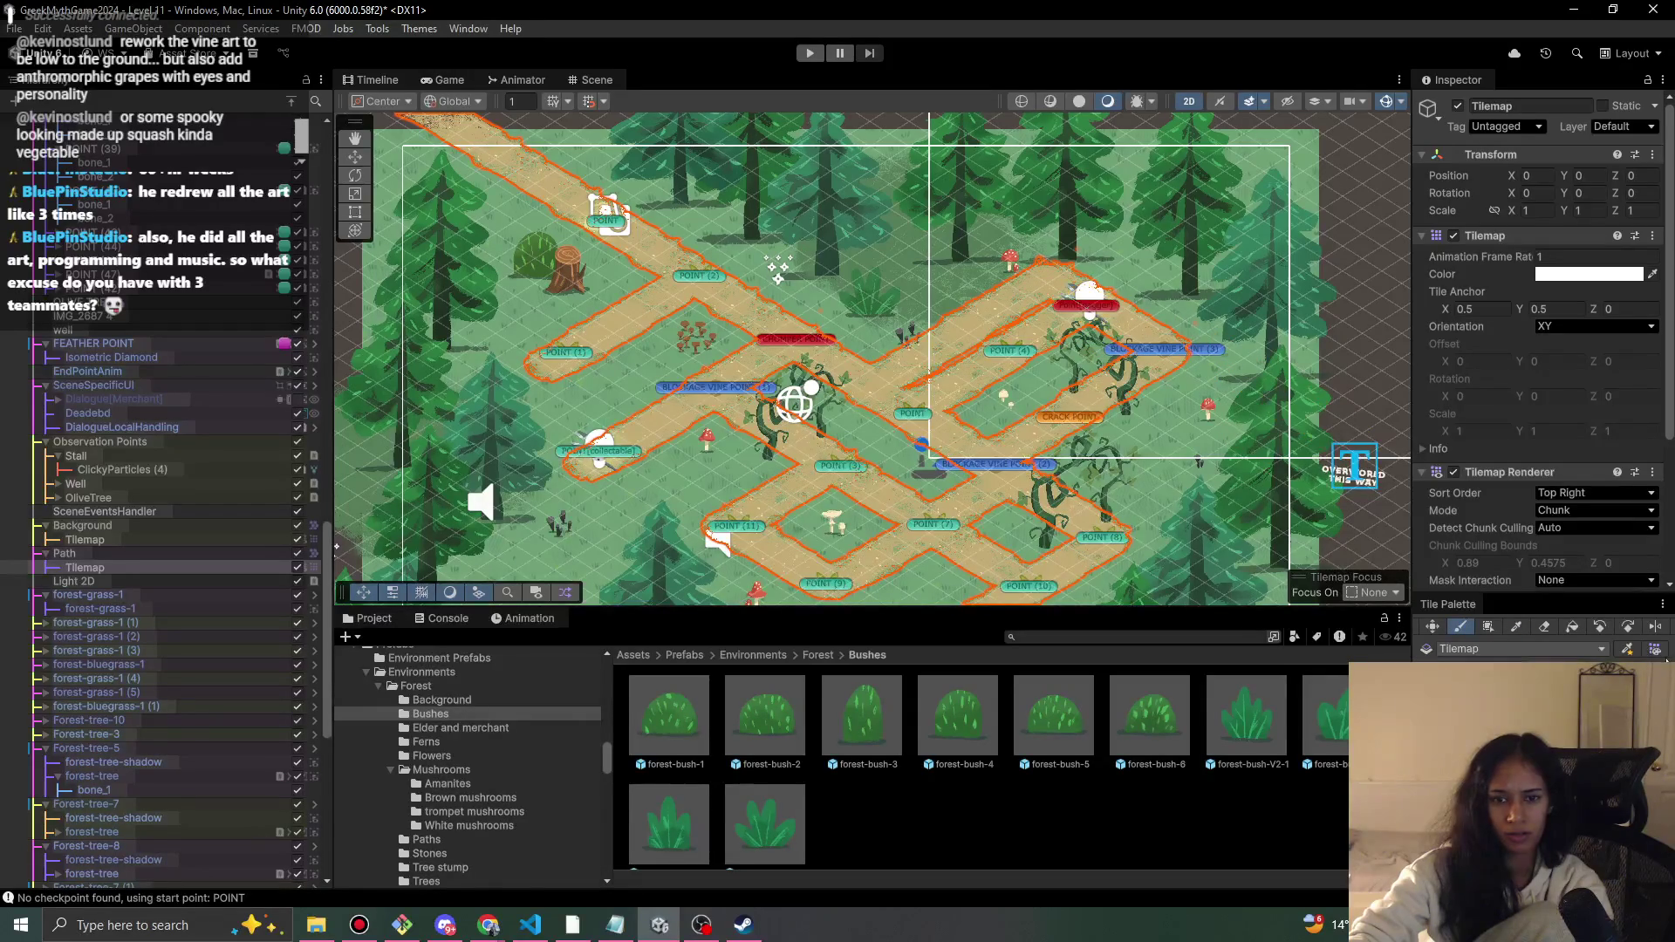
{"action": "left_click", "coordinate": [1546, 626]}
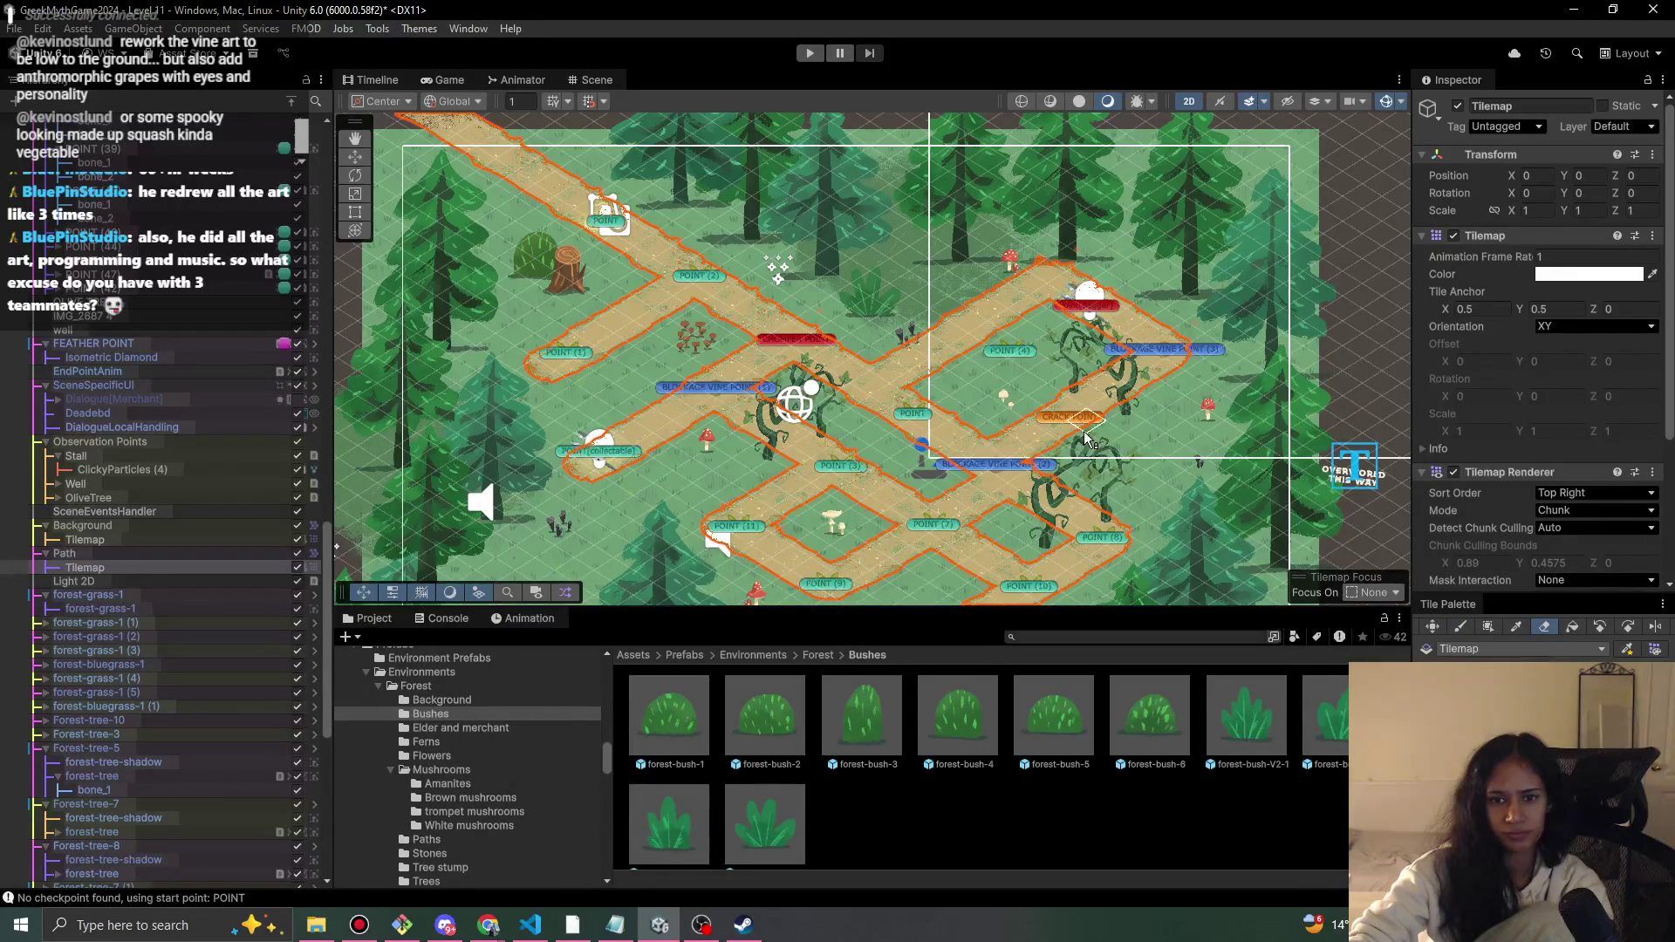
- Move POINT (4), POINT and Point[dagger] up-left along the path
{"action": "scroll", "coordinate": [1077, 423], "scroll_direction": "up", "scroll_amount": 1}
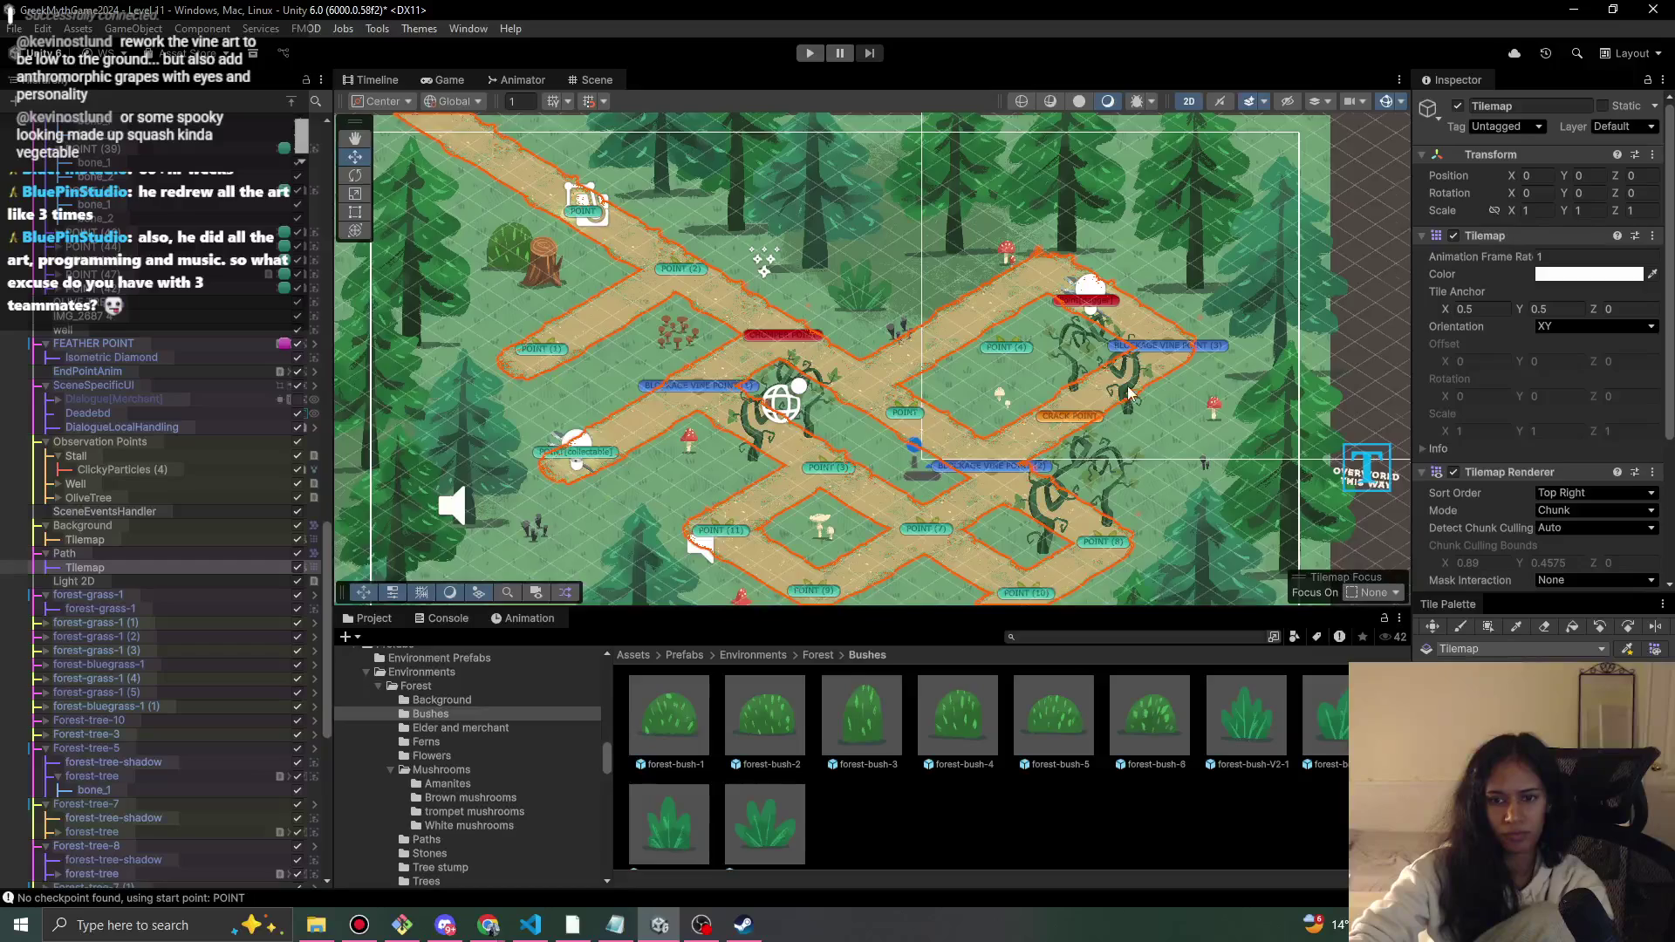
{"action": "scroll", "coordinate": [1131, 390], "scroll_direction": "up", "scroll_amount": 2}
{"action": "left_click", "coordinate": [980, 347]}
{"action": "left_click_drag", "start_coordinate": [984, 342], "coordinate": [960, 309]}
{"action": "left_click", "coordinate": [875, 413]}
{"action": "left_click_drag", "start_coordinate": [875, 413], "coordinate": [839, 382]}
{"action": "left_click", "coordinate": [1081, 286]}
{"action": "left_click", "coordinate": [1062, 295]}
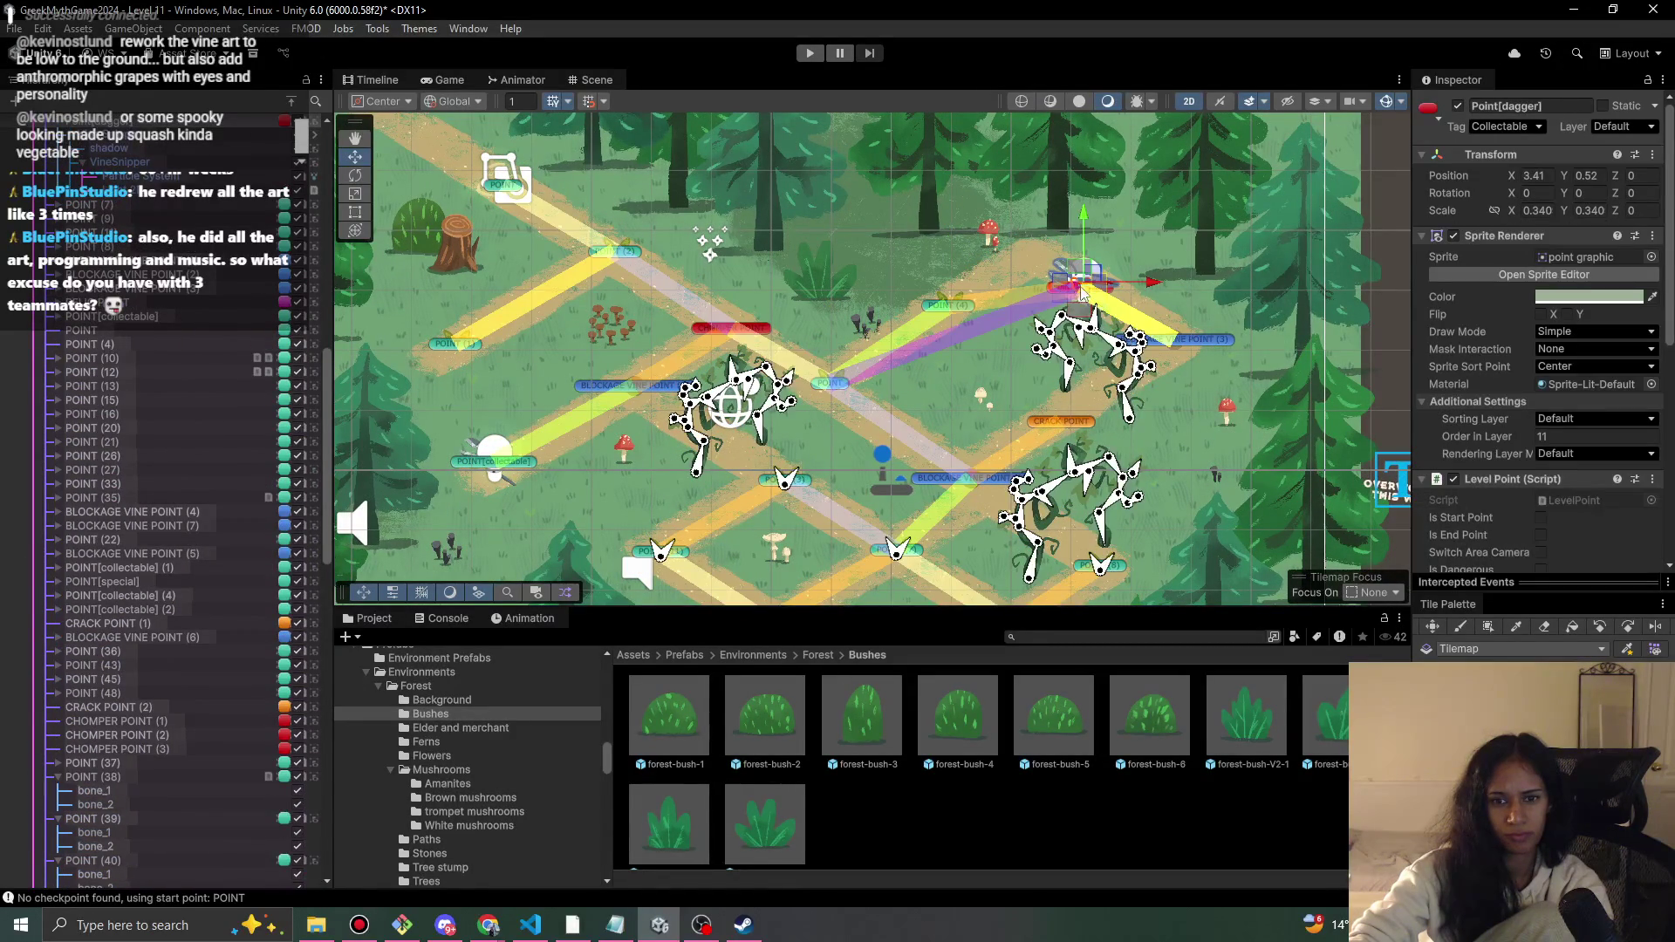
{"action": "left_click_drag", "start_coordinate": [1081, 293], "coordinate": [1050, 266]}
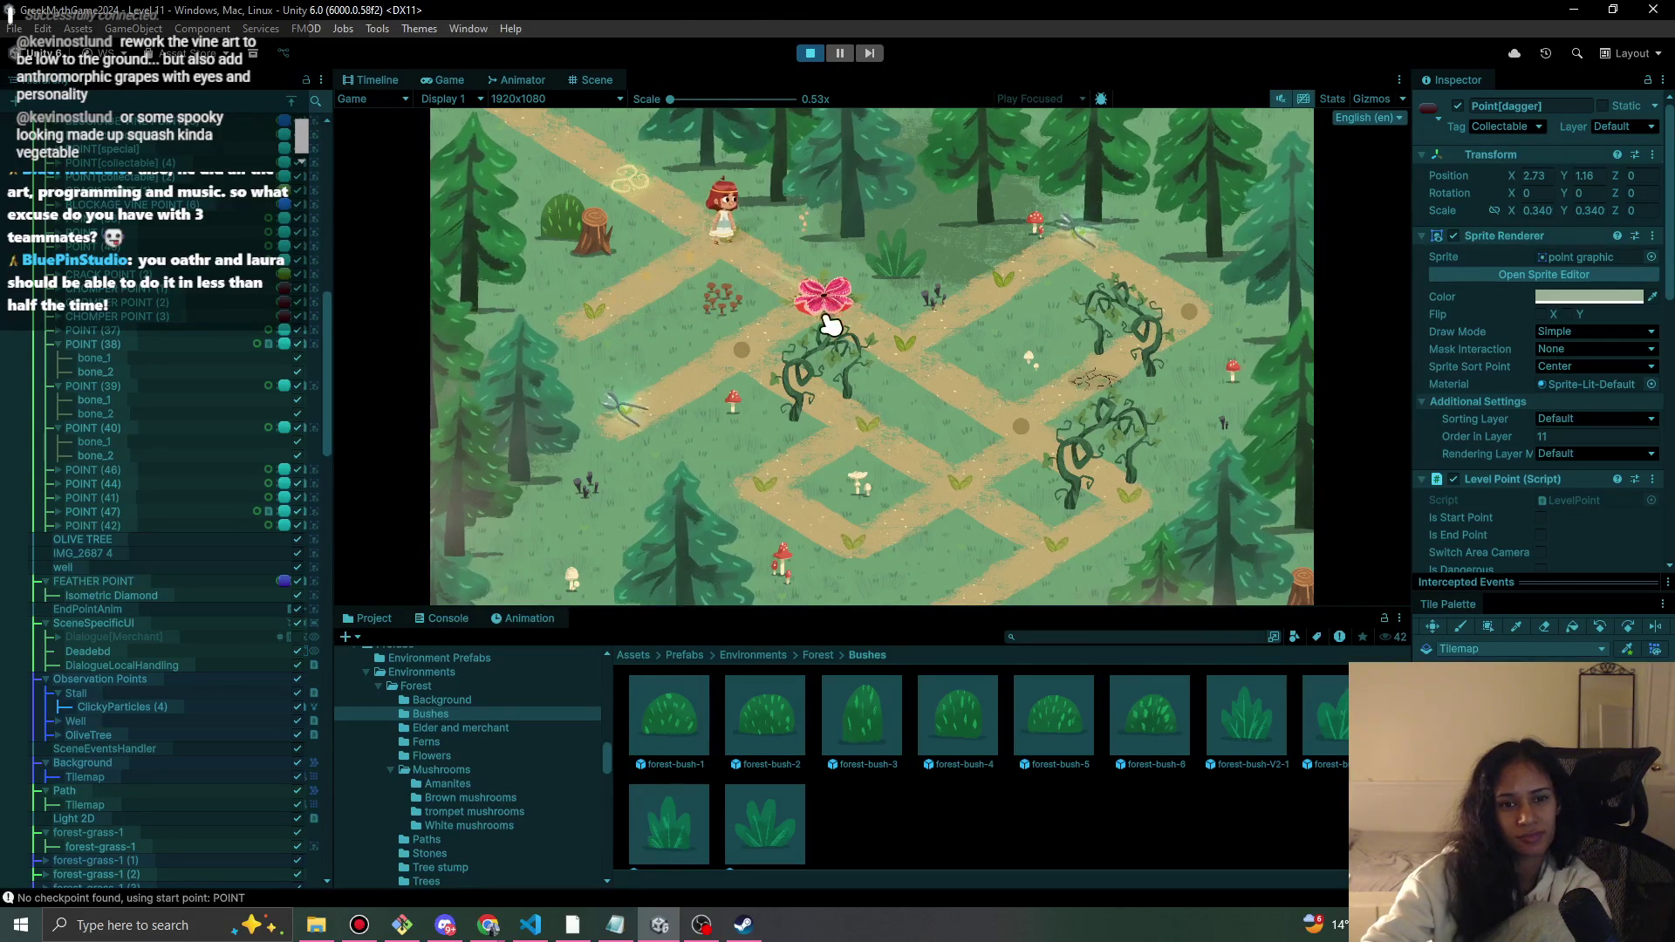
- Walk the character up the path, try the vines beside it, then stop the game
{"action": "left_click", "coordinate": [720, 255]}
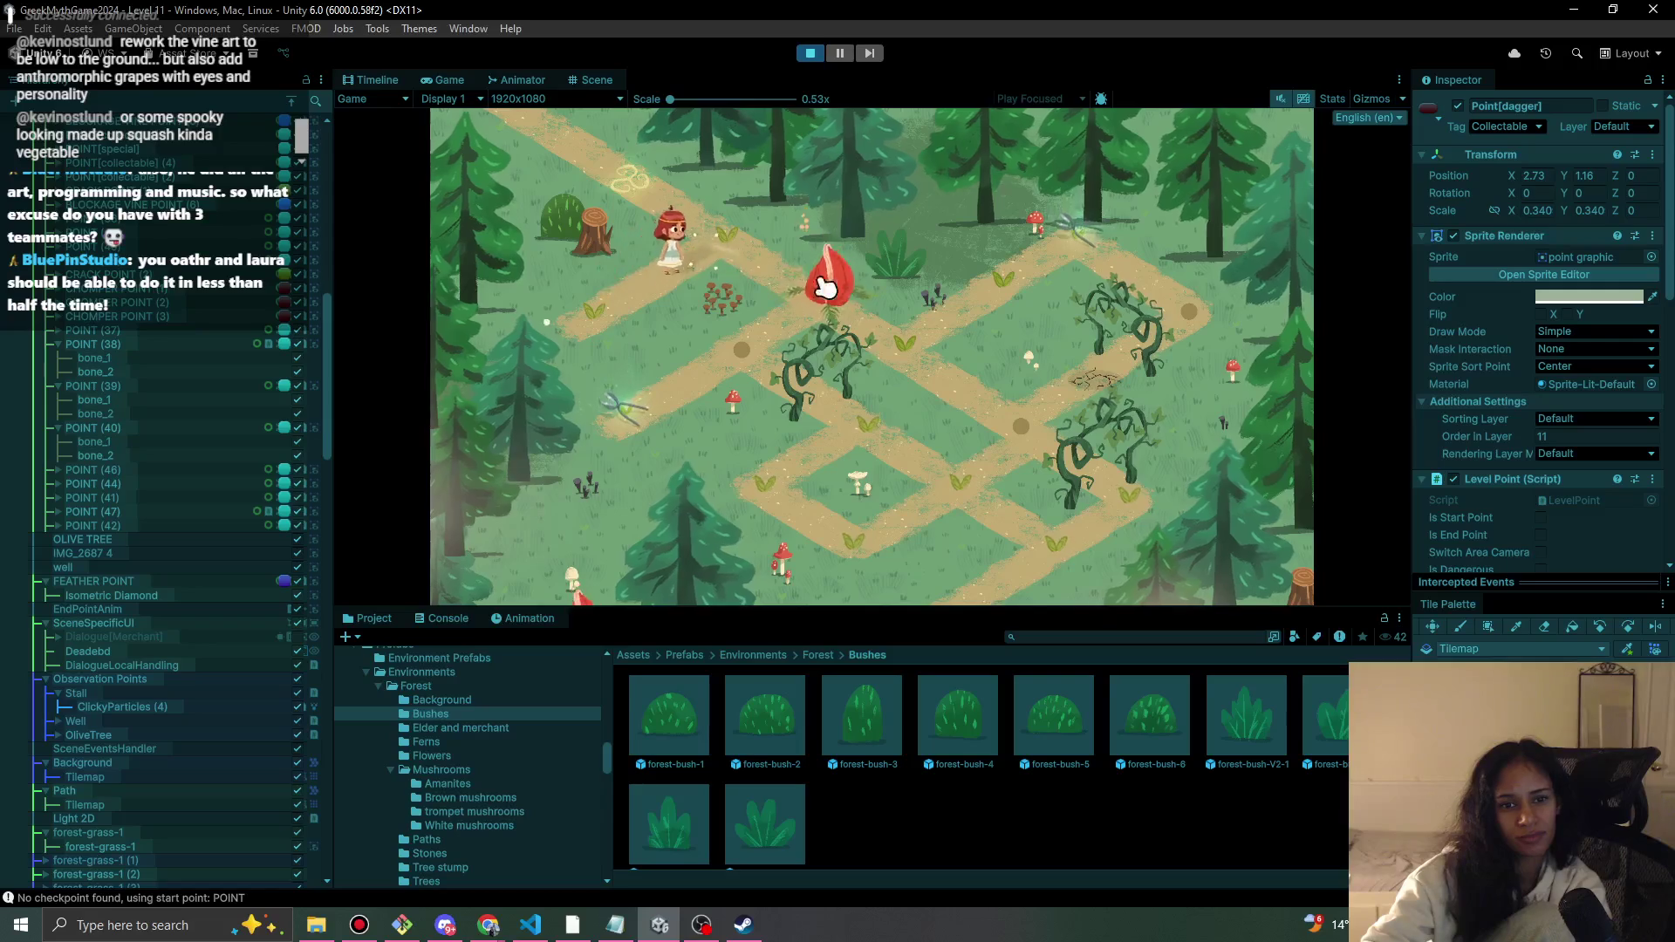
{"action": "left_click", "coordinate": [729, 363]}
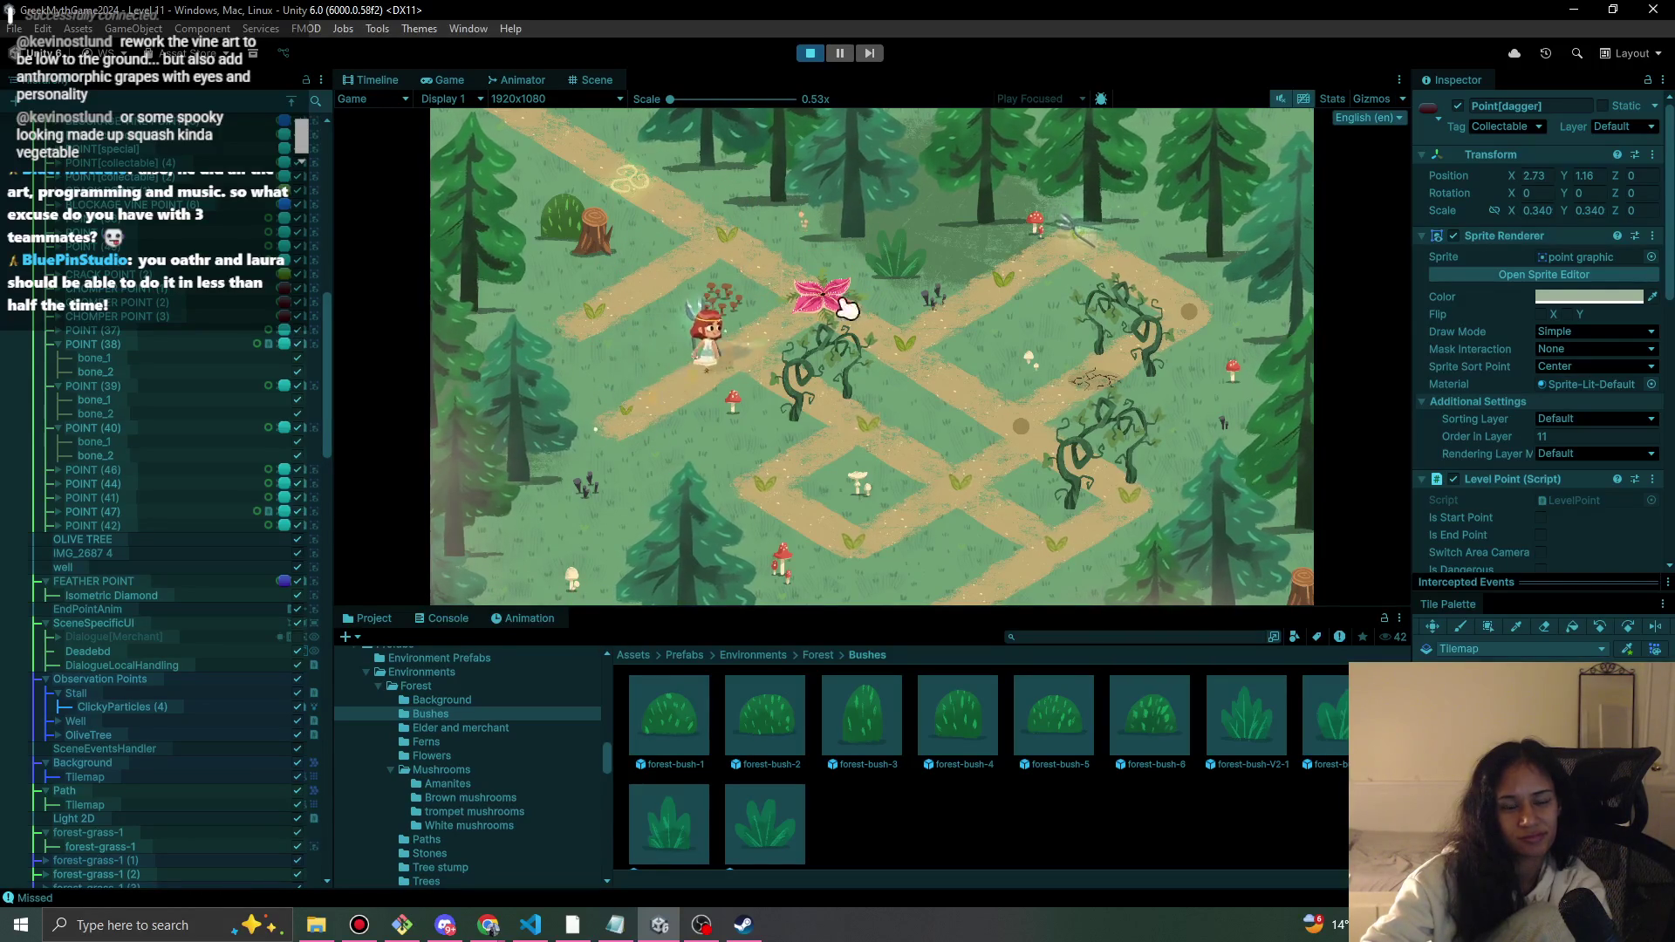
{"action": "left_click", "coordinate": [809, 54]}
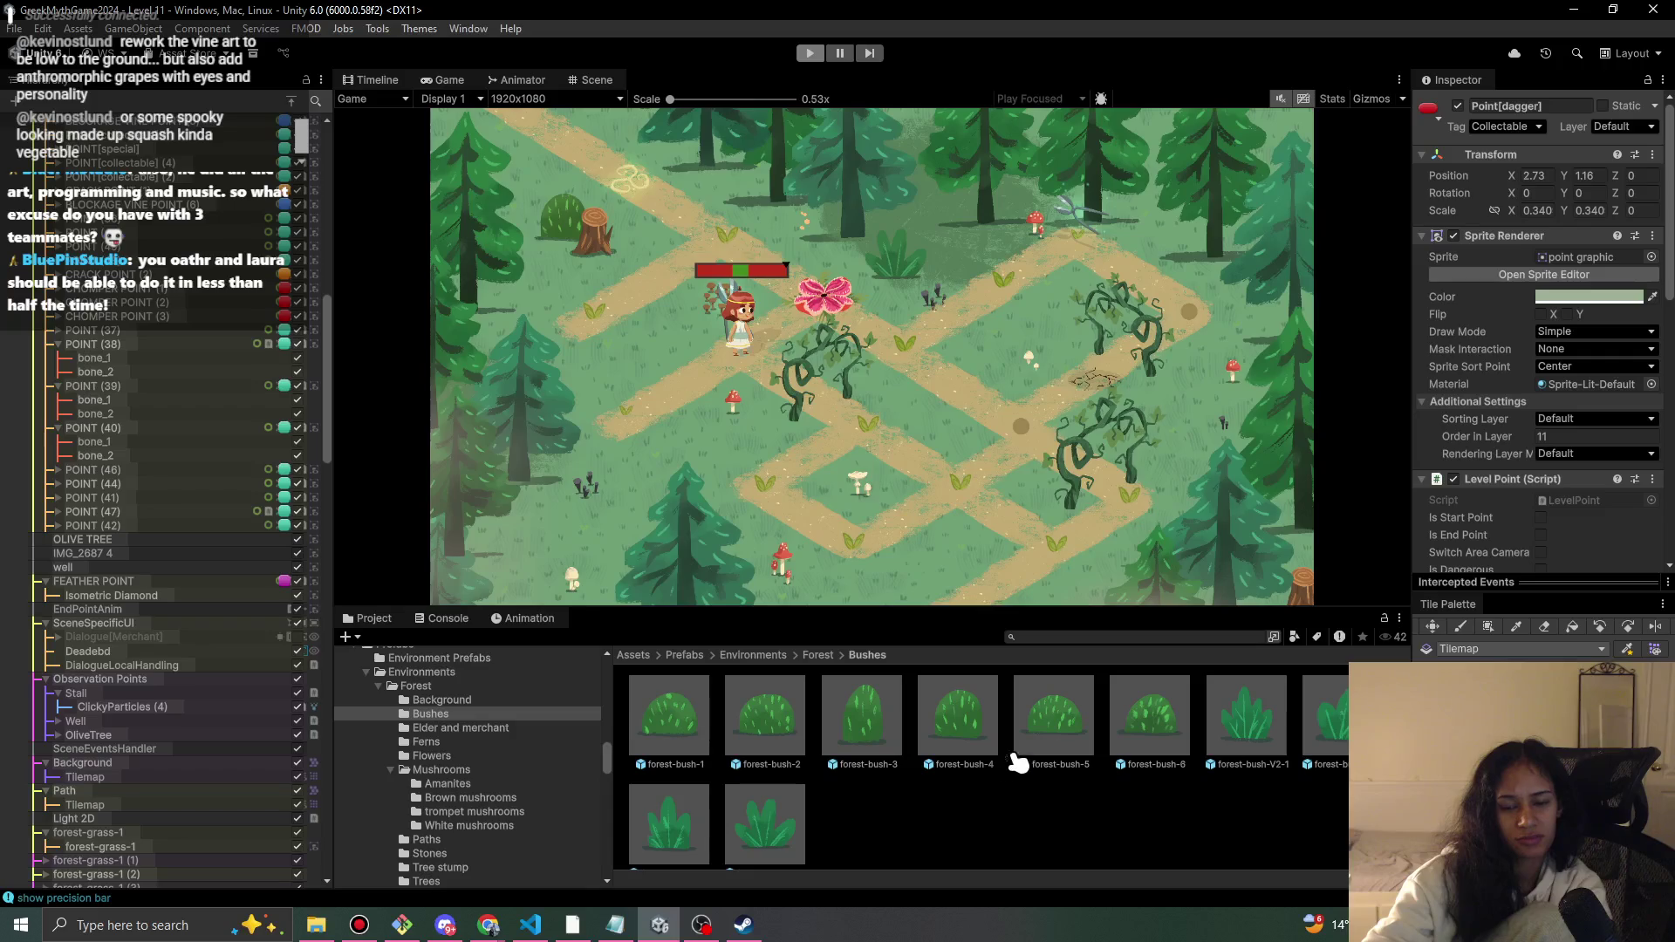
{"action": "scroll", "coordinate": [826, 356], "scroll_direction": "up", "scroll_amount": 3}
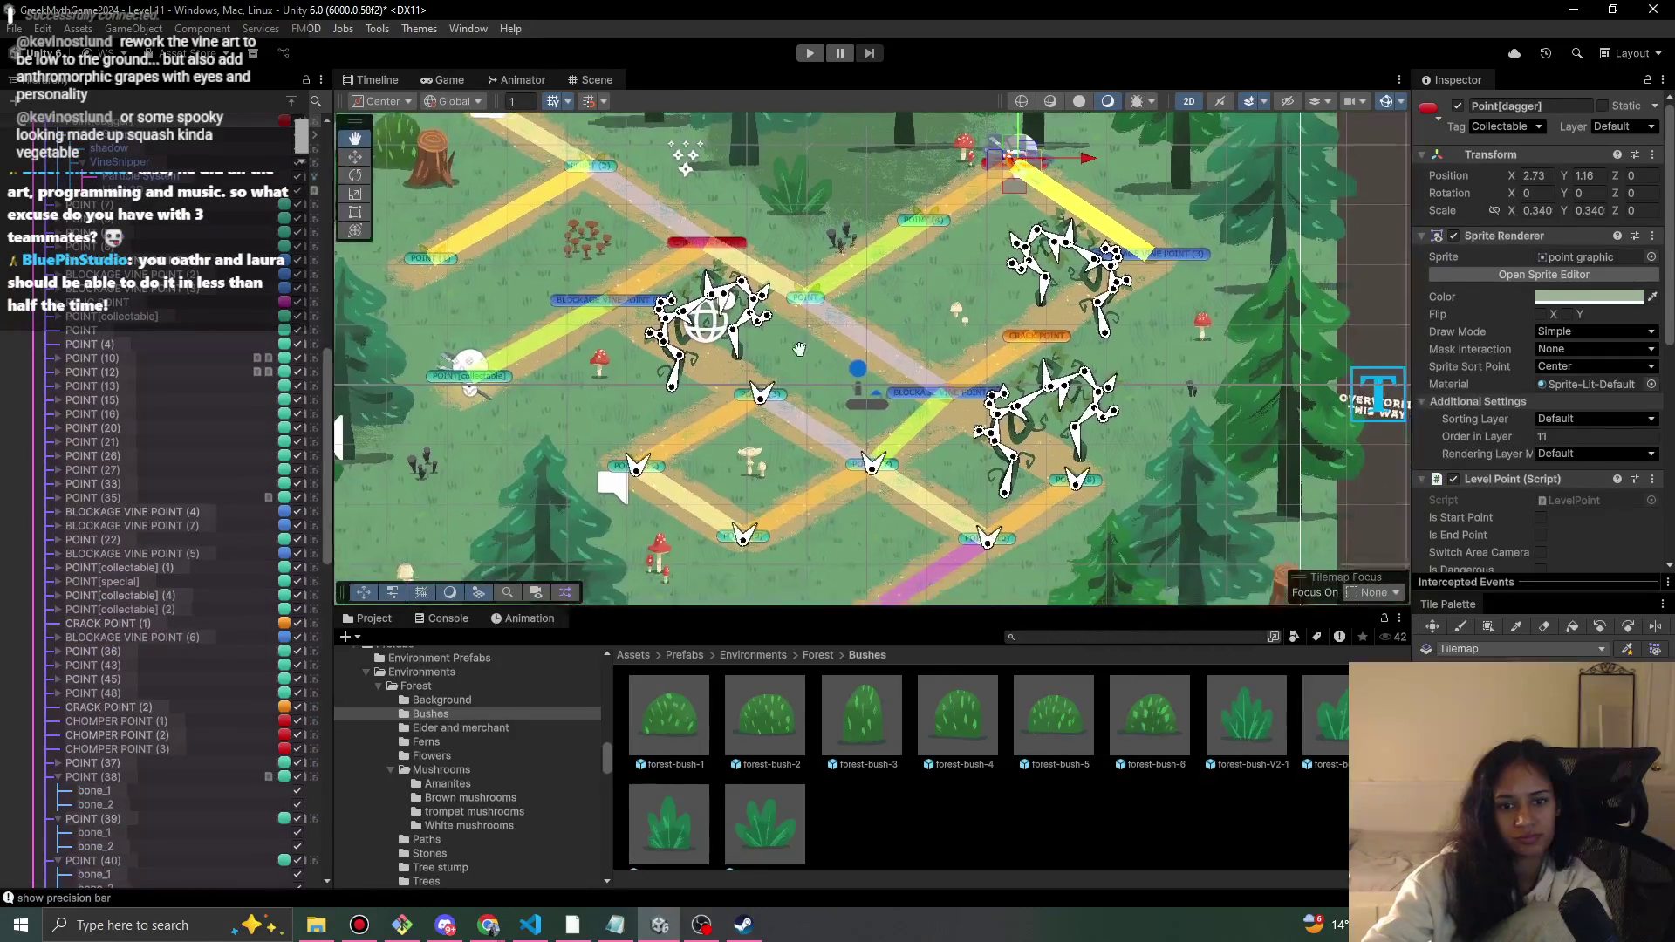
- Place forest-bush-4 near the right edge and forest-bush-V2-1 at the map bottom, then stop playing
{"action": "mouse_move", "coordinate": [960, 726]}
{"action": "left_mouse_down"}
{"action": "mouse_move", "coordinate": [941, 353]}
{"action": "mouse_move", "coordinate": [912, 318]}
{"action": "mouse_move", "coordinate": [947, 297]}
{"action": "mouse_move", "coordinate": [1211, 323]}
{"action": "left_mouse_up"}
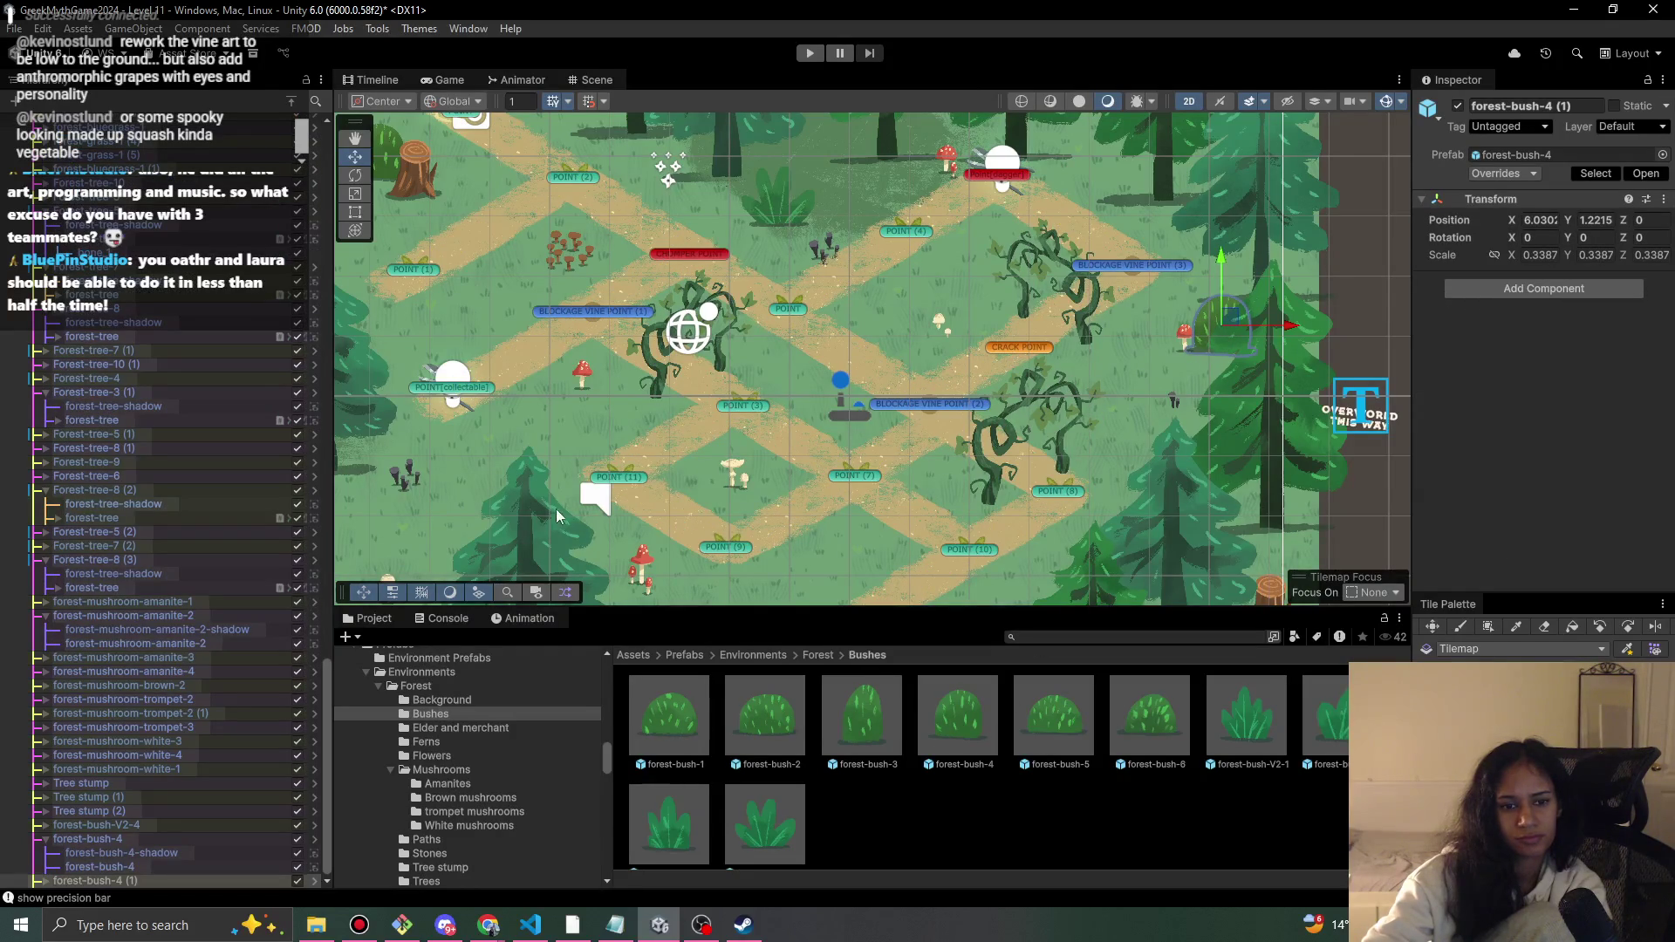
{"action": "scroll", "coordinate": [559, 517], "scroll_direction": "down", "scroll_amount": 1}
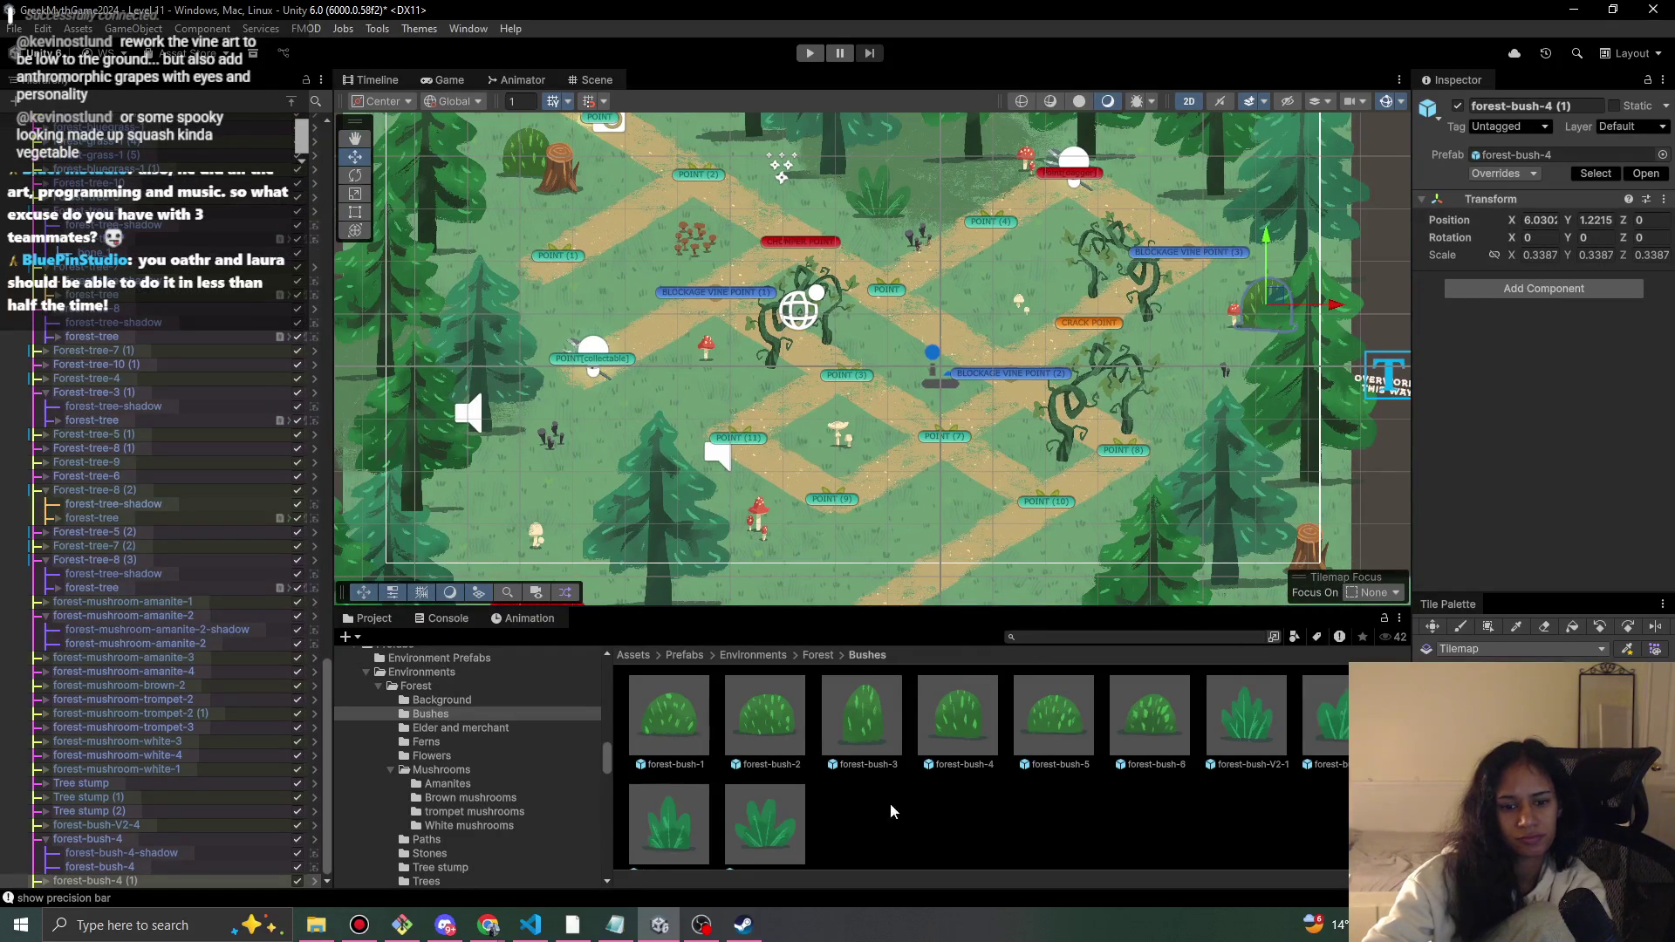
{"action": "mouse_move", "coordinate": [1248, 726]}
{"action": "left_mouse_down"}
{"action": "mouse_move", "coordinate": [853, 539]}
{"action": "mouse_move", "coordinate": [890, 531]}
{"action": "mouse_move", "coordinate": [992, 586]}
{"action": "mouse_move", "coordinate": [1062, 581]}
{"action": "left_mouse_up"}
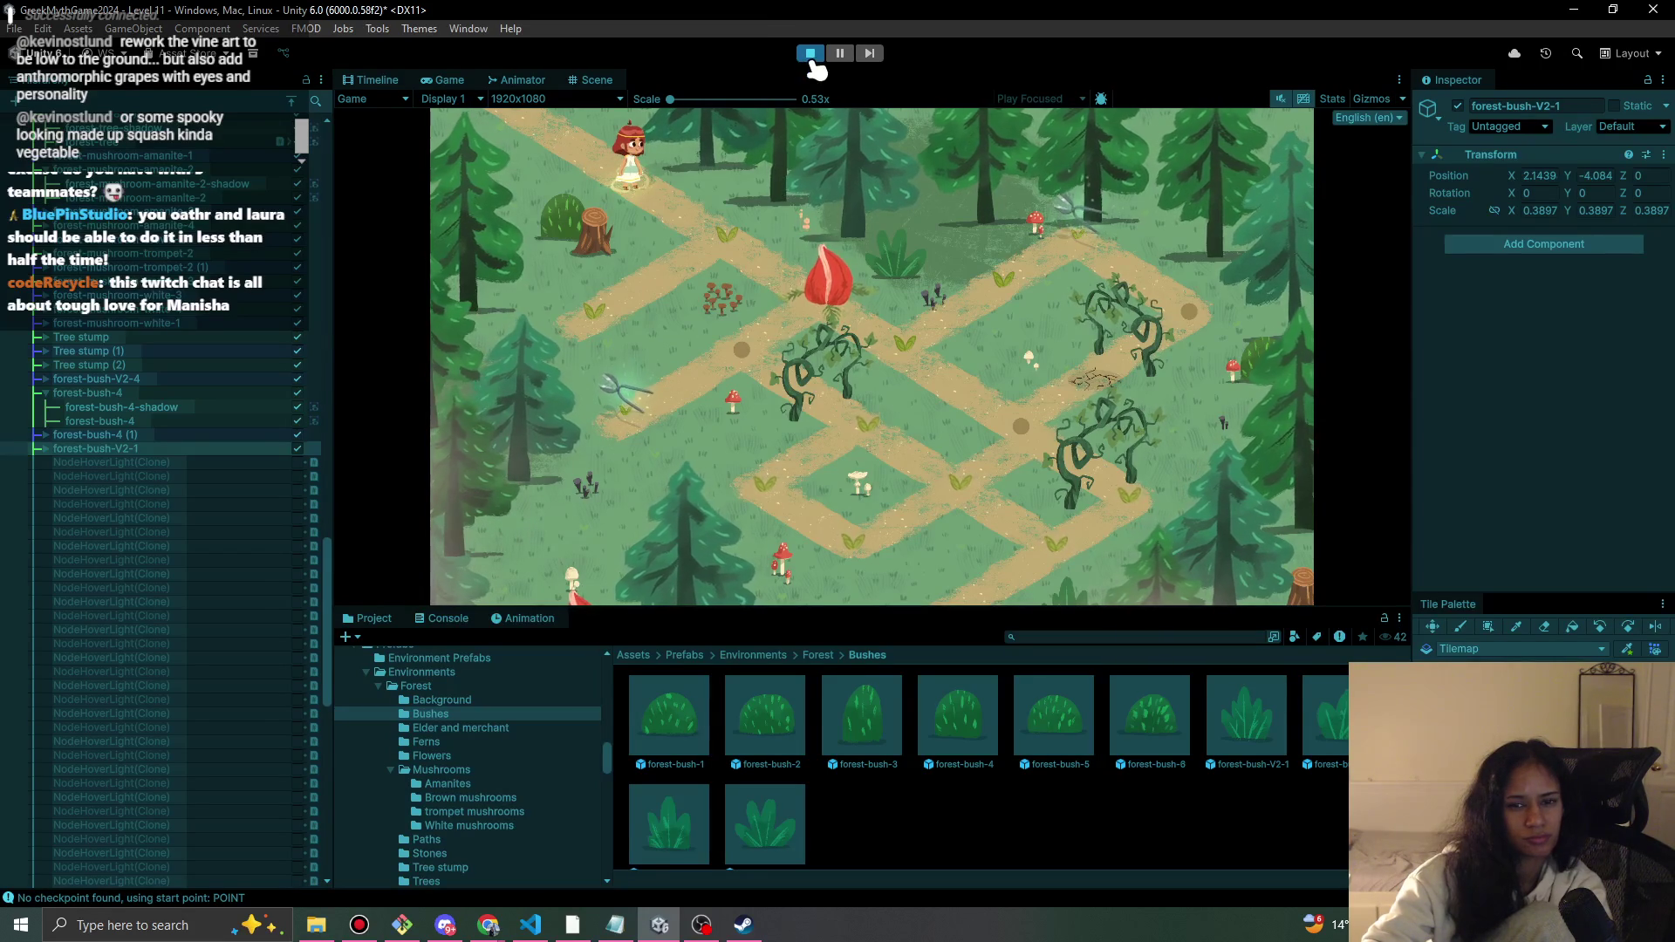
{"action": "left_click", "coordinate": [809, 53]}
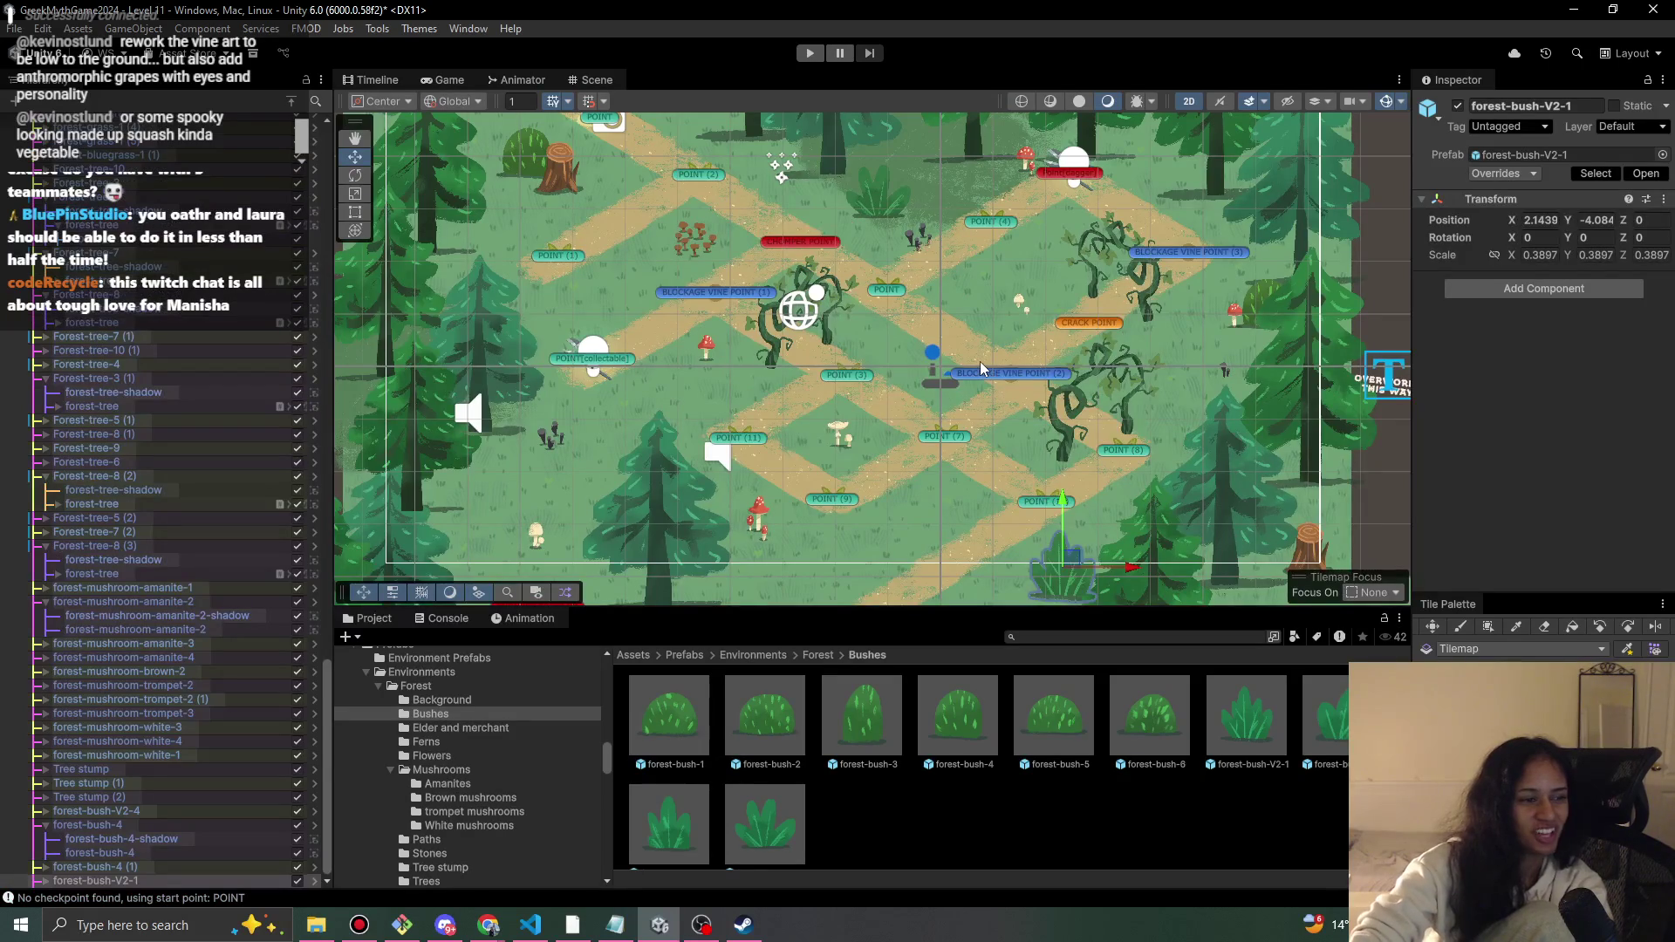
- Select the BlockedVineSprites group of the upper-path vines and shift it slightly
{"action": "scroll", "coordinate": [928, 480], "scroll_direction": "up", "scroll_amount": 3}
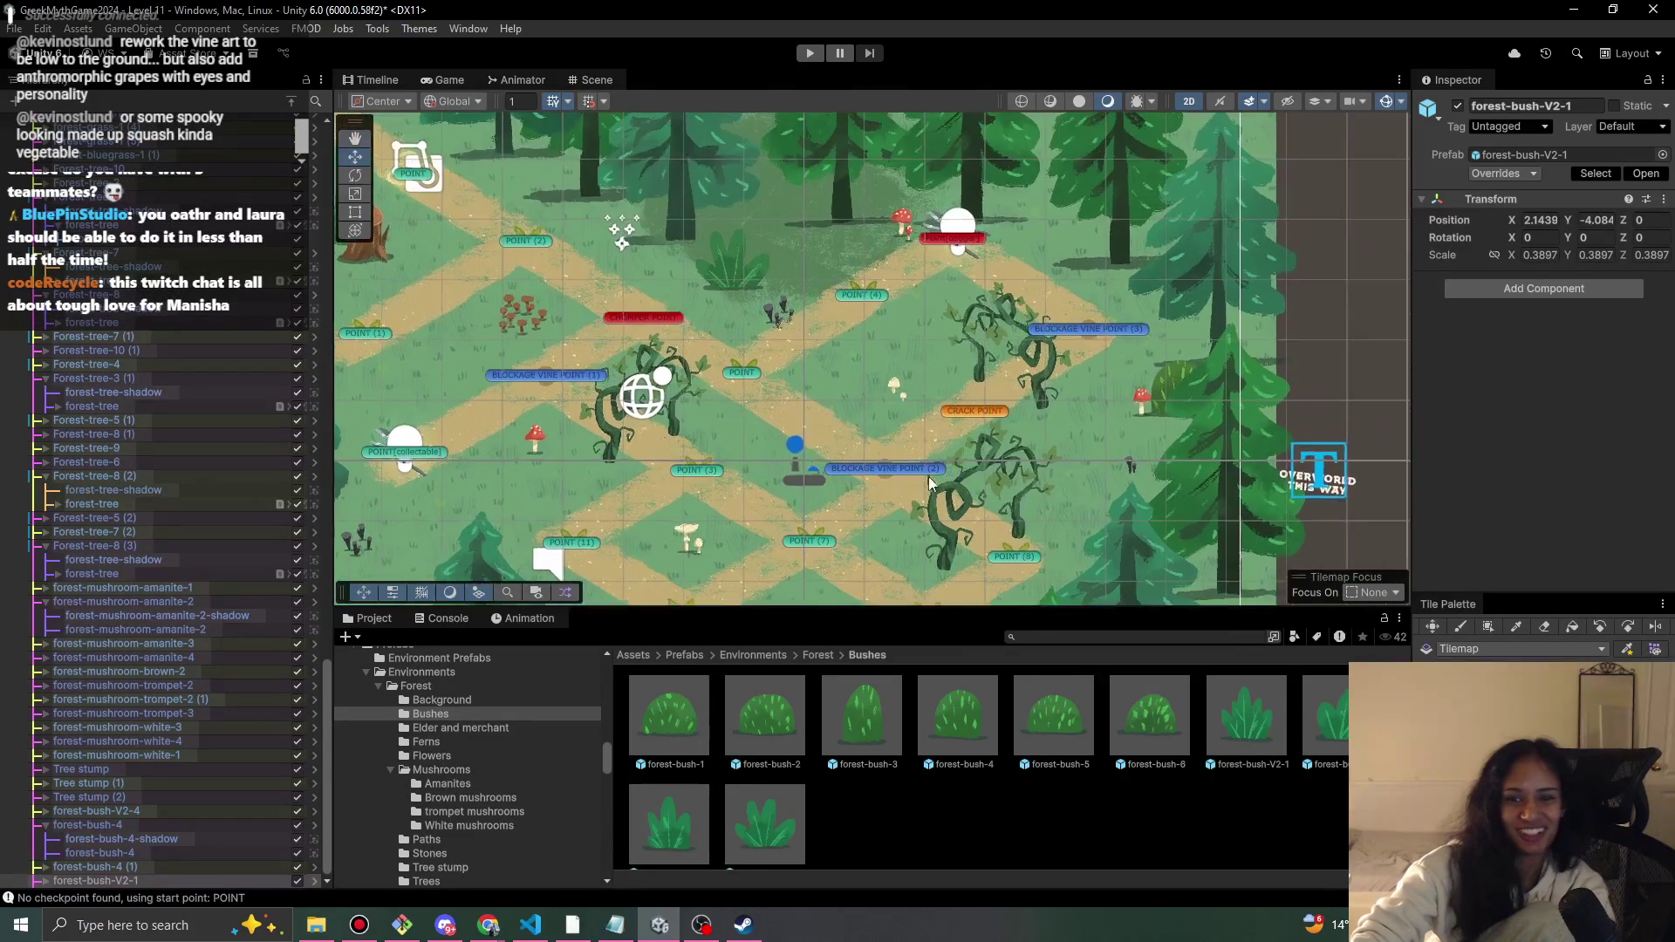
{"action": "left_click_drag", "start_coordinate": [944, 450], "coordinate": [679, 514]}
{"action": "left_click", "coordinate": [729, 408]}
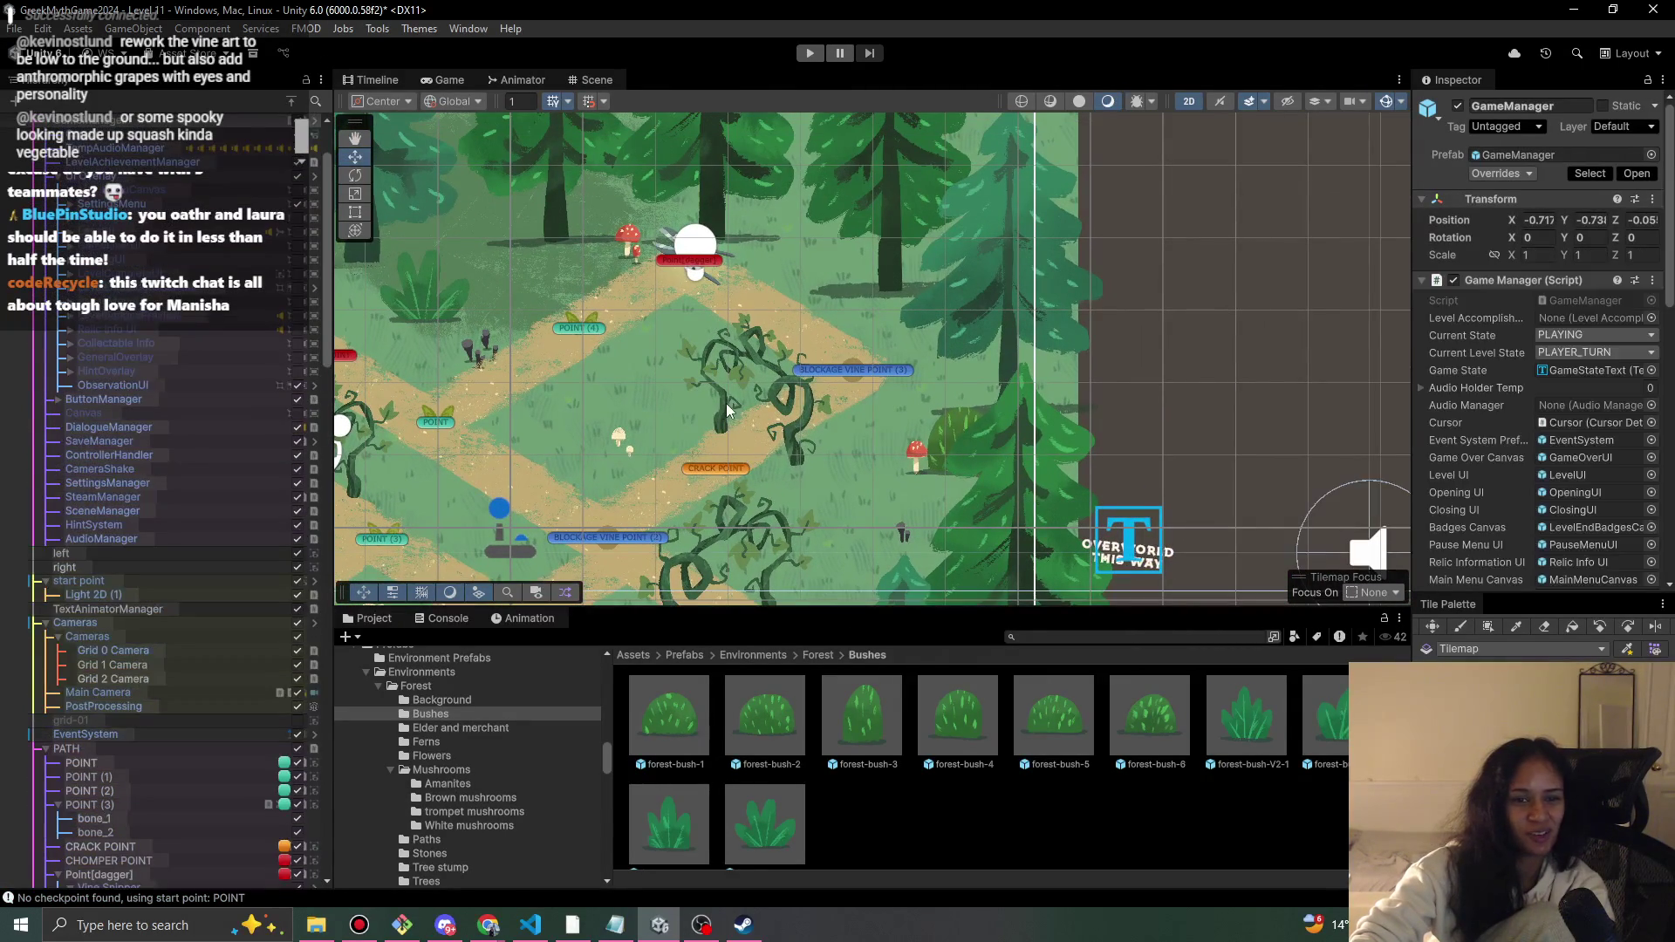
{"action": "left_click", "coordinate": [729, 410]}
{"action": "left_click", "coordinate": [725, 404]}
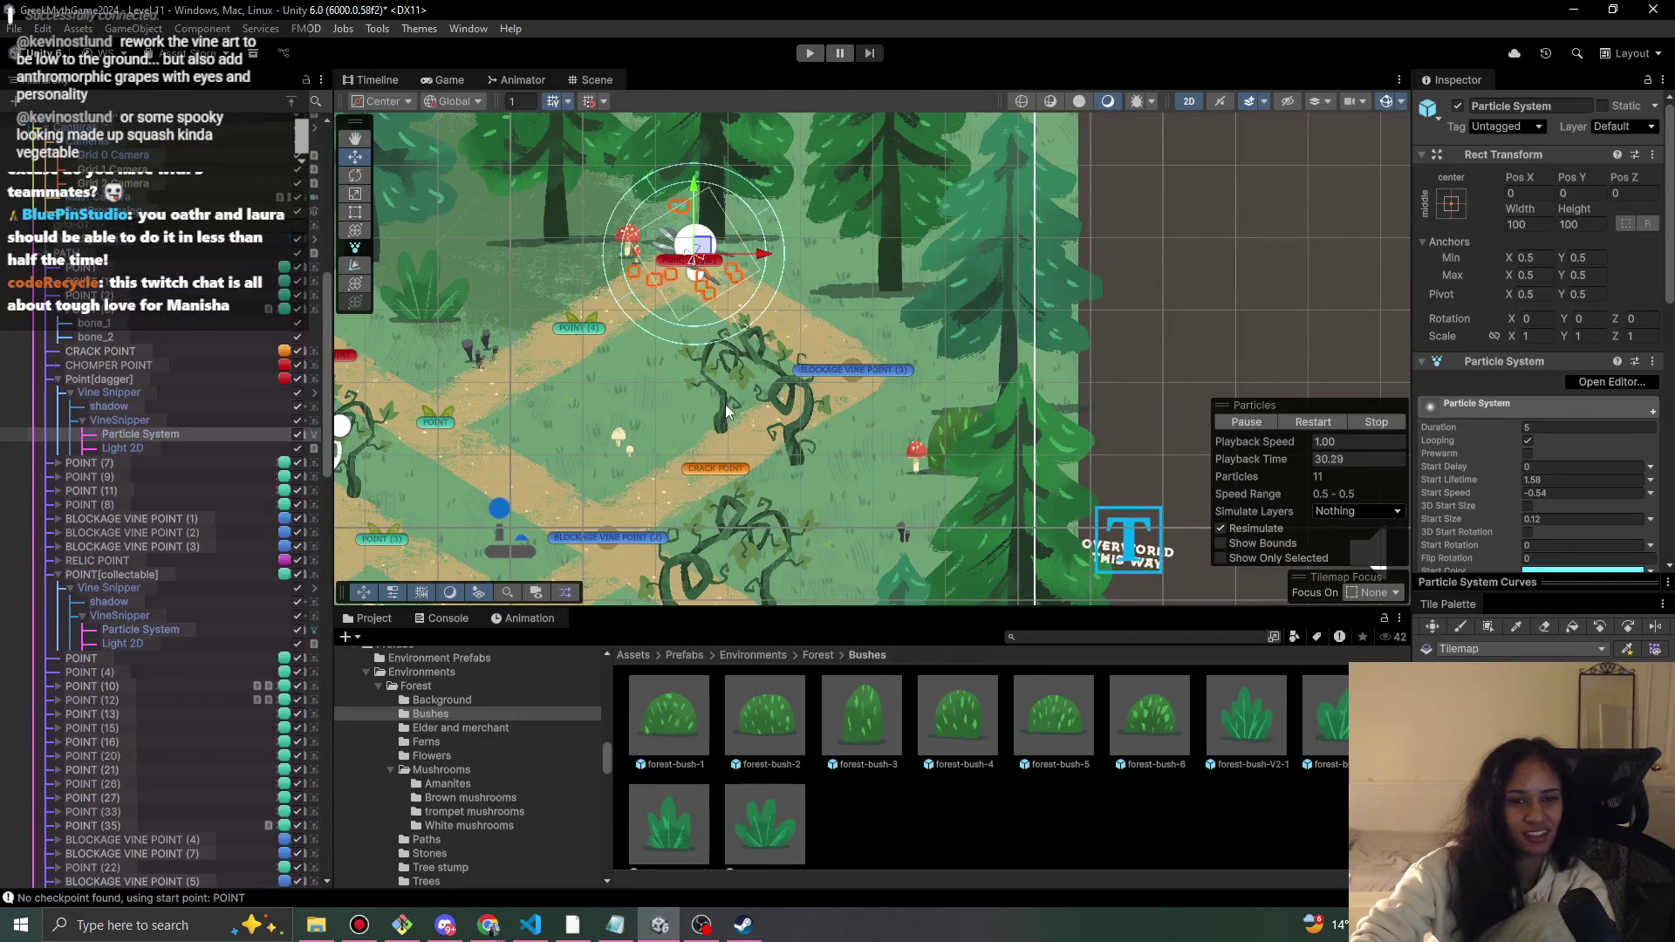
{"action": "left_click", "coordinate": [724, 405]}
{"action": "left_click", "coordinate": [725, 405]}
{"action": "left_click", "coordinate": [724, 405]}
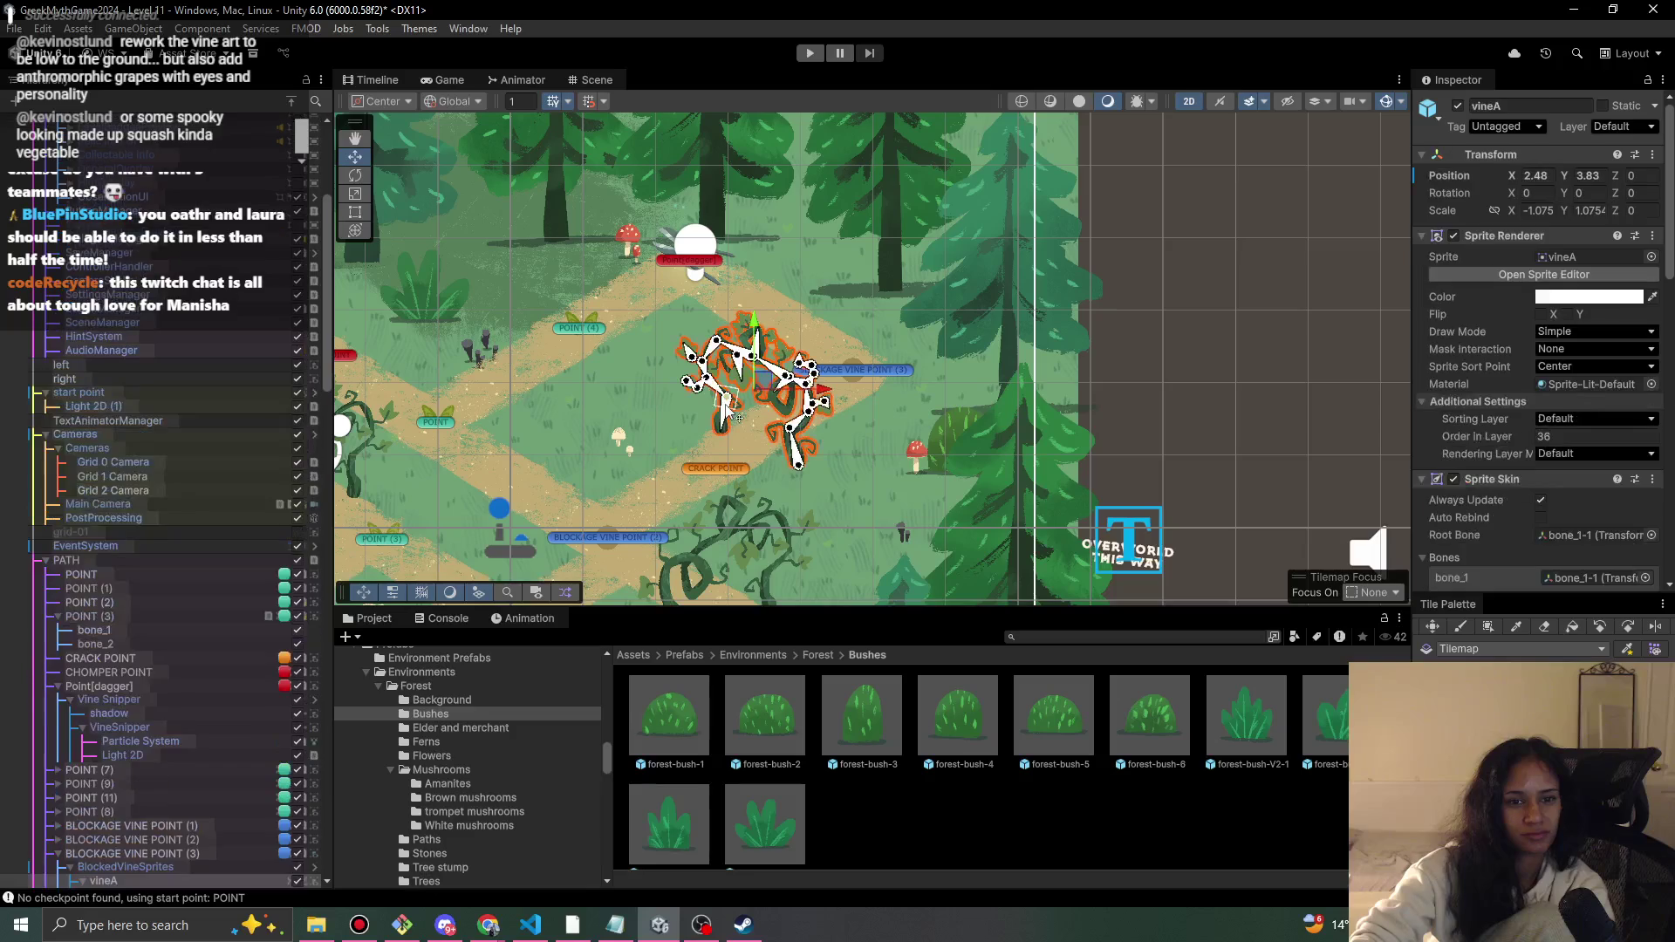
{"action": "left_click", "coordinate": [171, 855]}
{"action": "left_click", "coordinate": [204, 865]}
{"action": "left_click_drag", "start_coordinate": [774, 375], "coordinate": [783, 384]}
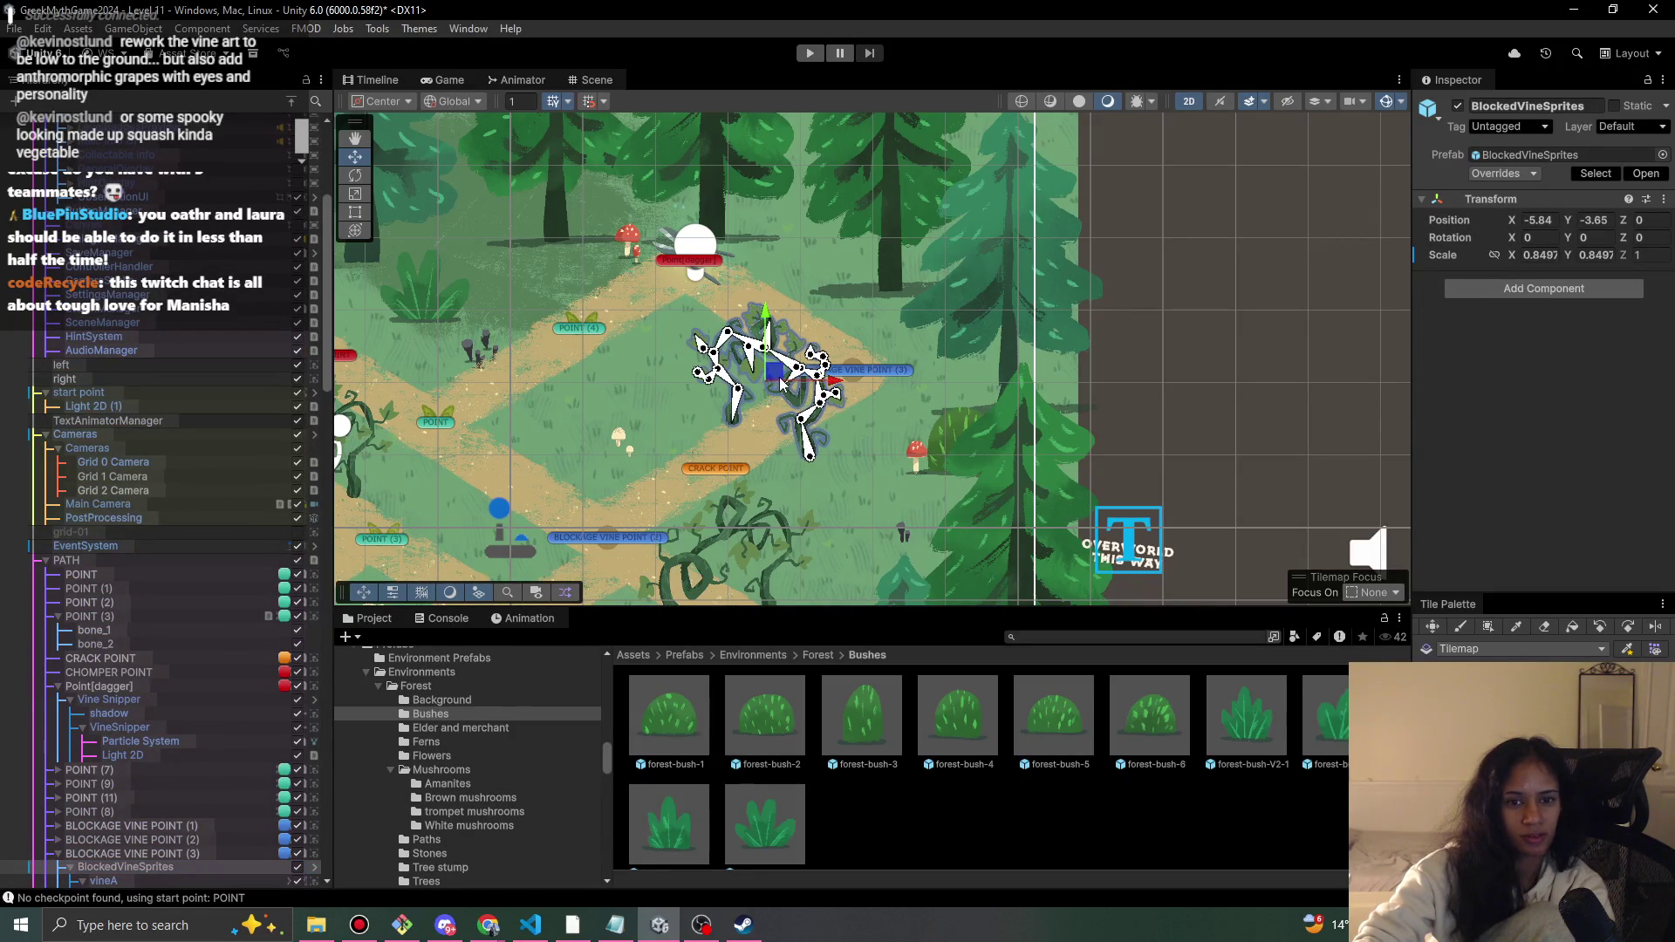
- Nudge path point POINT (4) slightly down-left
{"action": "left_click", "coordinate": [703, 475]}
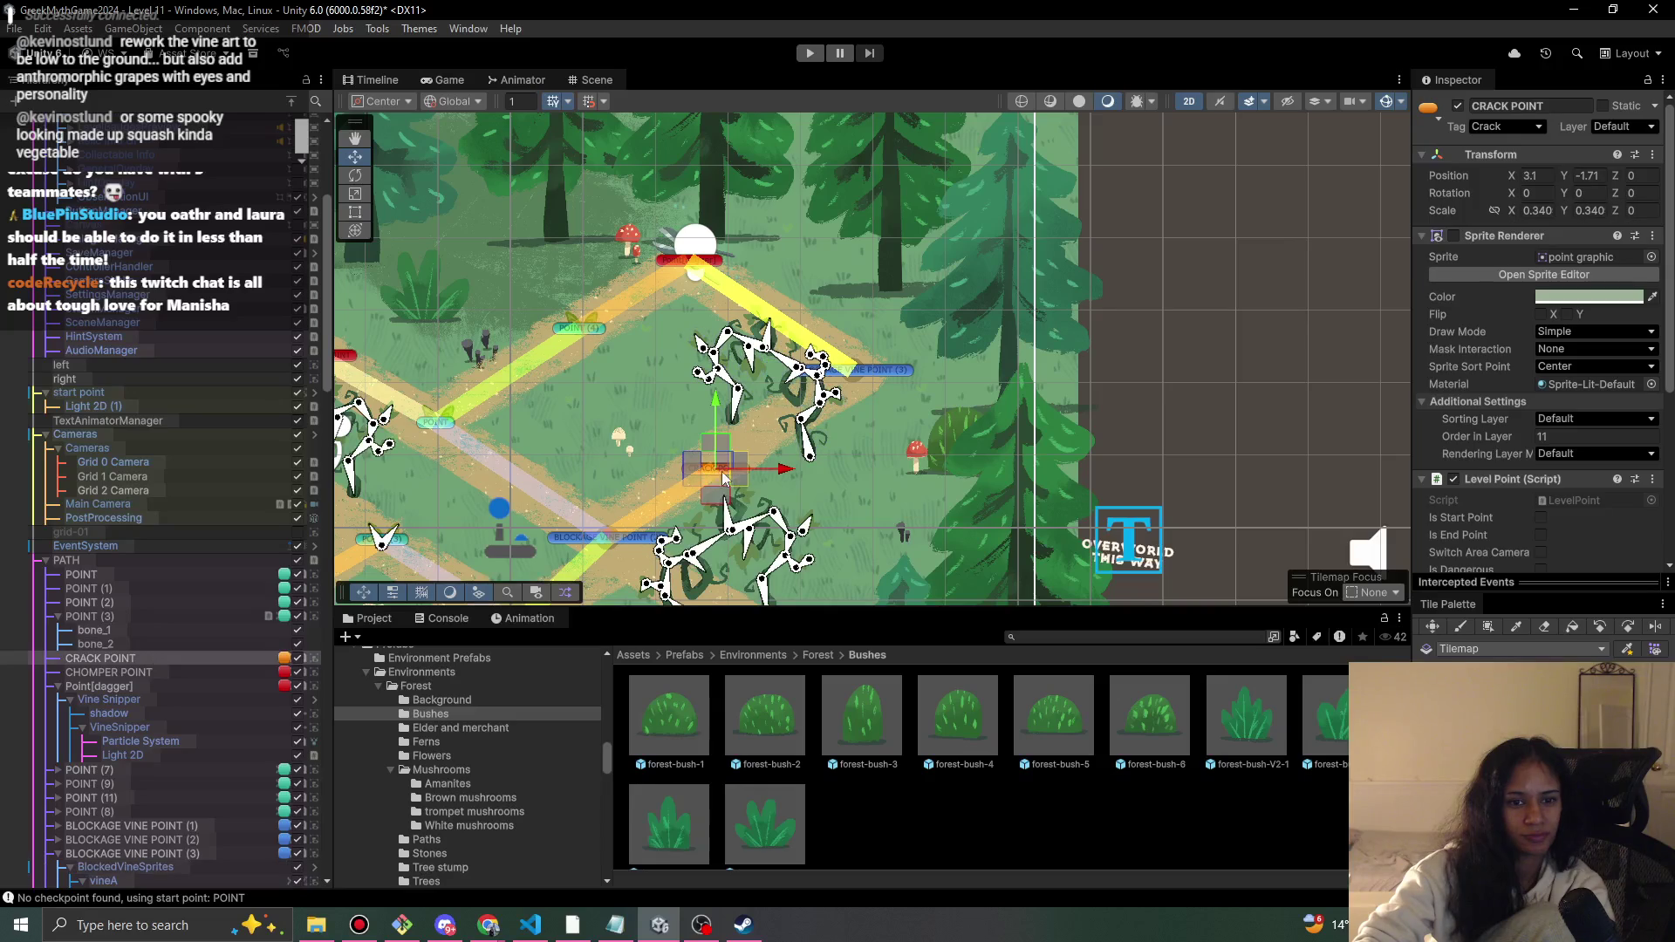
{"action": "left_click", "coordinate": [606, 328]}
{"action": "left_click_drag", "start_coordinate": [581, 331], "coordinate": [559, 349]}
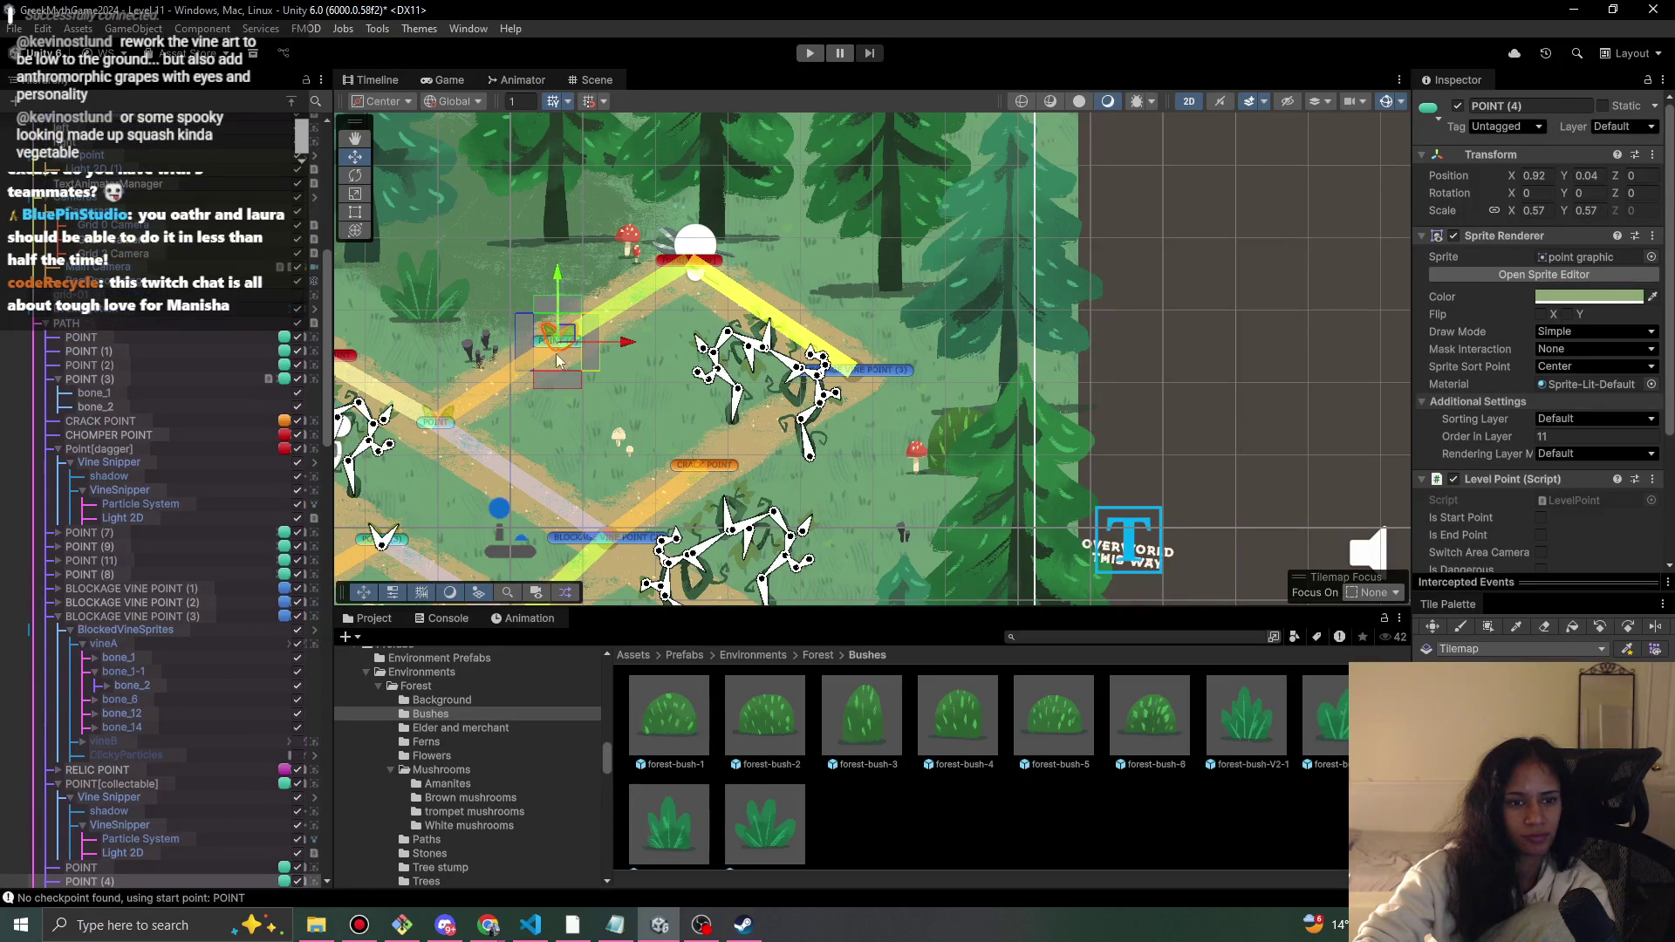
- Move forest-mushroom-trompet-2 up beside the red mushroom
{"action": "left_click", "coordinate": [483, 362]}
{"action": "left_click", "coordinate": [482, 362]}
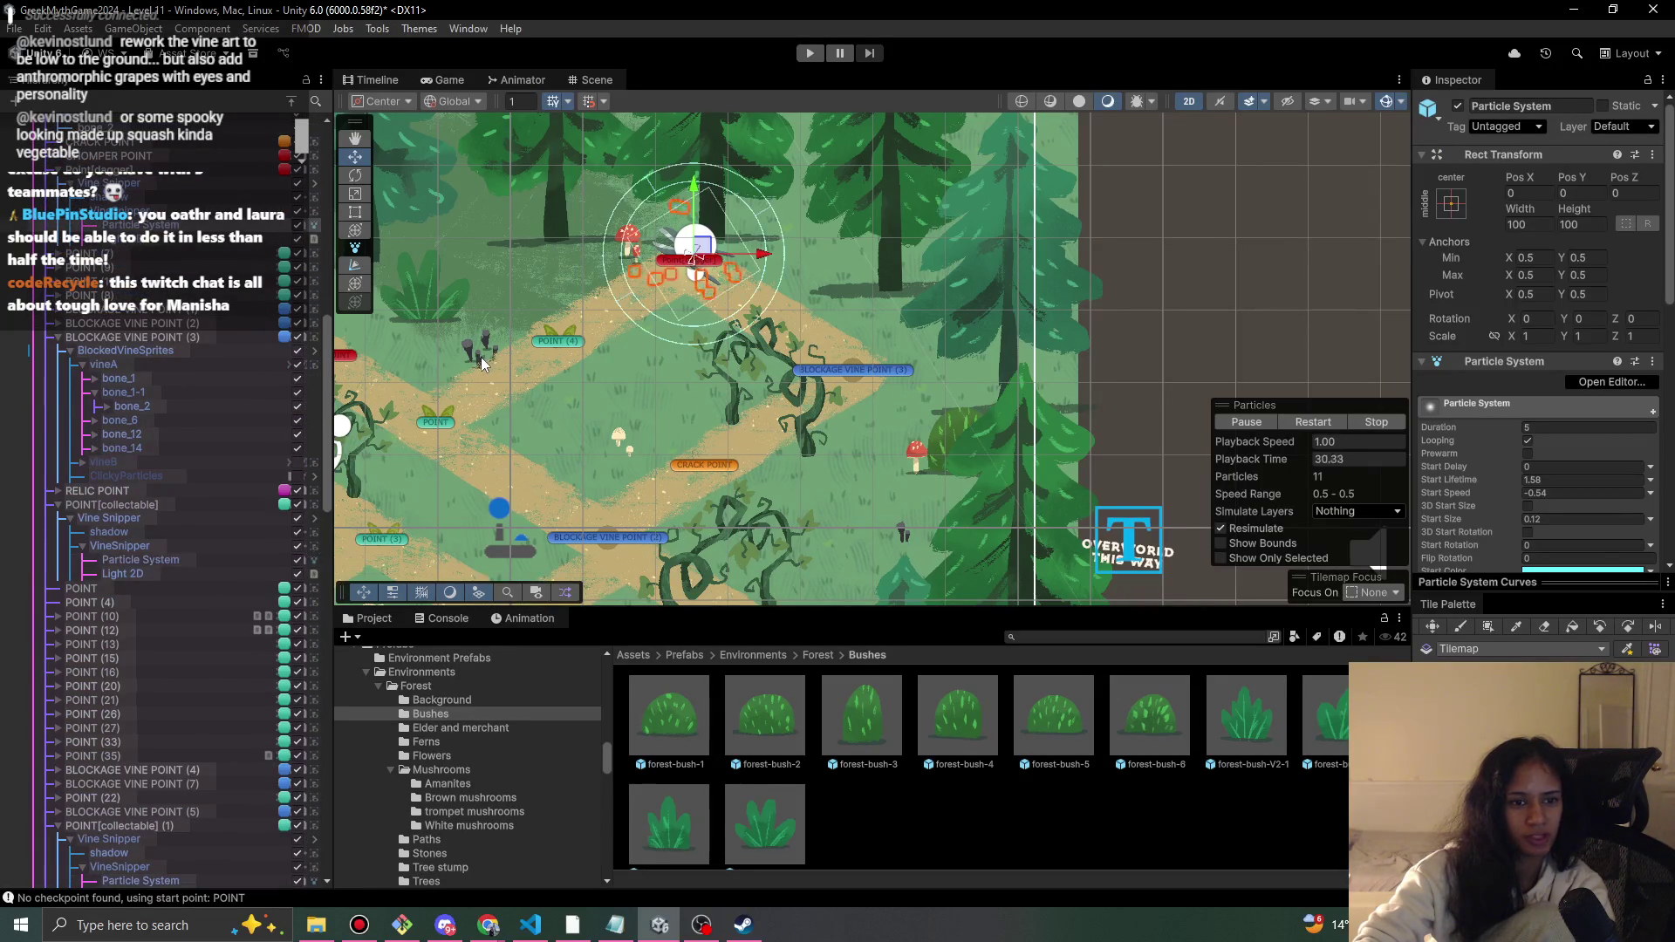
{"action": "left_click", "coordinate": [483, 362]}
{"action": "left_click", "coordinate": [482, 362]}
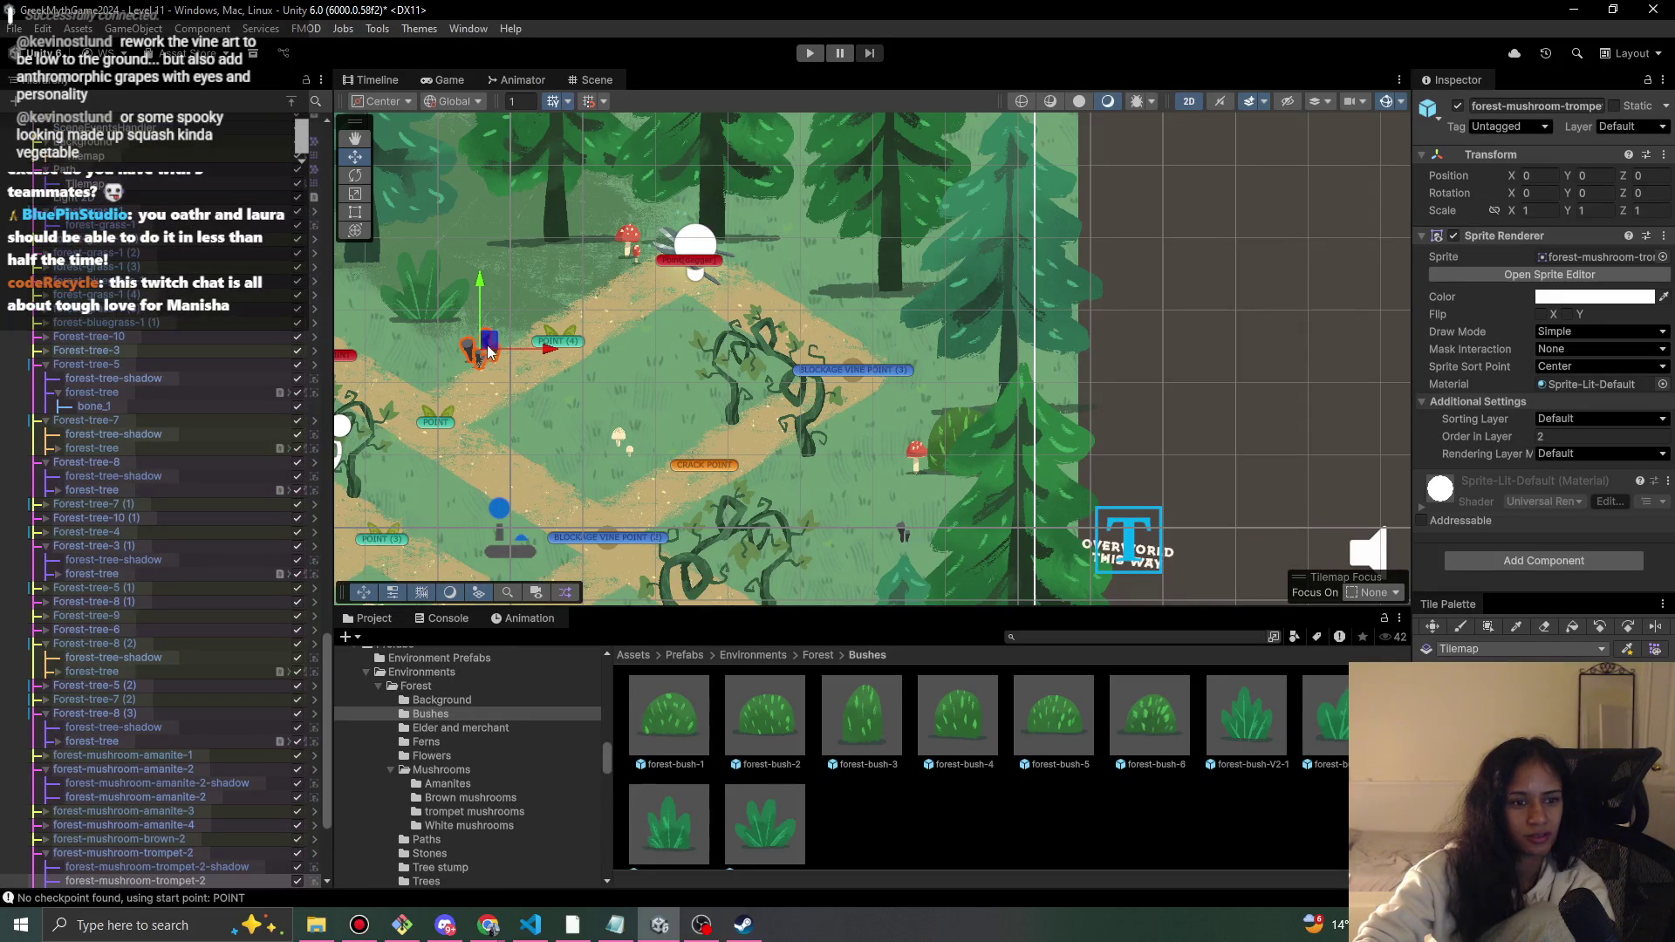
{"action": "scroll", "coordinate": [214, 695], "scroll_direction": "down", "scroll_amount": 3}
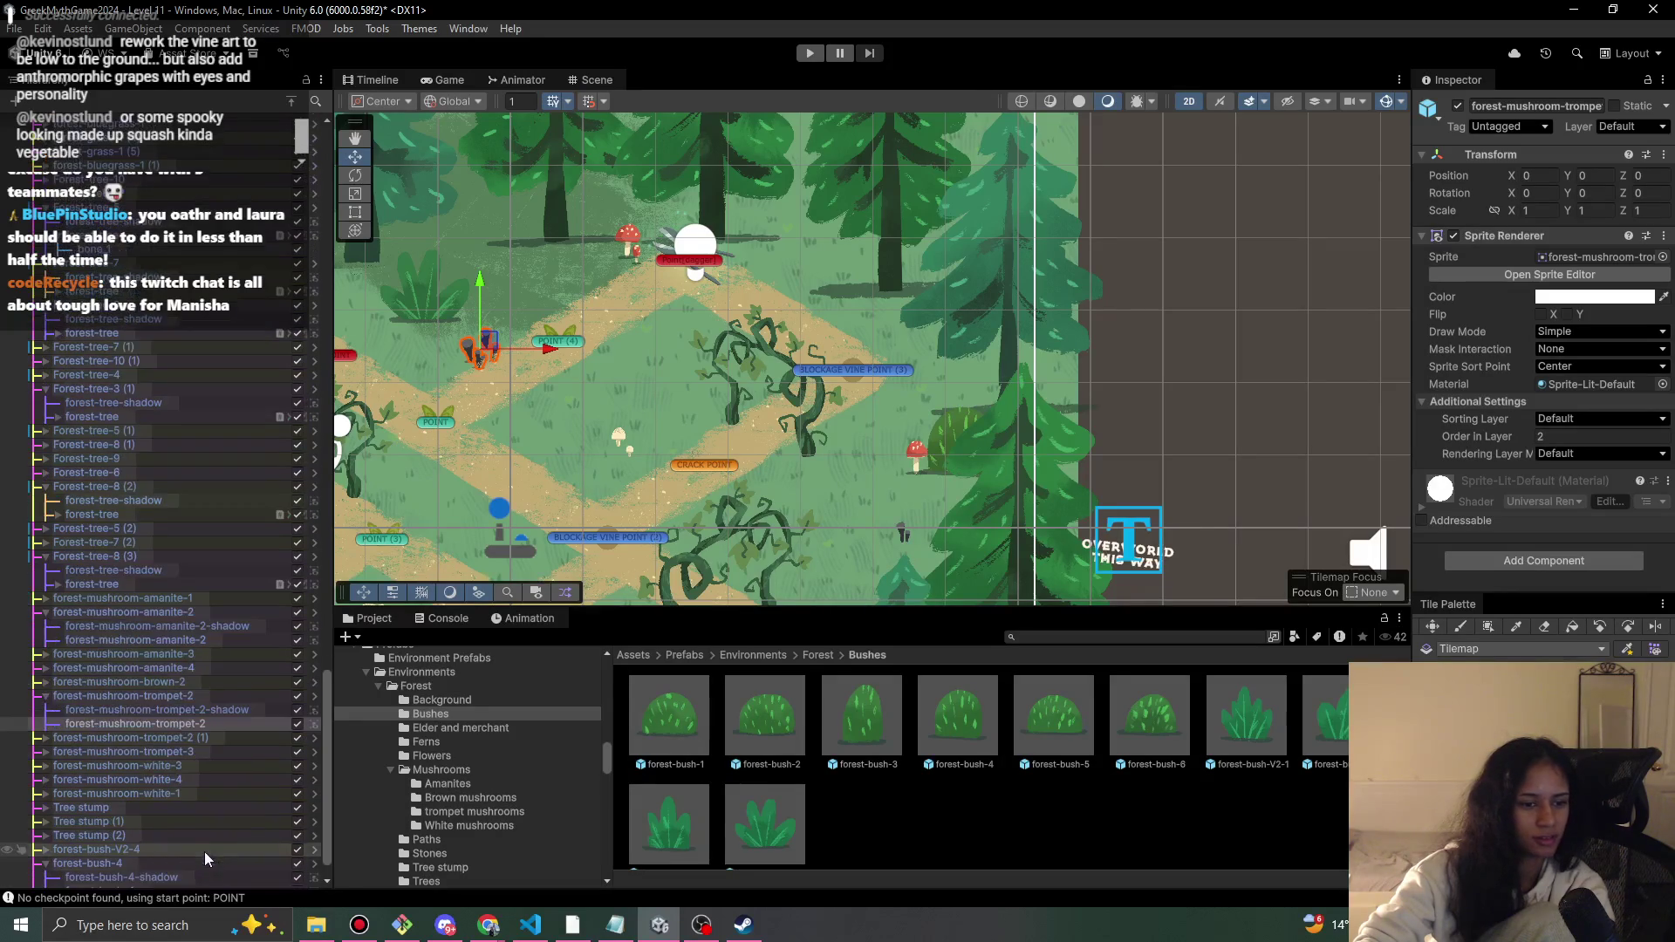
{"action": "left_click", "coordinate": [214, 695]}
{"action": "left_click_drag", "start_coordinate": [486, 349], "coordinate": [552, 255]}
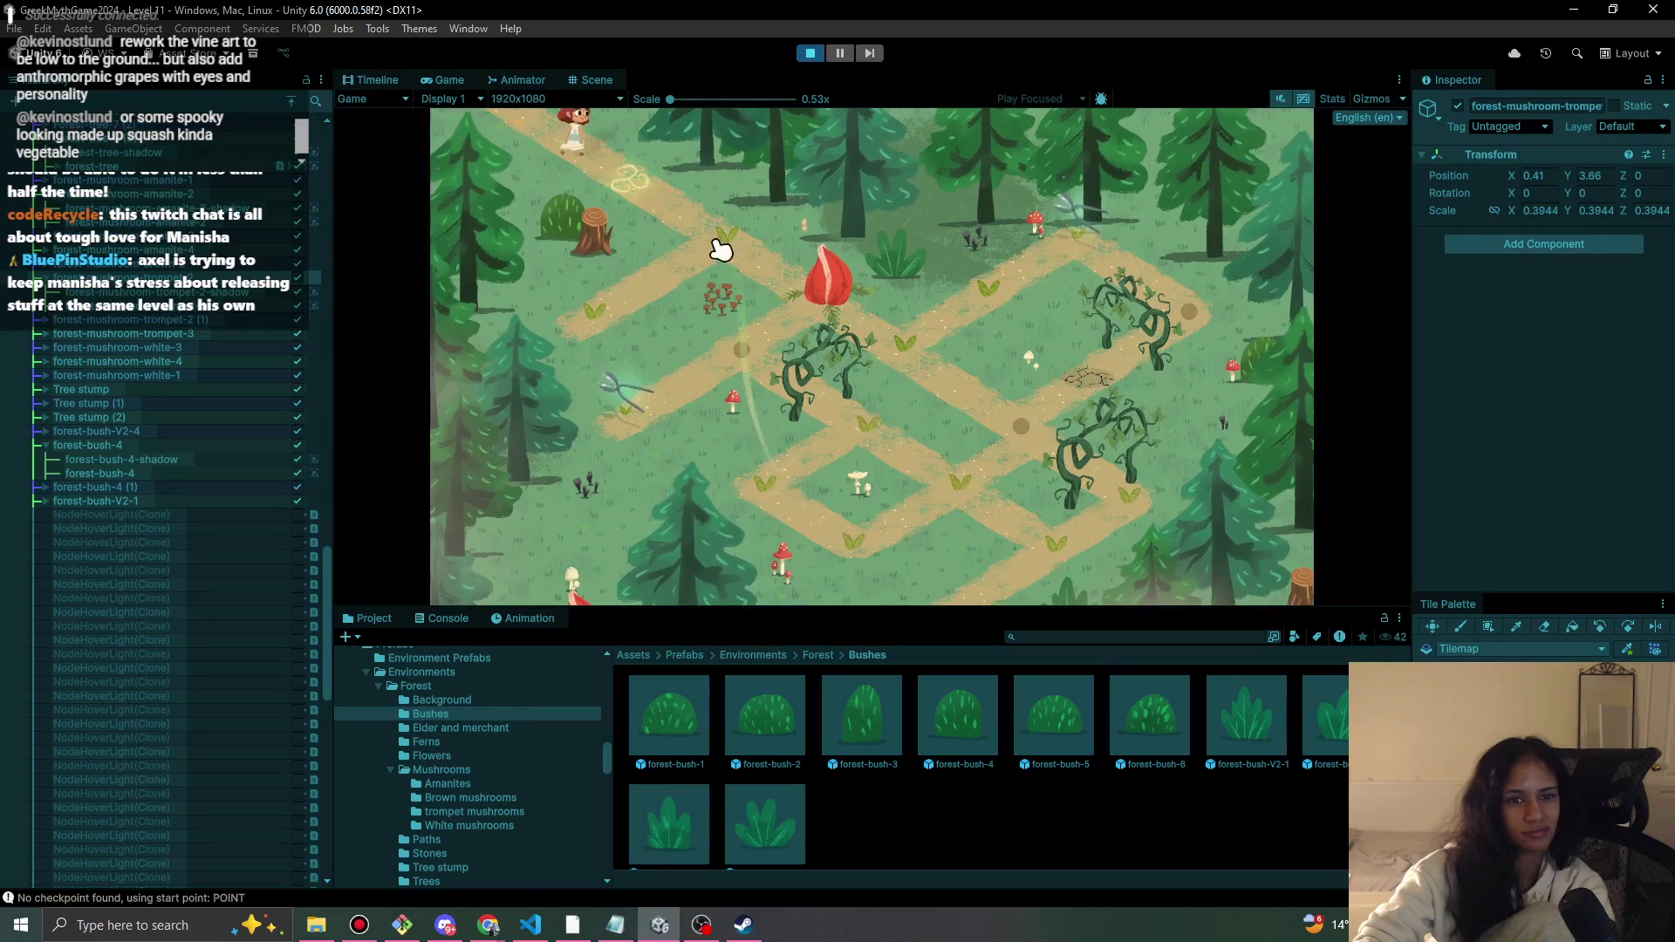
- Walk the character along the path past the flower, then bring up the Milanote Progression board
{"action": "left_click", "coordinate": [731, 256]}
{"action": "left_click", "coordinate": [601, 292]}
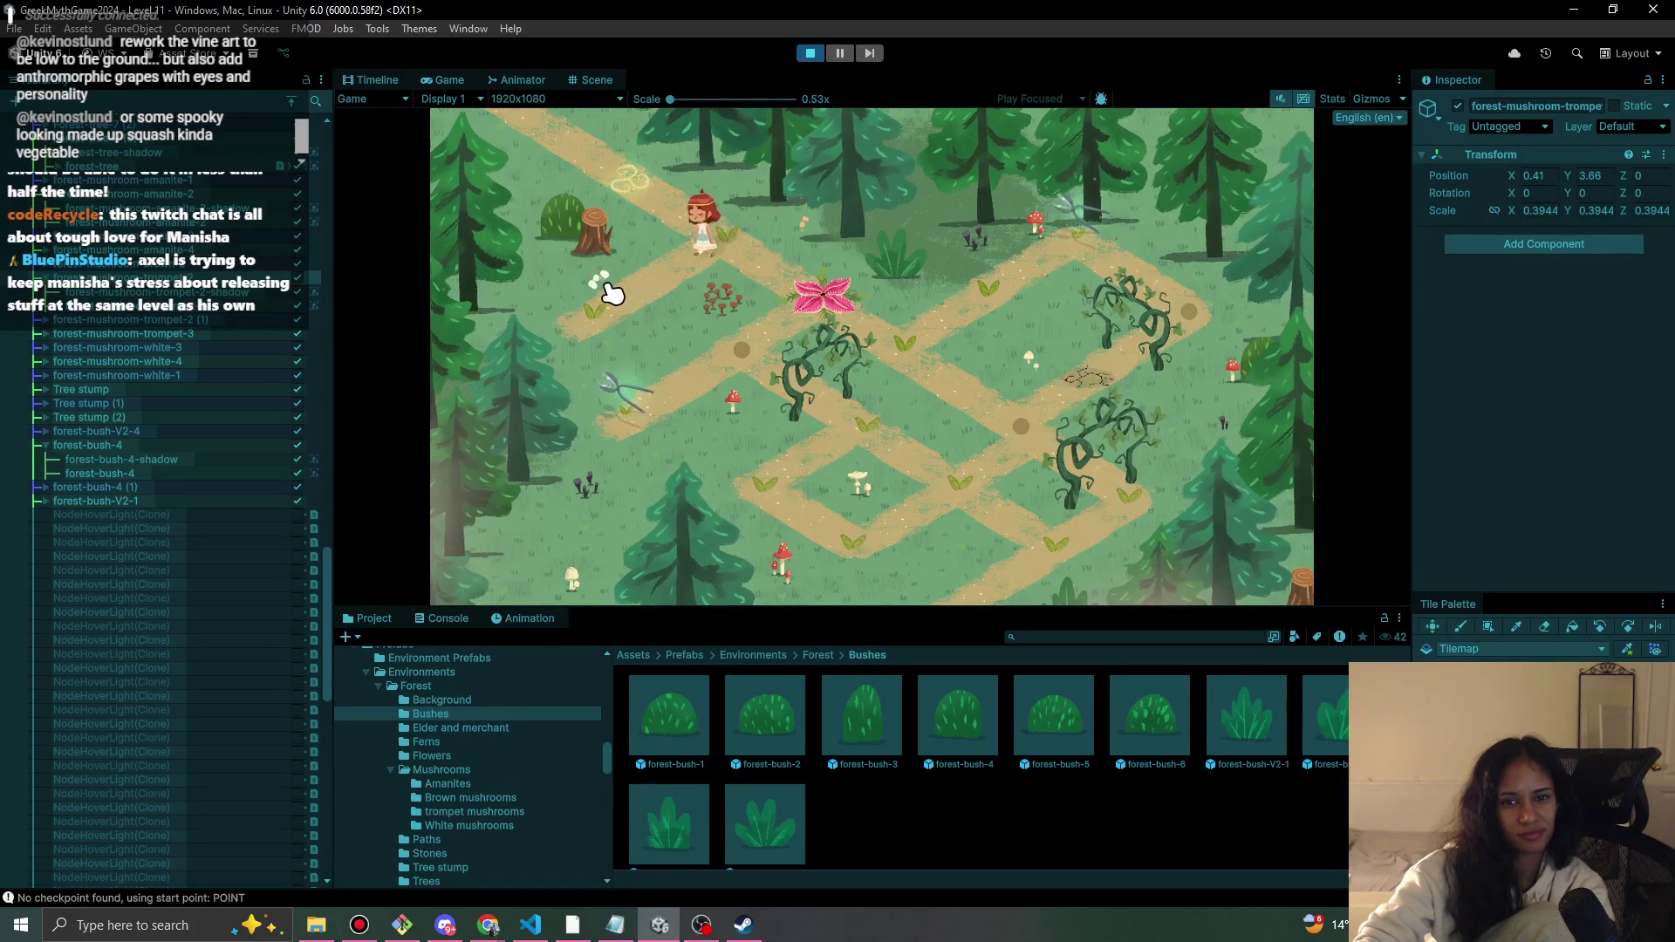
{"action": "left_click", "coordinate": [699, 239]}
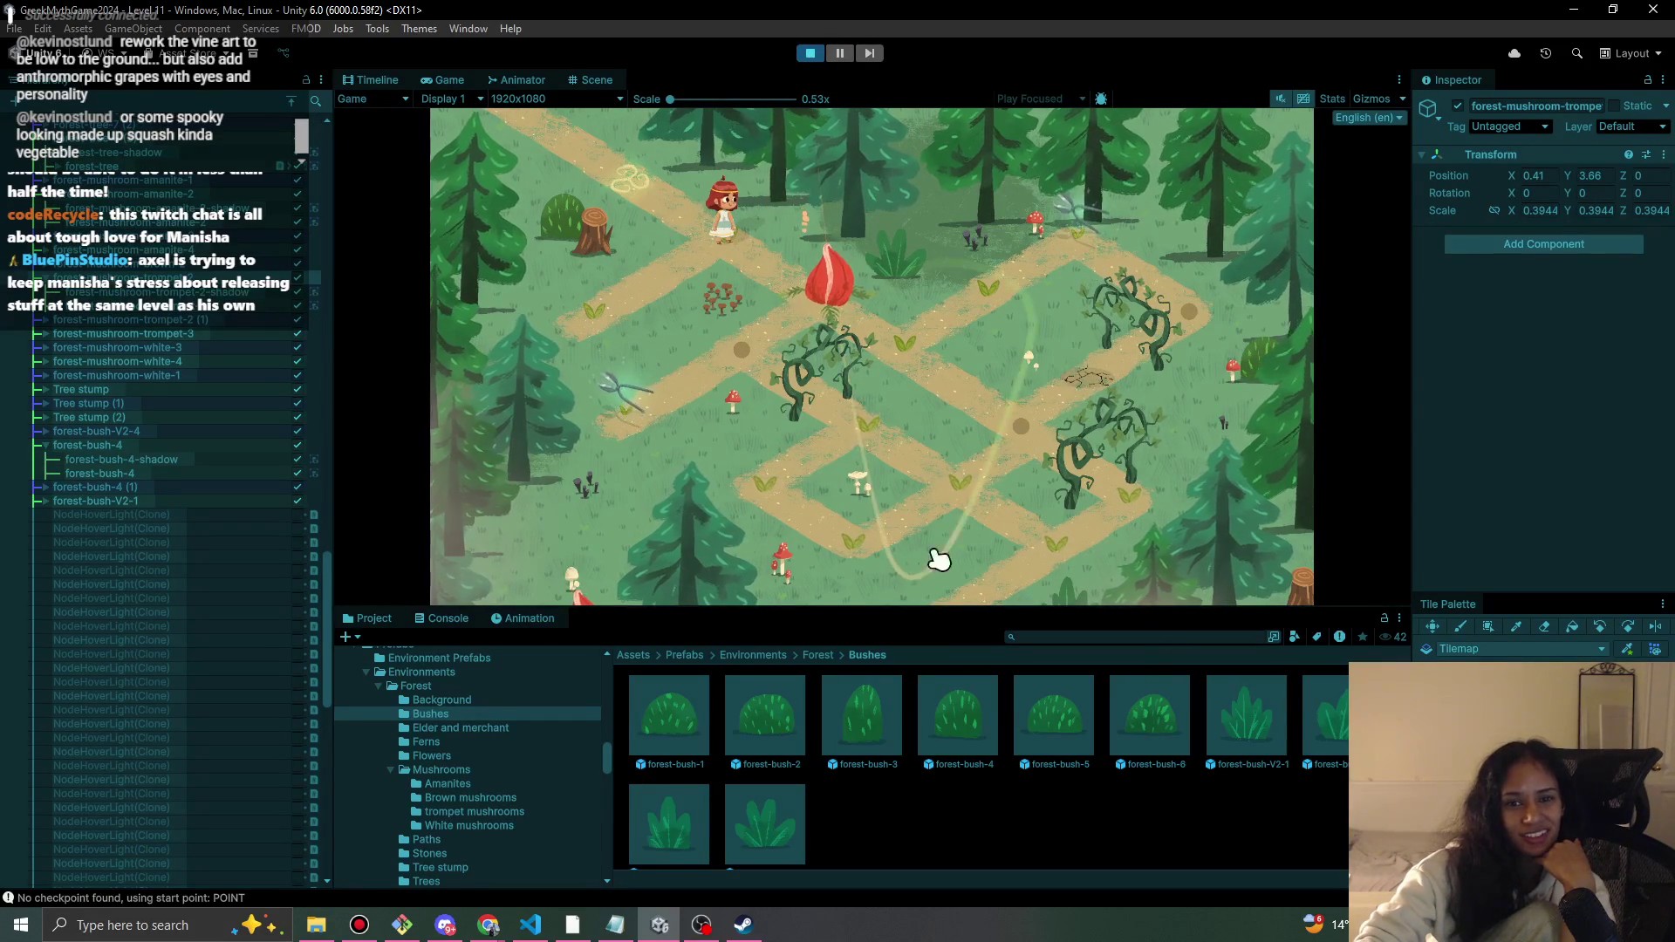
{"action": "mouse_move", "coordinate": [489, 925]}
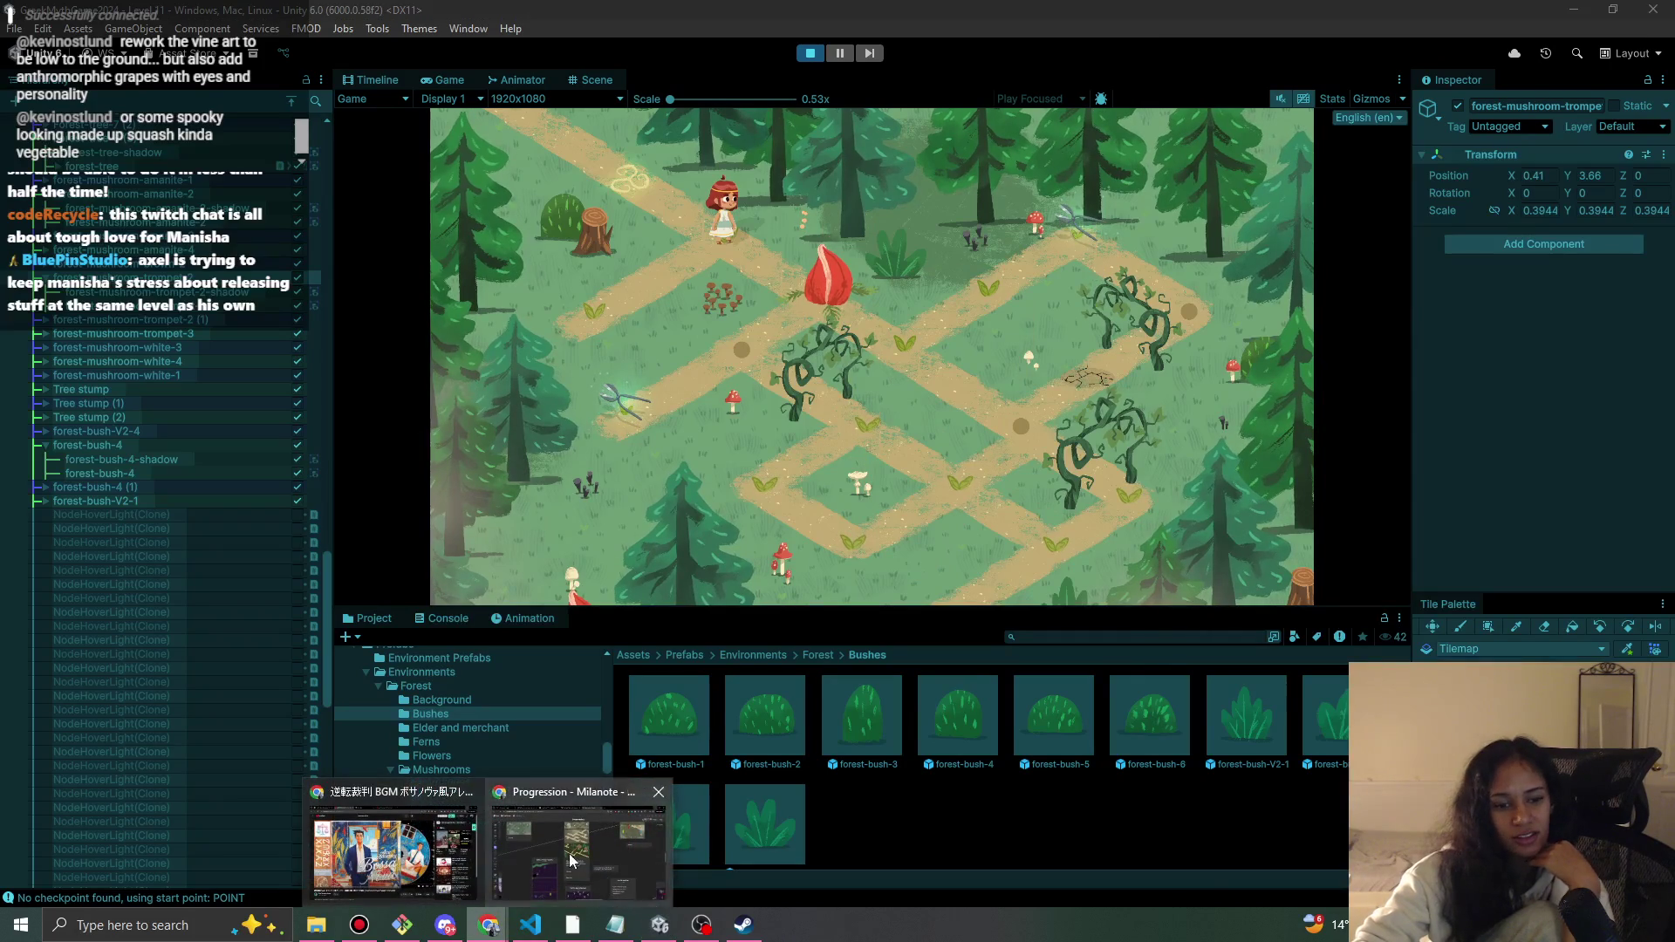
{"action": "left_click", "coordinate": [587, 847]}
- Enlarge the Path 11 Towards the Temple reference image, then return to Unity and stop the playtest
{"action": "scroll", "coordinate": [1110, 494], "scroll_direction": "right", "scroll_amount": 1}
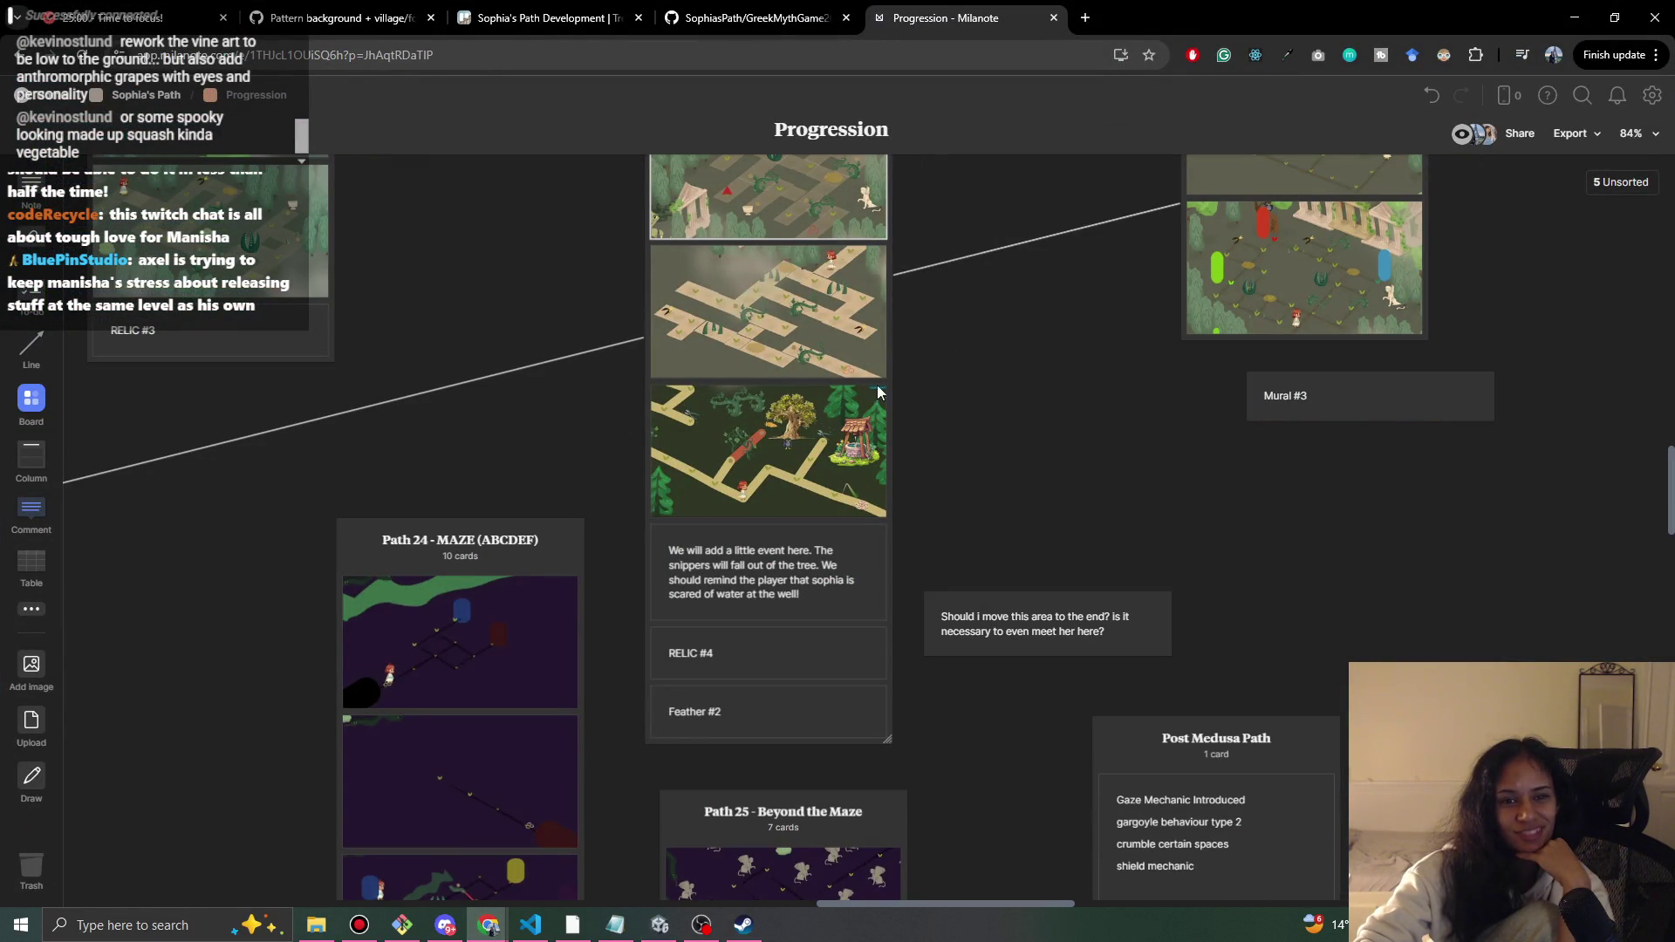
{"action": "double_click", "coordinate": [795, 181]}
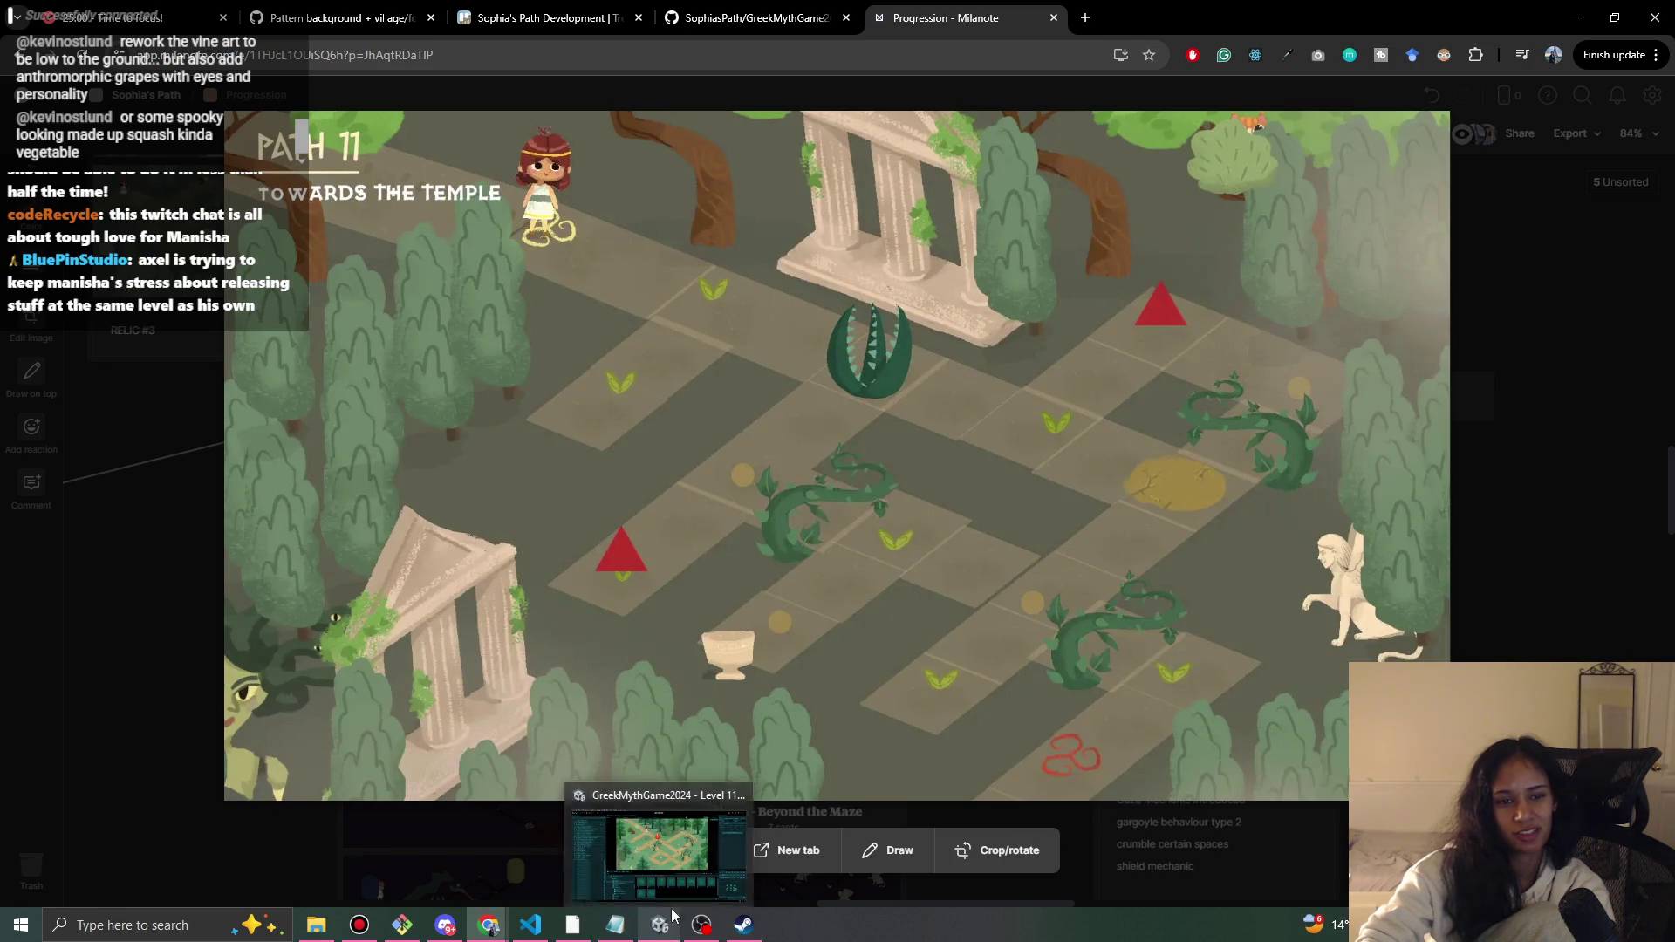
{"action": "key", "text": "alt+Tab"}
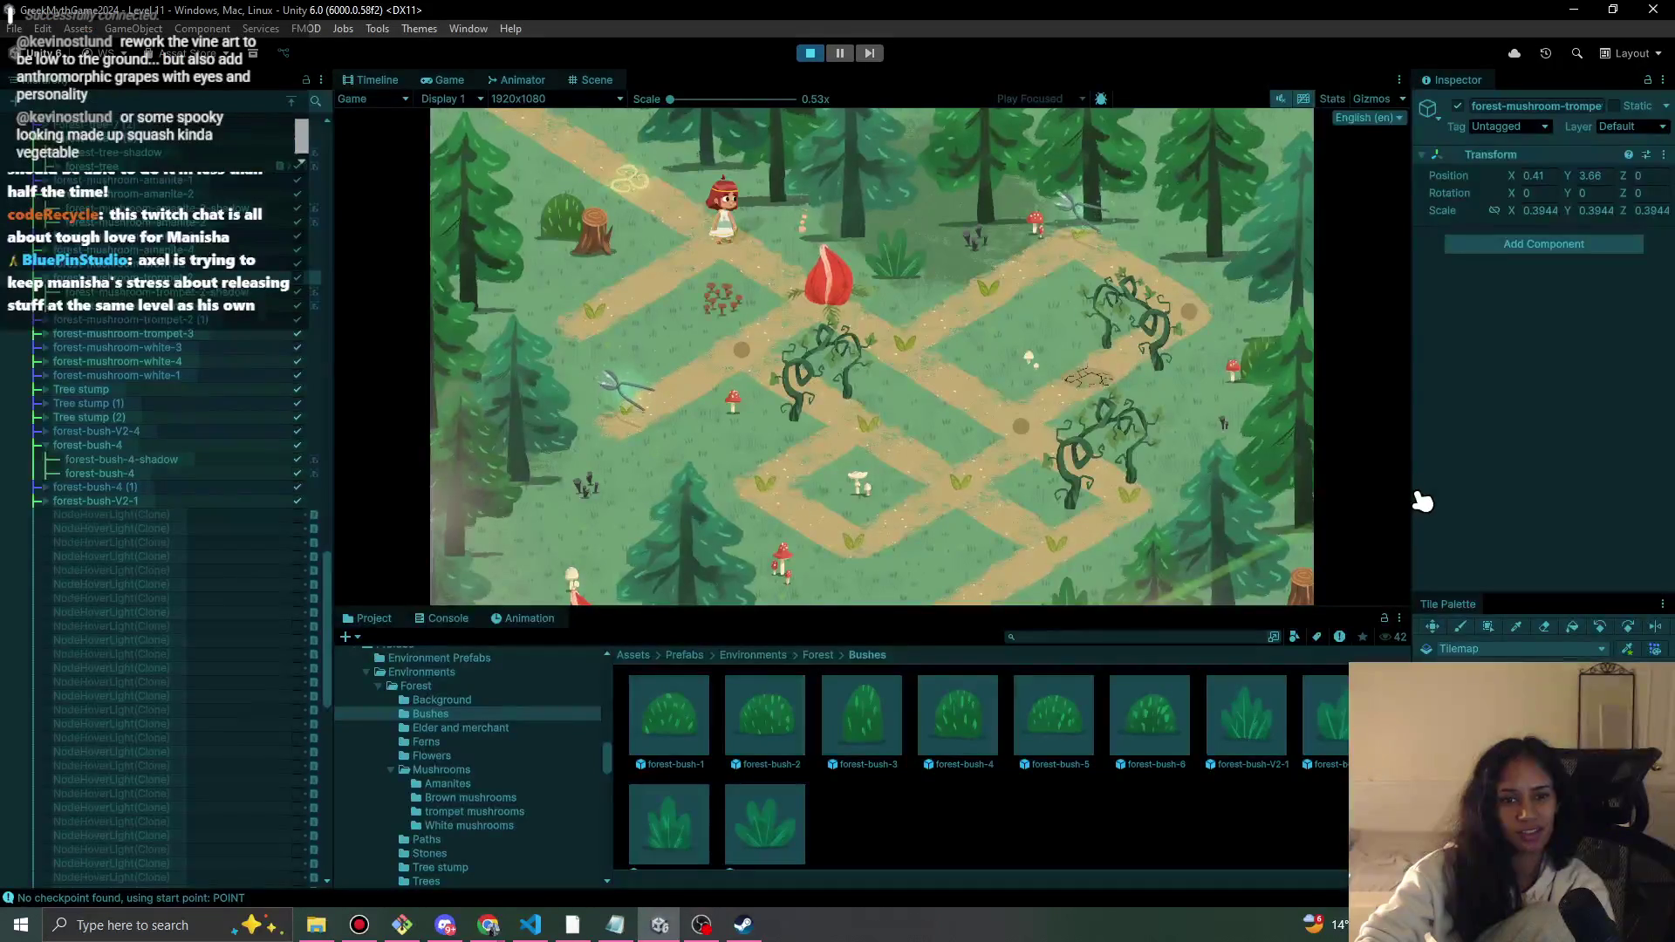
{"action": "key", "text": "alt+Tab"}
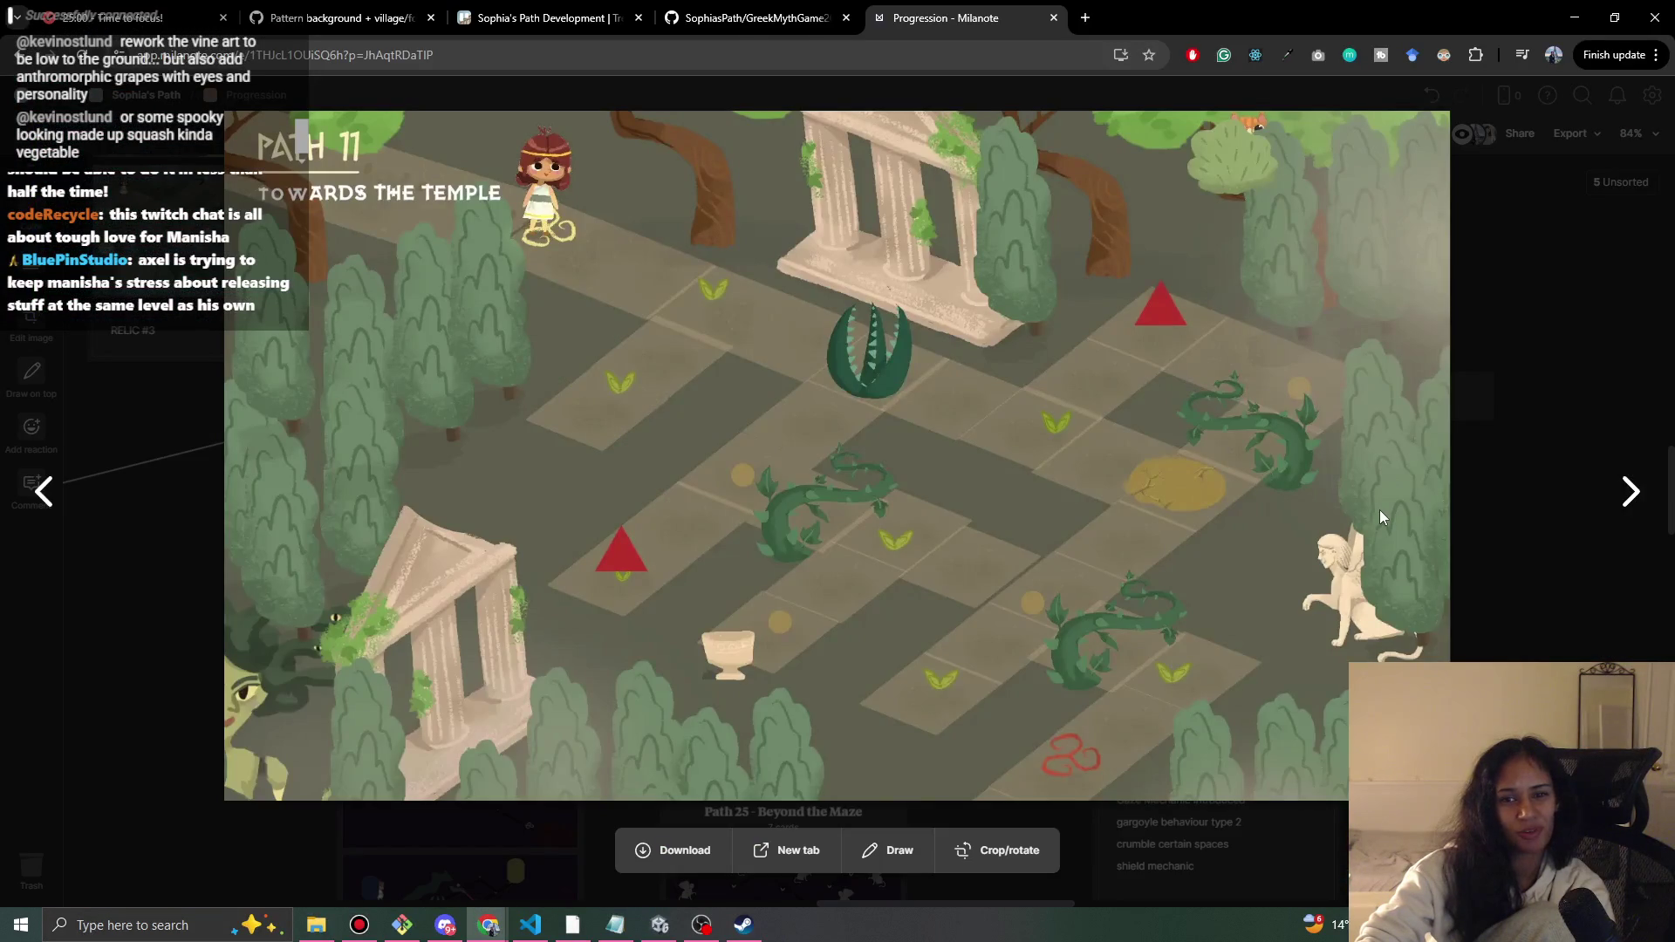
{"action": "key", "text": "alt+Tab"}
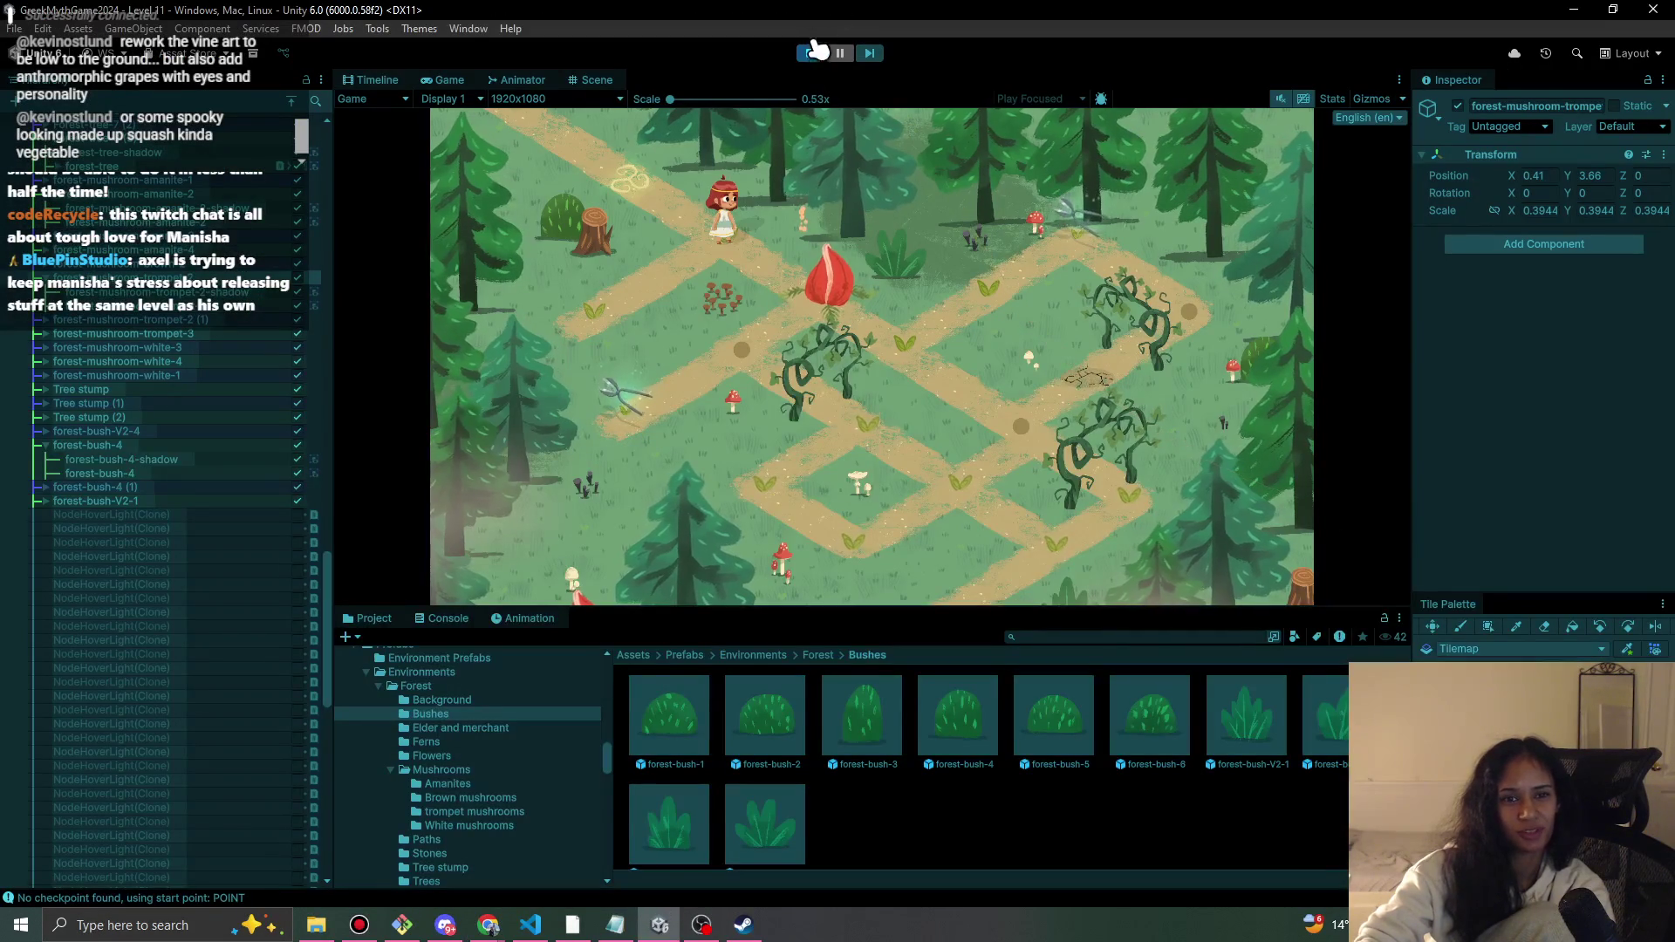
{"action": "left_click", "coordinate": [811, 51]}
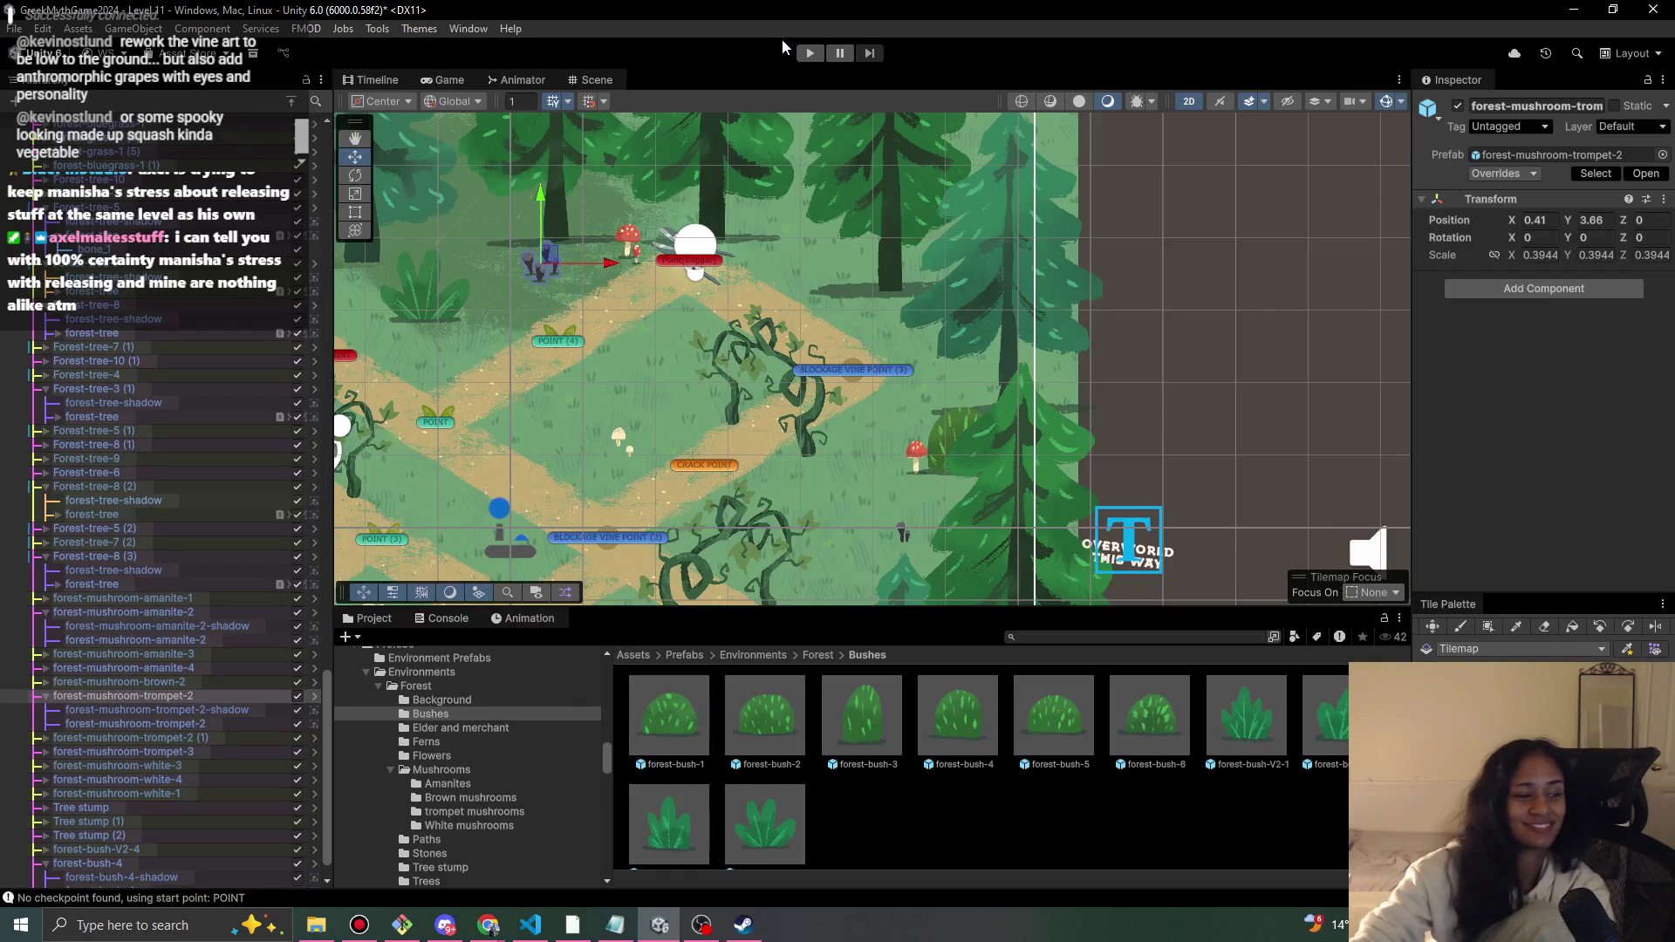
- Run a fresh playtest walking the character along the path to the flower, then stop it
{"action": "left_click", "coordinate": [810, 53]}
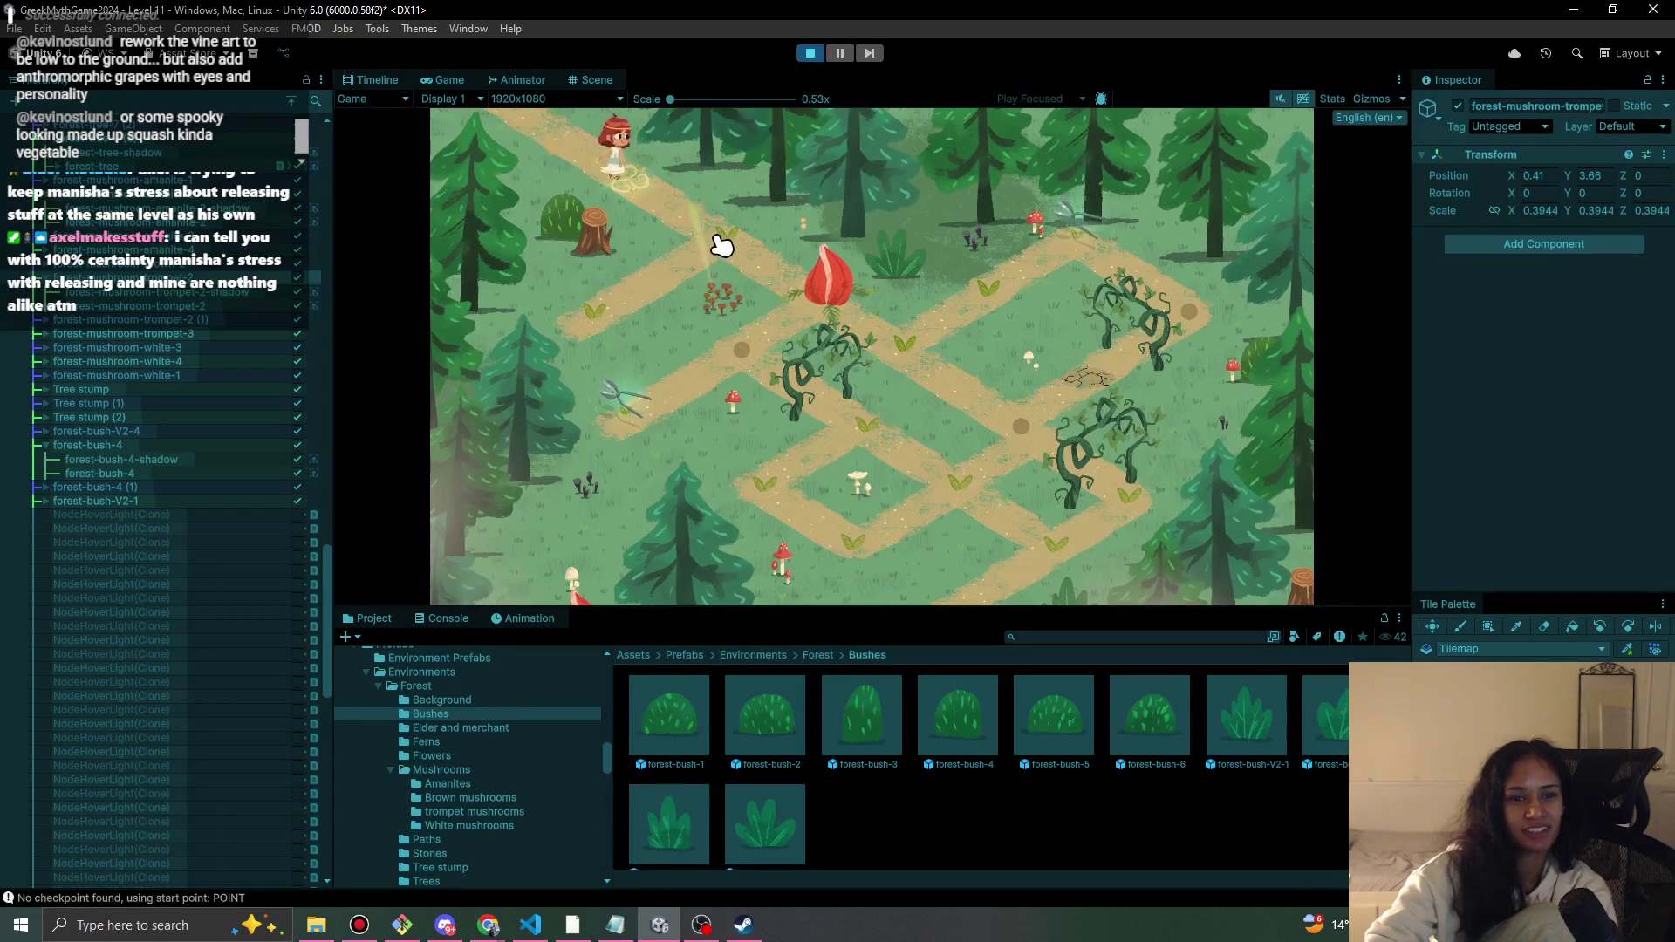
{"action": "left_click", "coordinate": [734, 255]}
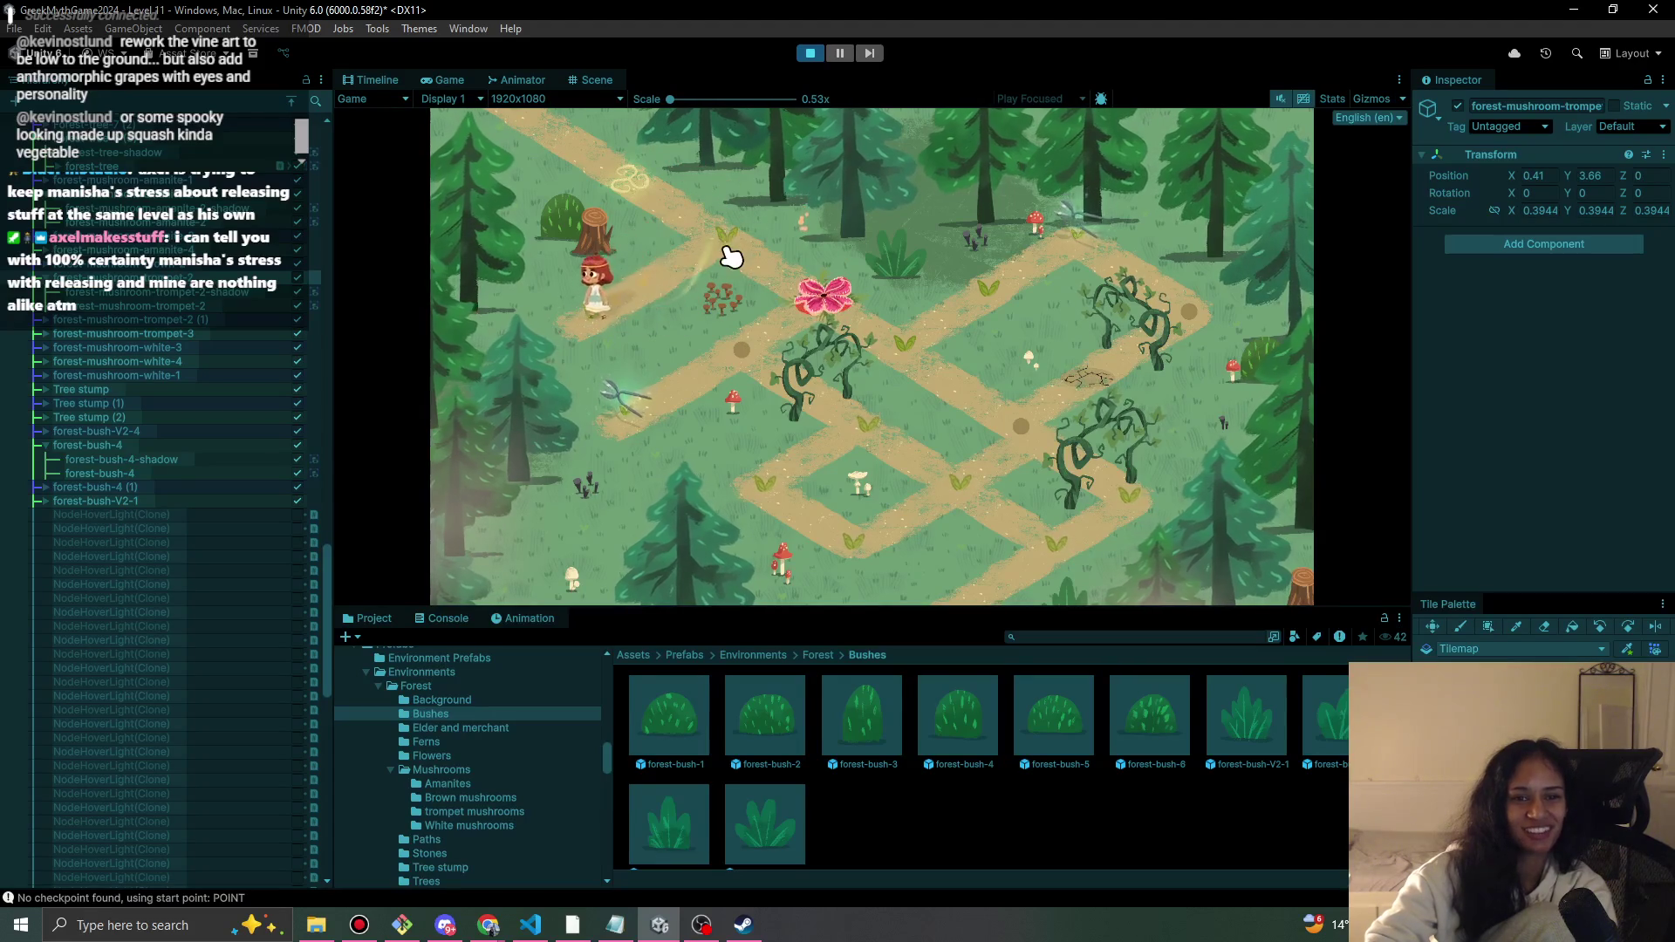
{"action": "left_click", "coordinate": [587, 318]}
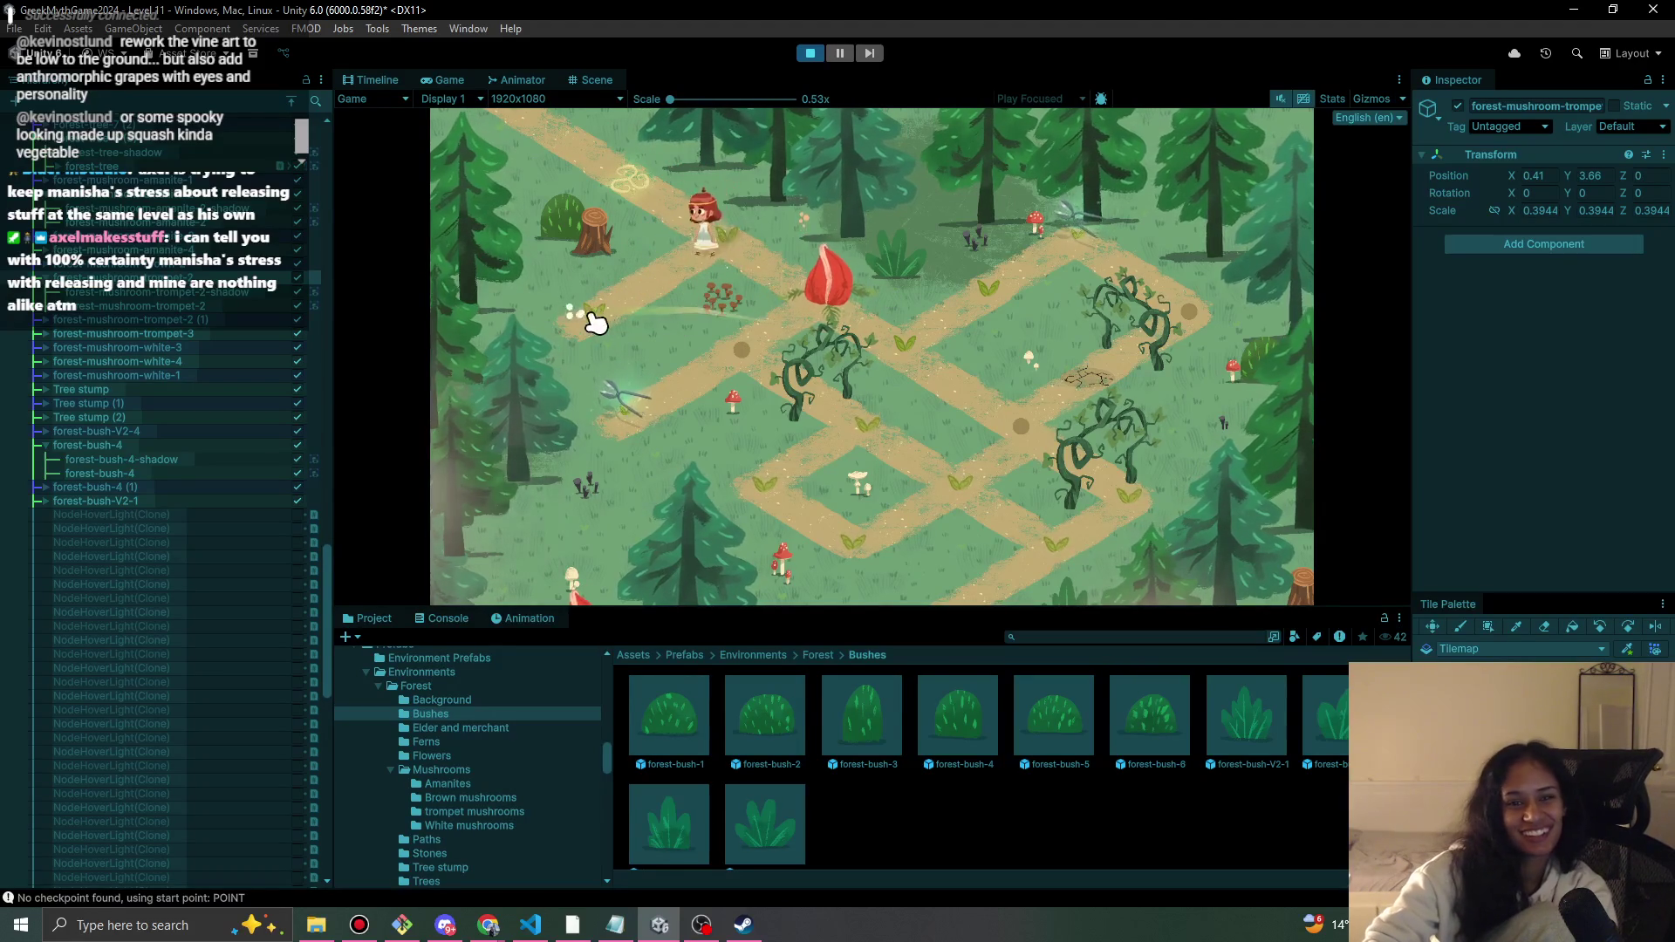
{"action": "left_click", "coordinate": [744, 246]}
{"action": "left_click", "coordinate": [833, 319]}
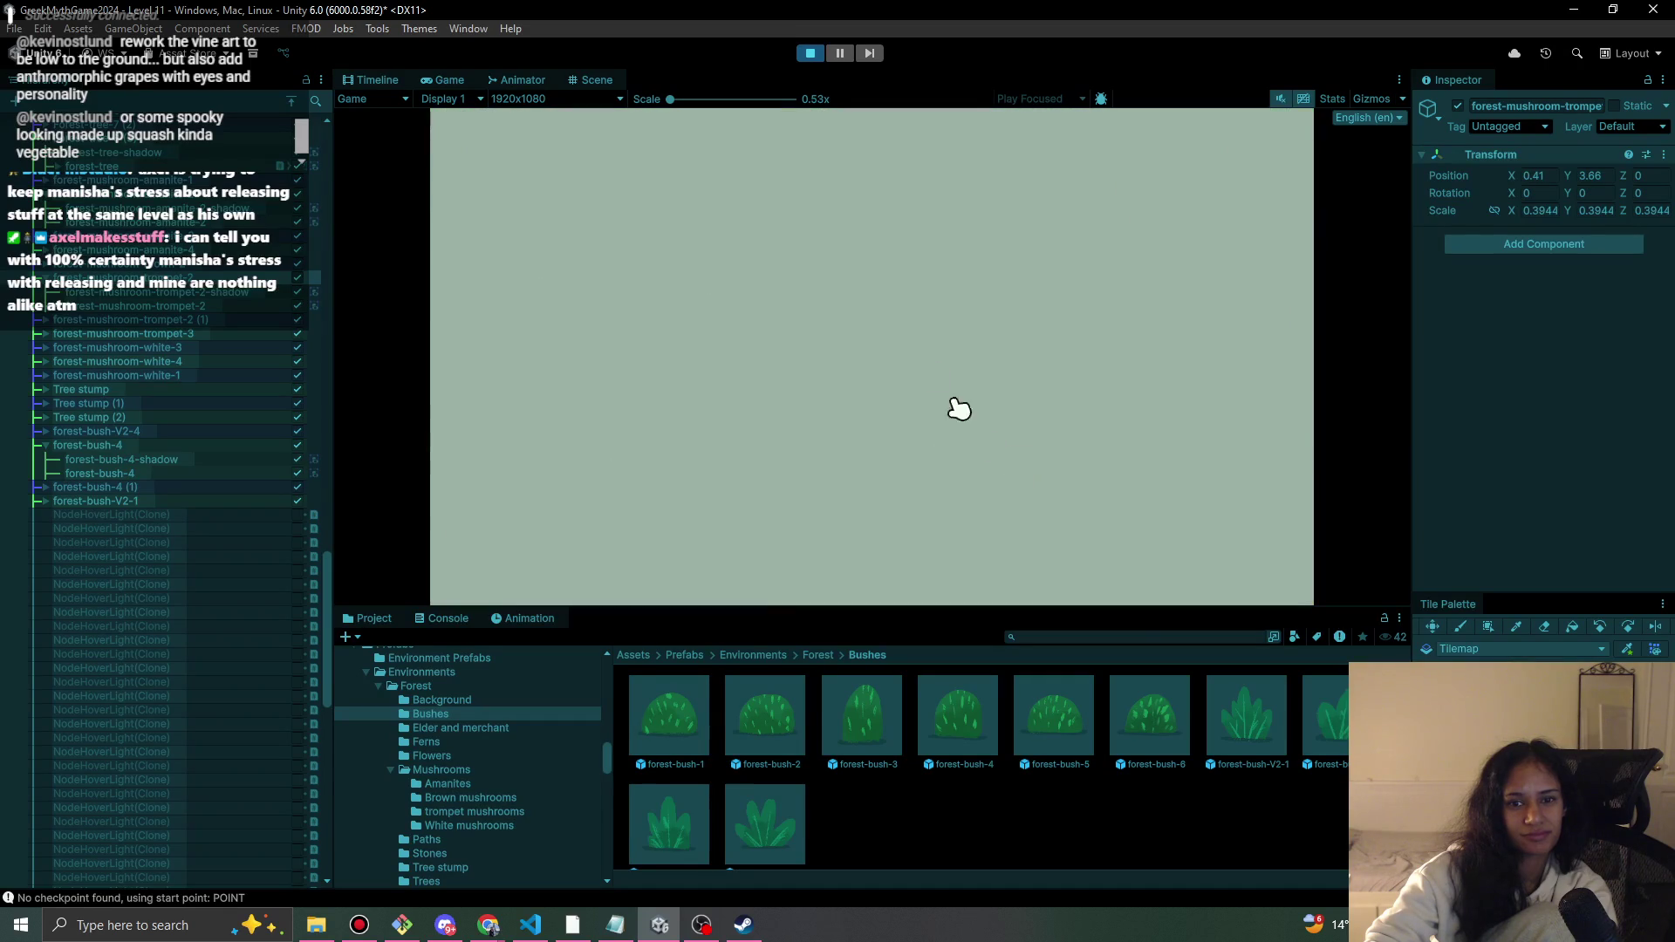
{"action": "left_click", "coordinate": [811, 55]}
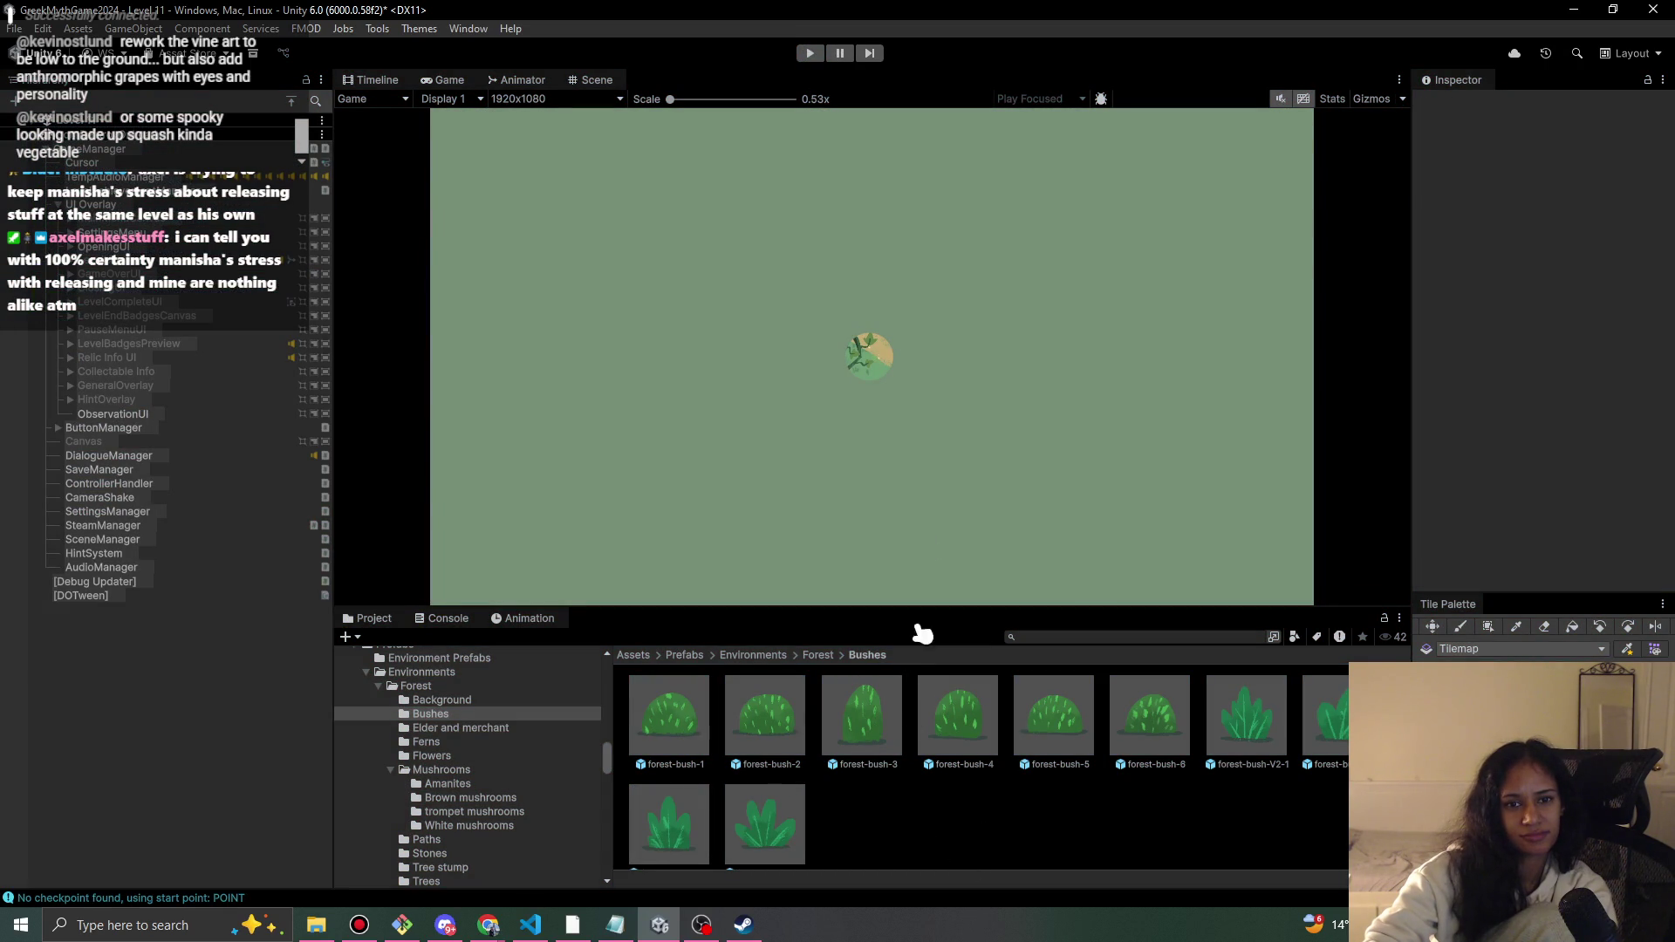
{"action": "left_click", "coordinate": [809, 54]}
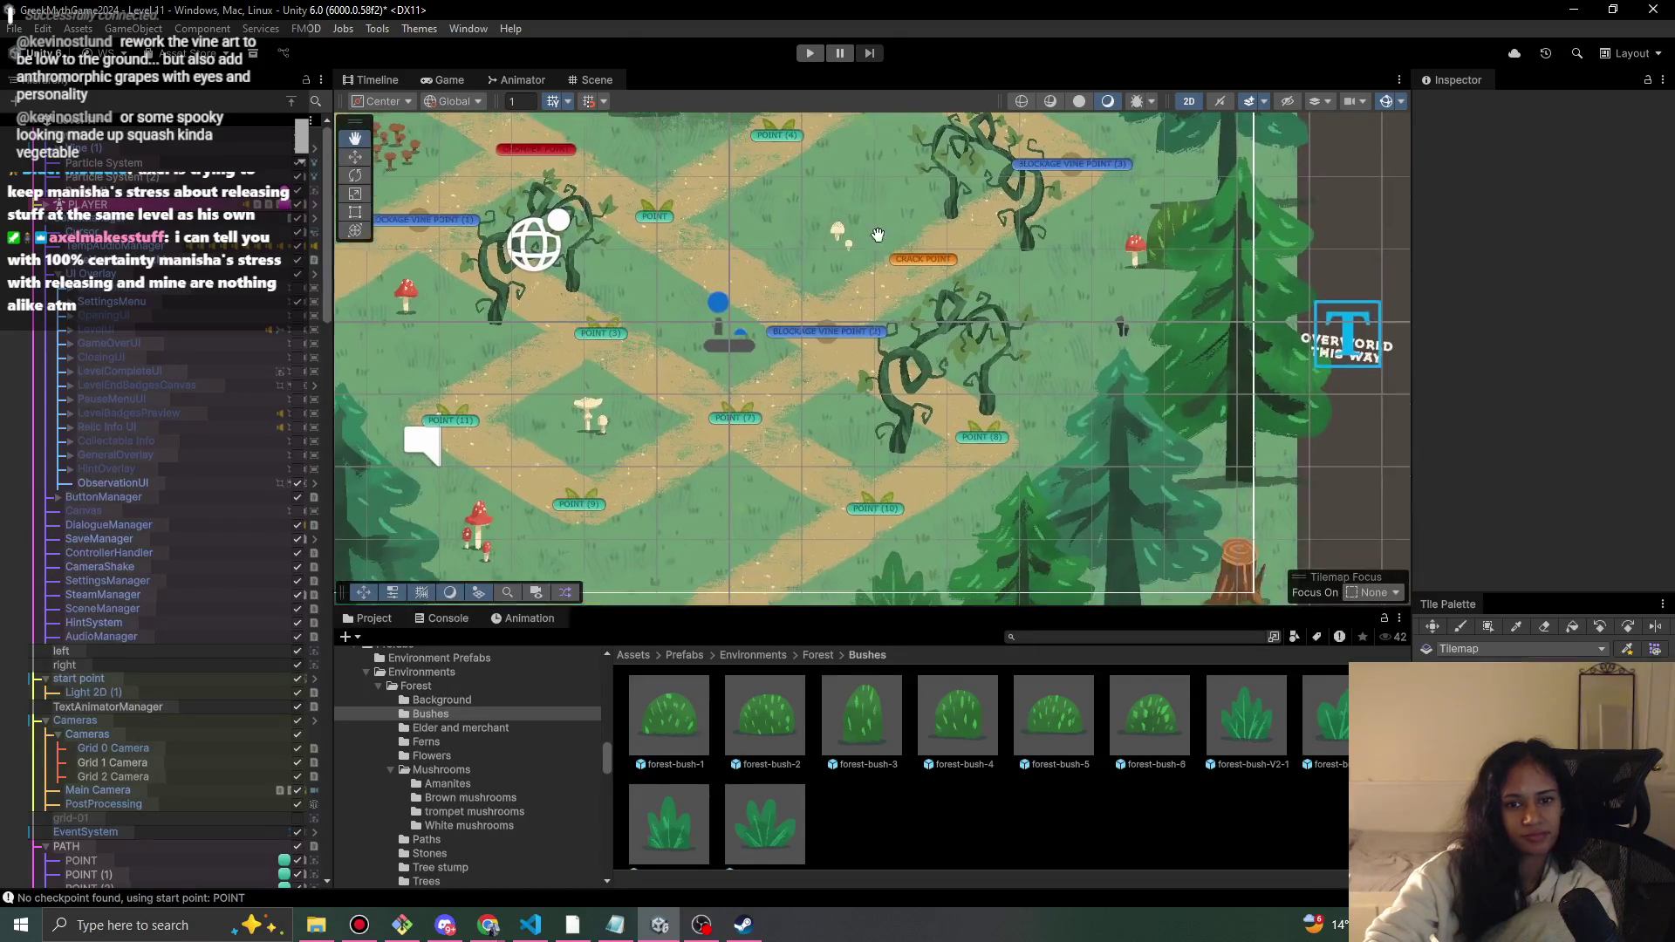
- Place forest-stone-3 near the top vines and set its shadow's Order in Layer to 1
{"action": "left_click", "coordinate": [827, 658]}
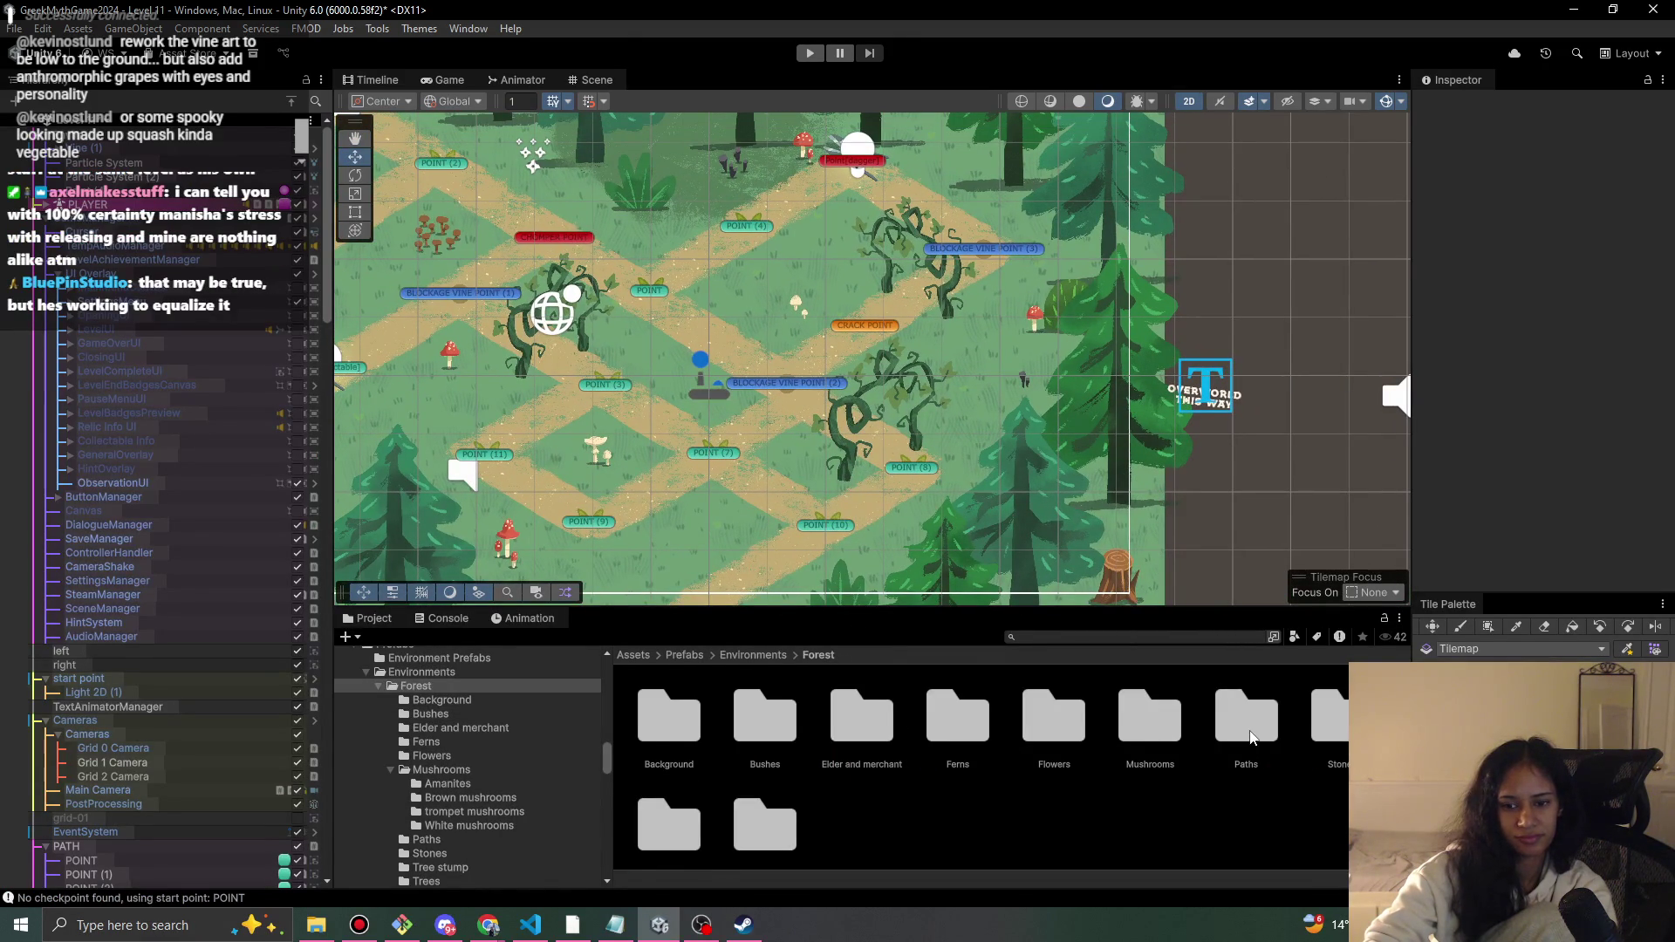
{"action": "double_click", "coordinate": [1331, 720]}
{"action": "mouse_move", "coordinate": [870, 505]}
{"action": "left_mouse_down"}
{"action": "mouse_move", "coordinate": [800, 288]}
{"action": "mouse_move", "coordinate": [846, 227]}
{"action": "left_mouse_up"}
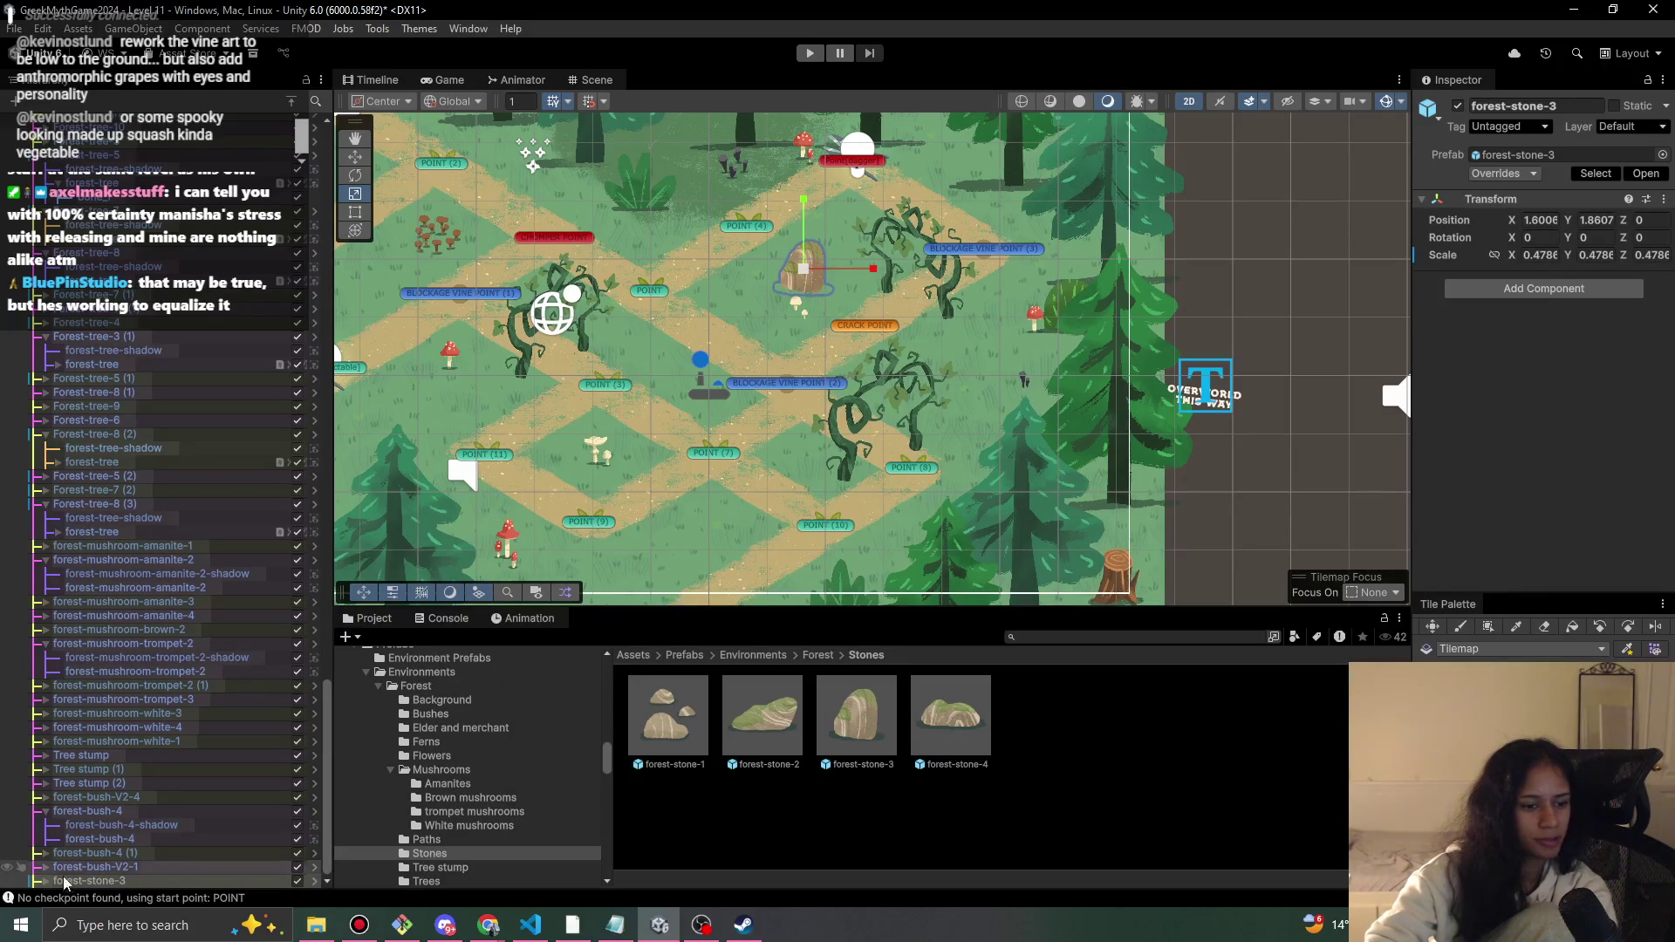
{"action": "left_click", "coordinate": [35, 880]}
{"action": "left_click", "coordinate": [122, 866]}
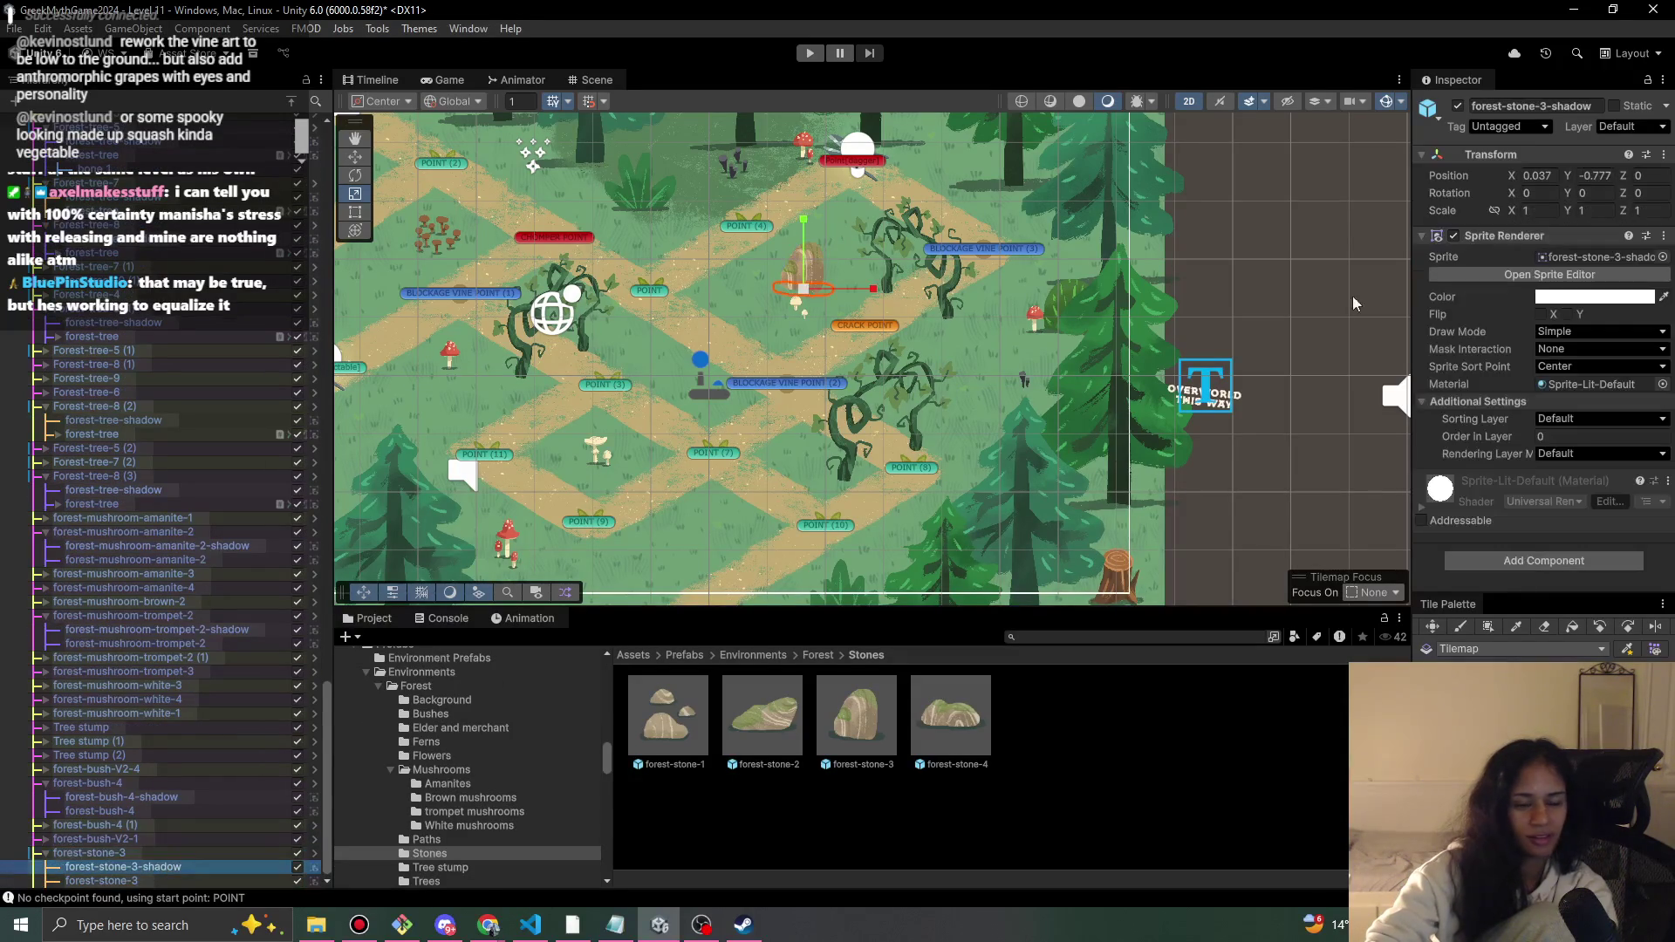
{"action": "left_click", "coordinate": [1559, 438]}
{"action": "type", "text": "1"}
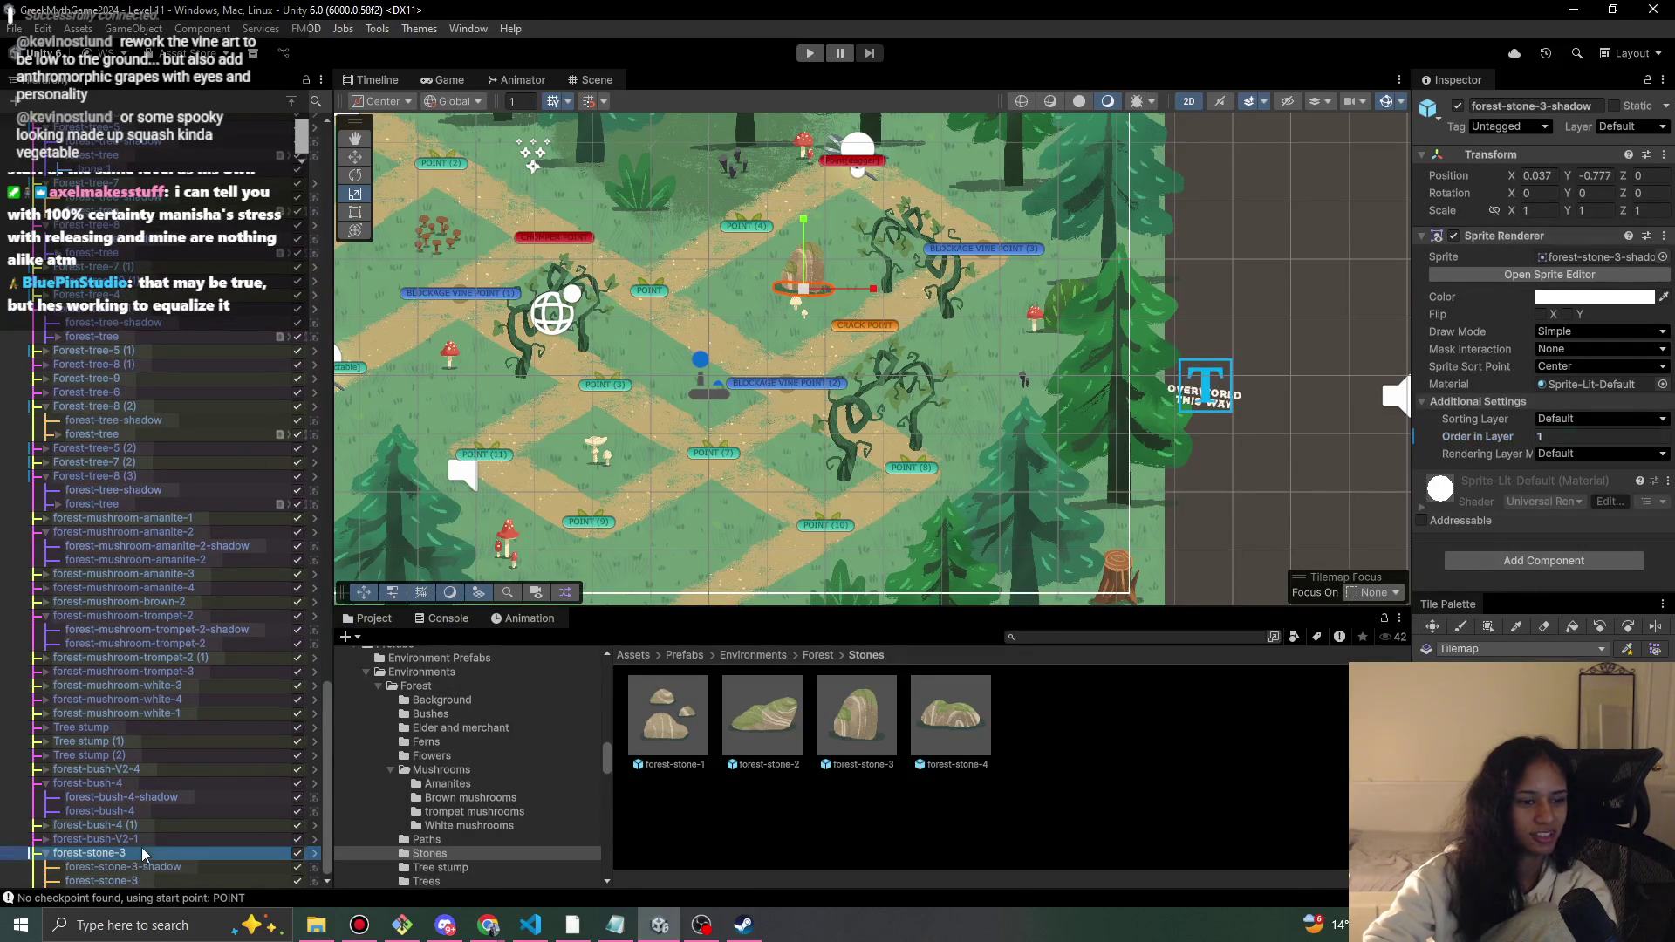
{"action": "left_click", "coordinate": [144, 853]}
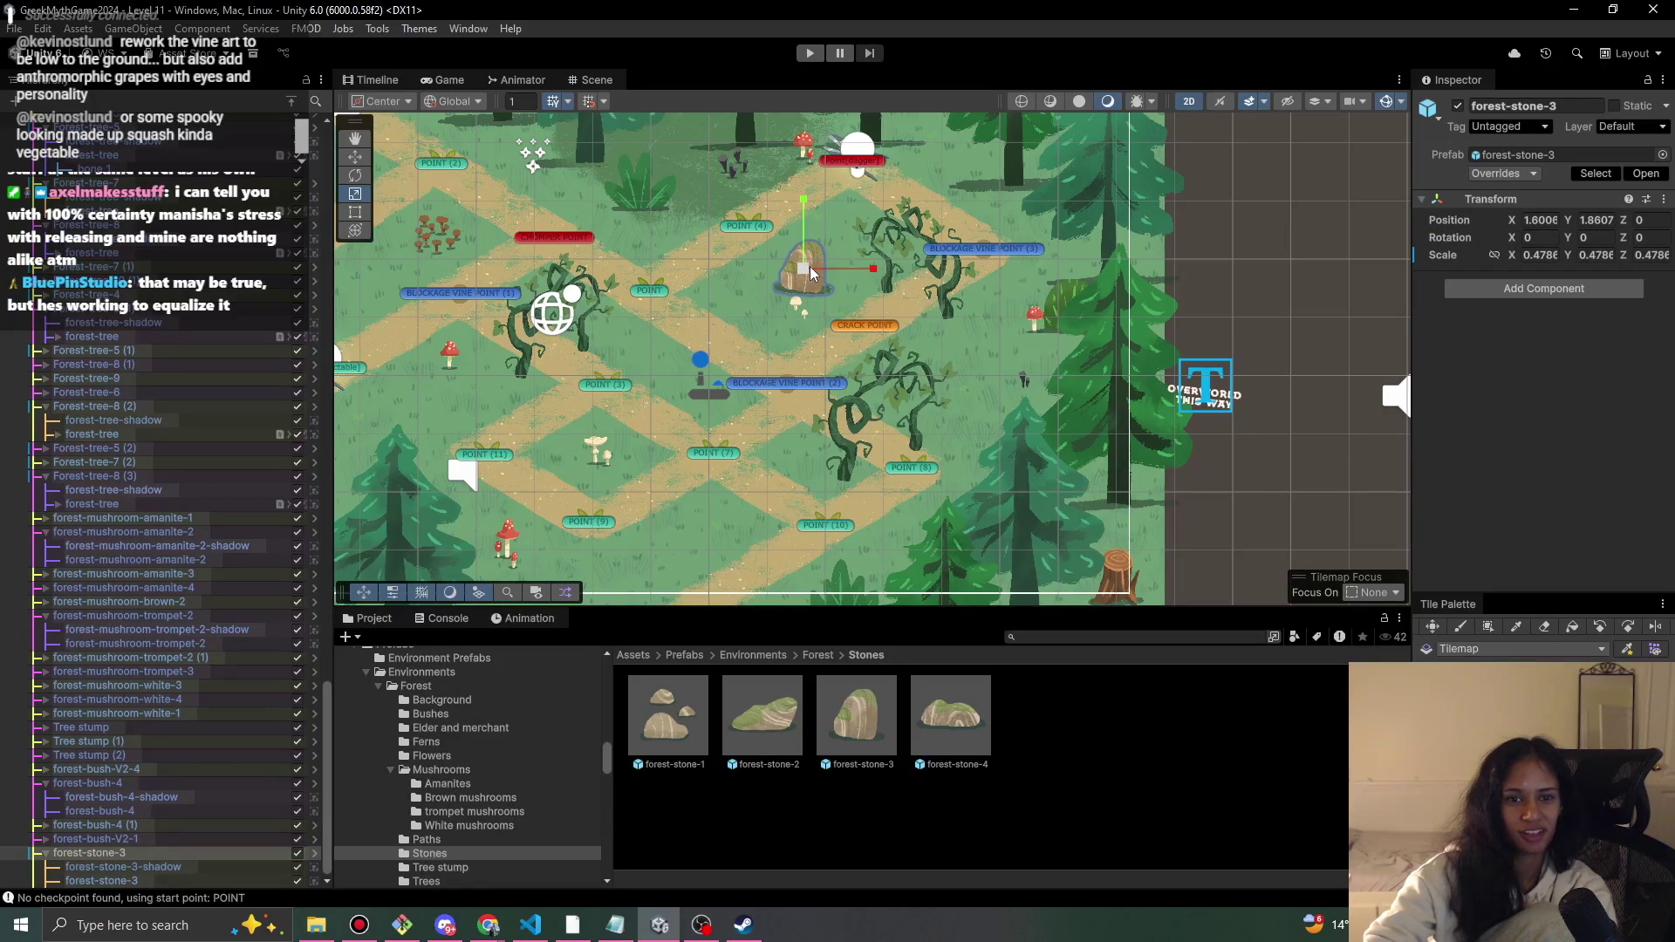
- Place forest-stone-2 on the left side with shadow order 1 and stone order 2
{"action": "mouse_move", "coordinate": [761, 716]}
{"action": "left_mouse_down"}
{"action": "mouse_move", "coordinate": [458, 416]}
{"action": "mouse_move", "coordinate": [420, 414]}
{"action": "left_mouse_up"}
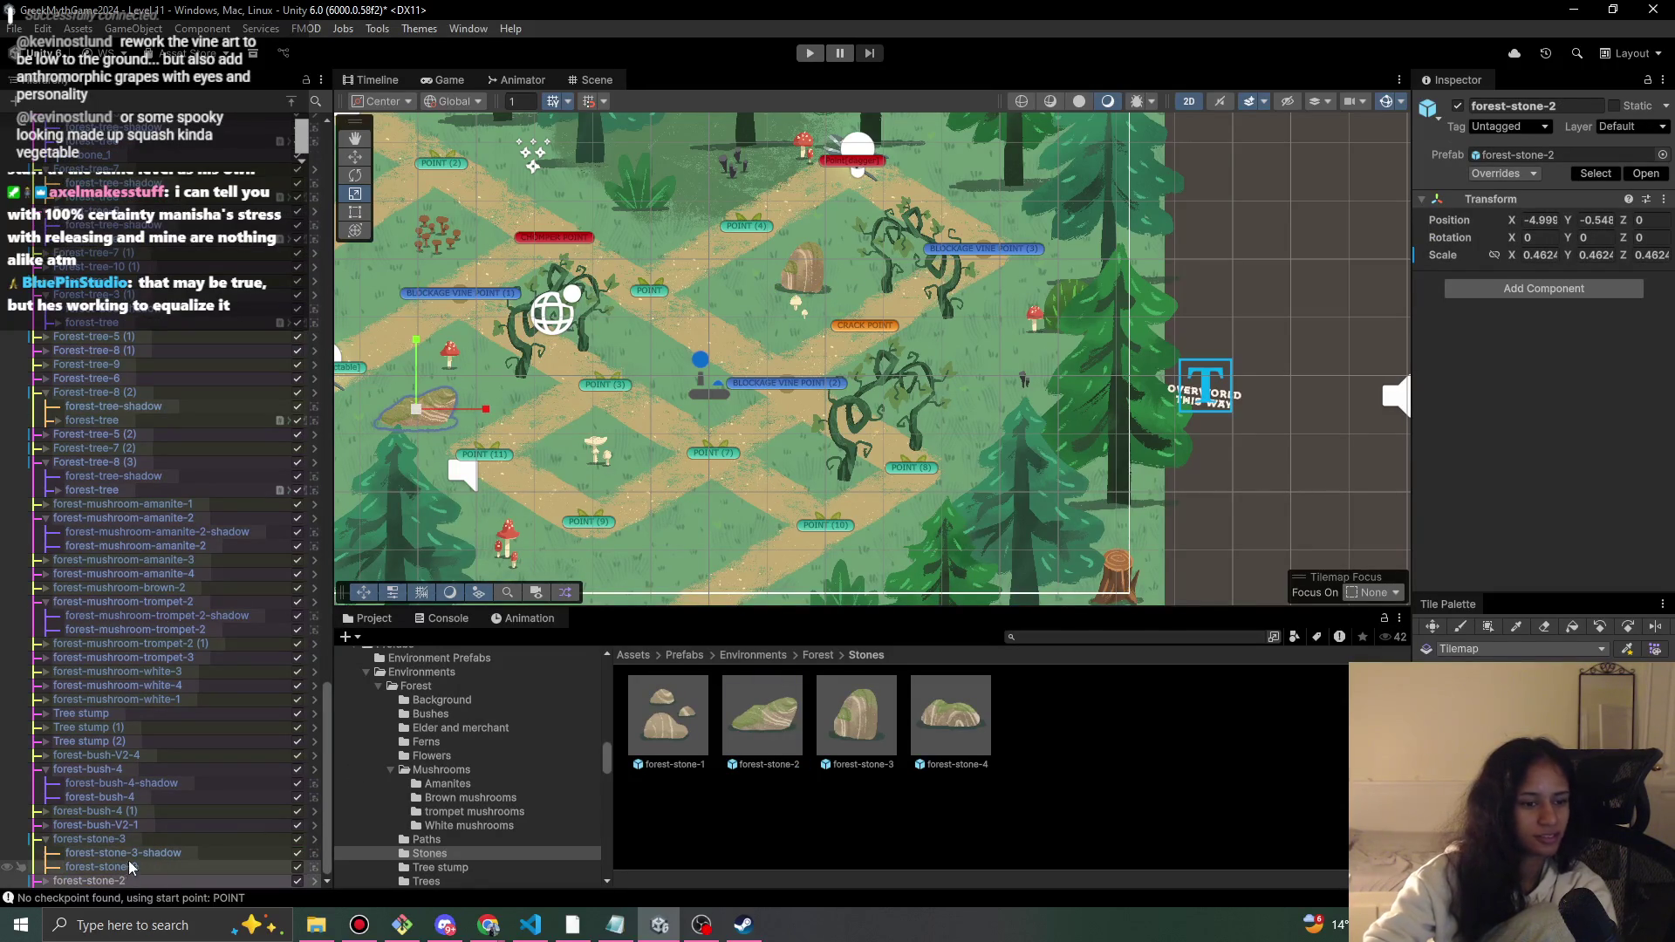
{"action": "left_click", "coordinate": [140, 825]}
{"action": "left_click", "coordinate": [142, 843]}
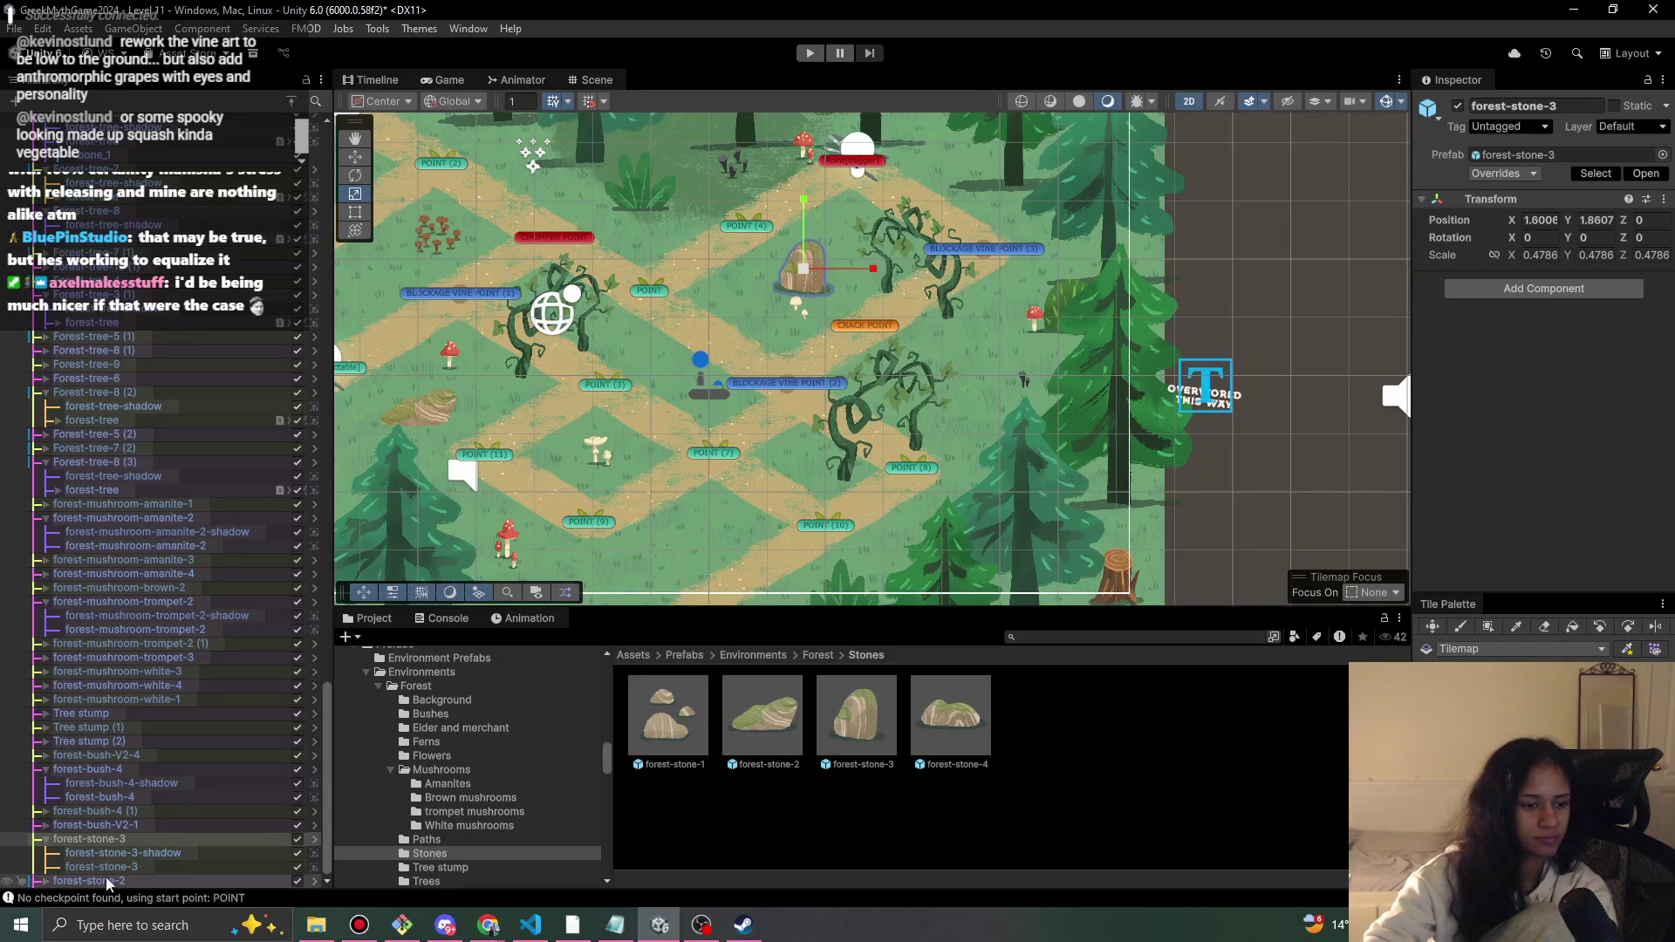
{"action": "left_click", "coordinate": [42, 883]}
{"action": "left_click", "coordinate": [43, 881]}
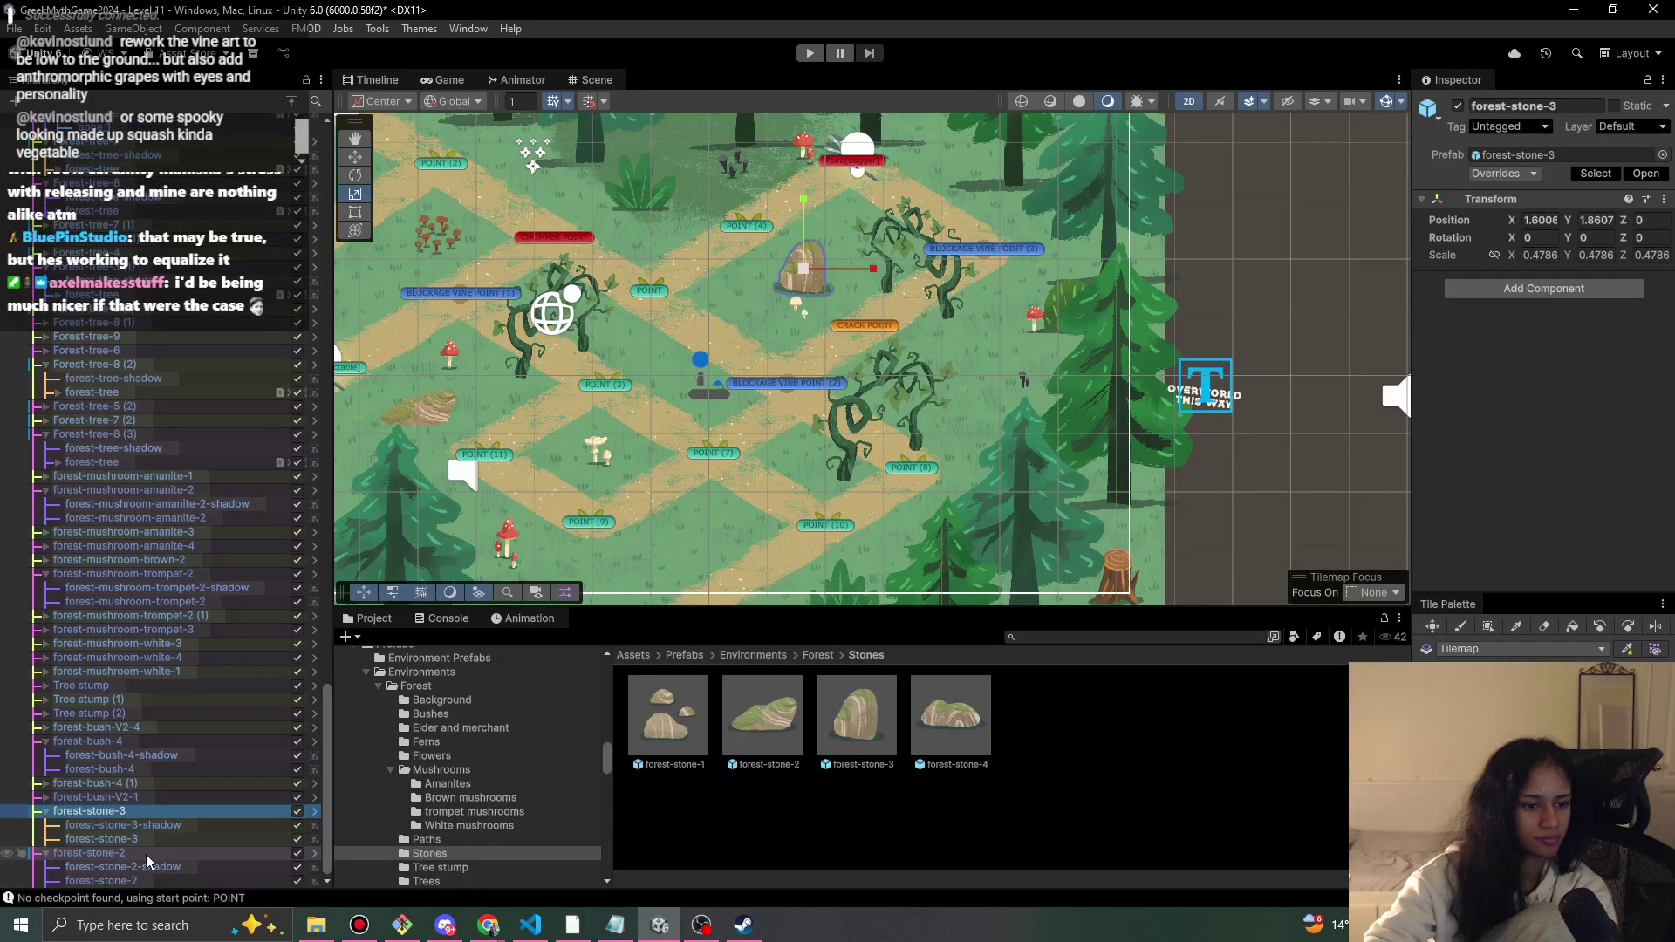
{"action": "left_click", "coordinate": [147, 866]}
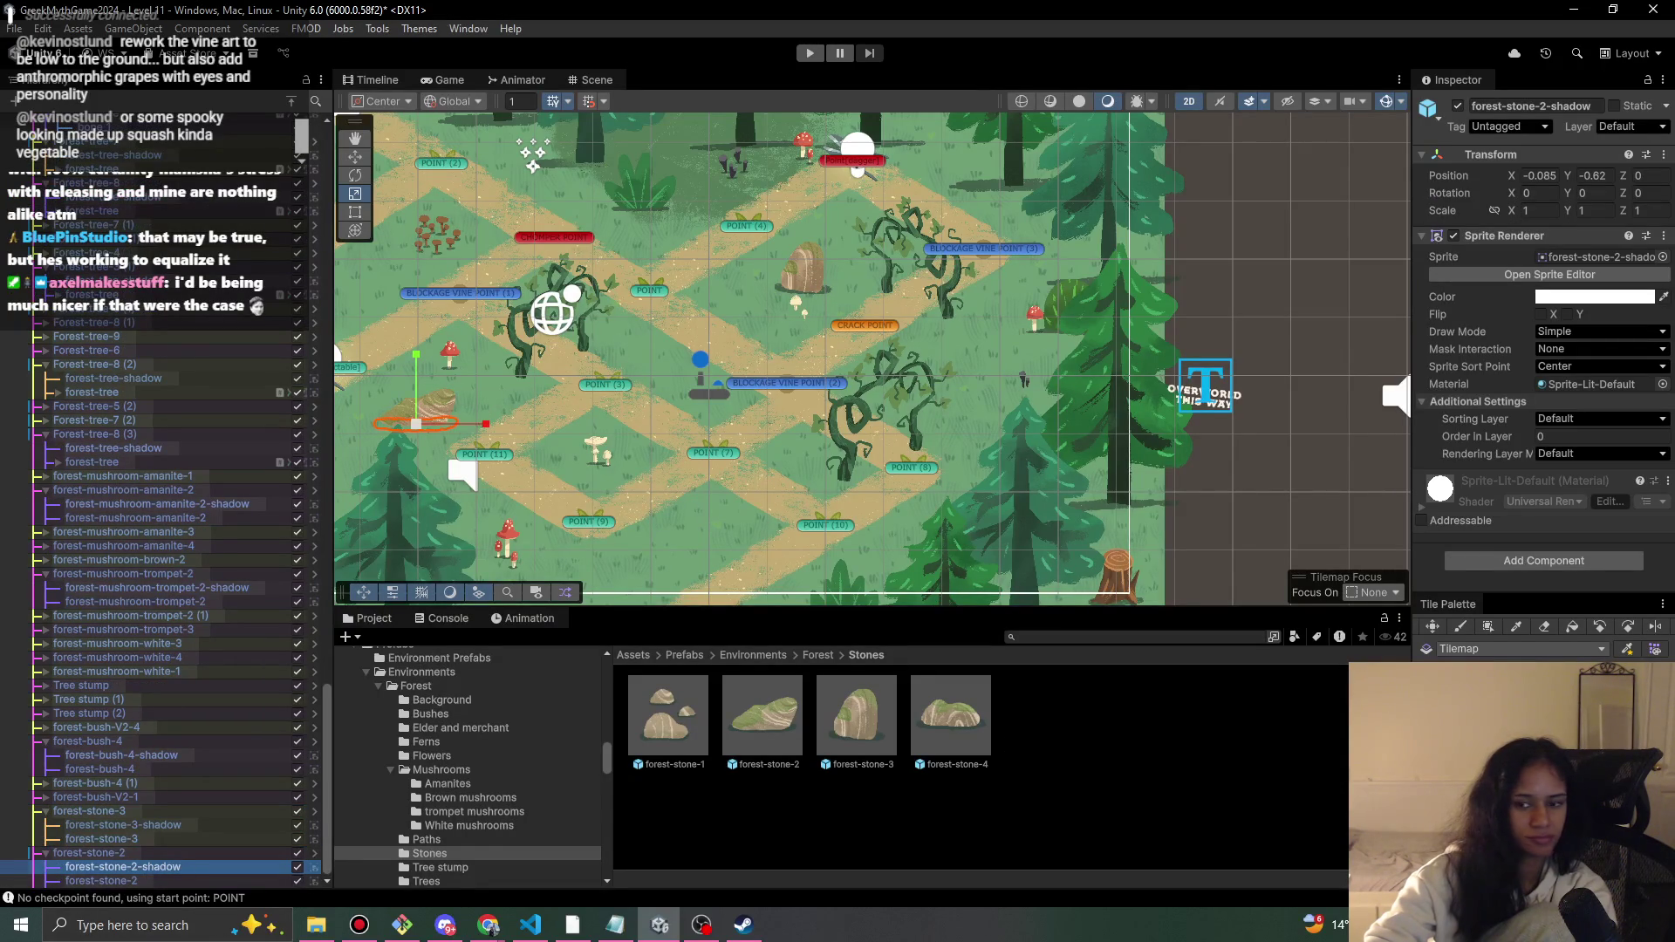
{"action": "left_click", "coordinate": [1596, 436]}
{"action": "type", "text": "1"}
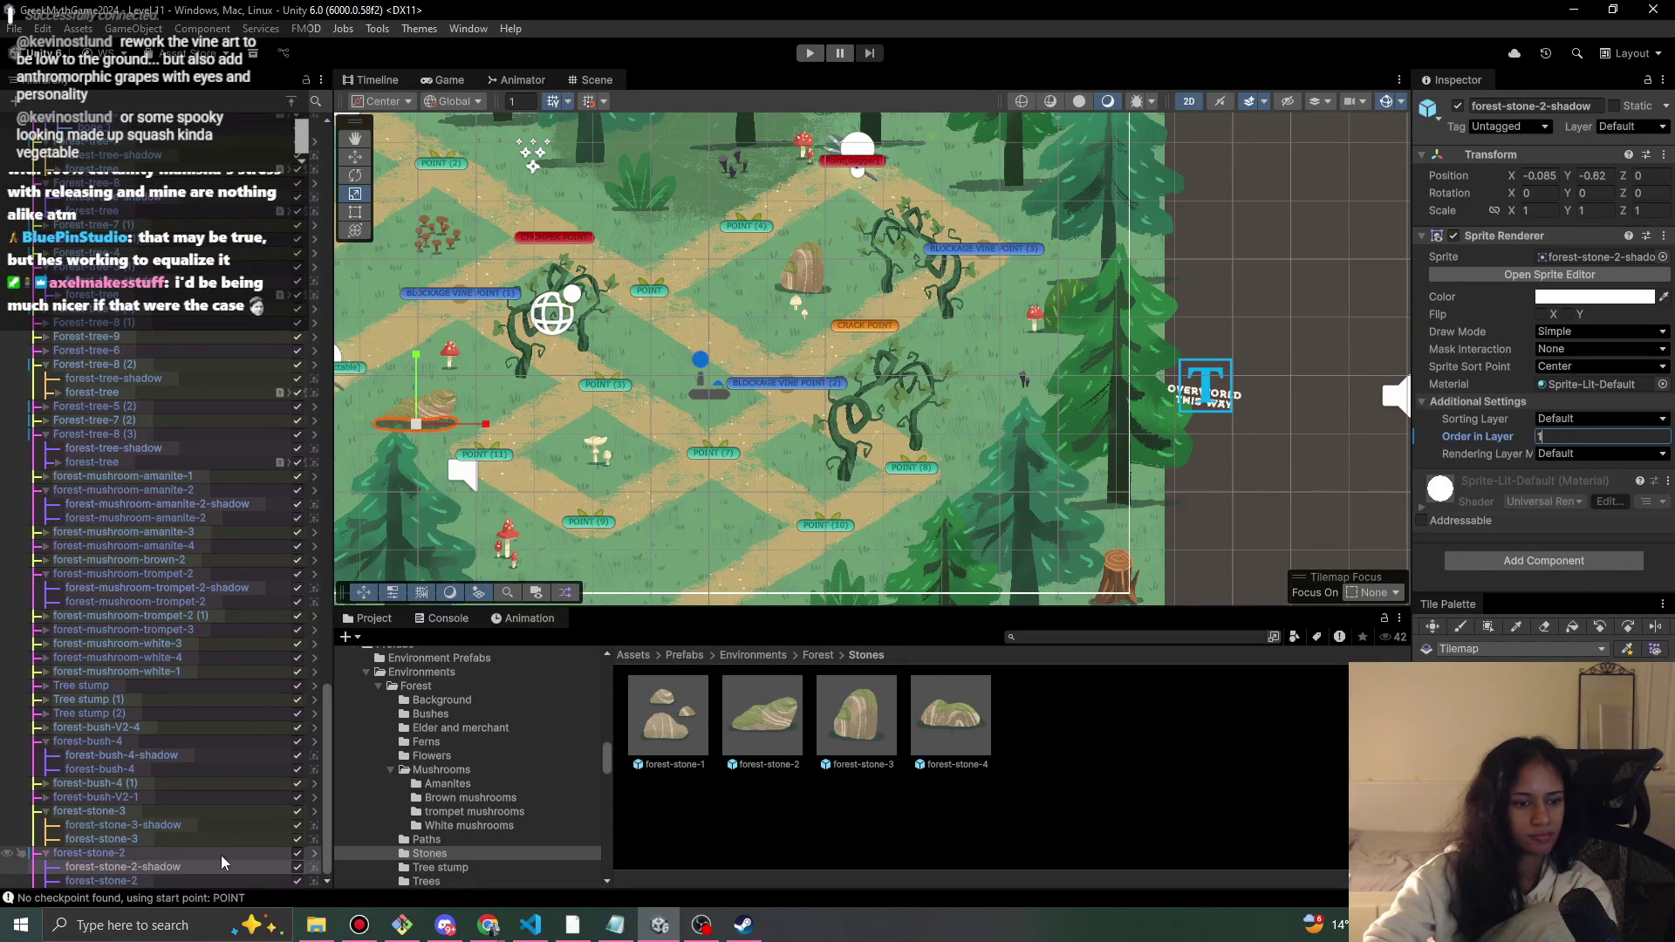
{"action": "left_click", "coordinate": [220, 854]}
{"action": "left_click", "coordinate": [102, 880]}
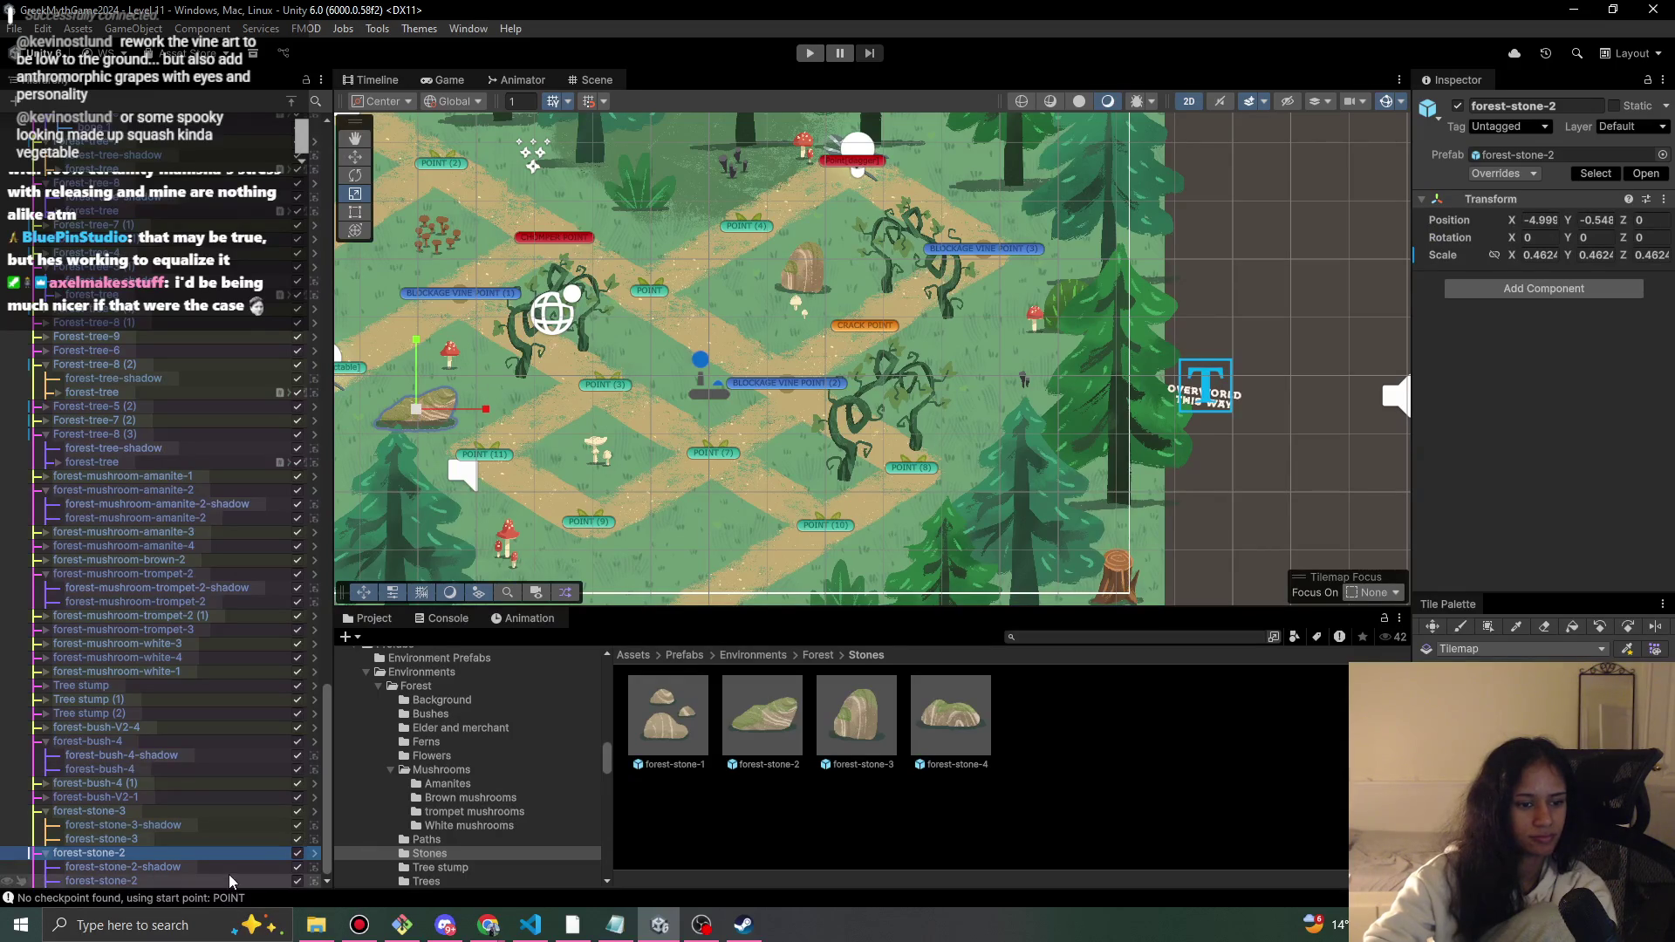
{"action": "left_click", "coordinate": [1573, 436]}
{"action": "type", "text": "2"}
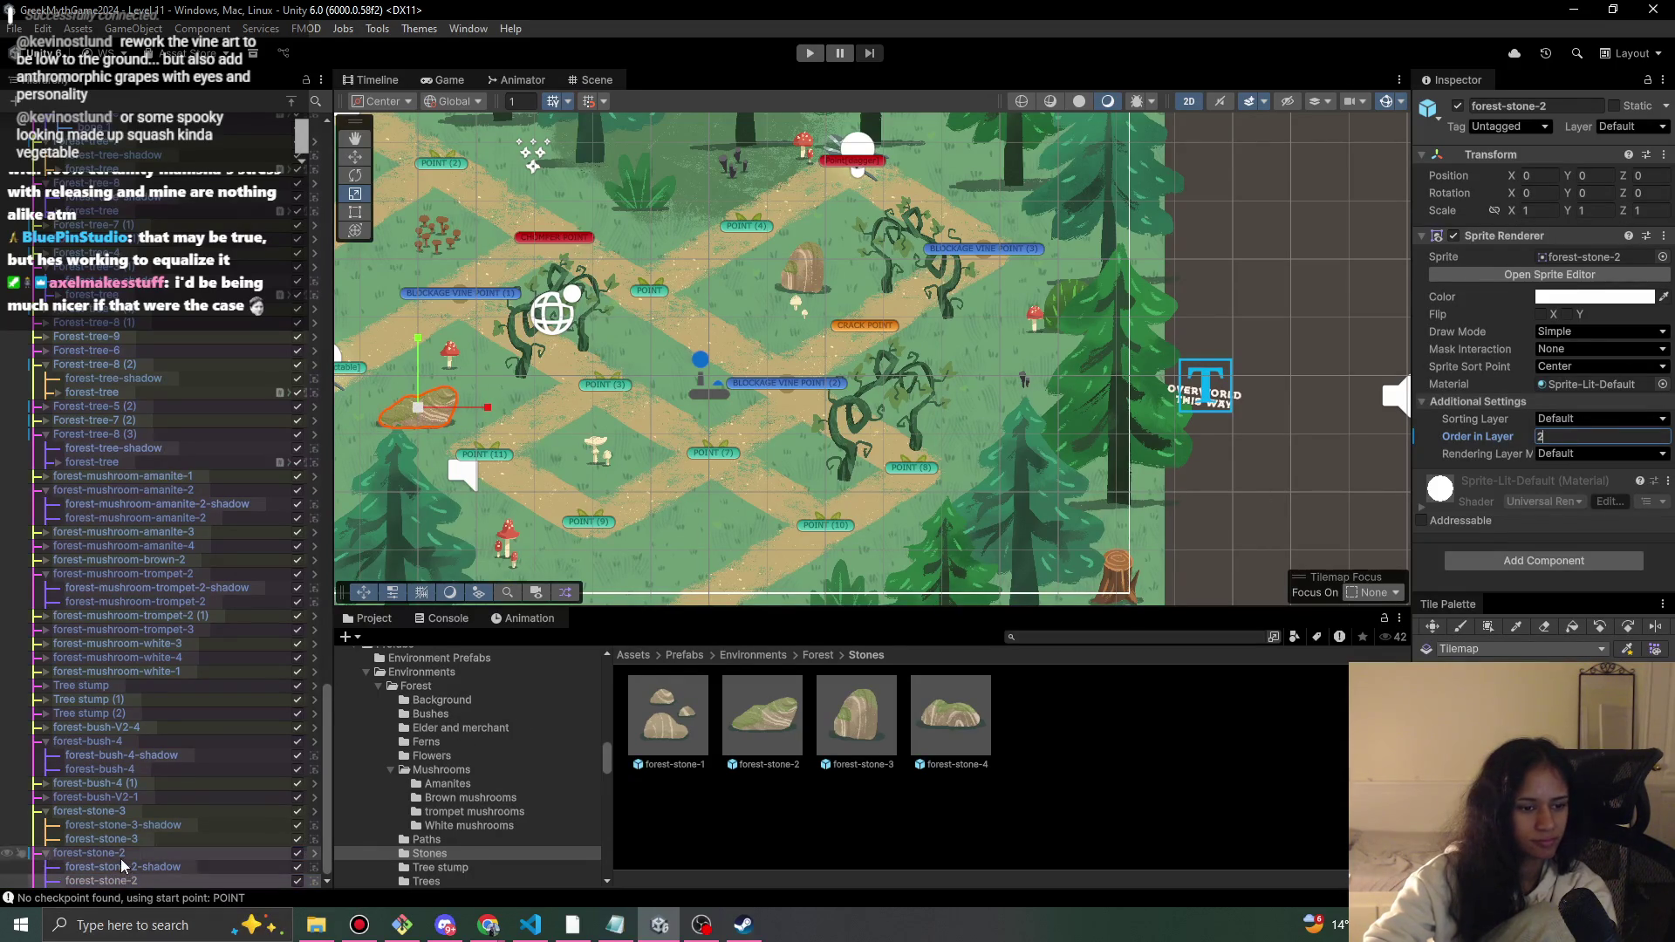
- Nudge forest-stone-2 into its final spot on the level's left side
{"action": "left_click", "coordinate": [145, 851]}
{"action": "key", "text": "w"}
{"action": "left_click_drag", "start_coordinate": [430, 406], "coordinate": [427, 398]}
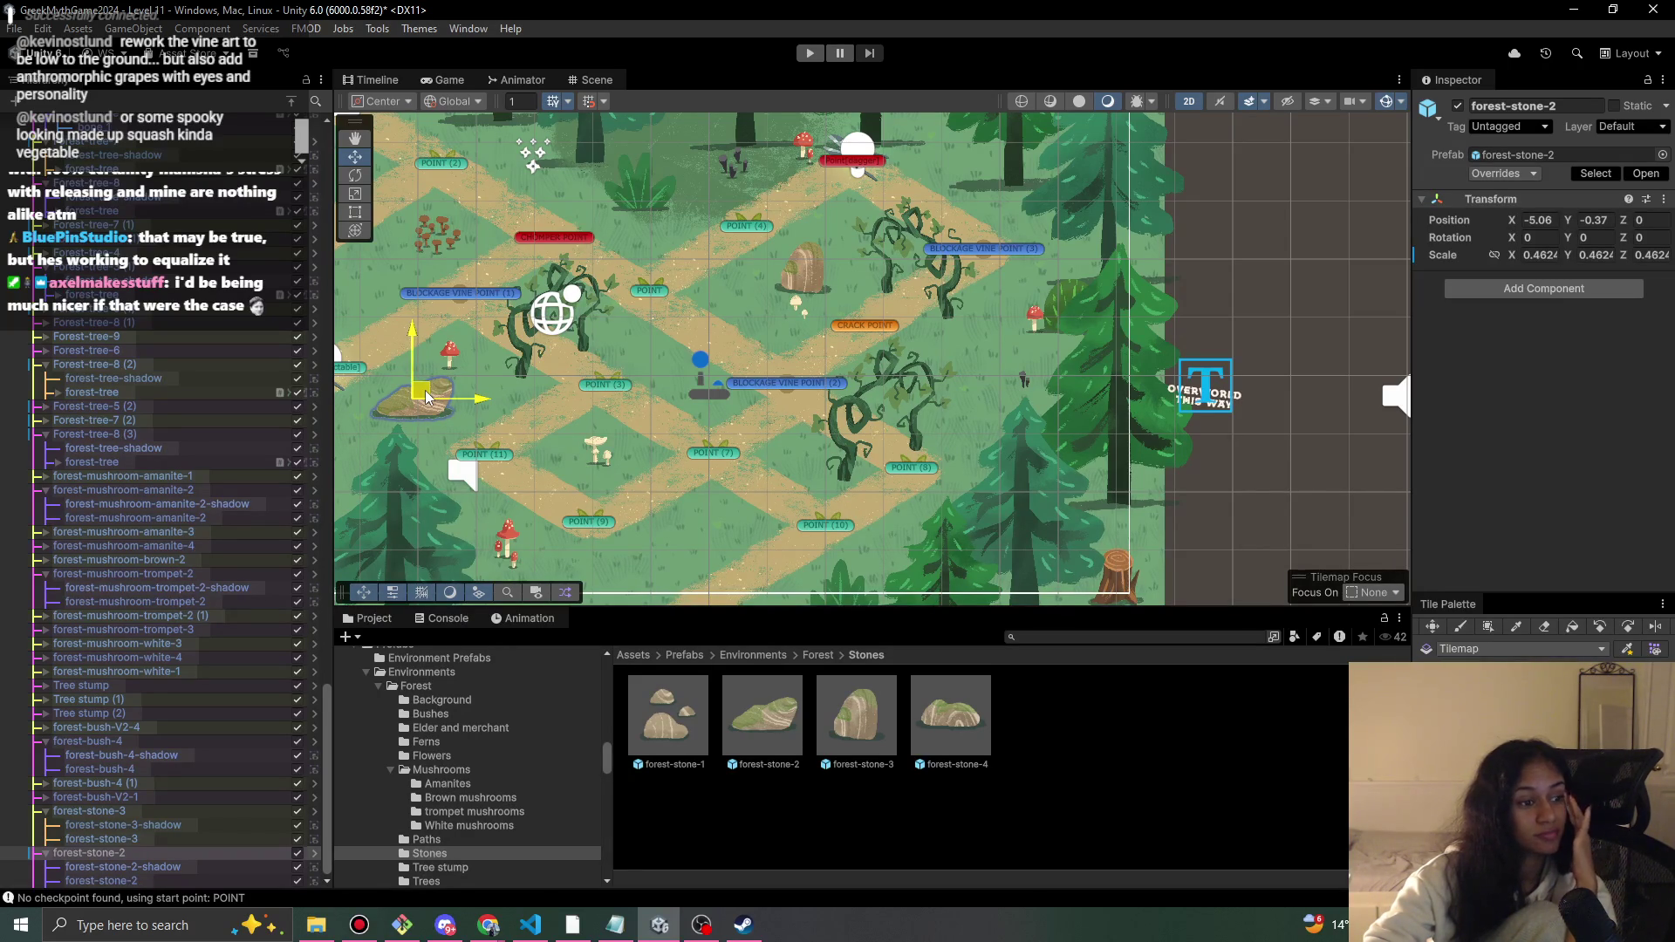
{"action": "left_click_drag", "start_coordinate": [425, 398], "coordinate": [420, 415]}
- Place forest-stone-1 on the lower path with shadow order 1 and stone order 2
{"action": "left_click_drag", "start_coordinate": [667, 716], "coordinate": [978, 352]}
{"action": "mouse_move", "coordinate": [685, 555]}
{"action": "left_mouse_down"}
{"action": "mouse_move", "coordinate": [853, 332]}
{"action": "mouse_move", "coordinate": [728, 374]}
{"action": "left_mouse_up"}
{"action": "key", "text": "w"}
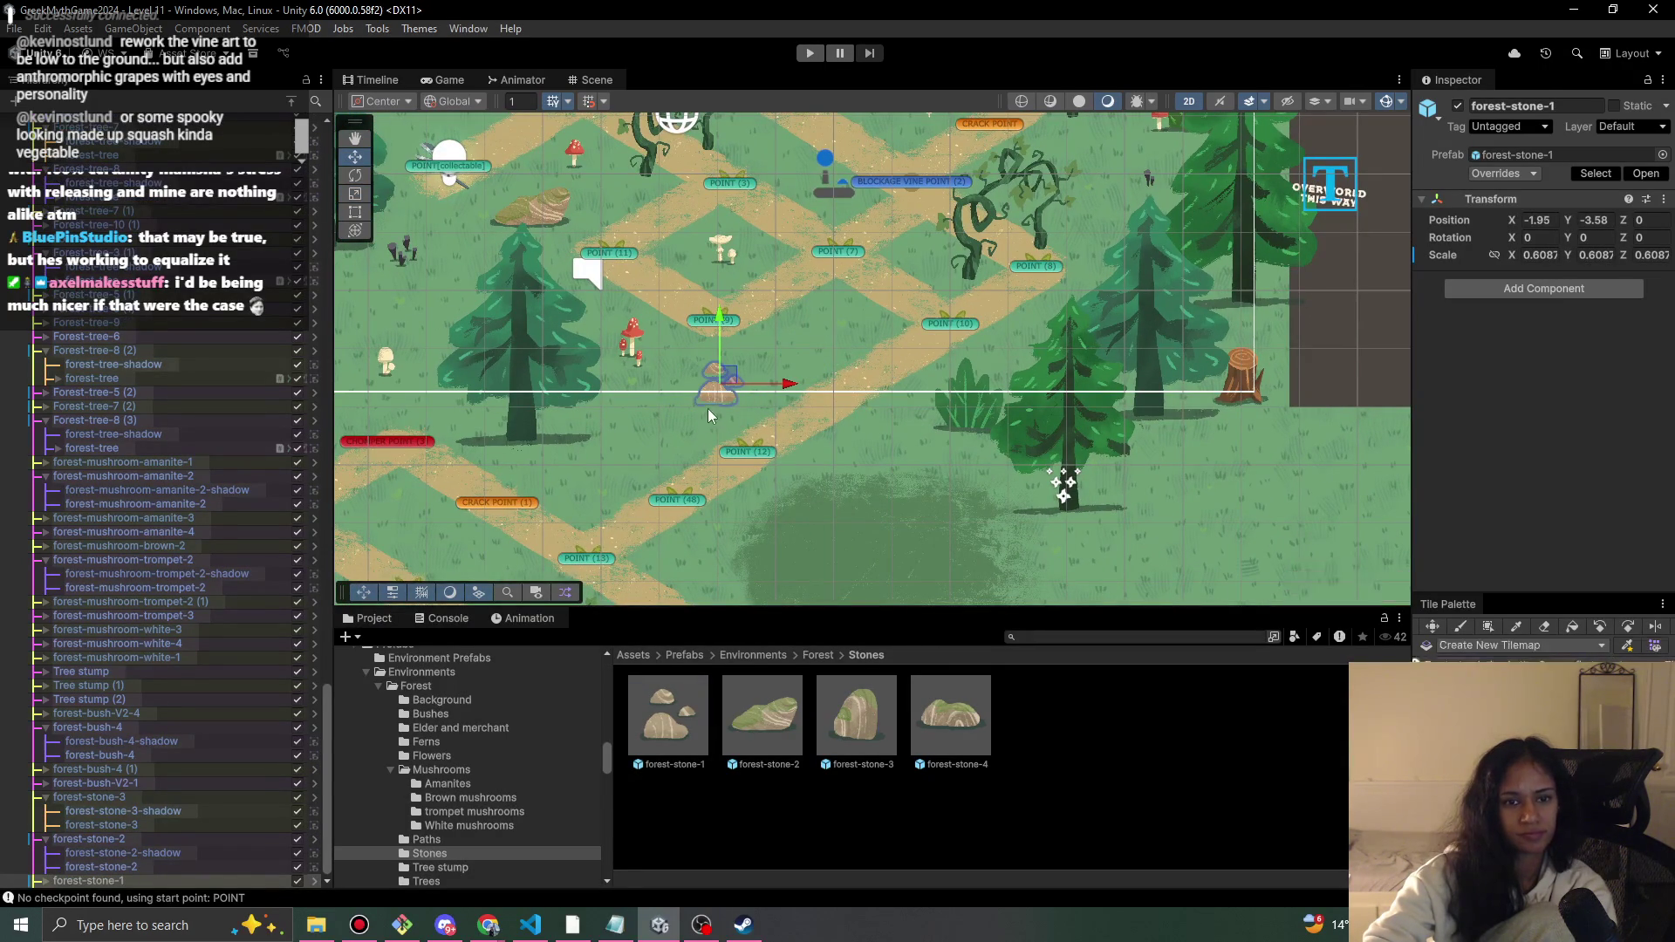
{"action": "left_click", "coordinate": [61, 882]}
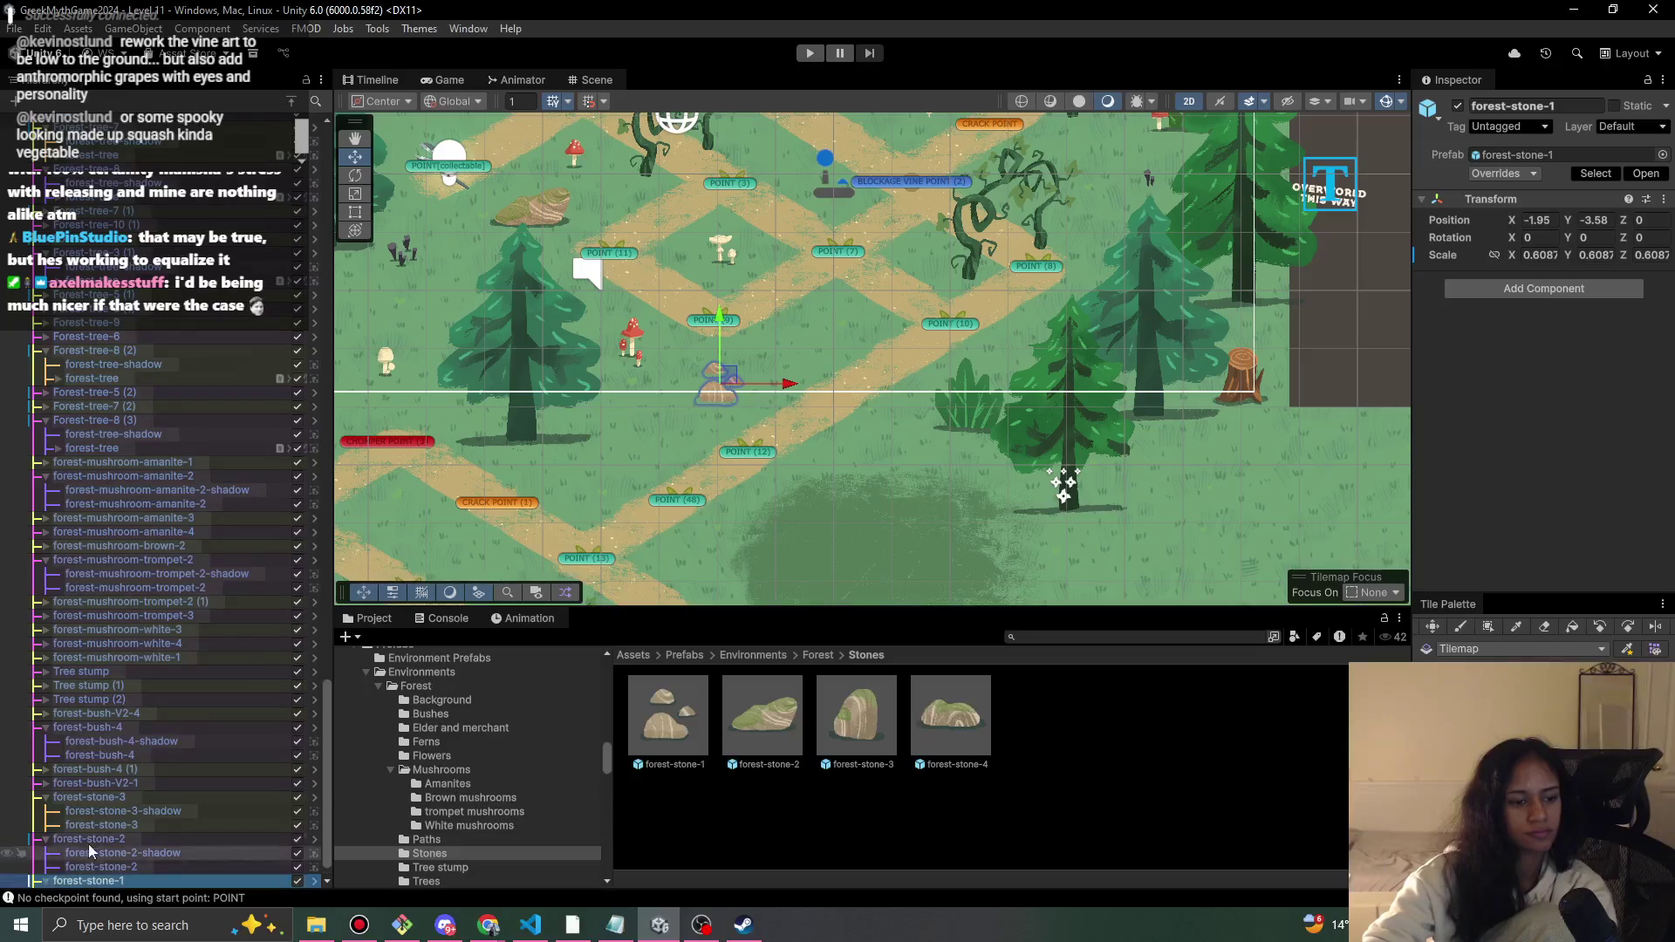
{"action": "left_click", "coordinate": [135, 867]}
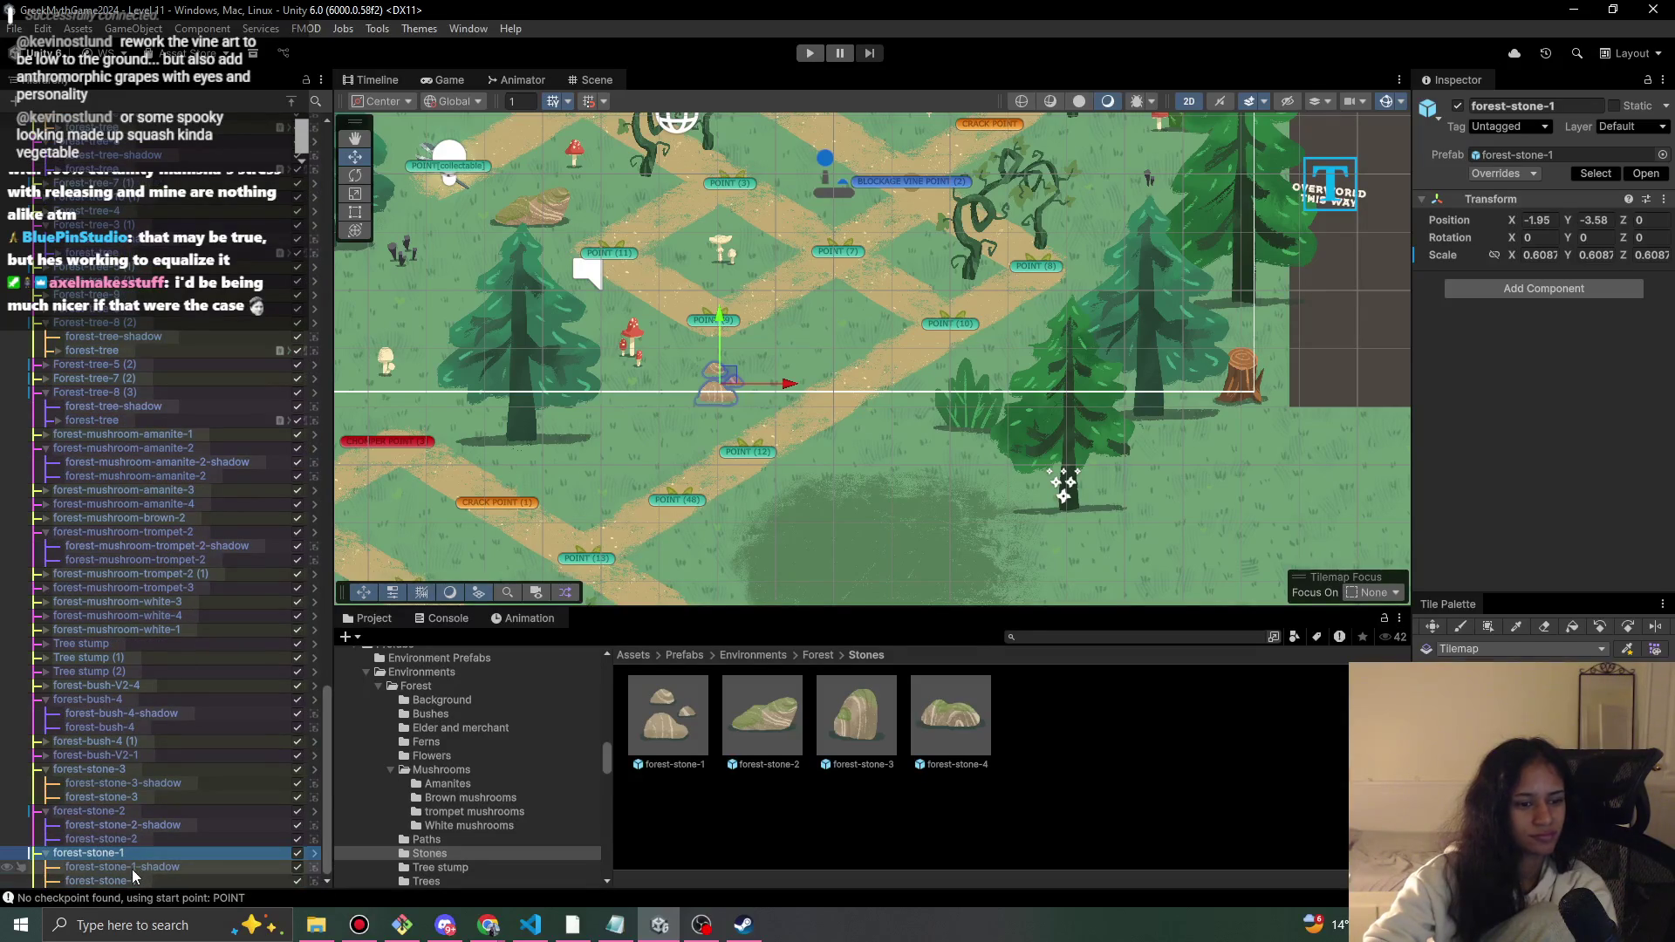
{"action": "left_click", "coordinate": [1546, 437]}
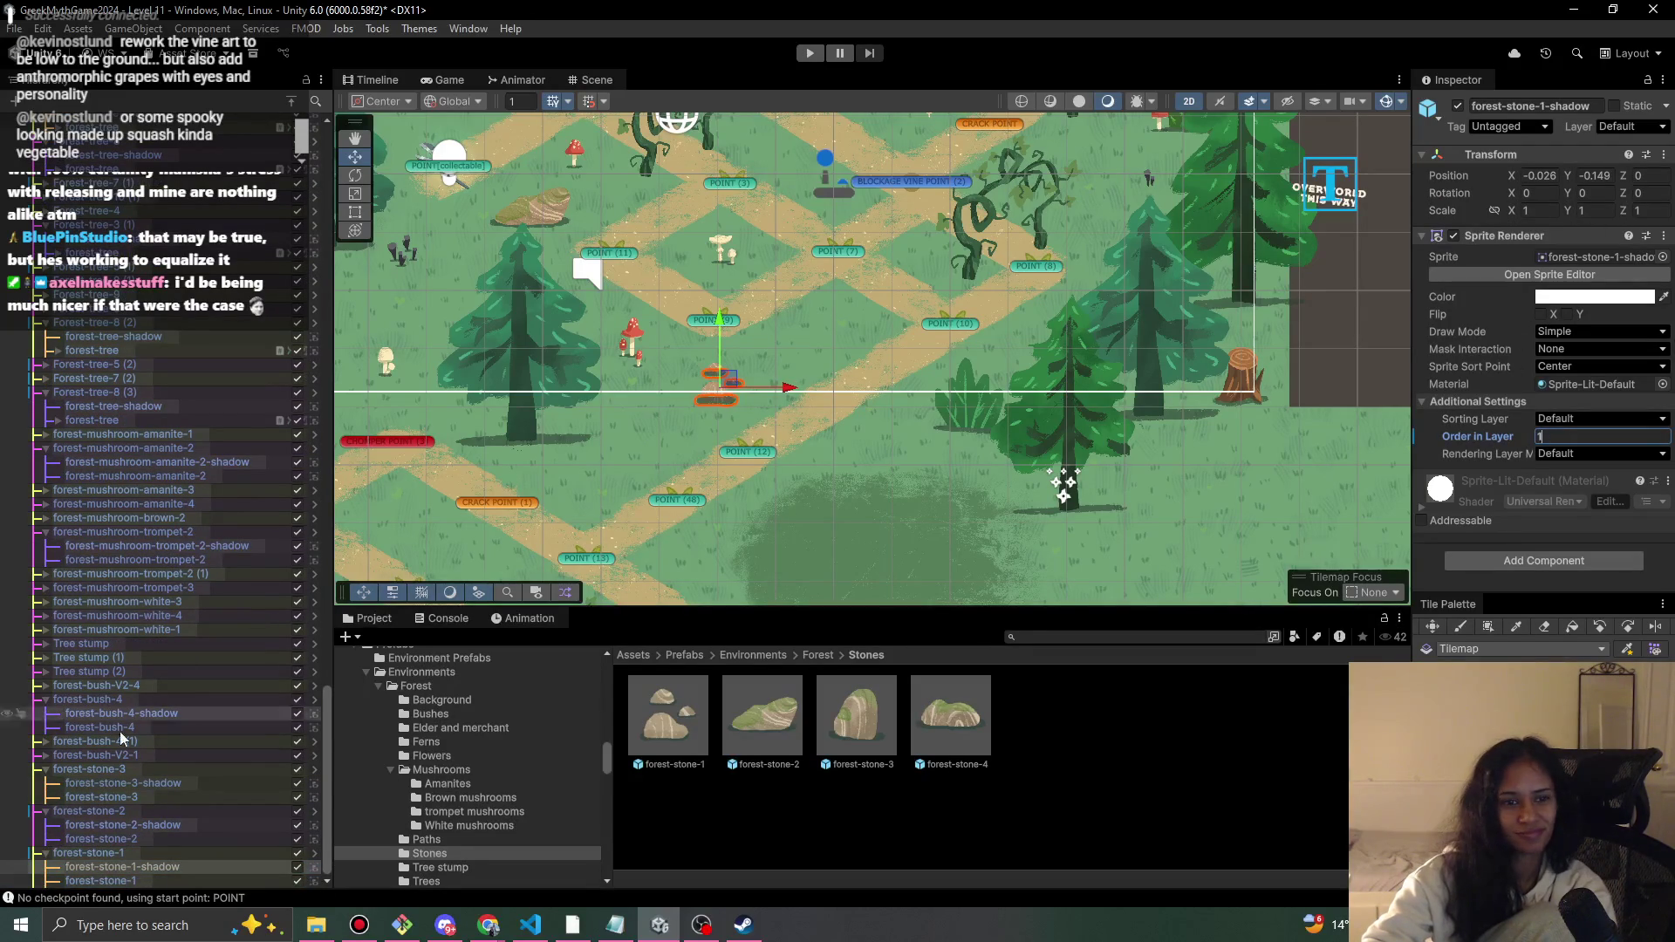
{"action": "left_click", "coordinate": [100, 880]}
{"action": "left_click", "coordinate": [1570, 436]}
{"action": "type", "text": "2"}
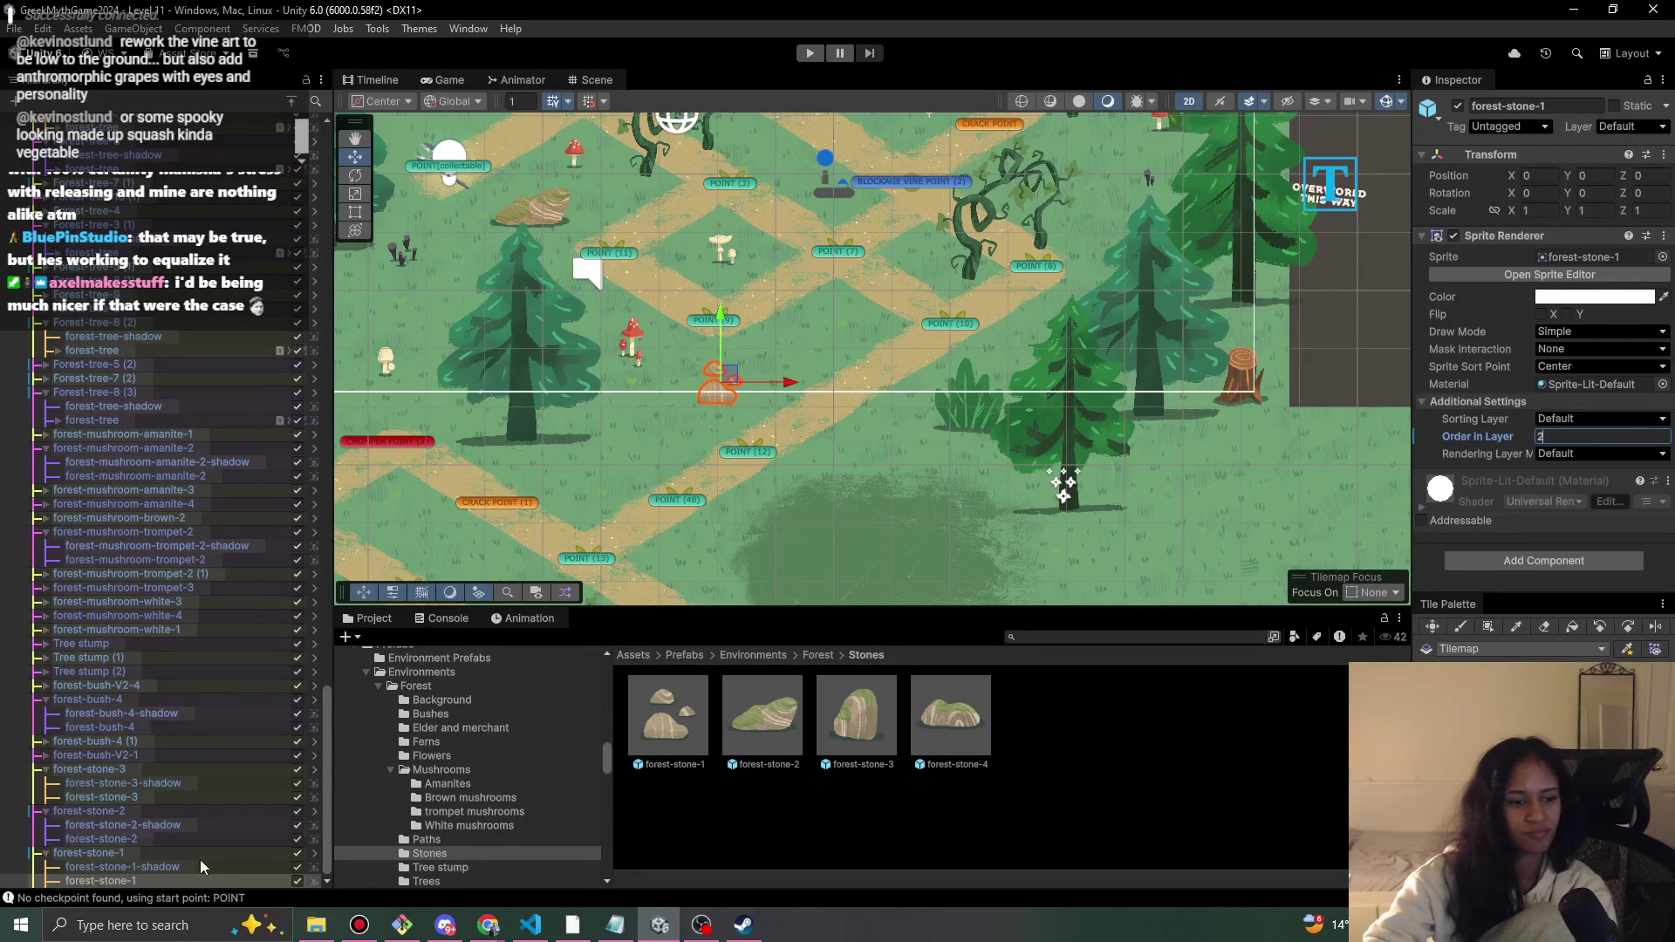
{"action": "left_click", "coordinate": [87, 853]}
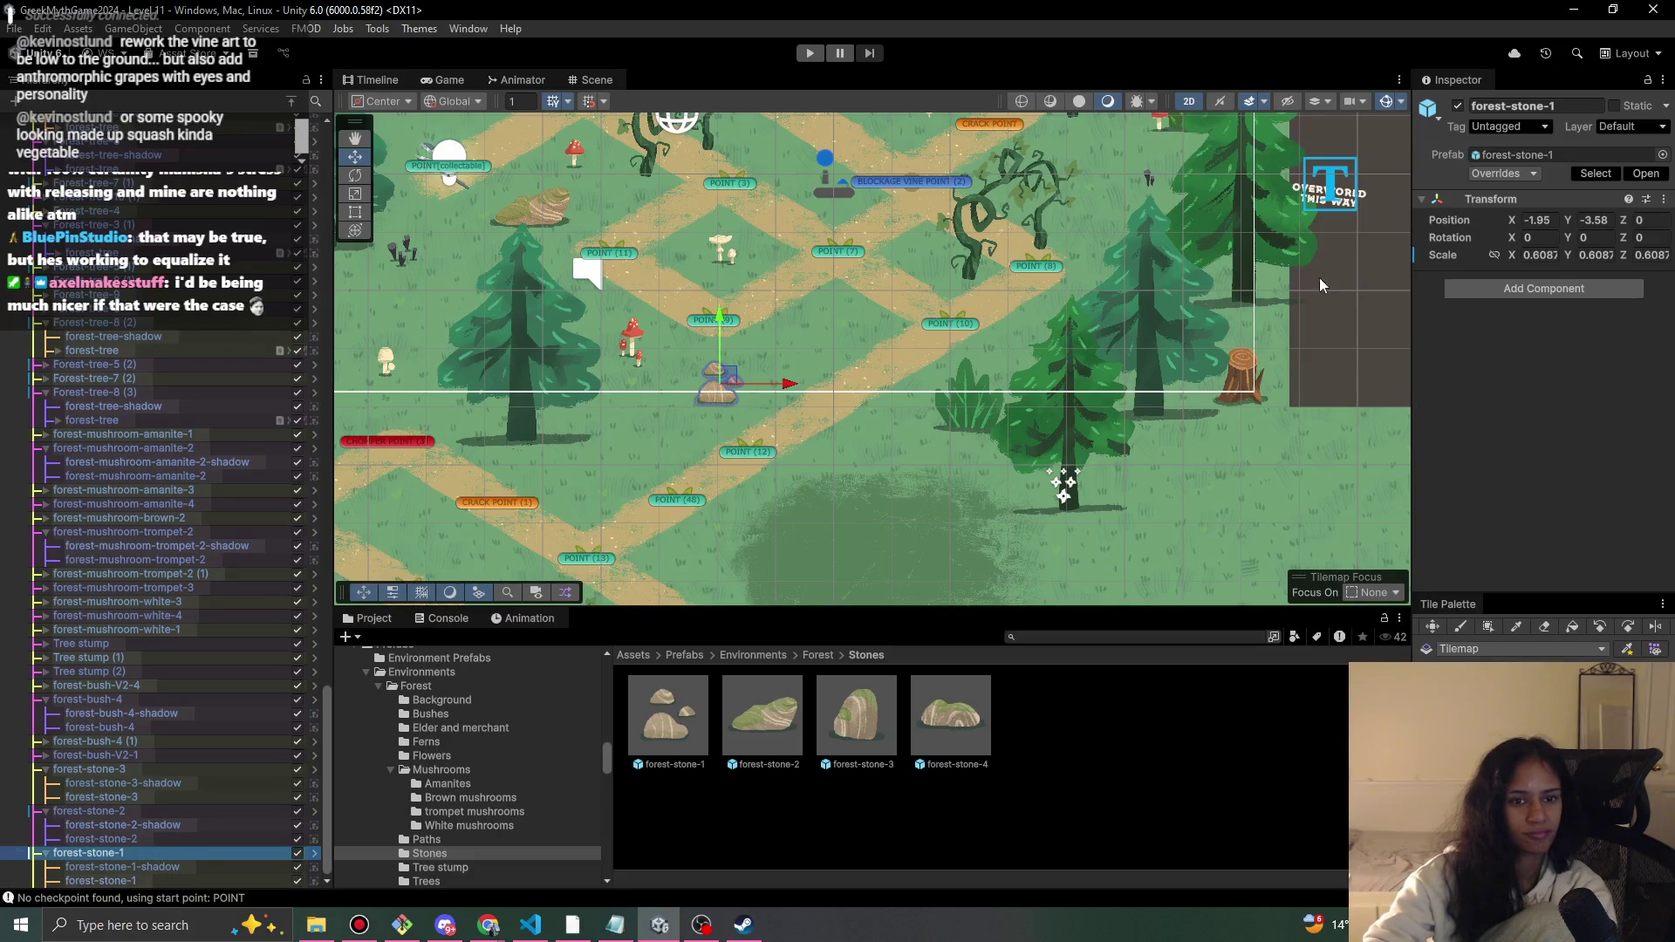
- Apply all prefab overrides to the stones and start playtesting
{"action": "left_click", "coordinate": [1504, 174]}
{"action": "left_click", "coordinate": [1622, 345]}
{"action": "left_click", "coordinate": [810, 53]}
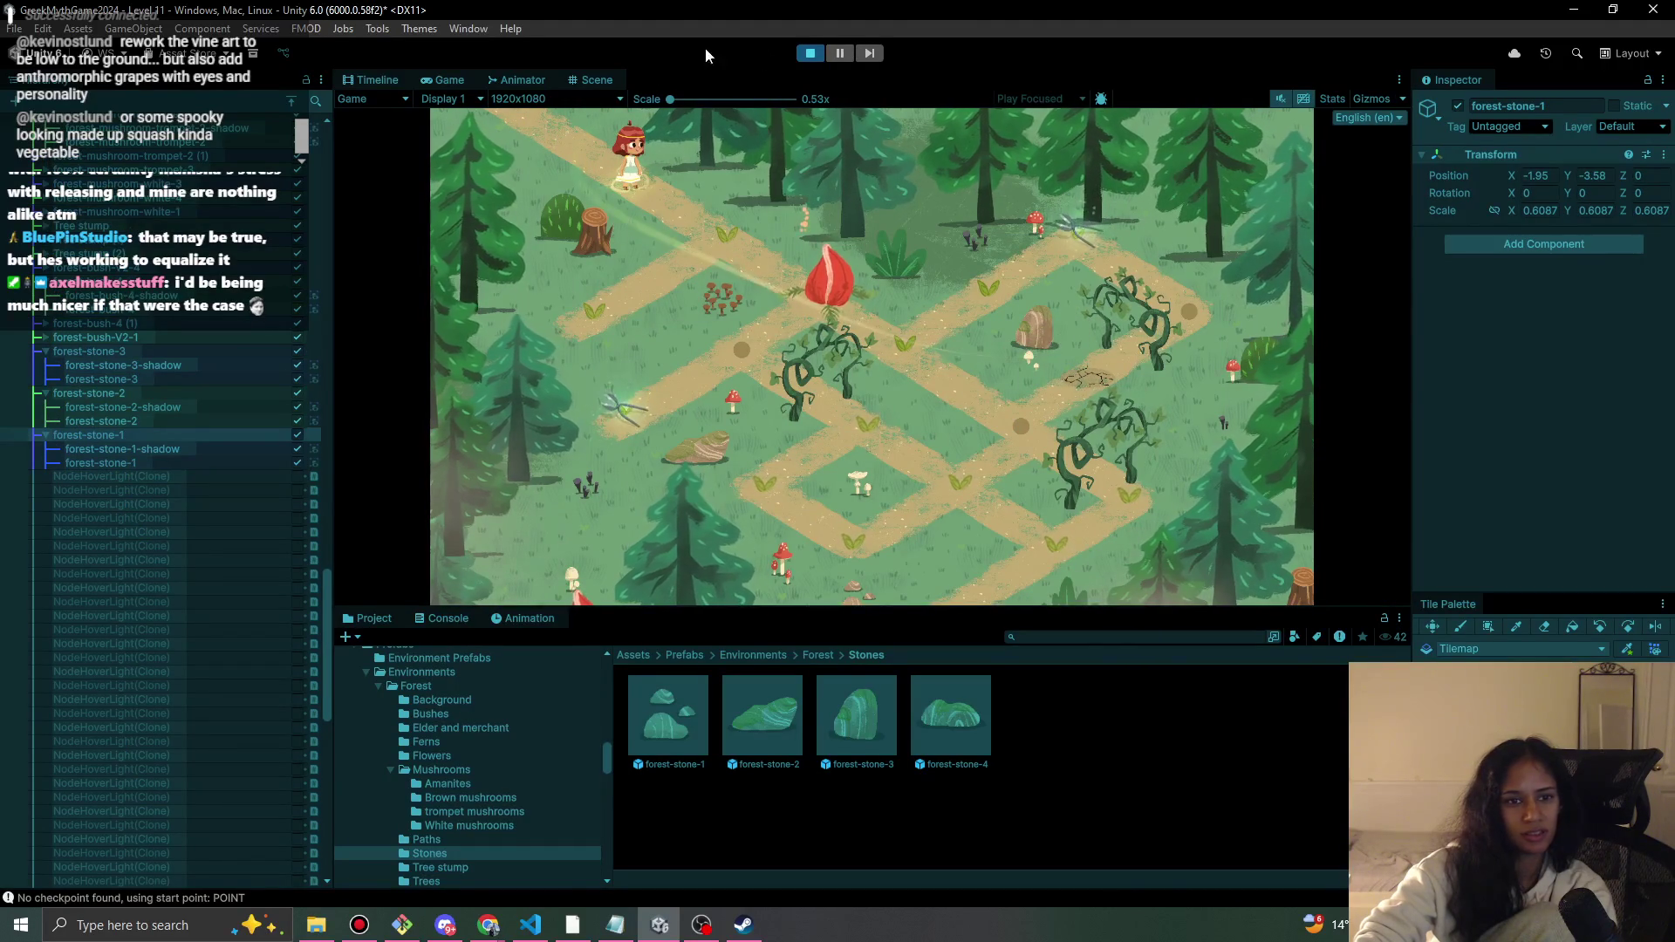
- Inspect the Light 2D (1) settings in the Hierarchy during Play mode
{"action": "scroll", "coordinate": [284, 296], "scroll_direction": "up", "scroll_amount": 15}
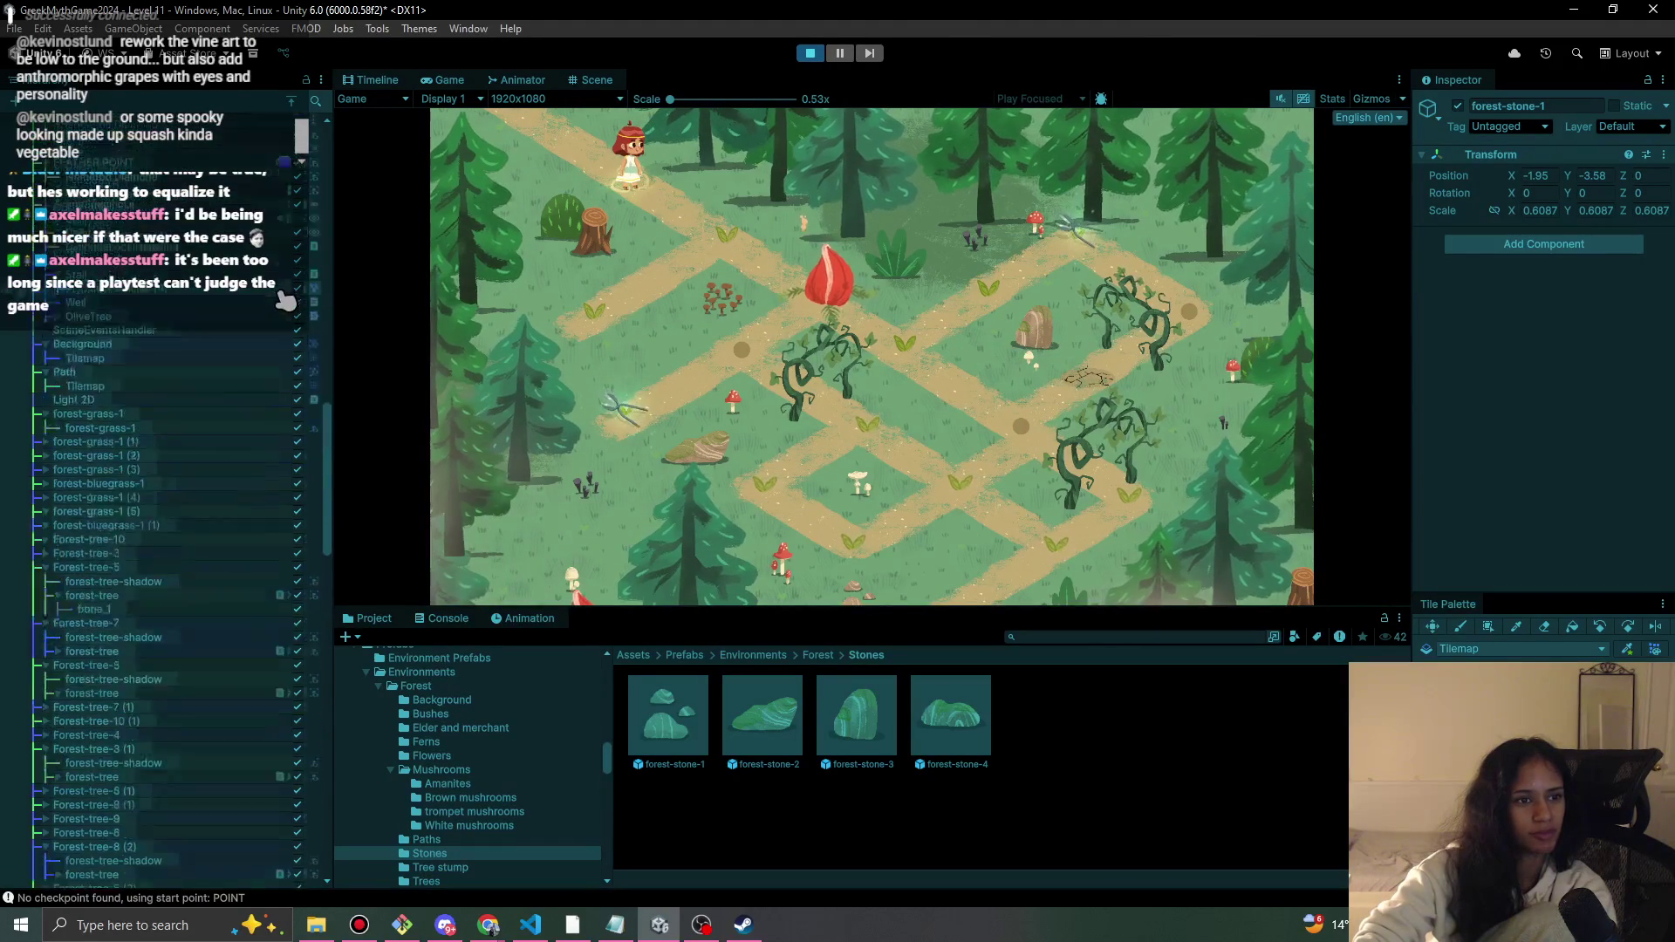
{"action": "scroll", "coordinate": [283, 297], "scroll_direction": "up", "scroll_amount": 15}
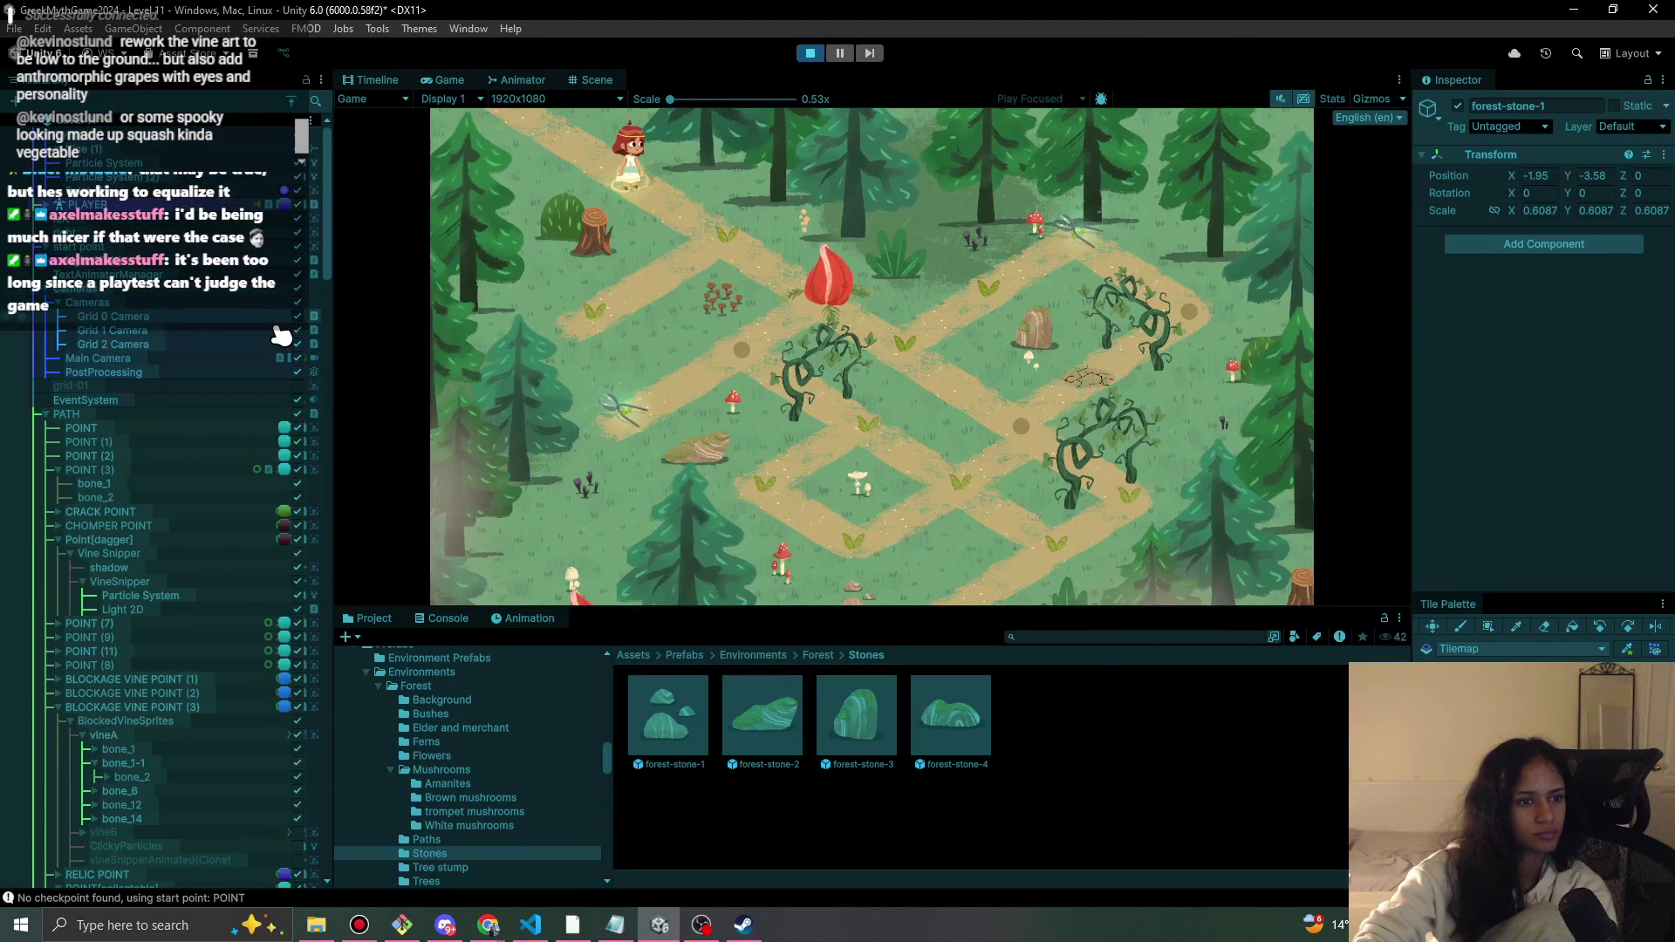
{"action": "left_click", "coordinate": [97, 262]}
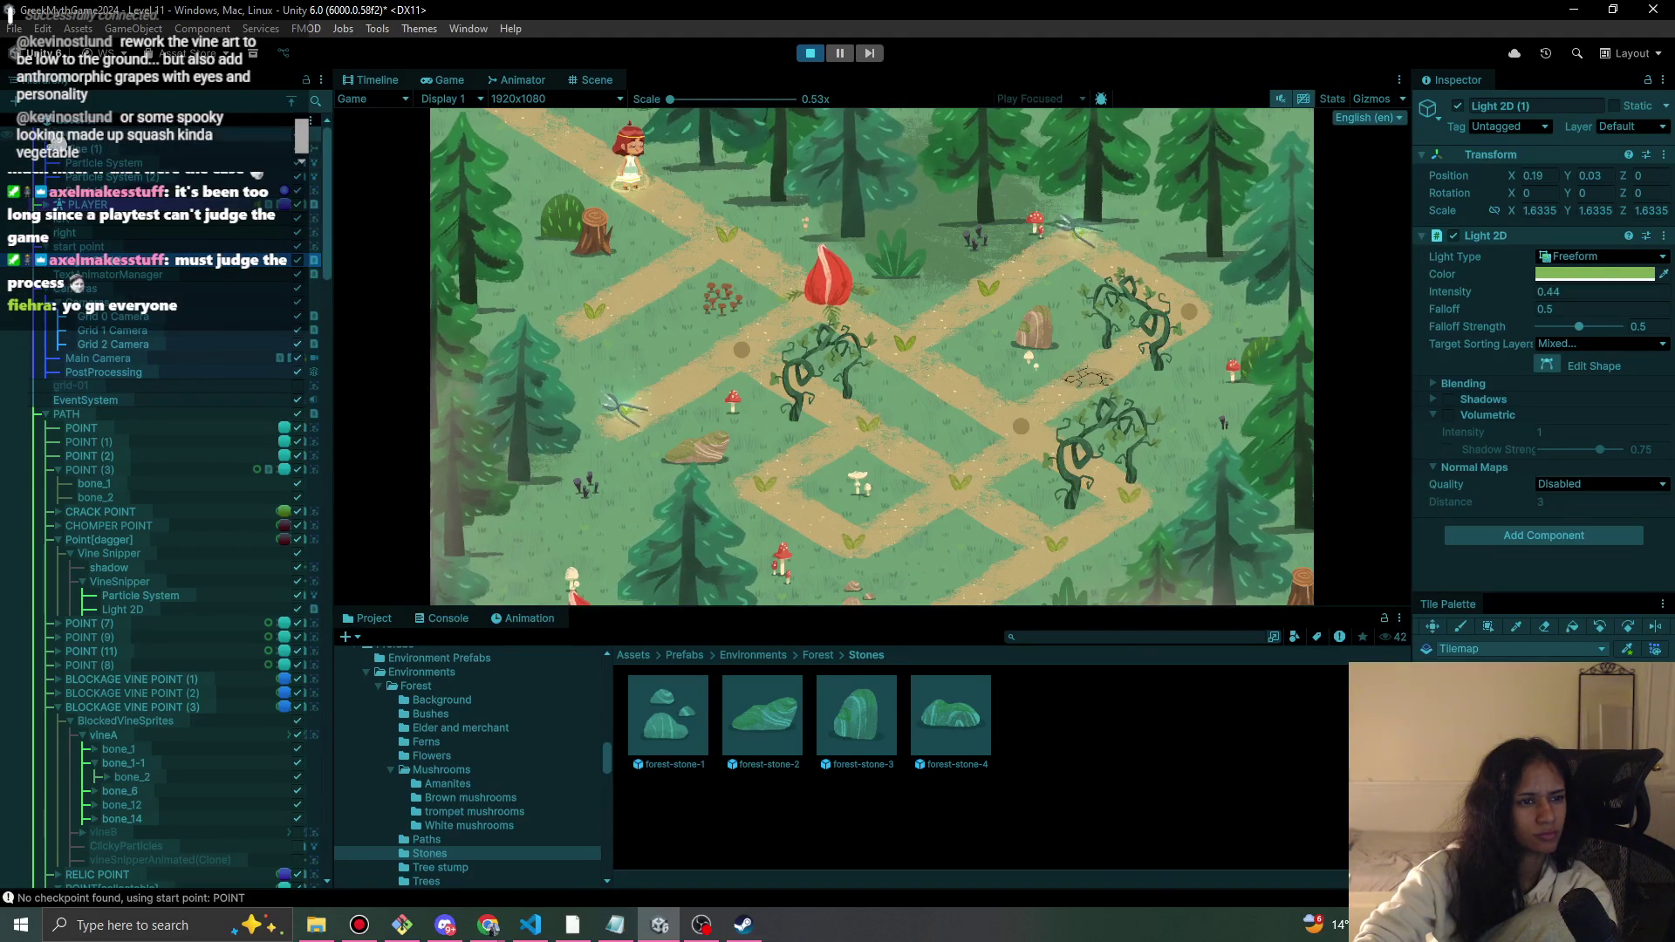
{"action": "scroll", "coordinate": [54, 140], "scroll_direction": "down", "scroll_amount": 3}
{"action": "scroll", "coordinate": [50, 238], "scroll_direction": "down", "scroll_amount": 4}
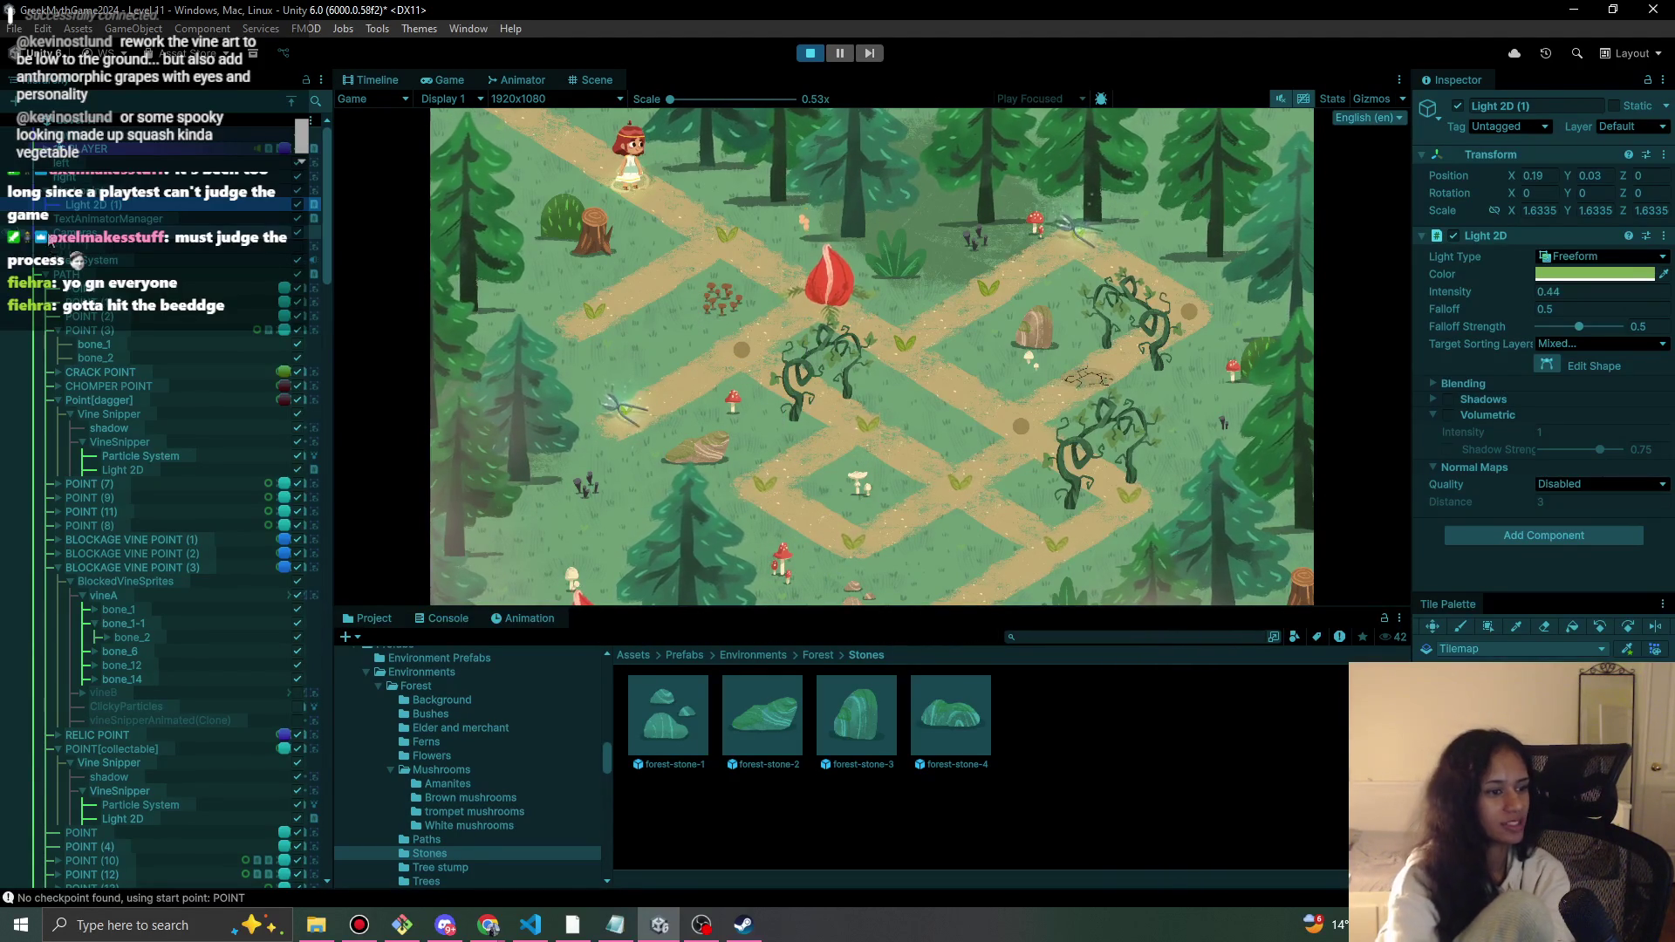
- Walk the girl along the path, trigger the centre vine, reach the red bud, then stop playing
{"action": "left_click", "coordinate": [722, 229]}
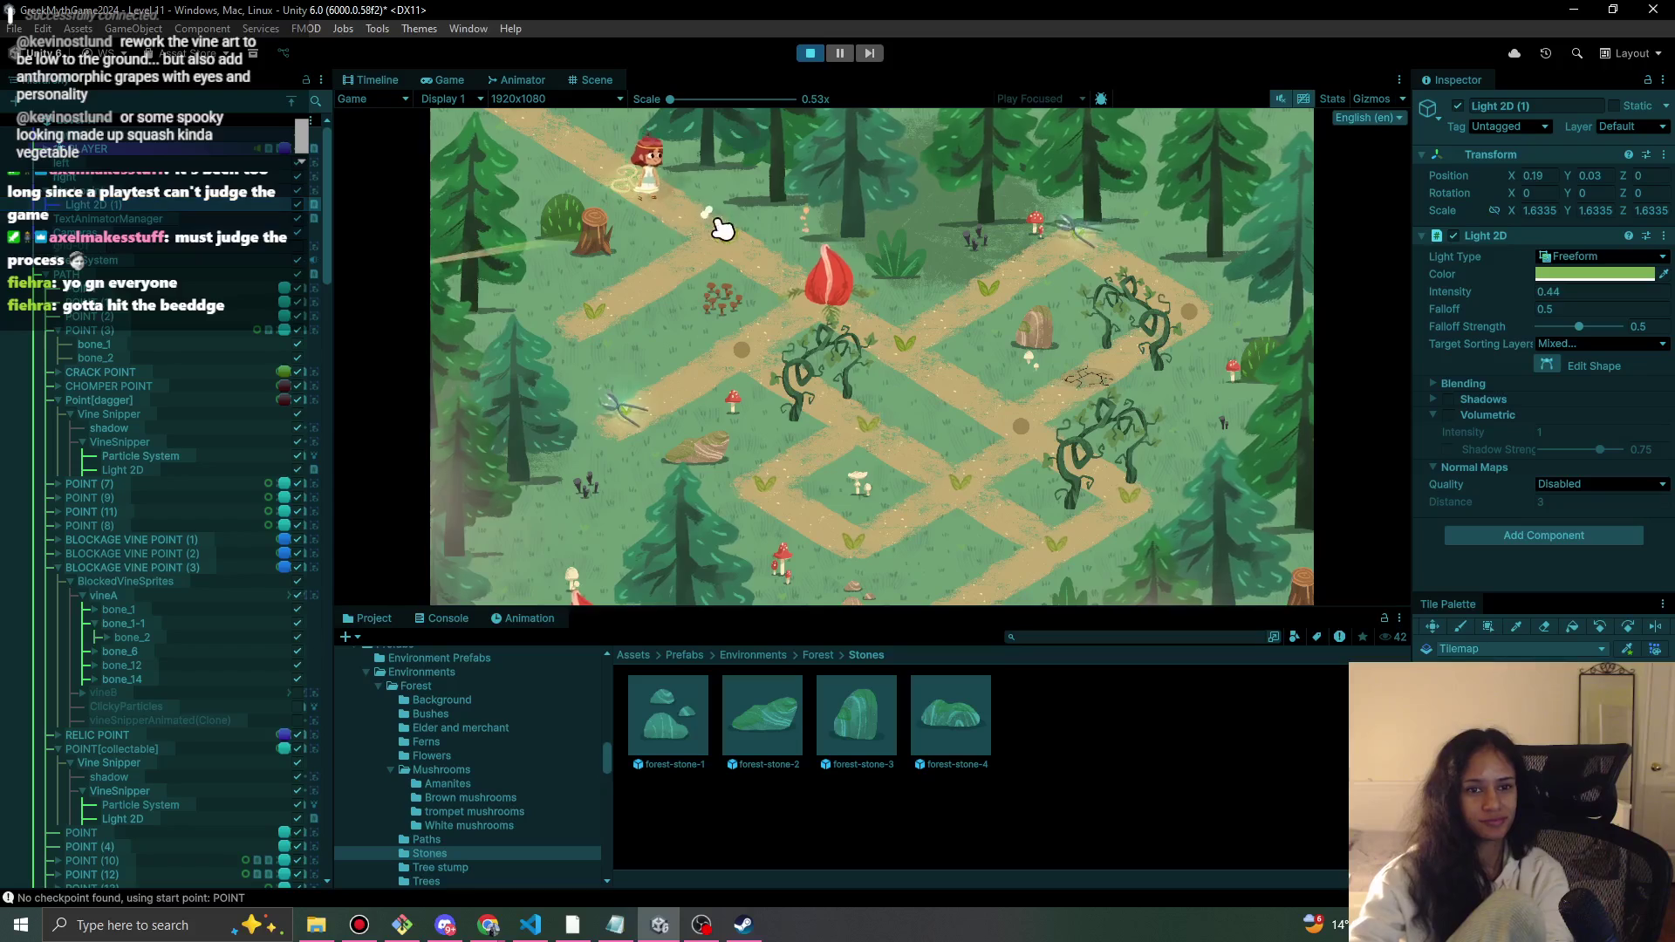
{"action": "left_click", "coordinate": [630, 315]}
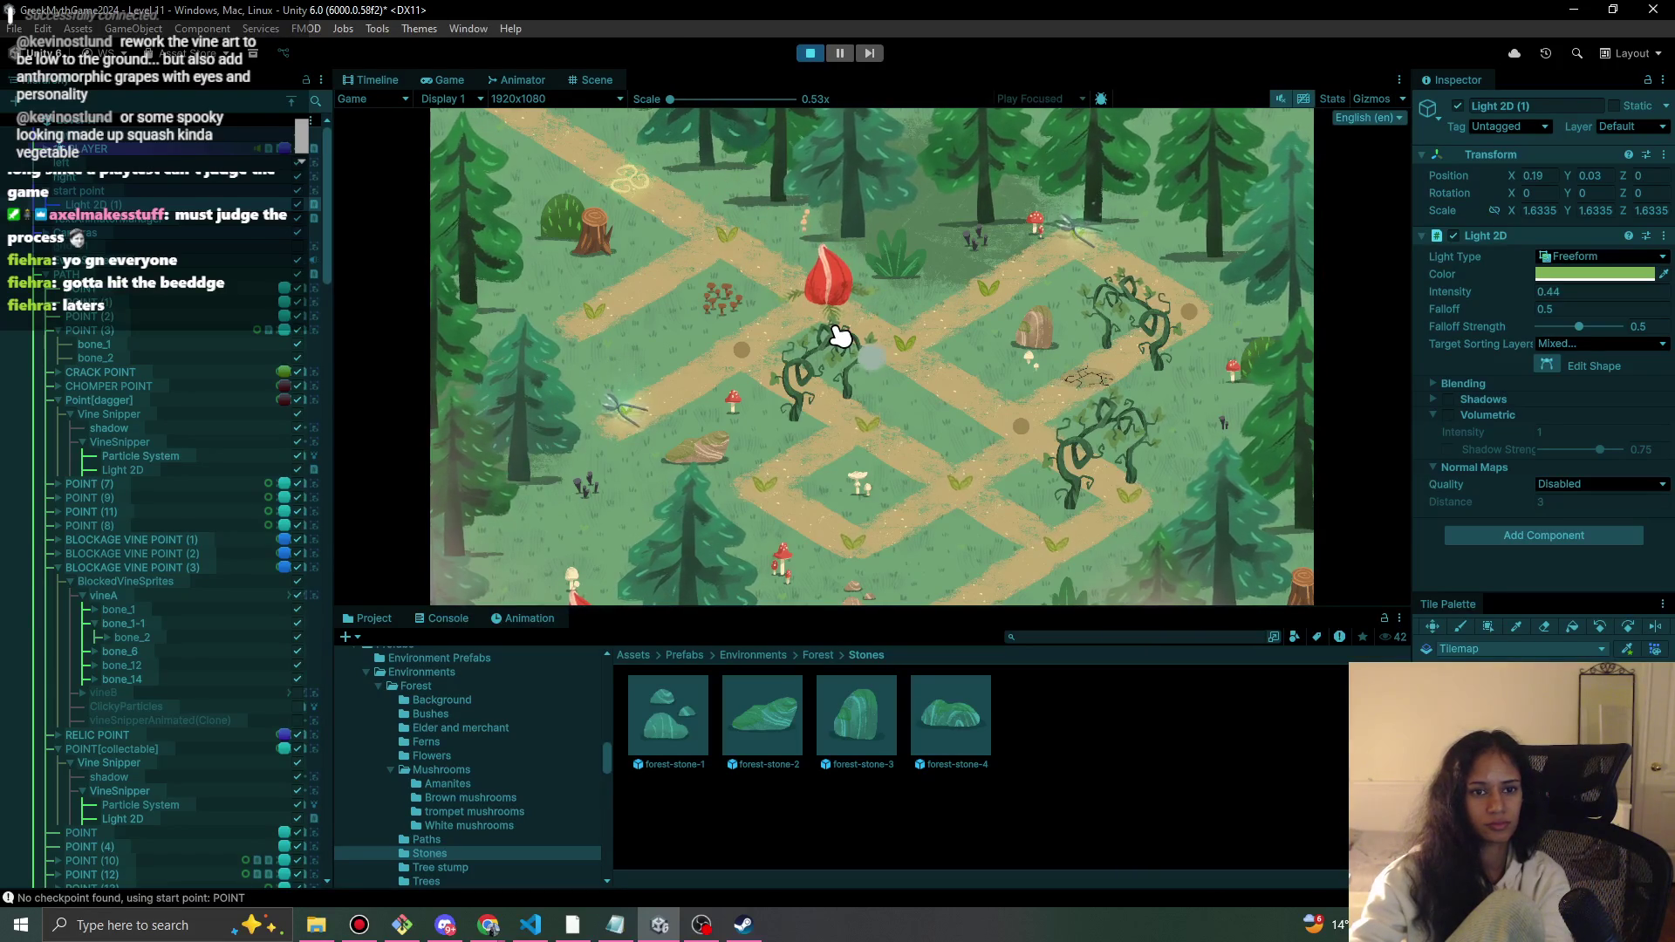
{"action": "left_click", "coordinate": [840, 336]}
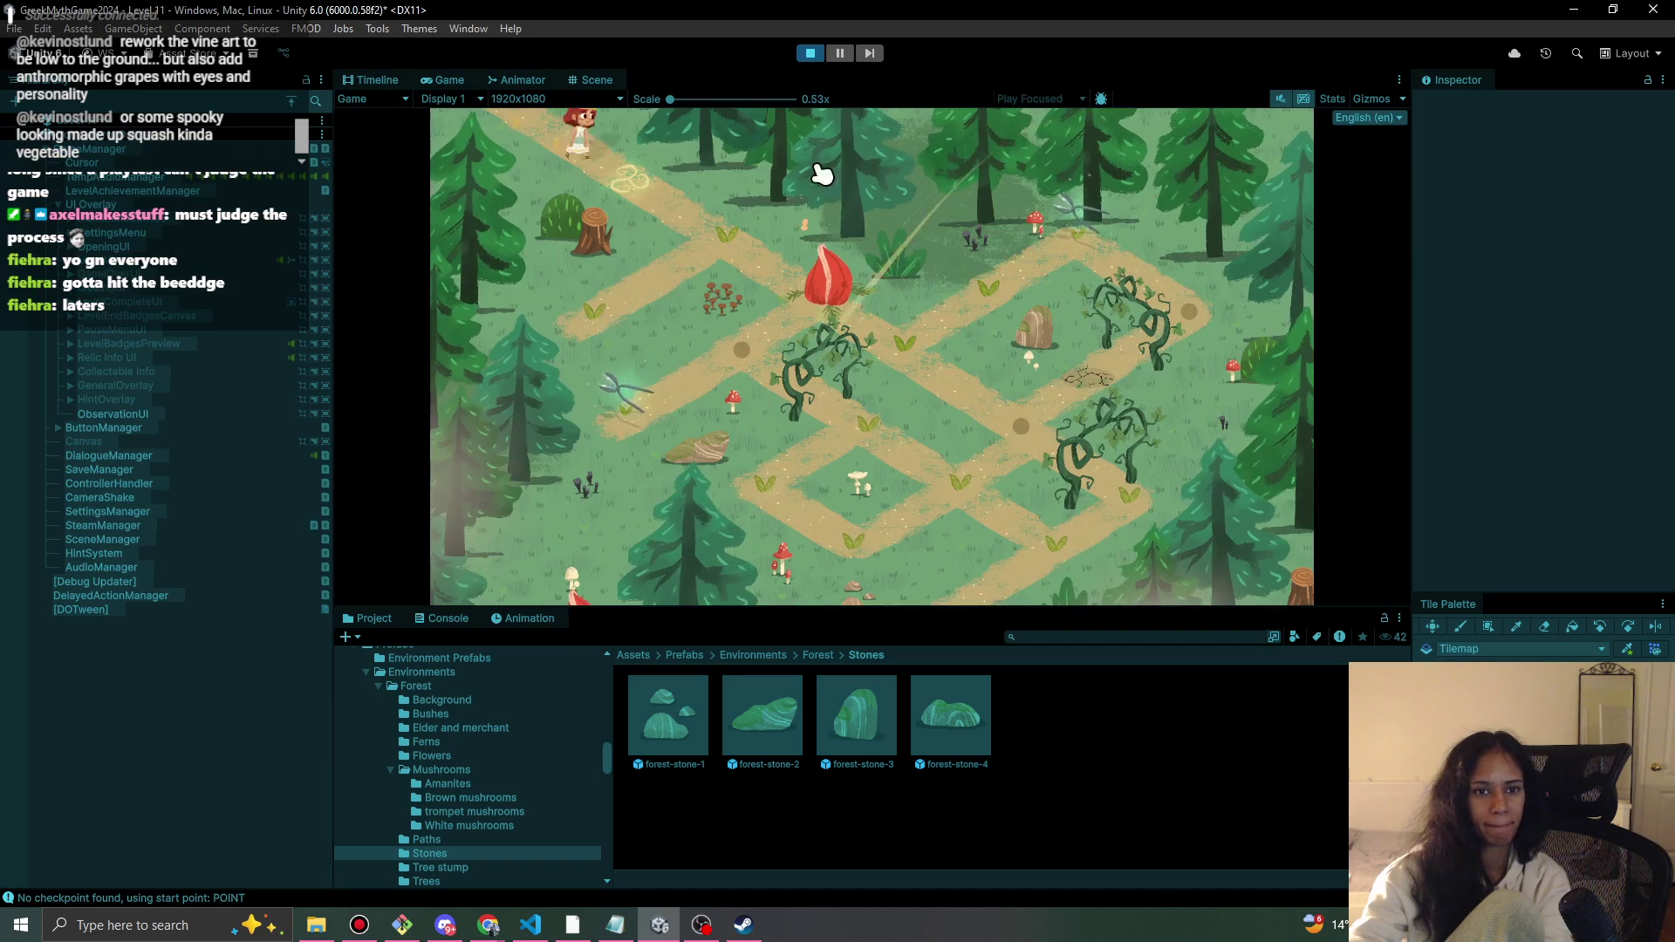
{"action": "left_click", "coordinate": [740, 235]}
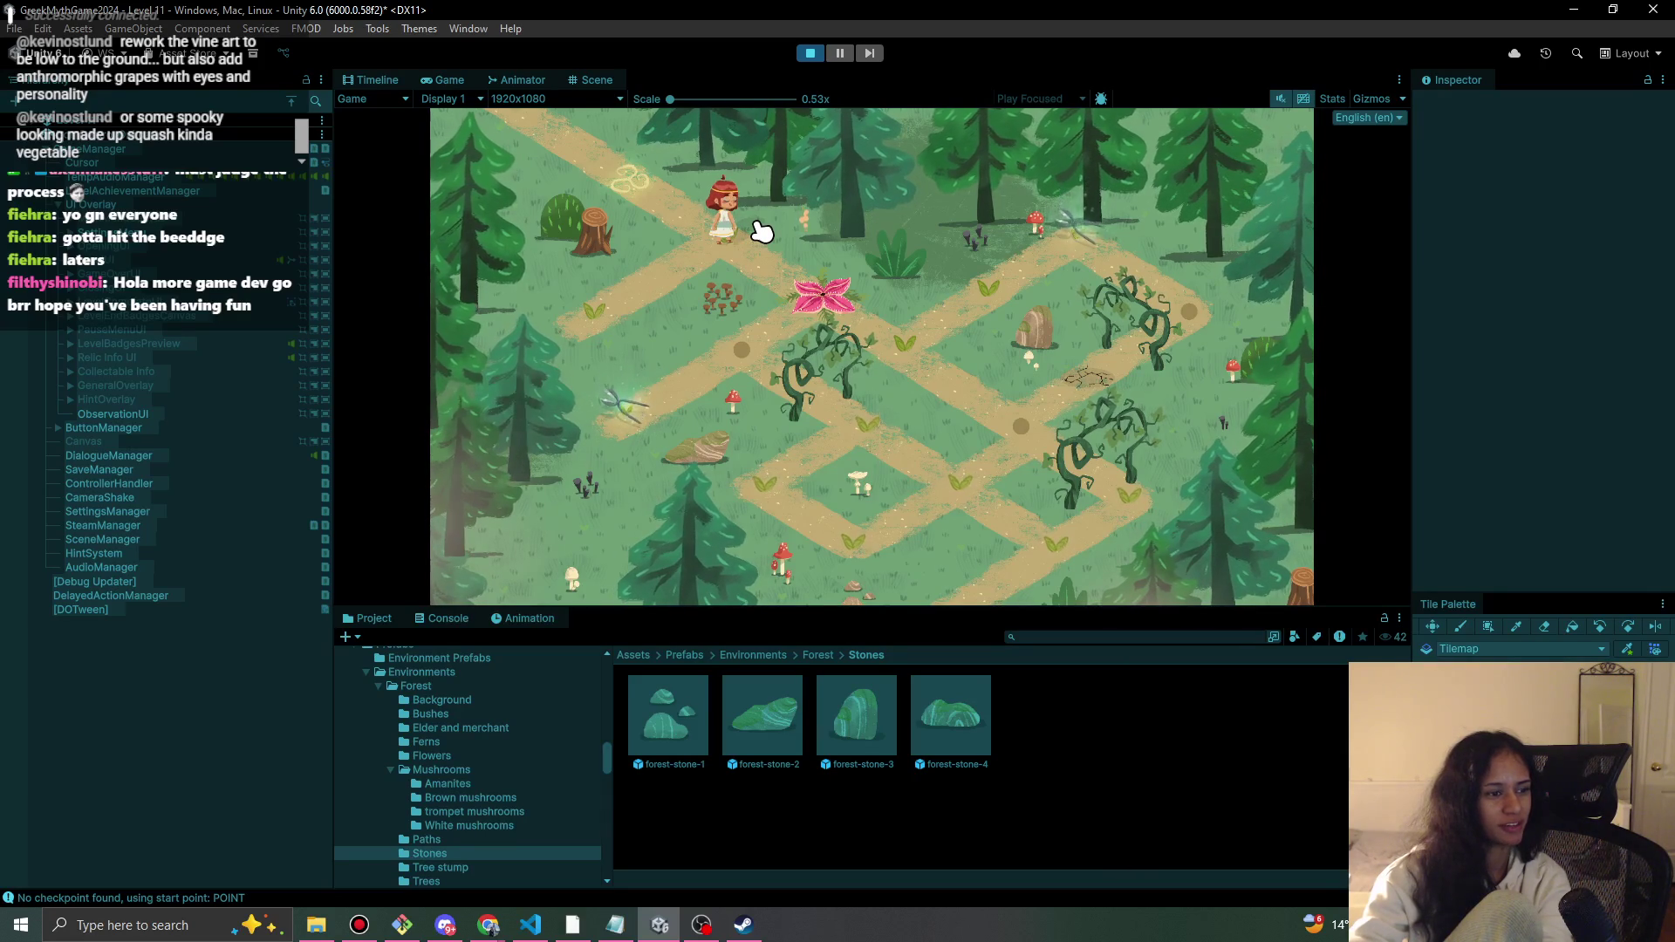
{"action": "left_click", "coordinate": [820, 58]}
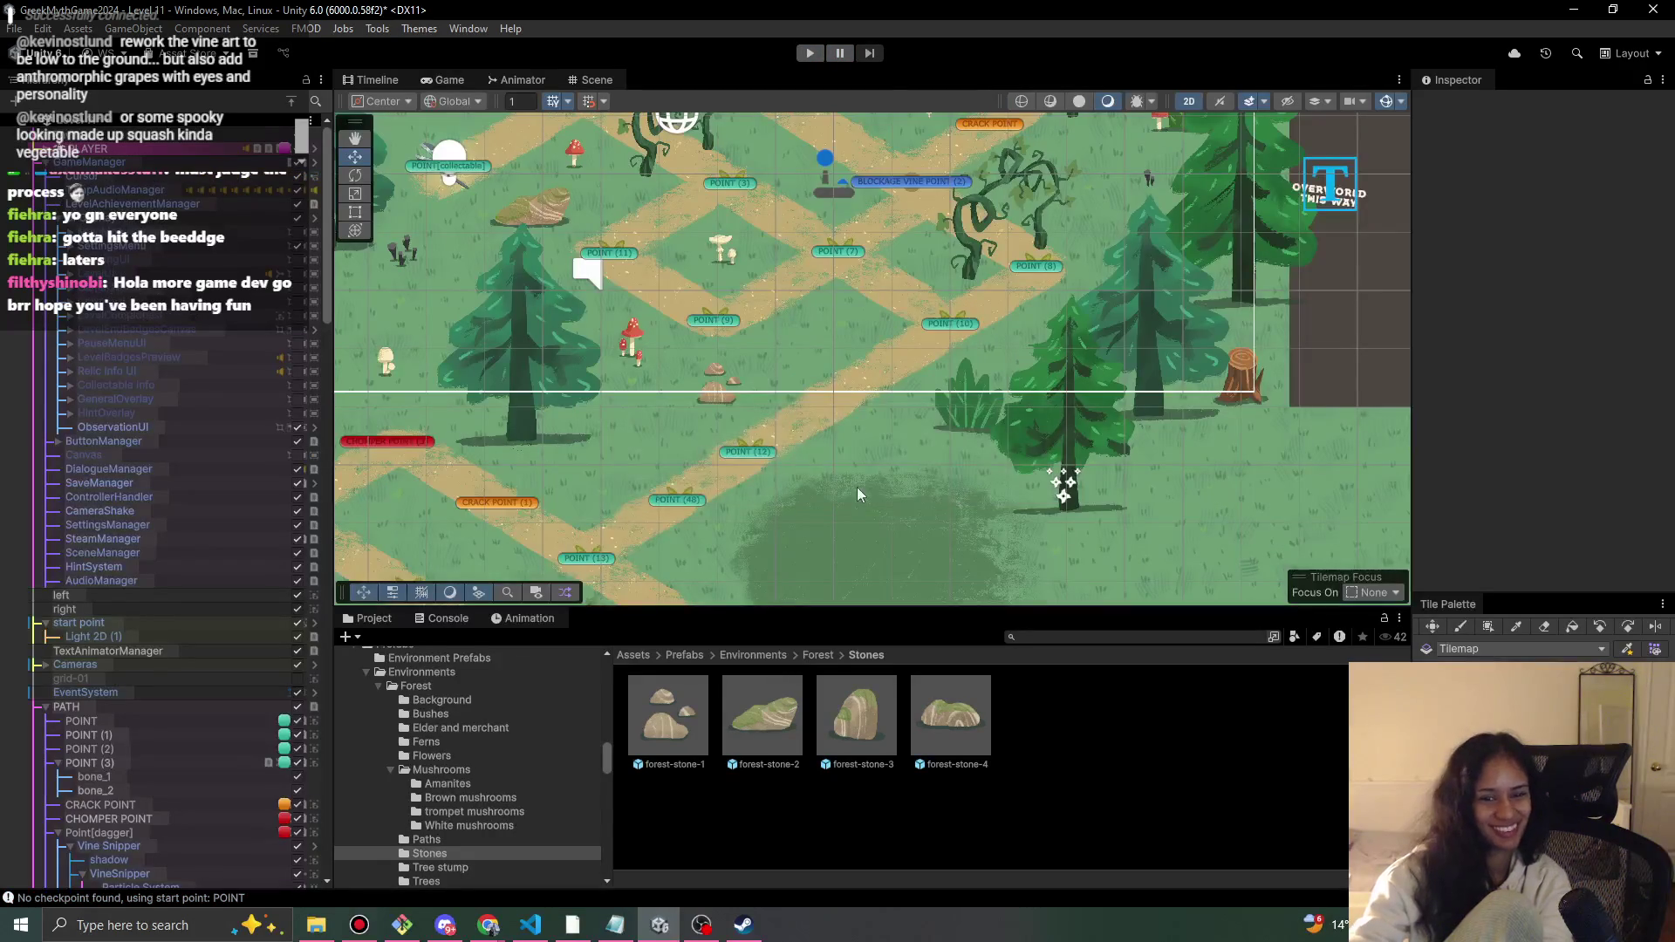
{"action": "scroll", "coordinate": [913, 430], "scroll_direction": "down", "scroll_amount": 3}
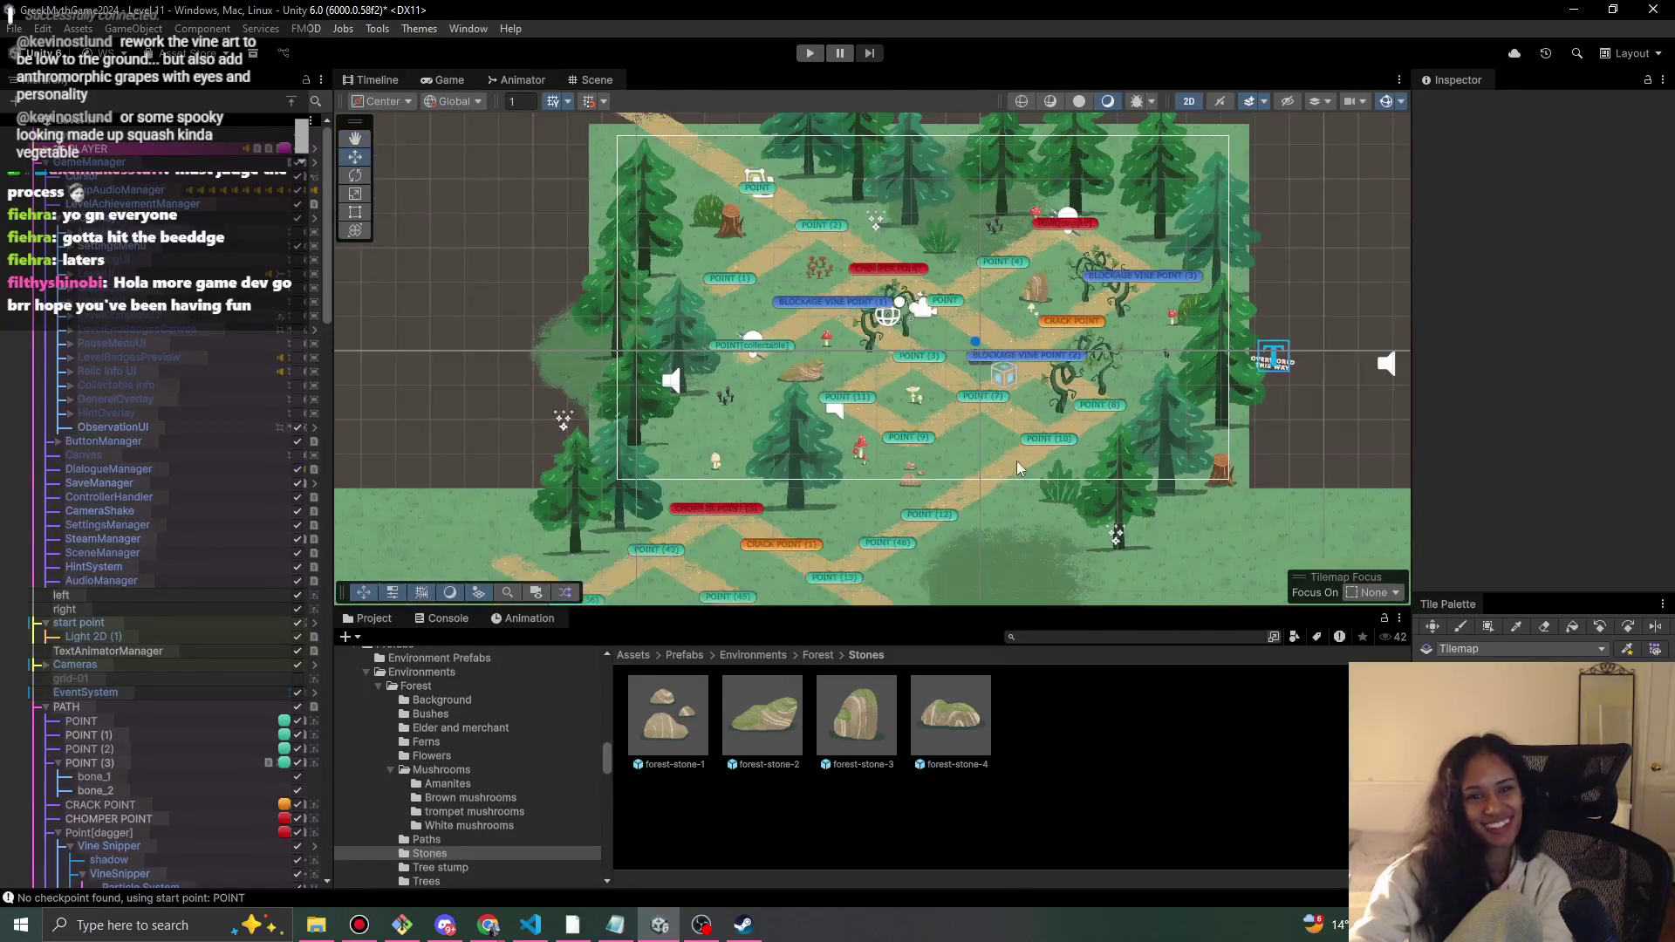
{"action": "left_click_drag", "start_coordinate": [1017, 448], "coordinate": [950, 349]}
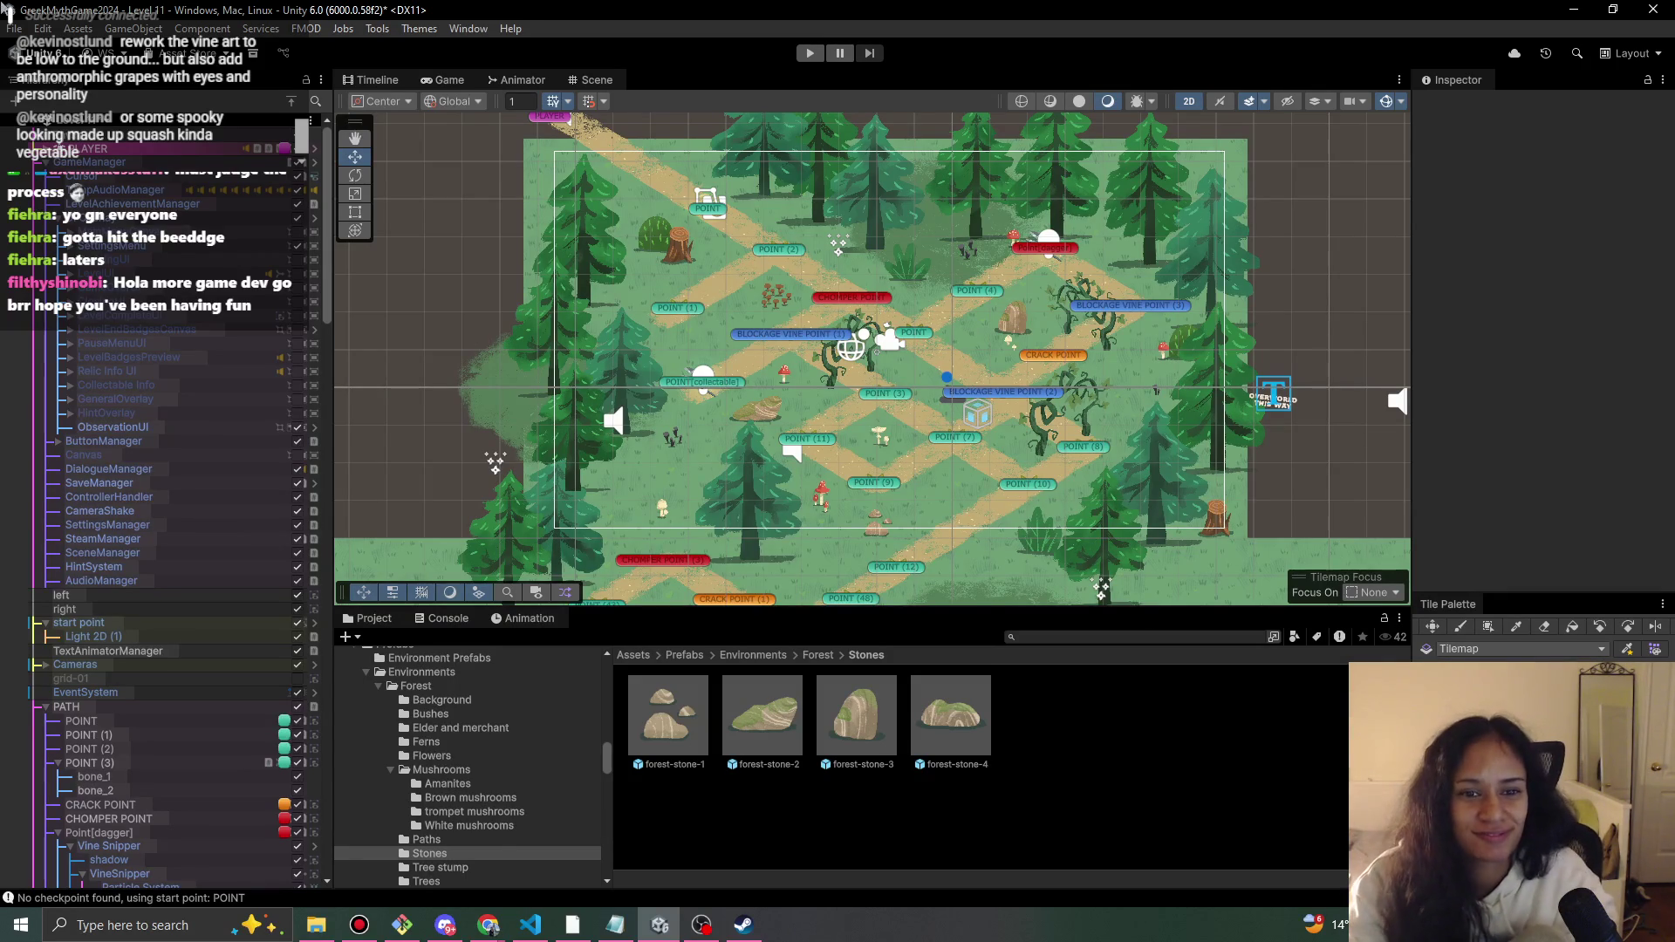
{"action": "scroll", "coordinate": [873, 314], "scroll_direction": "up", "scroll_amount": 3}
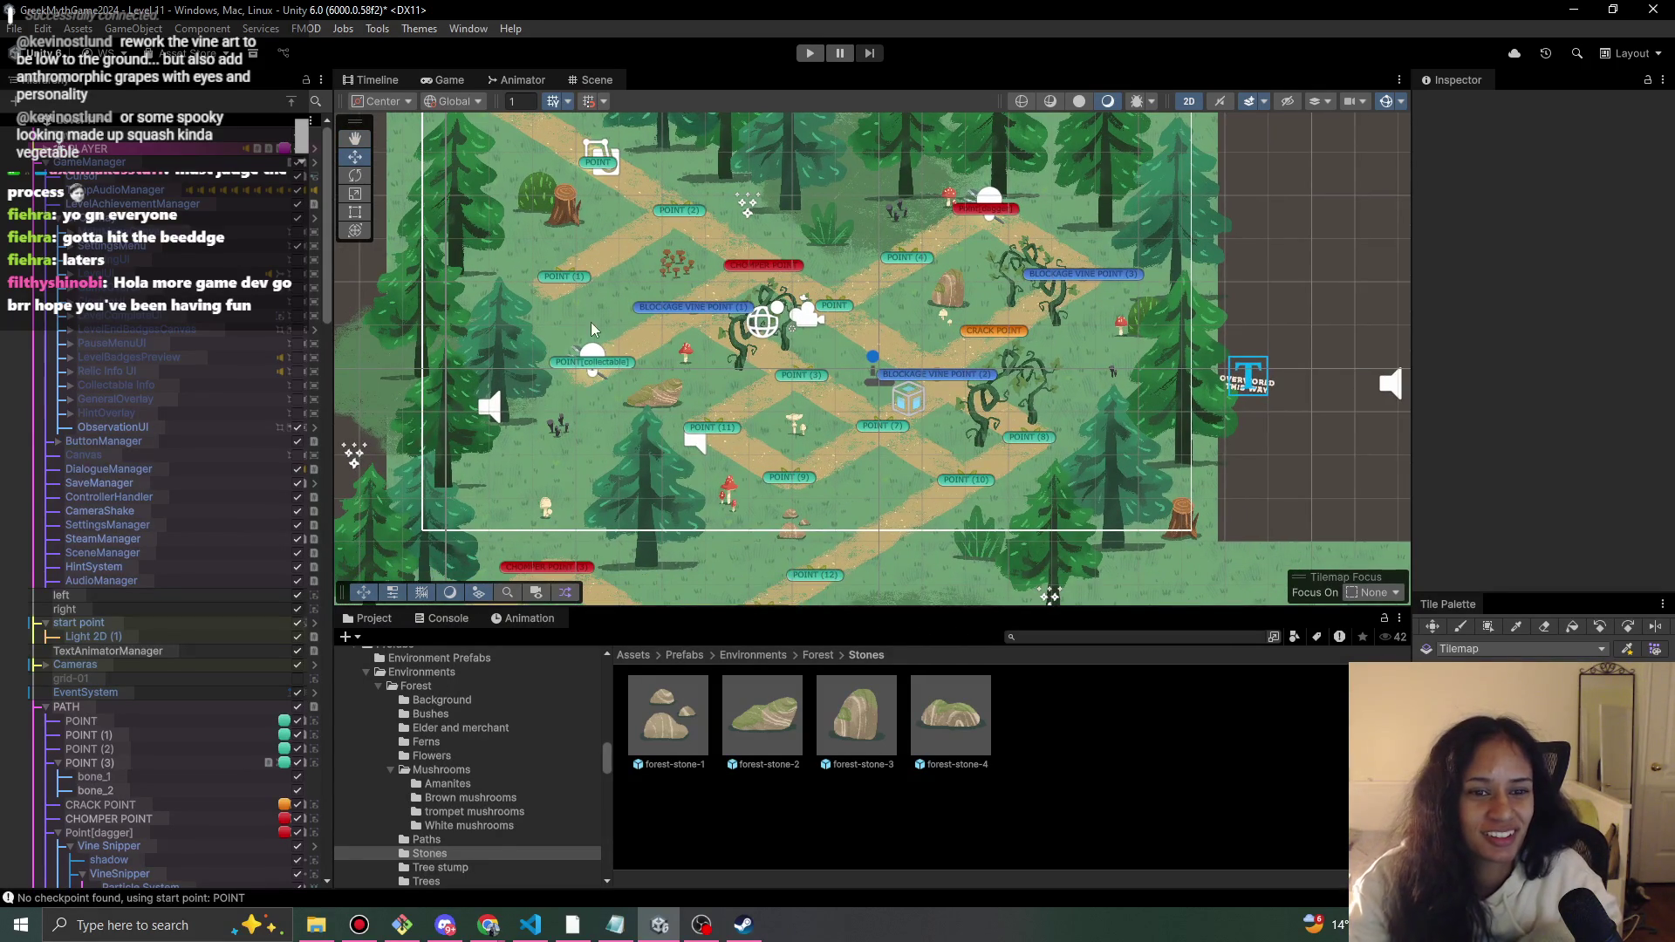
{"action": "scroll", "coordinate": [590, 322], "scroll_direction": "down", "scroll_amount": 4}
{"action": "scroll", "coordinate": [583, 413], "scroll_direction": "up", "scroll_amount": 2}
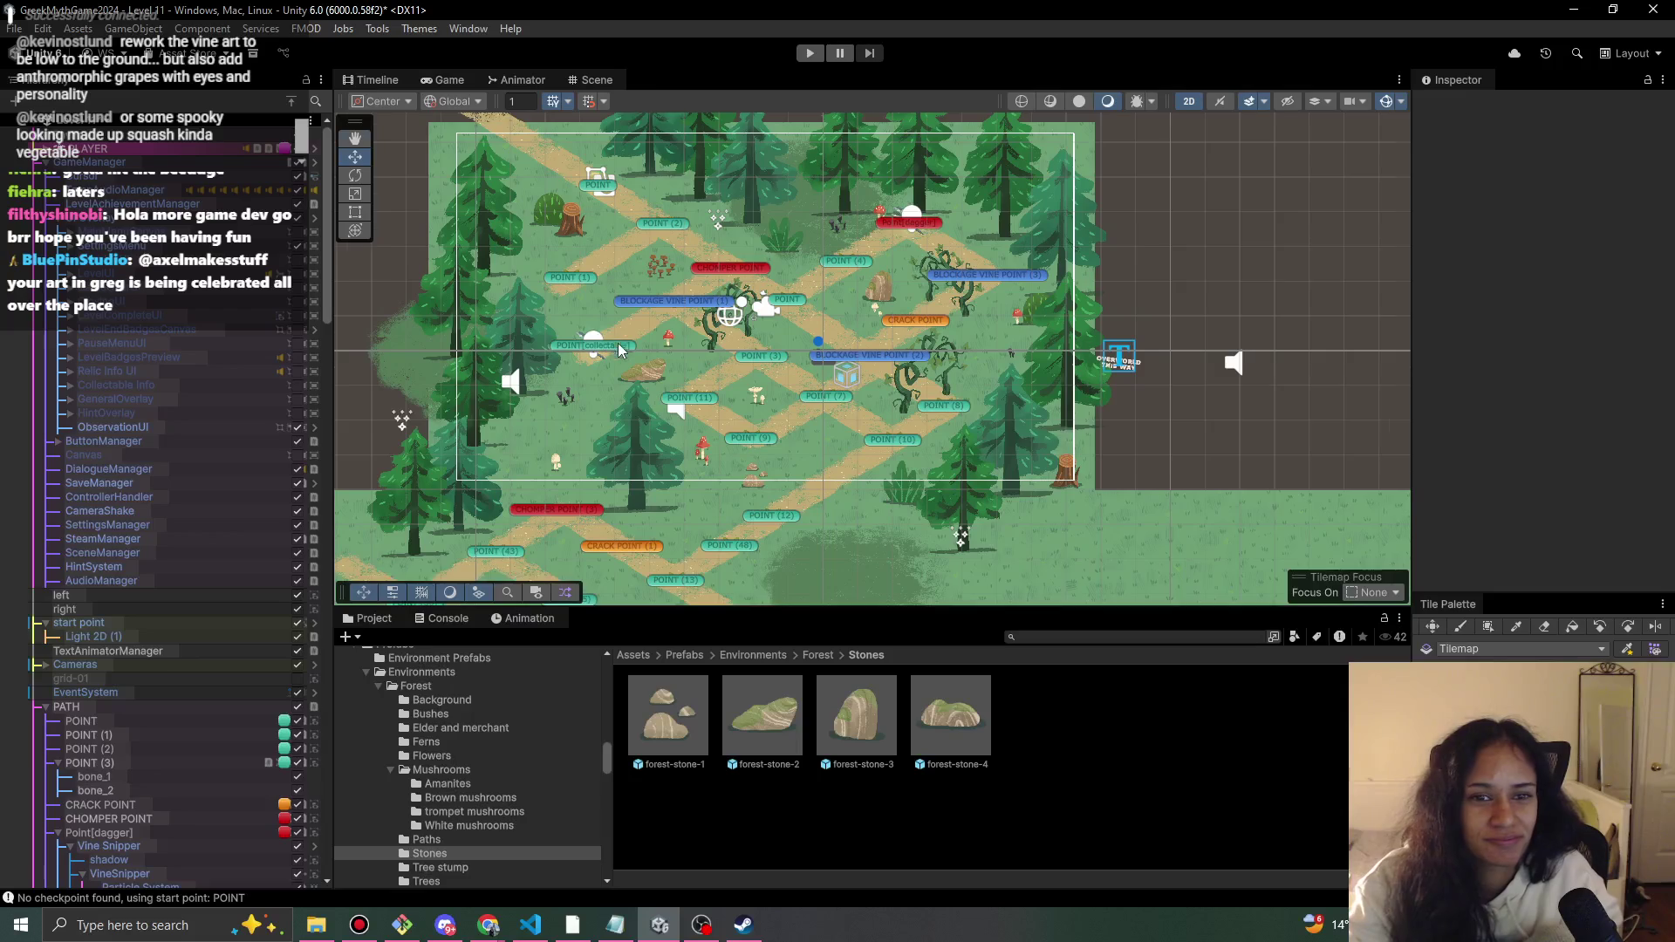
{"action": "left_click_drag", "start_coordinate": [616, 337], "coordinate": [629, 362]}
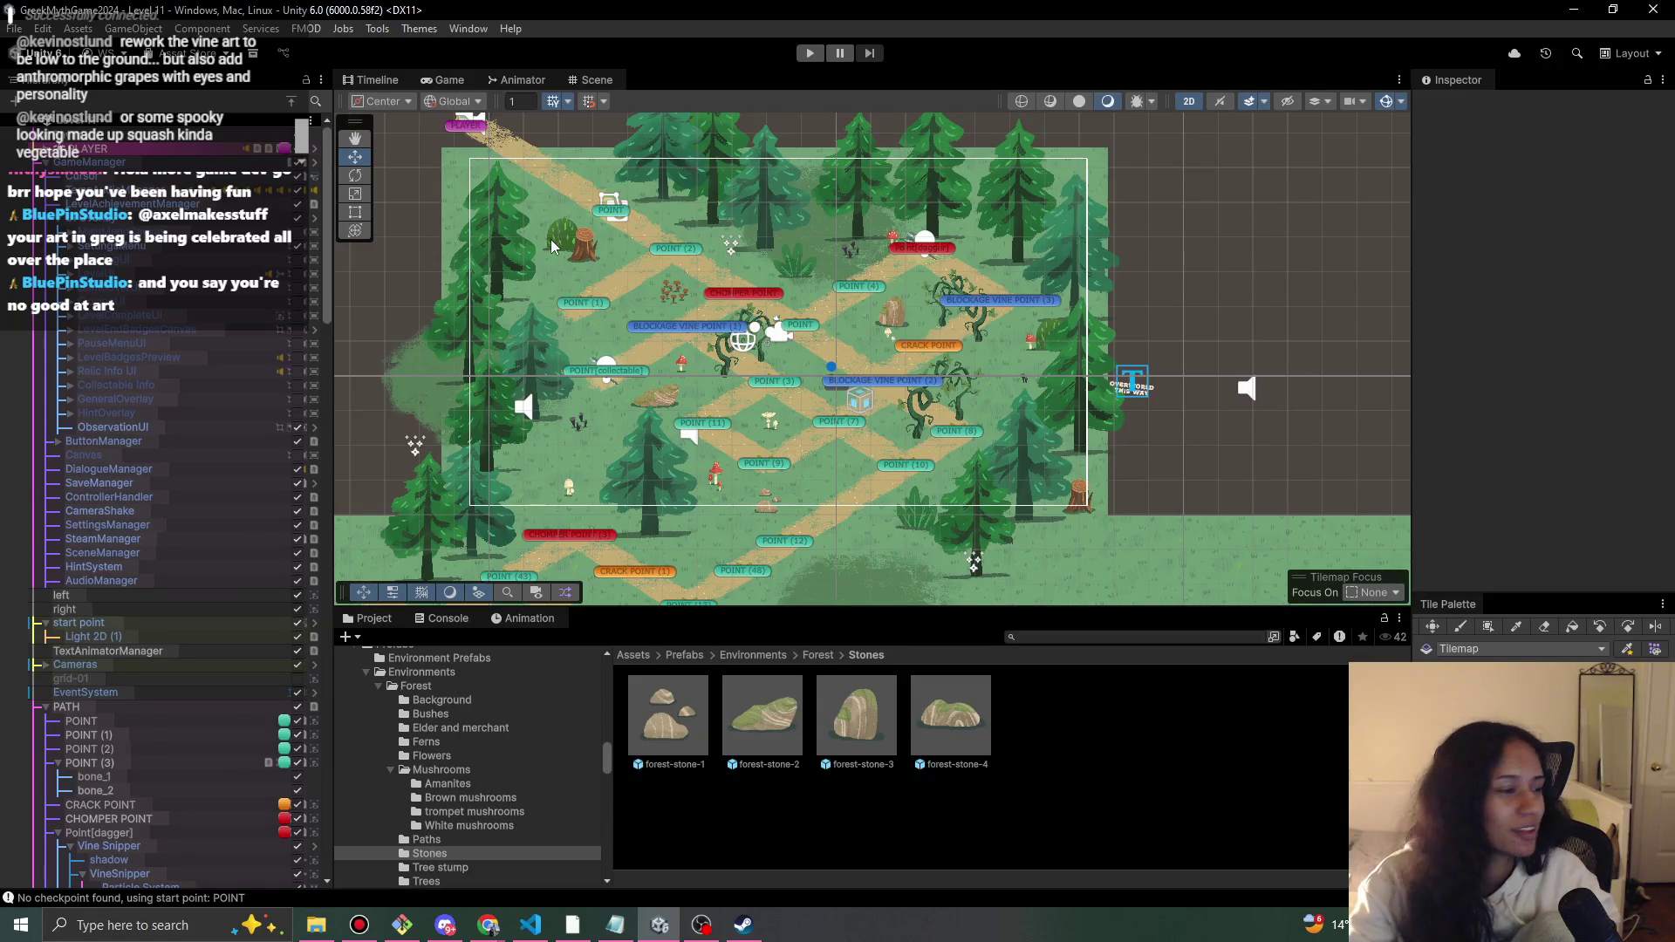
{"action": "scroll", "coordinate": [587, 262], "scroll_direction": "down", "scroll_amount": 1}
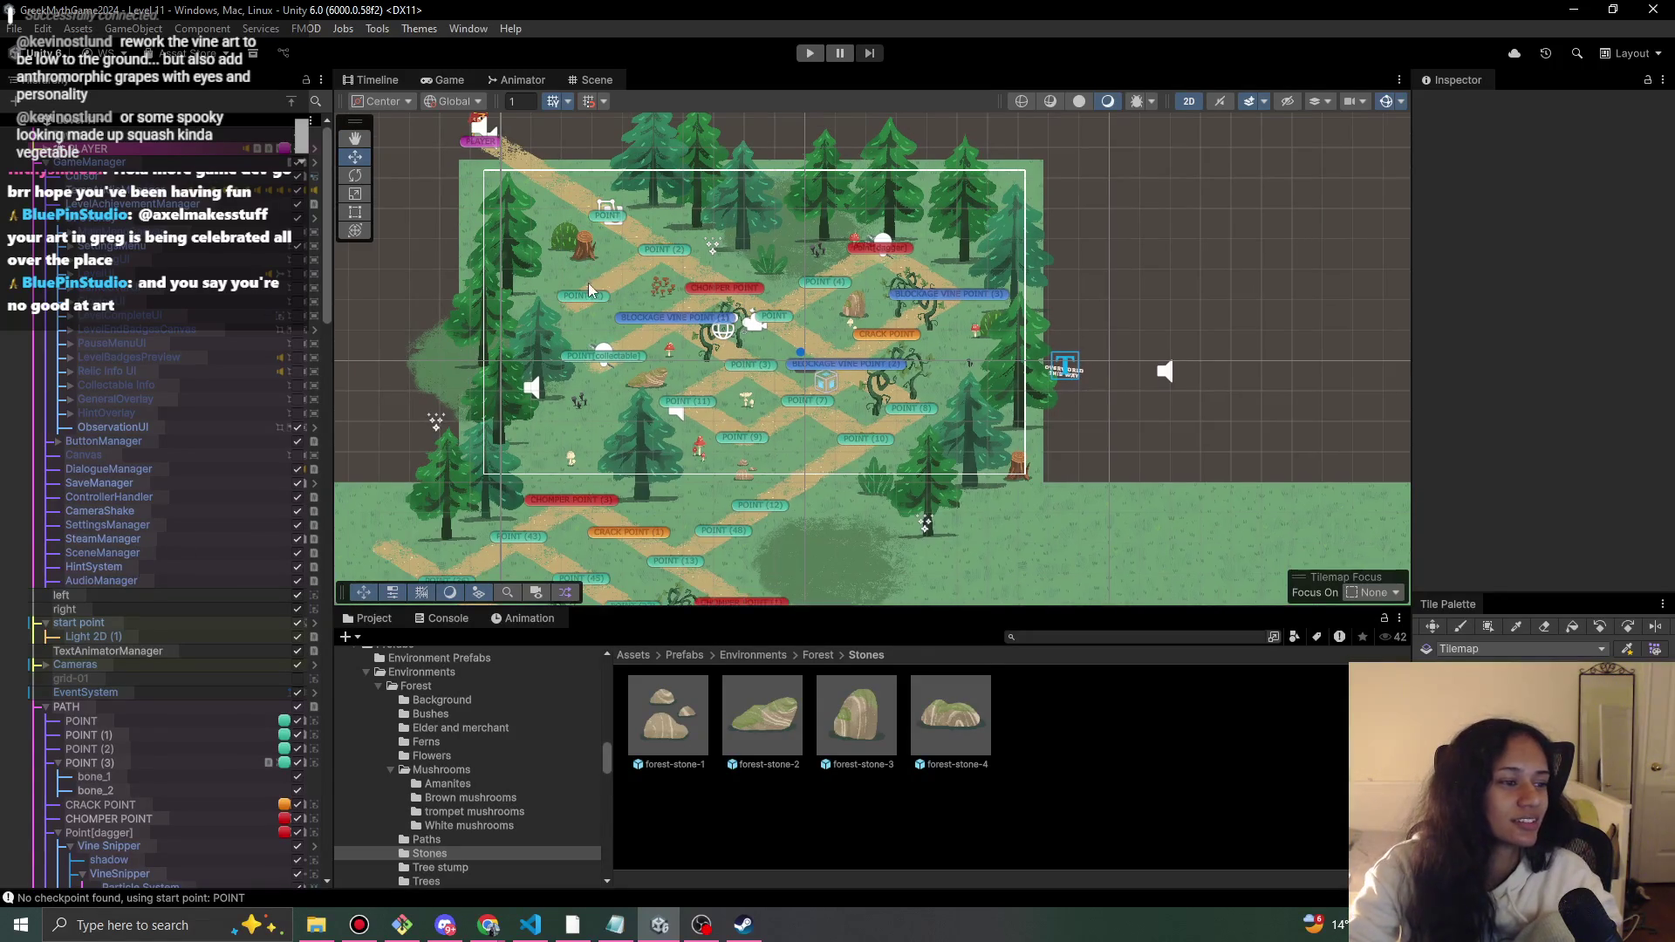
{"action": "left_click_drag", "start_coordinate": [589, 288], "coordinate": [687, 307]}
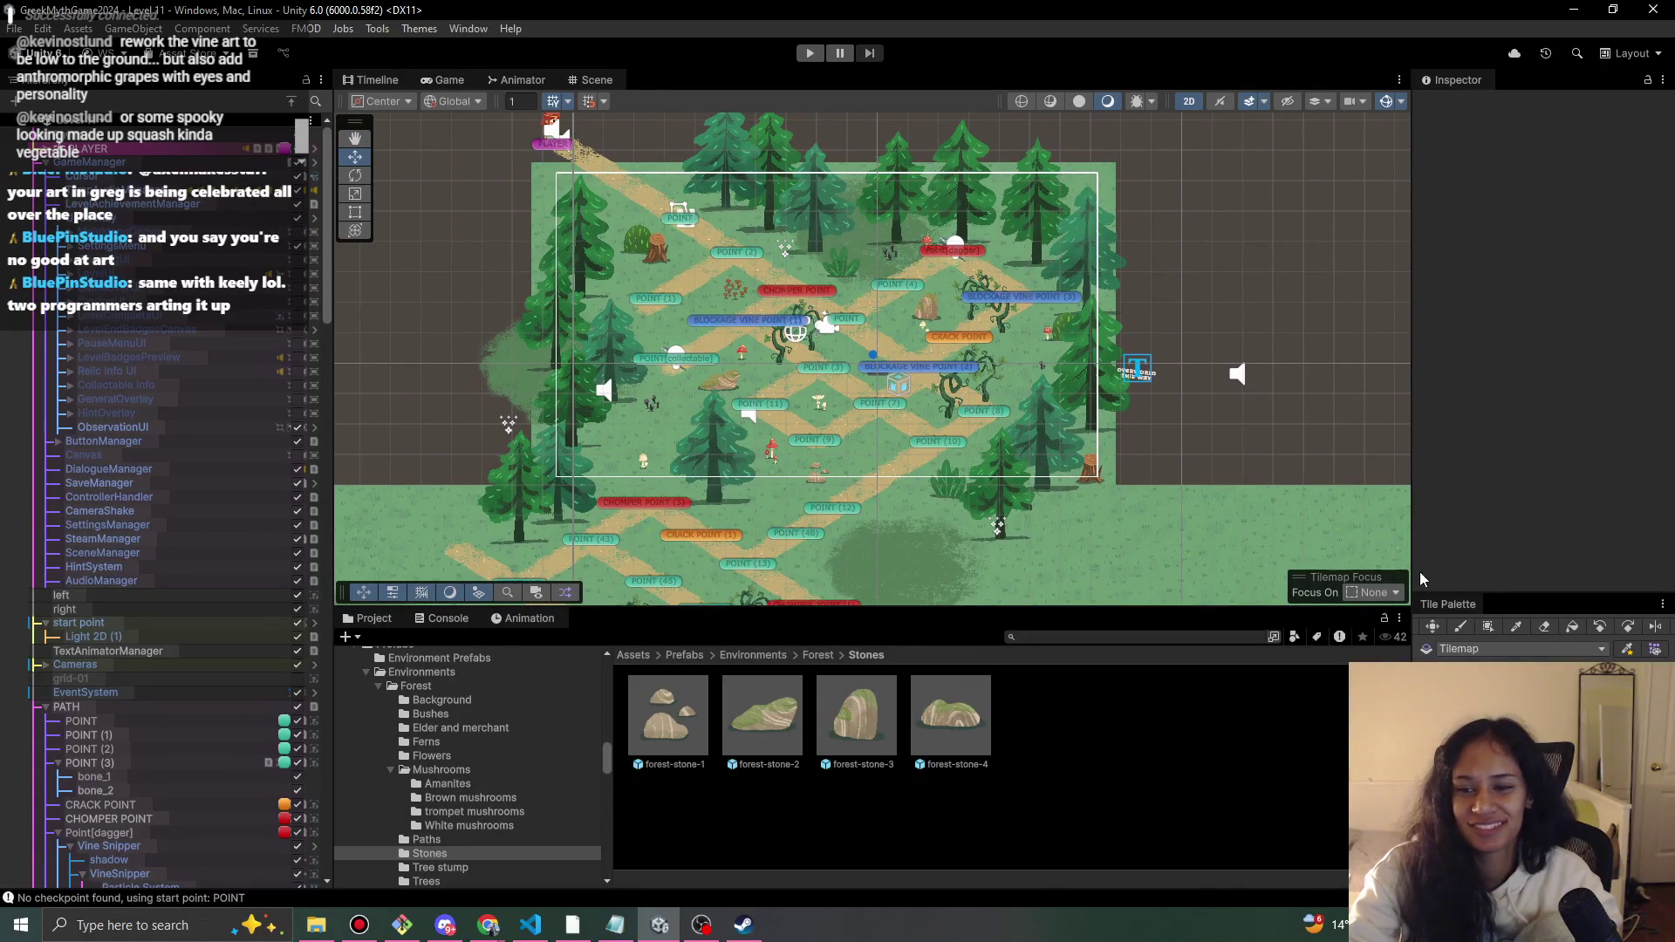
{"action": "left_click_drag", "start_coordinate": [1489, 602], "coordinate": [1495, 576]}
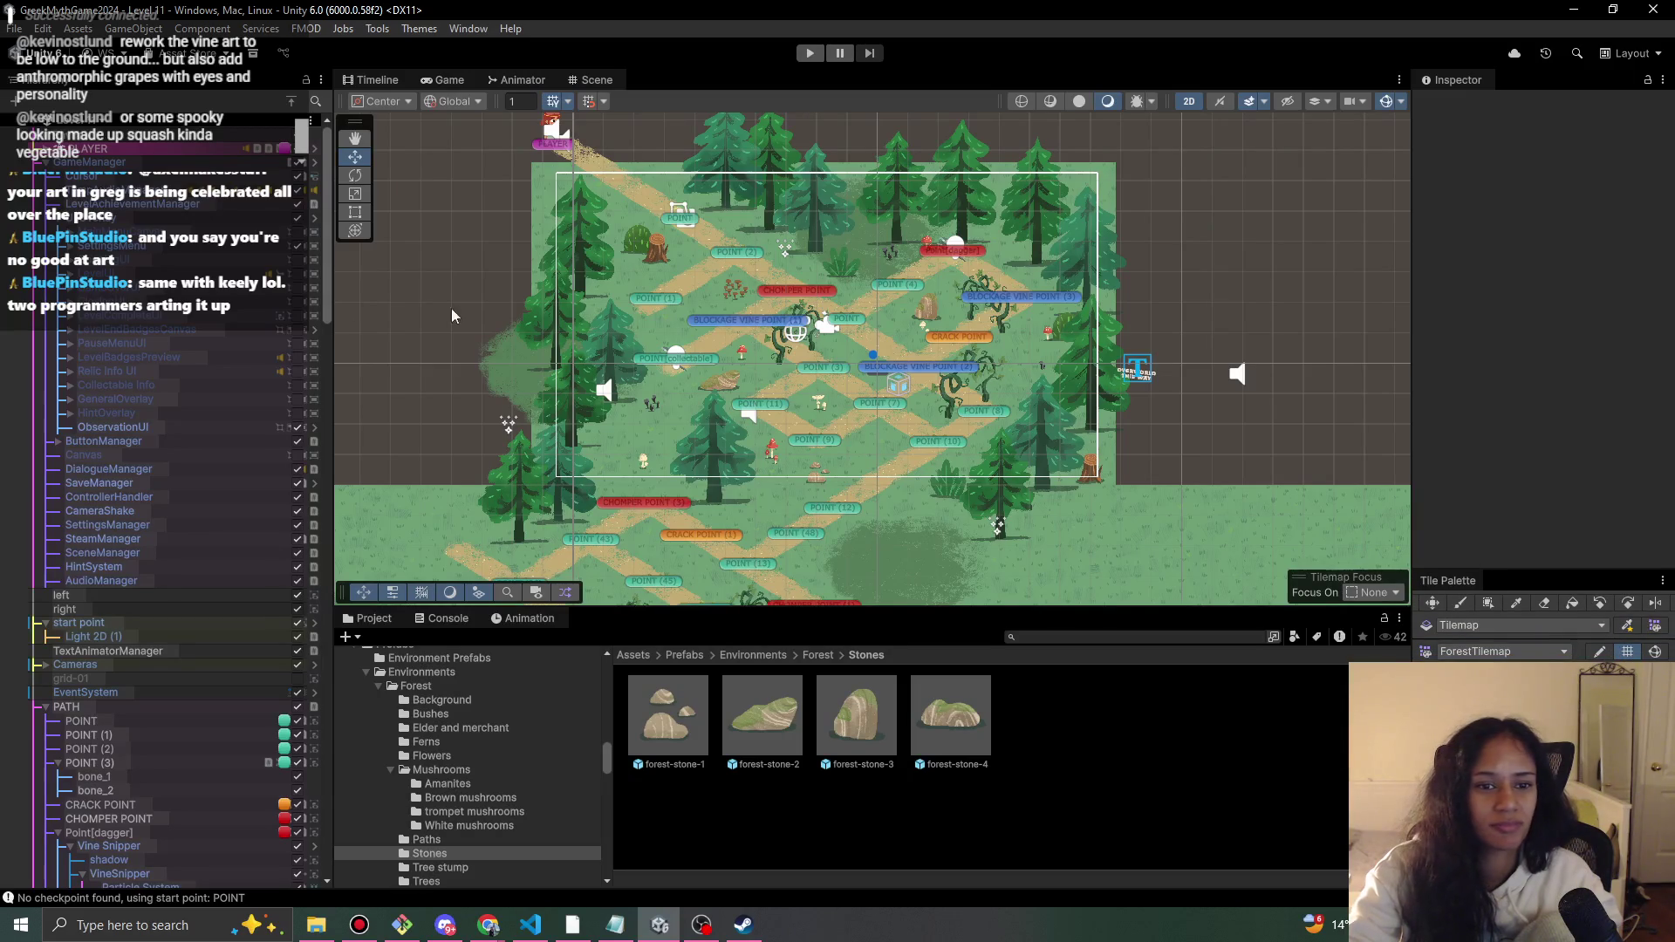
{"action": "left_click", "coordinate": [143, 429]}
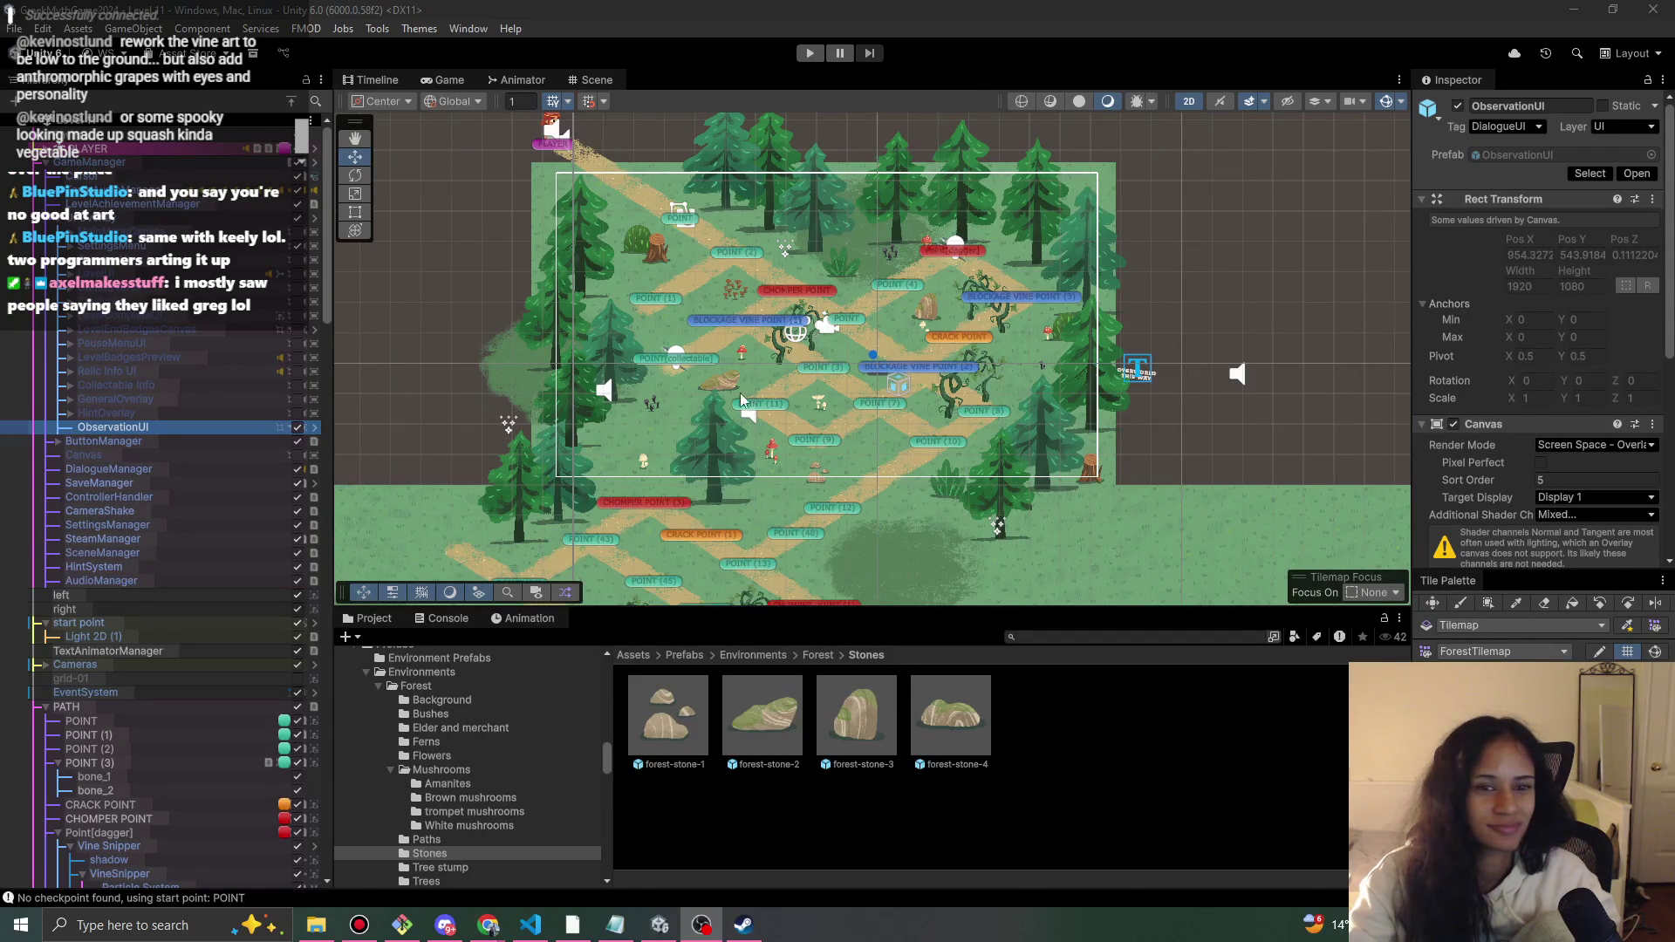
{"action": "scroll", "coordinate": [652, 385], "scroll_direction": "up", "scroll_amount": 3}
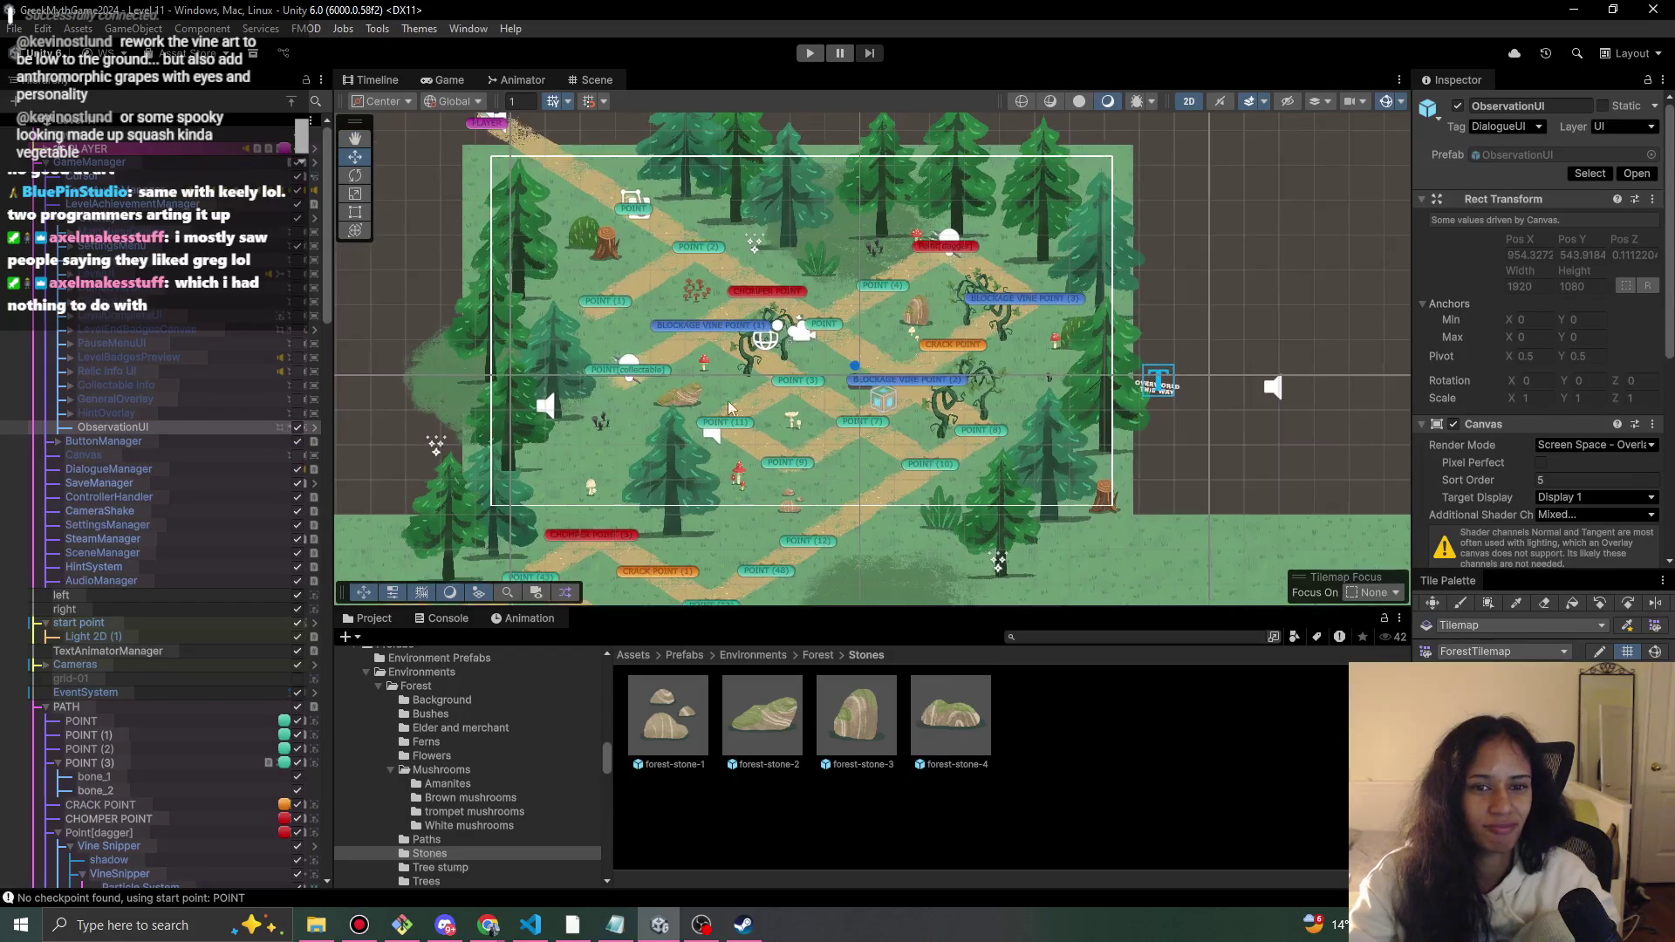
{"action": "left_click_drag", "start_coordinate": [695, 405], "coordinate": [669, 412]}
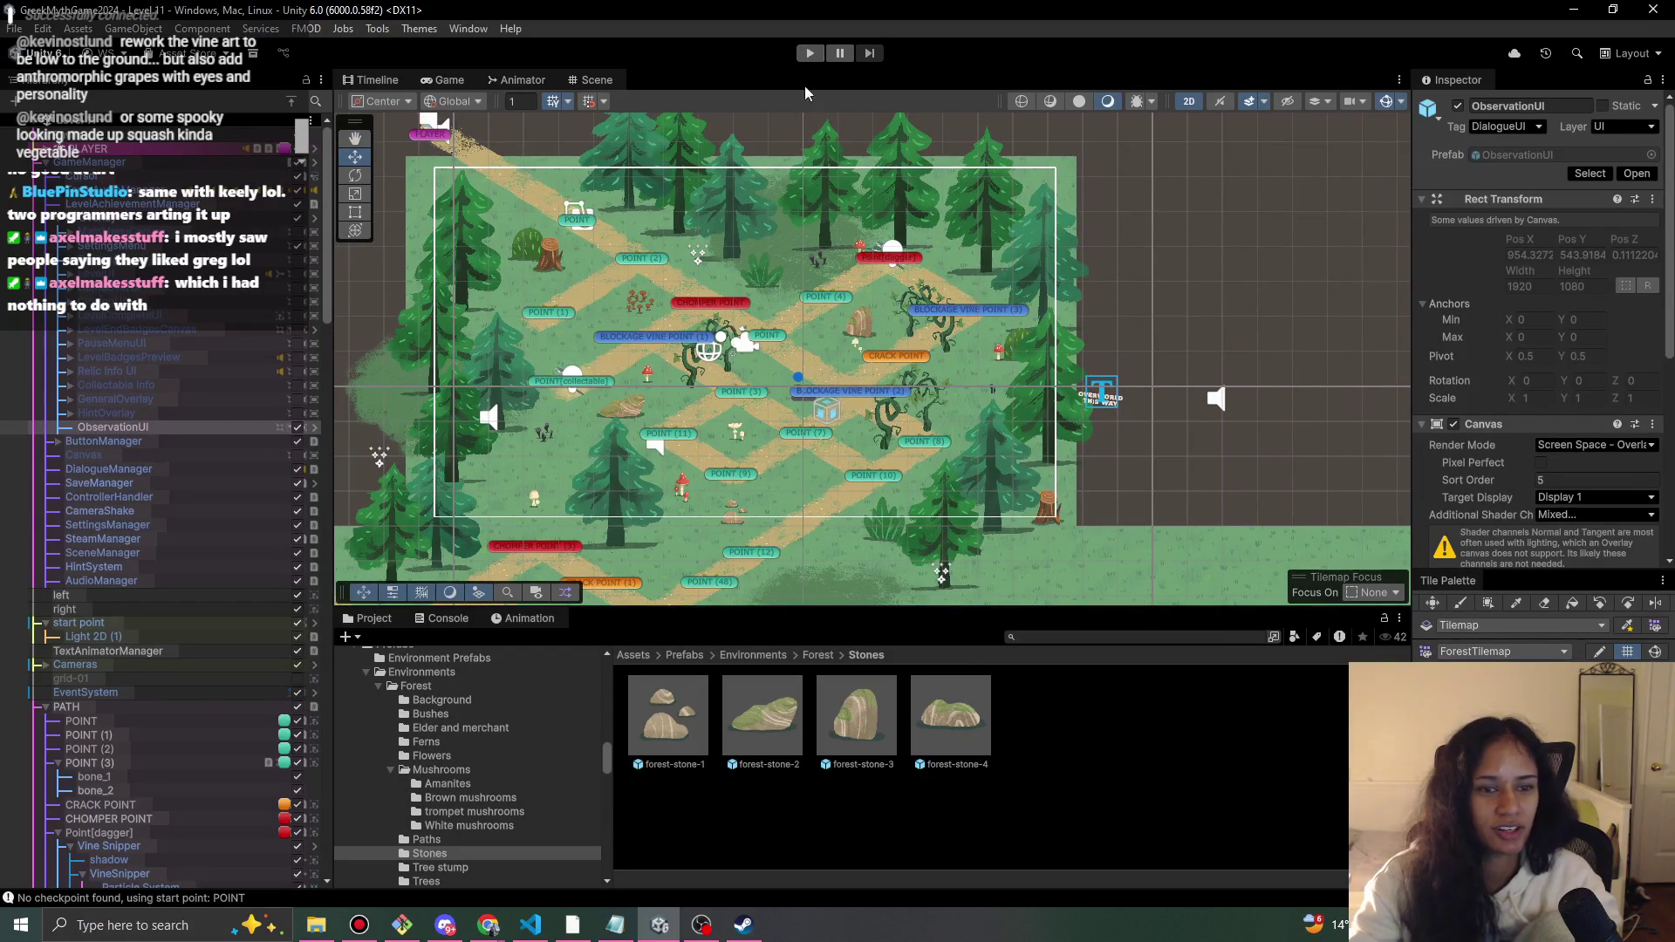
- Drop a forest-stone-2 beside the left path and check forest-stone-1's prefab overrides
{"action": "left_click_drag", "start_coordinate": [541, 396], "coordinate": [655, 163]}
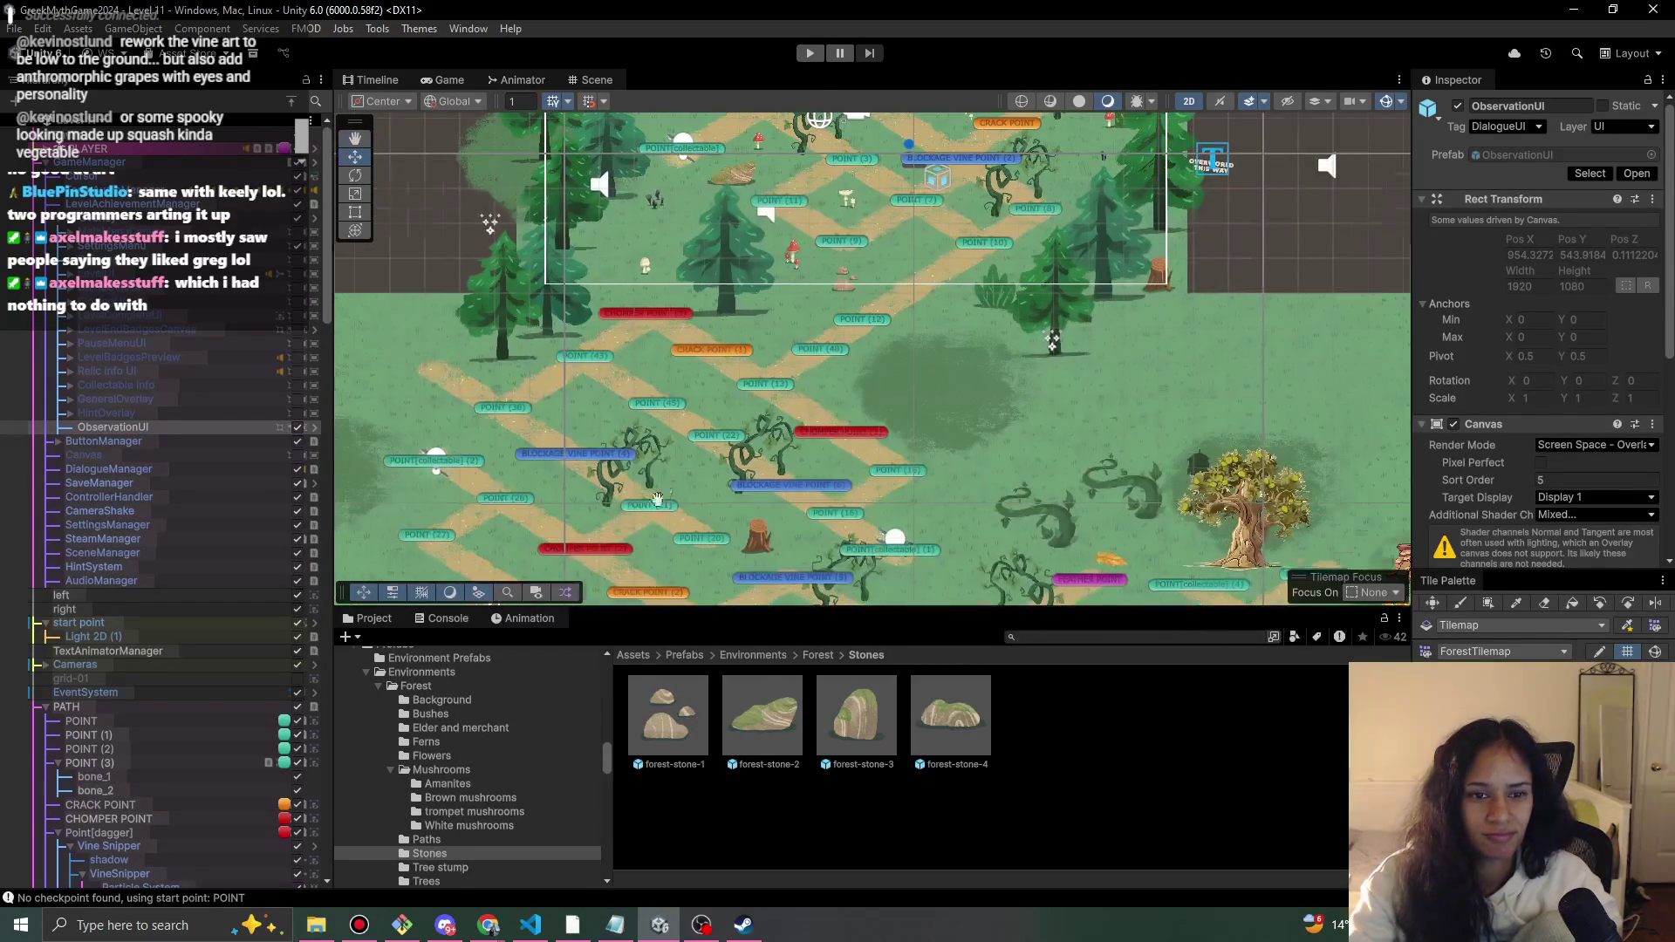
{"action": "left_click_drag", "start_coordinate": [646, 555], "coordinate": [711, 434]}
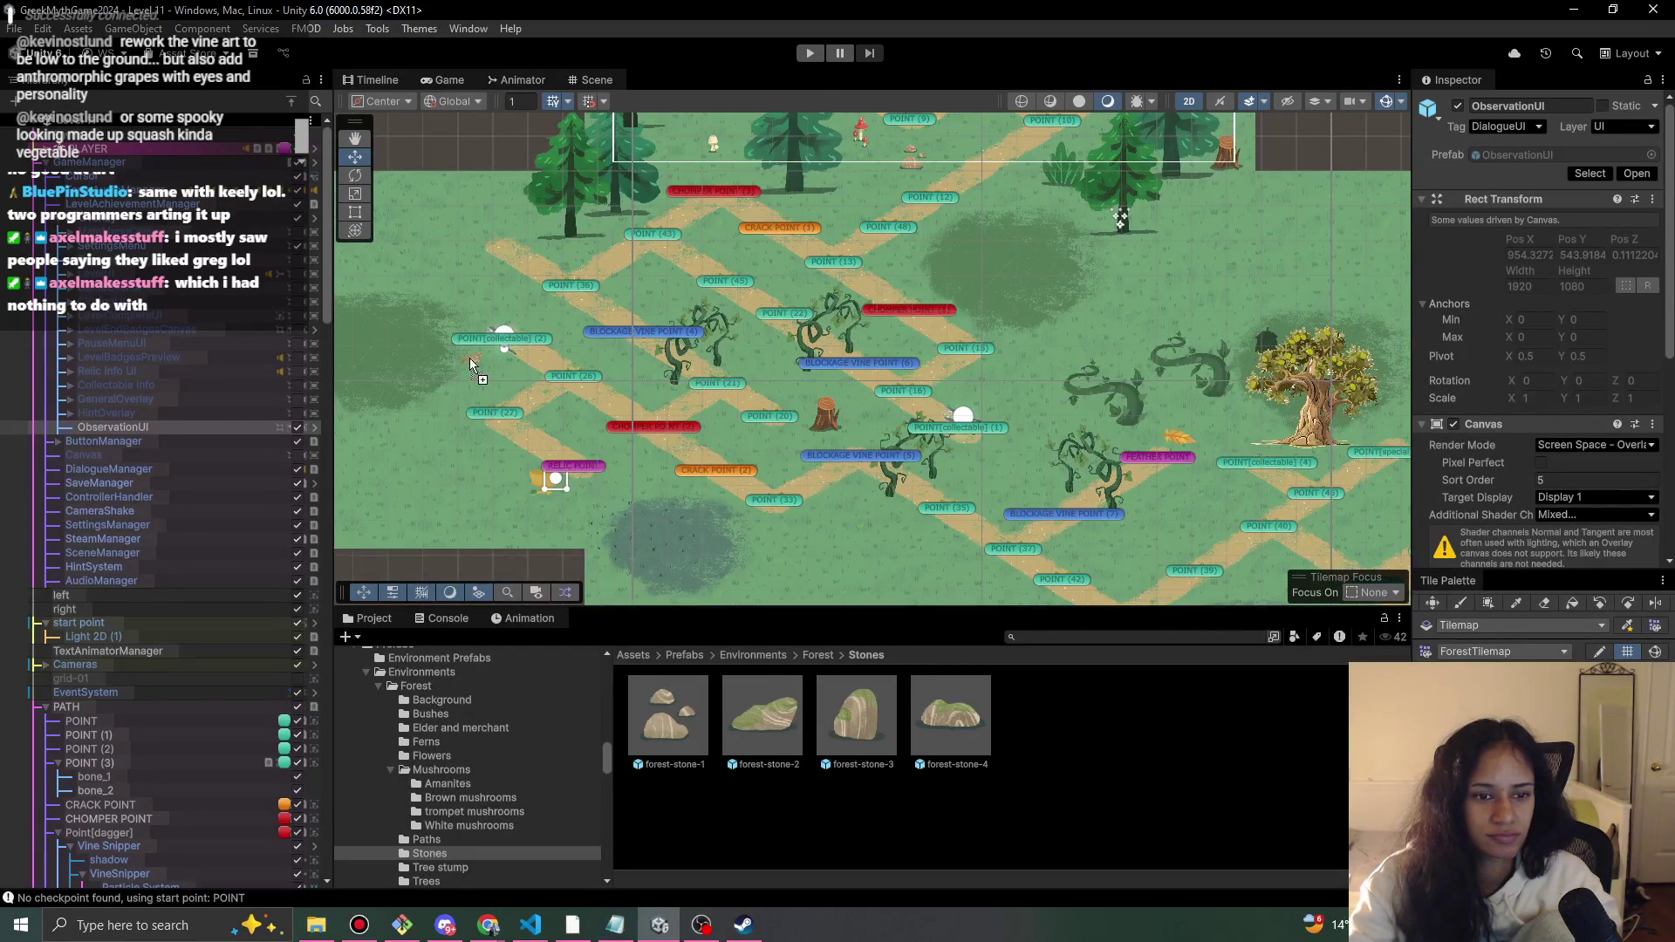
{"action": "left_click_drag", "start_coordinate": [490, 378], "coordinate": [500, 375]}
{"action": "key", "text": "r"}
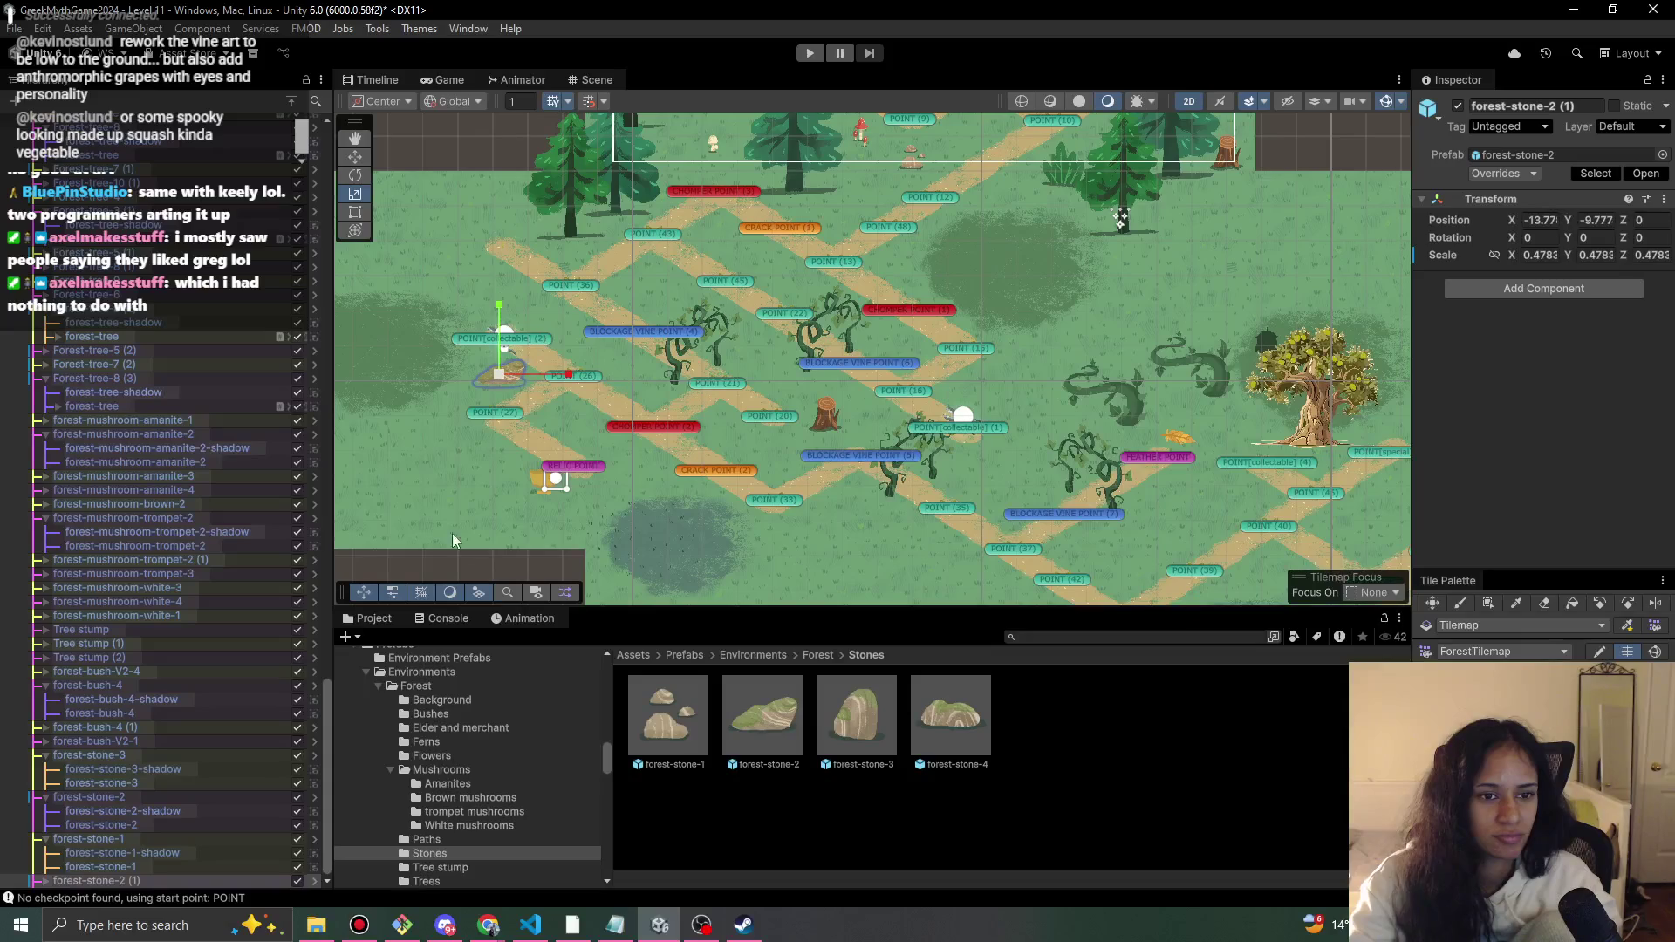
{"action": "left_click", "coordinate": [129, 840]}
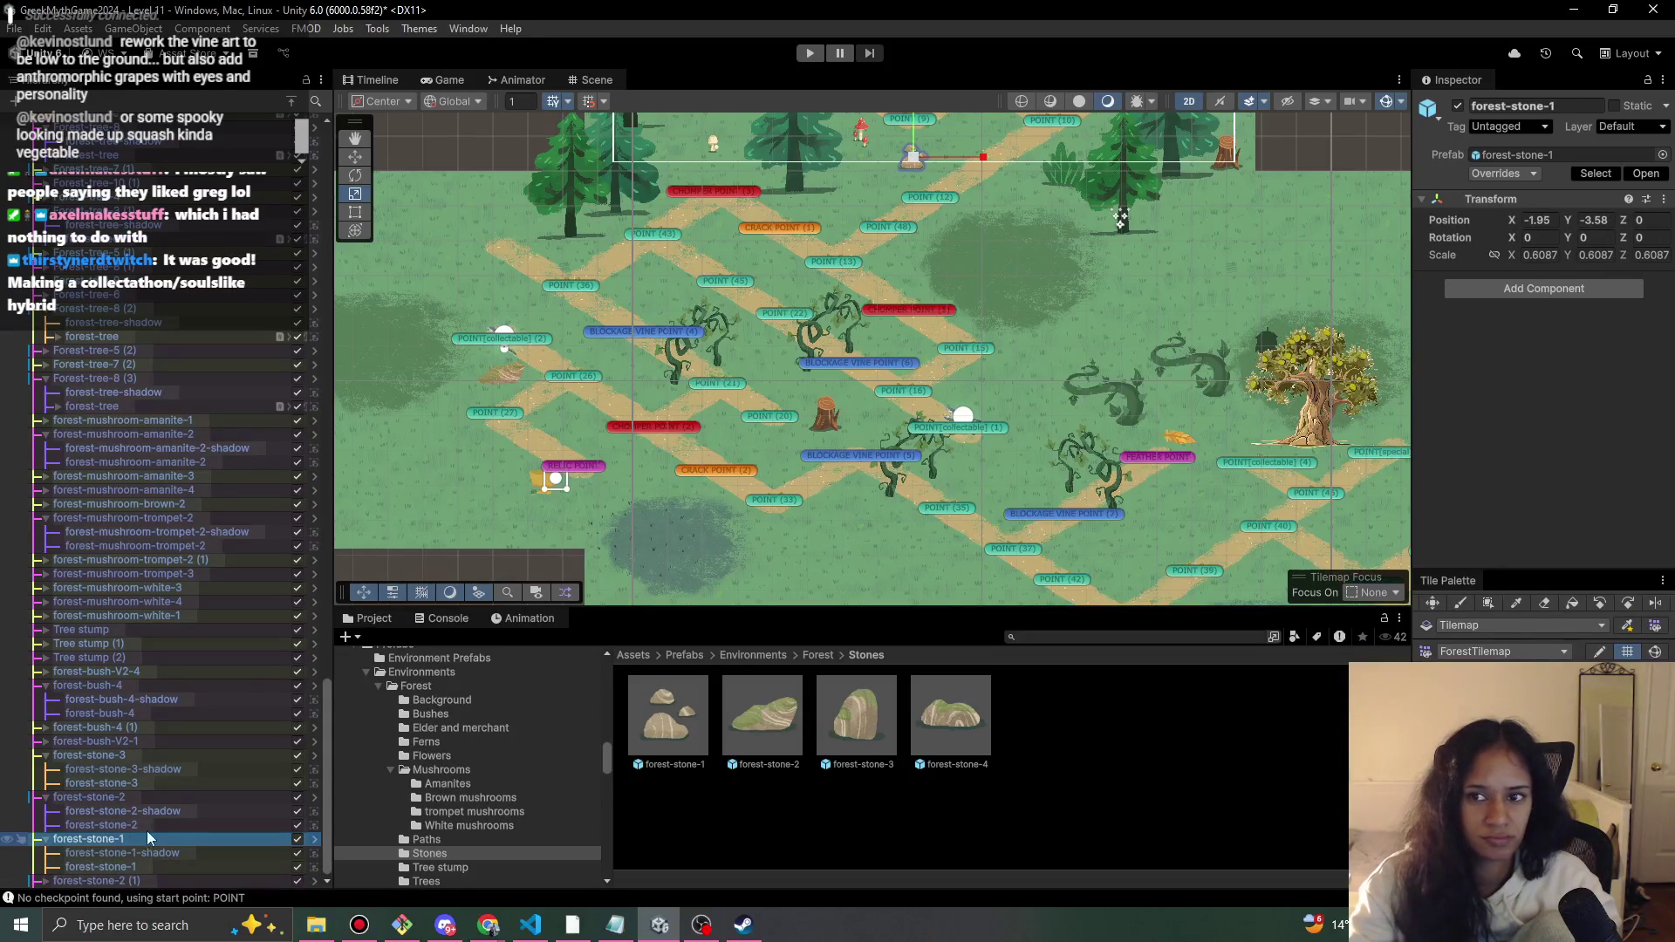
{"action": "left_click", "coordinate": [1532, 174]}
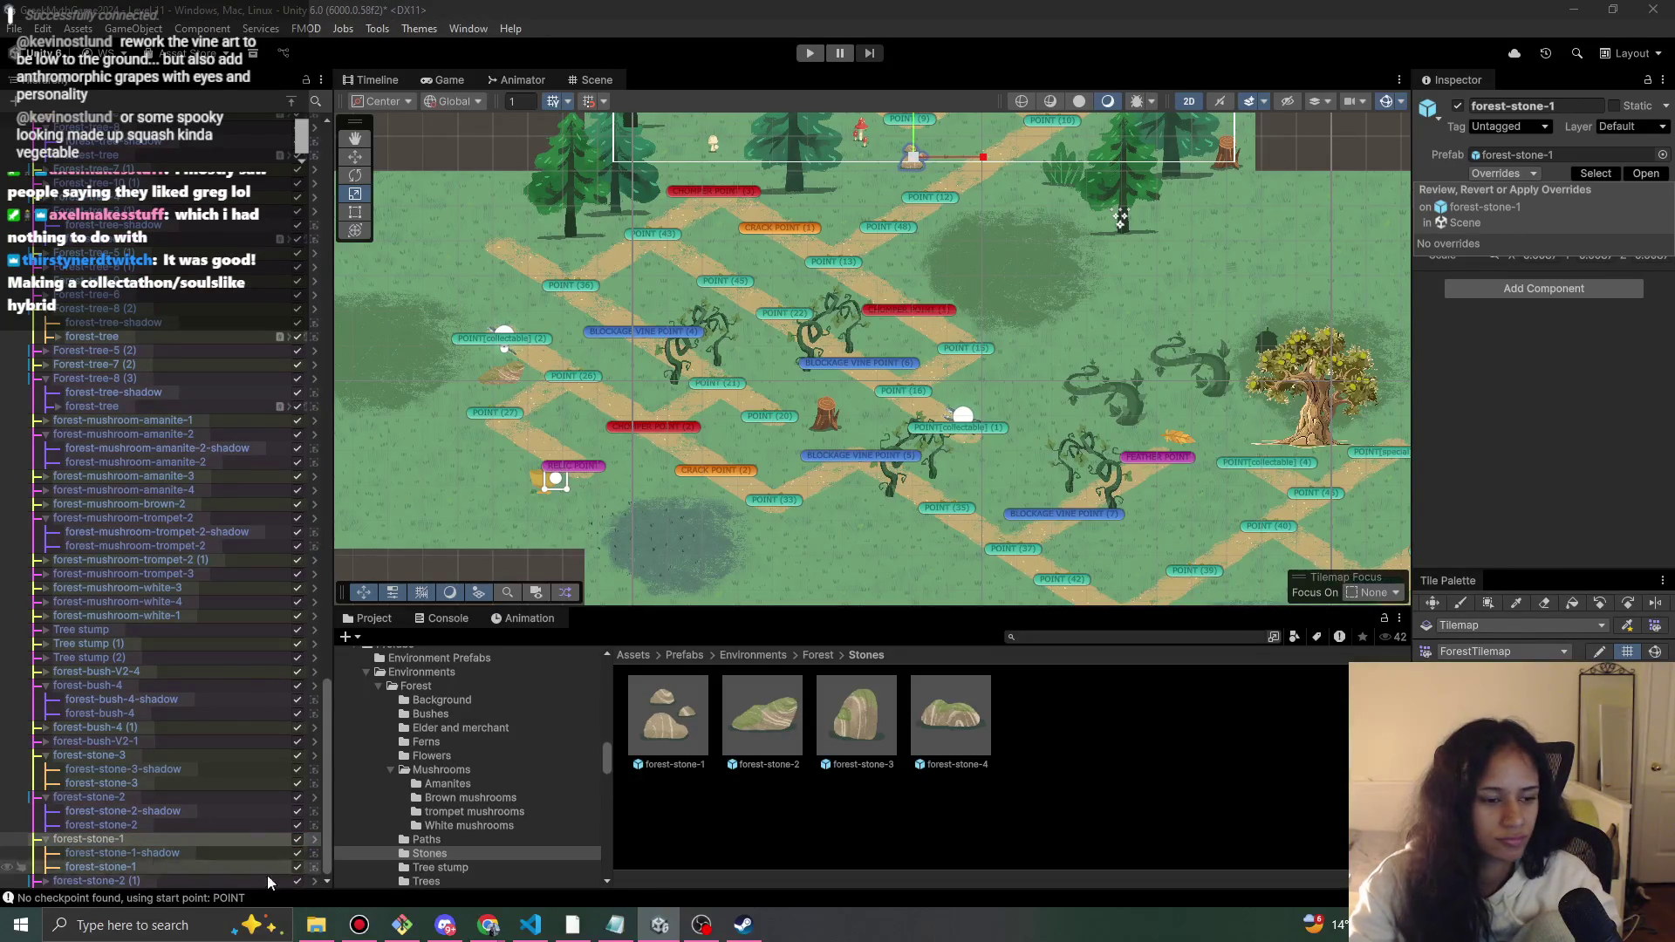
- Set forest-stone-2 (1)'s stone sprite order to 2 and move it onto the upper path
{"action": "left_click", "coordinate": [96, 880]}
{"action": "scroll", "coordinate": [194, 811], "scroll_direction": "down", "scroll_amount": 1}
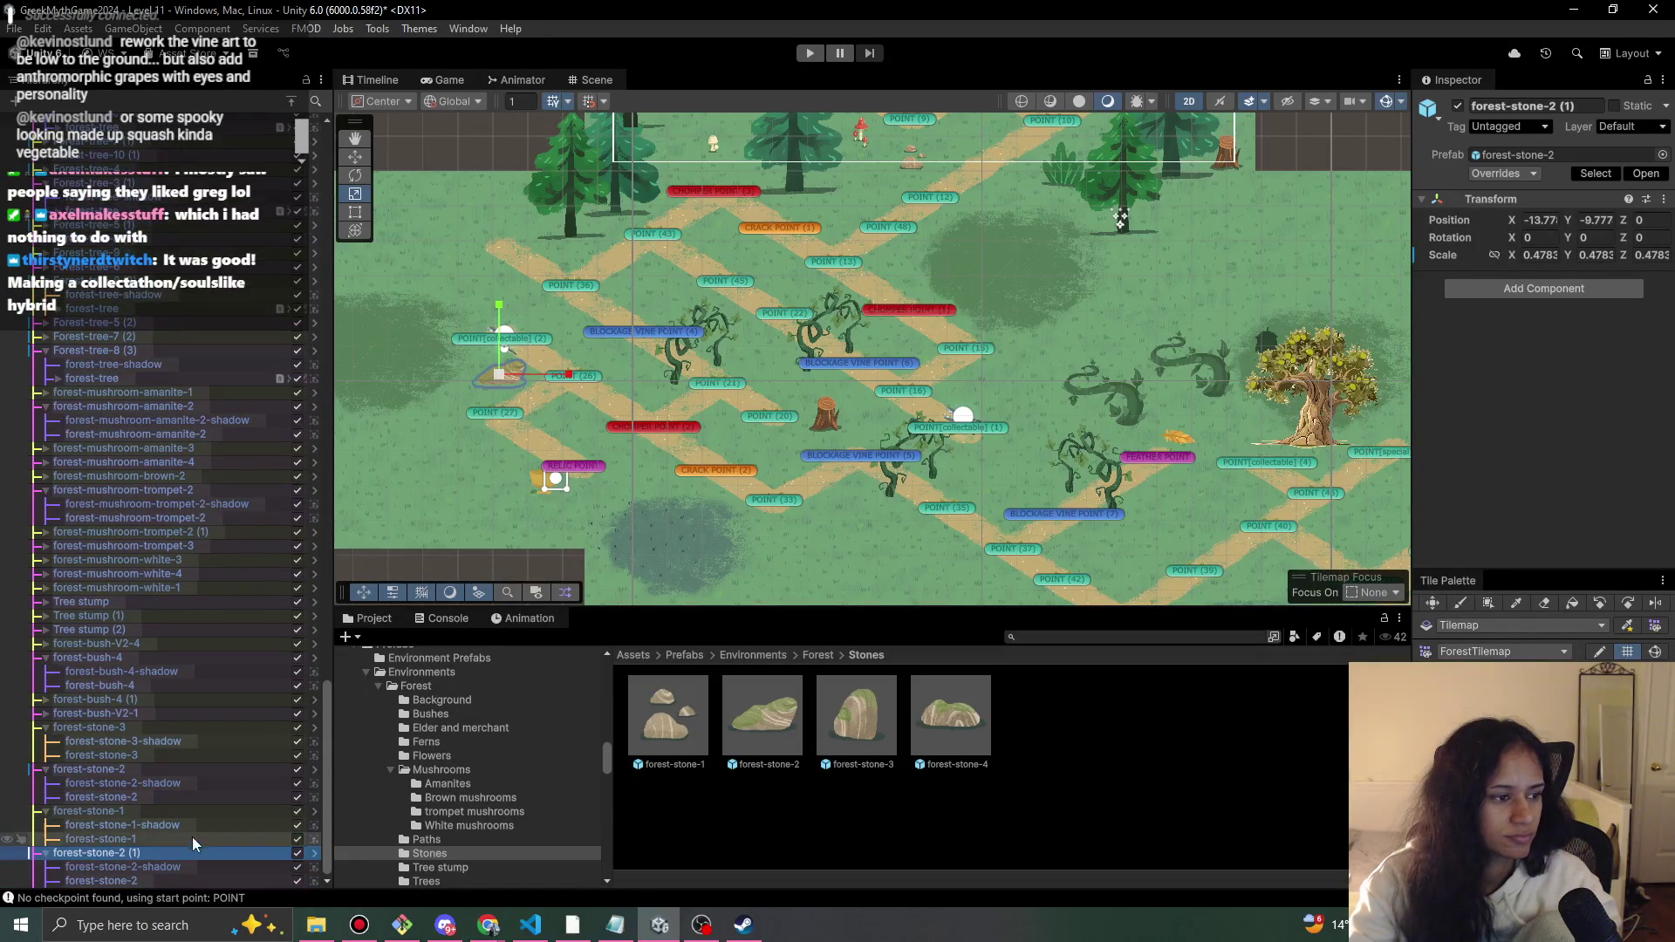
{"action": "left_click", "coordinate": [202, 869]}
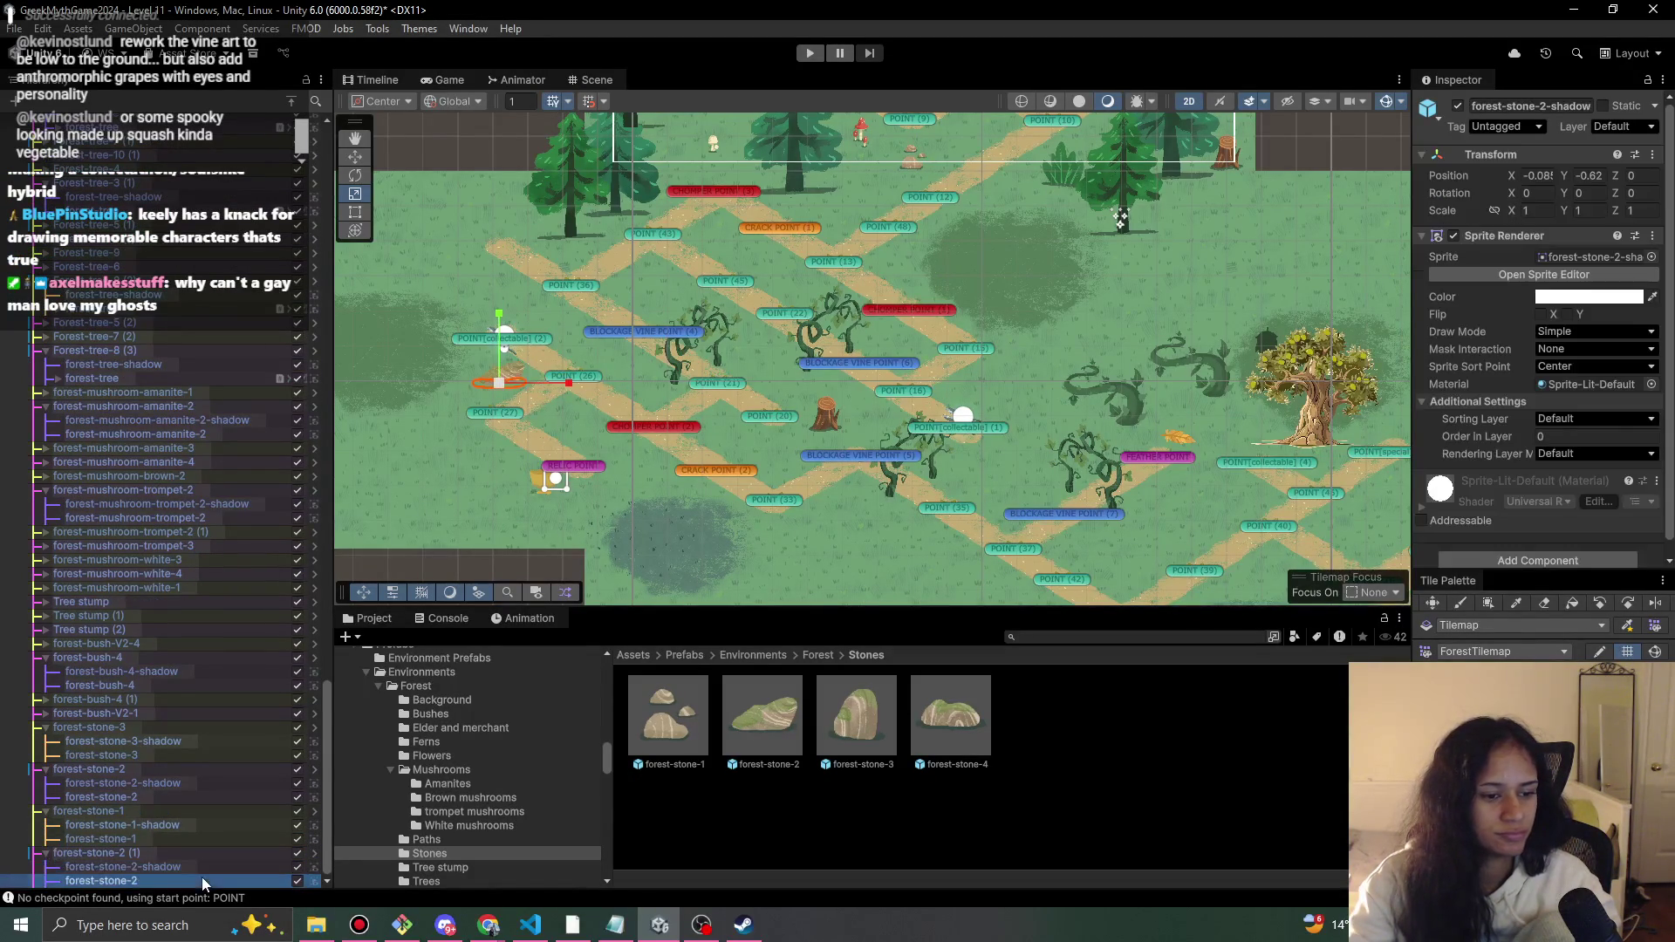
{"action": "left_click", "coordinate": [1562, 437]}
{"action": "left_click", "coordinate": [159, 881]}
{"action": "left_click", "coordinate": [1570, 436]}
{"action": "type", "text": "2"}
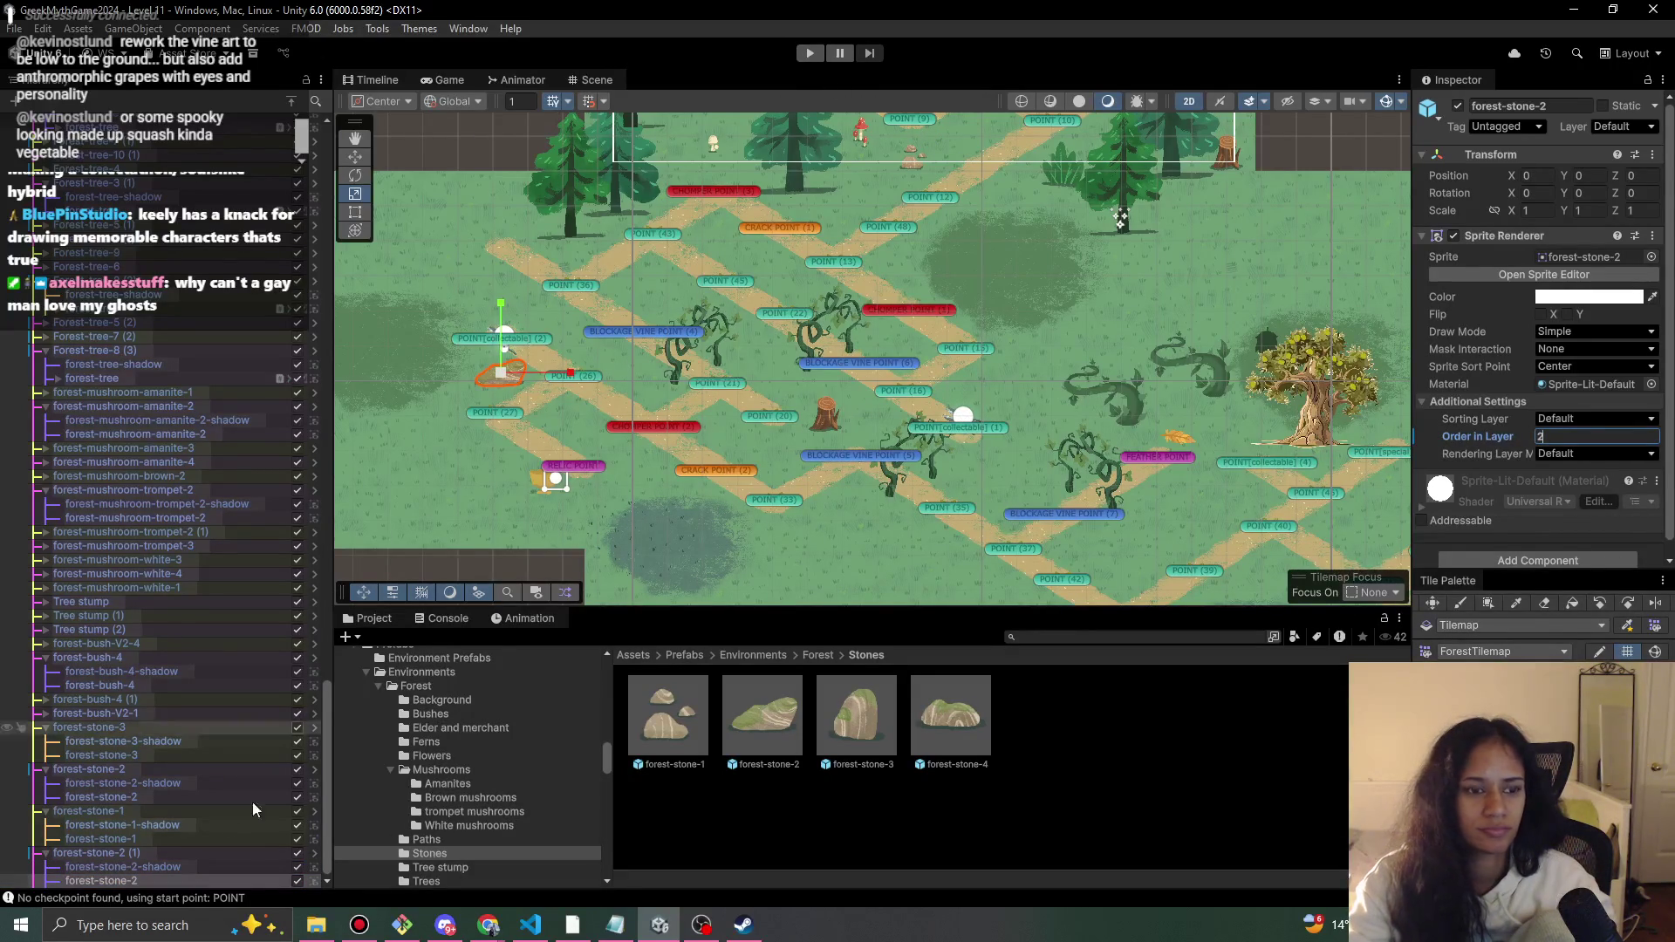
{"action": "left_click", "coordinate": [171, 853]}
{"action": "mouse_move", "coordinate": [509, 368]}
{"action": "left_mouse_down"}
{"action": "mouse_move", "coordinate": [567, 318]}
{"action": "mouse_move", "coordinate": [663, 284]}
{"action": "left_mouse_up"}
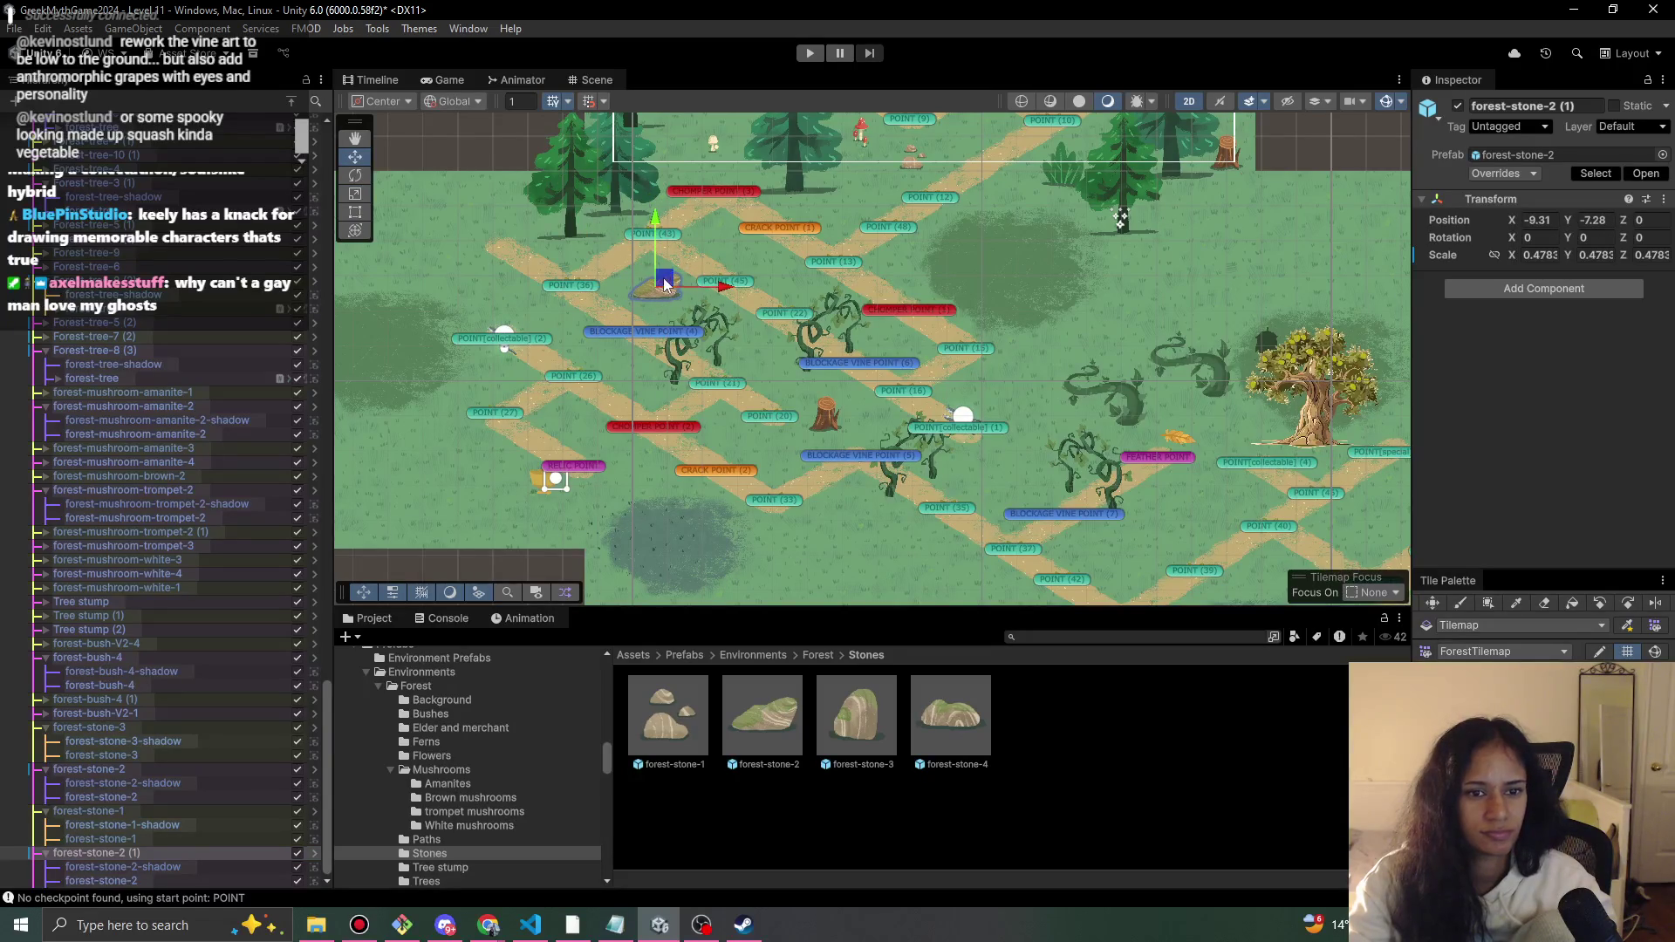
- Place forest-stone-4 near the right-hand vines, drawing its stone above its shadow
{"action": "mouse_move", "coordinate": [950, 720]}
{"action": "left_mouse_down"}
{"action": "mouse_move", "coordinate": [983, 469]}
{"action": "mouse_move", "coordinate": [1005, 485]}
{"action": "left_mouse_up"}
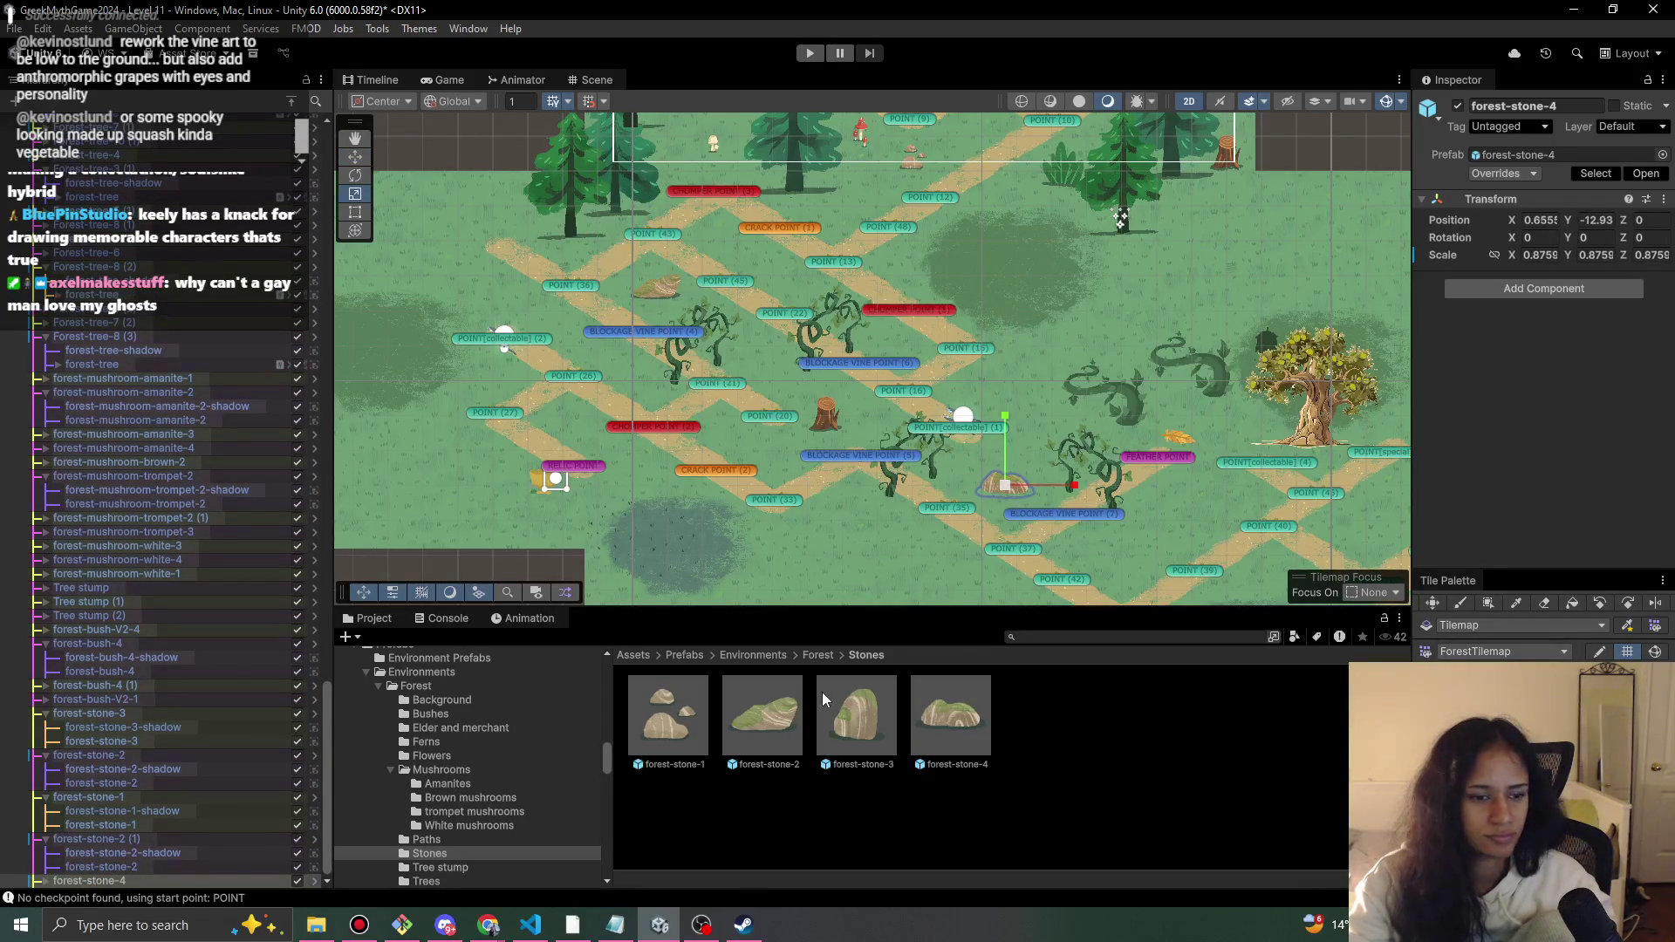
{"action": "left_click", "coordinate": [173, 853]}
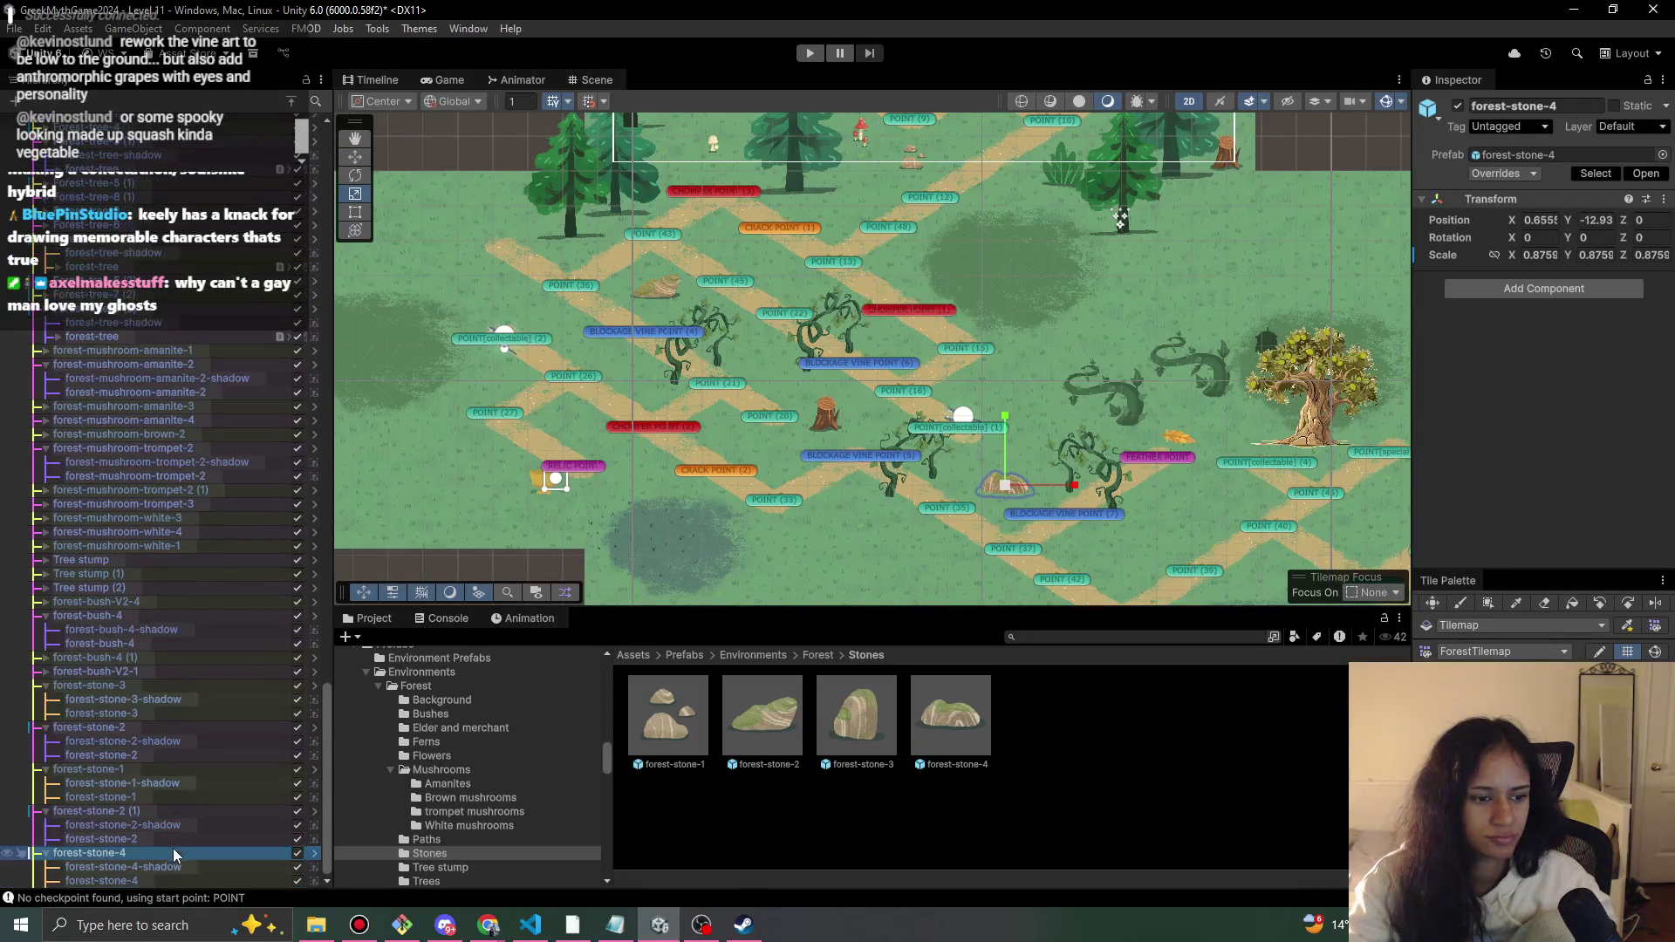
{"action": "left_click", "coordinate": [199, 867]}
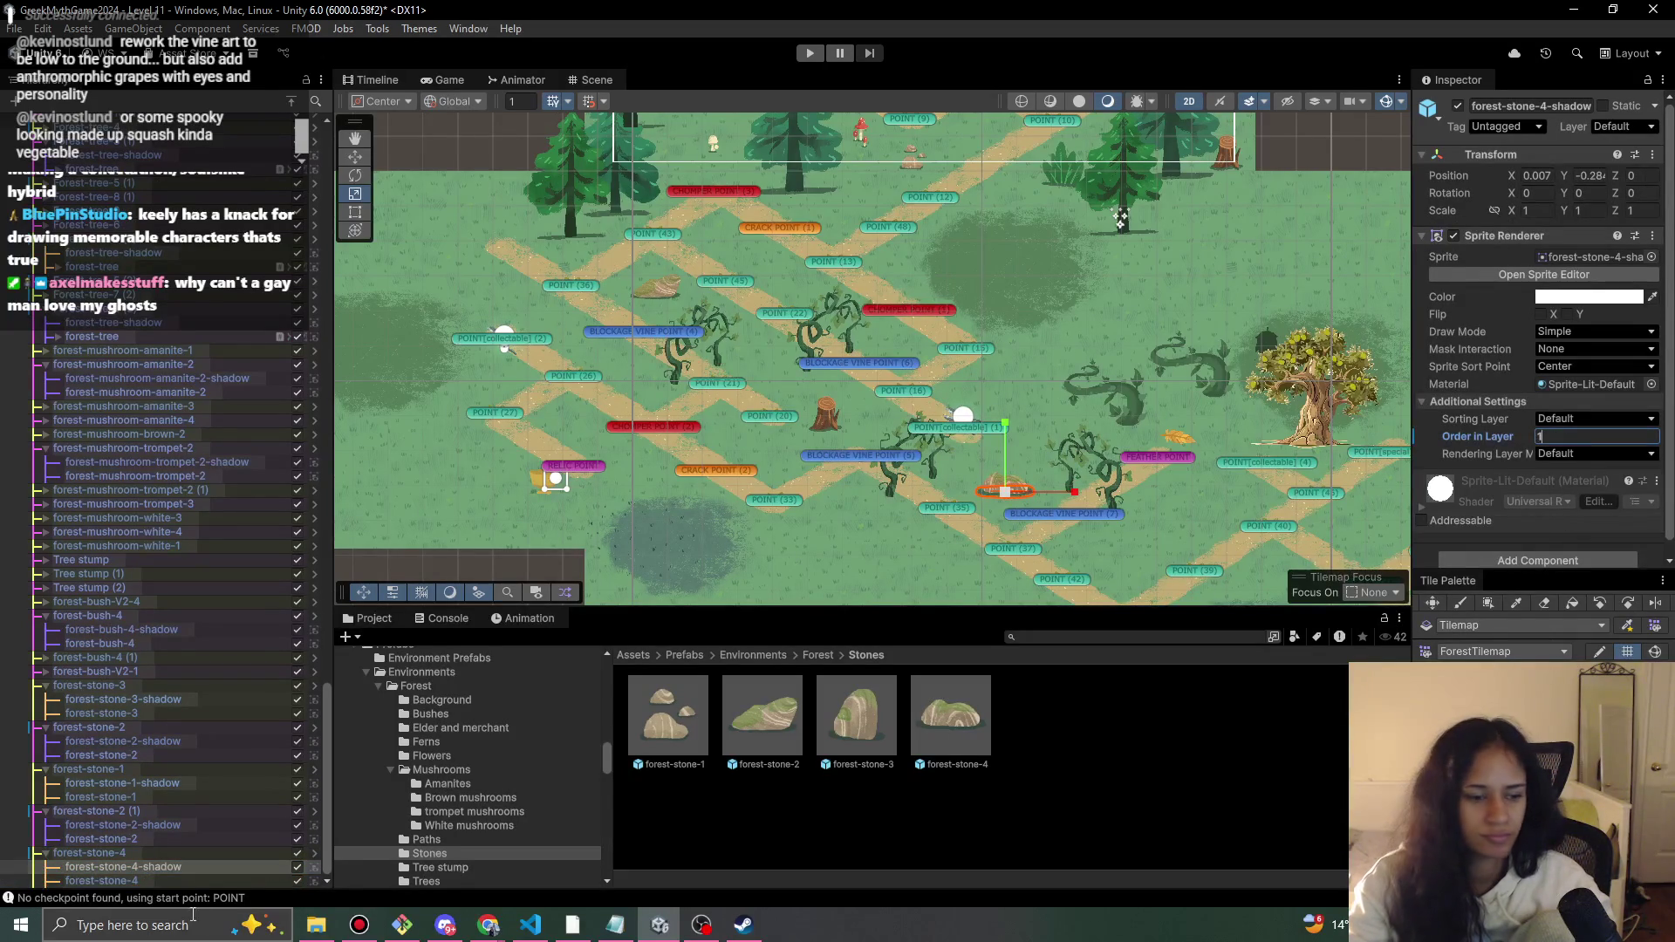
{"action": "left_click", "coordinate": [101, 881]}
{"action": "left_click", "coordinate": [1588, 437]}
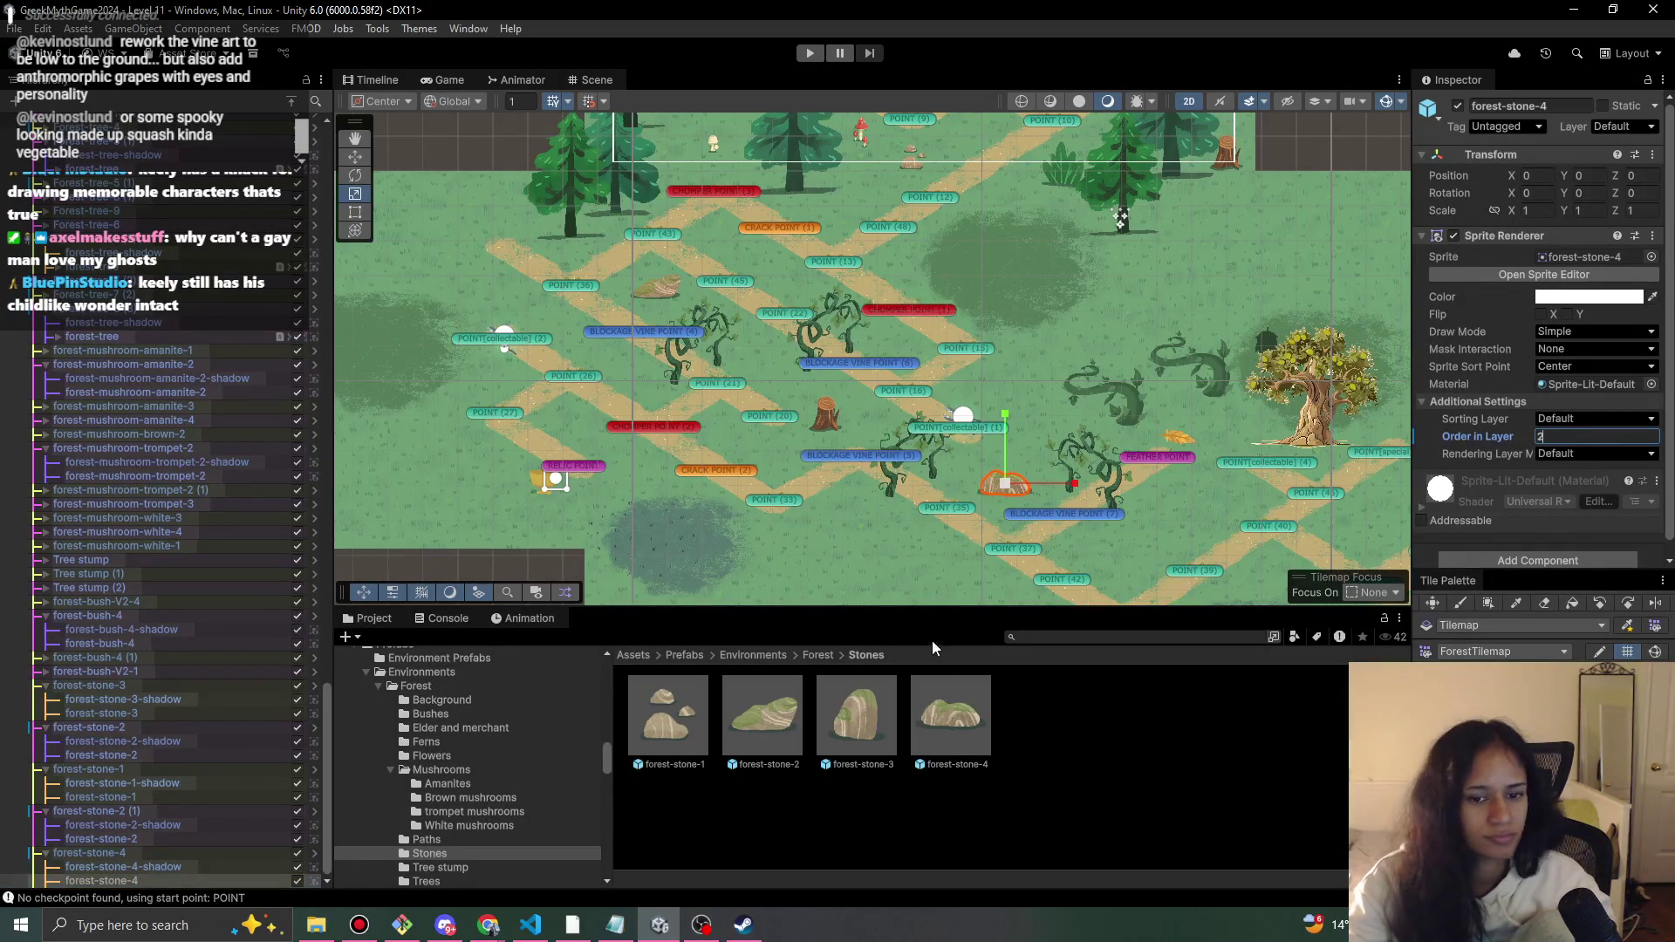
- Select the tree stump in the level
{"action": "left_click", "coordinate": [837, 415]}
{"action": "left_click", "coordinate": [504, 335]}
{"action": "scroll", "coordinate": [173, 815], "scroll_direction": "down", "scroll_amount": 10}
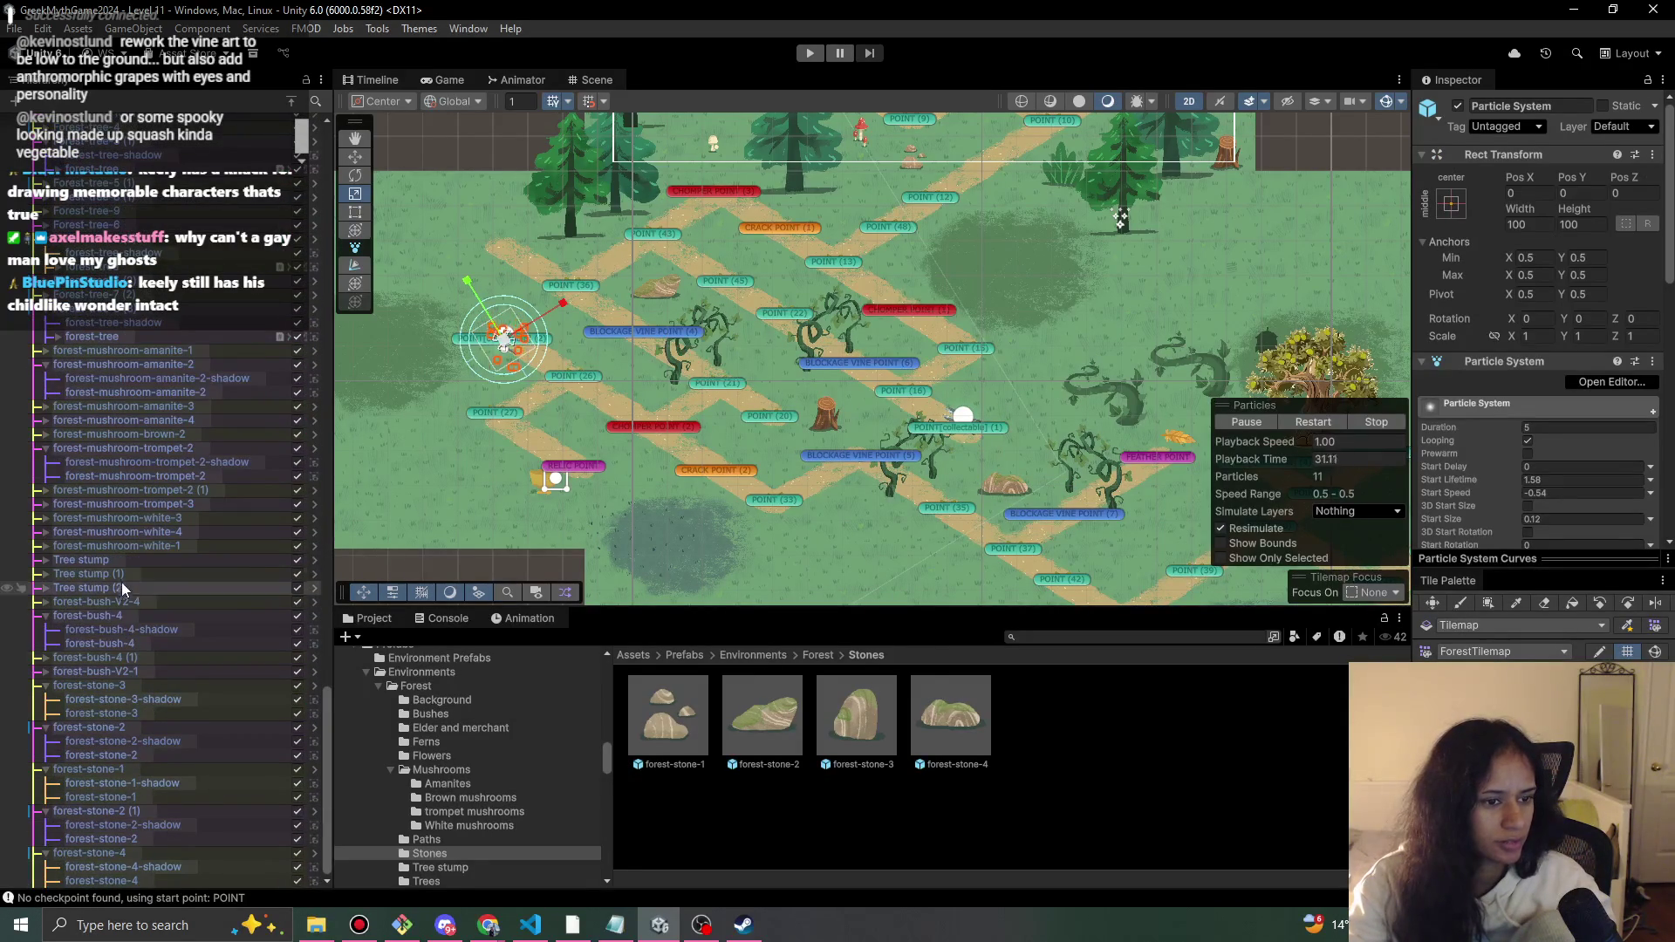
- Duplicate Tree stump (2) and move Tree stump (3) to the lower-right path by the dark grass
{"action": "left_click", "coordinate": [123, 562]}
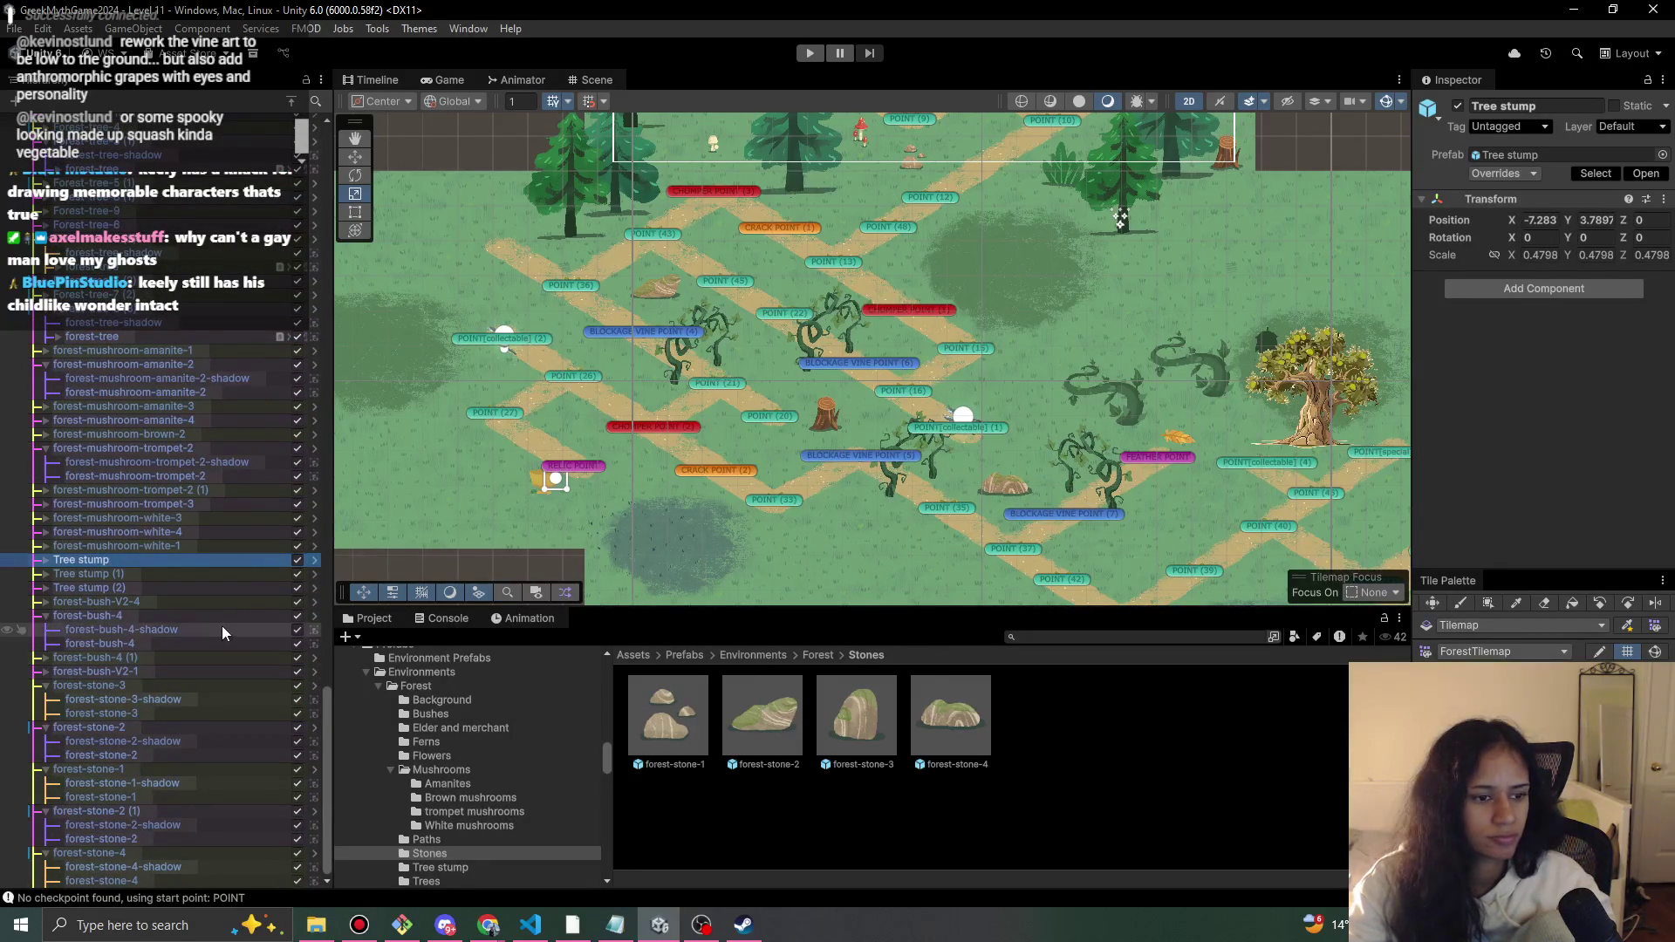
{"action": "left_click", "coordinate": [212, 588]}
{"action": "key", "text": "ctrl+d"}
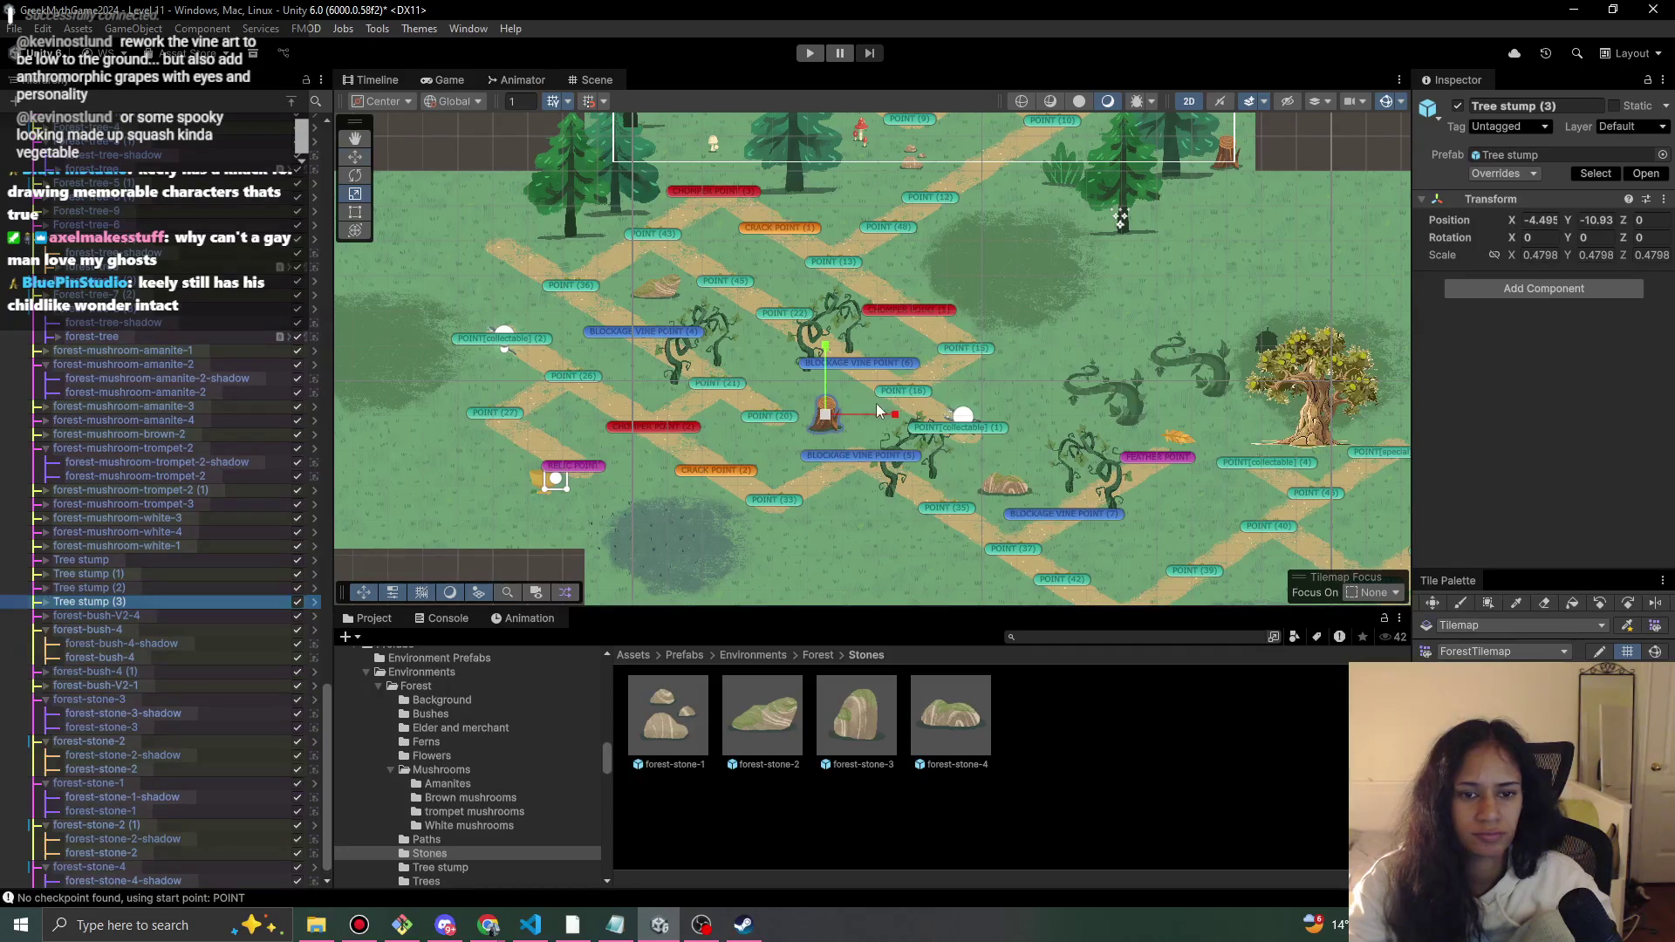
{"action": "mouse_move", "coordinate": [838, 414]}
{"action": "left_mouse_down"}
{"action": "mouse_move", "coordinate": [1112, 519]}
{"action": "mouse_move", "coordinate": [1126, 555]}
{"action": "left_mouse_up"}
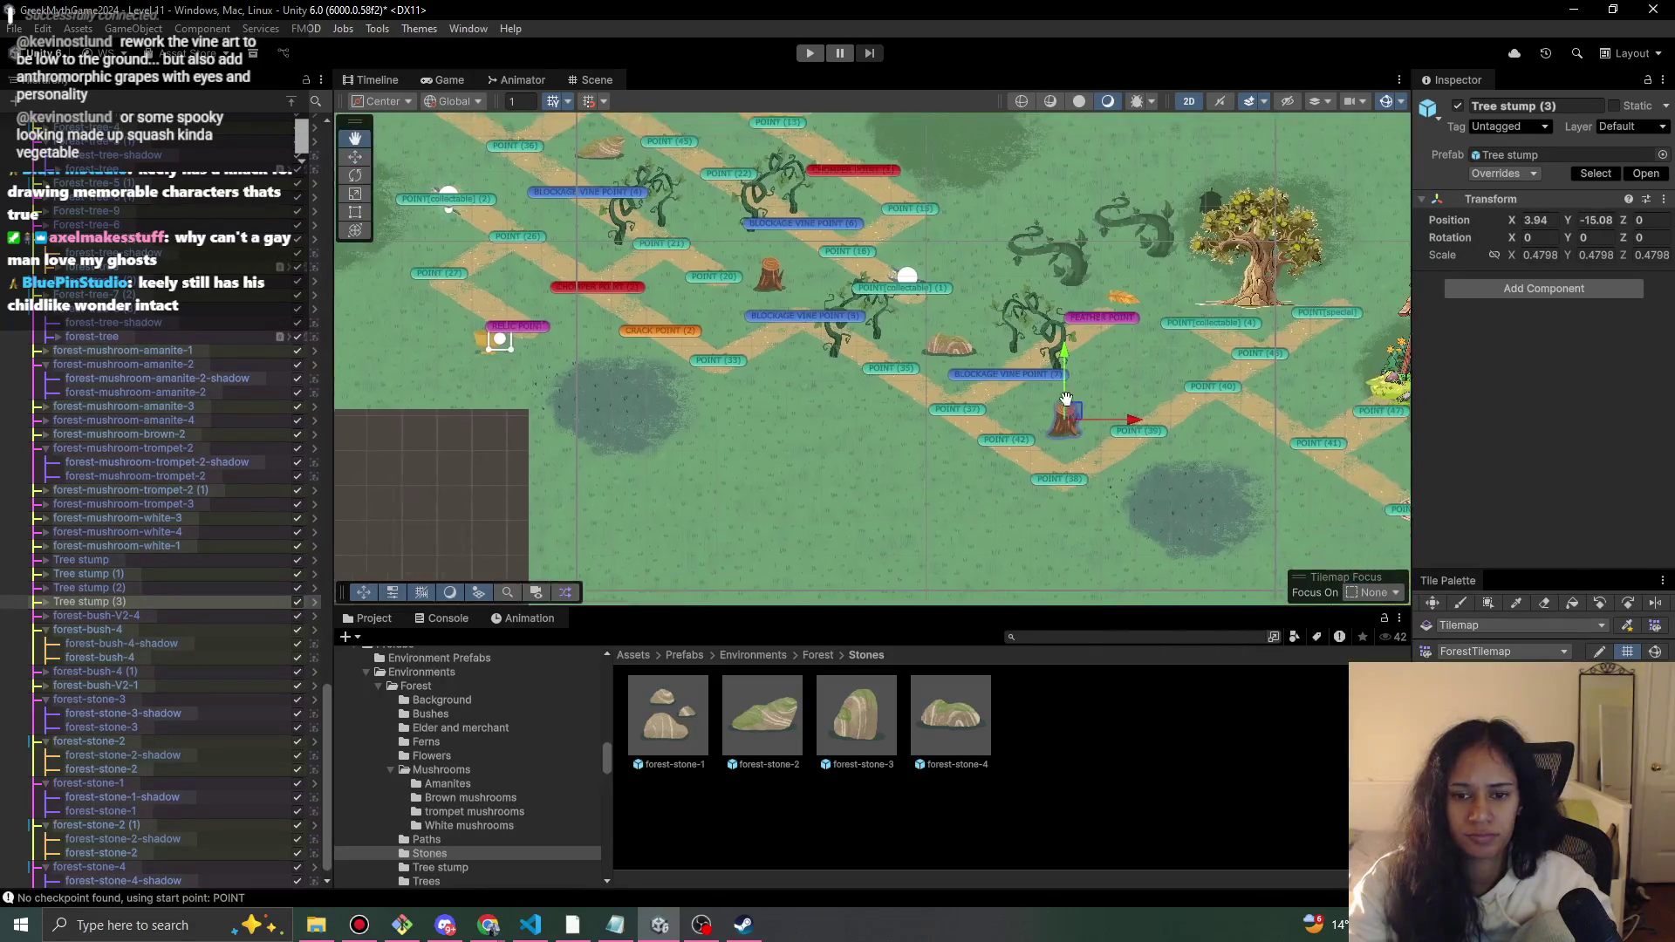
{"action": "mouse_move", "coordinate": [1264, 493]}
{"action": "left_mouse_down"}
{"action": "mouse_move", "coordinate": [916, 454]}
{"action": "mouse_move", "coordinate": [862, 483]}
{"action": "left_mouse_up"}
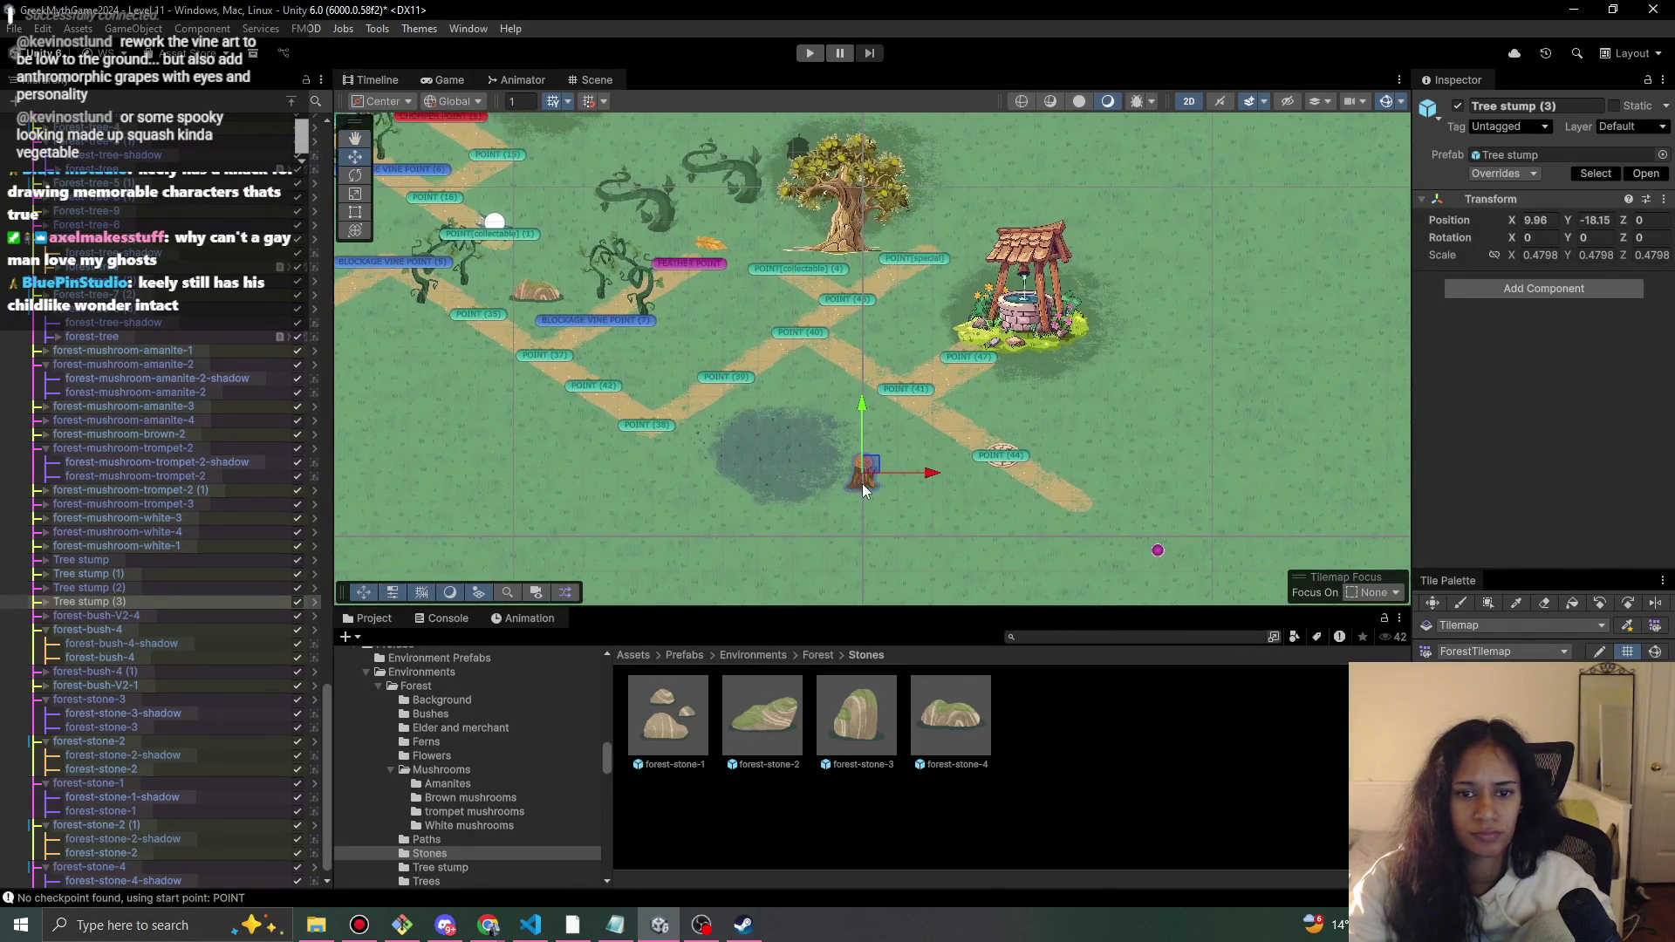